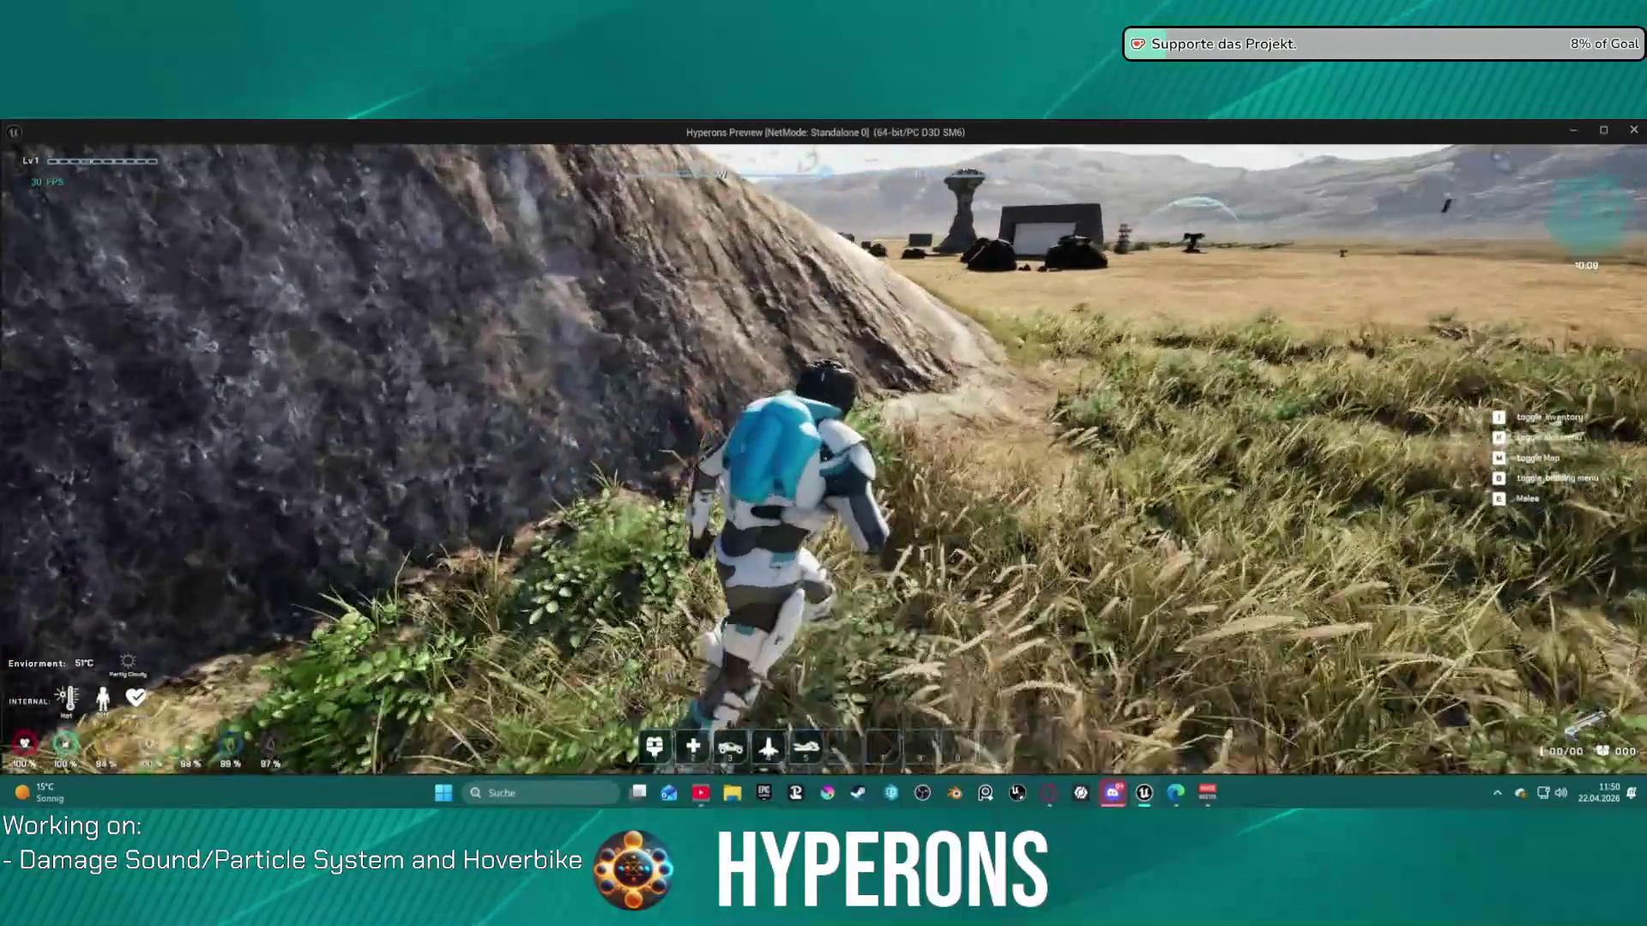
- Run the character forward up the steep rock slope until it reaches the hoverbike
key(w)
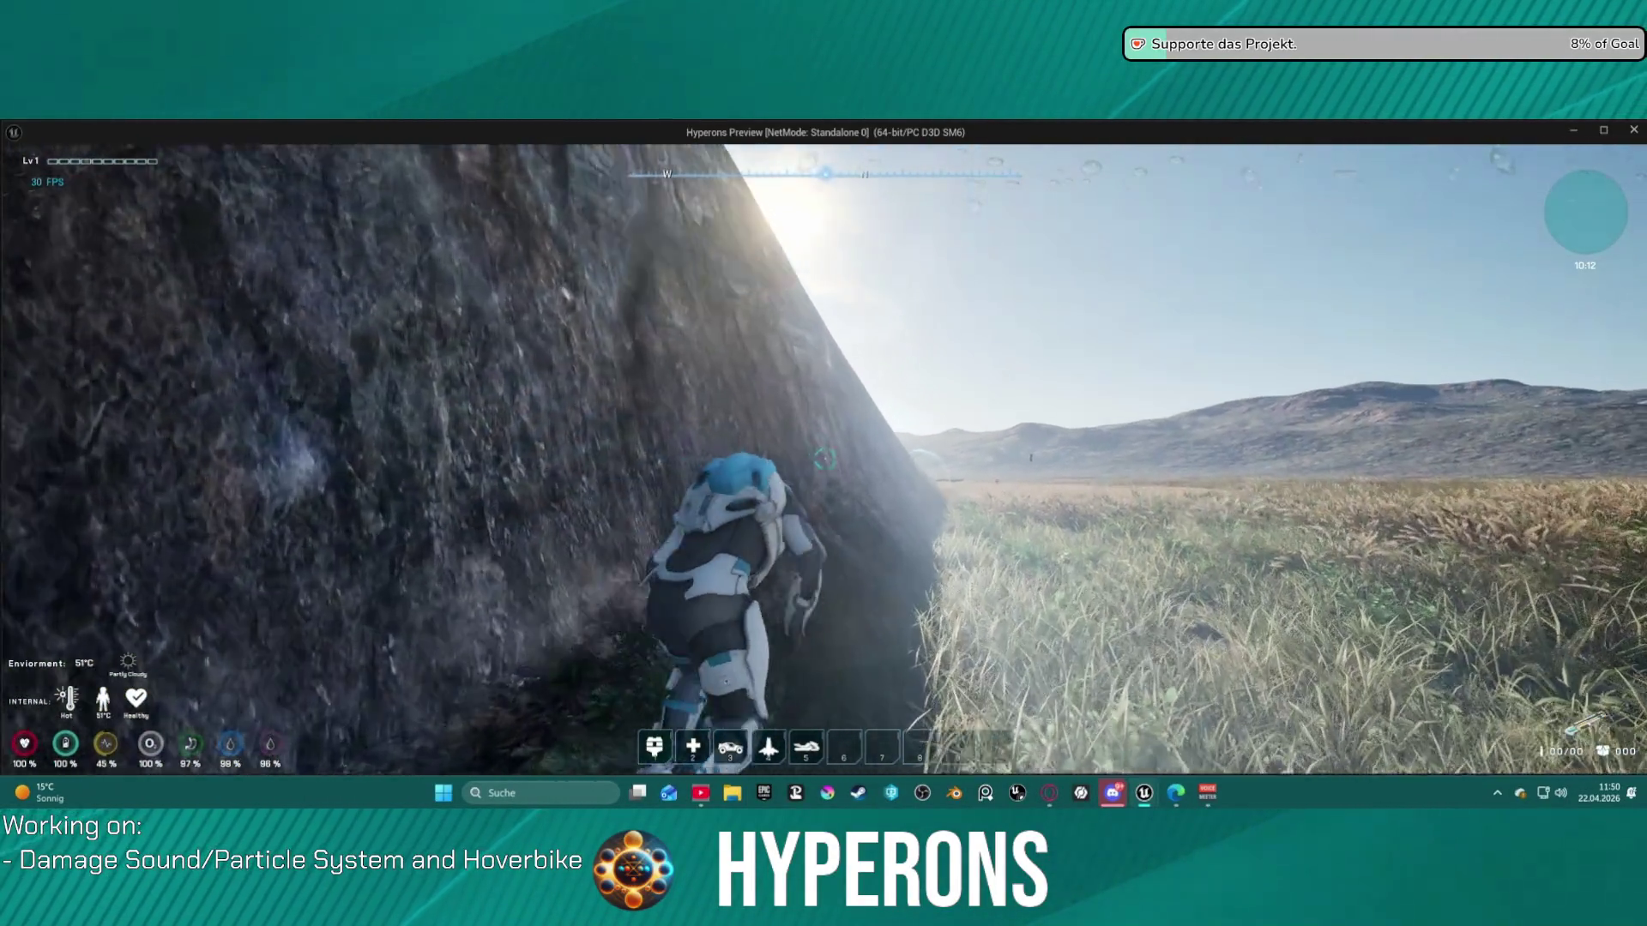
key(w)
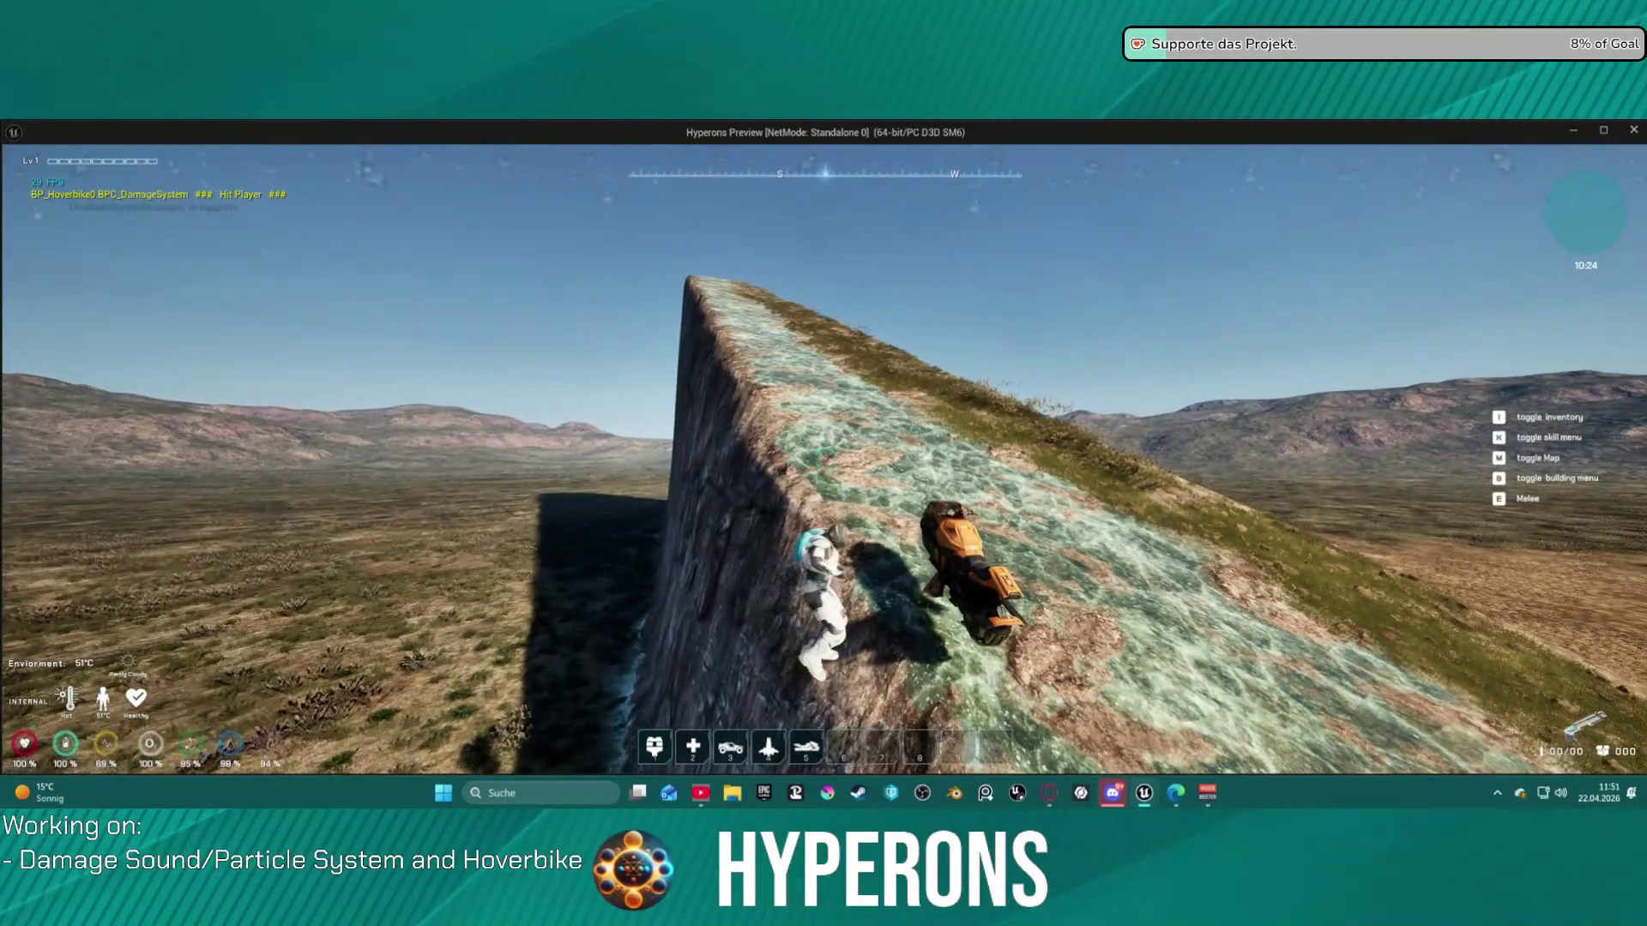
- Mount the hoverbike, dismount on the slope, and walk along the ridge beside it
key(f)
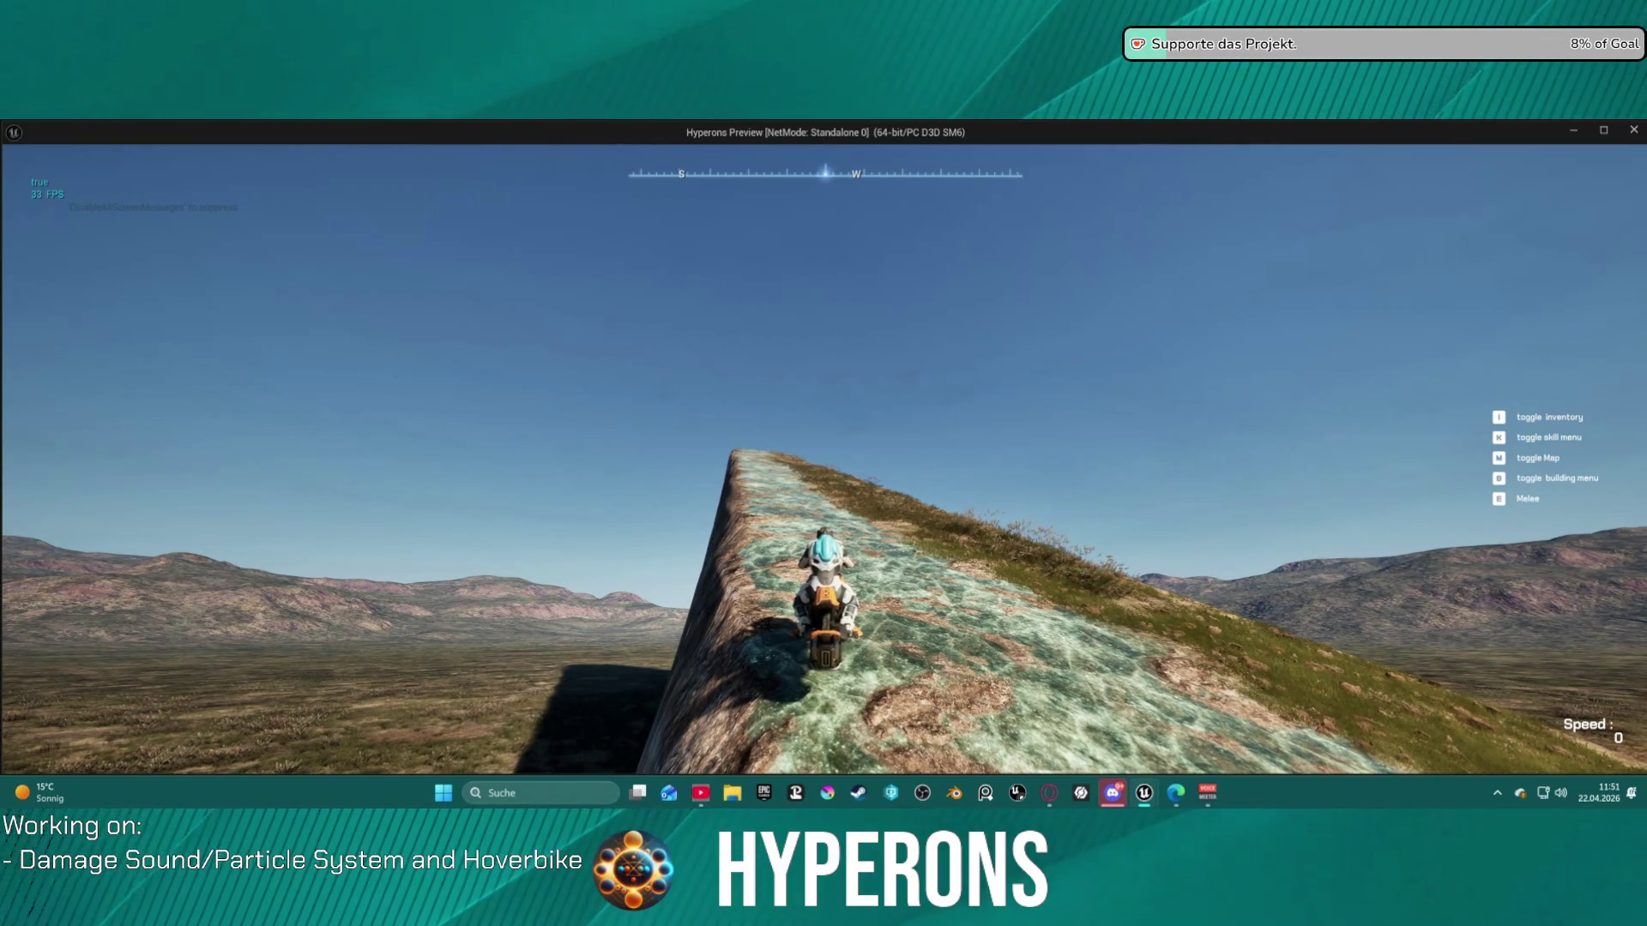
key(f)
key(w)
key(w)
key(w)
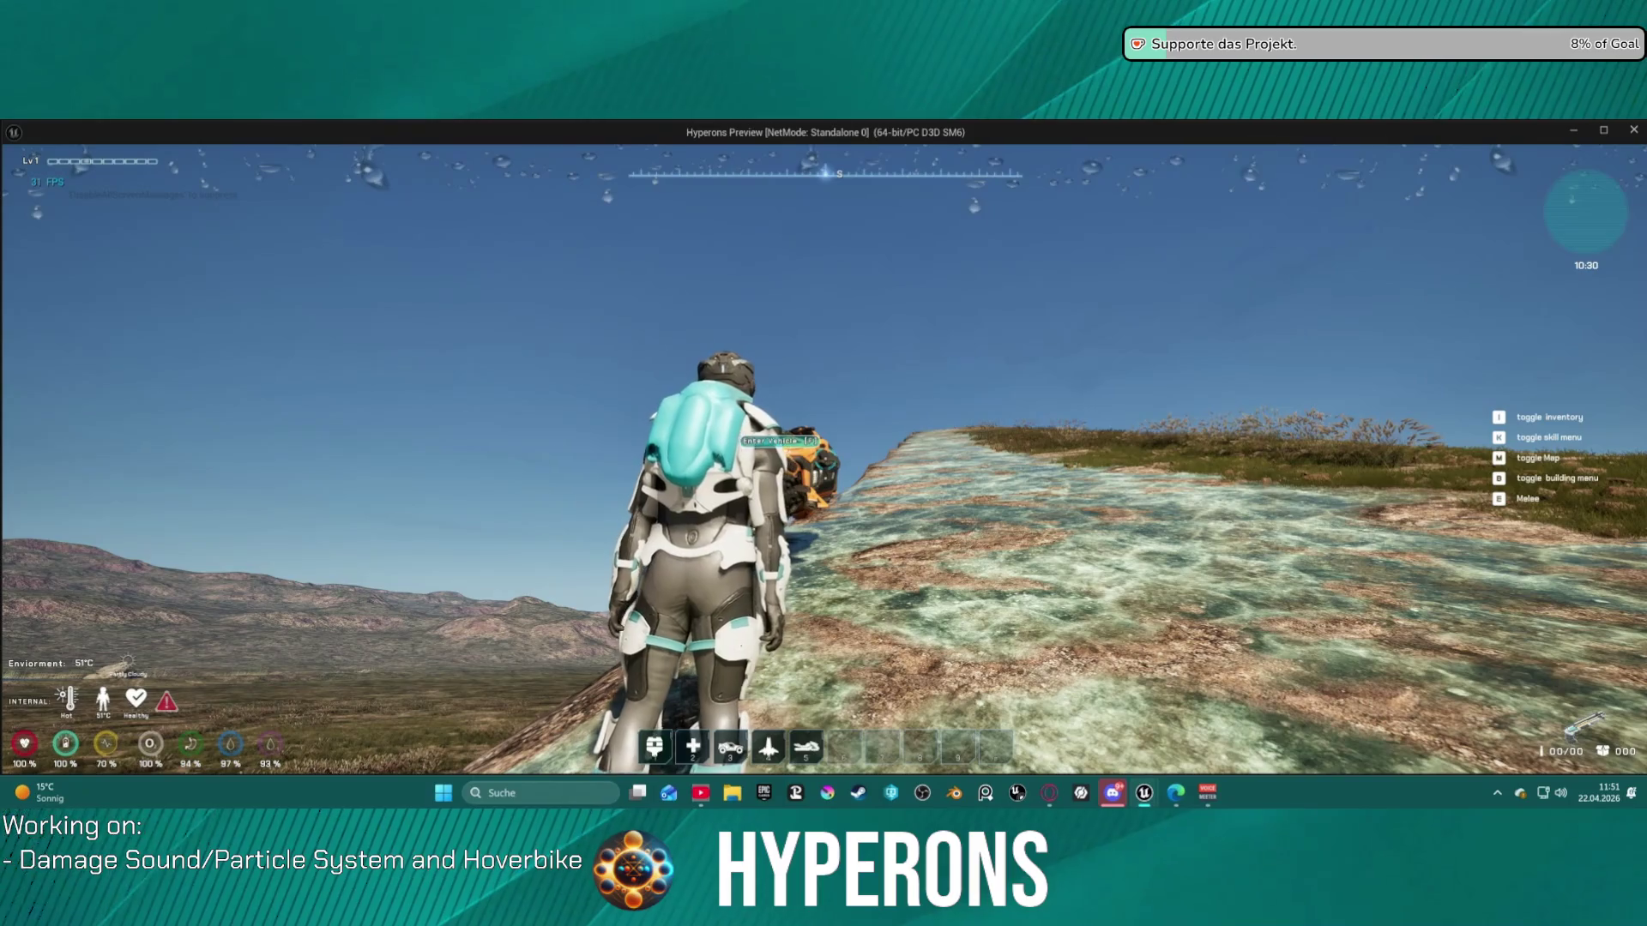
key(w)
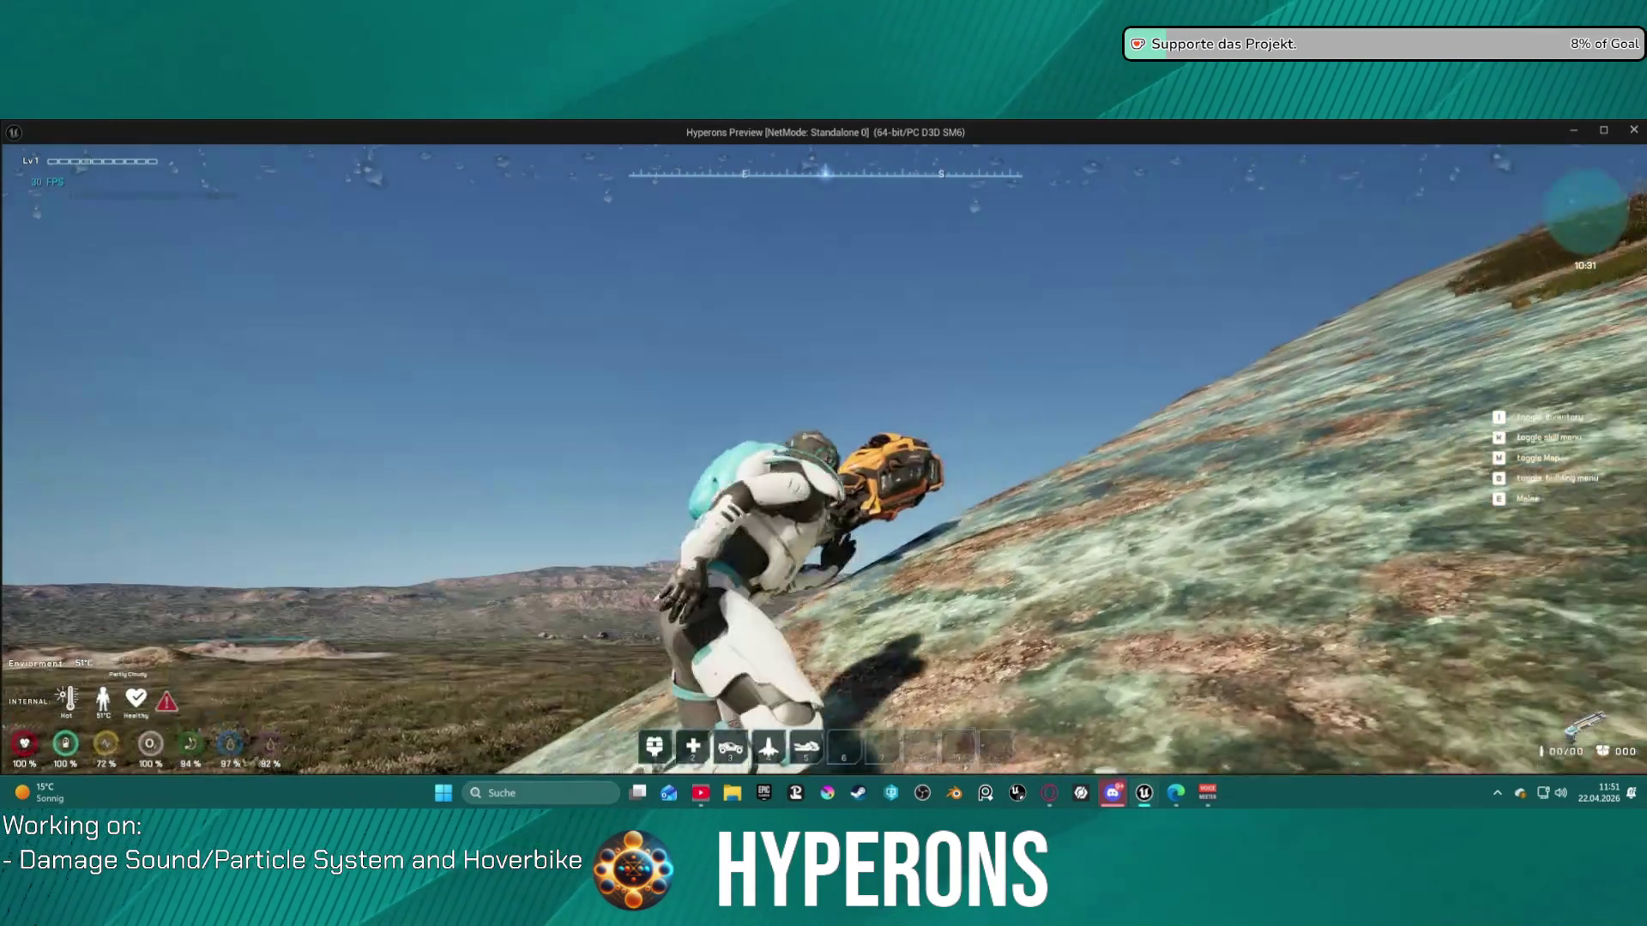
key(w)
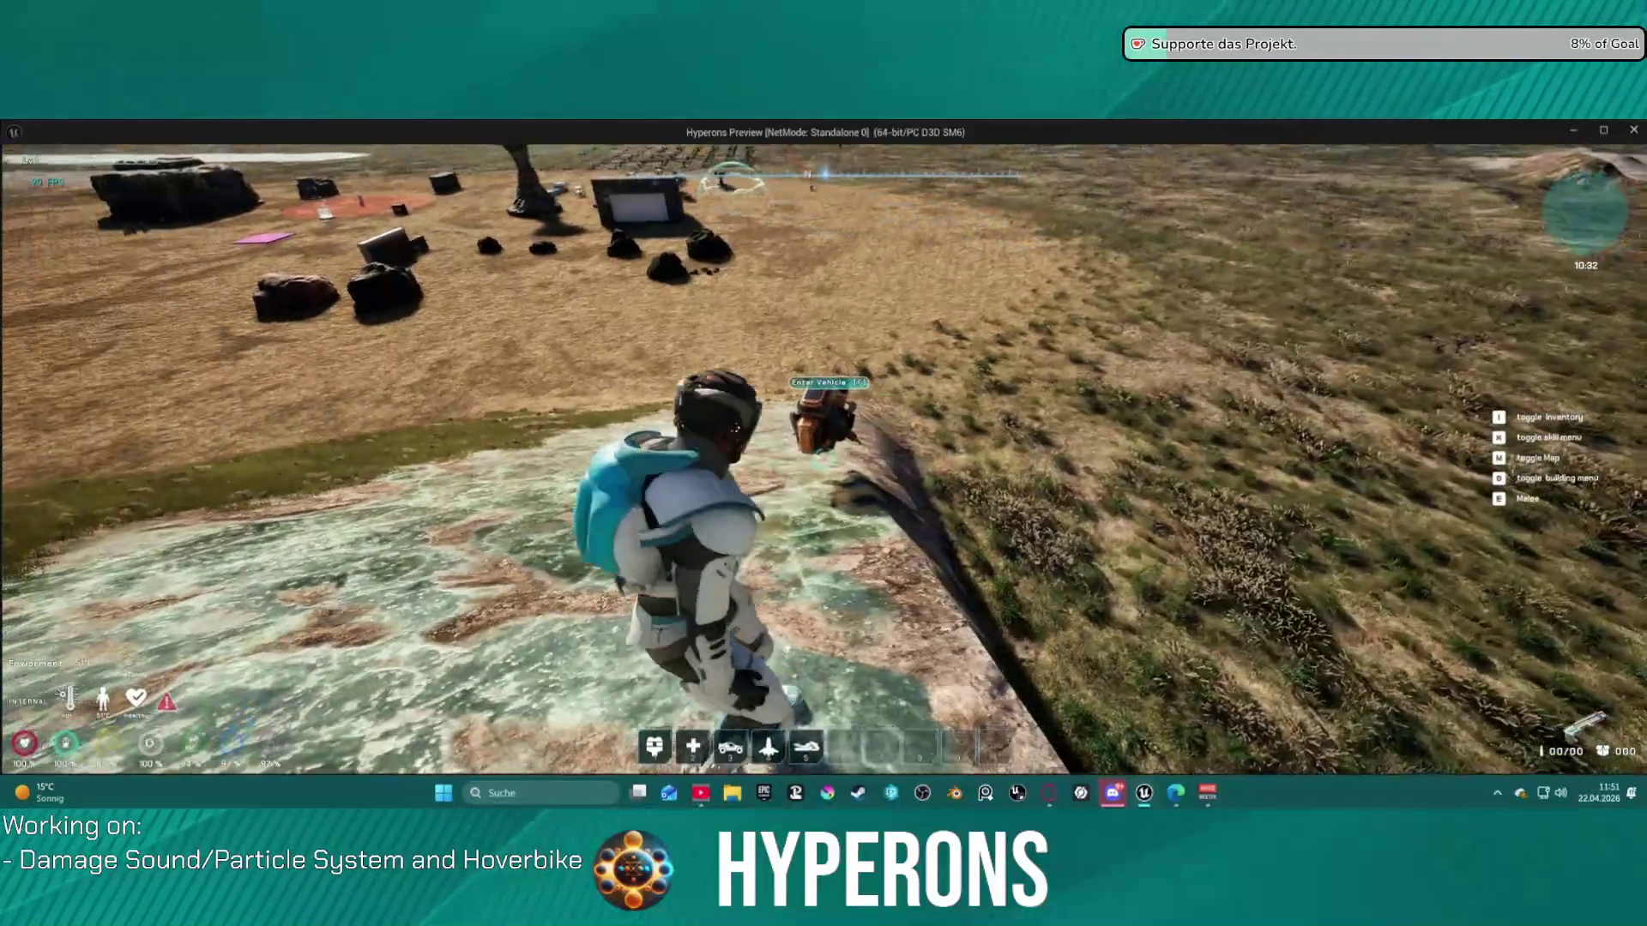
key(w)
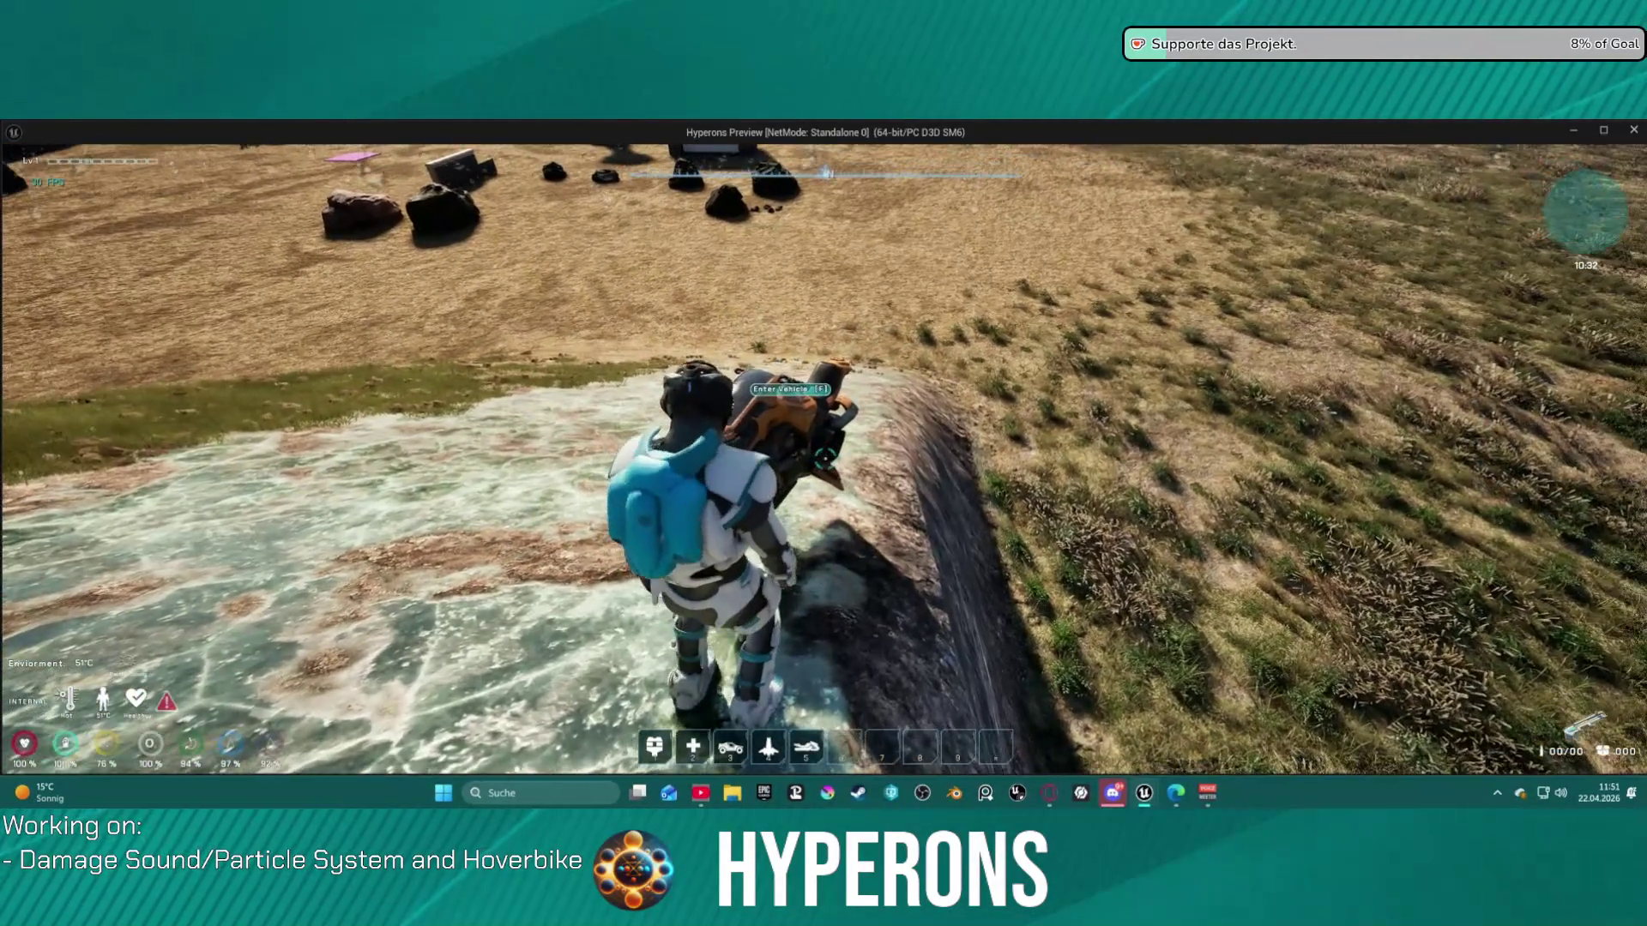
key(w)
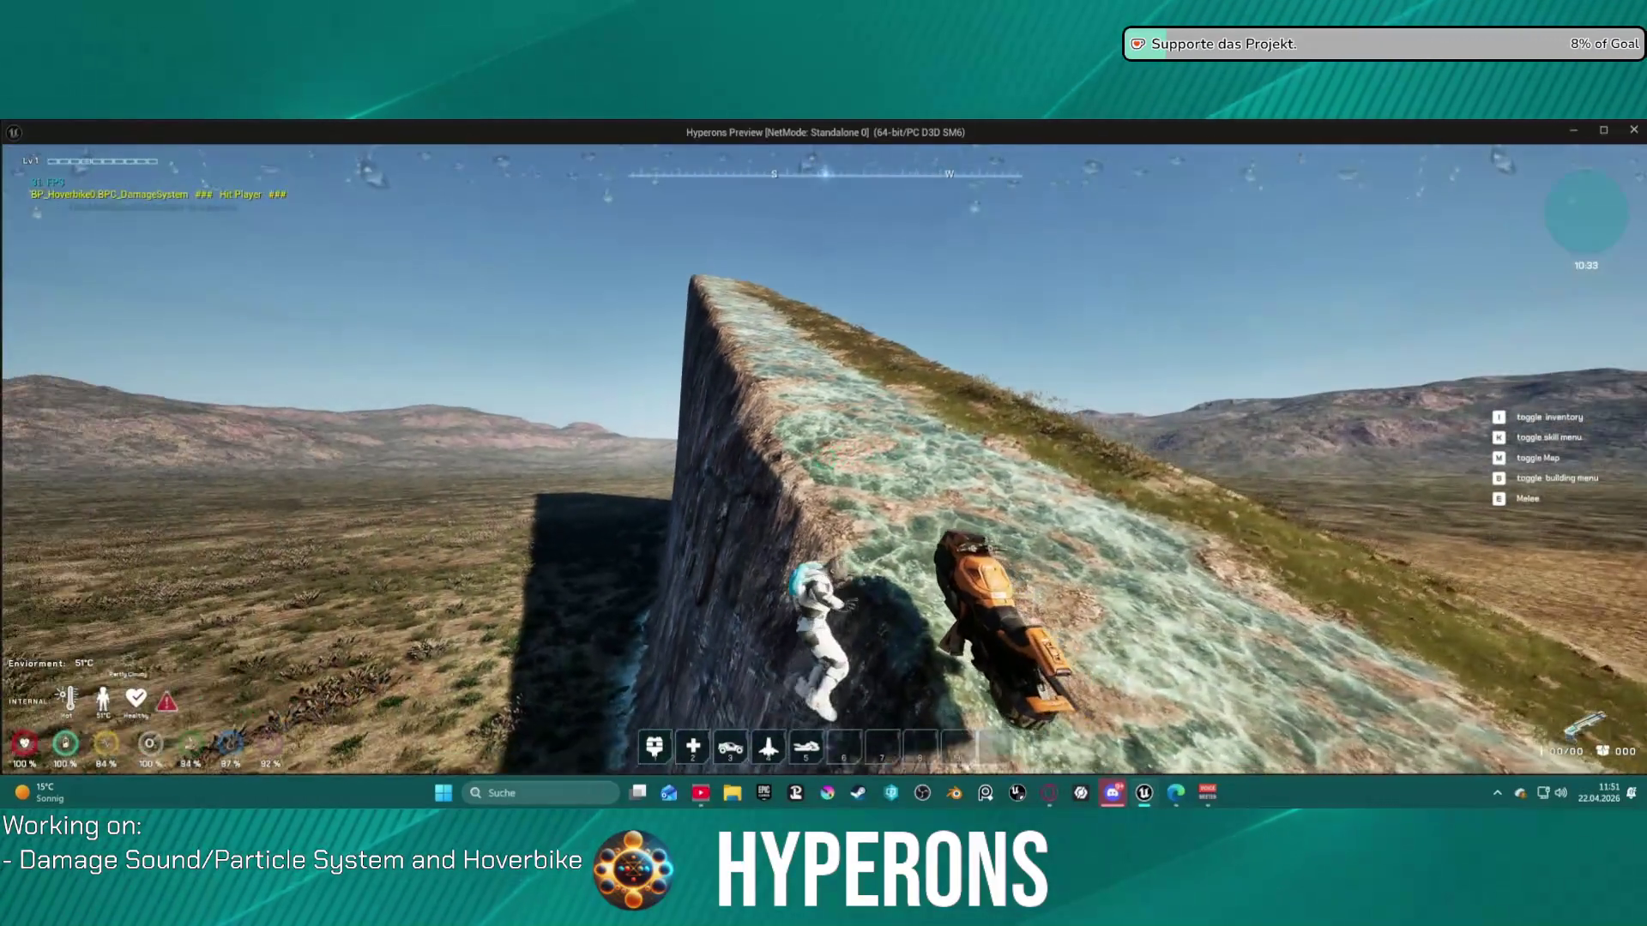
- Mount and dismount again to check the exit position, then ride off and stop the preview
key(f)
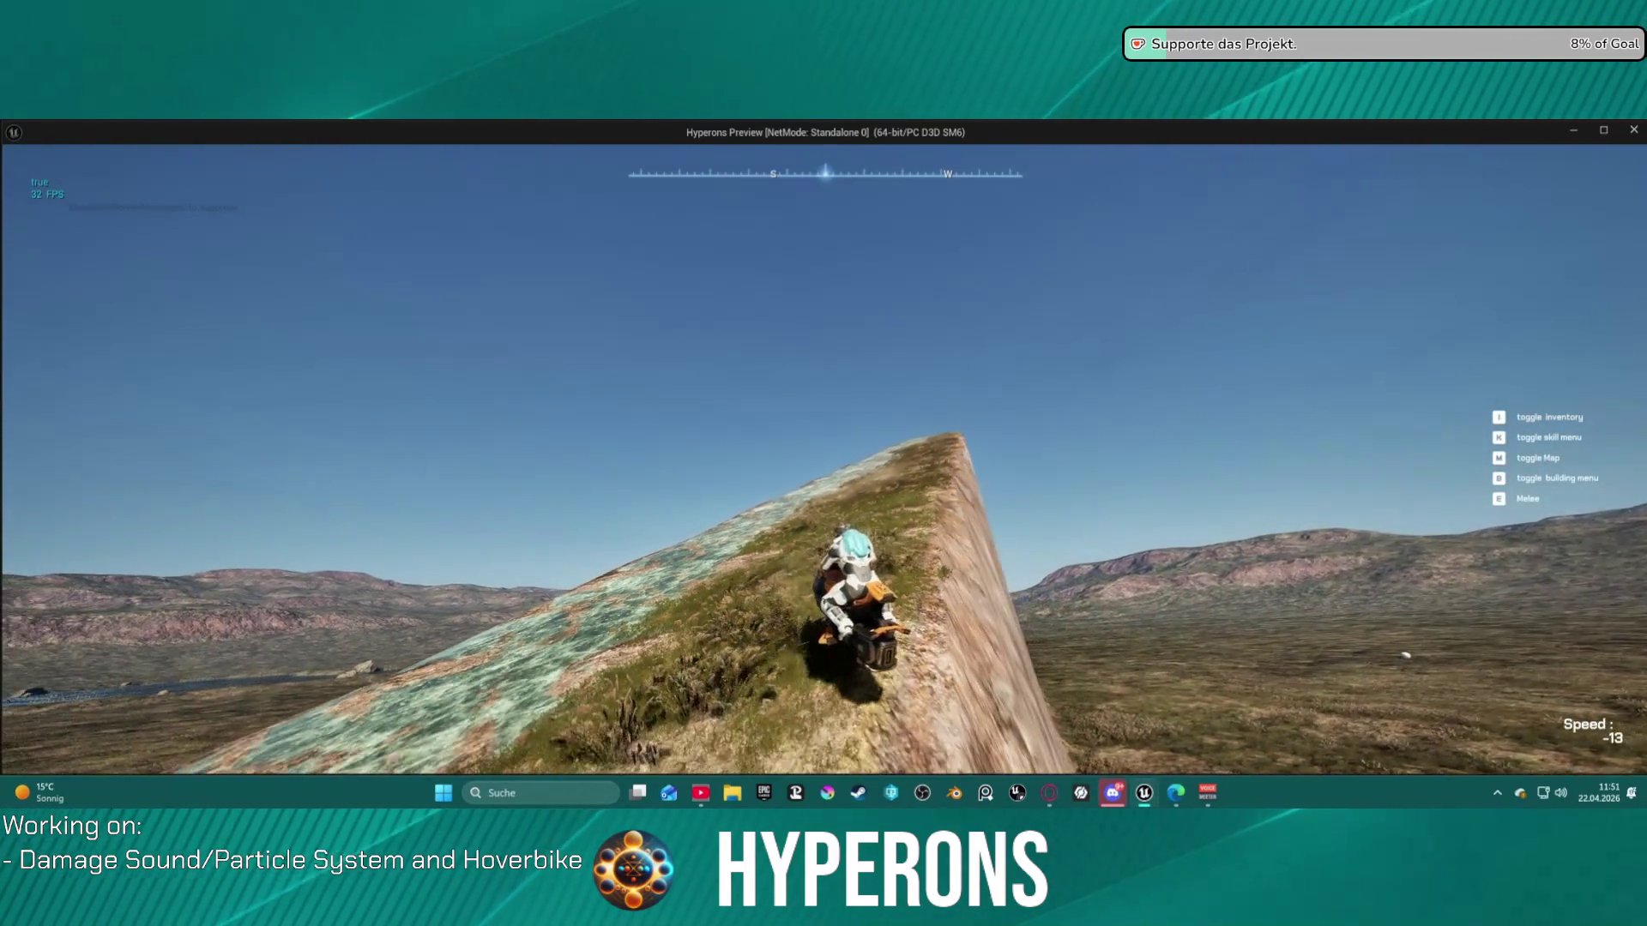
key(f)
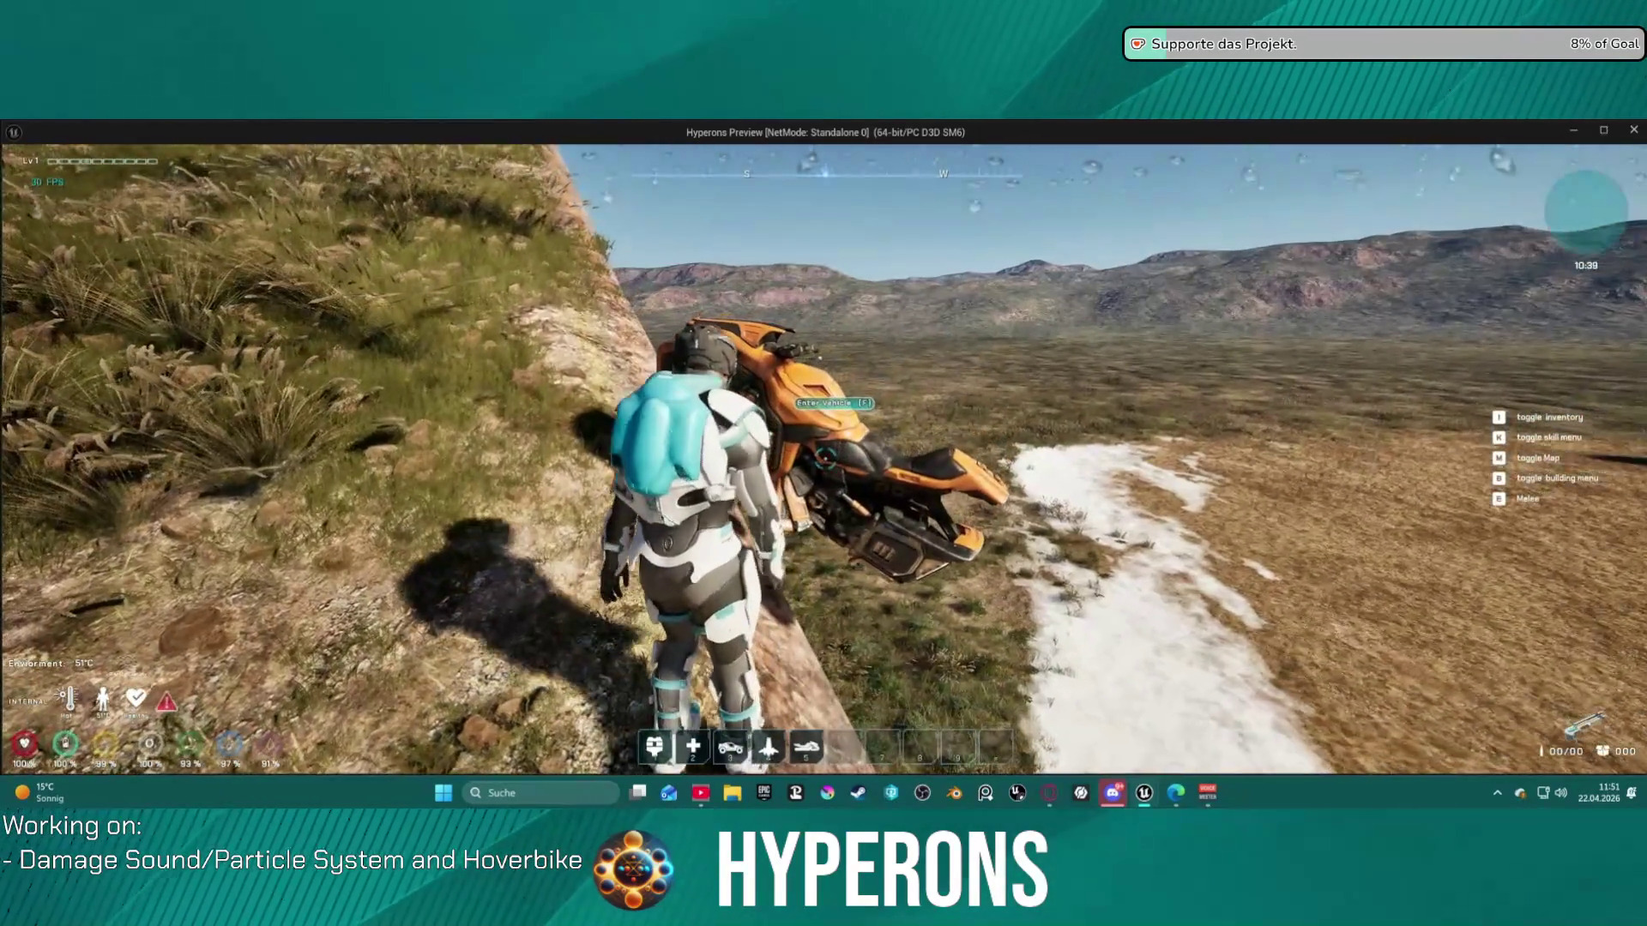
key(w)
key(w)
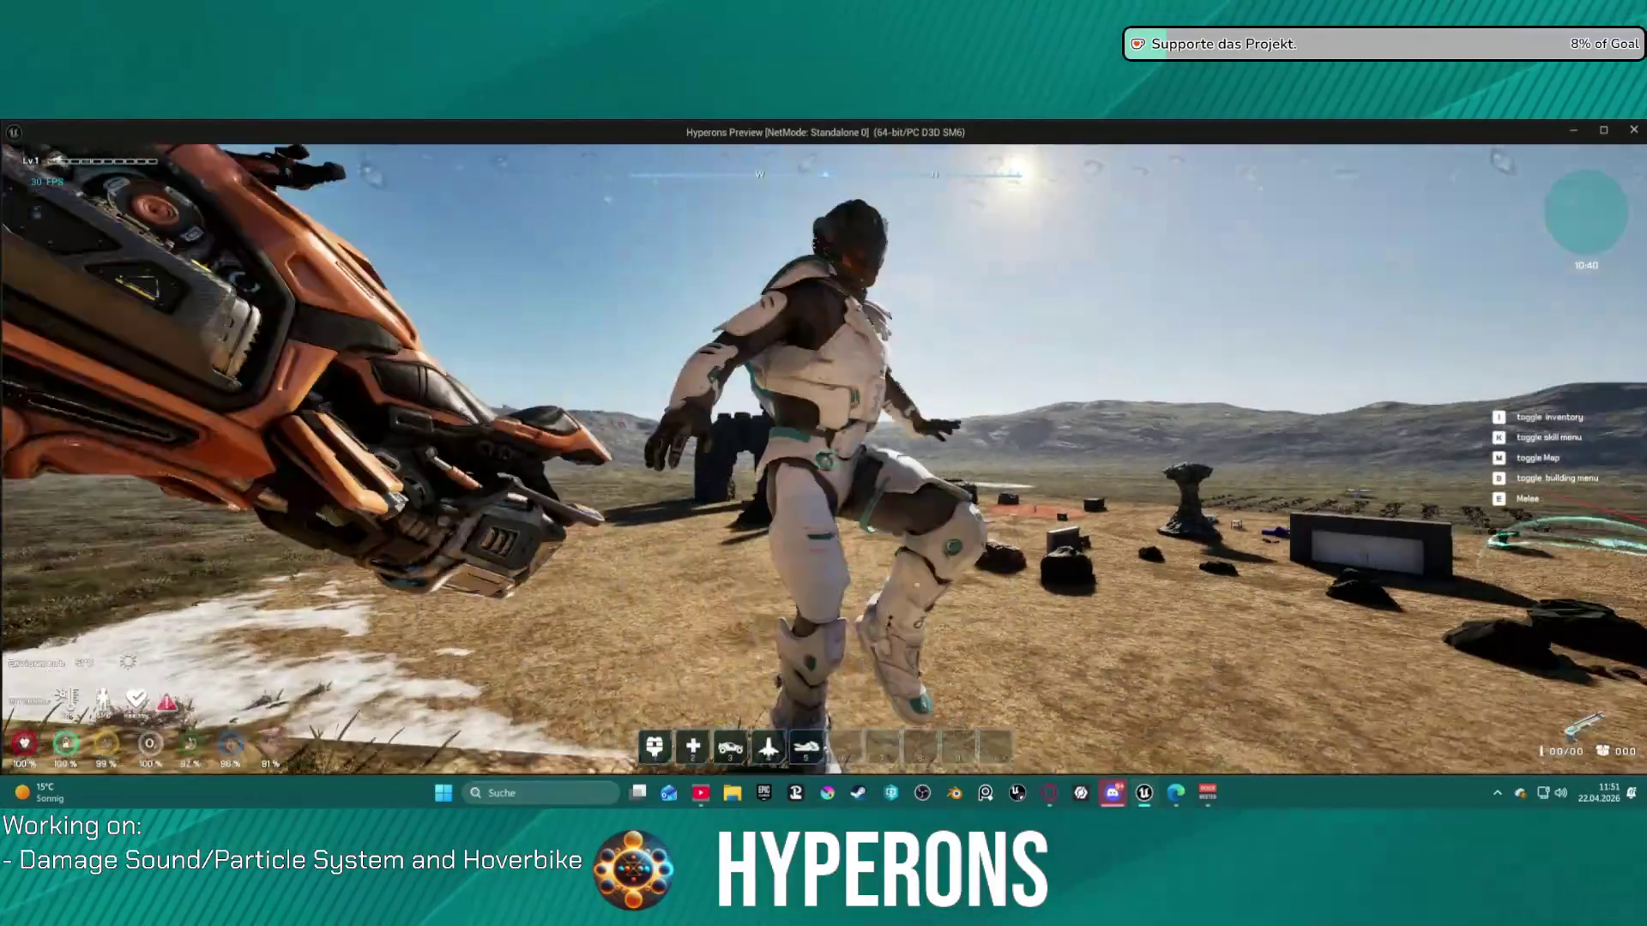
key(f)
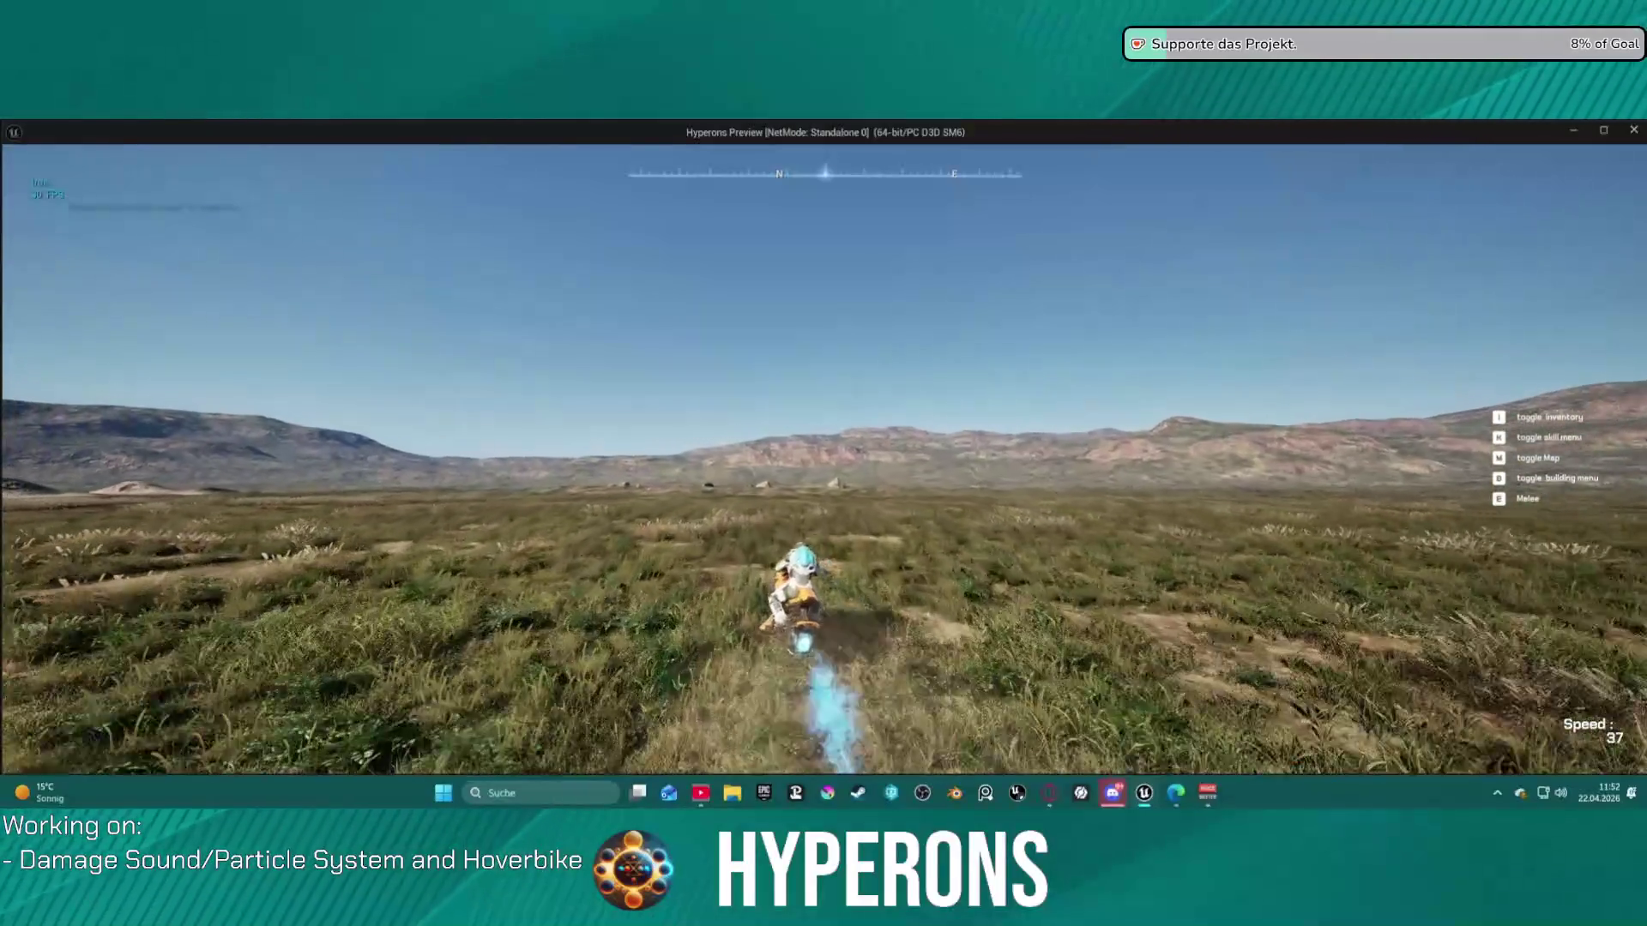
key(Escape)
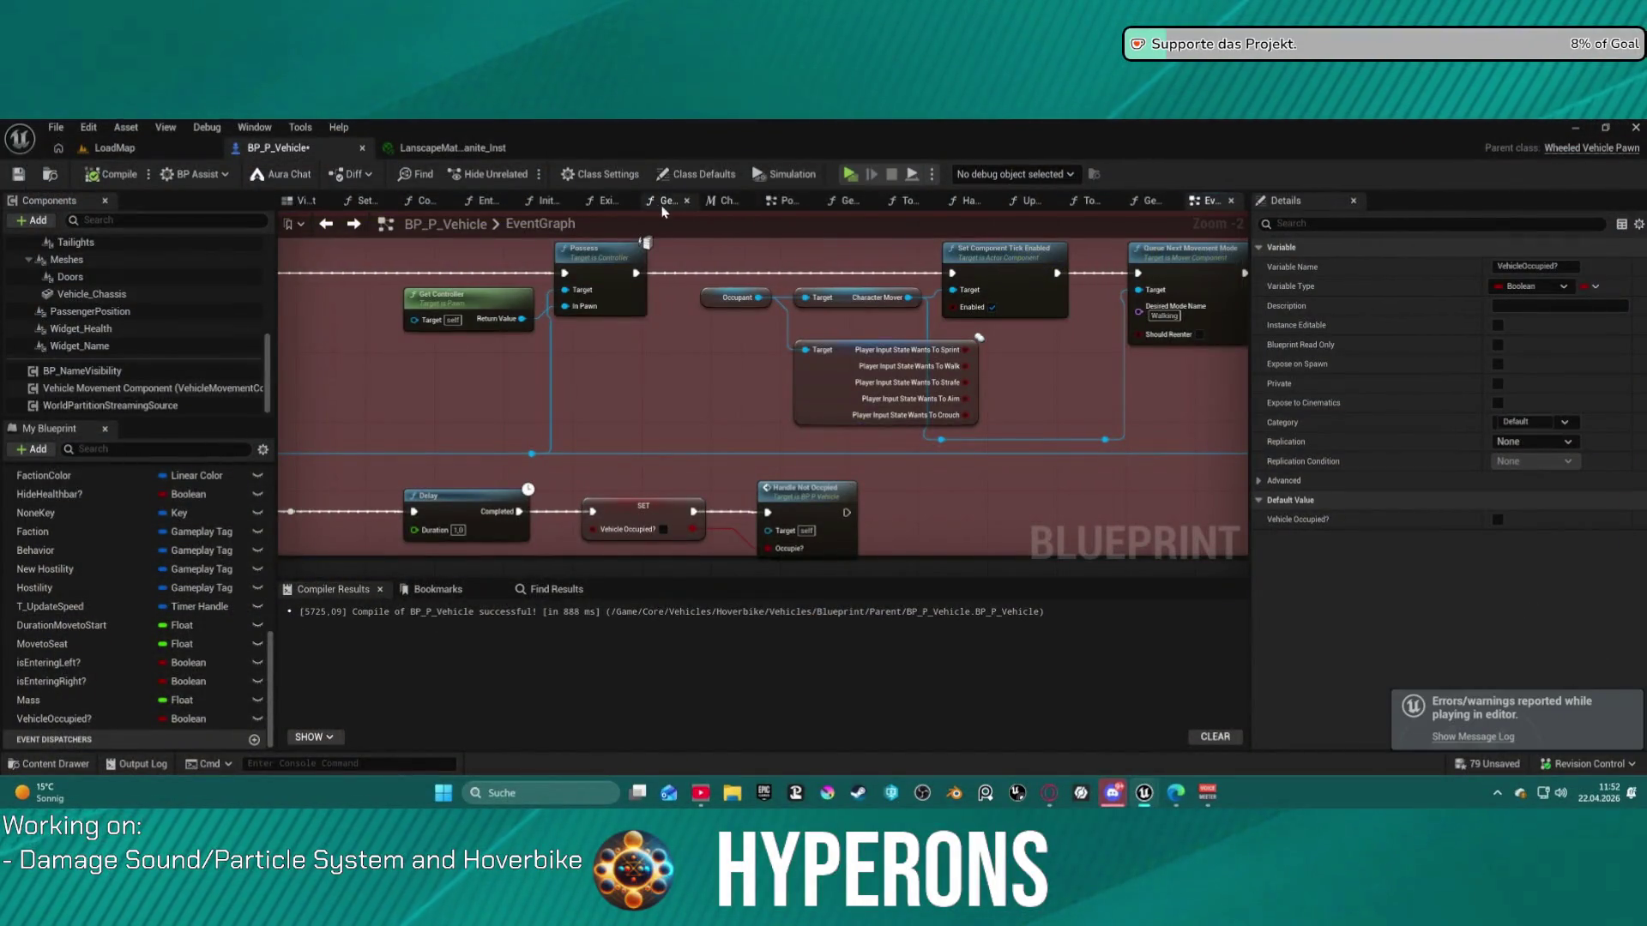
- Open the Gravel, Ground, Ice and Rock SFX_Vehicle_Collison sounds from SFX_META > Hits > Destruction for editing
click(47, 175)
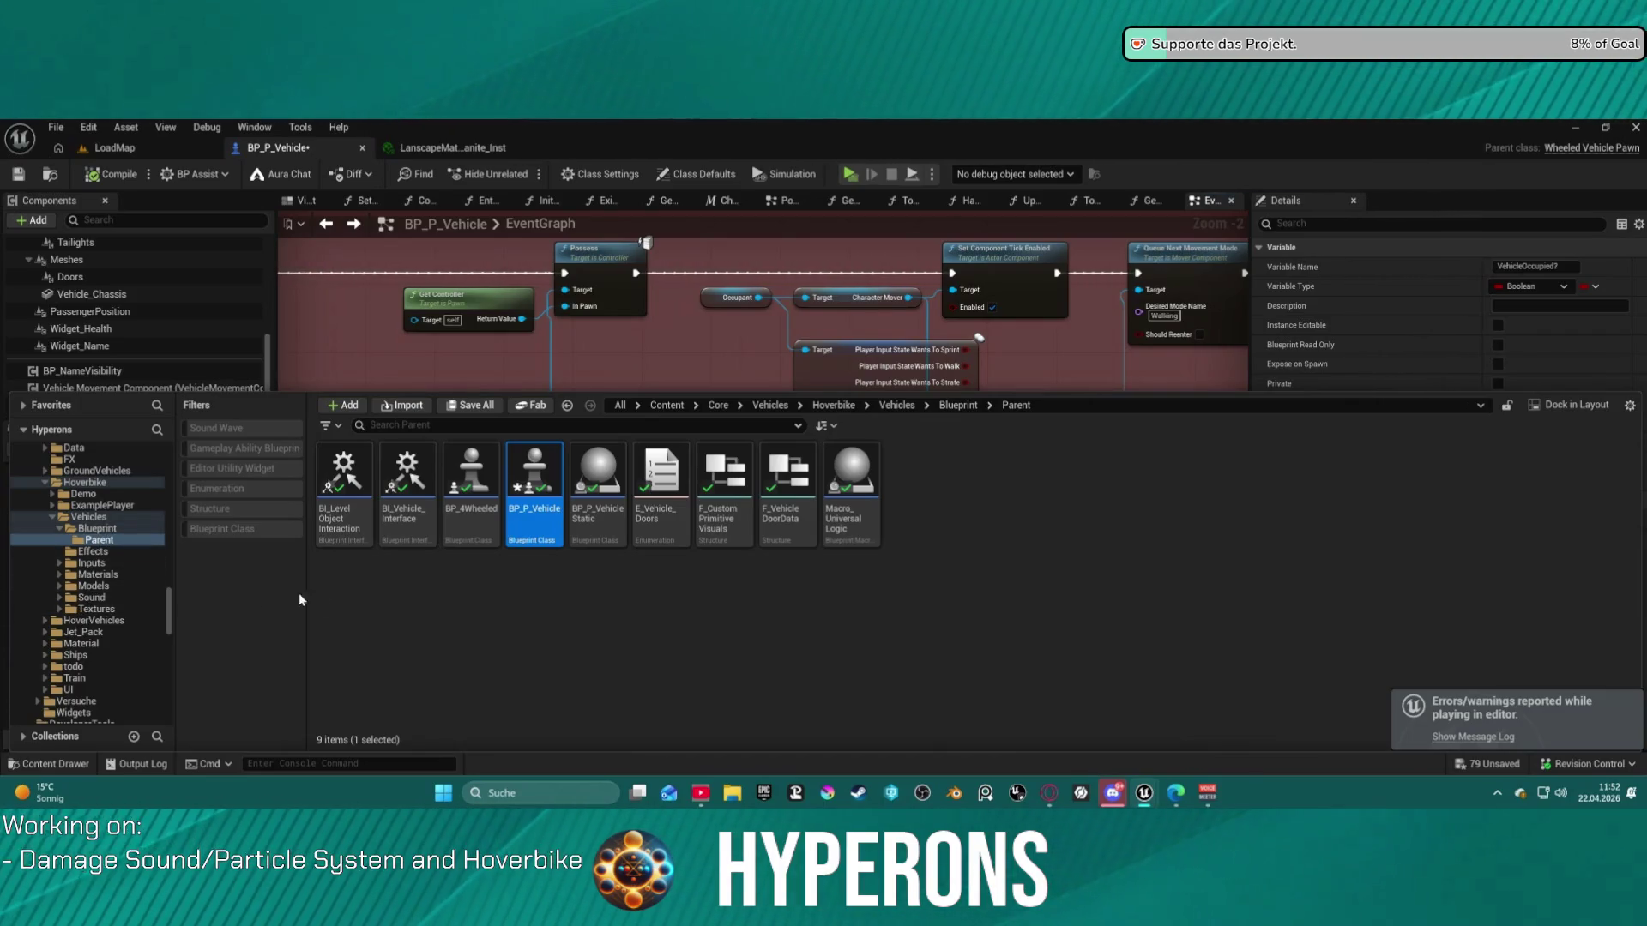
scroll(129, 558, up, 5)
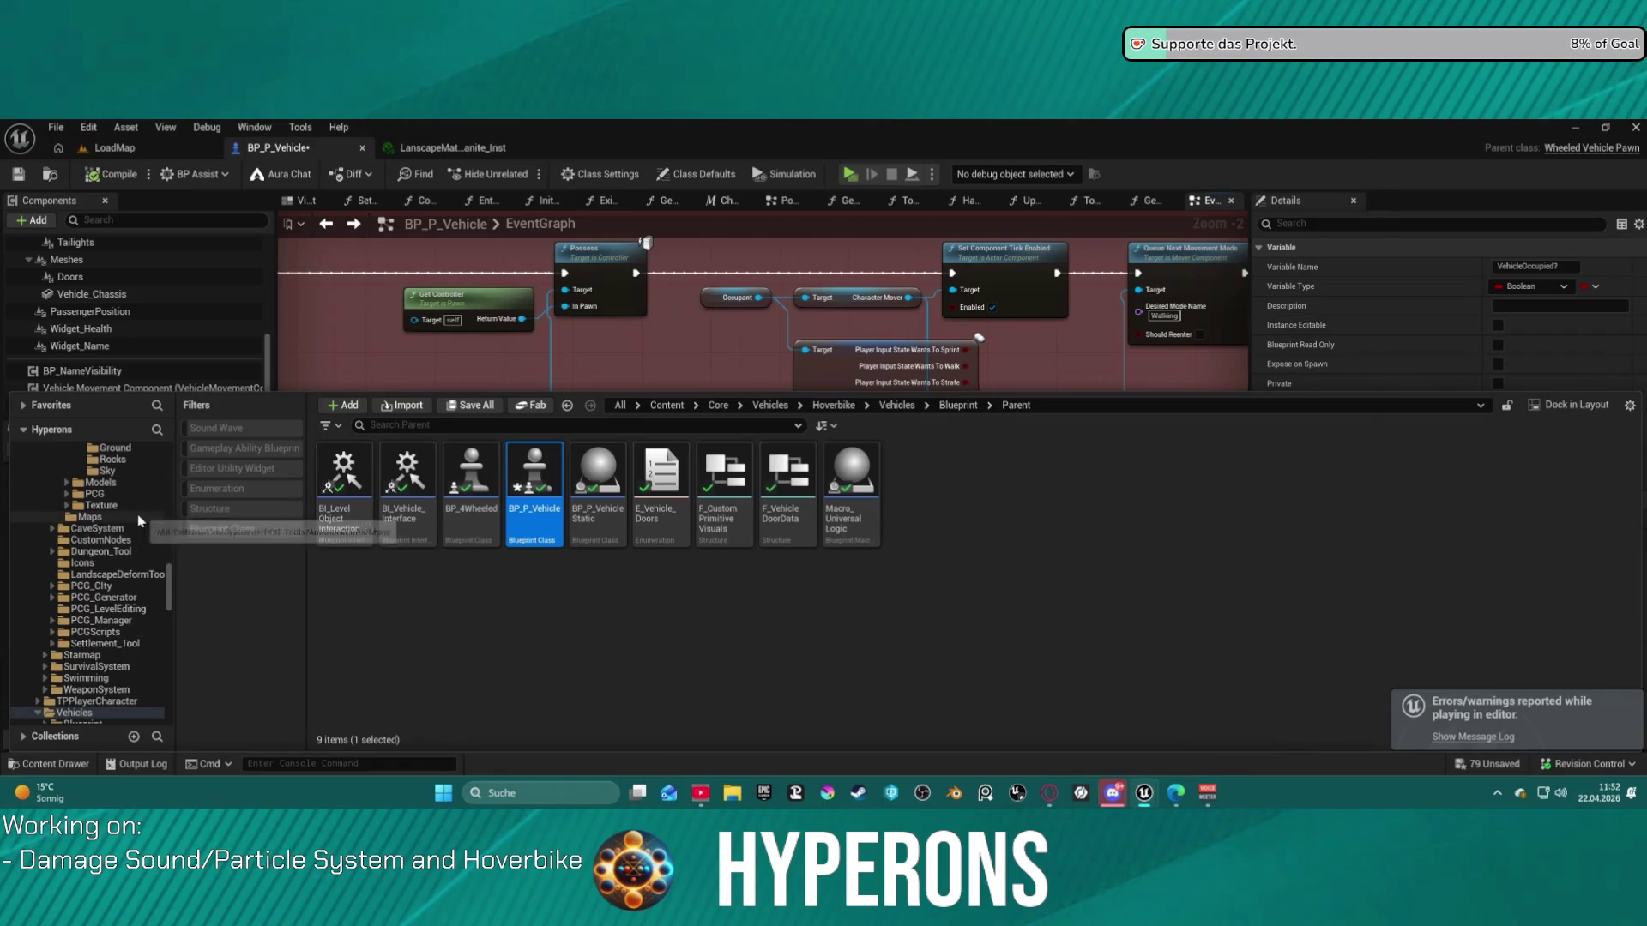
scroll(139, 520, up, 5)
scroll(142, 522, up, 10)
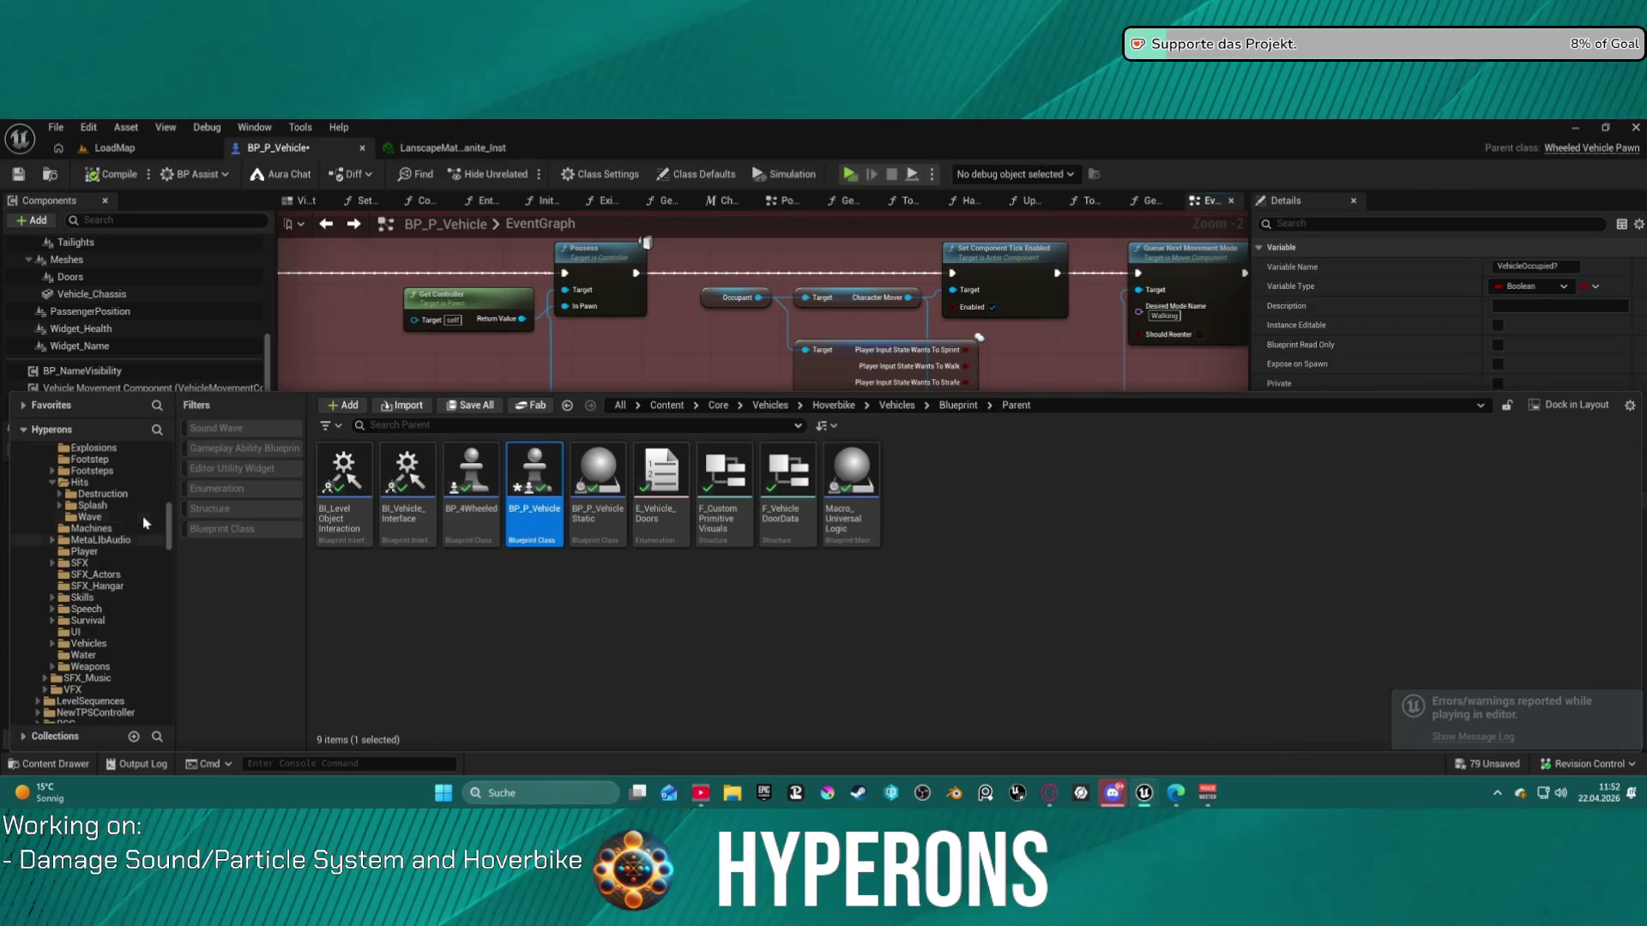
click(99, 496)
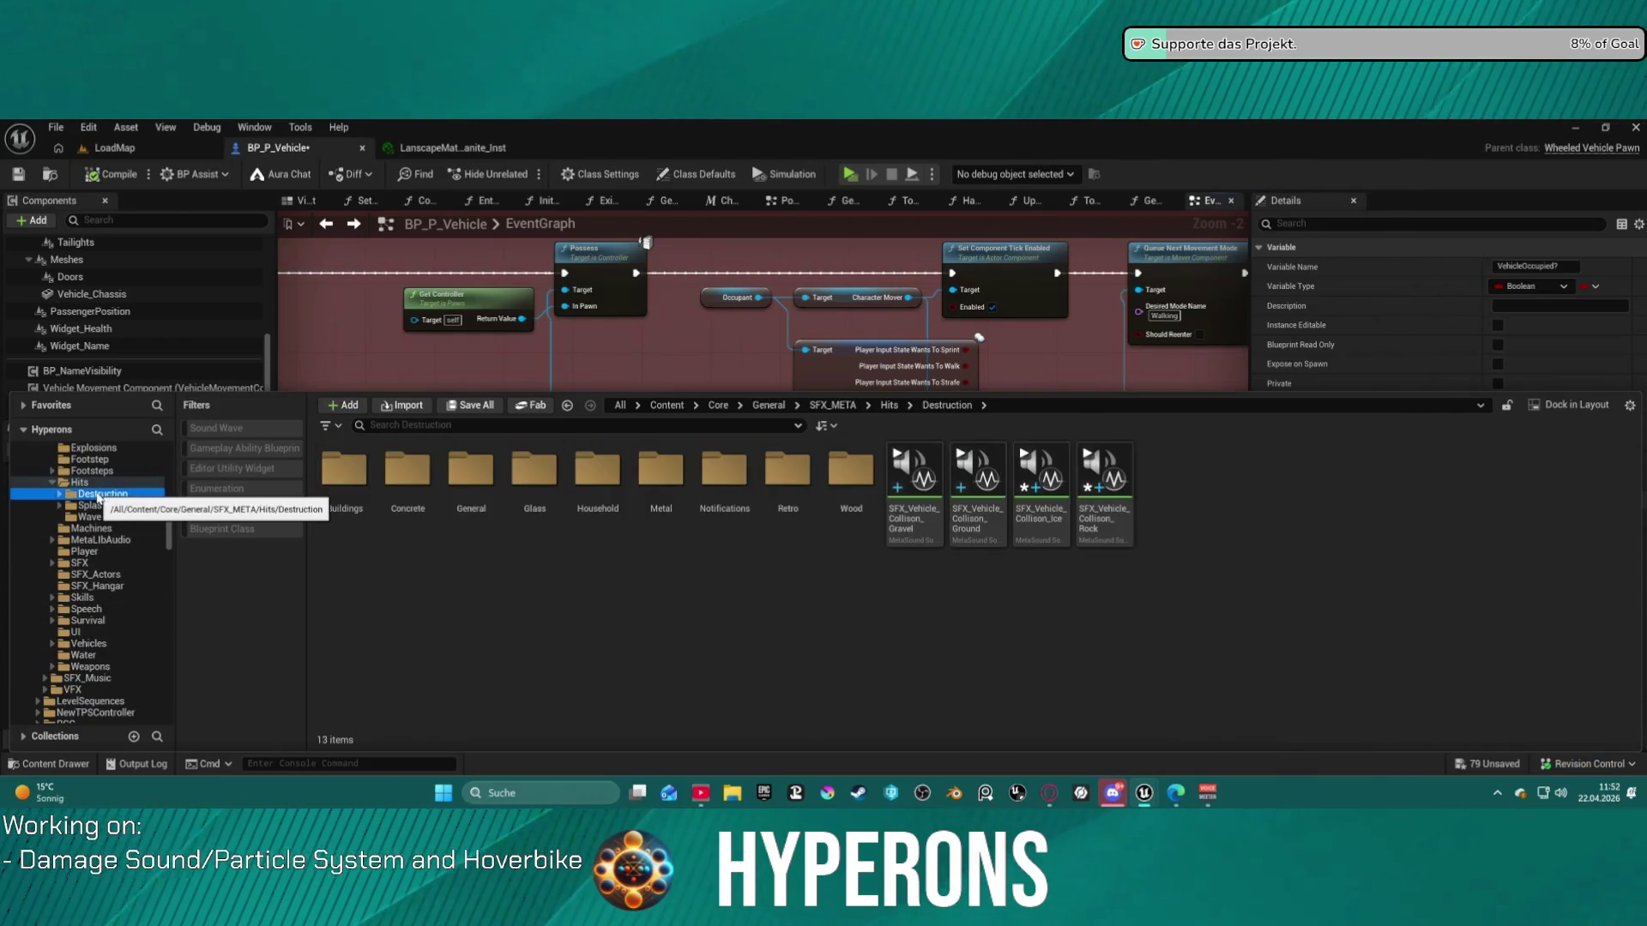
click(913, 481)
shift+click(1115, 514)
right_click(1131, 523)
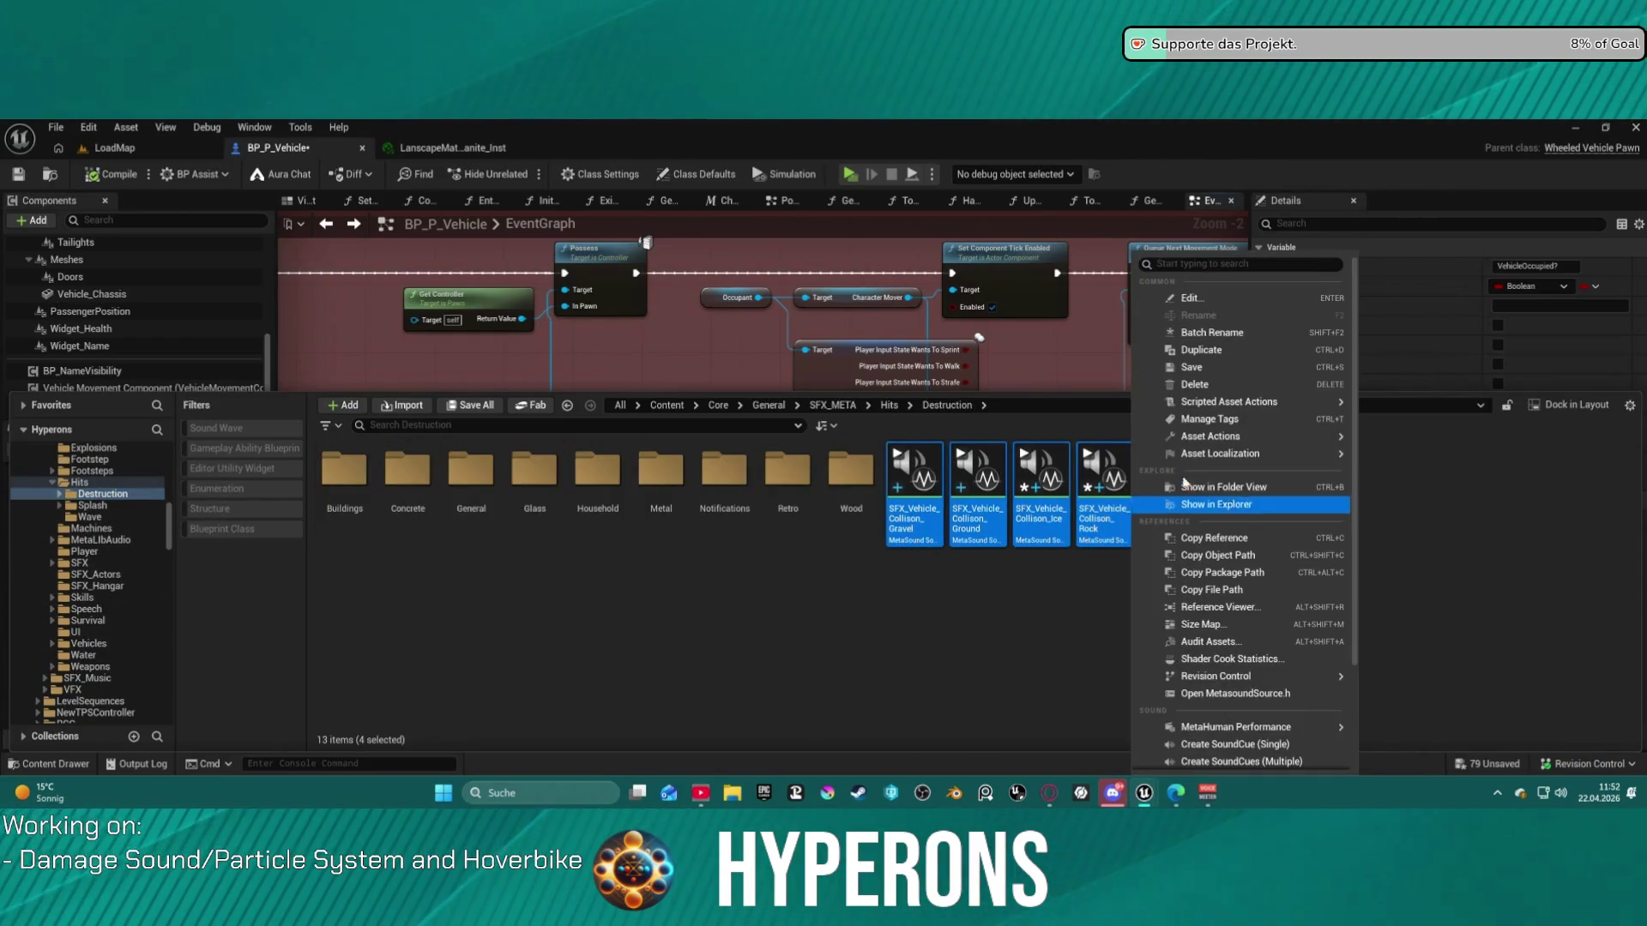
click(1229, 300)
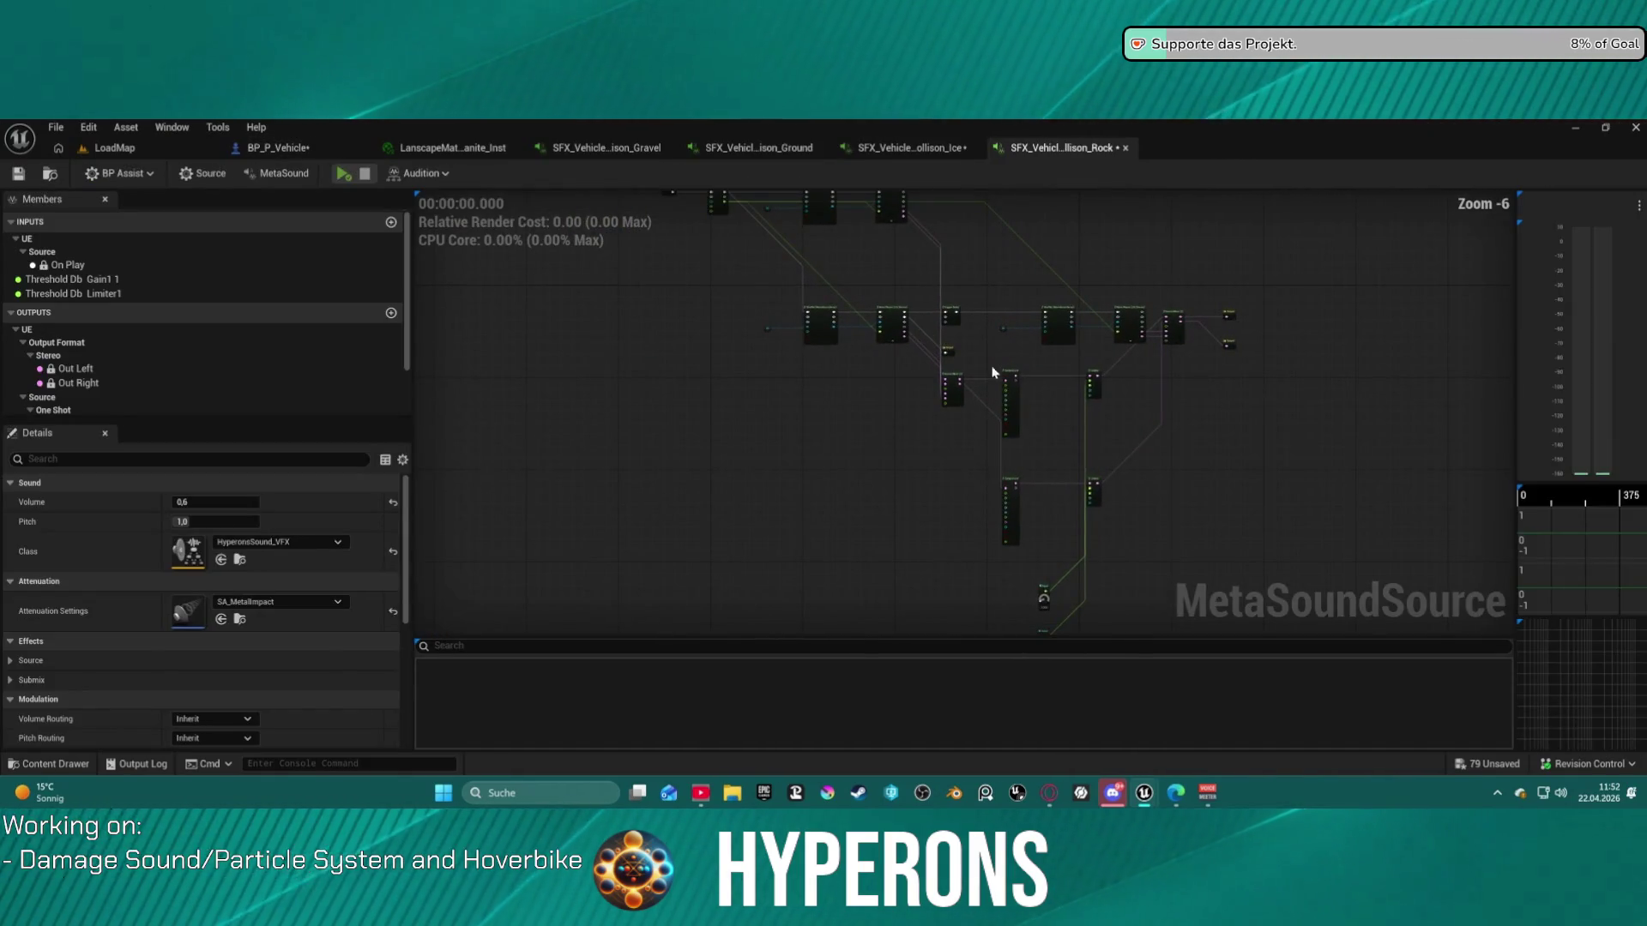
- Bring the Rock graph's Wave Player and Shuffle nodes into view, play the Rock sound, then show the Ice graph
scroll(335, 474, down, 1)
scroll(1166, 323, up, 6)
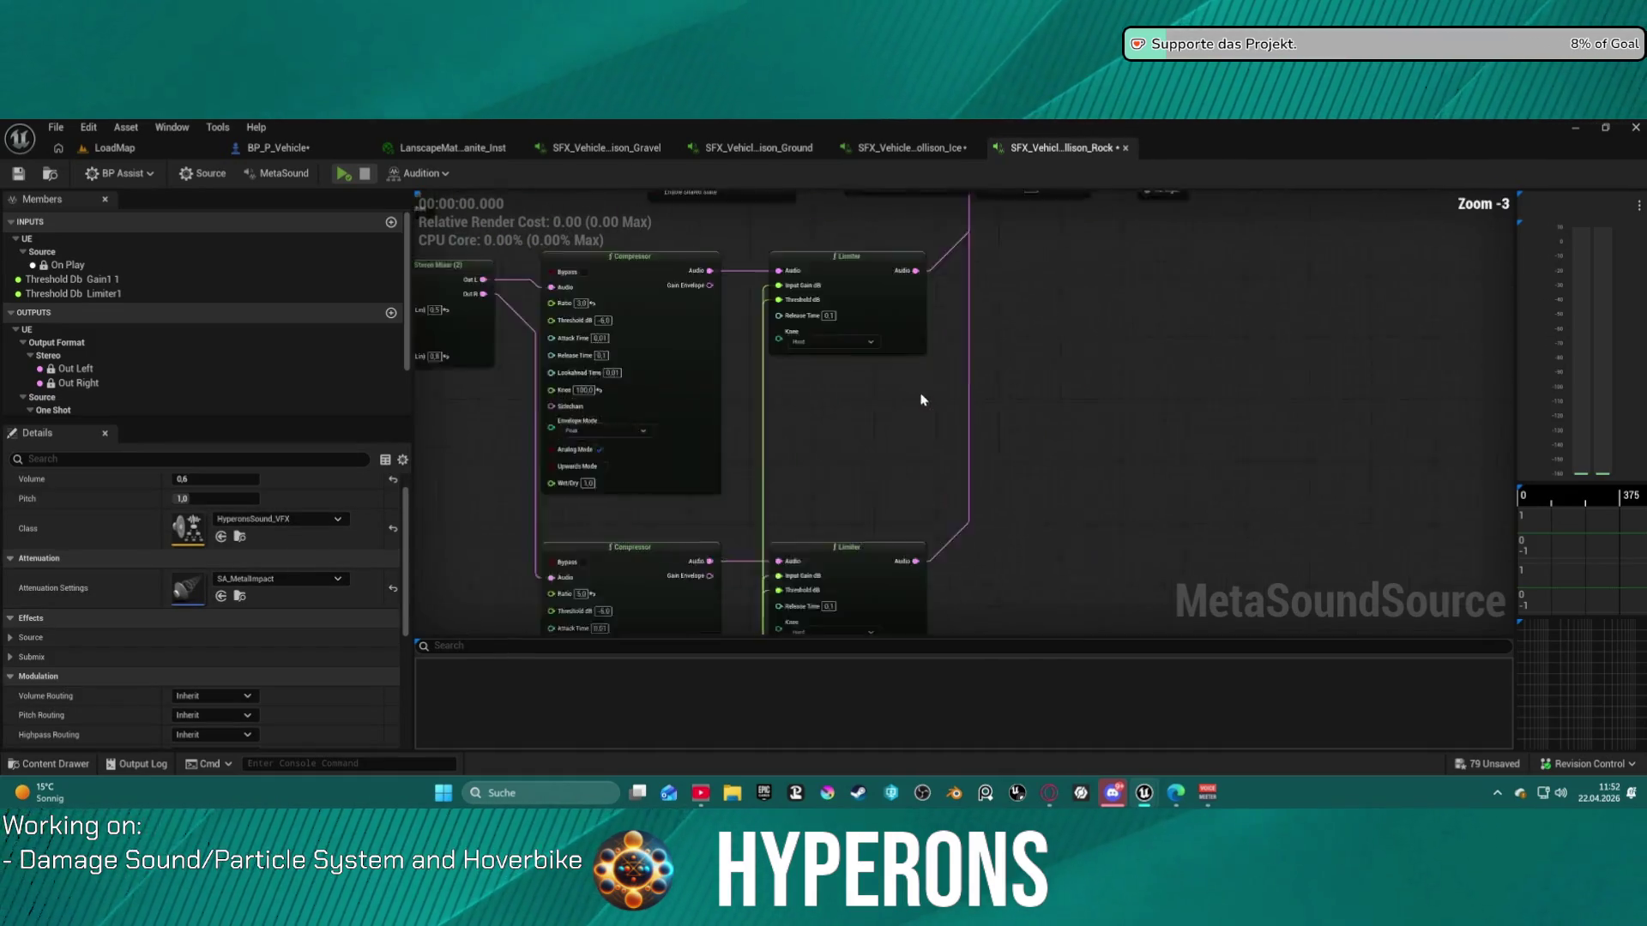
drag(1019, 367, 1214, 242)
scroll(957, 378, down, 2)
mouse_move(963, 541)
mouse_down()
mouse_move(808, 392)
mouse_move(797, 321)
mouse_move(793, 429)
mouse_move(857, 489)
mouse_move(867, 453)
mouse_move(1132, 620)
mouse_move(1017, 480)
mouse_up()
scroll(808, 392, up, 2)
click(353, 175)
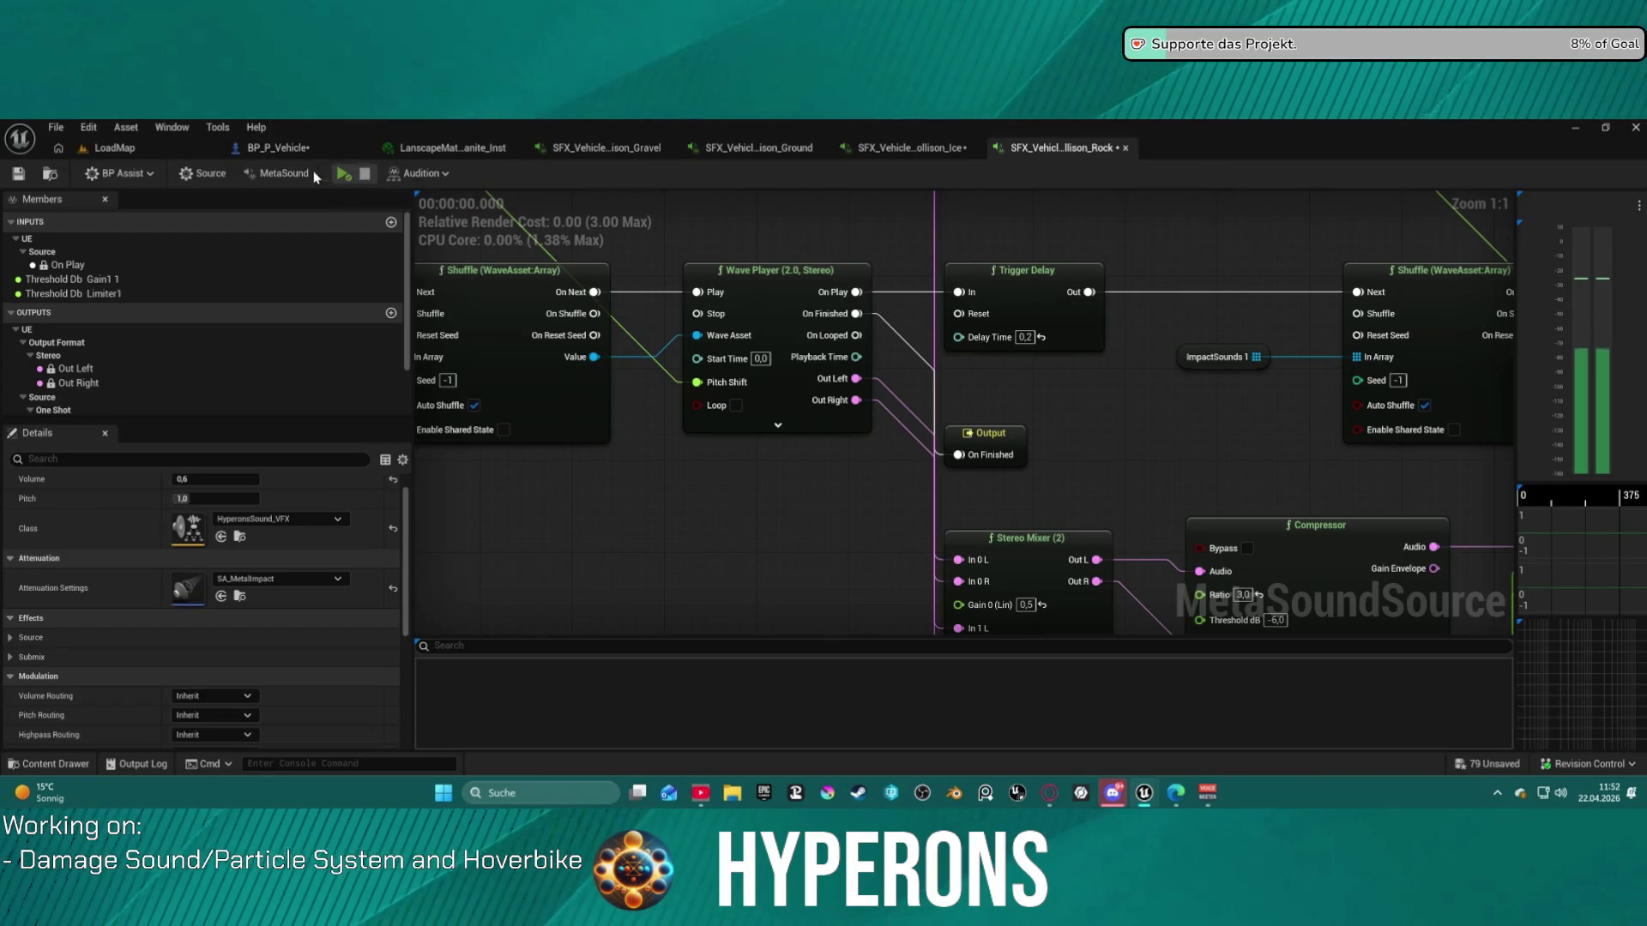
scroll(235, 556, down, 2)
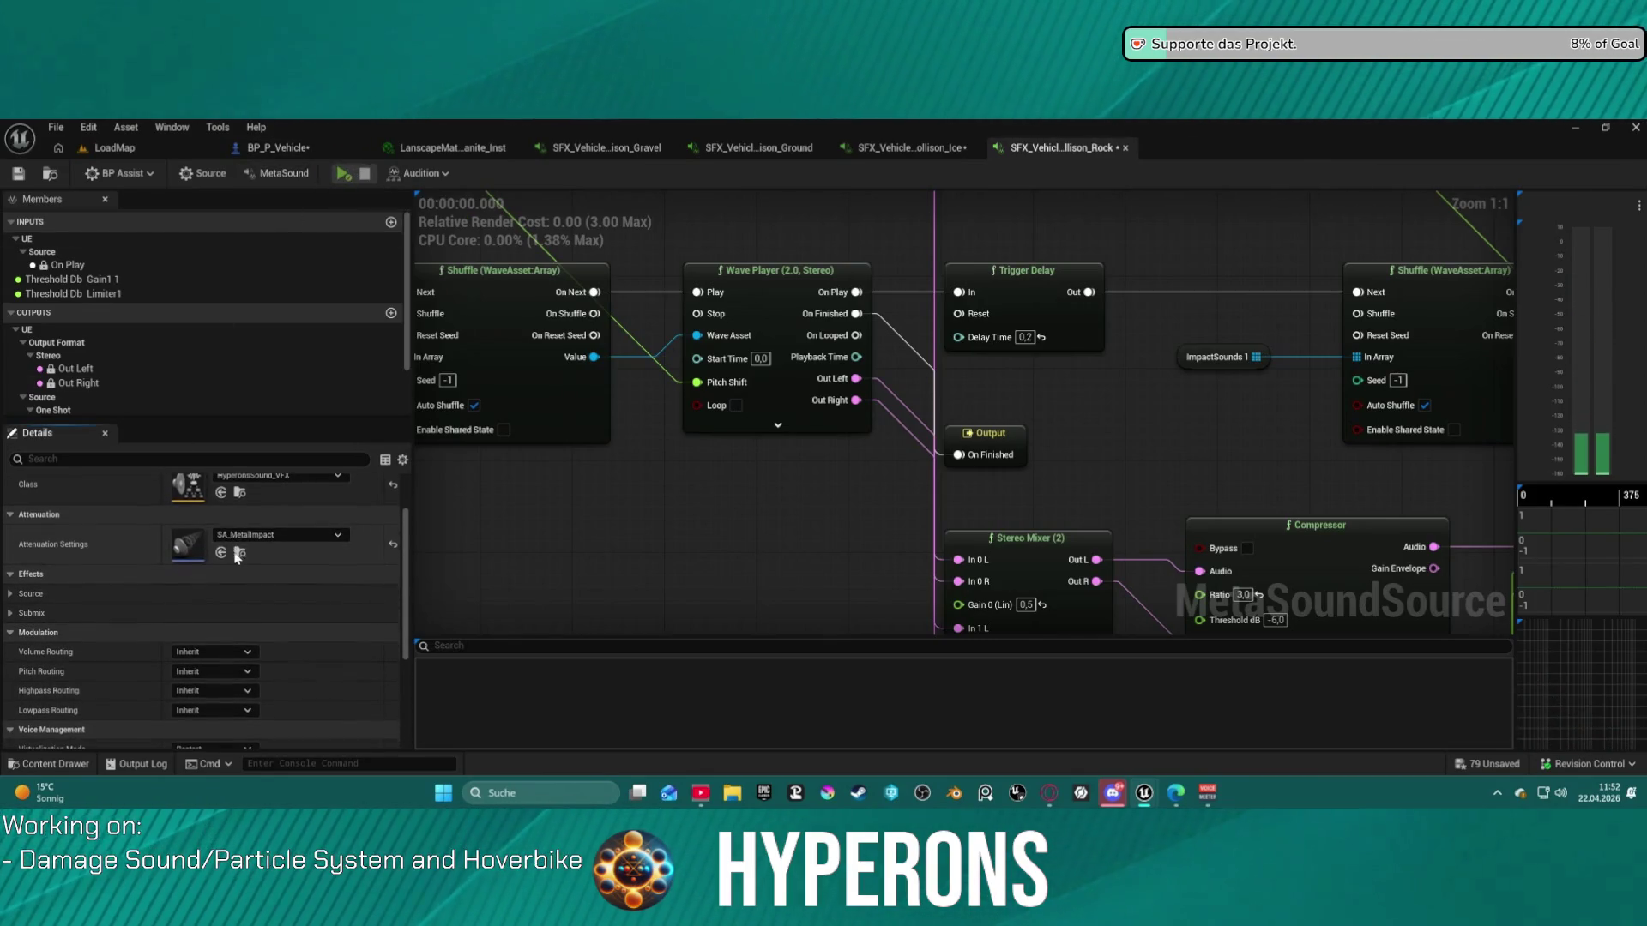
scroll(142, 566, up, 3)
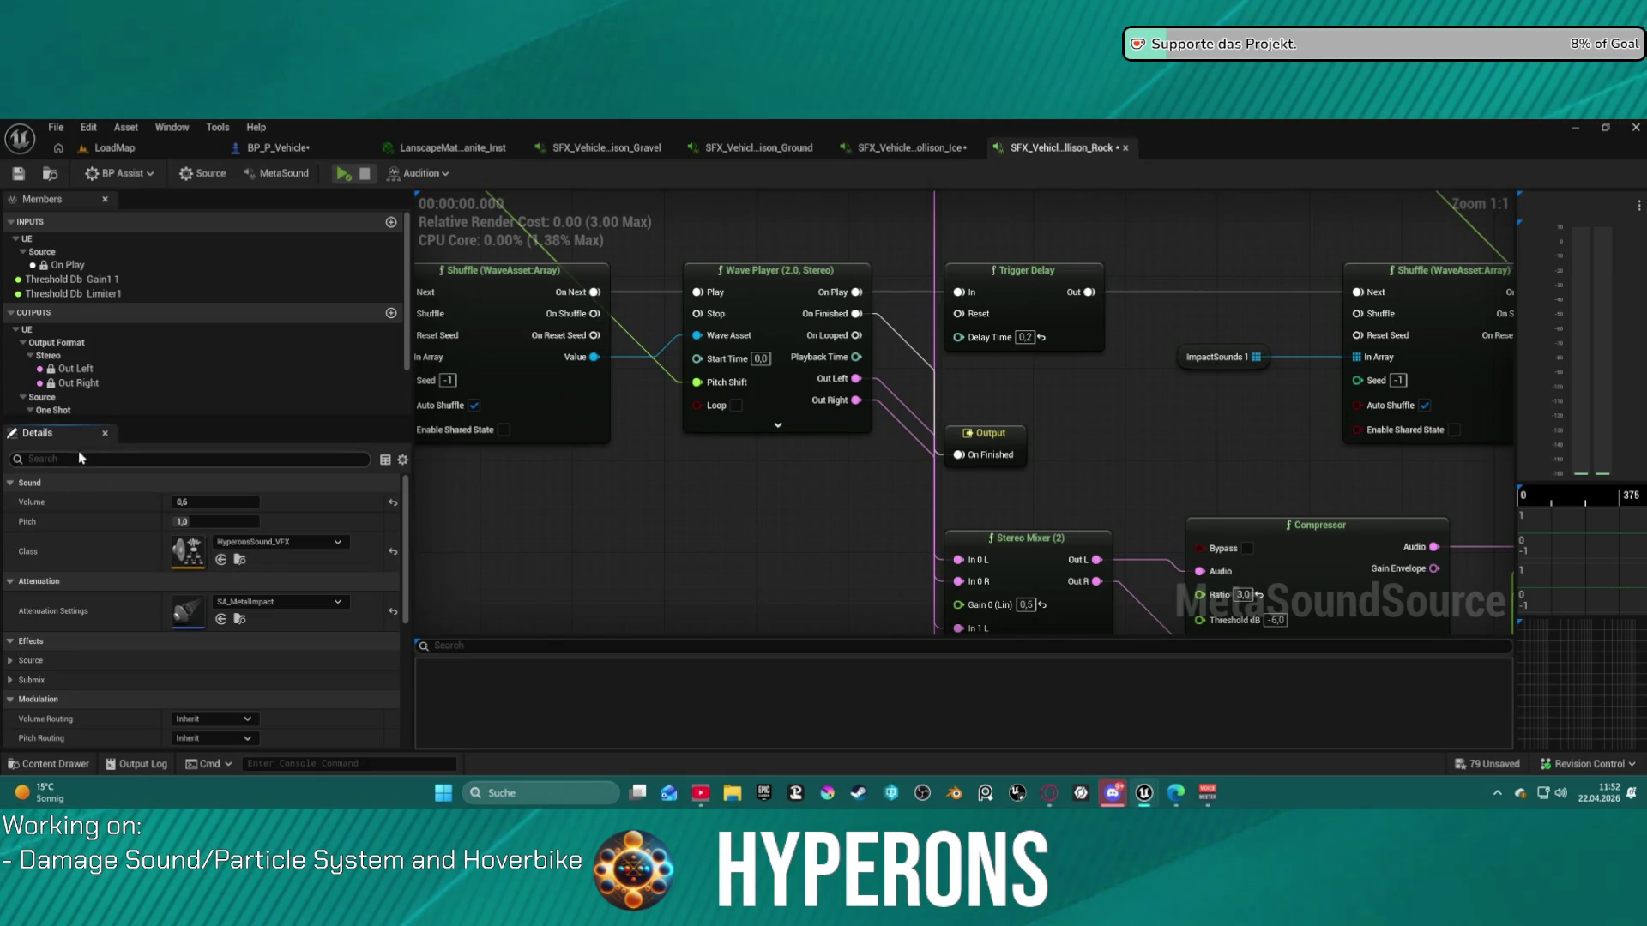
click(910, 147)
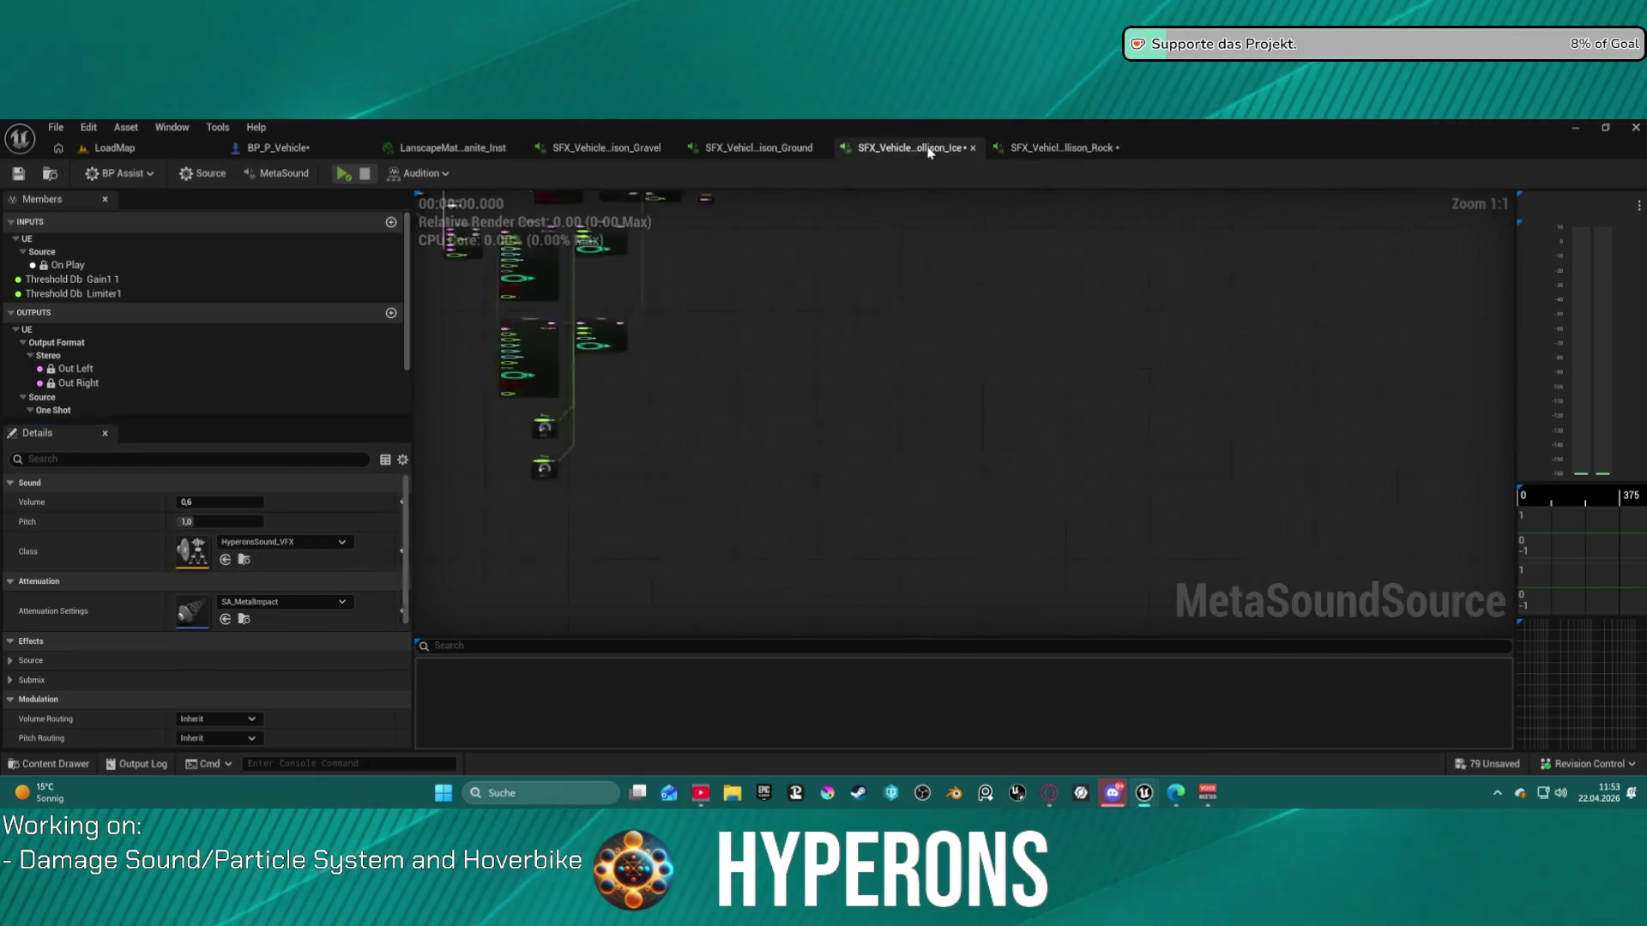
- In the Ice graph, inspect the MetalSounds array and preview two of its metal impact sounds
scroll(923, 331, up, 7)
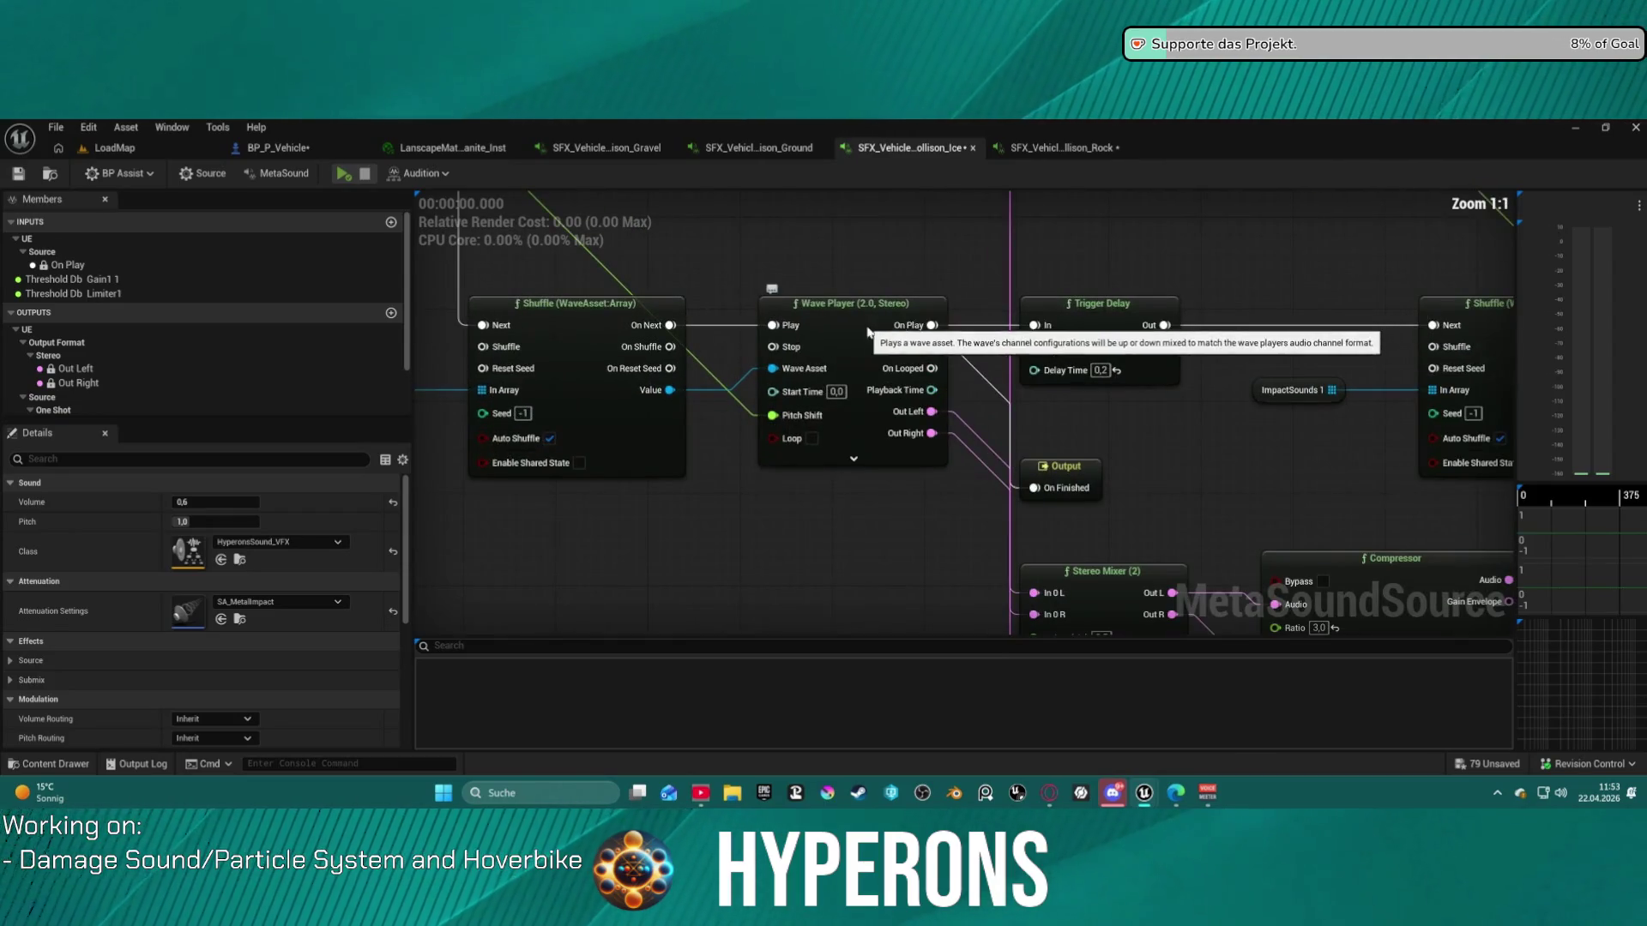
click(886, 323)
mouse_move(850, 347)
mouse_down()
mouse_move(1231, 410)
mouse_move(955, 335)
mouse_up()
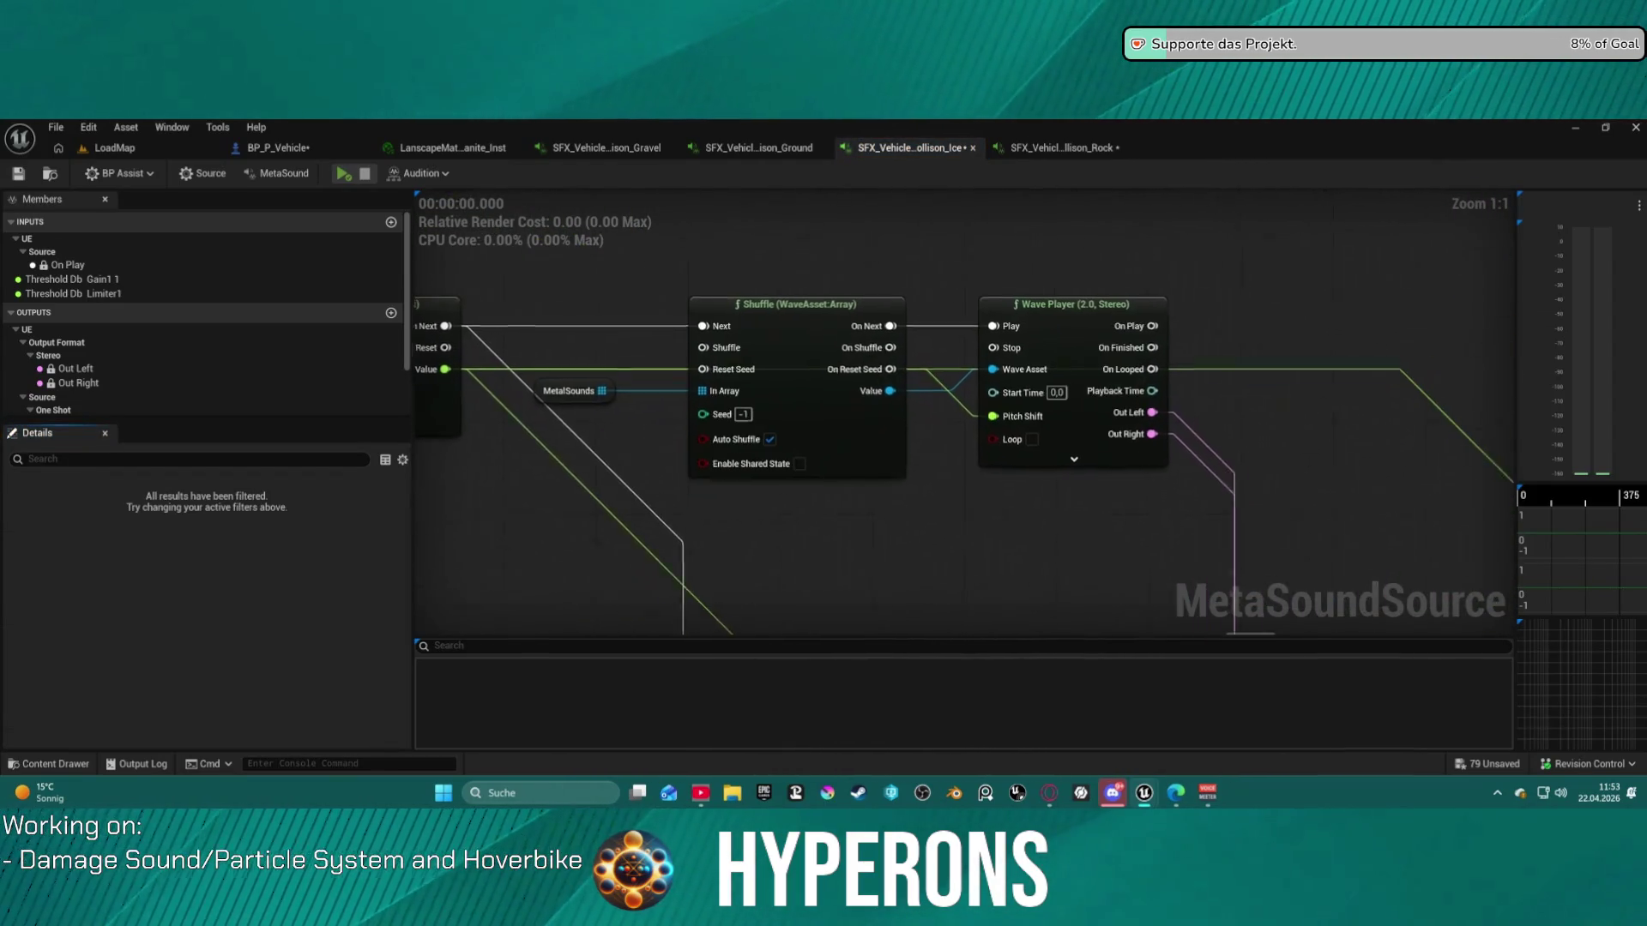
click(596, 368)
scroll(446, 601, down, 1)
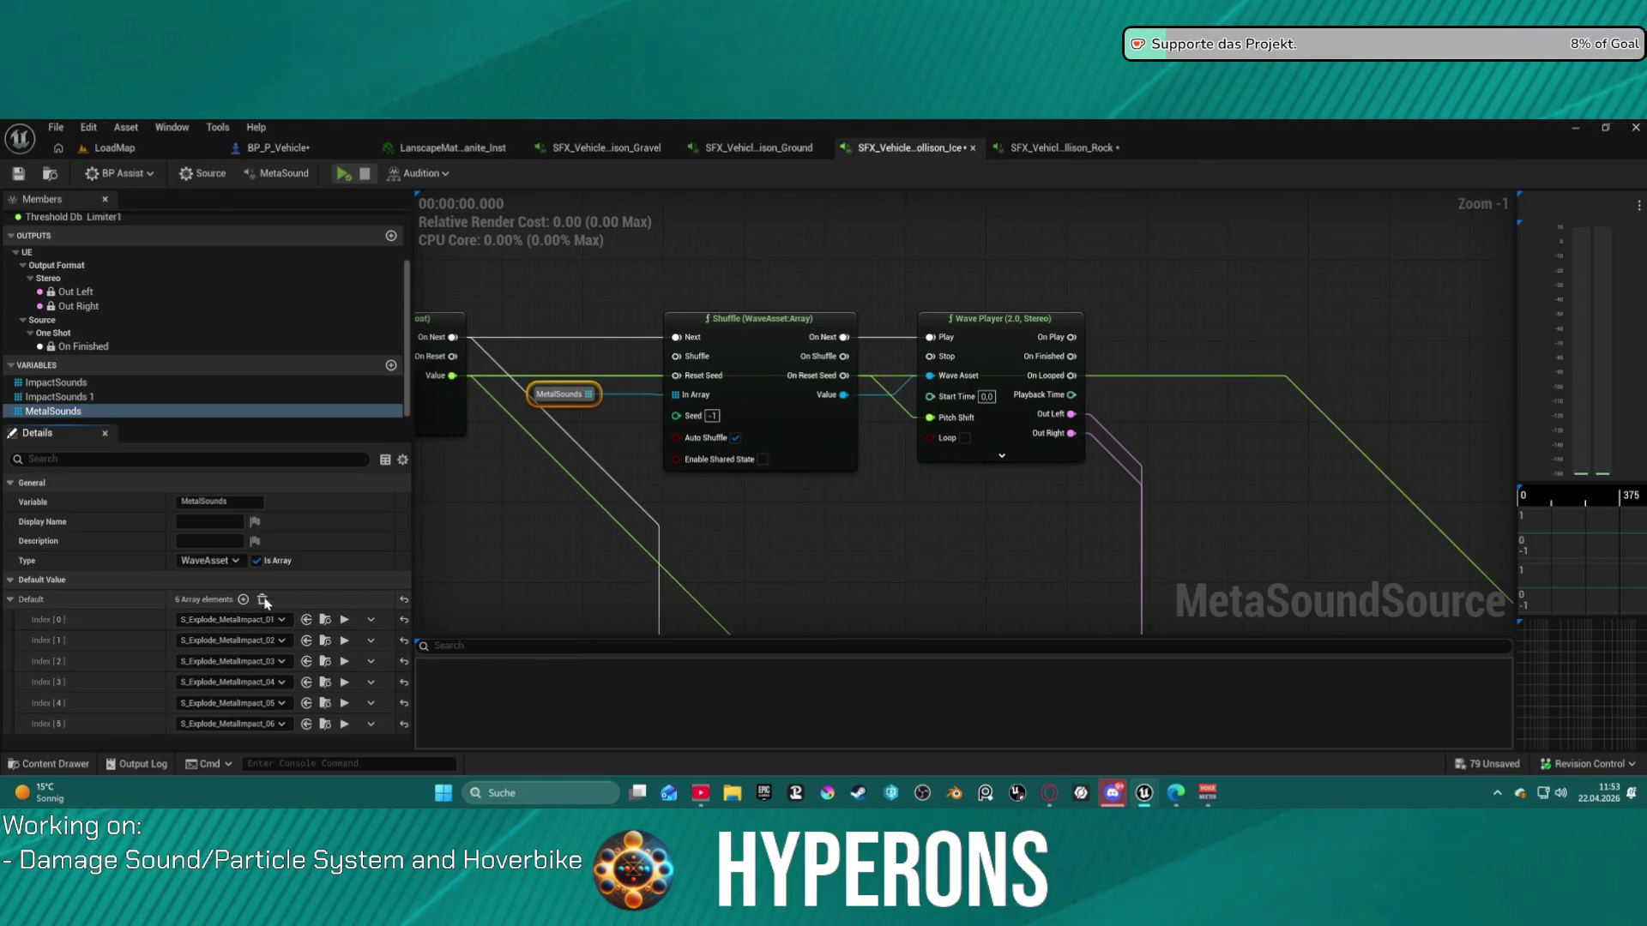
click(344, 620)
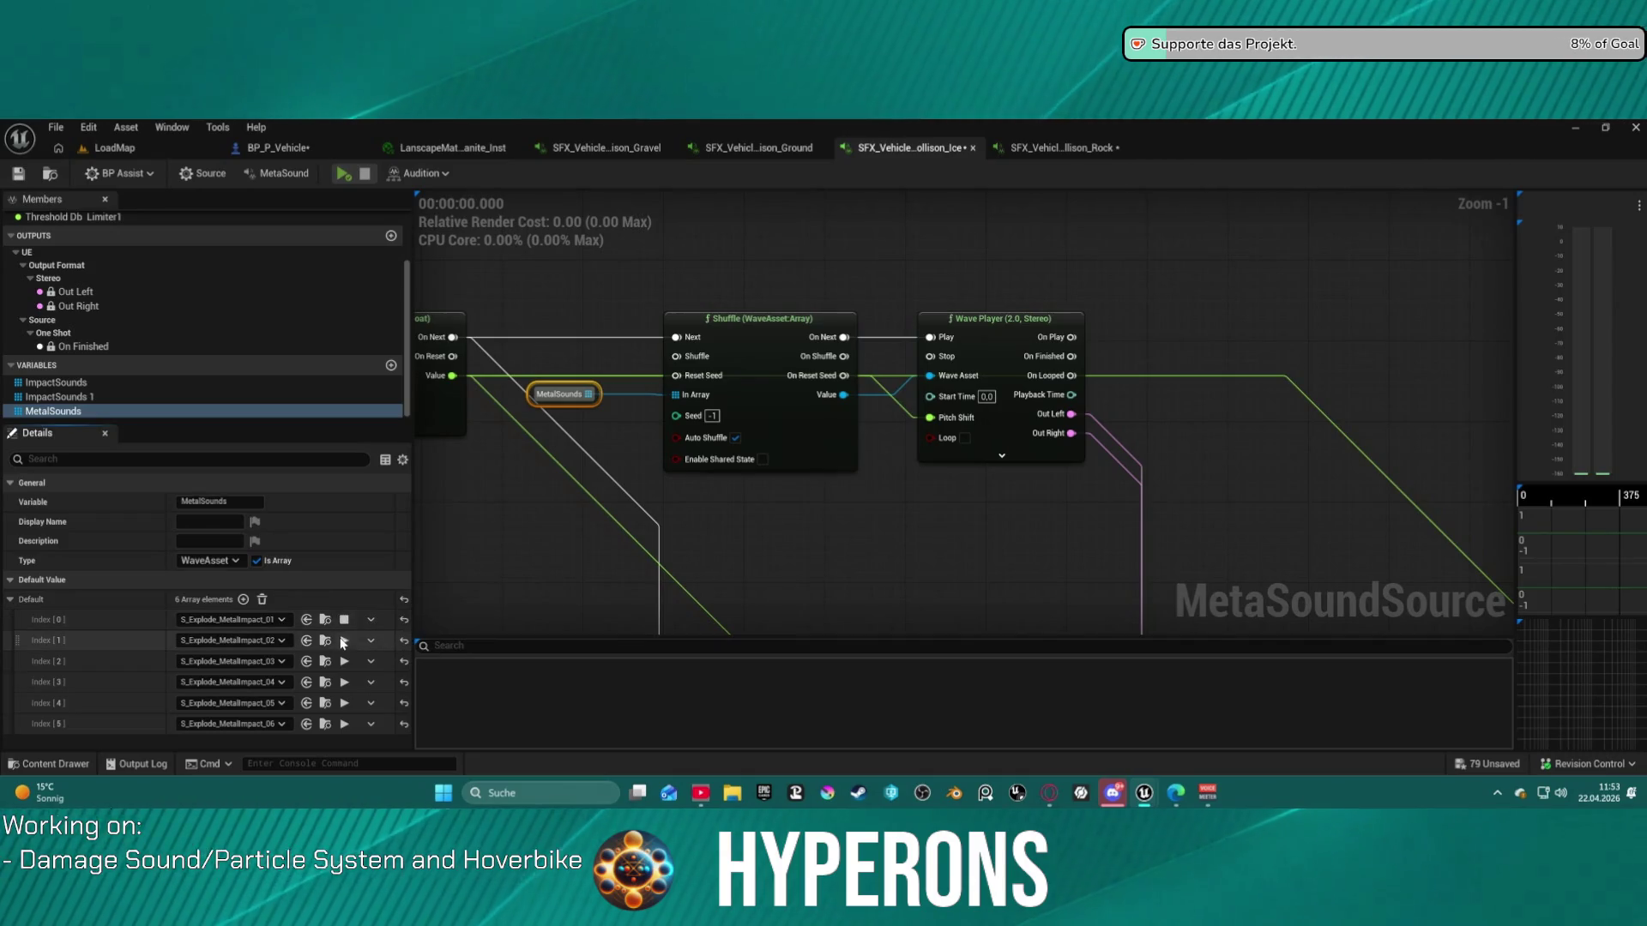
click(345, 682)
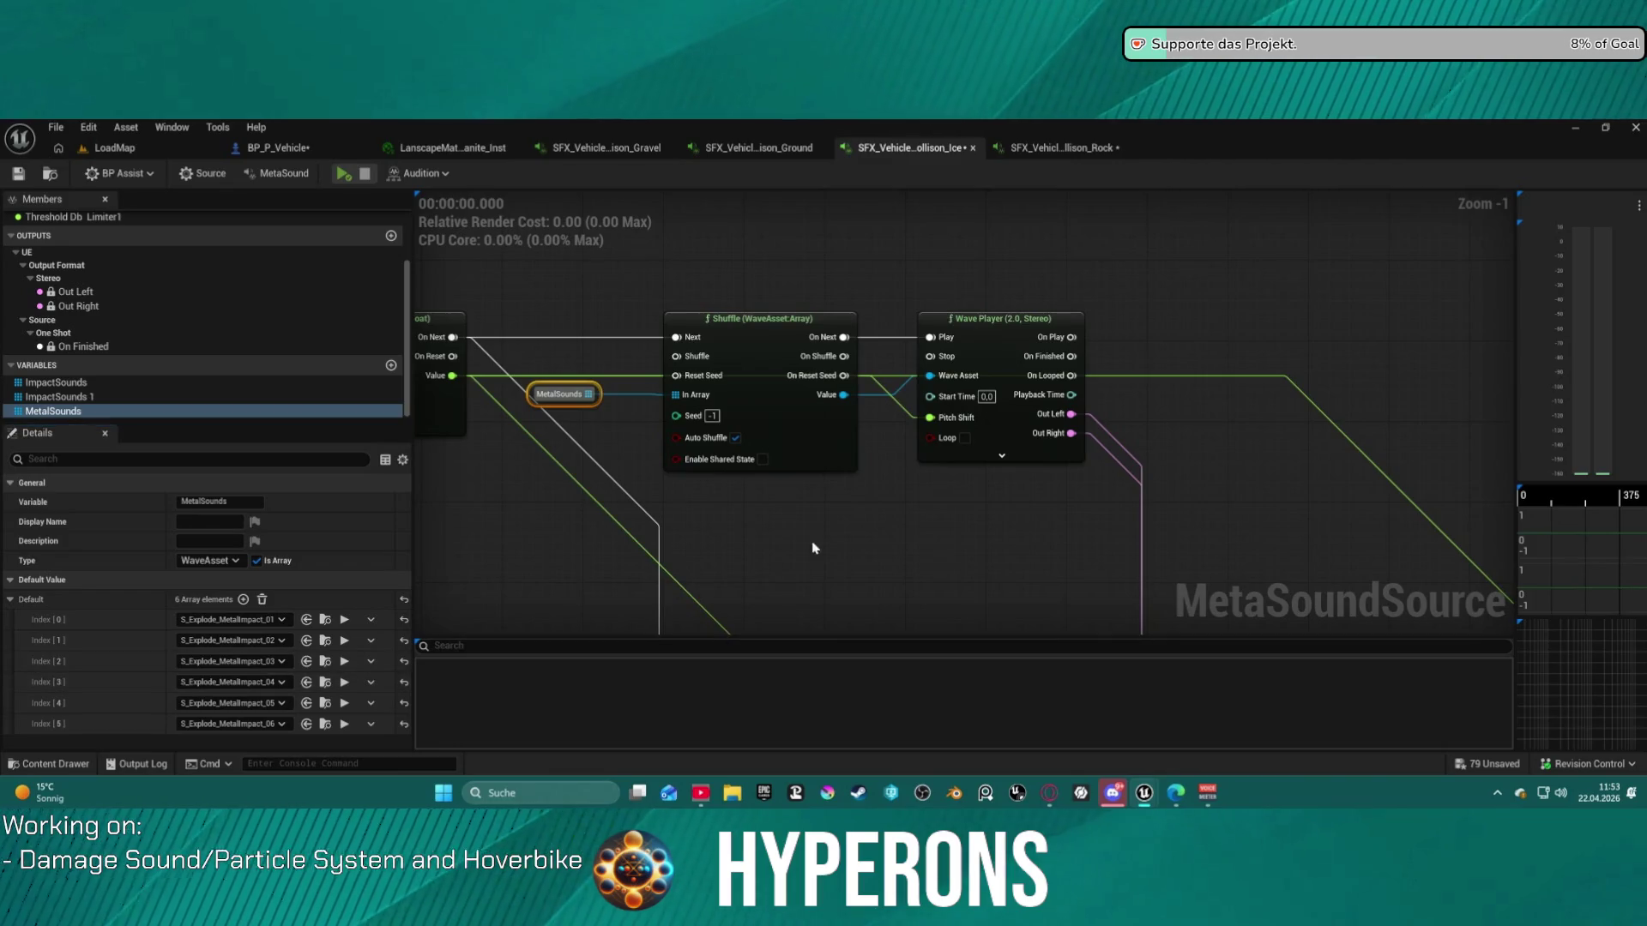
- Set the Ice Stereo Mixer's Gain 1 to 1,2 and audition the Ice collision sound
scroll(600, 301, down, 4)
scroll(754, 514, up, 5)
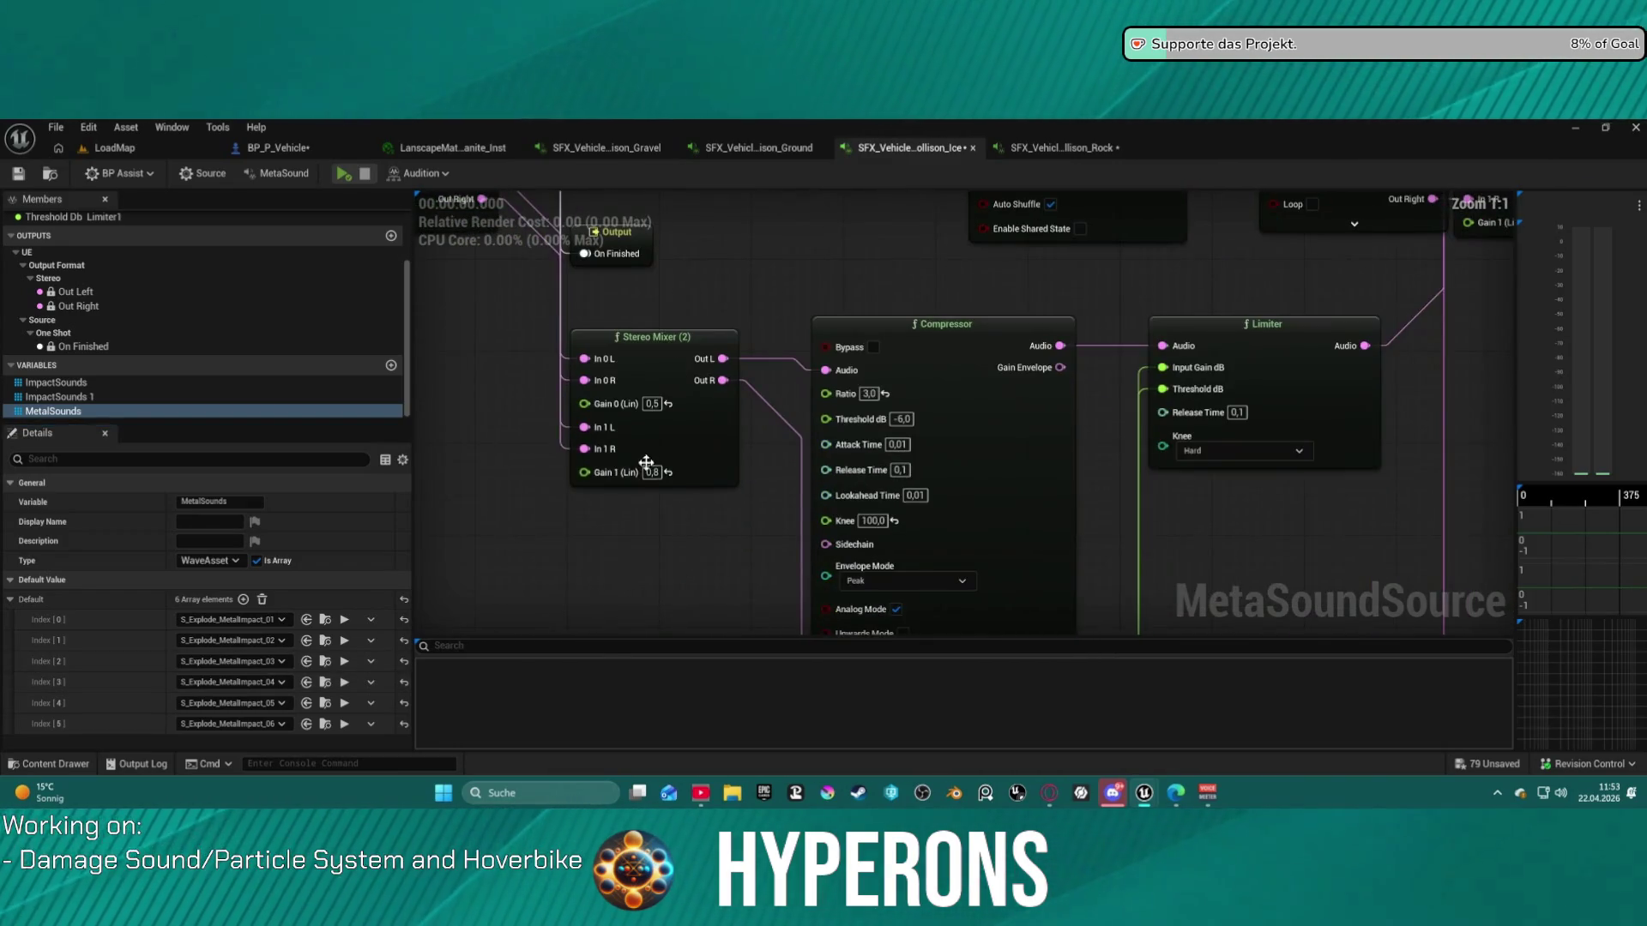
click(654, 477)
drag(654, 477, 643, 476)
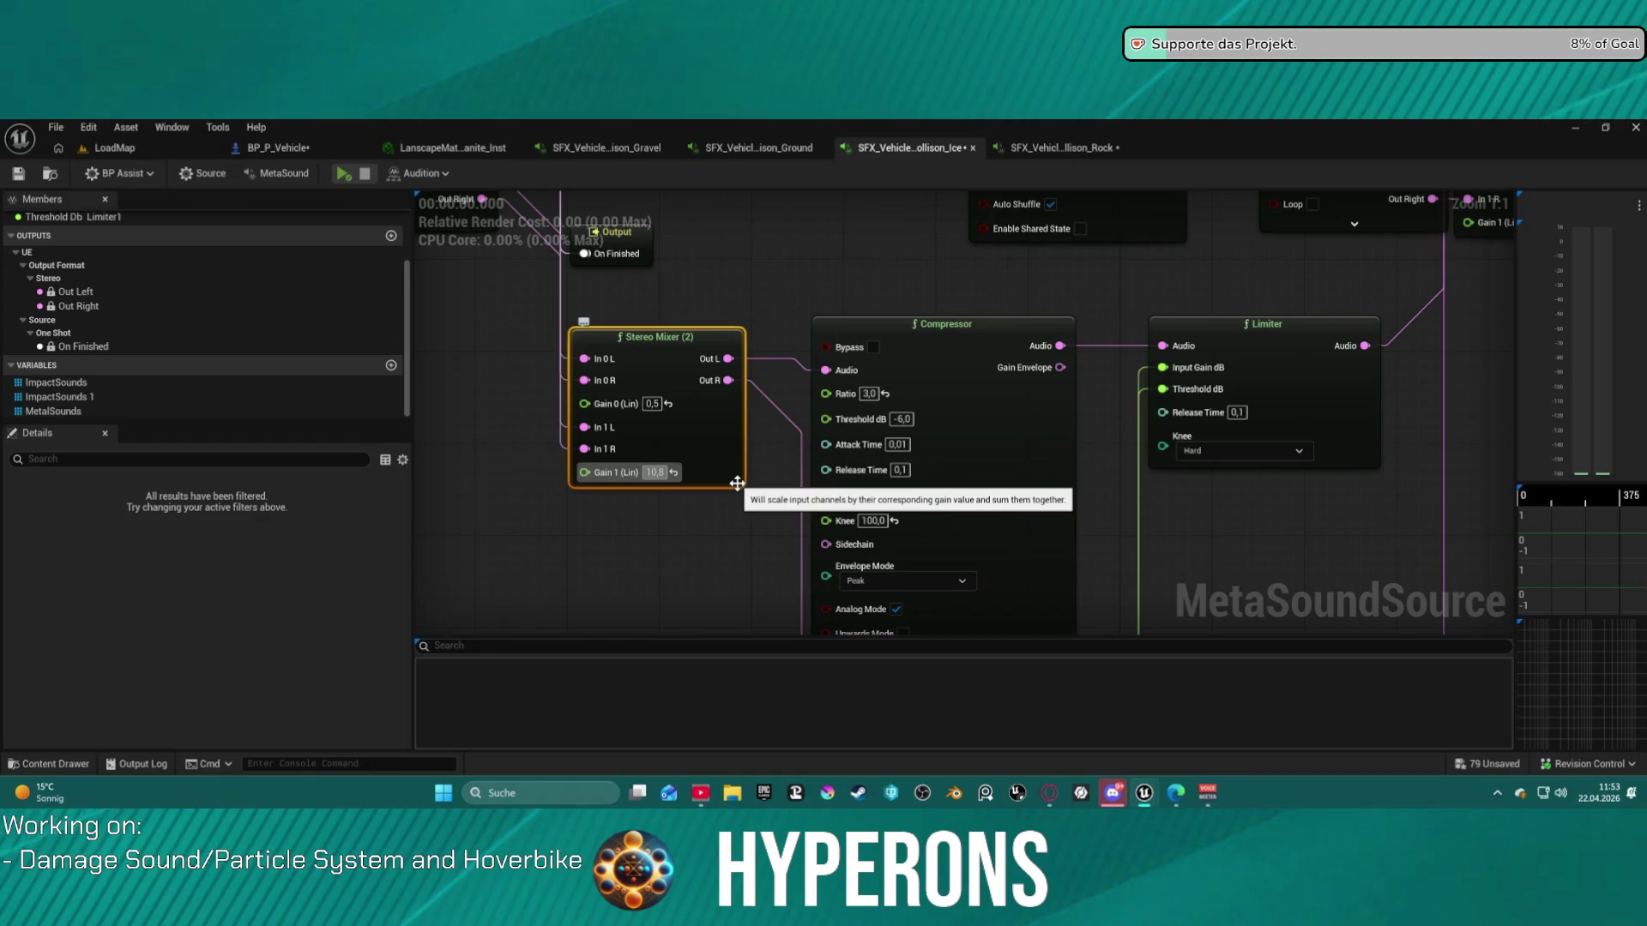
key(BackSpace)
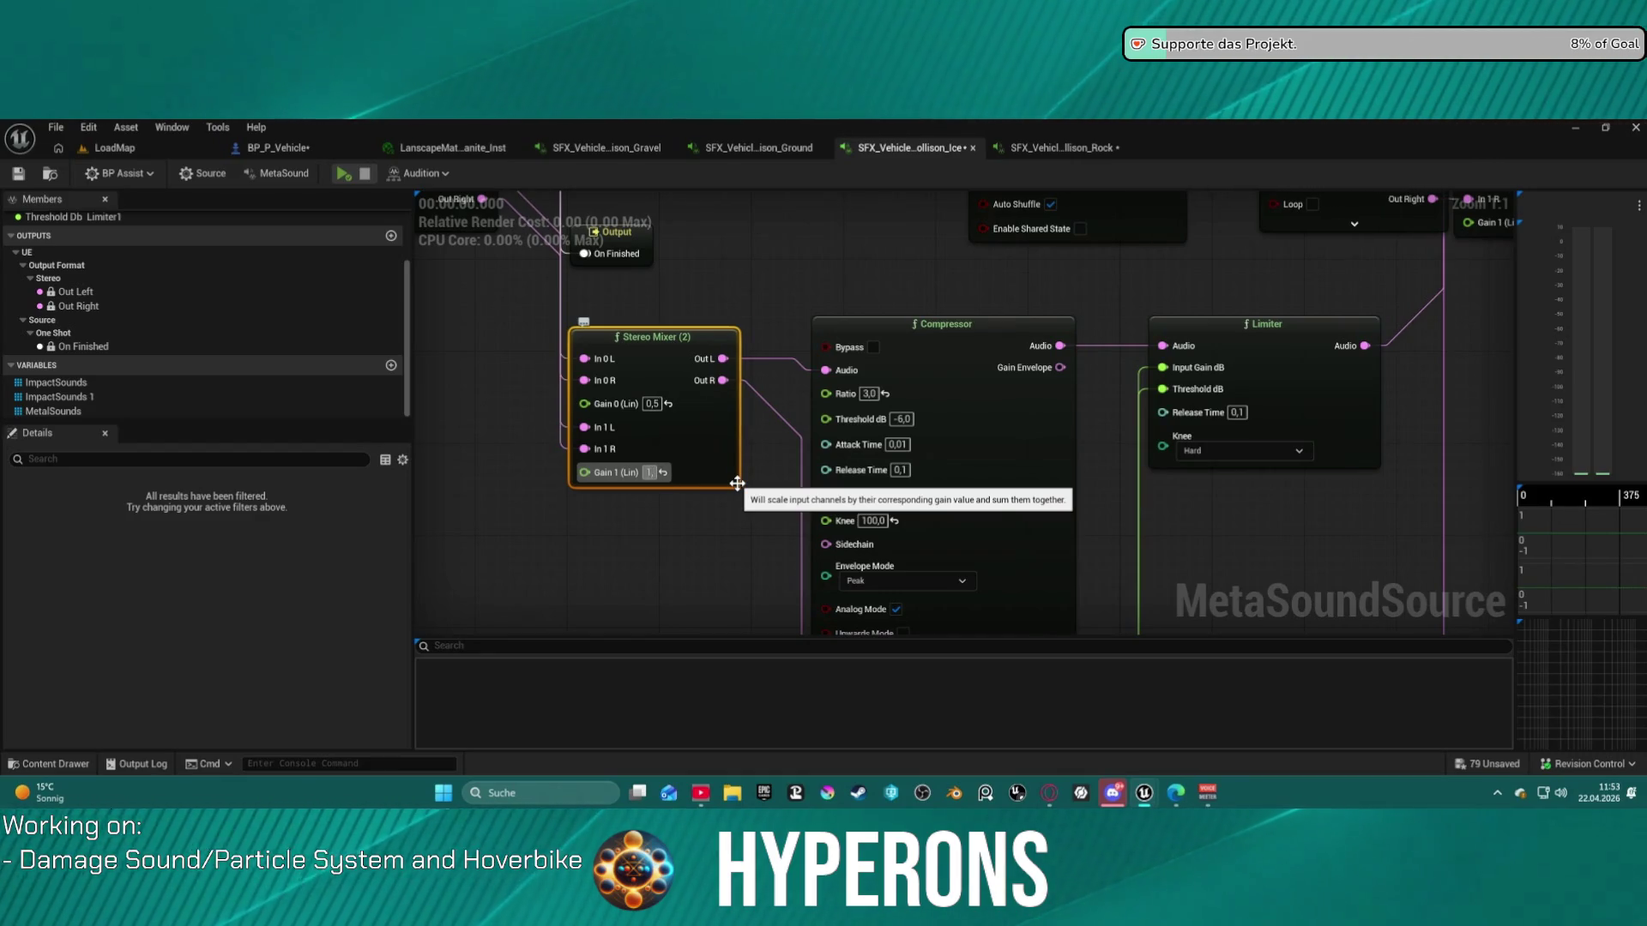
text(,2)
click(341, 176)
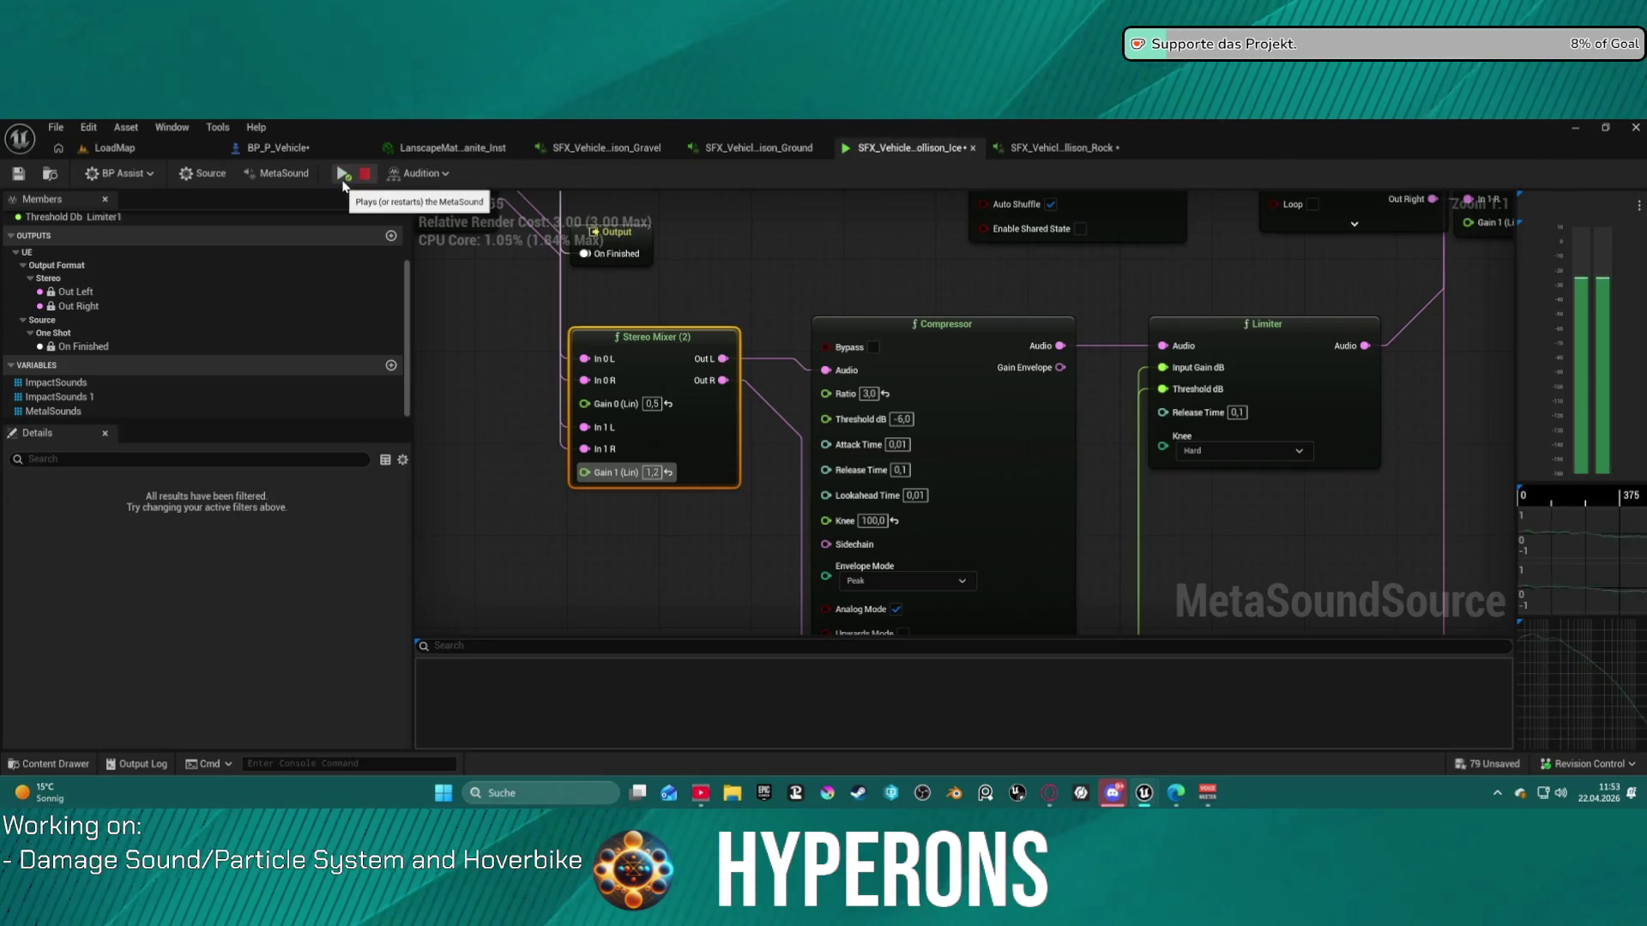
click(1054, 149)
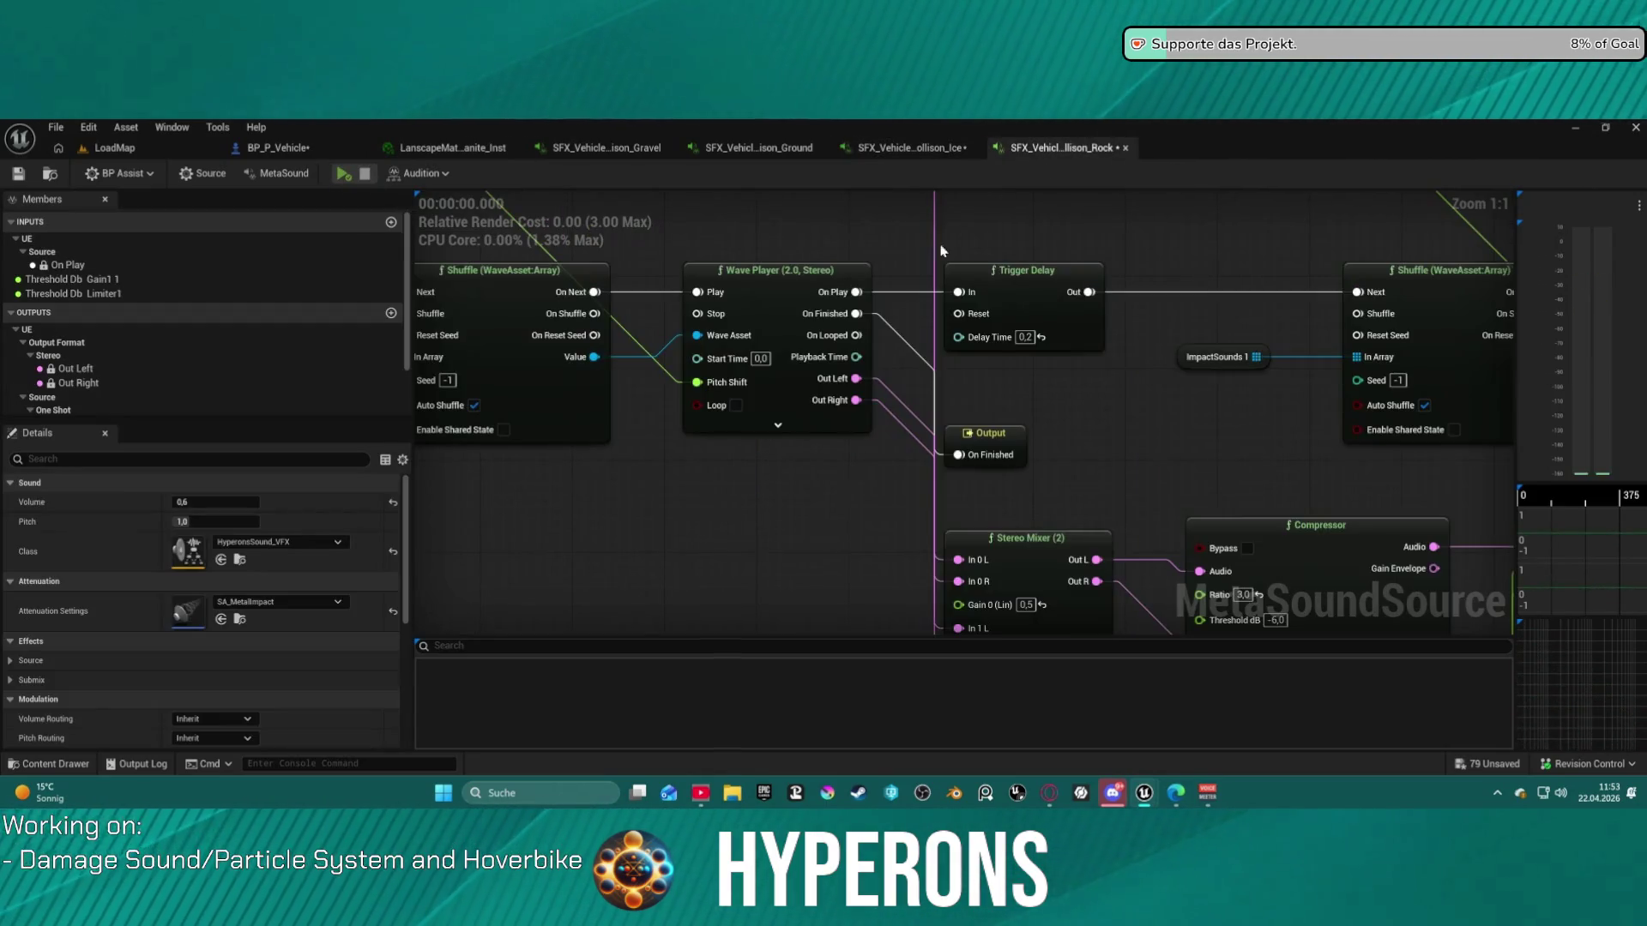
- Set Rock's Stereo Mixer Gain 1 to 1,2, copy it, and paste it into Ground's Gain 1
drag(933, 531, 937, 466)
click(916, 492)
click(910, 495)
text(1,2)
key(Return)
key(ctrl+c)
click(758, 148)
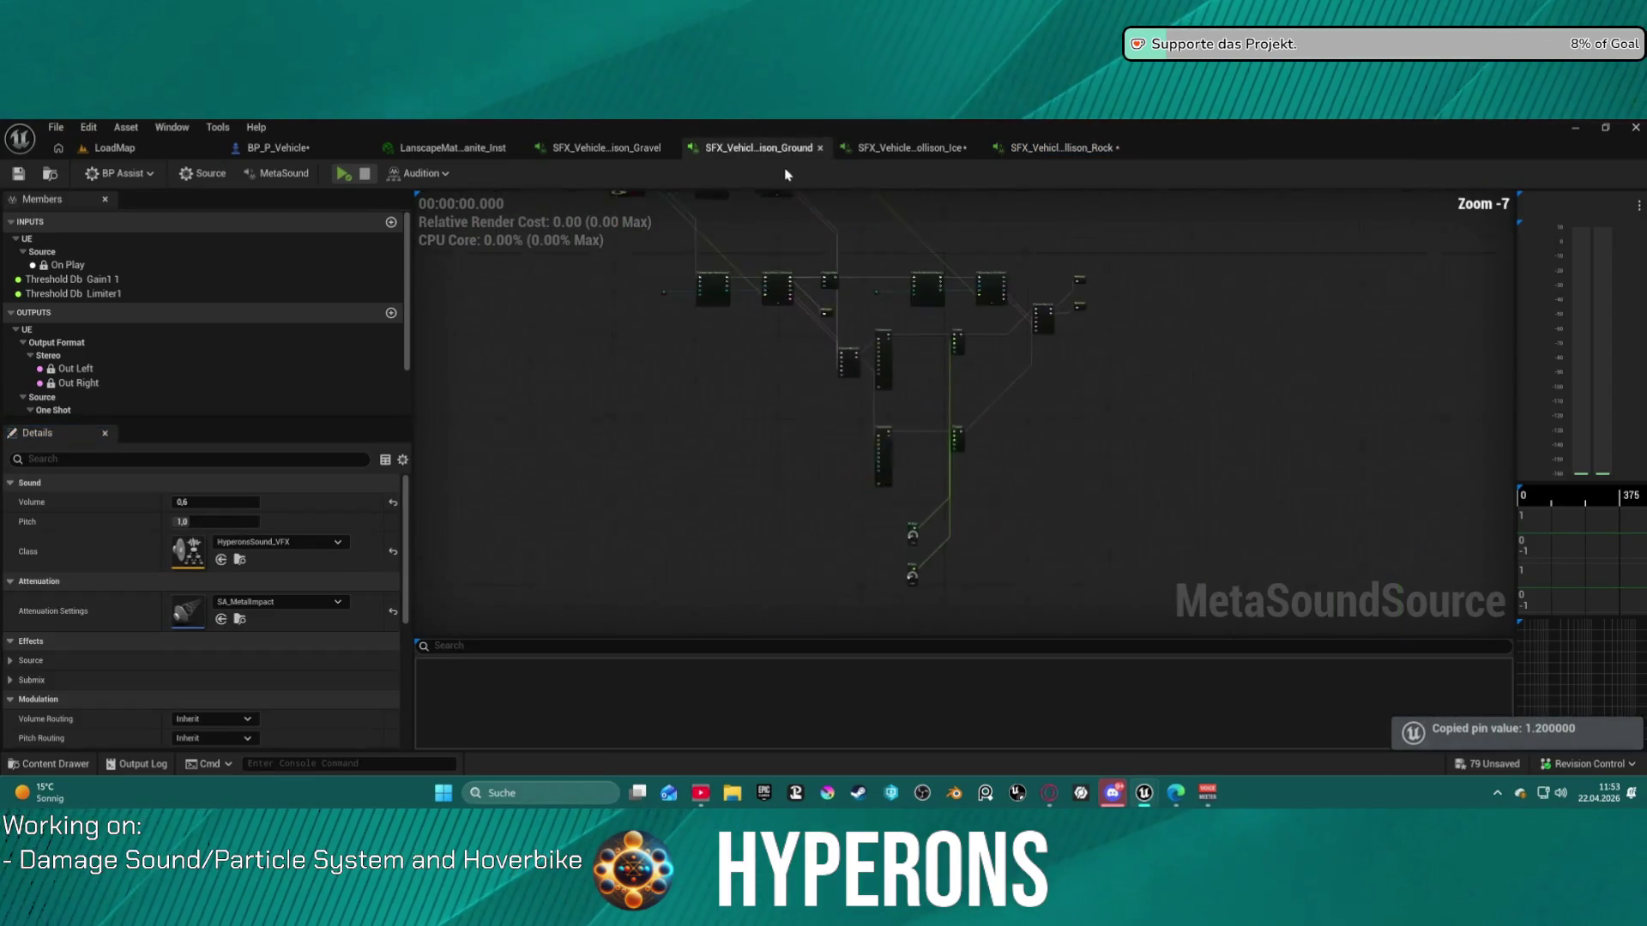
scroll(996, 509, up, 7)
drag(996, 510, 1044, 546)
key(ctrl+v)
- Paste 1,2 into the Gravel Stereo Mixer's Gain 1, preview Gravel, and adjust its gain values
click(635, 147)
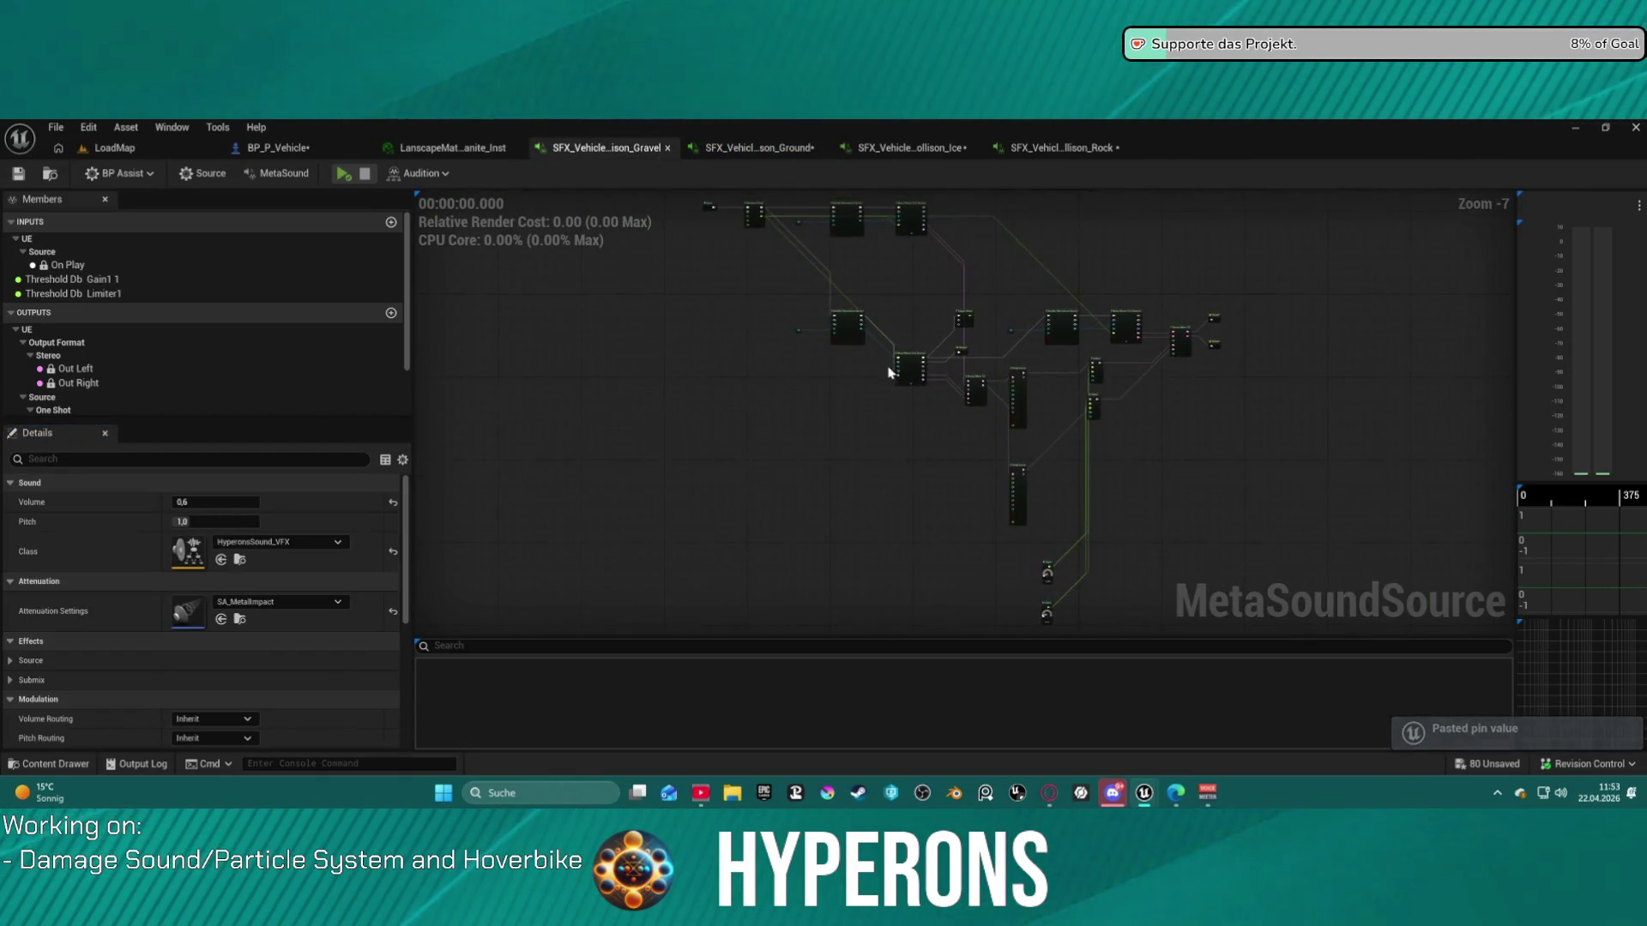
scroll(901, 369, up, 7)
click(905, 380)
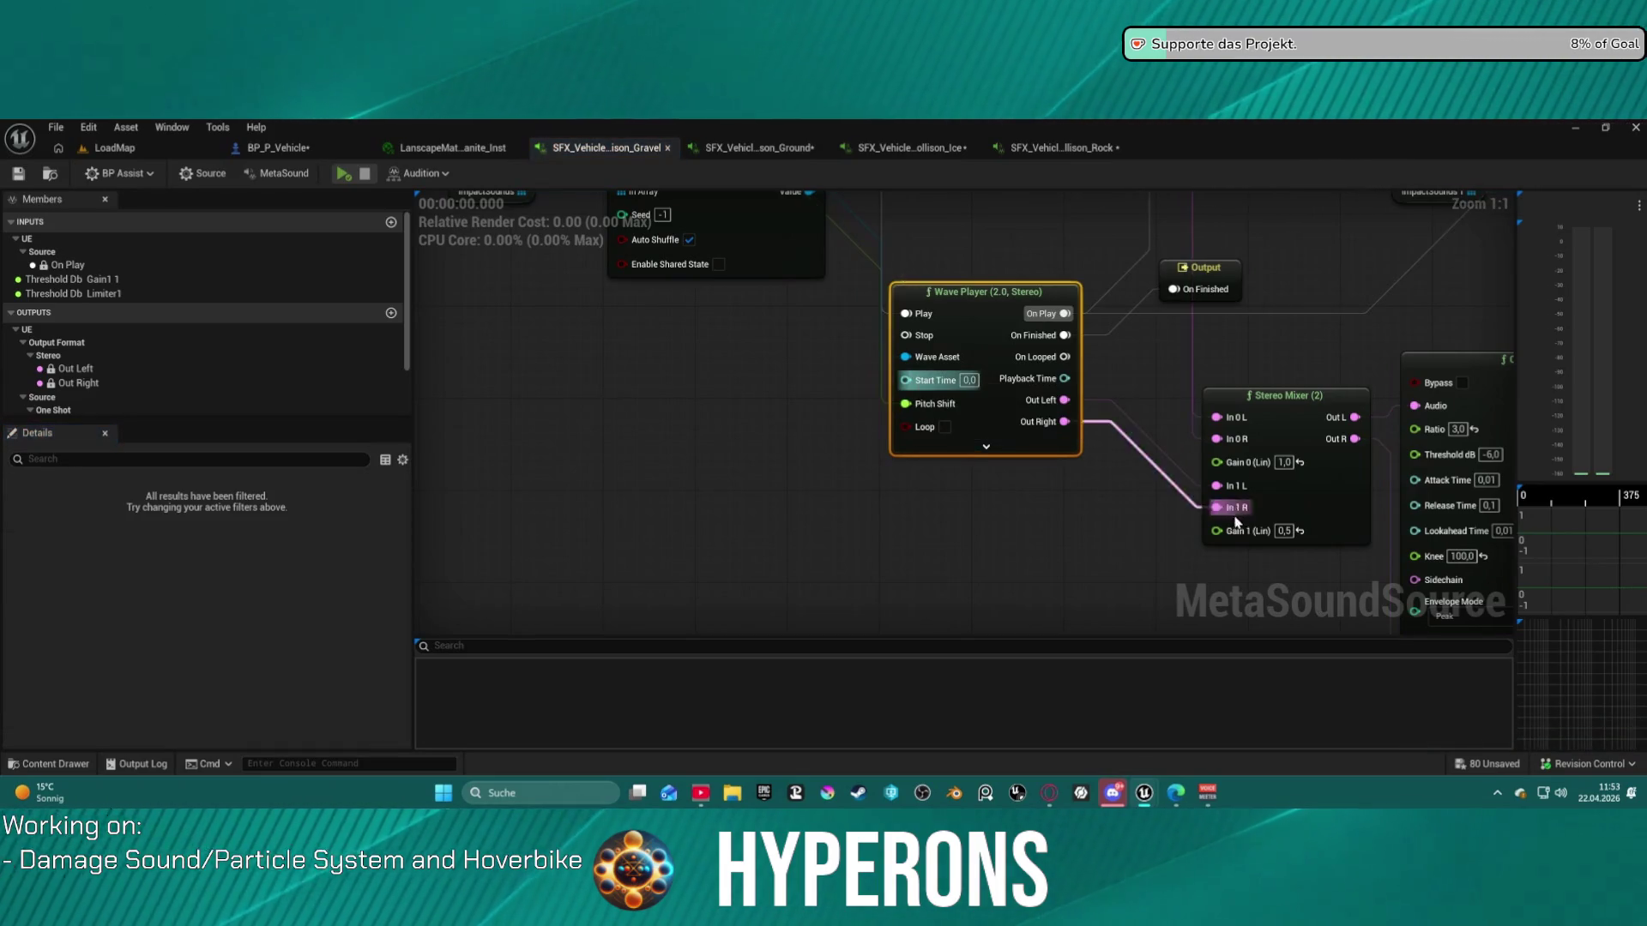
mouse_move(1292, 524)
mouse_down()
mouse_move(938, 383)
mouse_move(825, 394)
mouse_up()
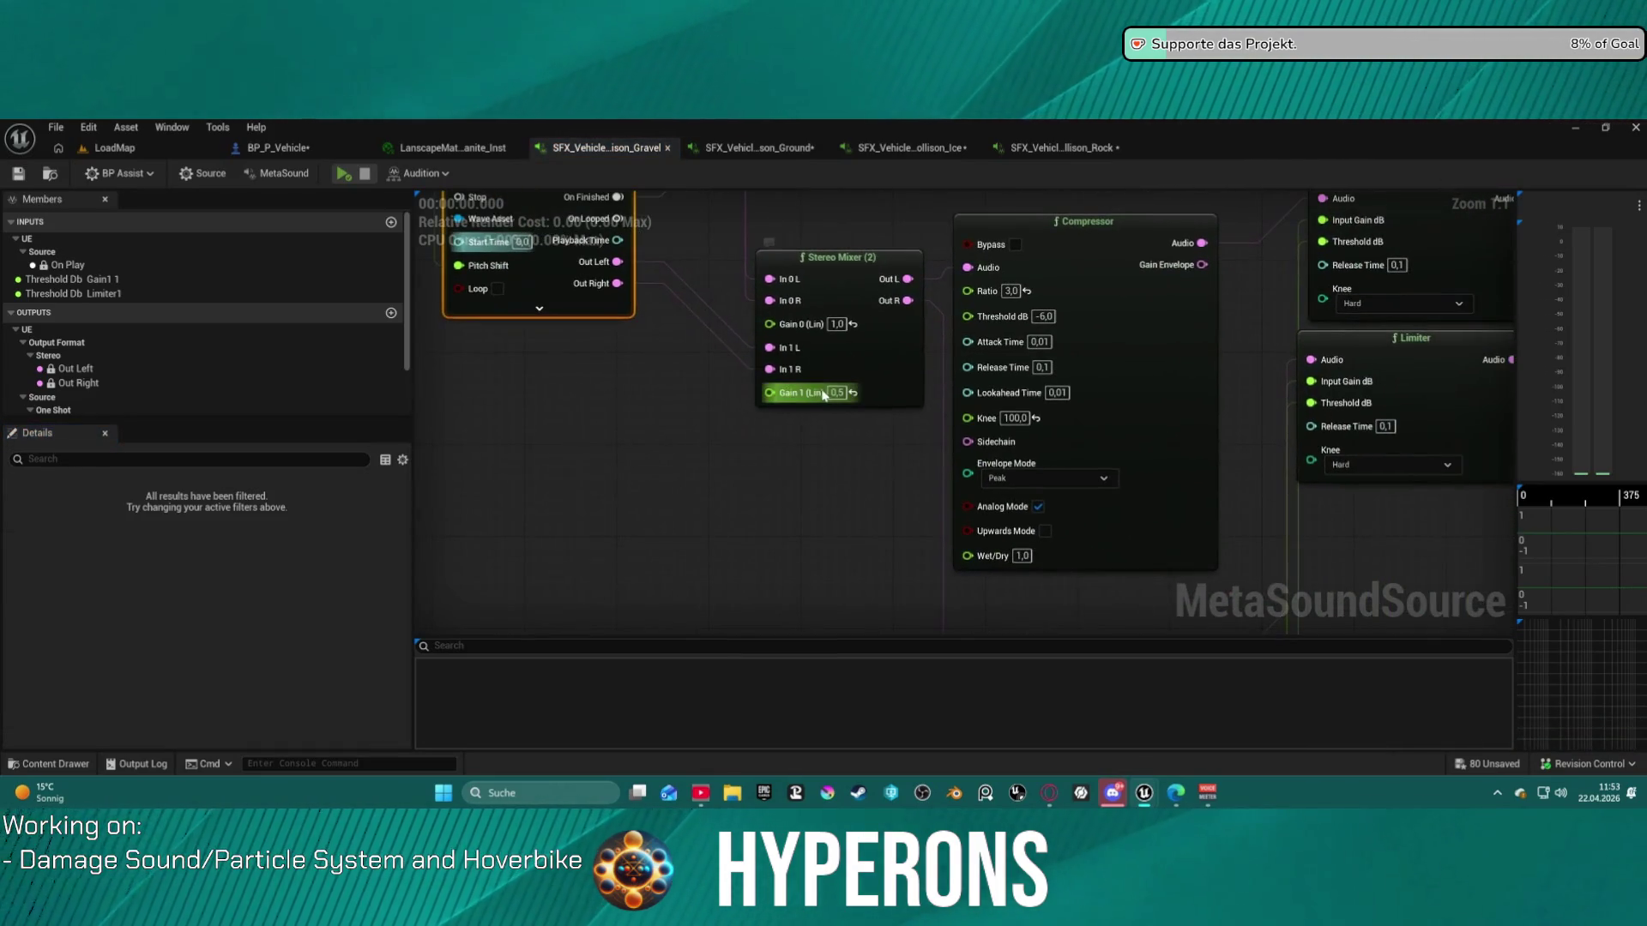
key(ctrl+v)
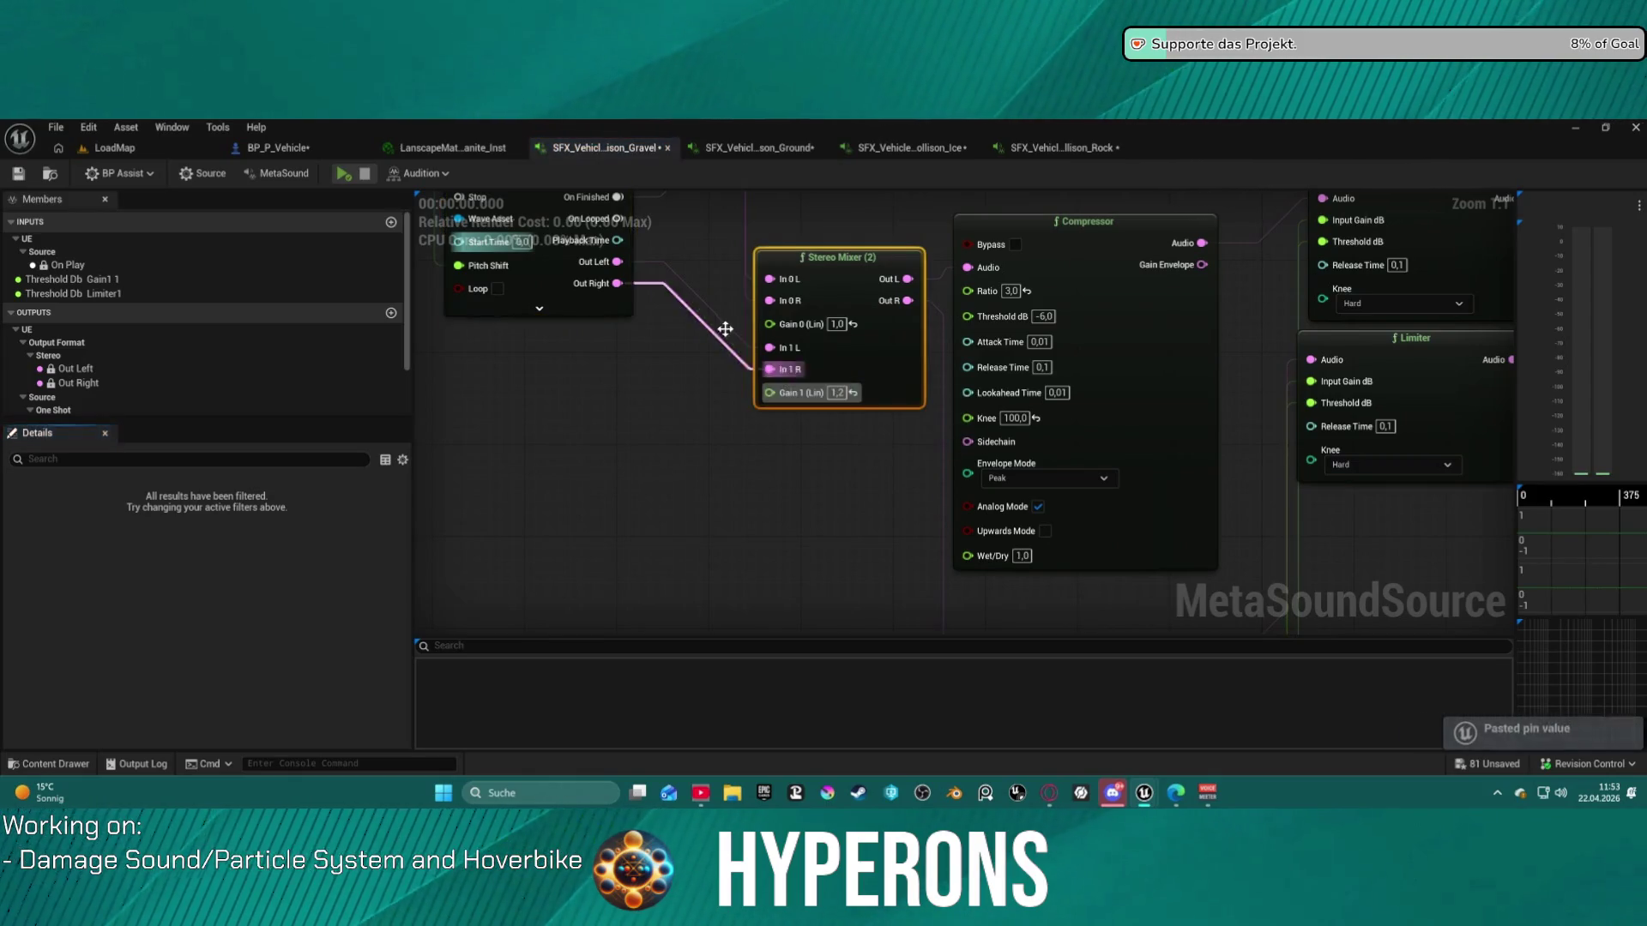
scroll(900, 389, down, 2)
drag(900, 390, 856, 432)
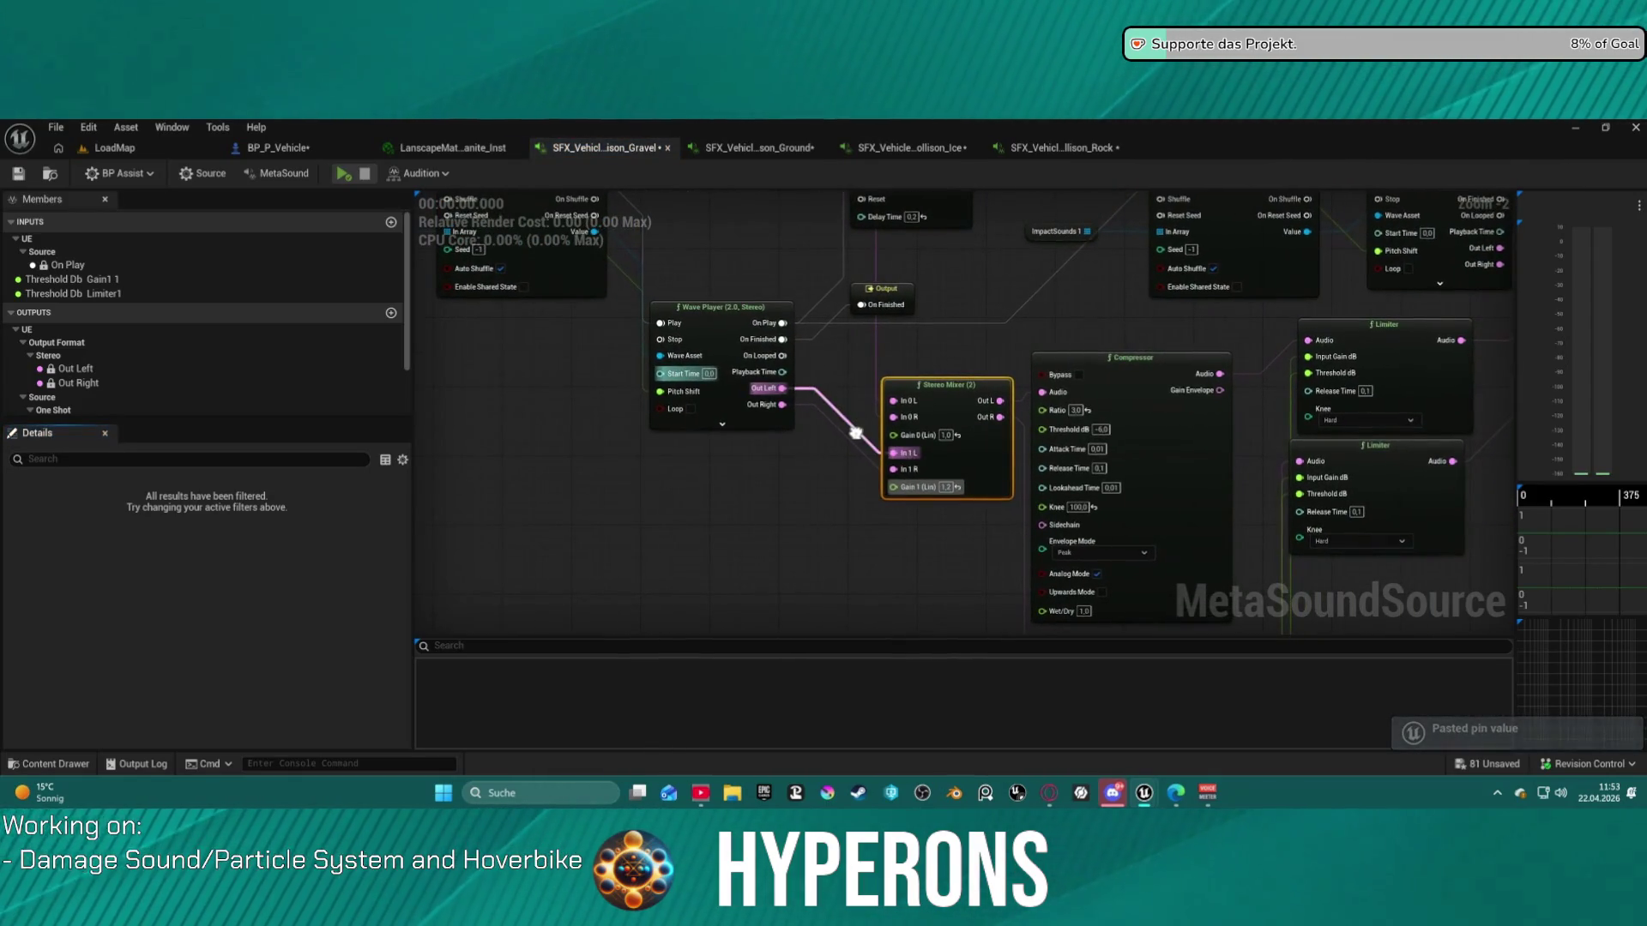
mouse_move(773, 319)
mouse_down()
mouse_move(769, 682)
mouse_move(761, 627)
mouse_move(848, 464)
mouse_up()
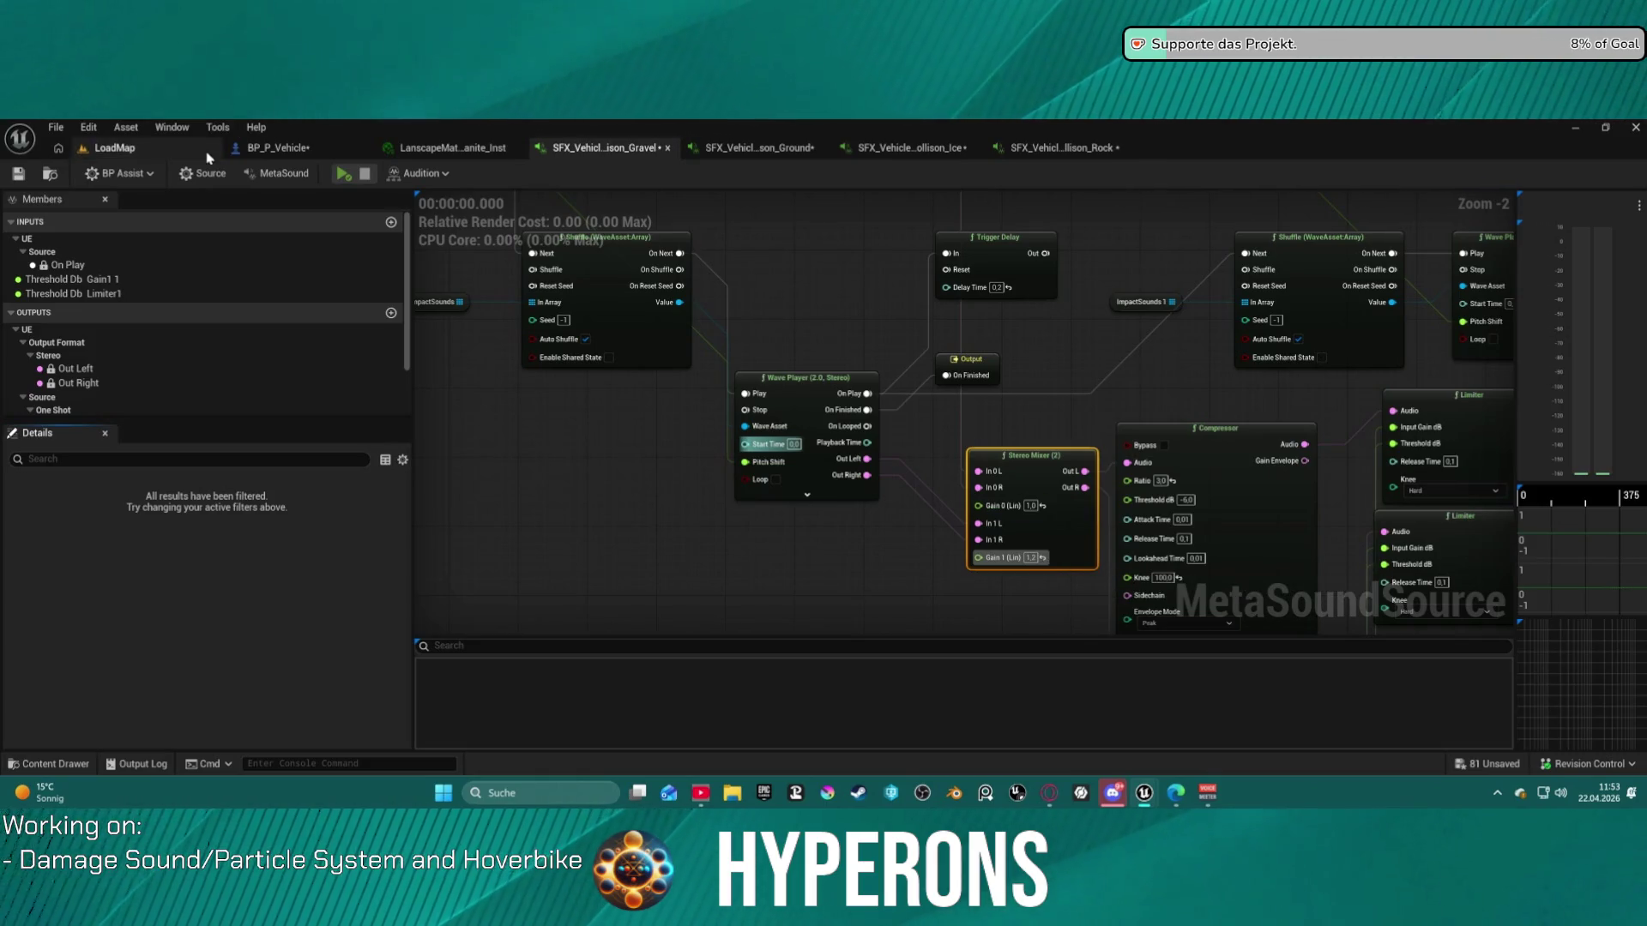
click(344, 176)
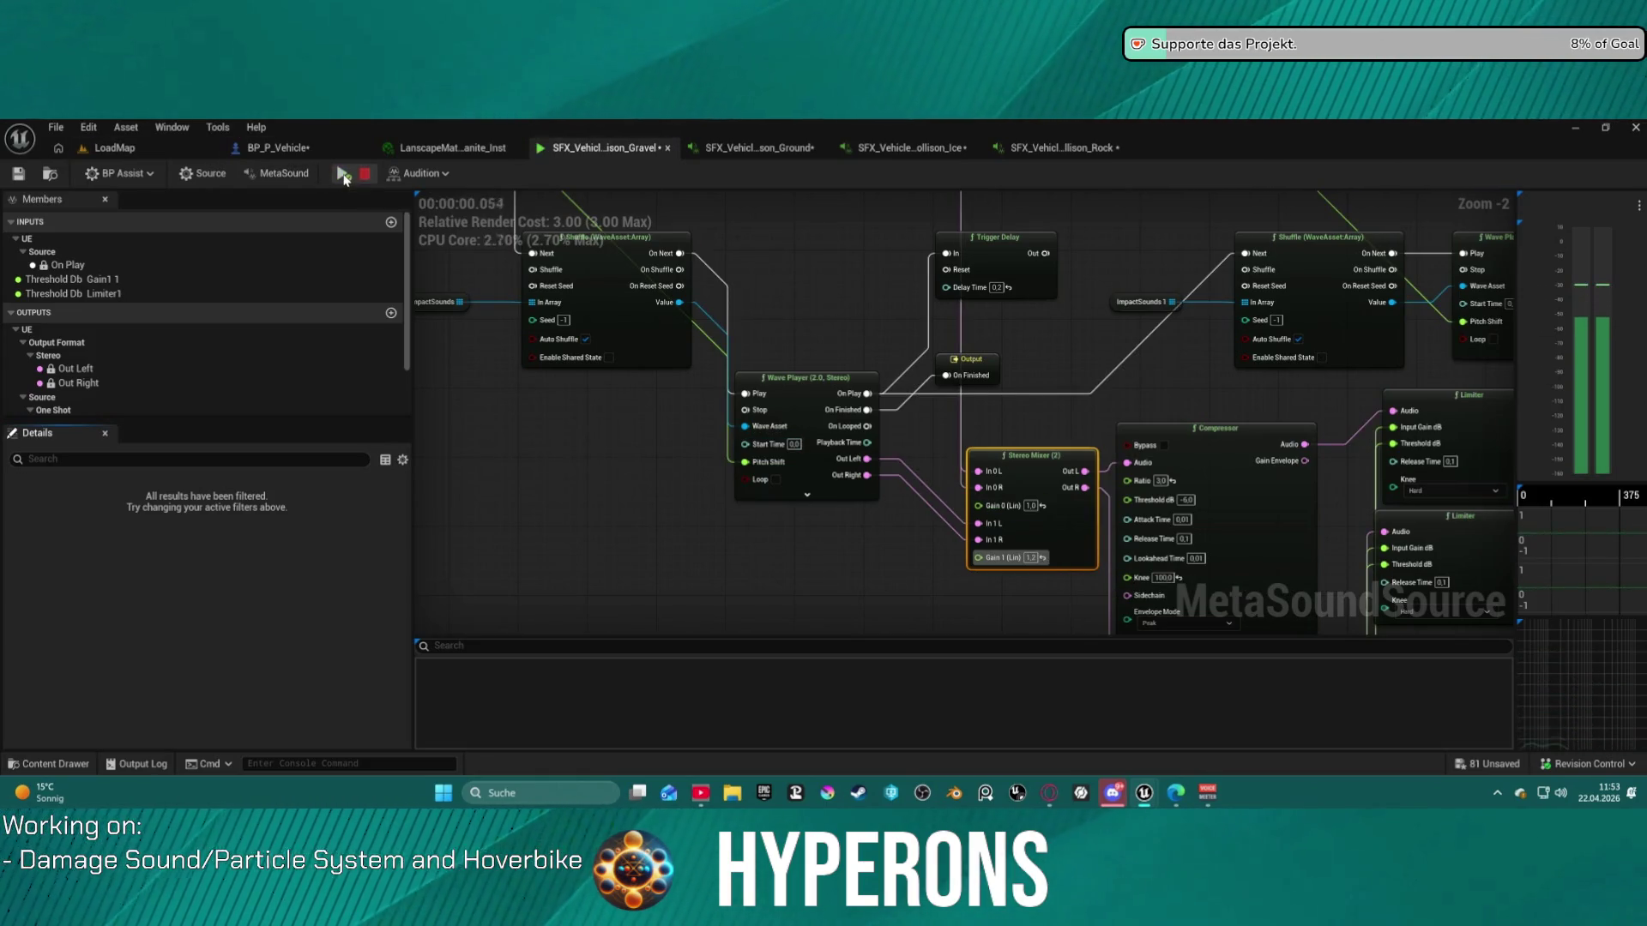
click(344, 176)
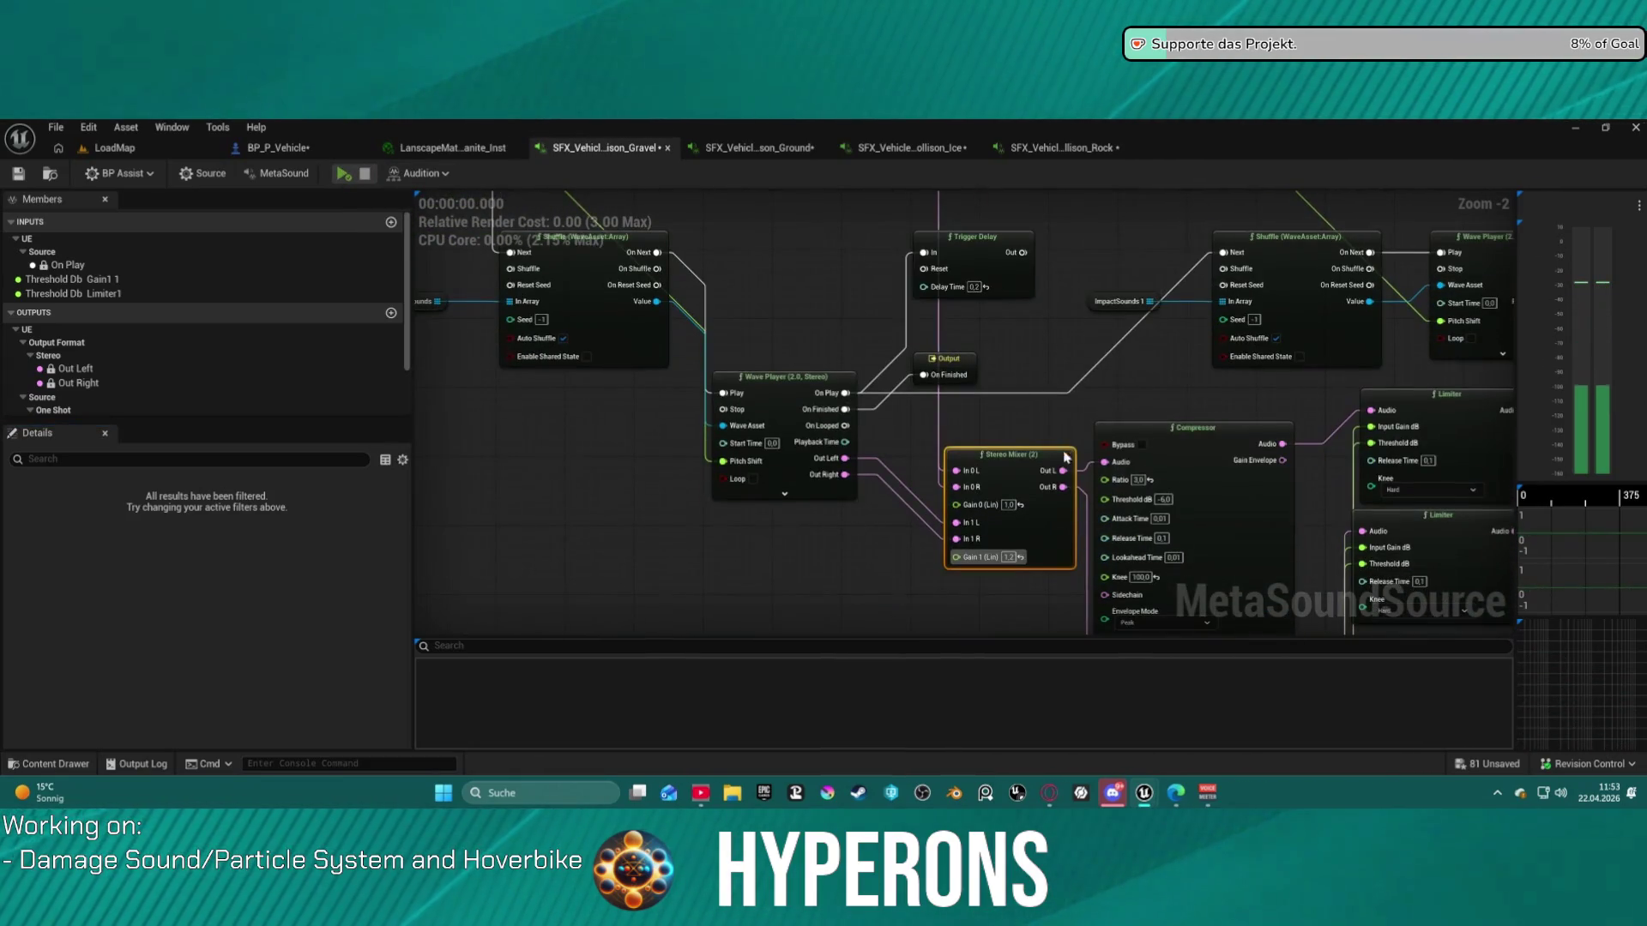
key(ctrl+v)
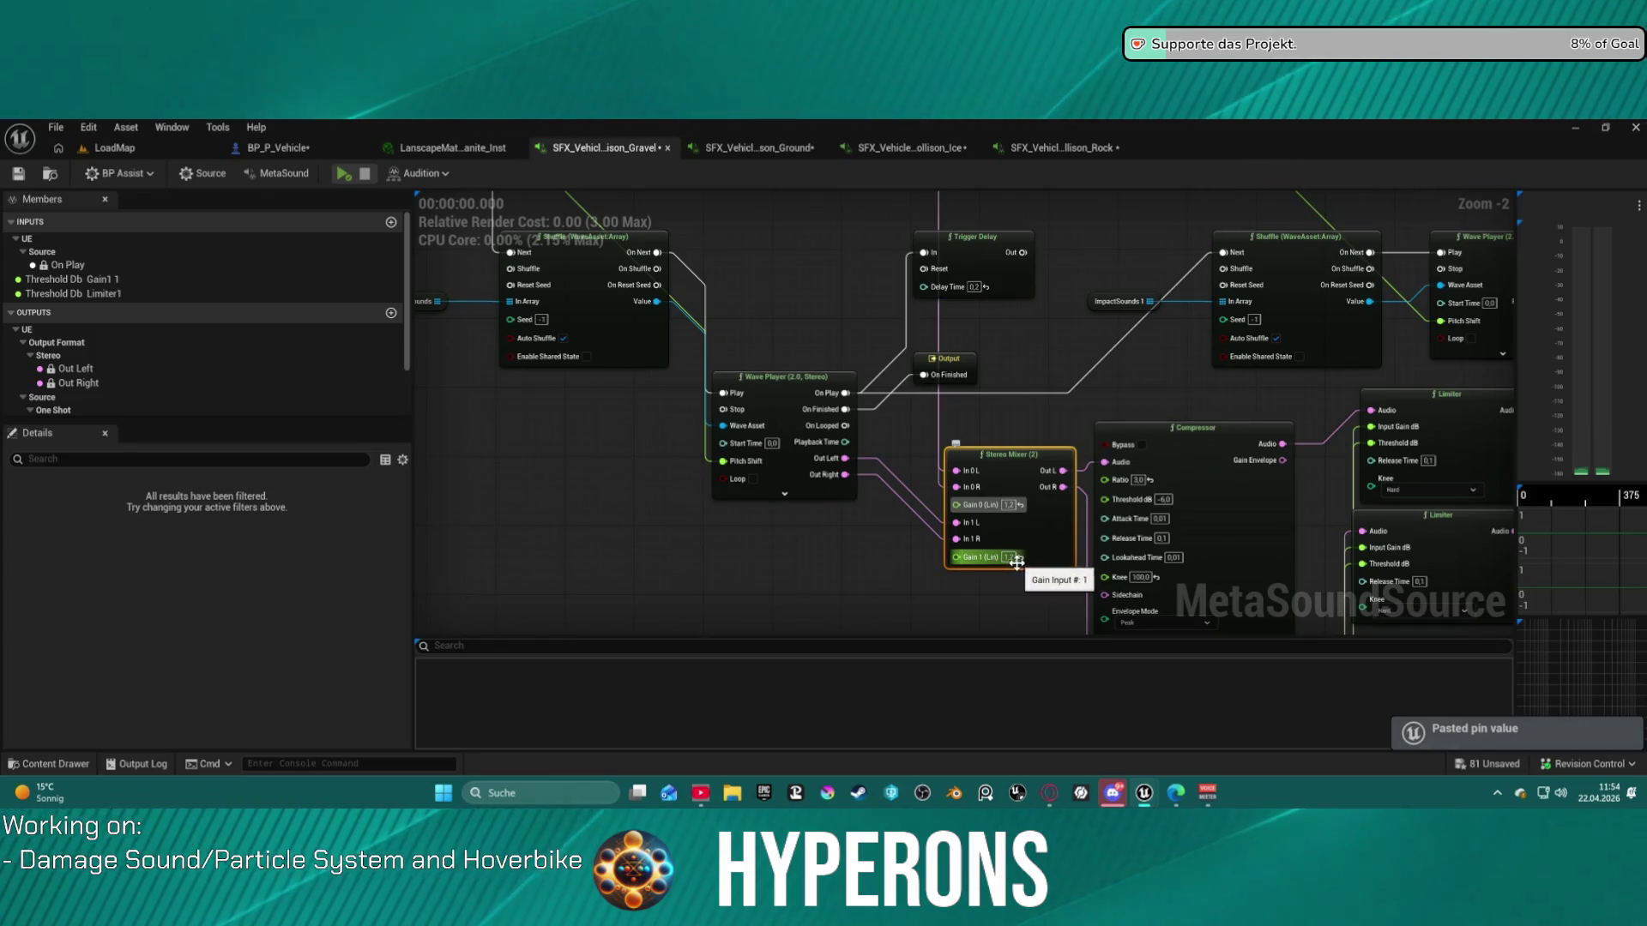
key(BackSpace)
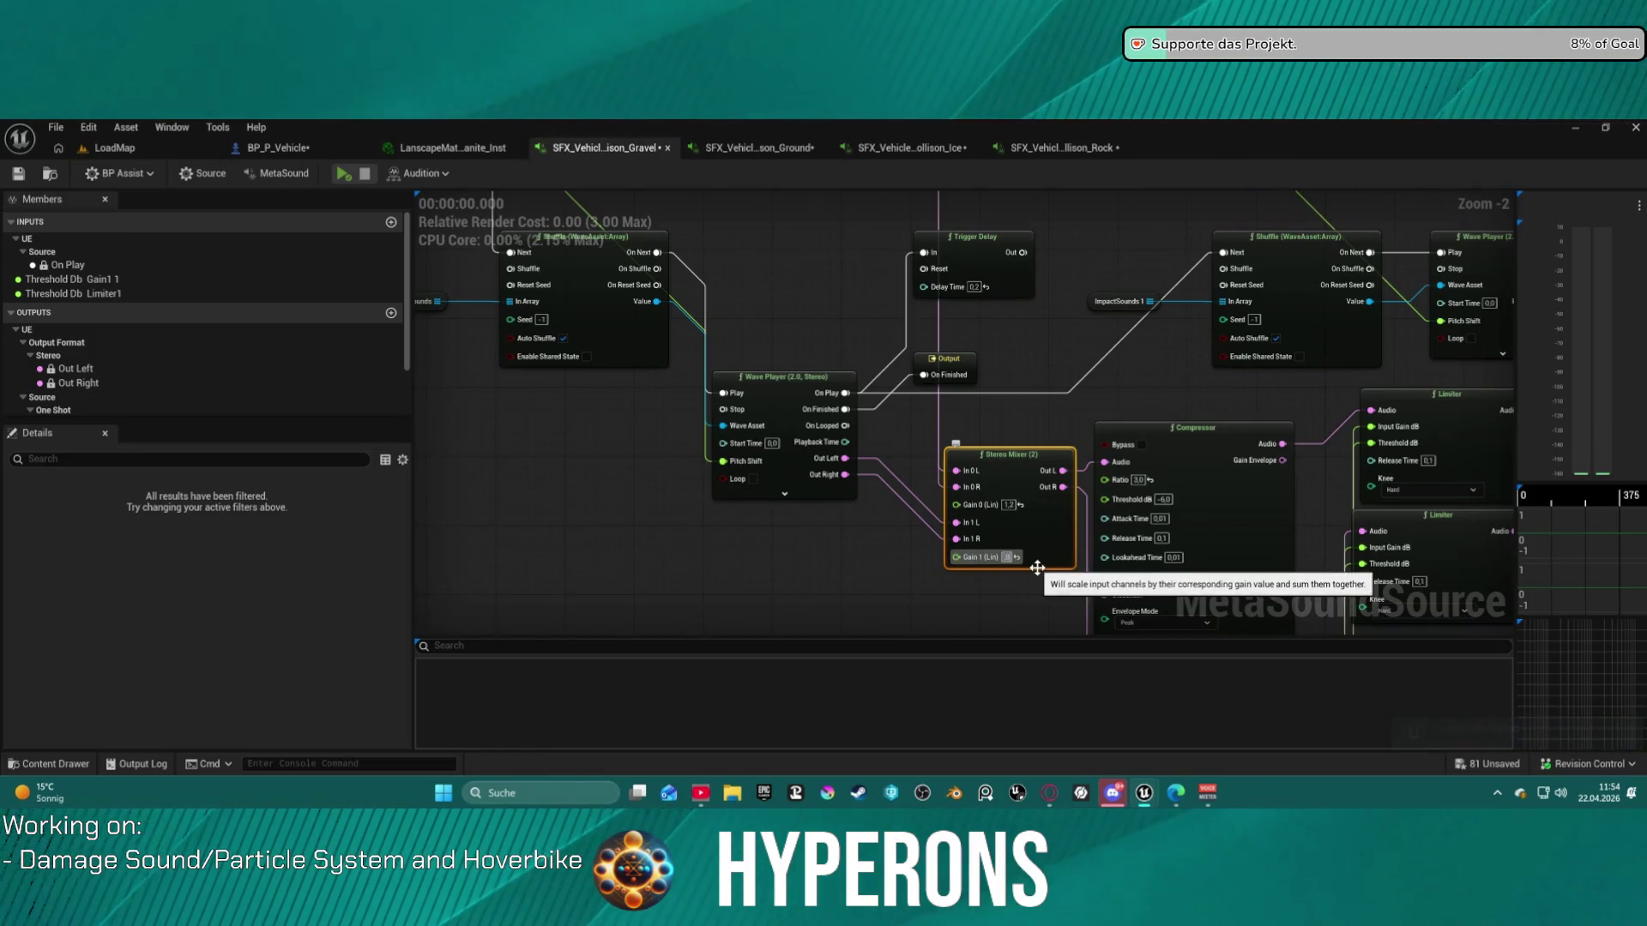
- Preview the Ground sound, set its Stereo Mixer Gain 0 to 0,3, and preview it again
click(758, 146)
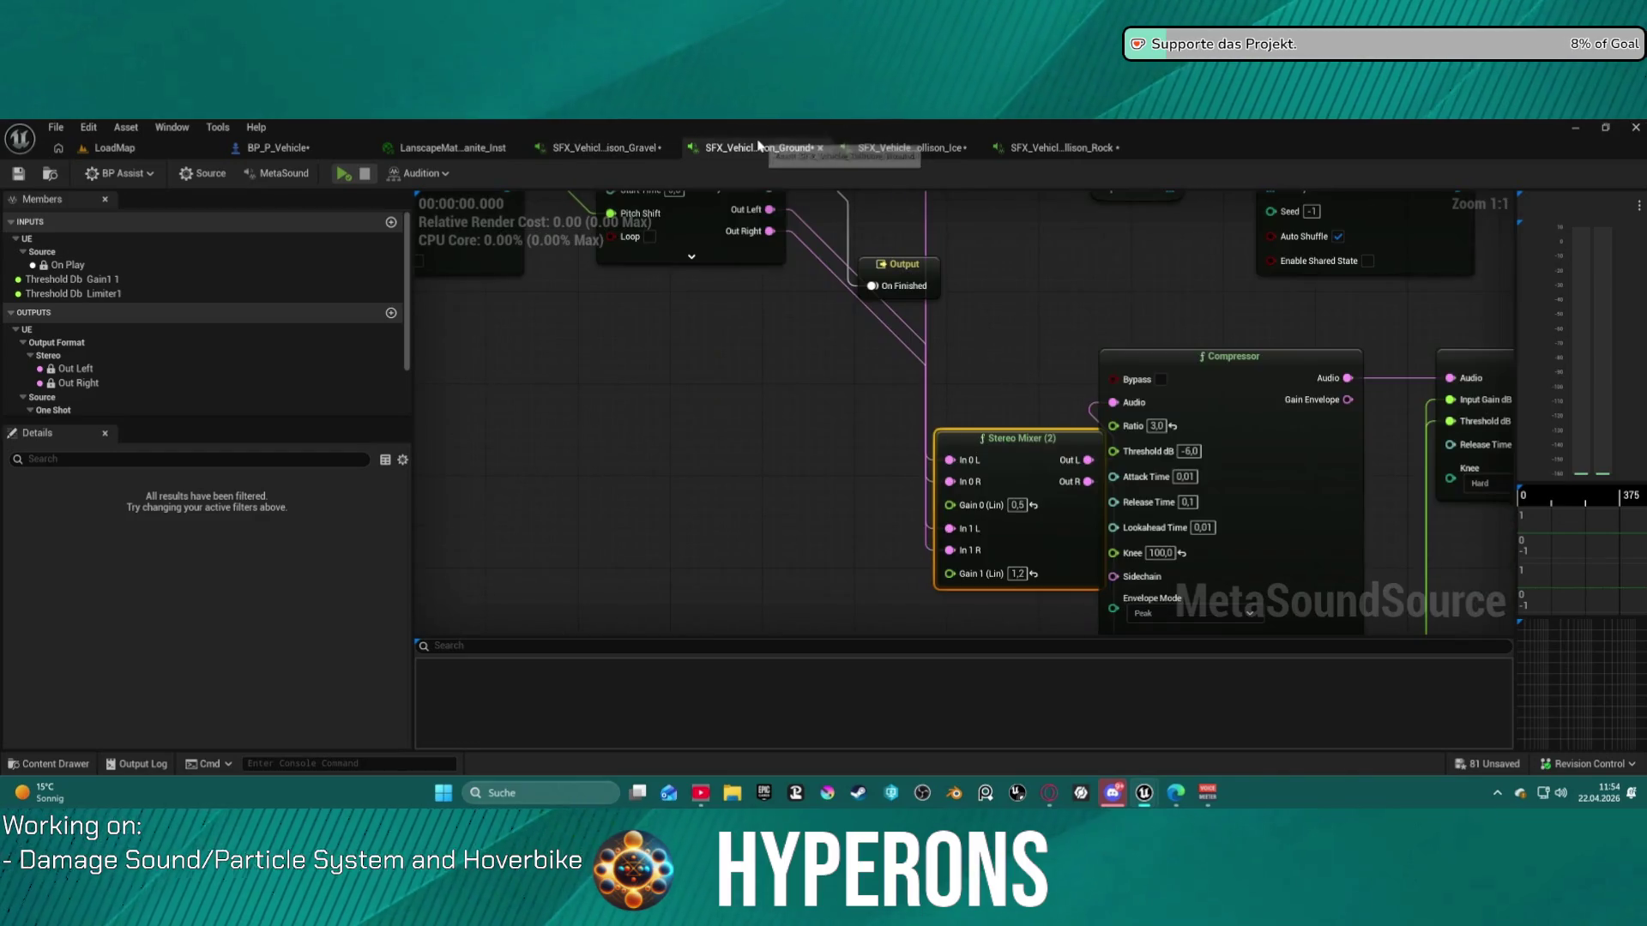
click(343, 175)
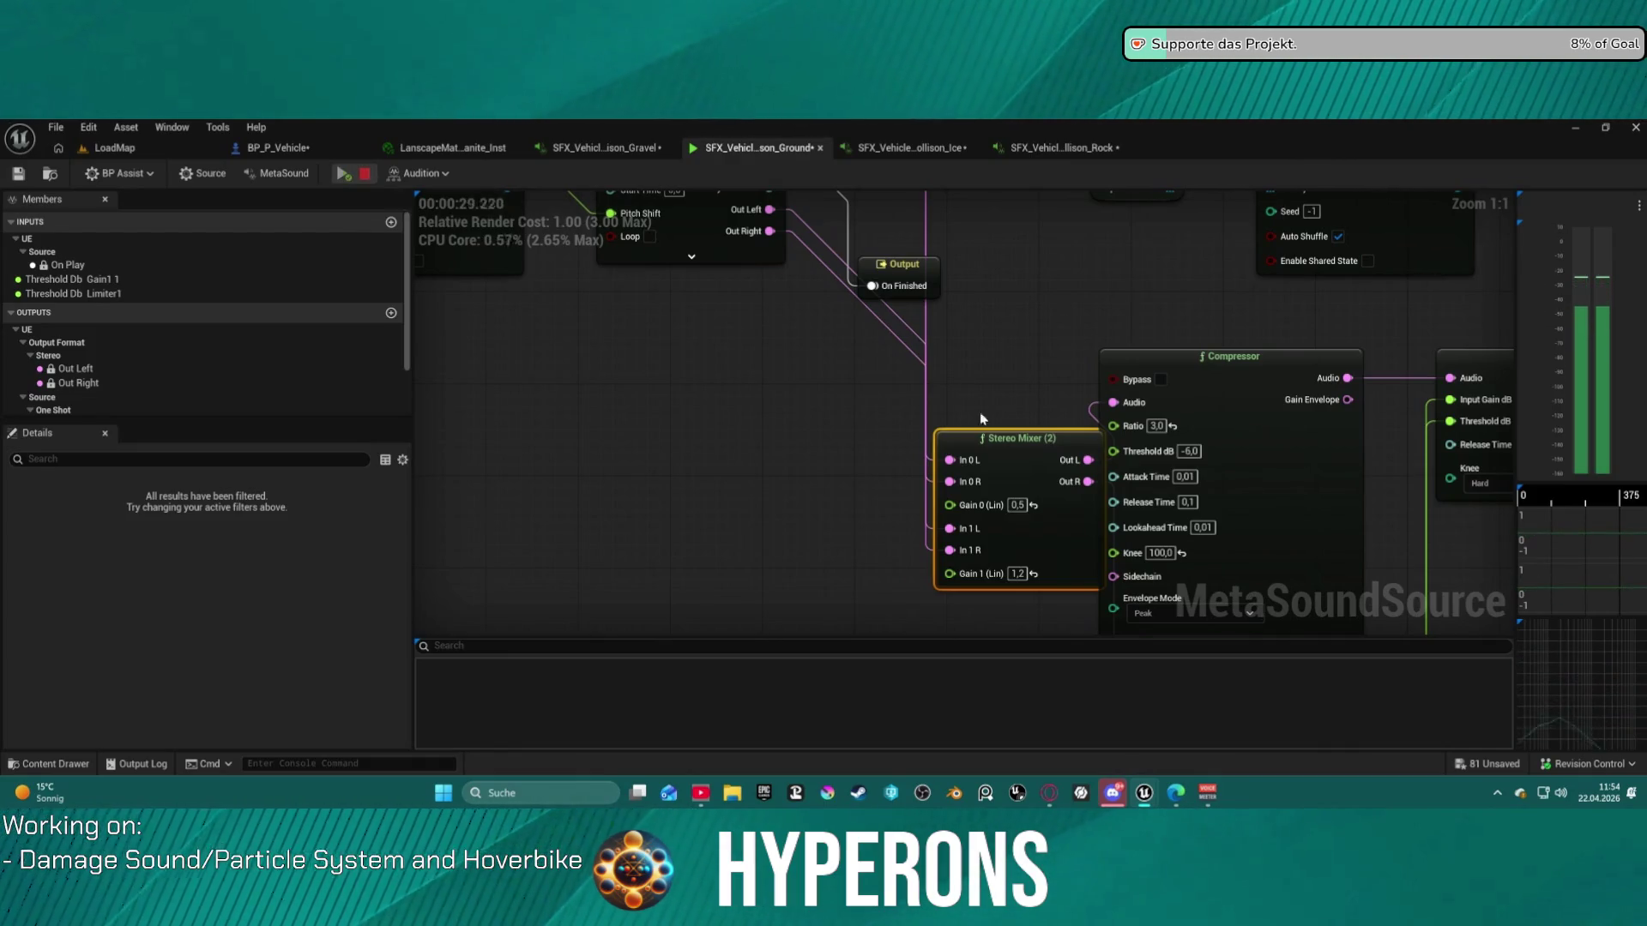
text(0,3)
key(Return)
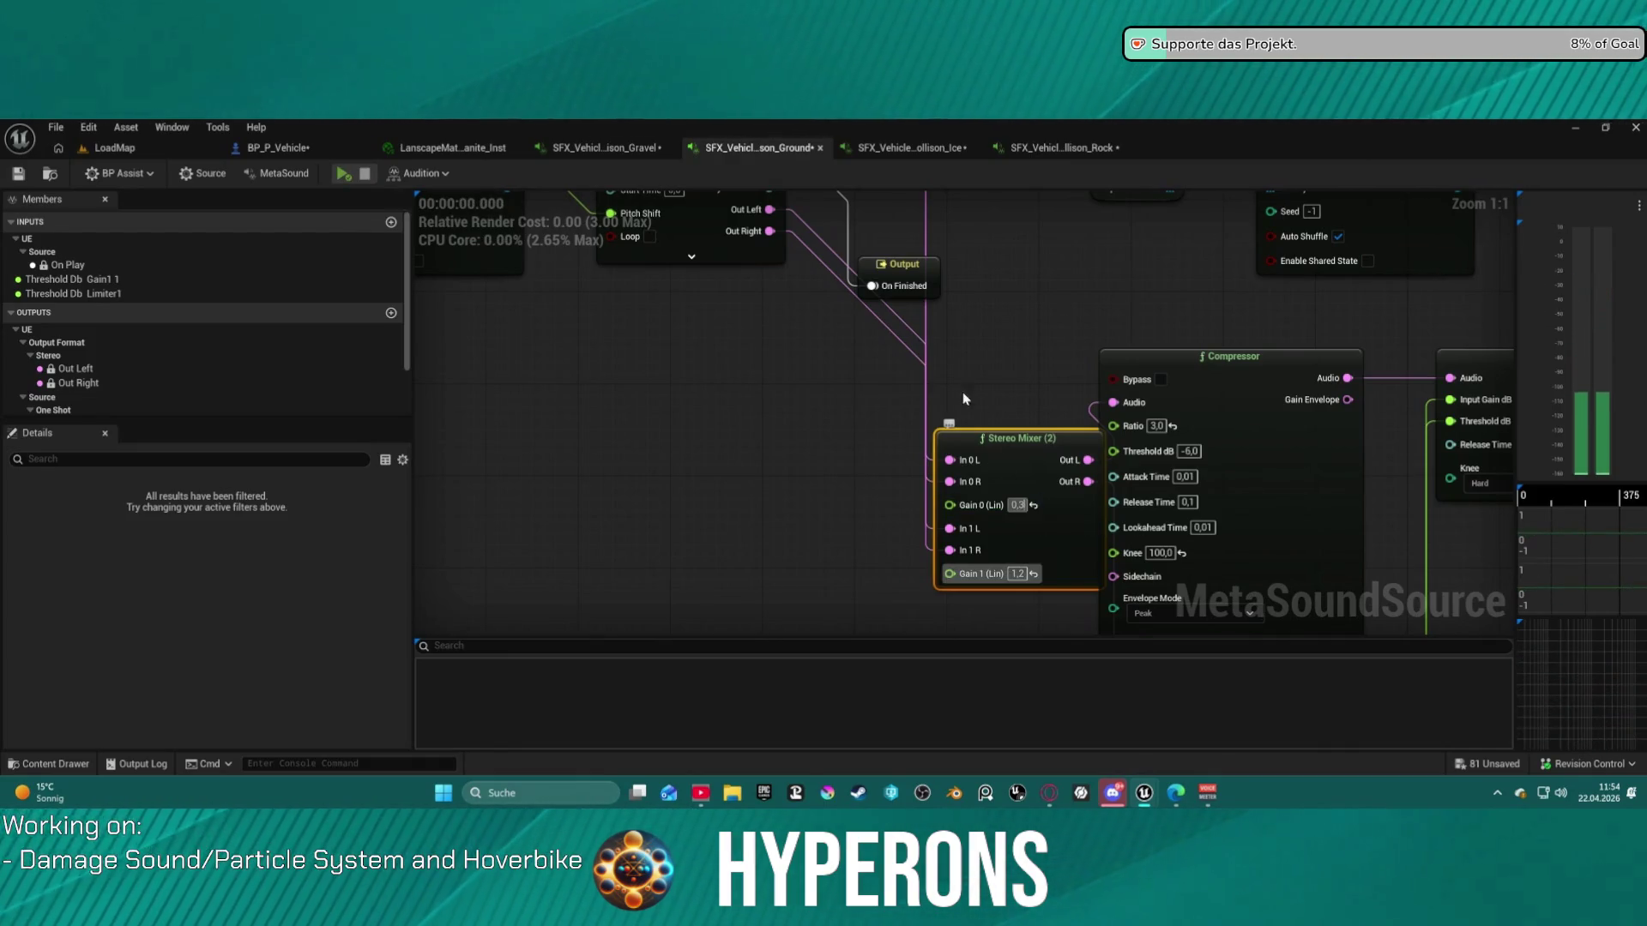
click(344, 174)
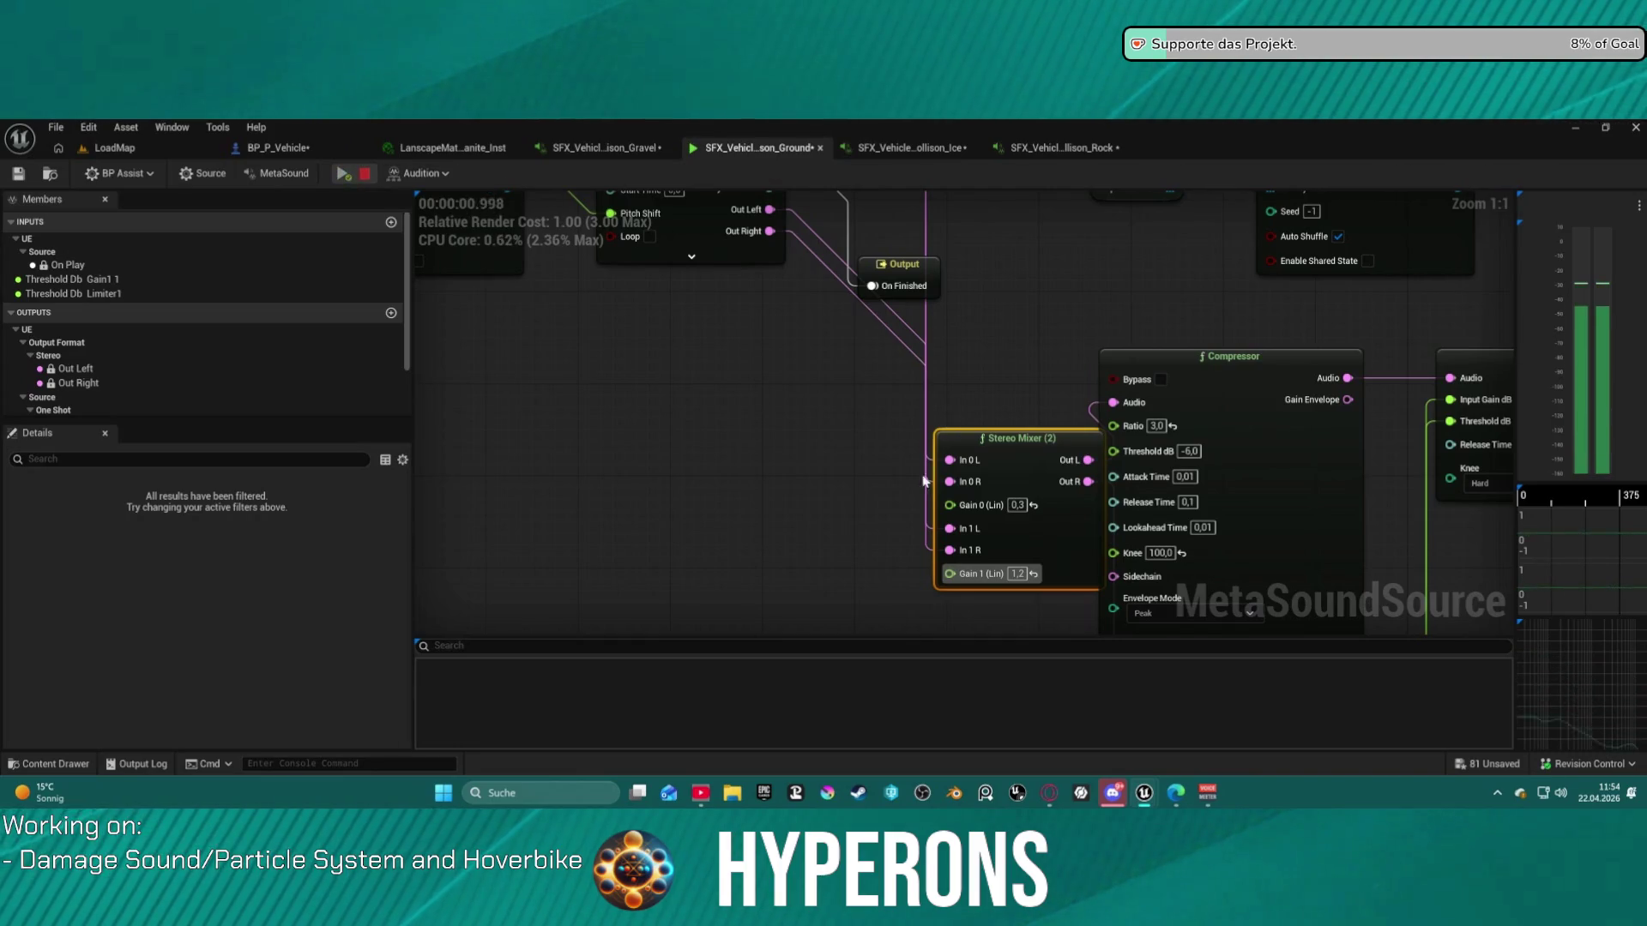
drag(1019, 506, 1070, 325)
double_click(1017, 505)
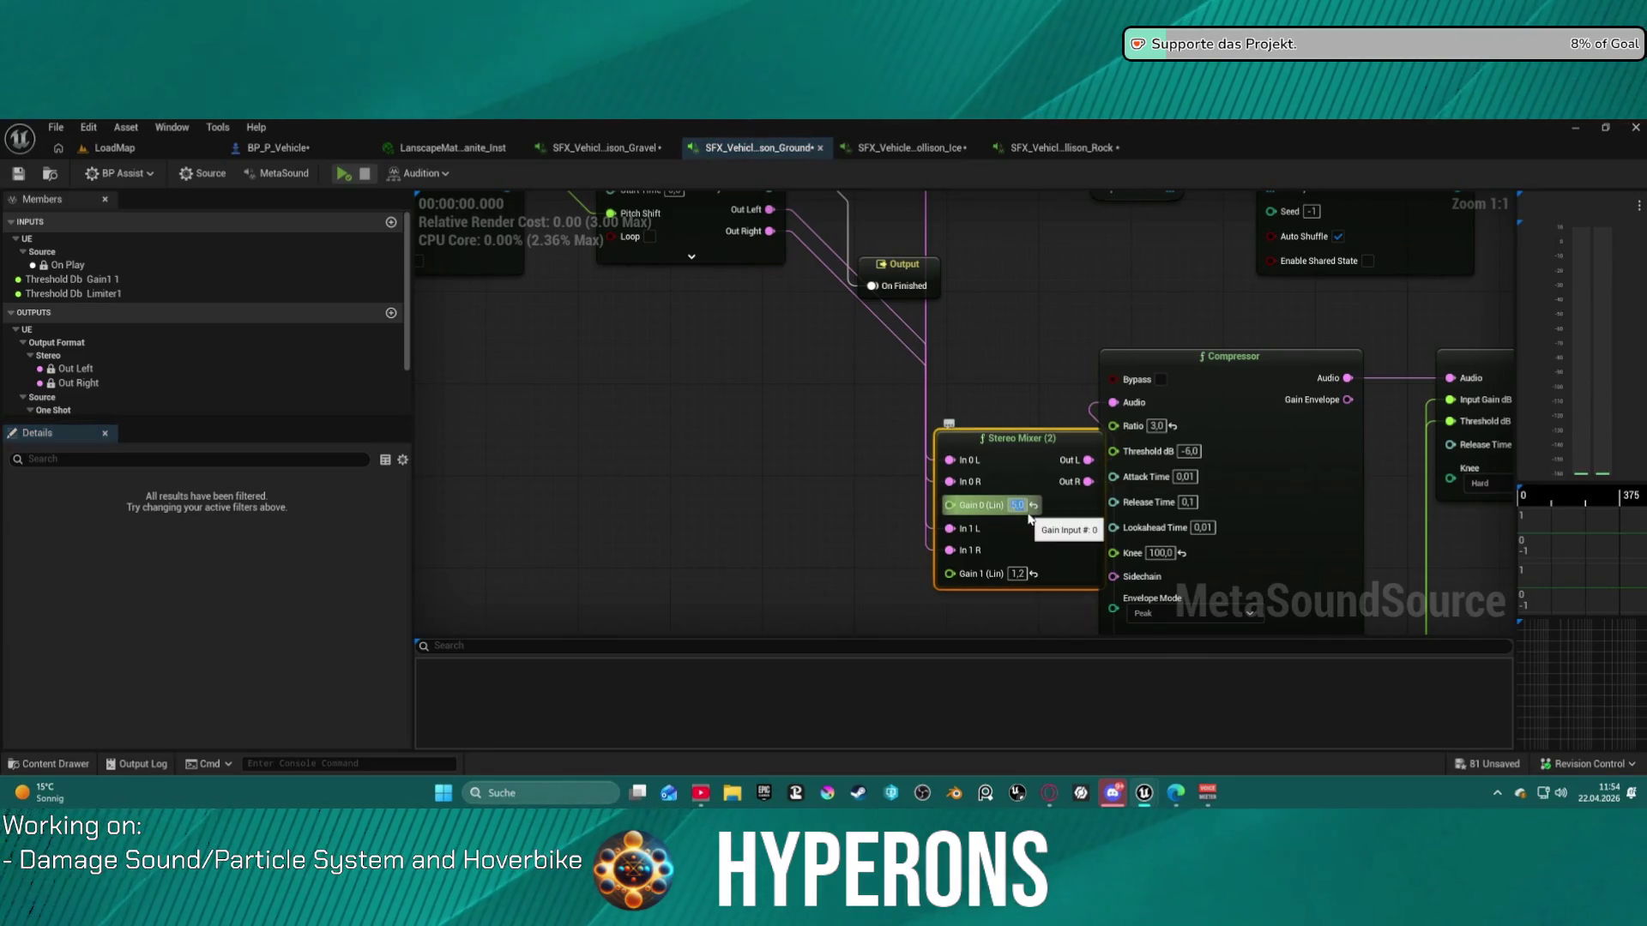
- Set the Ground Stereo Mixer gain to 0,8 and preview the Ground sound
scroll(1040, 342, down, 3)
scroll(943, 403, up, 2)
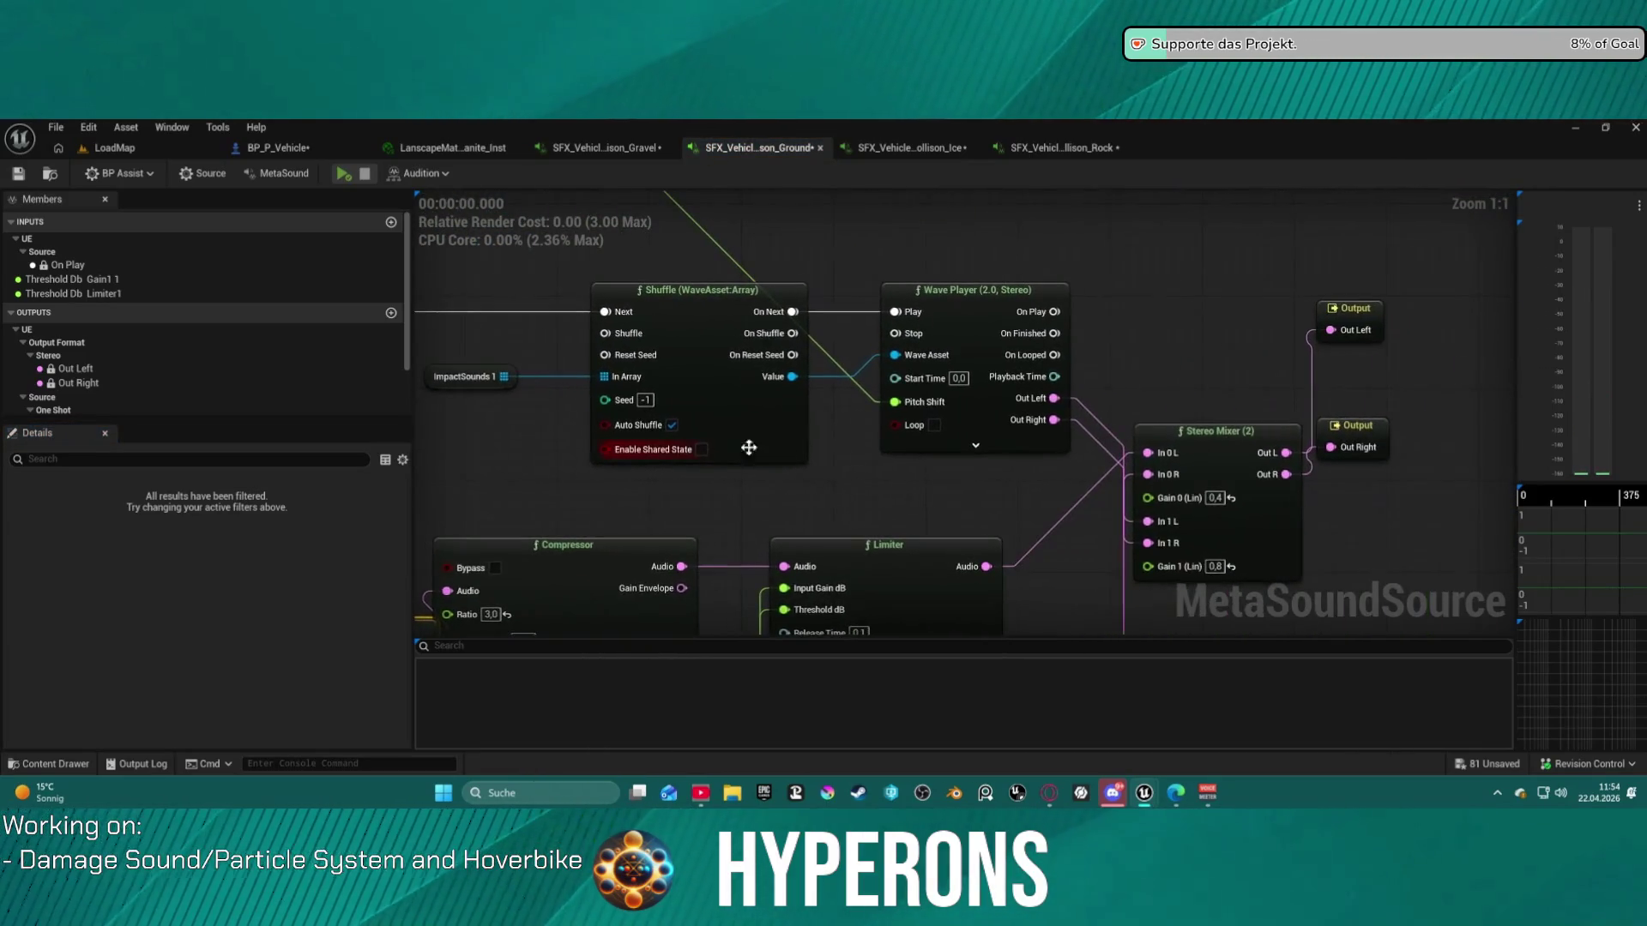
mouse_move(1000, 436)
mouse_down()
mouse_move(981, 343)
mouse_move(1000, 326)
mouse_up()
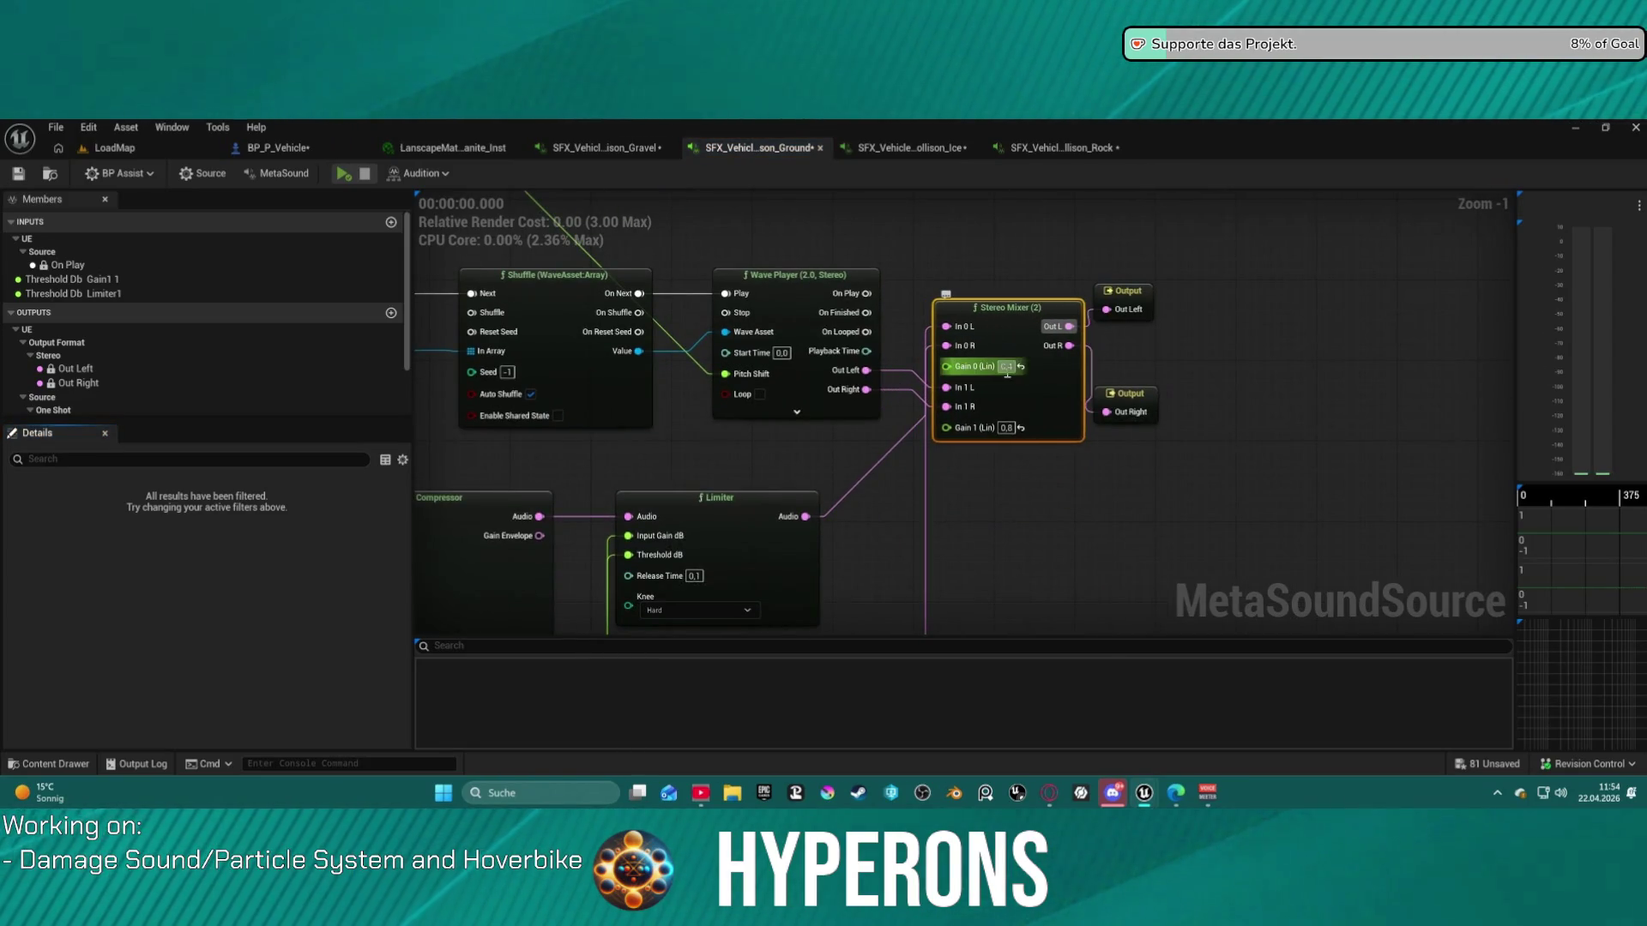
text(0,8)
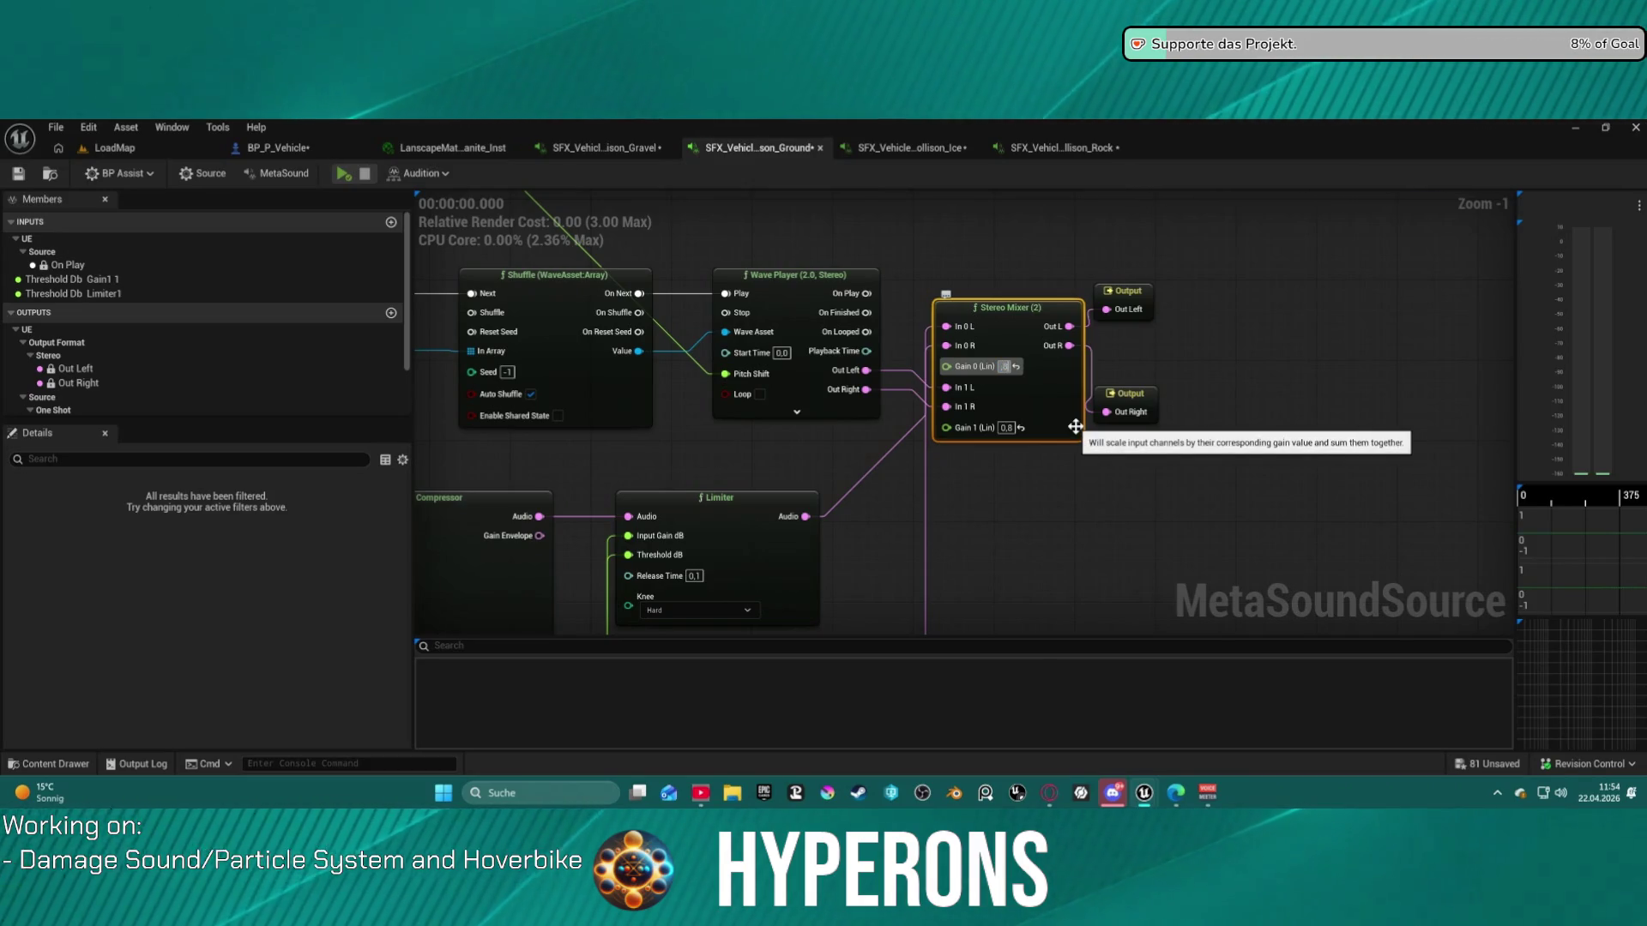
click(348, 178)
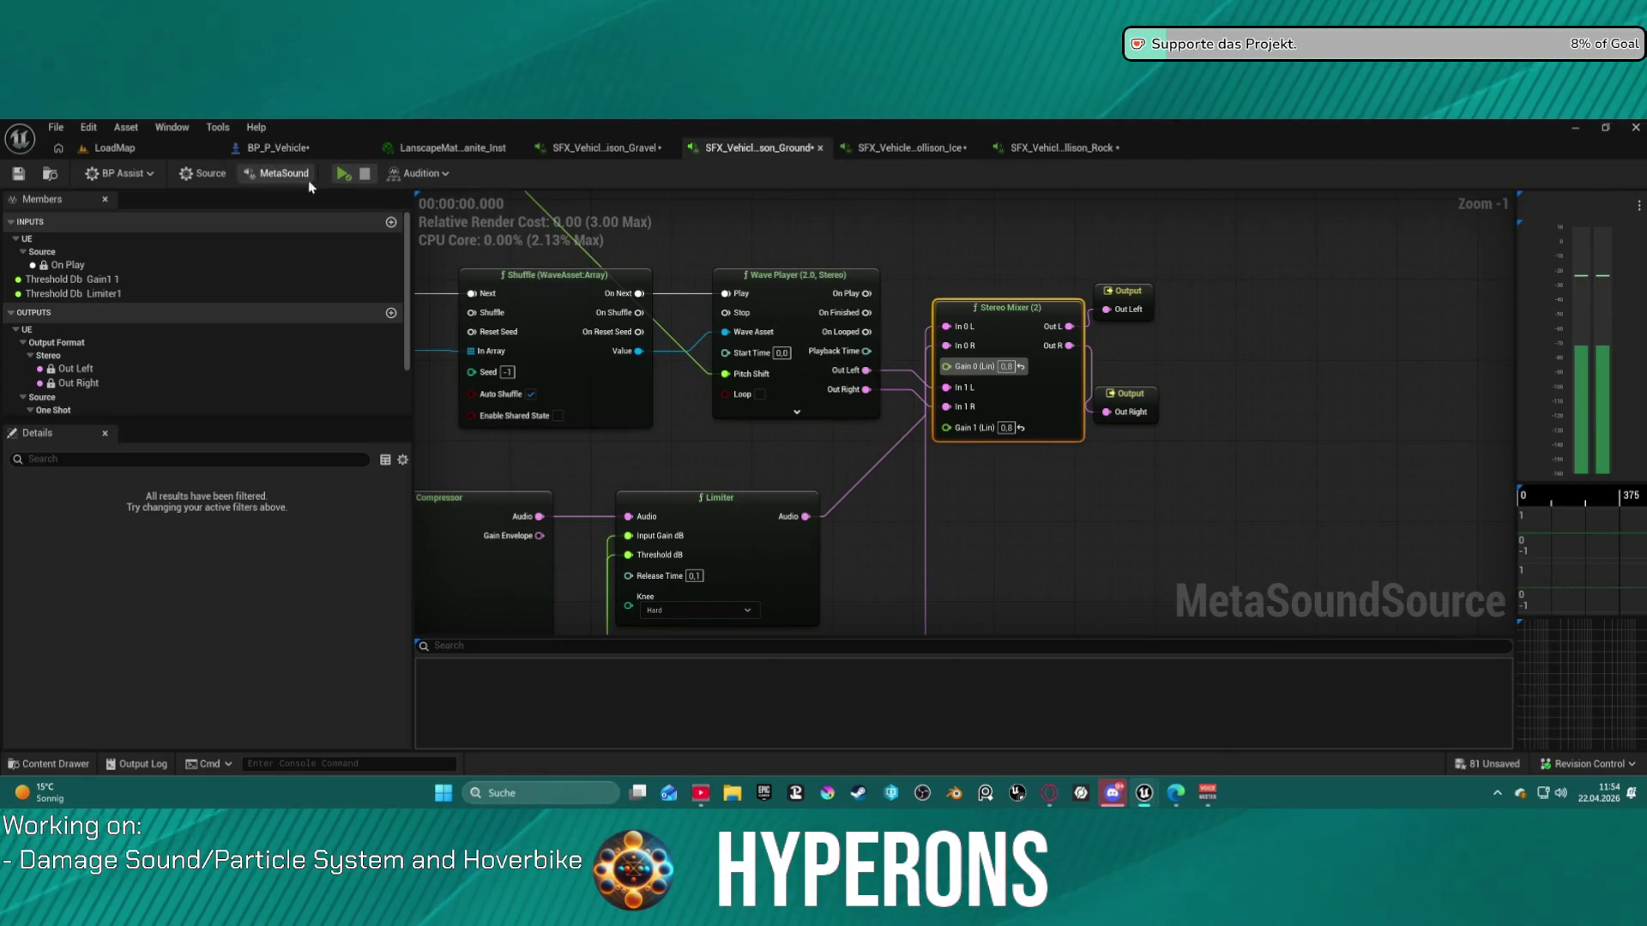
- Check the Ice and Rock Stereo Mixers, then audition the Rock, Ice and Ground sounds in turn
click(901, 149)
mouse_move(1013, 315)
mouse_down()
mouse_move(863, 400)
mouse_move(893, 460)
mouse_up()
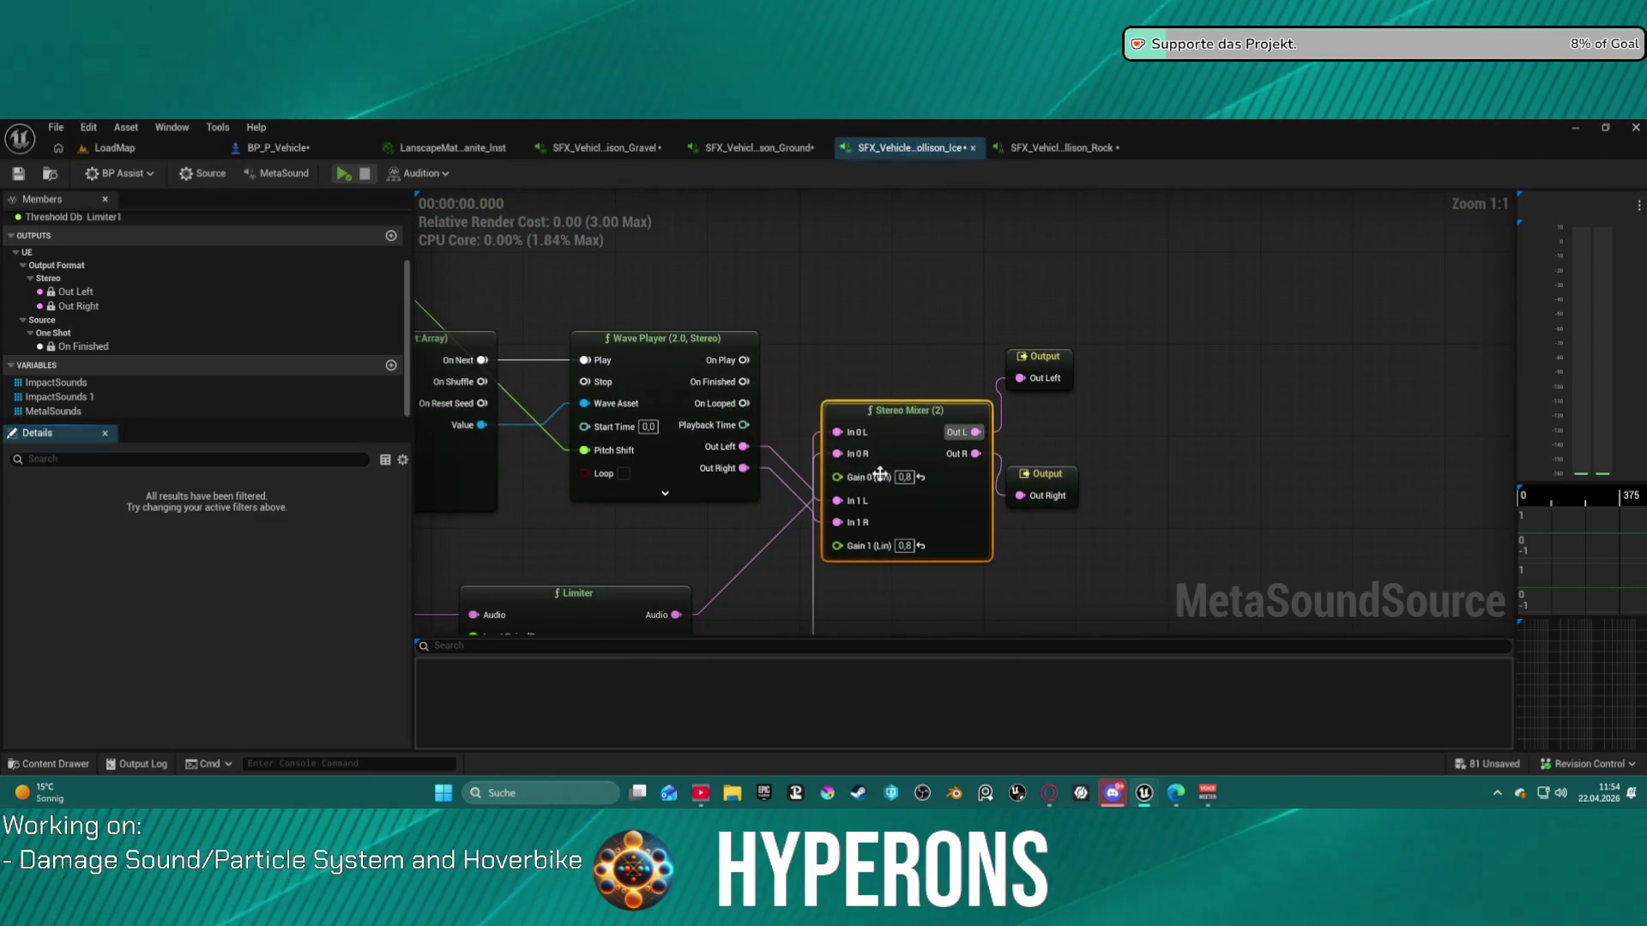
click(1051, 150)
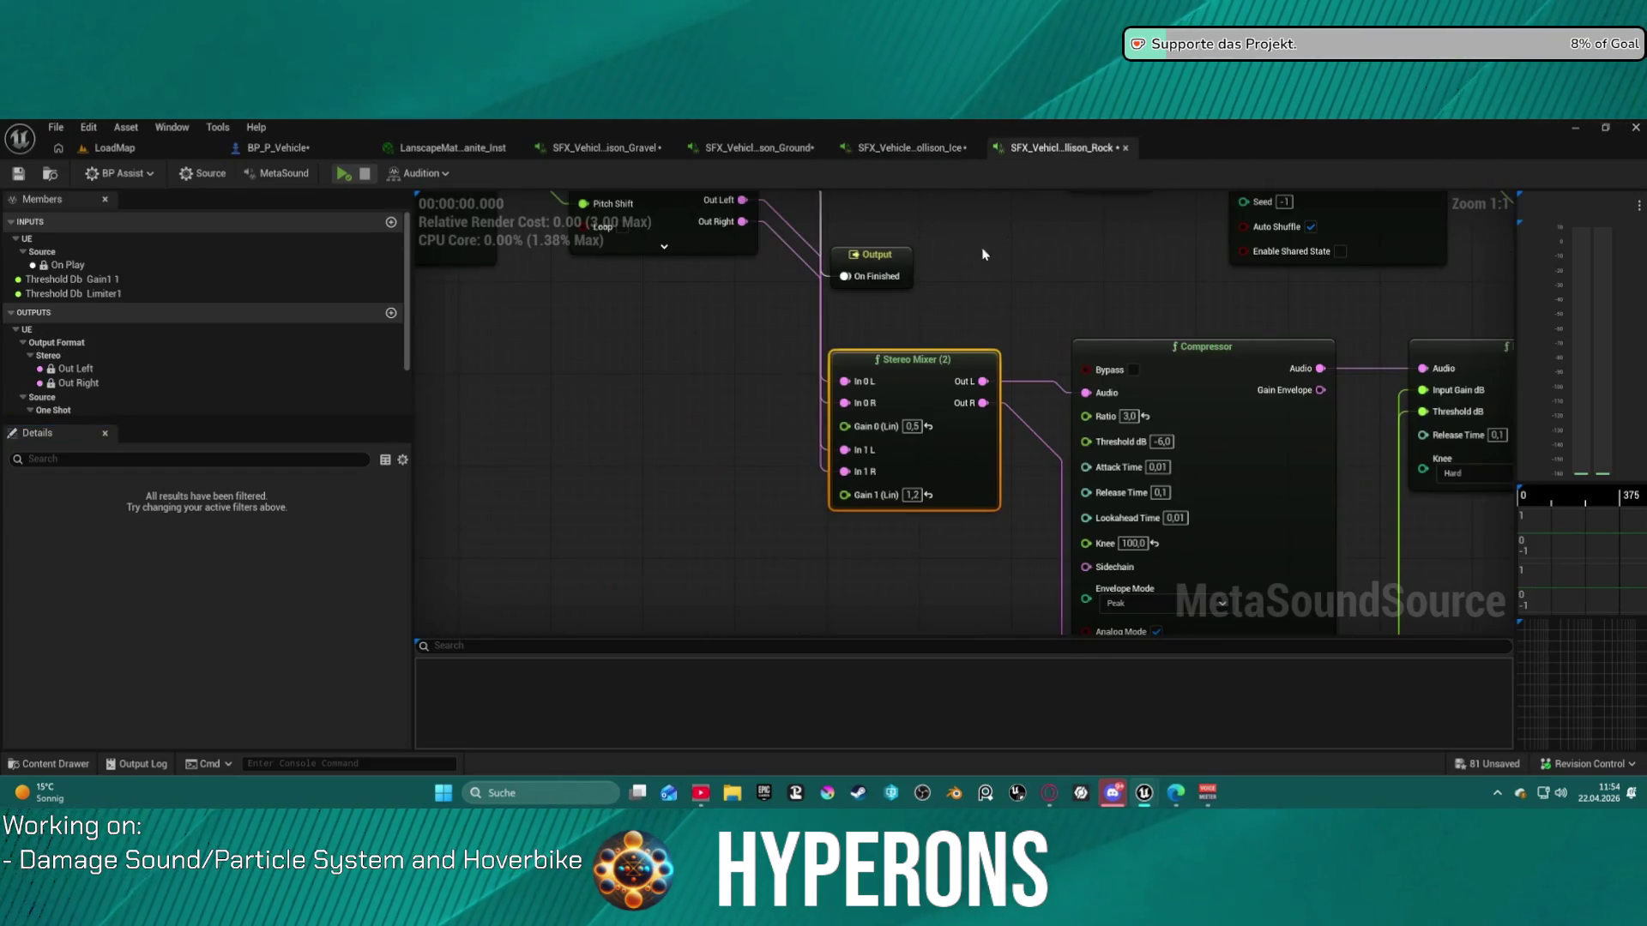
drag(1181, 381, 482, 475)
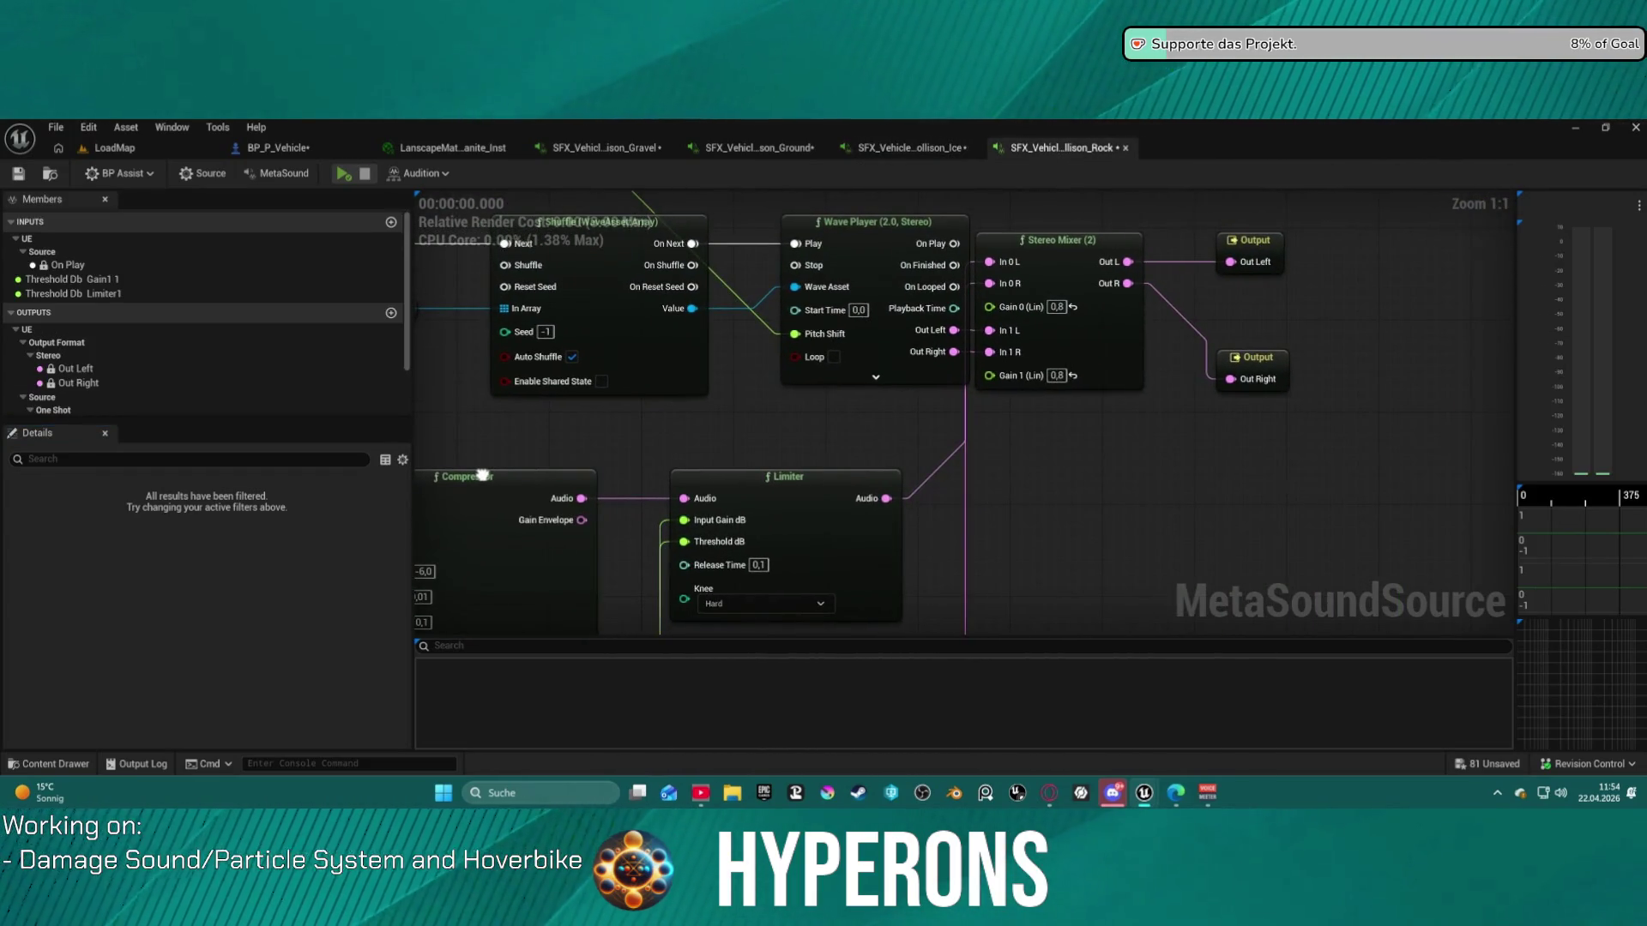
click(338, 177)
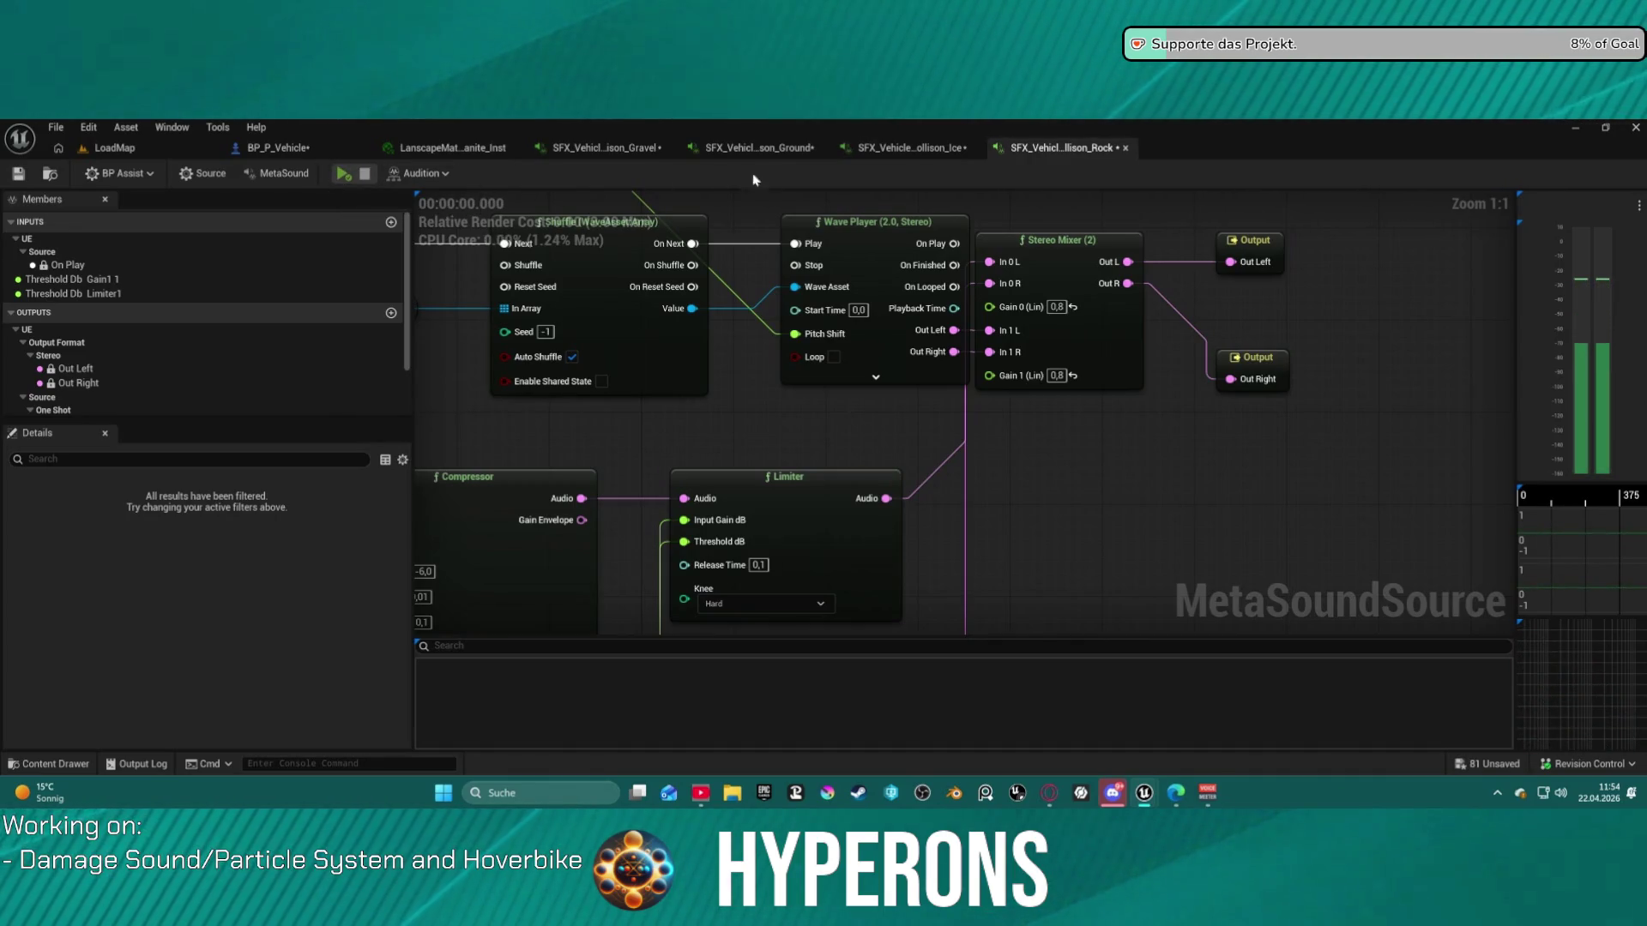
click(909, 148)
click(343, 175)
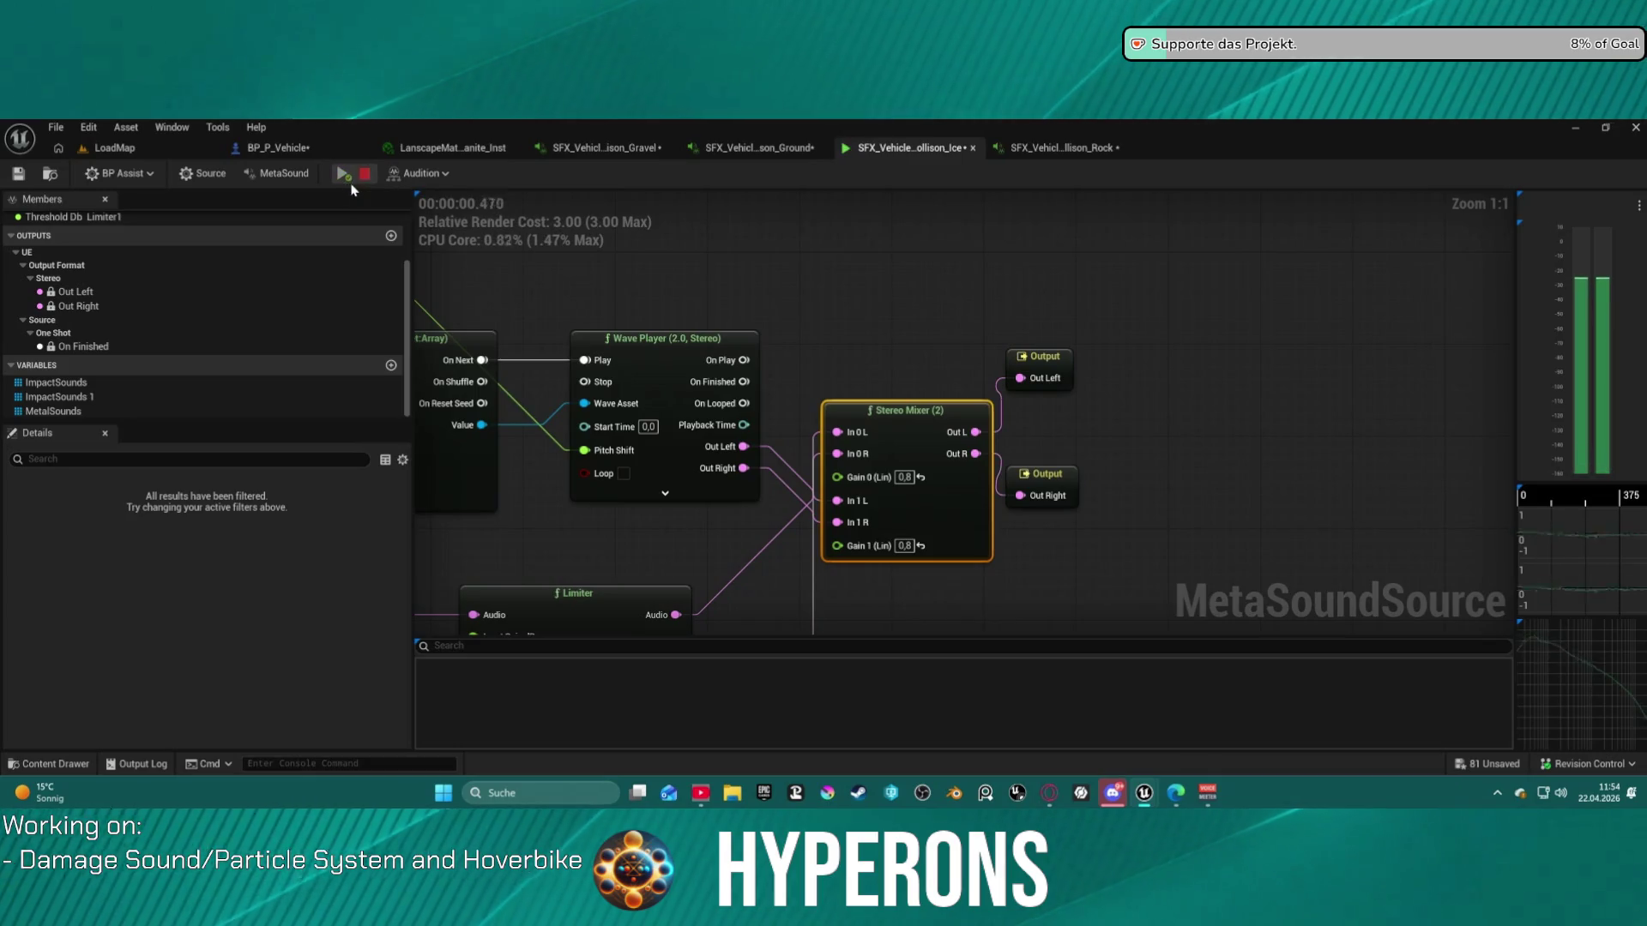
click(743, 150)
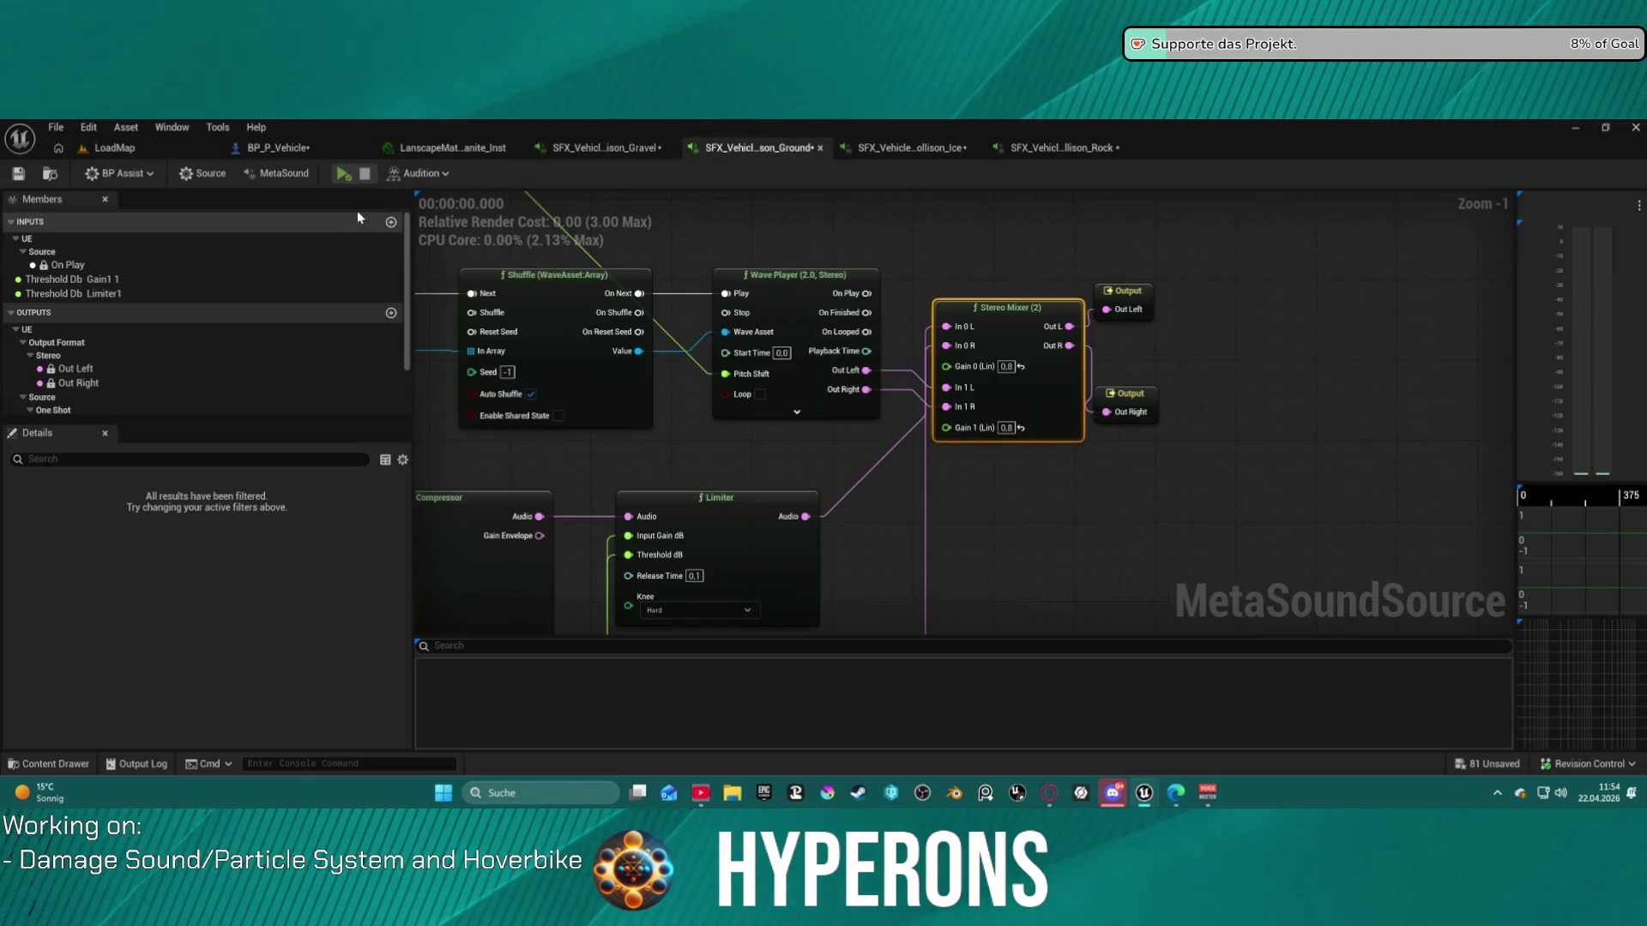
click(342, 175)
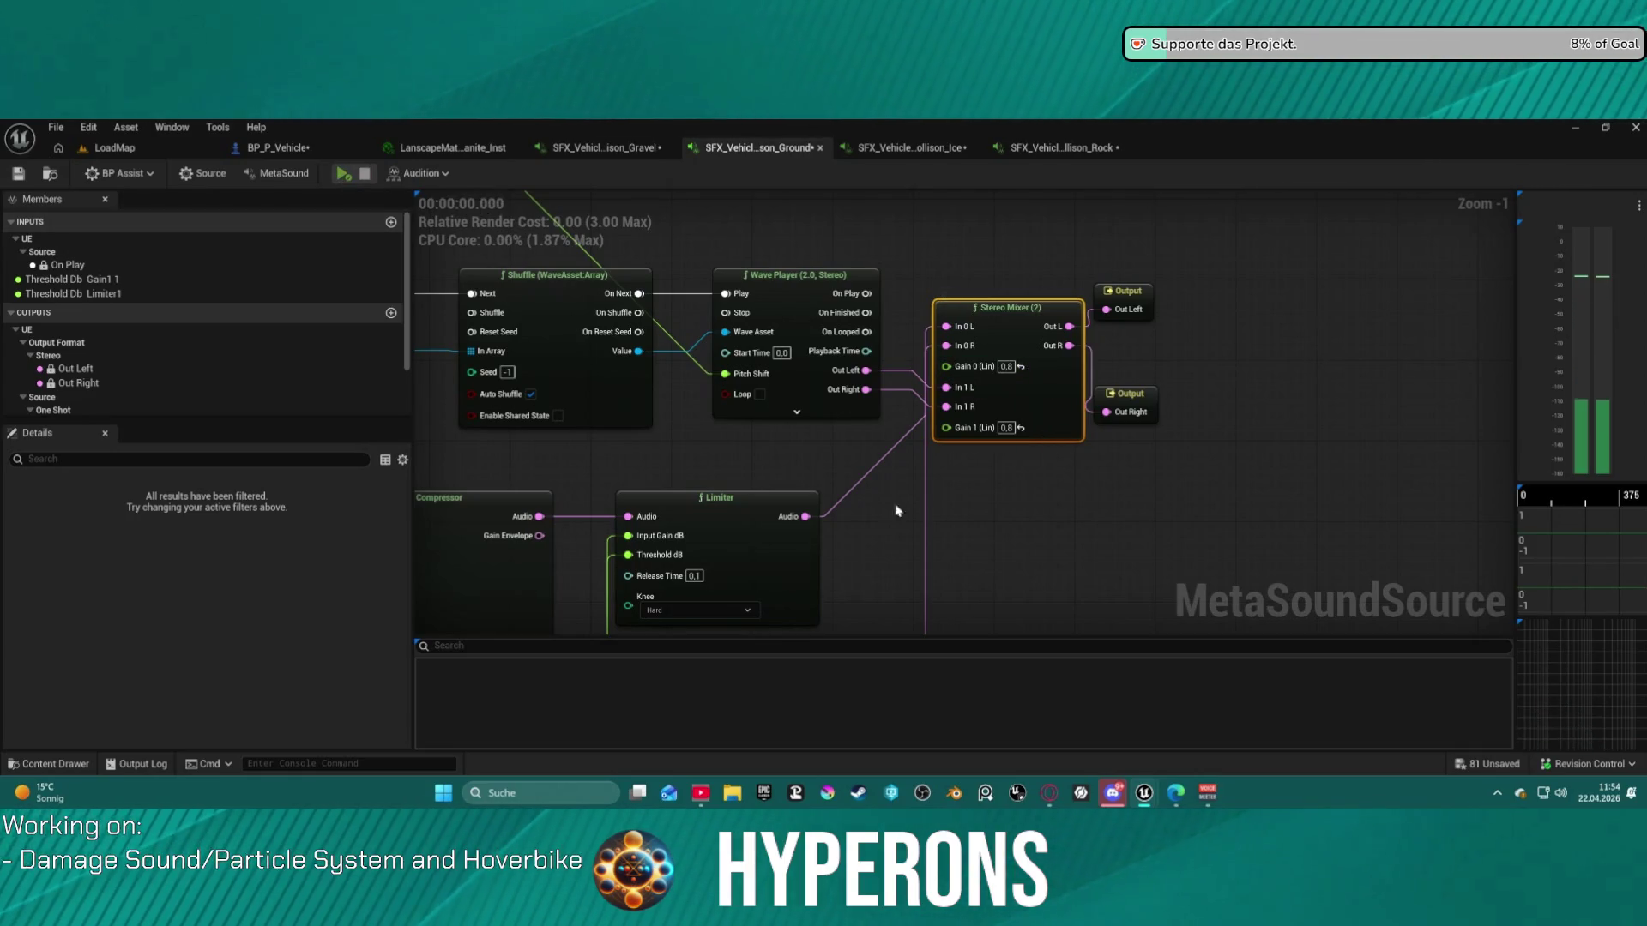
- Wire Wave Player Out Right to Stereo Mixer In 0 R and Limiter Audio to In 1 R
mouse_move(932, 283)
mouse_down()
mouse_move(995, 324)
mouse_move(924, 334)
mouse_up()
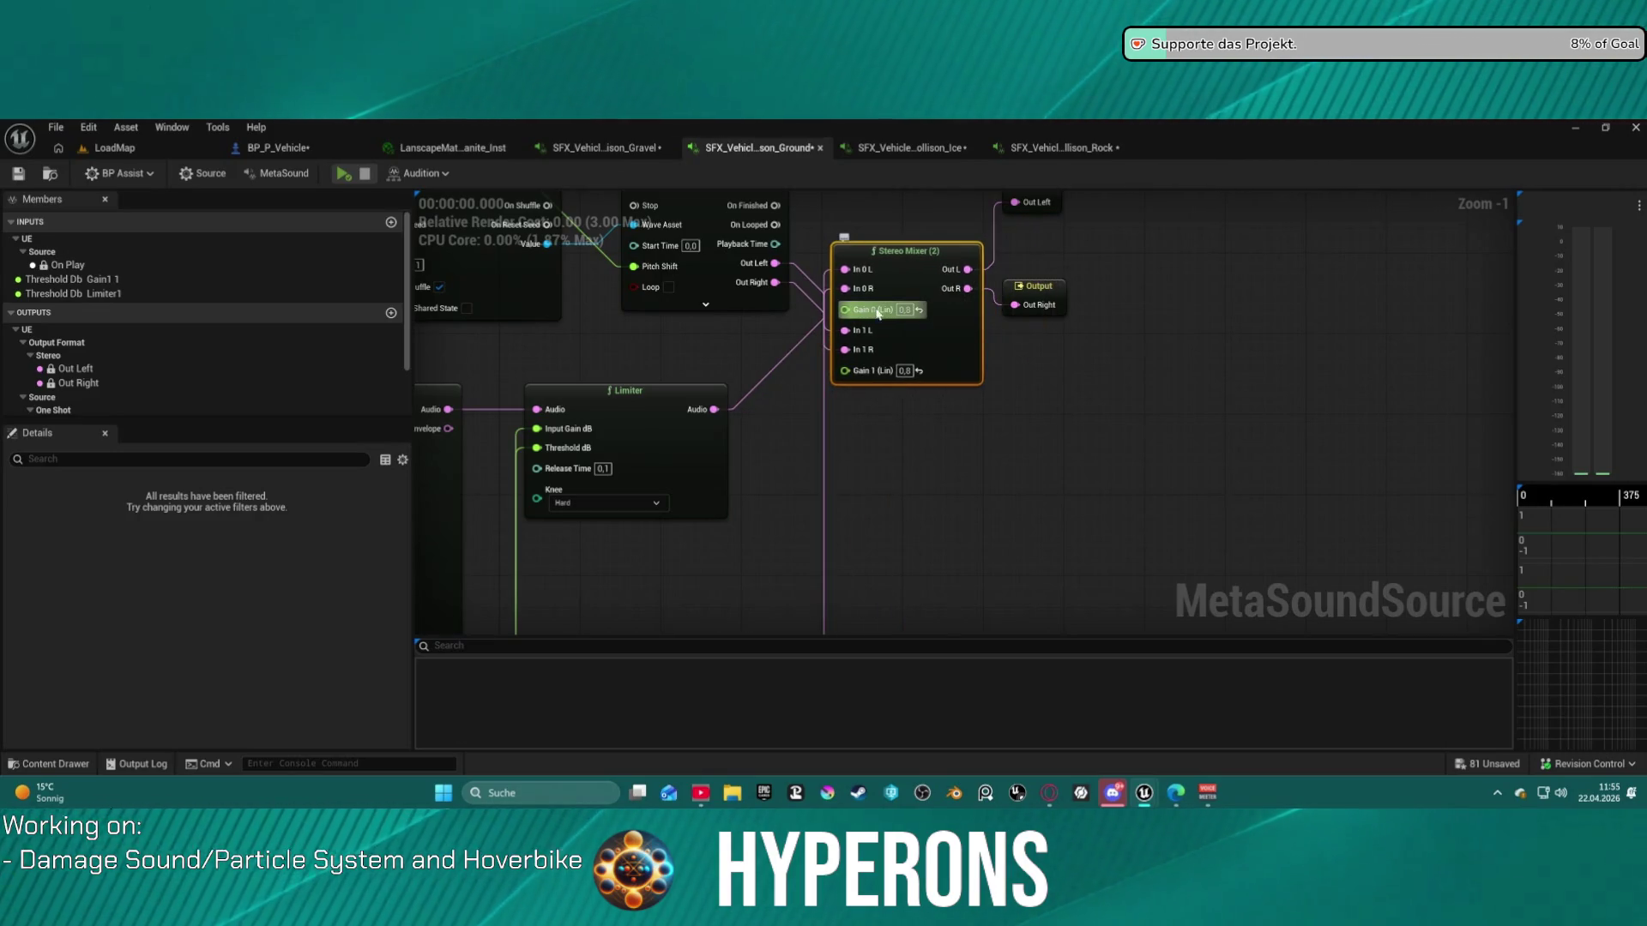
mouse_move(776, 265)
mouse_down()
mouse_move(845, 267)
mouse_move(814, 297)
mouse_up()
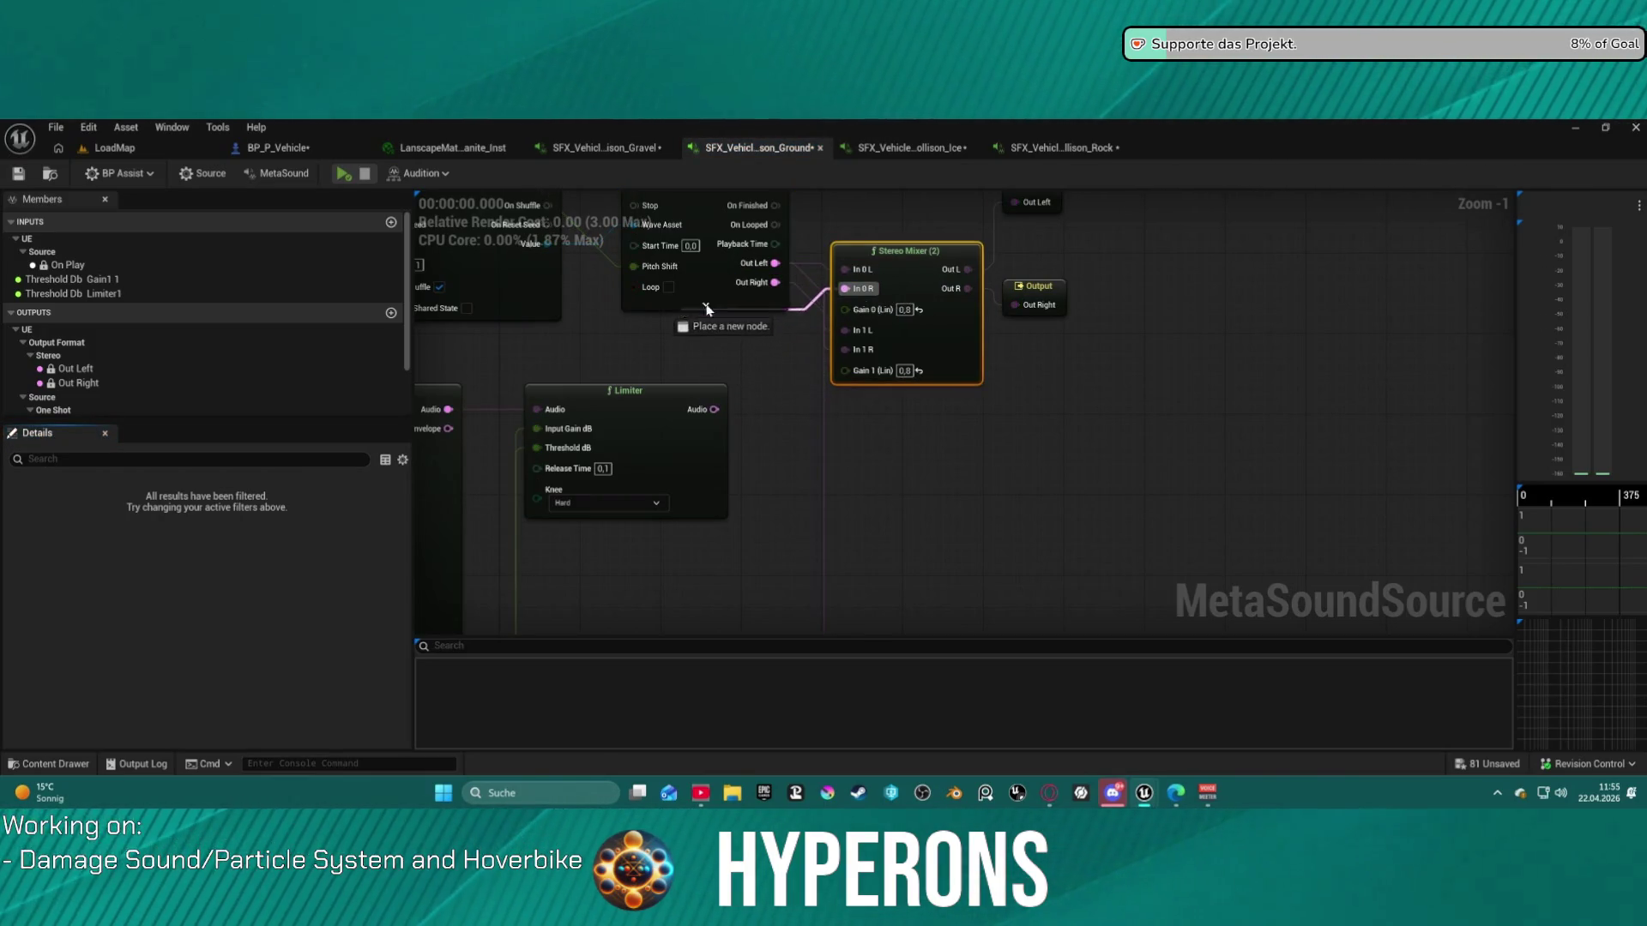
drag(782, 286, 777, 283)
mouse_move(762, 424)
mouse_down()
mouse_move(719, 578)
mouse_move(647, 622)
mouse_move(788, 441)
mouse_move(748, 429)
mouse_move(872, 367)
mouse_up()
mouse_move(787, 540)
mouse_down()
mouse_move(935, 225)
mouse_move(912, 423)
mouse_move(935, 433)
mouse_up()
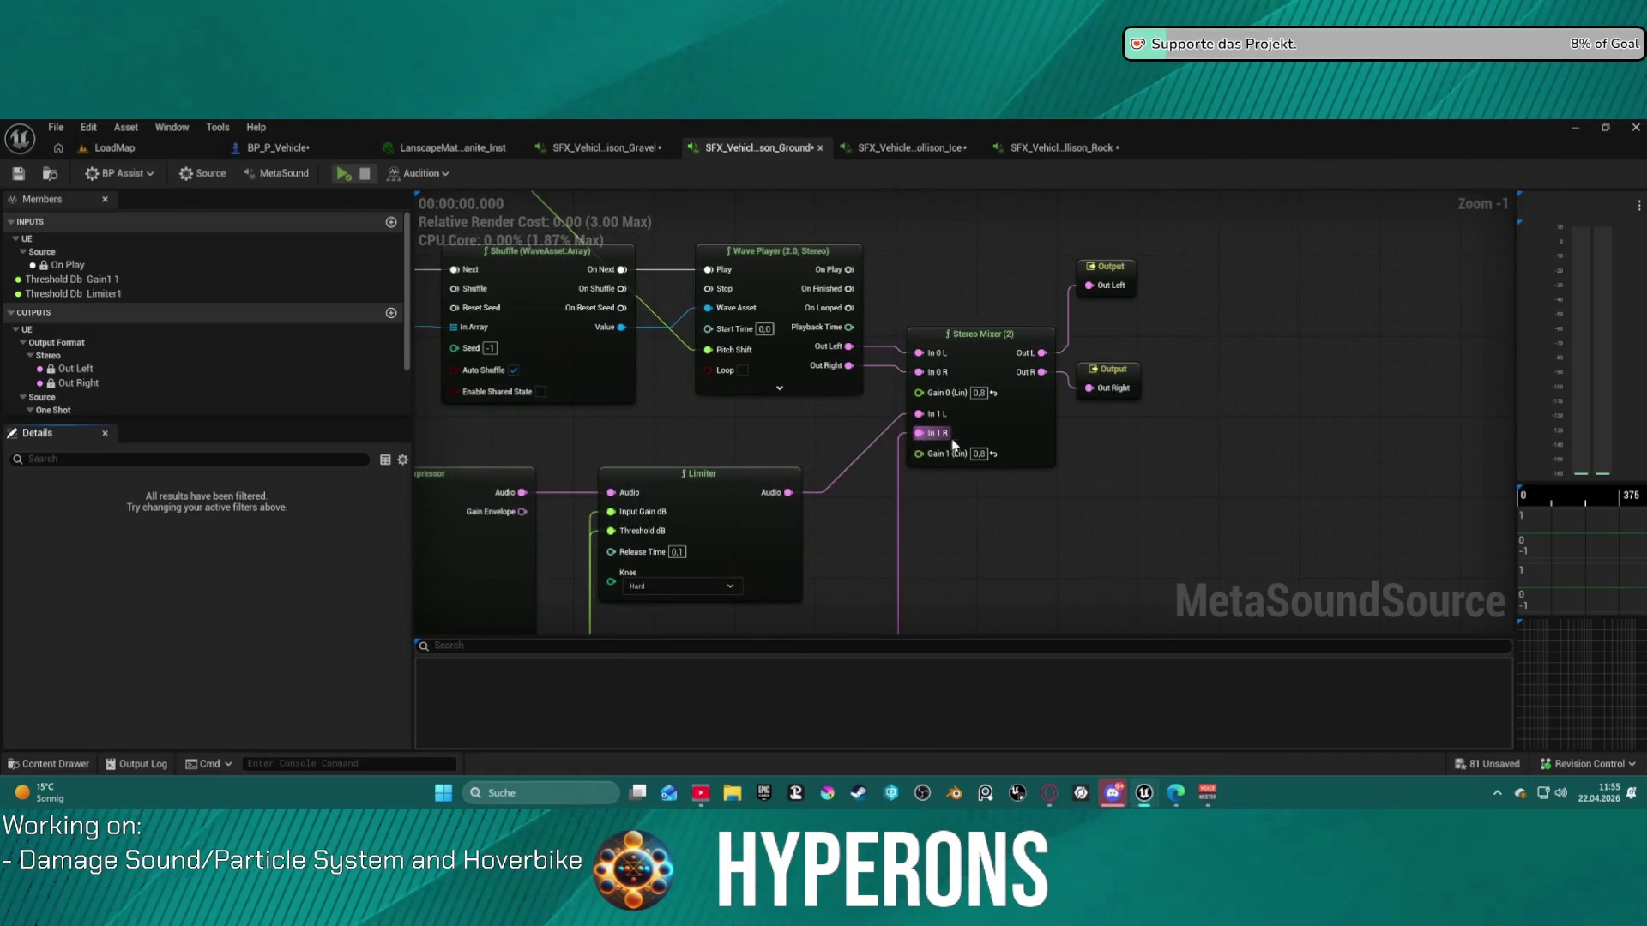
- Lower the Stereo Mixer's Gain 1 below 1 and audition the Ground sound's new mix
click(979, 455)
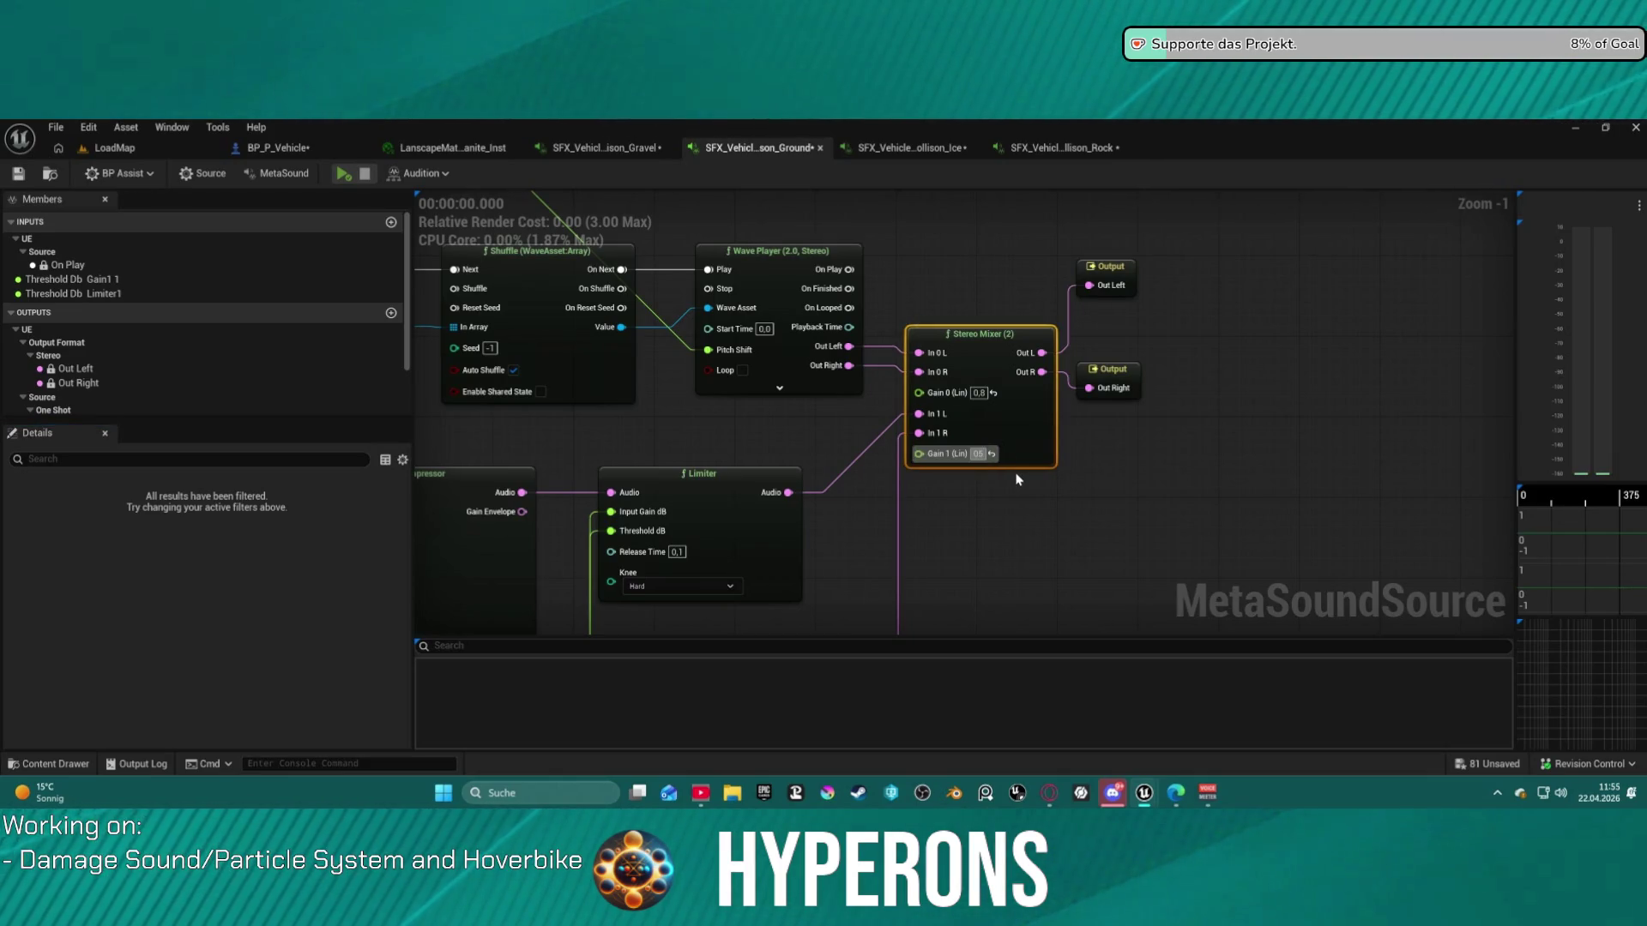
text(0,)
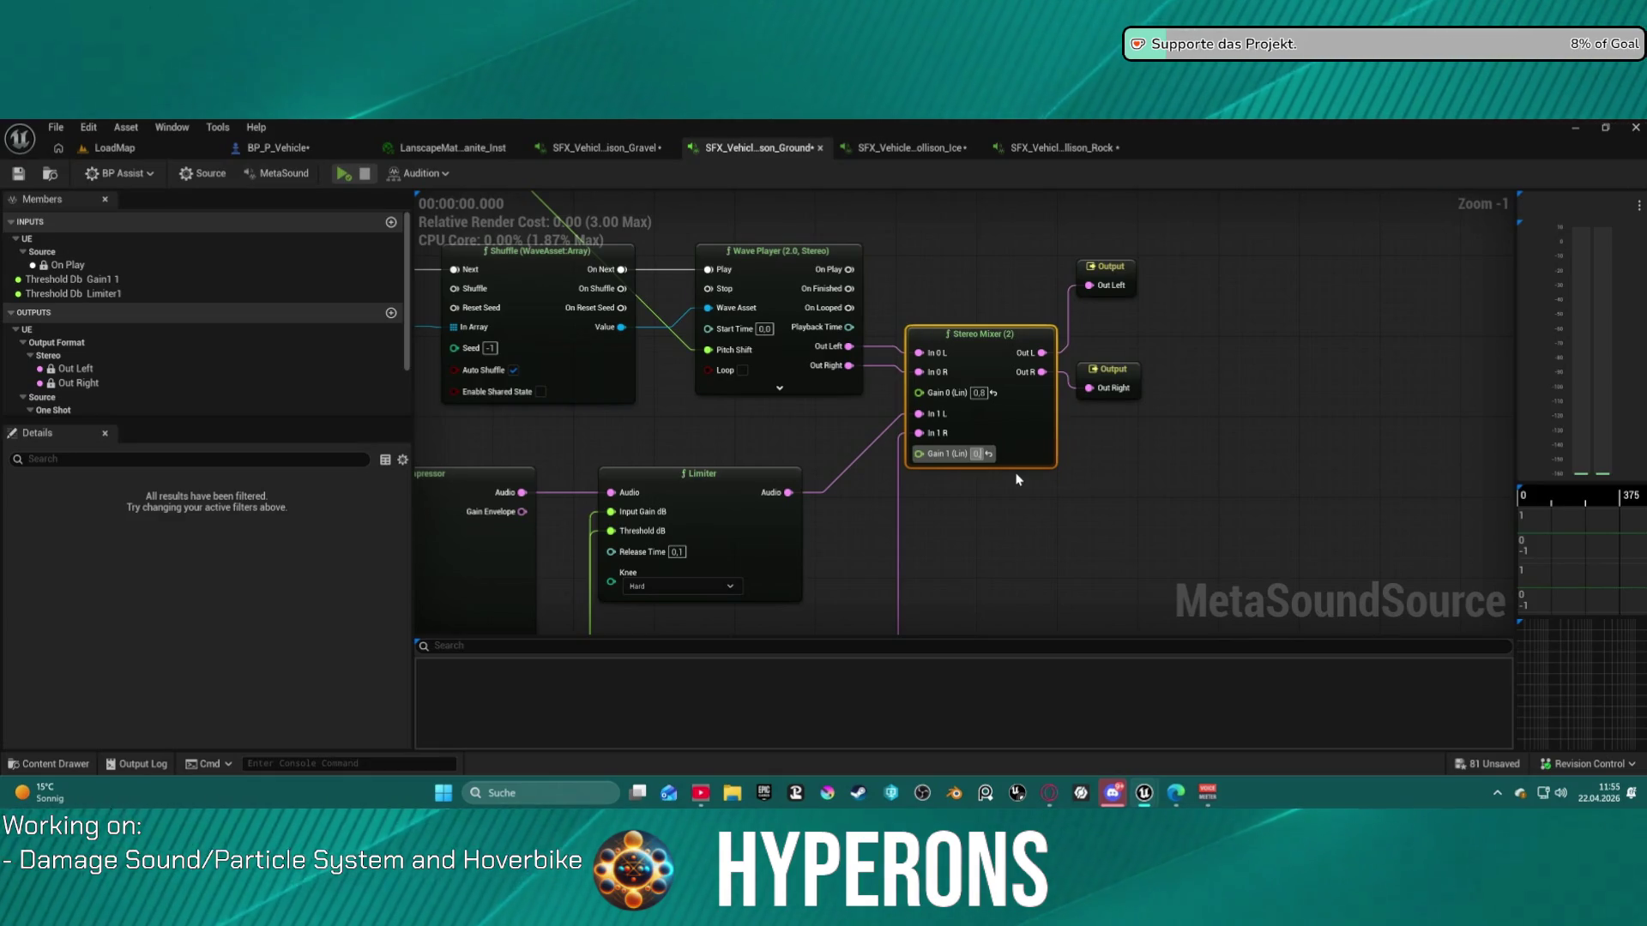
click(346, 174)
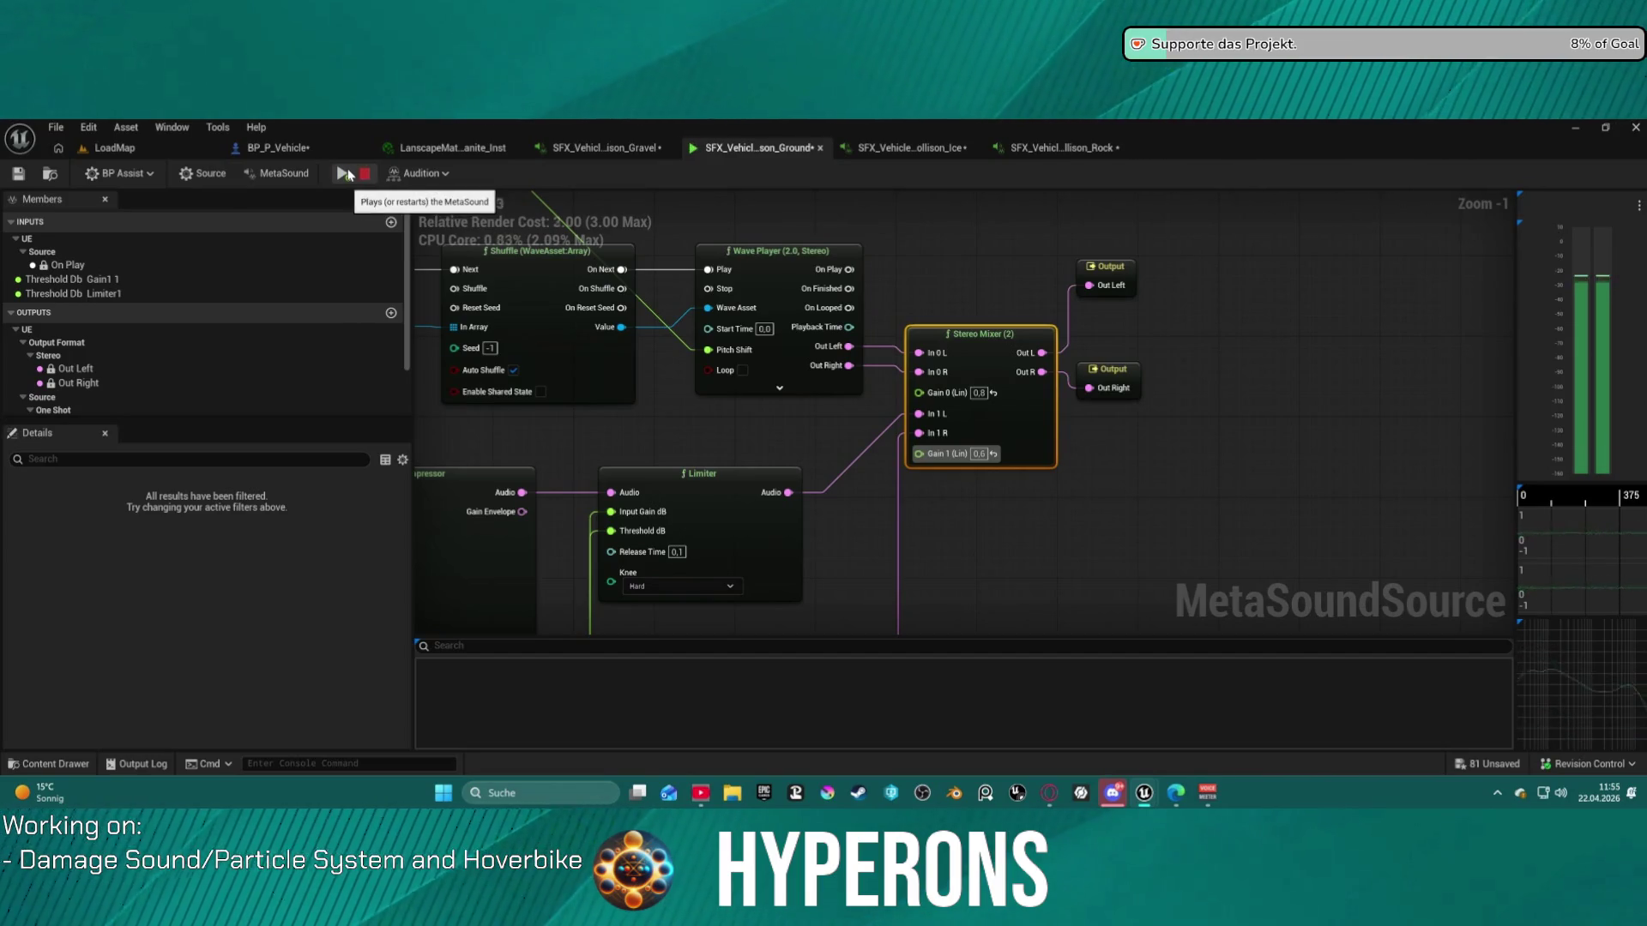
click(58, 148)
click(120, 153)
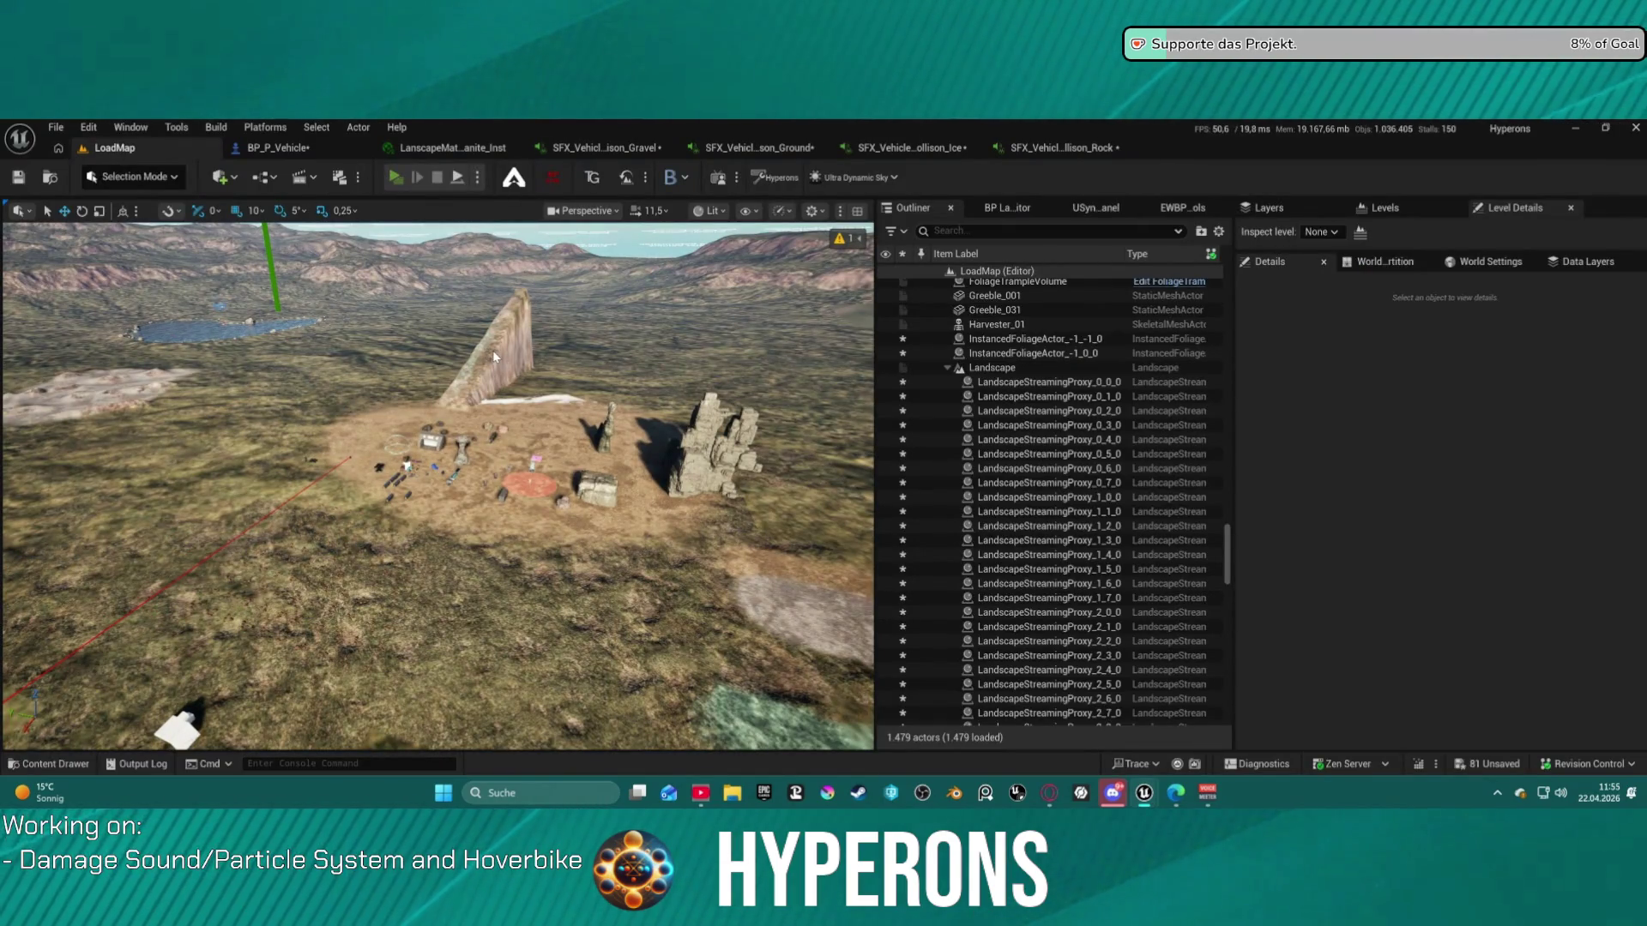
- Launch a standalone game, summon the hoverbike with key 5, mount it, and scrape along a rock cliff
key(alt+p)
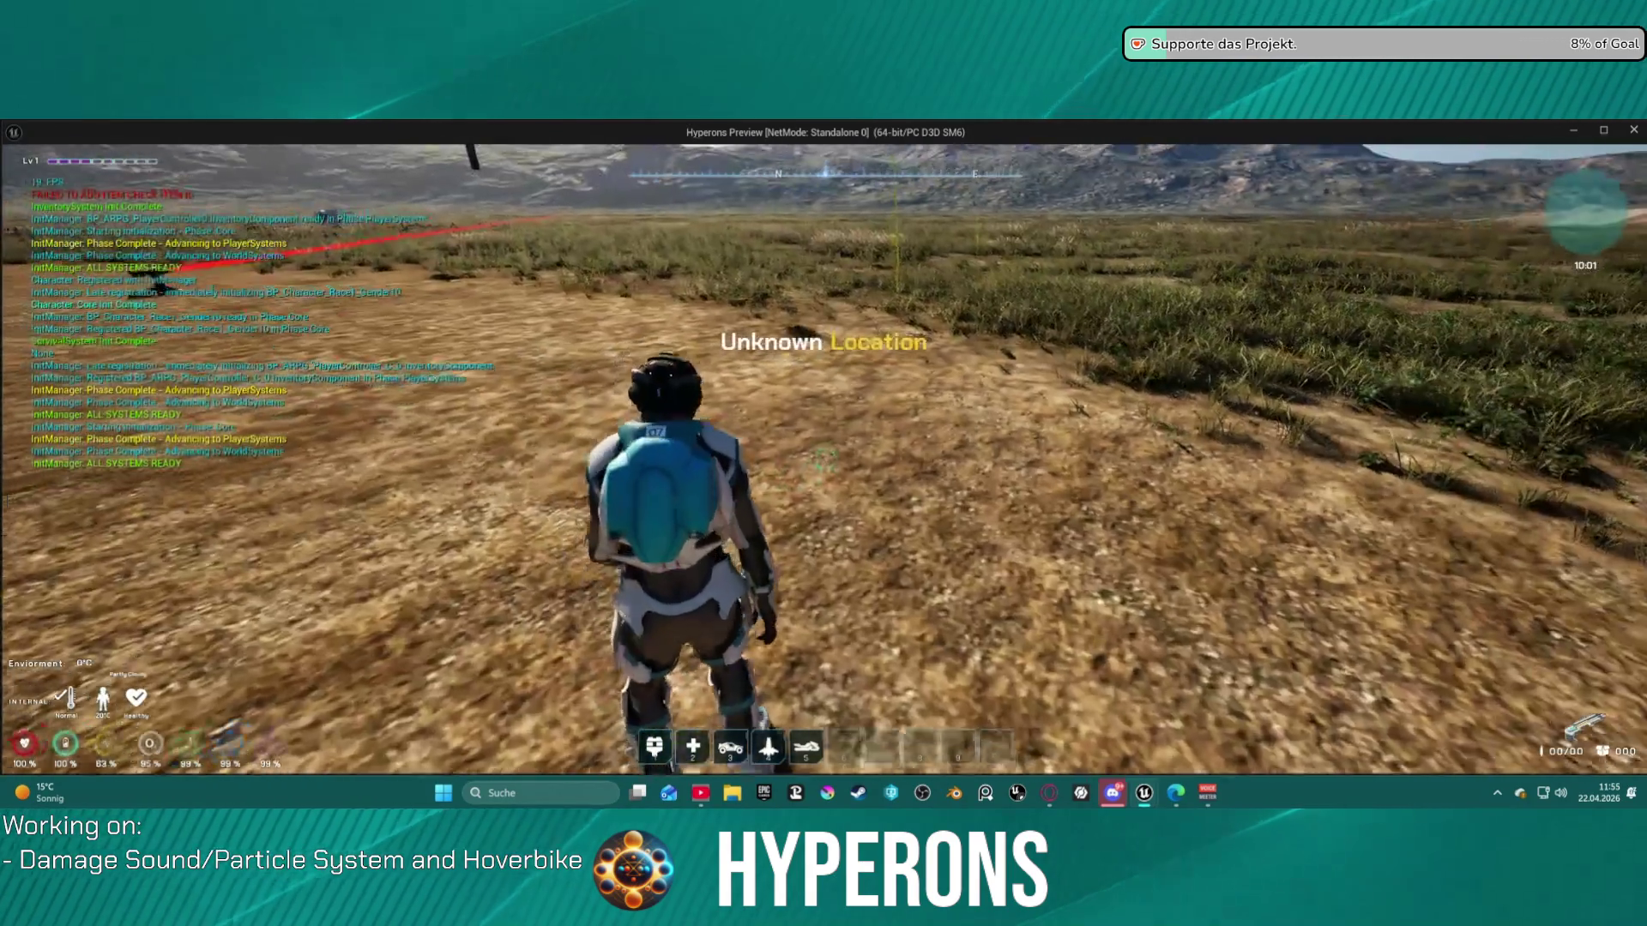
key(w)
key(5)
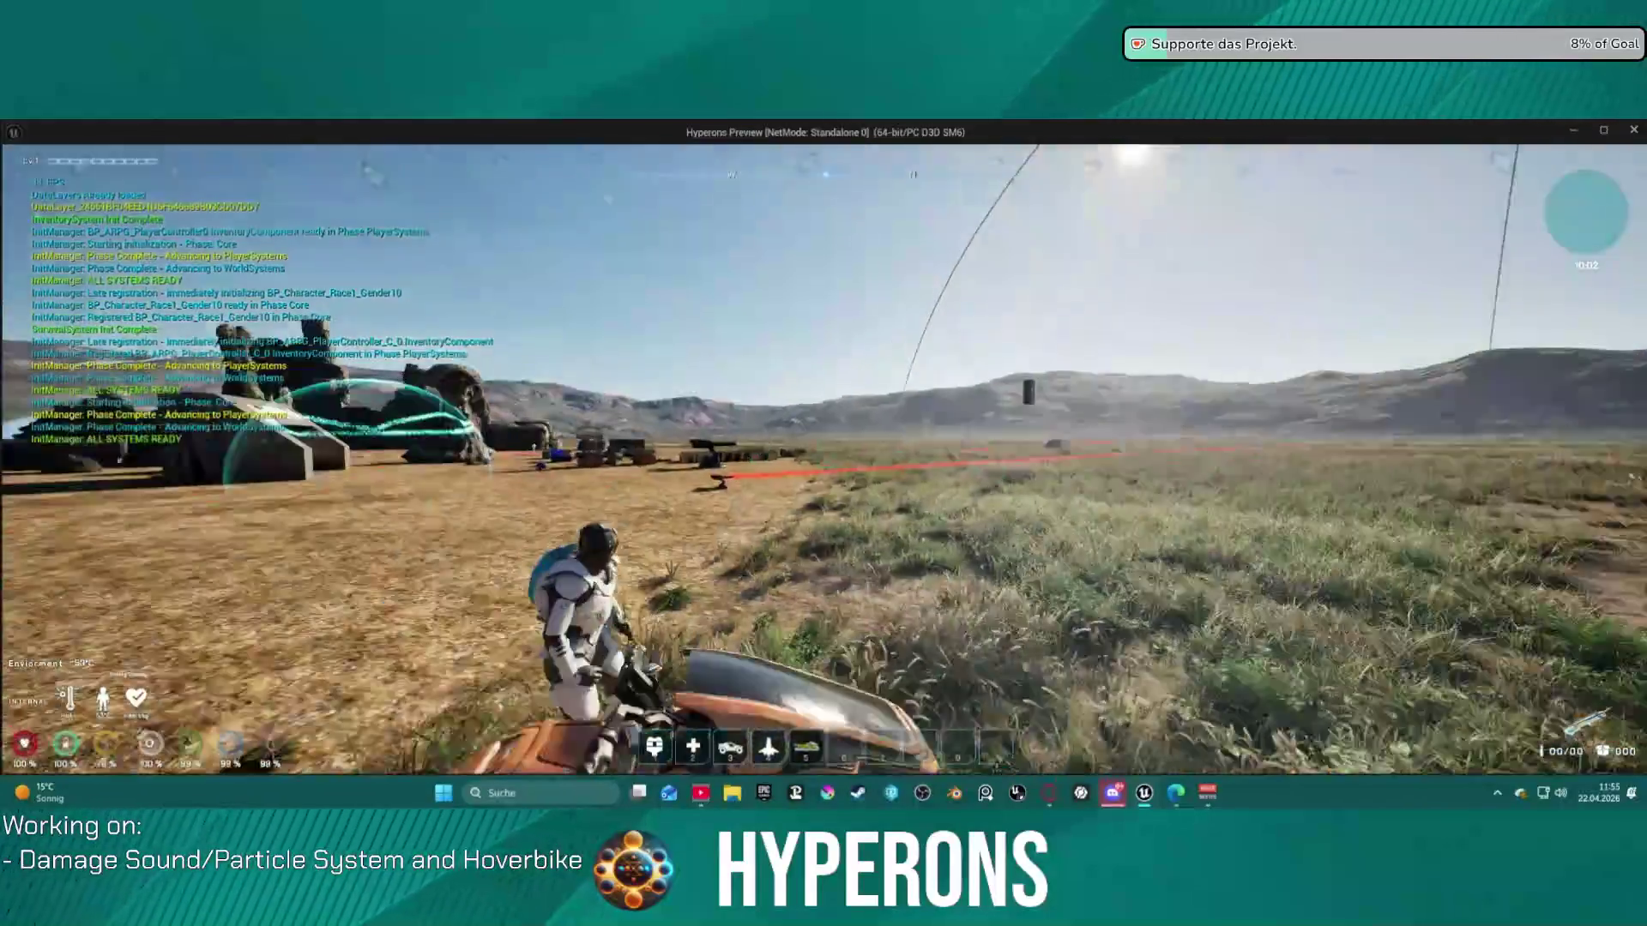
key(e)
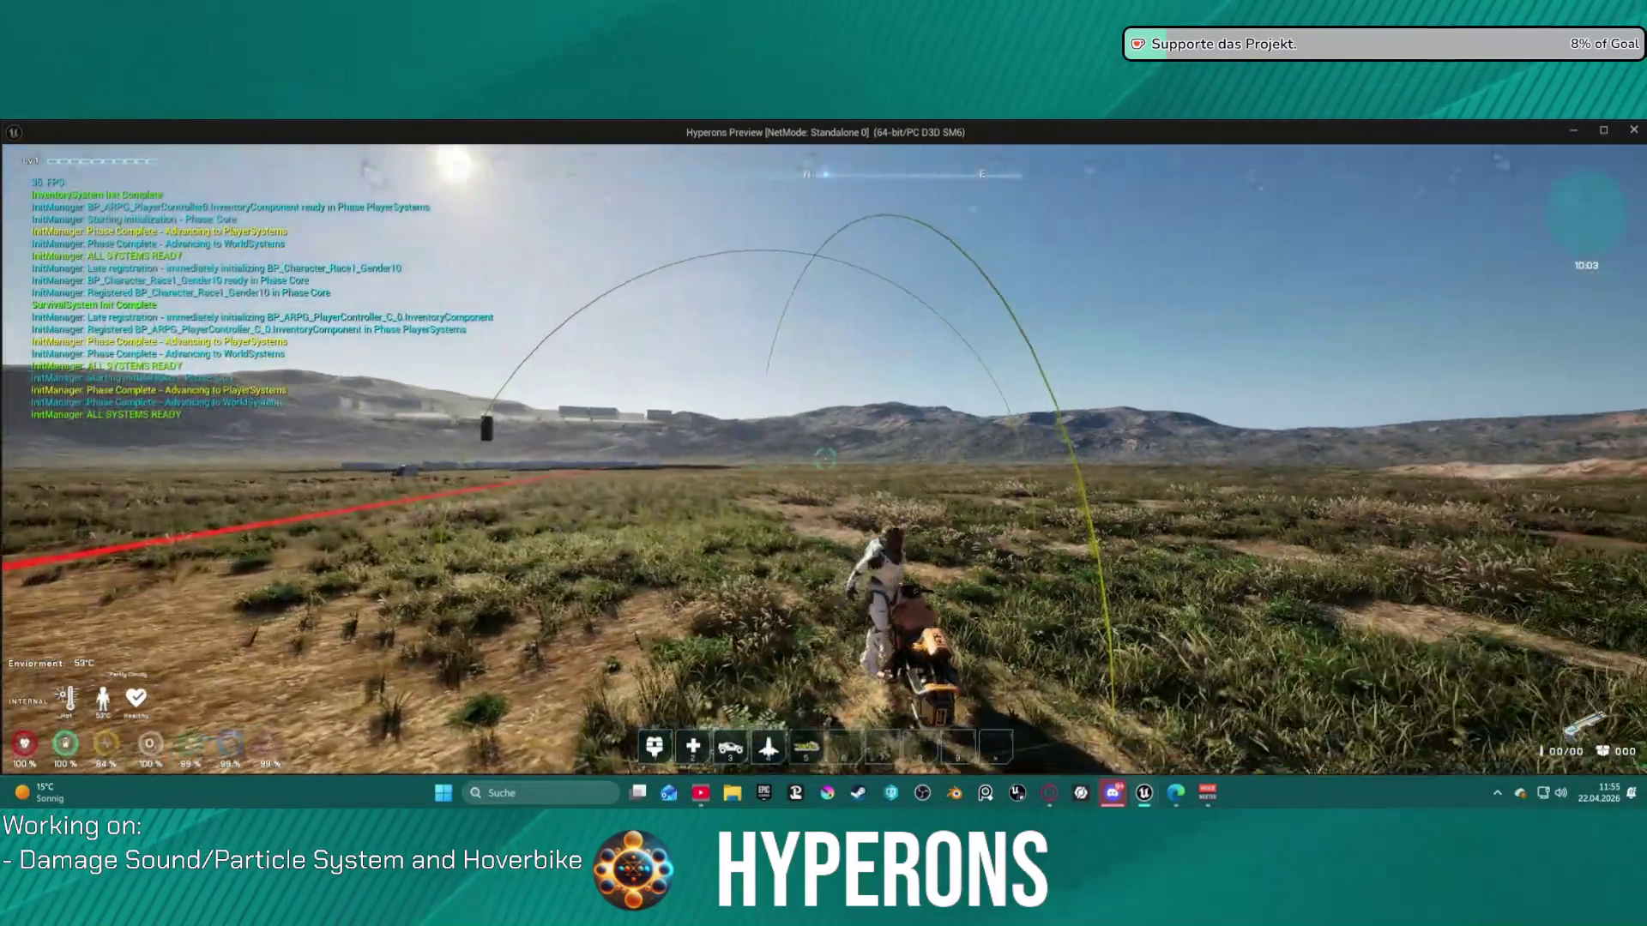
key(w)
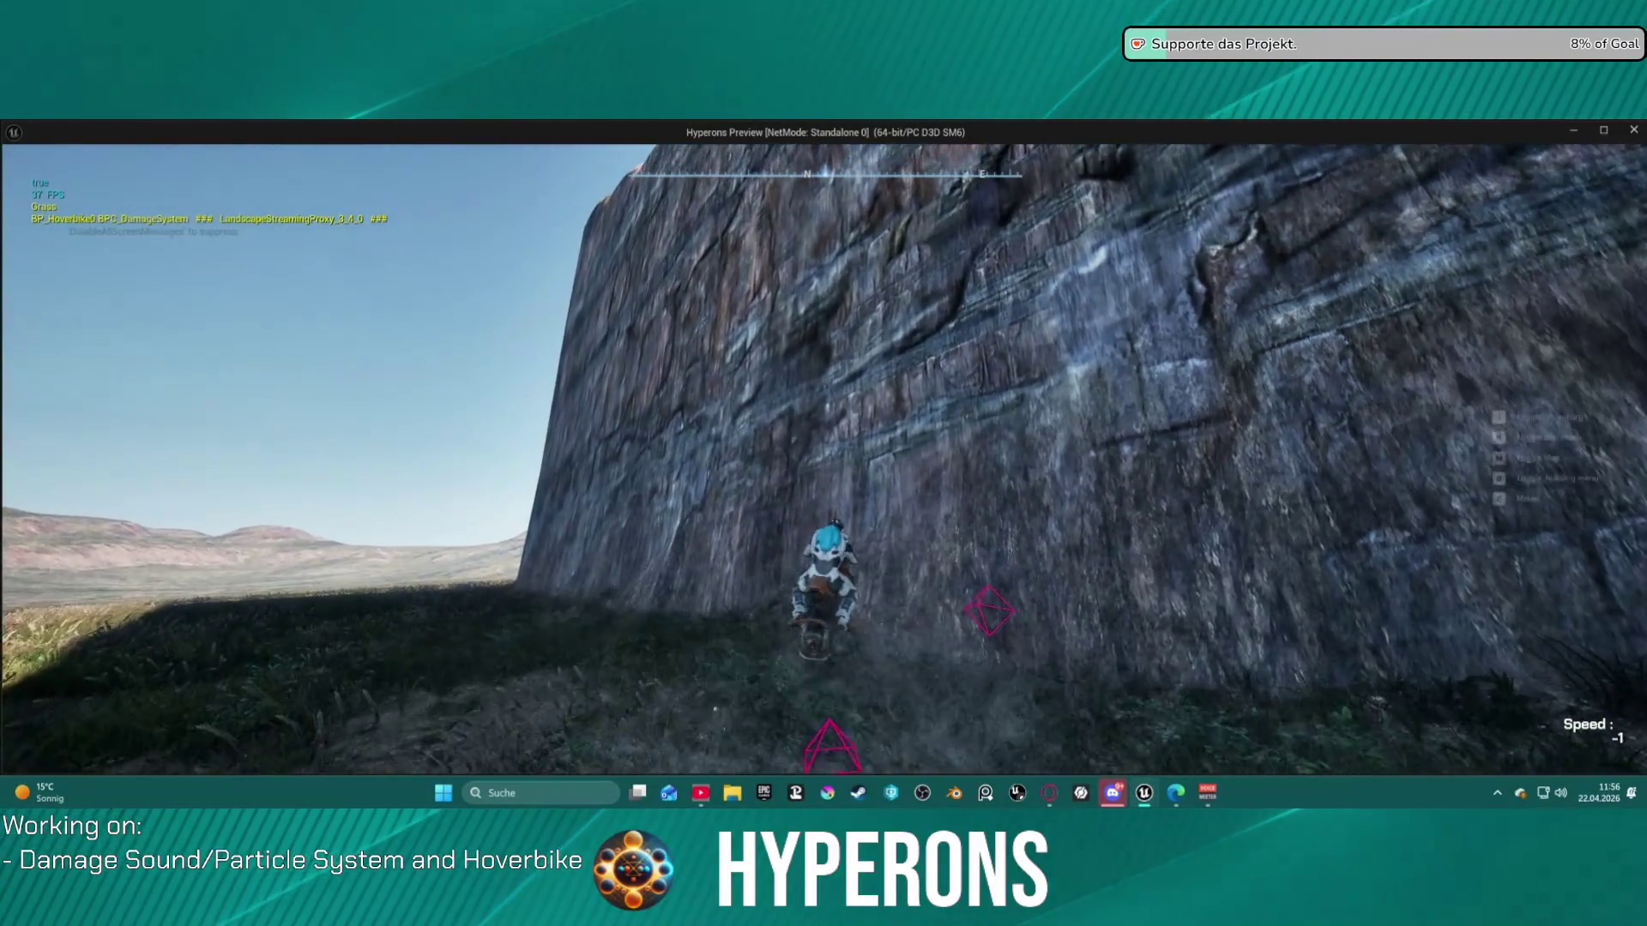
key(w)
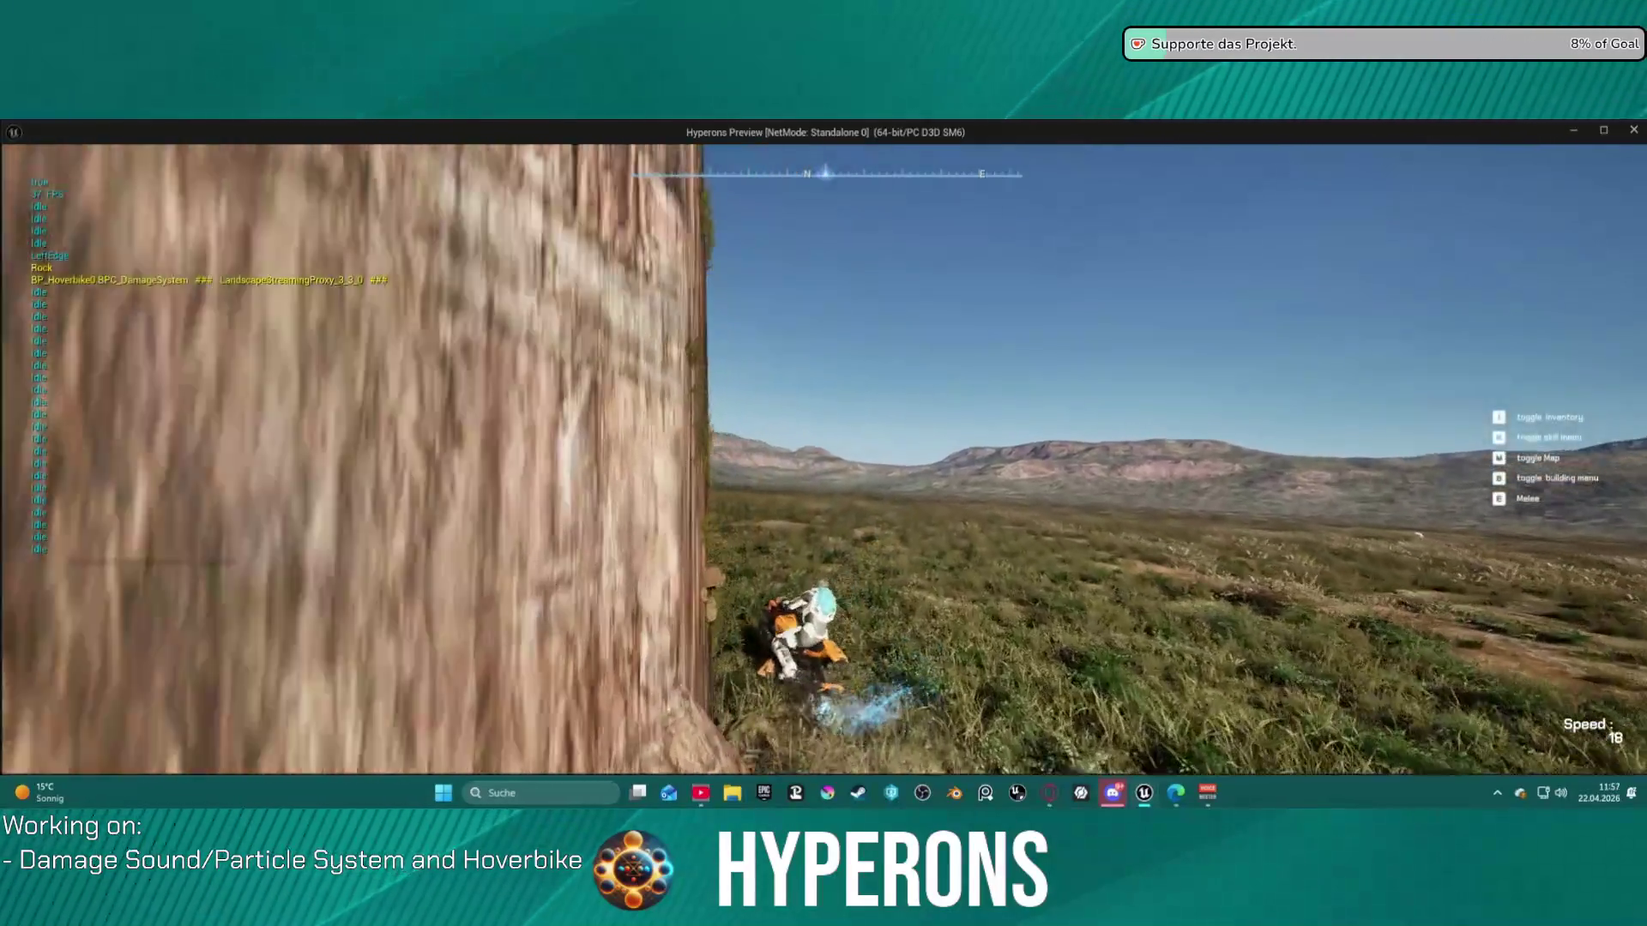
key(Escape)
- In BP_P_Vehicle's event graph, select the Delay after Hit Object to shorten it to 0,5 seconds
click(317, 127)
click(244, 149)
scroll(919, 294, down, 7)
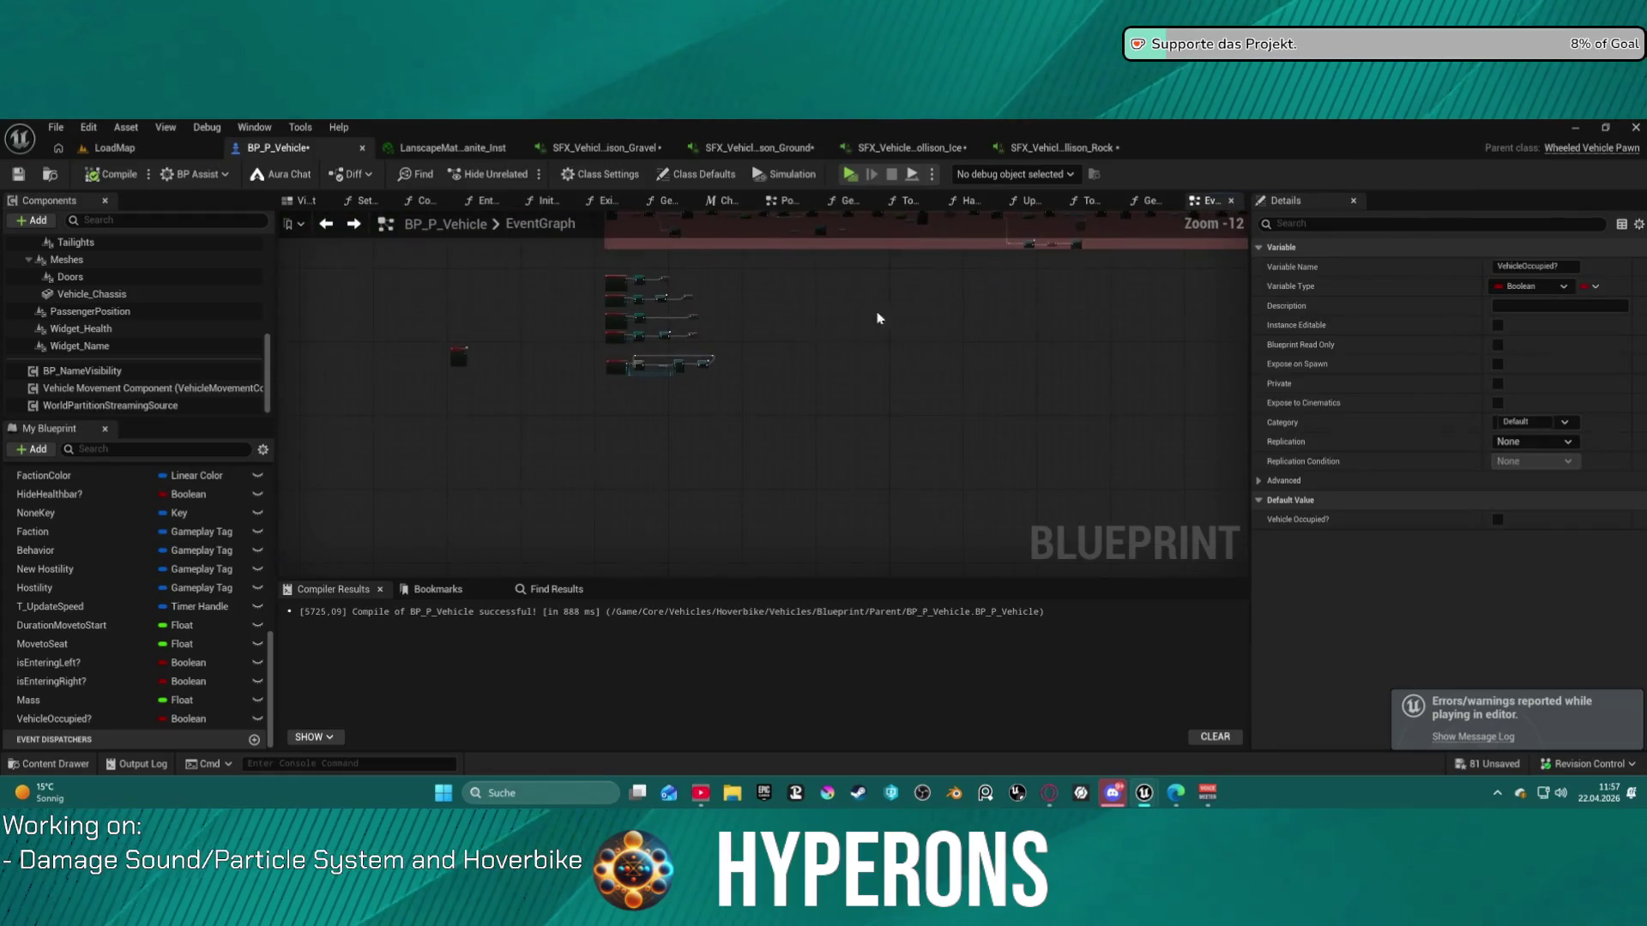
scroll(669, 377, up, 6)
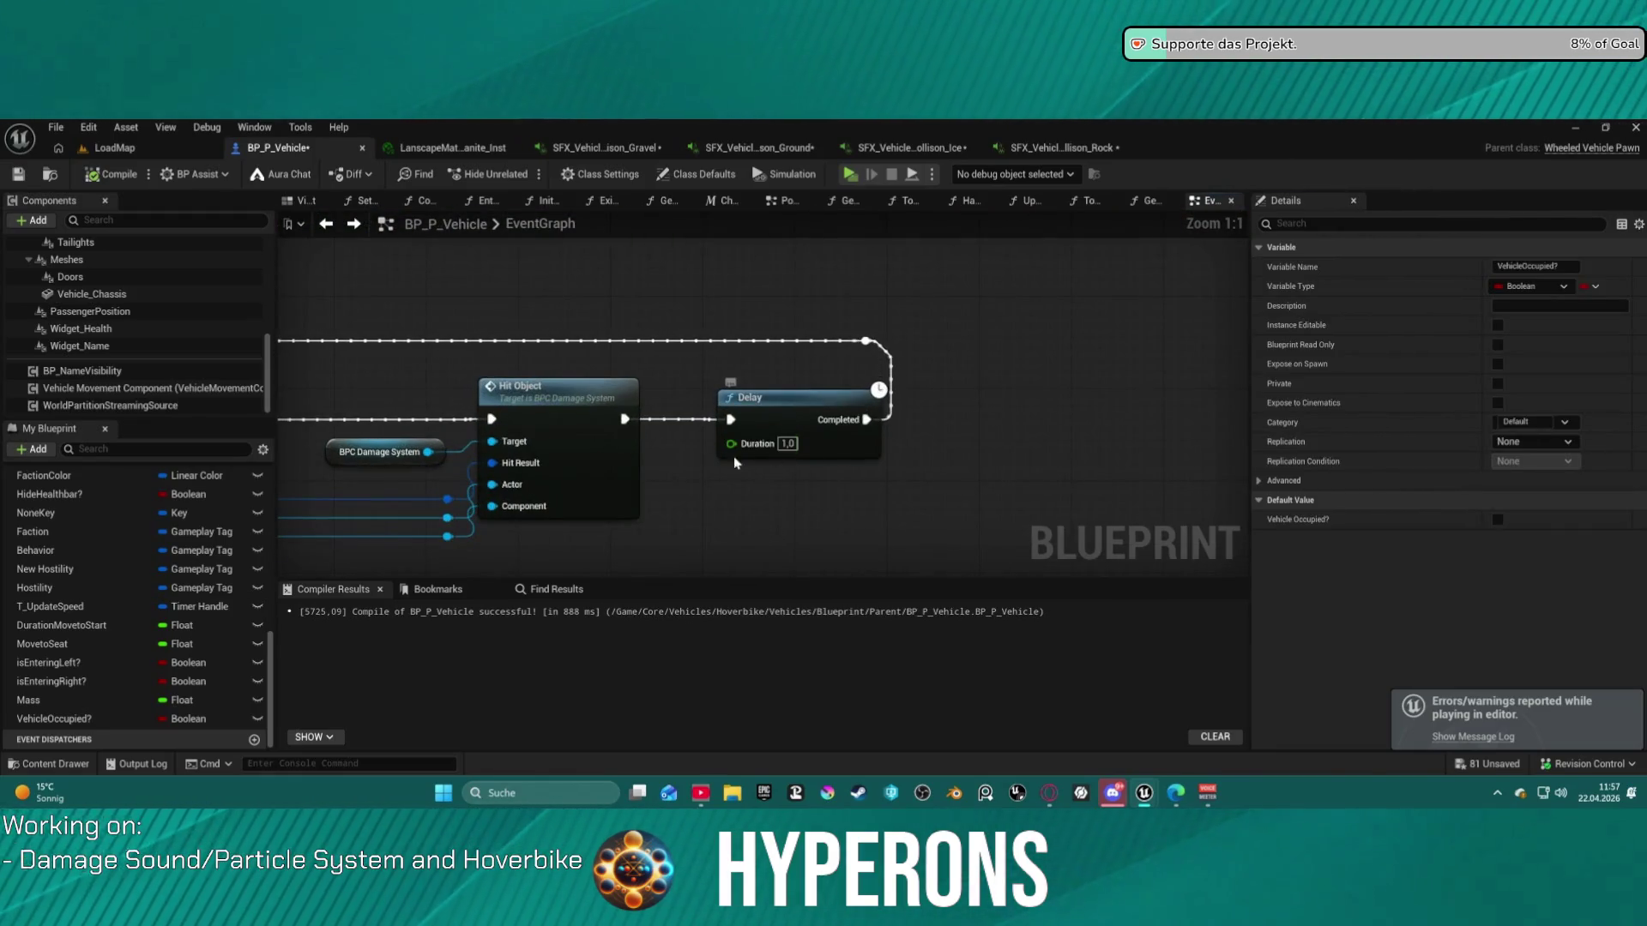
click(798, 448)
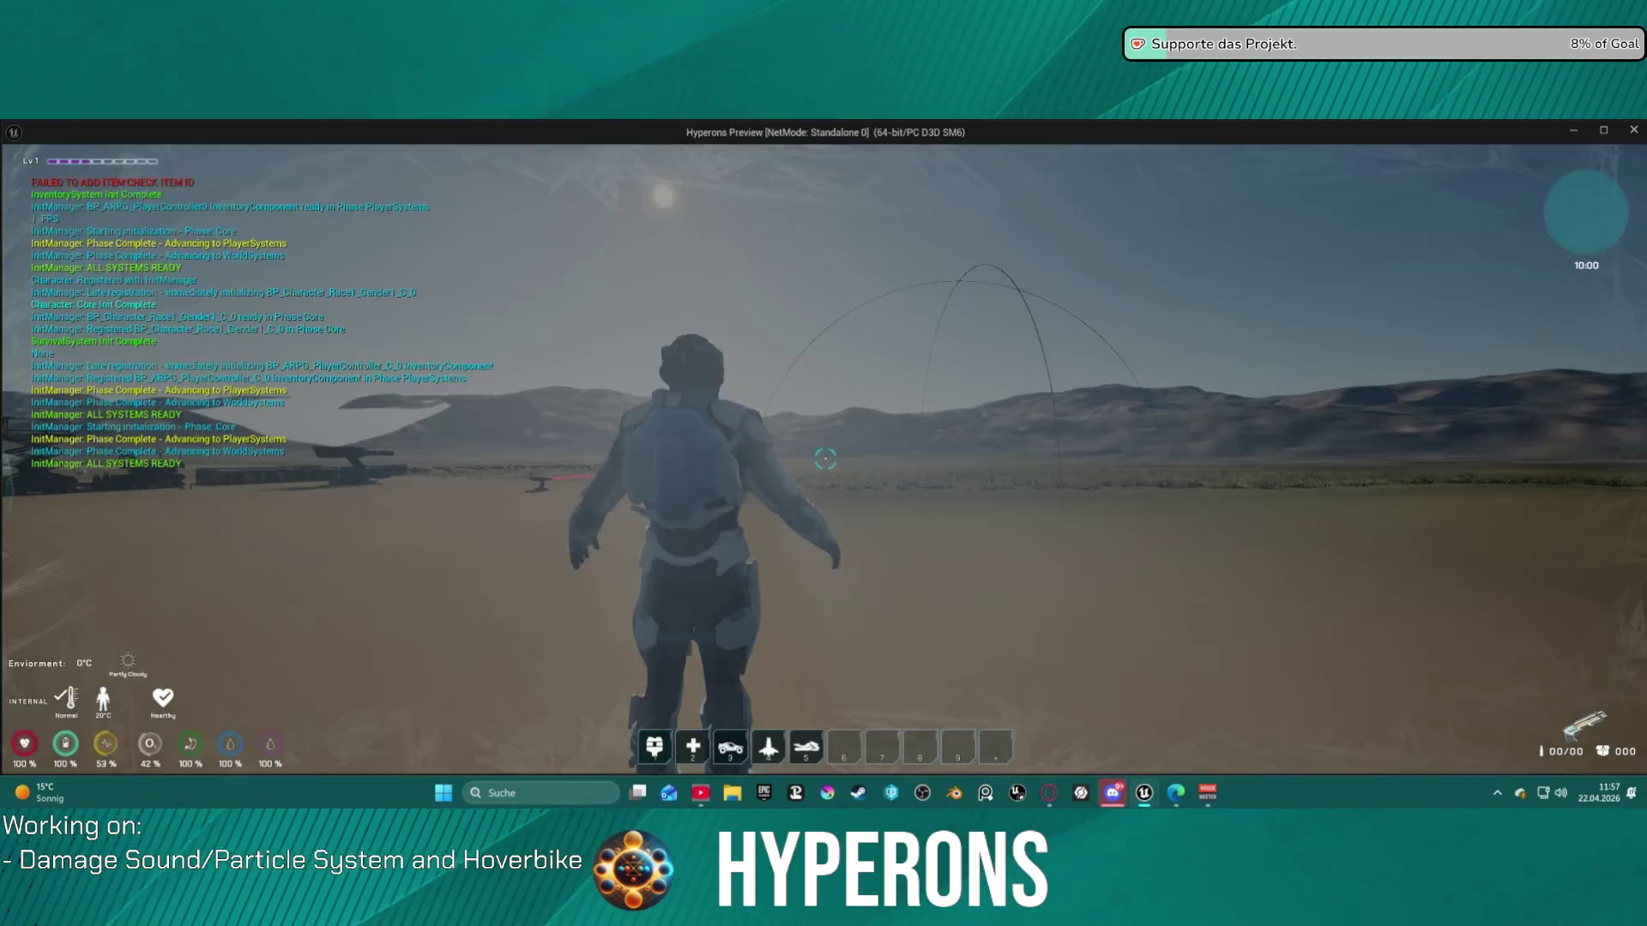
key(w)
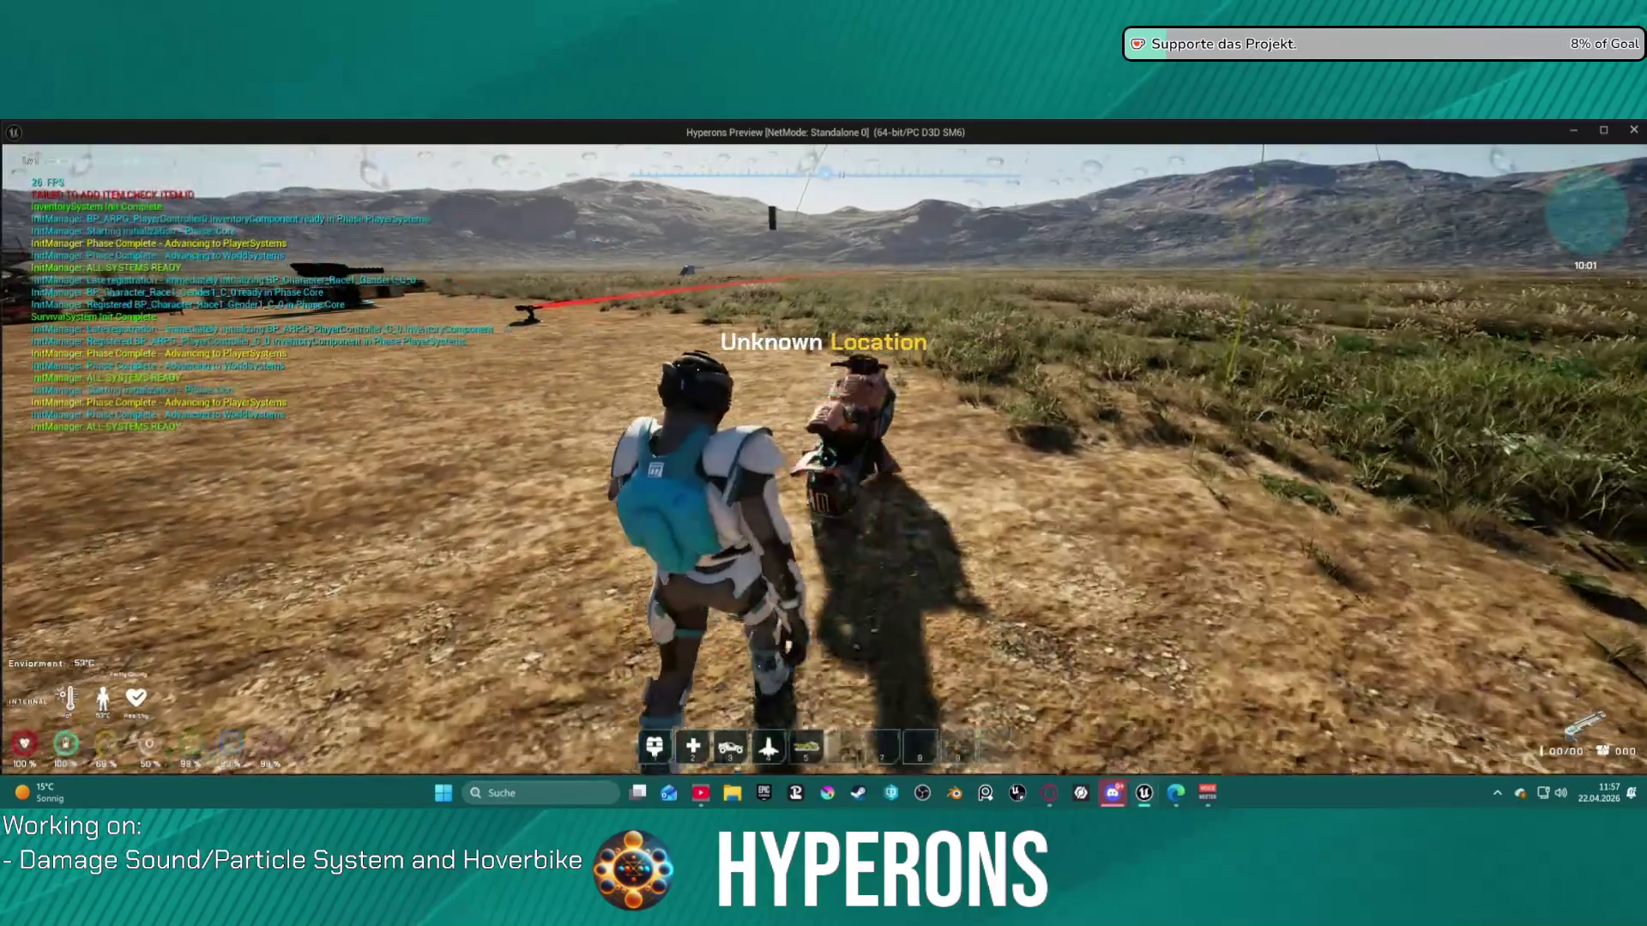
key(w)
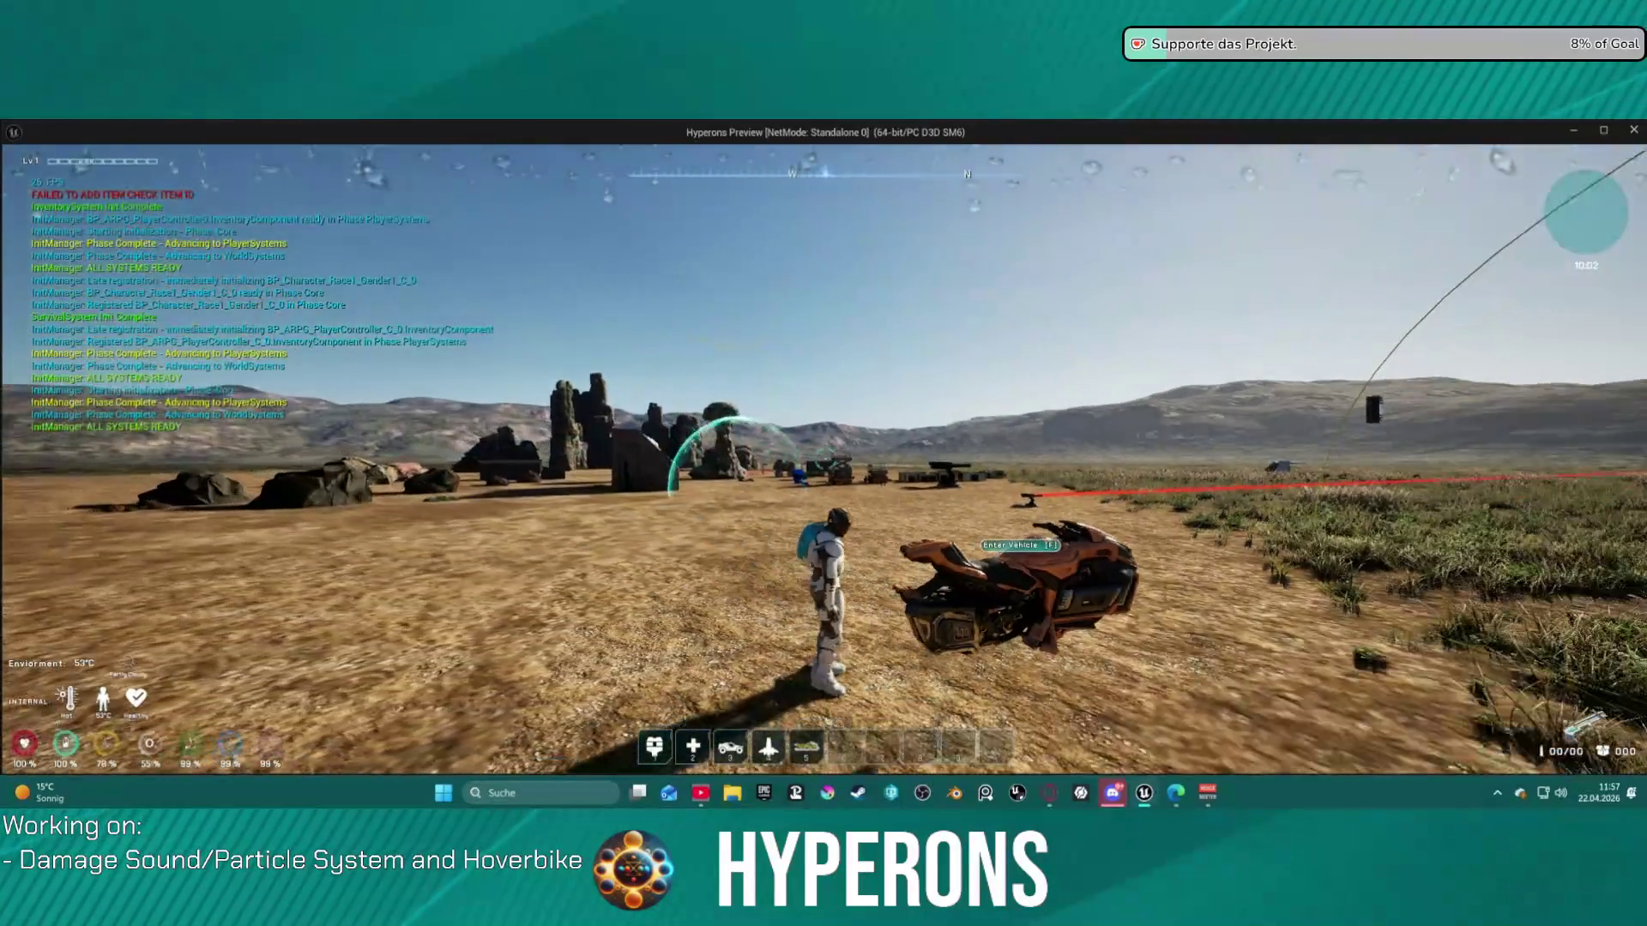
key(f)
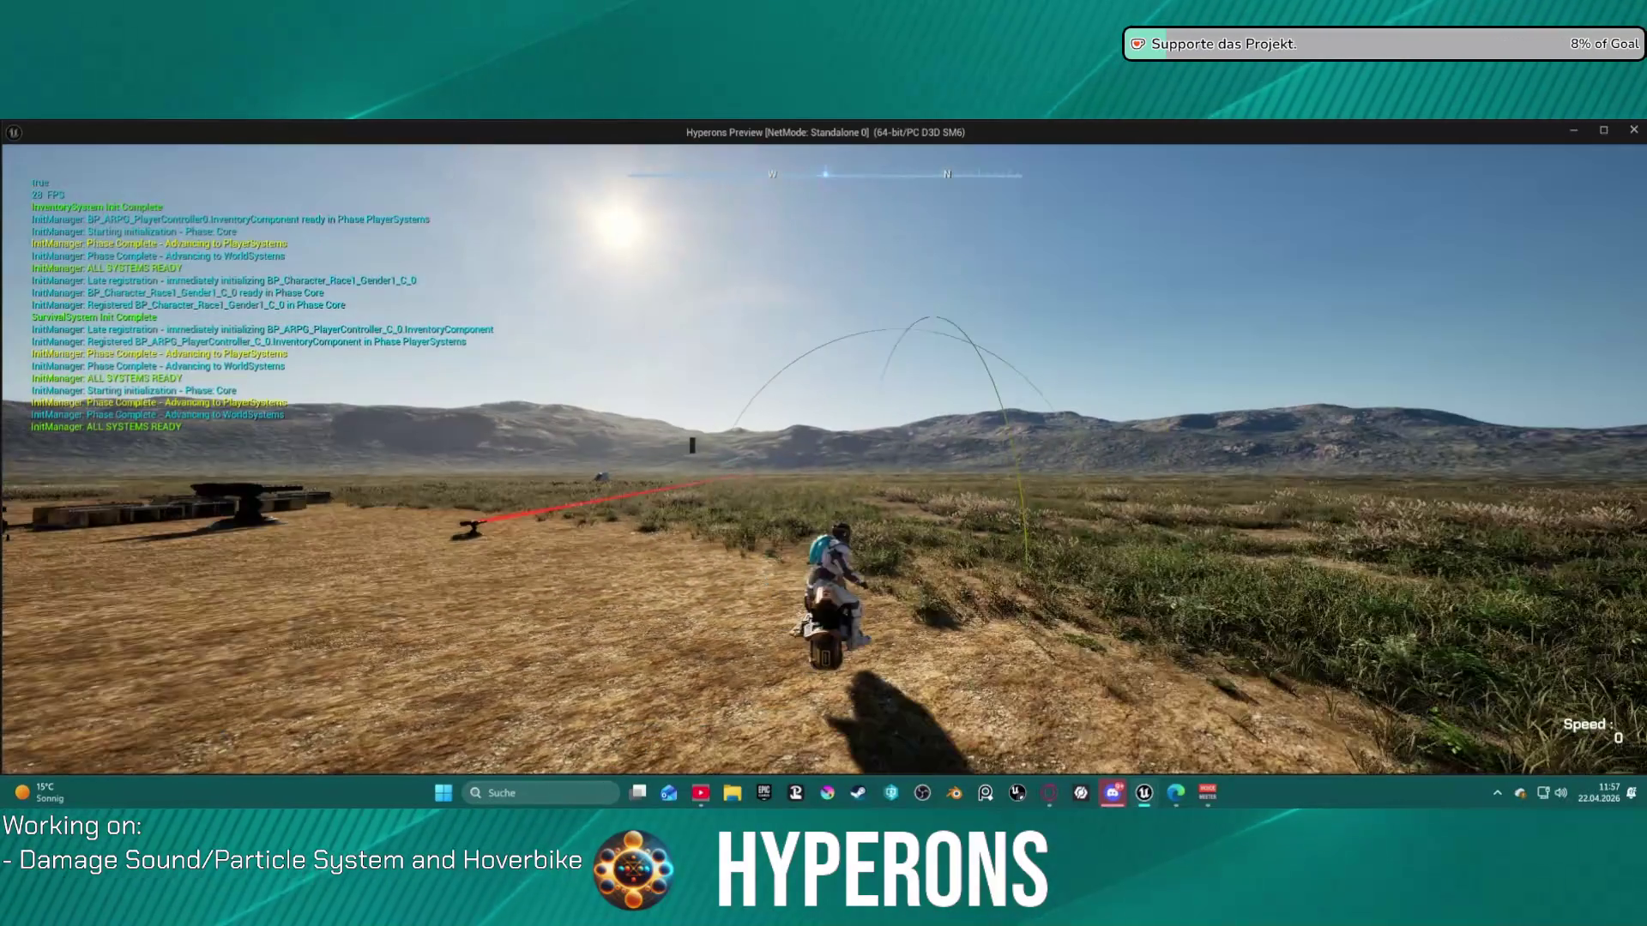
key(w)
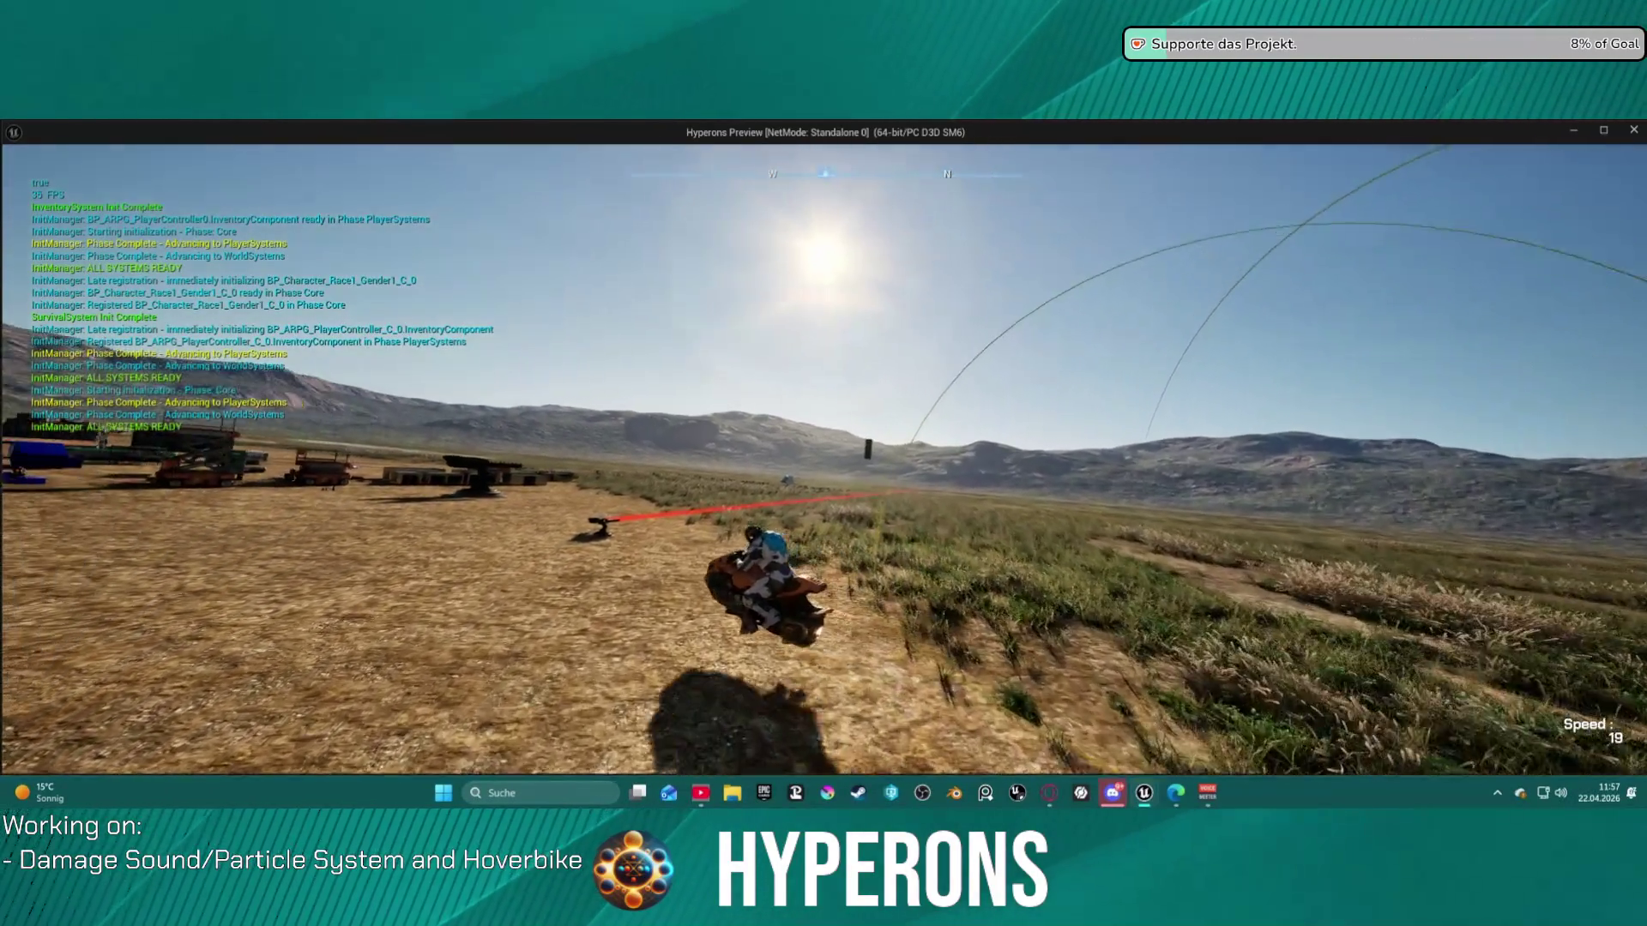
key(a)
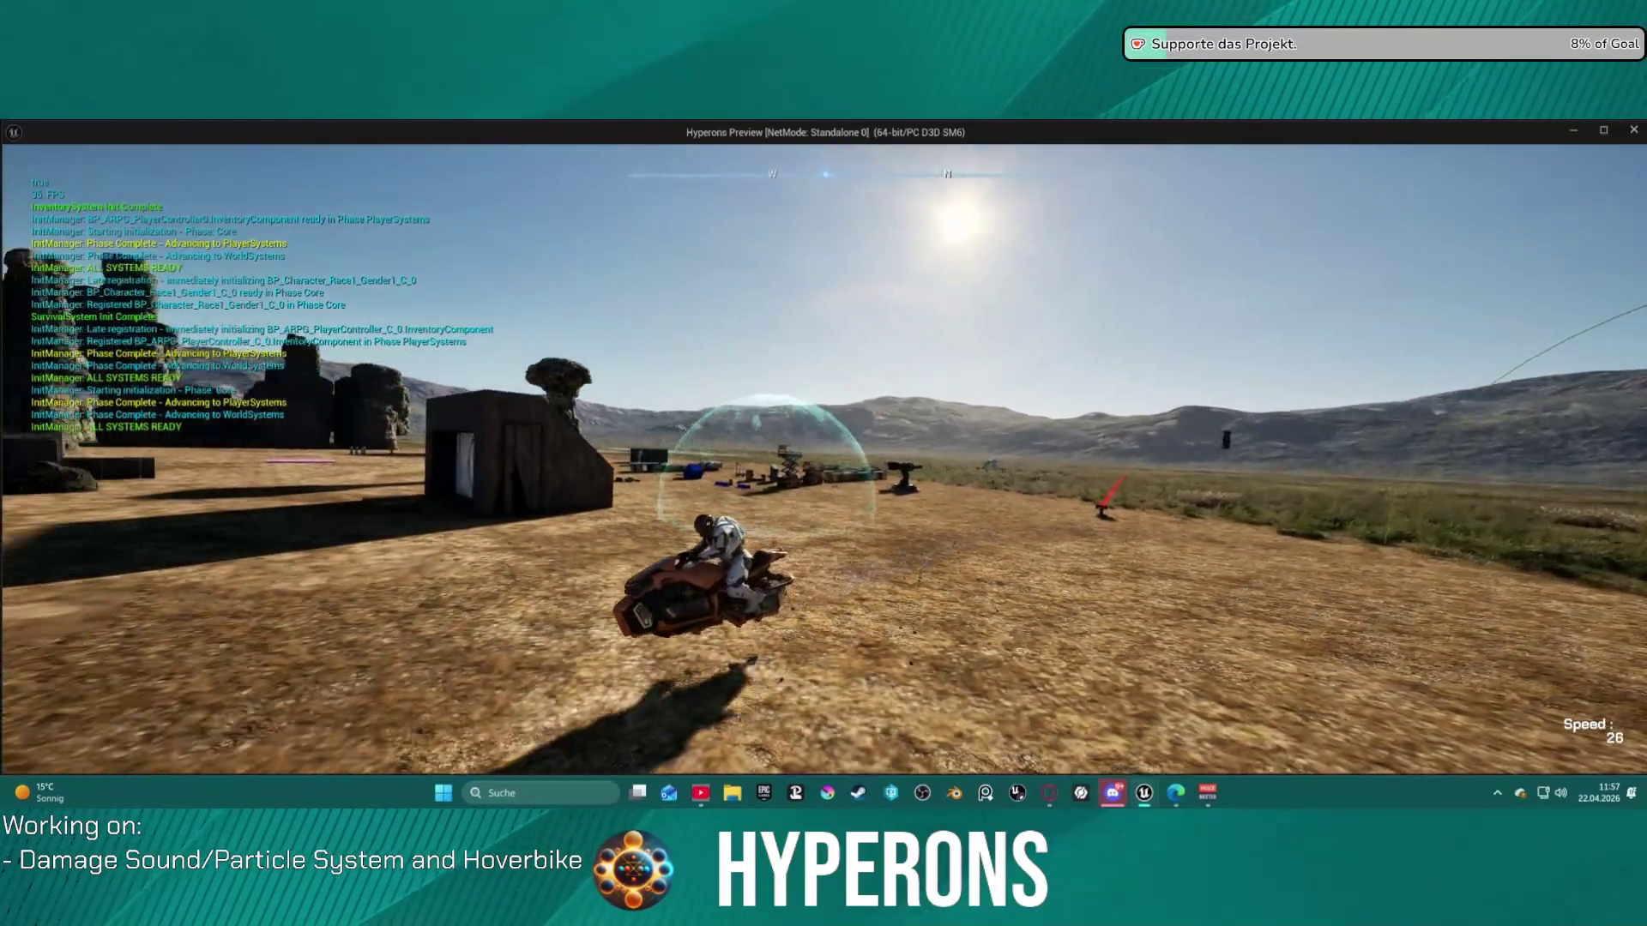
key(w)
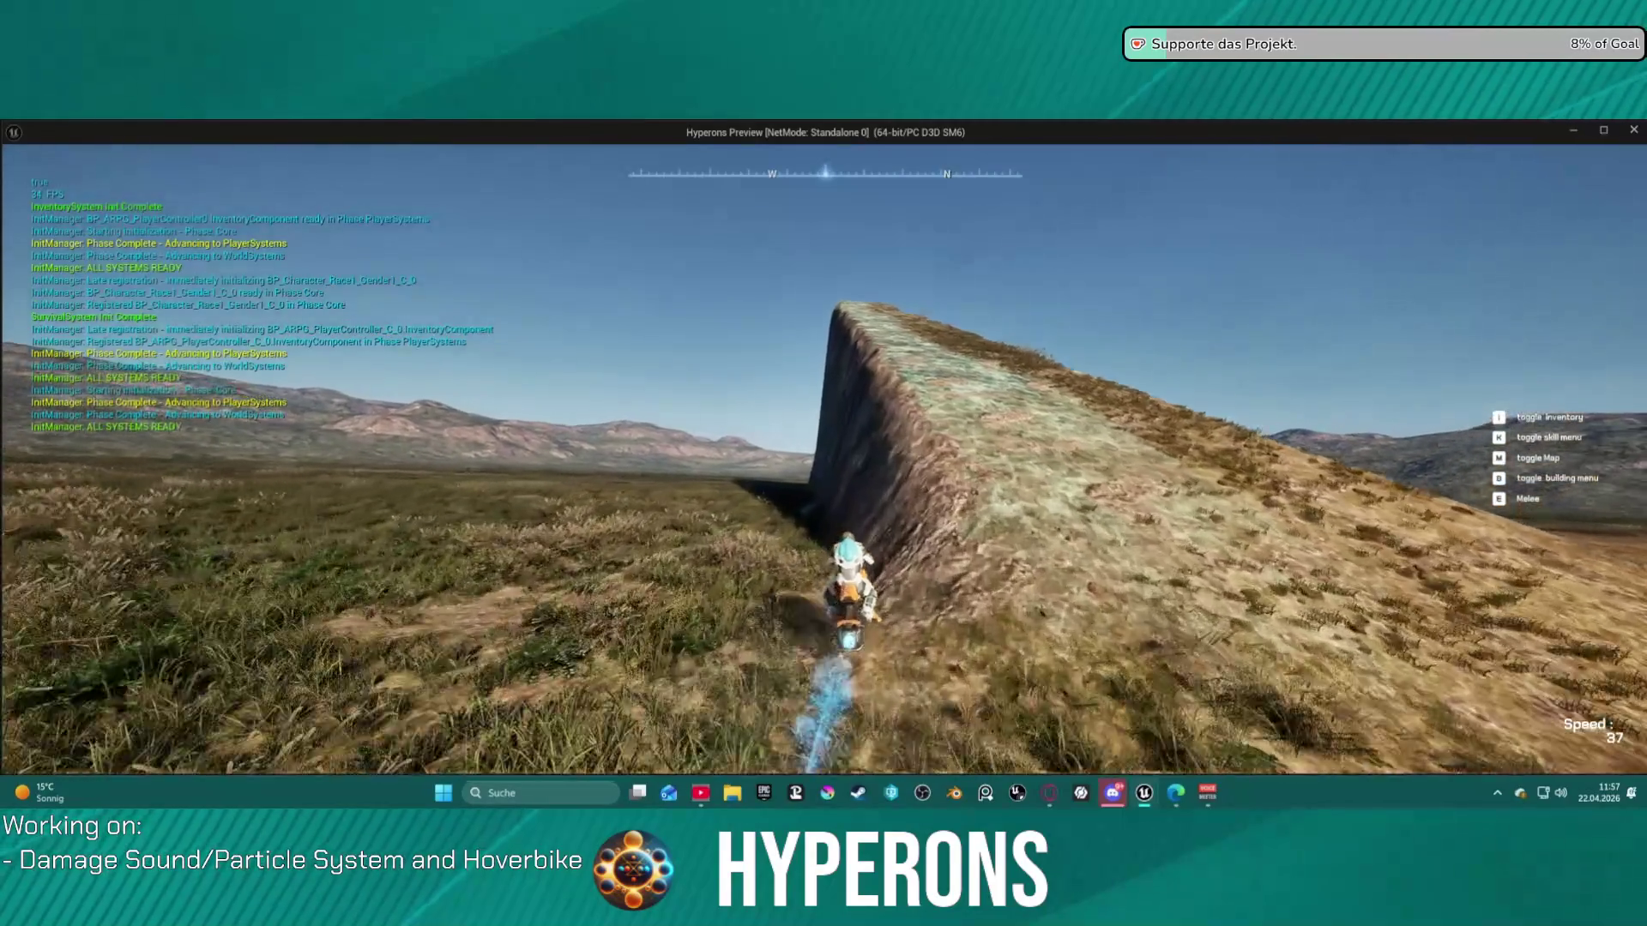
key(w)
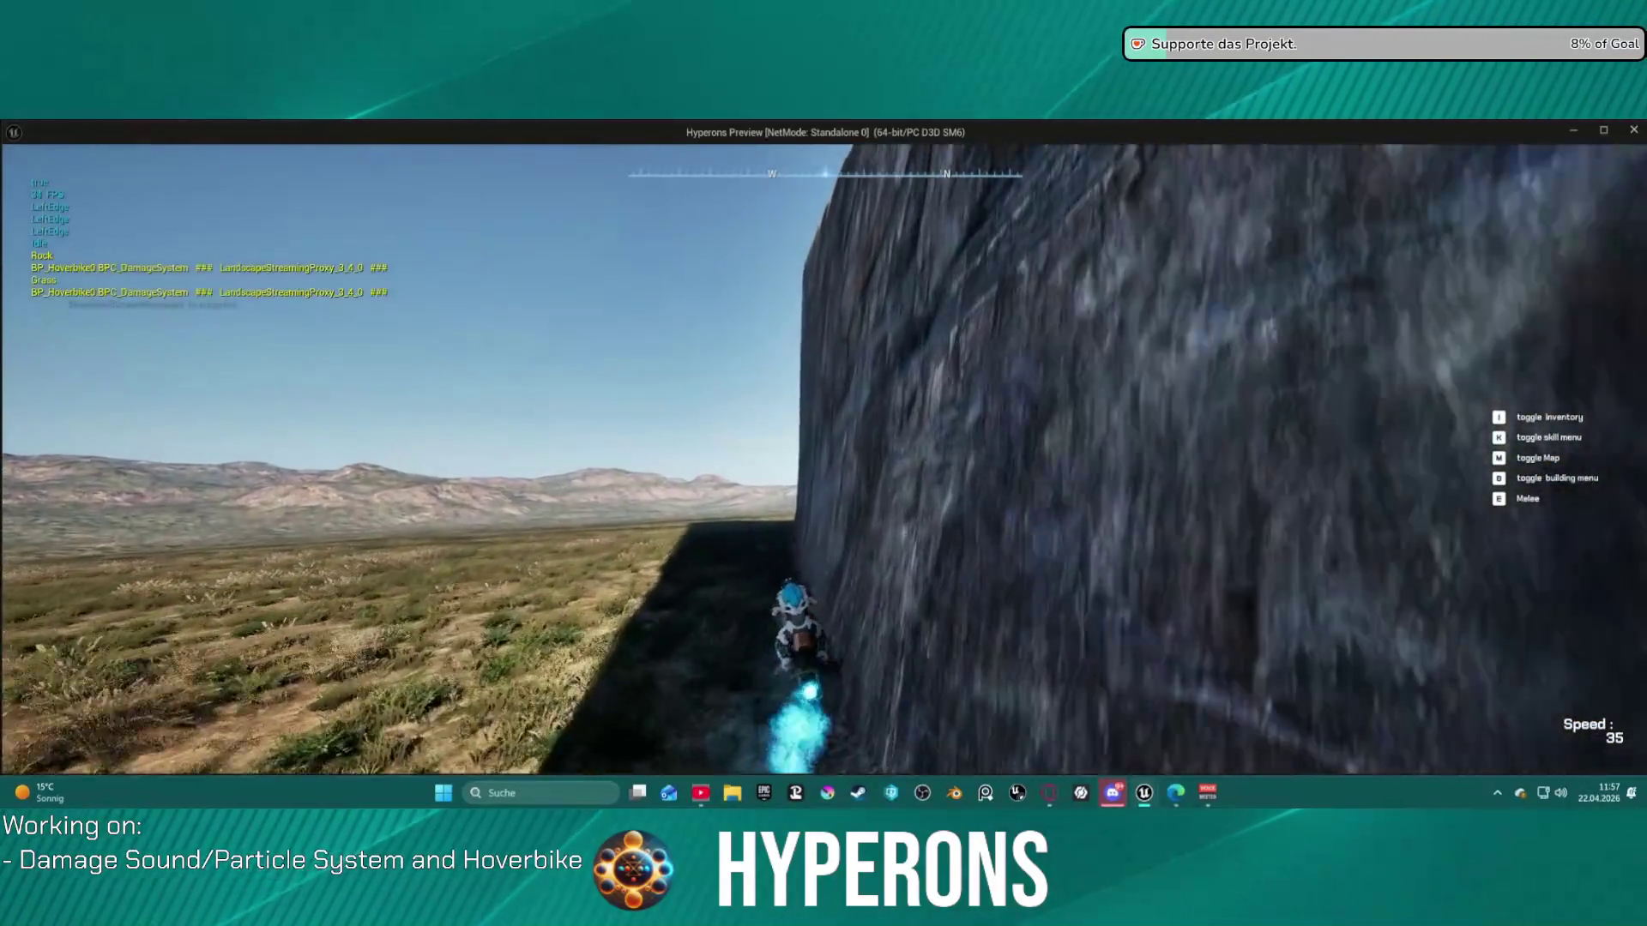
key(w)
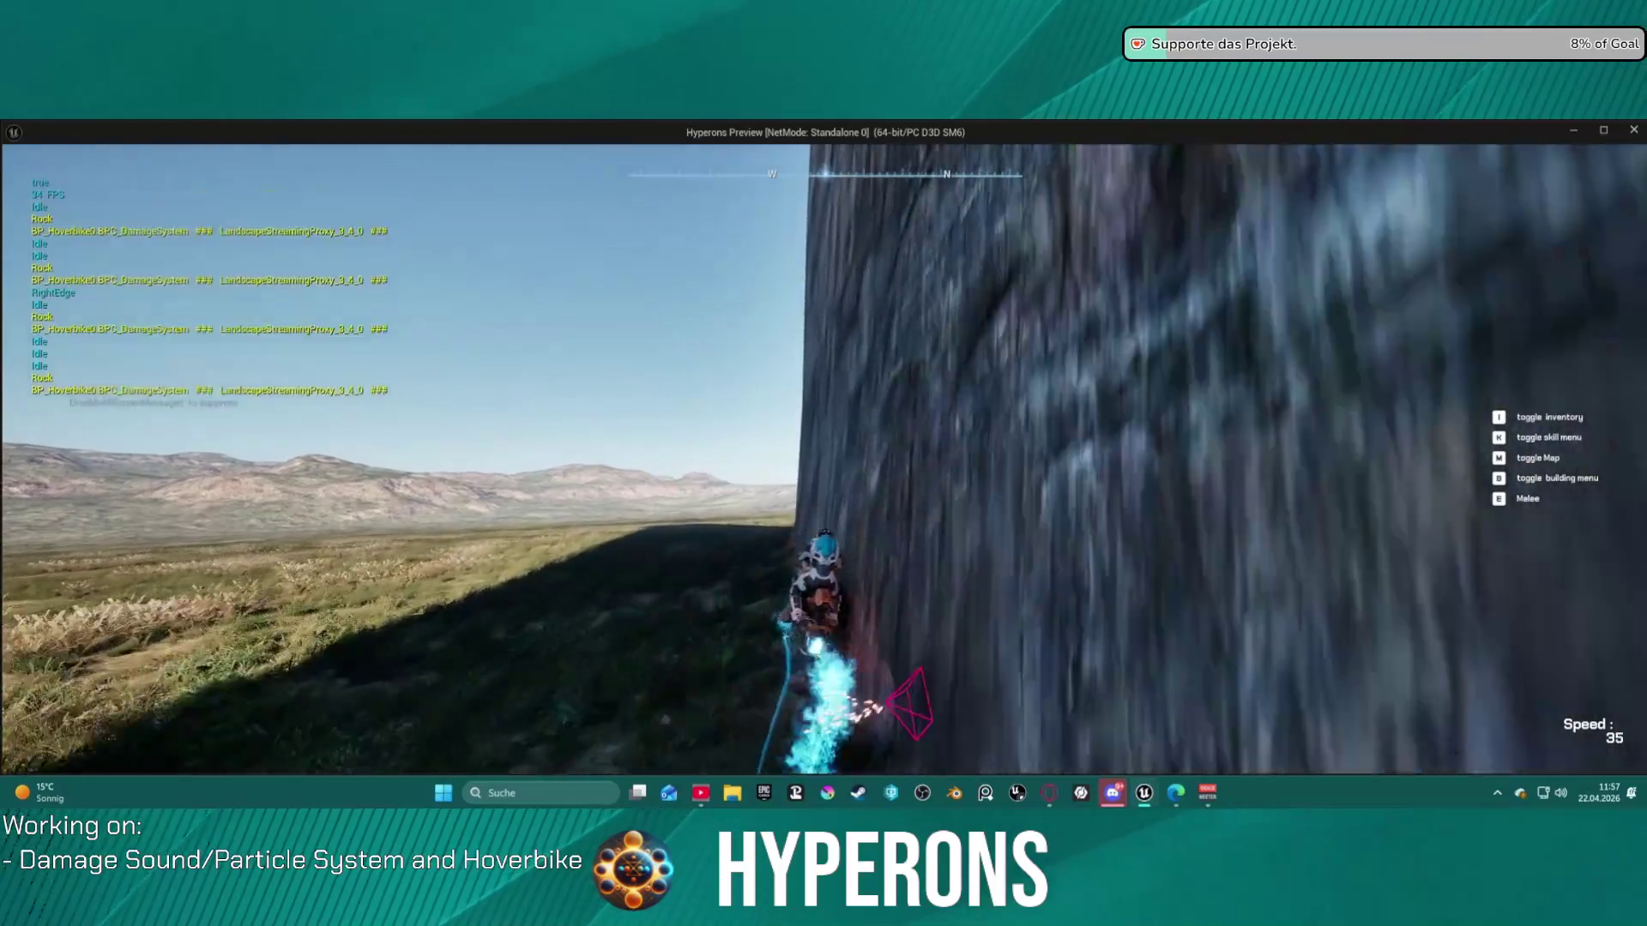
key(w)
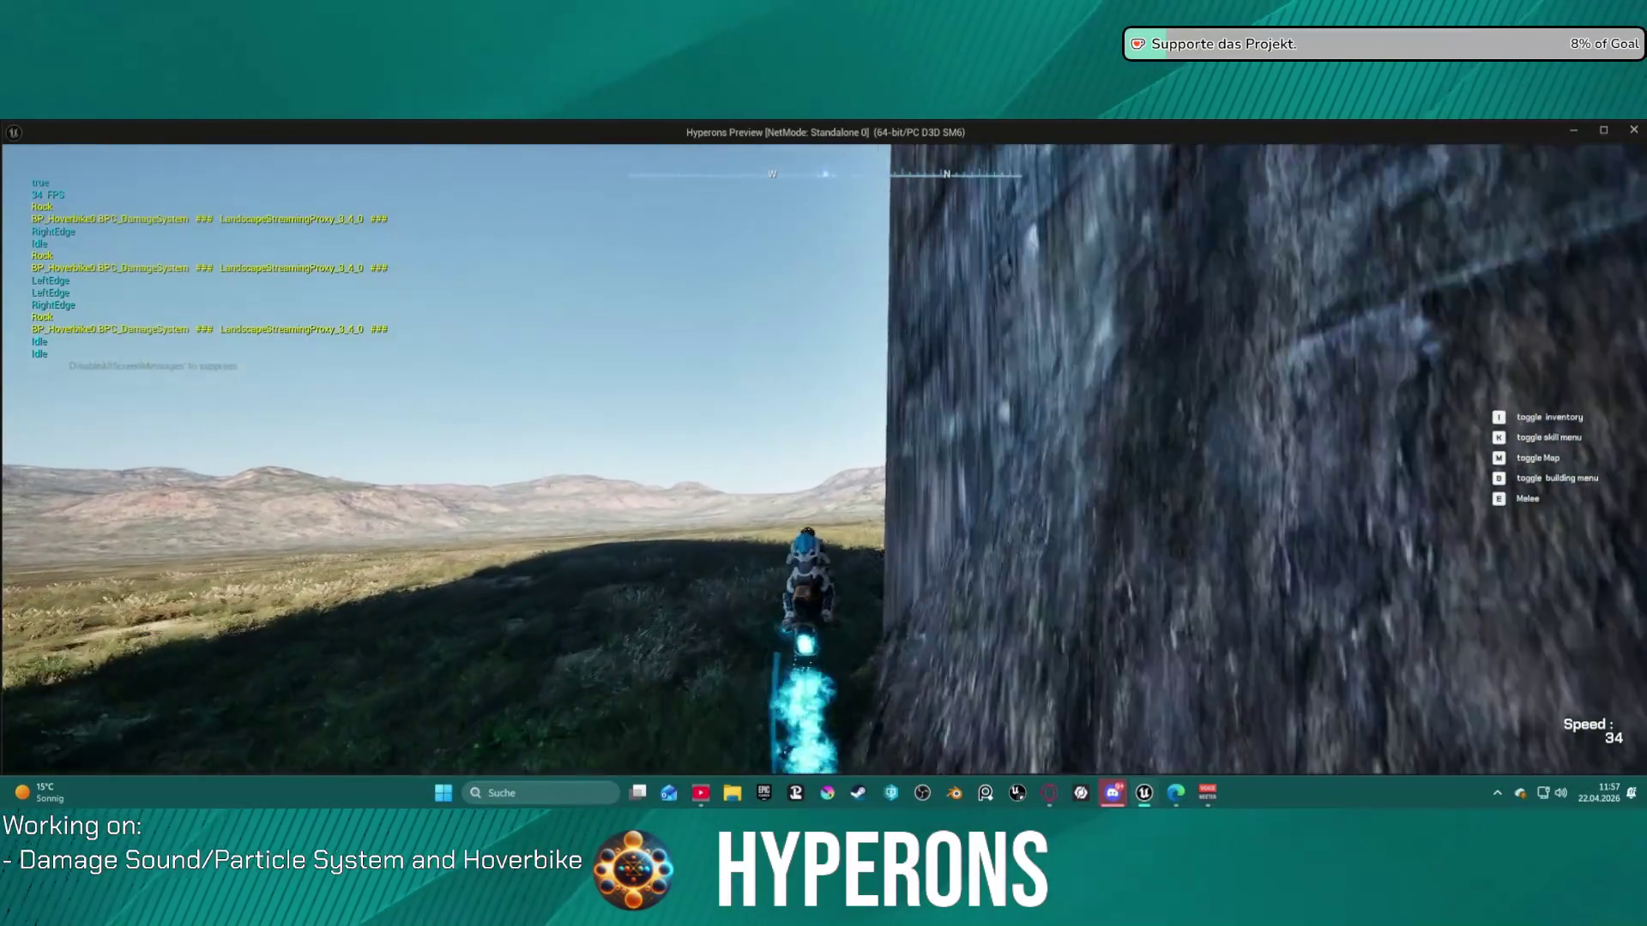
key(a)
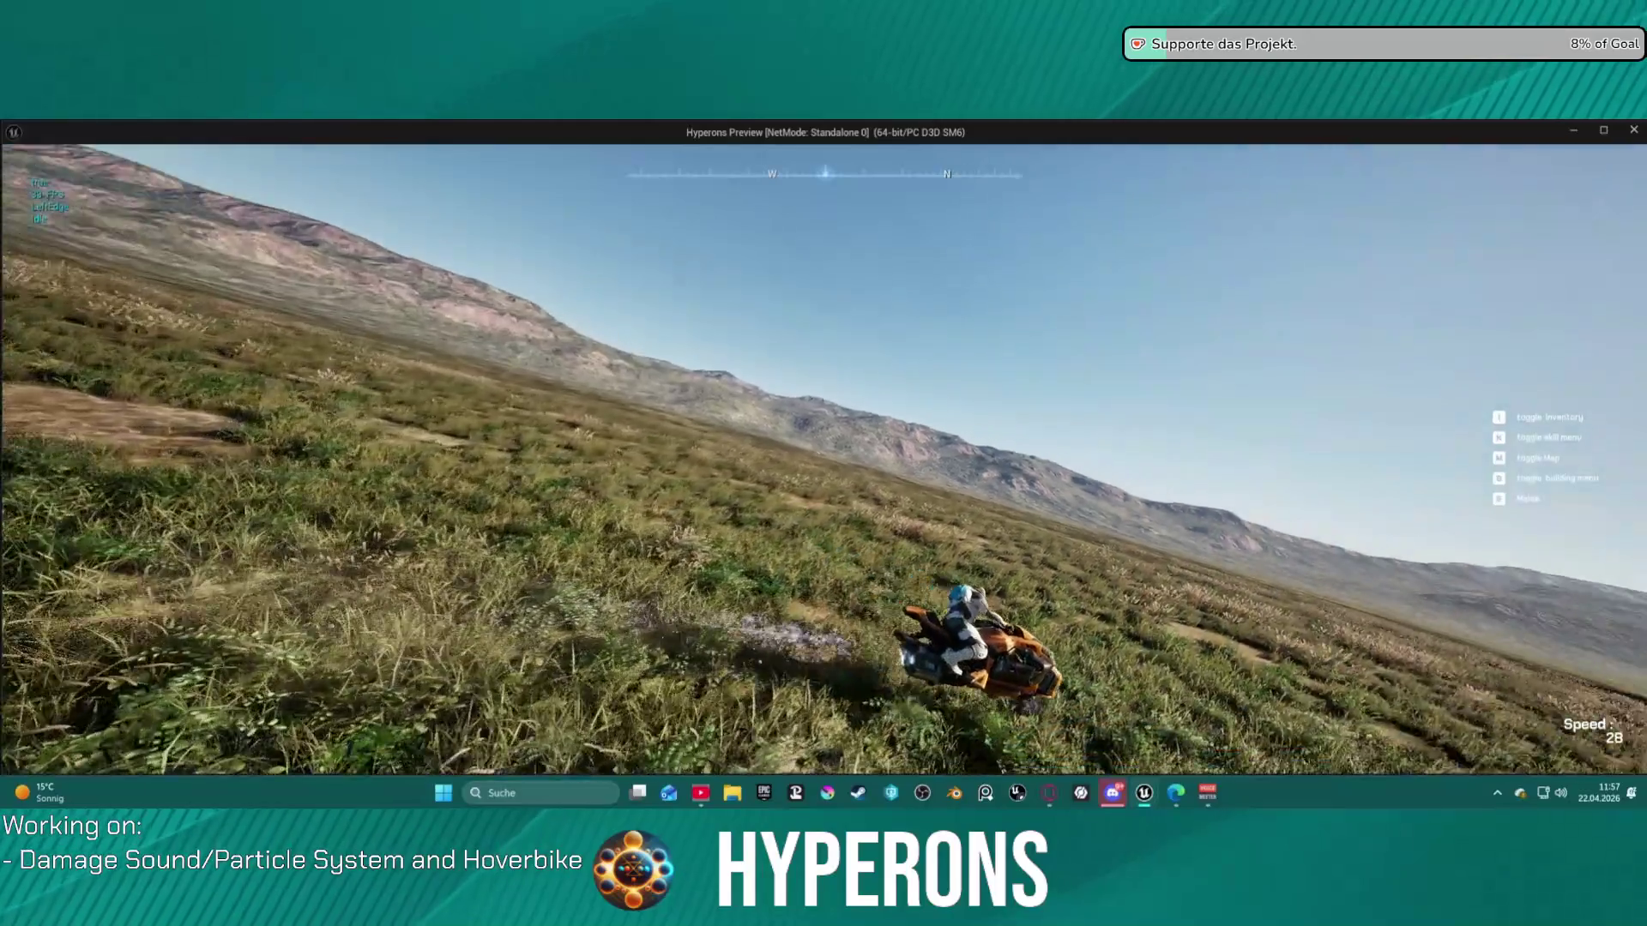
key(w)
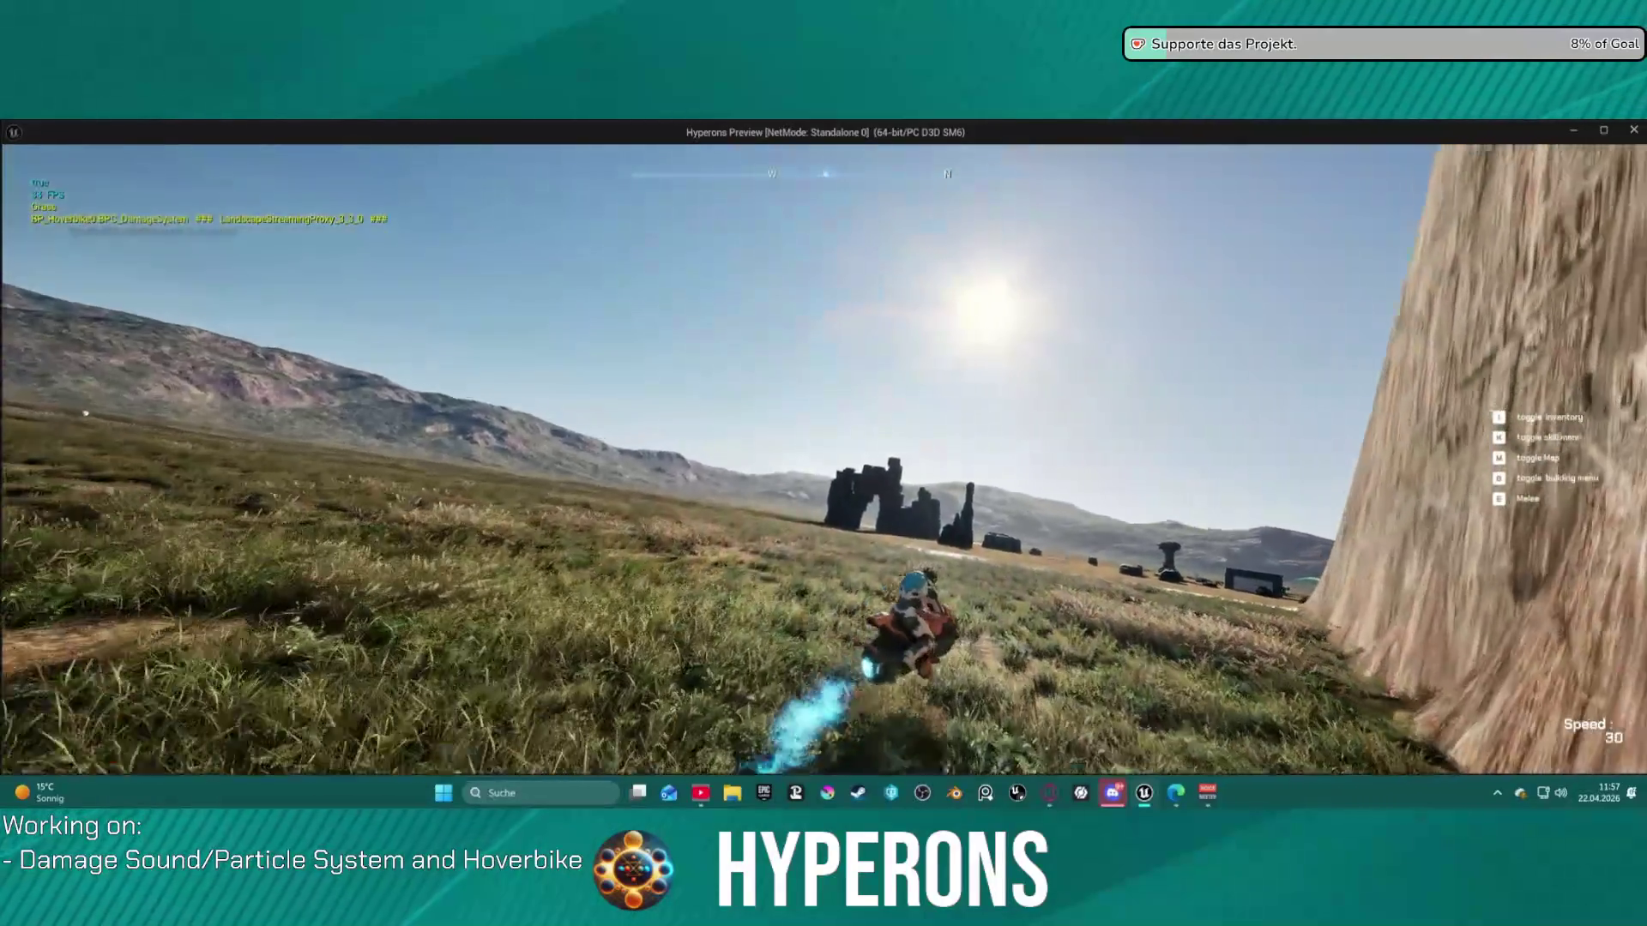
key(w)
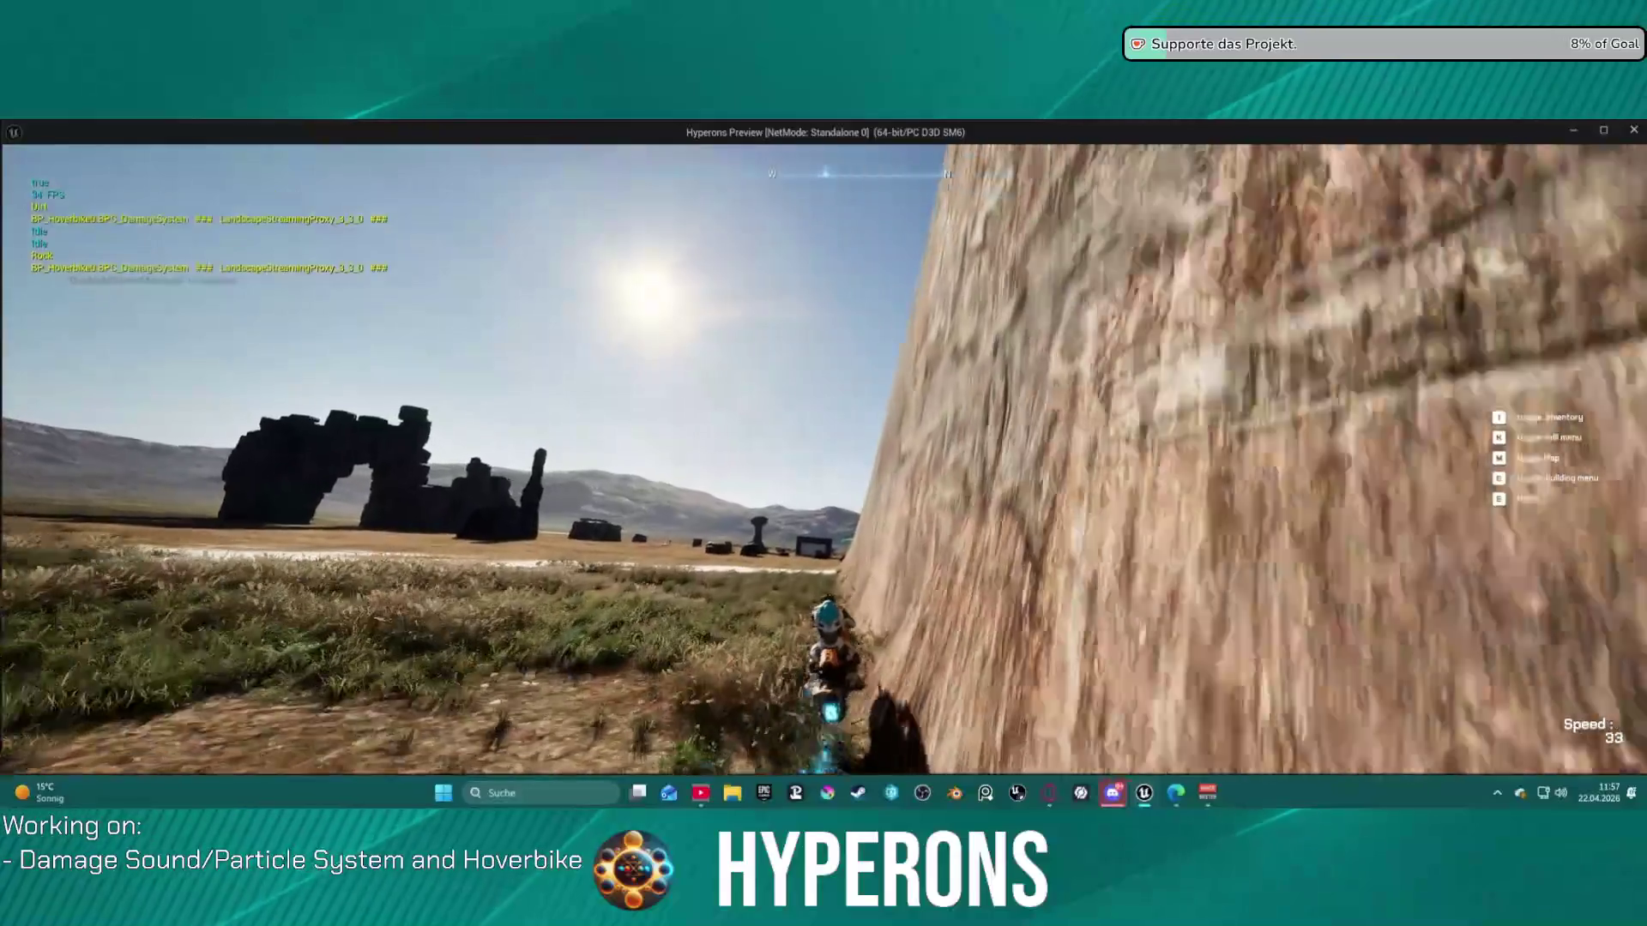
key(w)
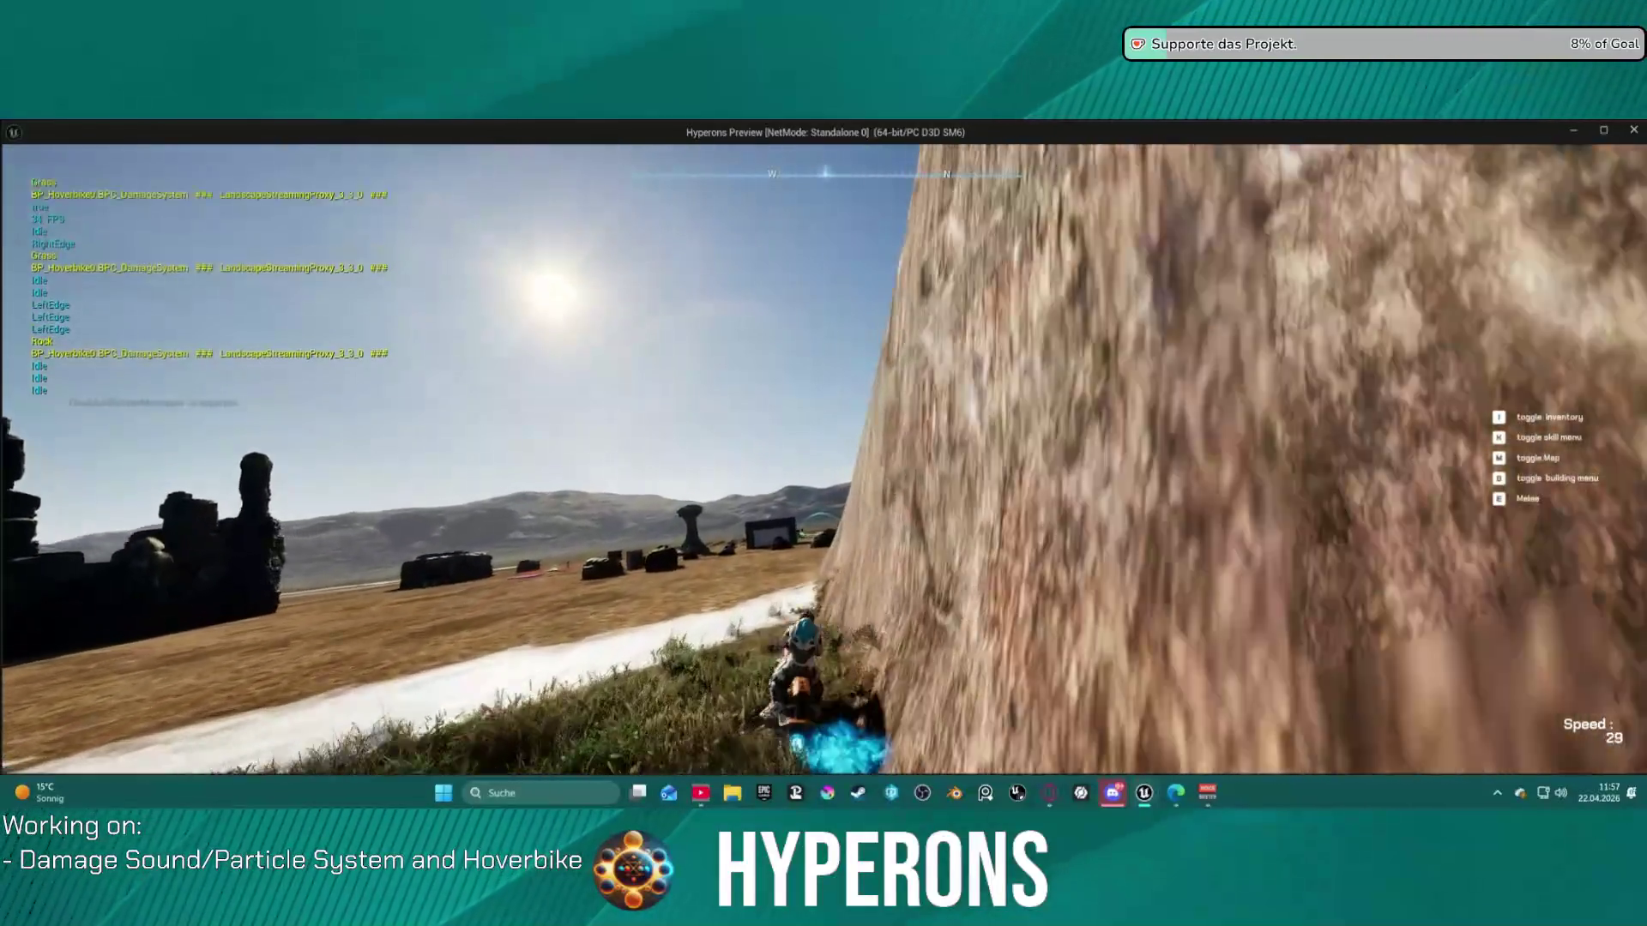
key(w)
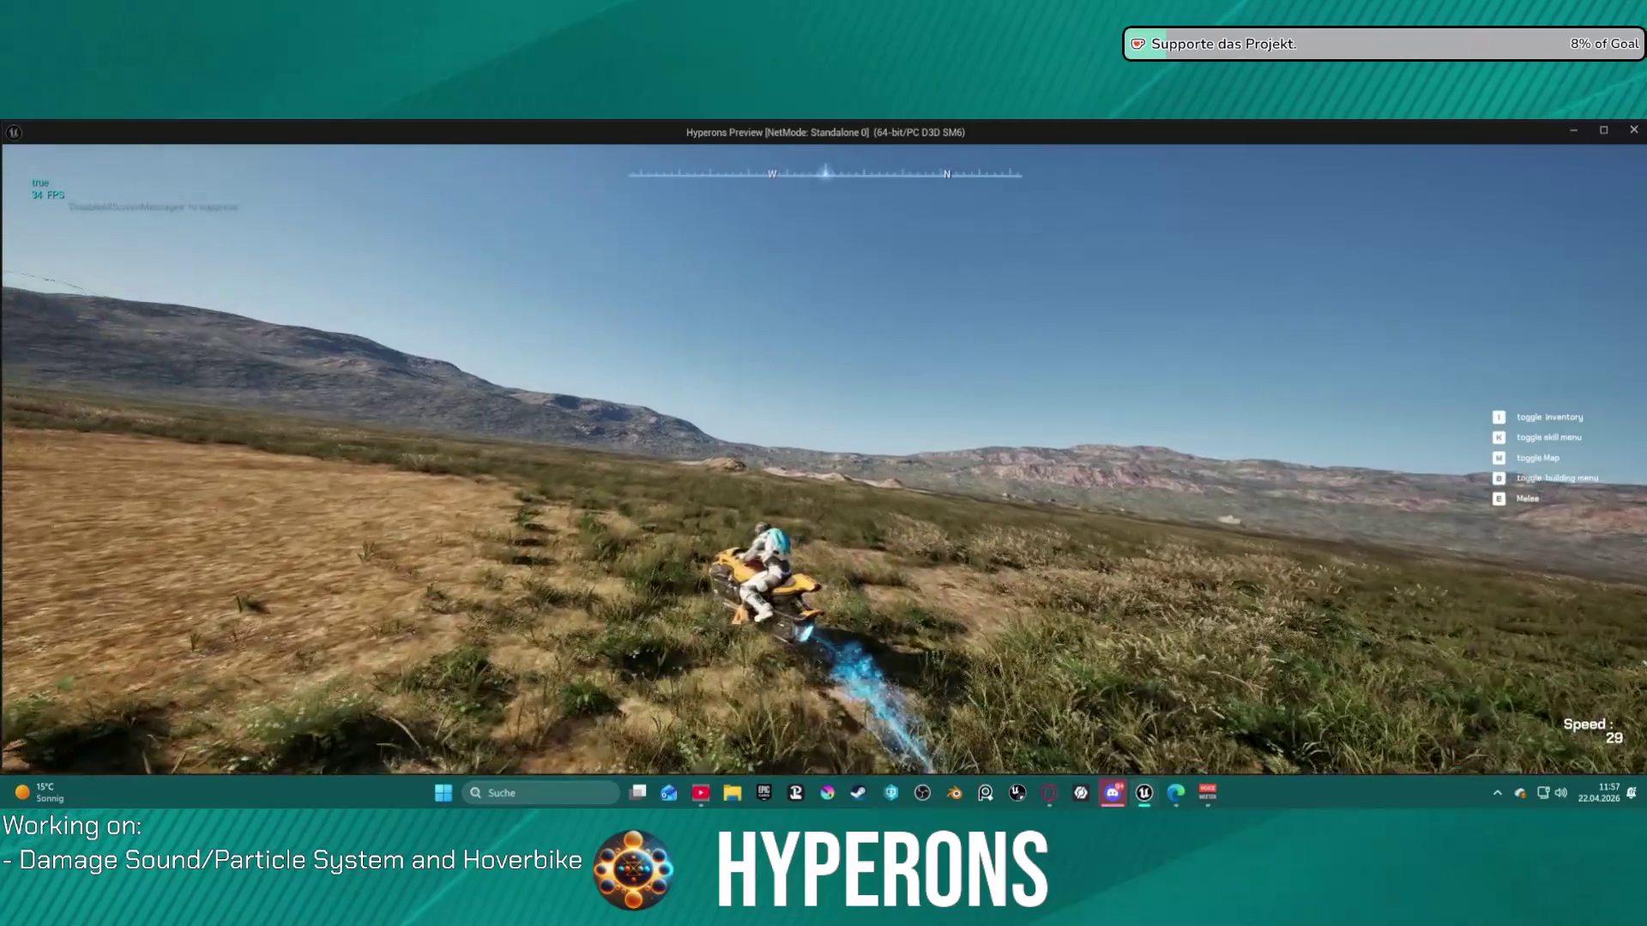
key(w)
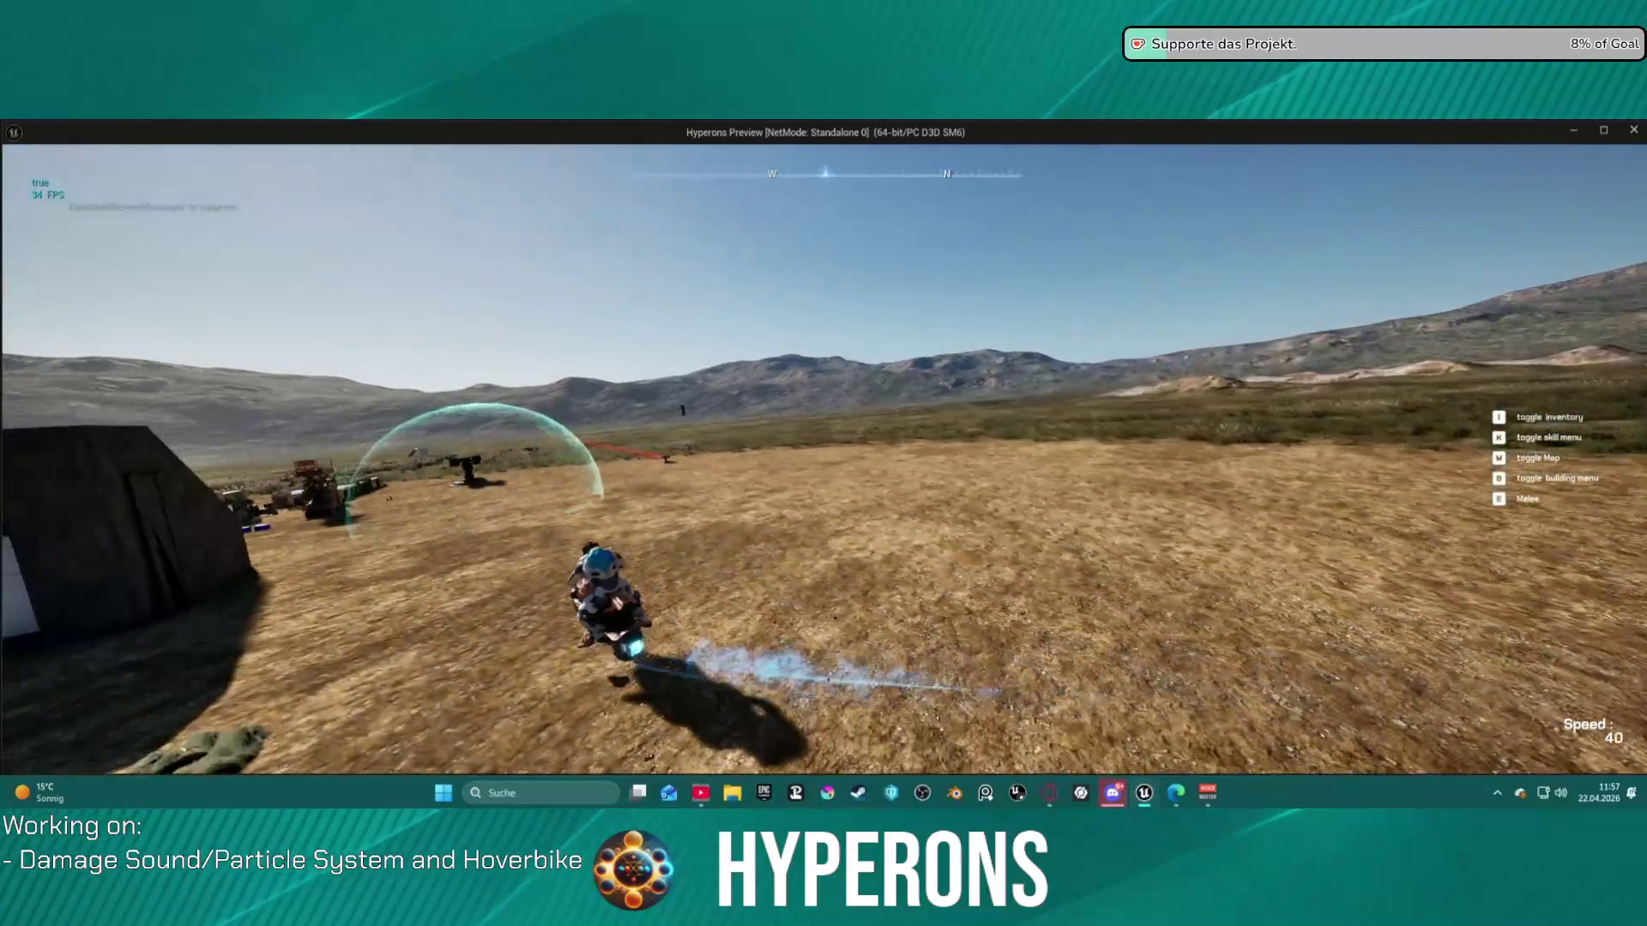
key(s)
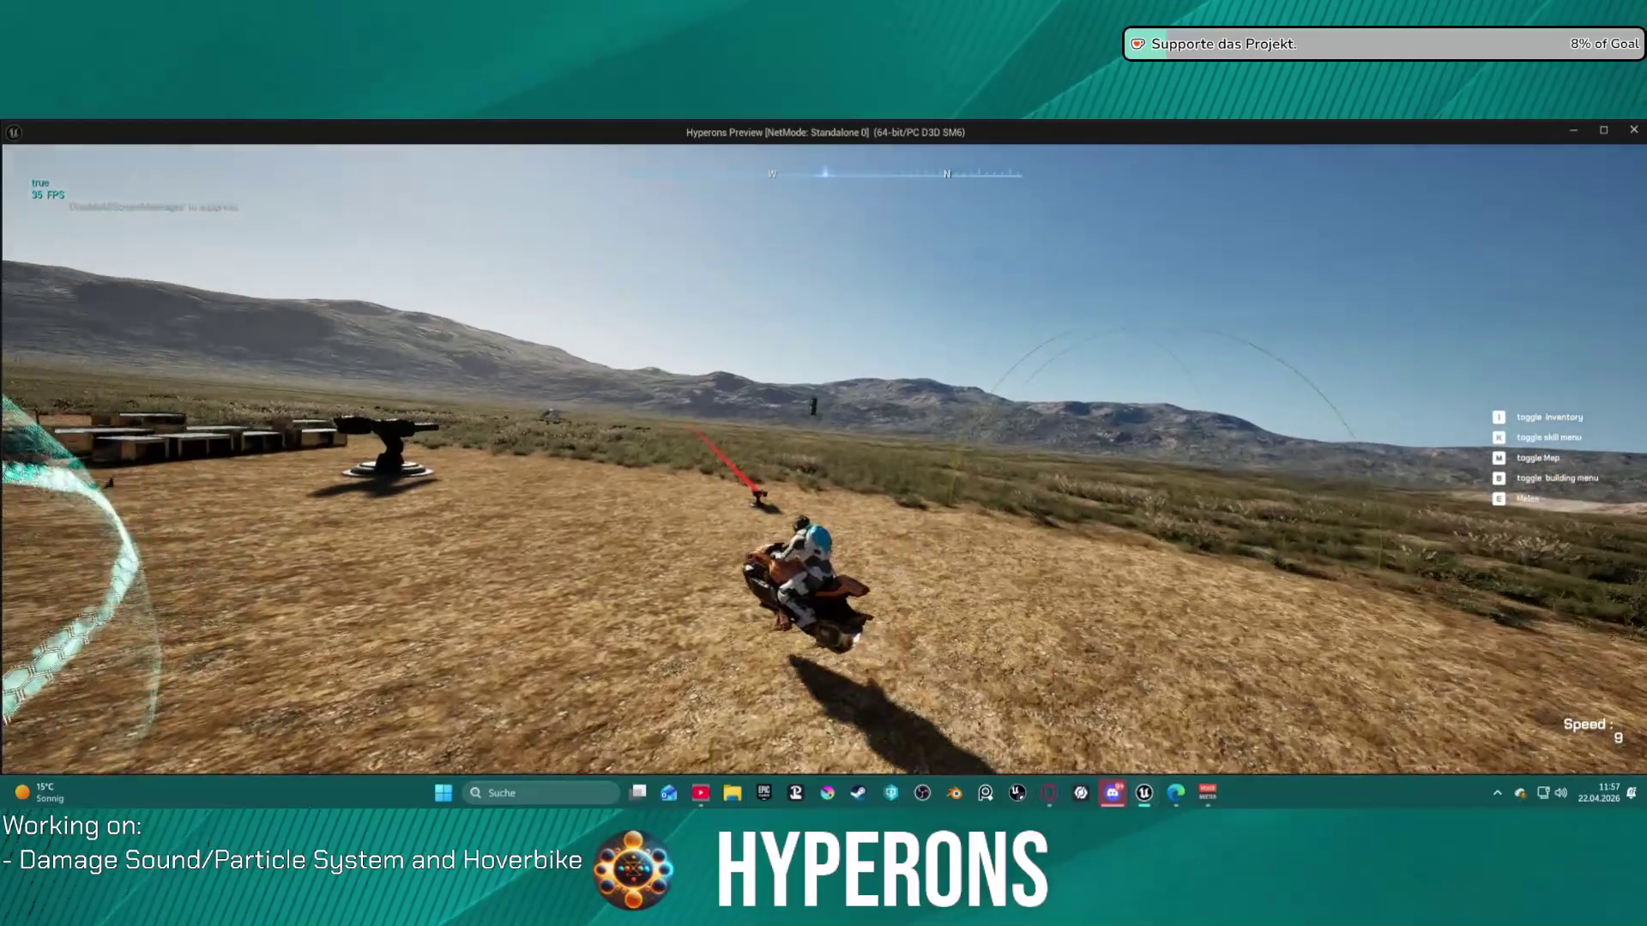
key(w)
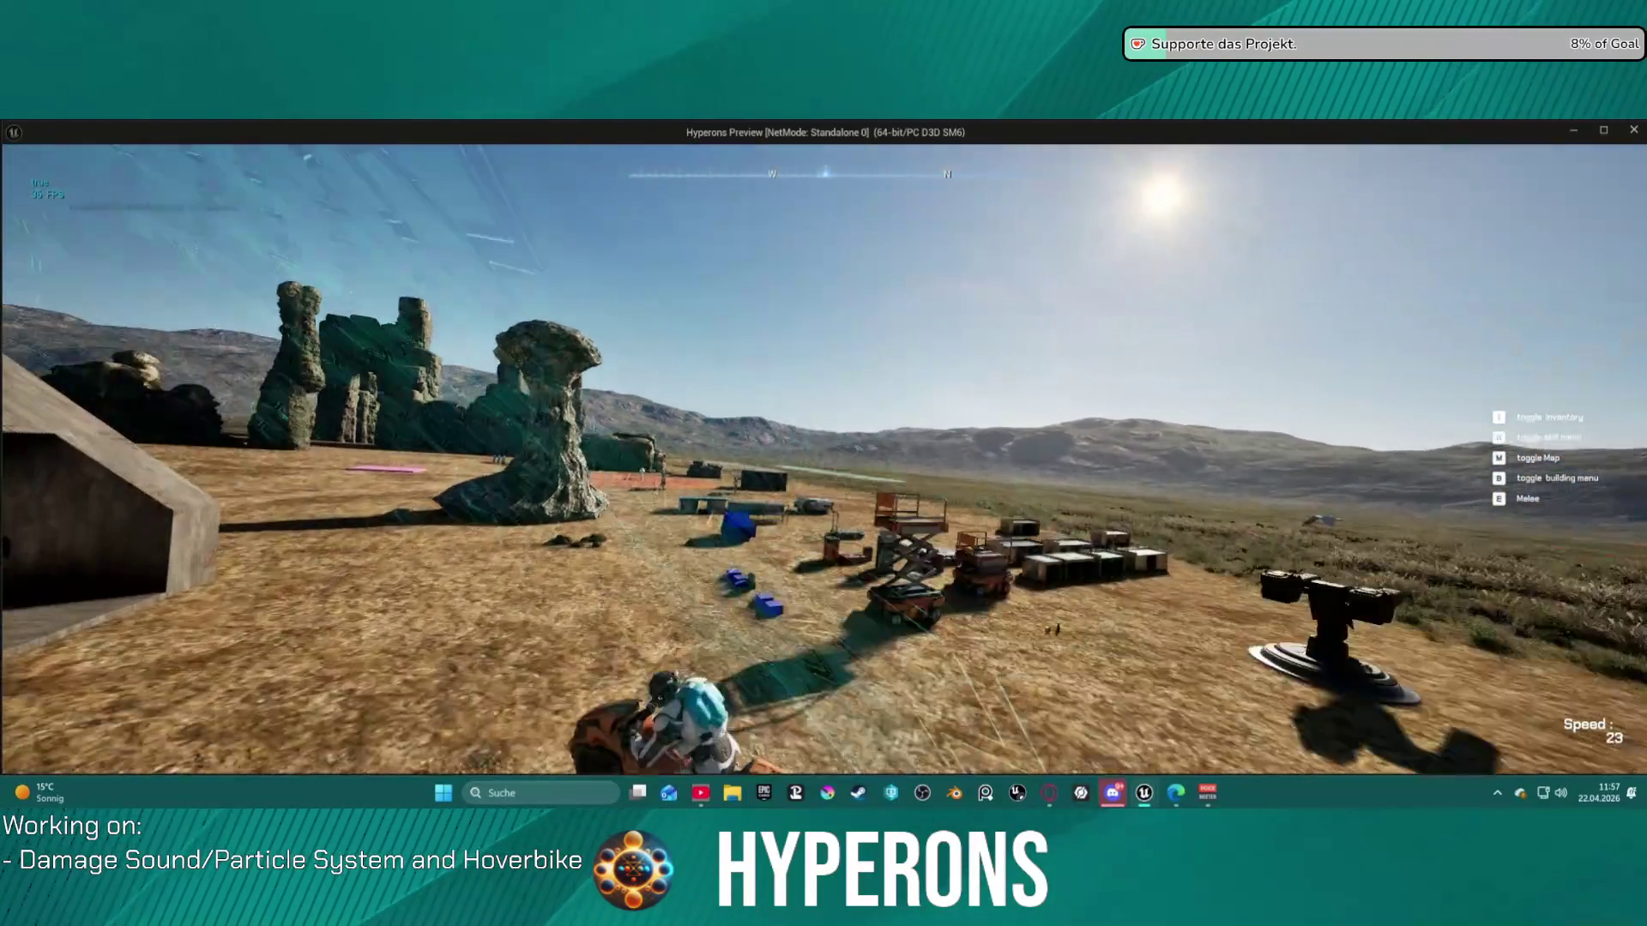
key(w)
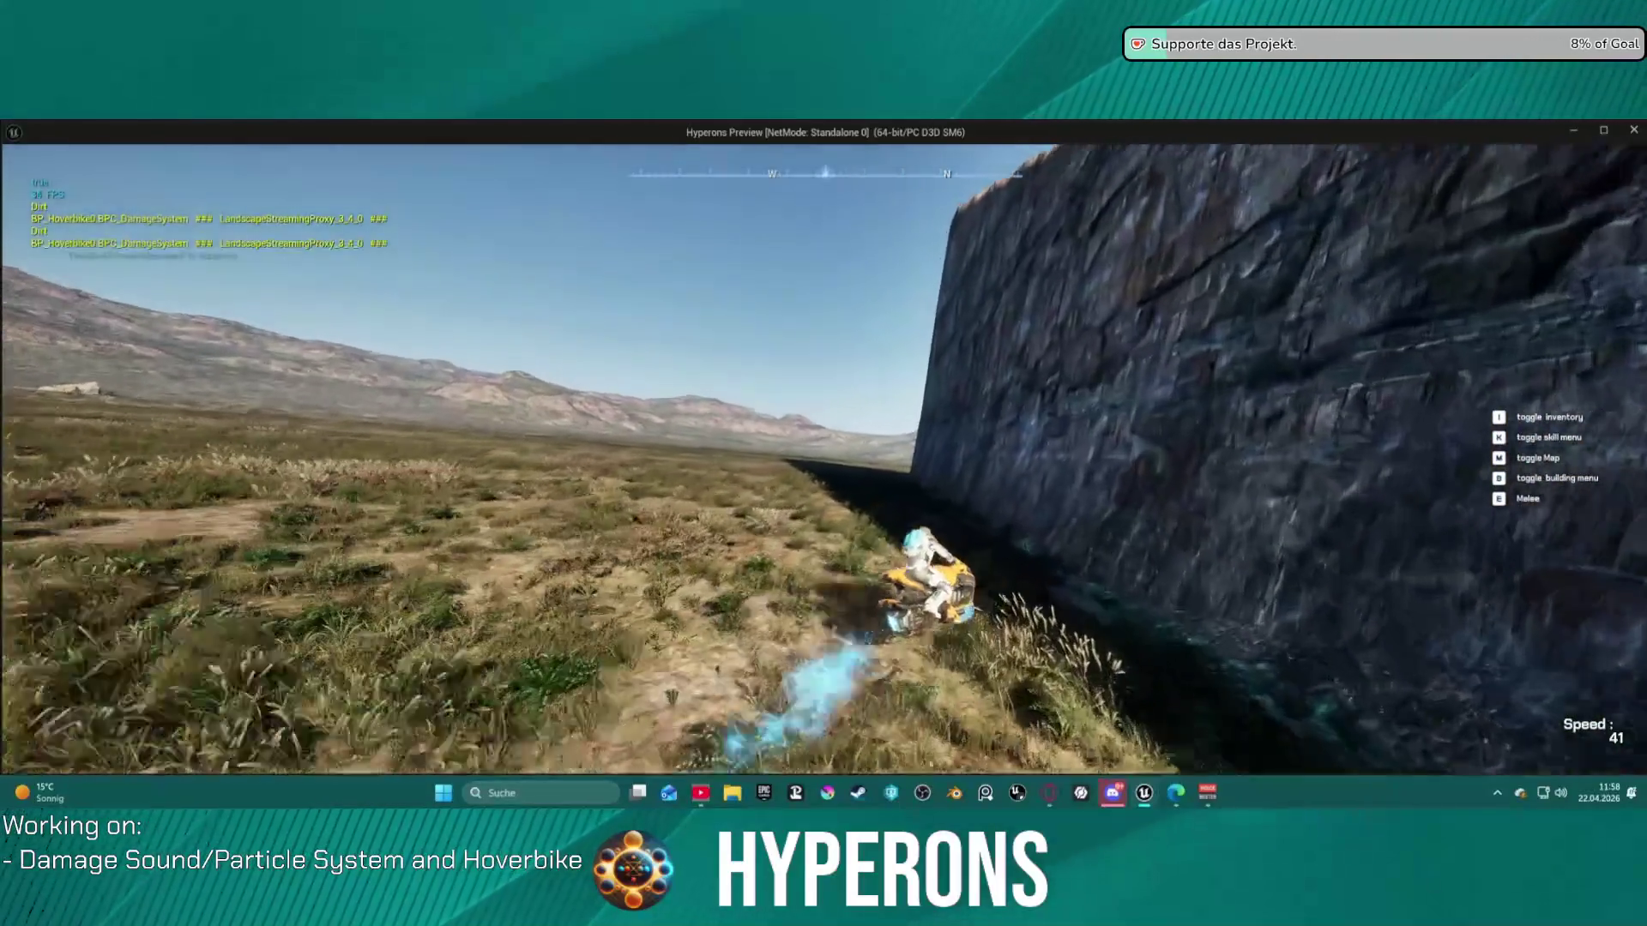
key(s)
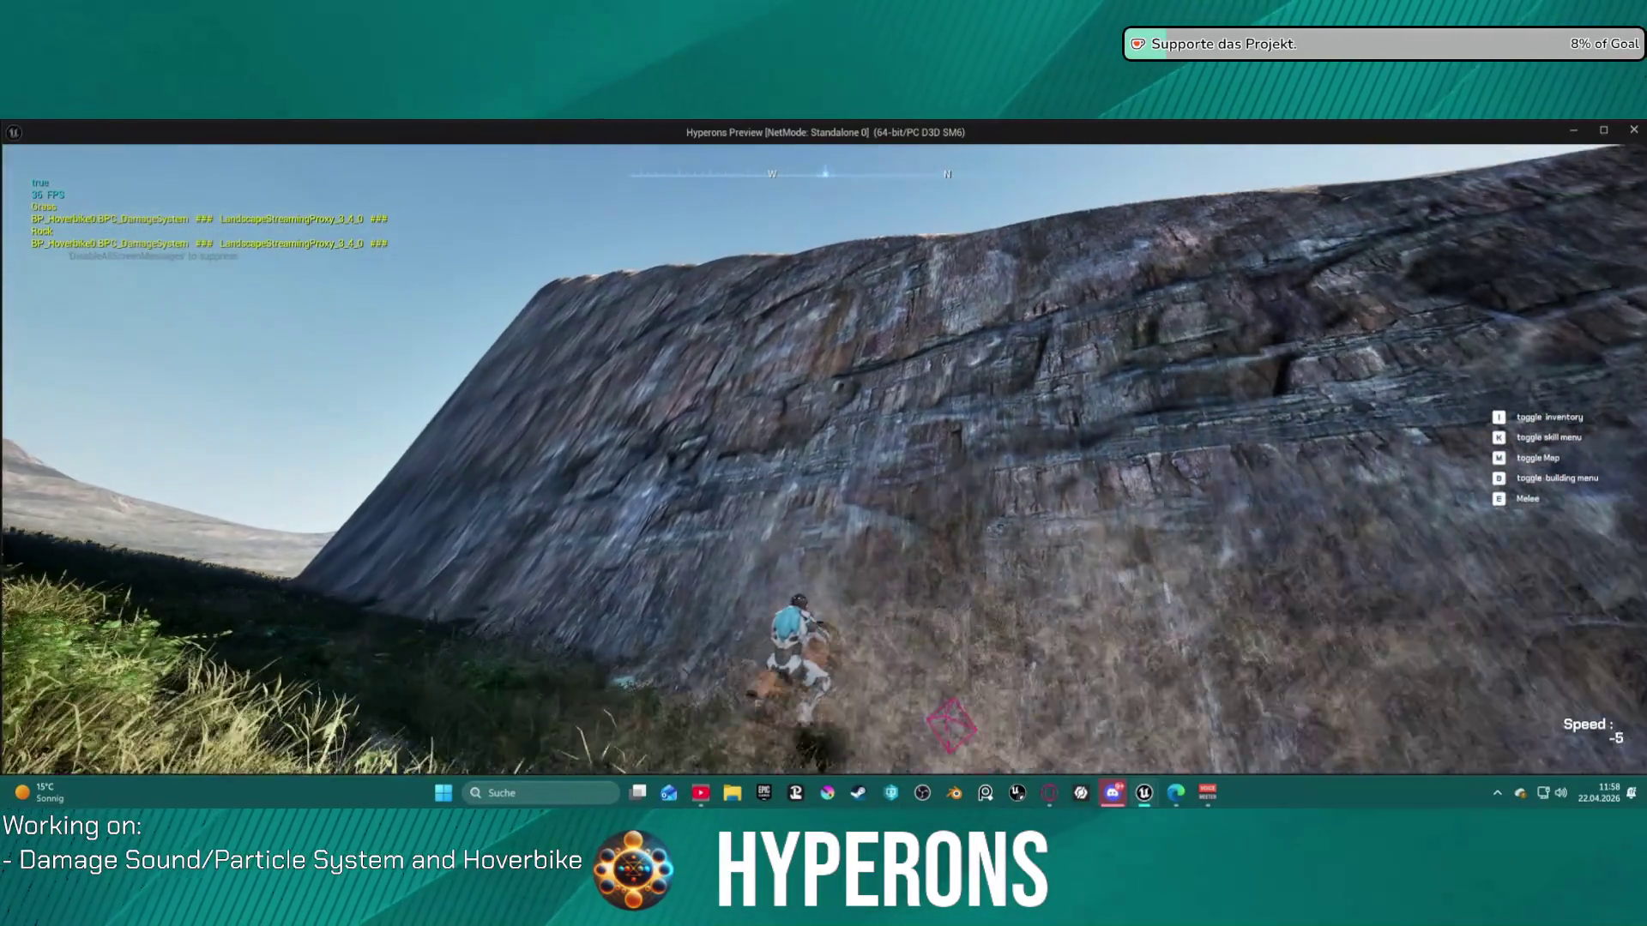
key(w)
key(a)
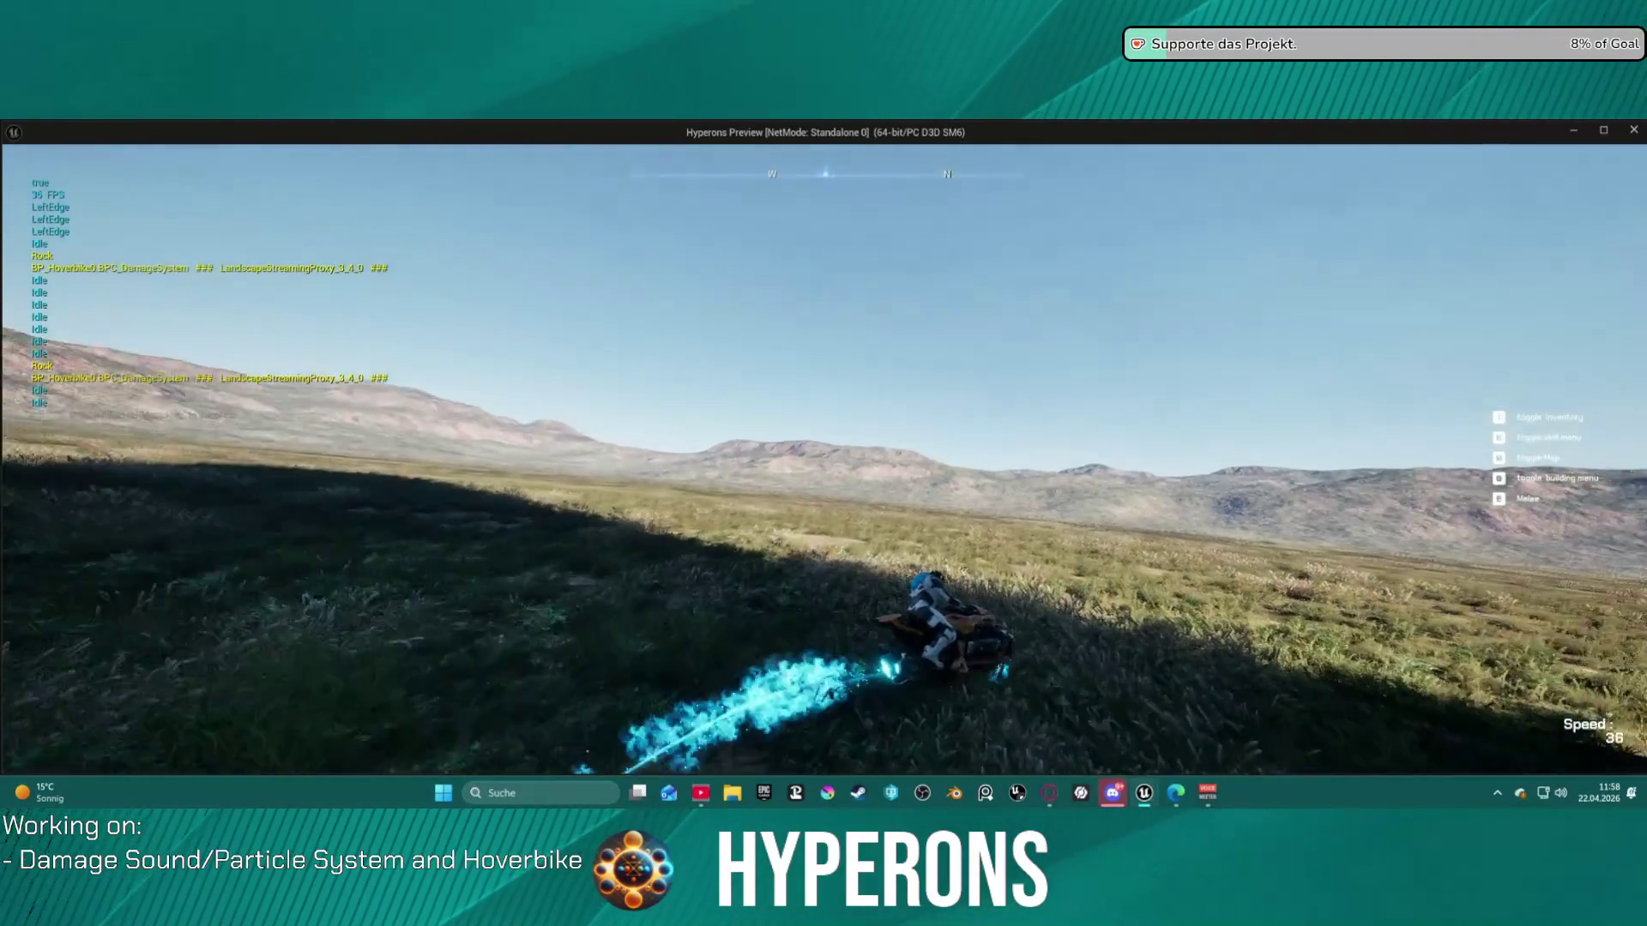
key(d)
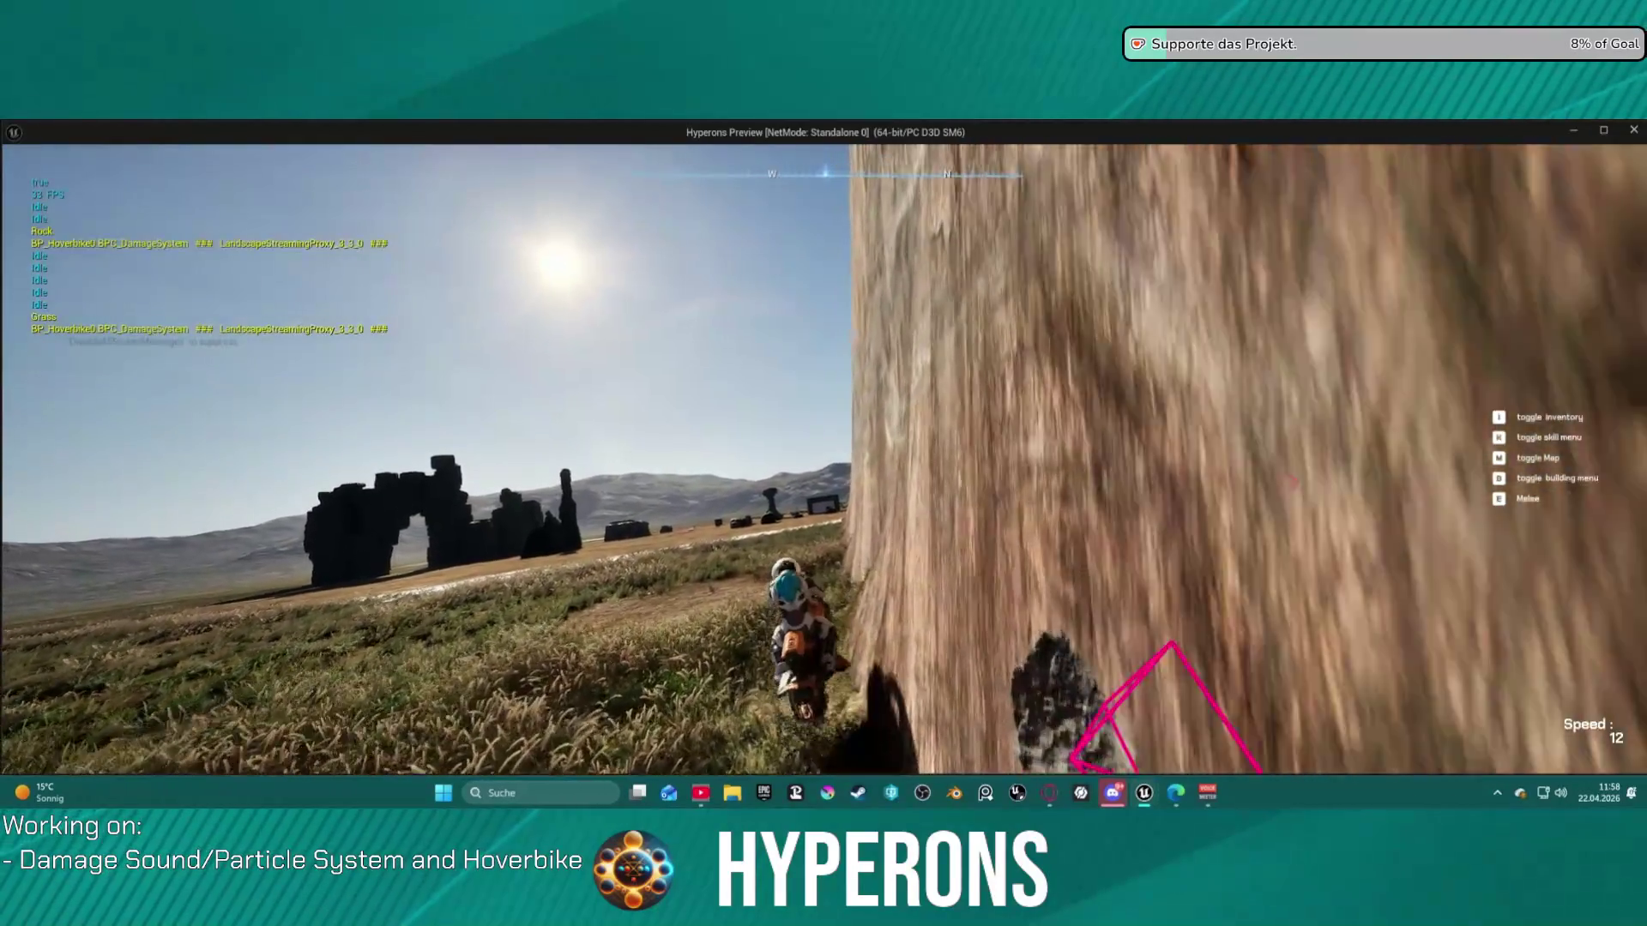
key(w)
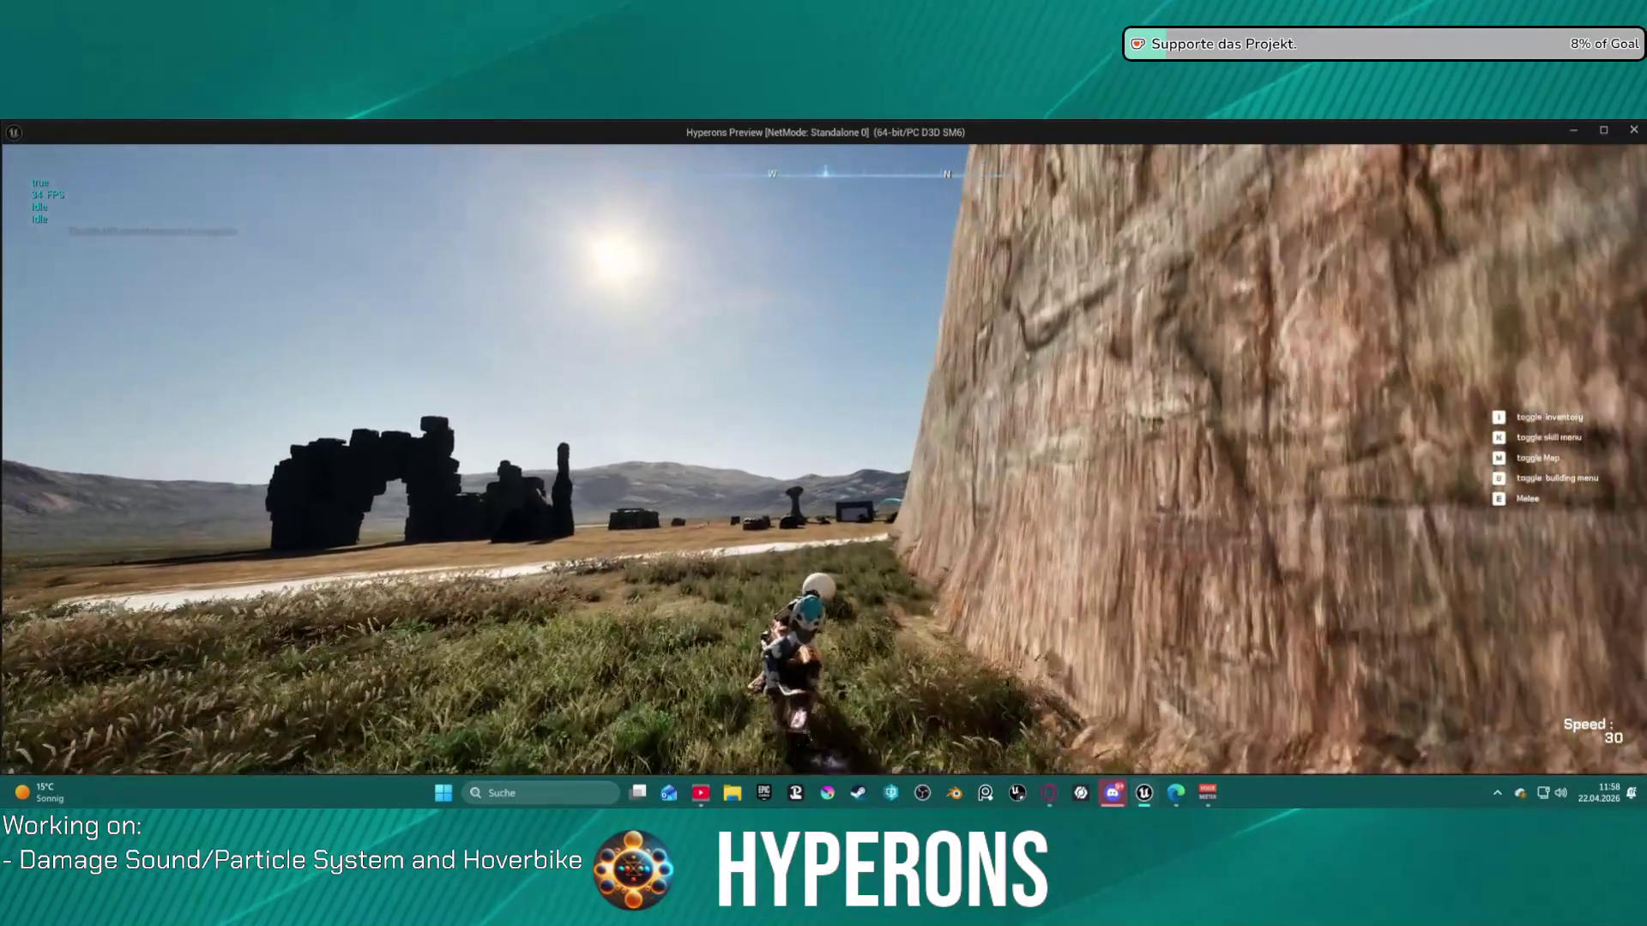
key(a)
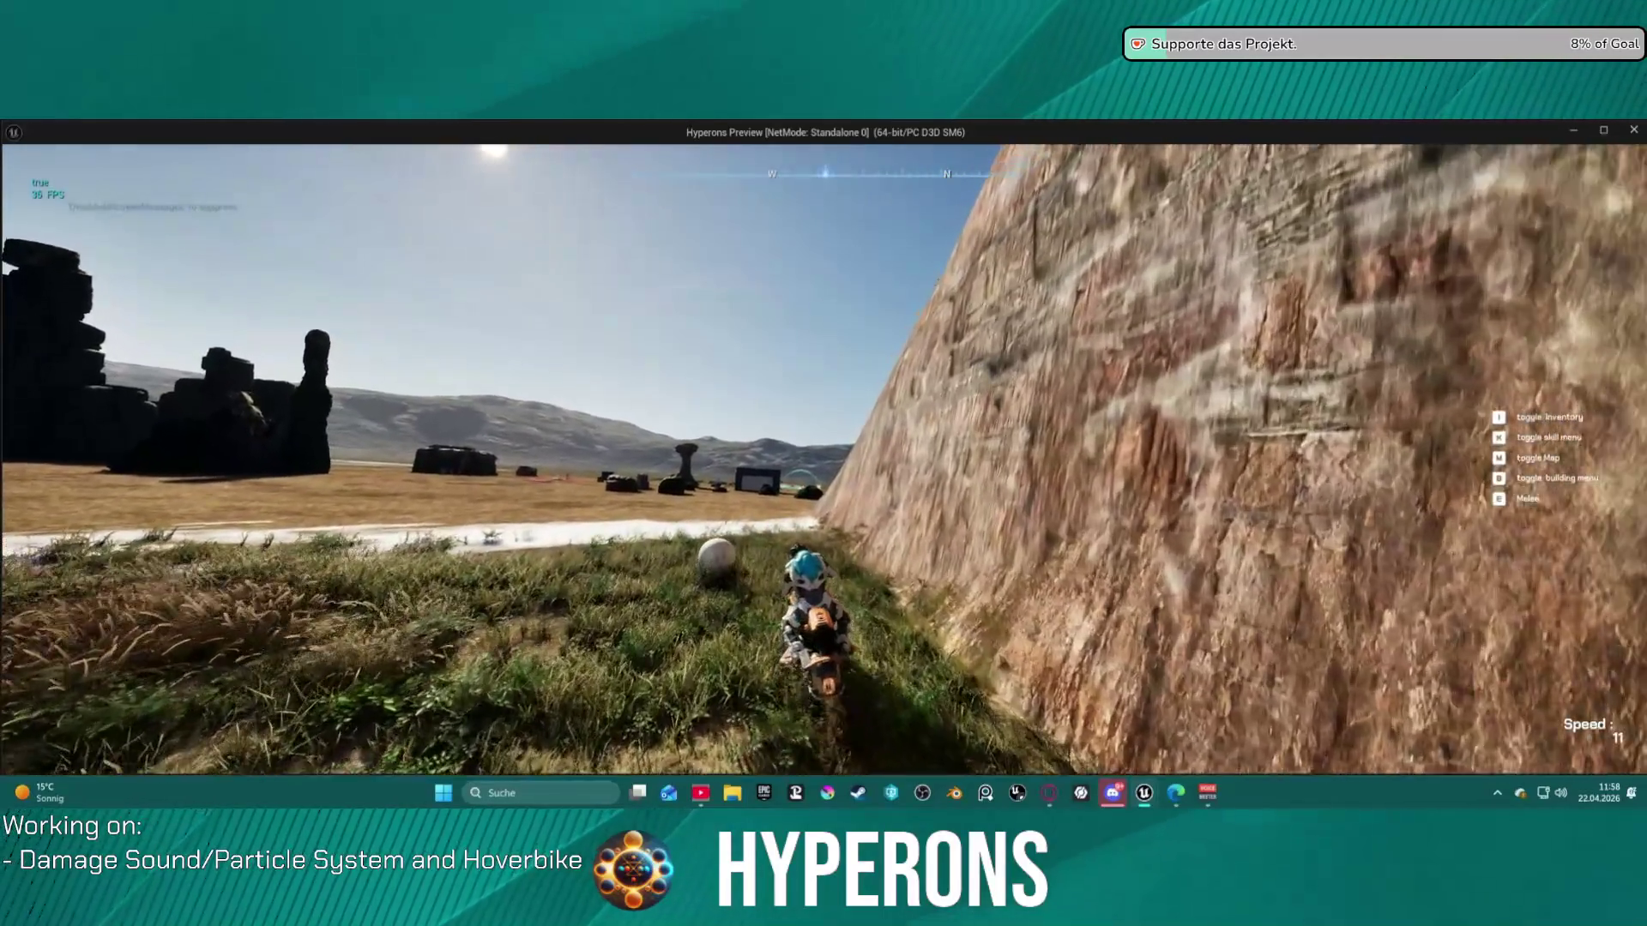
key(a)
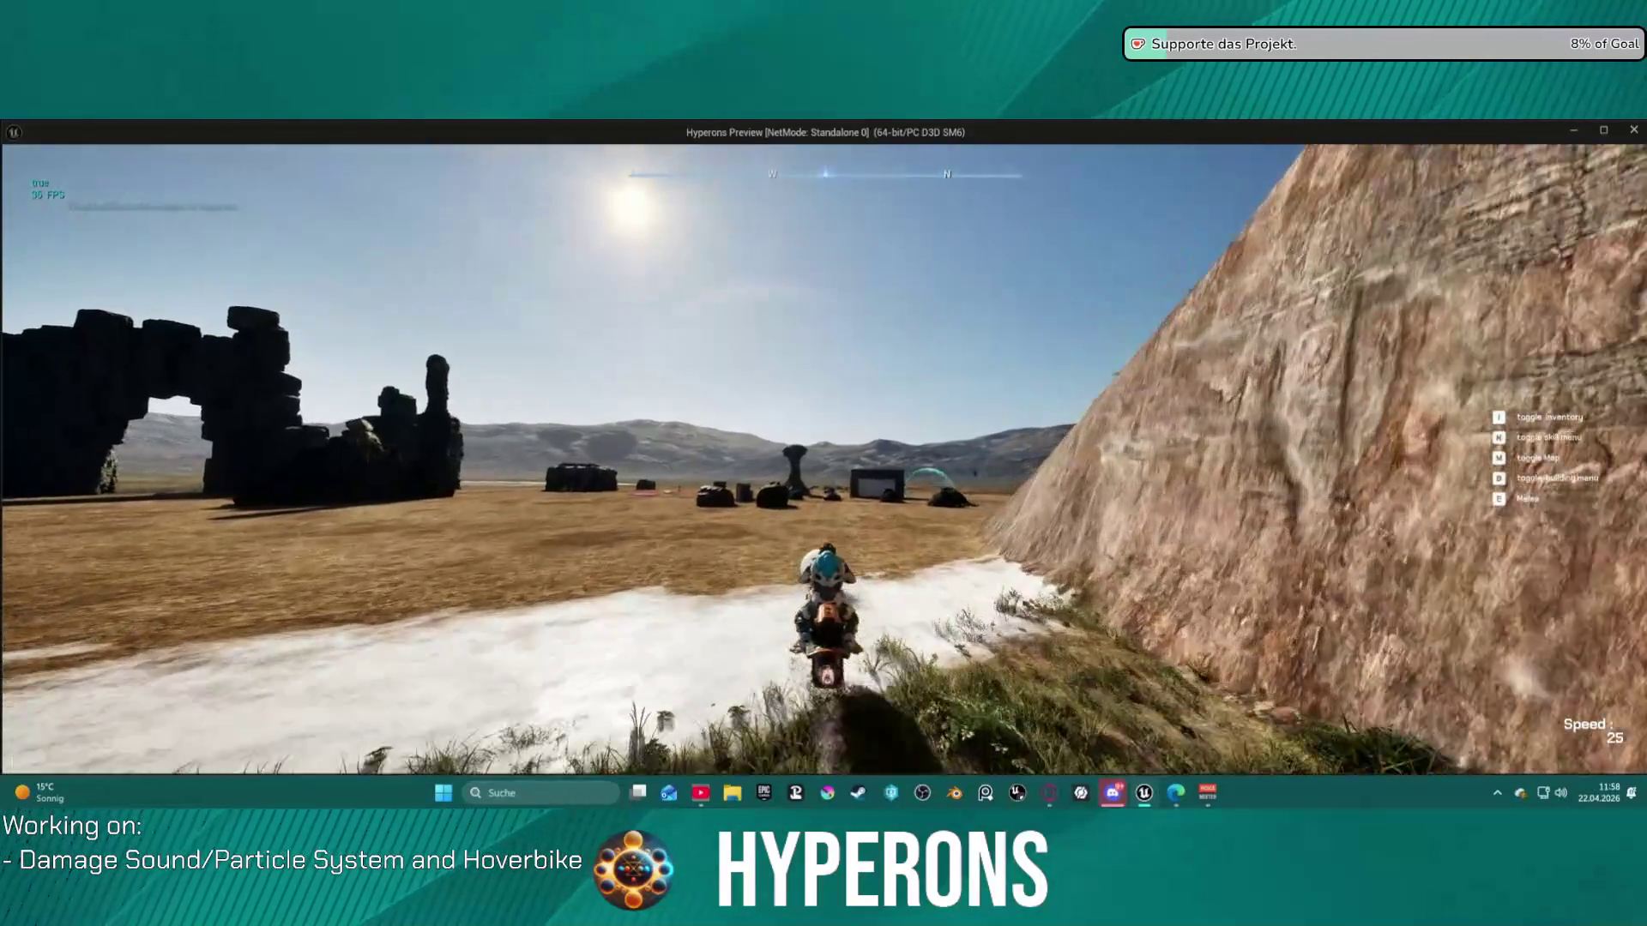
key(a)
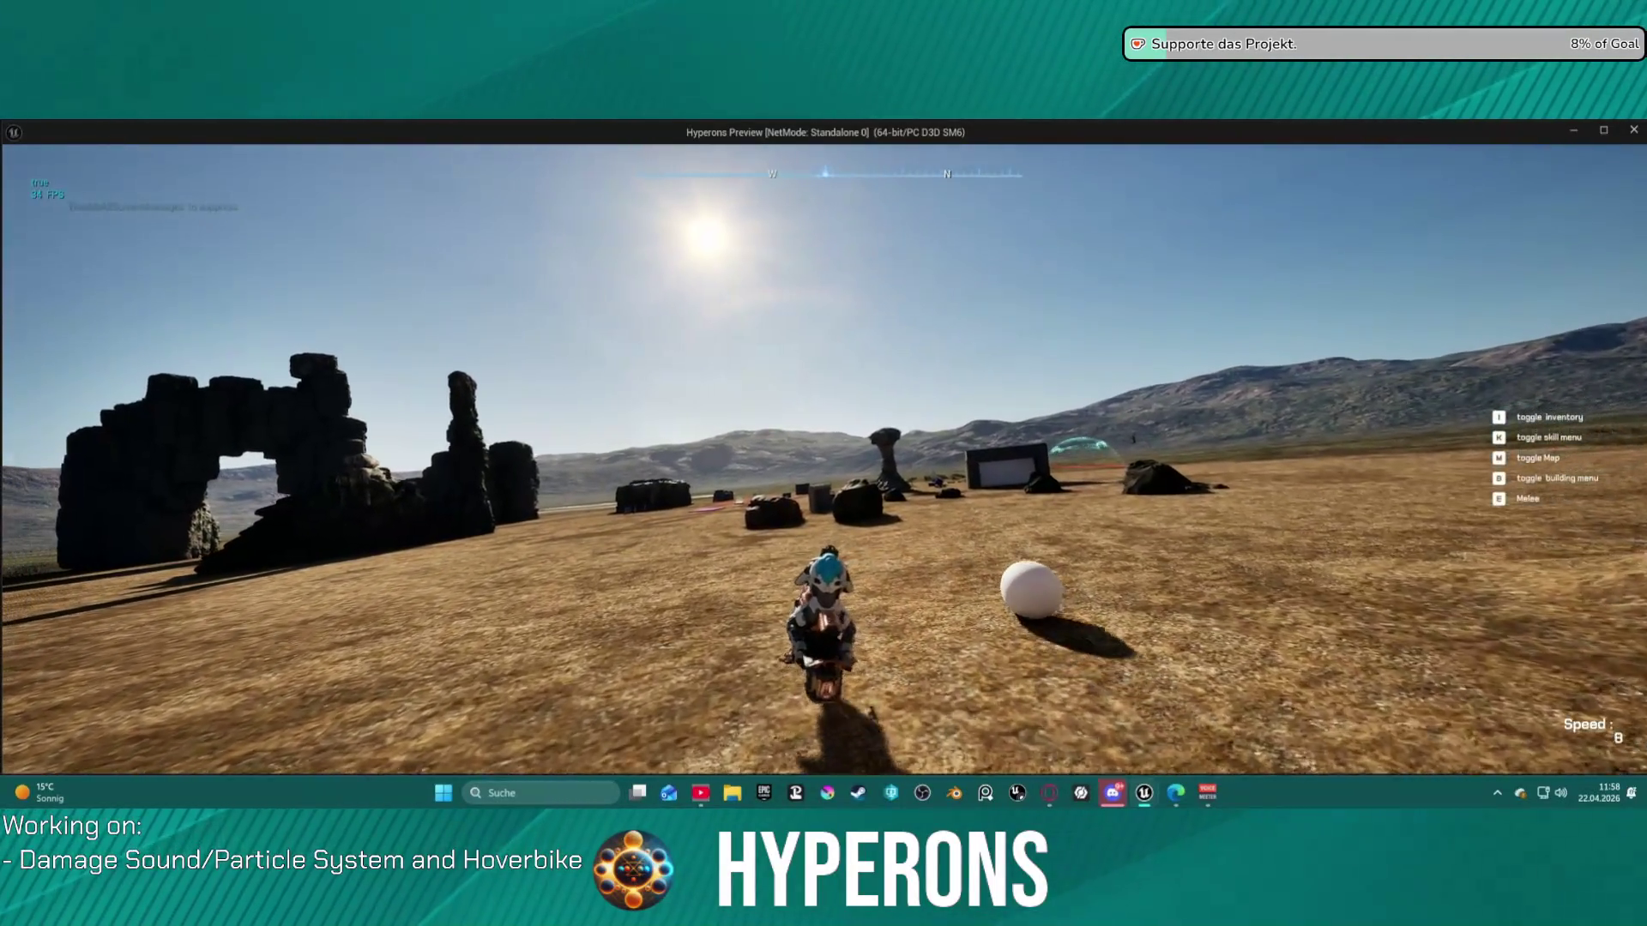
- Steer the hoverbike around the building, reversing away and then driving forward past it
key(d)
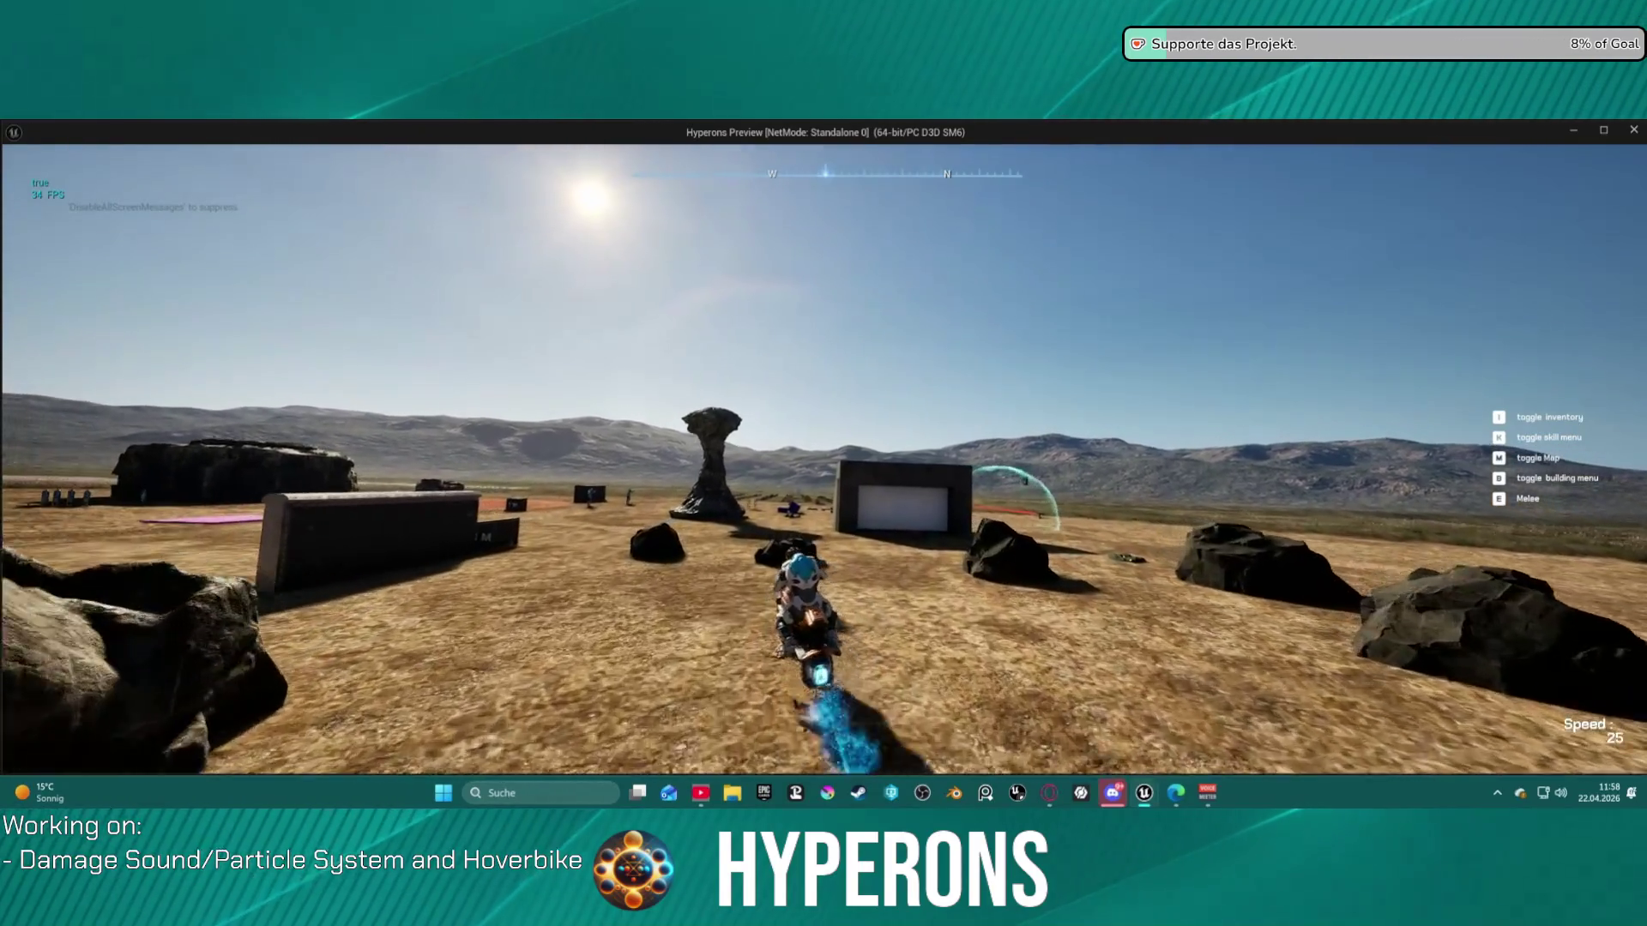
key(a)
key(s)
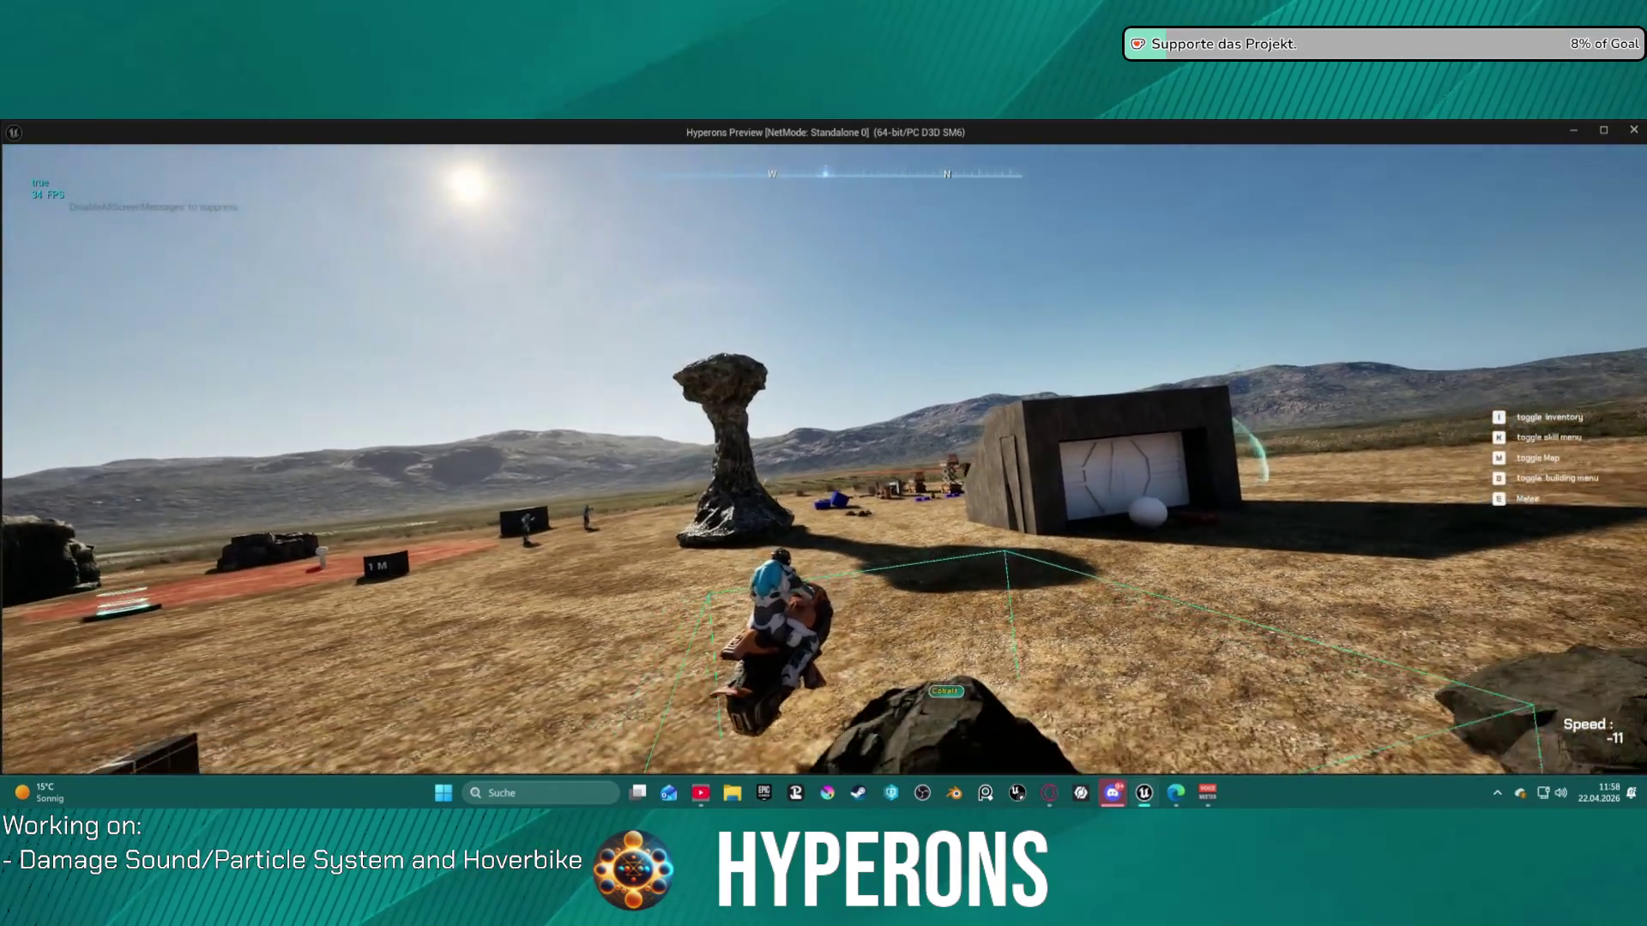
key(w)
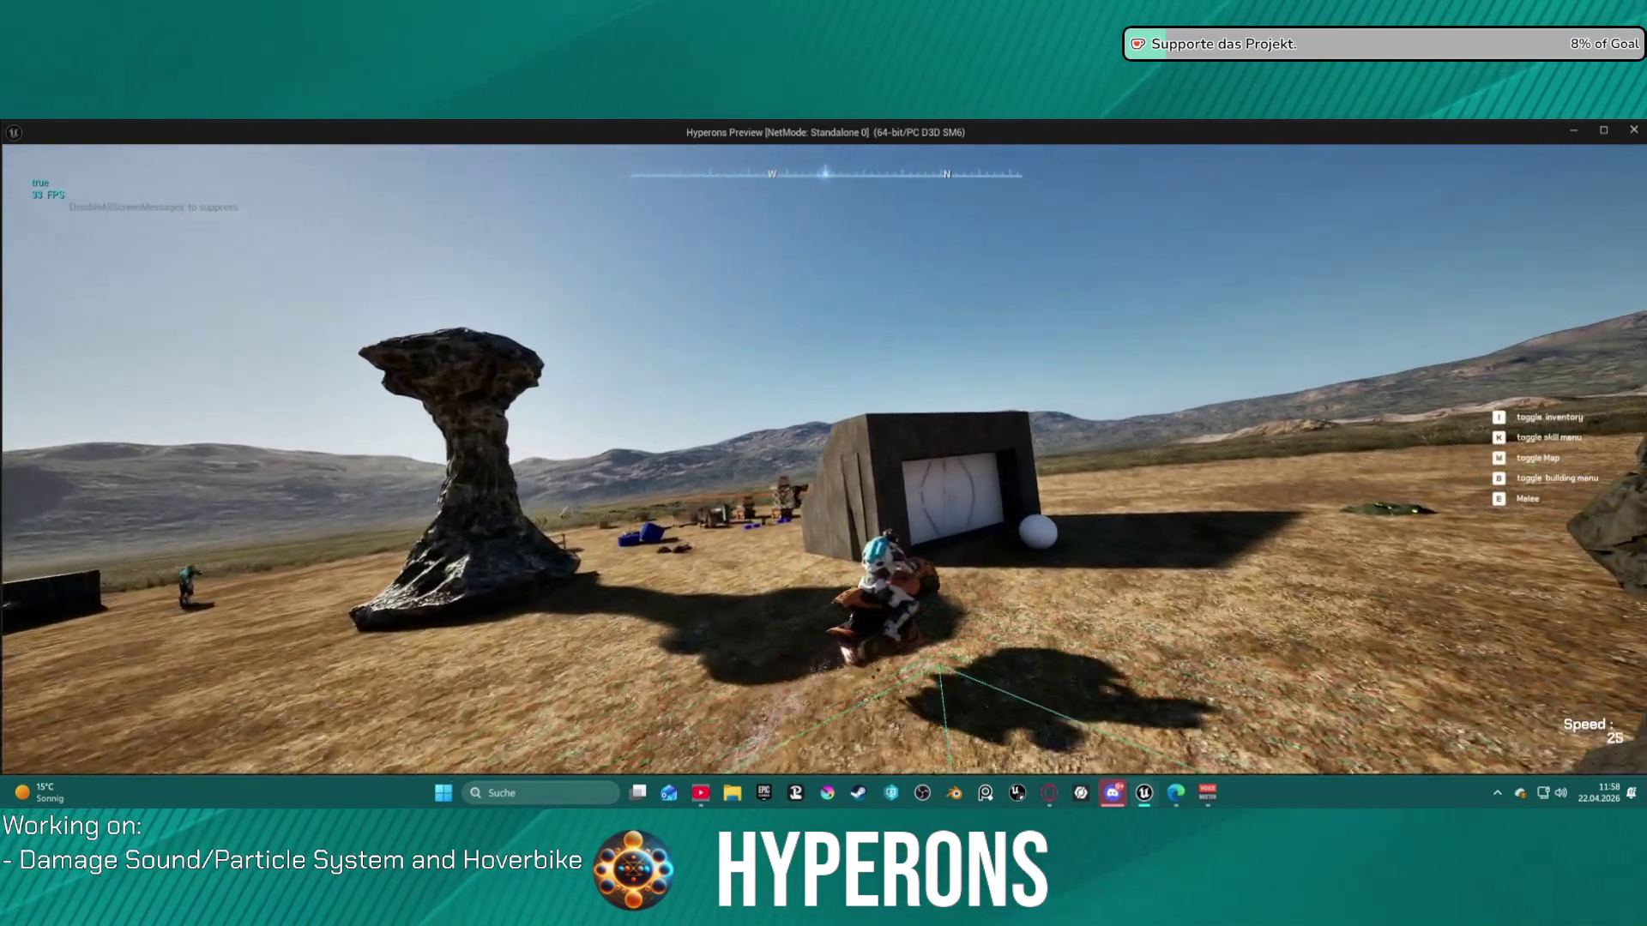
key(d)
- Accelerate across the grassland and jump the hill, then stop the preview with Esc
key(w)
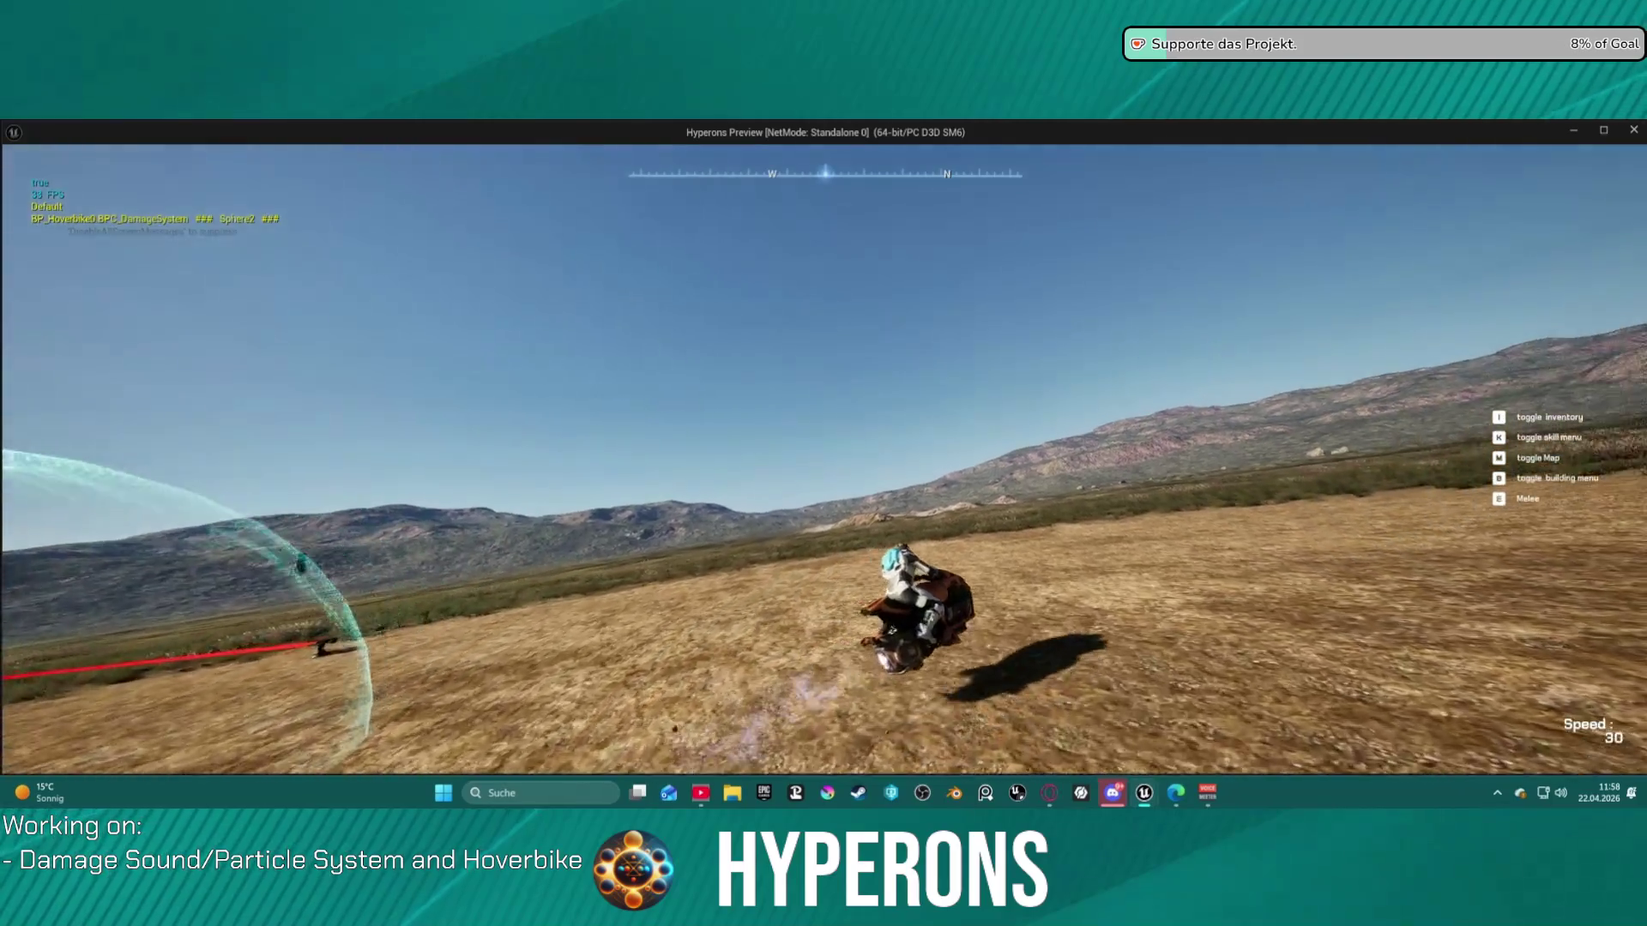
key(w)
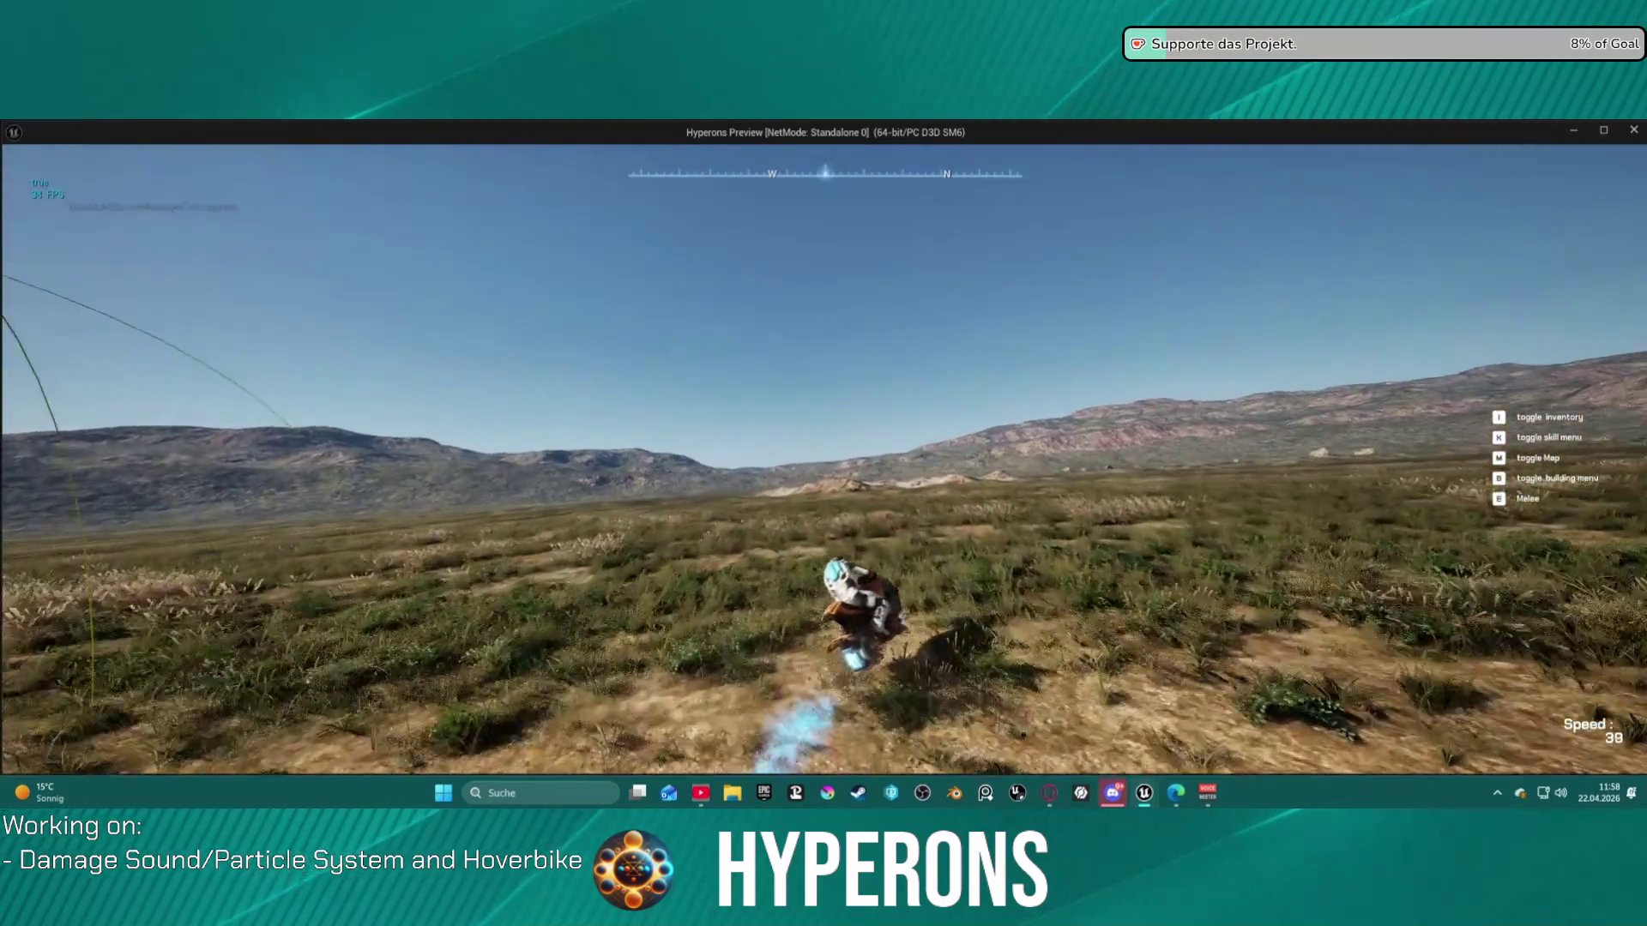
key(w)
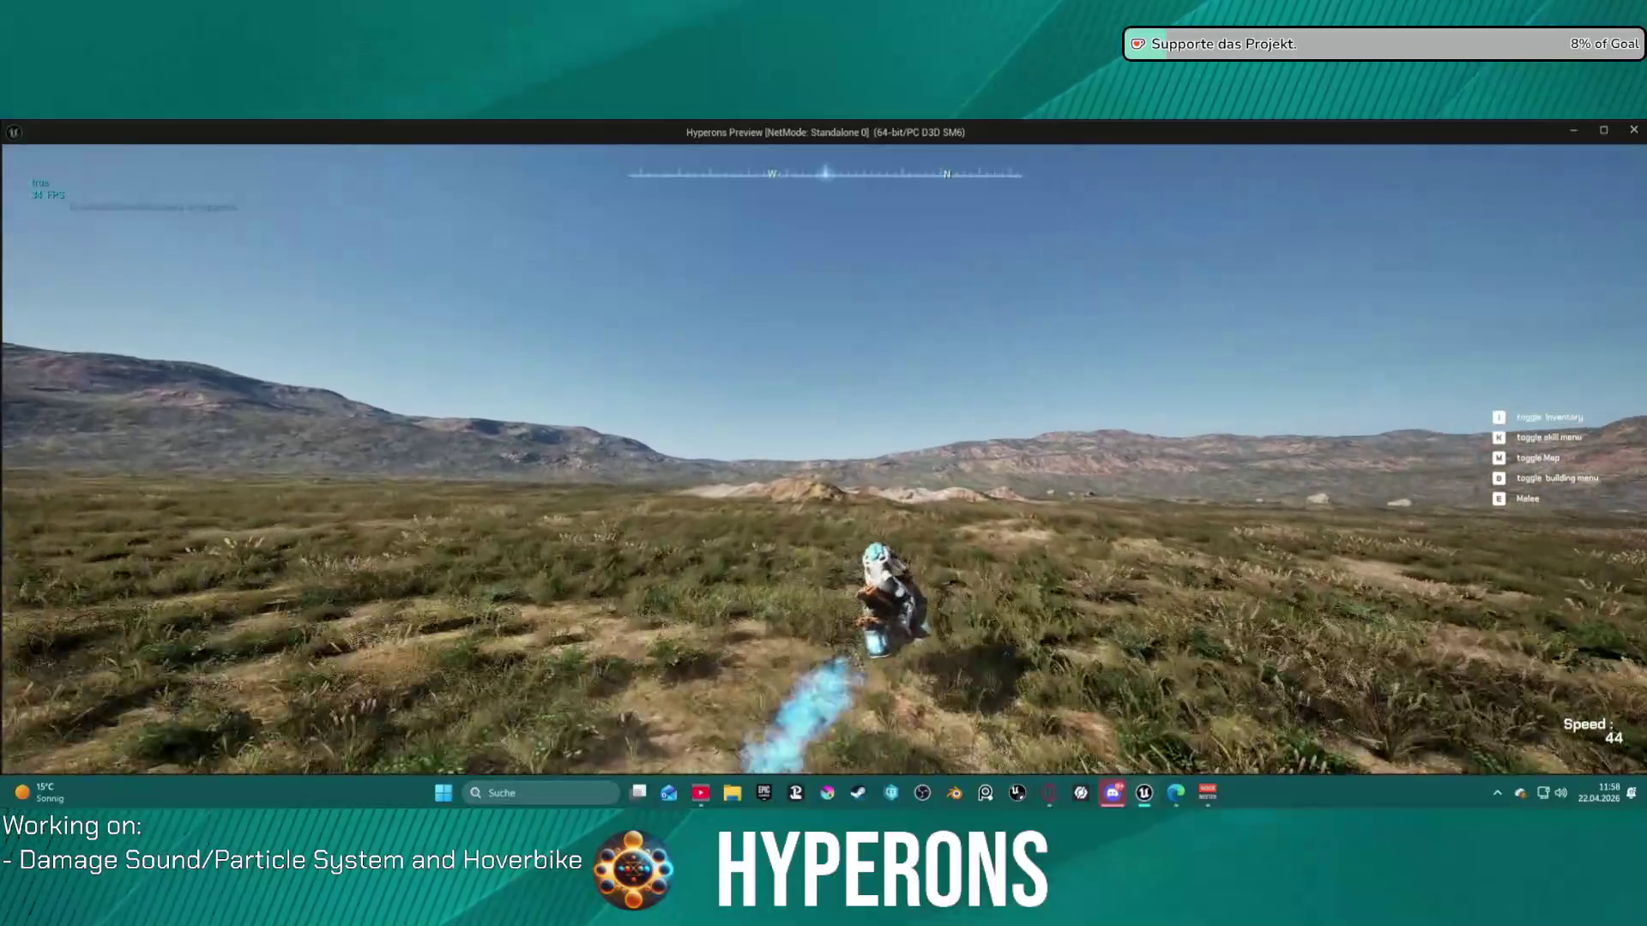
key(w)
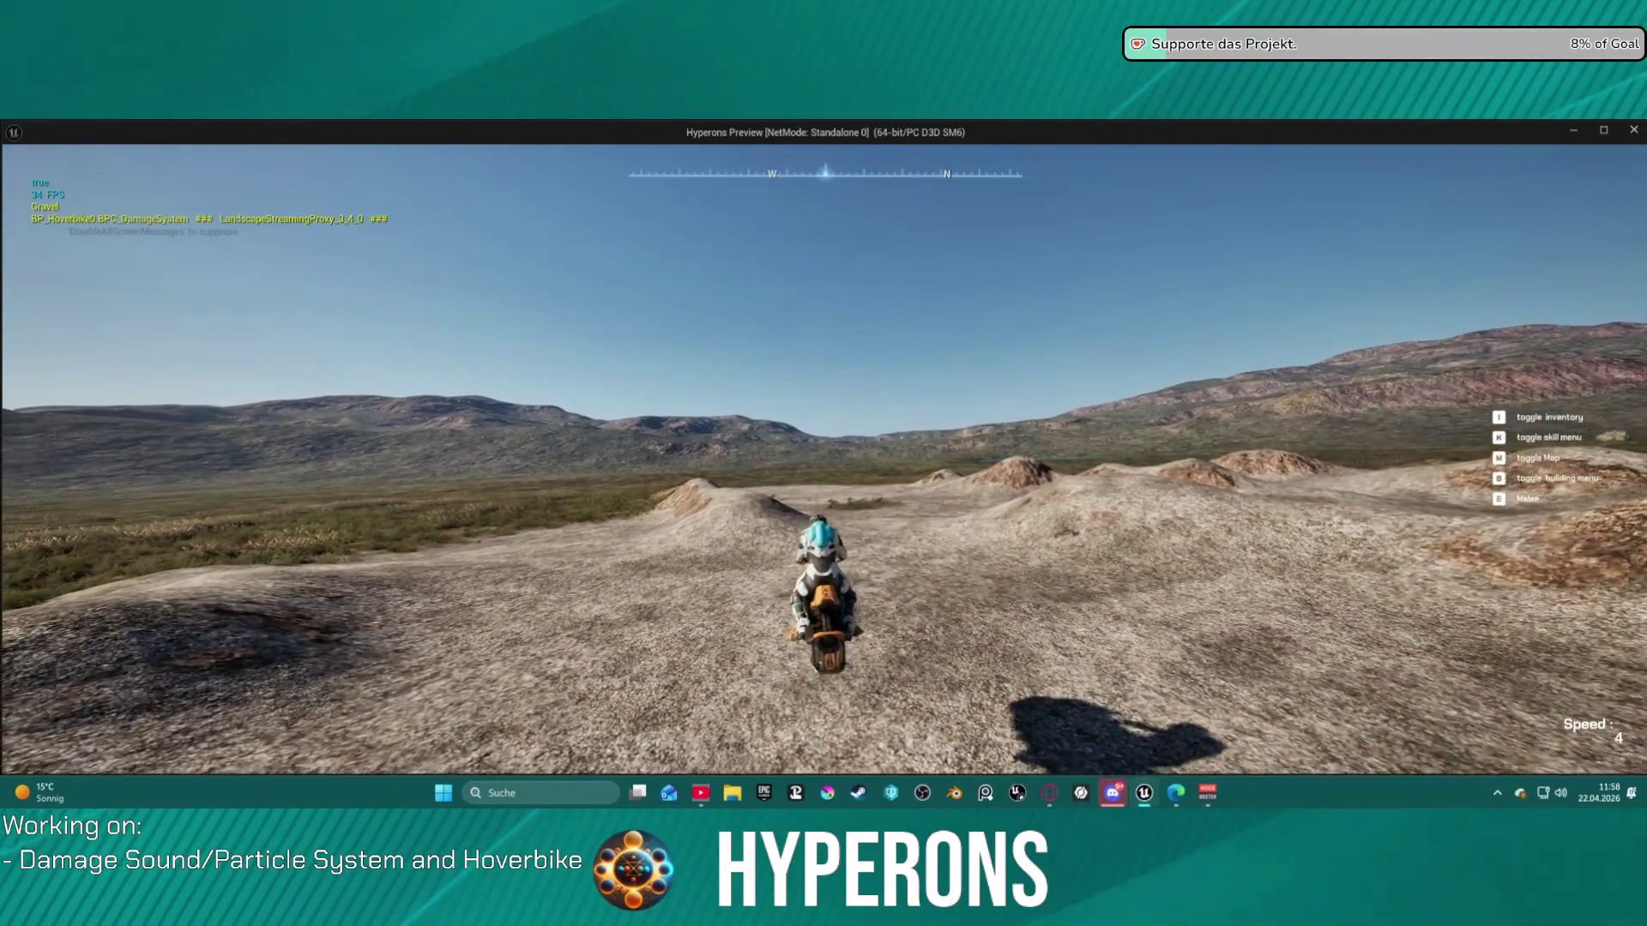
key(s)
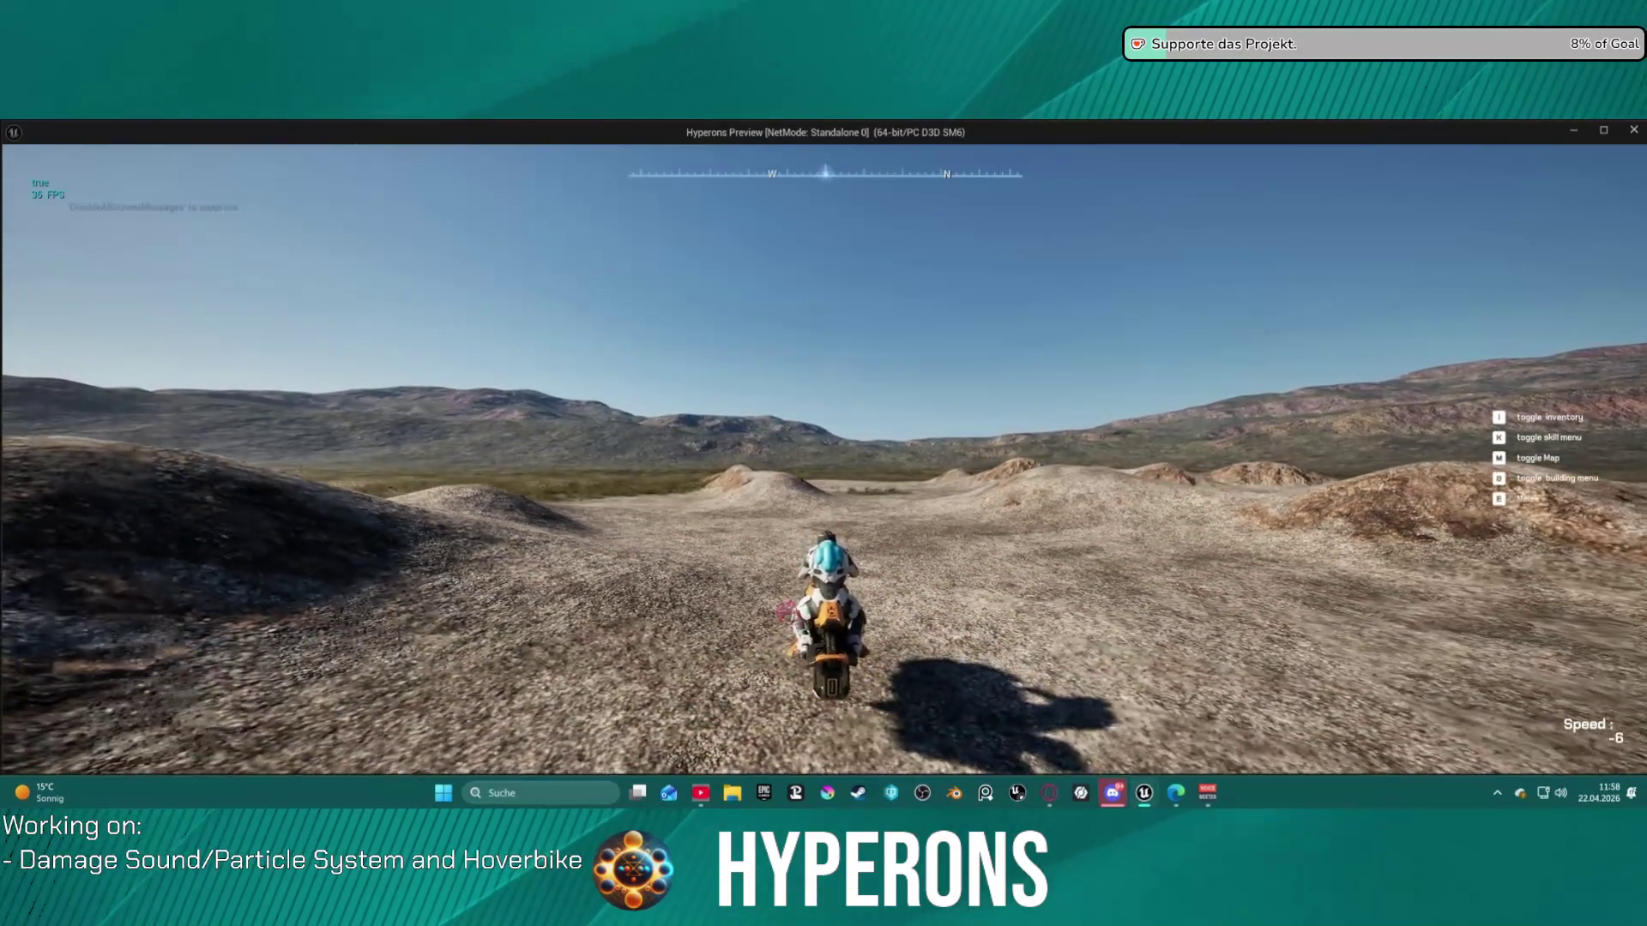
key(Escape)
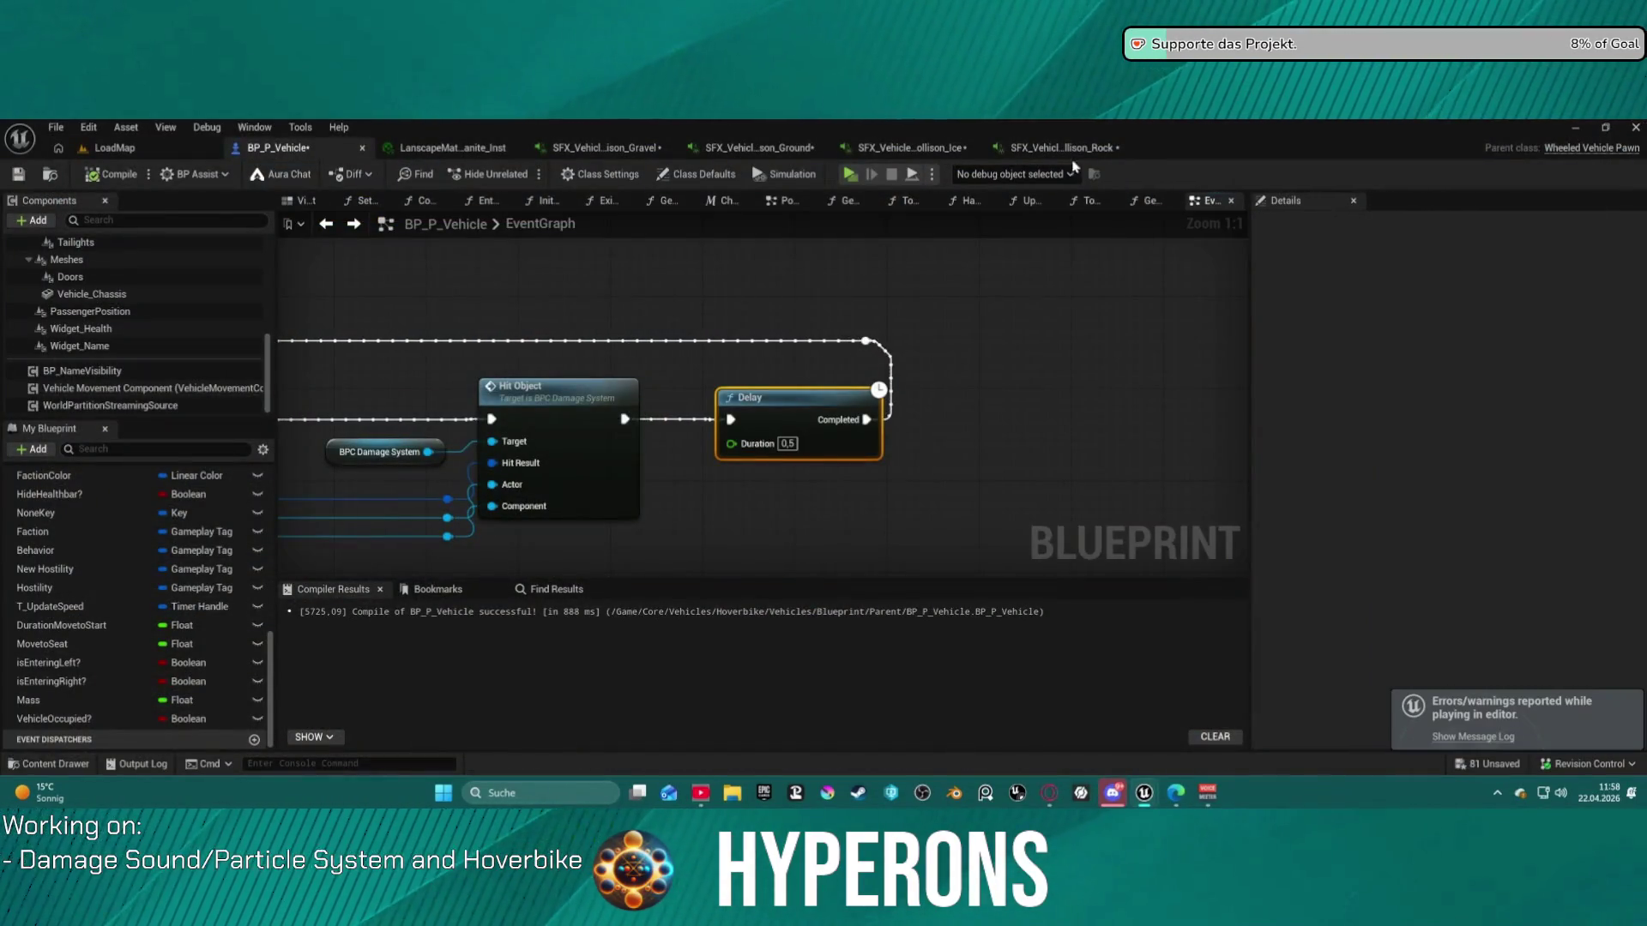
- Open the gravel collision MetaSound and adjust the Stereo Mixer's Gain 1 value
click(606, 147)
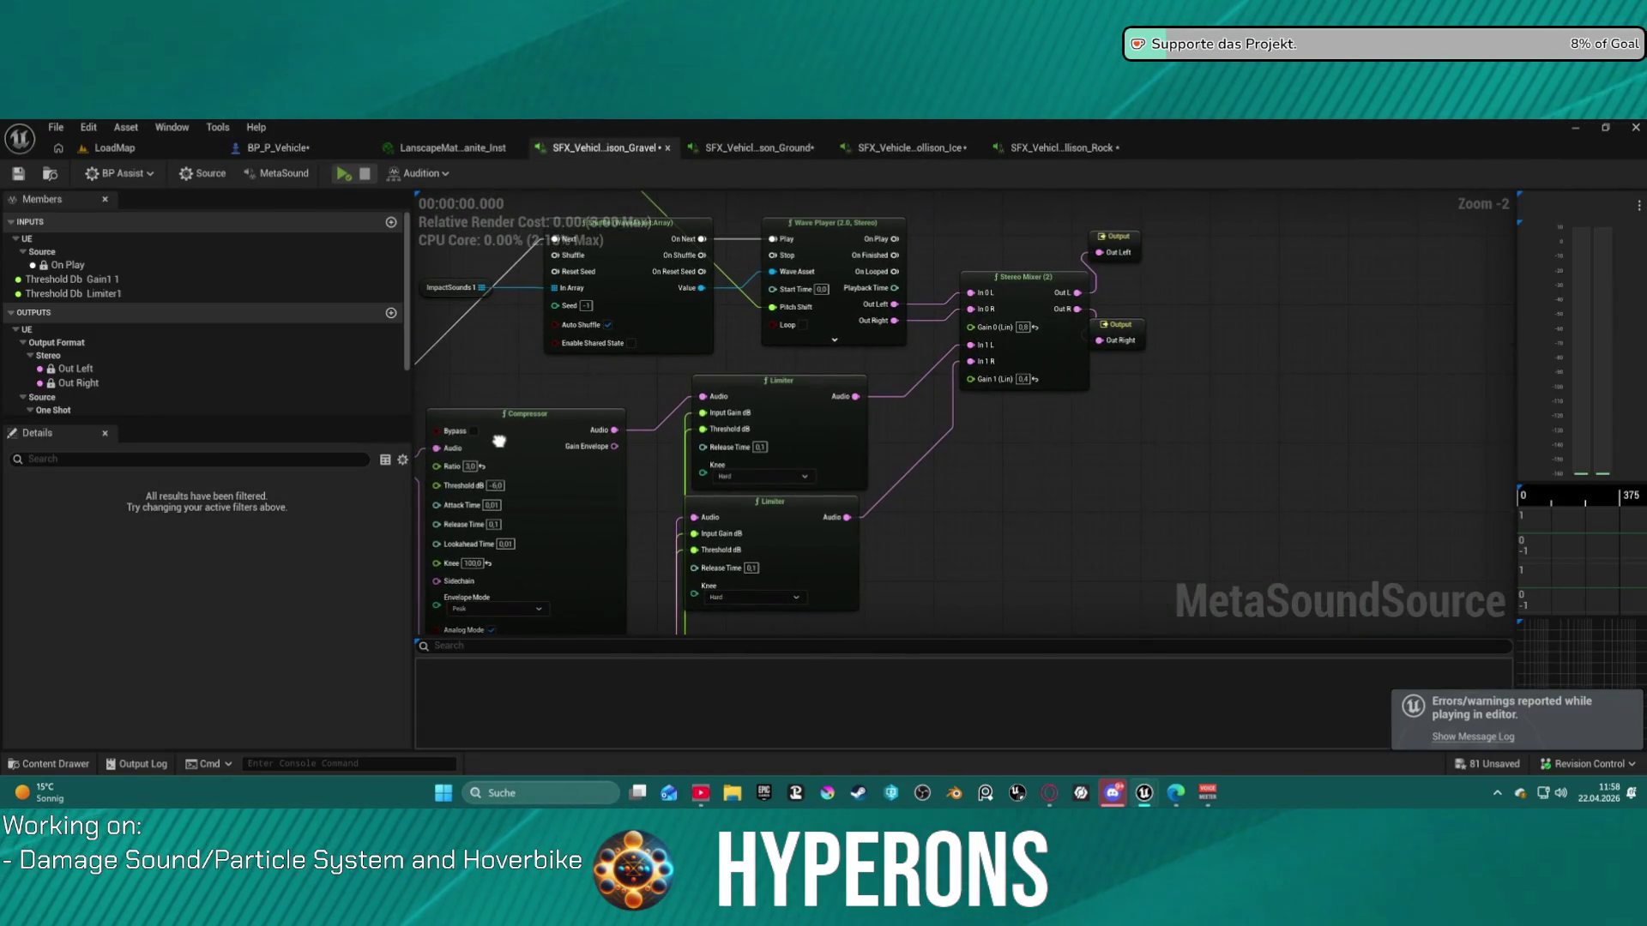
drag(498, 441, 559, 494)
click(1085, 432)
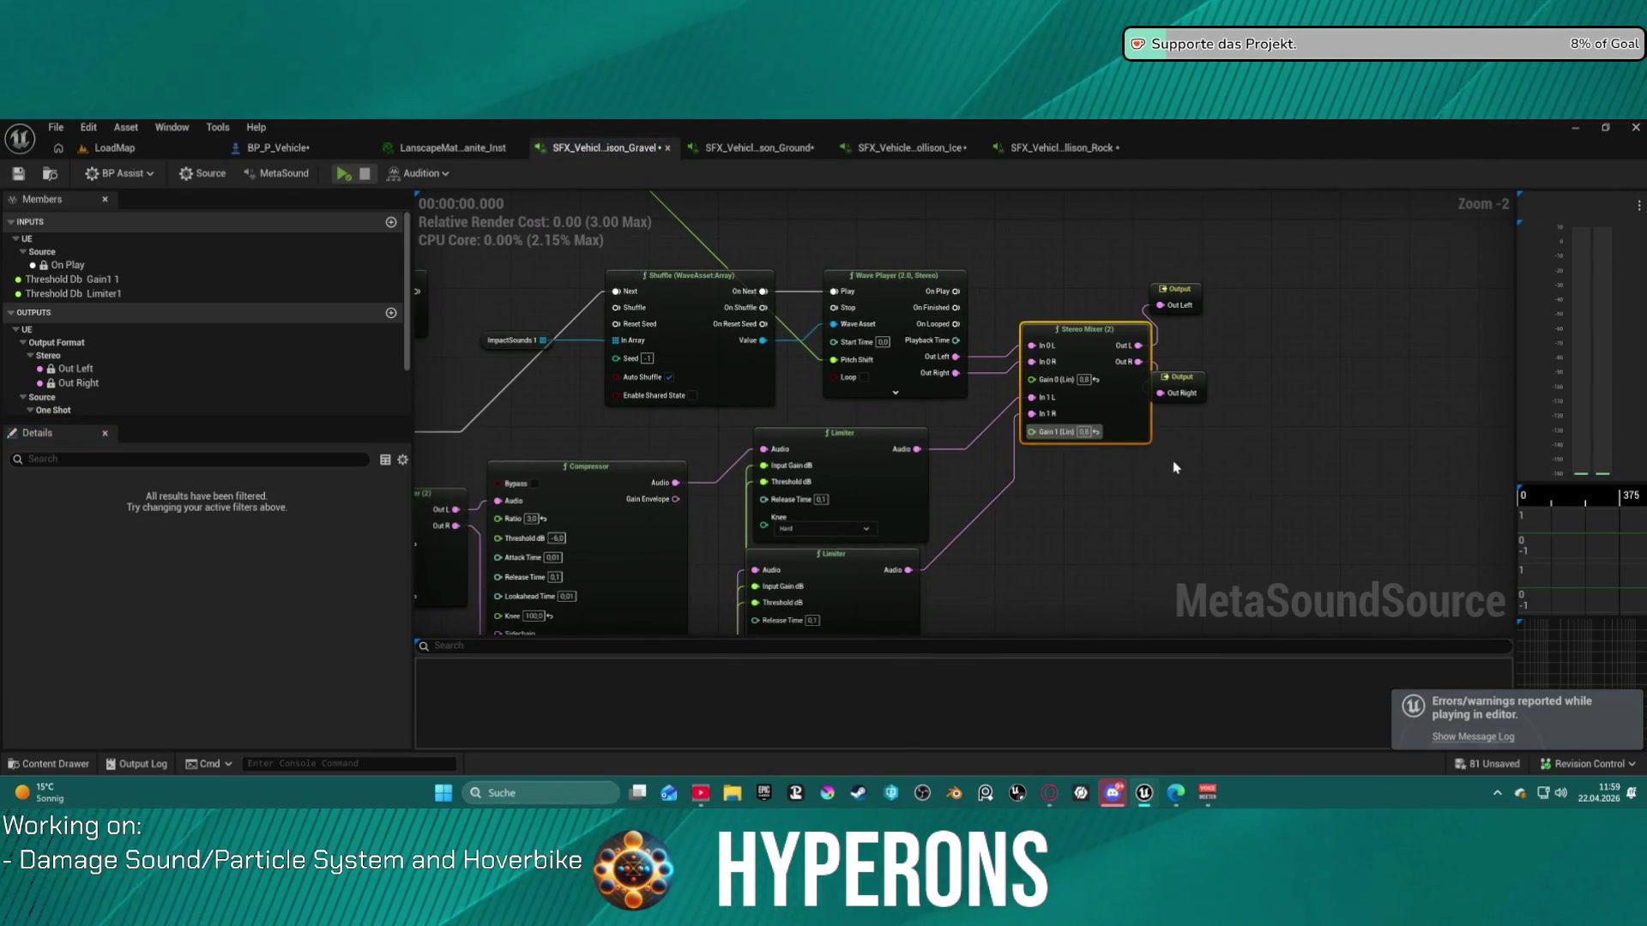
- Audition the sound several times, then connect Trigger Delay's Out to Shuffle's Next
click(346, 176)
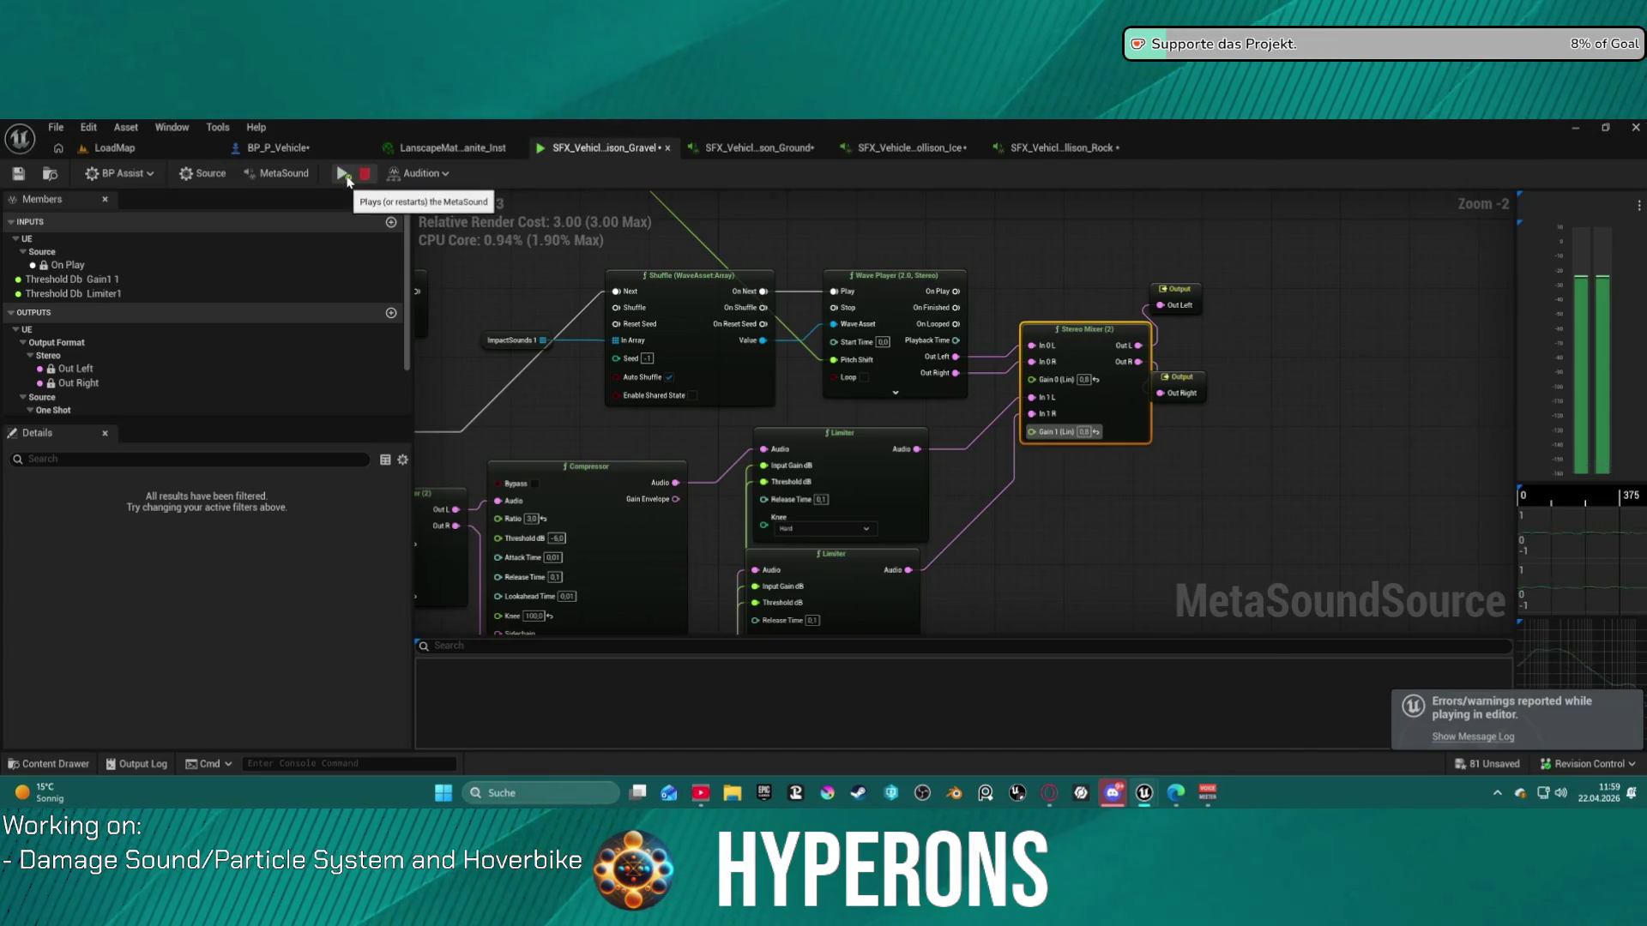
click(346, 176)
click(345, 176)
click(346, 176)
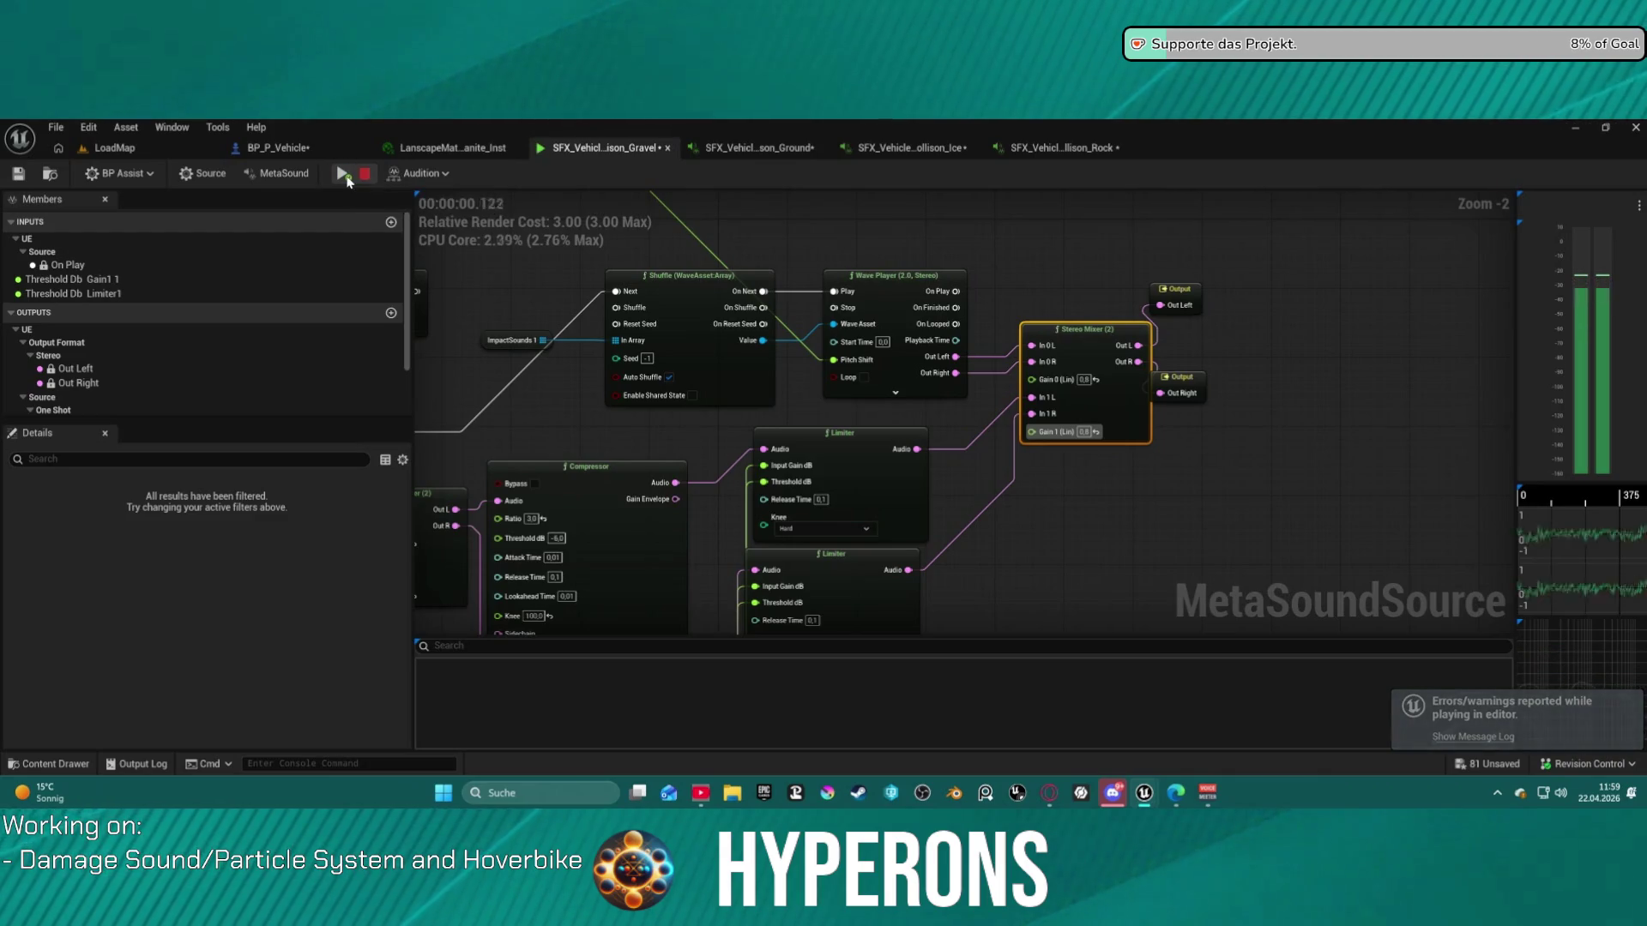
click(345, 175)
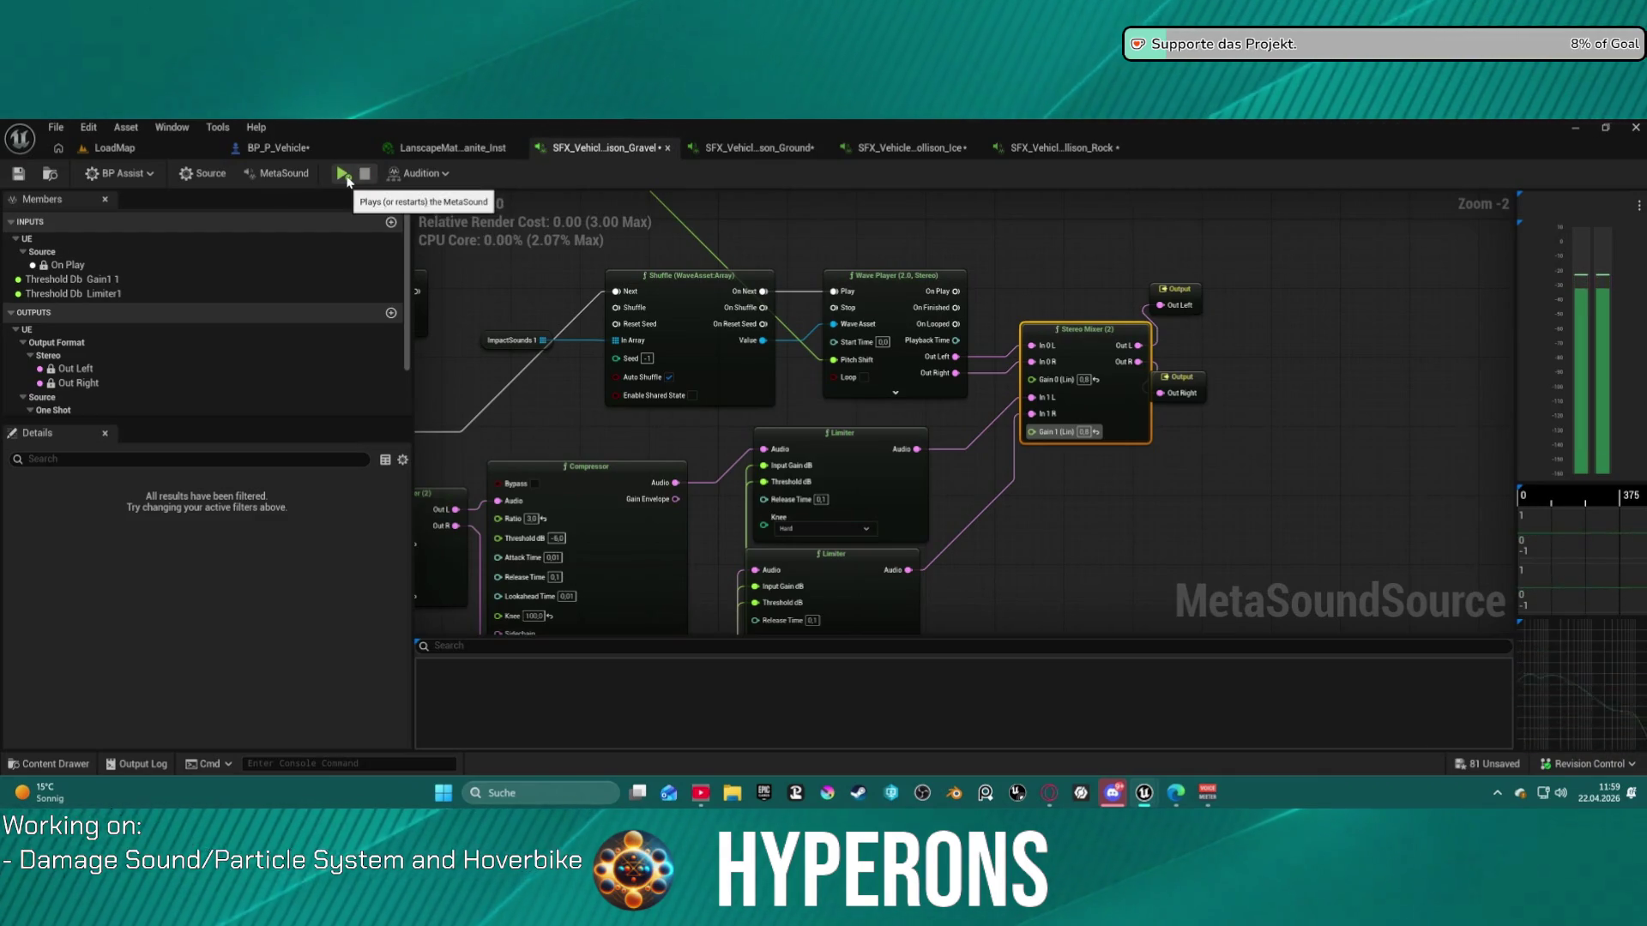
click(345, 176)
drag(700, 311, 1146, 368)
drag(864, 351, 1065, 351)
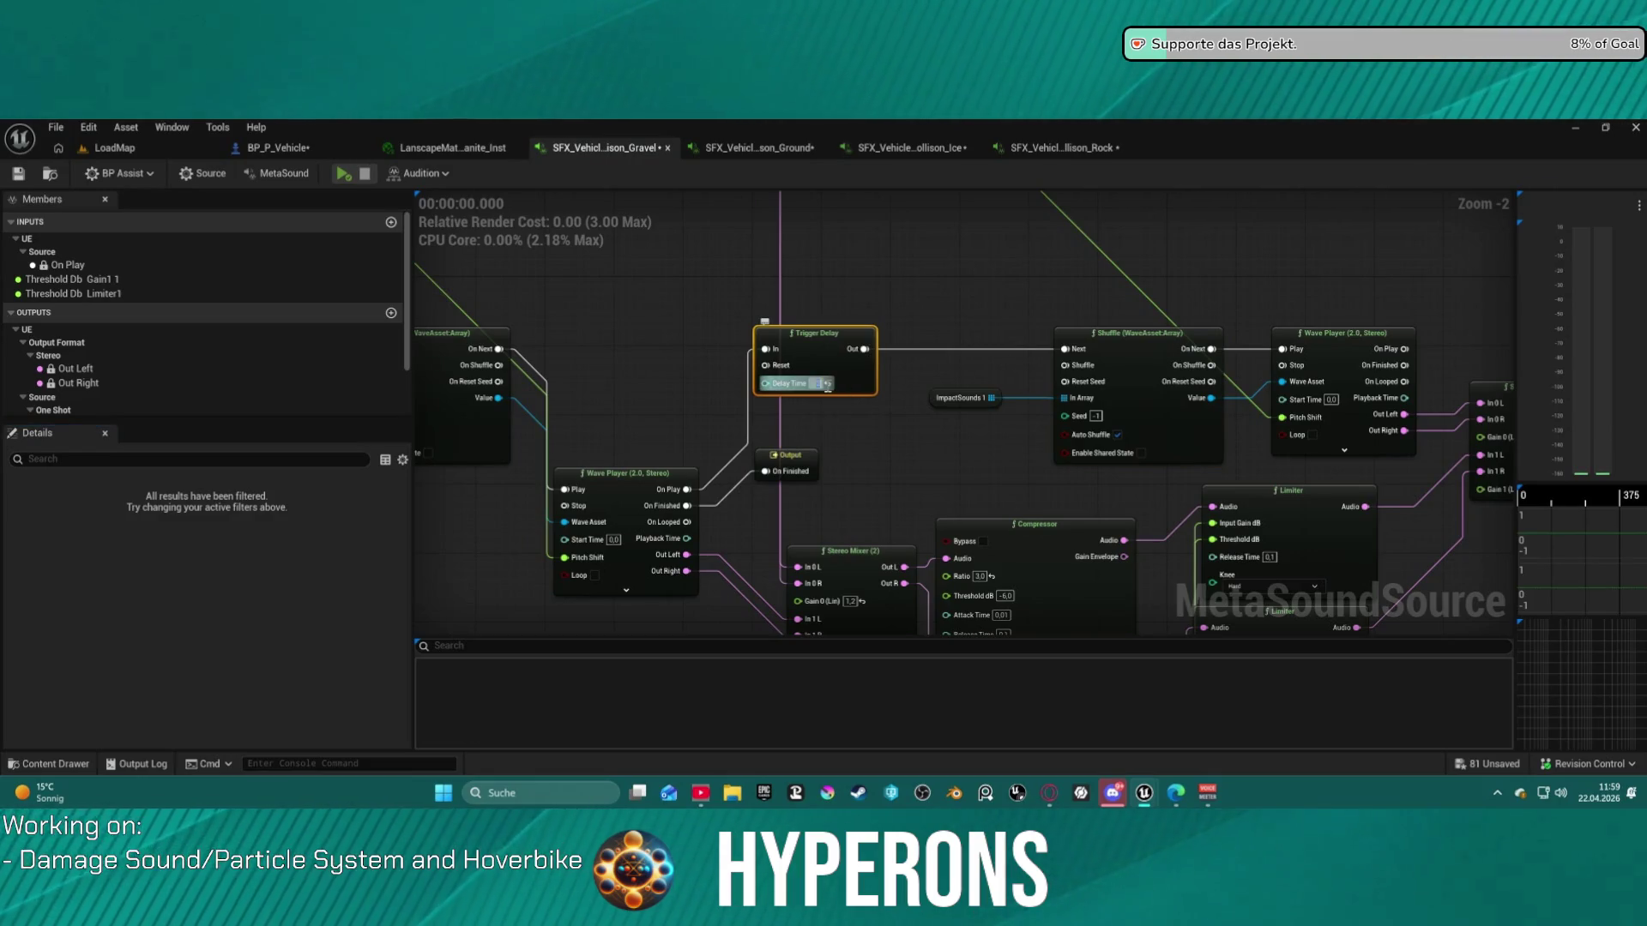
- Audition the gravel sound repeatedly to hear the Trigger Delay rewiring
click(343, 176)
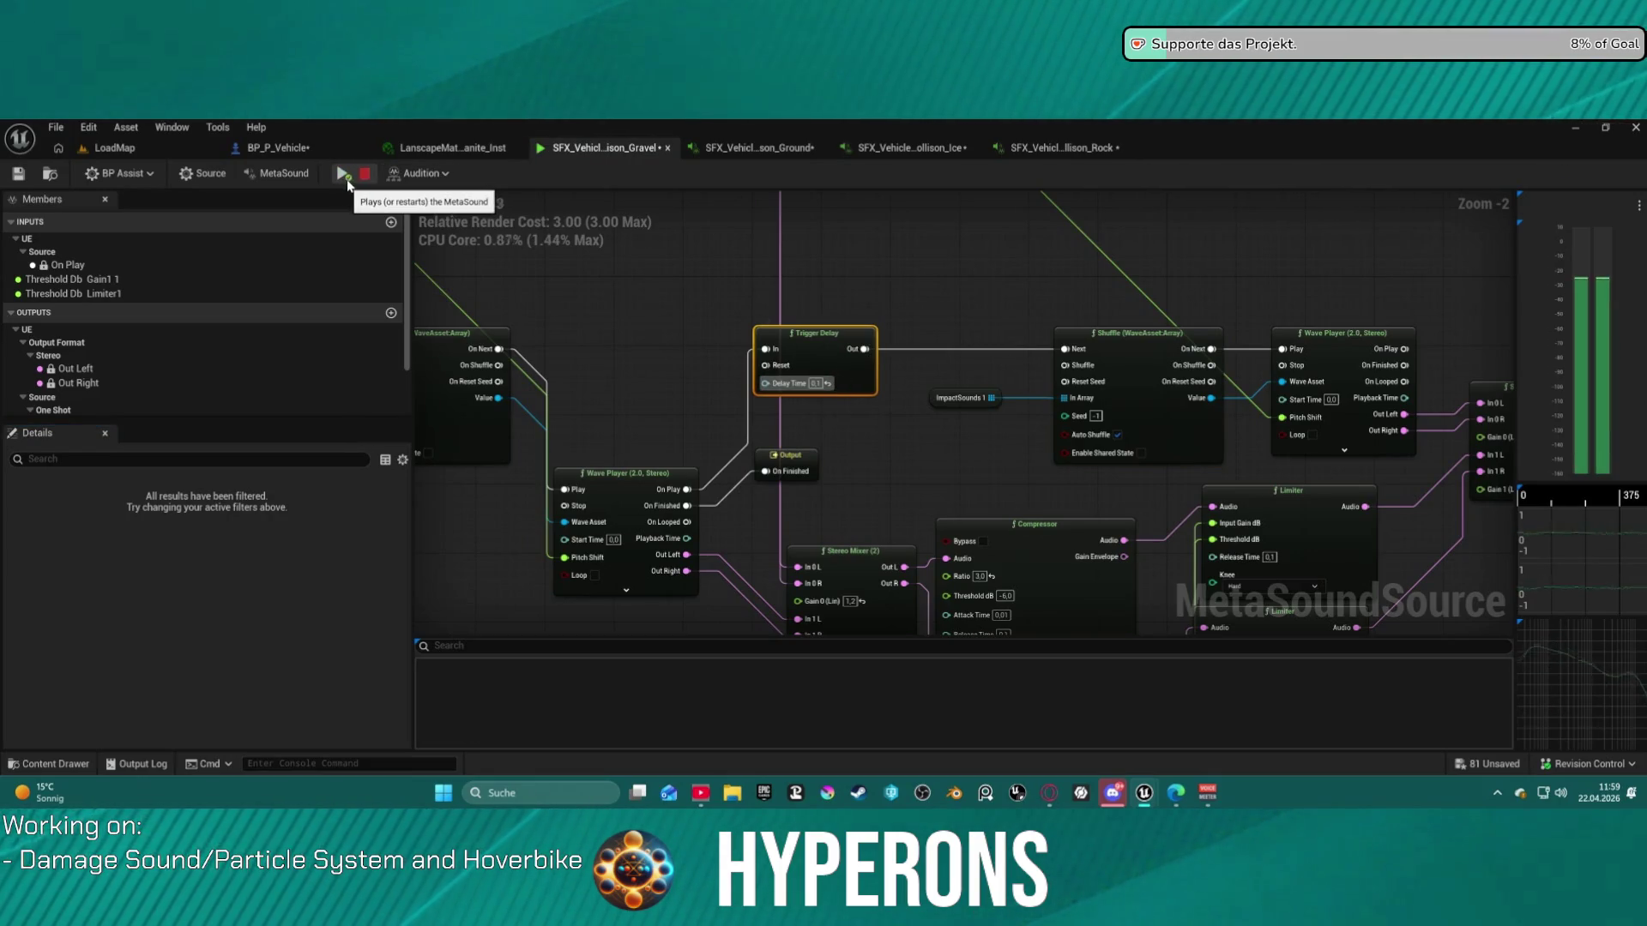
click(351, 184)
click(352, 184)
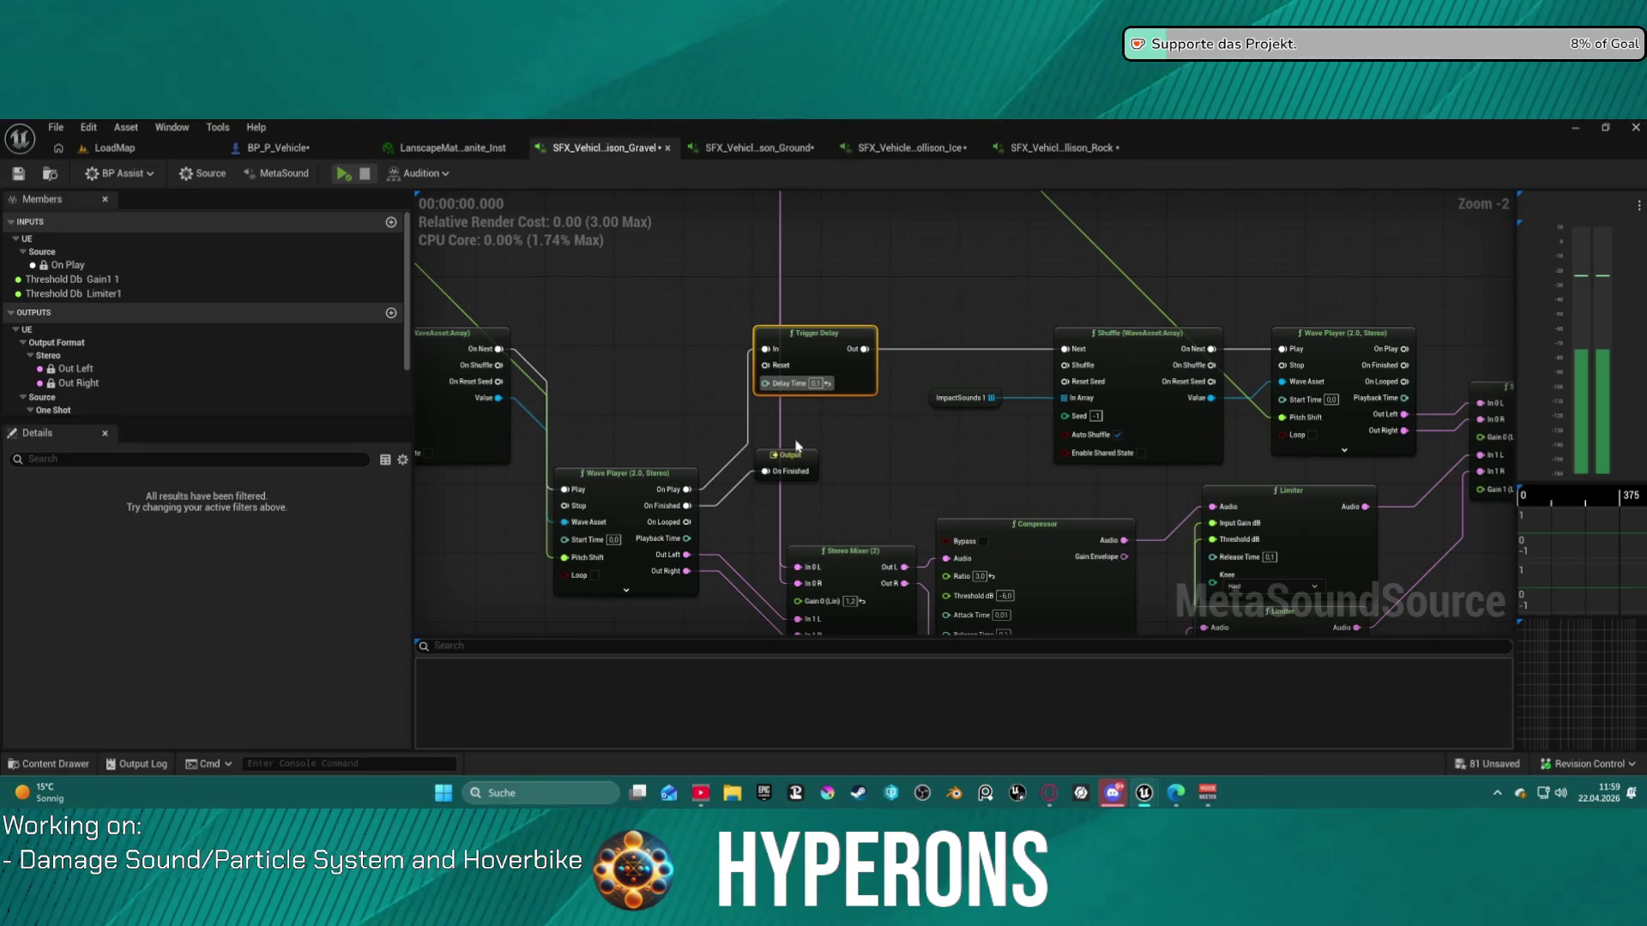
- Connect Wave Player's On Play to Shuffle's Next and move Trigger Delay beside Shuffle
mouse_move(923, 455)
mouse_down()
mouse_move(846, 283)
mouse_move(882, 235)
mouse_move(867, 415)
mouse_move(1051, 709)
mouse_move(1187, 603)
mouse_move(1321, 592)
mouse_move(1299, 609)
mouse_move(889, 501)
mouse_up()
mouse_move(778, 546)
mouse_down()
mouse_move(1158, 429)
mouse_move(1156, 408)
mouse_up()
drag(907, 391, 723, 307)
mouse_move(650, 269)
mouse_down()
mouse_move(515, 296)
mouse_move(600, 292)
mouse_move(667, 314)
mouse_move(812, 302)
mouse_move(783, 286)
mouse_move(895, 320)
mouse_up()
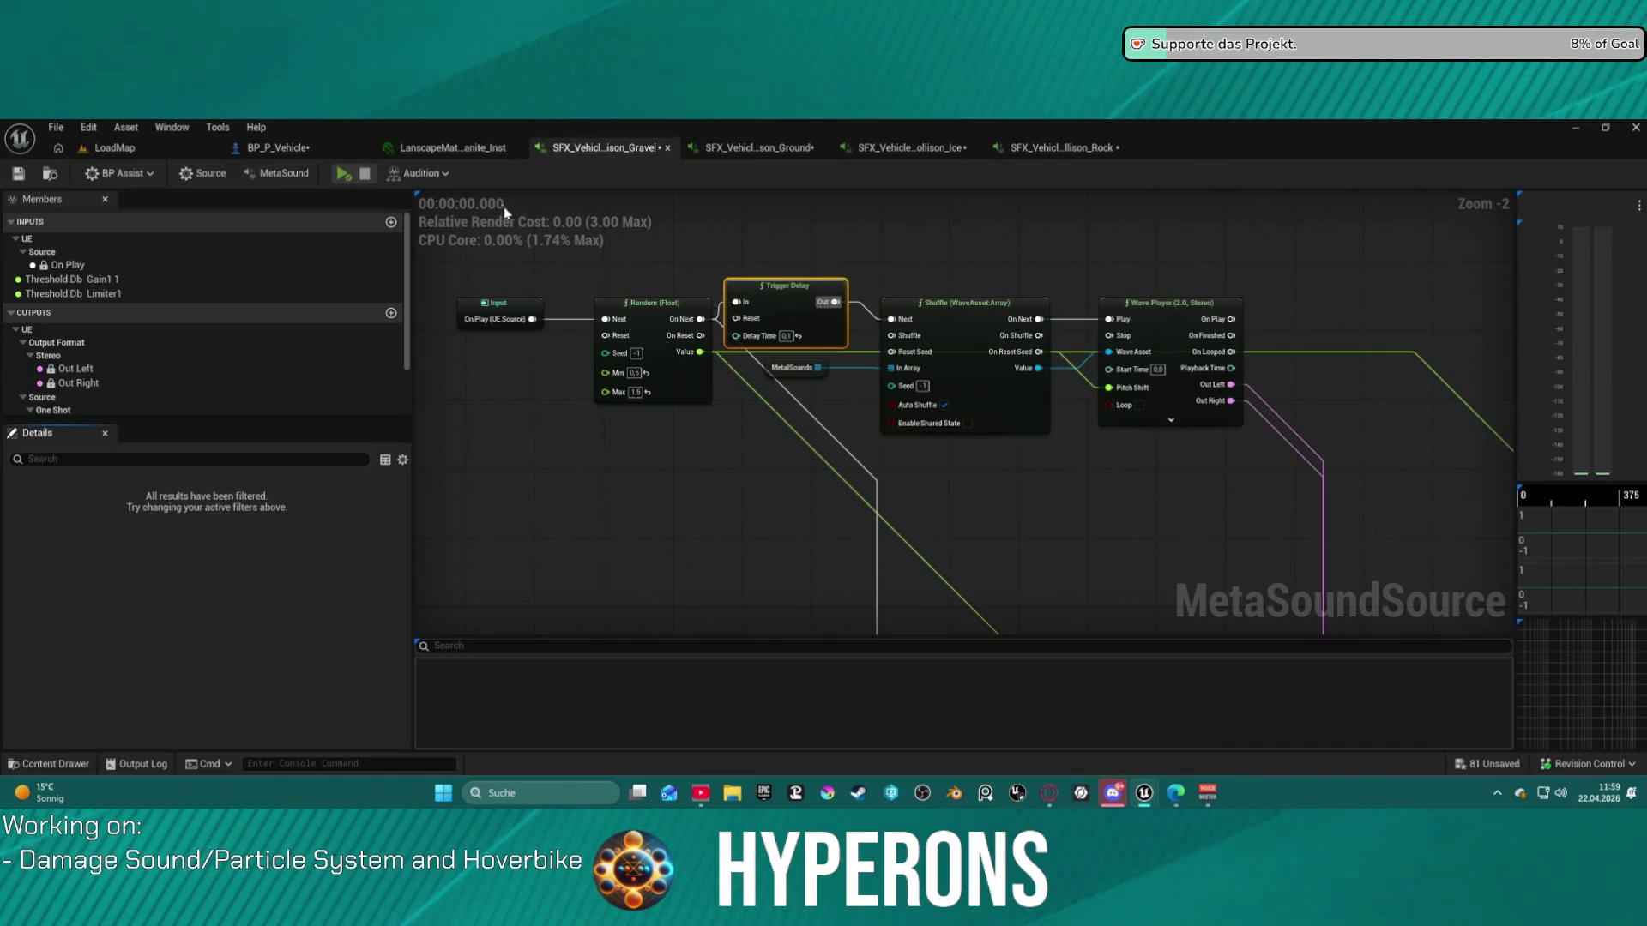
- Audition the new wiring and return to the LoadMap level editor
click(348, 176)
click(348, 175)
click(347, 176)
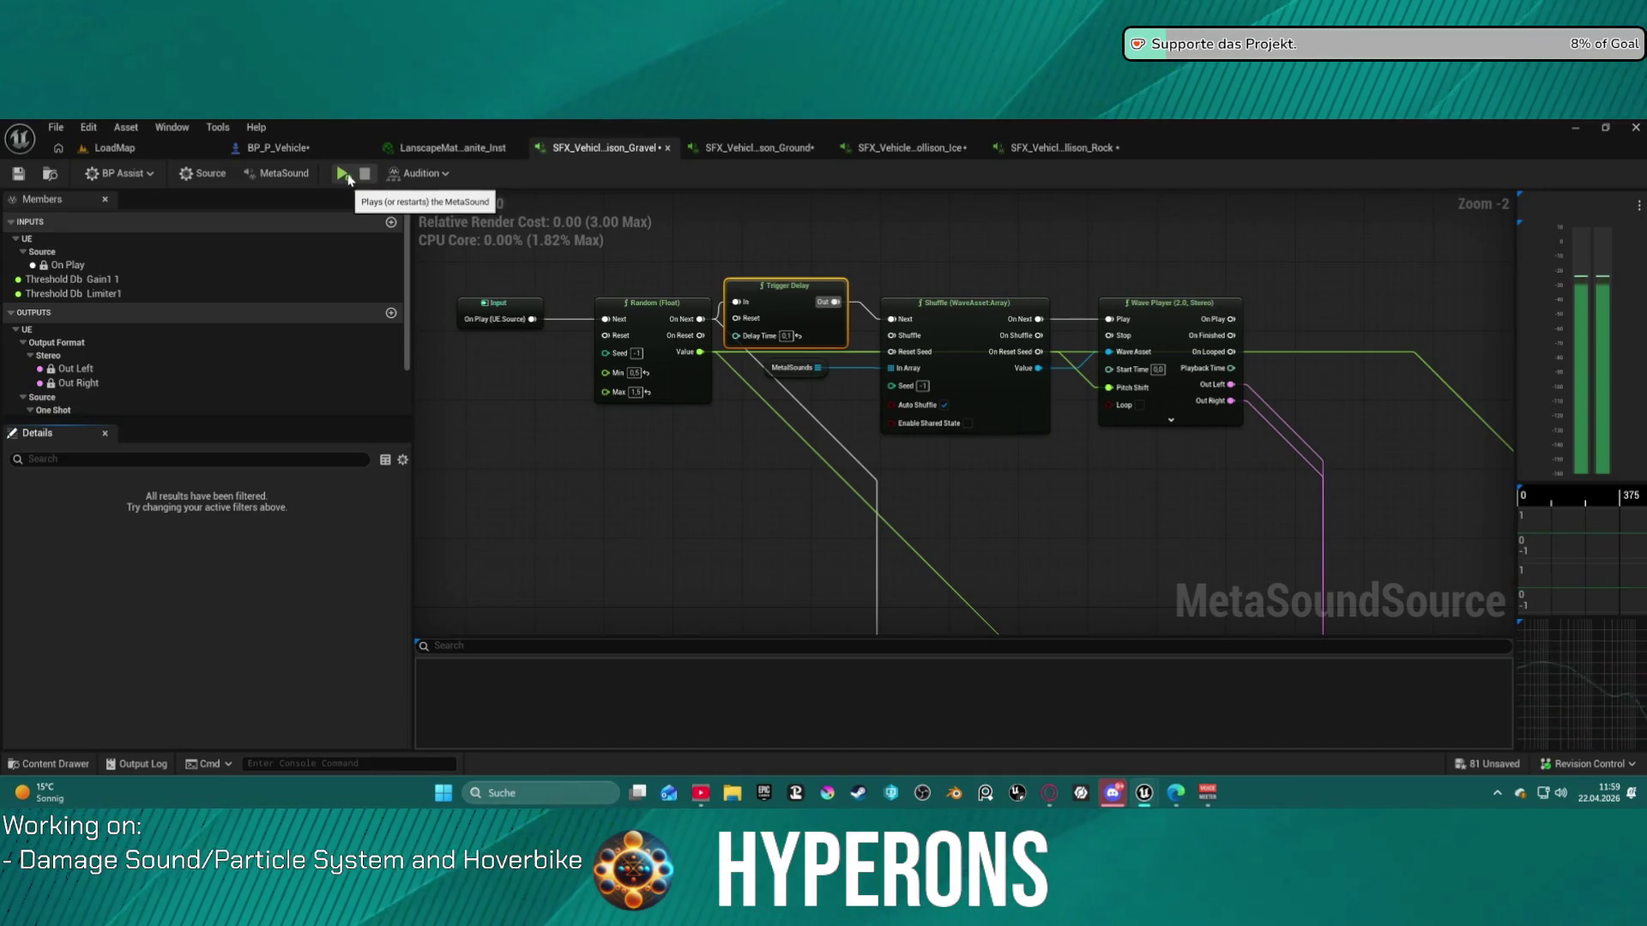
click(114, 147)
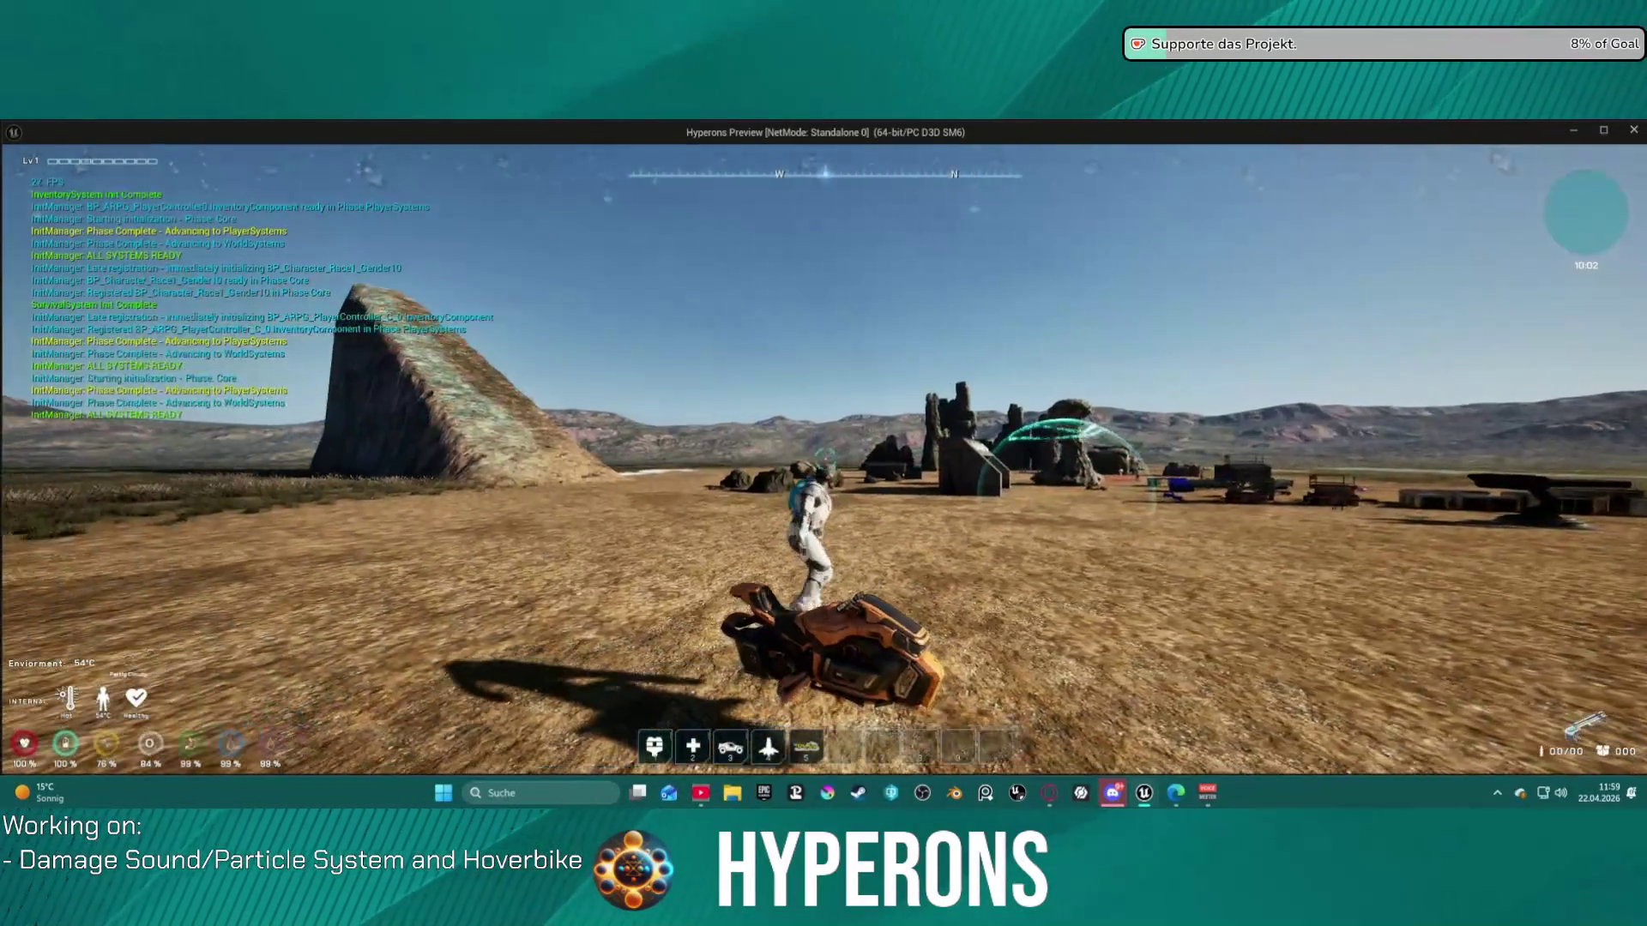
- Mount the hoverbike, drive onto the hill slope, reverse and head toward the cliff
key(e)
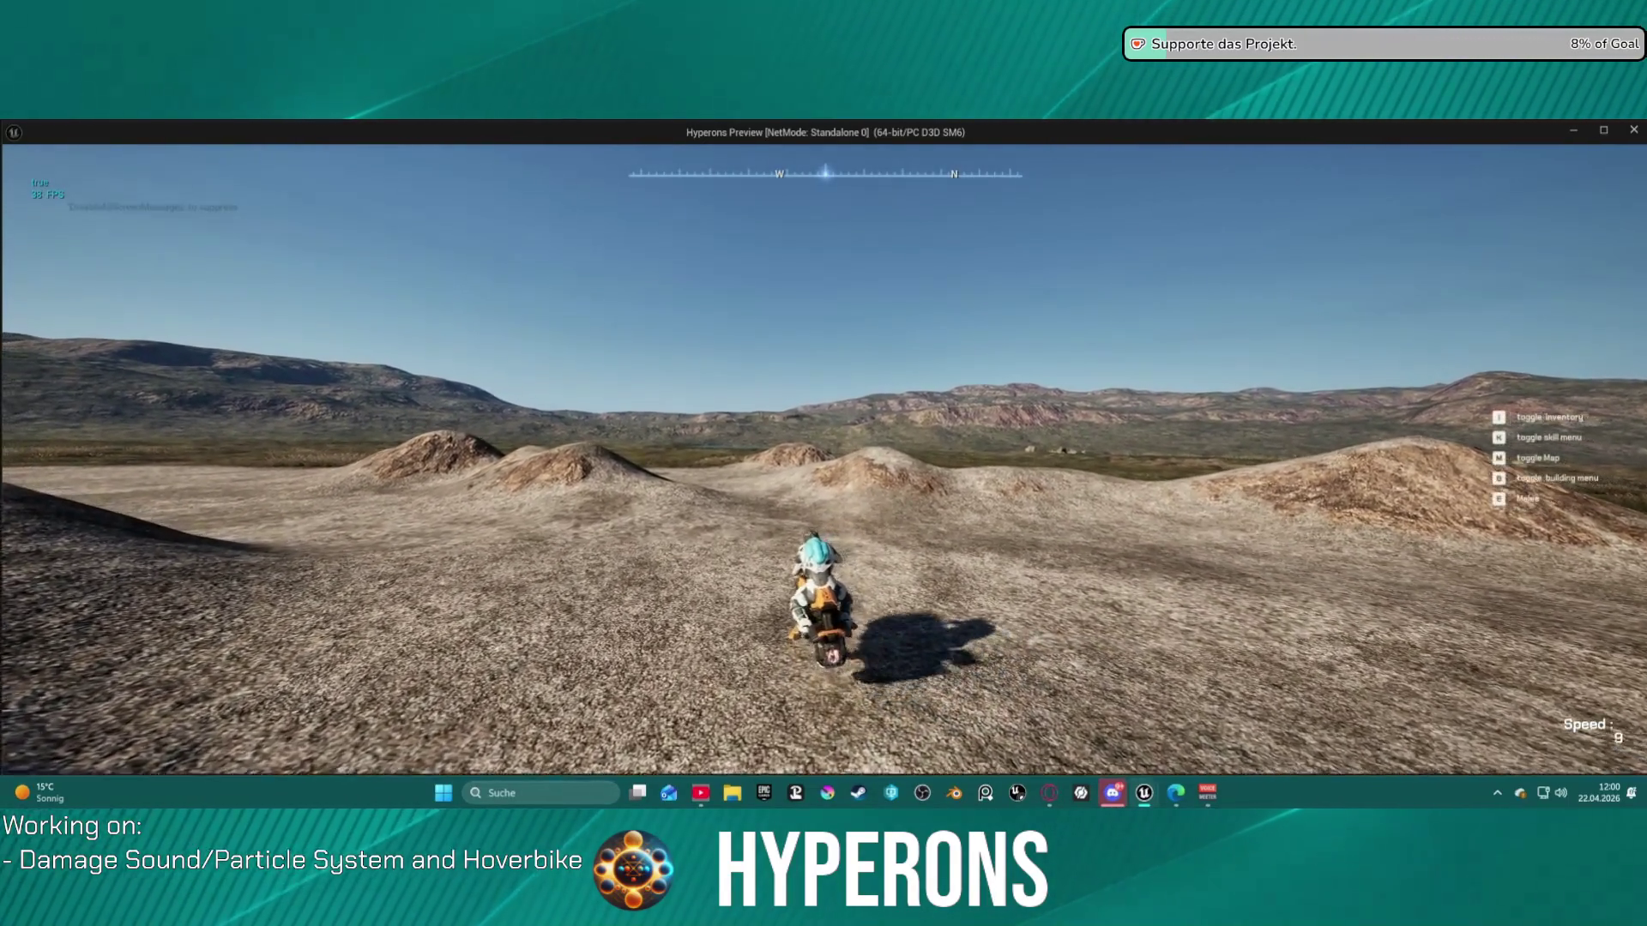
key(w)
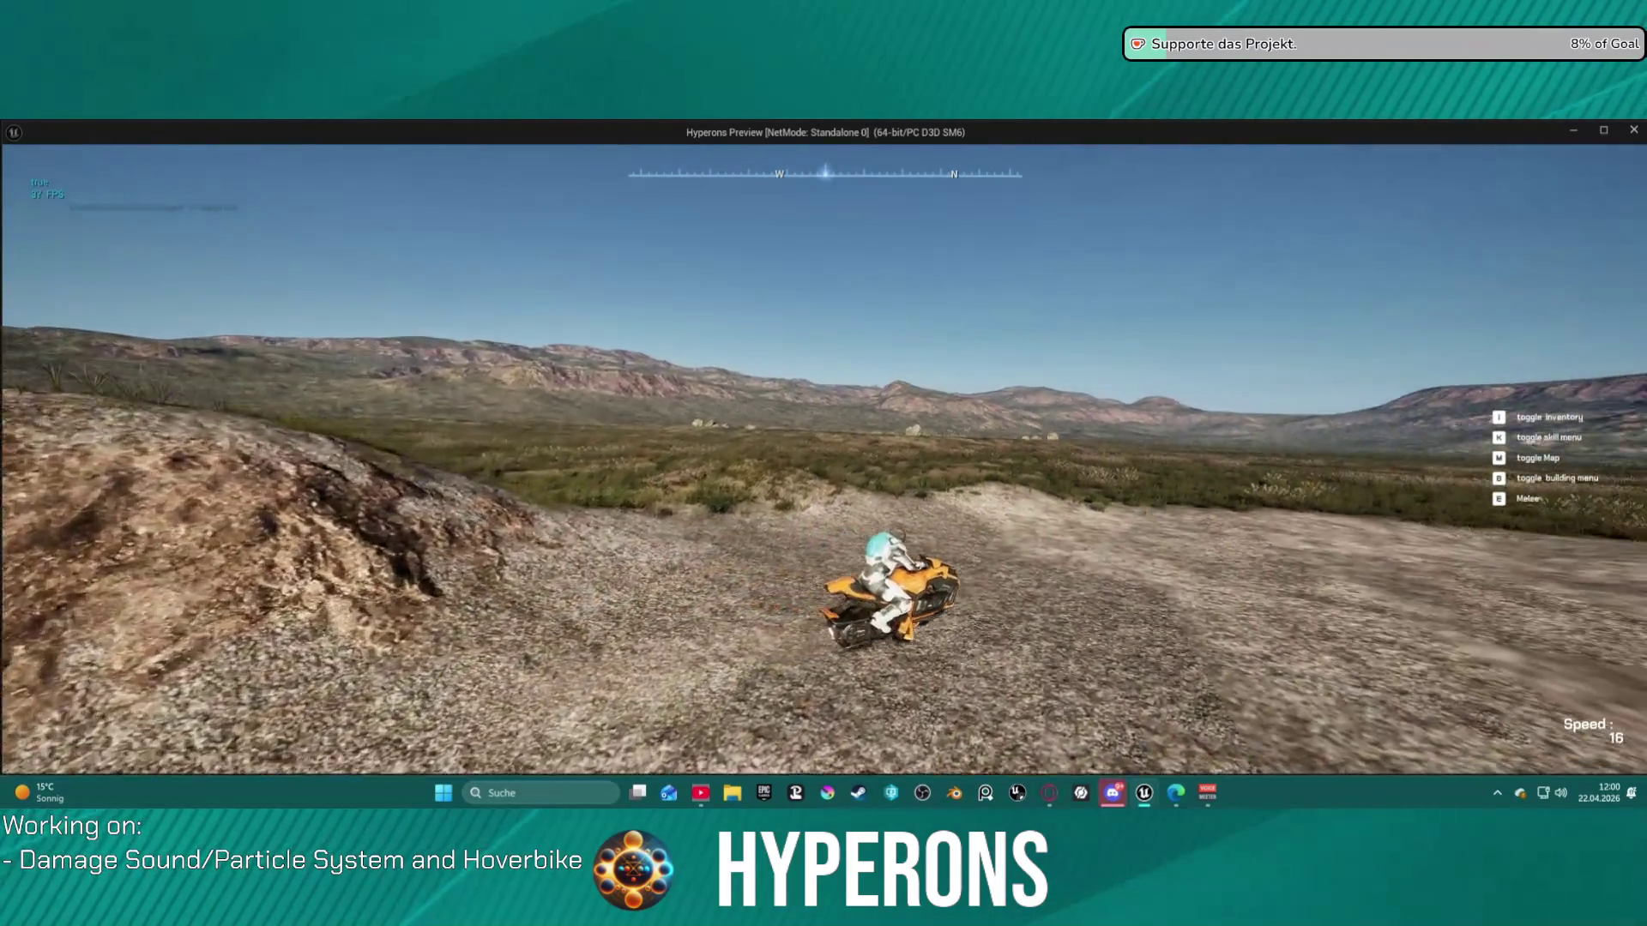
key(d)
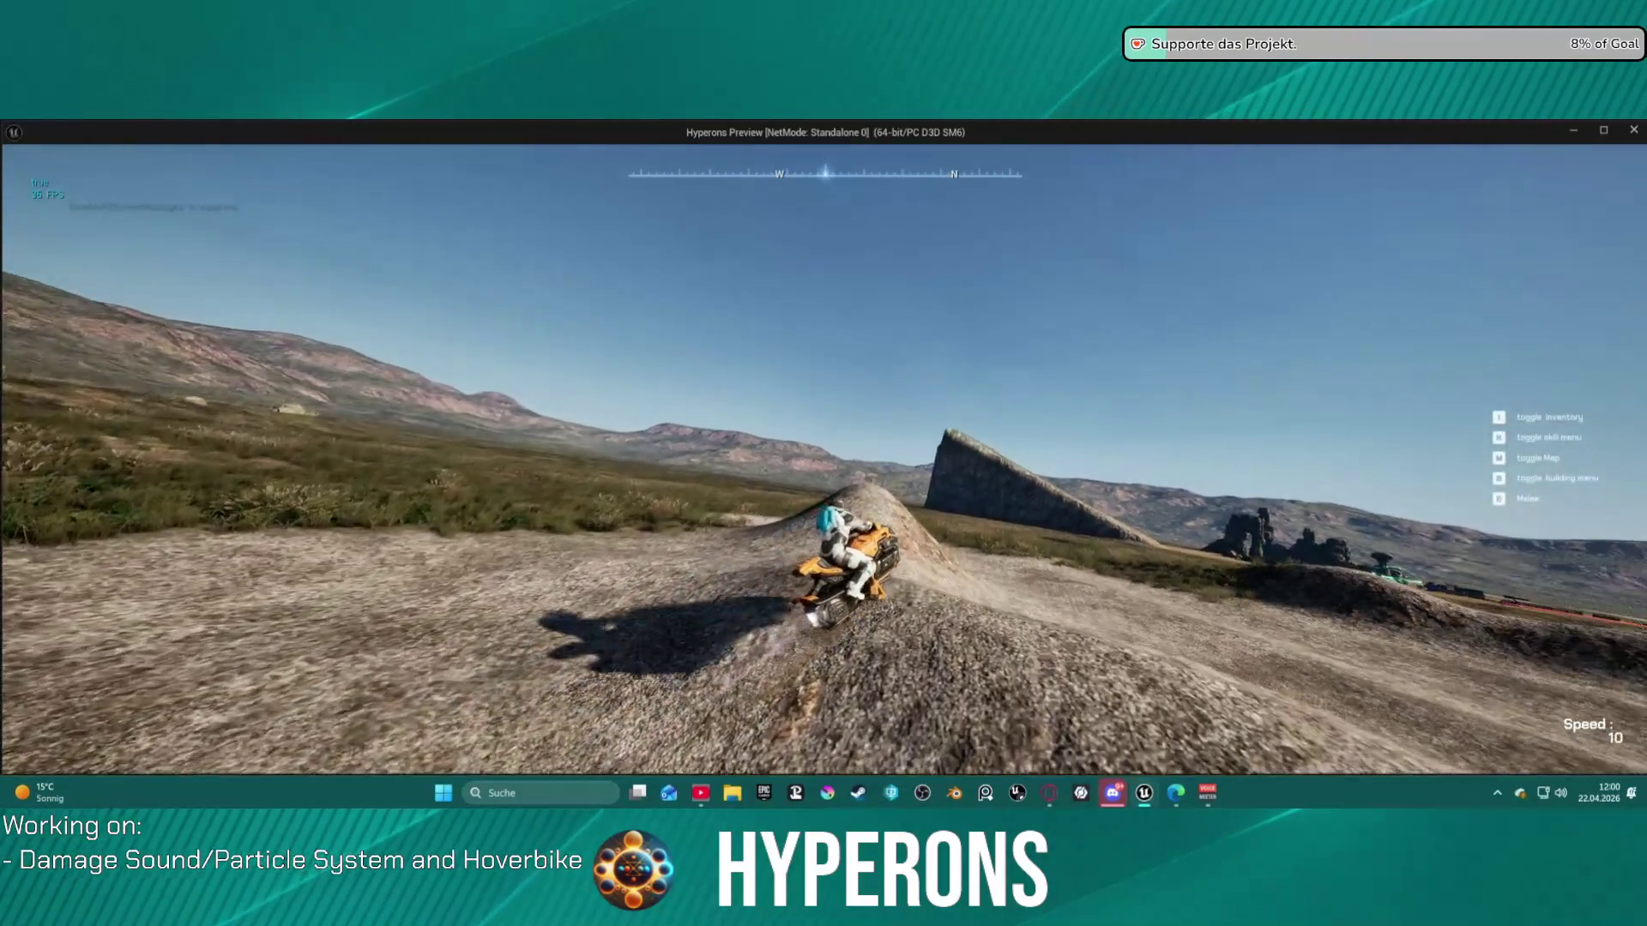
key(s)
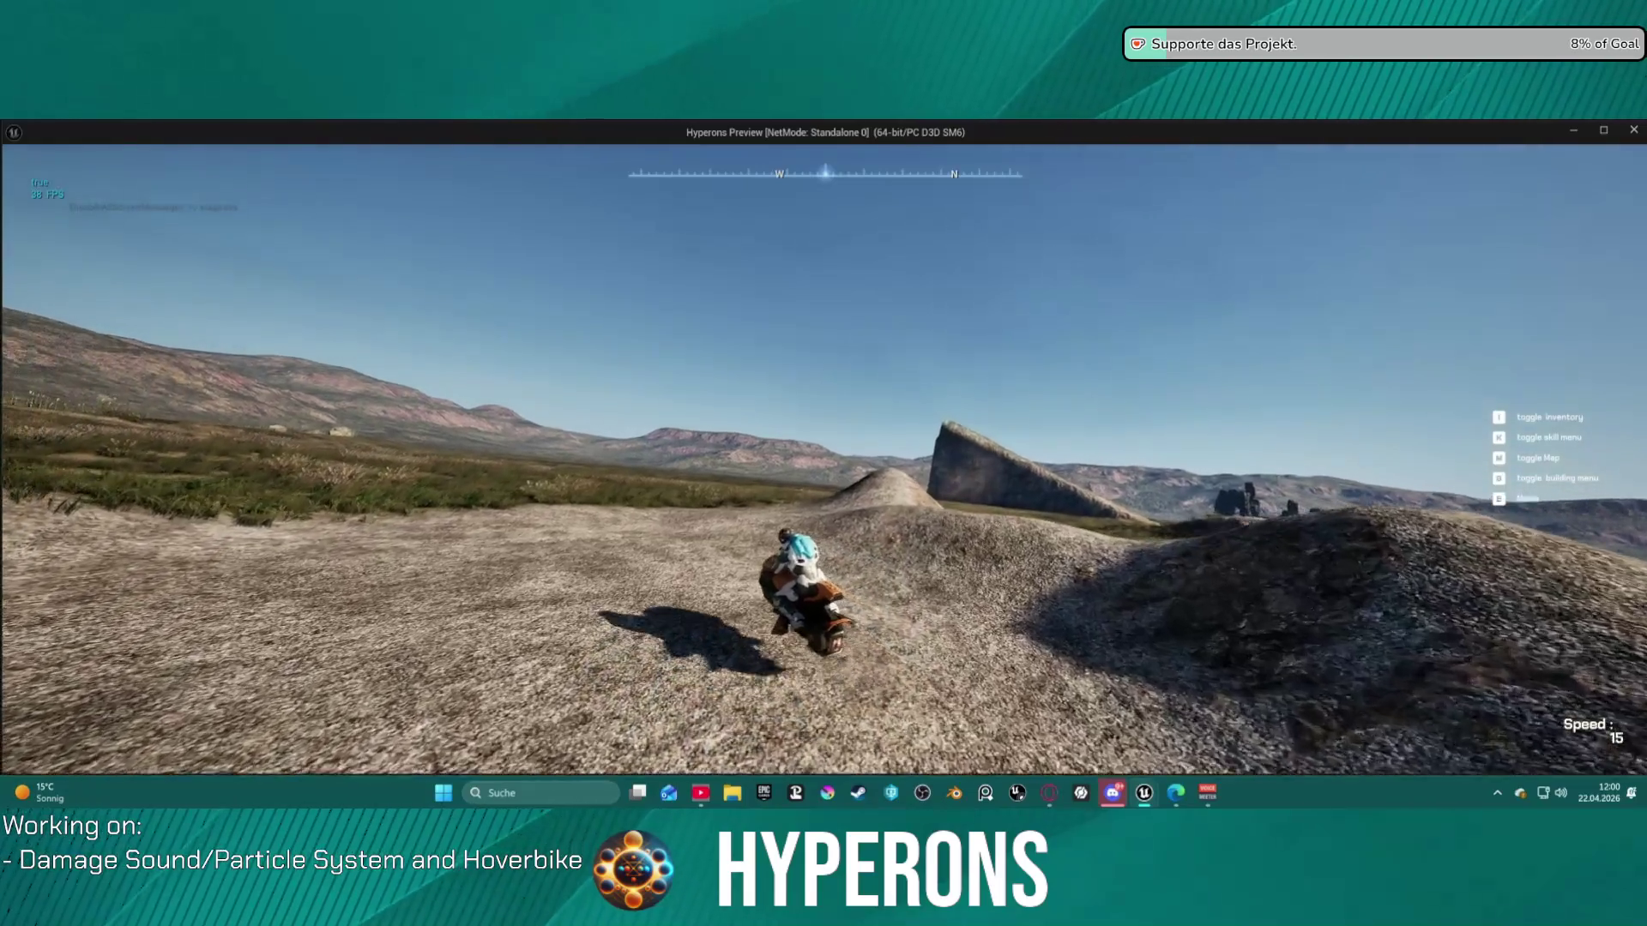
key(a)
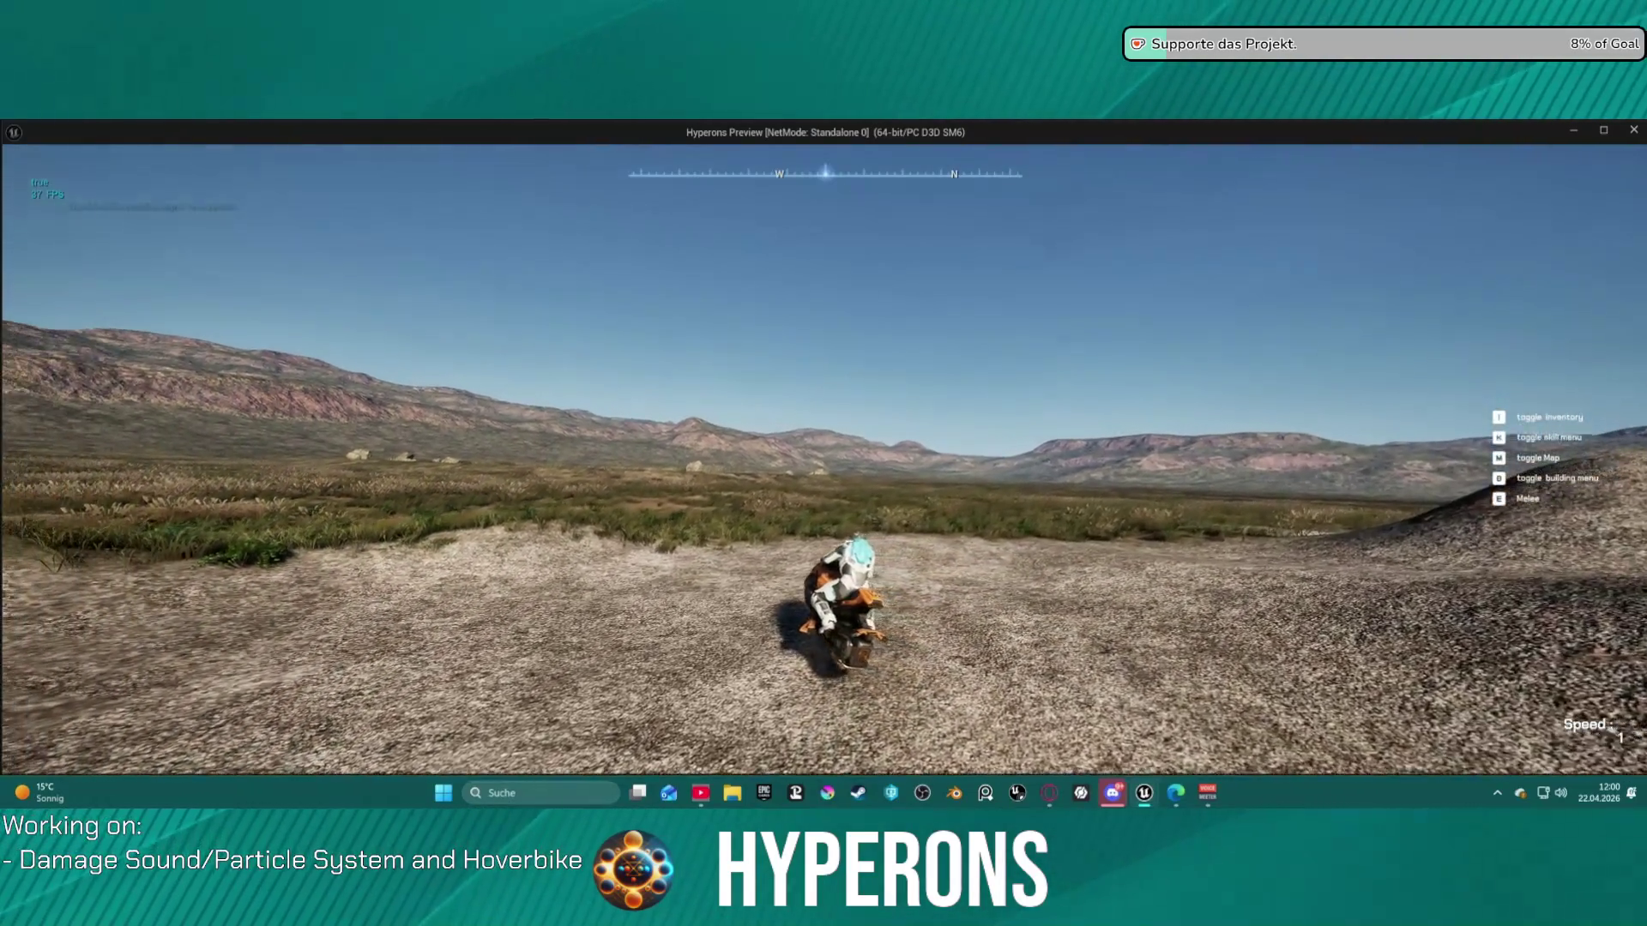
key(w)
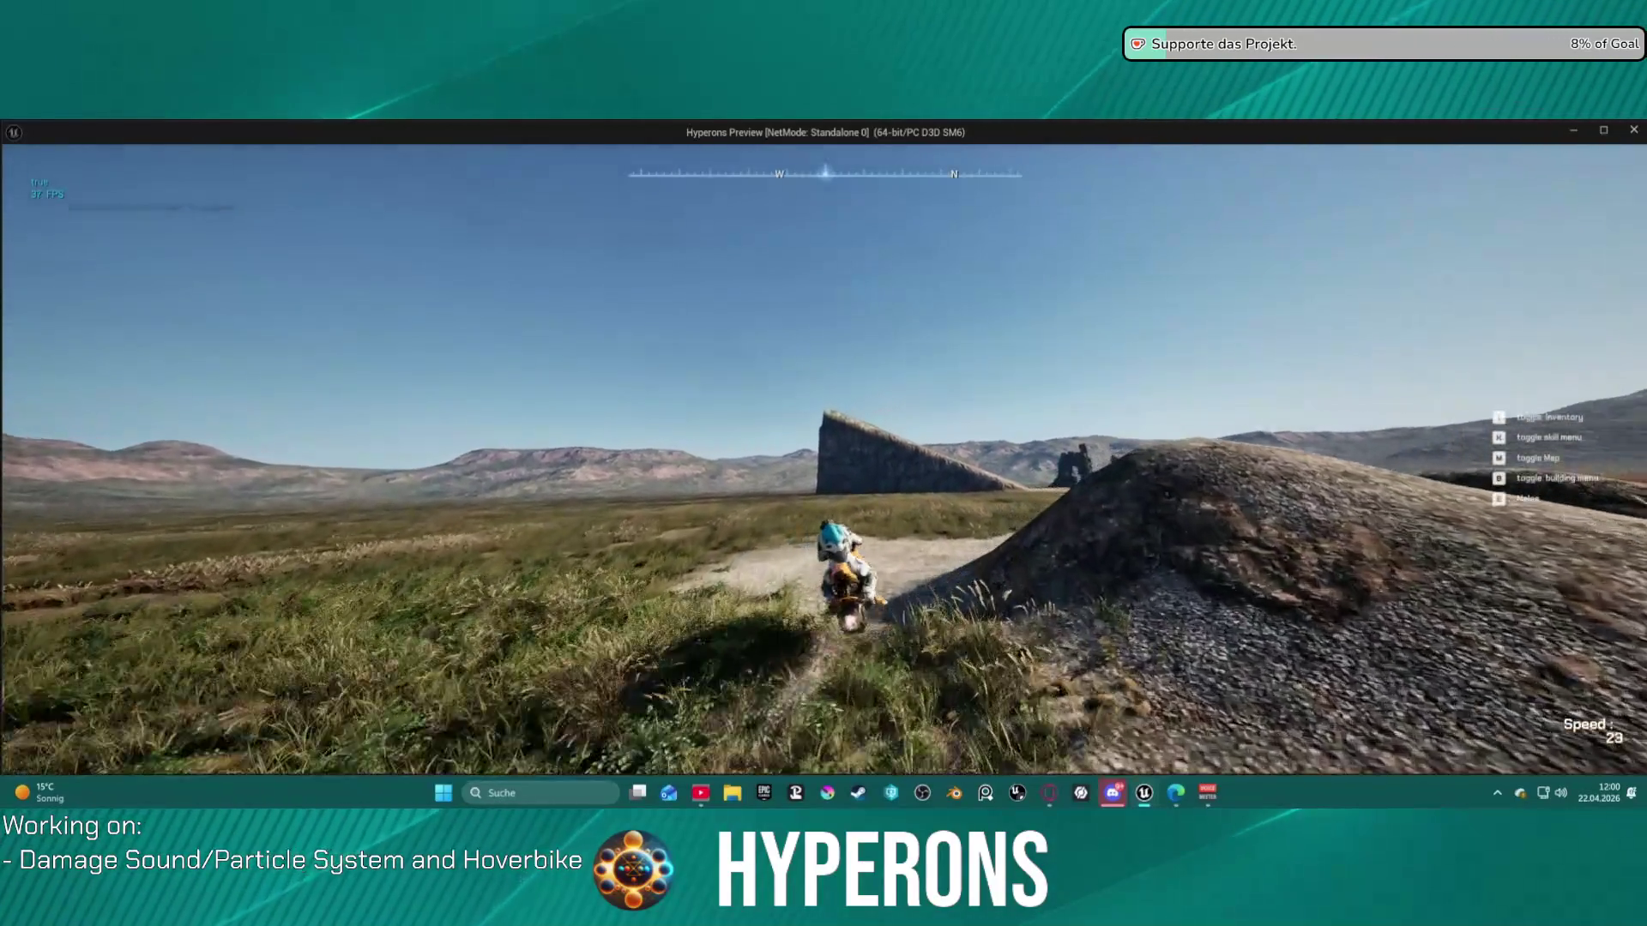
- Drive across the tilted grassy slope and speed toward the pyramid
key(a)
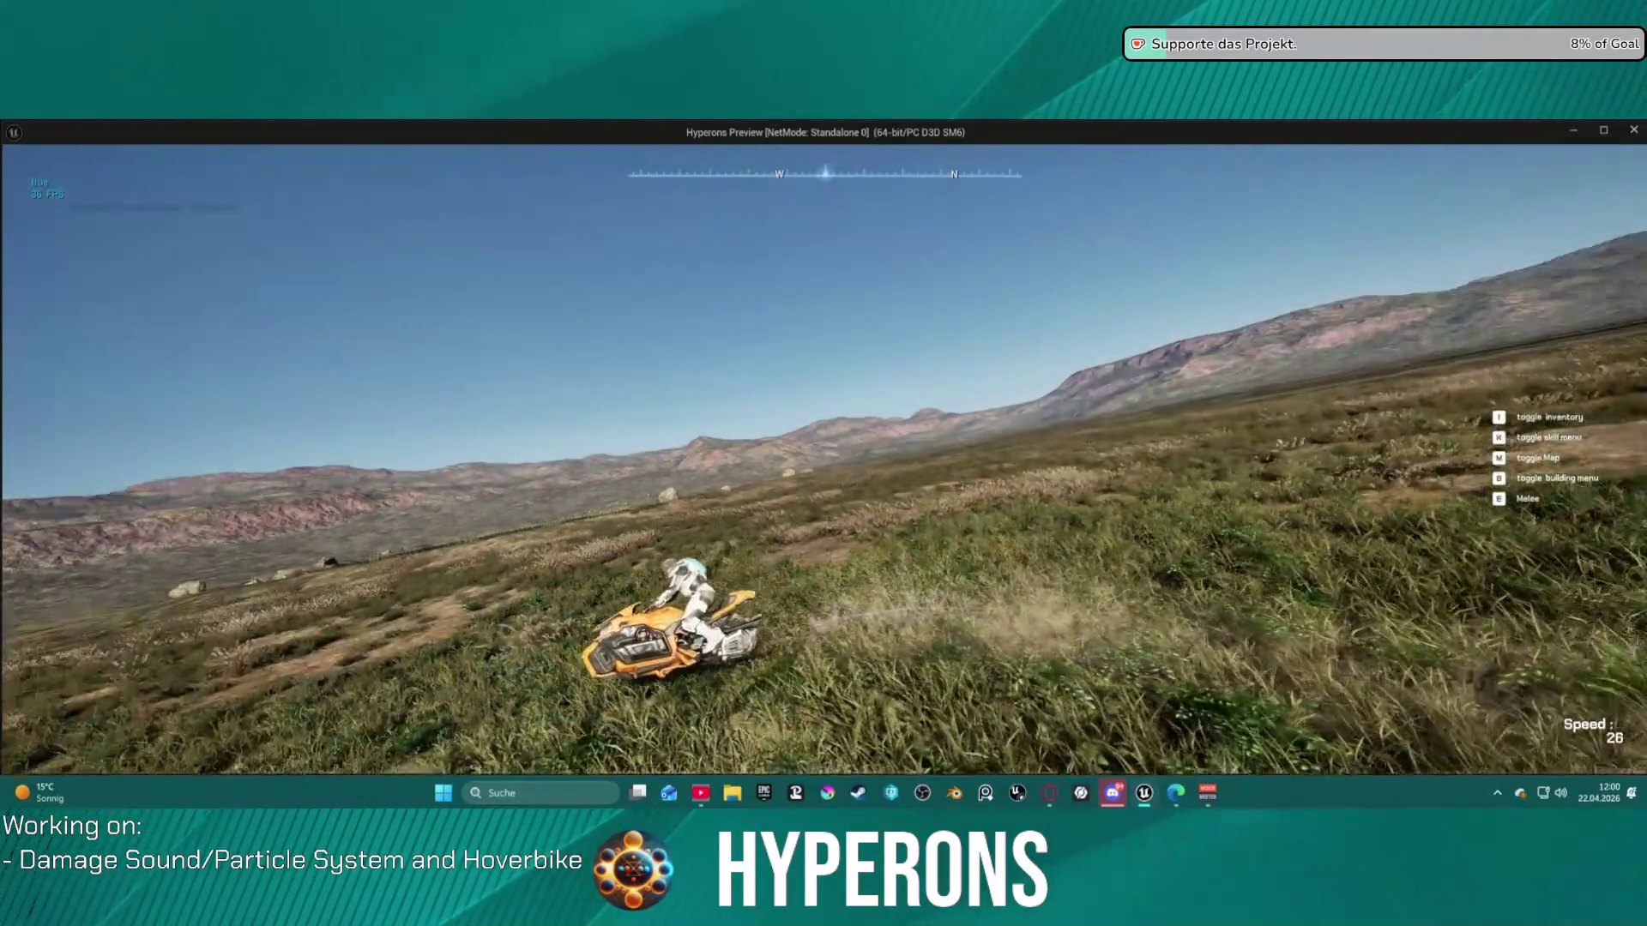
key(a)
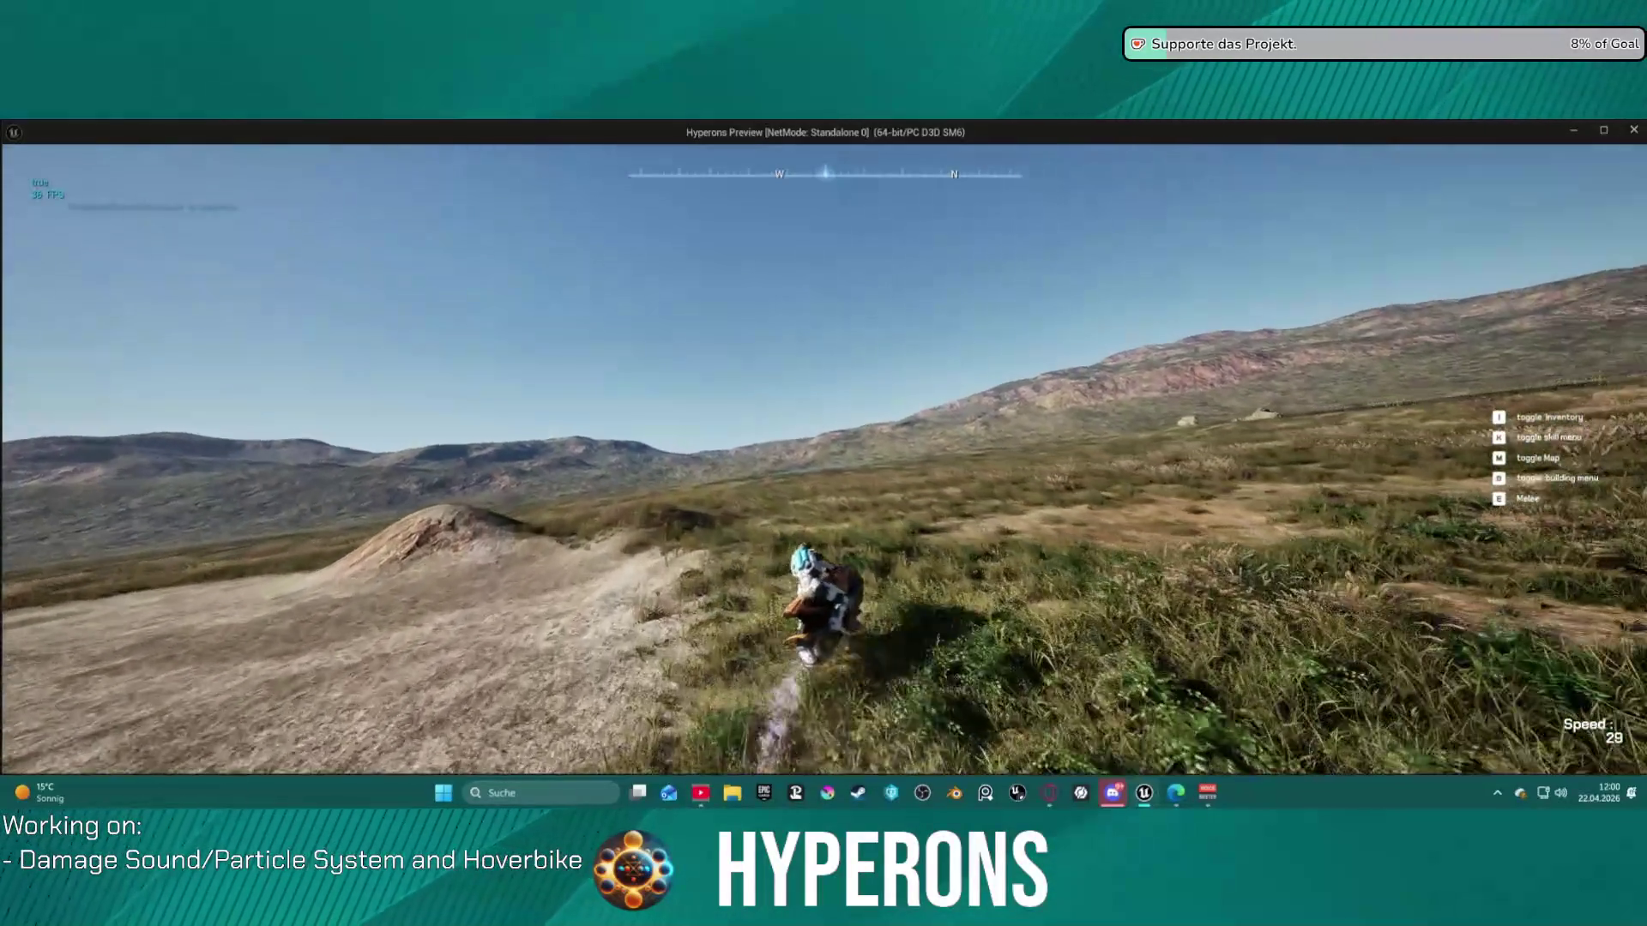
key(w)
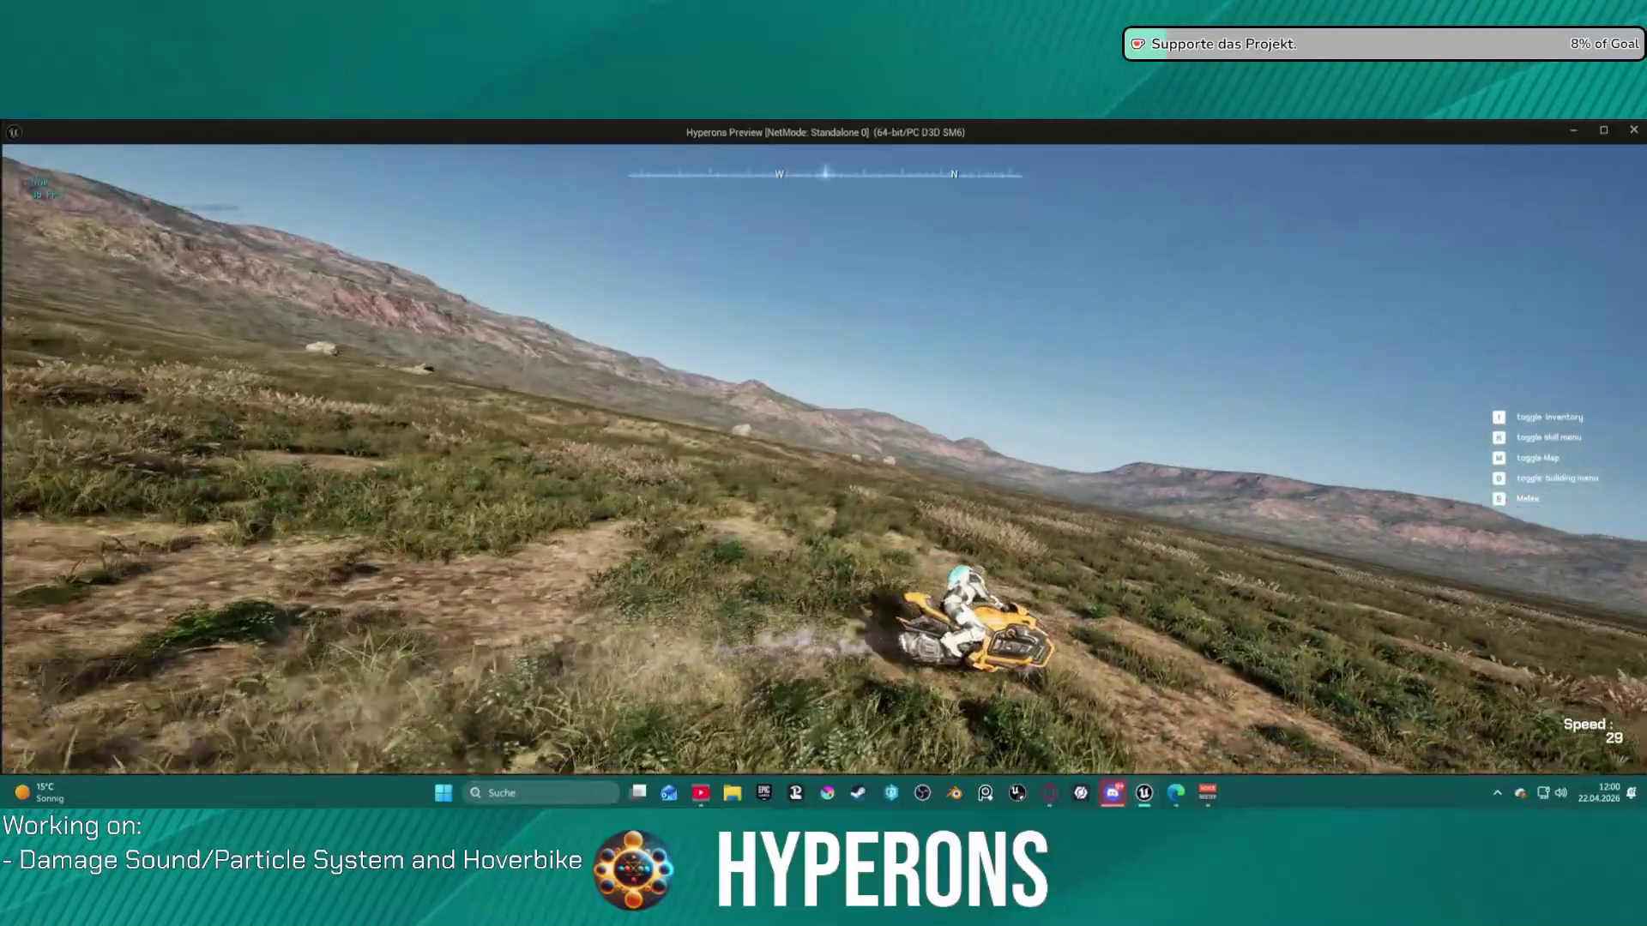
key(w)
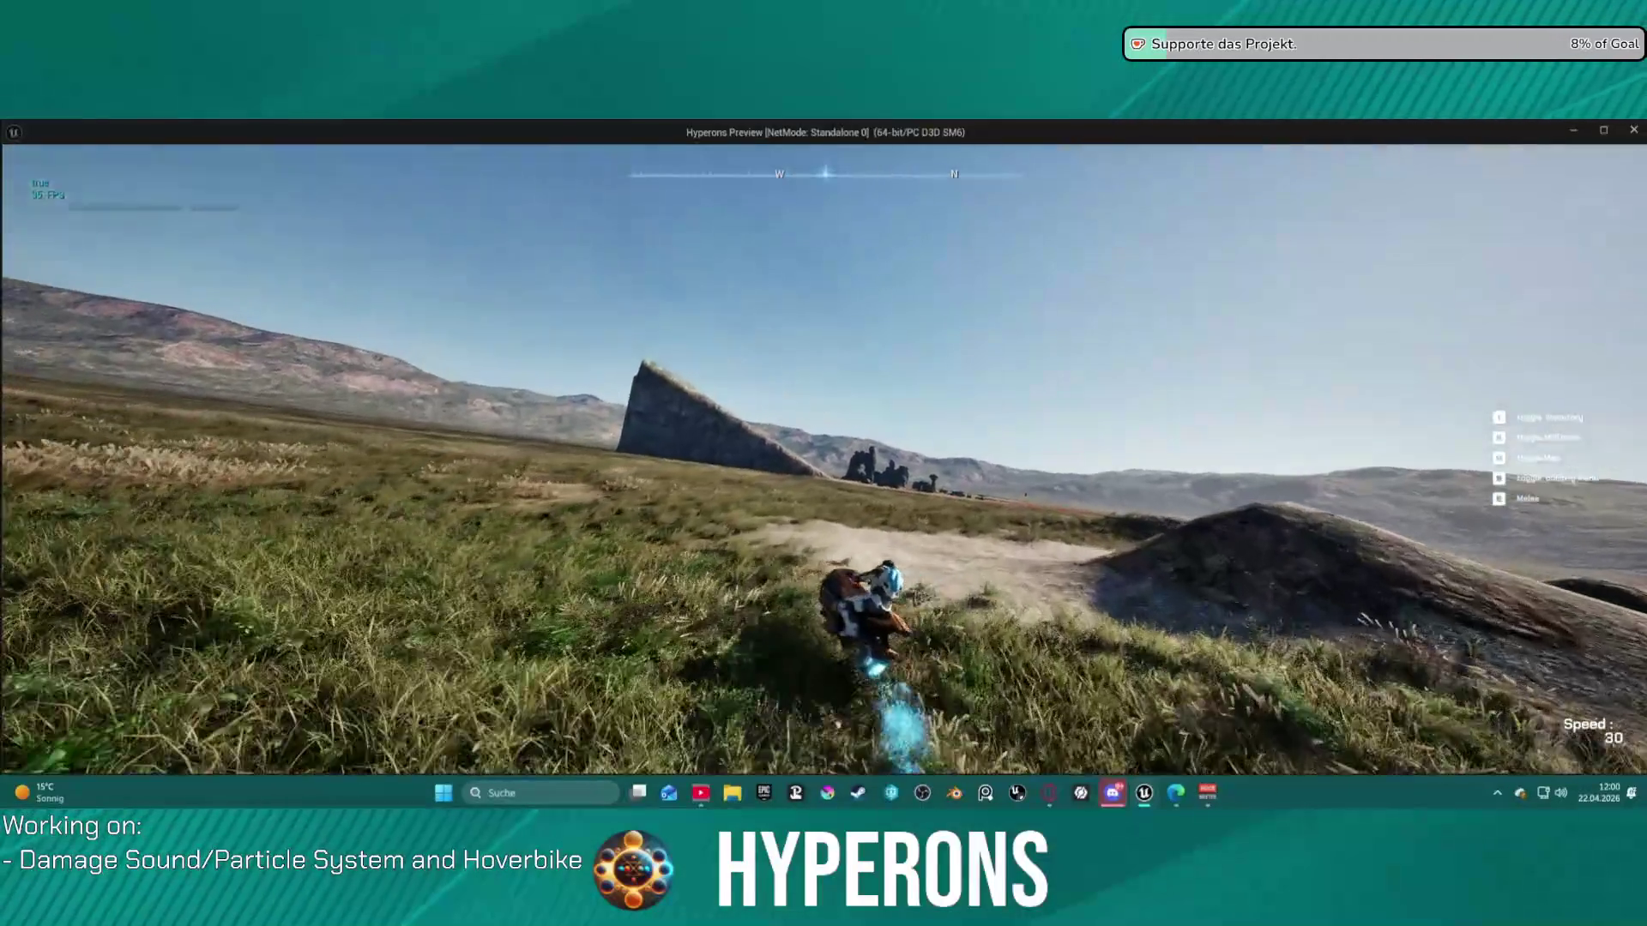
key(w)
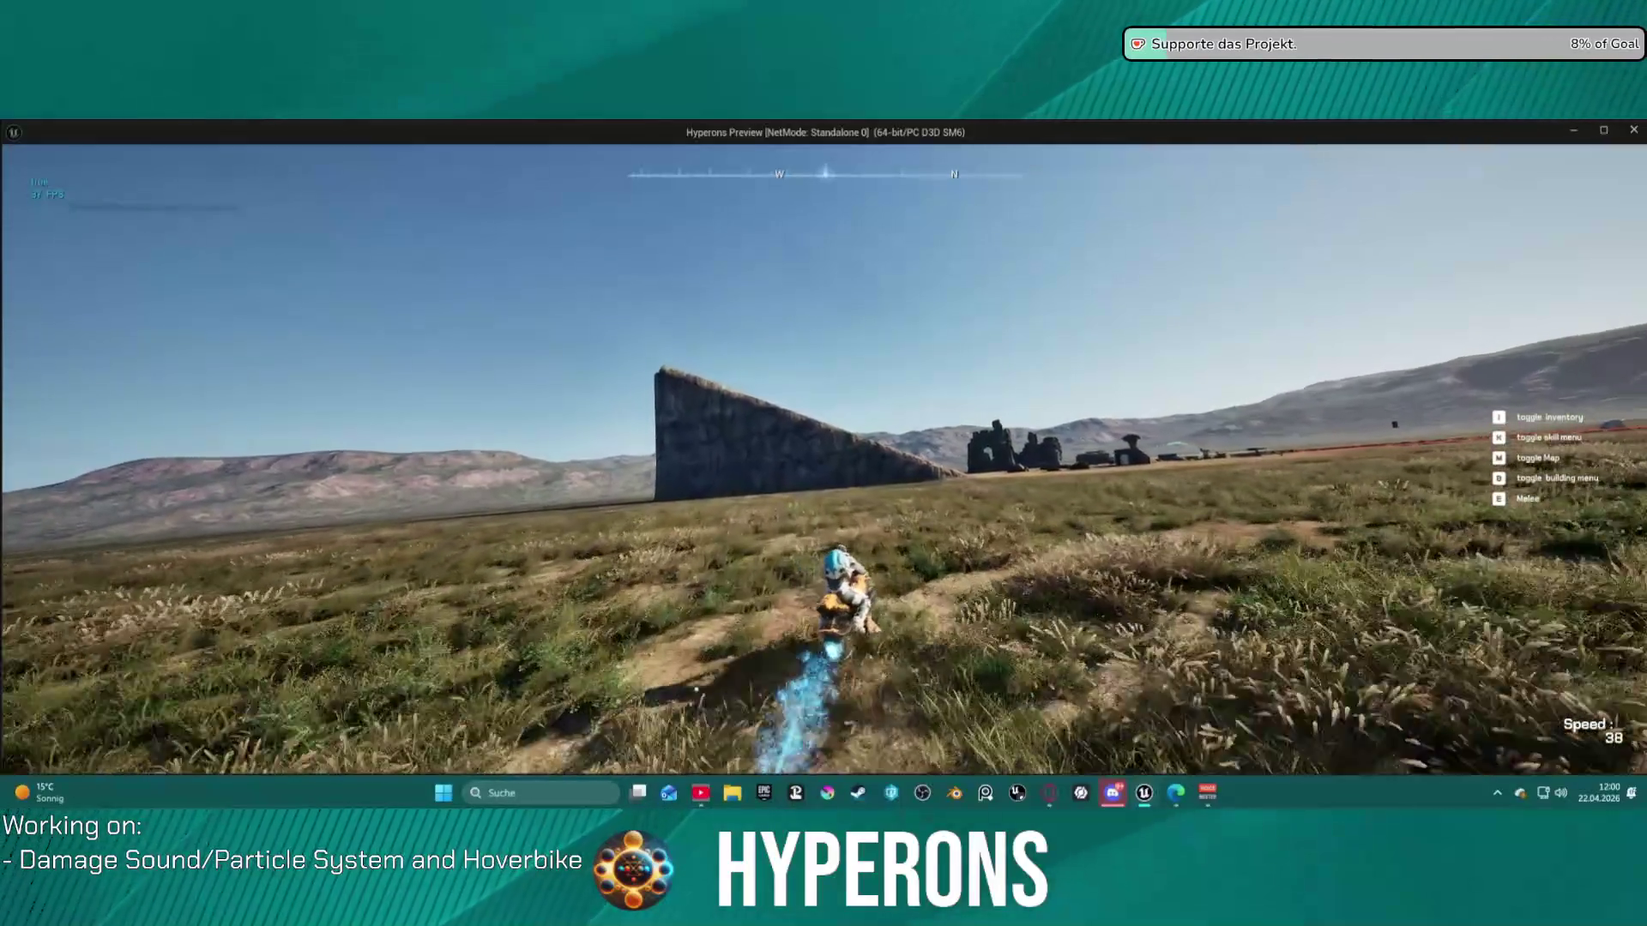
- Ram the hoverbike into the rock wall, ride along the cliff, then stop the play session
key(w)
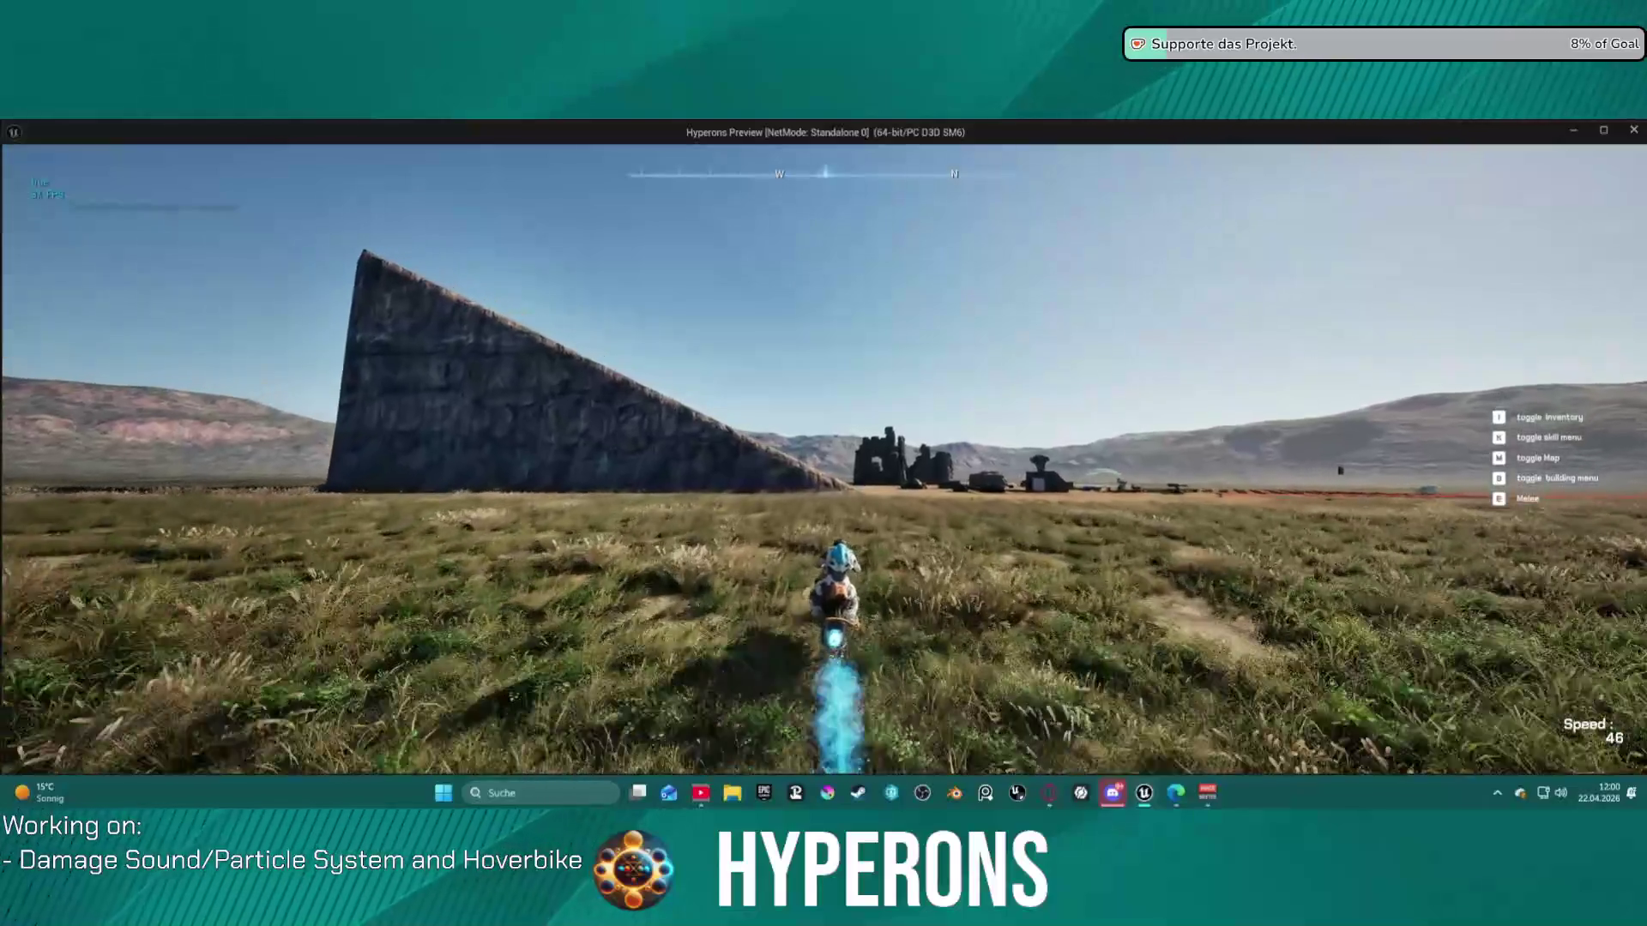
key(w)
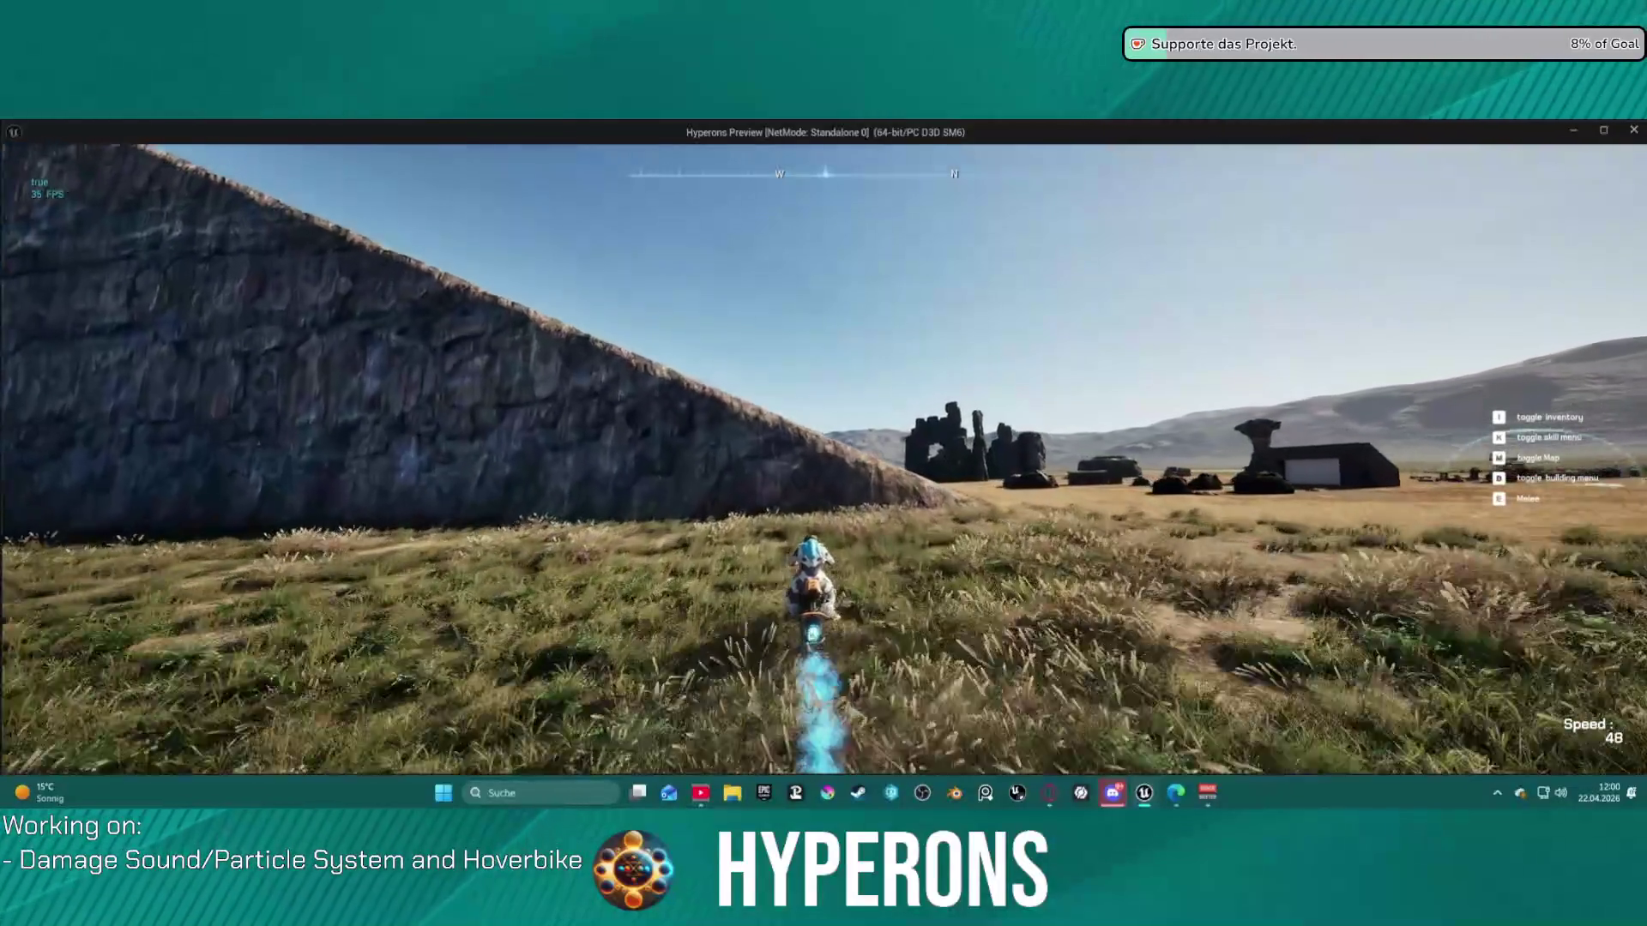
key(w)
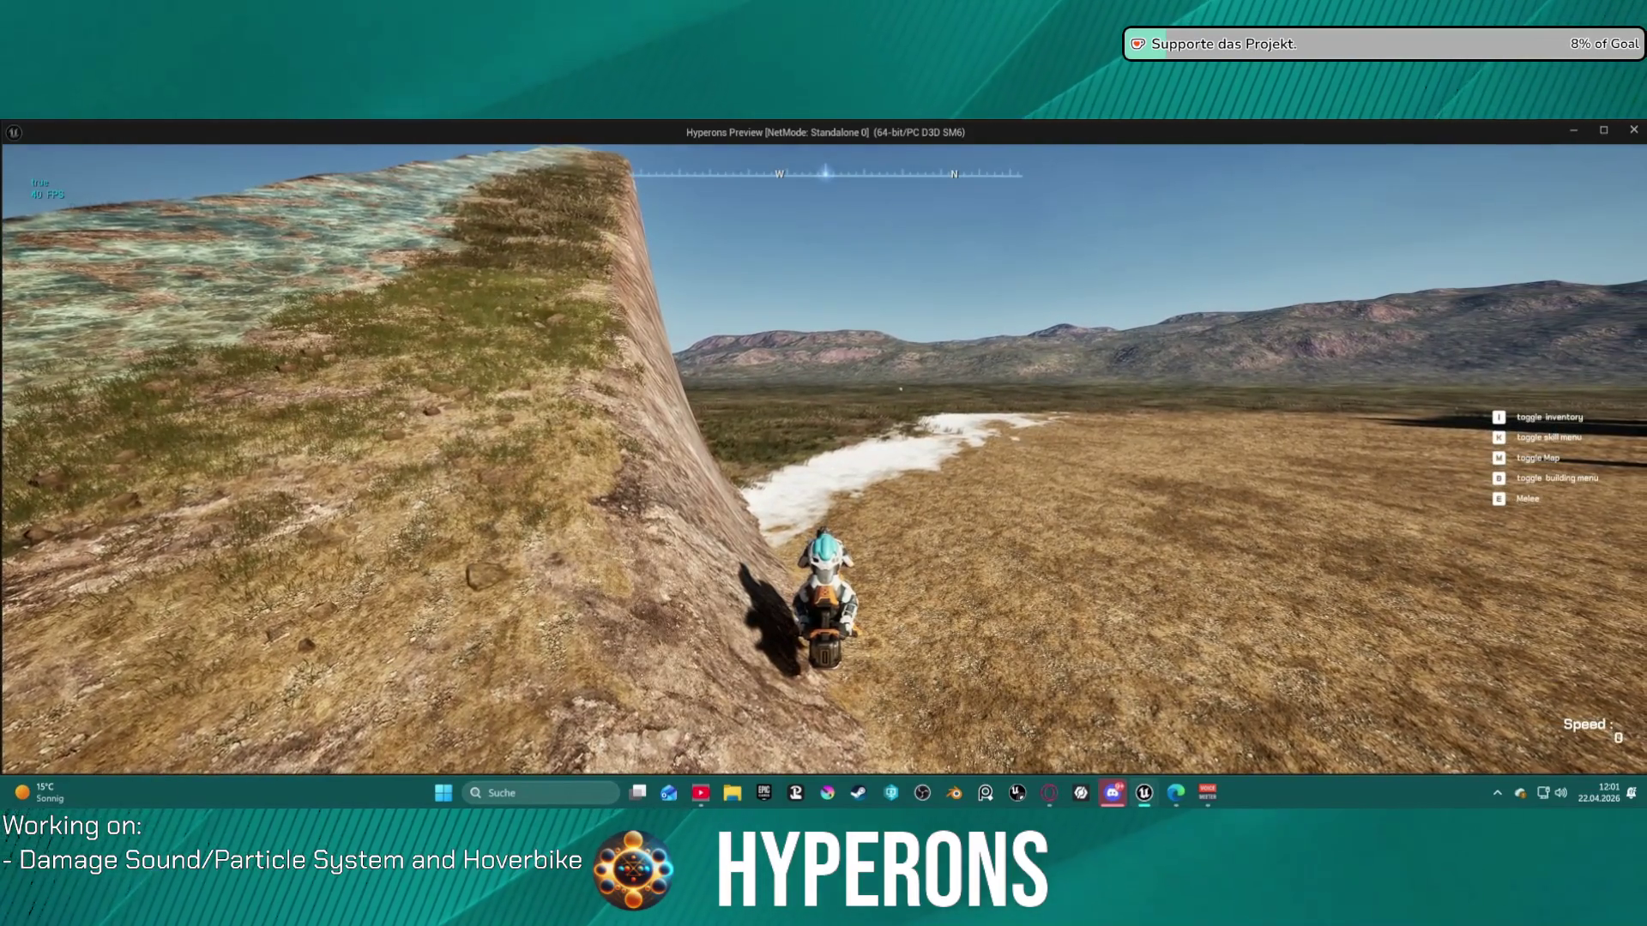
key(w)
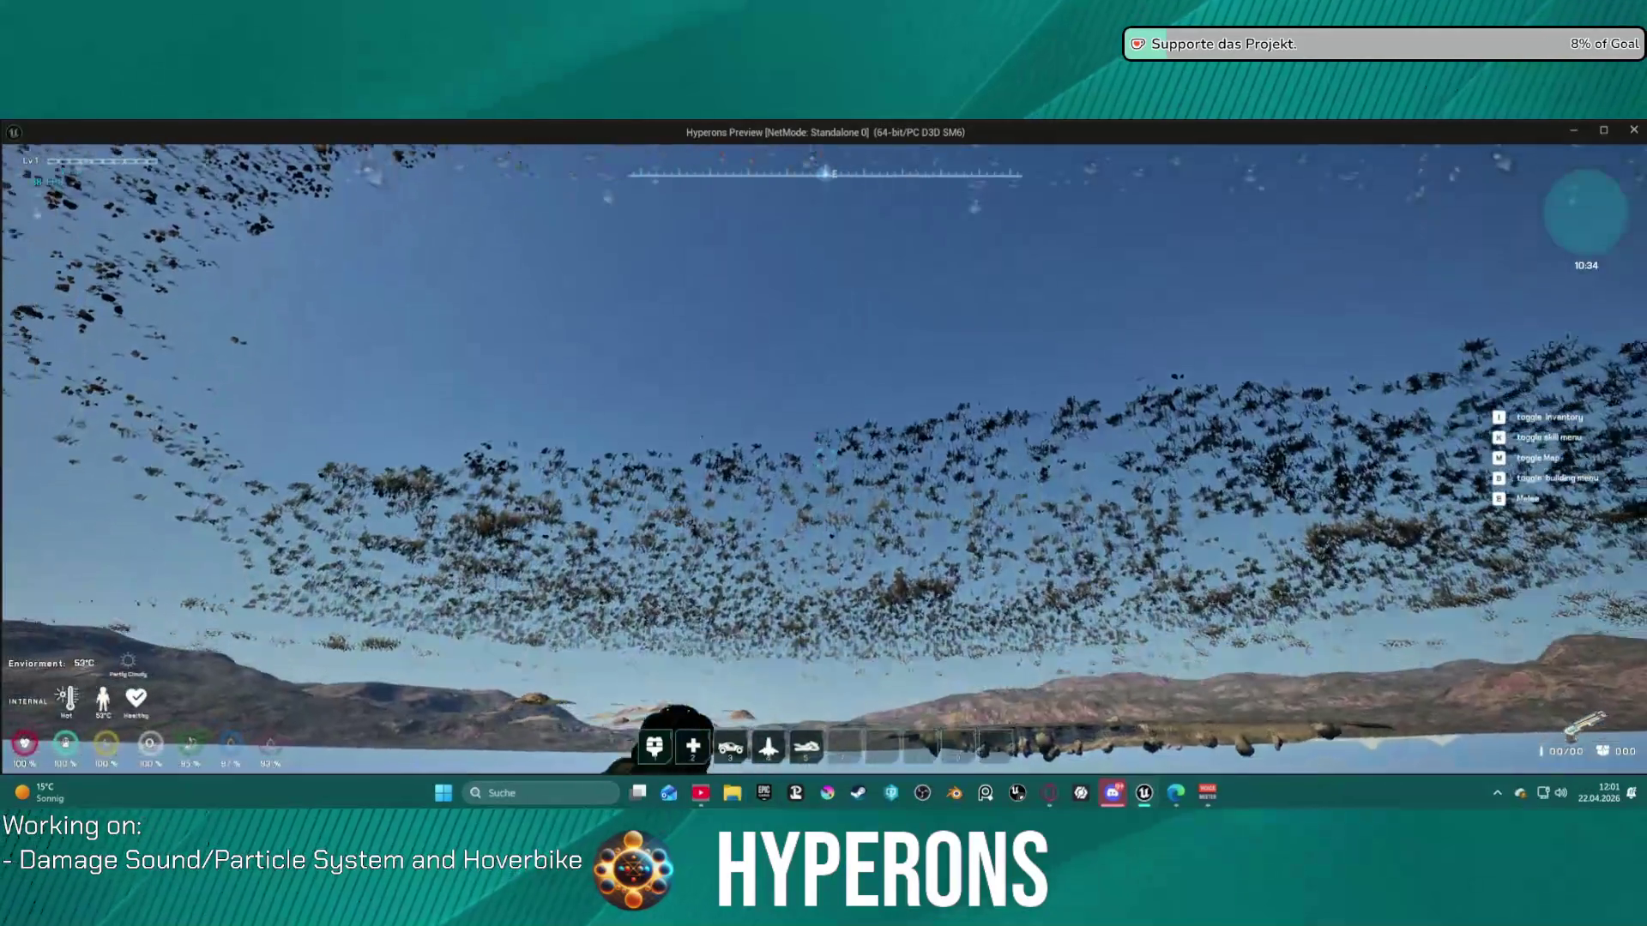
key(alt+Tab)
key(Escape)
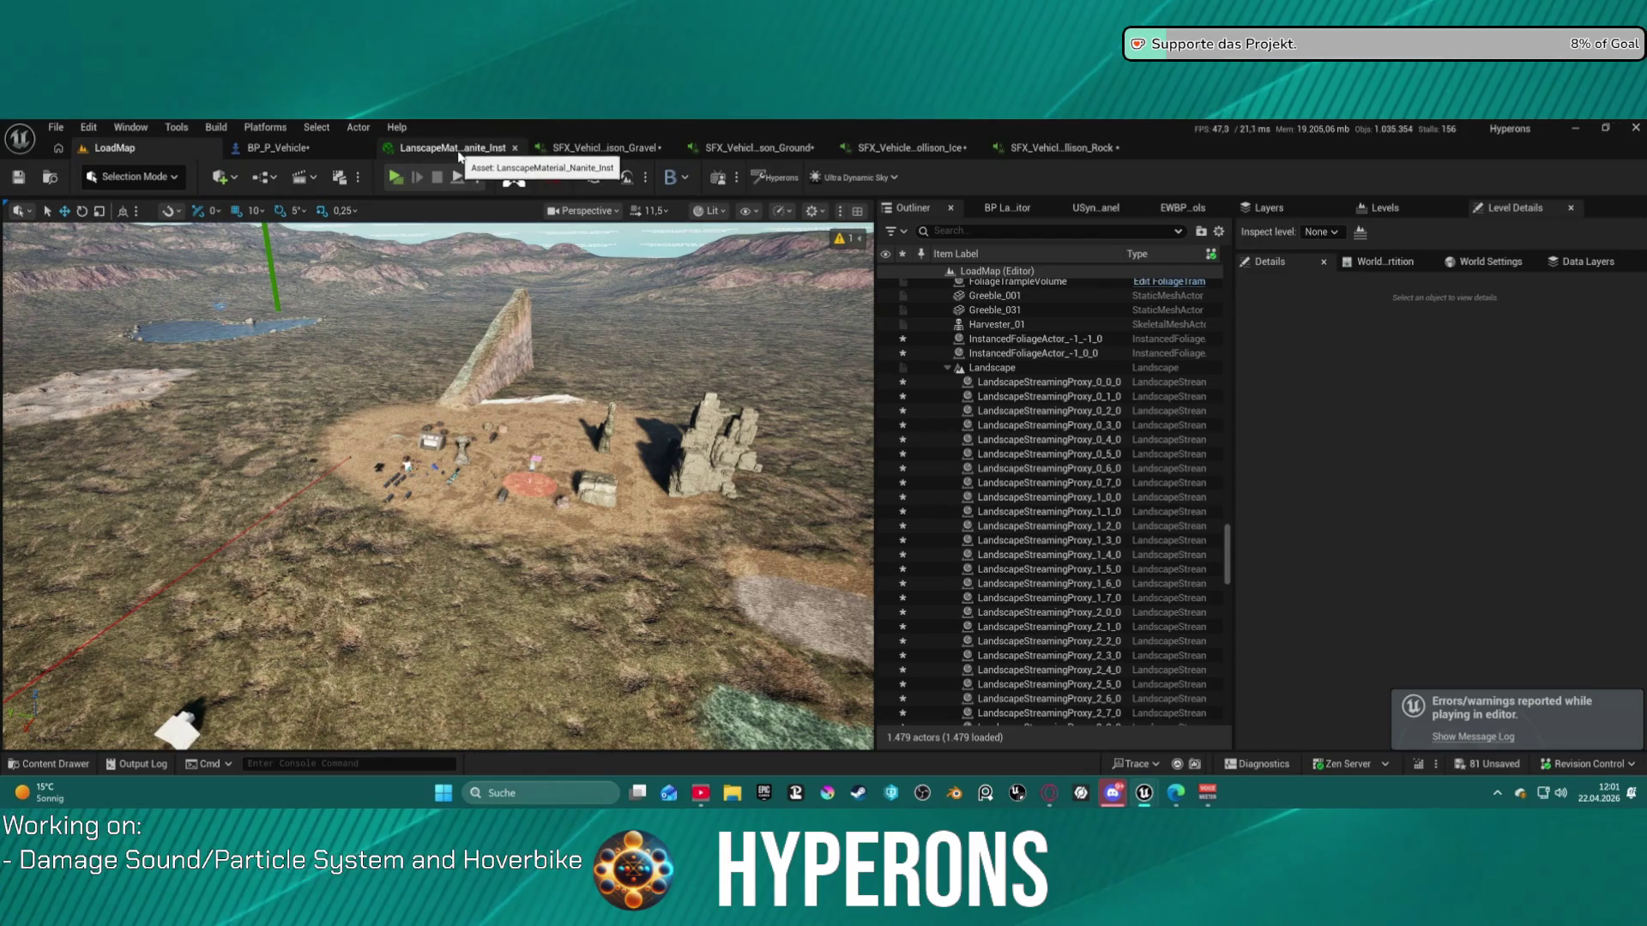
- Close the landscape material instance and the gravel, rock, ice and ground collision sound tabs
click(515, 148)
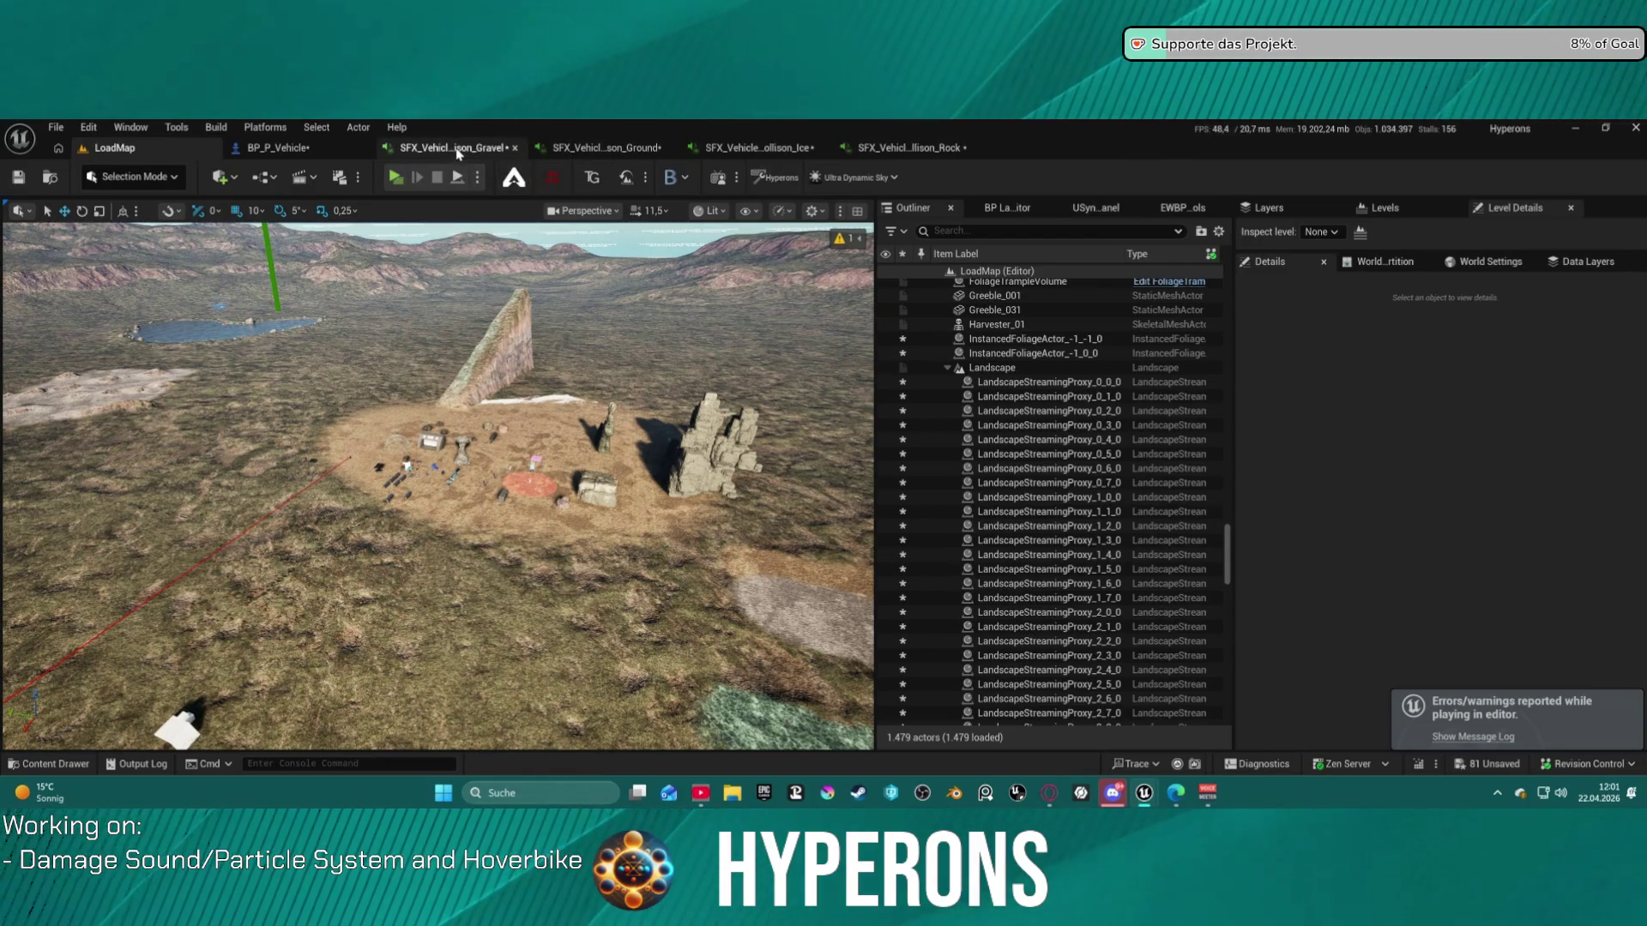
click(515, 148)
click(733, 152)
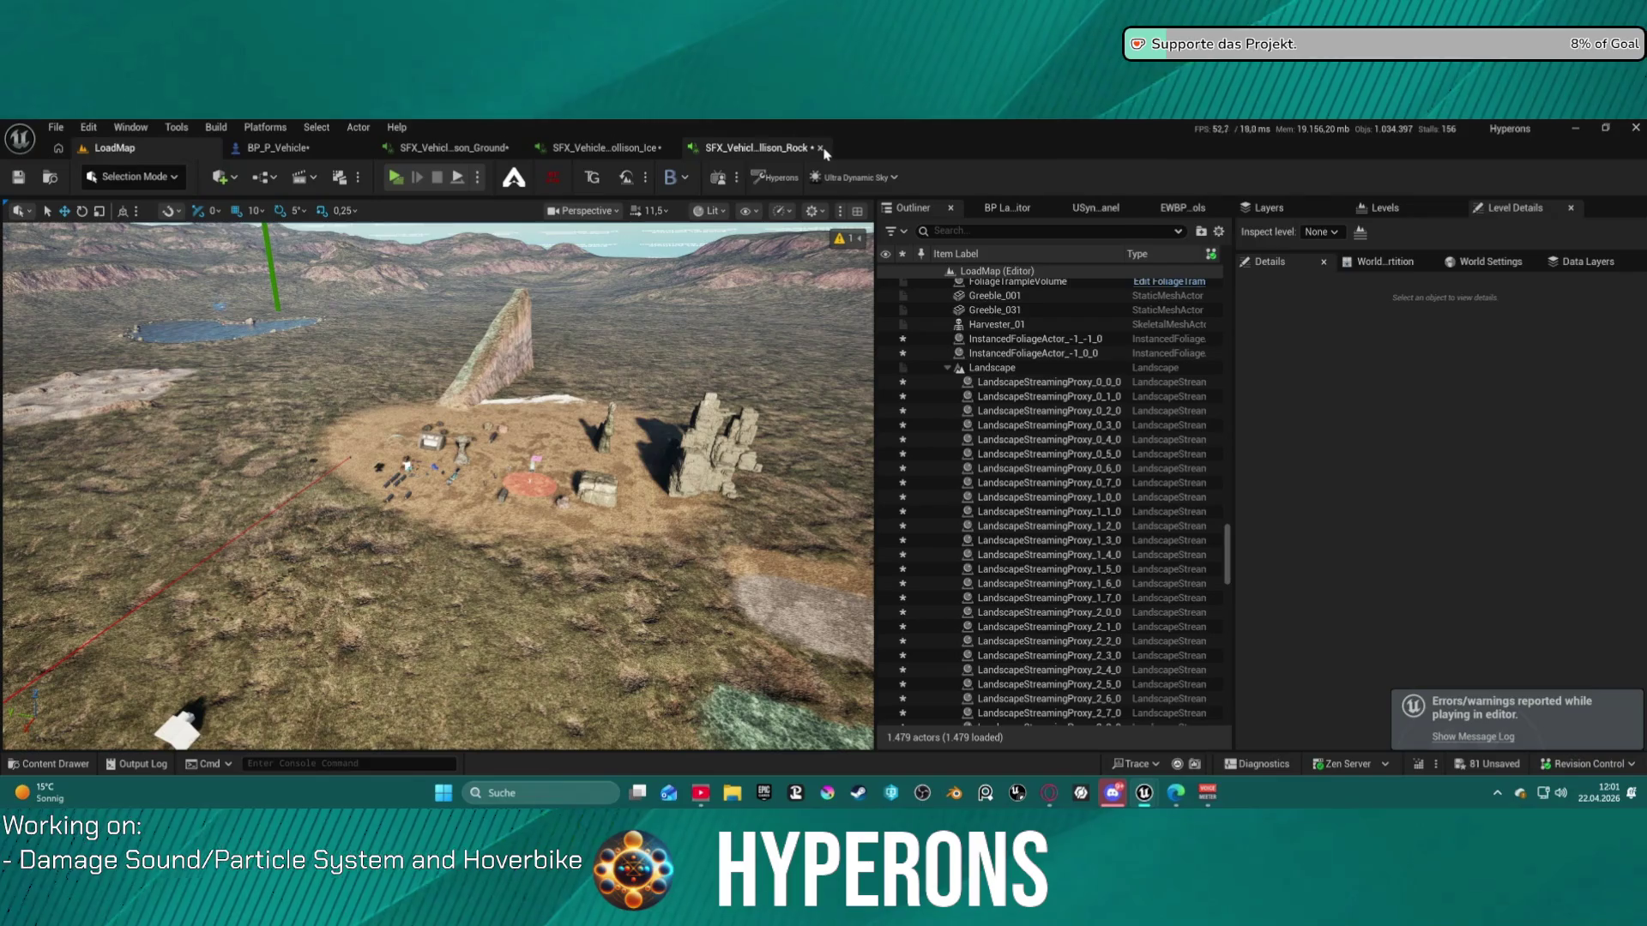
click(820, 148)
click(670, 148)
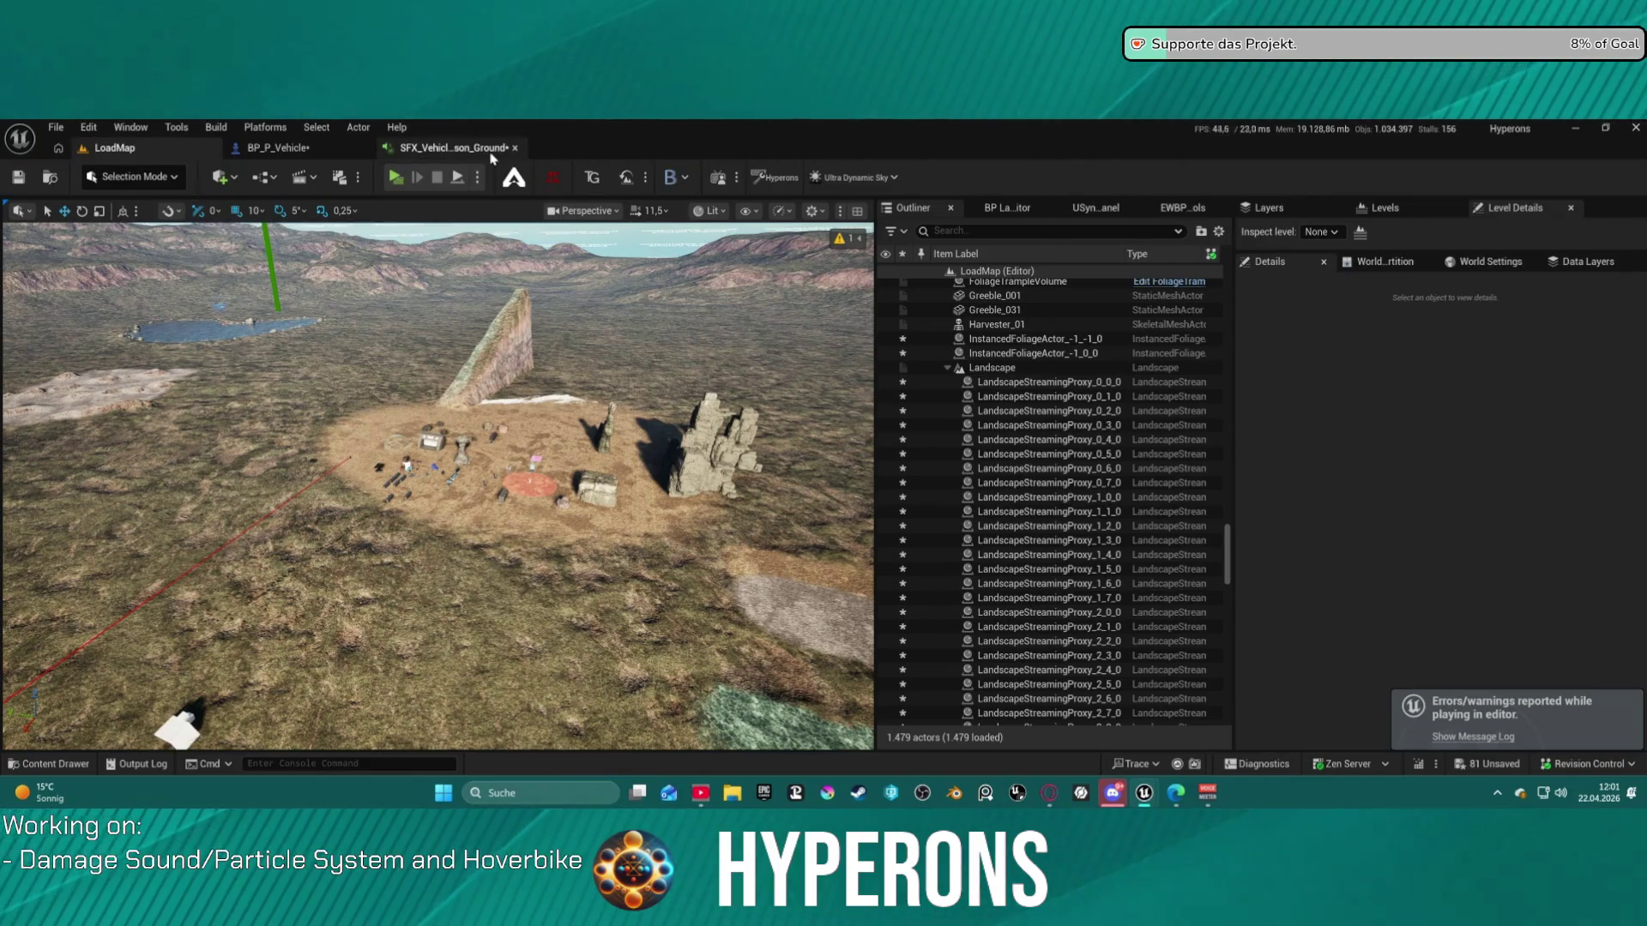
click(514, 148)
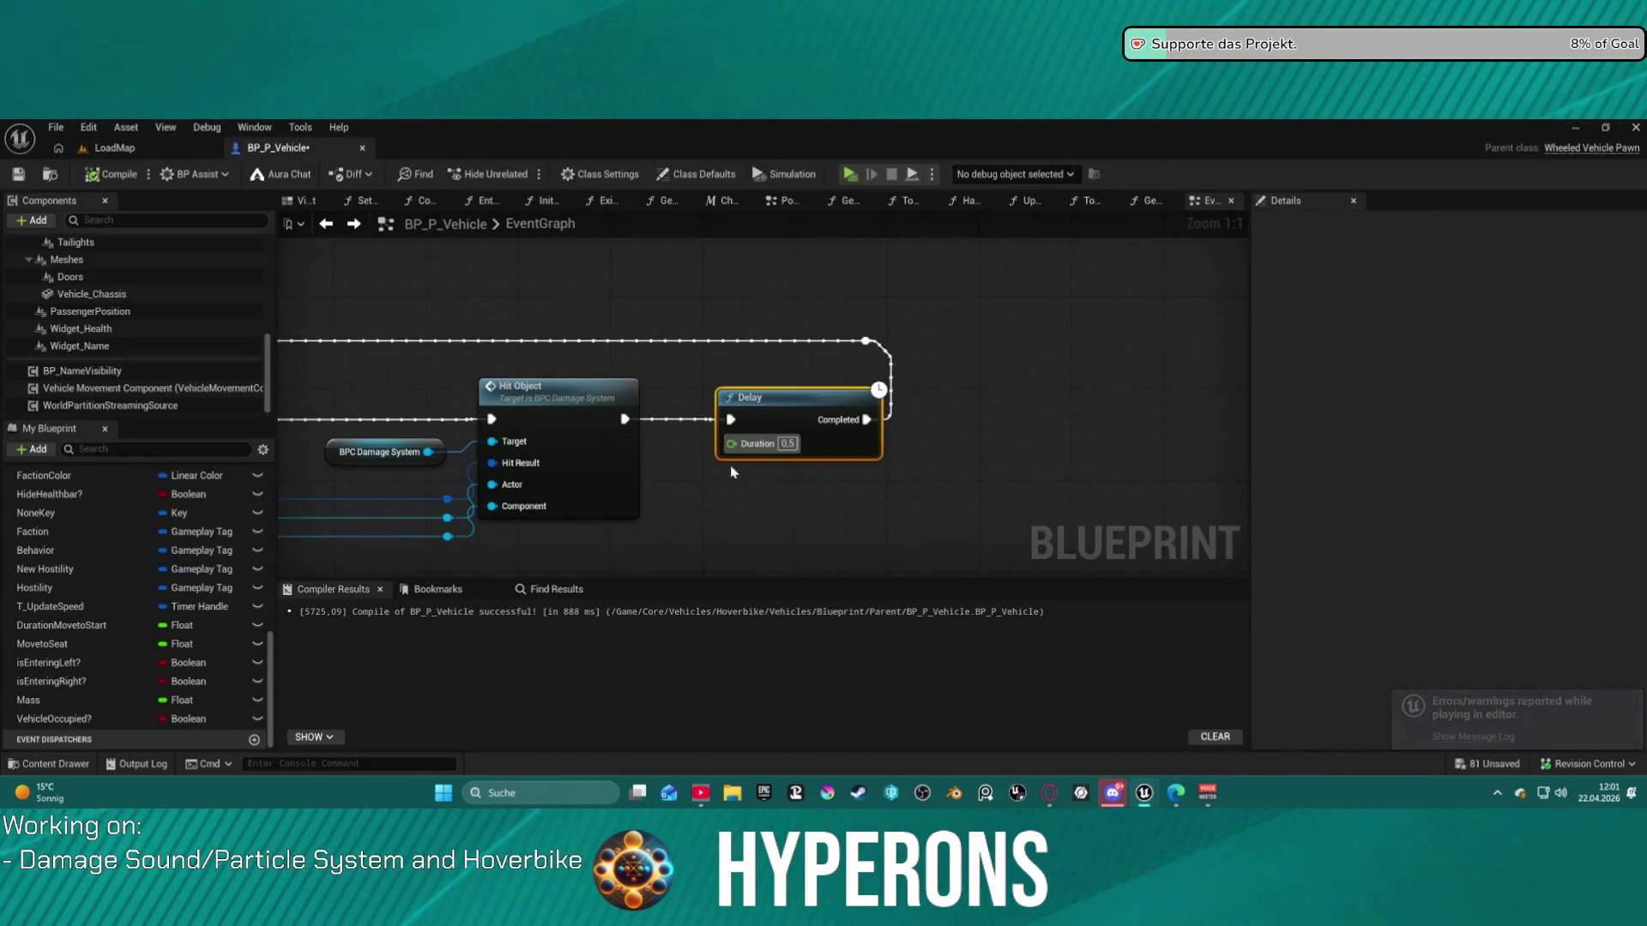
- Pan BP_P_Vehicle's event graph past the red comment to the Possess, Delay and Set Tick nodes
scroll(727, 472, down, 12)
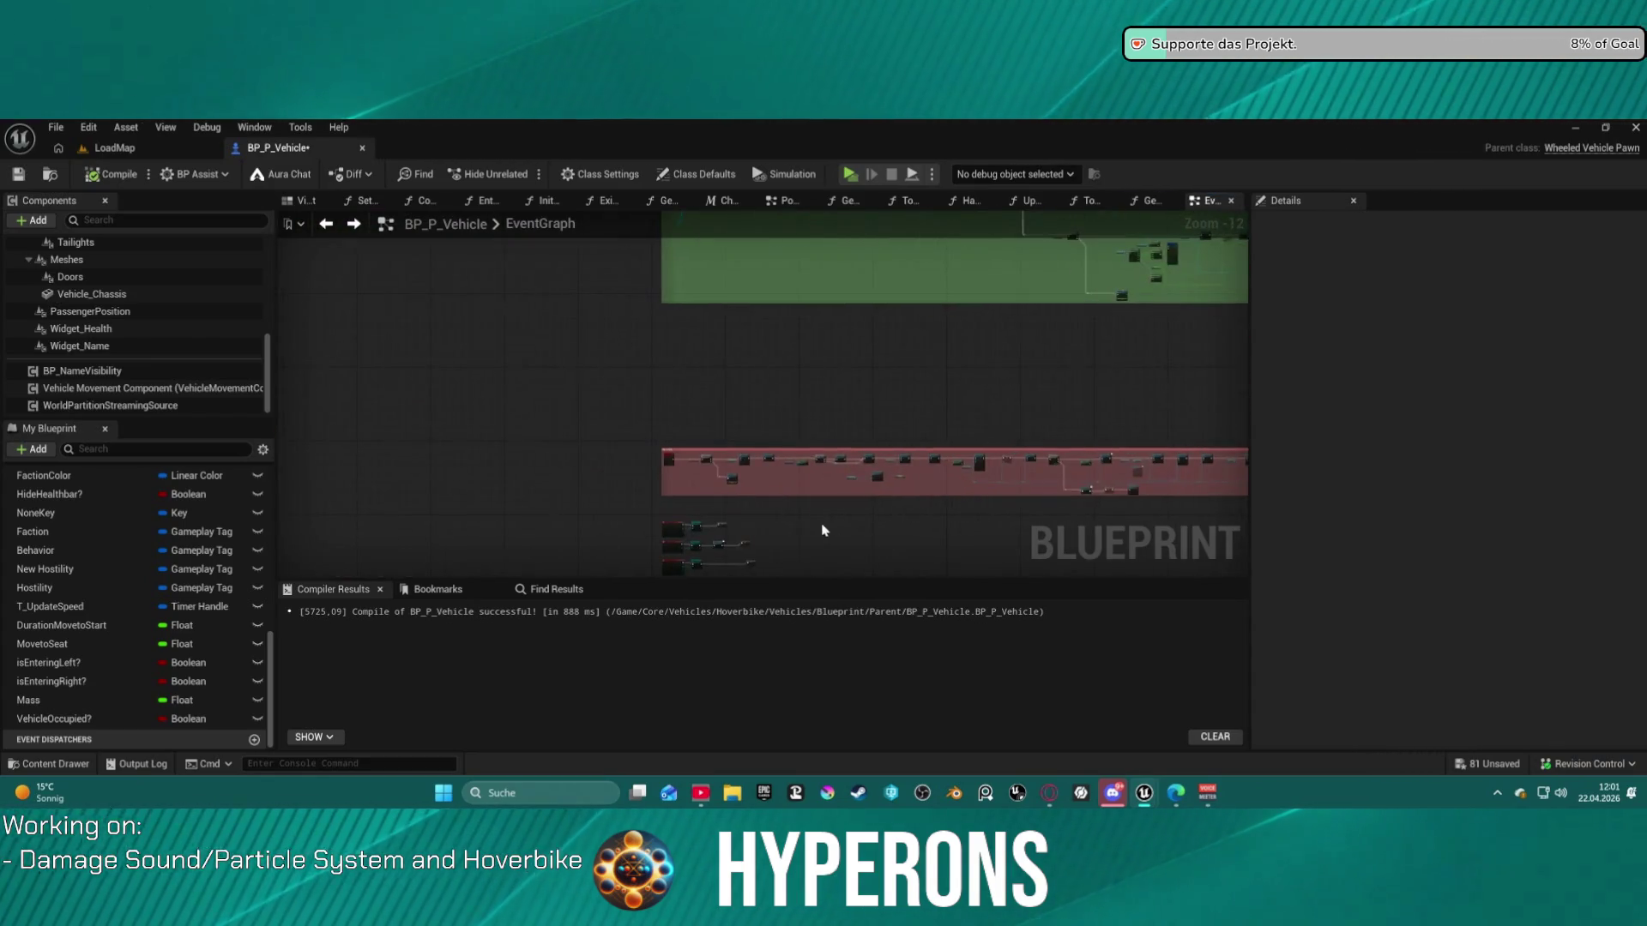
scroll(828, 528, up, 8)
scroll(729, 523, down, 2)
scroll(715, 523, up, 2)
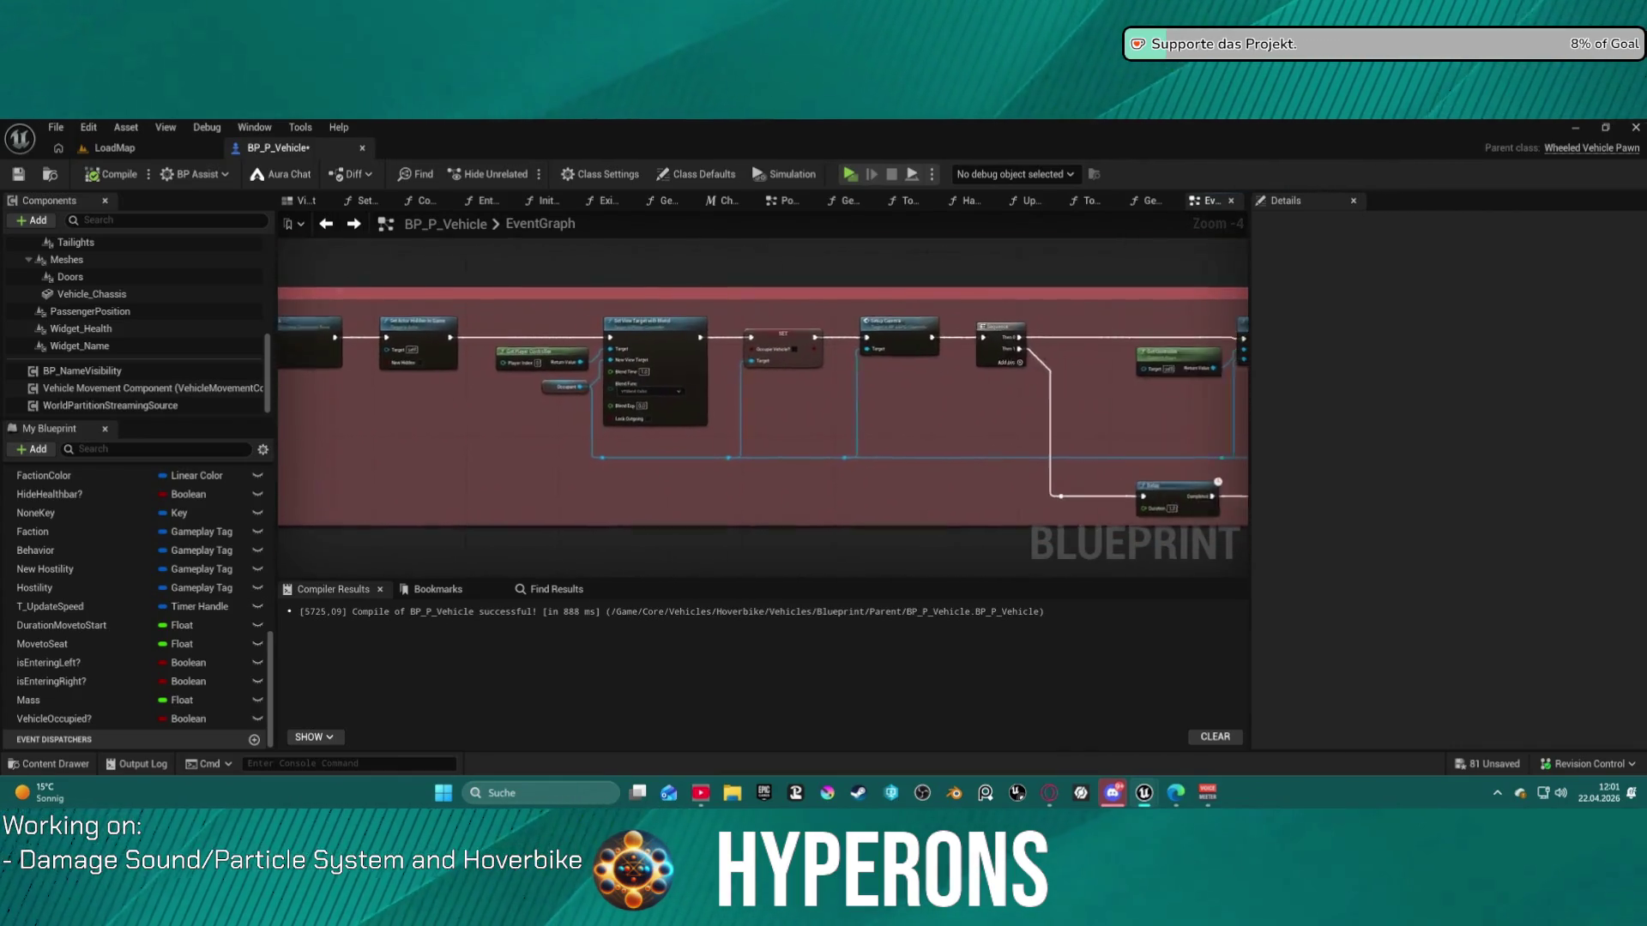
drag(552, 485, 460, 495)
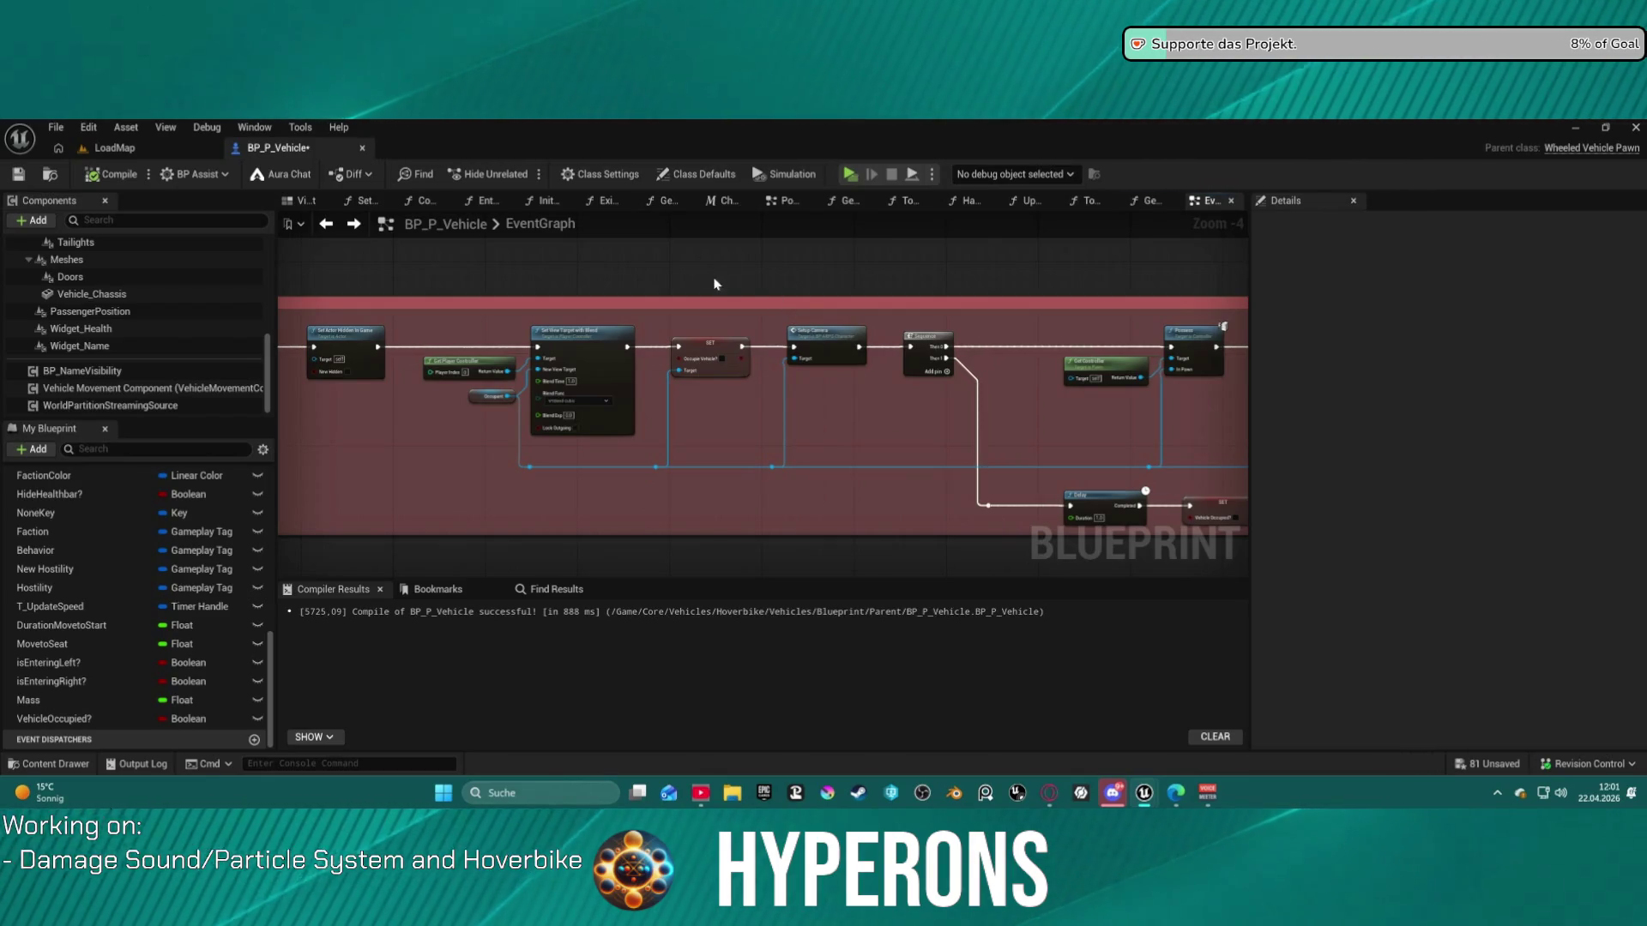
mouse_move(755, 441)
mouse_down()
mouse_move(742, 404)
mouse_move(422, 383)
mouse_up()
scroll(790, 453, up, 2)
mouse_move(789, 453)
mouse_down()
mouse_move(415, 468)
mouse_move(338, 498)
mouse_up()
- Move on past the Set View Target, Sequence and Branch nodes and open the Exit Vehicle function graph
drag(1072, 493, 386, 474)
scroll(772, 506, down, 2)
drag(815, 506, 1284, 474)
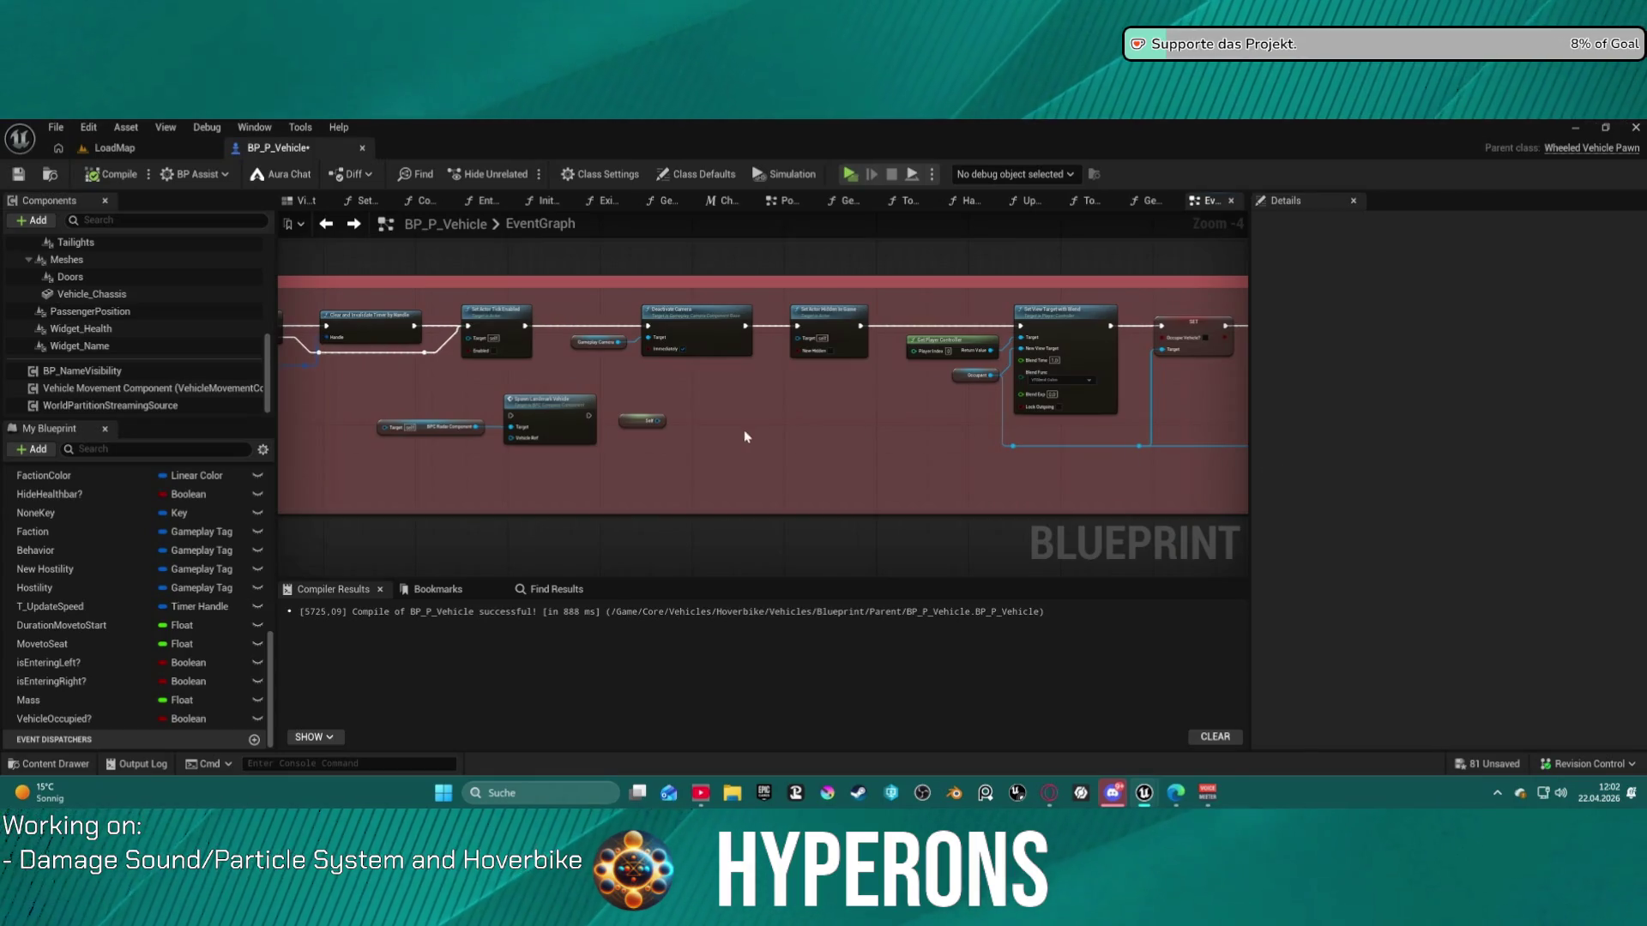
drag(744, 429, 988, 442)
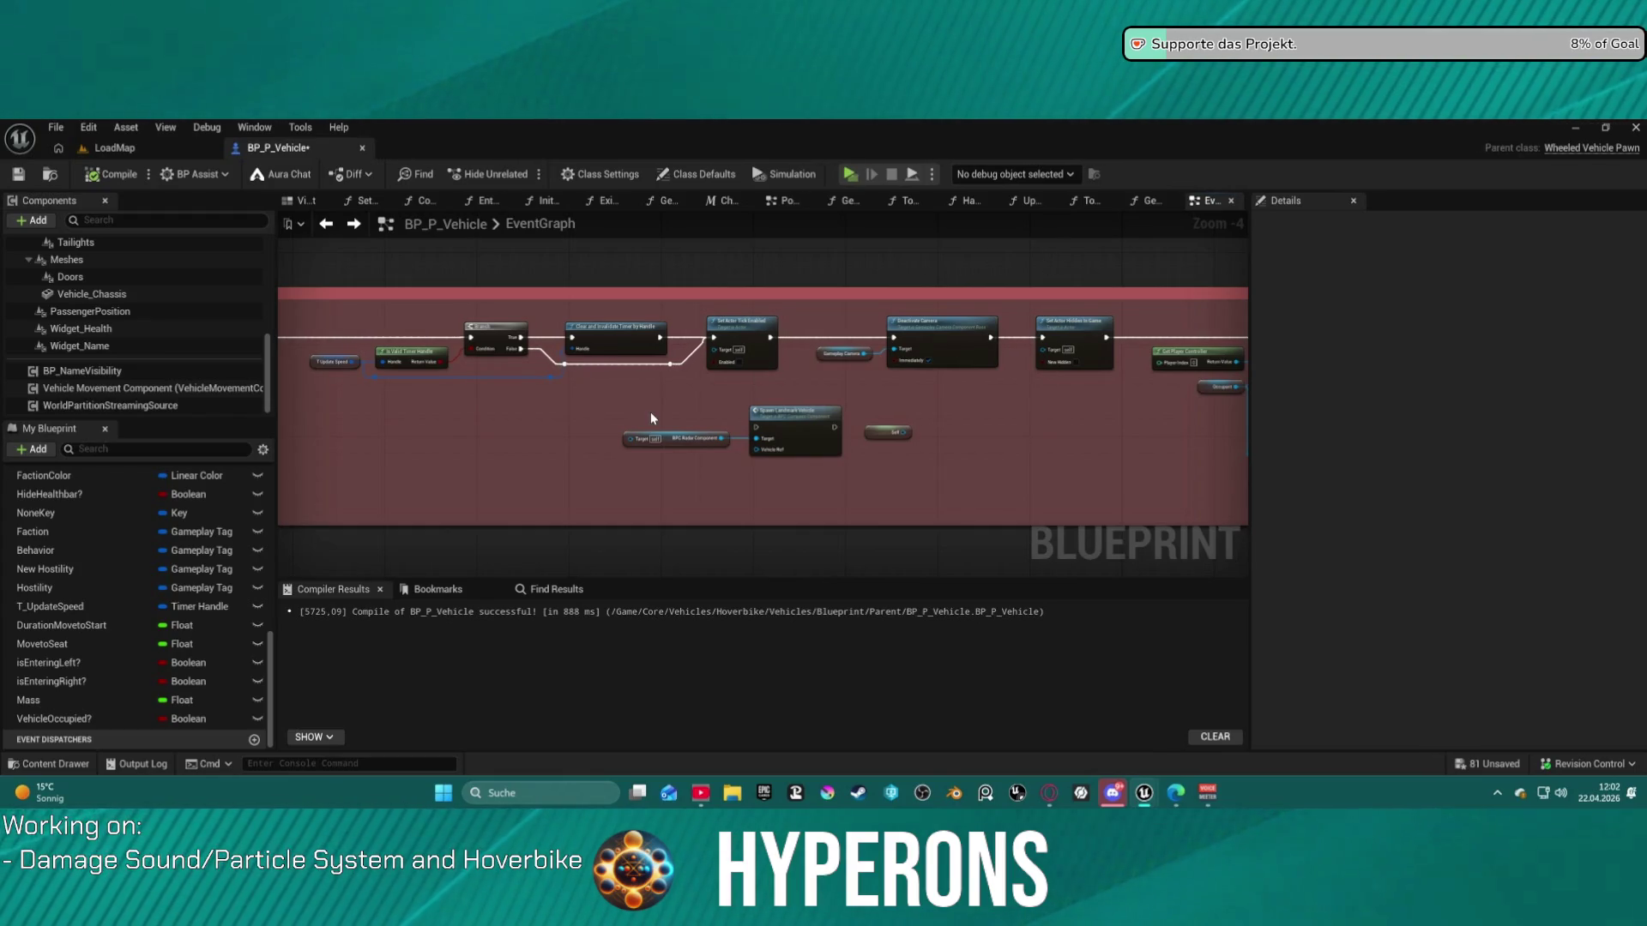
mouse_move(648, 389)
mouse_down()
mouse_move(978, 371)
mouse_move(1342, 411)
mouse_move(1326, 408)
mouse_up()
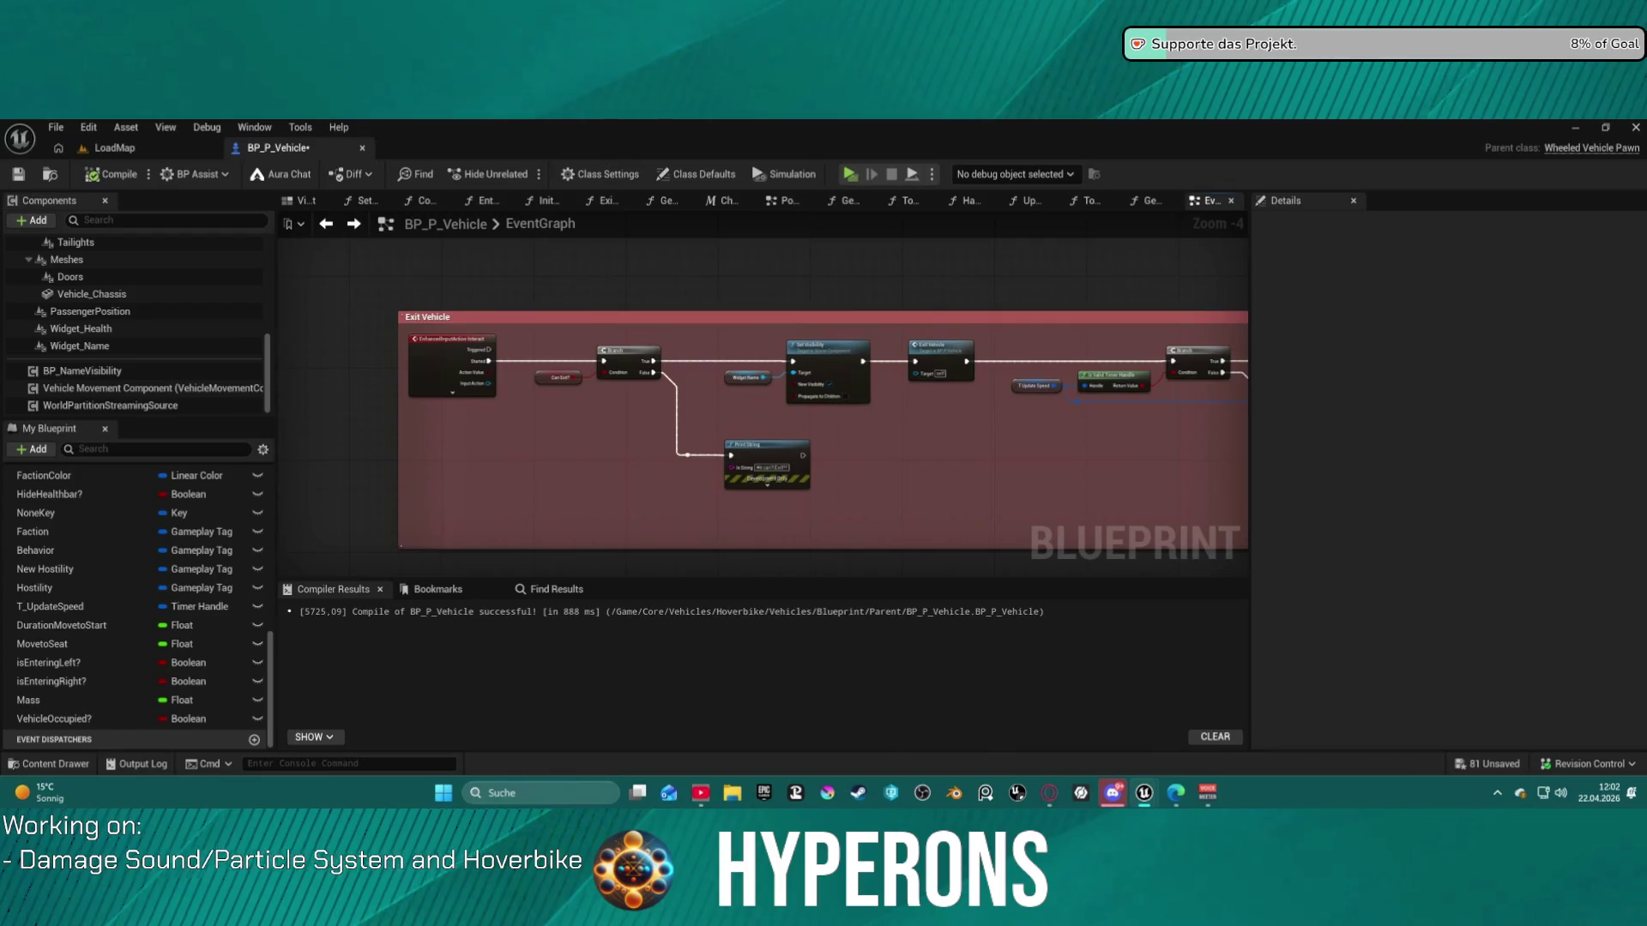
double_click(927, 351)
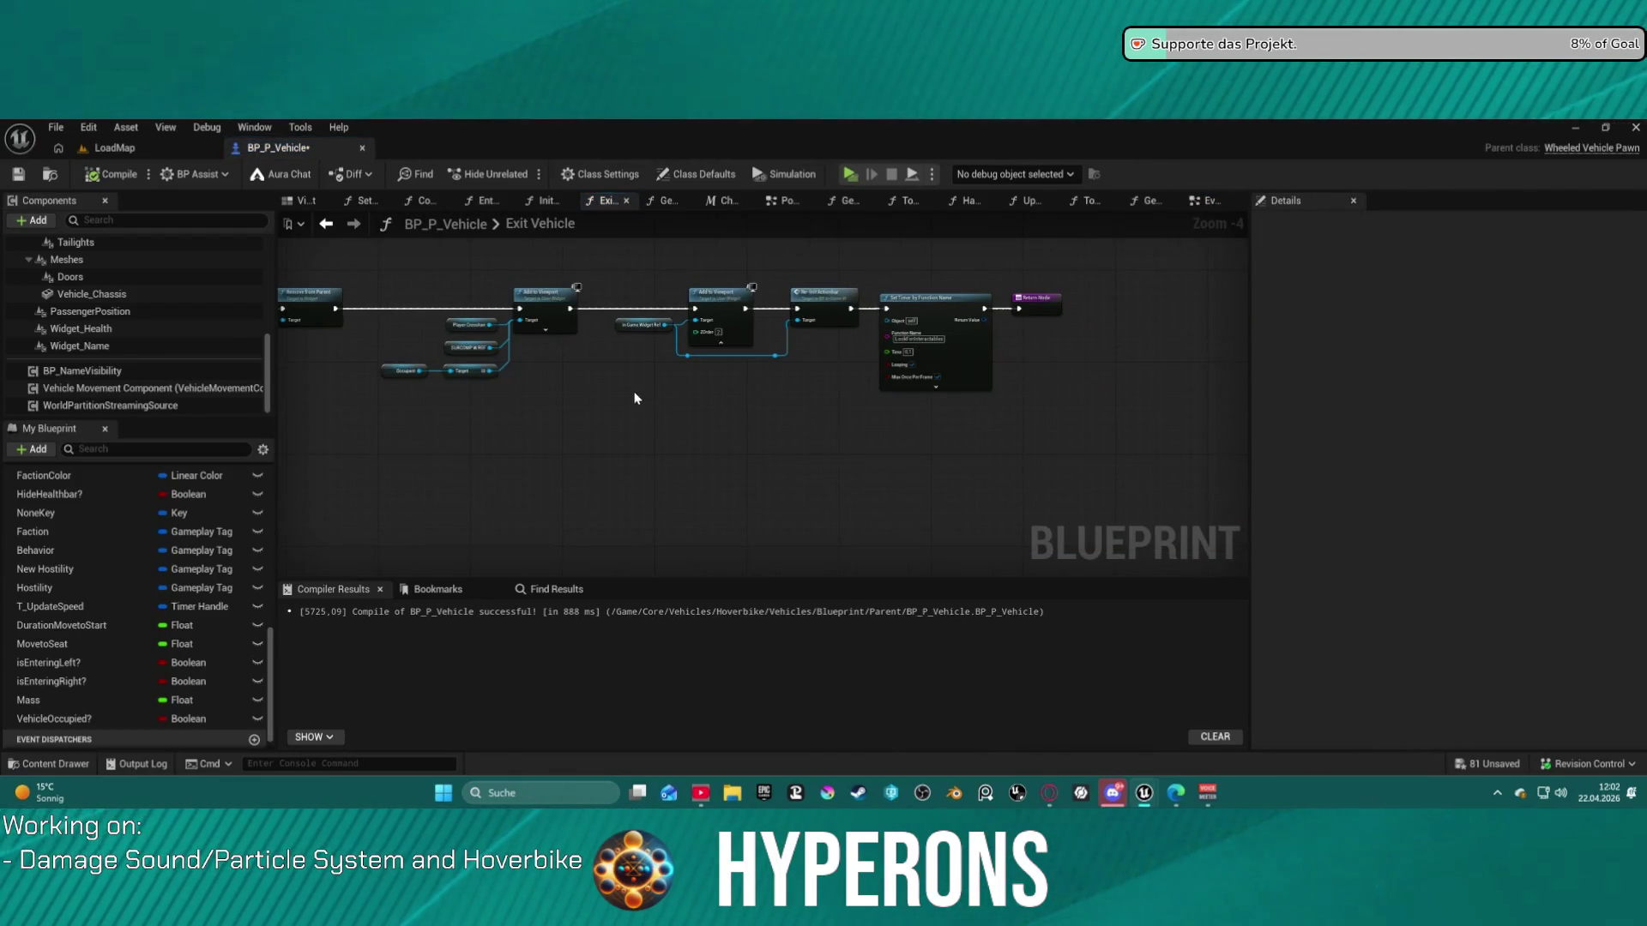
- Bring the player controller nodes into view and select the exit transform and Exit Location nodes
drag(635, 398, 1244, 377)
drag(610, 342, 1230, 417)
scroll(828, 463, up, 2)
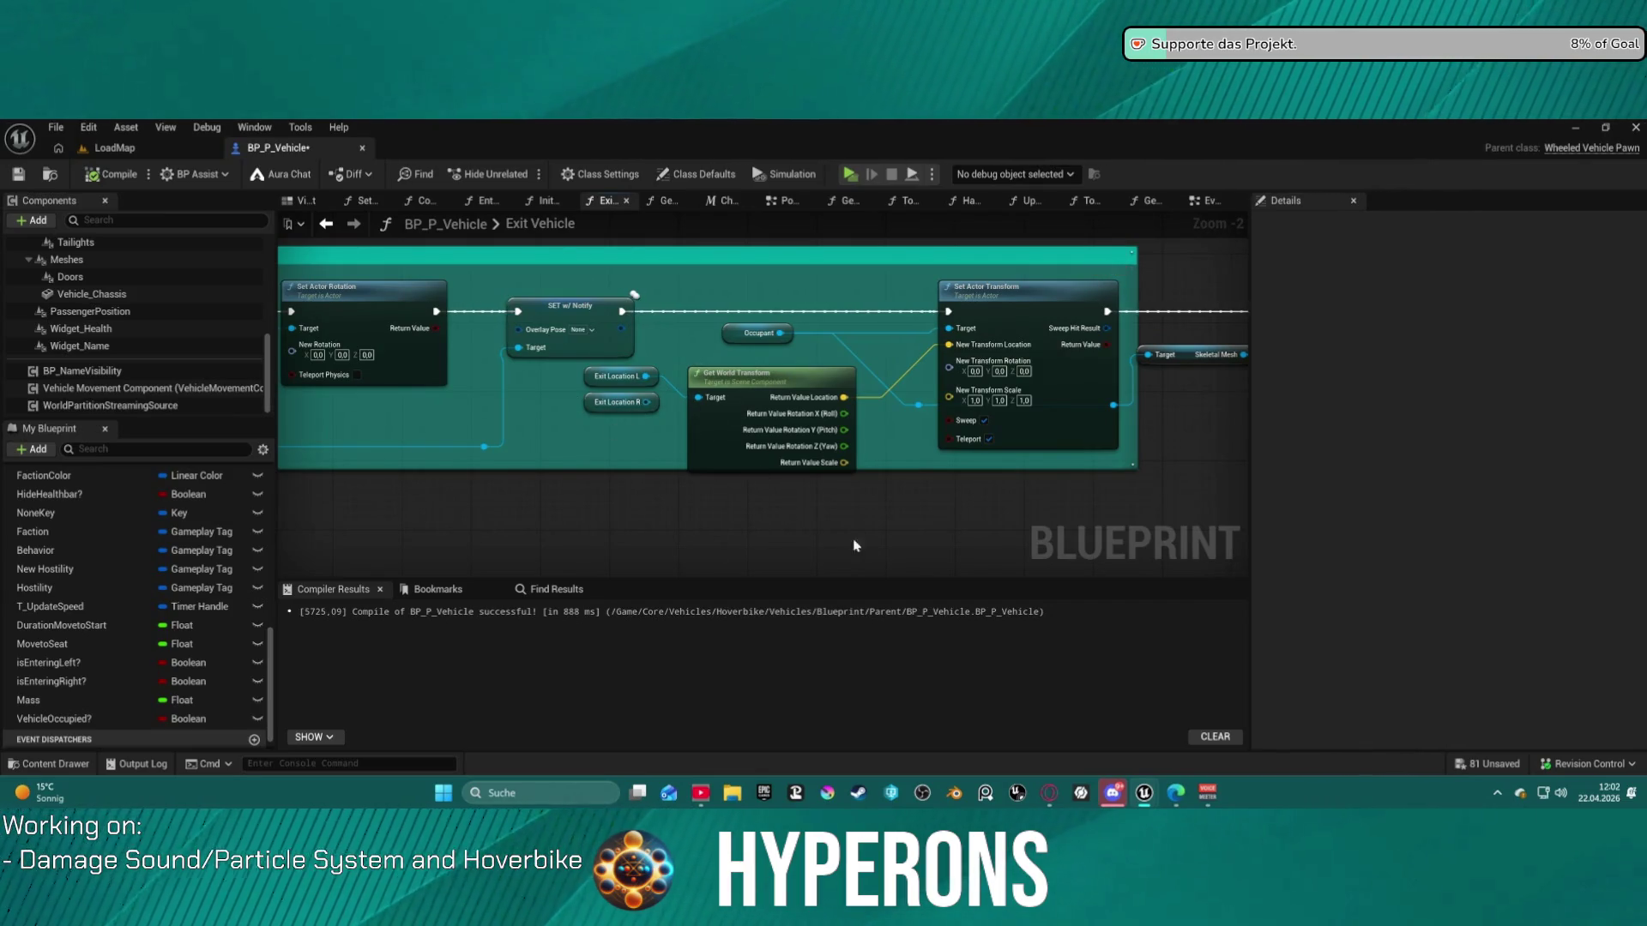
scroll(815, 525, down, 2)
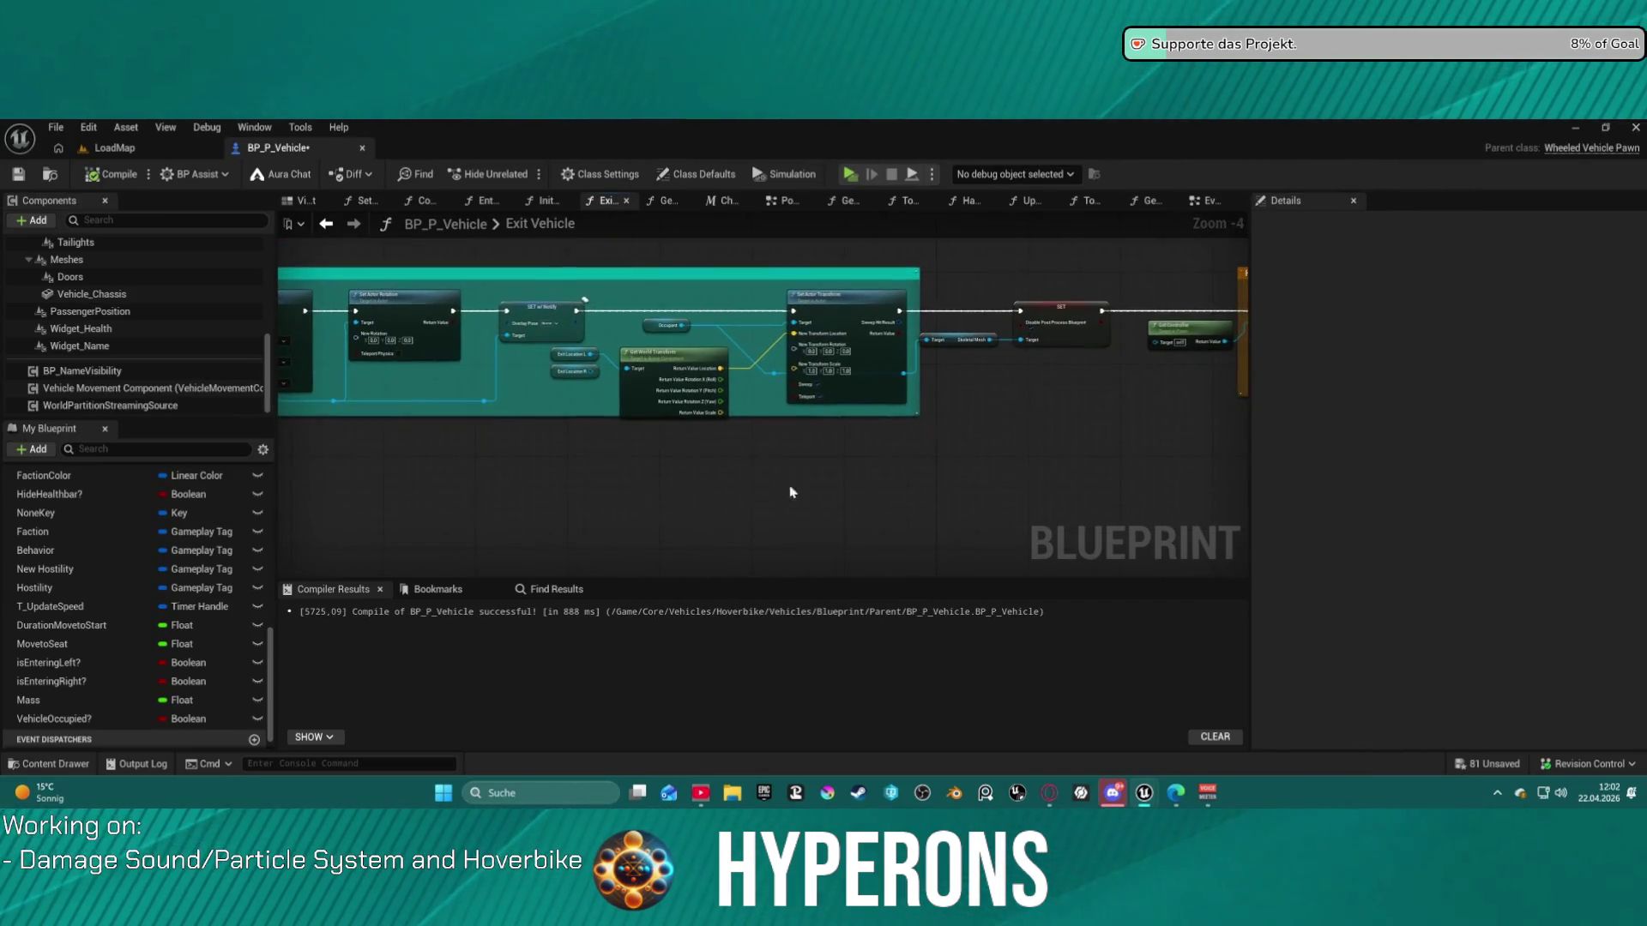
right_click(671, 516)
click(618, 477)
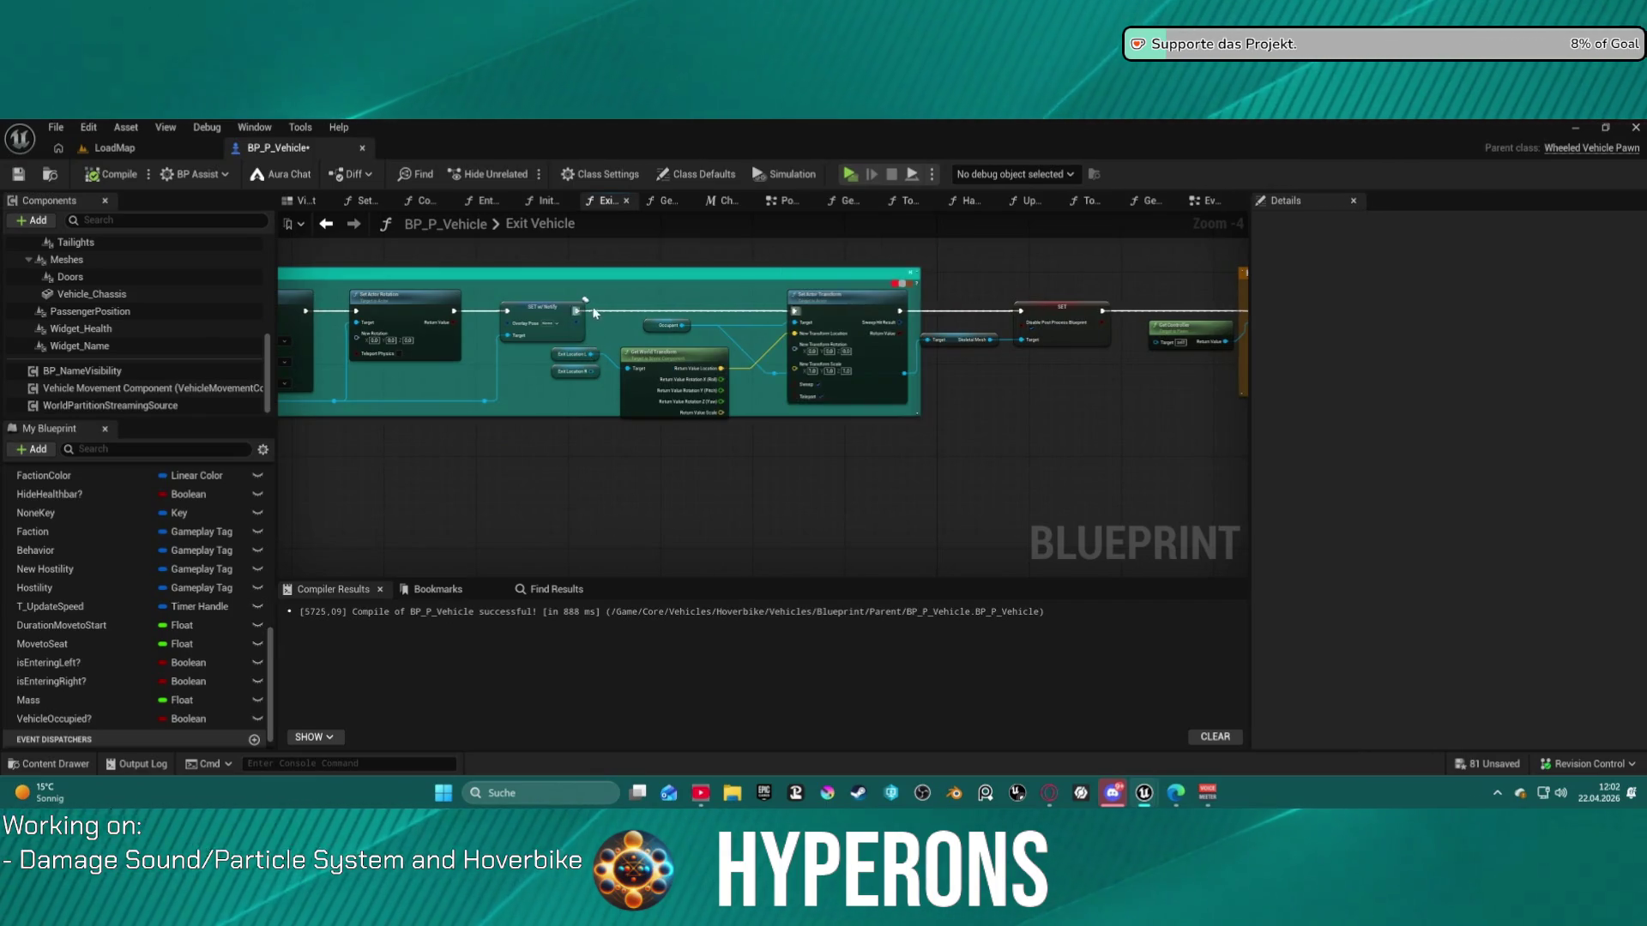
mouse_move(629, 400)
mouse_down()
mouse_move(910, 419)
mouse_move(897, 420)
mouse_up()
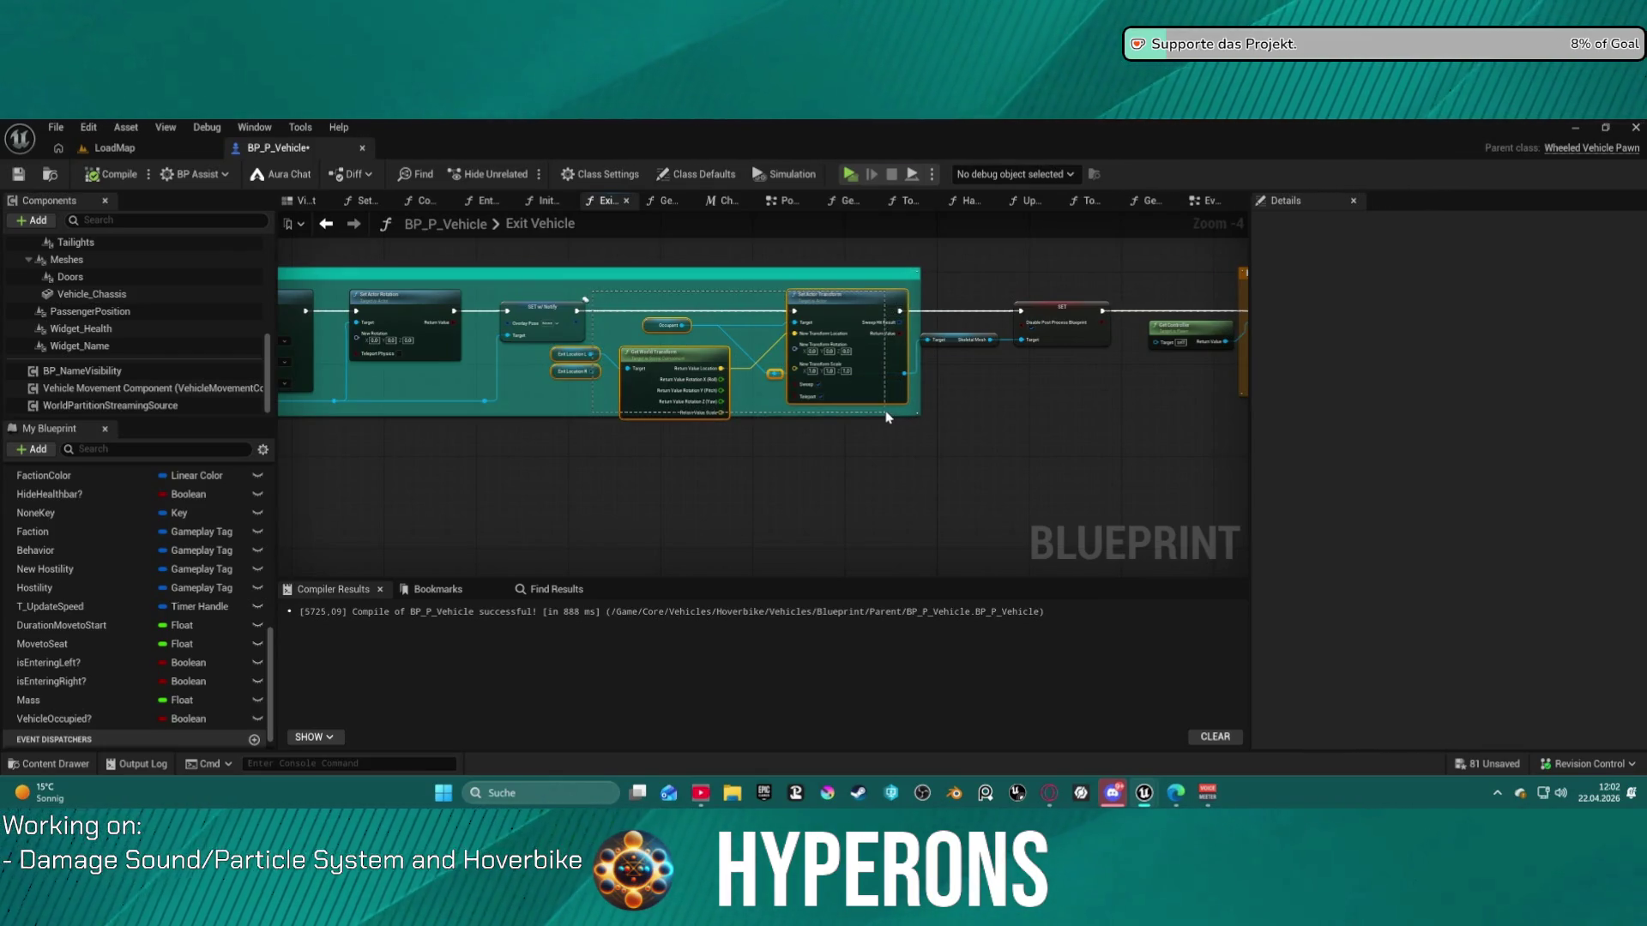
drag(865, 361, 876, 383)
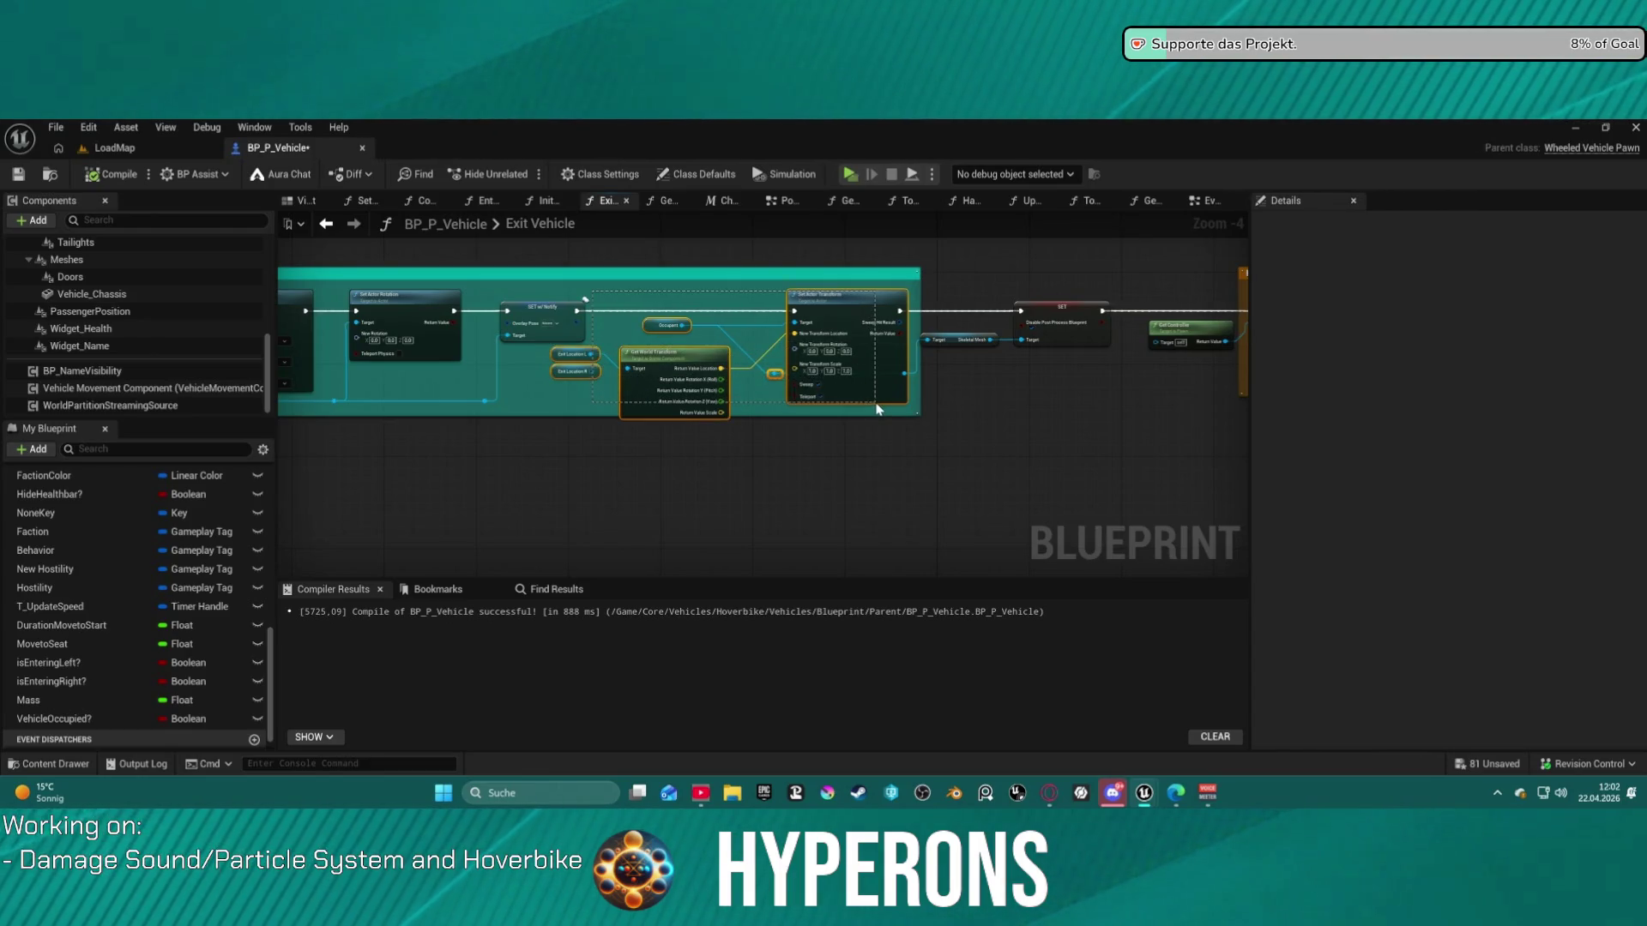
drag(878, 416, 877, 415)
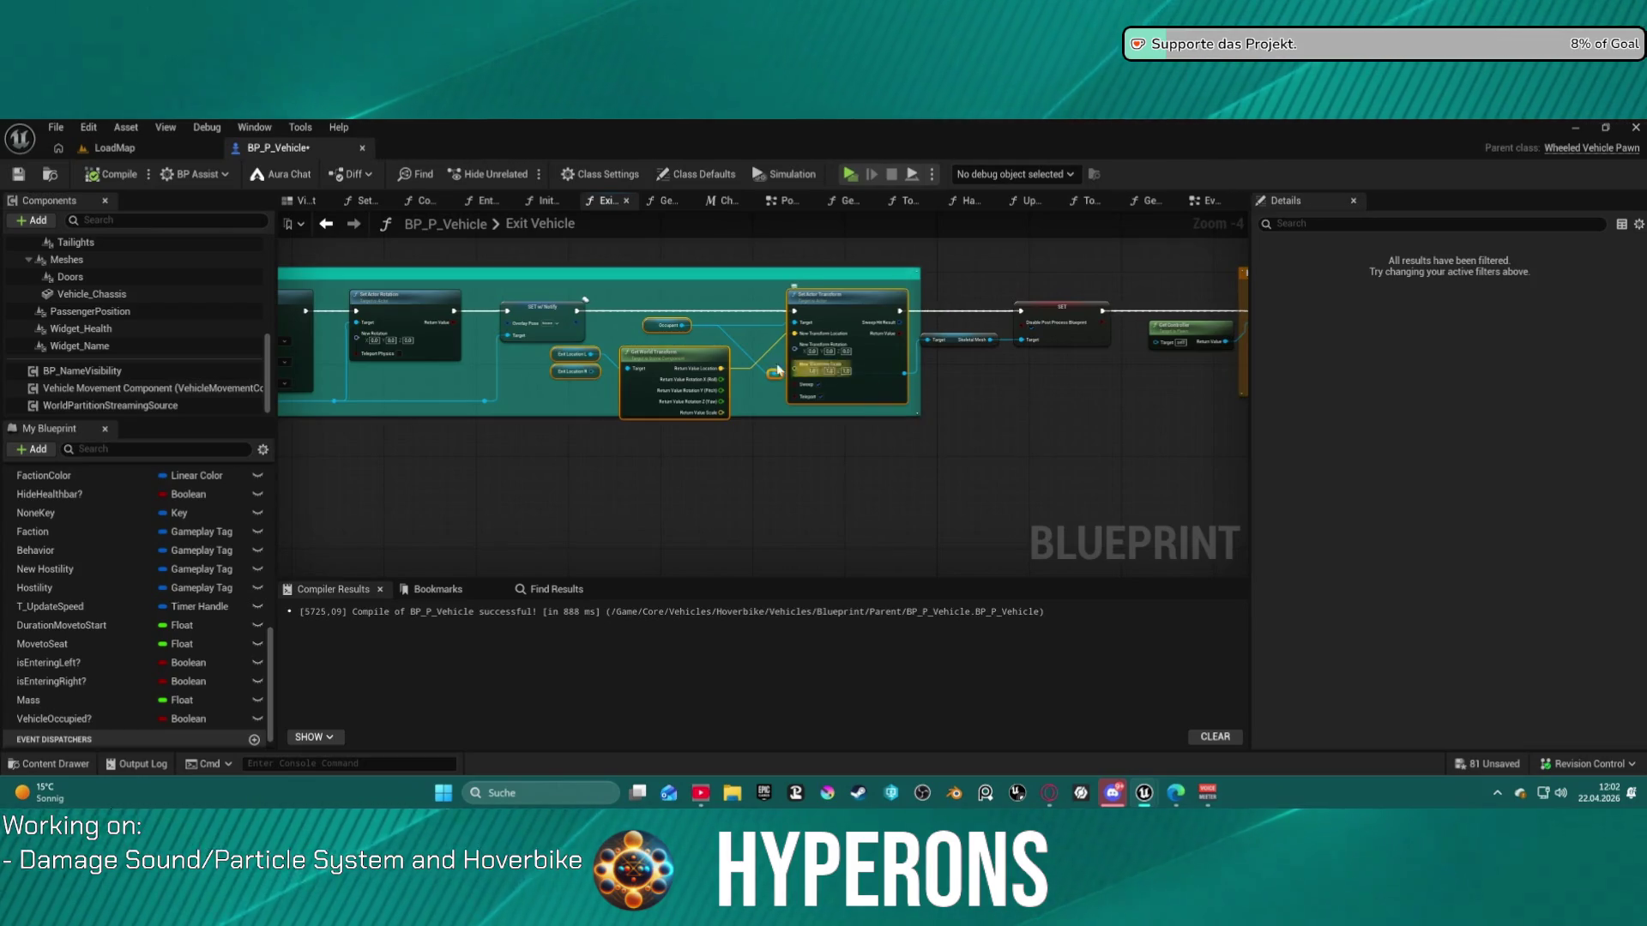
- Duplicate the Occupant getter and wire the copy to the Skeletal Mesh Target
mouse_move(663, 328)
mouse_down()
mouse_move(686, 369)
mouse_move(836, 439)
mouse_move(687, 490)
mouse_up()
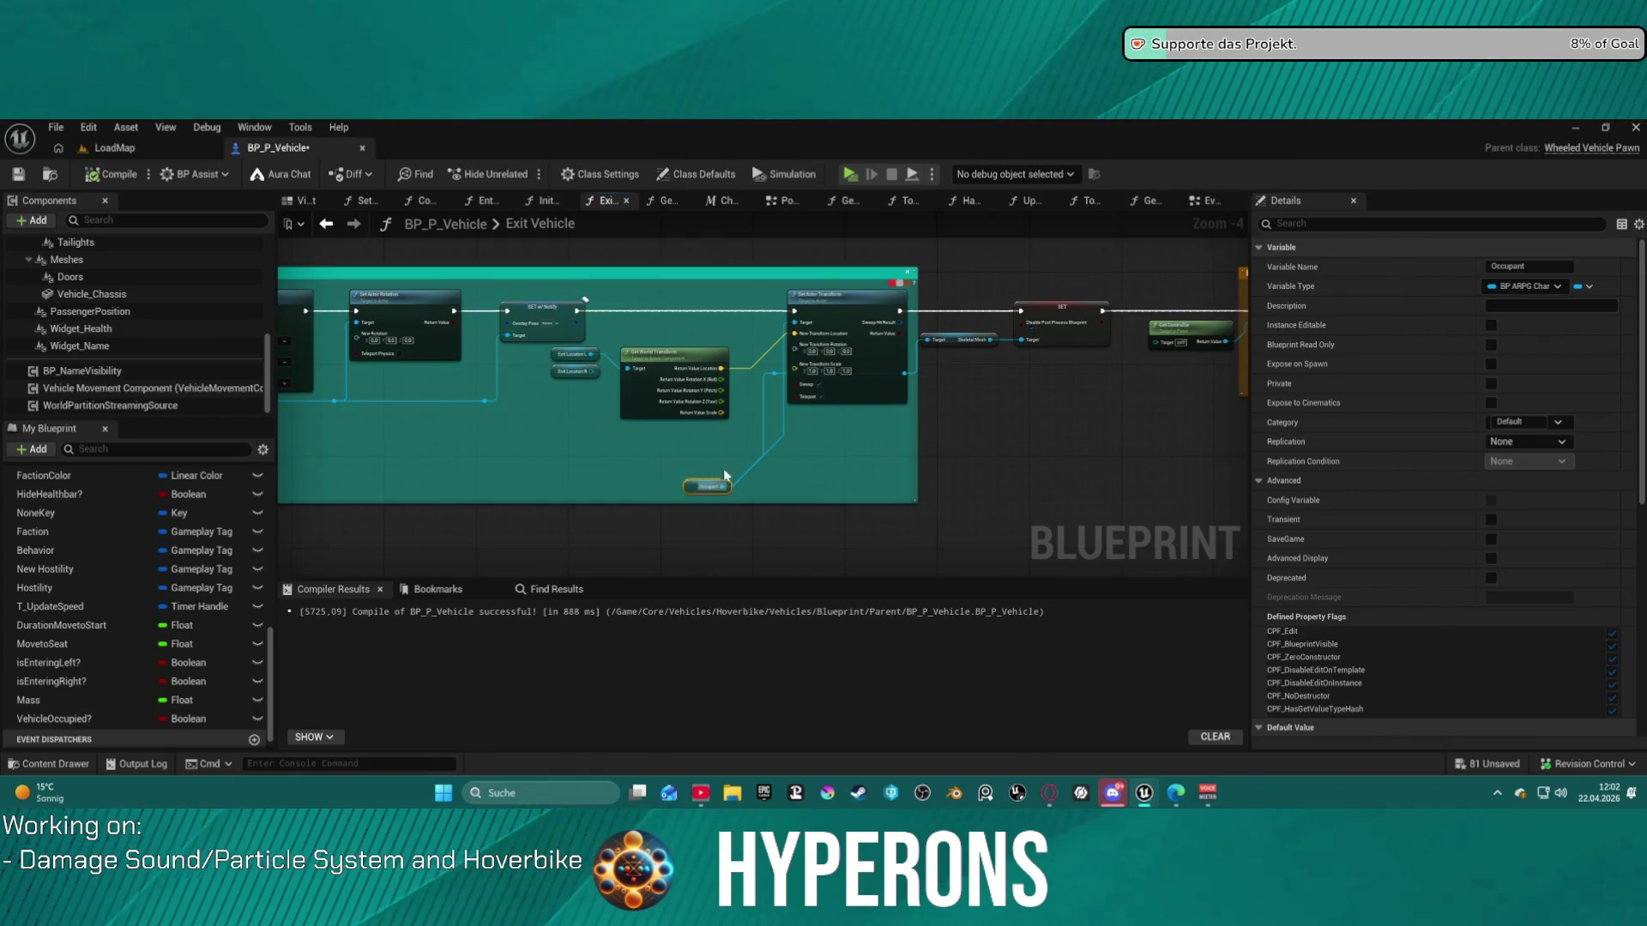
key(ctrl+c)
key(ctrl+v)
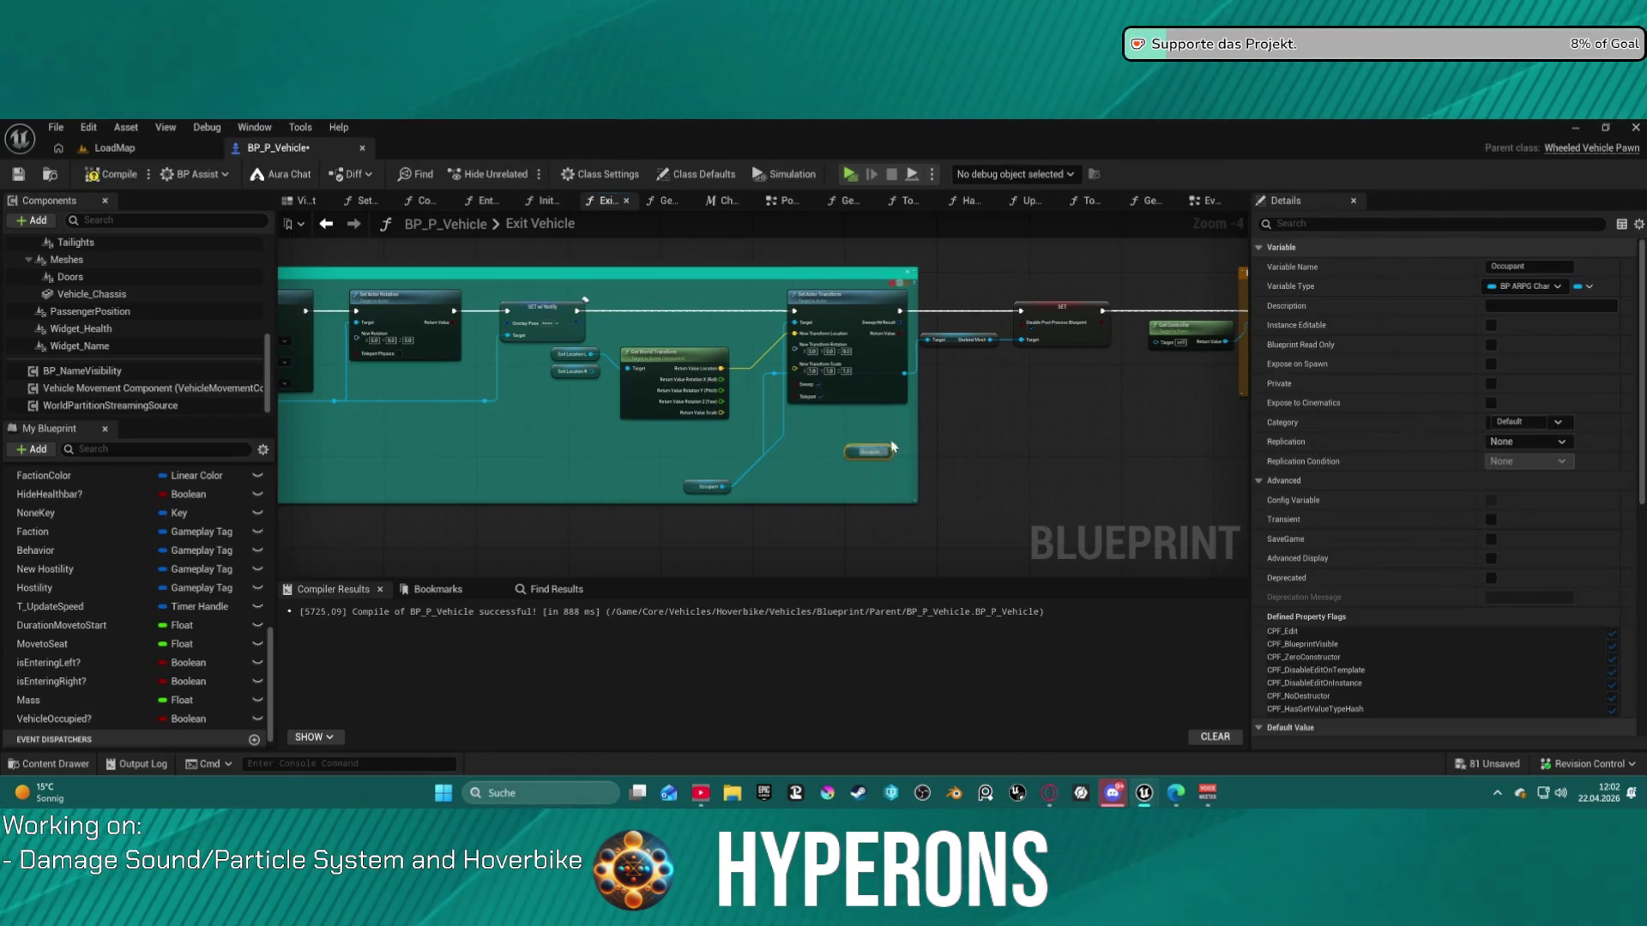
drag(973, 389, 928, 340)
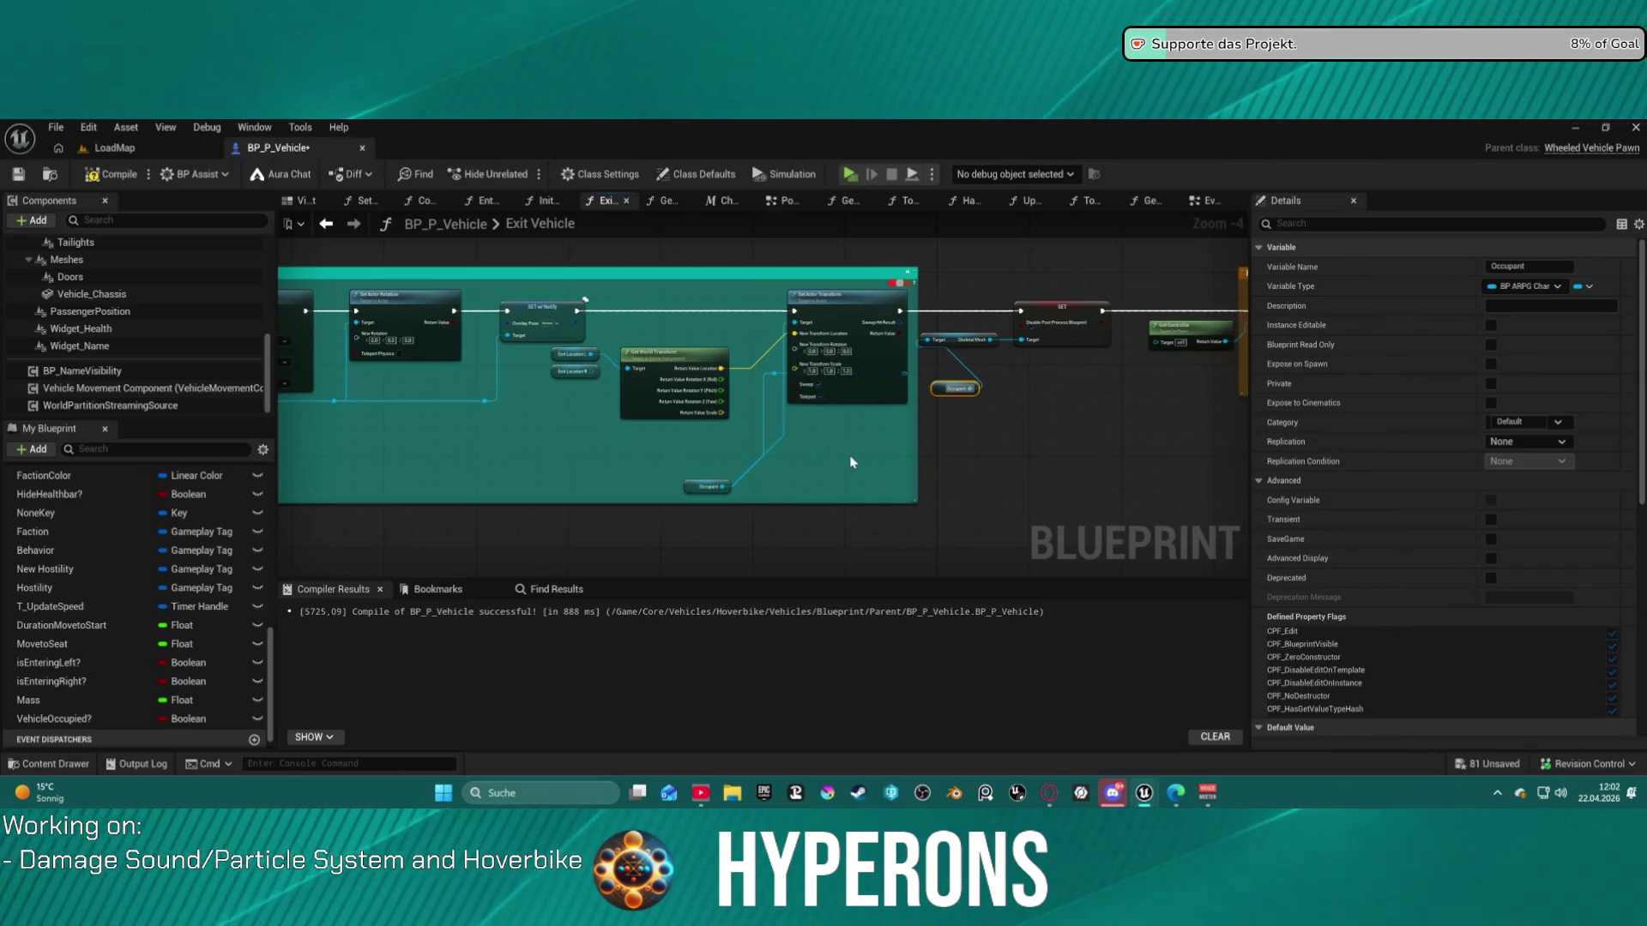
- Collapse the selected exit location transform nodes into a new function
drag(601, 307, 815, 506)
right_click(813, 328)
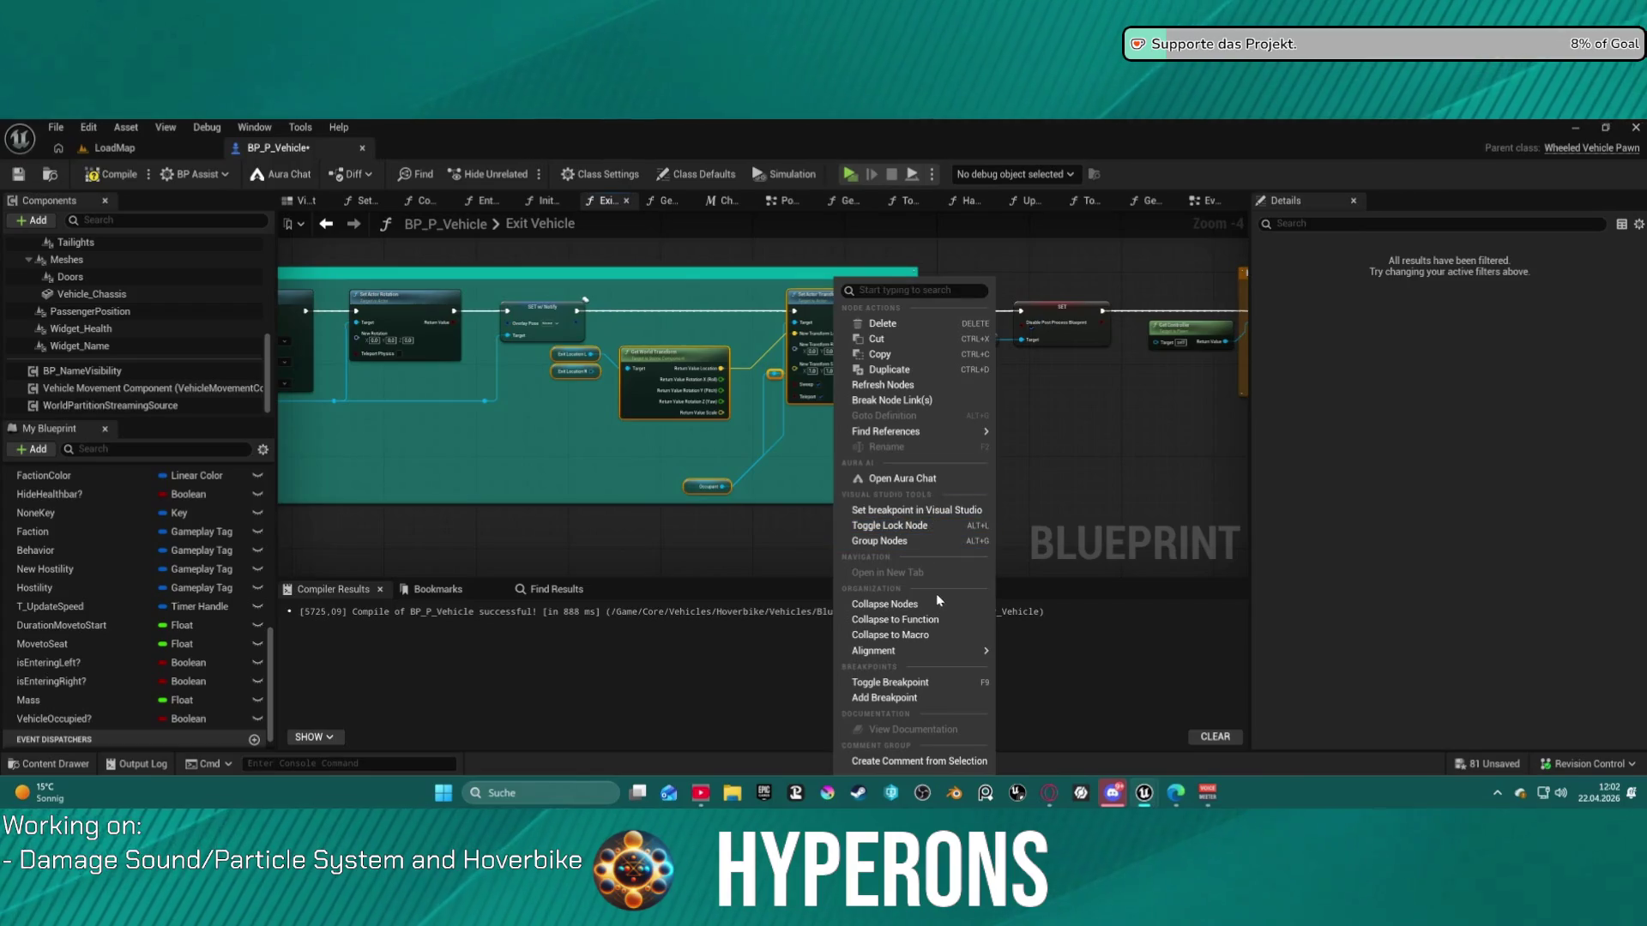
mouse_move(947, 652)
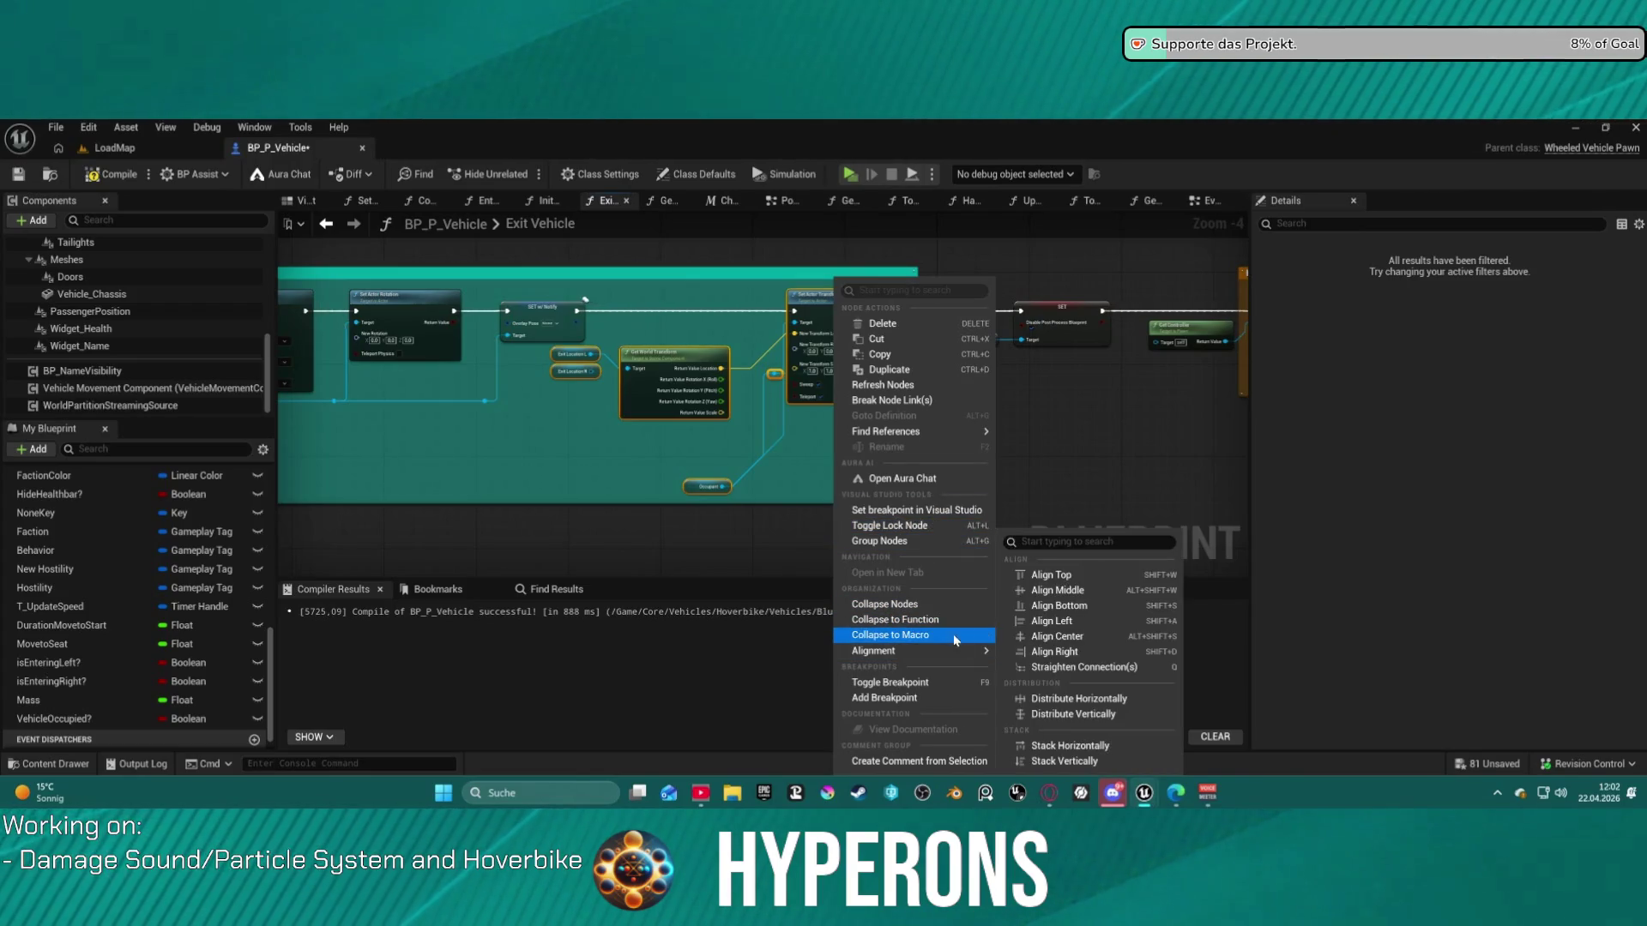
click(943, 620)
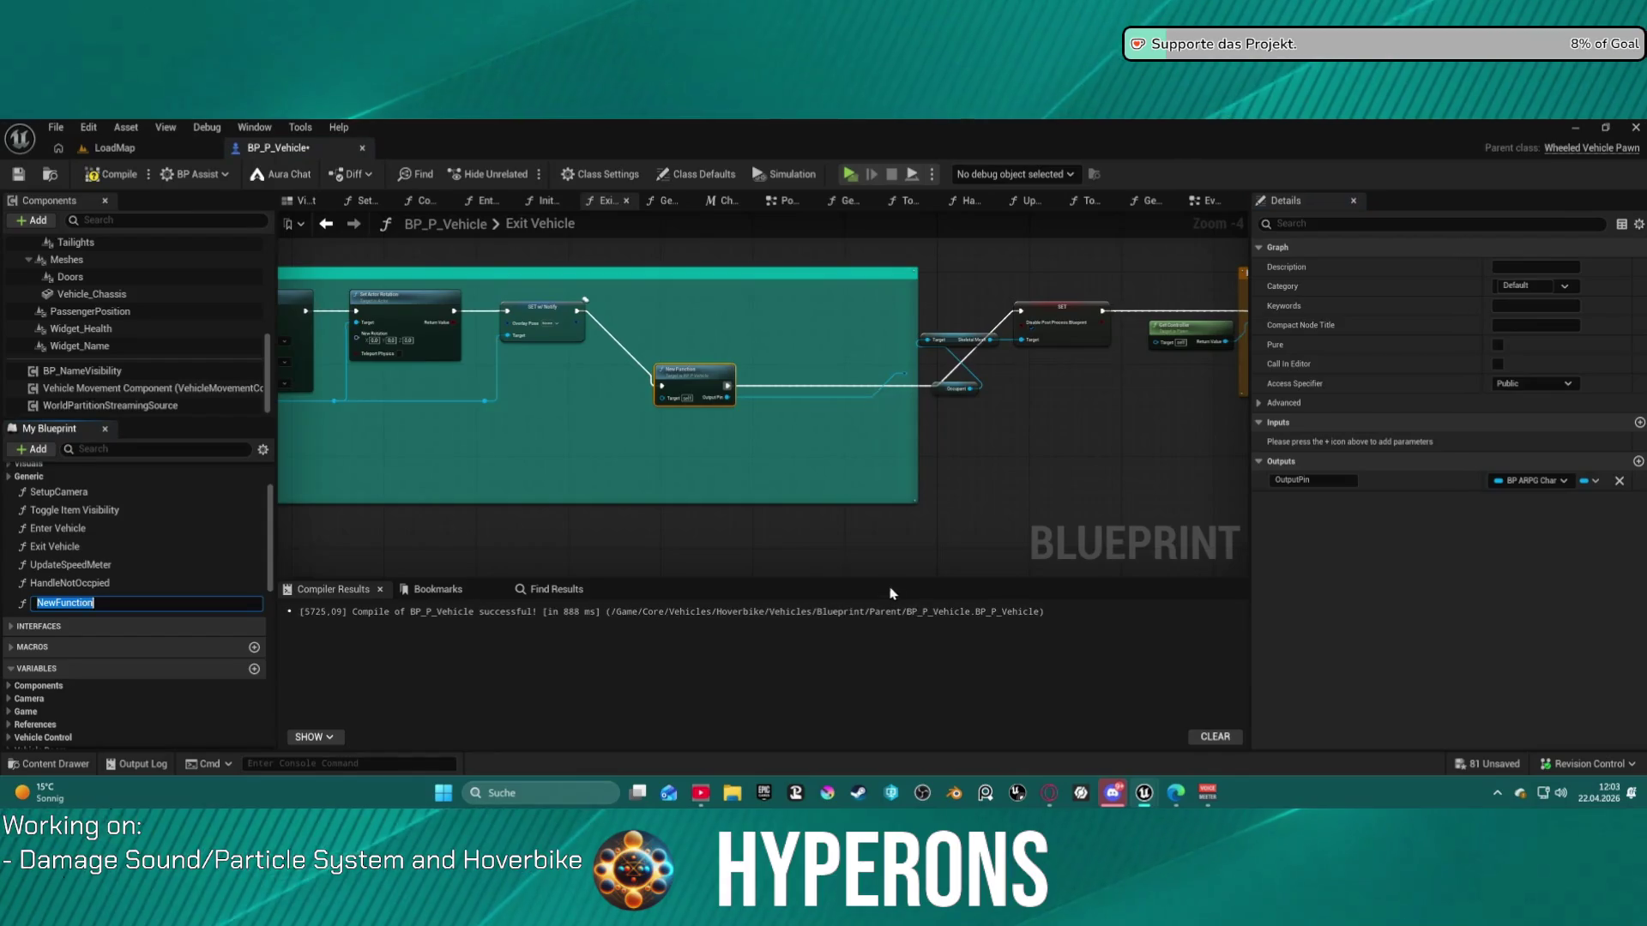
- Name the new function GetExitLocation and straighten the Exit Vehicle nodes into one row
text(GetExitLoca)
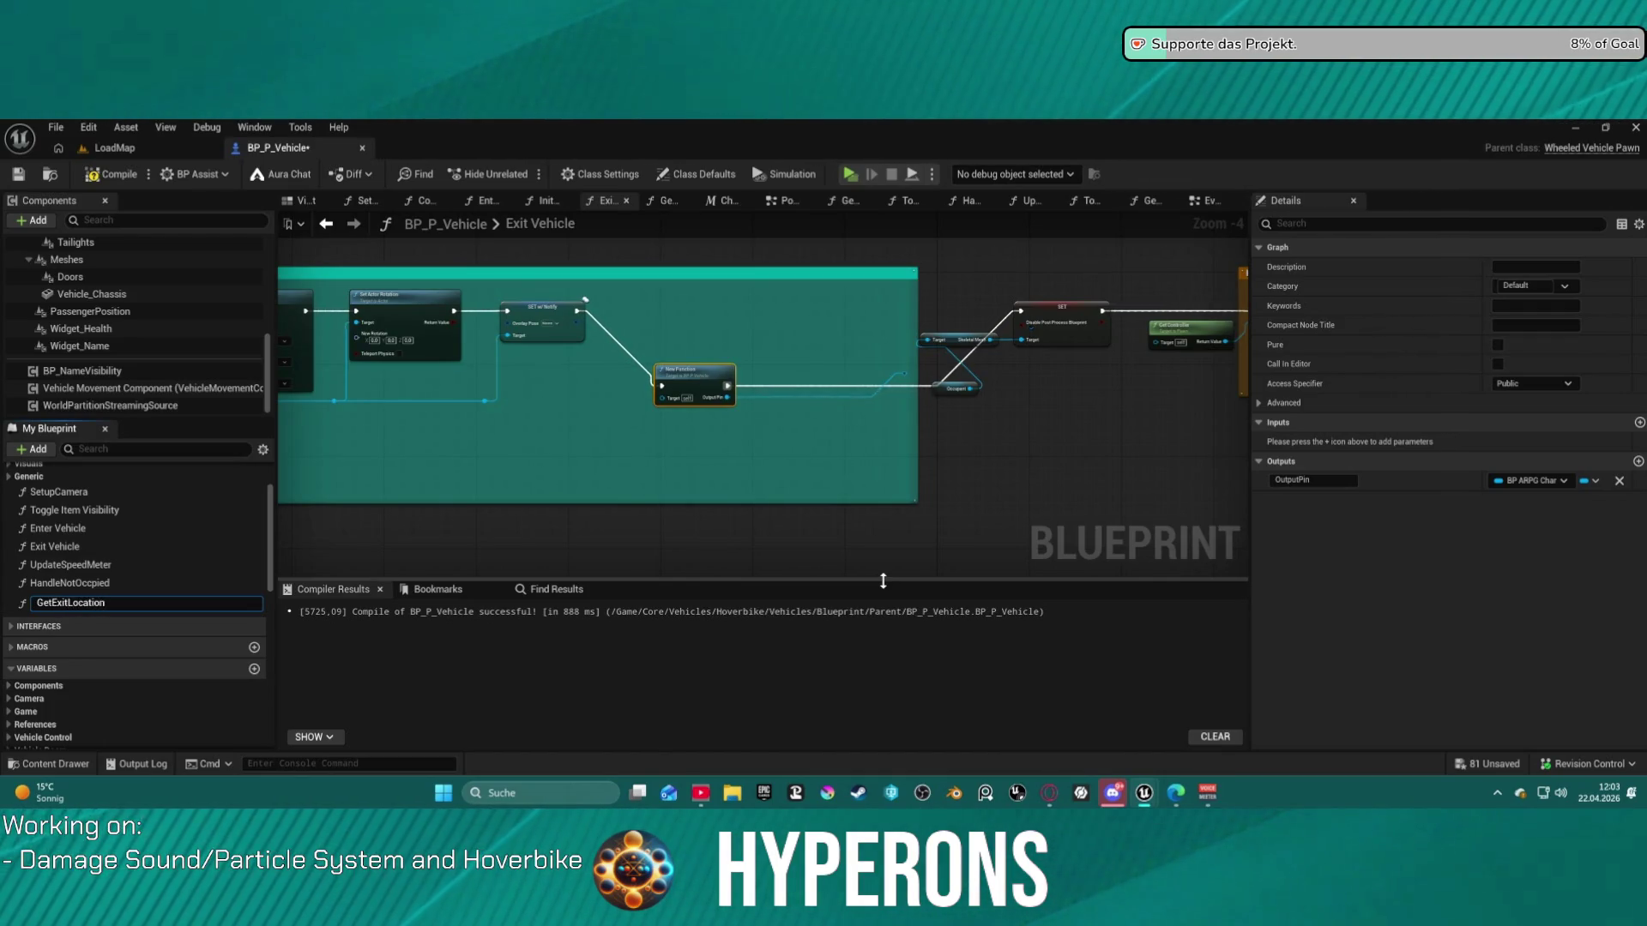
key(Return)
drag(680, 385, 680, 302)
key(f)
scroll(661, 322, up, 4)
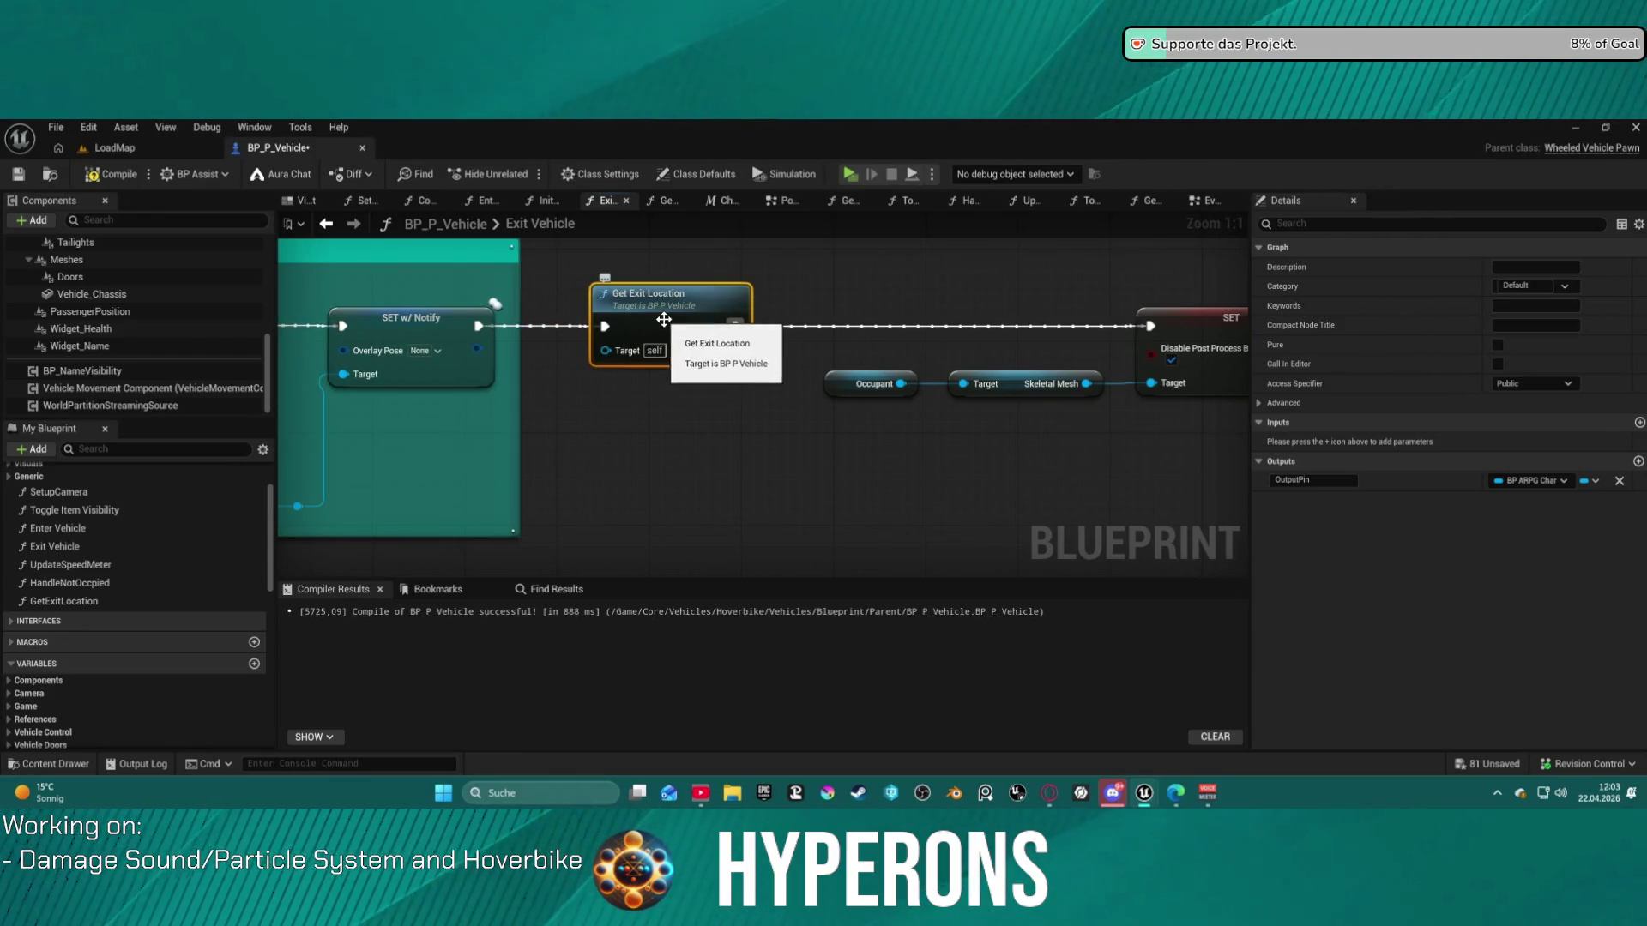
- Open the GetExitLocation graph and arrange its Exit Location getters and Get World Transform nodes
double_click(662, 321)
click(673, 347)
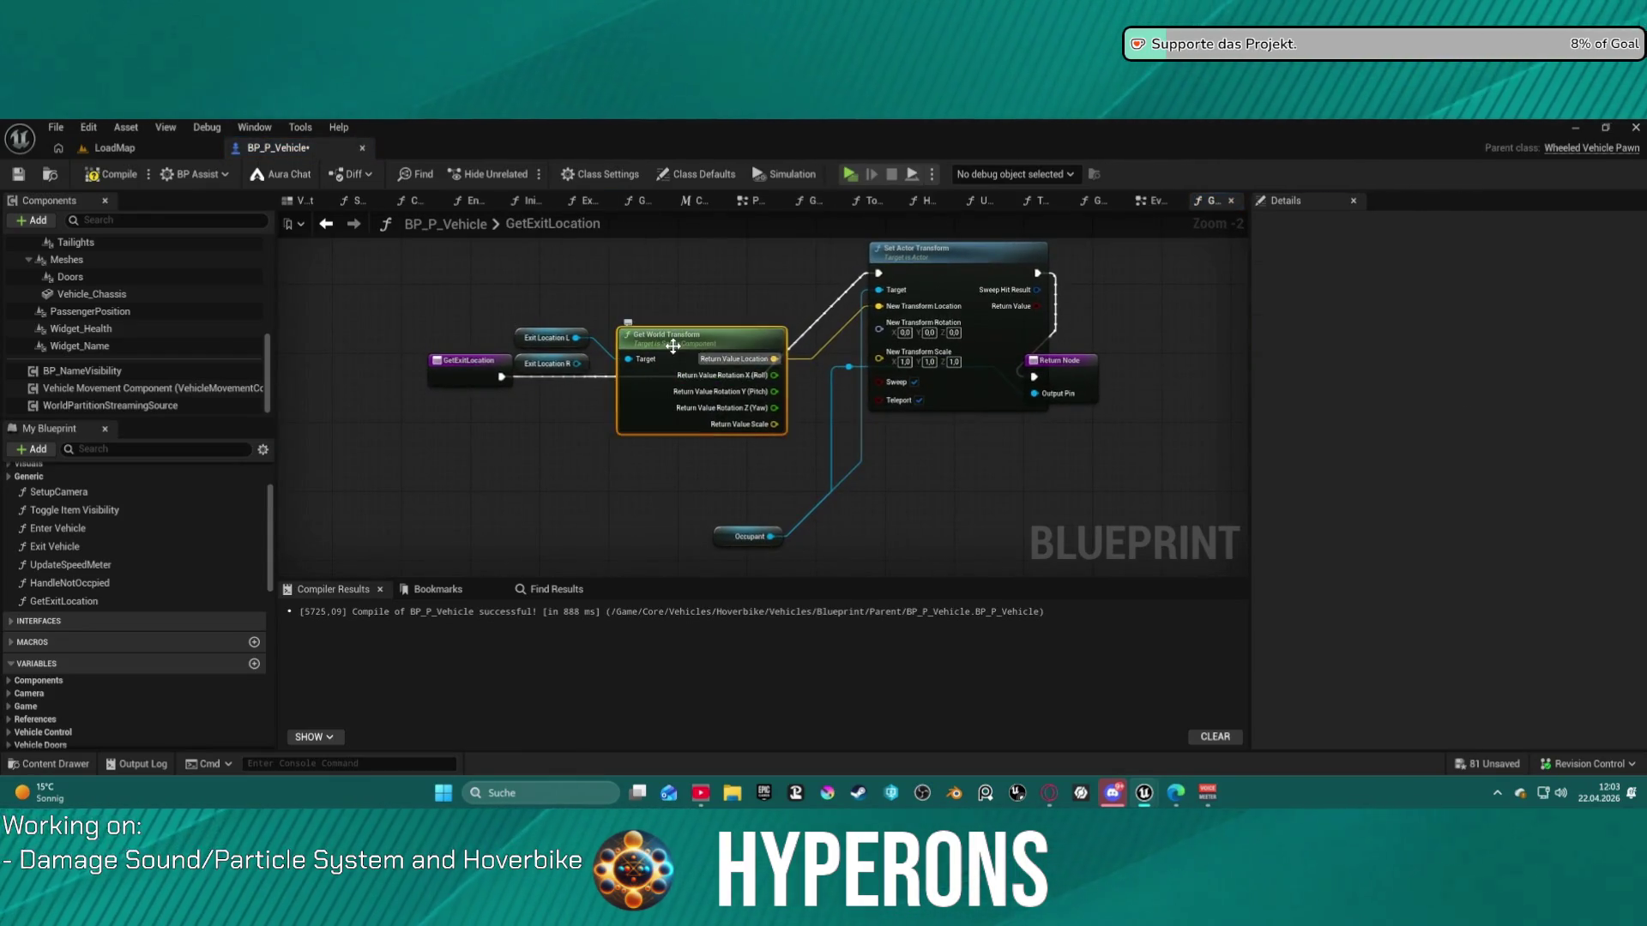
key(f)
drag(664, 424, 651, 533)
mouse_move(656, 452)
mouse_down()
mouse_move(619, 463)
mouse_move(577, 516)
mouse_up()
mouse_move(753, 433)
mouse_down()
mouse_move(640, 410)
mouse_move(730, 433)
mouse_move(743, 527)
mouse_move(770, 472)
mouse_move(770, 486)
mouse_up()
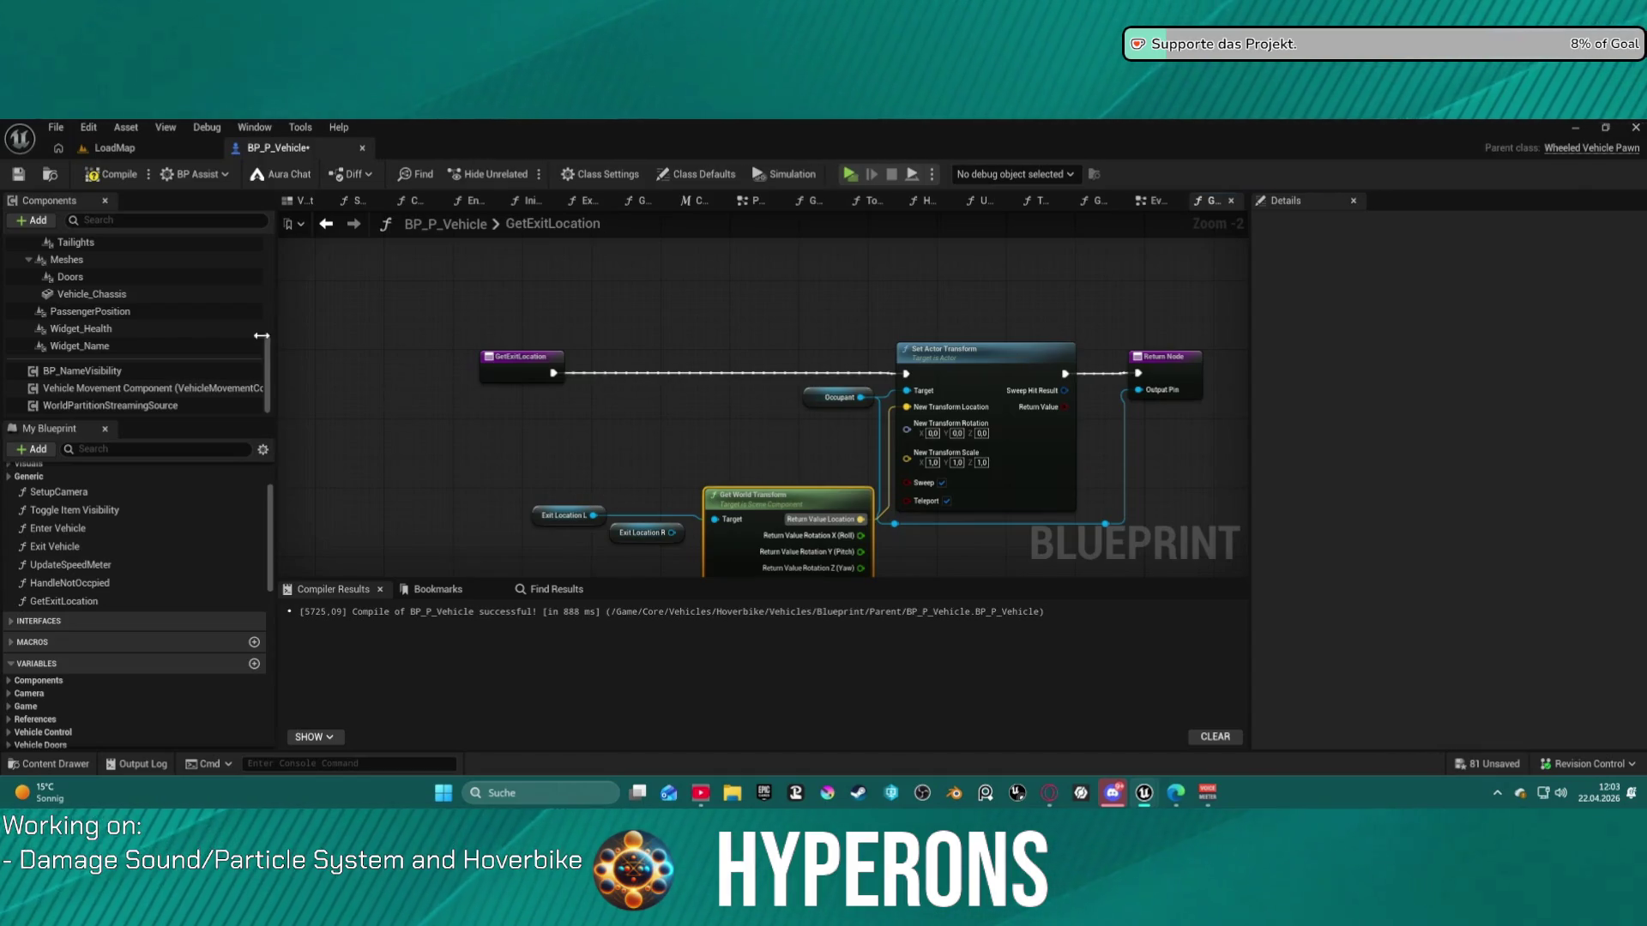
- Add a DriverPosition reference beside Exit Location R and pull a new action off the function entry
scroll(132, 340, up, 10)
drag(80, 314, 585, 300)
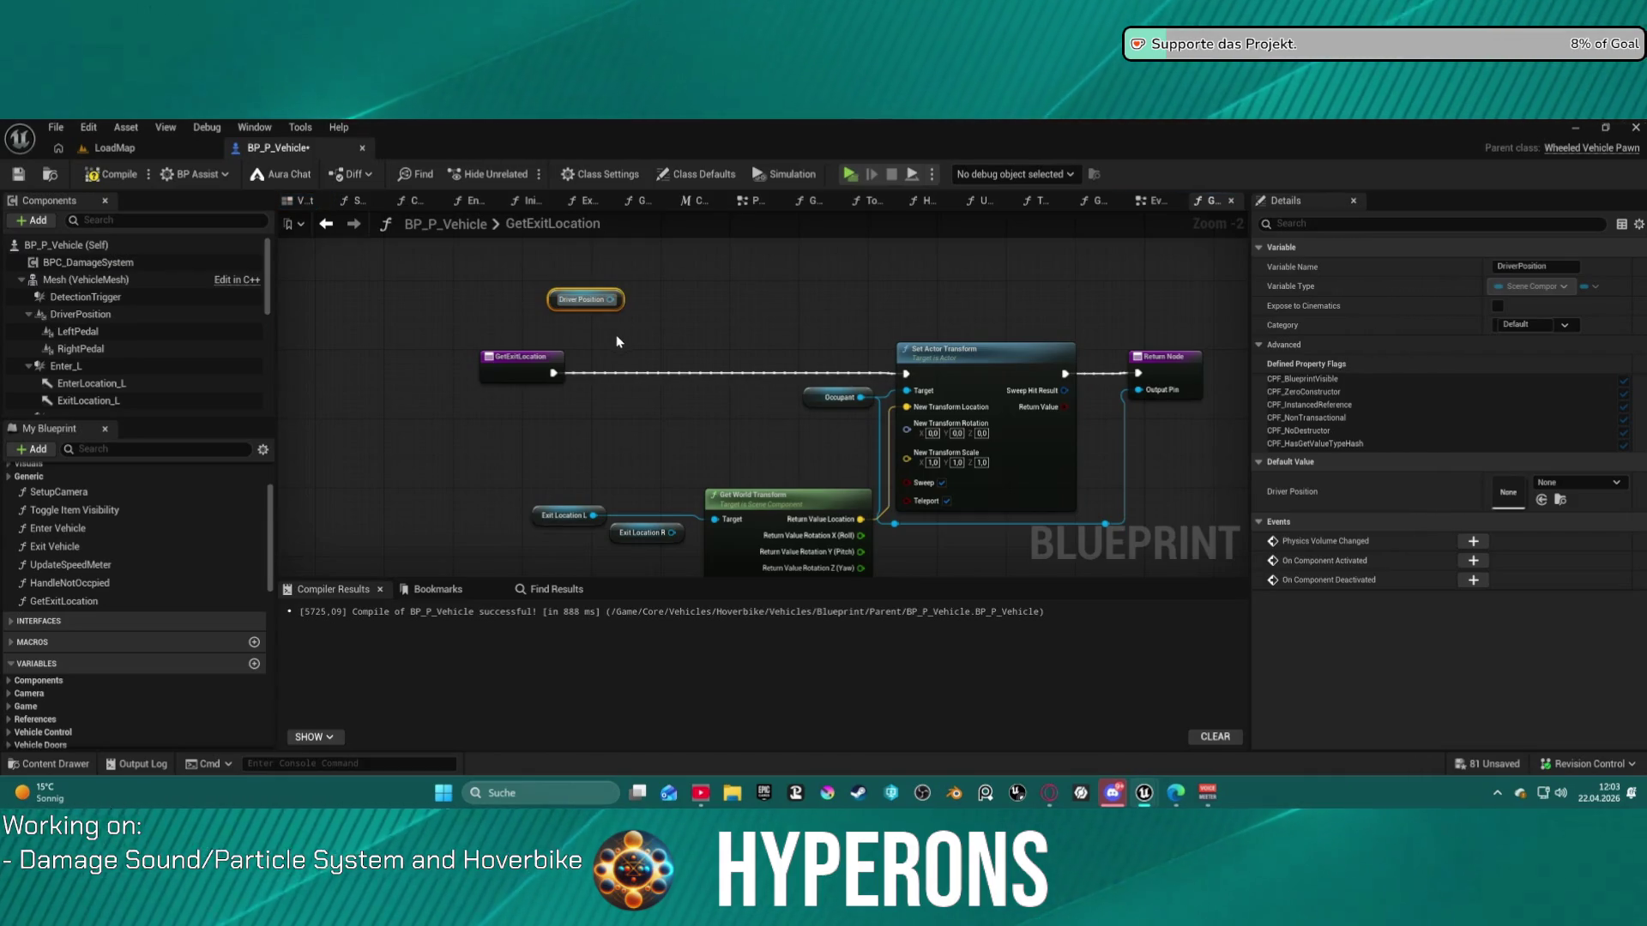
mouse_move(632, 538)
mouse_down()
mouse_move(711, 321)
mouse_move(650, 348)
mouse_move(413, 270)
mouse_up()
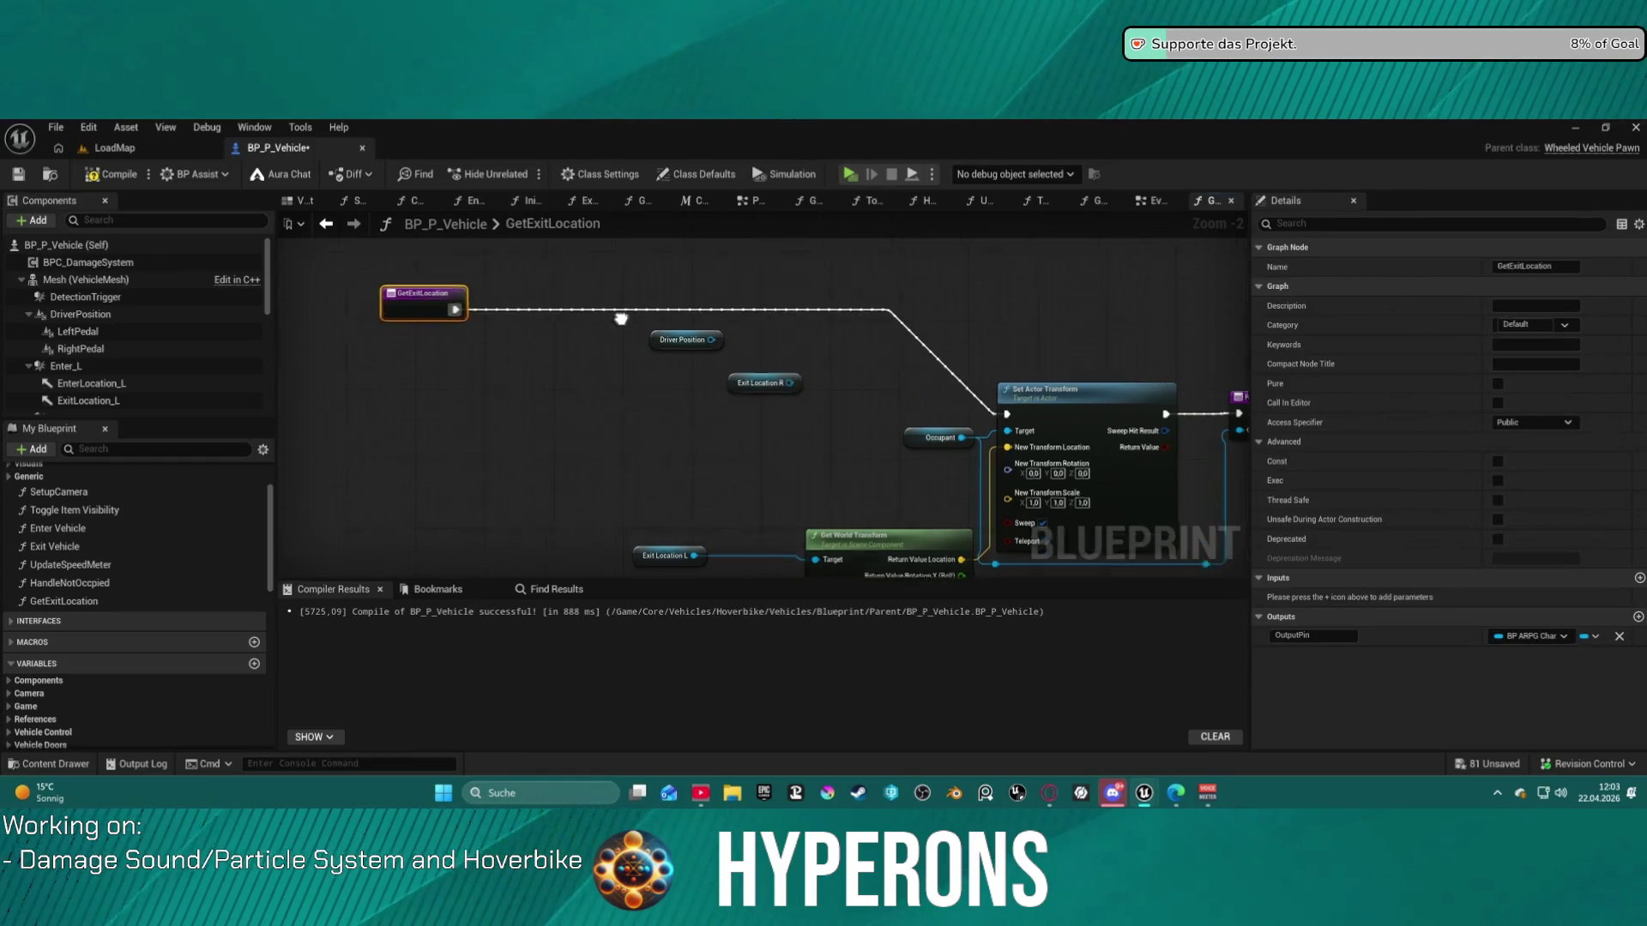
drag(455, 417, 705, 350)
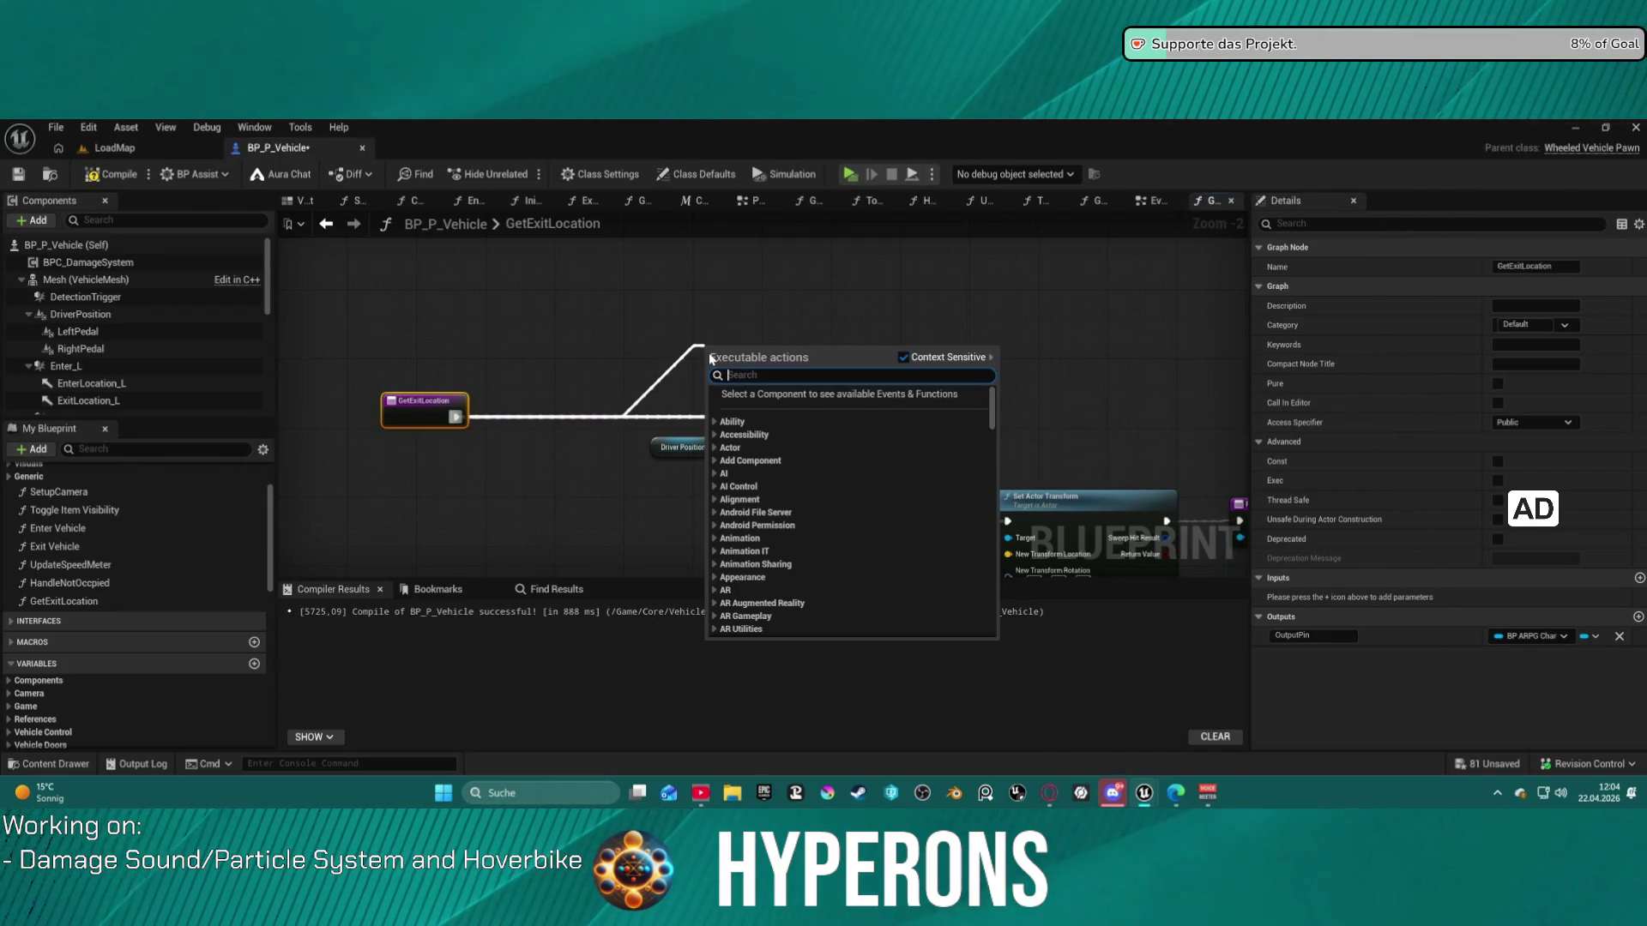
- Place a Sphere Trace By Channel node after the entry and move Driver Position upper left
text(sphere)
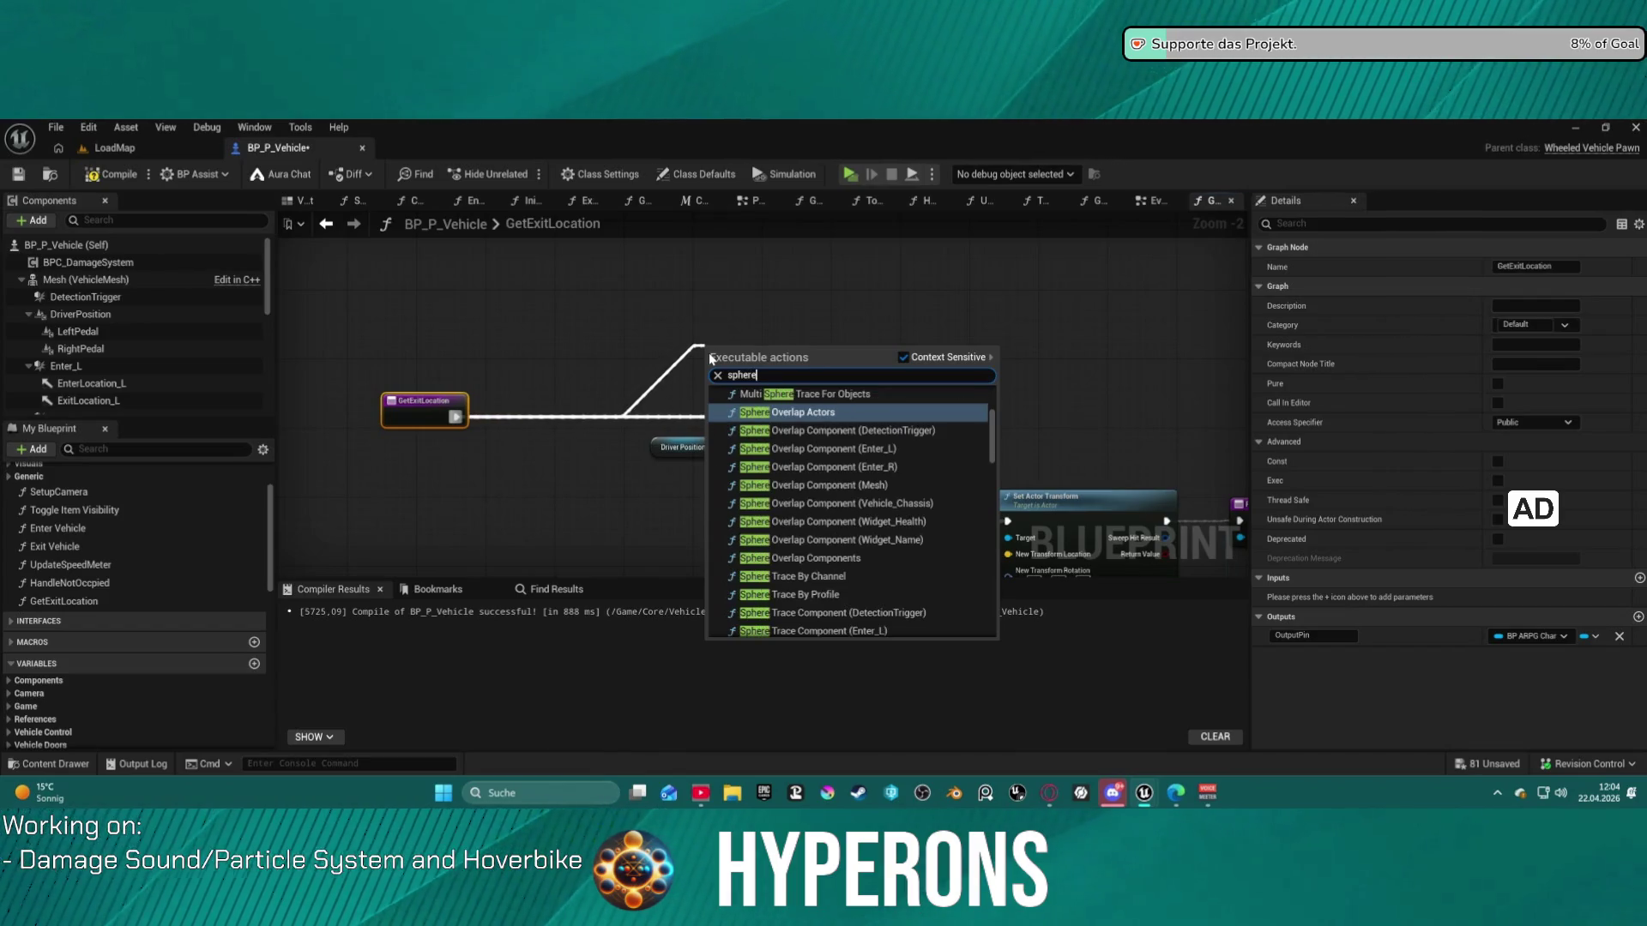
text( trace)
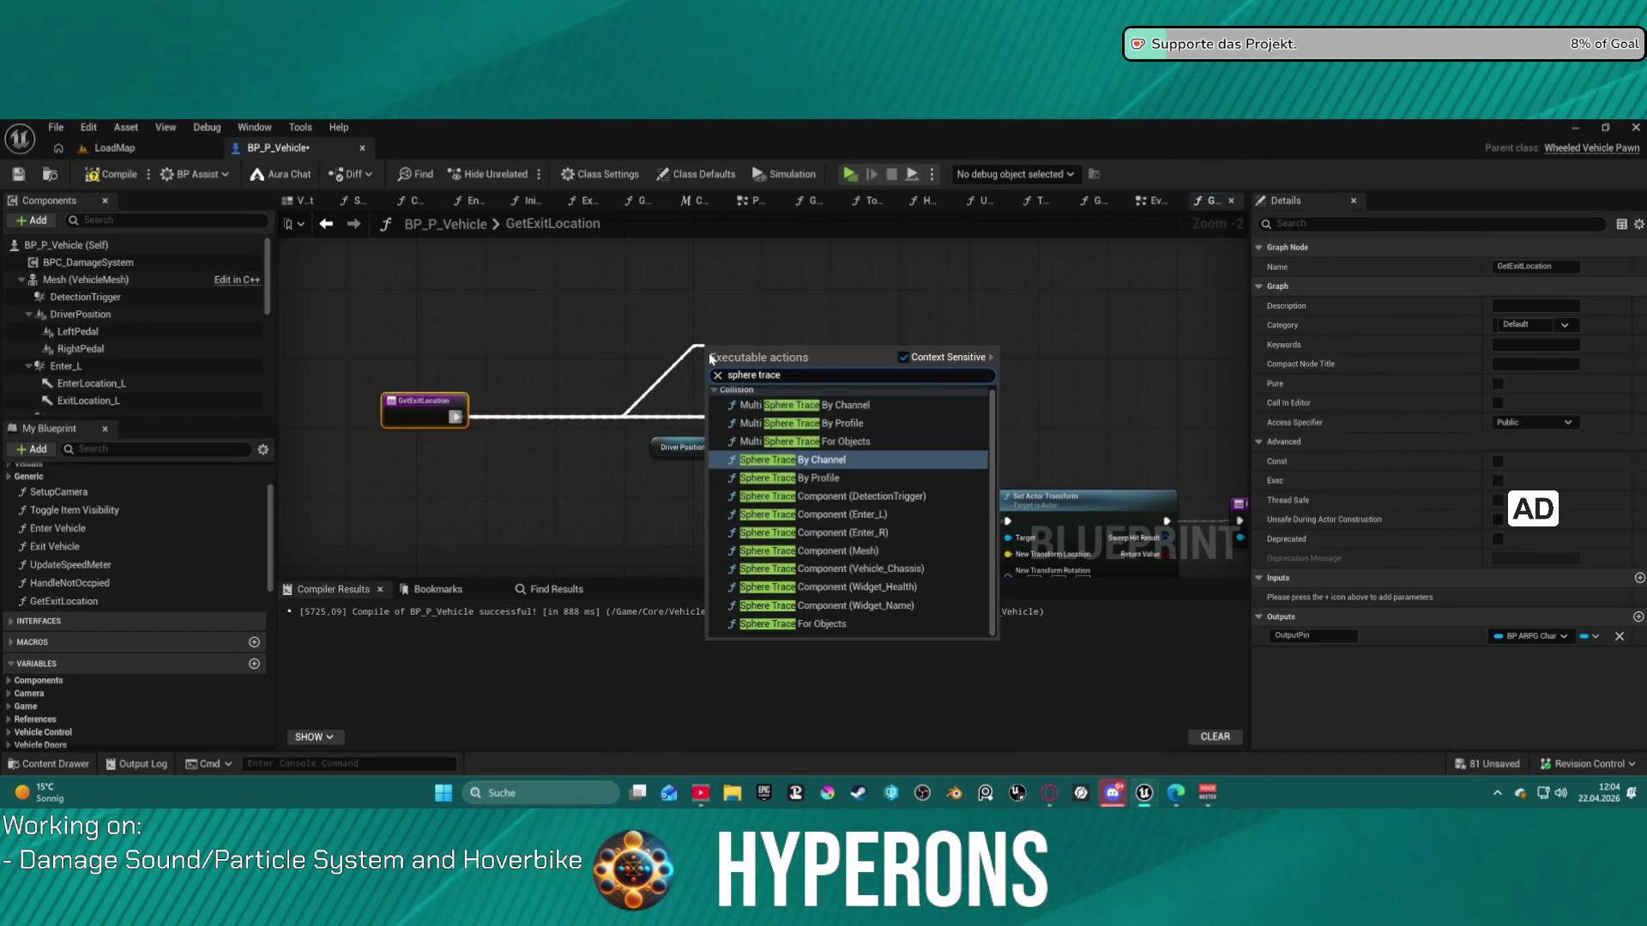
key(Return)
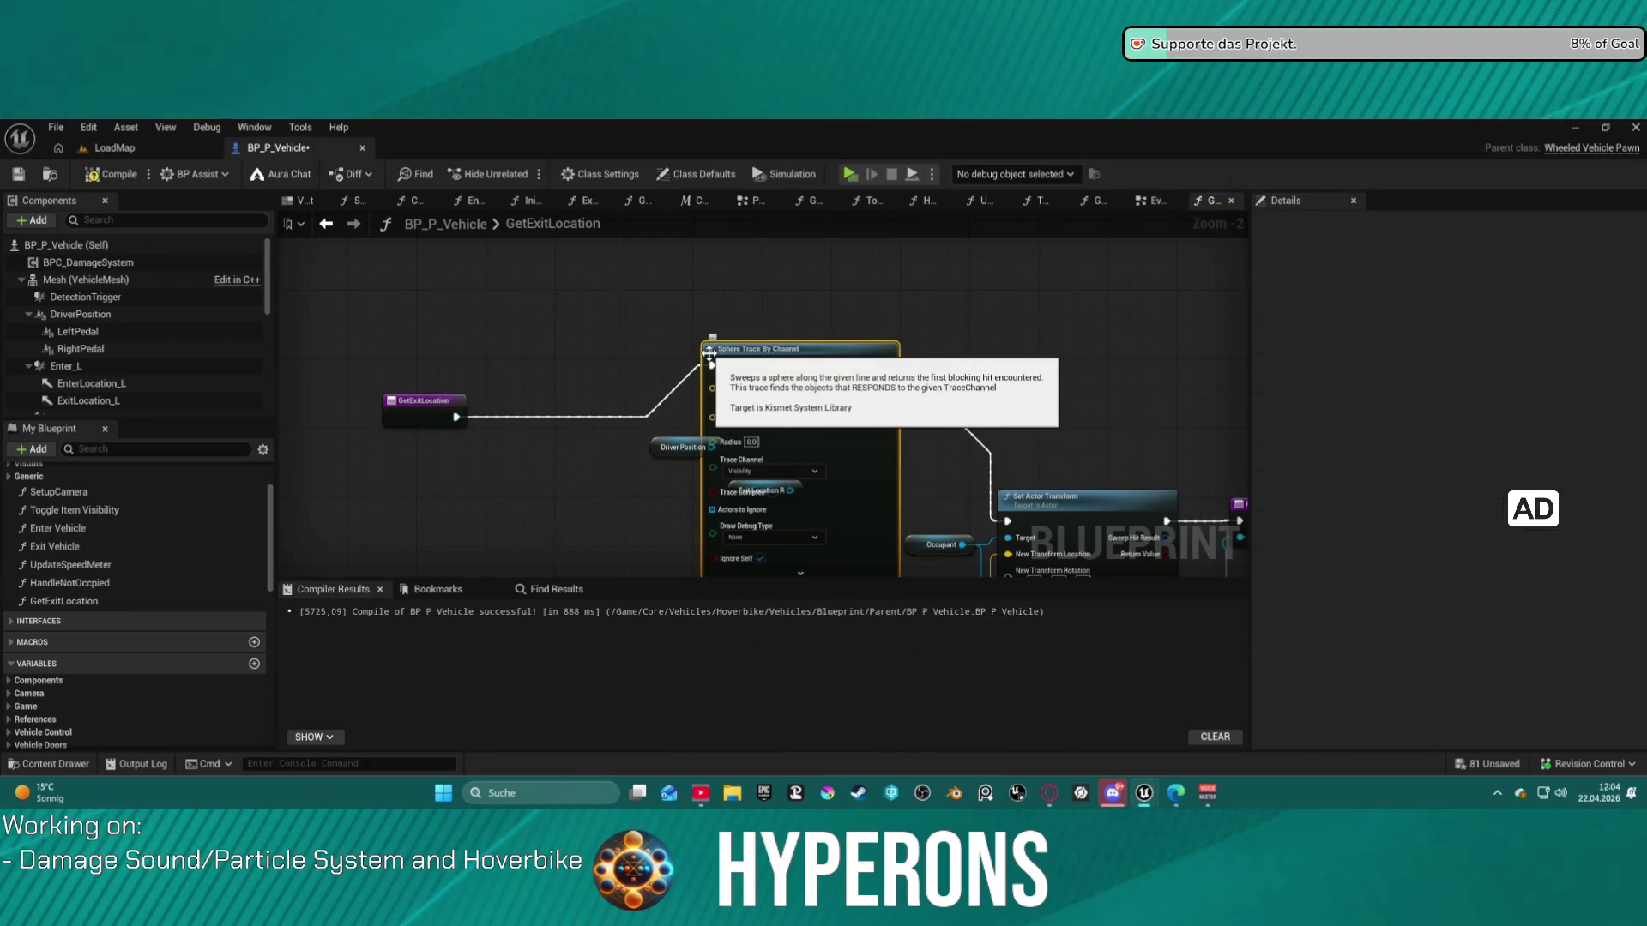
drag(736, 415, 780, 349)
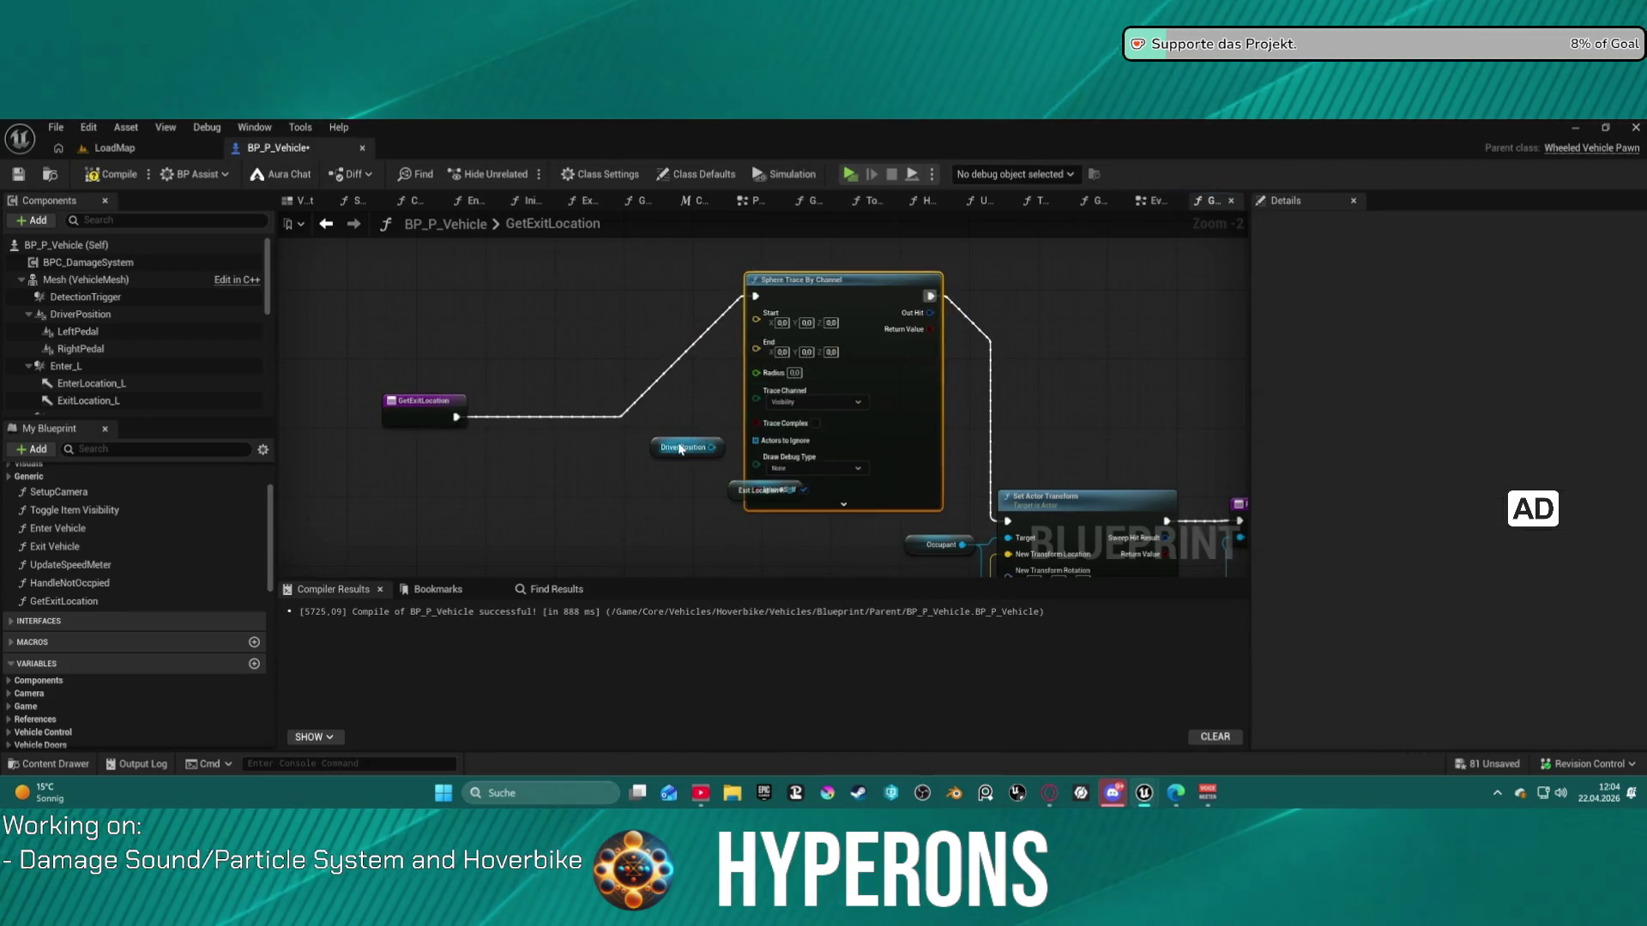
drag(682, 447, 489, 283)
- Feed Driver Position's world location into the Sphere Trace Start pin
drag(734, 484, 619, 422)
click(610, 351)
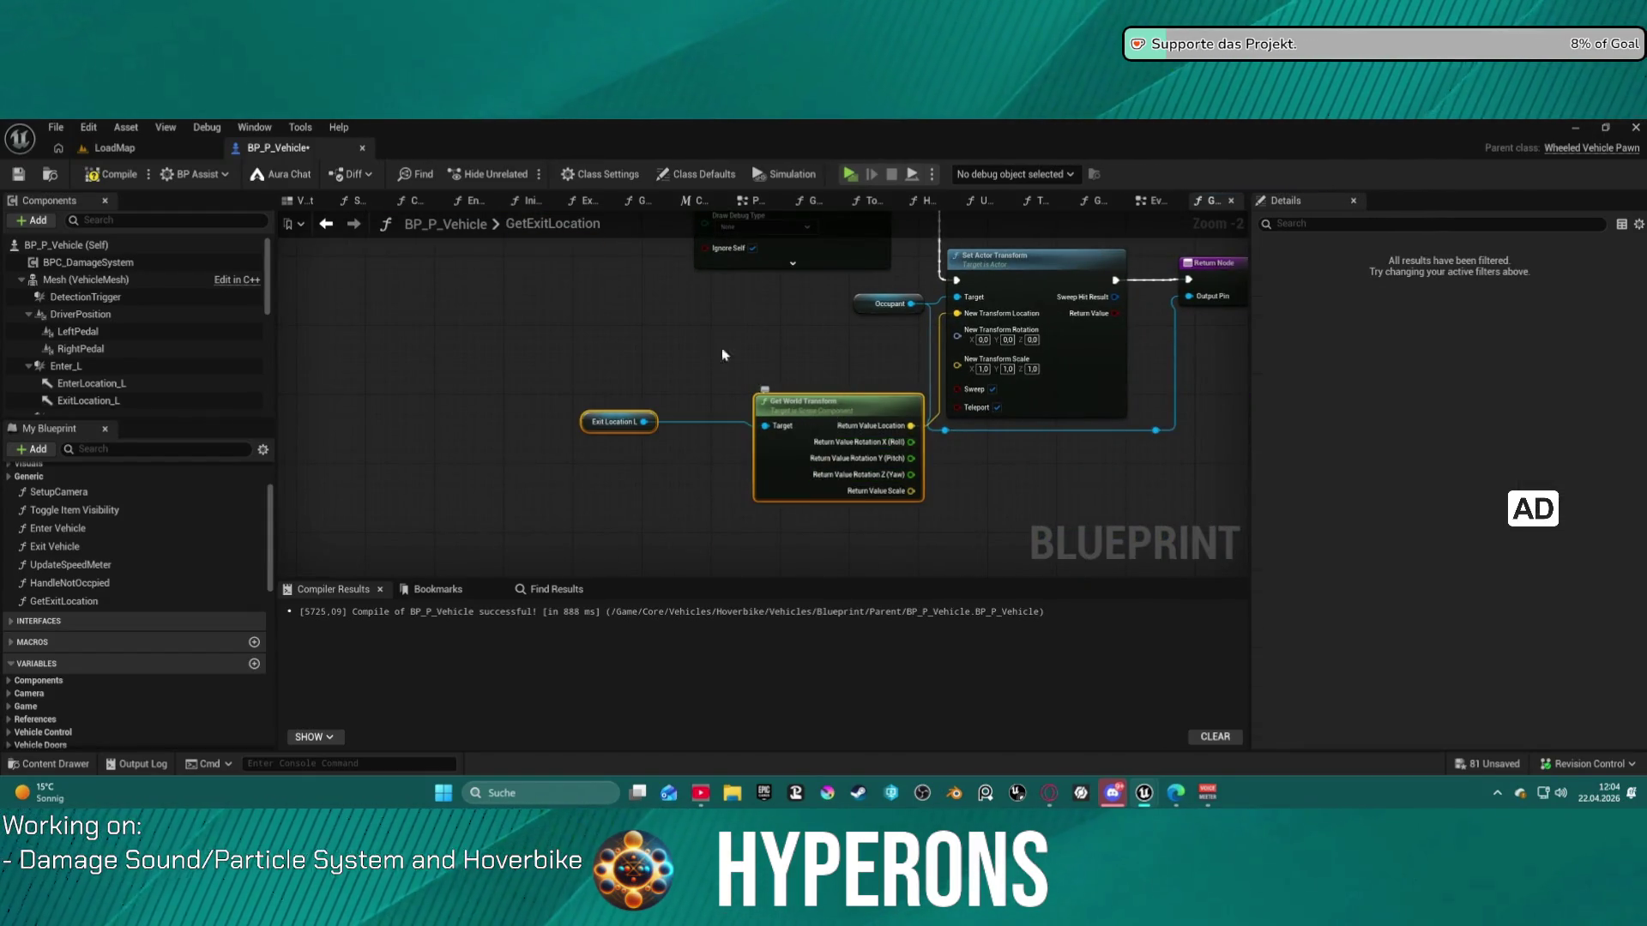
drag(741, 366, 827, 496)
key(ctrl+z)
mouse_move(708, 307)
mouse_down()
mouse_move(743, 366)
mouse_move(982, 381)
mouse_move(972, 368)
mouse_up()
mouse_move(692, 337)
mouse_down()
mouse_move(689, 294)
mouse_move(642, 371)
mouse_move(659, 384)
mouse_move(792, 303)
mouse_up()
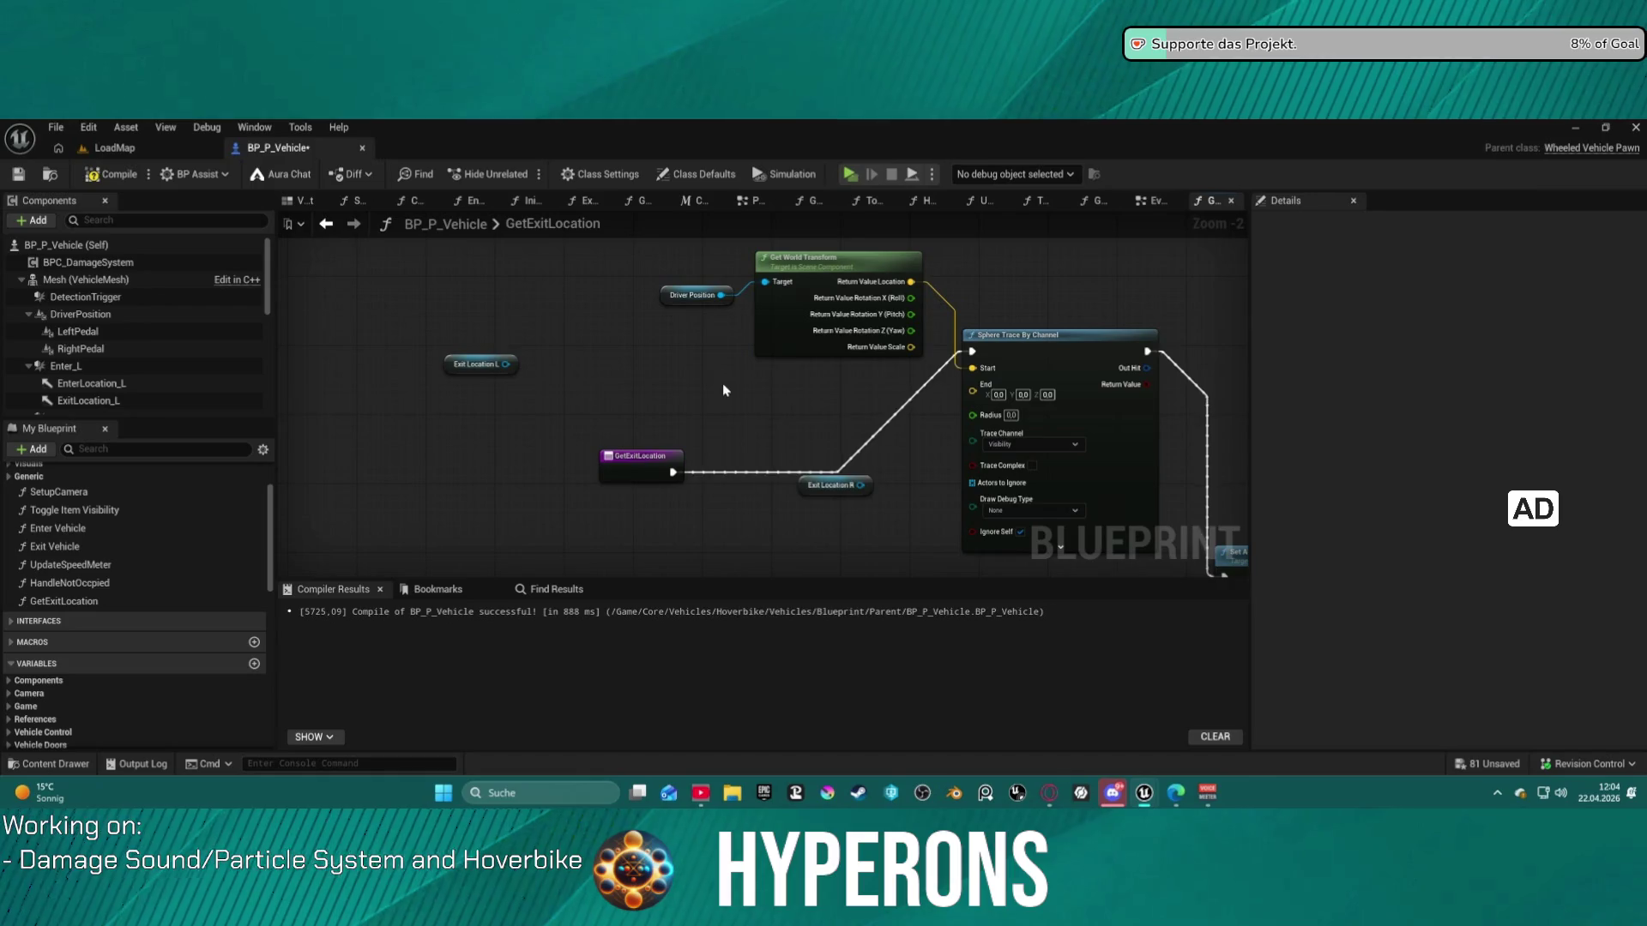
- Tidy the Driver Position nodes and delete both Get World Transform nodes
key(ctrl+w)
drag(793, 379, 761, 349)
drag(803, 273, 597, 300)
key(f)
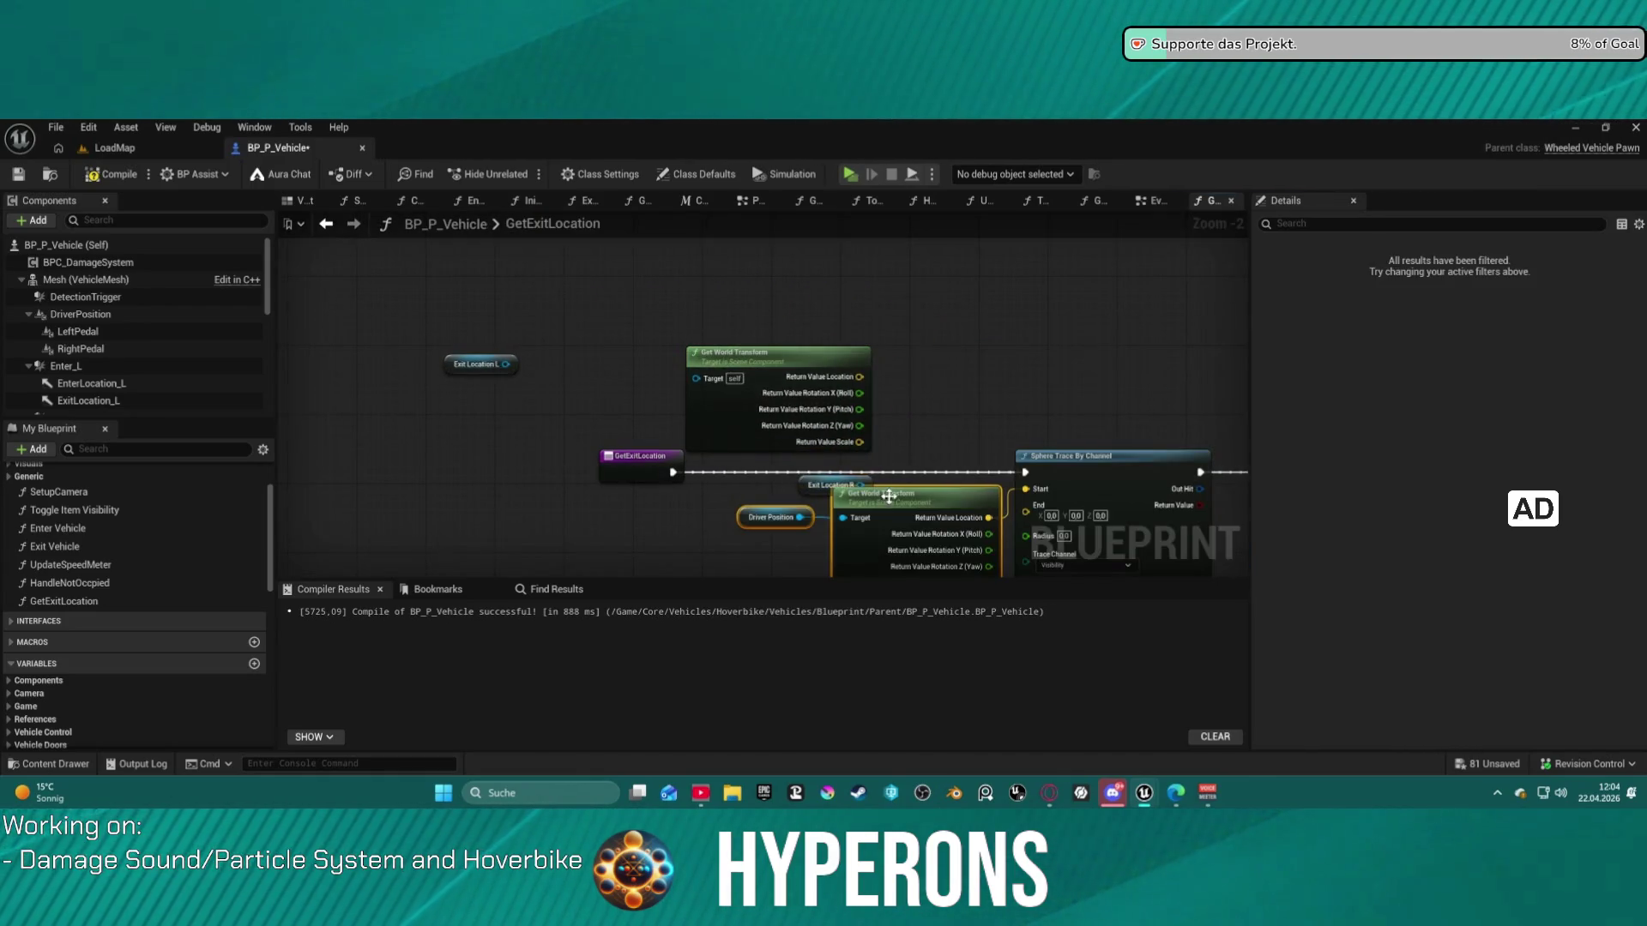
mouse_move(890, 493)
mouse_down()
mouse_move(742, 257)
mouse_move(730, 272)
mouse_up()
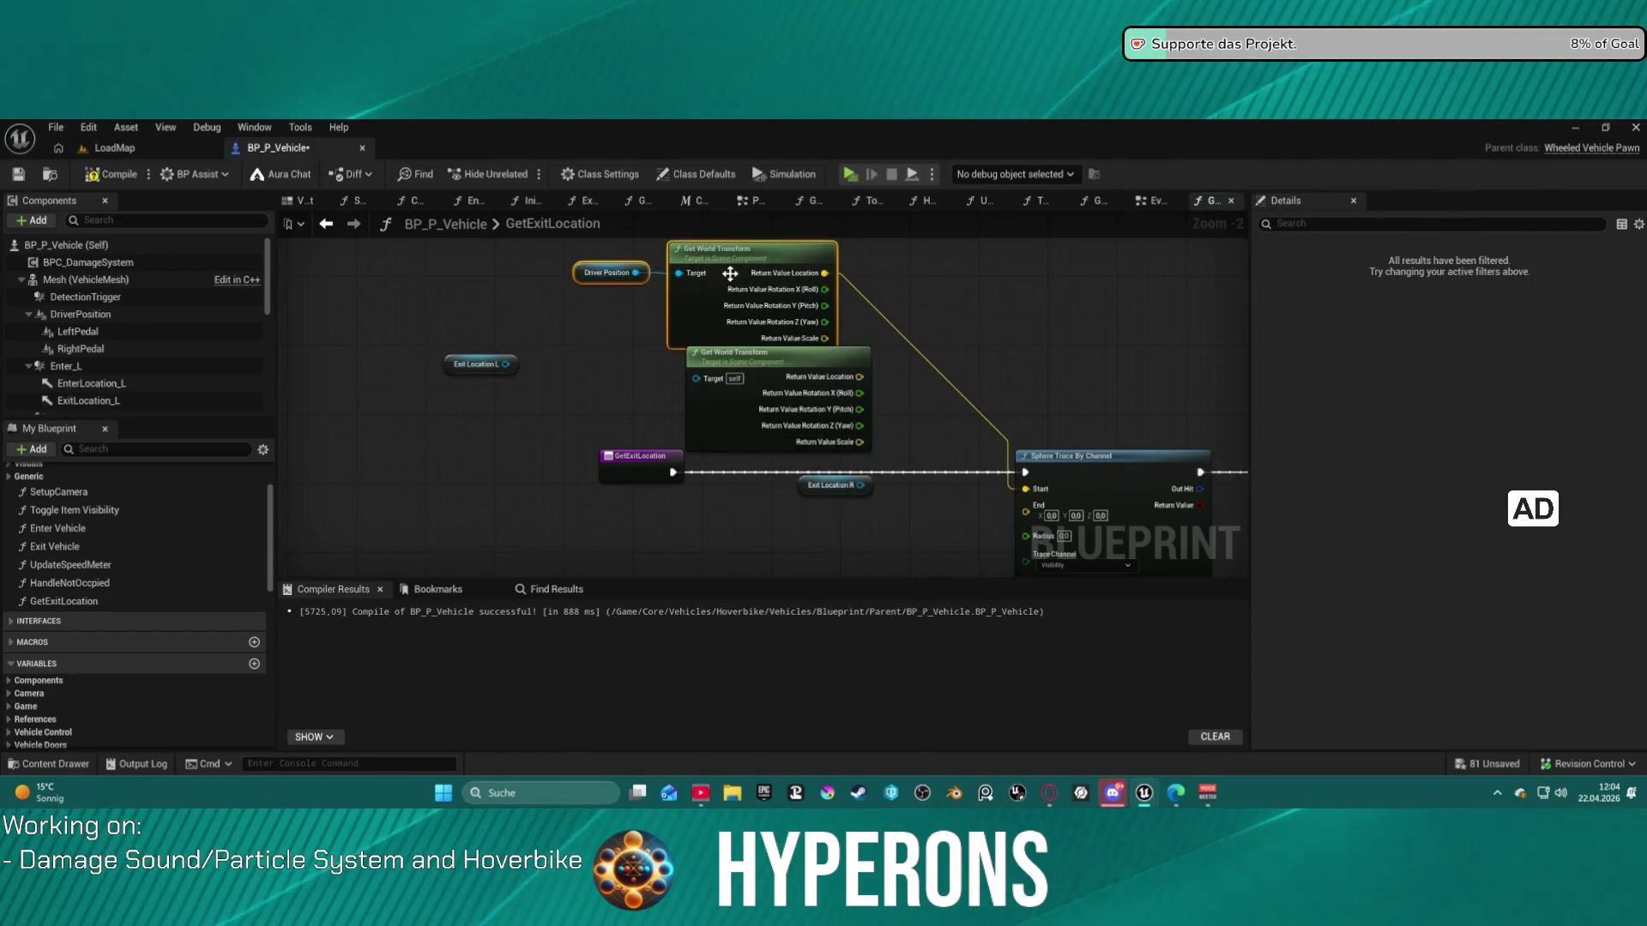
click(729, 272)
key(Delete)
click(743, 380)
key(Delete)
click(802, 487)
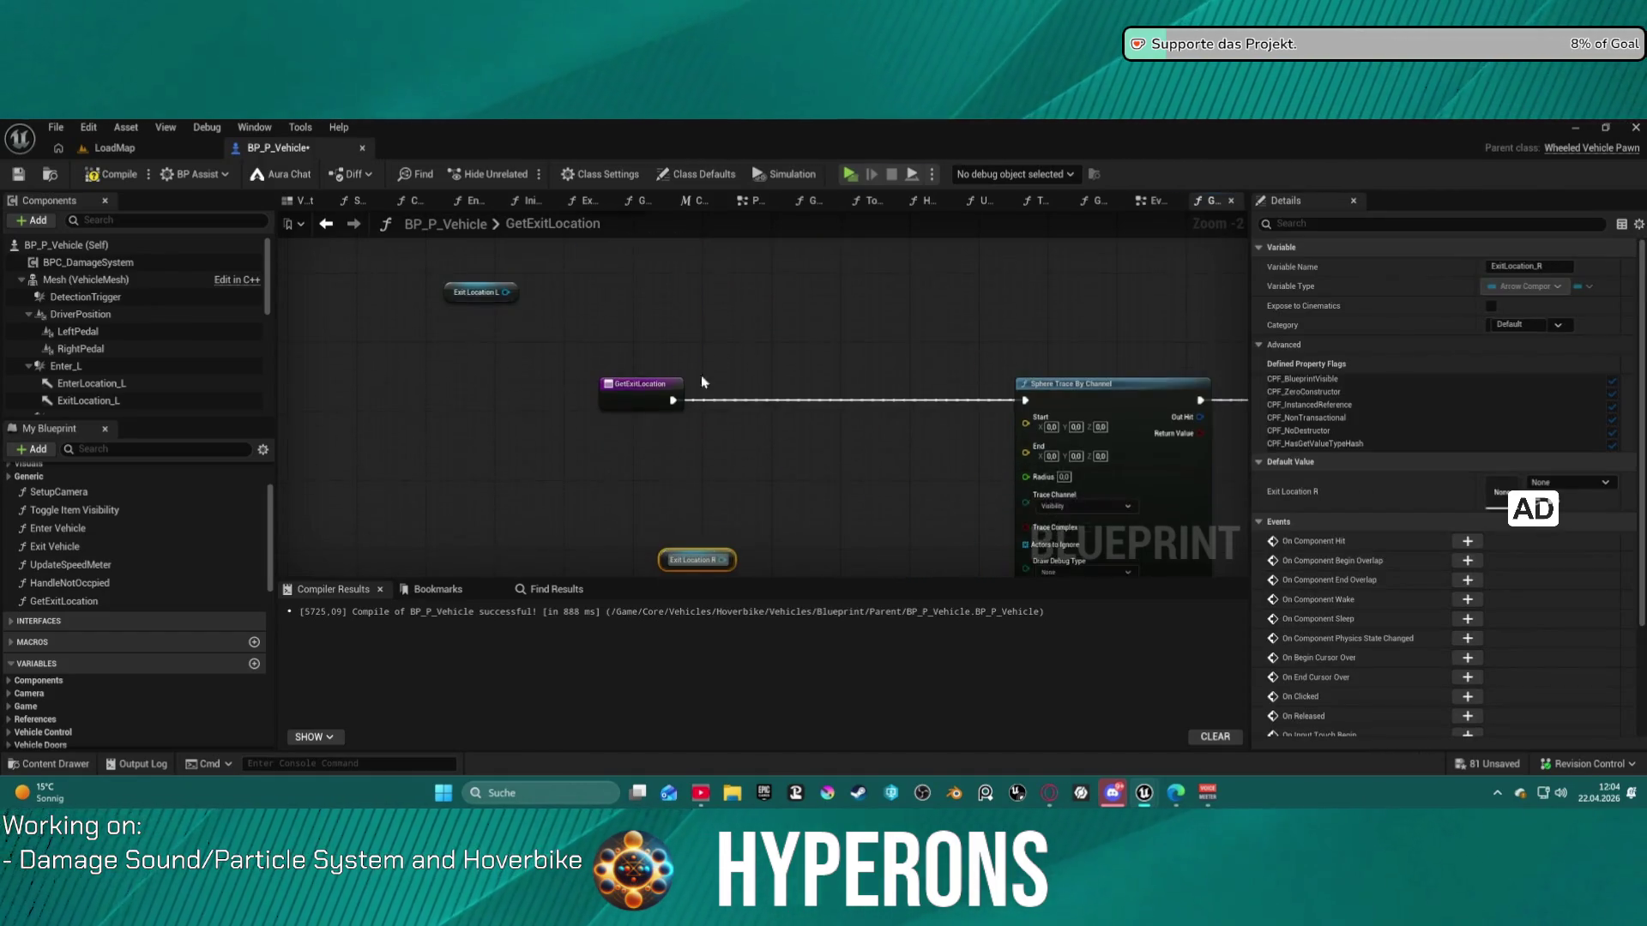
- Add a Get Right Vector node fed by Driver Position
mouse_move(636, 404)
mouse_down()
mouse_move(769, 429)
mouse_move(739, 417)
mouse_up()
text(get)
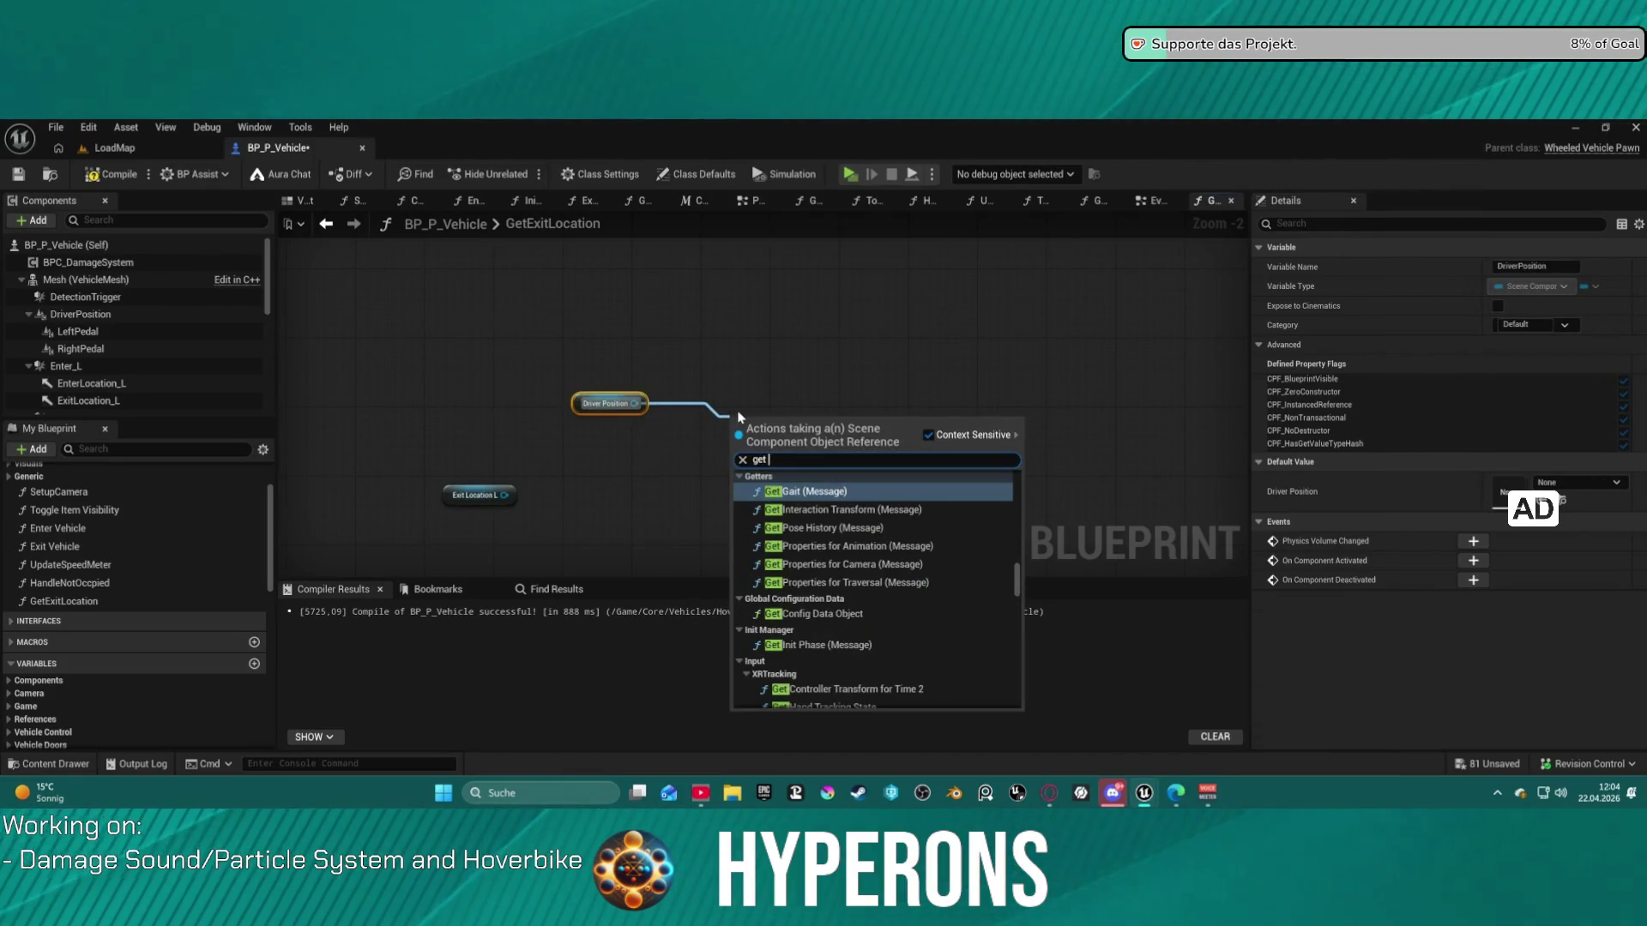
text( rot)
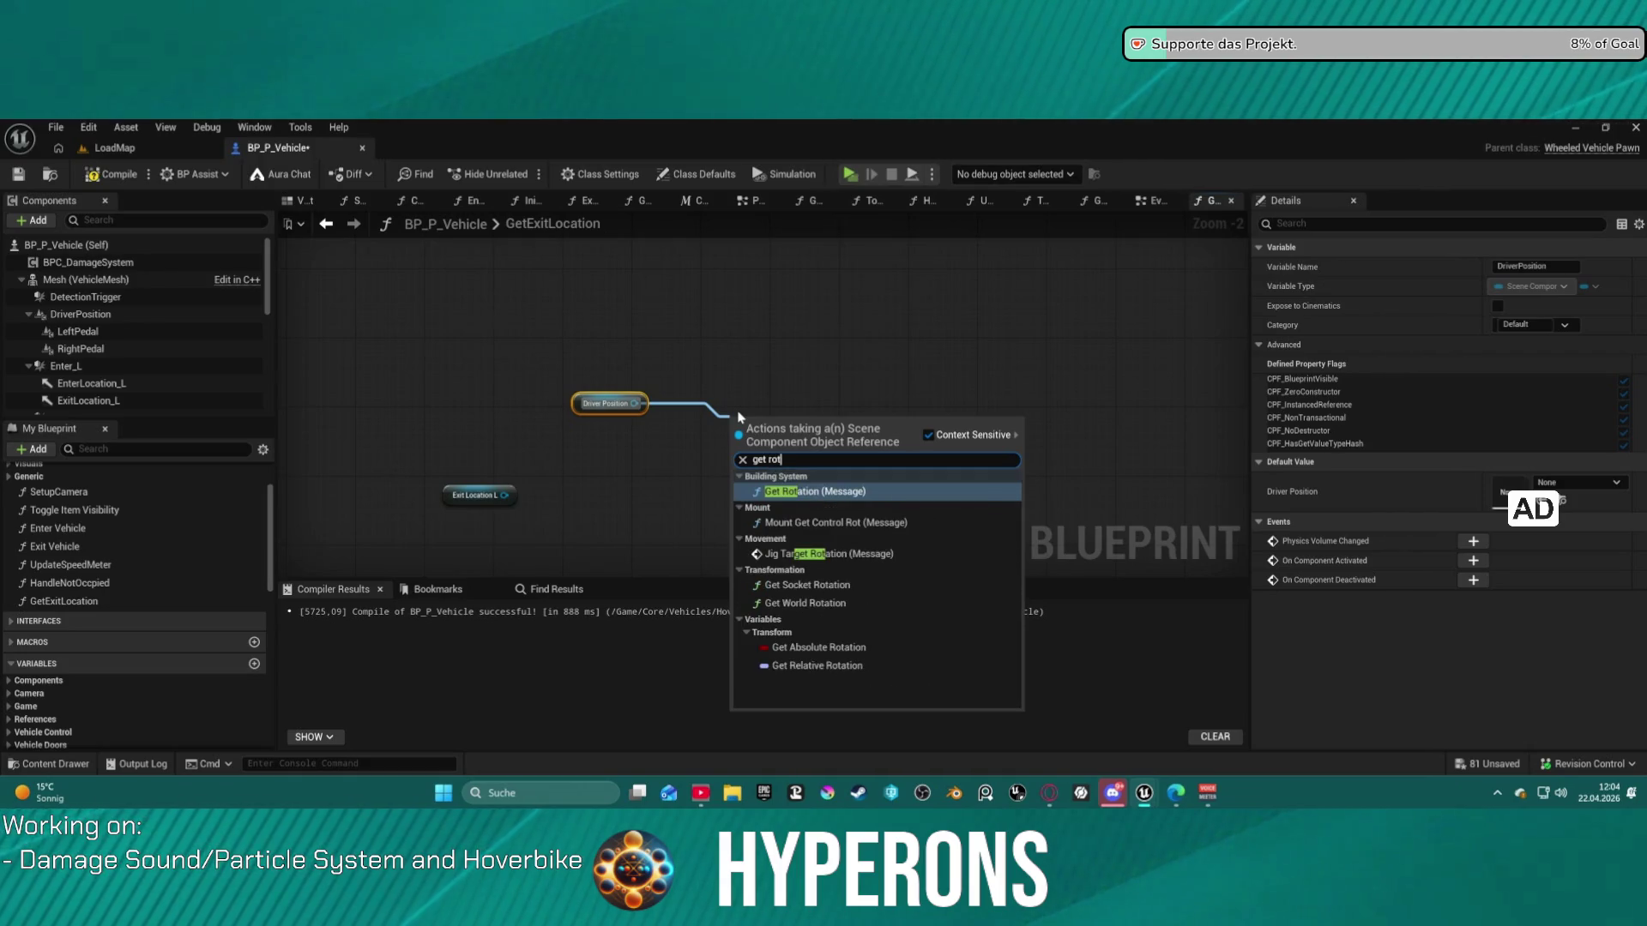
key(BackSpace)
key(BackSpace)
key(BackSpace)
text(ve)
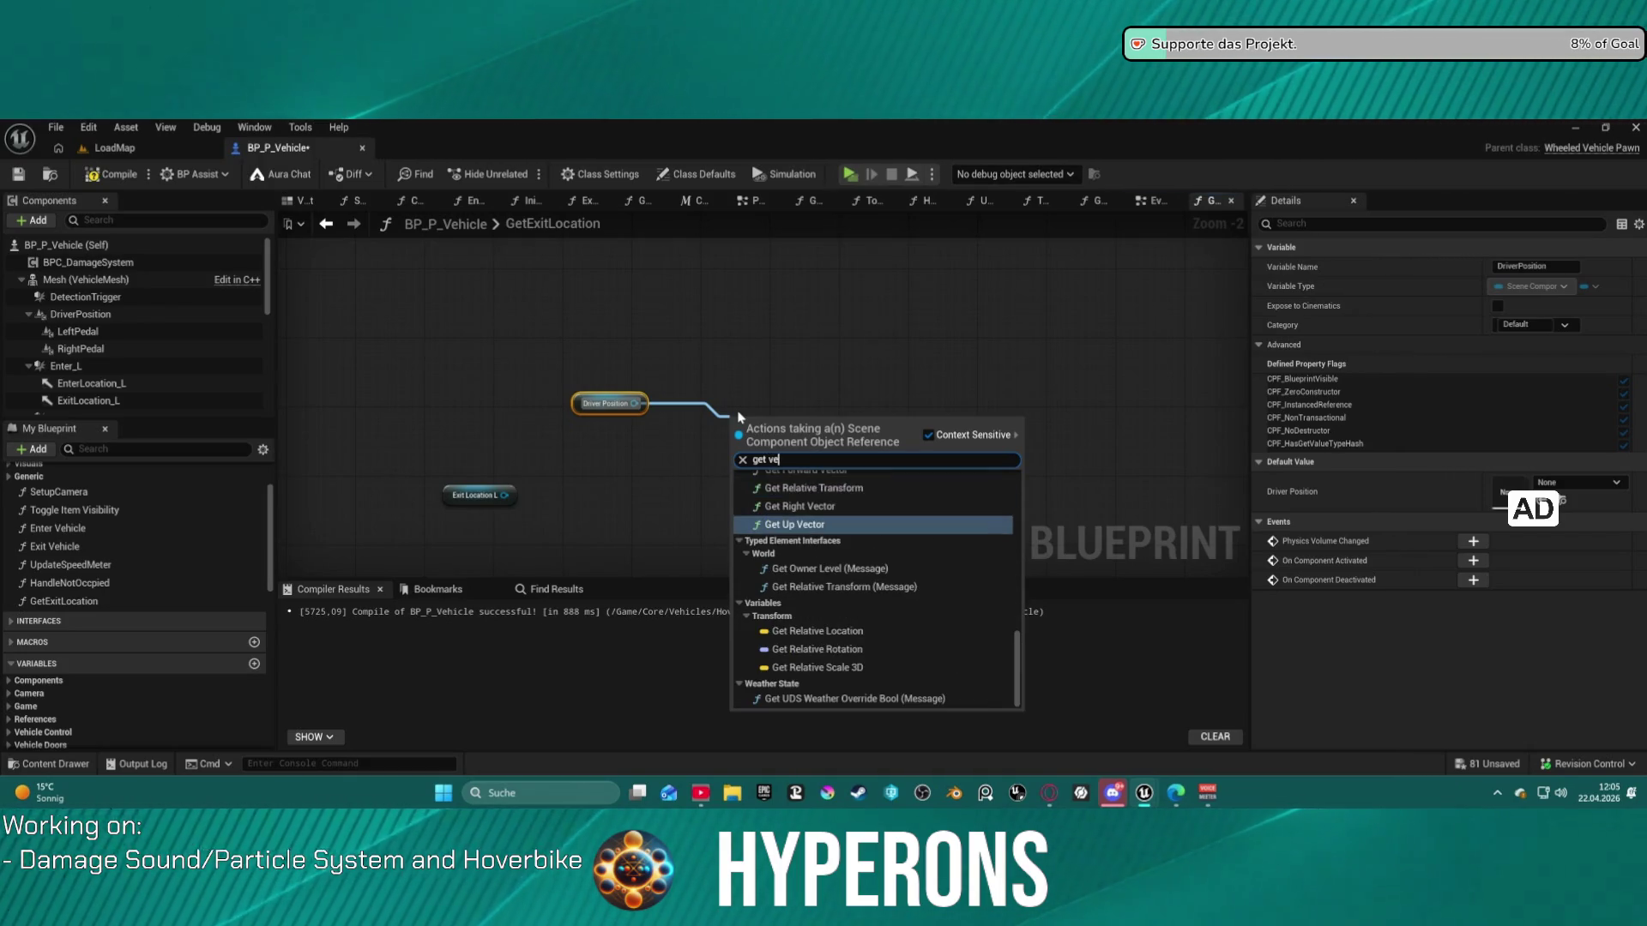
text(xor)
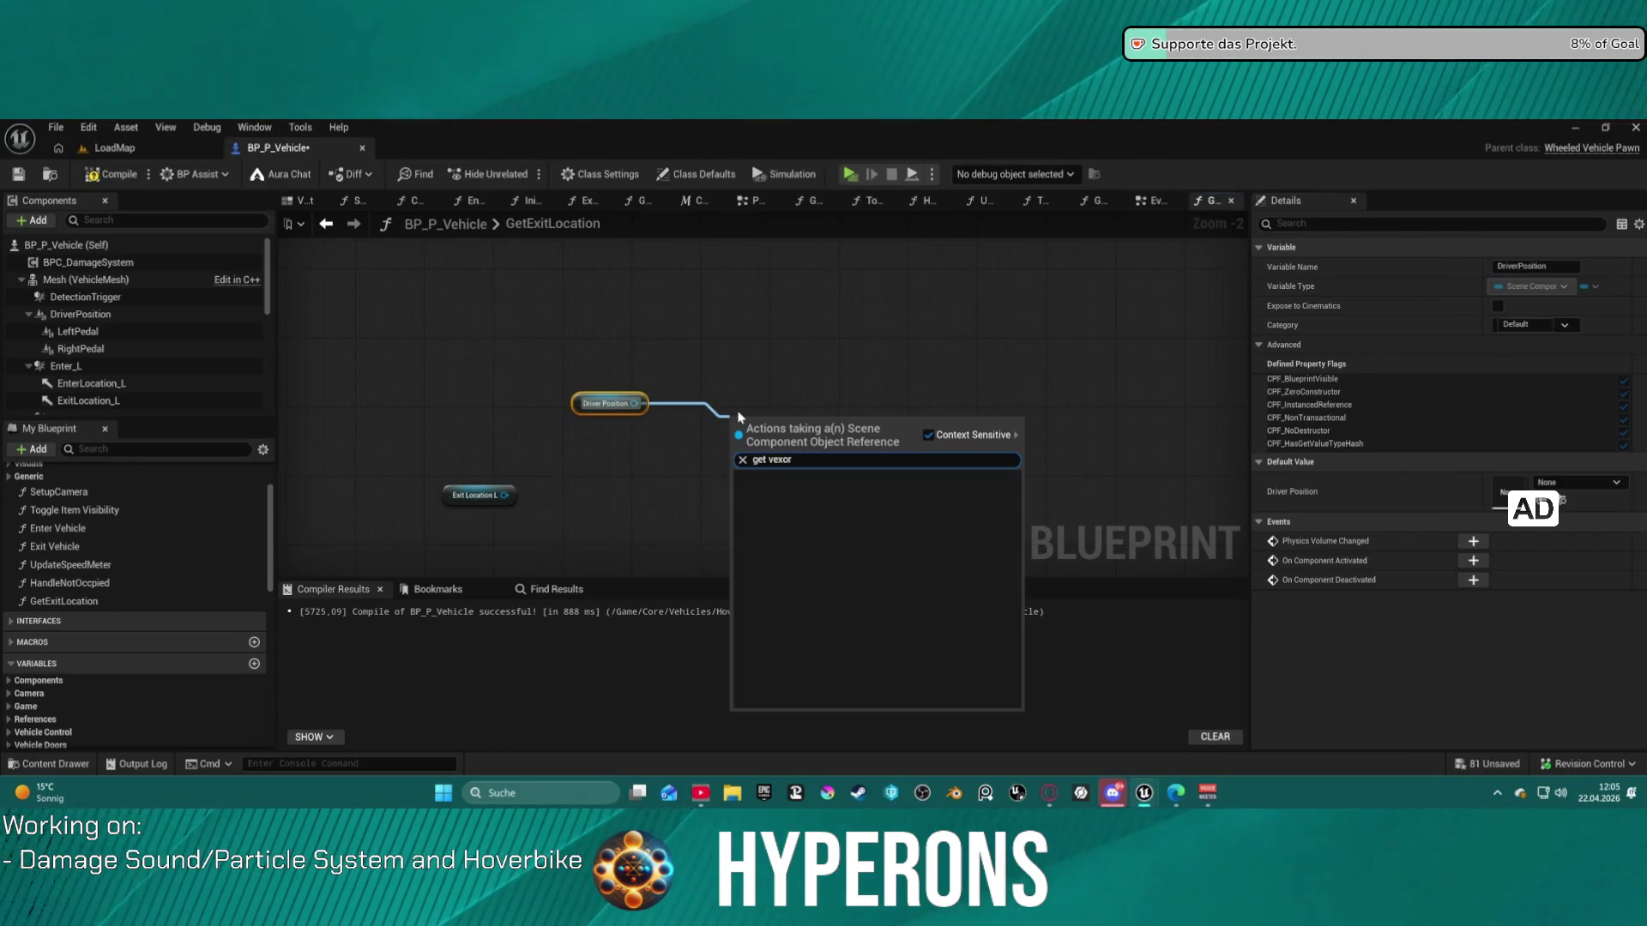
key(BackSpace)
key(BackSpace)
key(BackSpace)
text(c)
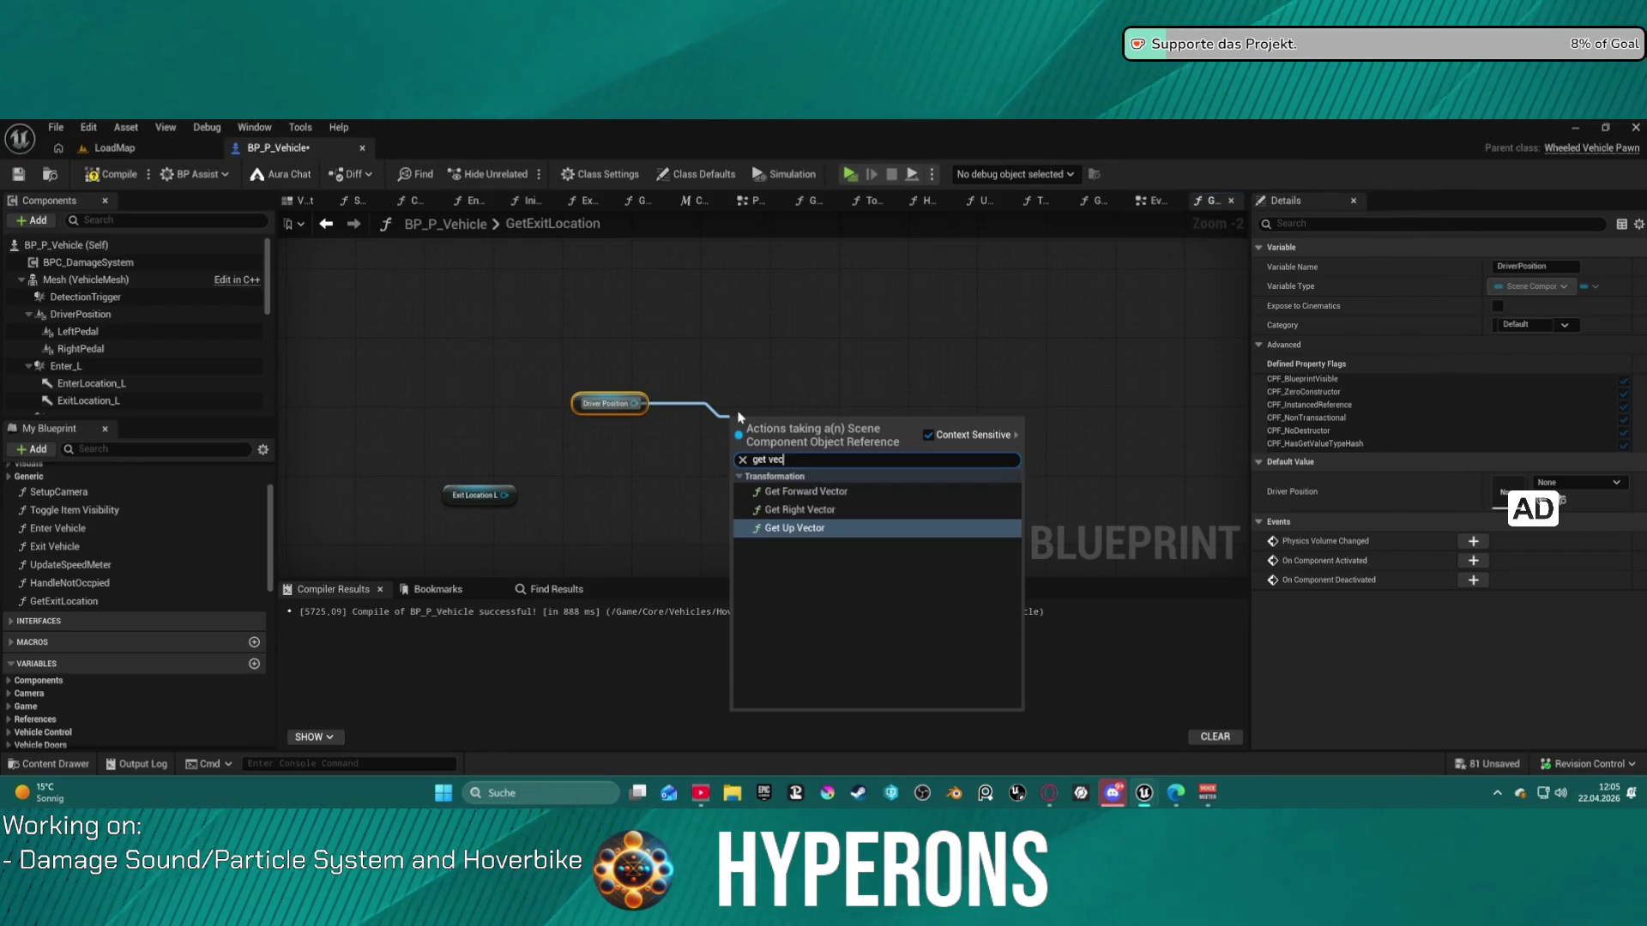
key(Up)
key(Return)
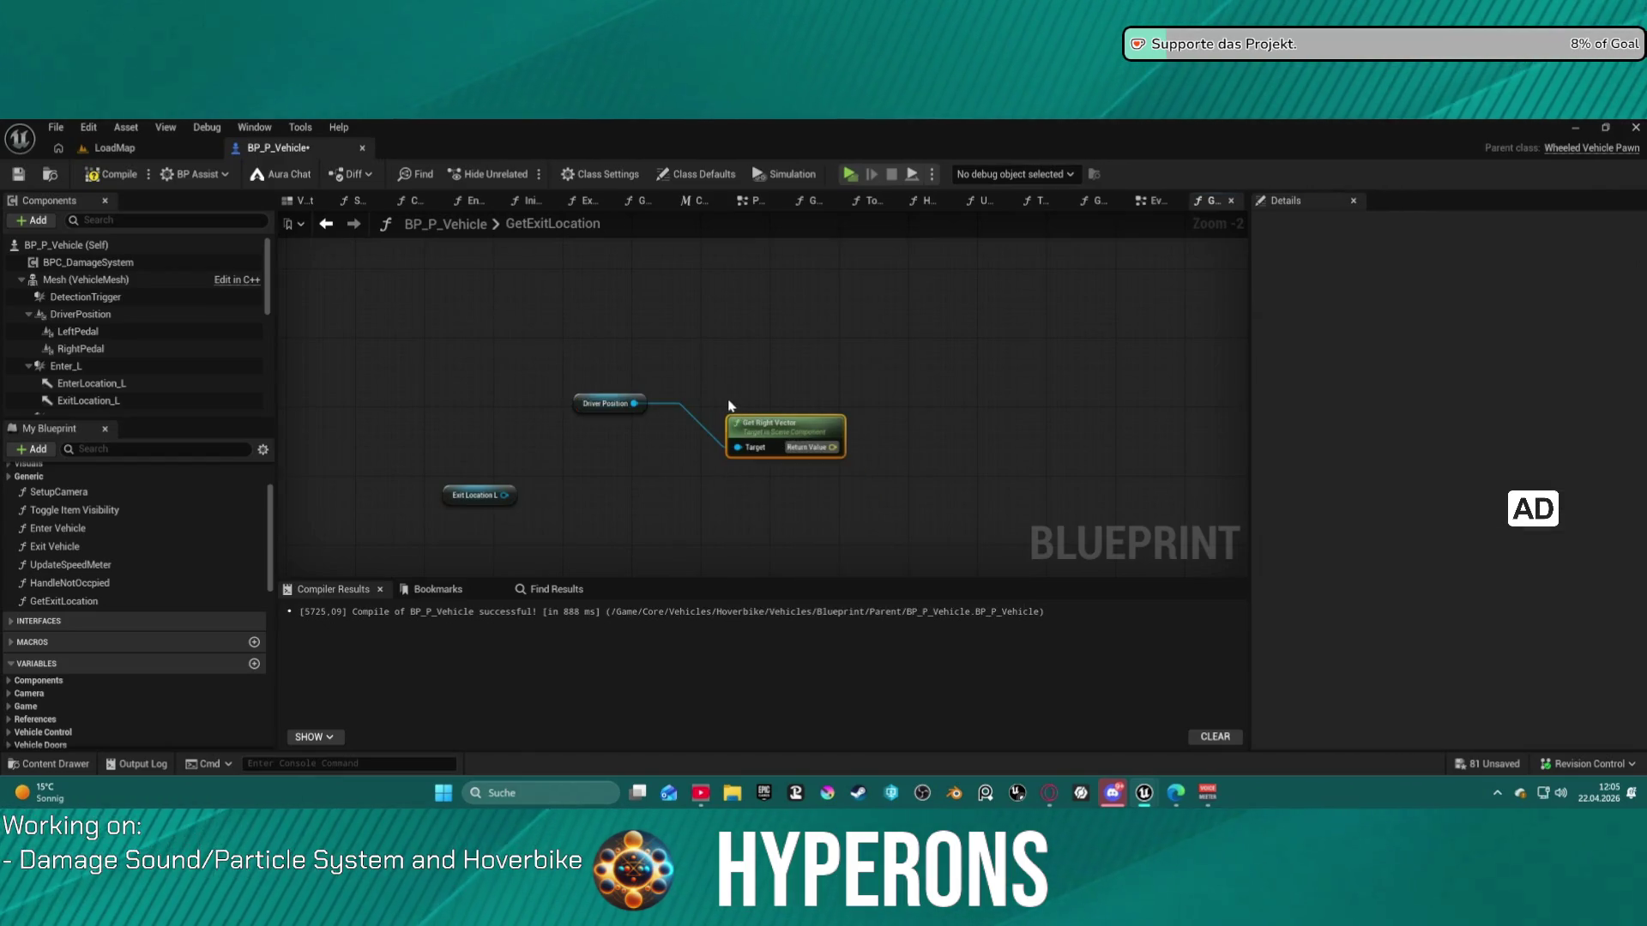
- Add a multiply (*) node taking the right vector's Return Value
mouse_move(792, 454)
mouse_down()
mouse_move(726, 358)
mouse_move(734, 296)
mouse_move(790, 327)
mouse_move(783, 342)
mouse_up()
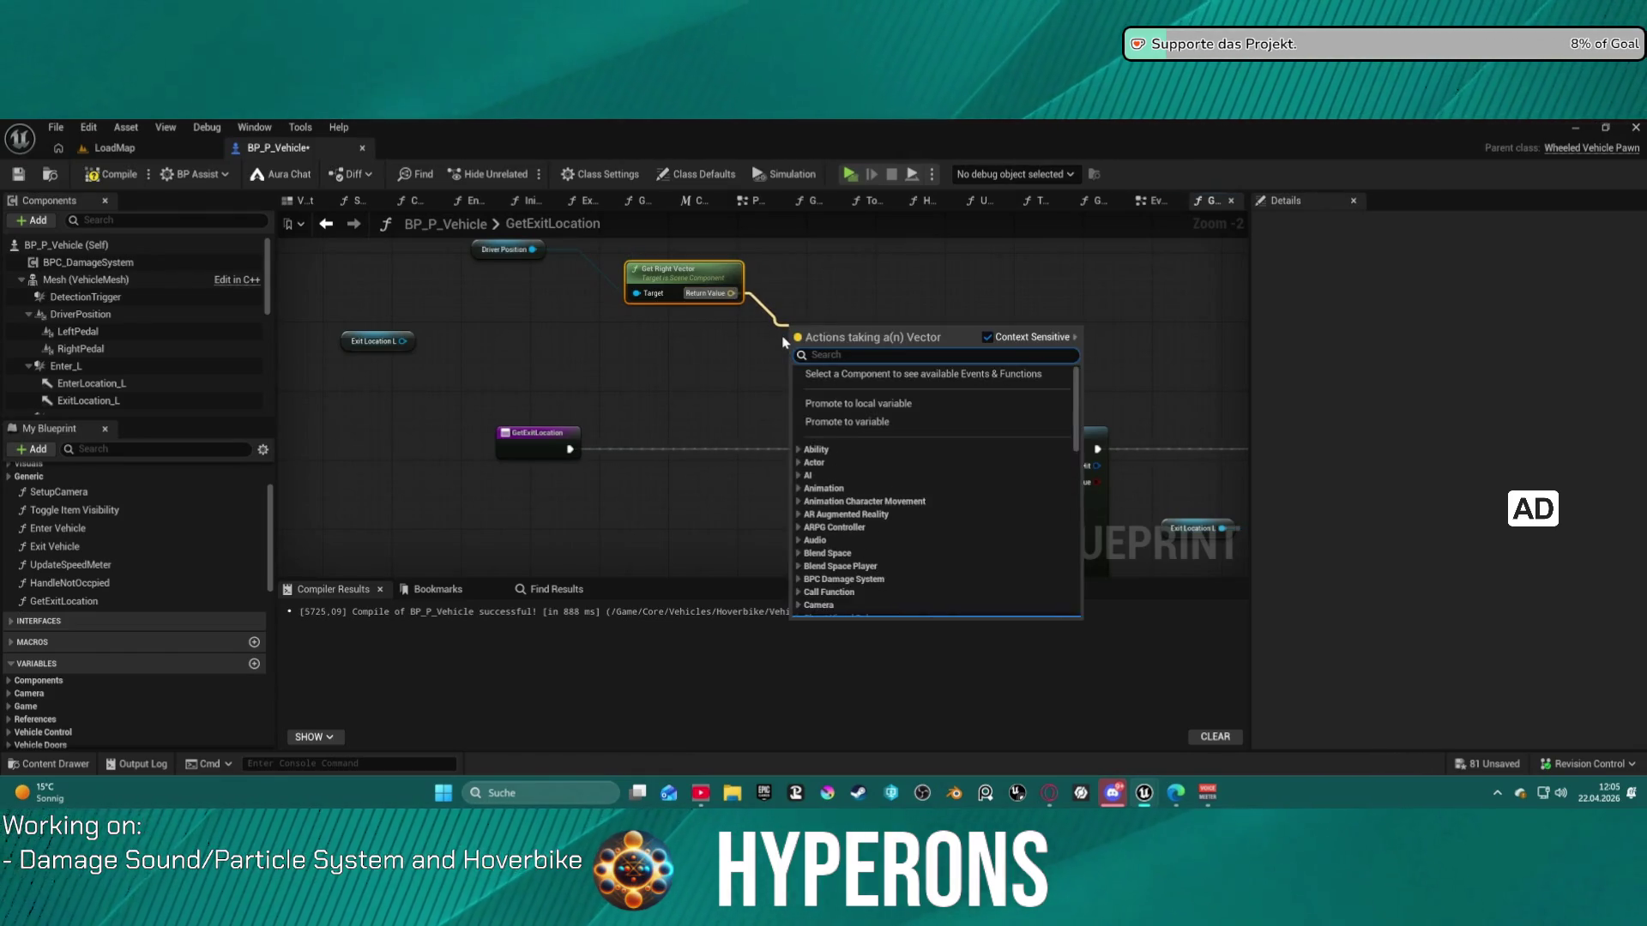
text(*)
key(Return)
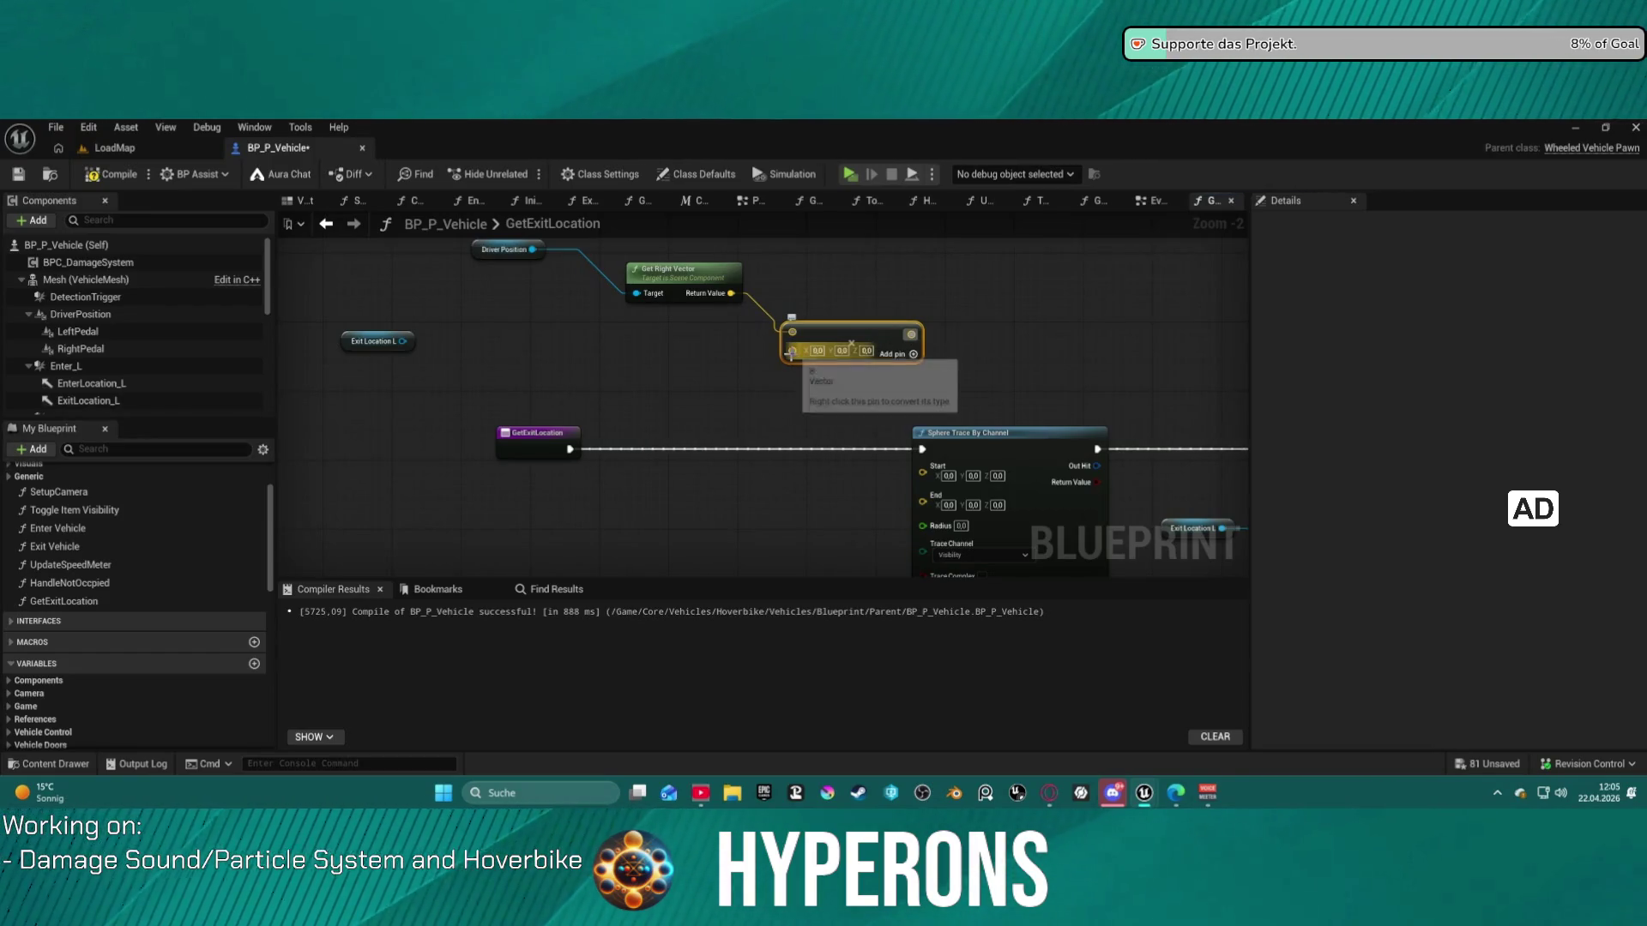
- Convert Multiply's B pin to a single-precision float and wire the scaled right vector into the trace Start
right_click(793, 352)
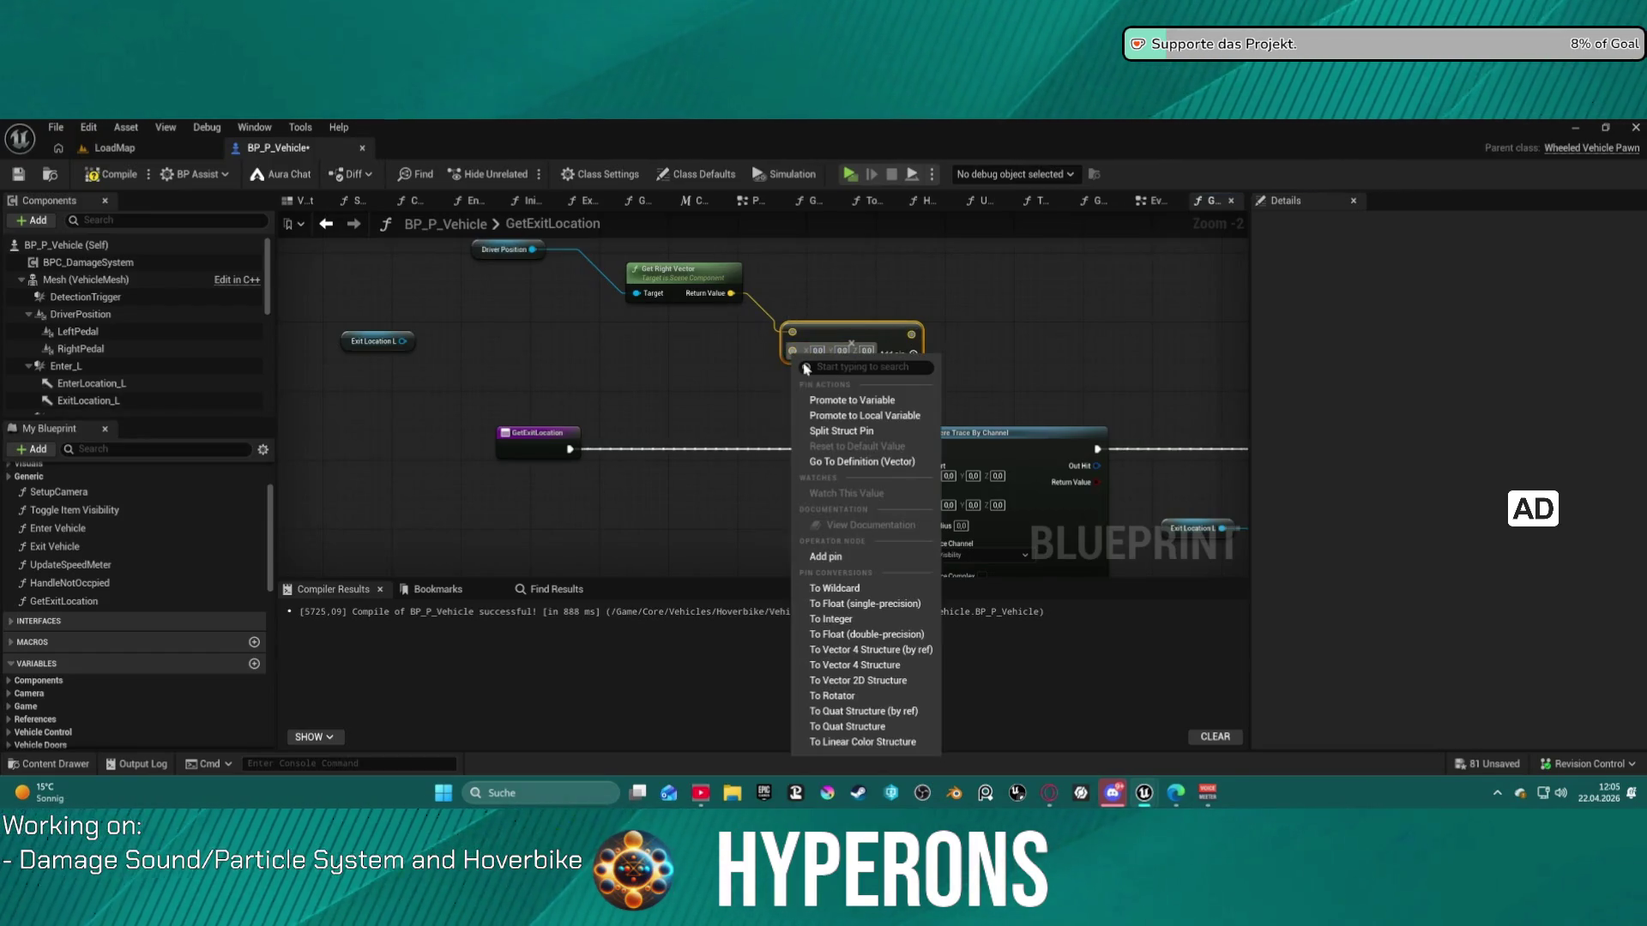
click(844, 604)
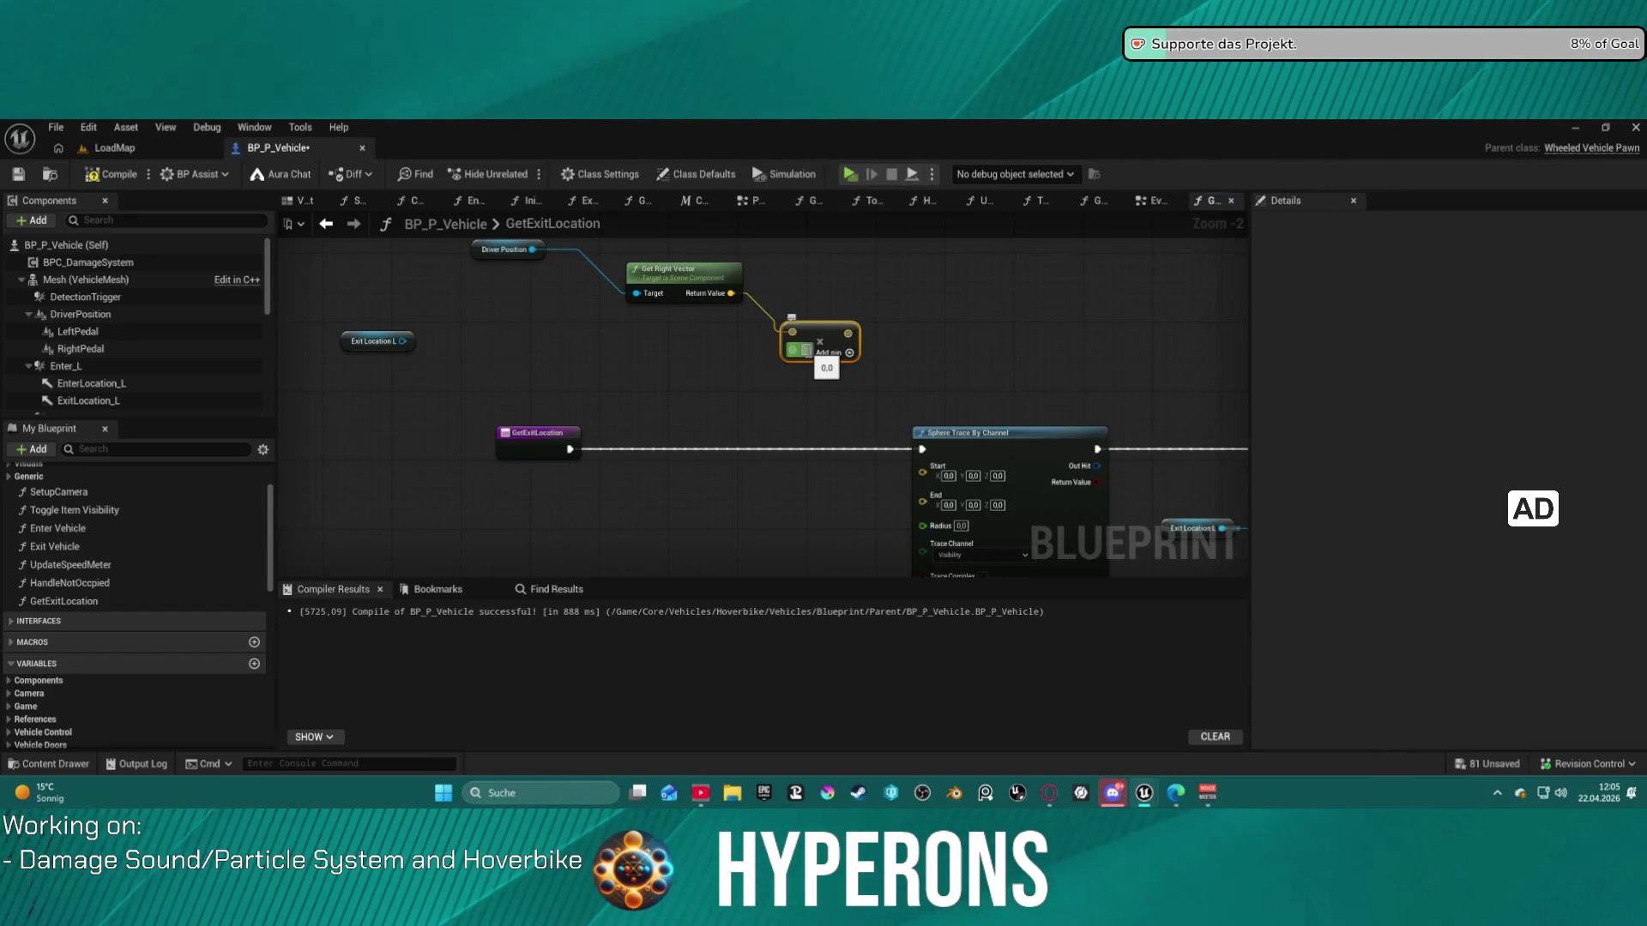
mouse_move(856, 333)
mouse_down()
mouse_move(914, 403)
mouse_move(923, 465)
mouse_up()
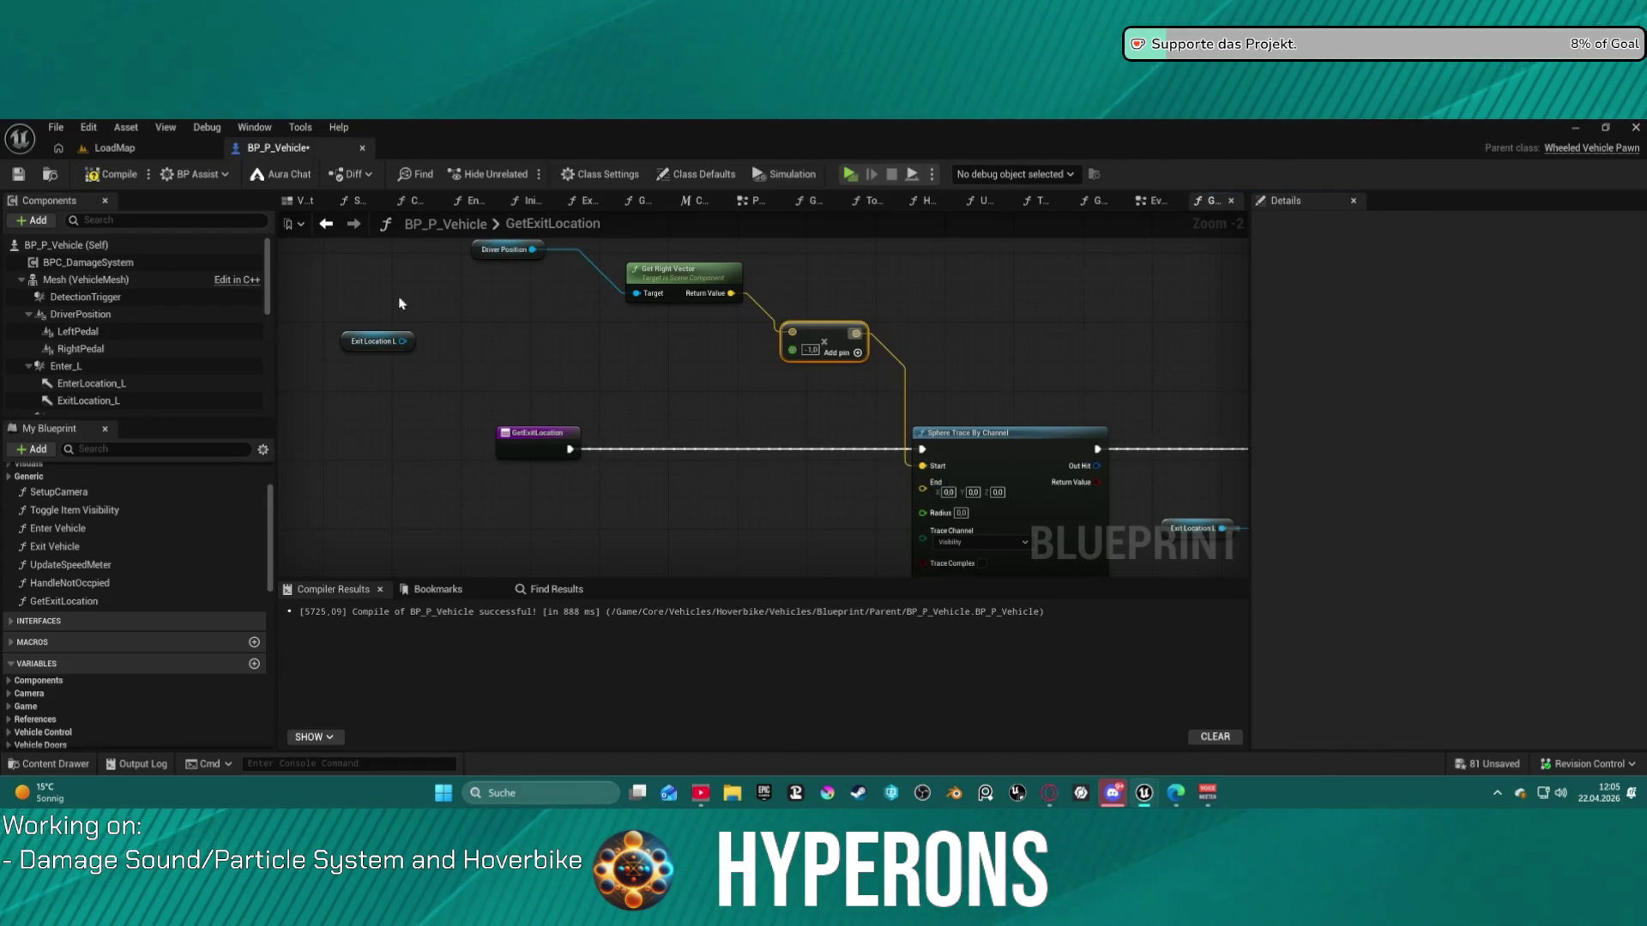
- Add Get World Location from Exit Location L and wire it into the sphere trace End
drag(372, 341, 648, 375)
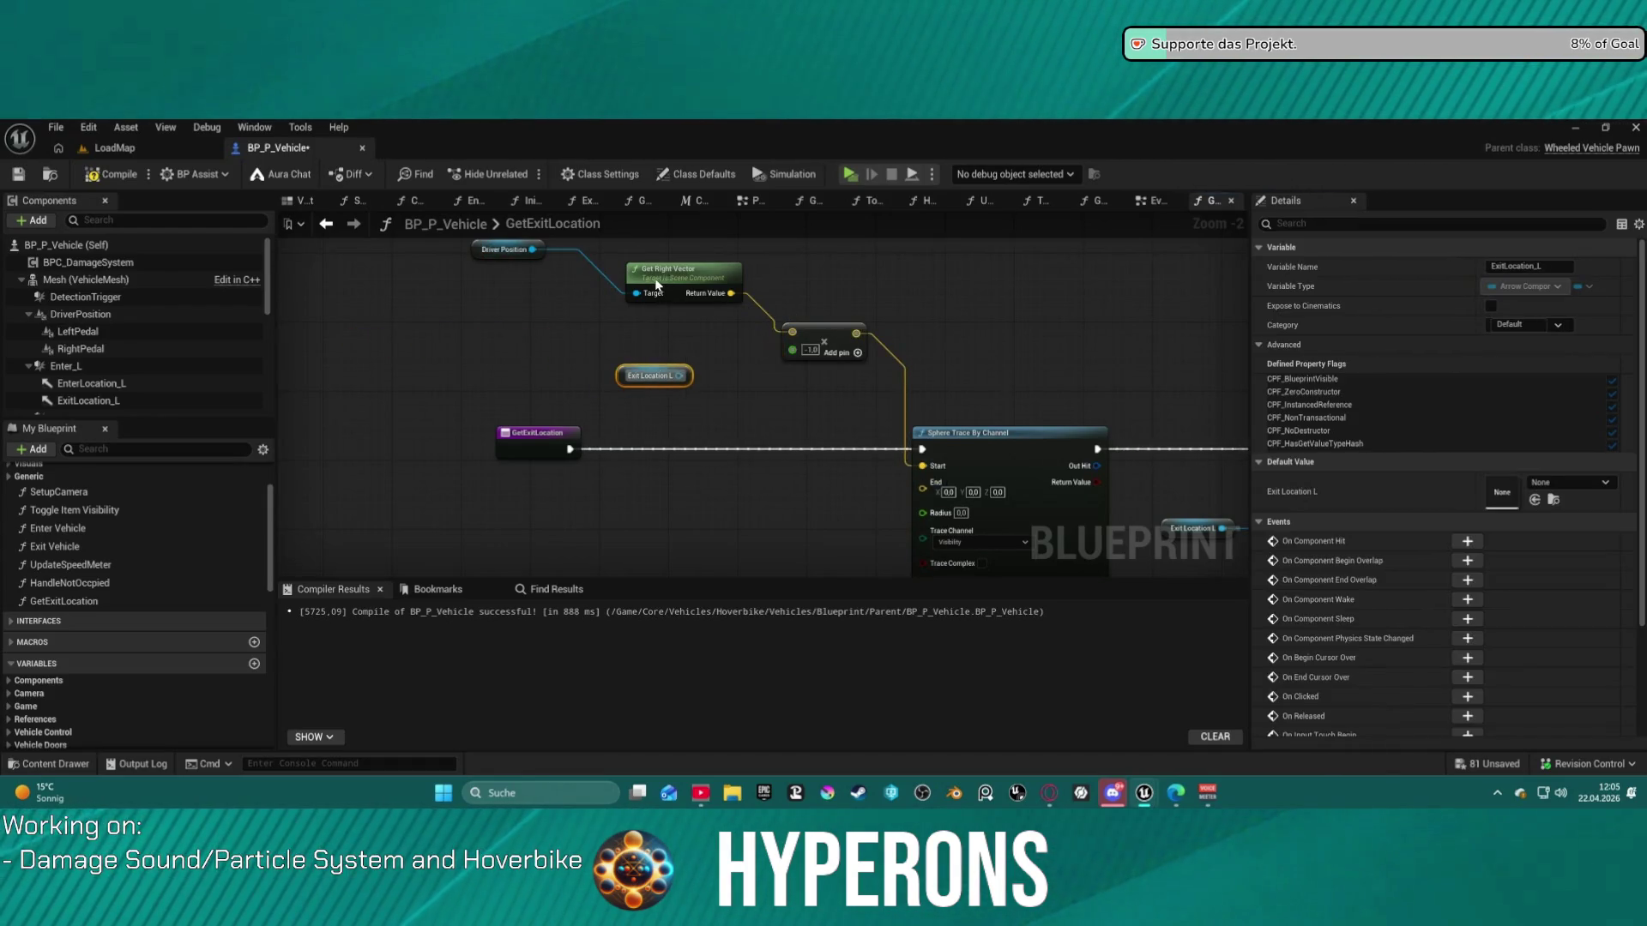
drag(660, 285, 643, 284)
drag(679, 376, 710, 410)
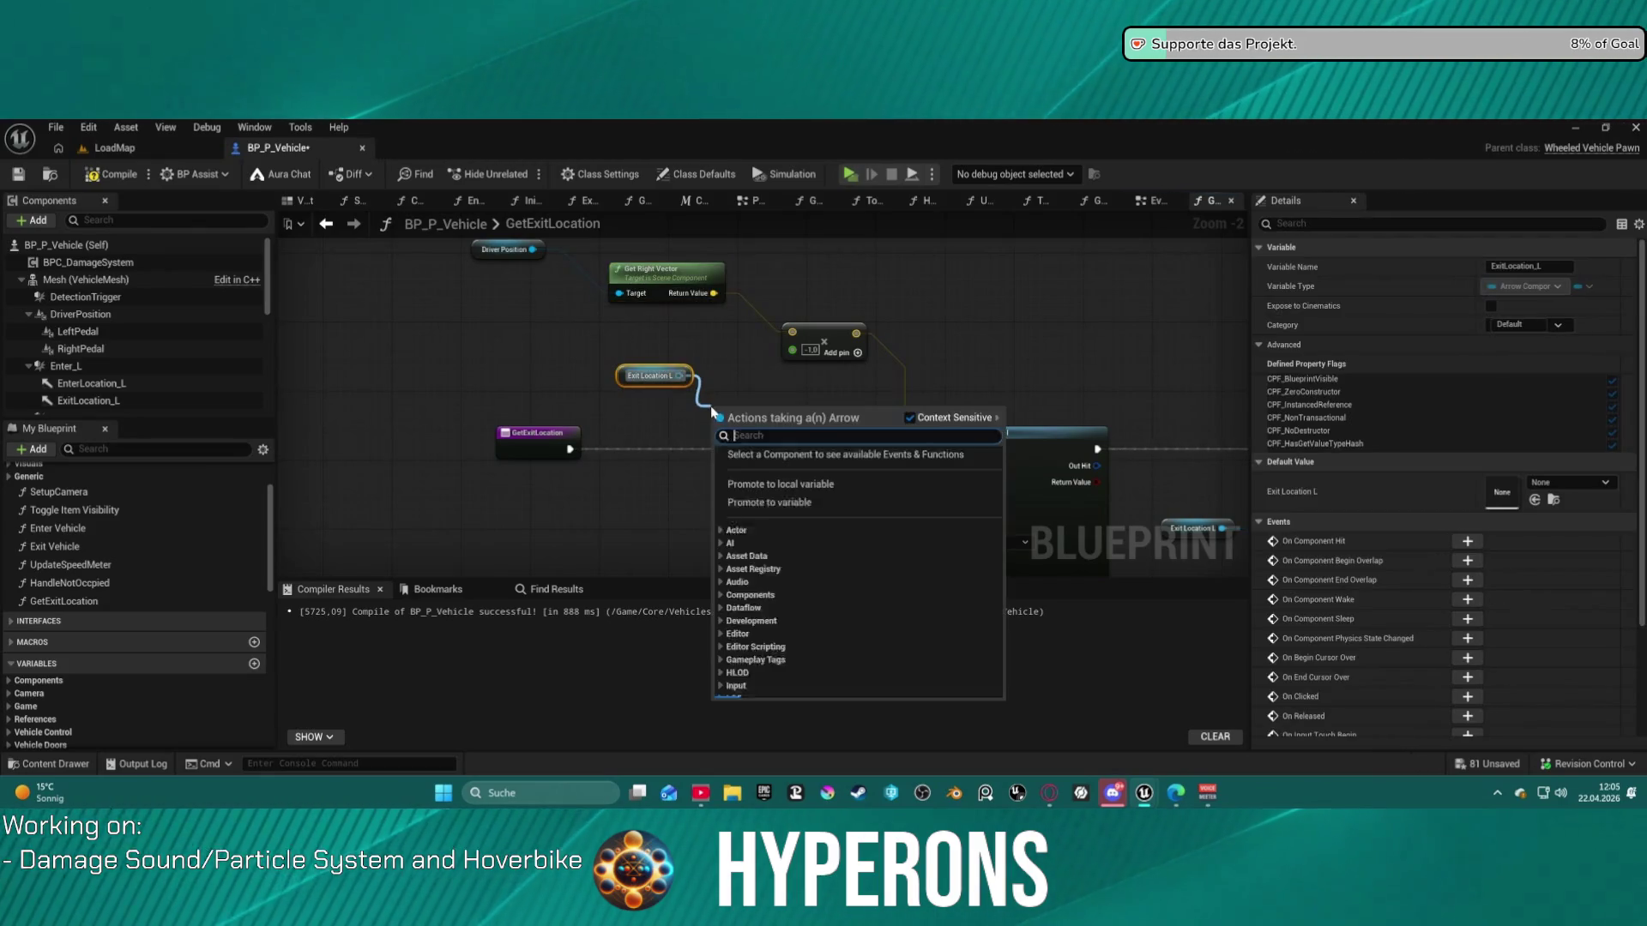
text(get world lo)
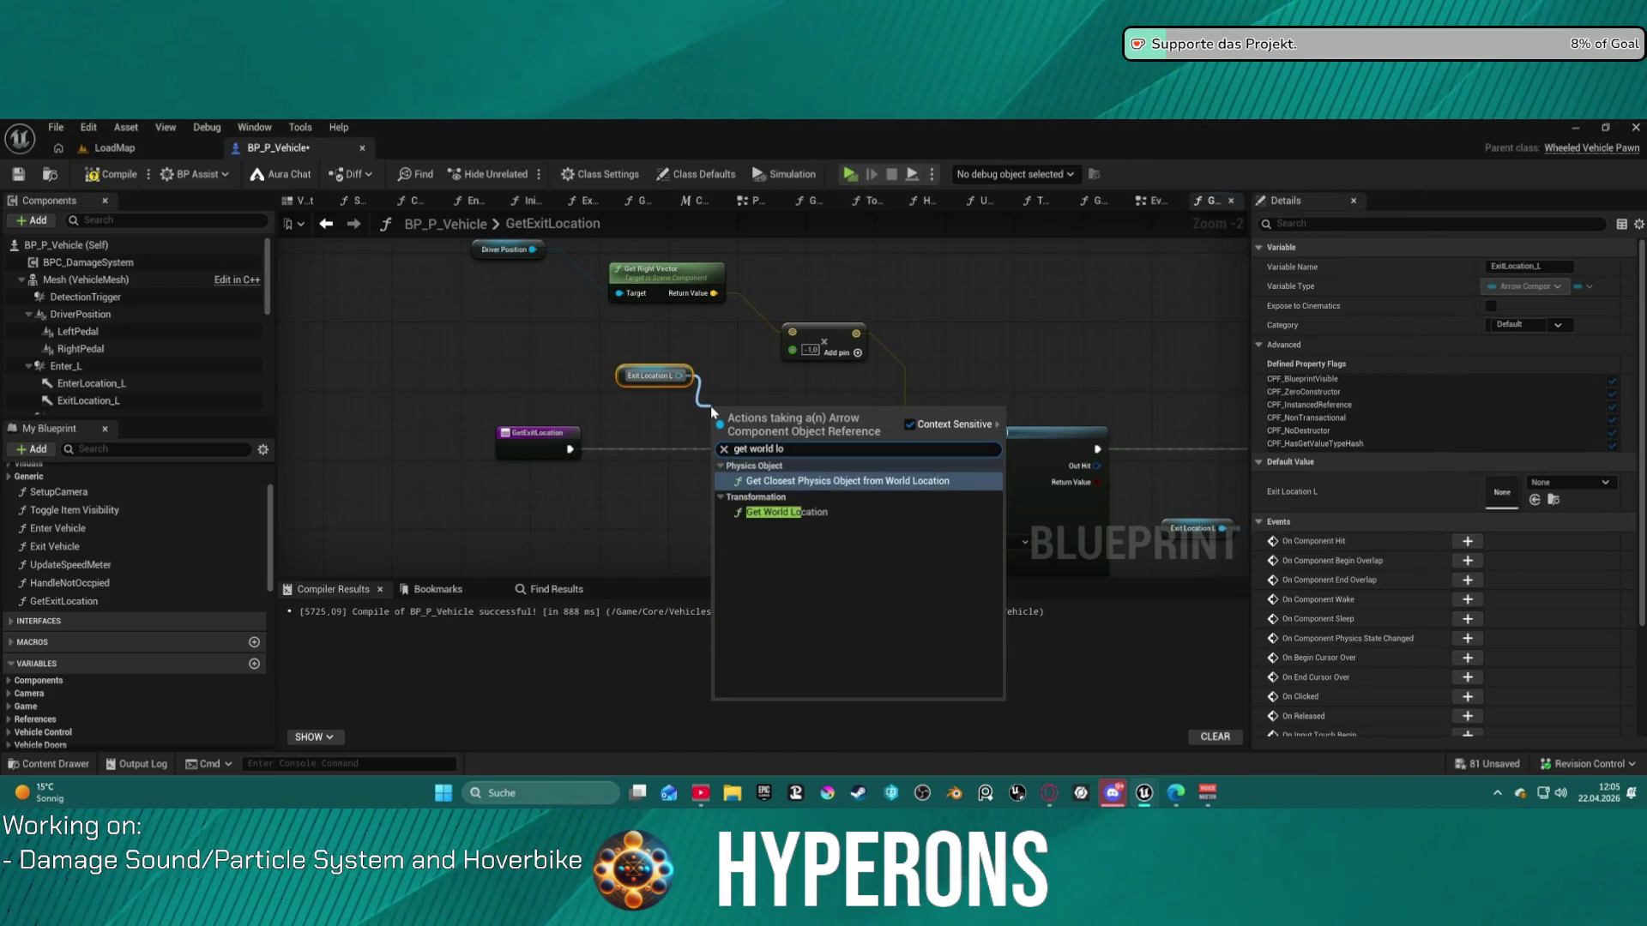
key(Return)
key(Delete)
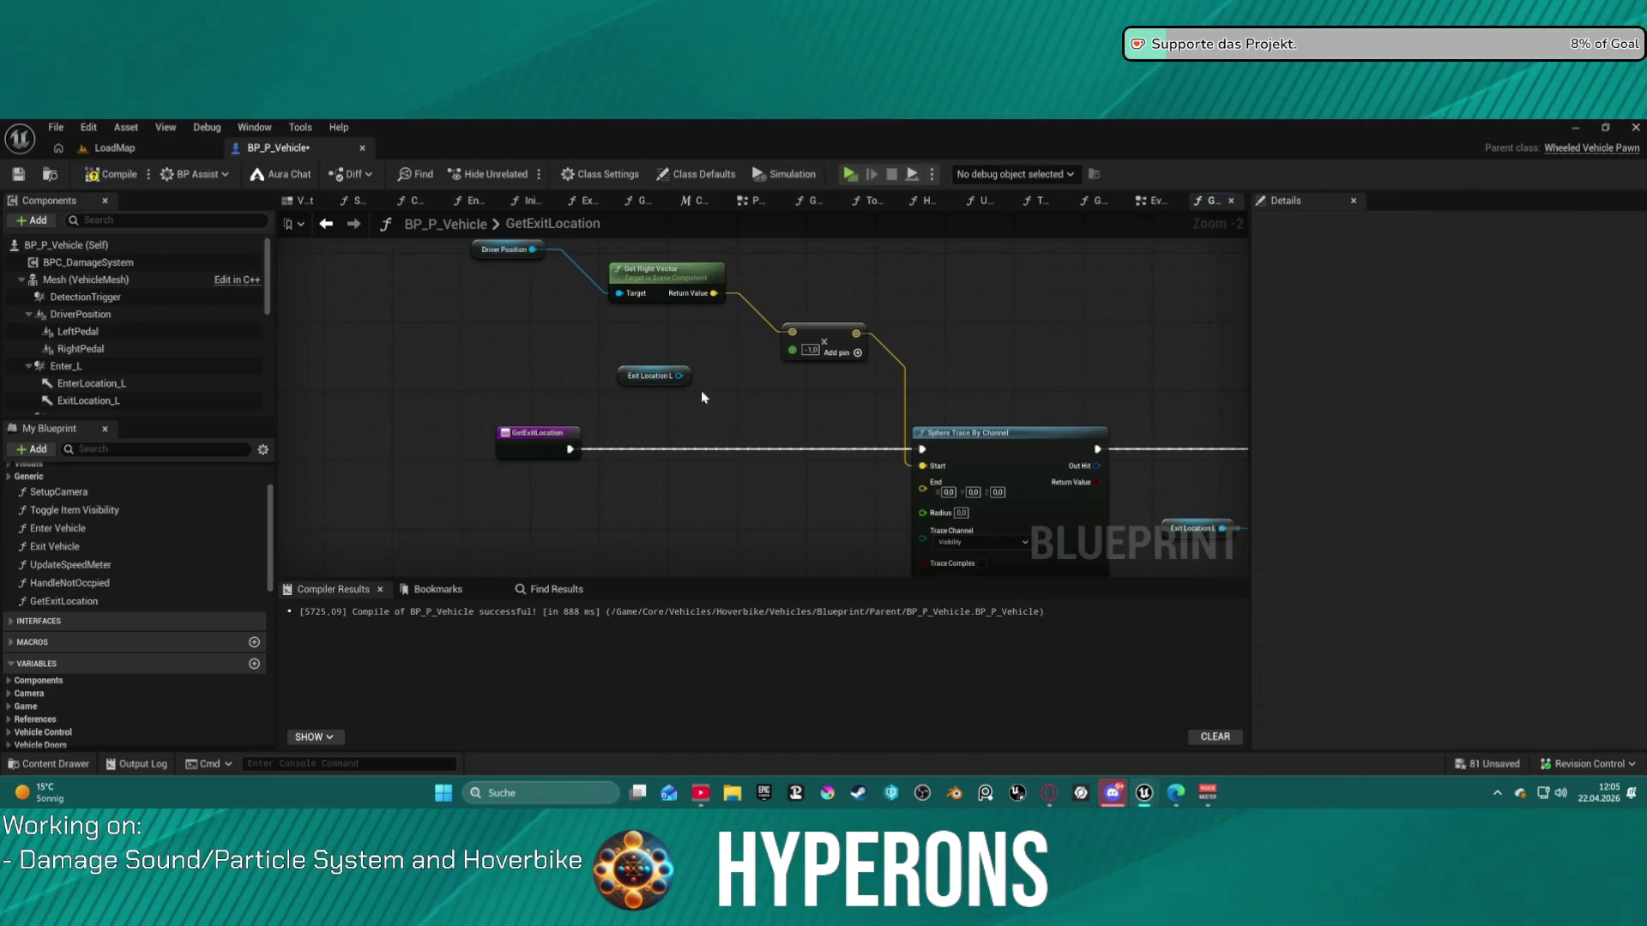
drag(678, 376, 751, 433)
text(get world loc)
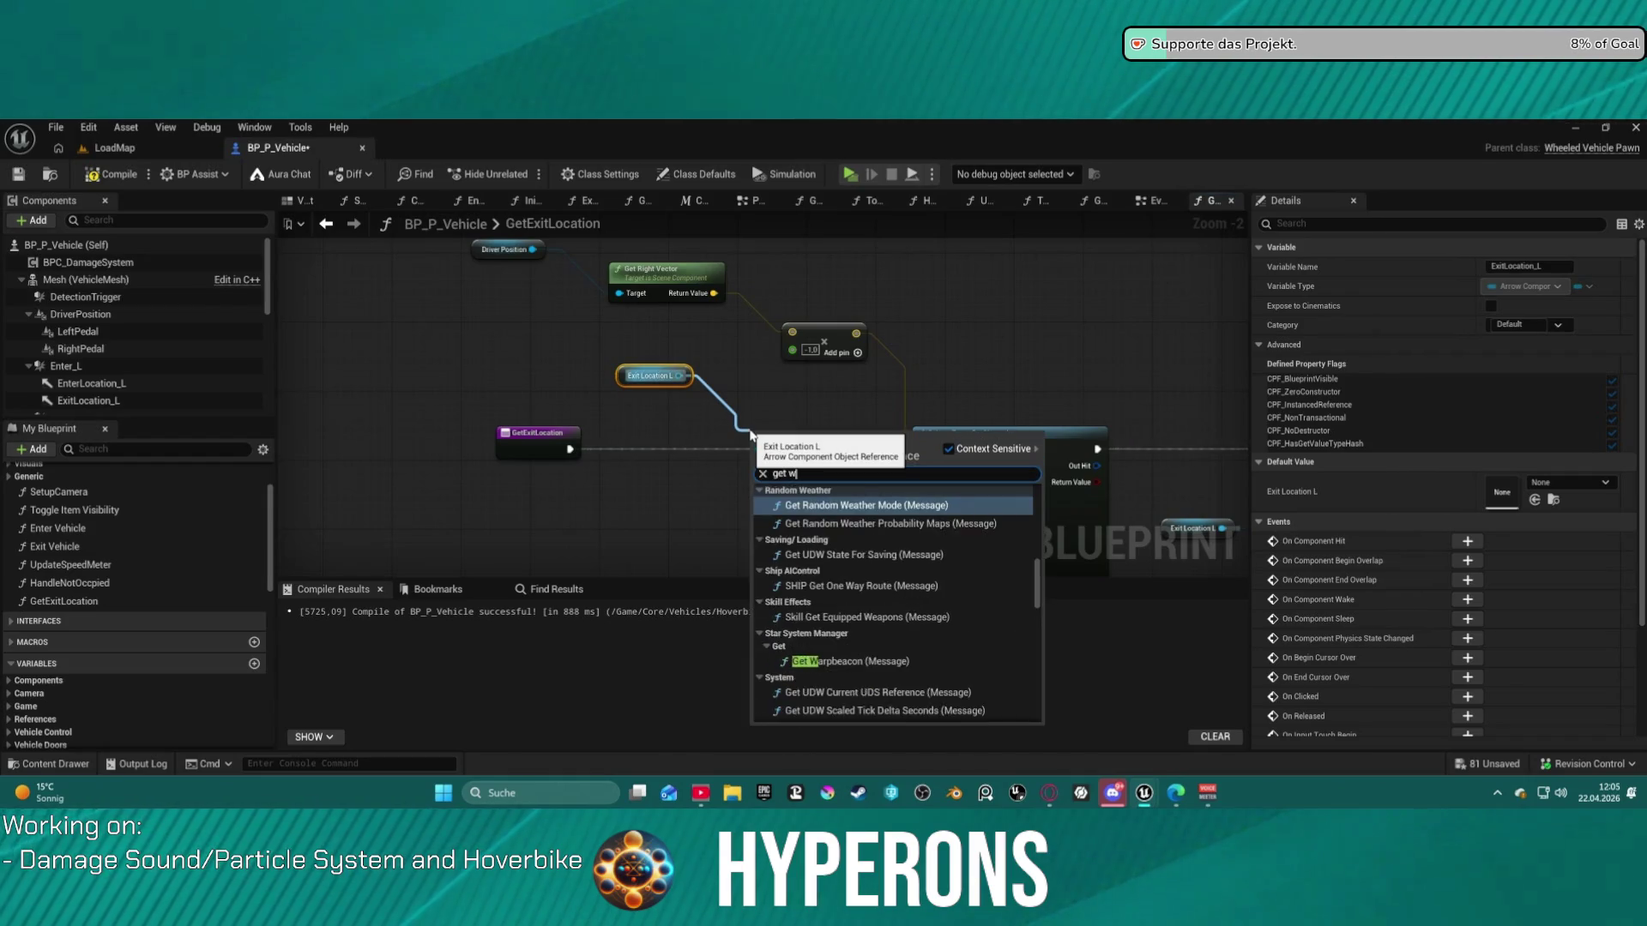
text(ati)
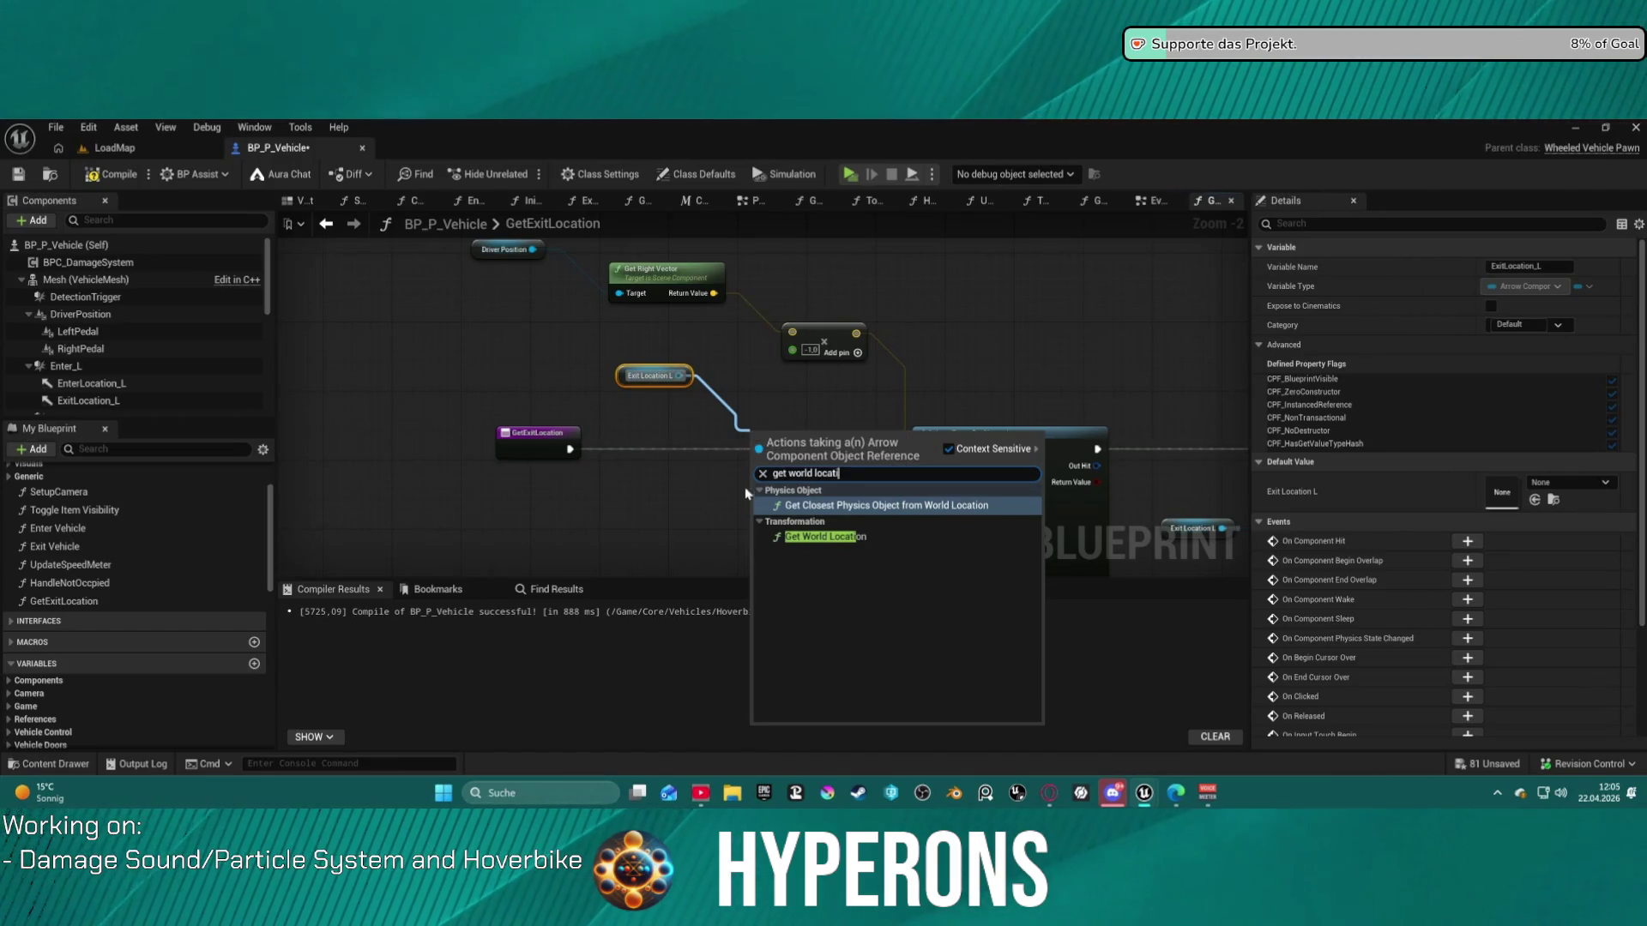
click(819, 536)
mouse_move(852, 458)
mouse_down()
mouse_move(905, 491)
mouse_move(924, 483)
mouse_up()
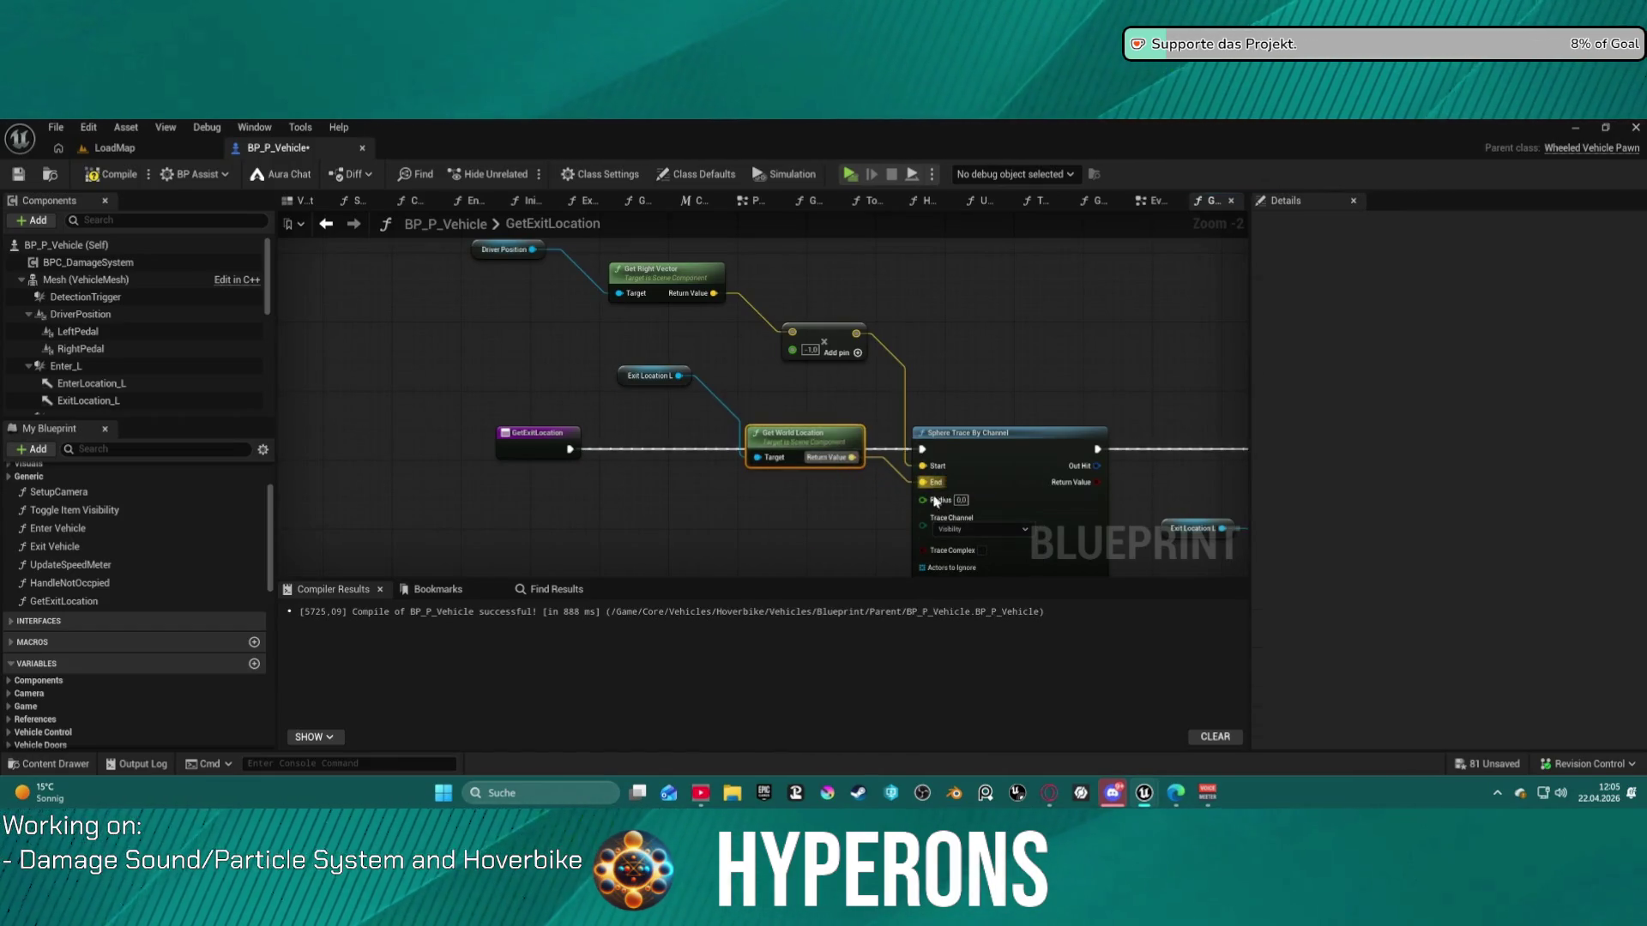
click(1019, 522)
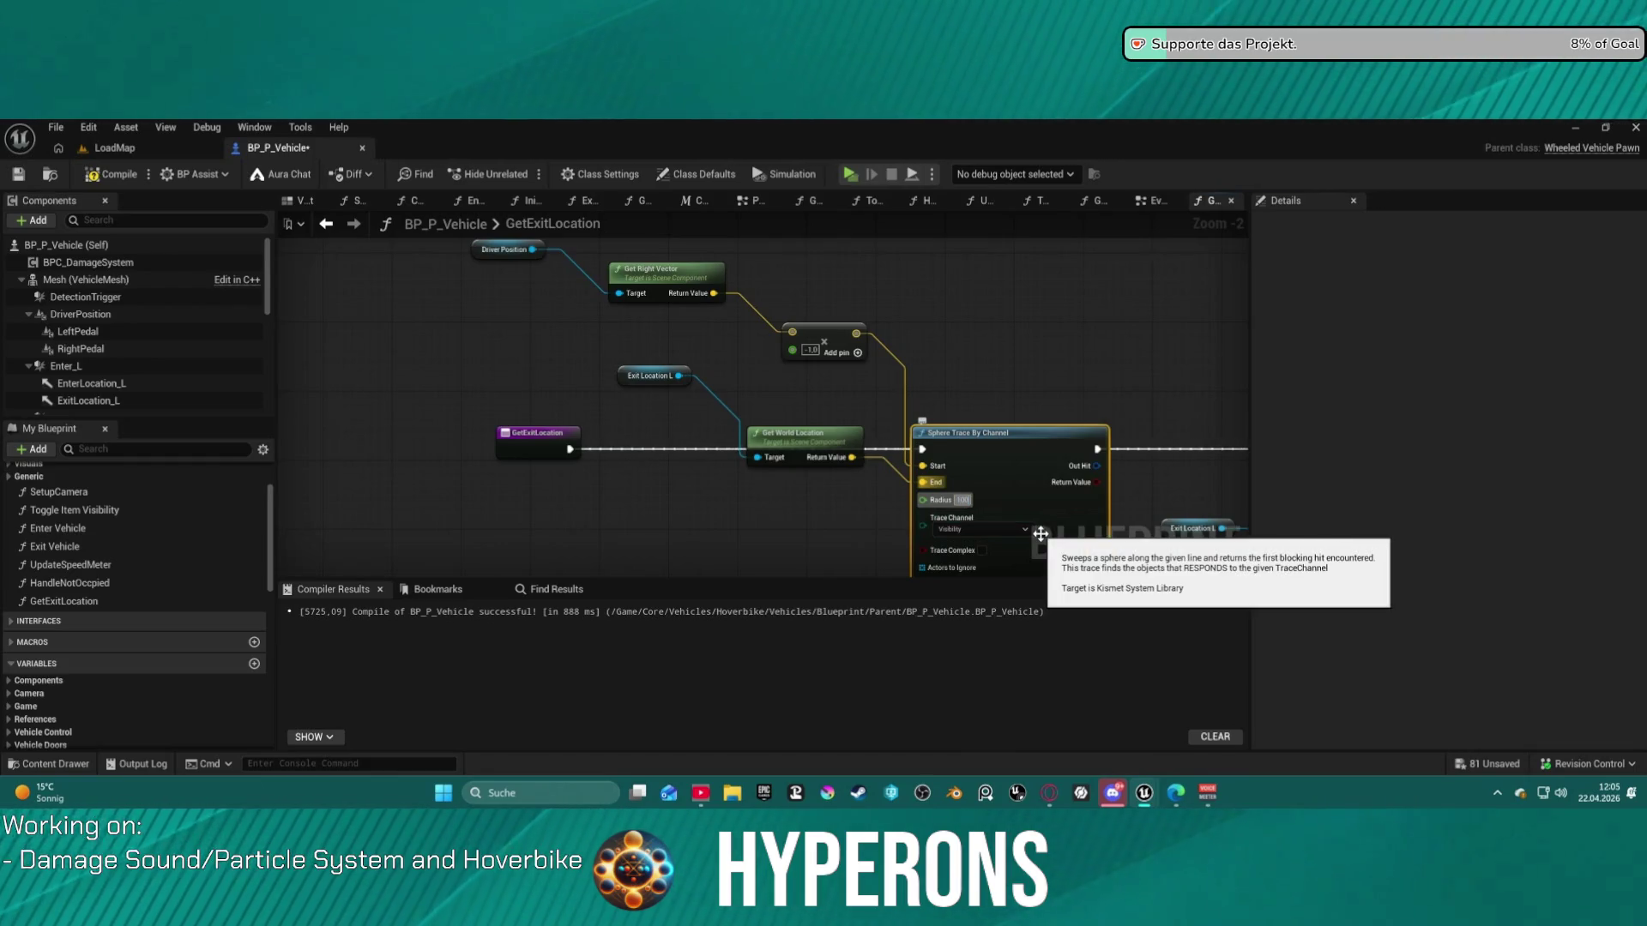
- Place the Get World Location node beside the Sphere Trace By Channel node
mouse_move(1040, 533)
mouse_down()
mouse_move(937, 332)
mouse_move(1050, 448)
mouse_up()
drag(797, 330, 798, 399)
drag(966, 458, 545, 496)
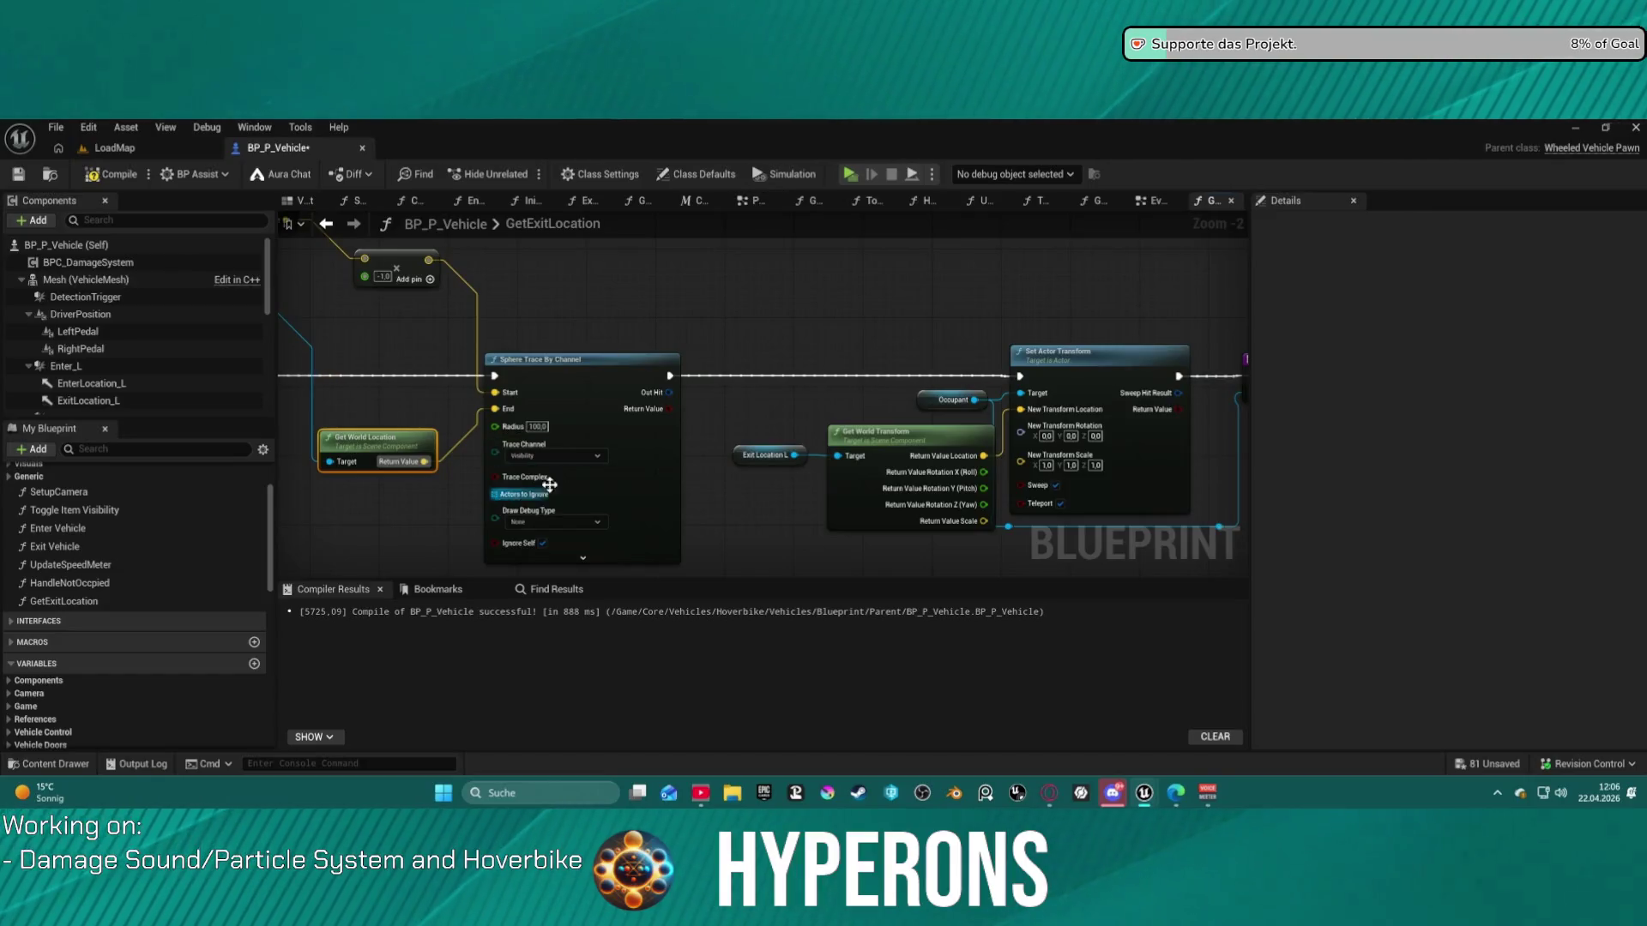
- Set the trace's Draw Debug Type to For Duration and launch a test run
click(553, 521)
click(534, 567)
click(582, 558)
drag(626, 523, 652, 367)
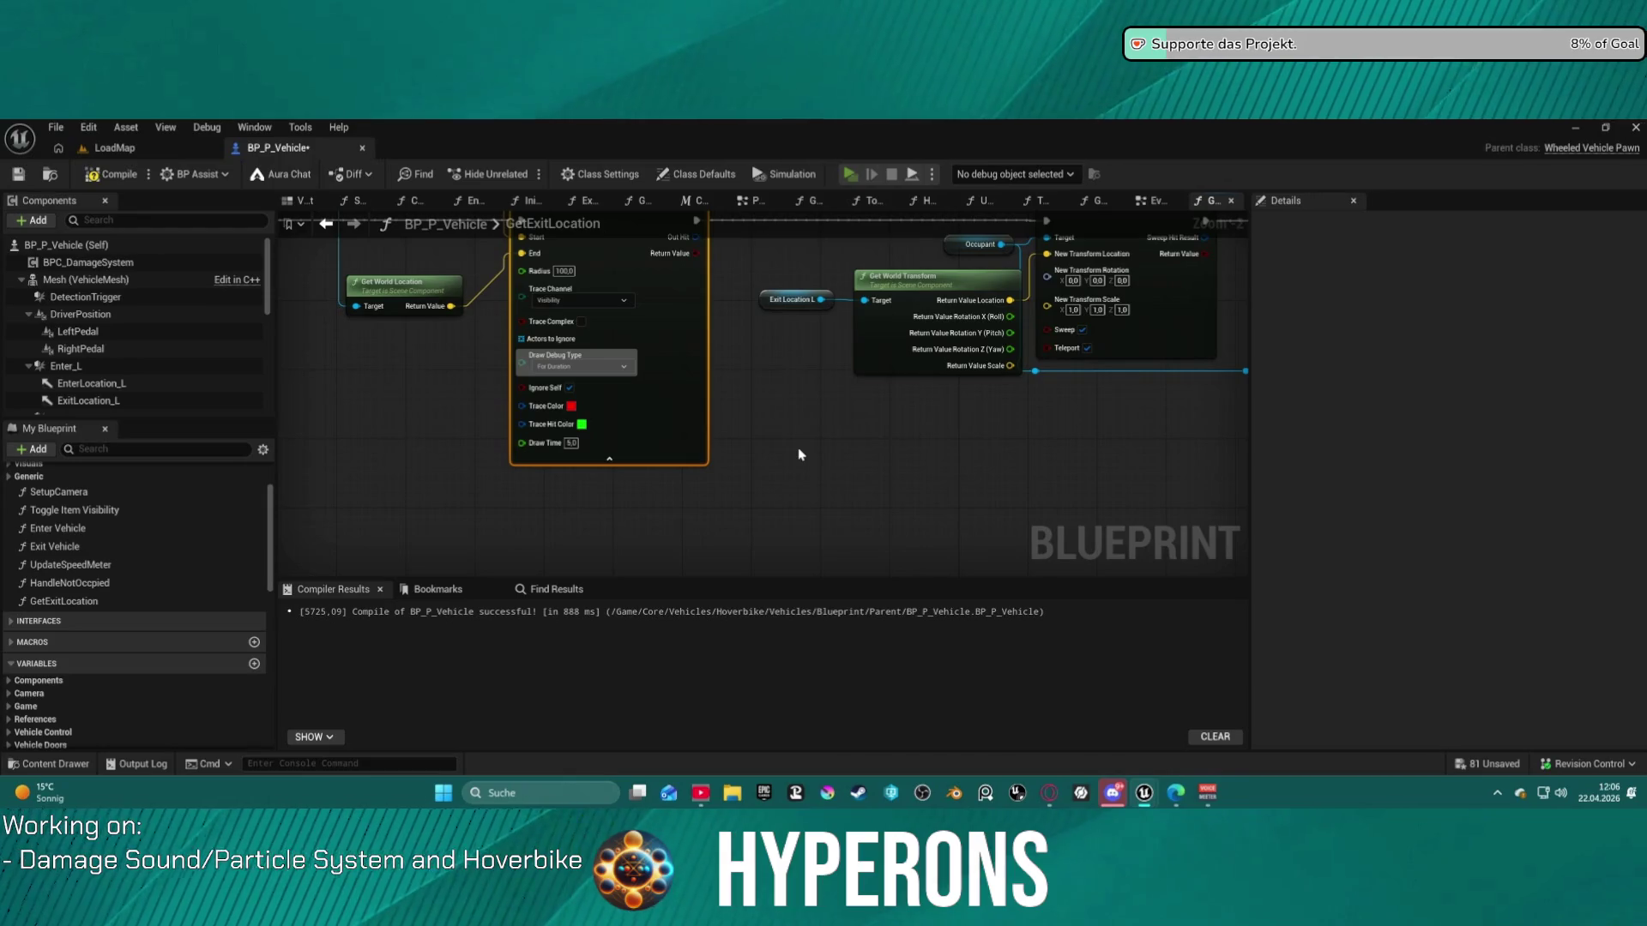
key(alt+p)
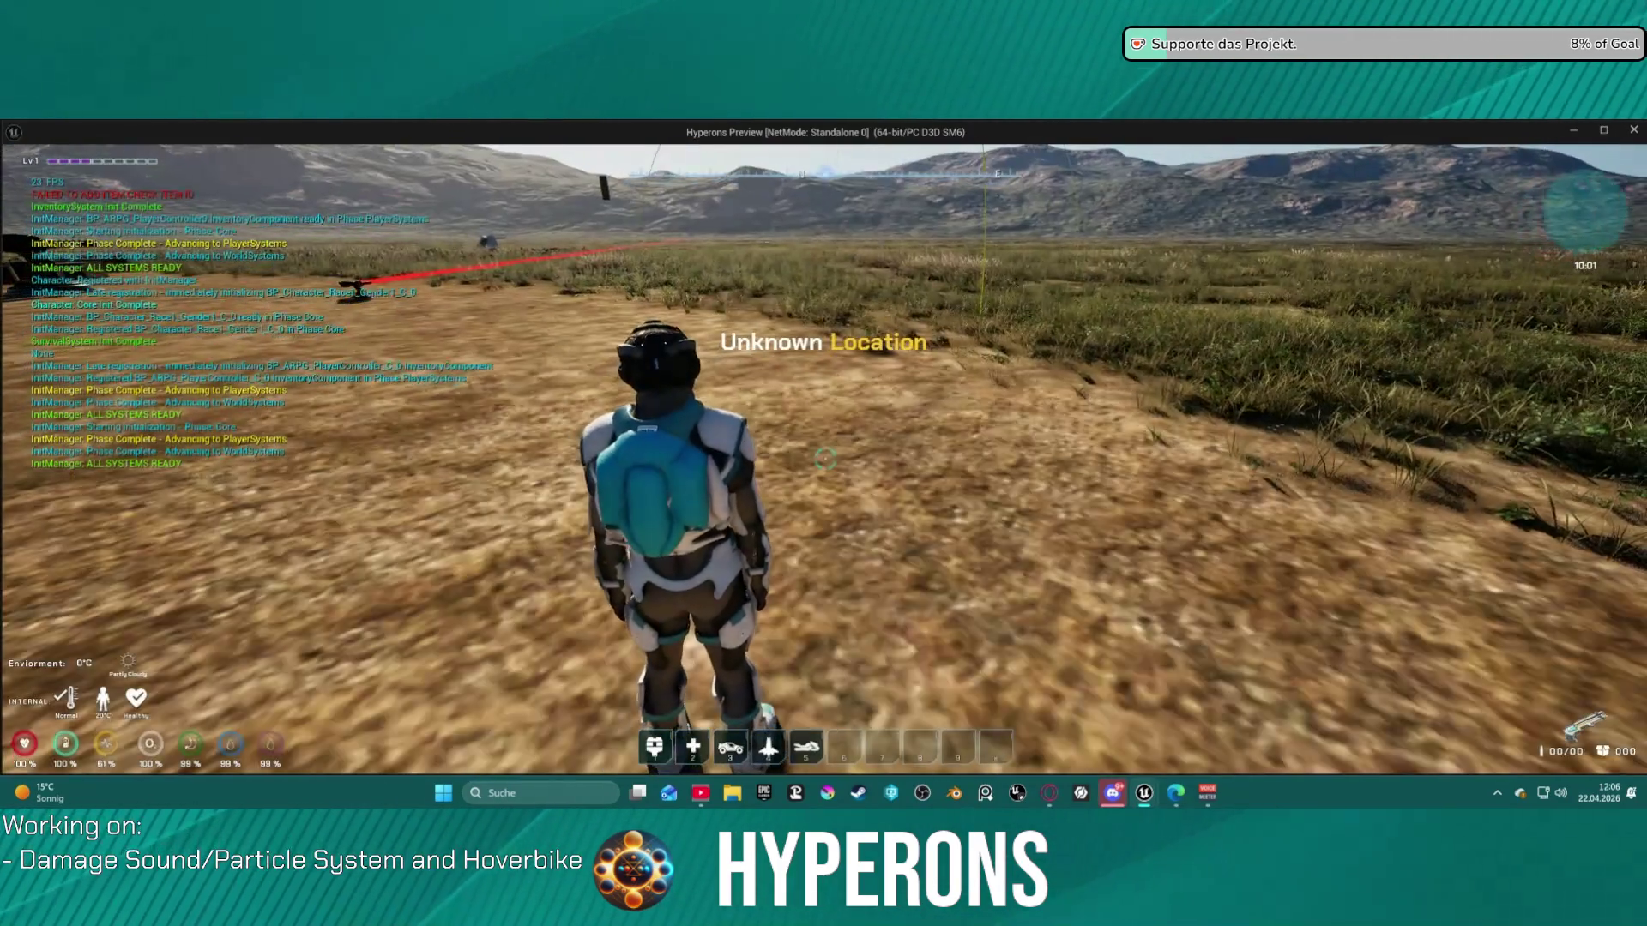
key(w)
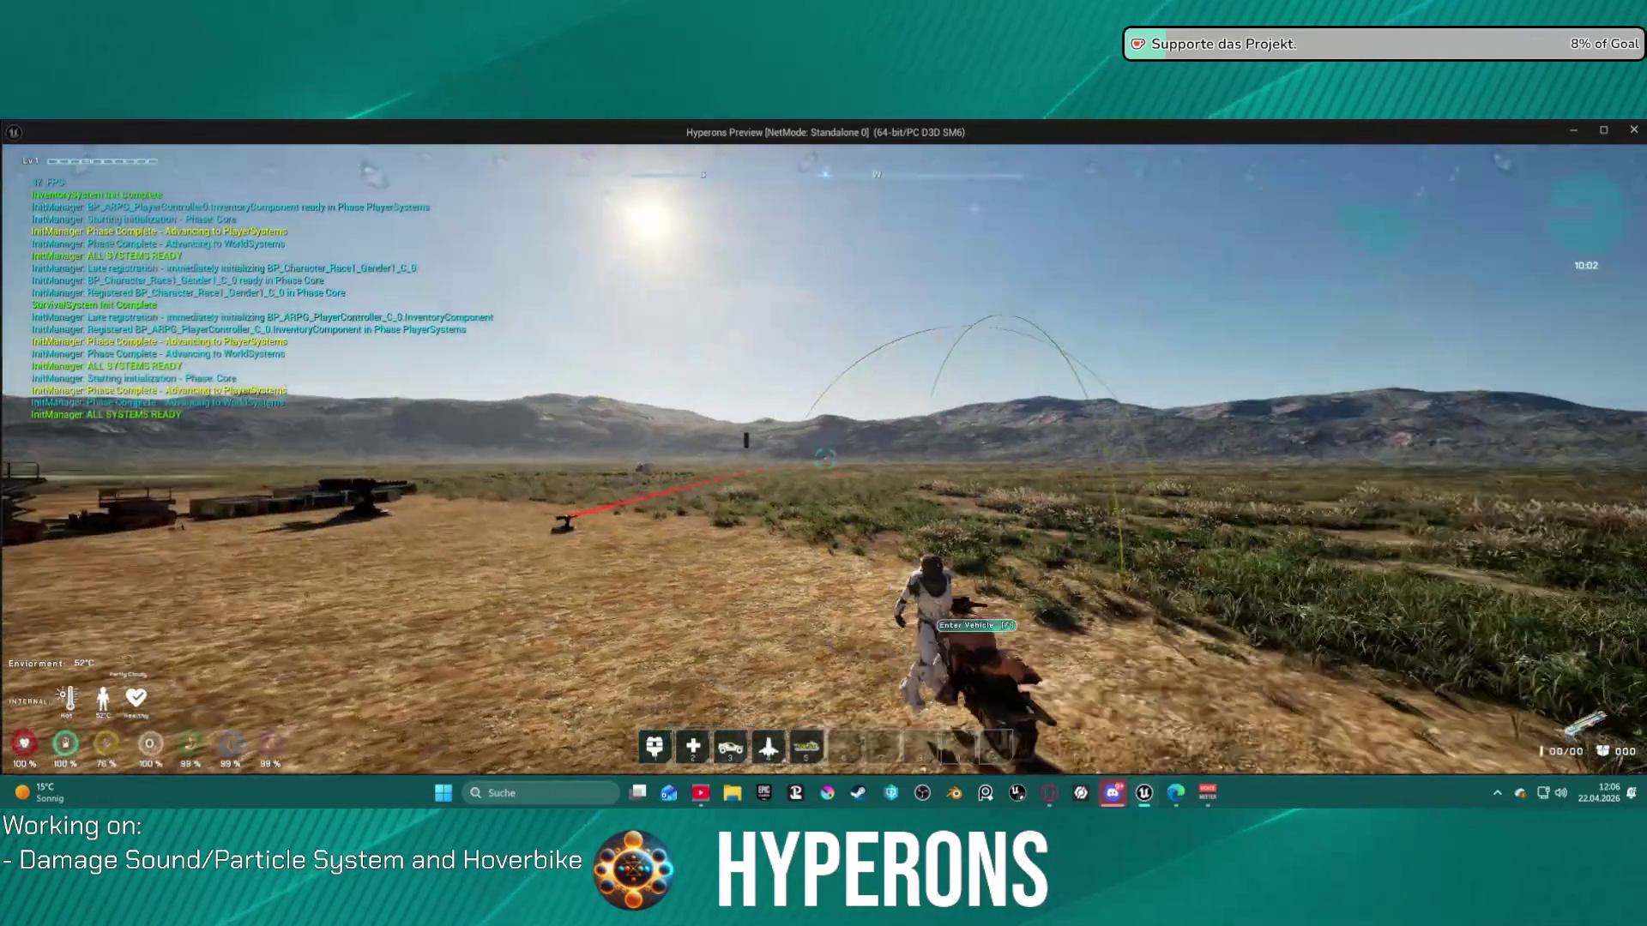
key(f)
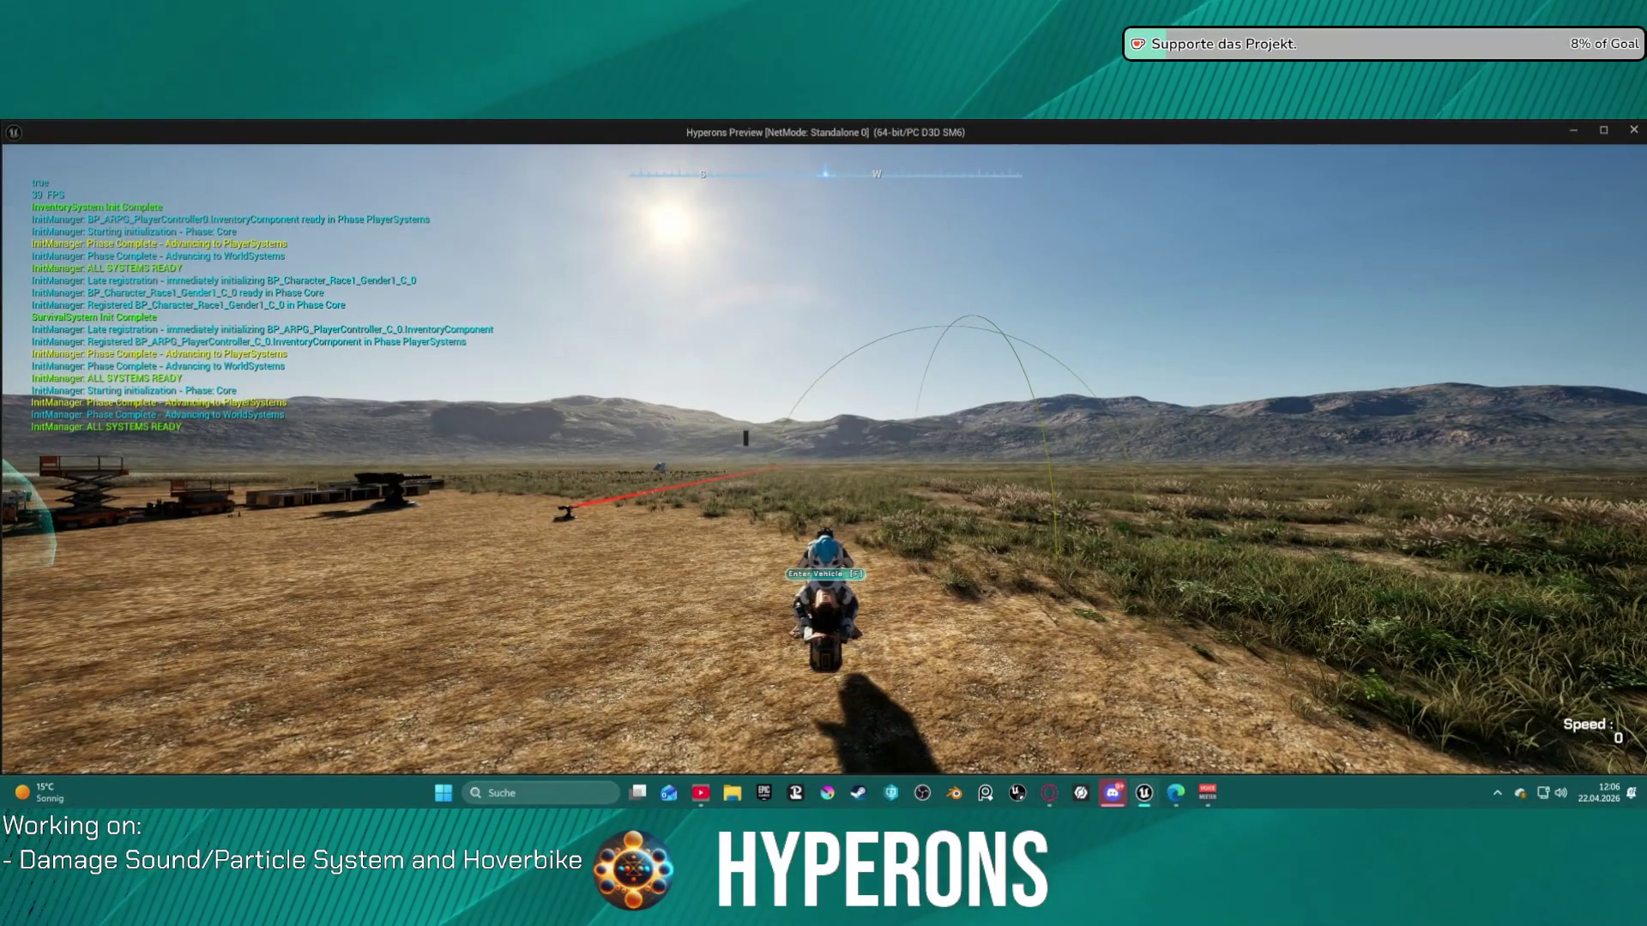
key(f)
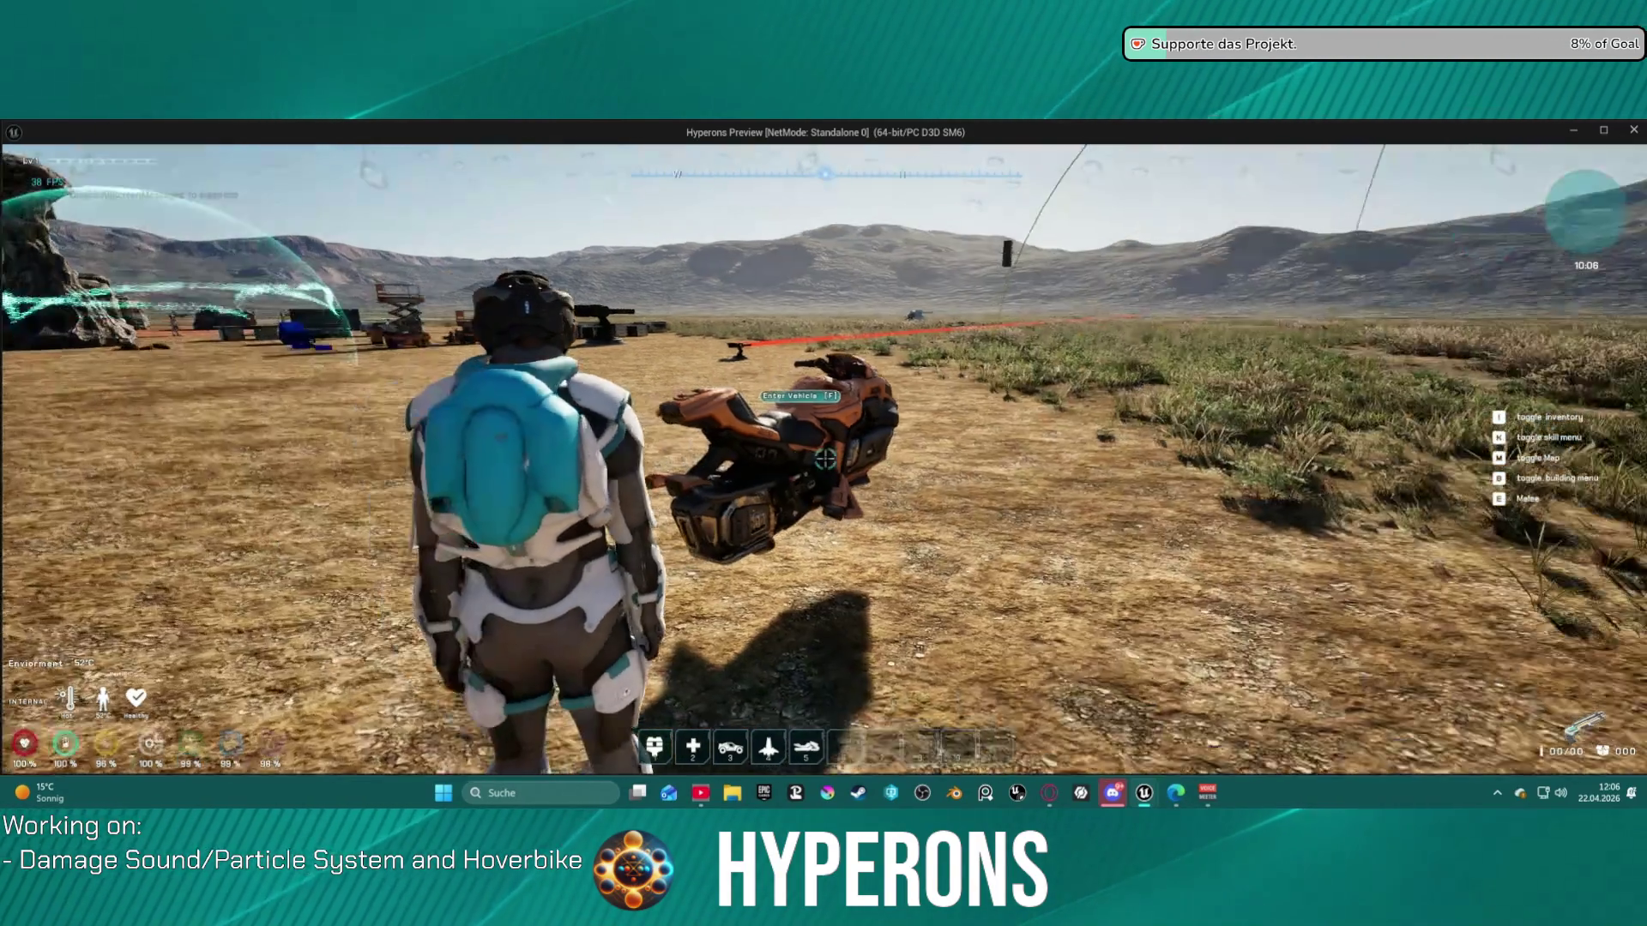
key(w)
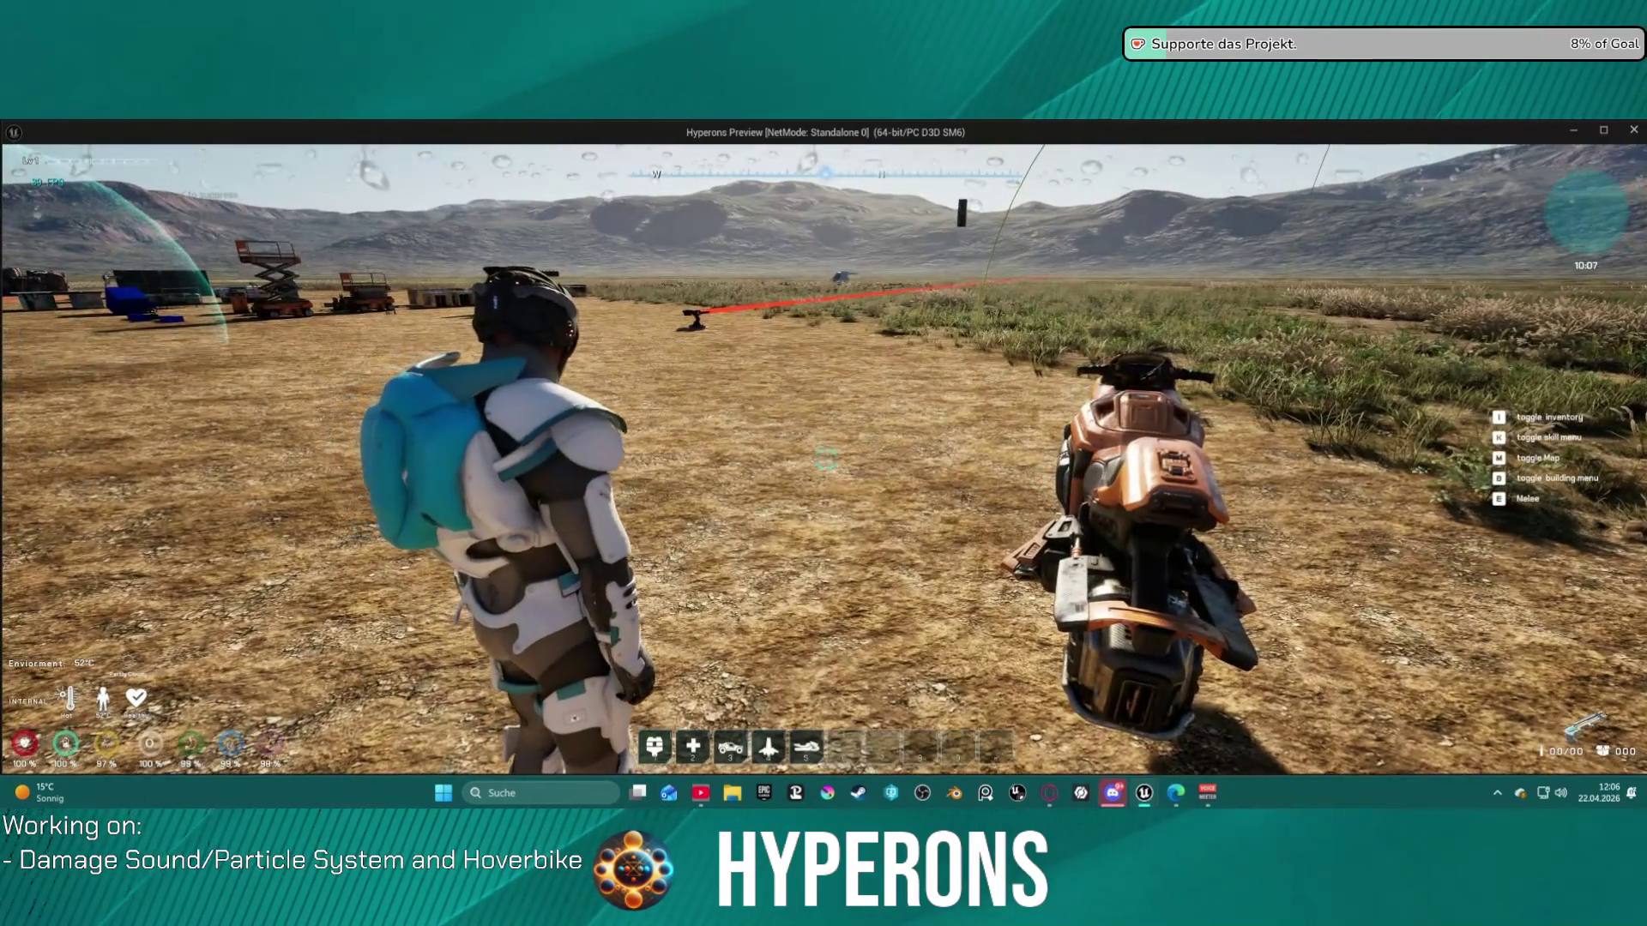
key(alt+Tab)
key(Escape)
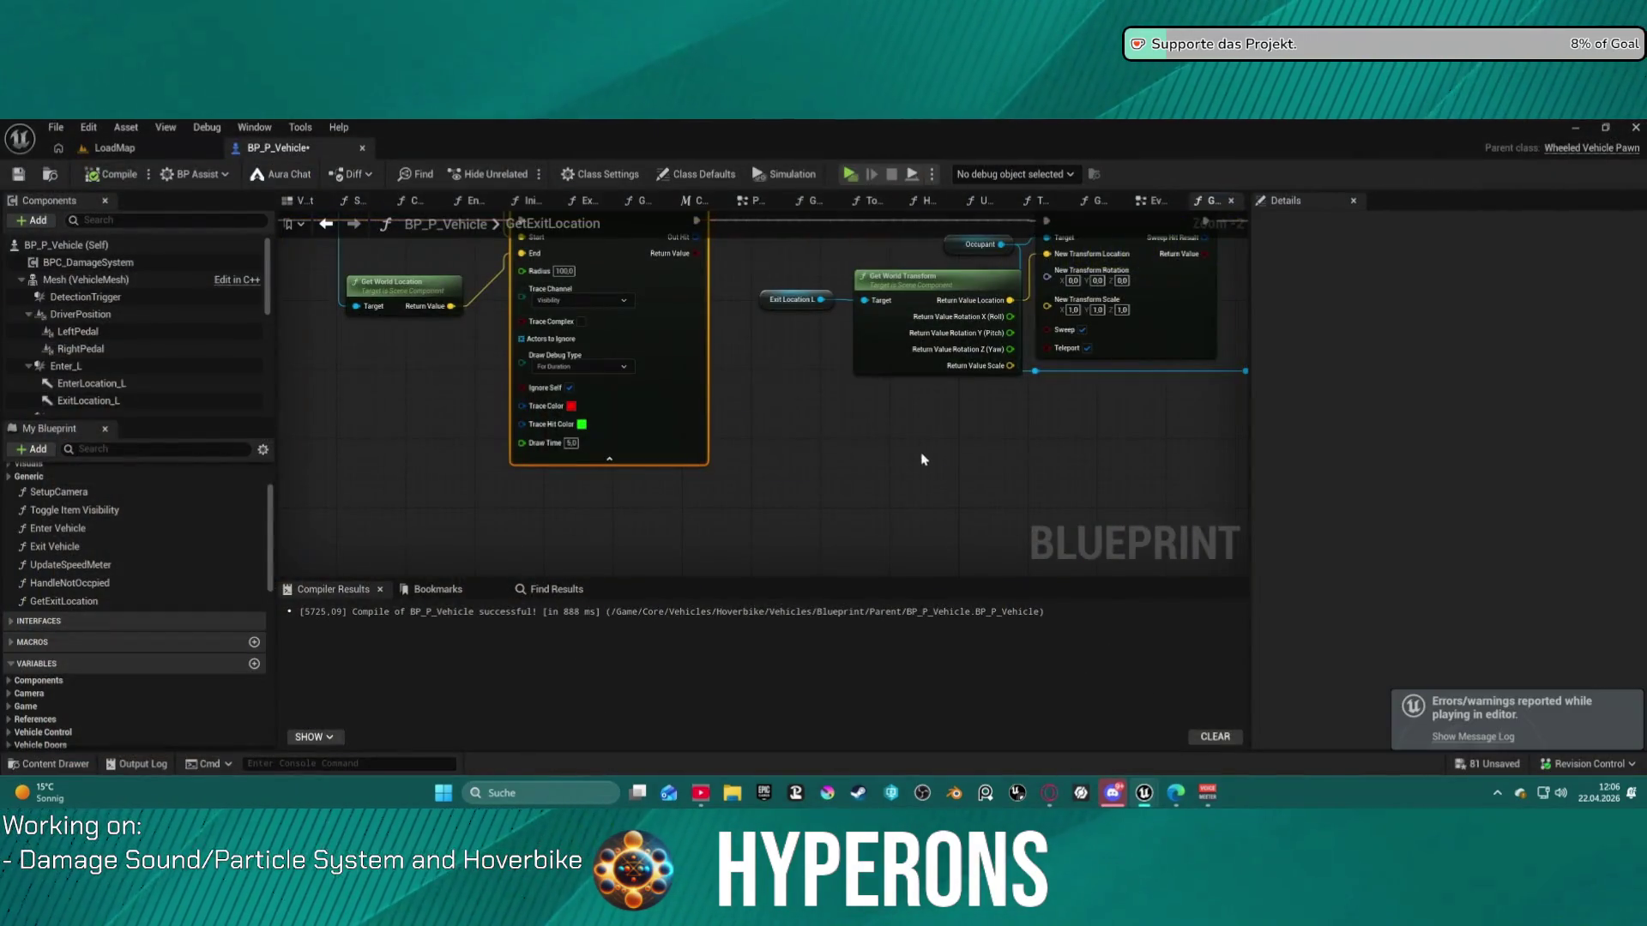
- Delete the Multiply and Get Right Vector nodes feeding the trace Start
mouse_move(858, 401)
mouse_down()
mouse_move(979, 500)
mouse_move(1064, 500)
mouse_move(1211, 545)
mouse_move(1286, 627)
mouse_move(1261, 592)
mouse_move(1238, 594)
mouse_up()
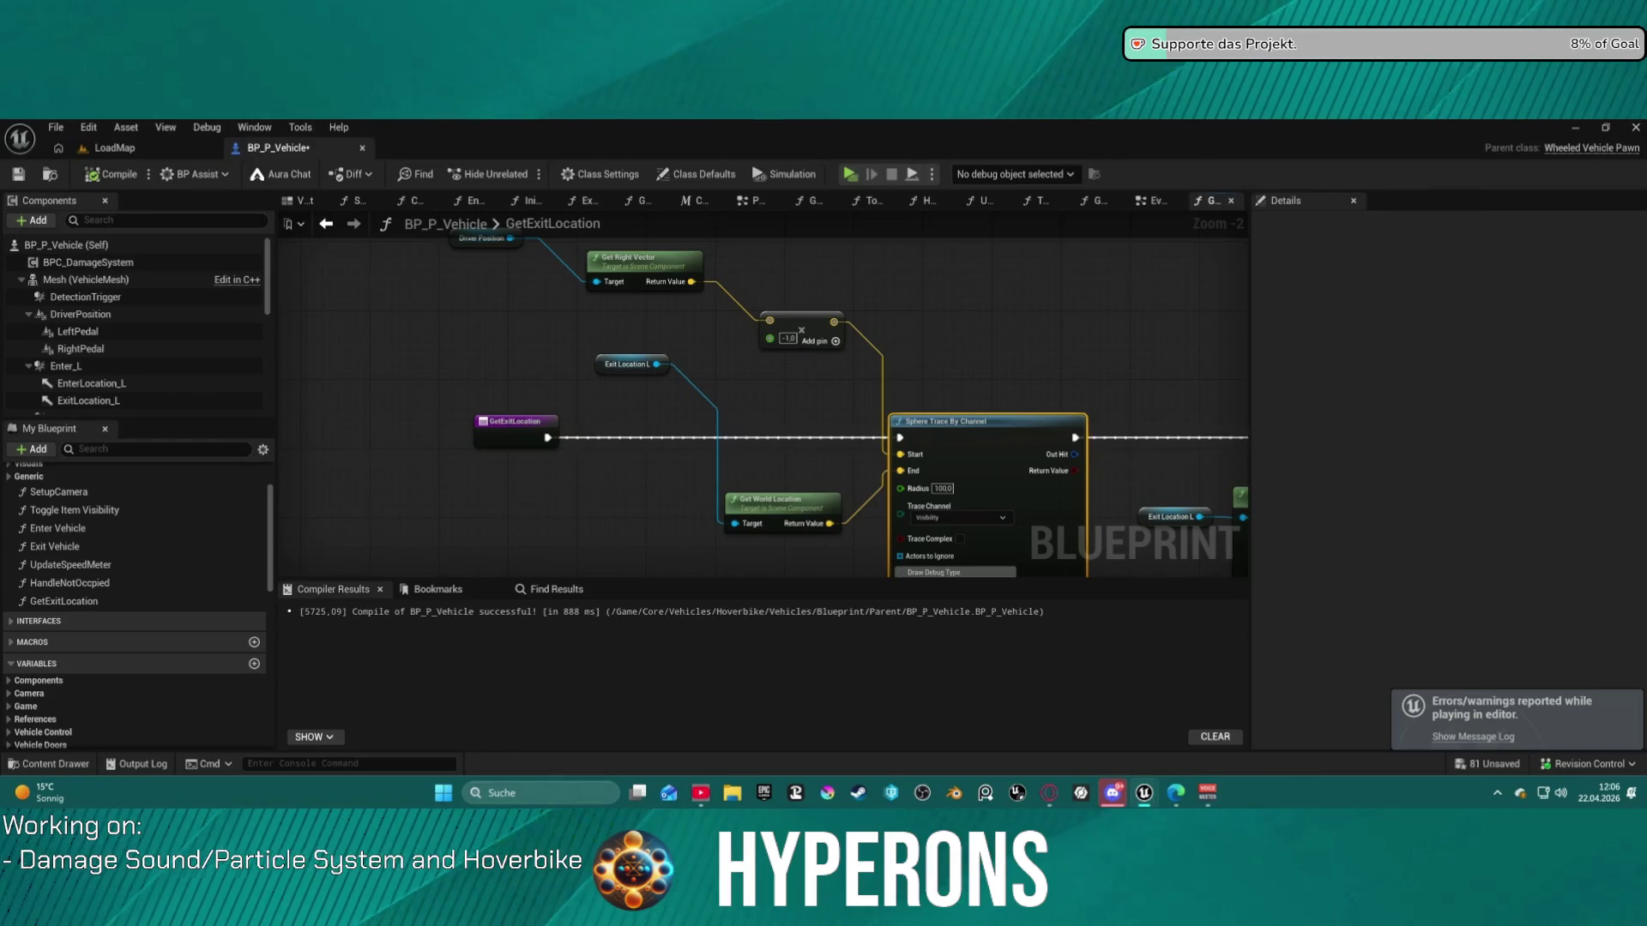
drag(1044, 490, 1023, 473)
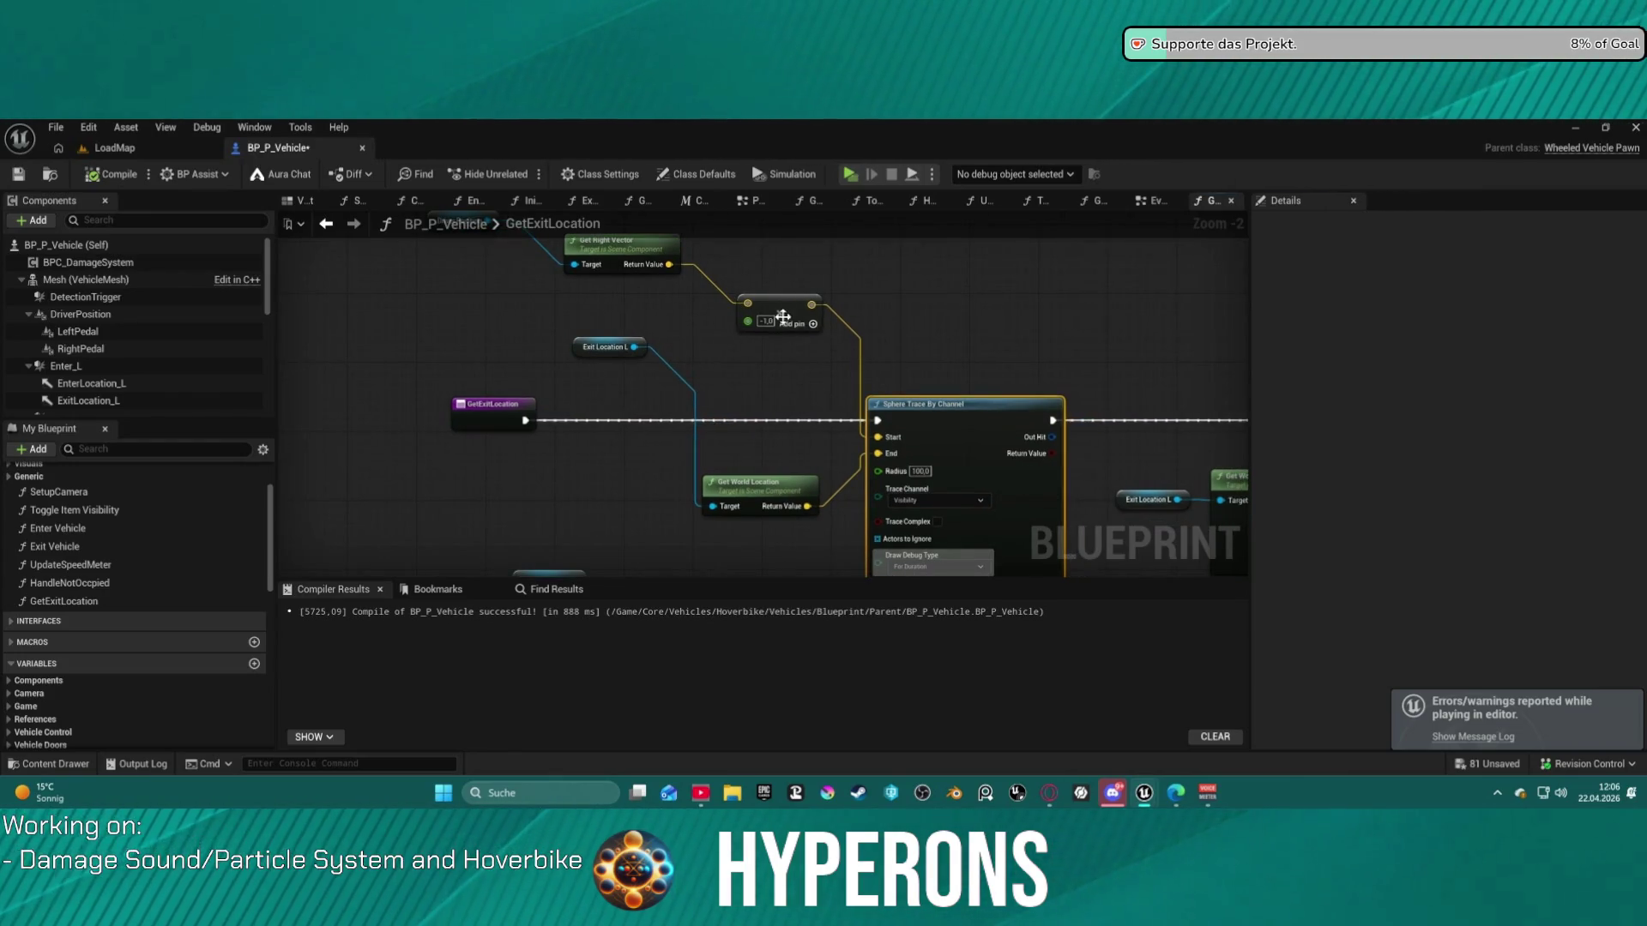
click(791, 306)
key(Delete)
click(613, 249)
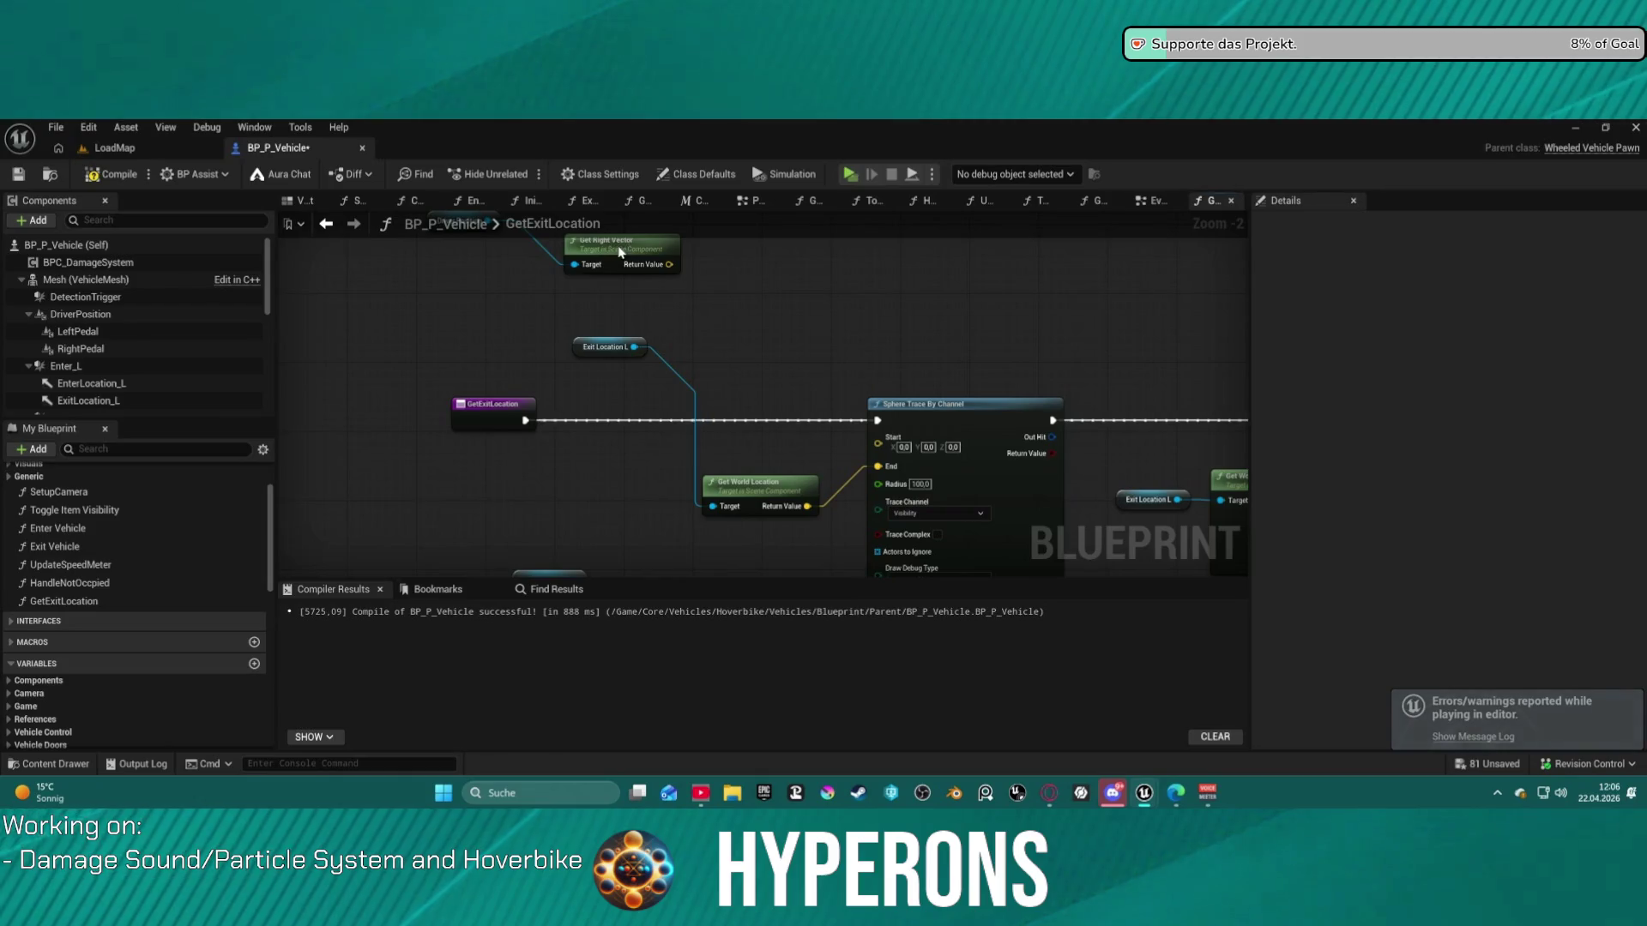
key(Delete)
- Move Exit Location L down beside Get World Location and switch to the vehicle's Viewport
mouse_move(527, 240)
mouse_down()
mouse_move(703, 320)
mouse_move(780, 326)
mouse_move(814, 355)
mouse_move(768, 277)
mouse_move(796, 374)
mouse_up()
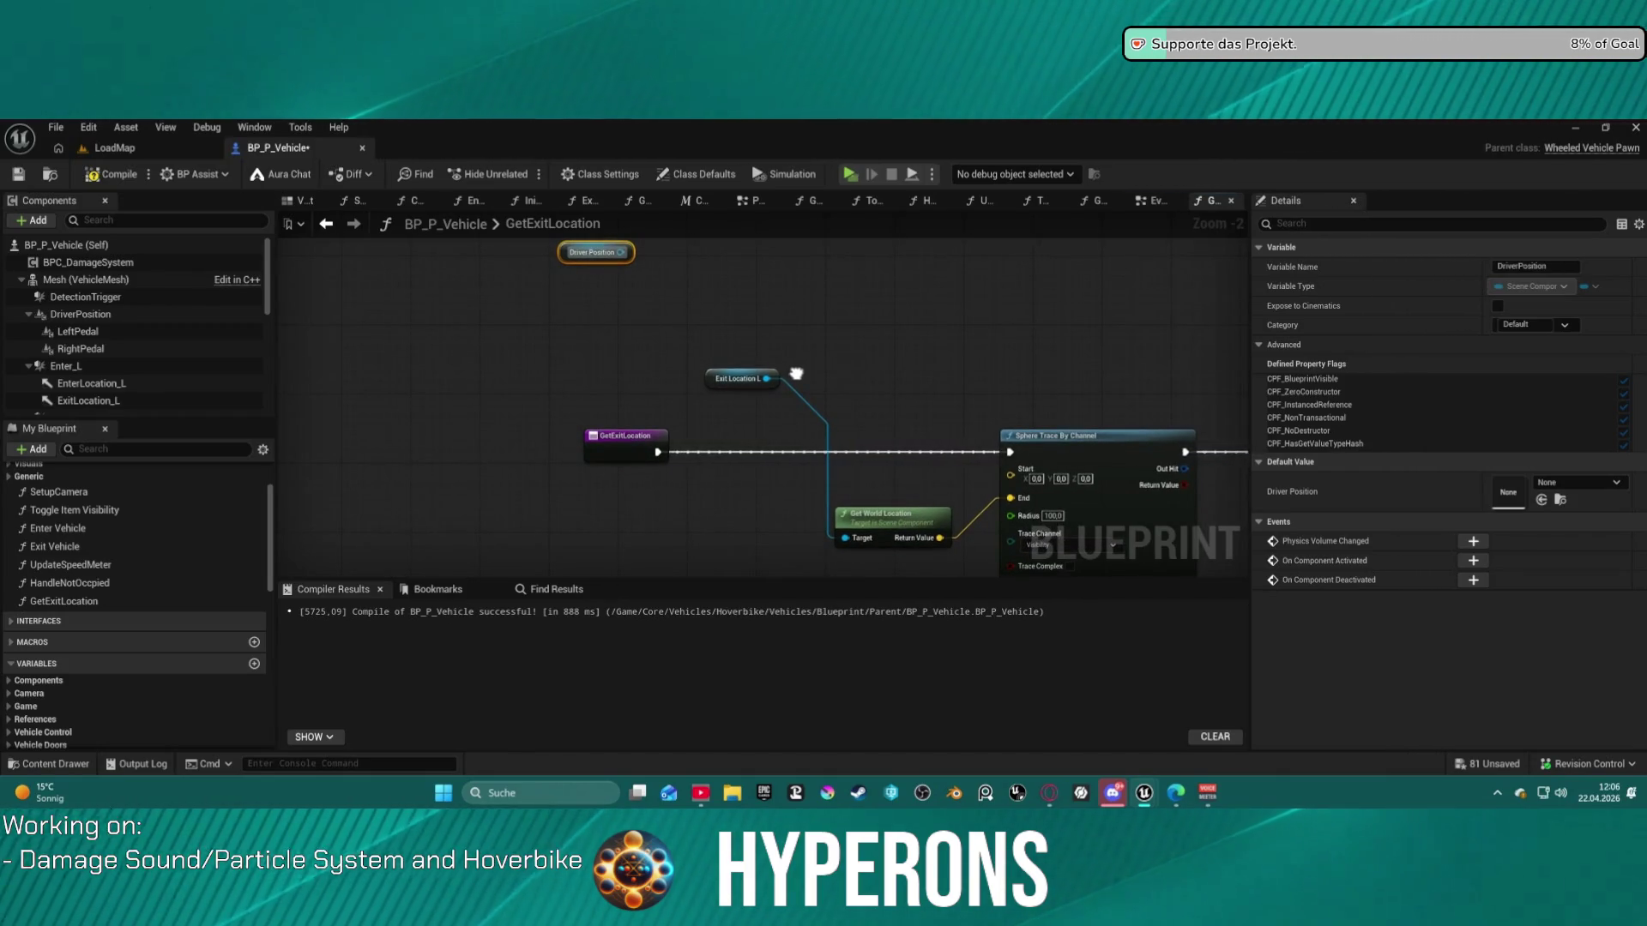
mouse_move(796, 374)
mouse_down()
mouse_move(777, 366)
mouse_move(702, 477)
mouse_move(702, 525)
mouse_up()
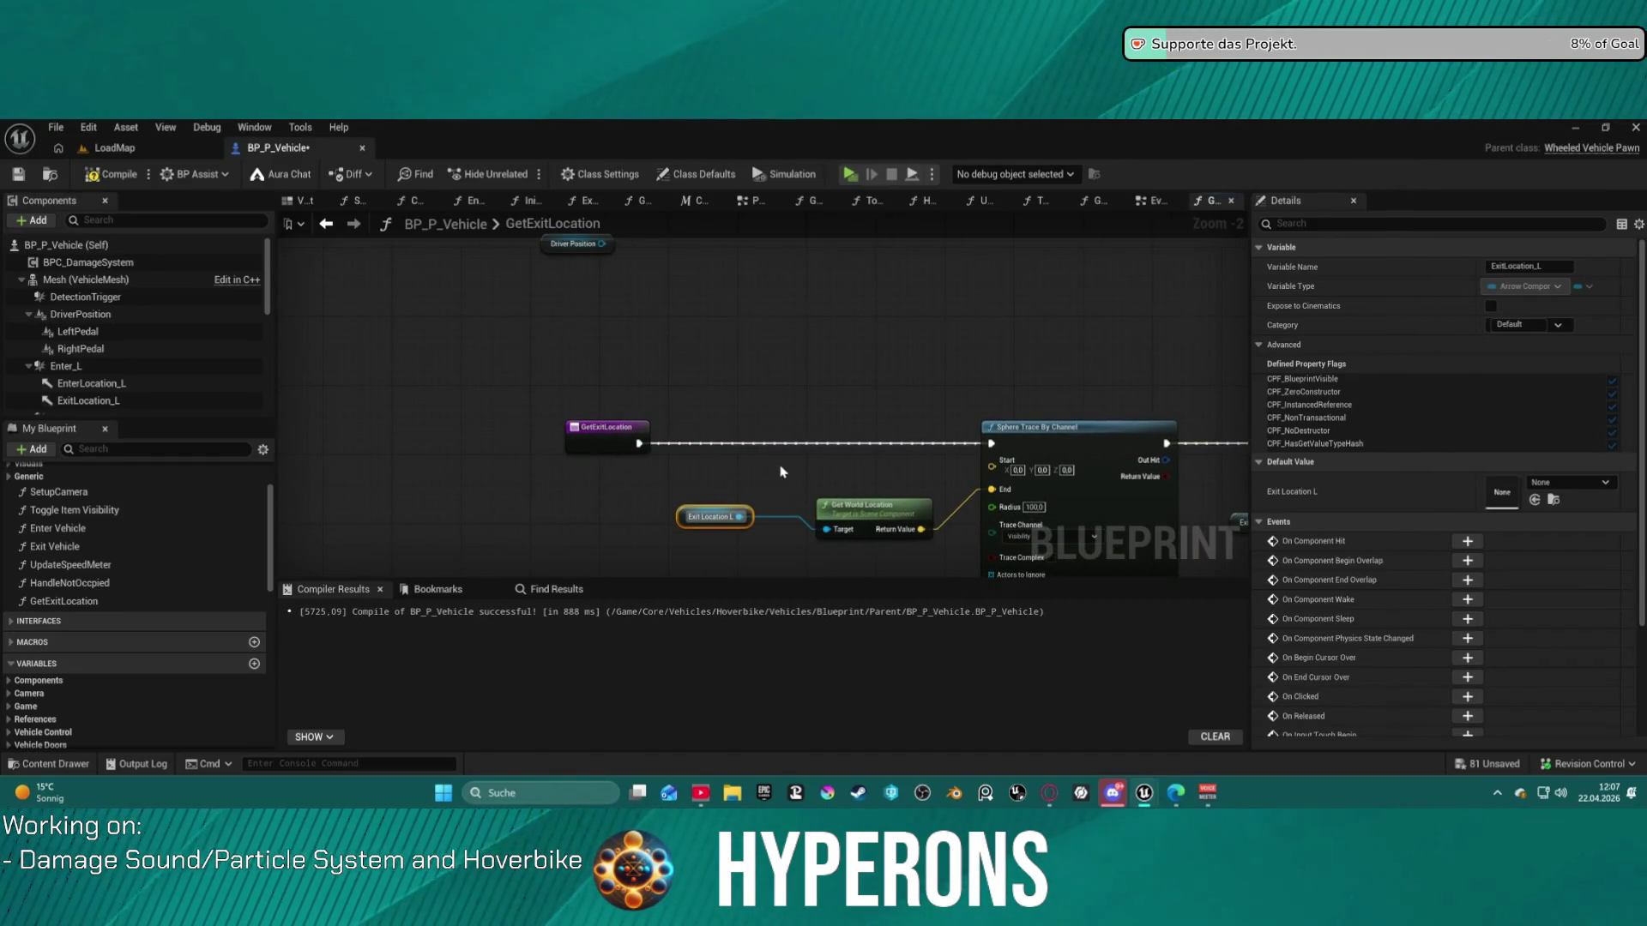
click(302, 201)
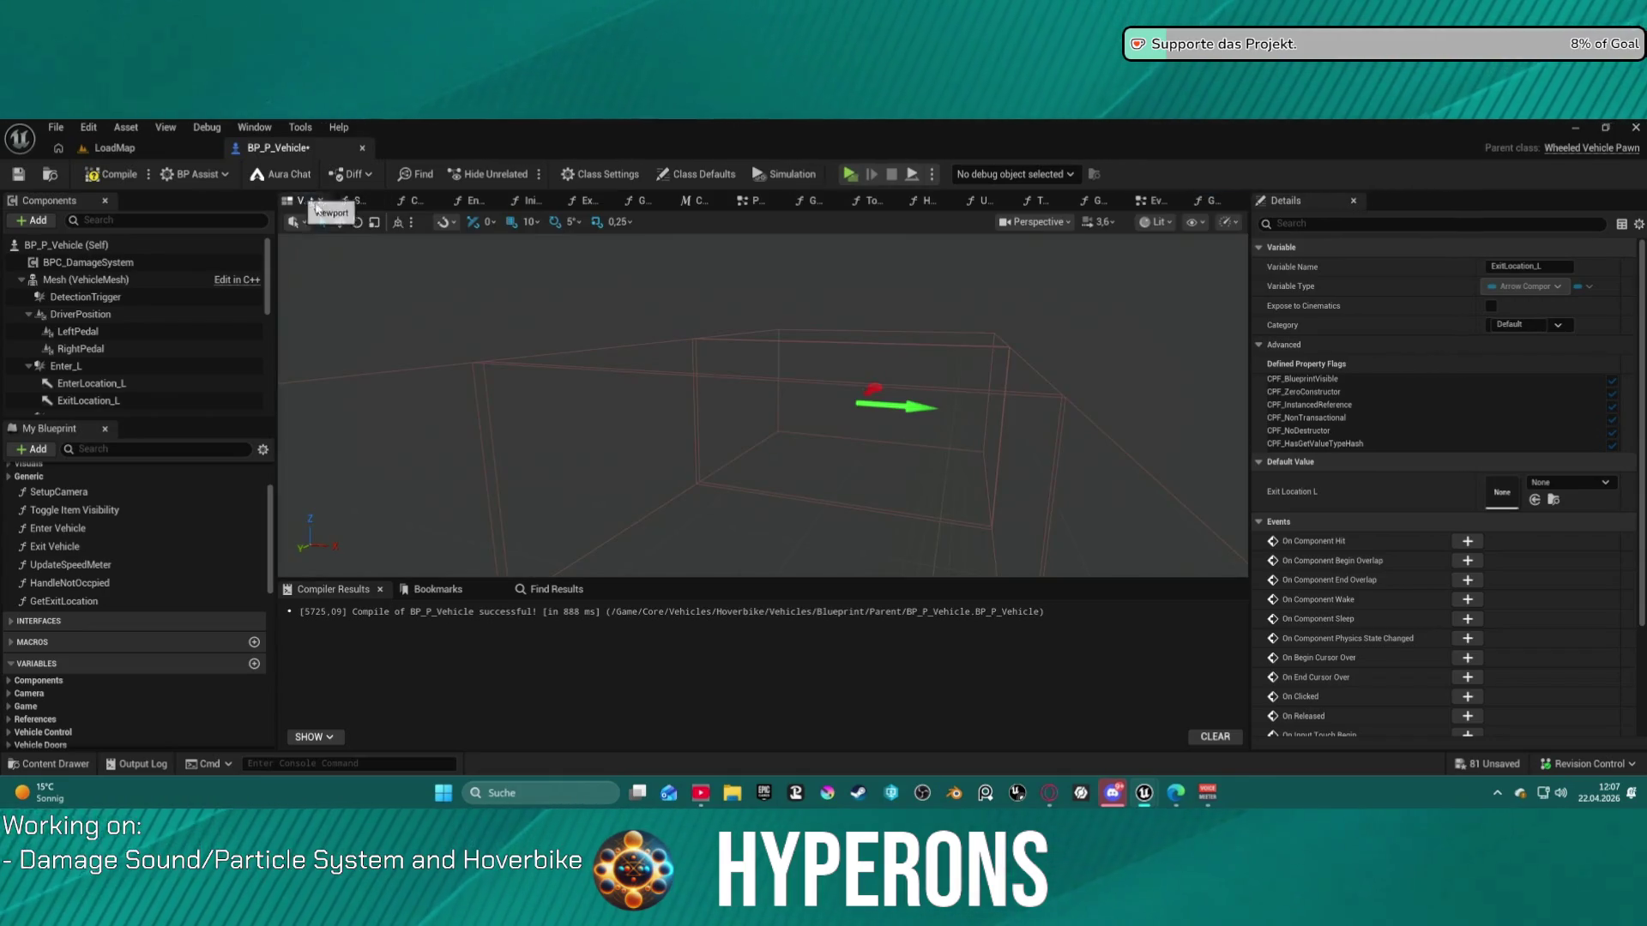
- Frame the vehicle's components and select DriverPosition to inspect where it sits
key(f)
scroll(864, 421, down, 5)
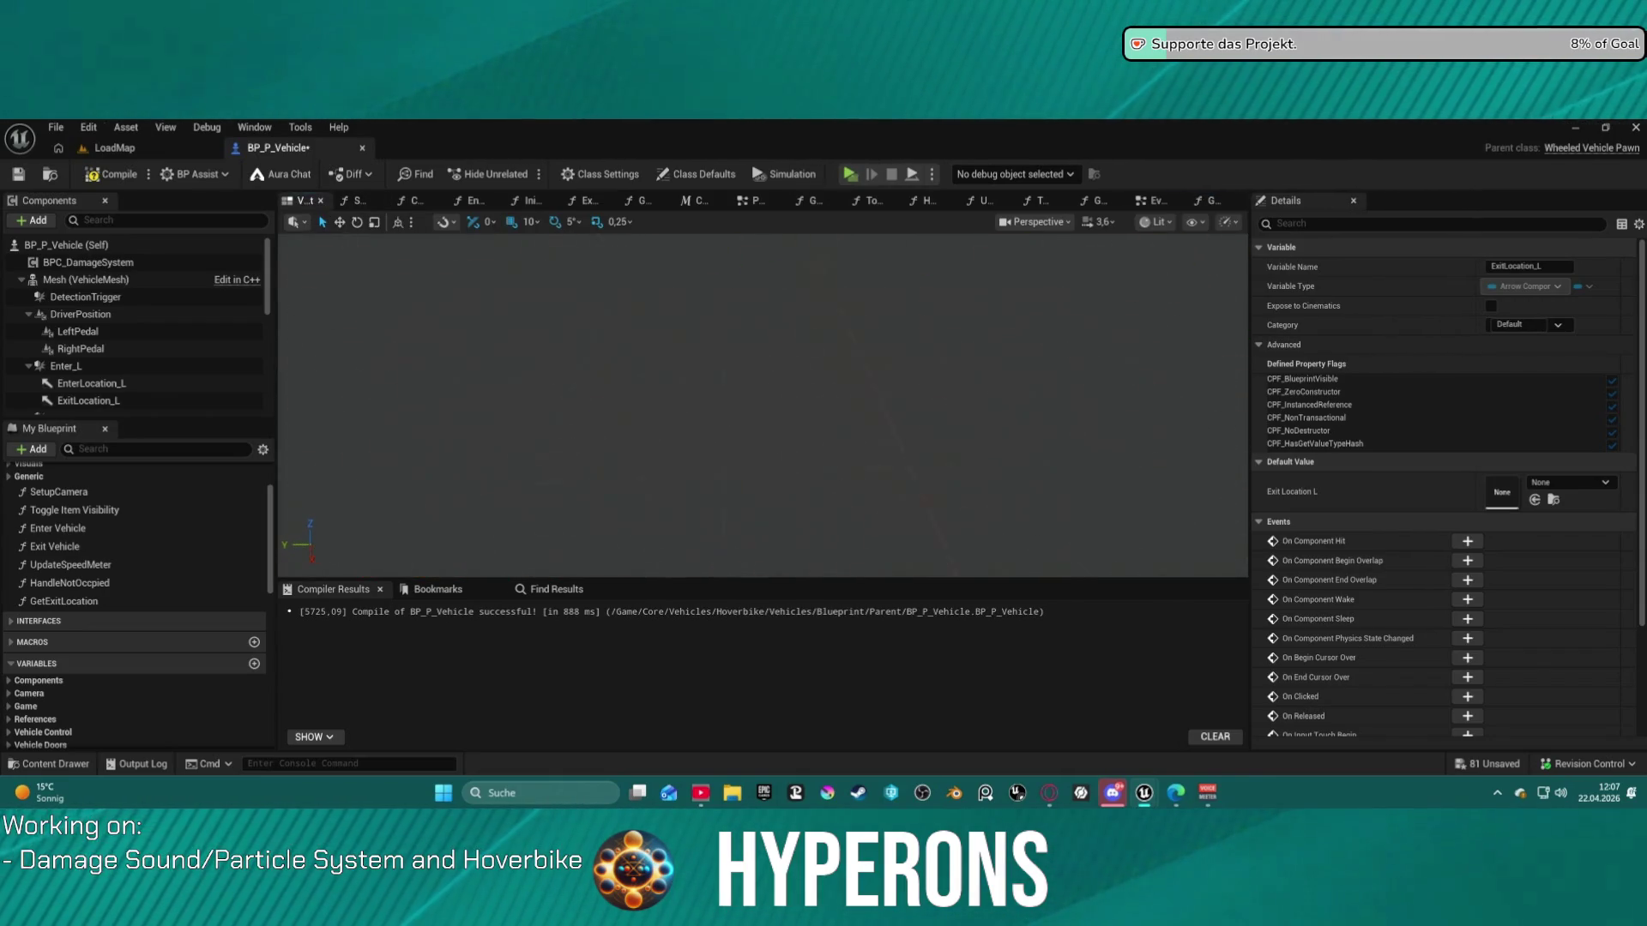
key(f)
scroll(764, 403, down, 4)
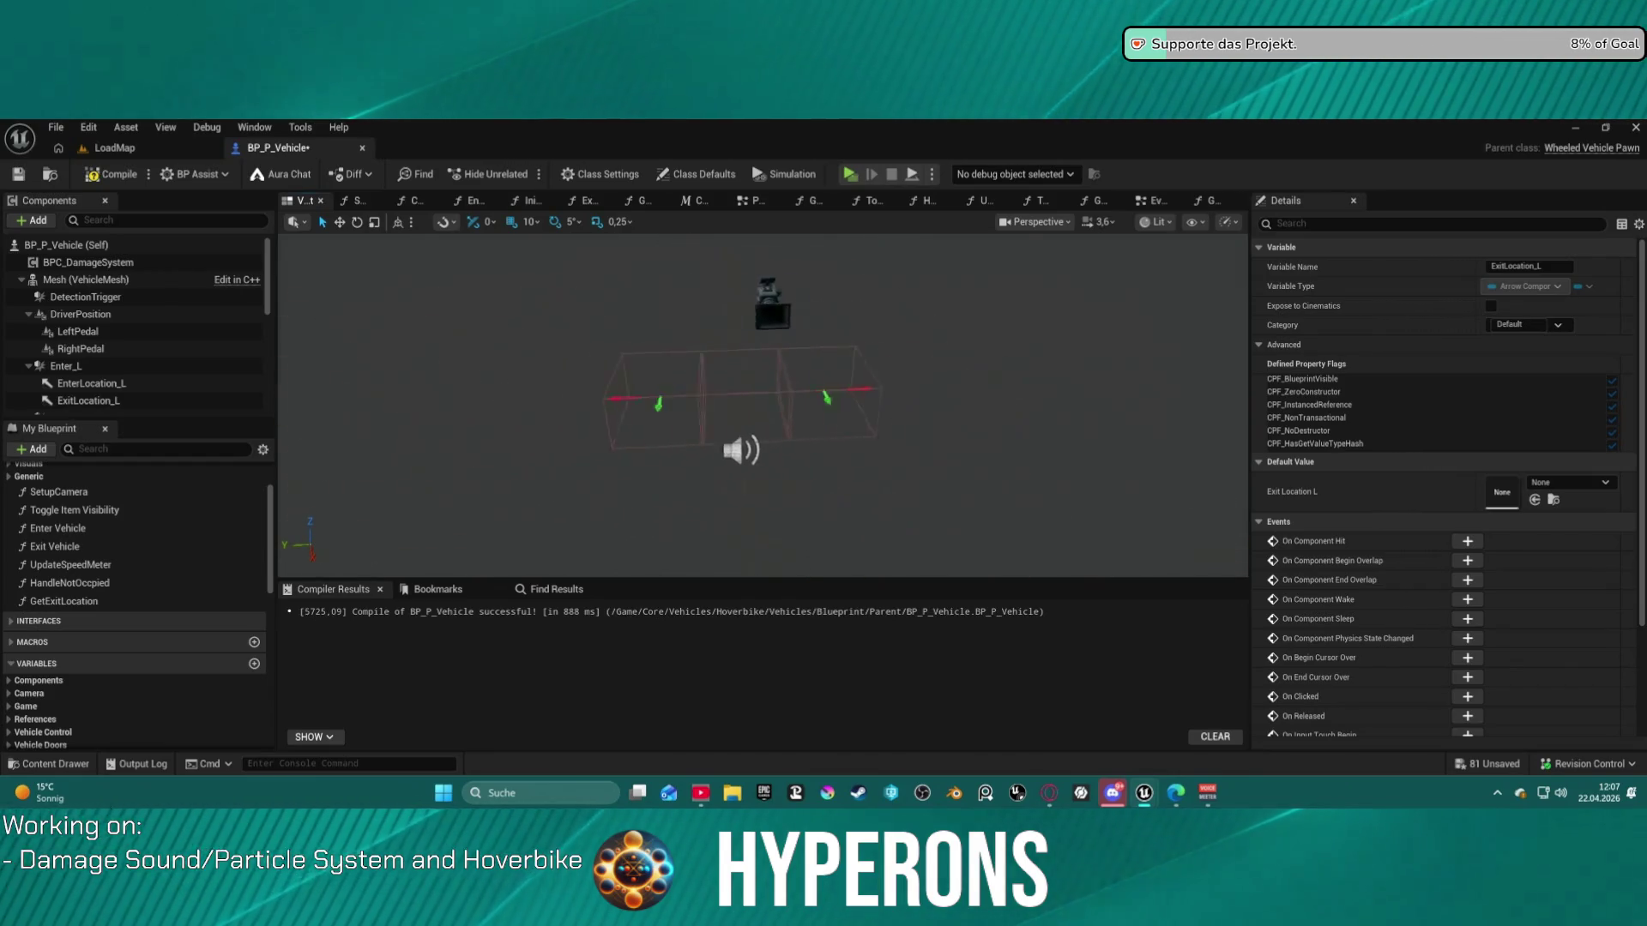
scroll(763, 403, down, 2)
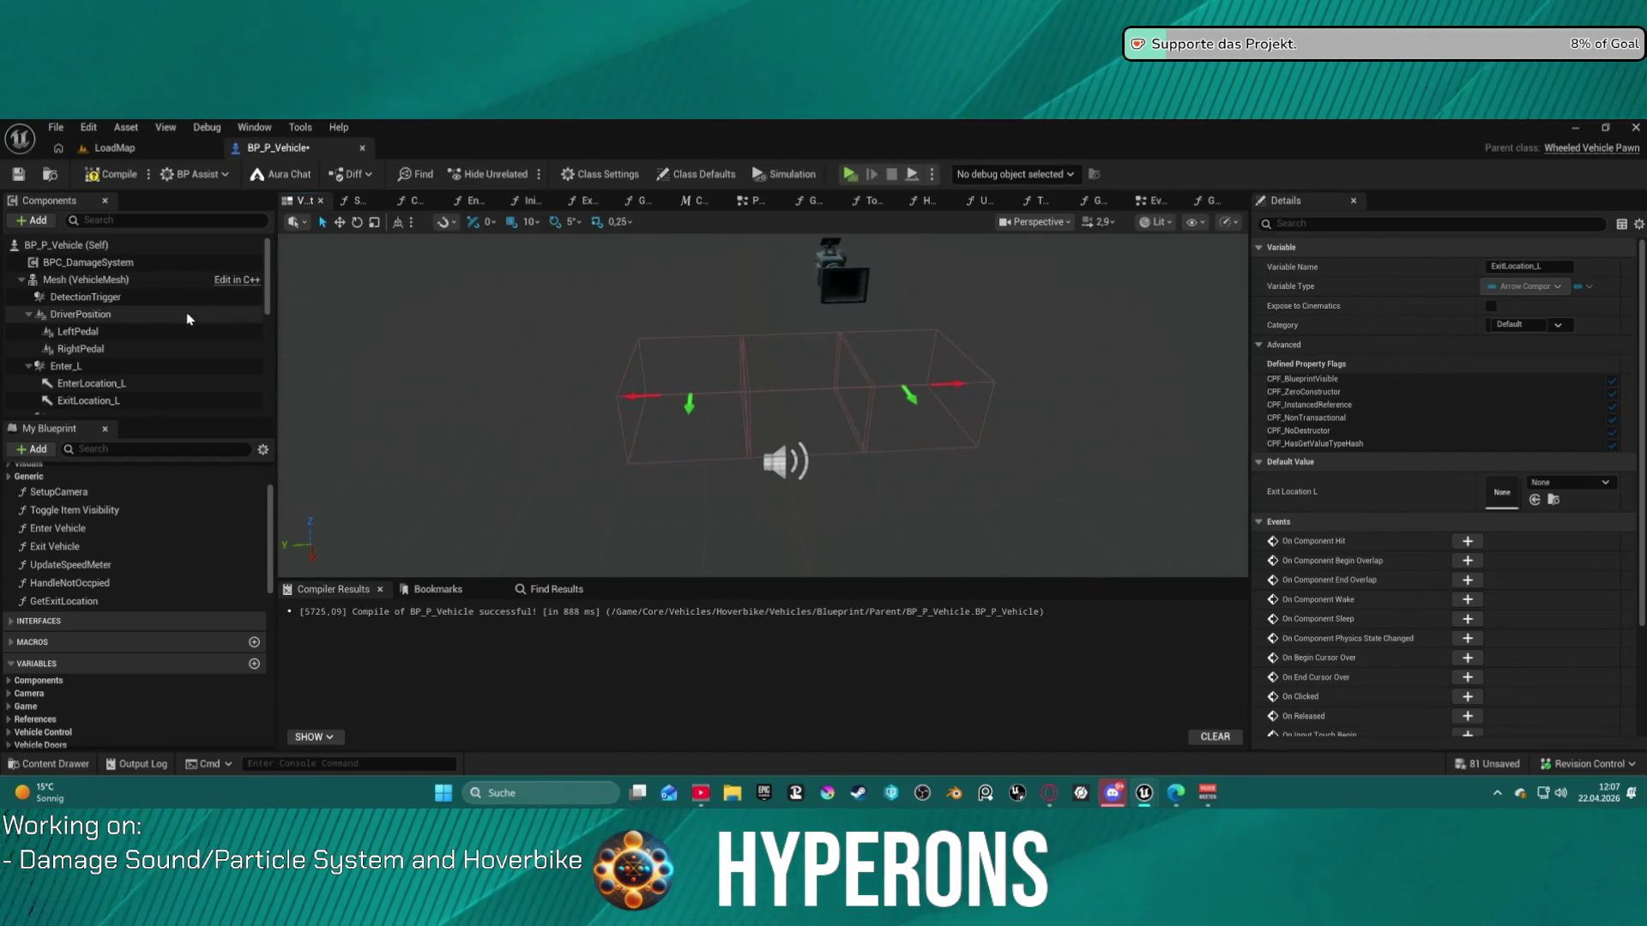
click(81, 313)
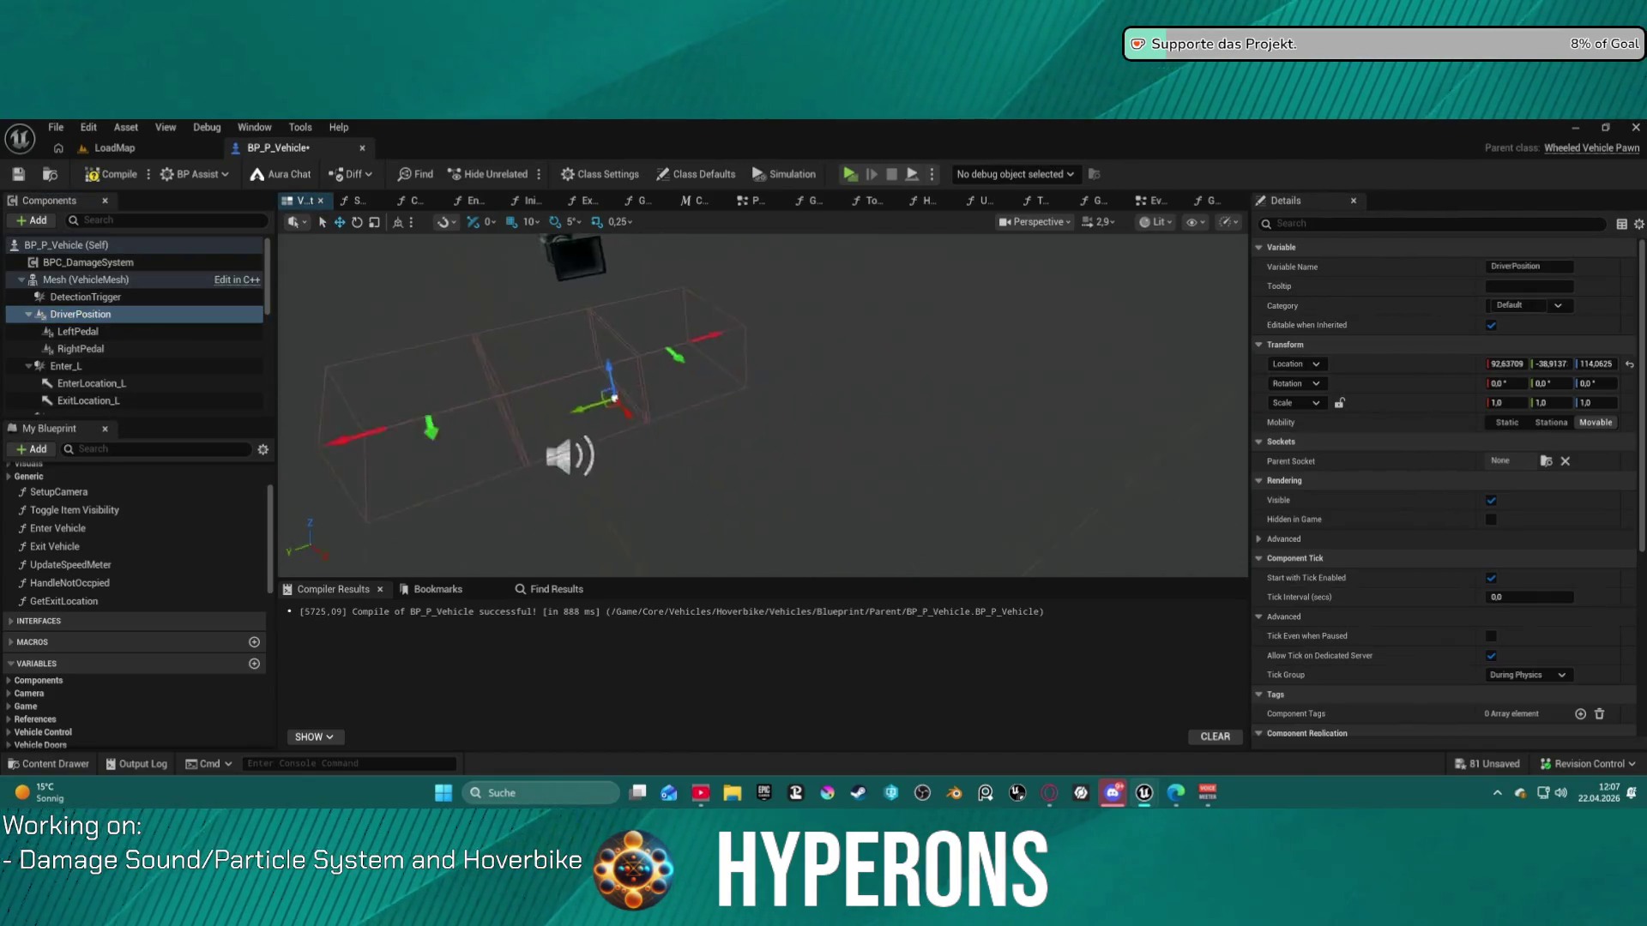
drag(564, 403, 564, 352)
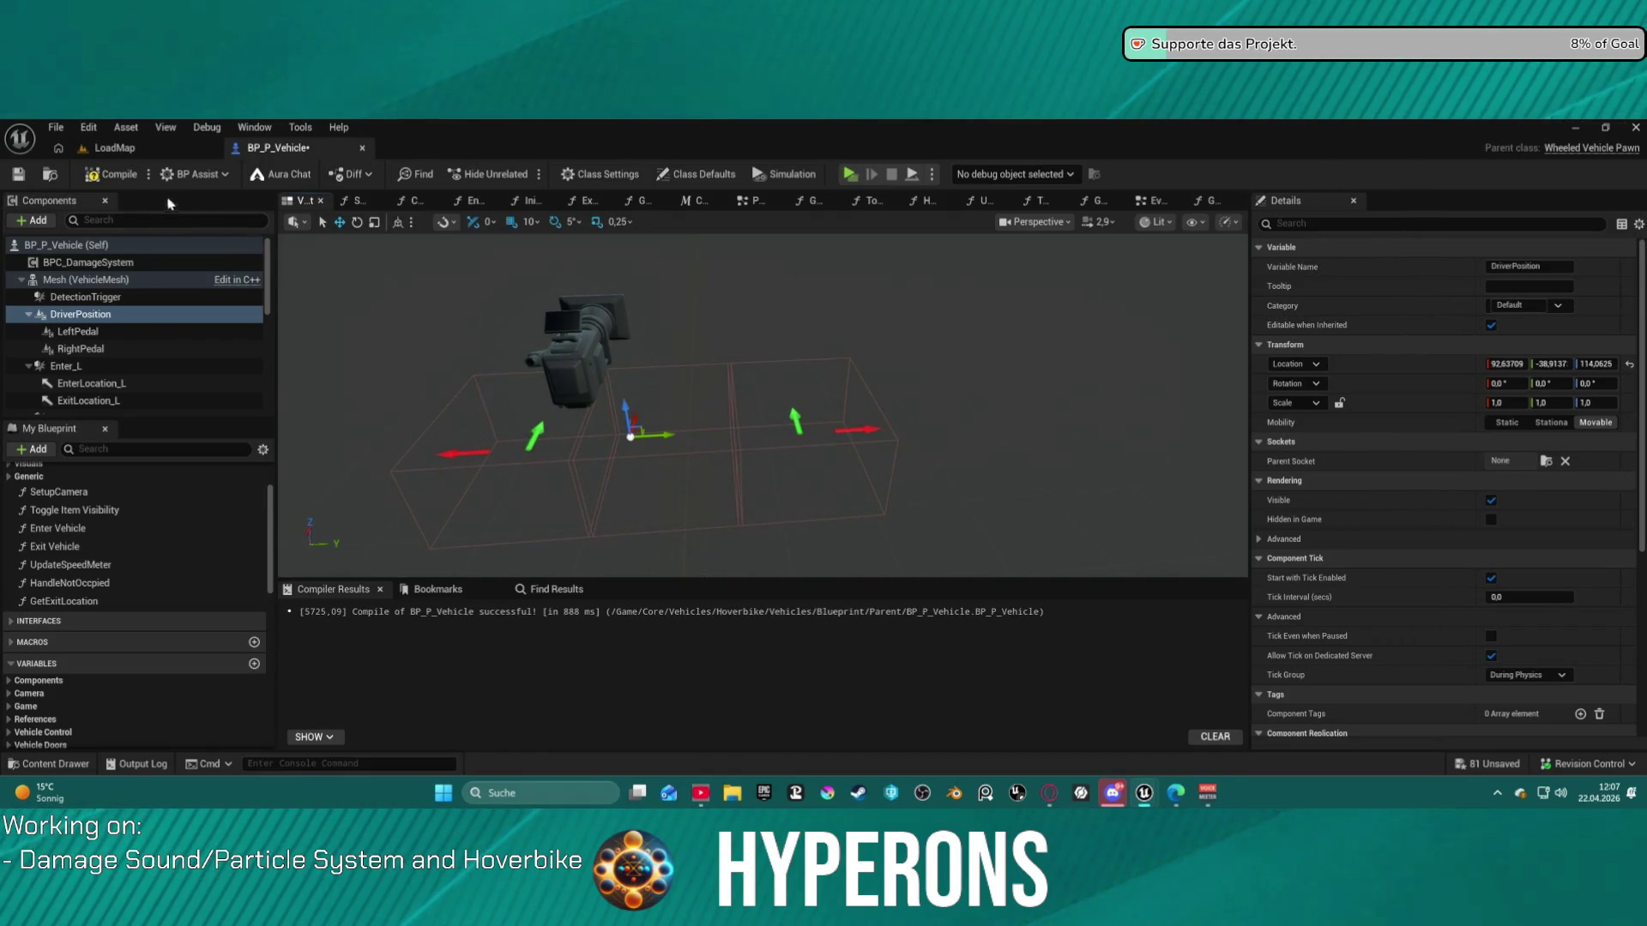
- Locate BP_P_Vehicle in the Content Browser with Ctrl+B
key(ctrl+space)
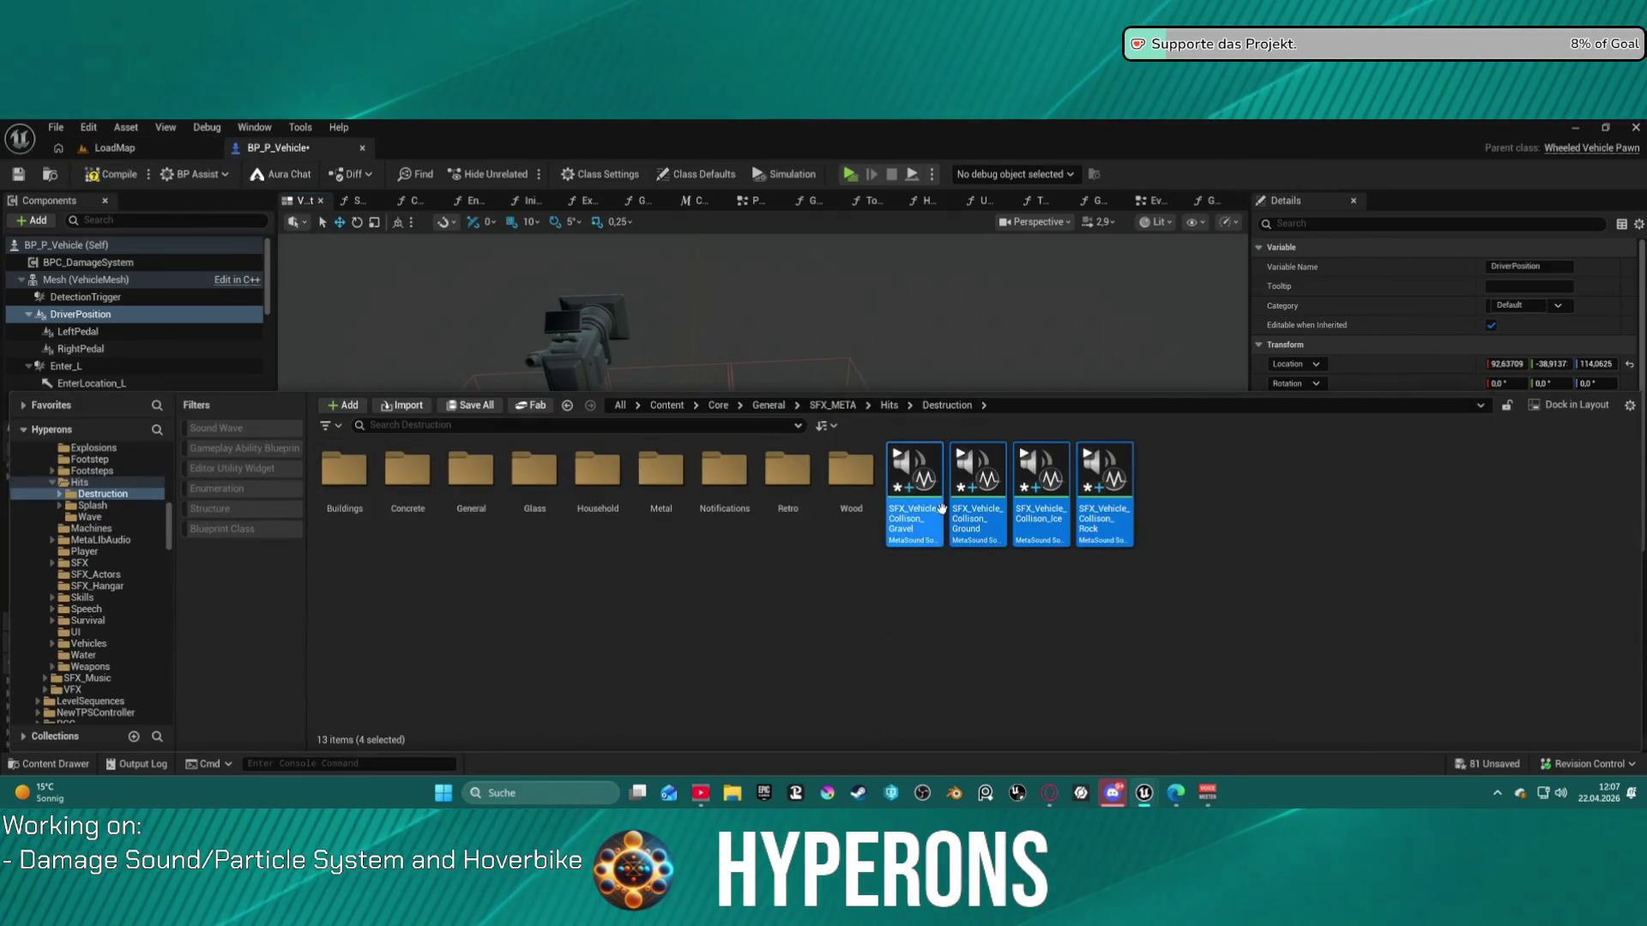
key(ctrl+space)
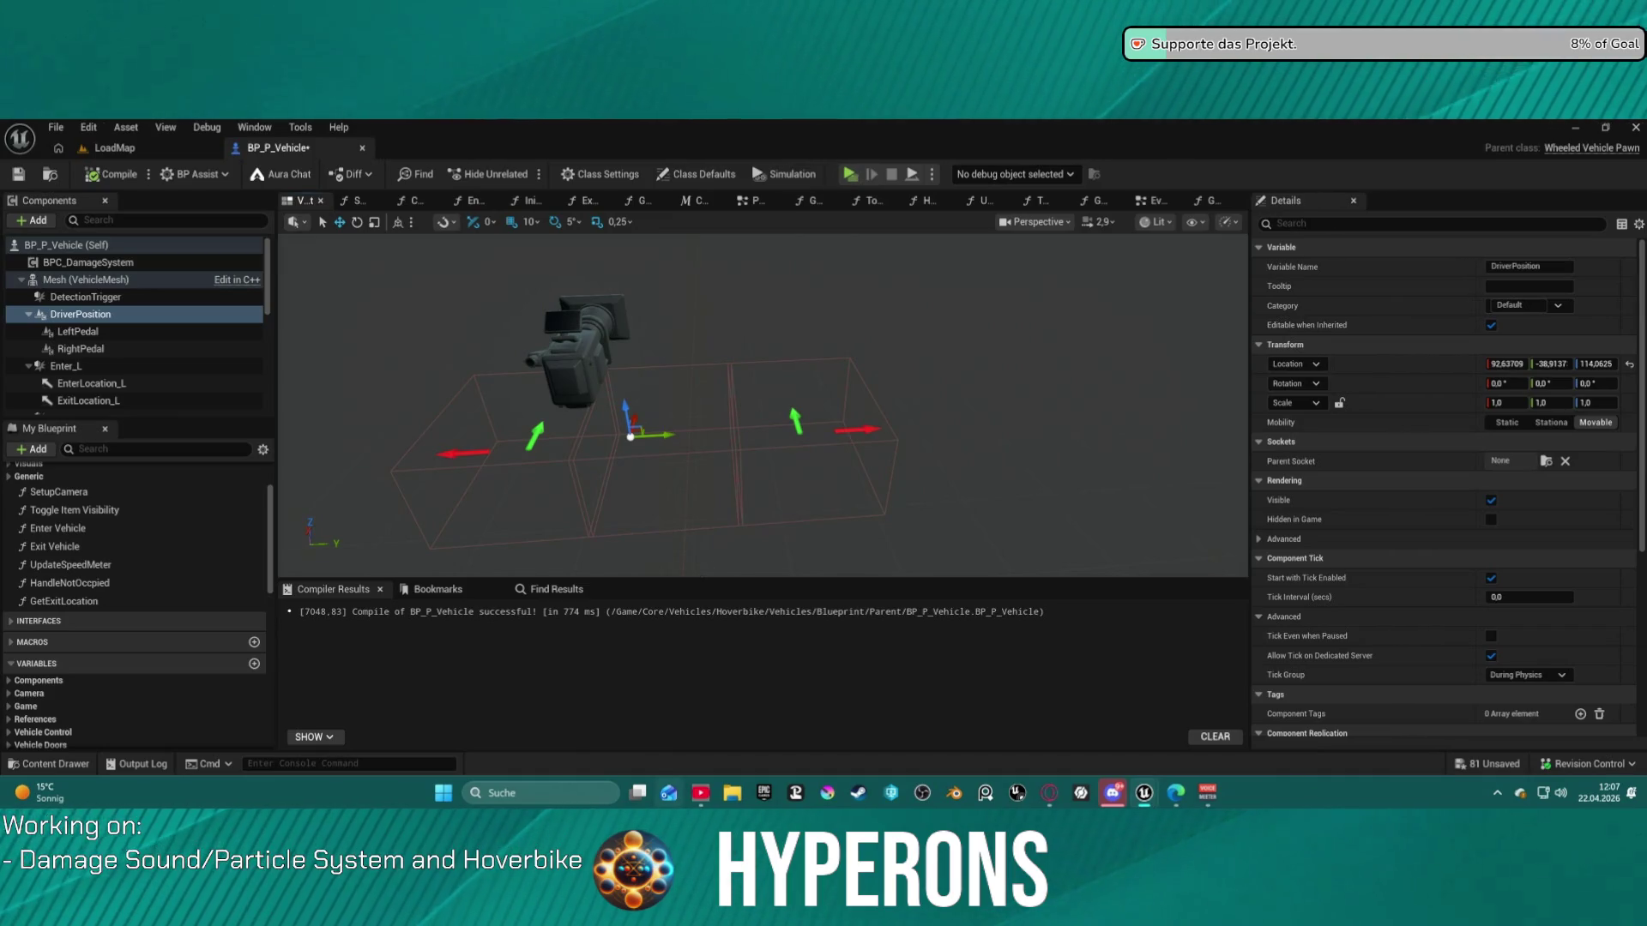
key(ctrl+b)
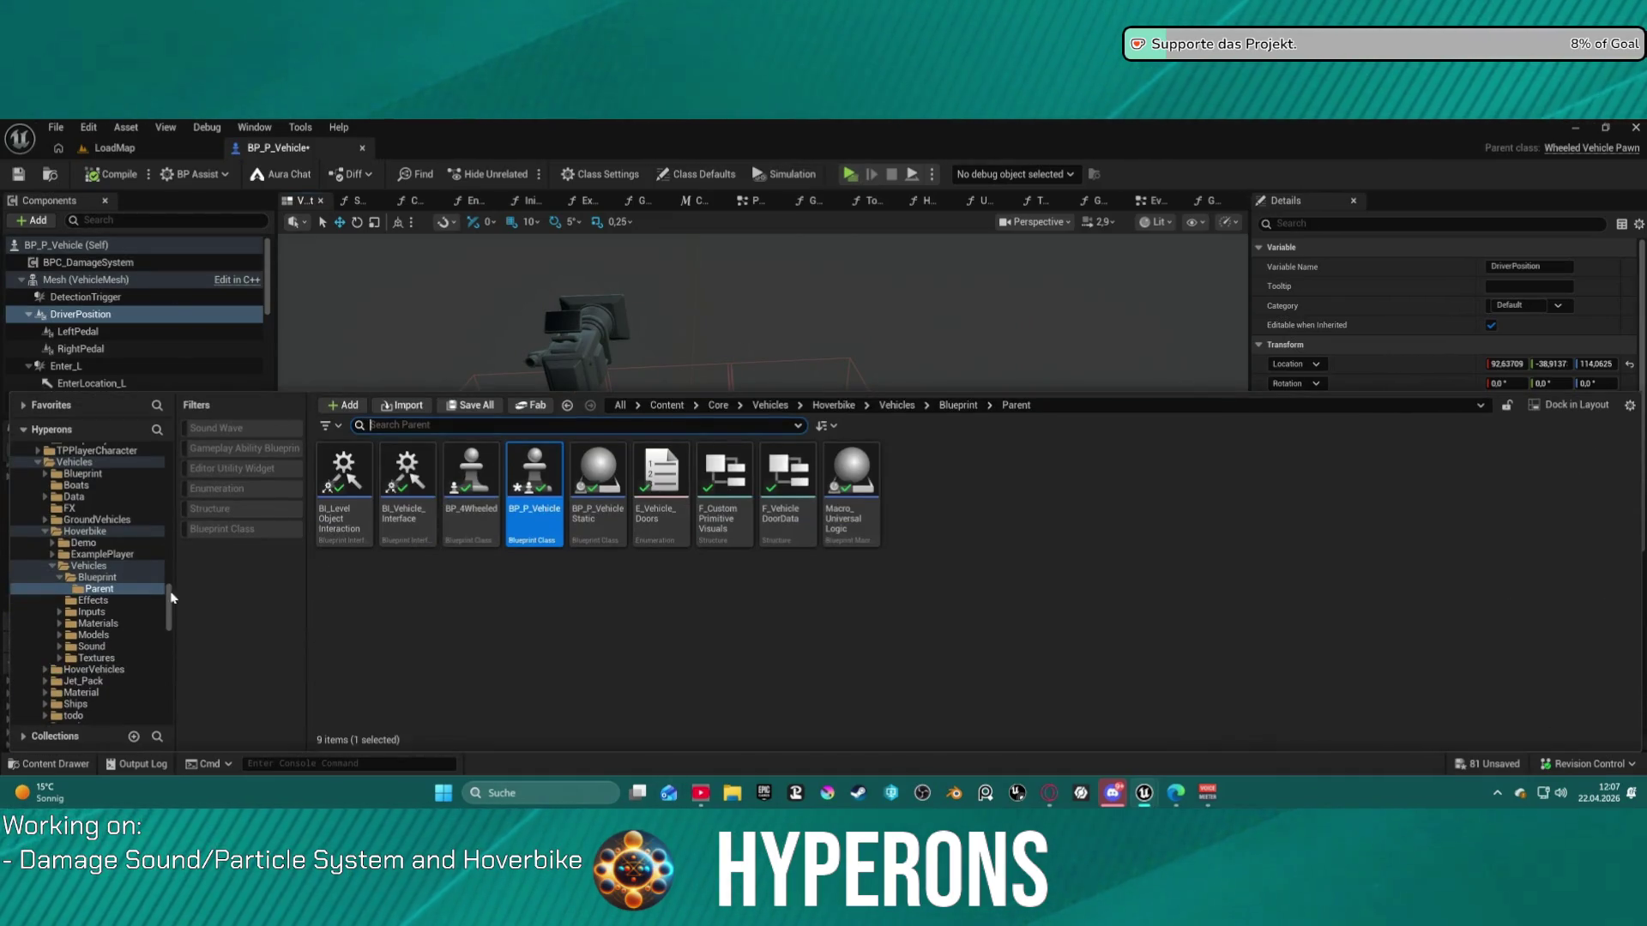
- Open BP_Hoverbike from the Blueprint folder and show its Viewport
click(97, 577)
double_click(429, 474)
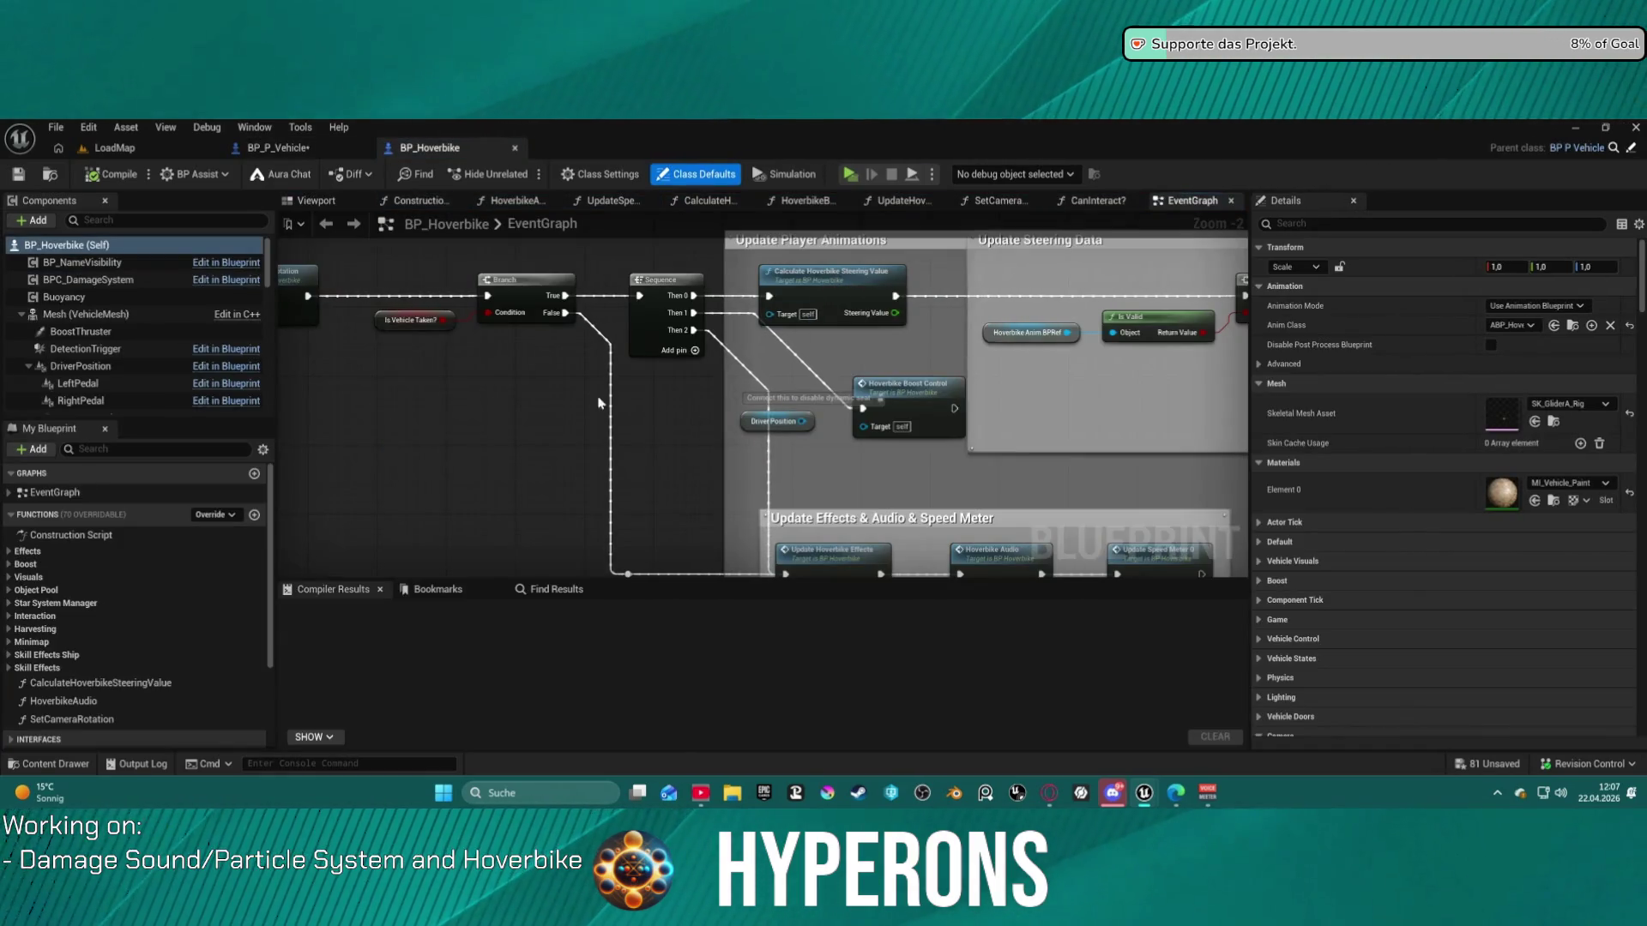
click(294, 204)
- Focus on the hoverbike's Seat, orbit to inspect it, then return to BP_P_Vehicle
click(773, 322)
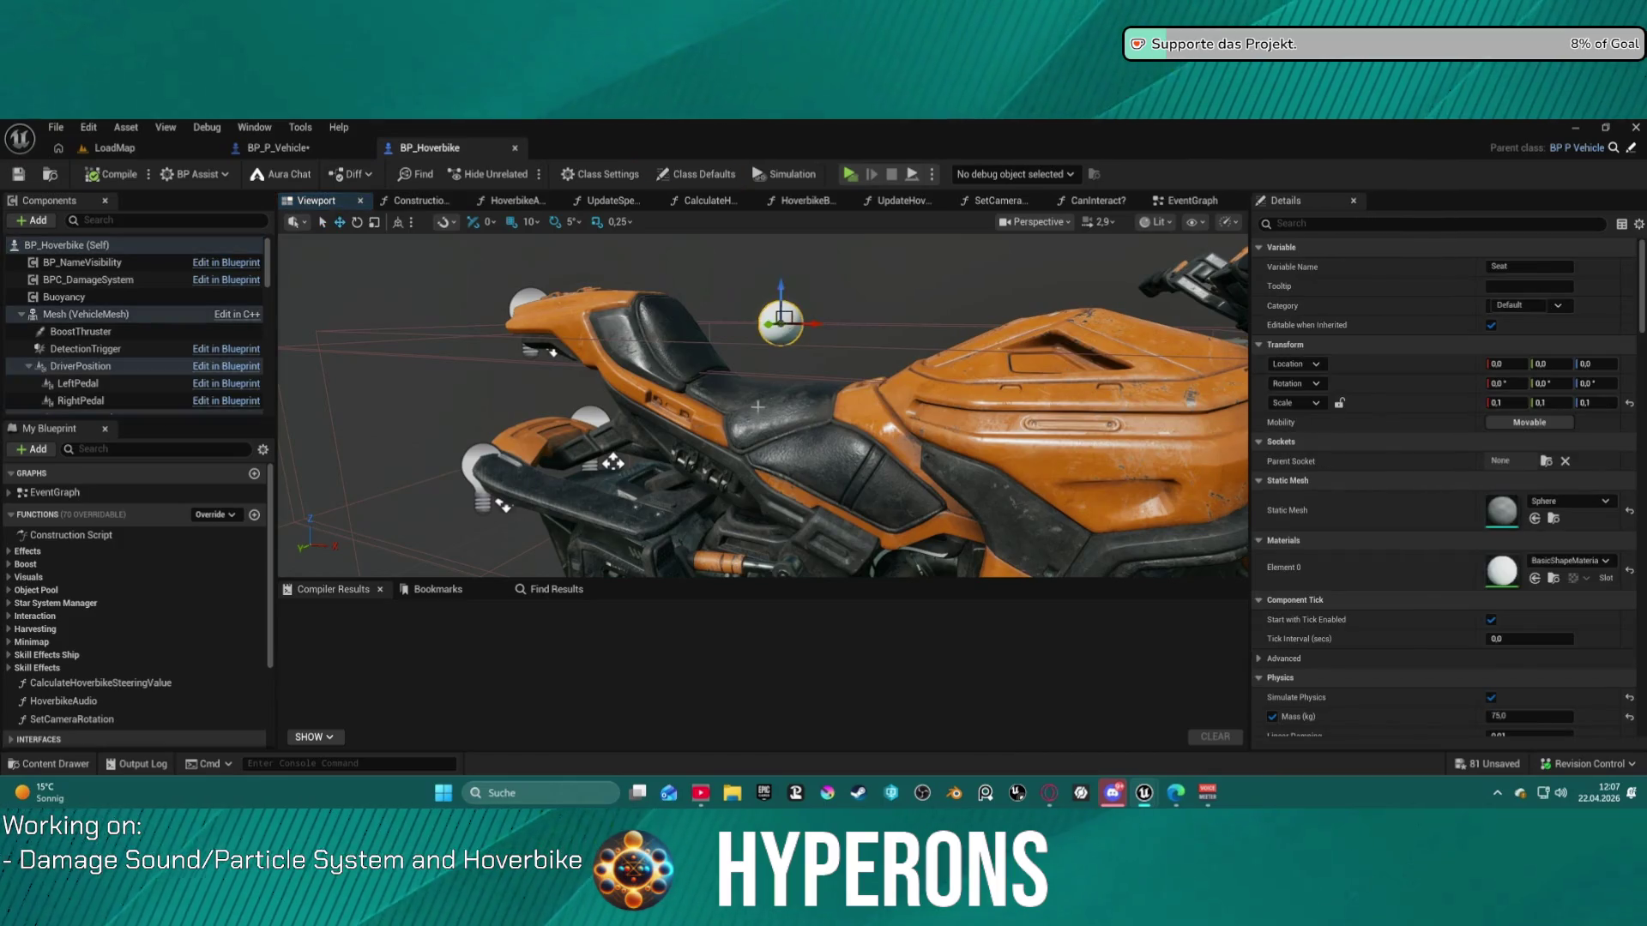
key(f)
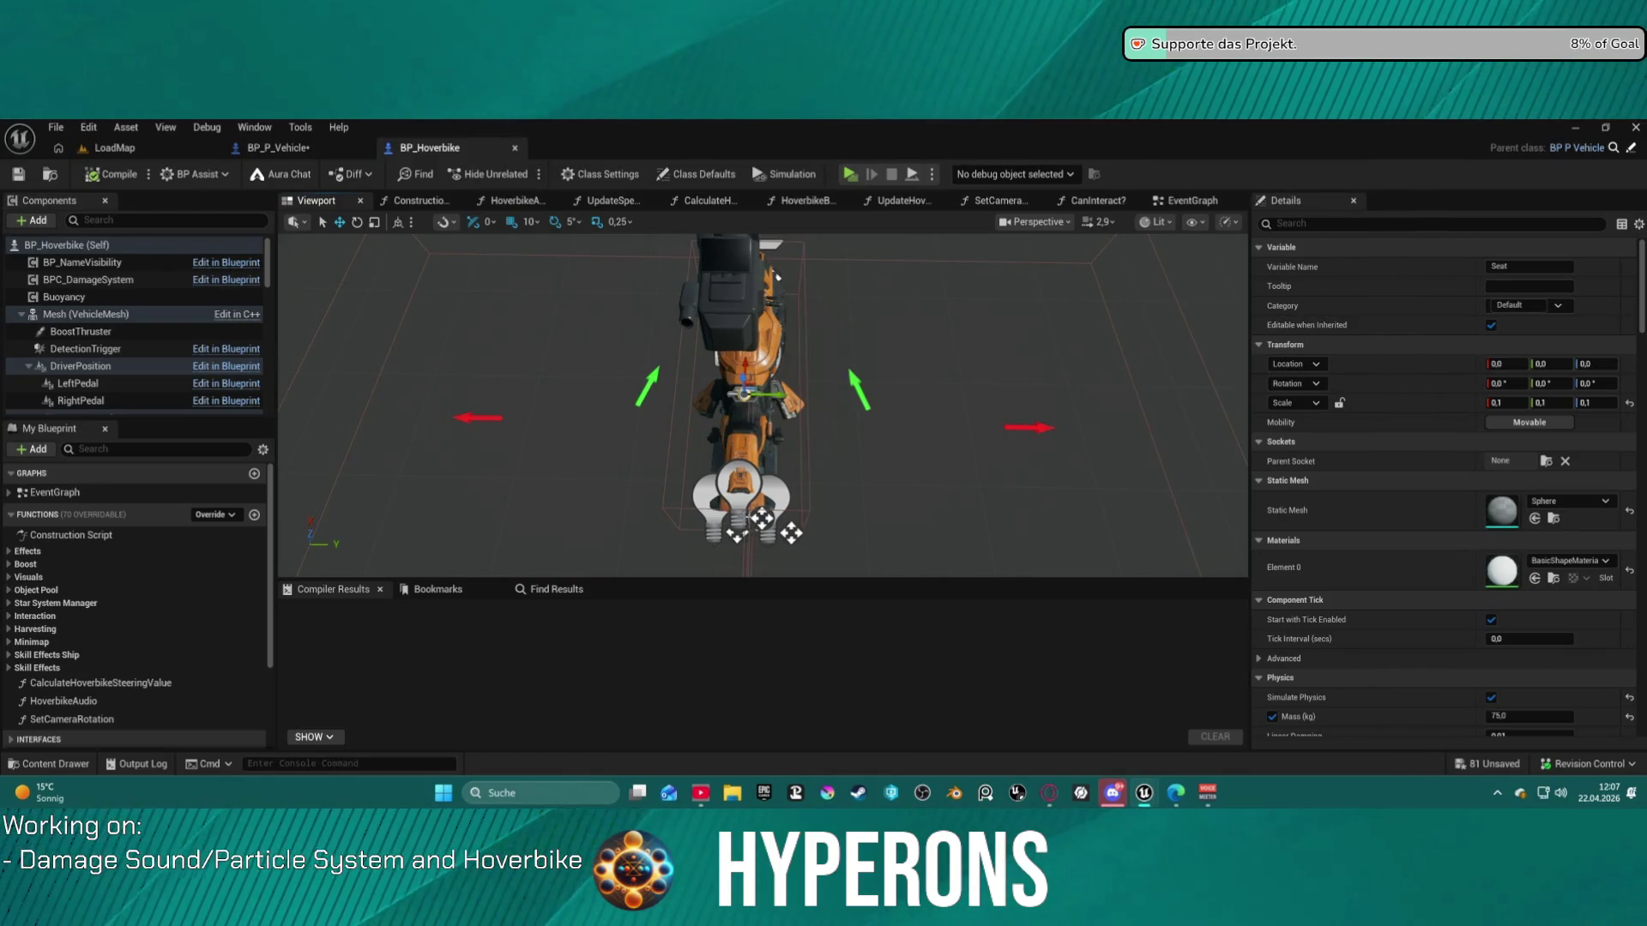
mouse_move(768, 462)
mouse_down()
mouse_move(831, 493)
mouse_move(789, 523)
mouse_move(746, 497)
mouse_move(755, 472)
mouse_move(851, 455)
mouse_up()
scroll(763, 403, down, 2)
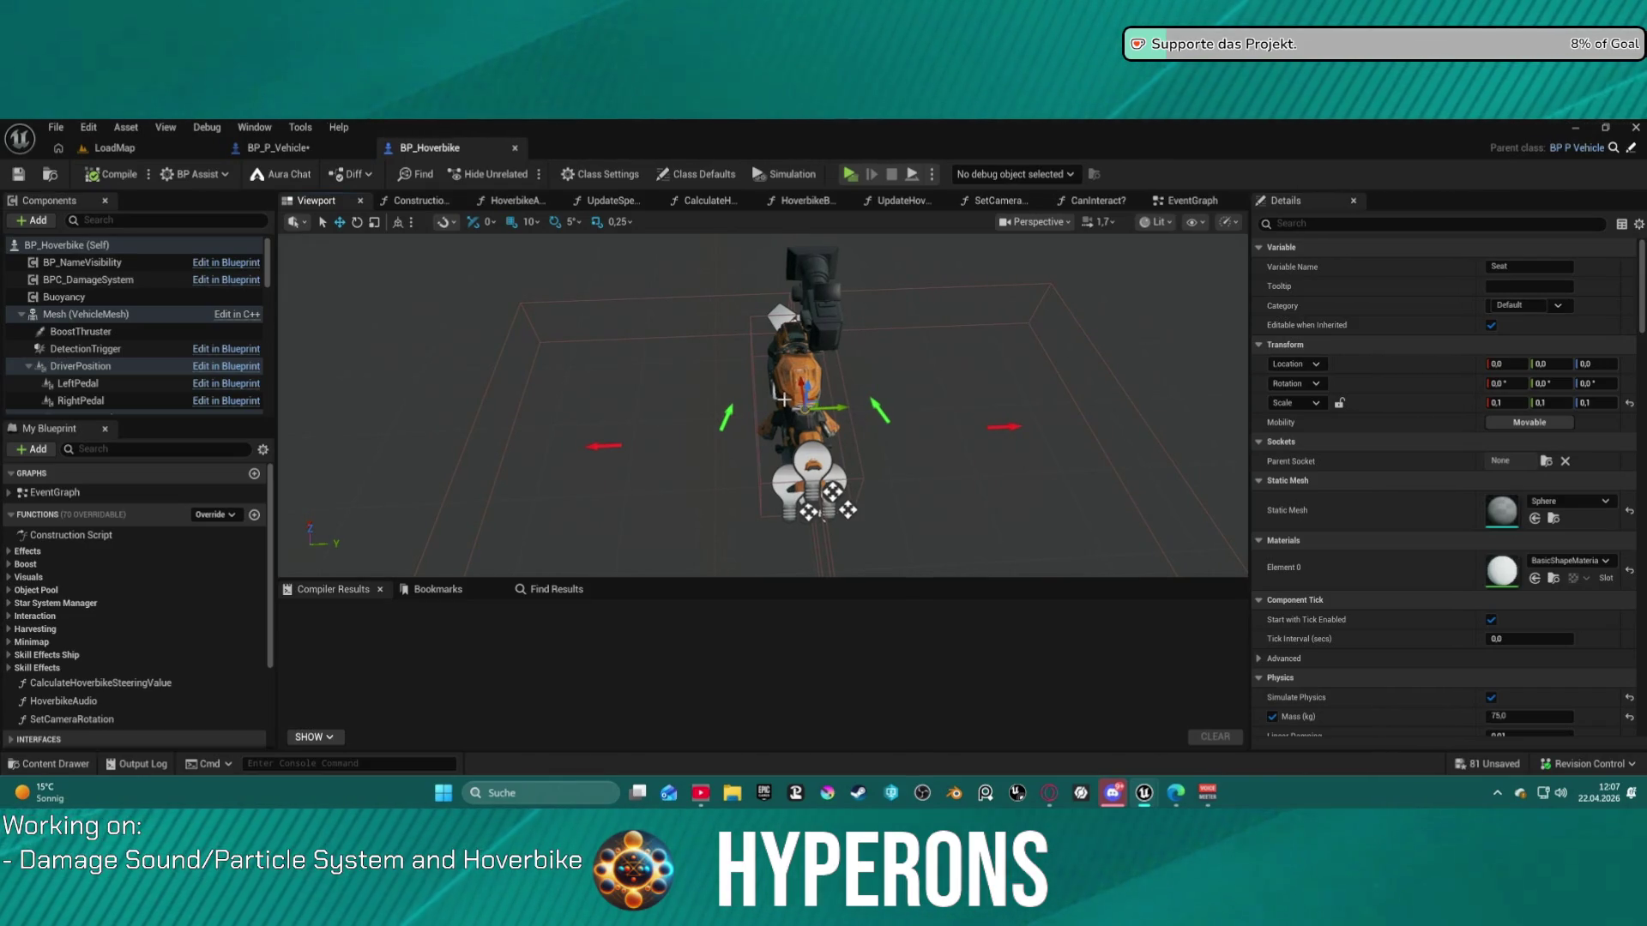
click(275, 148)
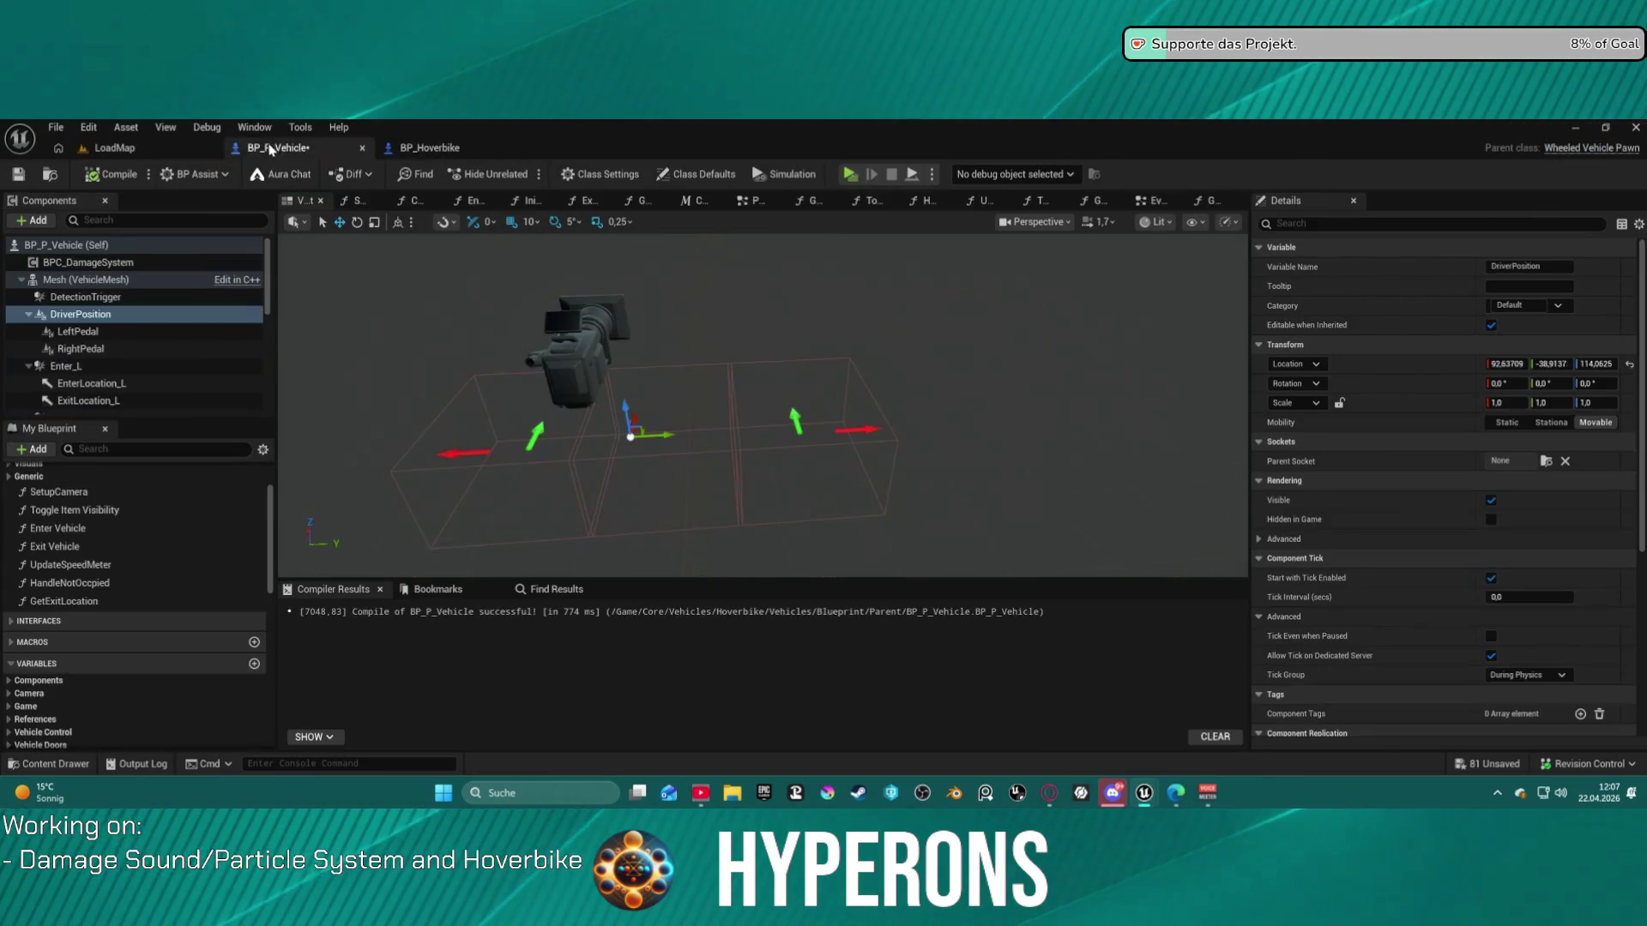
- Open the GetExitLocation function graph in BP_P_Vehicle
click(196, 146)
click(275, 148)
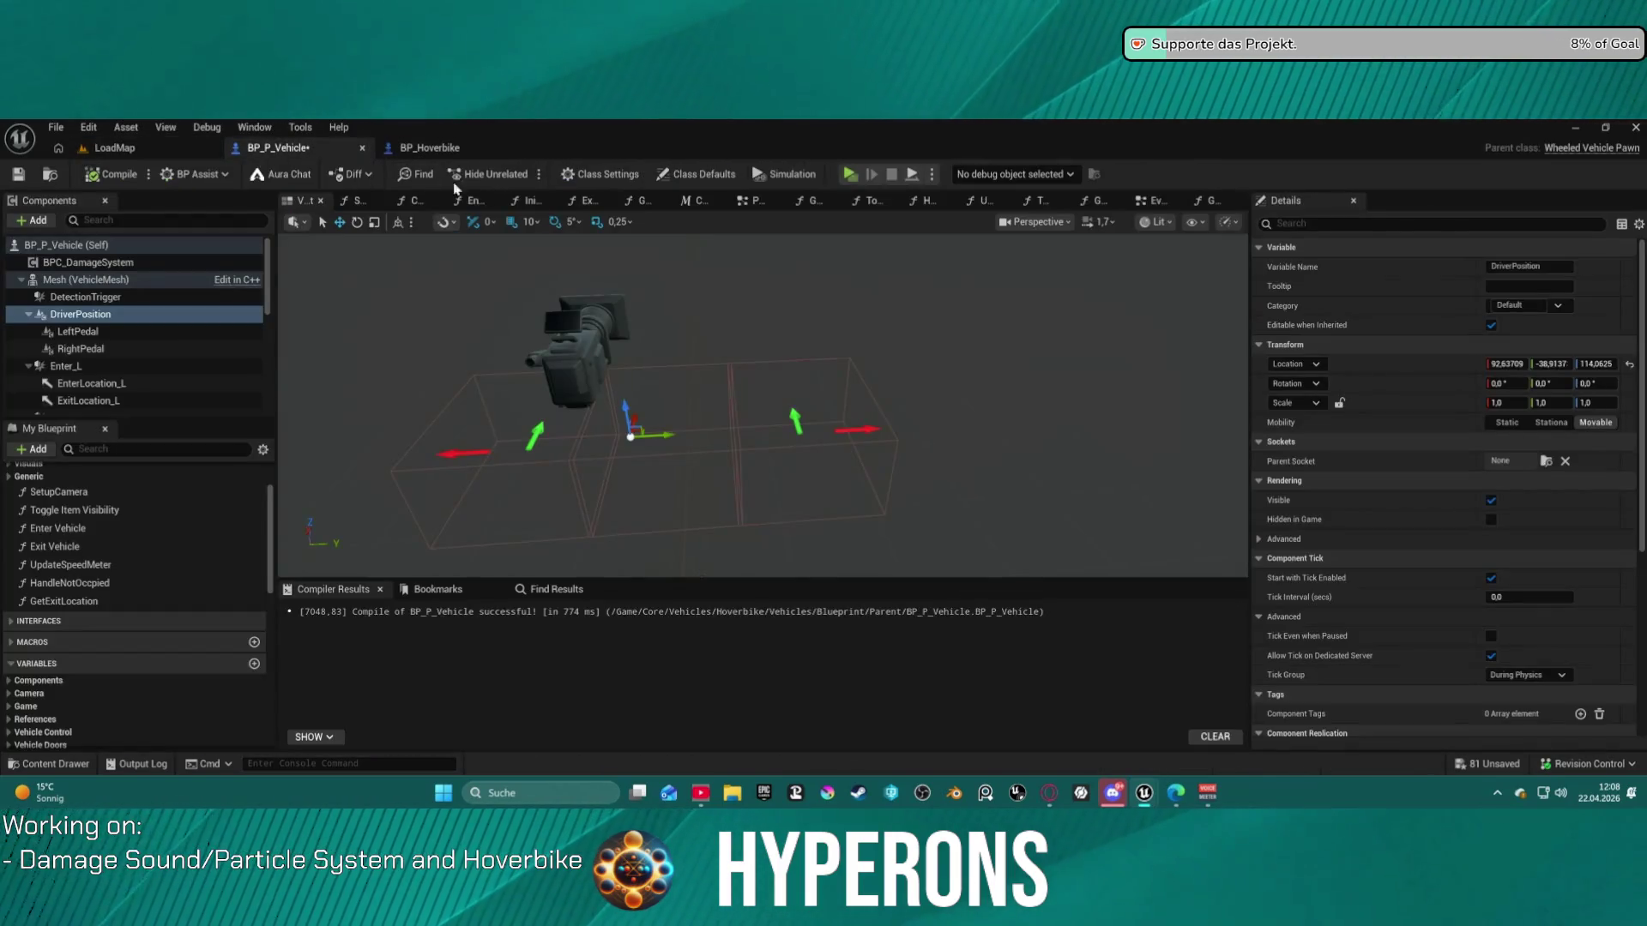
click(1214, 204)
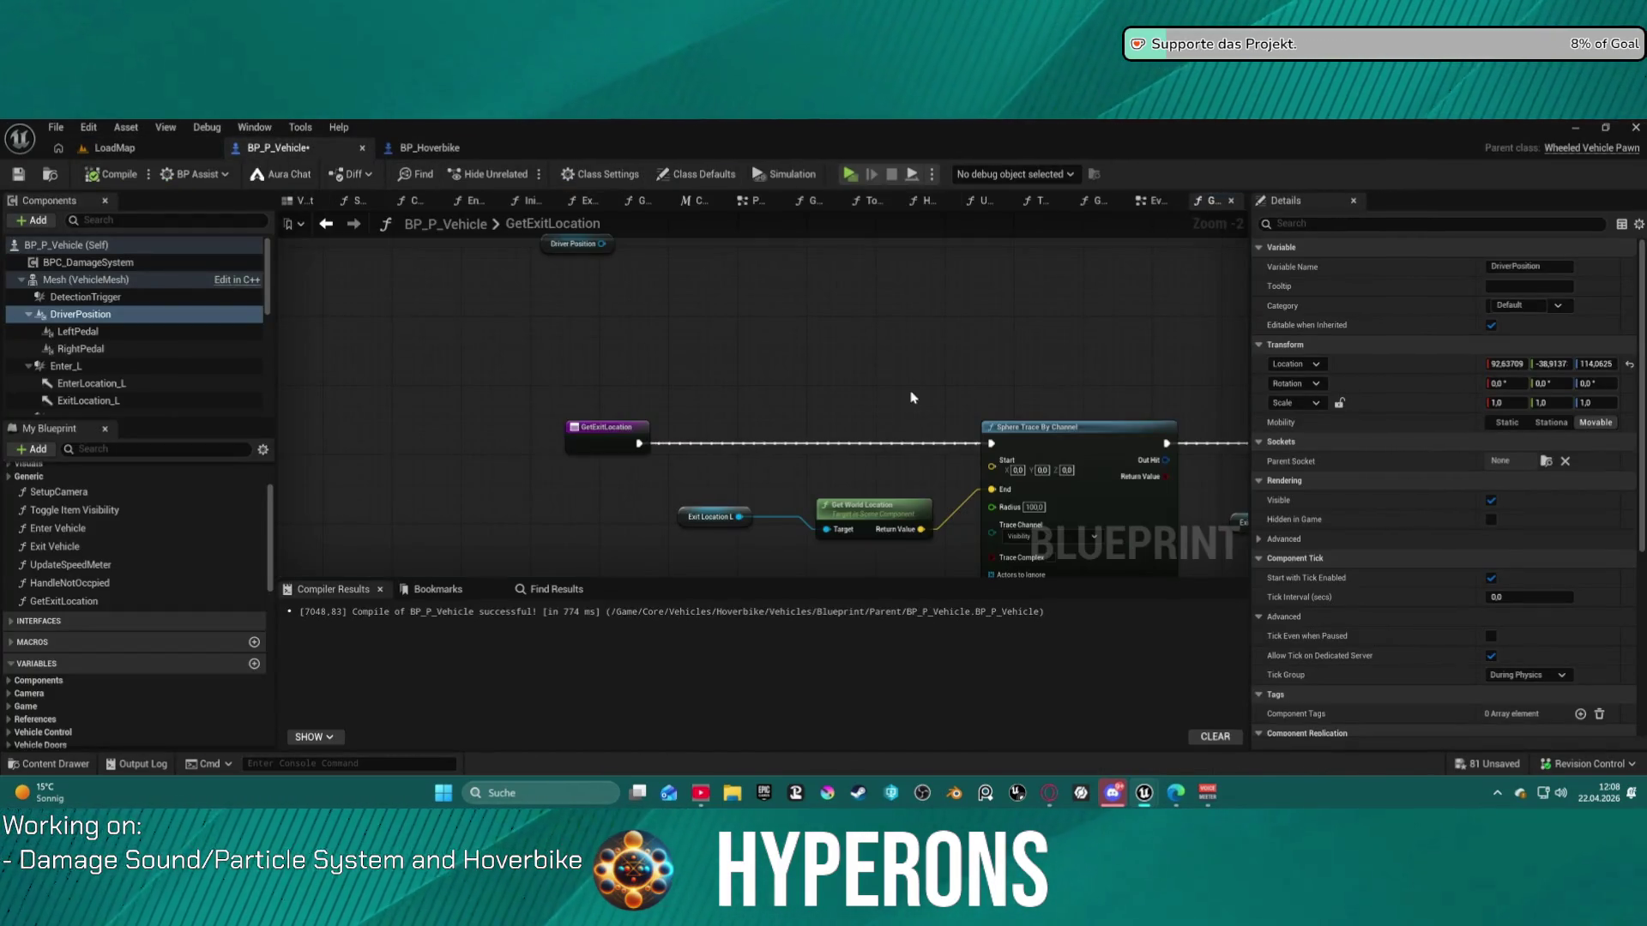
- Wire Driver Position through Get World Location into the sphere trace Start
click(532, 301)
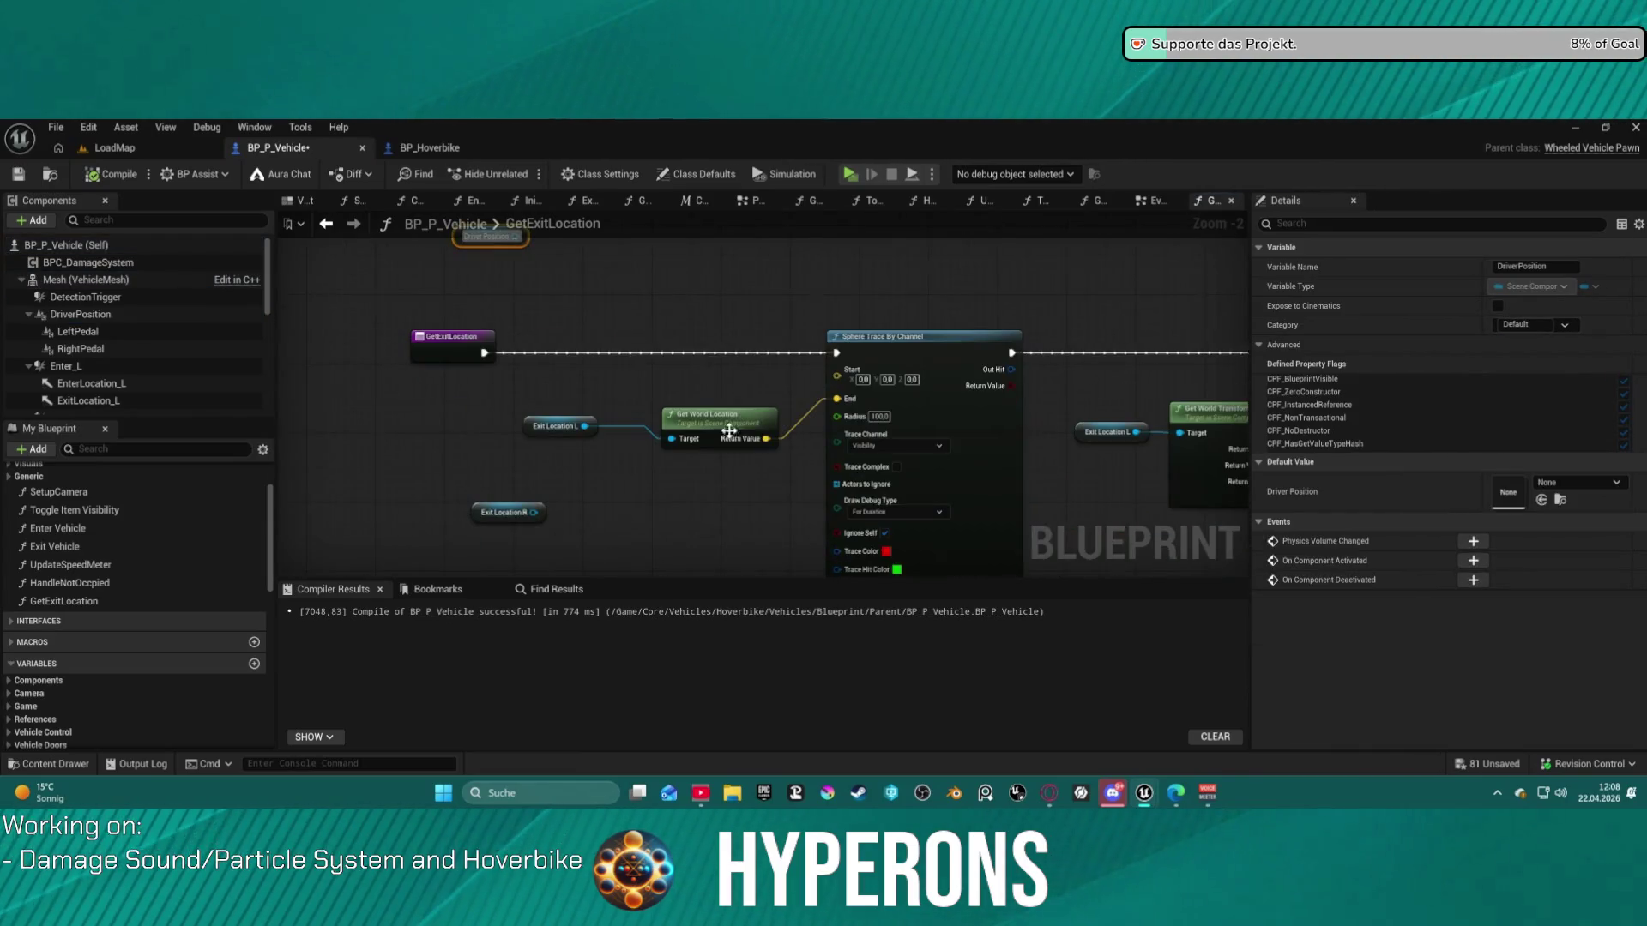
key(ctrl+v)
drag(632, 379, 701, 410)
drag(808, 409, 952, 512)
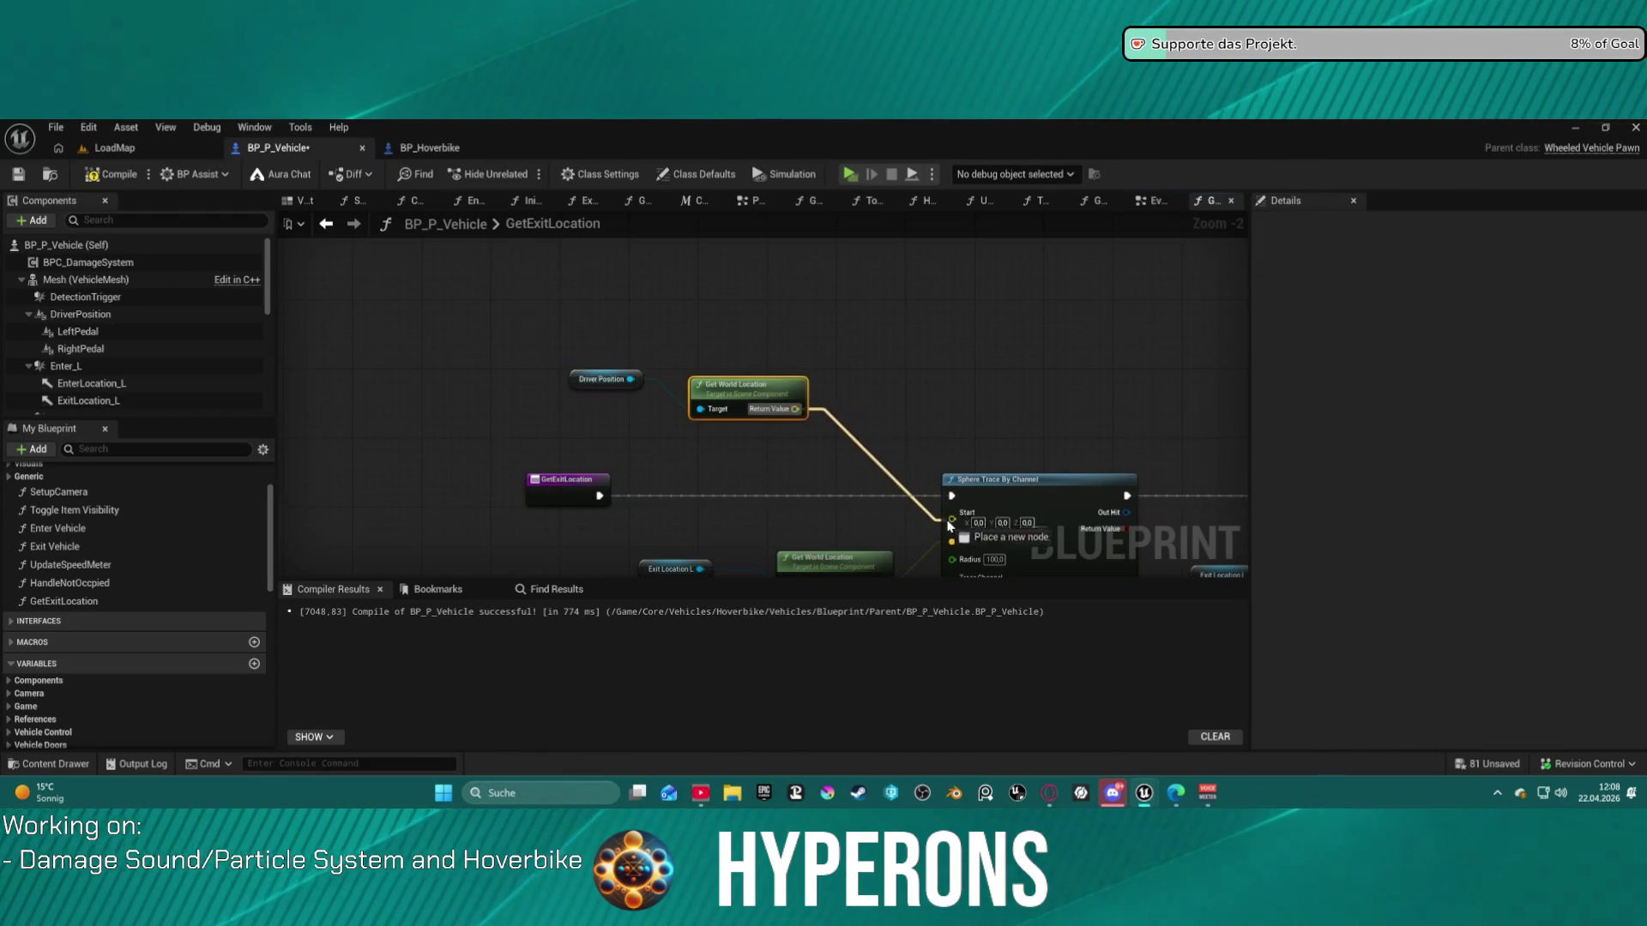
drag(836, 485, 837, 373)
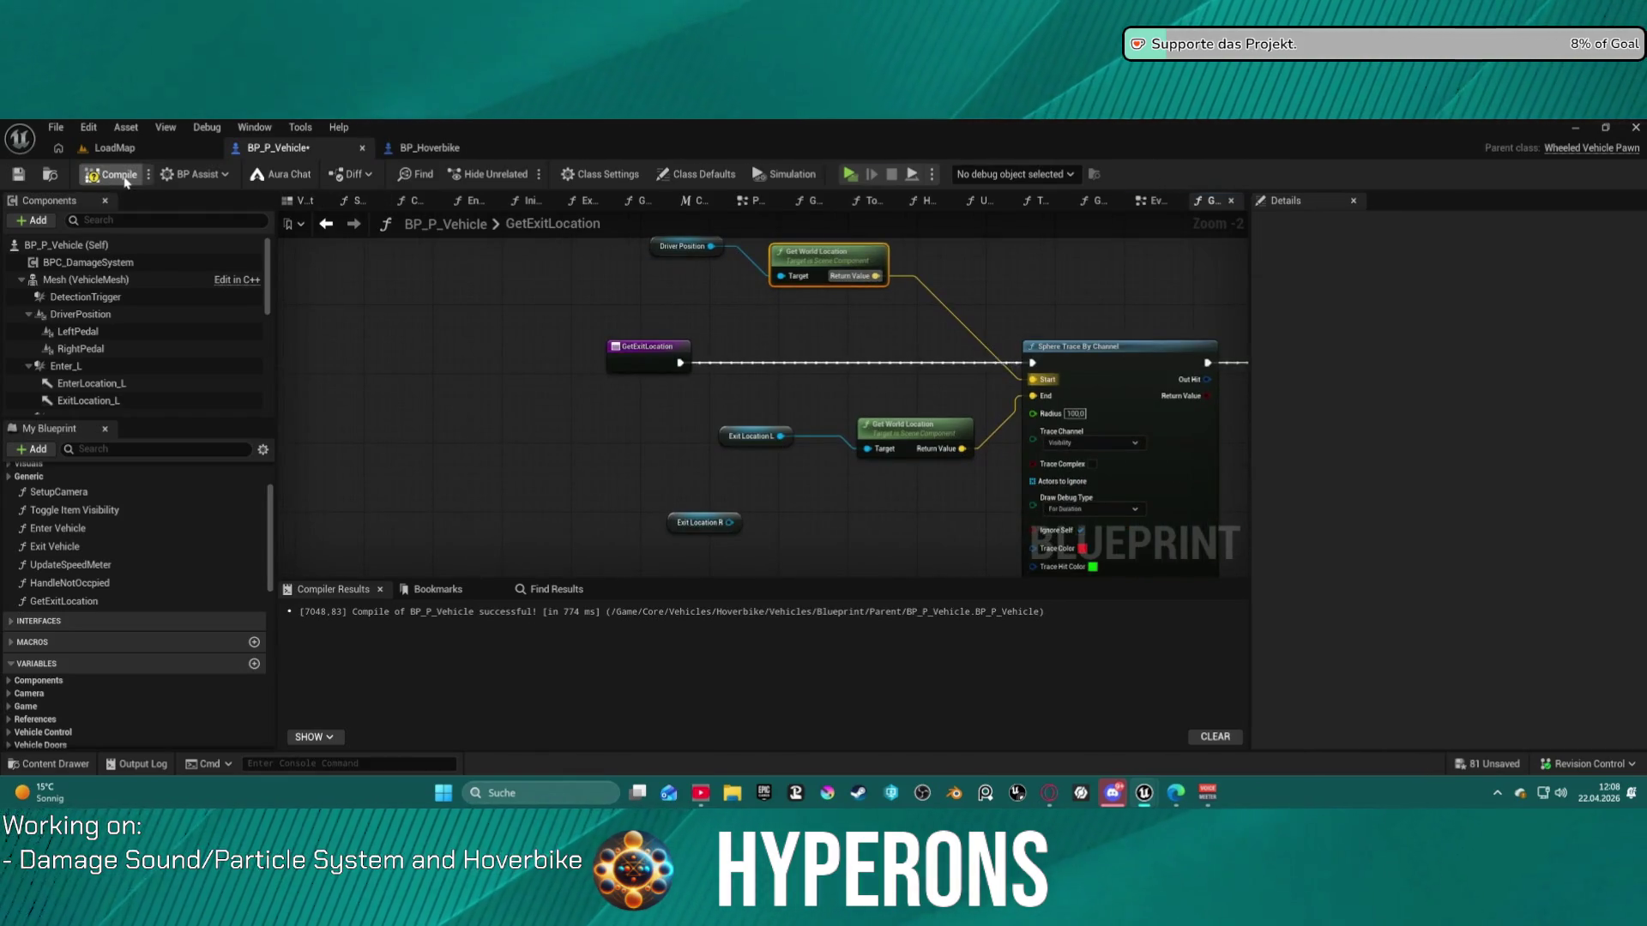
click(114, 148)
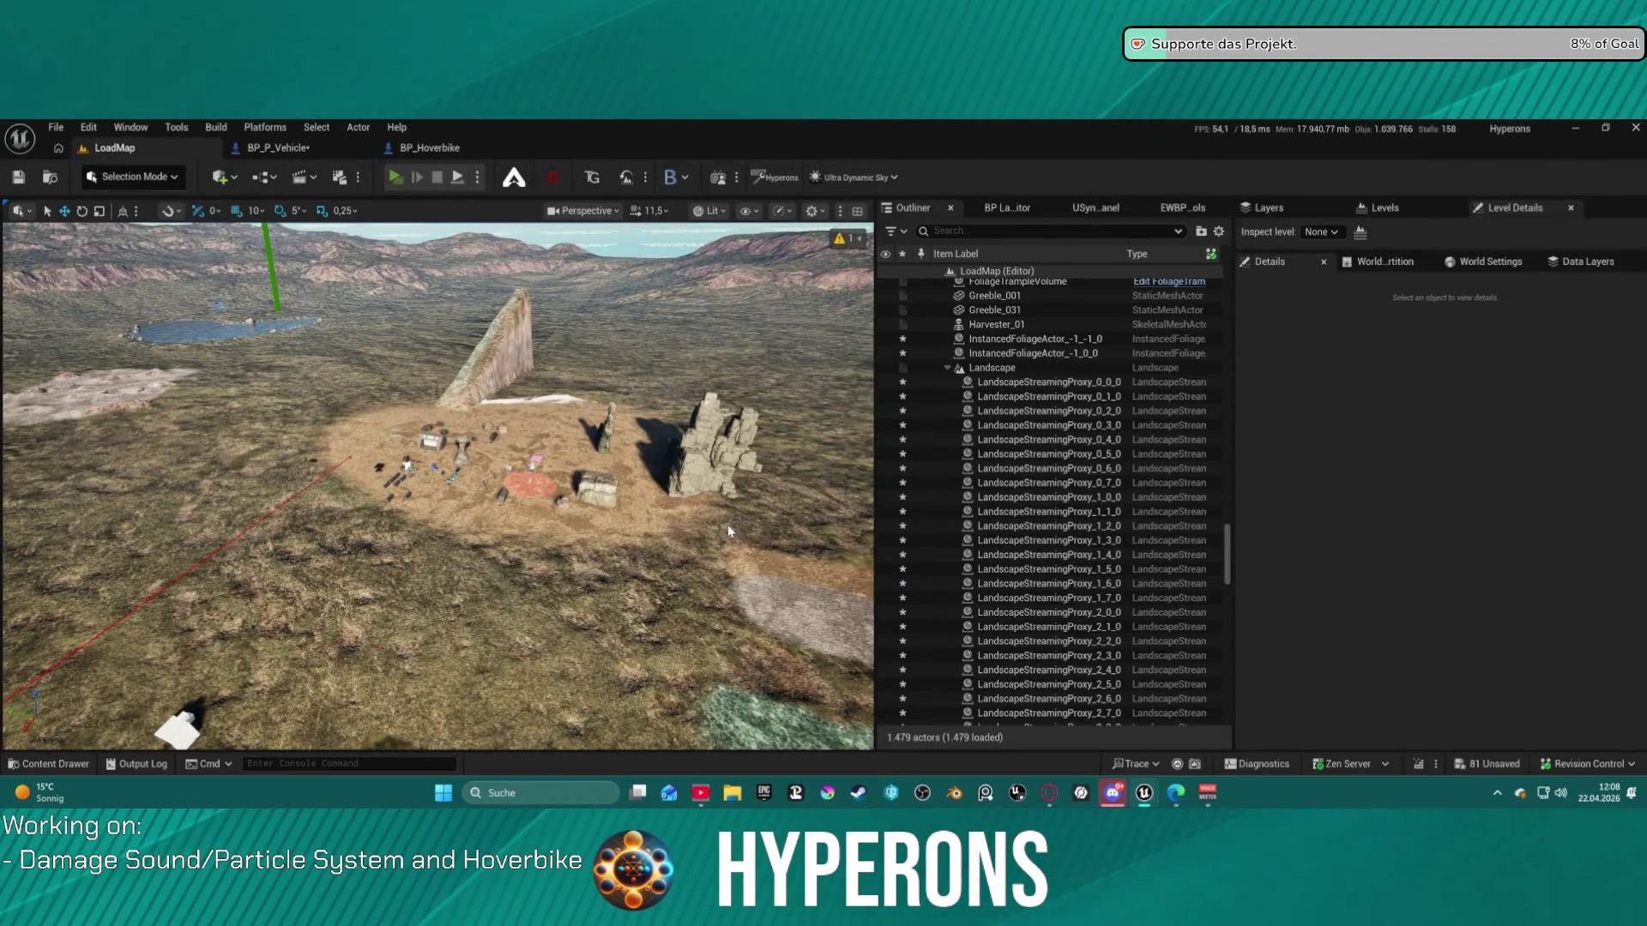
- Start a play session, summon the hoverbike with key 5, then mount and dismount with E
key(alt+p)
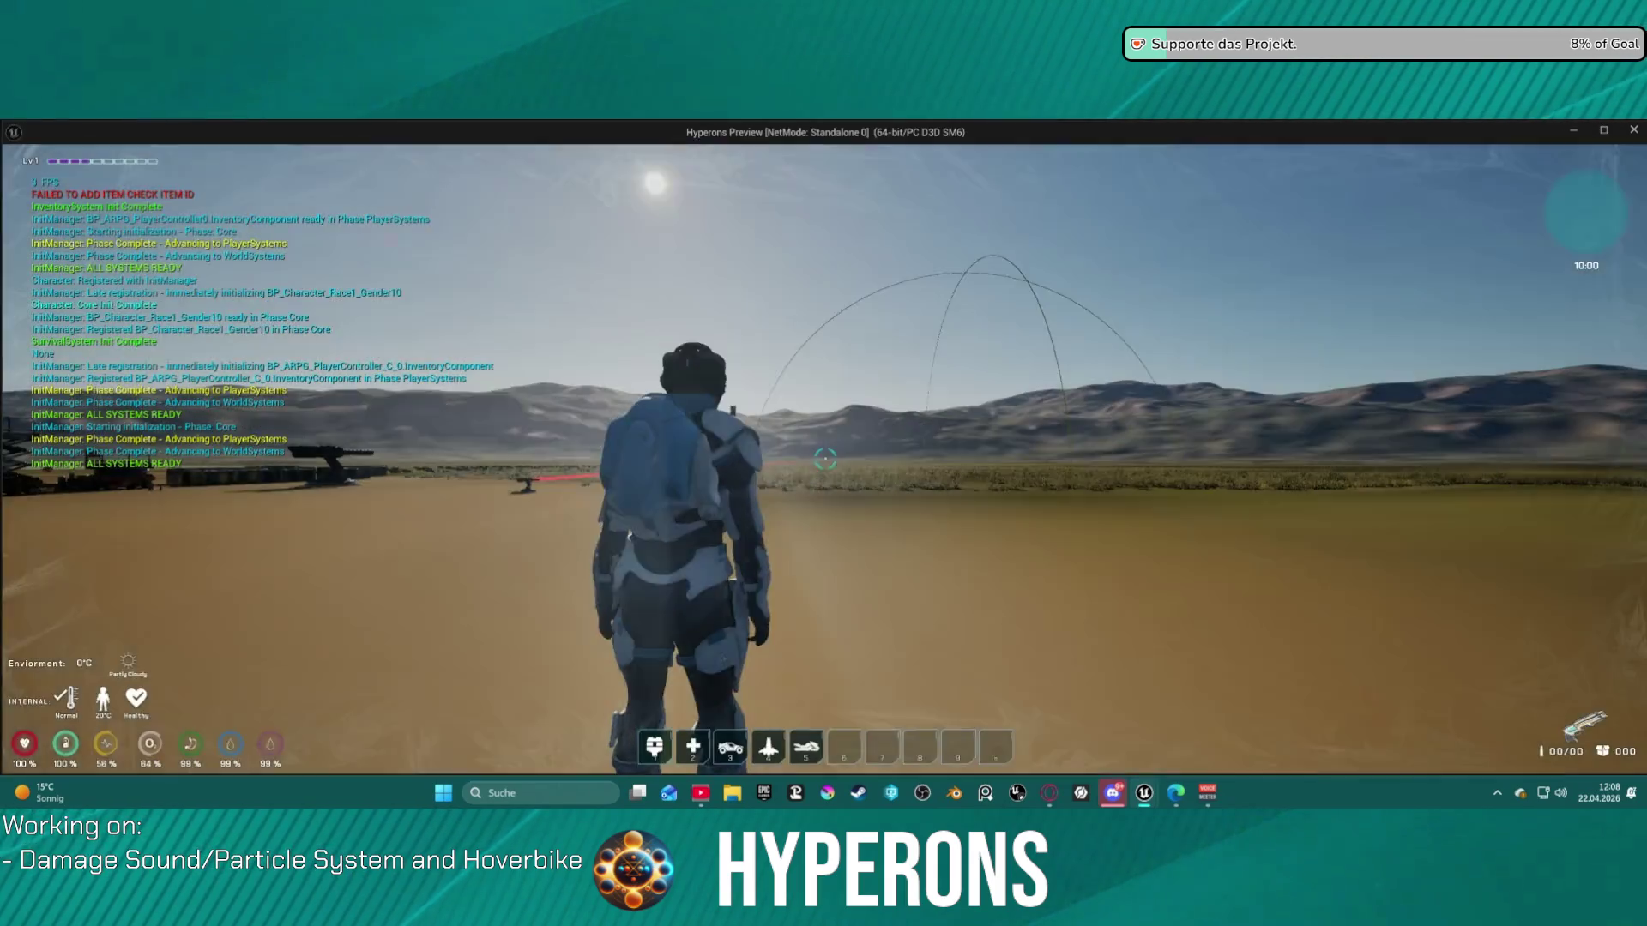
key(5)
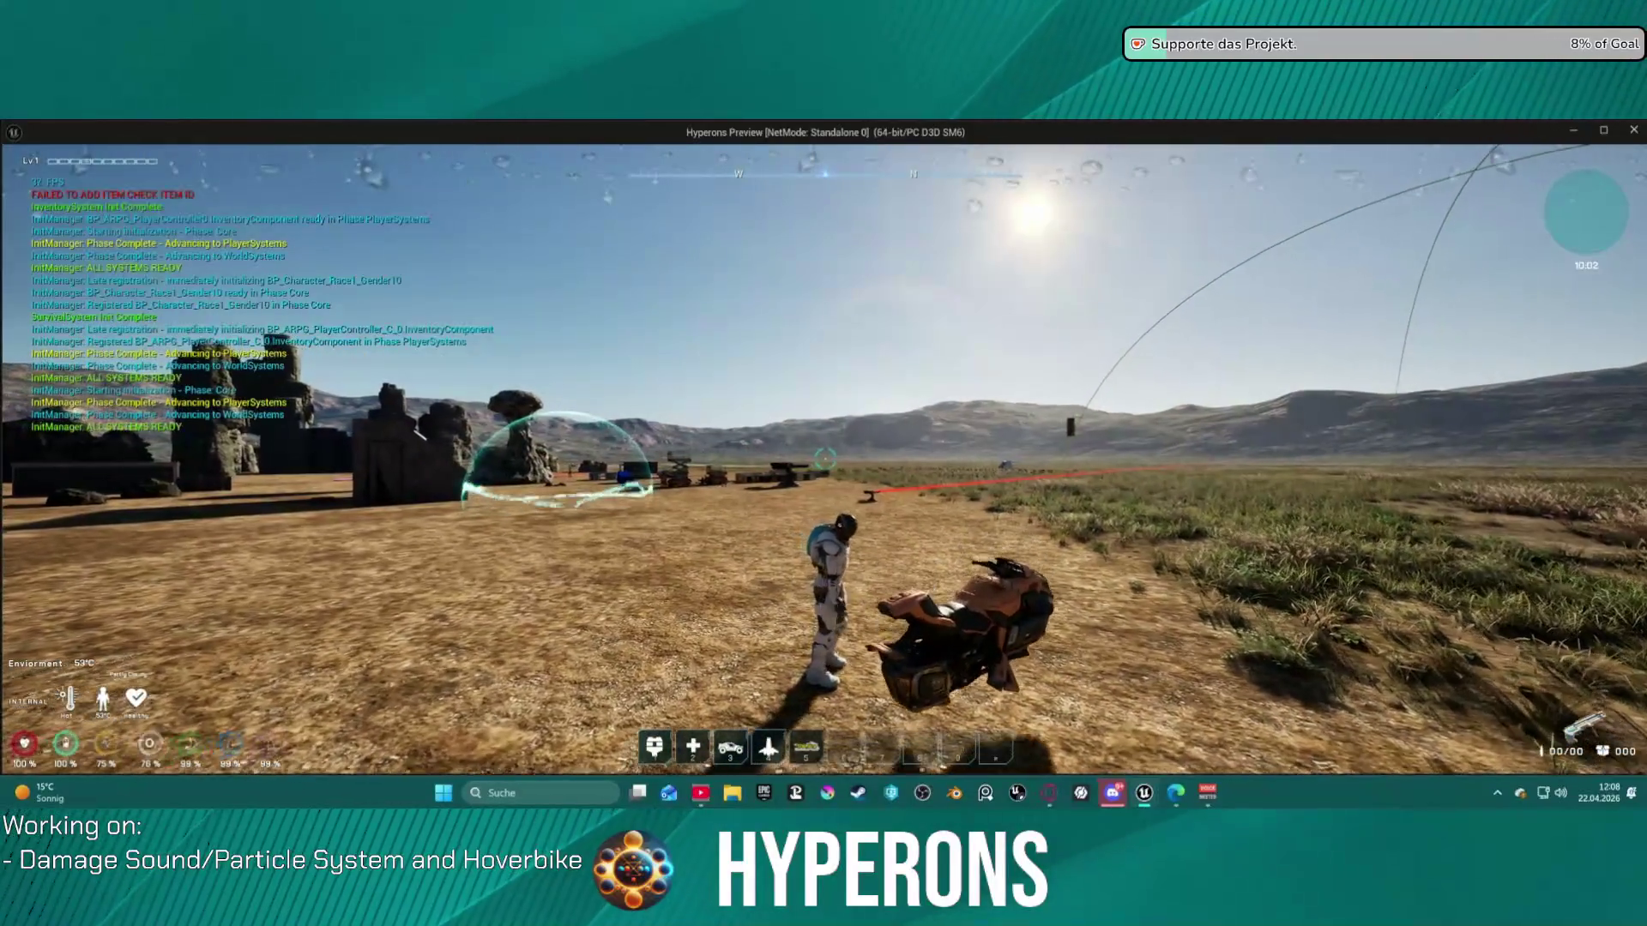
key(e)
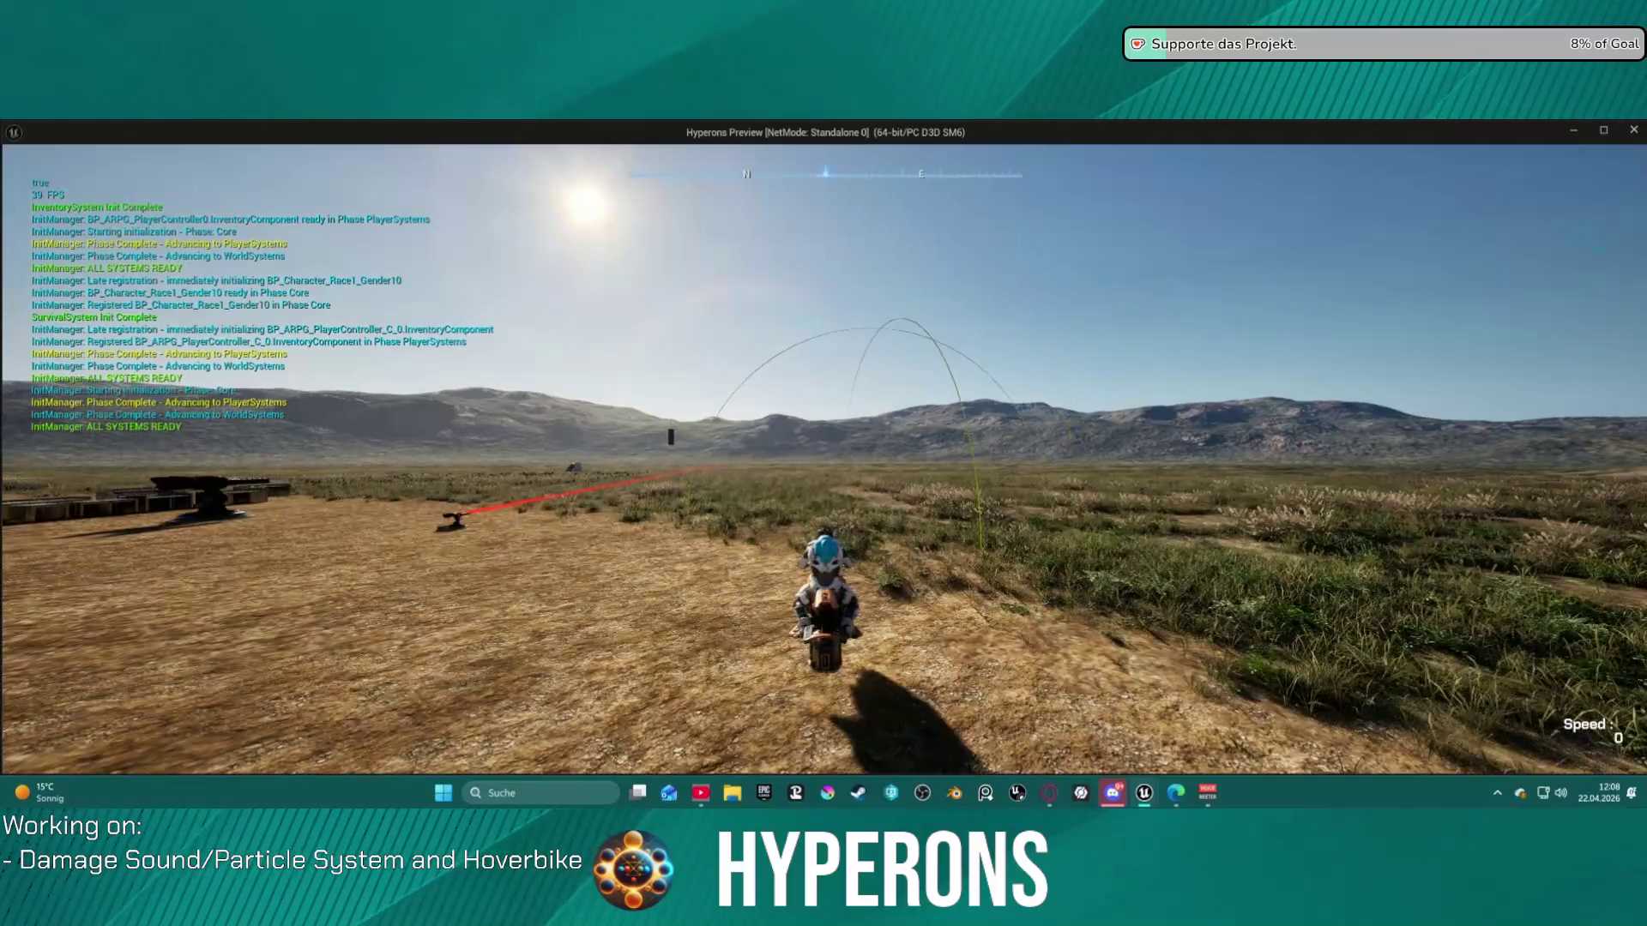
key(e)
key(e)
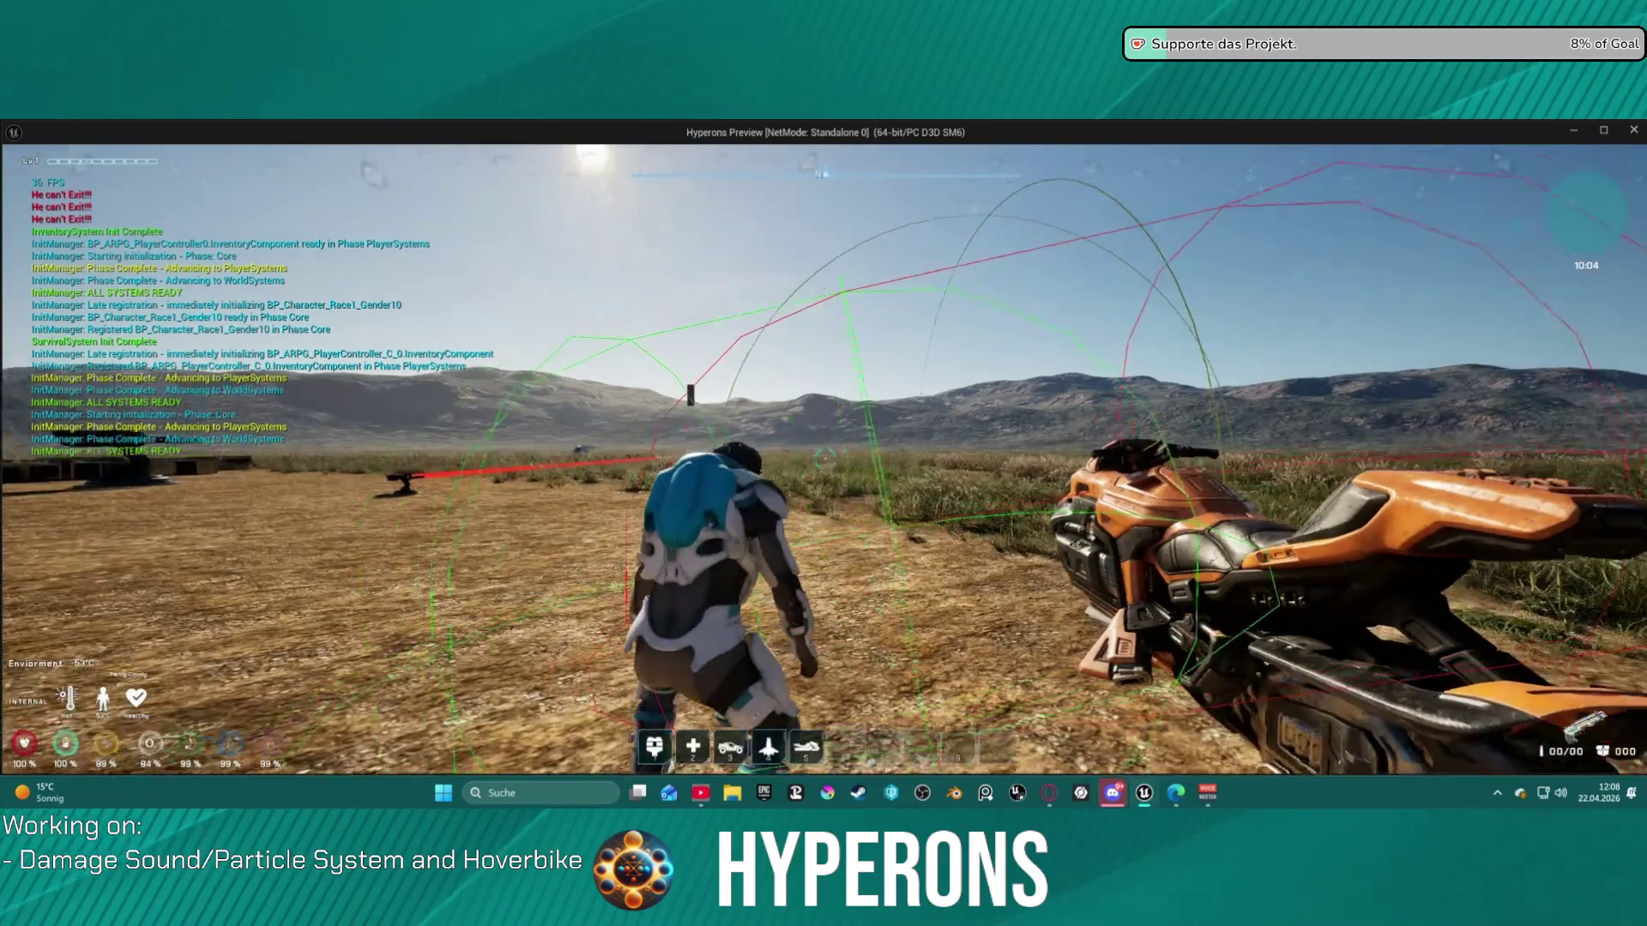
- Walk away and back to check the exit spot, then stop the session
key(w)
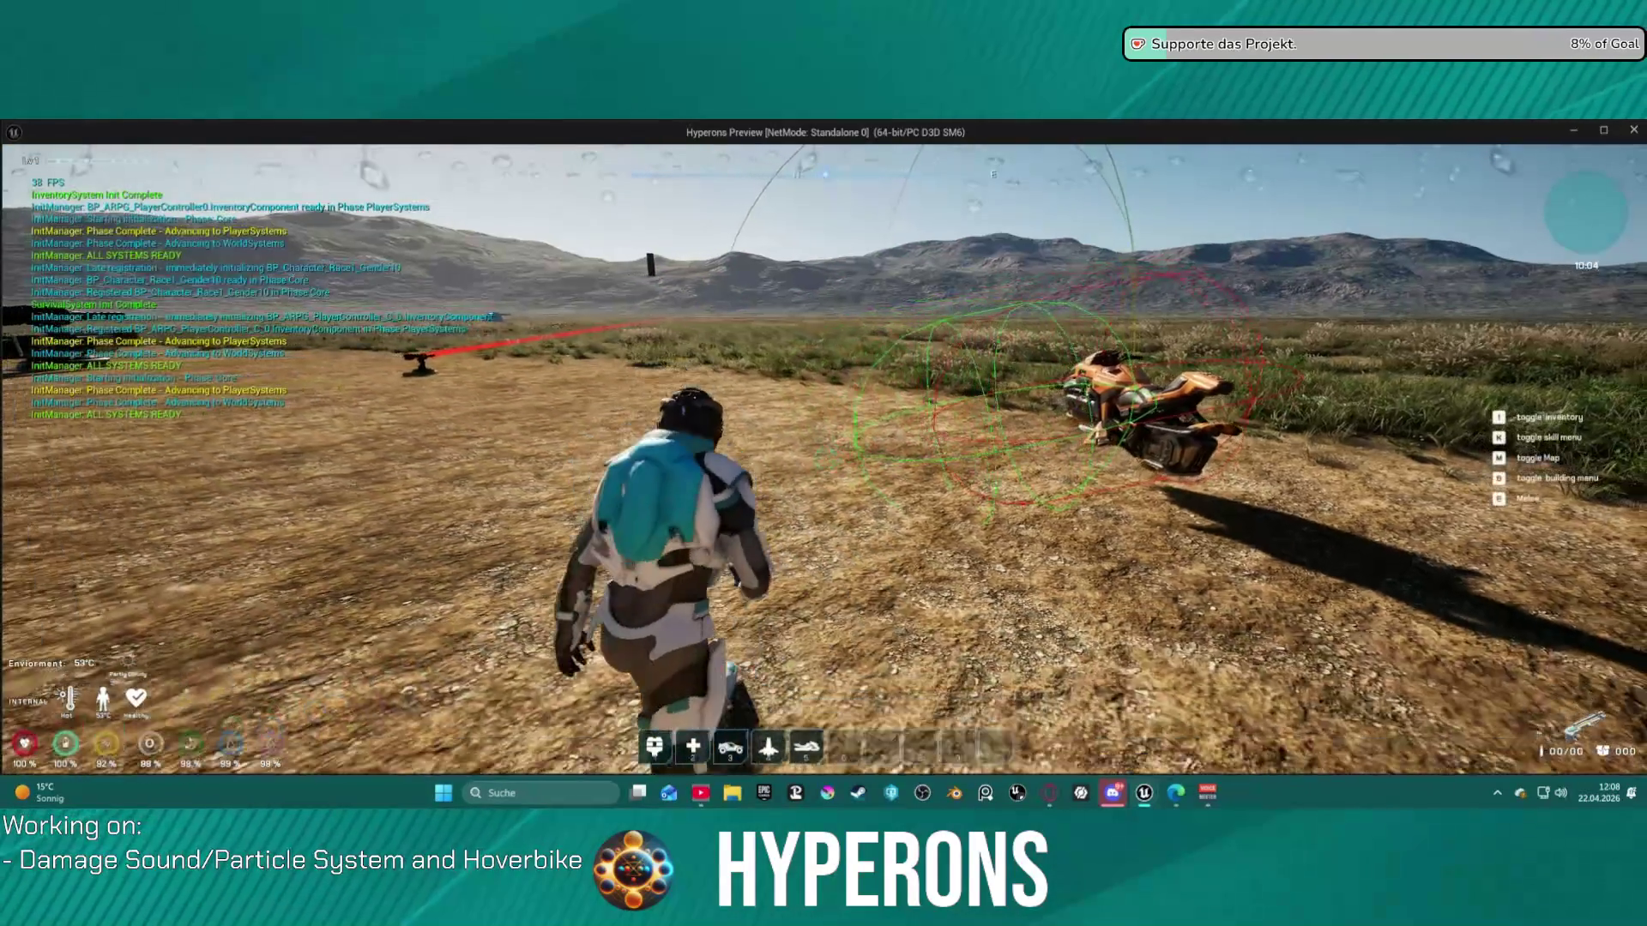
key(s)
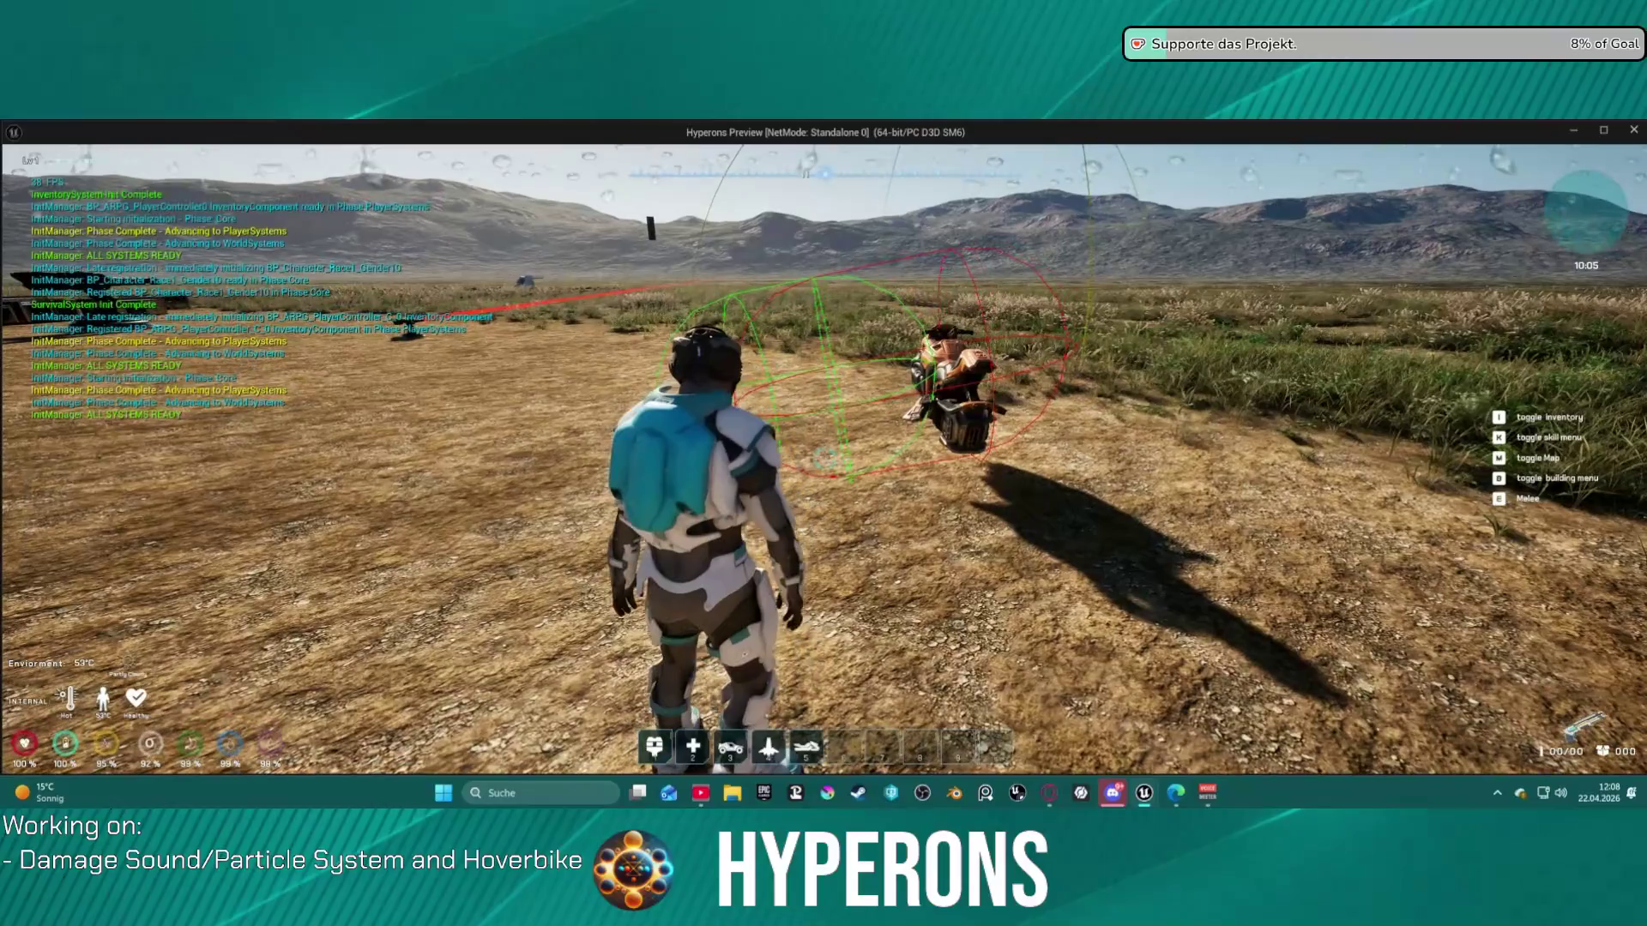
key(w)
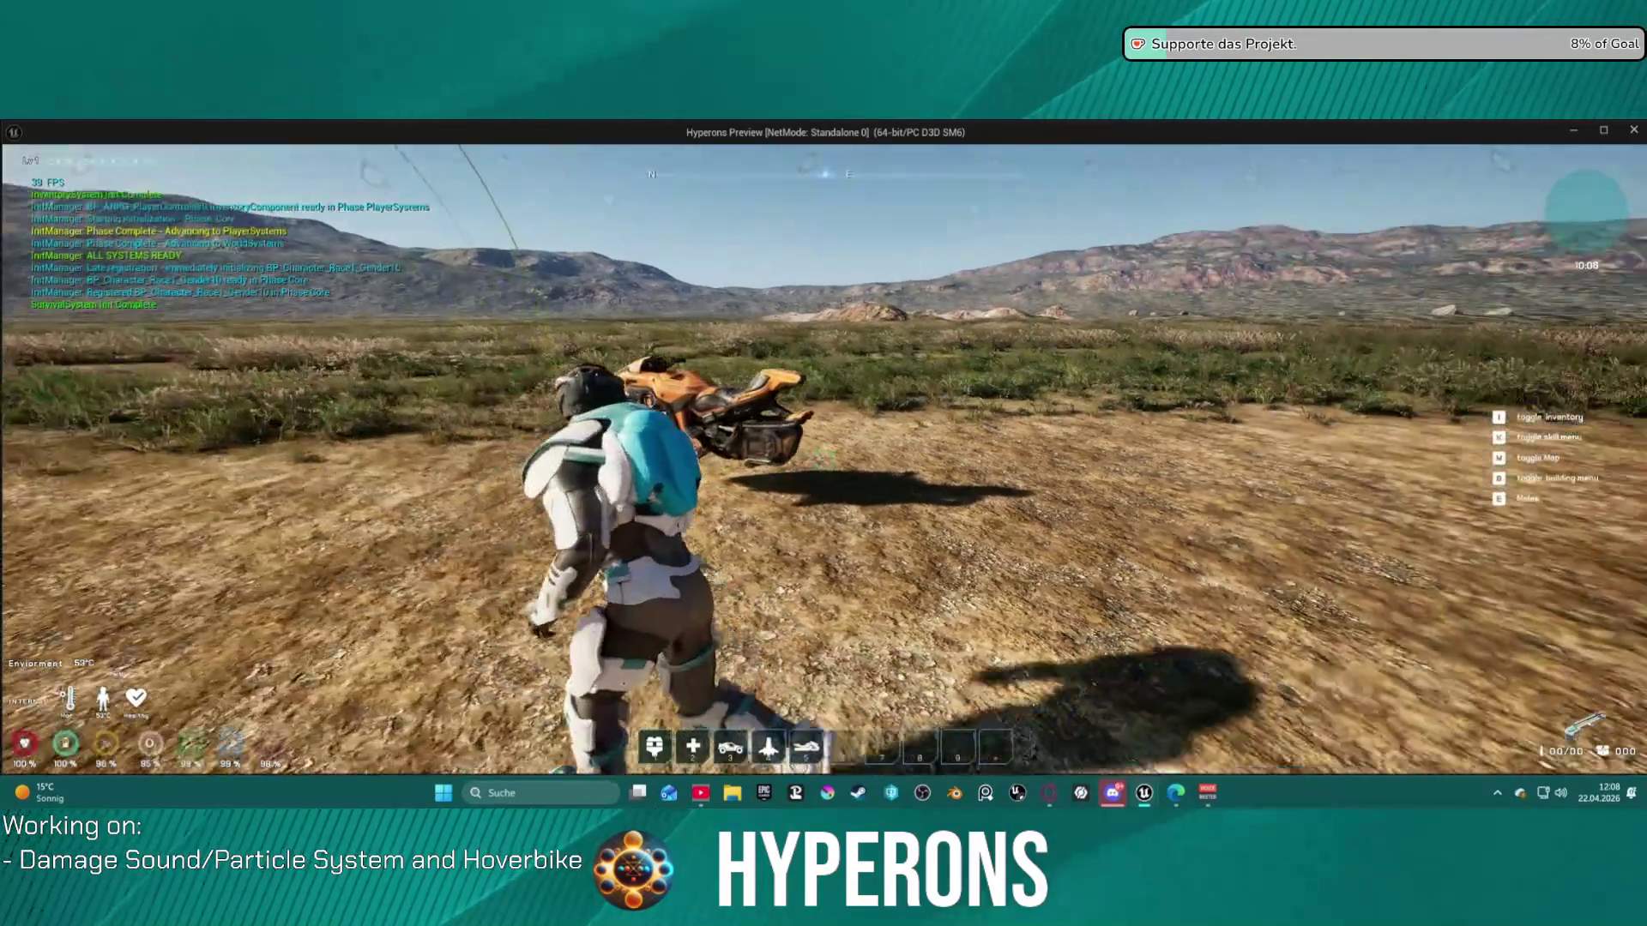
key(Escape)
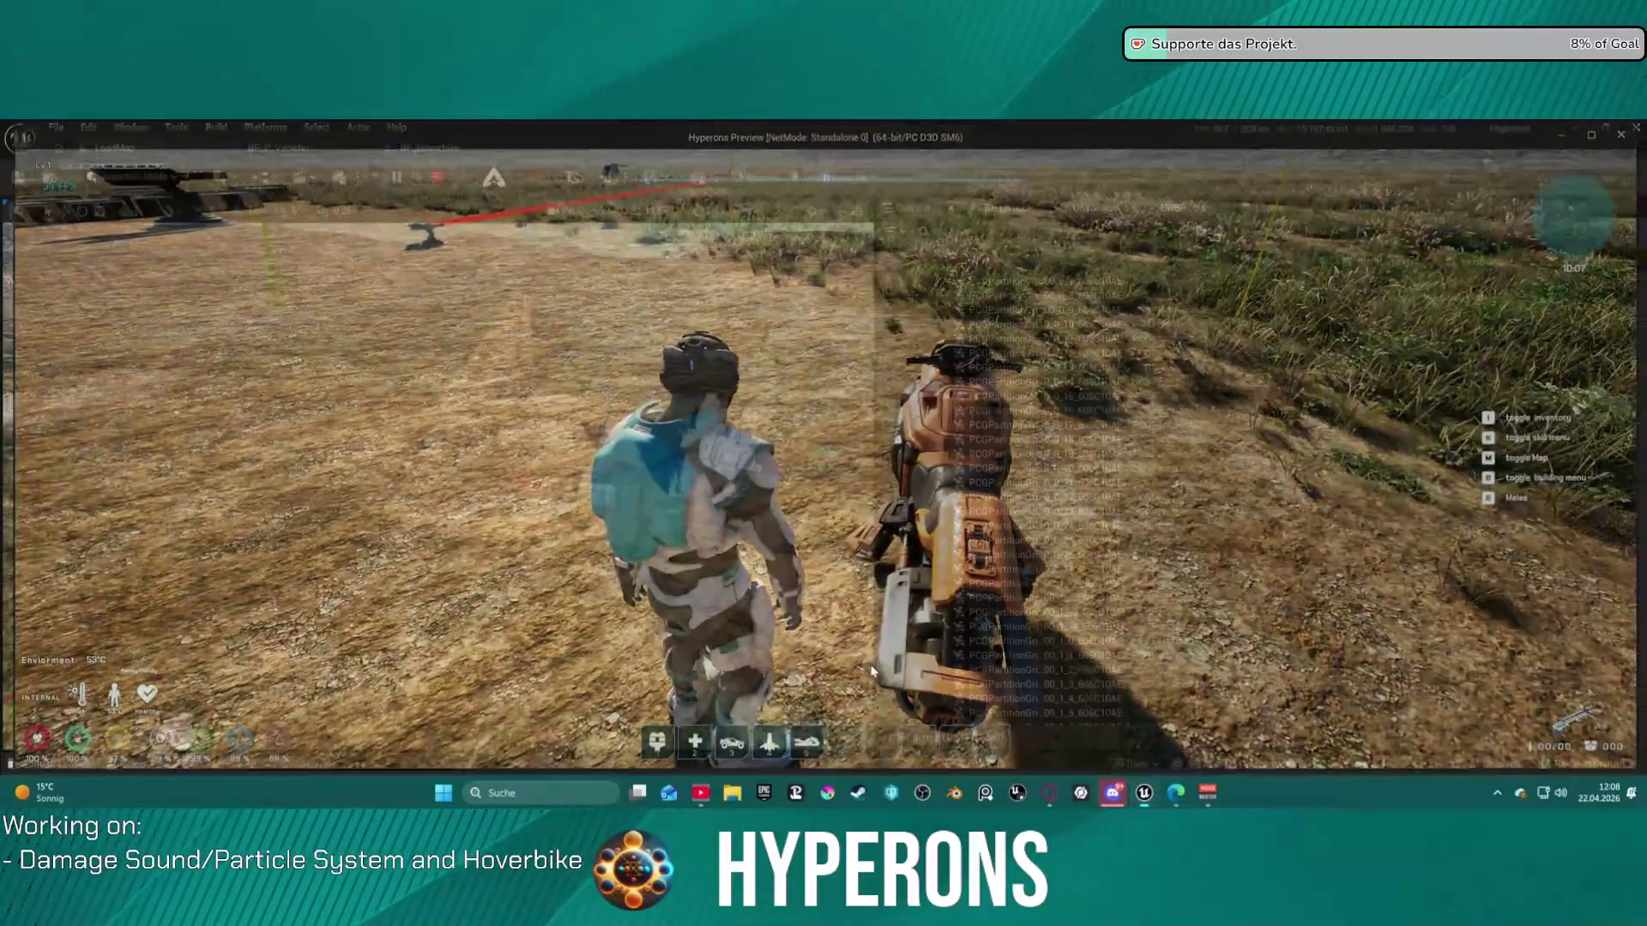
click(419, 148)
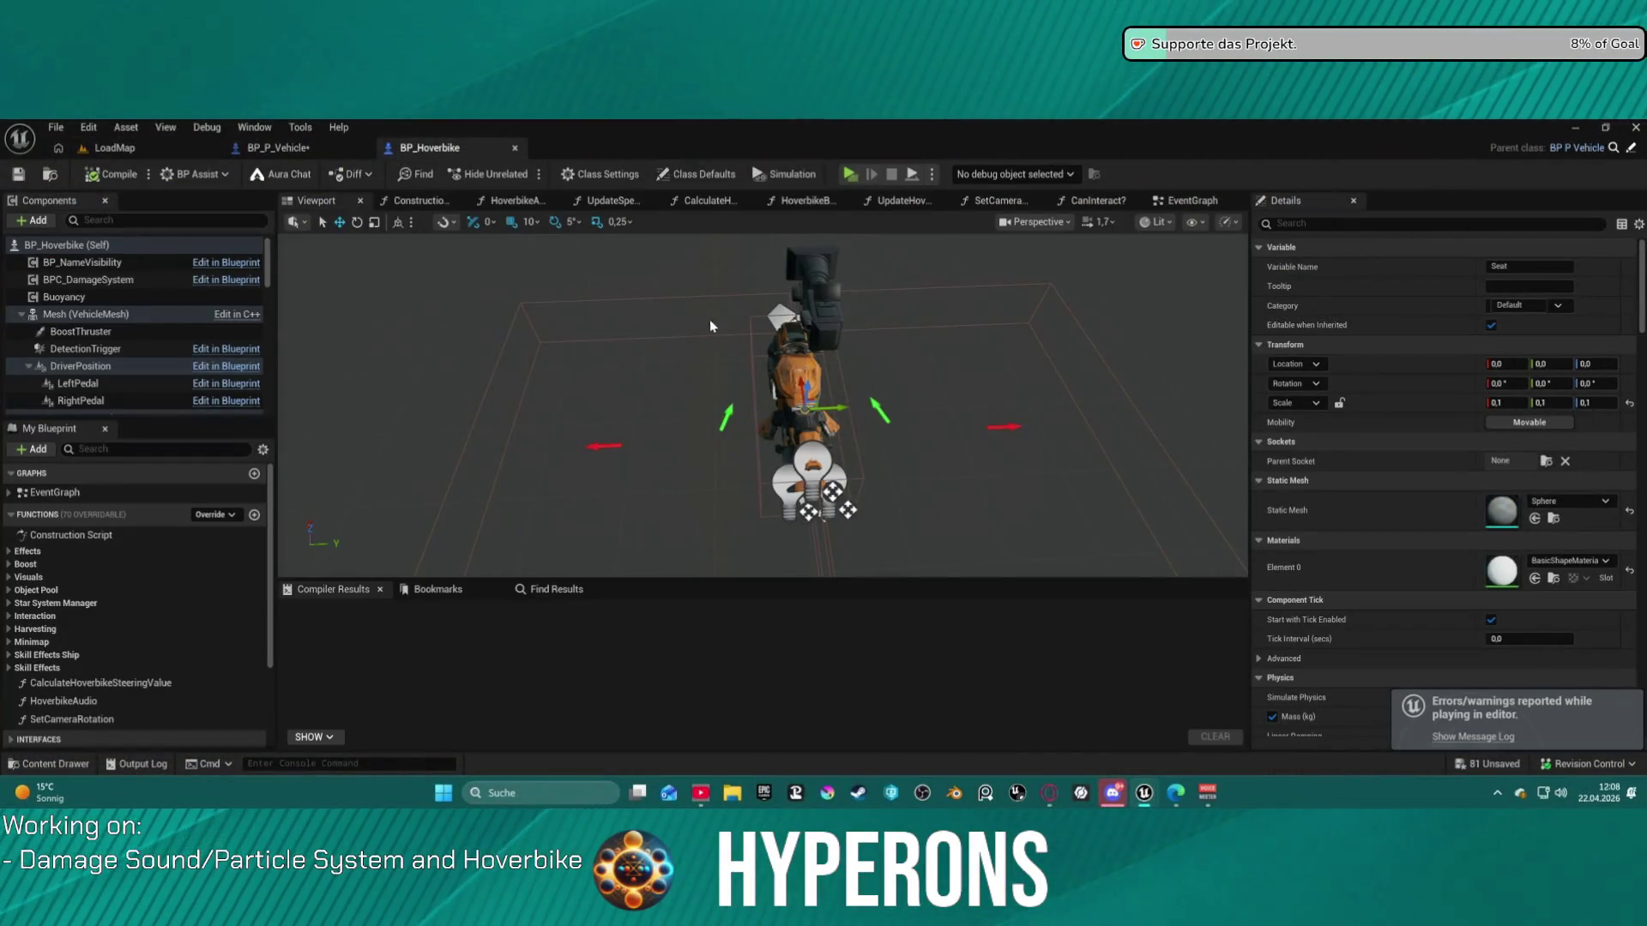
- Add a Break Hit Result on the trace's Out Hit and a Branch after the sphere trace
click(298, 151)
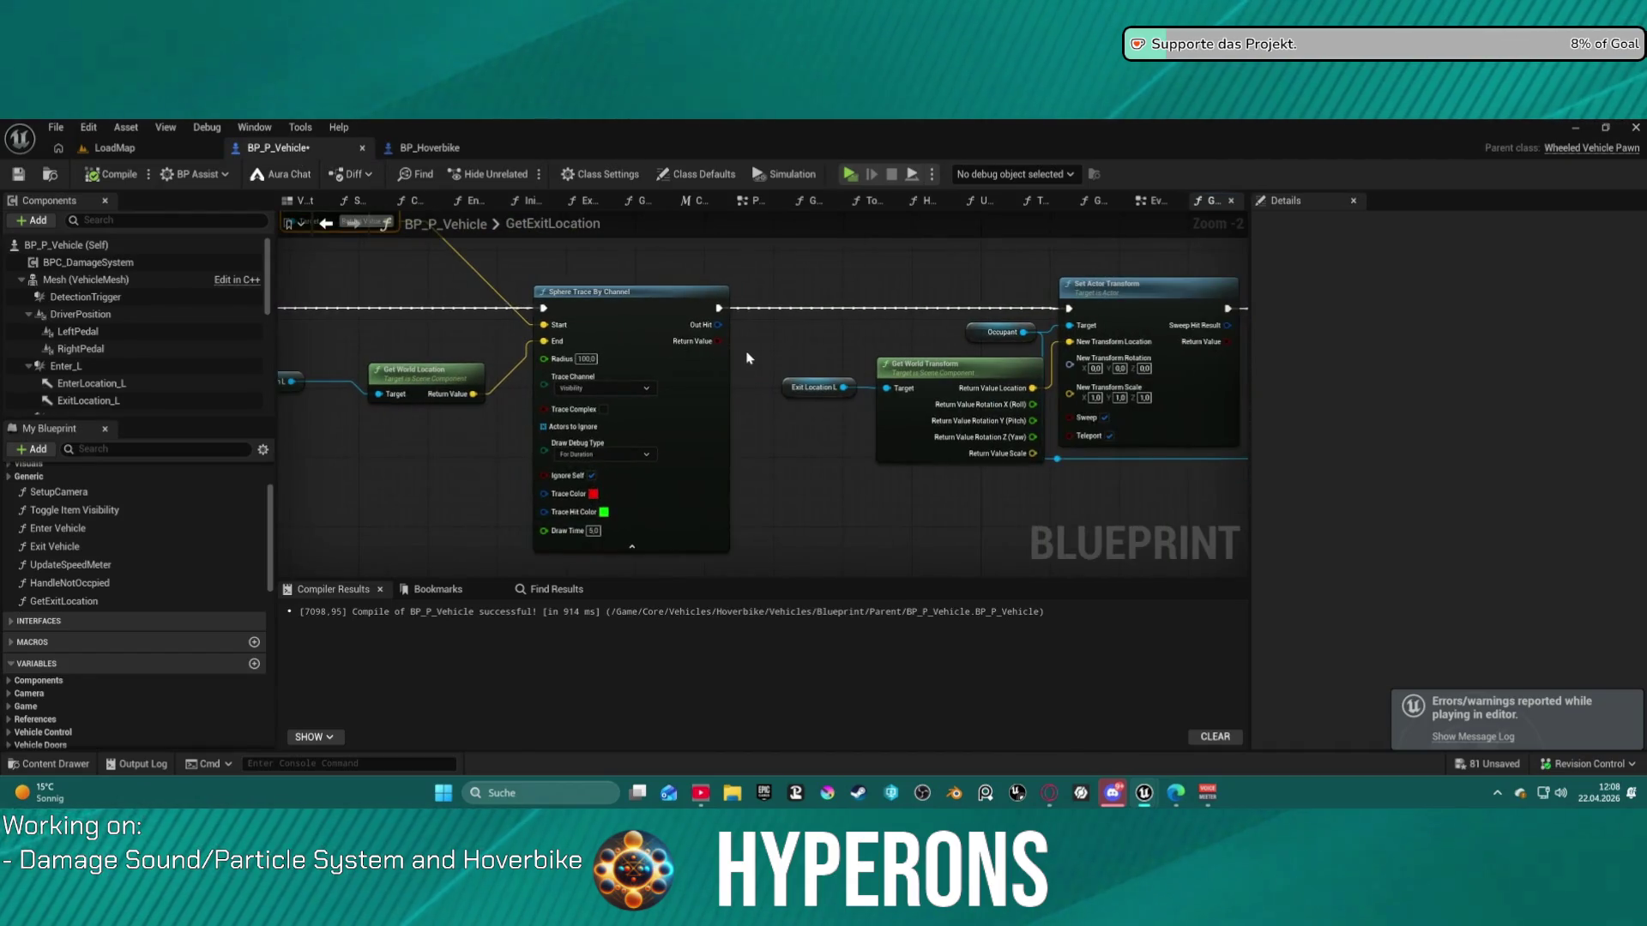
drag(719, 324, 854, 337)
text(break)
click(827, 393)
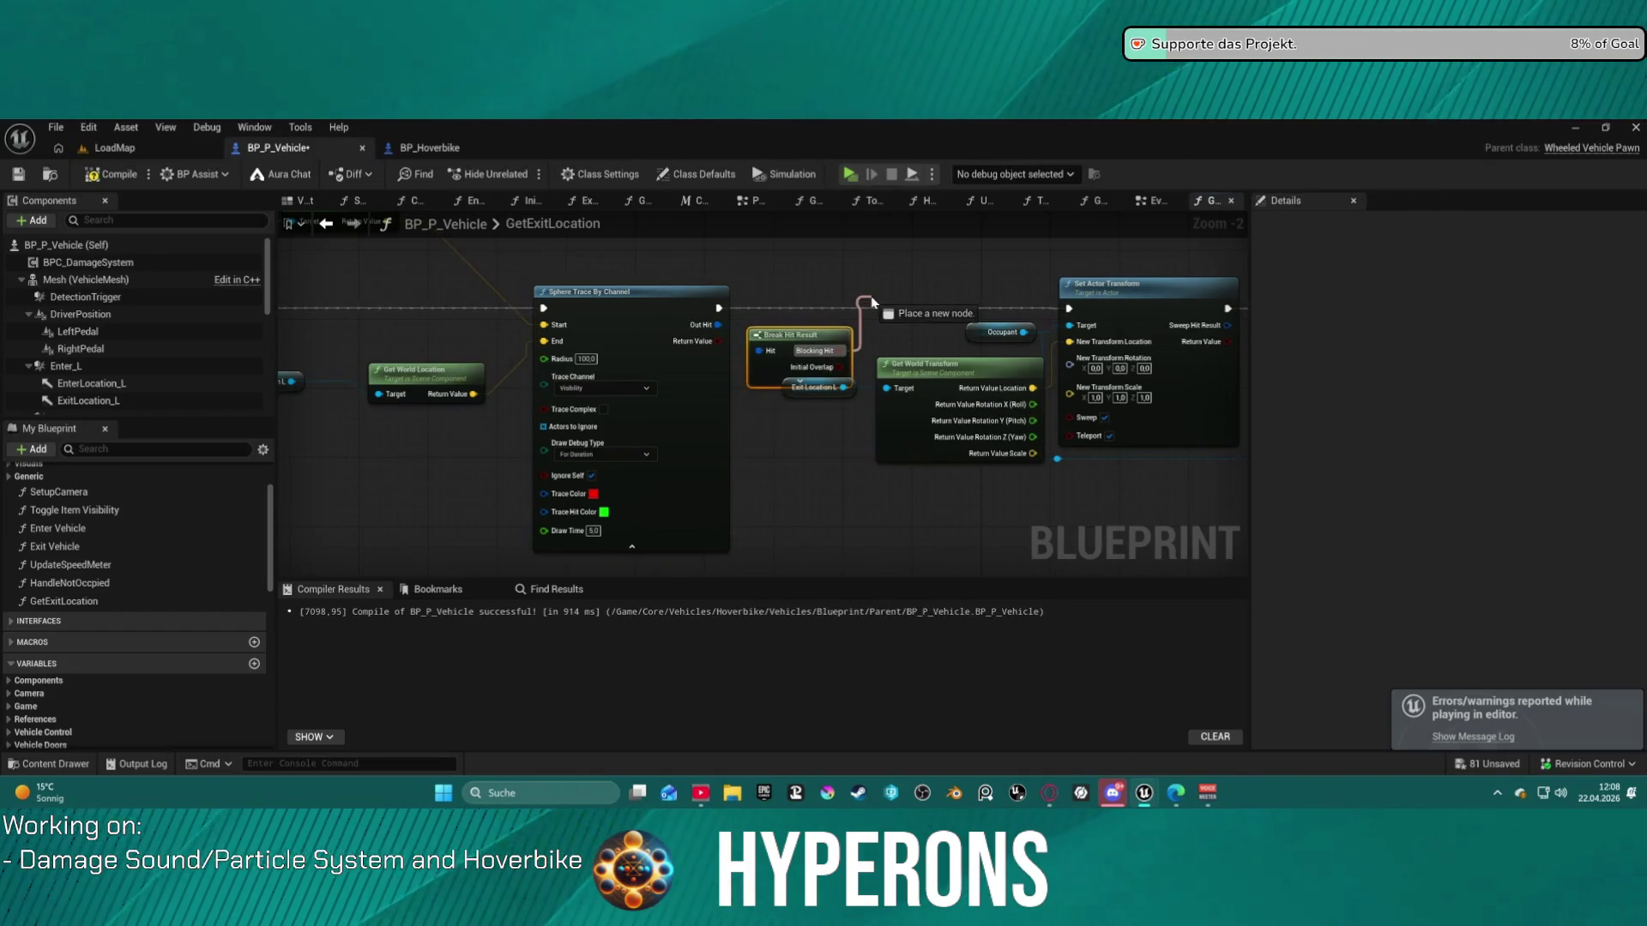
key(b)
click(868, 297)
drag(879, 314, 823, 324)
mouse_move(720, 316)
mouse_down()
mouse_move(454, 351)
mouse_move(797, 463)
mouse_move(934, 470)
mouse_up()
click(808, 338)
- Move the Return Node, transform nodes and Exit Location node lower in the graph
drag(927, 281, 1081, 427)
mouse_move(607, 286)
mouse_down()
mouse_move(639, 377)
mouse_move(686, 429)
mouse_up()
drag(747, 257, 798, 551)
mouse_move(411, 335)
mouse_down()
mouse_move(412, 451)
mouse_move(403, 317)
mouse_move(442, 480)
mouse_up()
drag(463, 345, 448, 283)
click(369, 309)
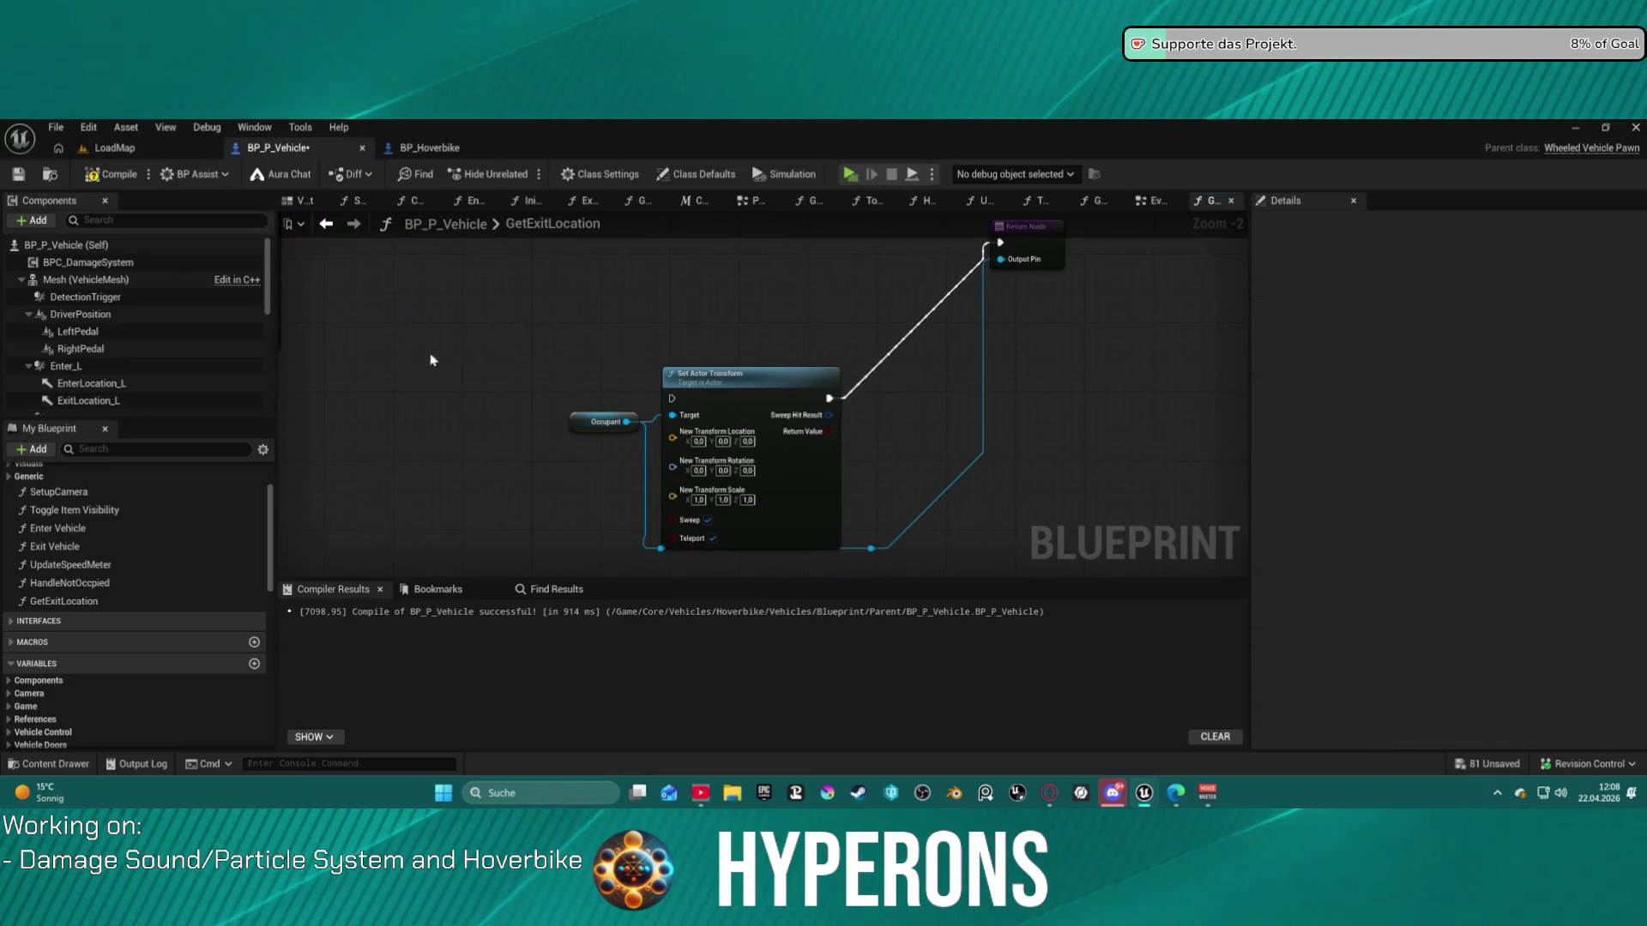
mouse_move(622, 351)
mouse_down()
mouse_move(673, 381)
mouse_move(634, 291)
mouse_move(572, 426)
mouse_move(561, 417)
mouse_up()
- Remove the OutputPin and NewParam outputs from the function's Return Node
click(975, 305)
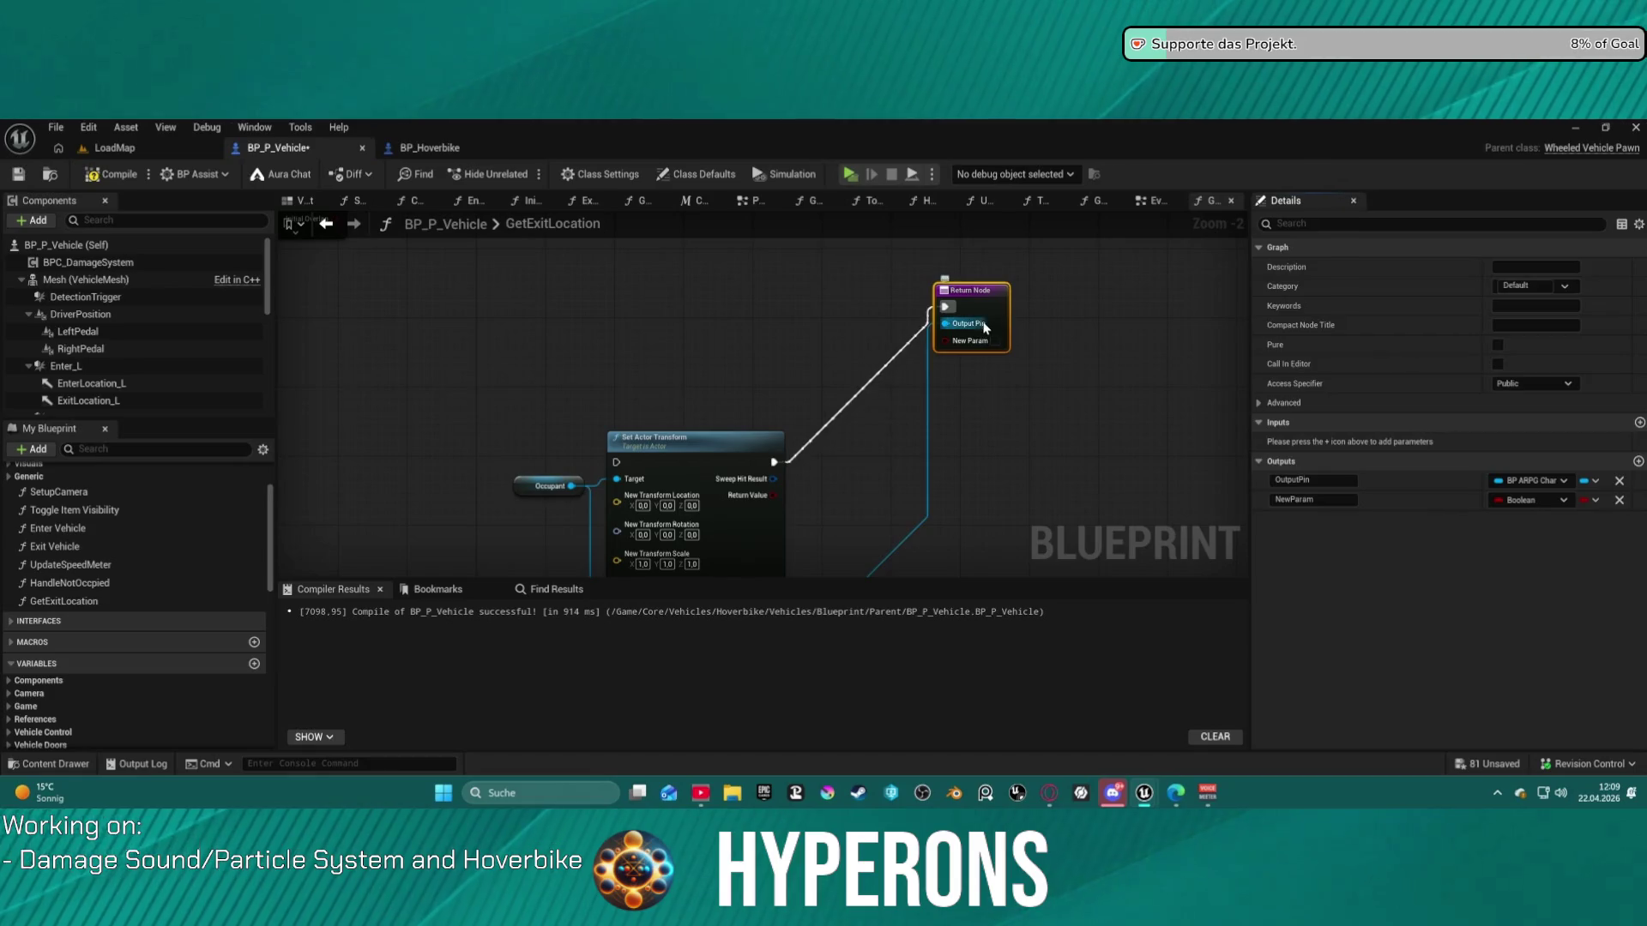
click(1619, 482)
click(1619, 482)
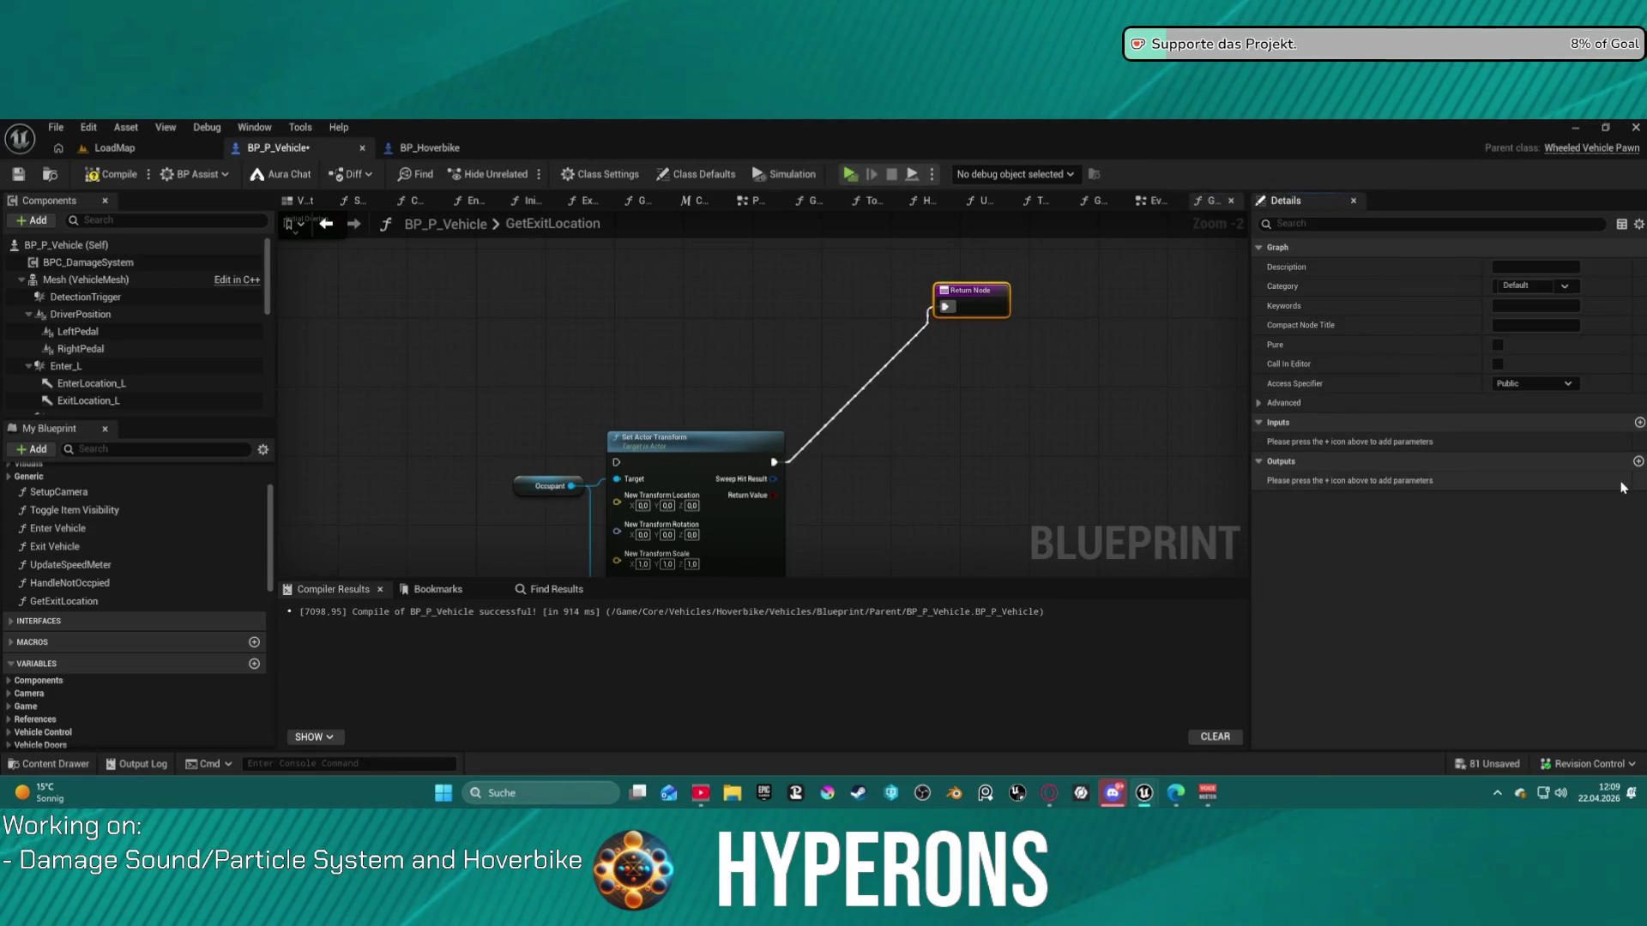
mouse_move(681, 364)
mouse_down()
mouse_move(672, 473)
mouse_move(904, 401)
mouse_move(898, 520)
mouse_move(1058, 337)
mouse_move(1170, 386)
mouse_move(552, 358)
mouse_up()
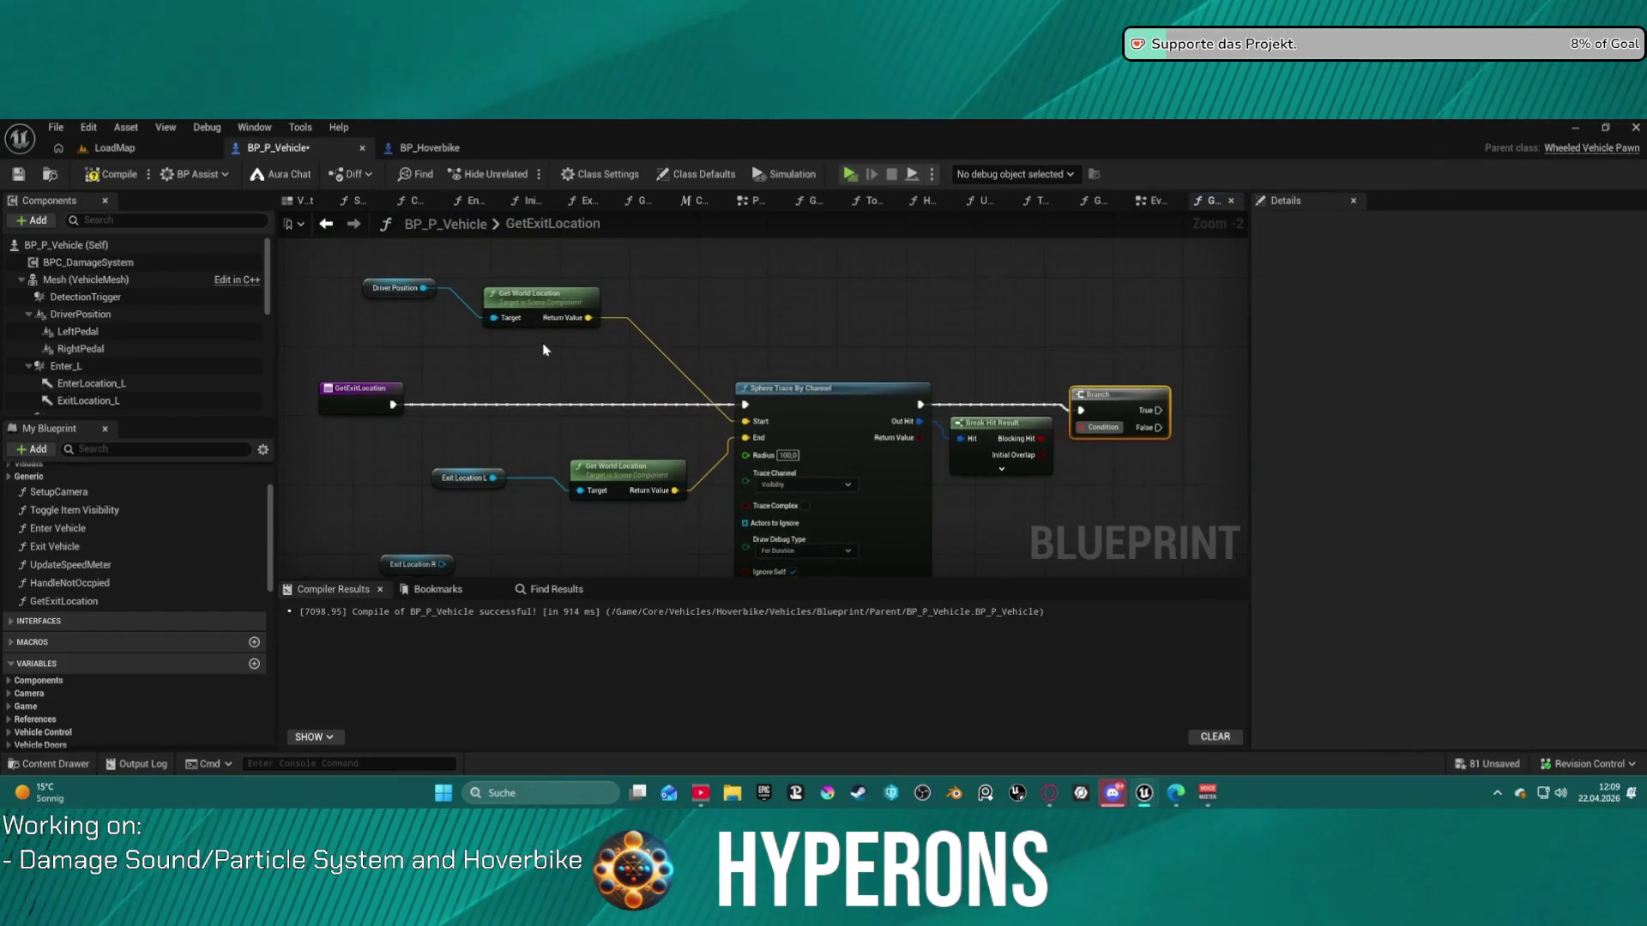
- Straighten and align the position and trace nodes so the Sphere Trace lines up with the Branch
click(553, 309)
key(f)
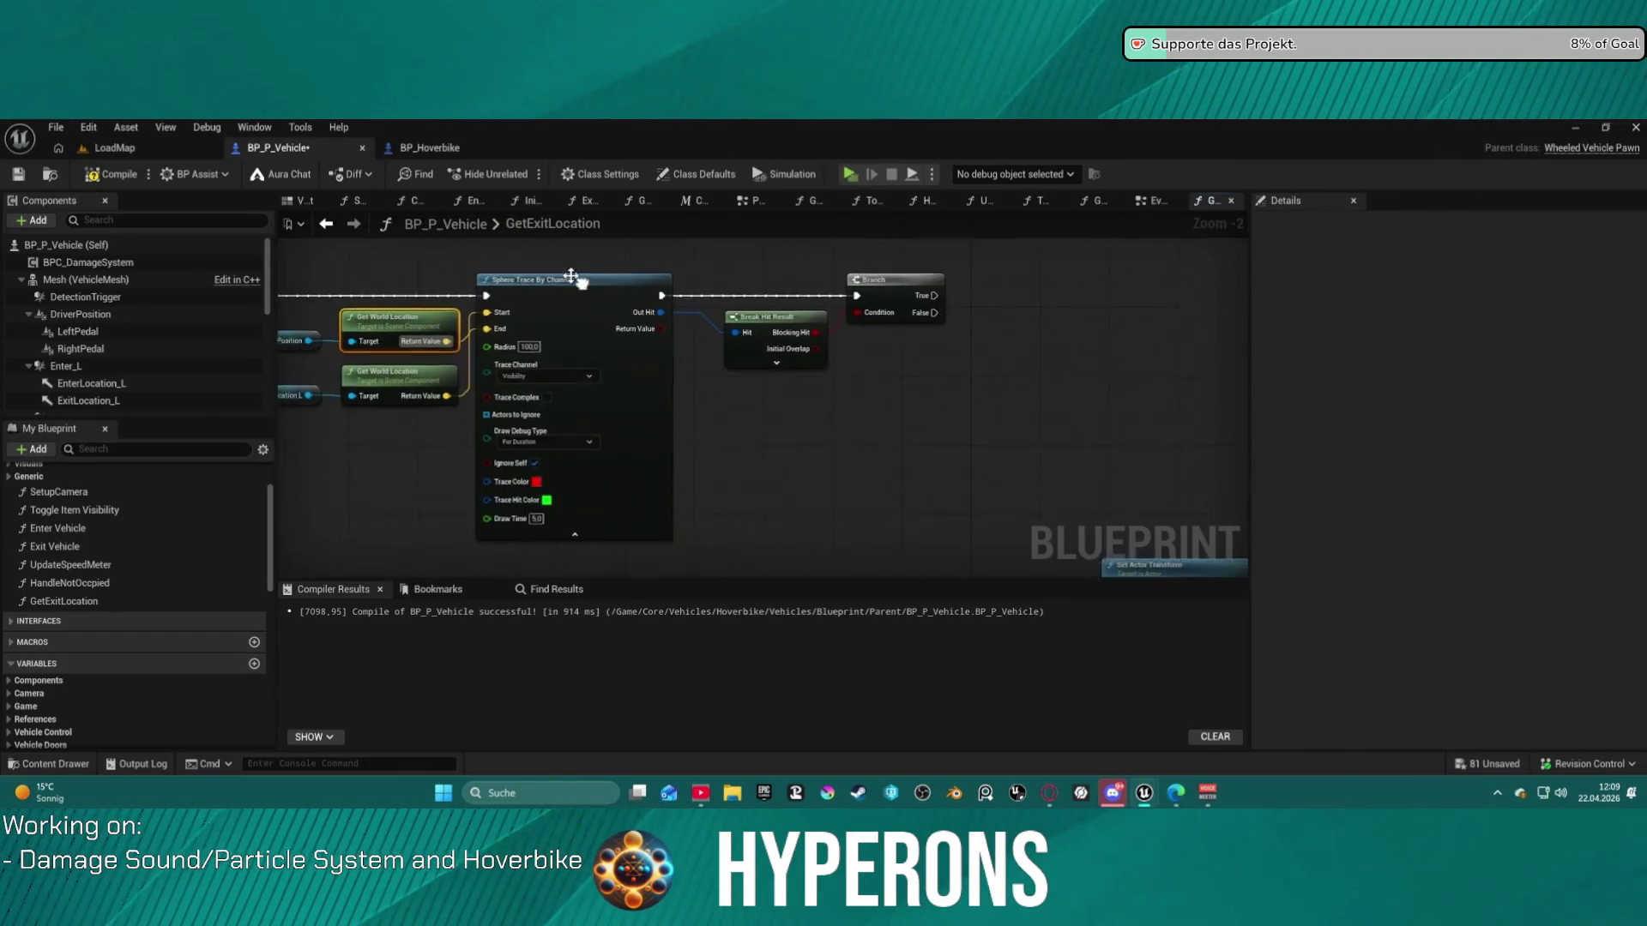
mouse_move(540, 307)
mouse_down()
mouse_move(827, 570)
mouse_move(958, 516)
mouse_up()
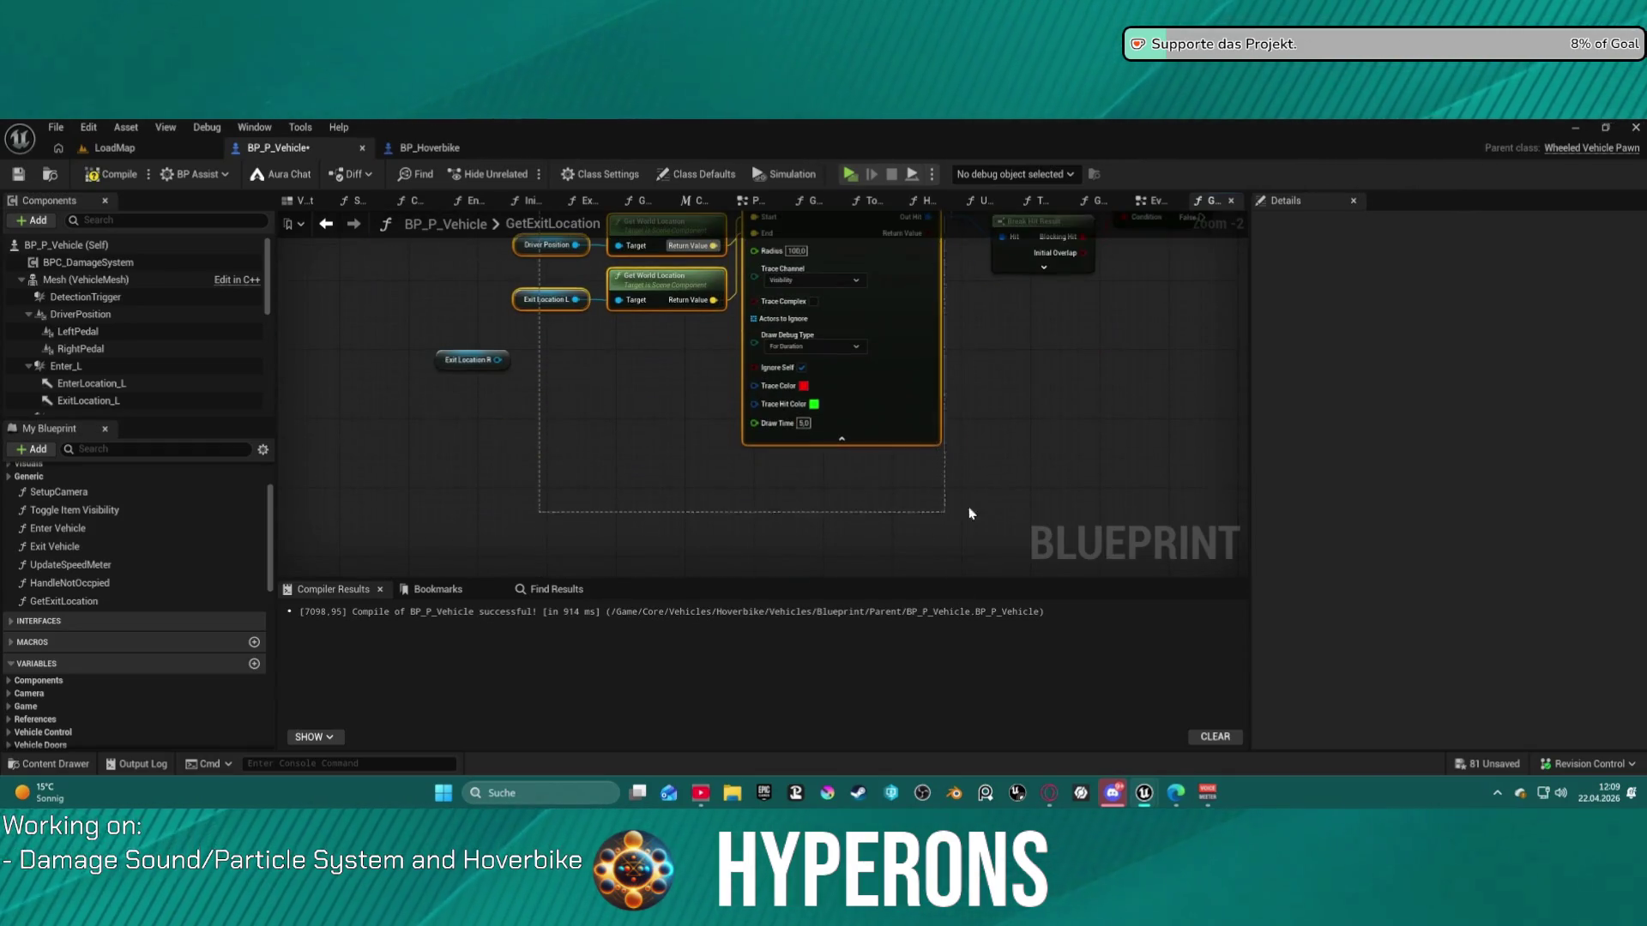
drag(1138, 489, 1180, 479)
key(f)
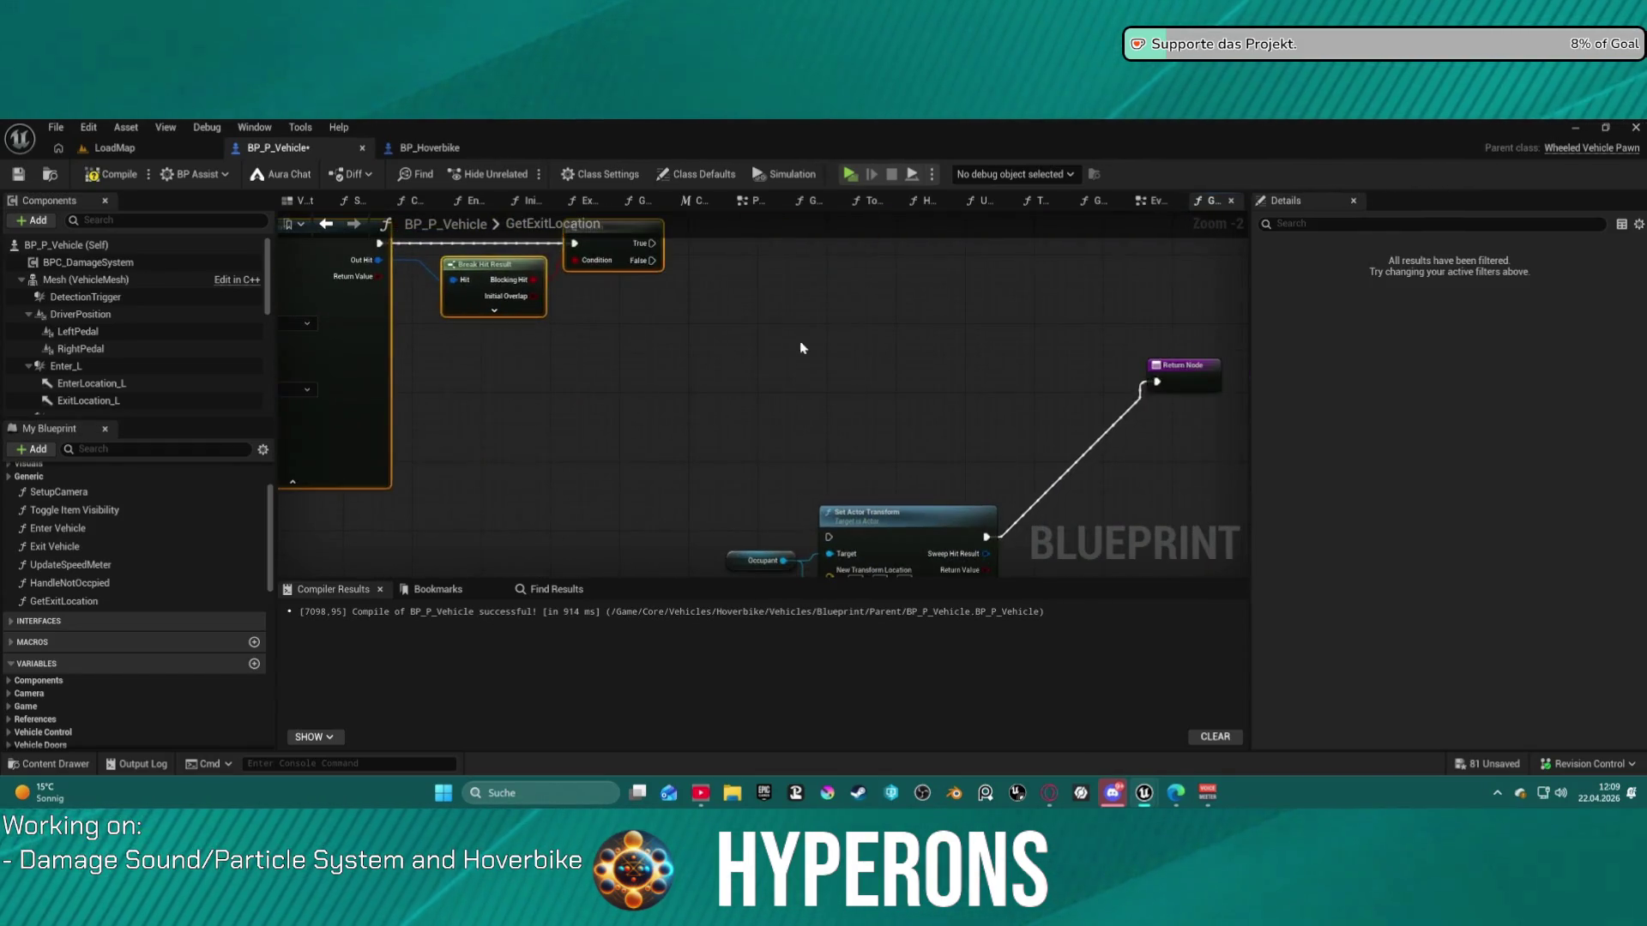
click(837, 324)
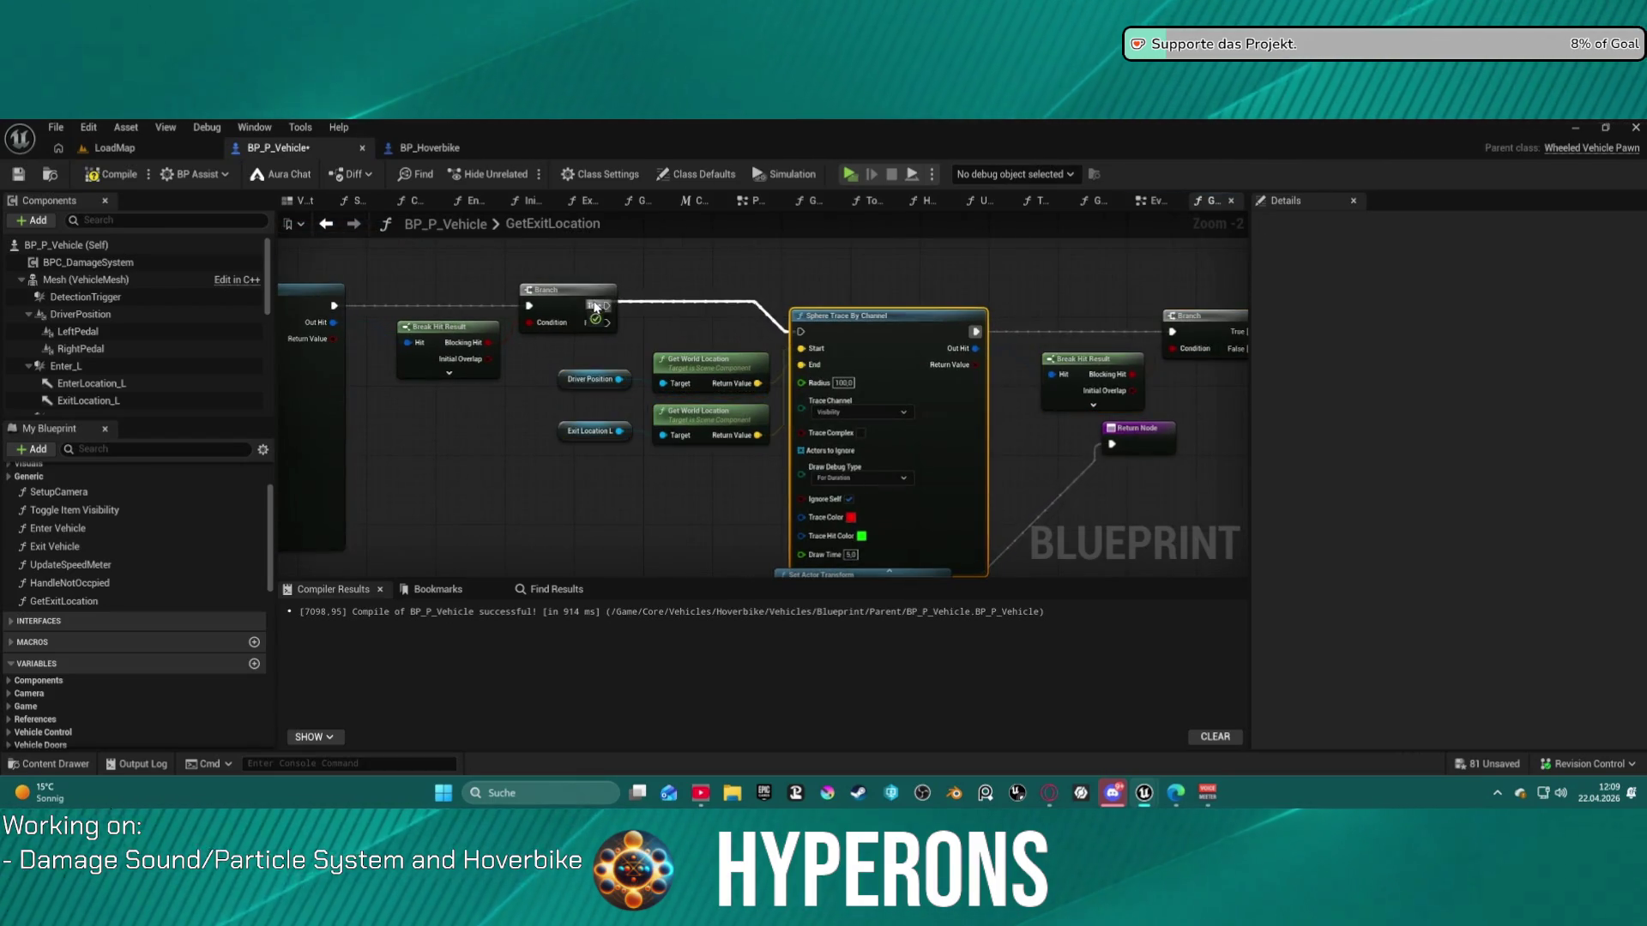
key(q)
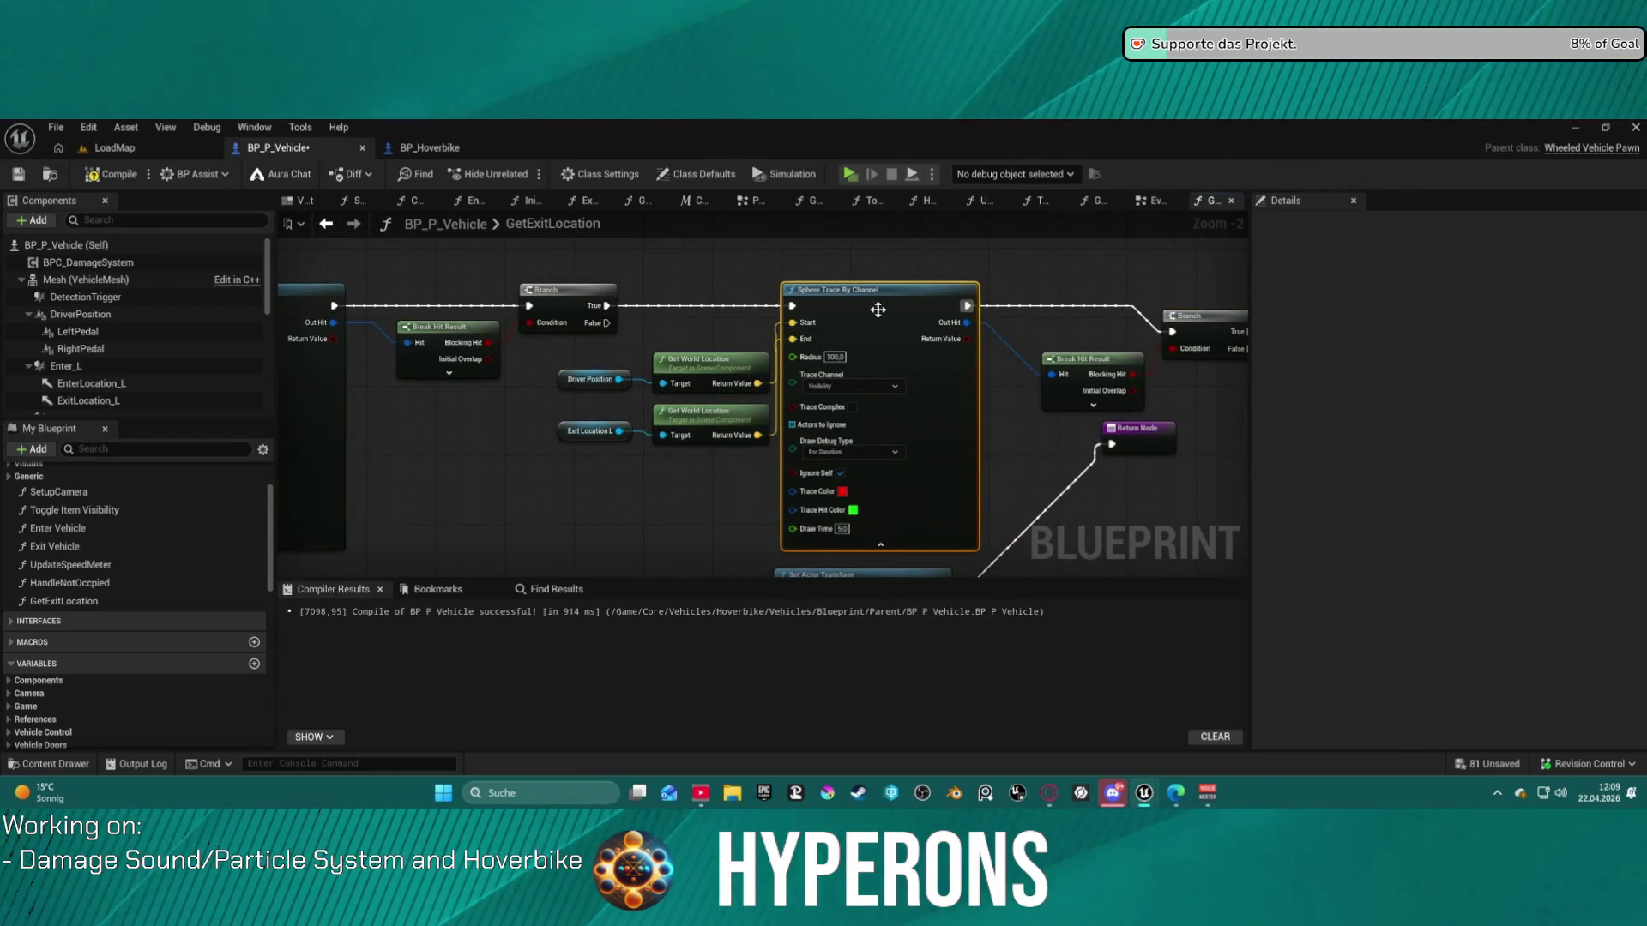
key(f)
drag(1057, 301, 1070, 256)
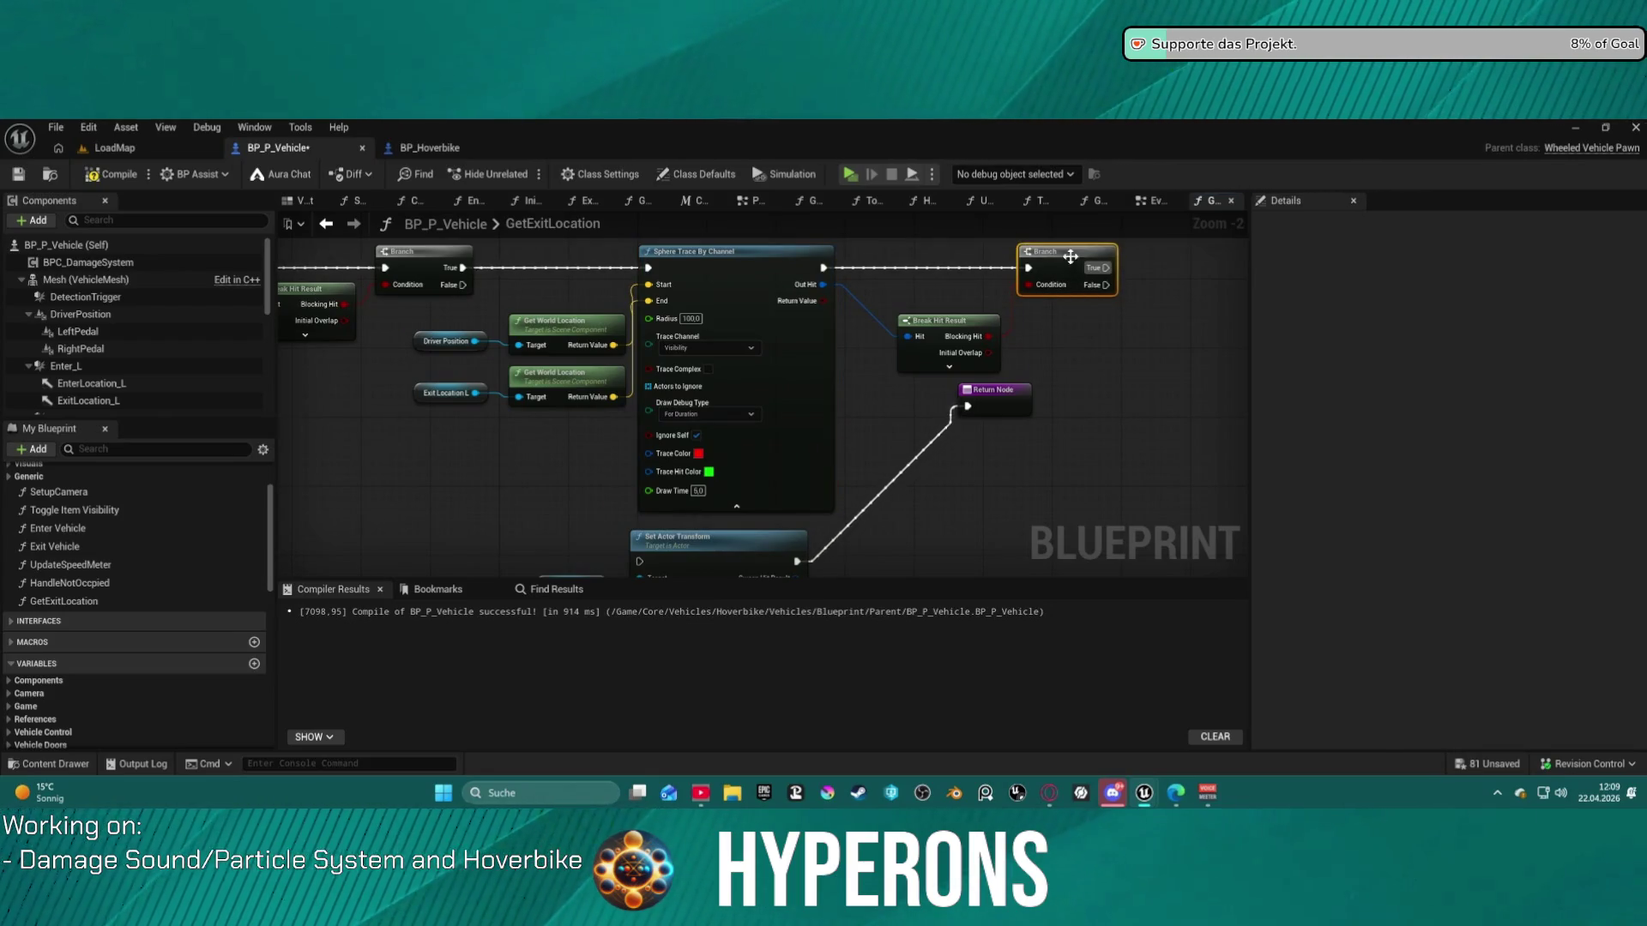
- Paste a copy of the sphere trace chain and wire the Branch's False output onward
key(ctrl+z)
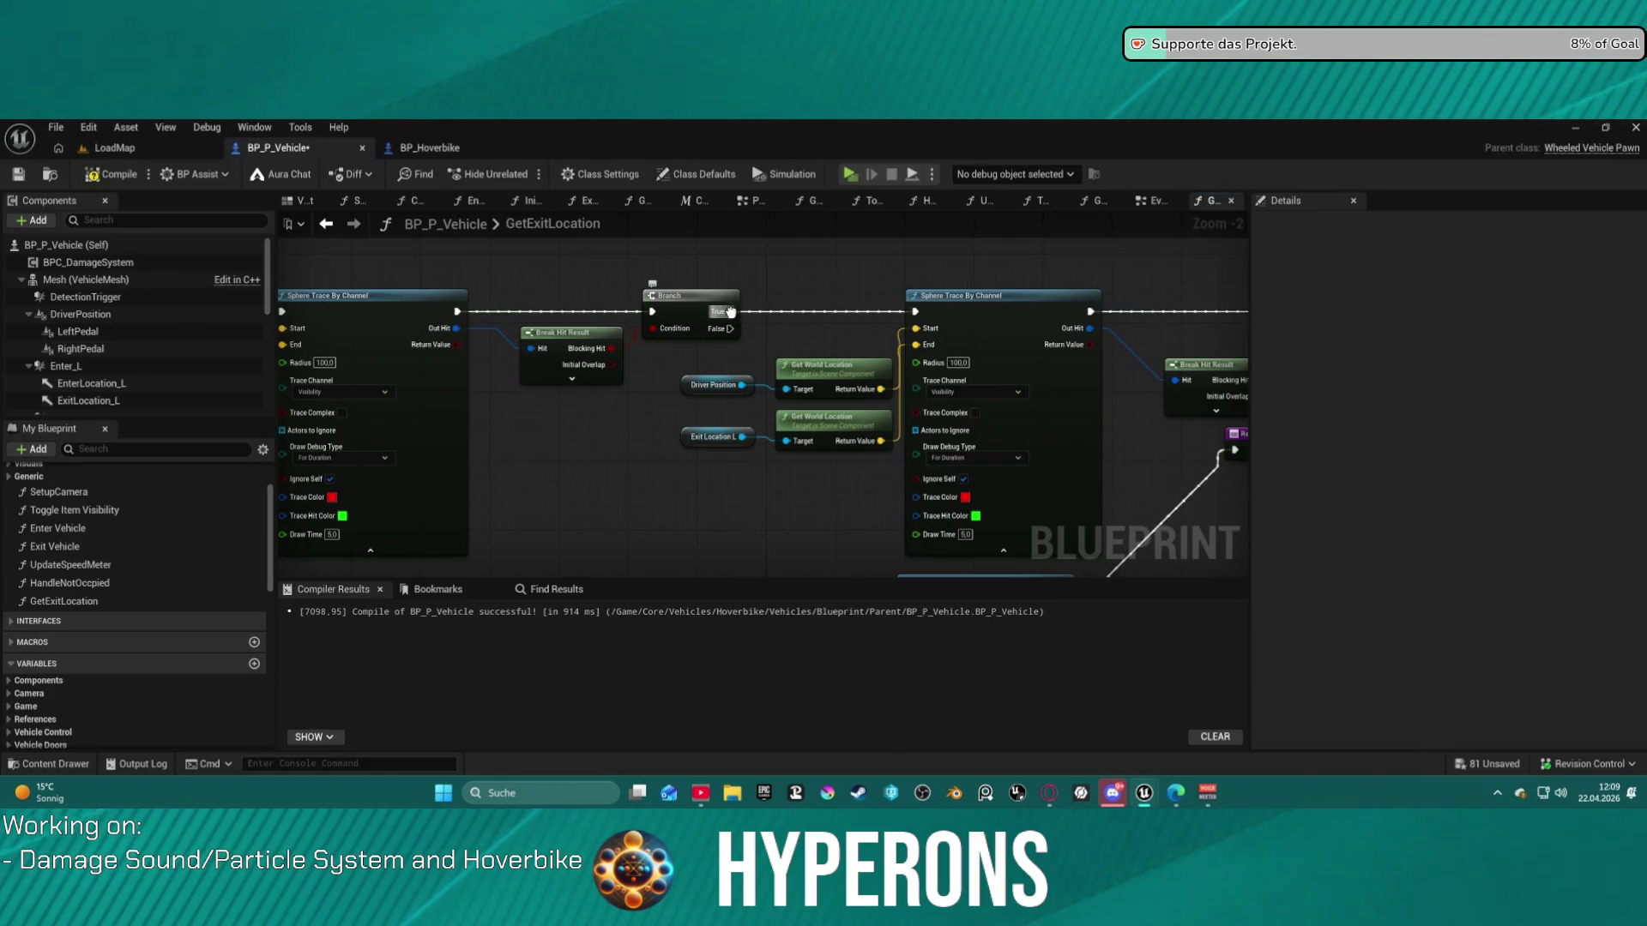
mouse_move(729, 328)
mouse_down()
mouse_move(746, 562)
mouse_move(907, 520)
mouse_up()
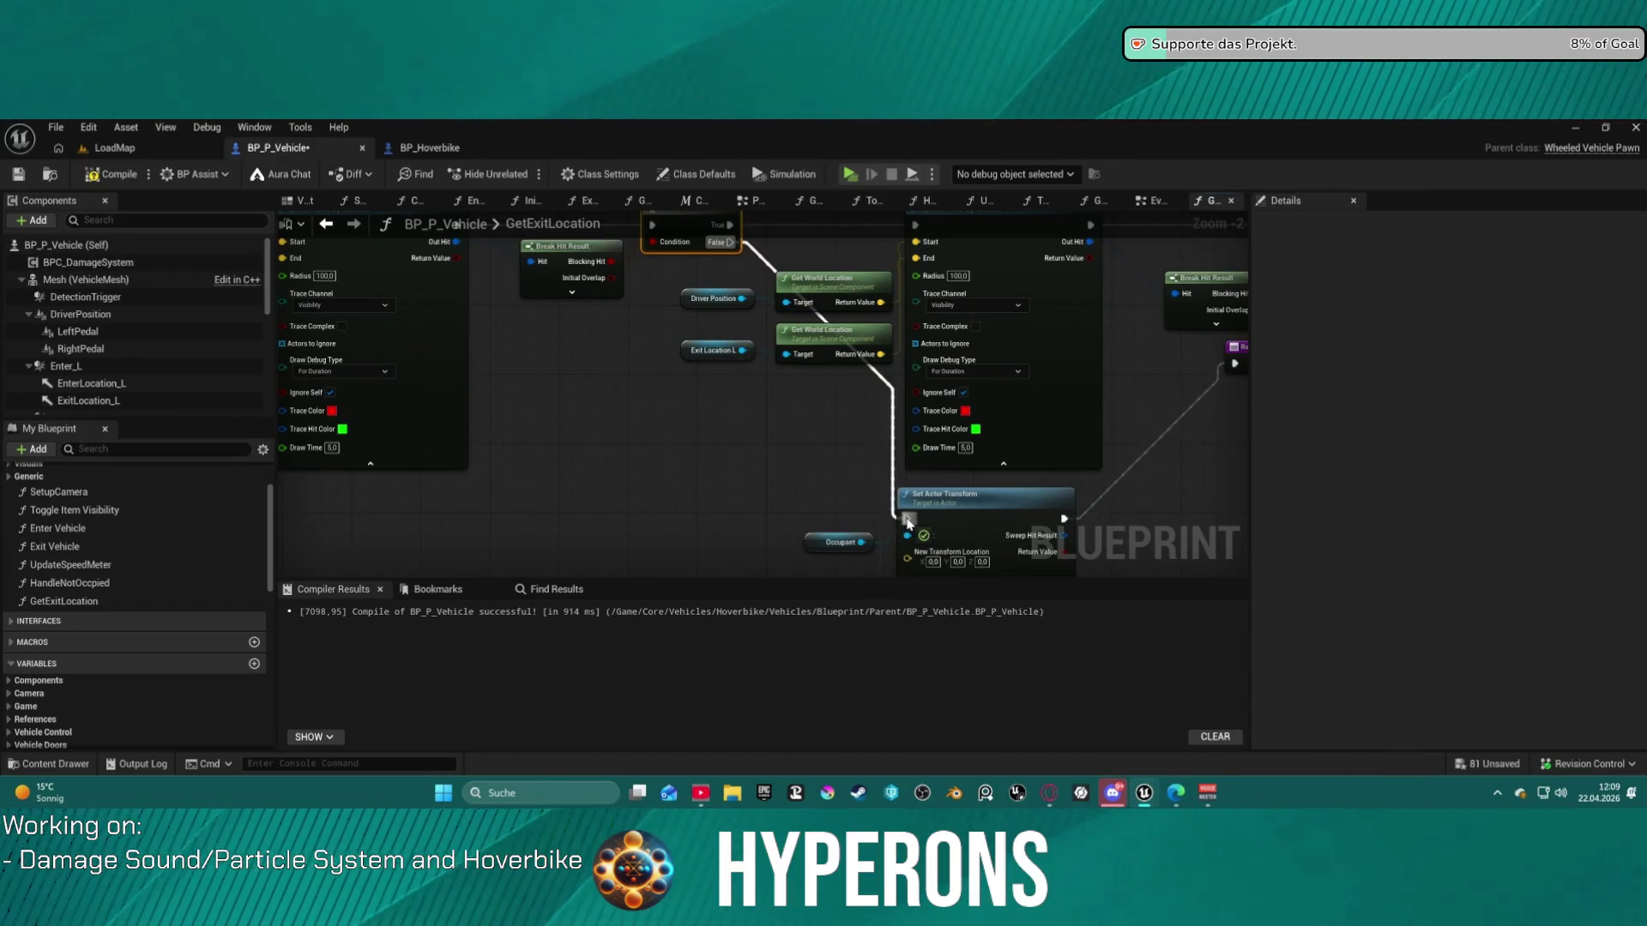
mouse_move(906, 520)
mouse_down()
mouse_move(754, 309)
mouse_move(637, 359)
mouse_up()
mouse_move(1010, 553)
mouse_down()
mouse_move(824, 549)
mouse_move(644, 501)
mouse_move(512, 428)
mouse_up()
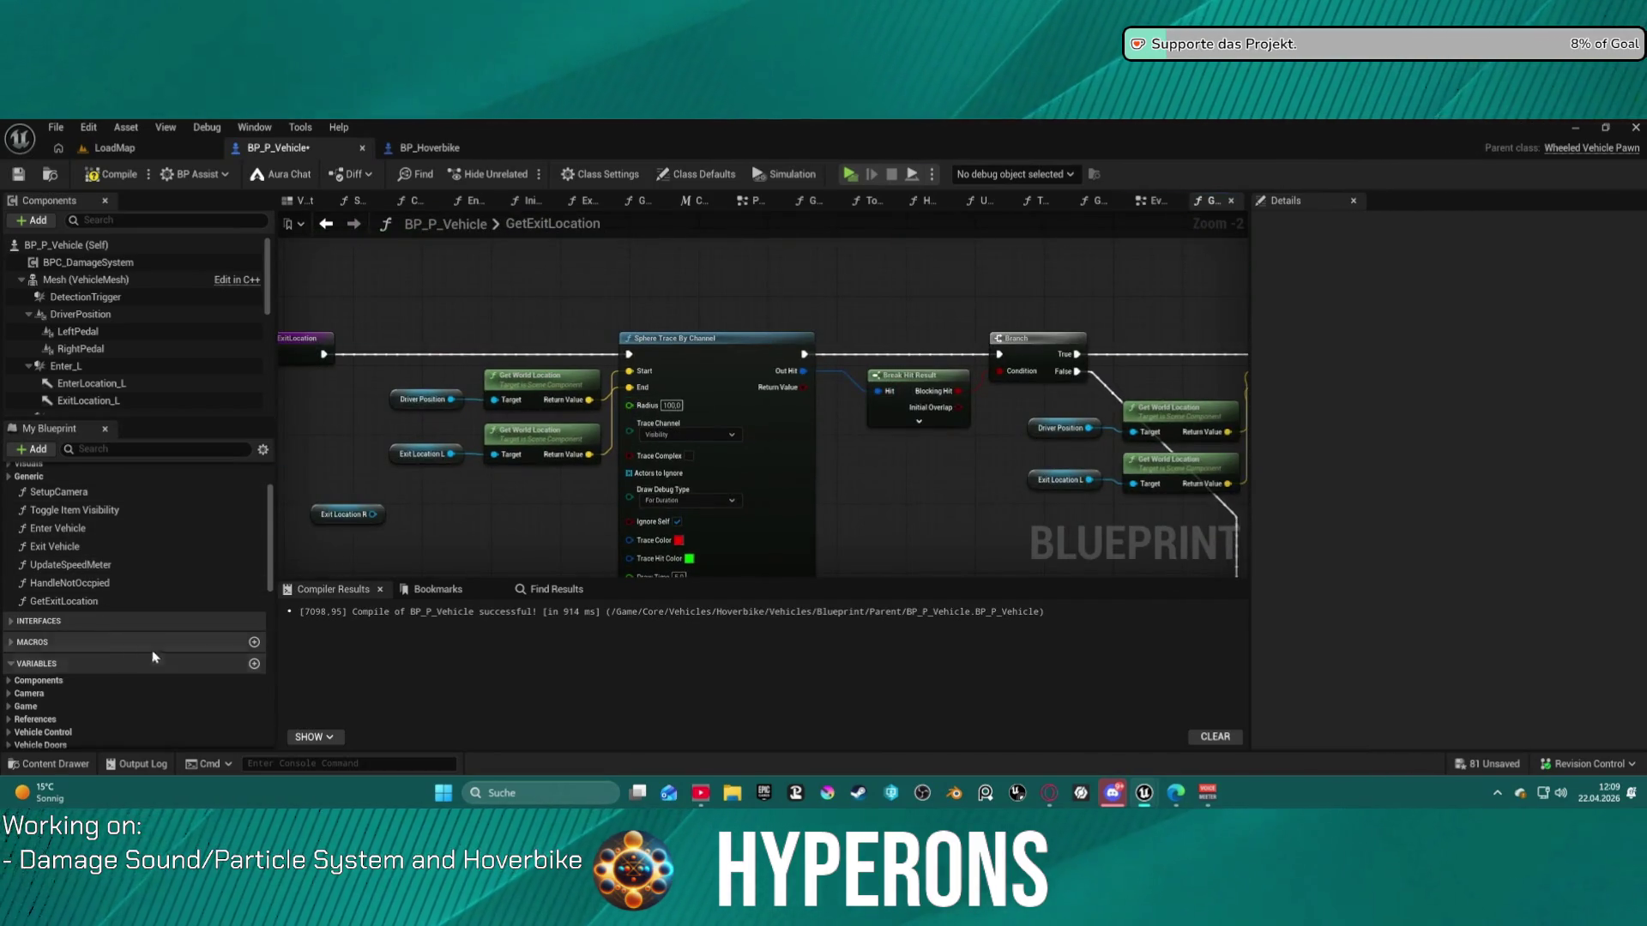
- Promote Get World Location's Return Value to a local variable named Exit location
right_click(590, 456)
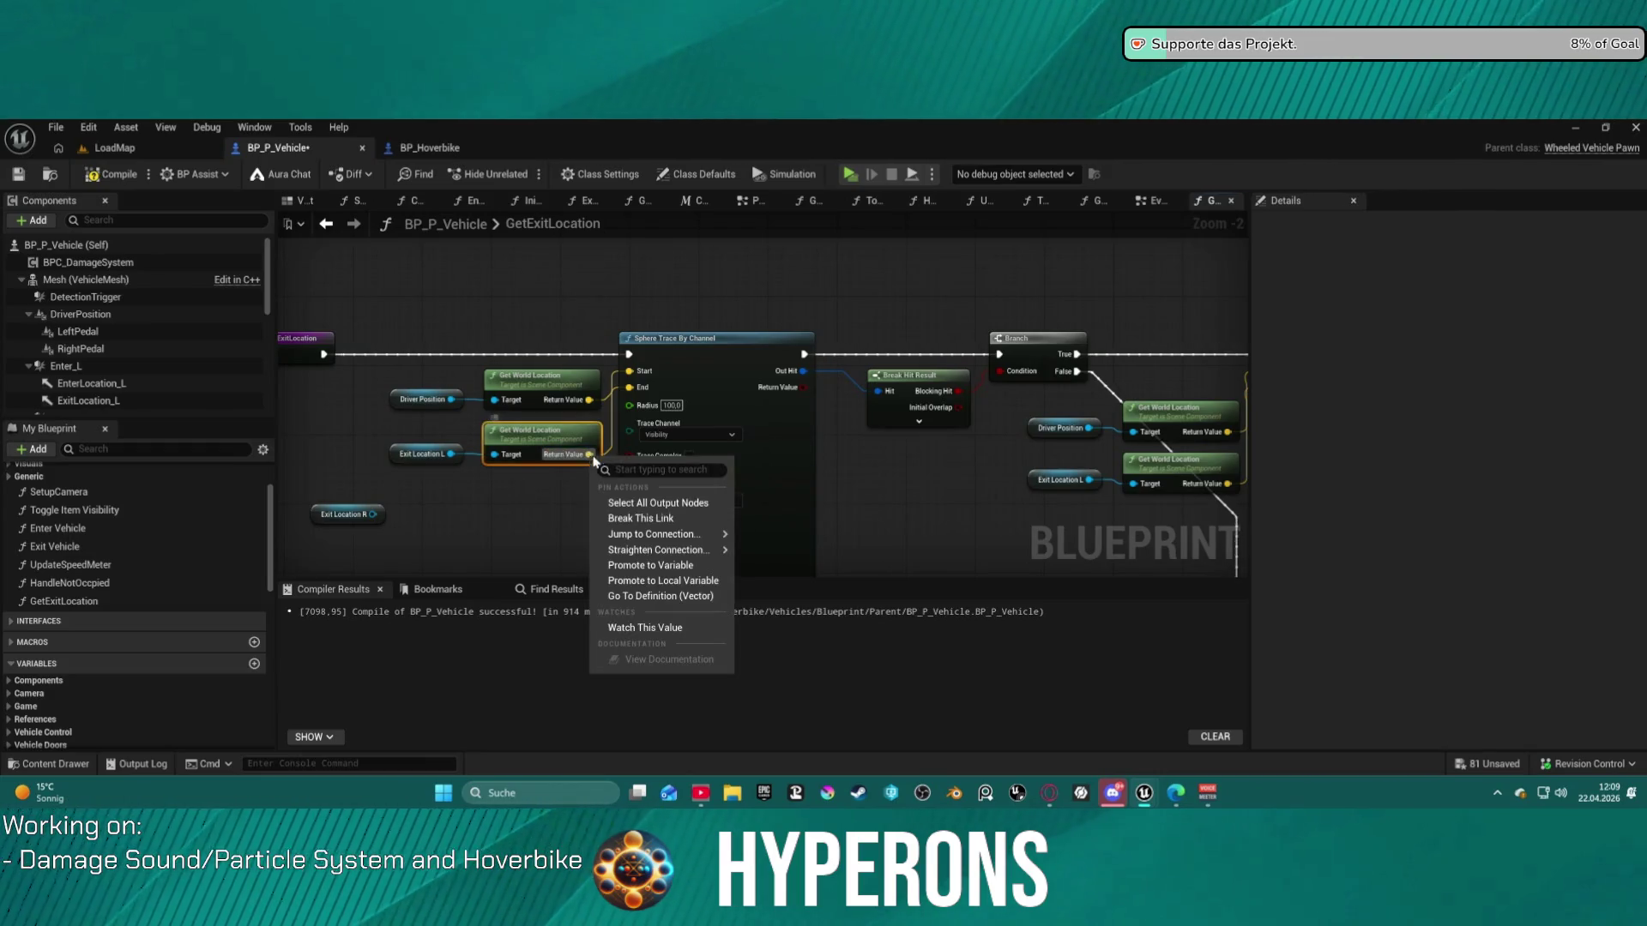
click(703, 583)
drag(770, 428, 941, 504)
click(1496, 267)
drag(1491, 269, 1481, 288)
text(Exit location)
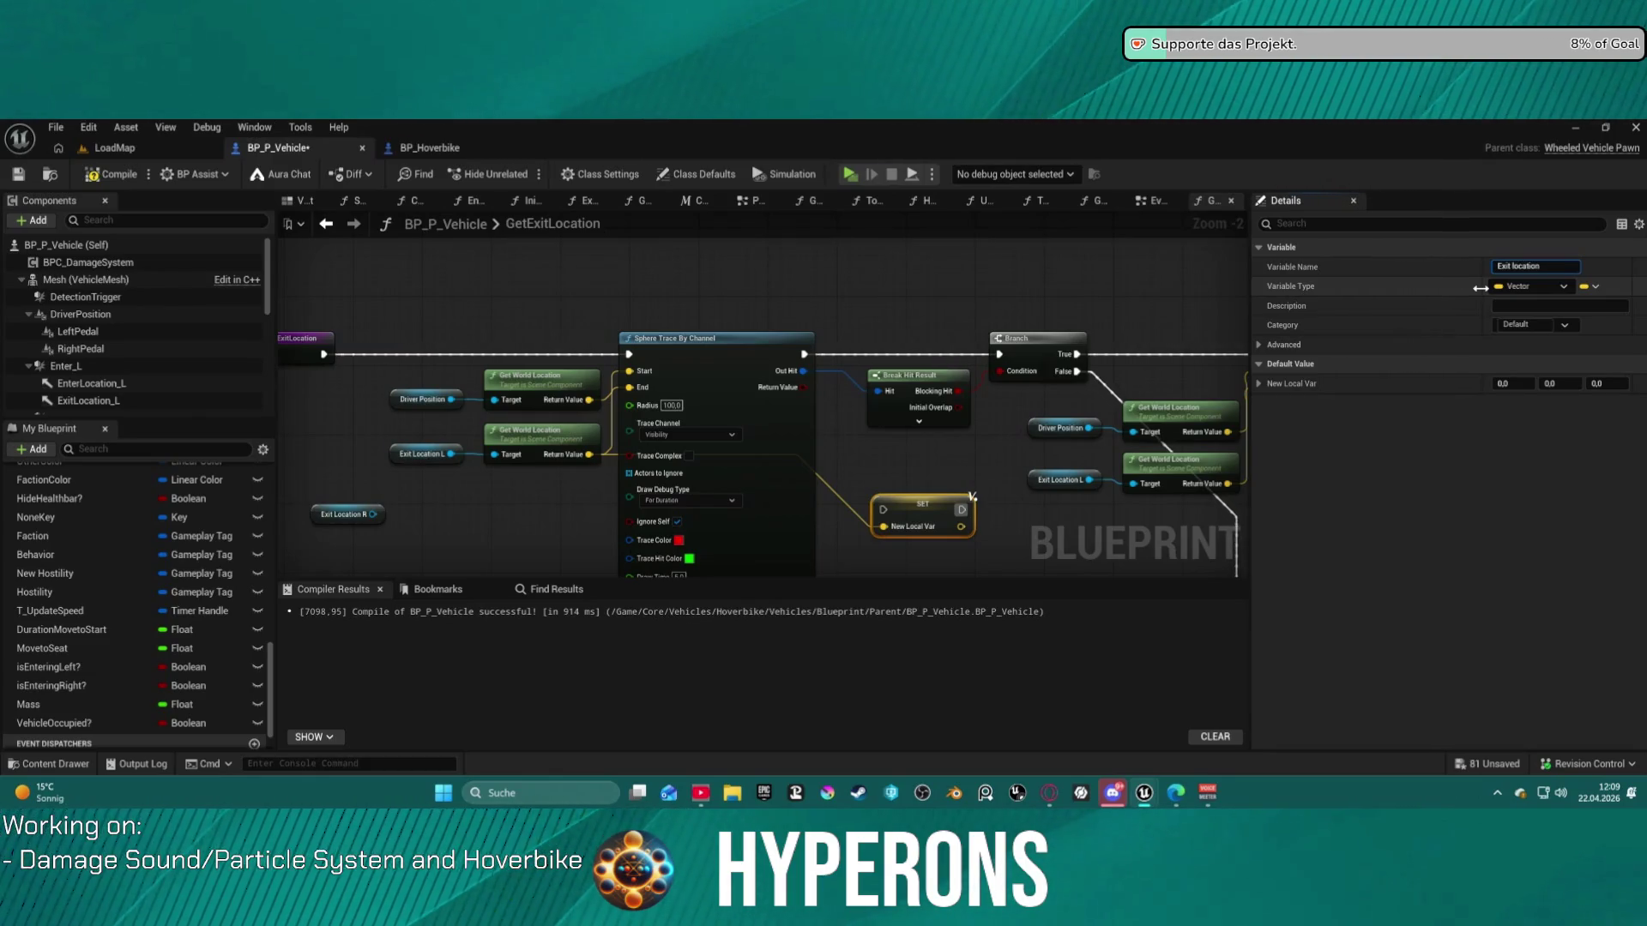
key(Return)
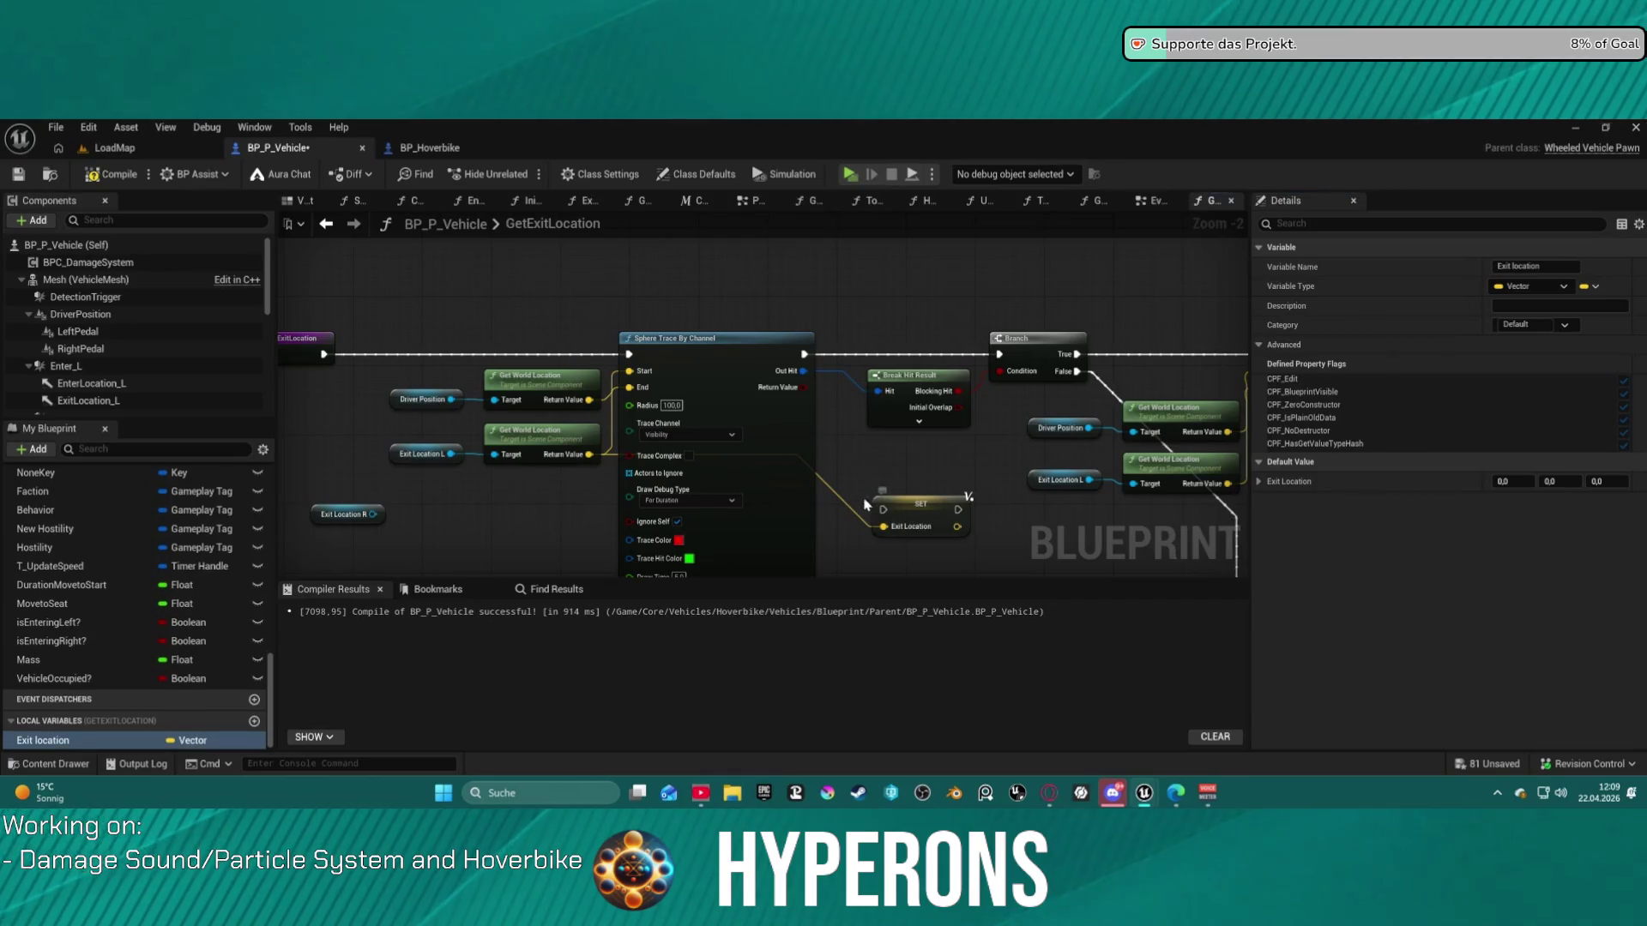
- Wire a copied Exit Location L world location into the Exit location SET node
alt+click(837, 499)
click(914, 423)
drag(922, 401, 1063, 428)
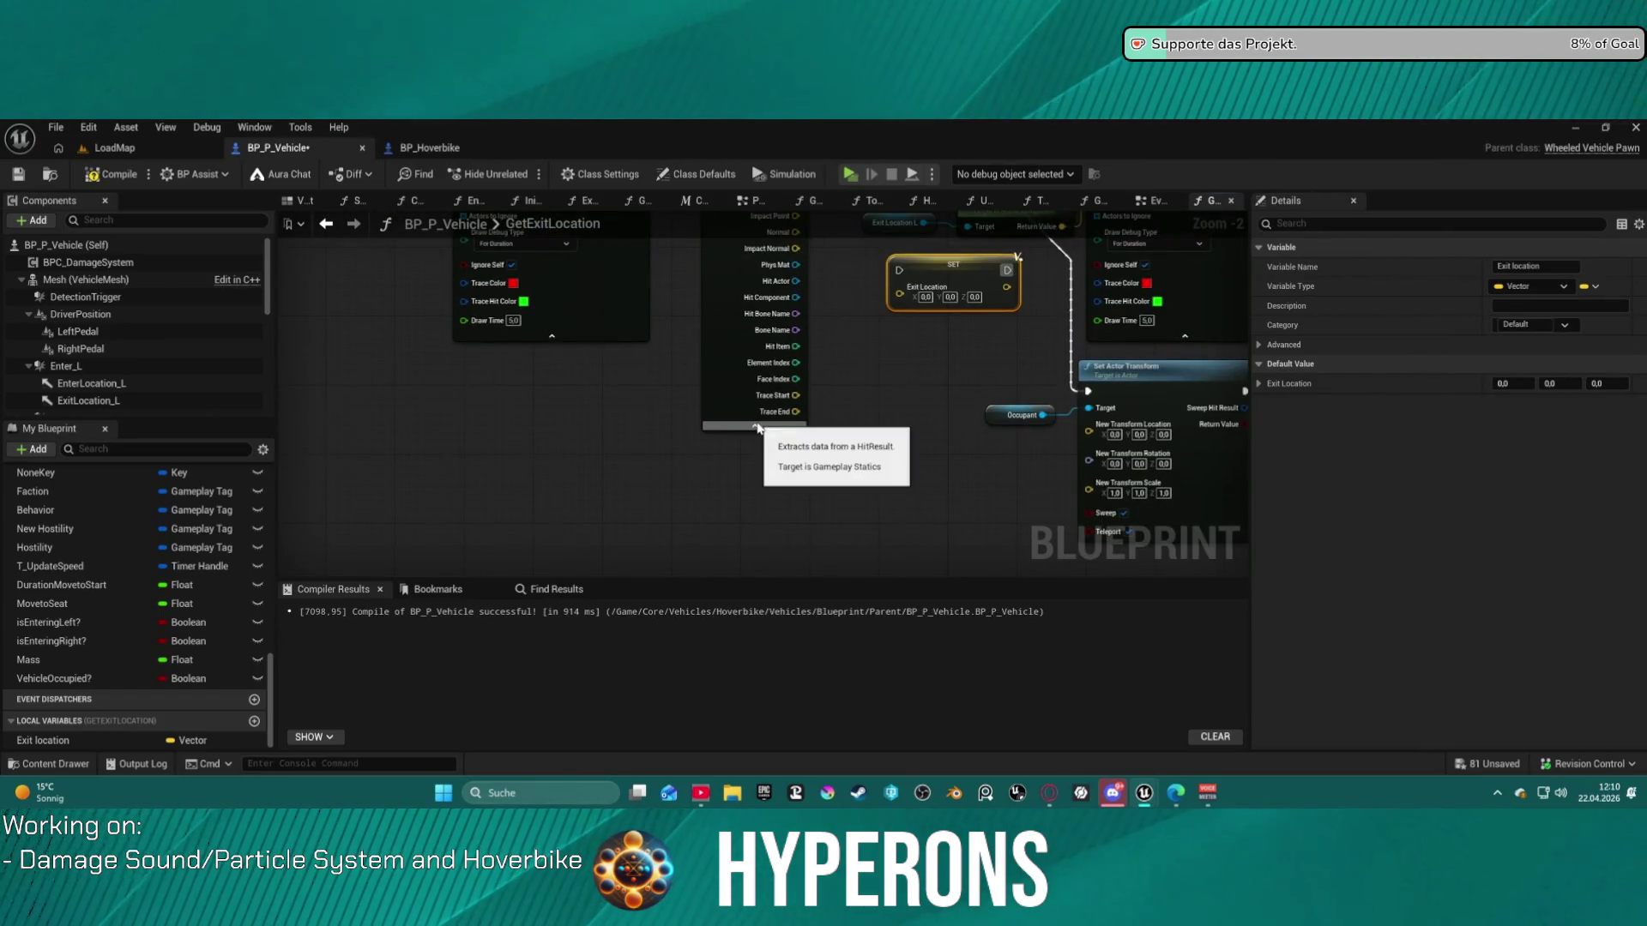
mouse_move(829, 366)
mouse_down()
mouse_move(721, 463)
mouse_move(720, 375)
mouse_up()
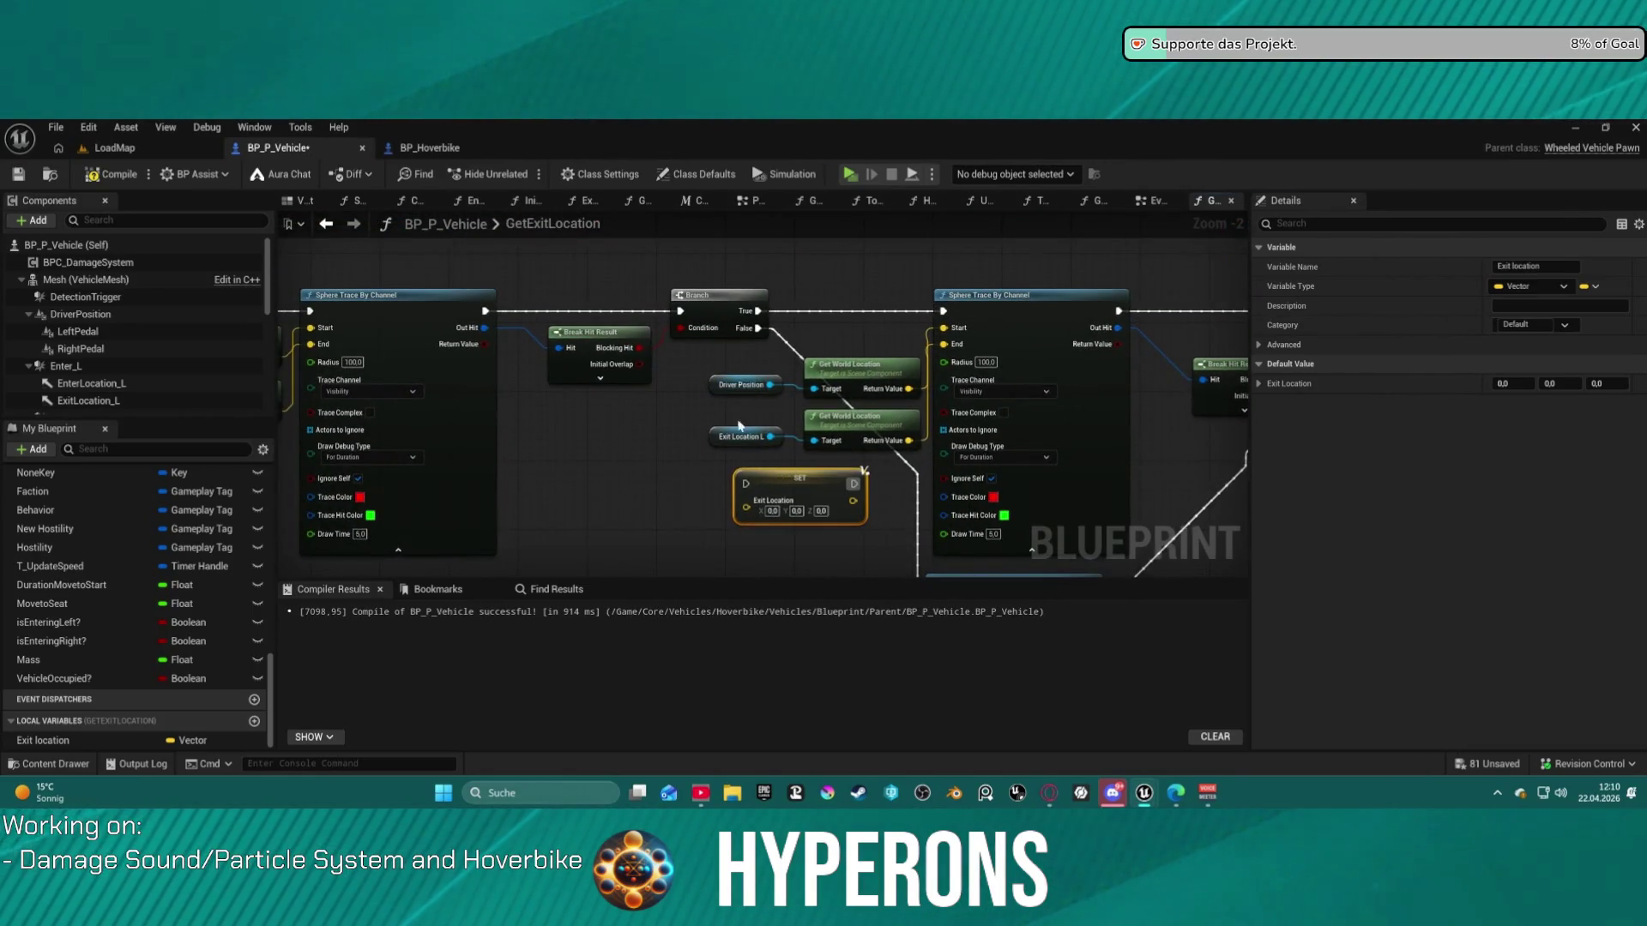
drag(713, 421, 854, 458)
key(ctrl+c)
key(ctrl+v)
mouse_move(727, 526)
mouse_down()
mouse_move(744, 514)
mouse_move(758, 328)
mouse_up()
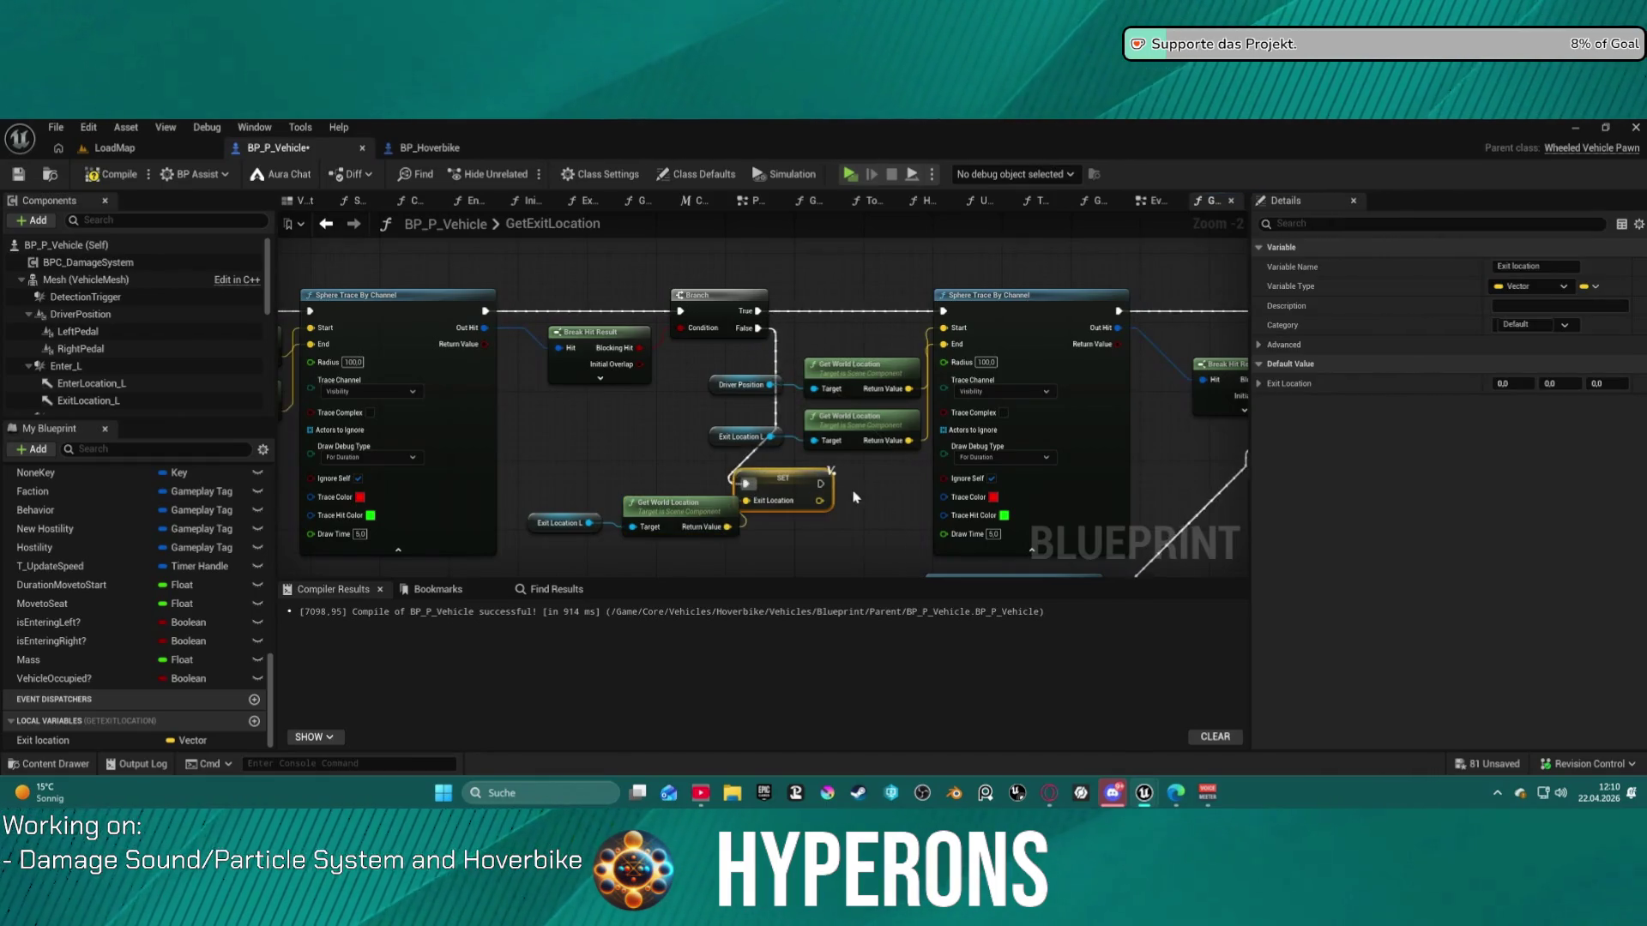
- Add a Get Exit Location node to Set Actor Transform's new location input
mouse_move(723, 423)
mouse_down()
mouse_move(832, 527)
mouse_move(857, 523)
mouse_move(823, 536)
mouse_up()
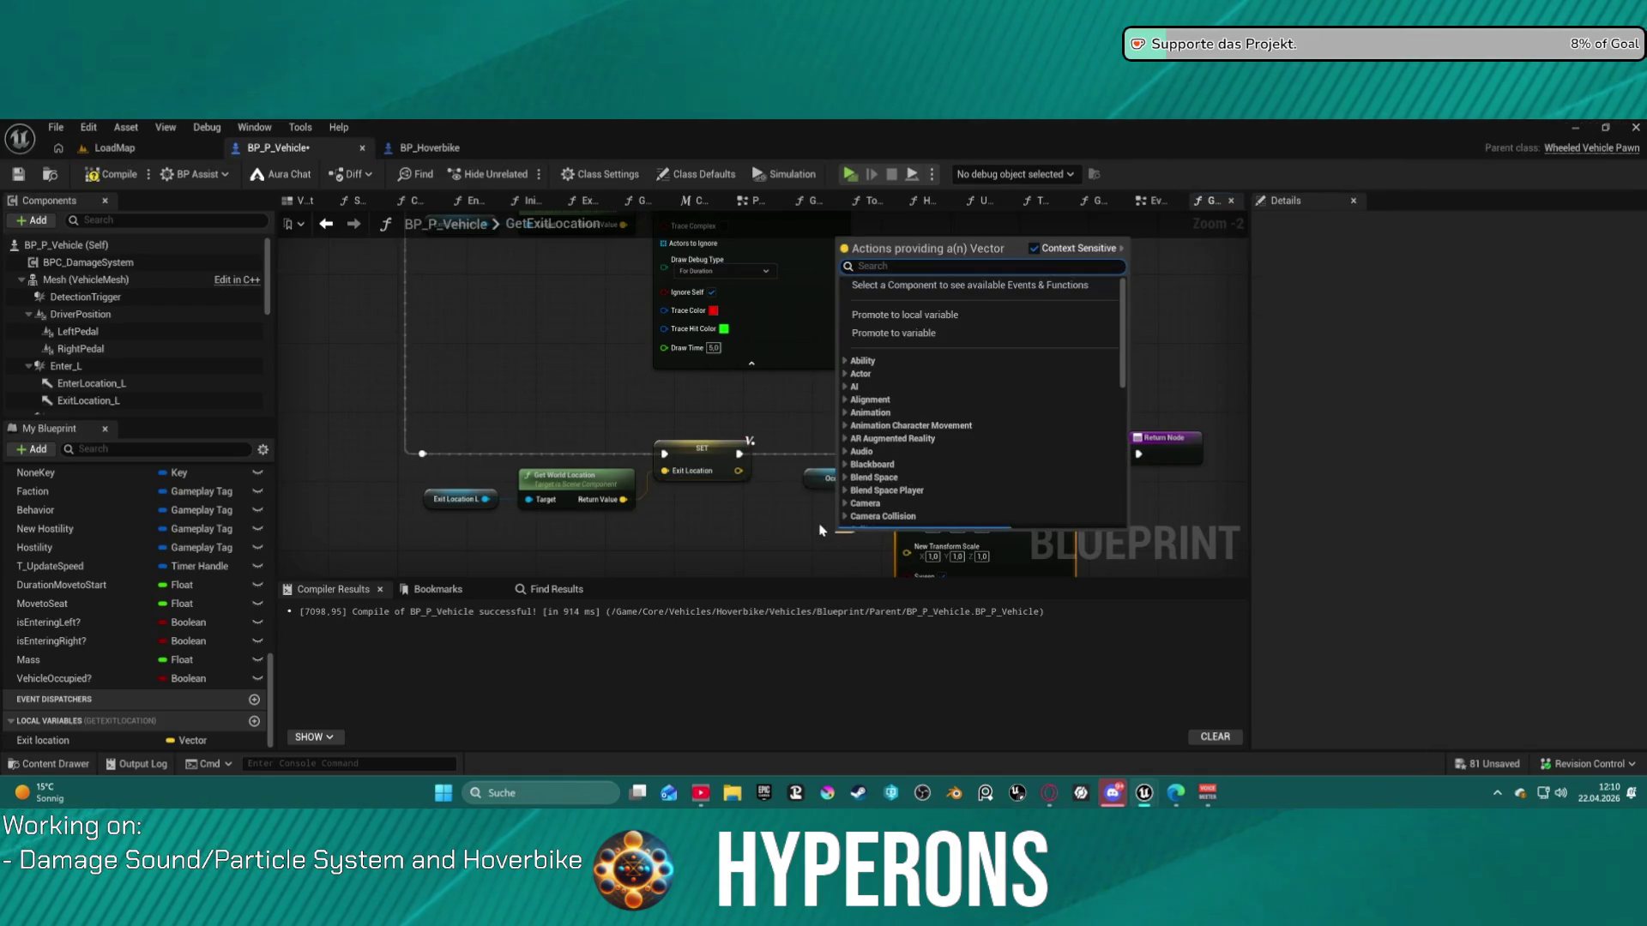
text(exit locatio)
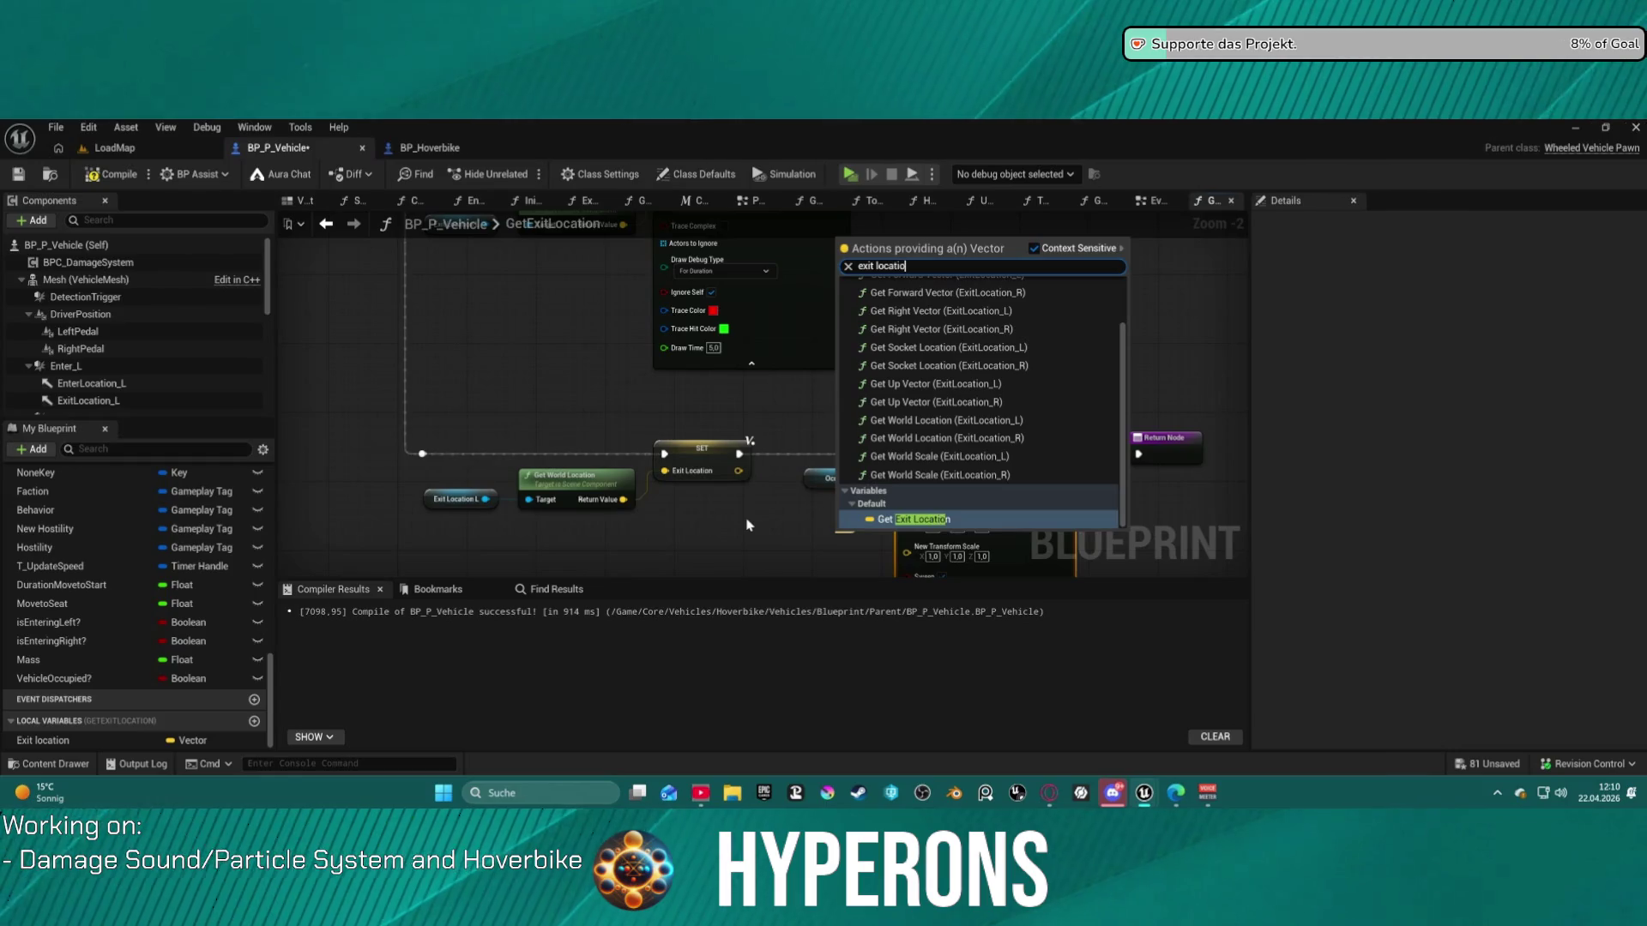
key(Return)
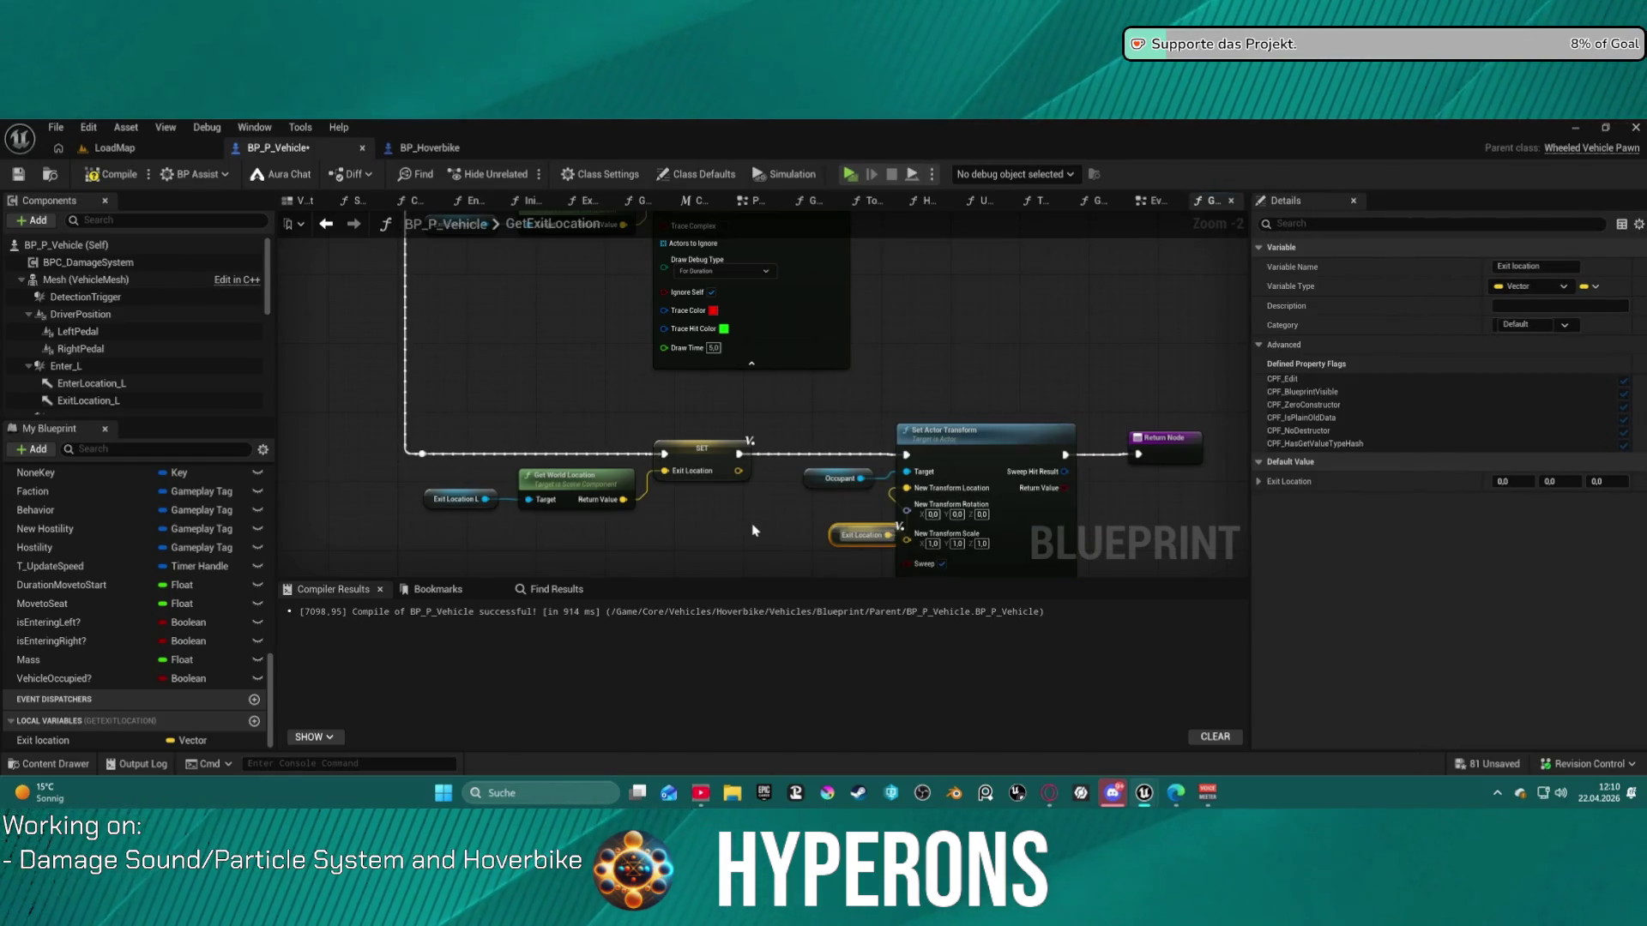
drag(840, 539, 789, 513)
mouse_move(1022, 355)
mouse_down()
mouse_move(688, 383)
mouse_move(911, 338)
mouse_up()
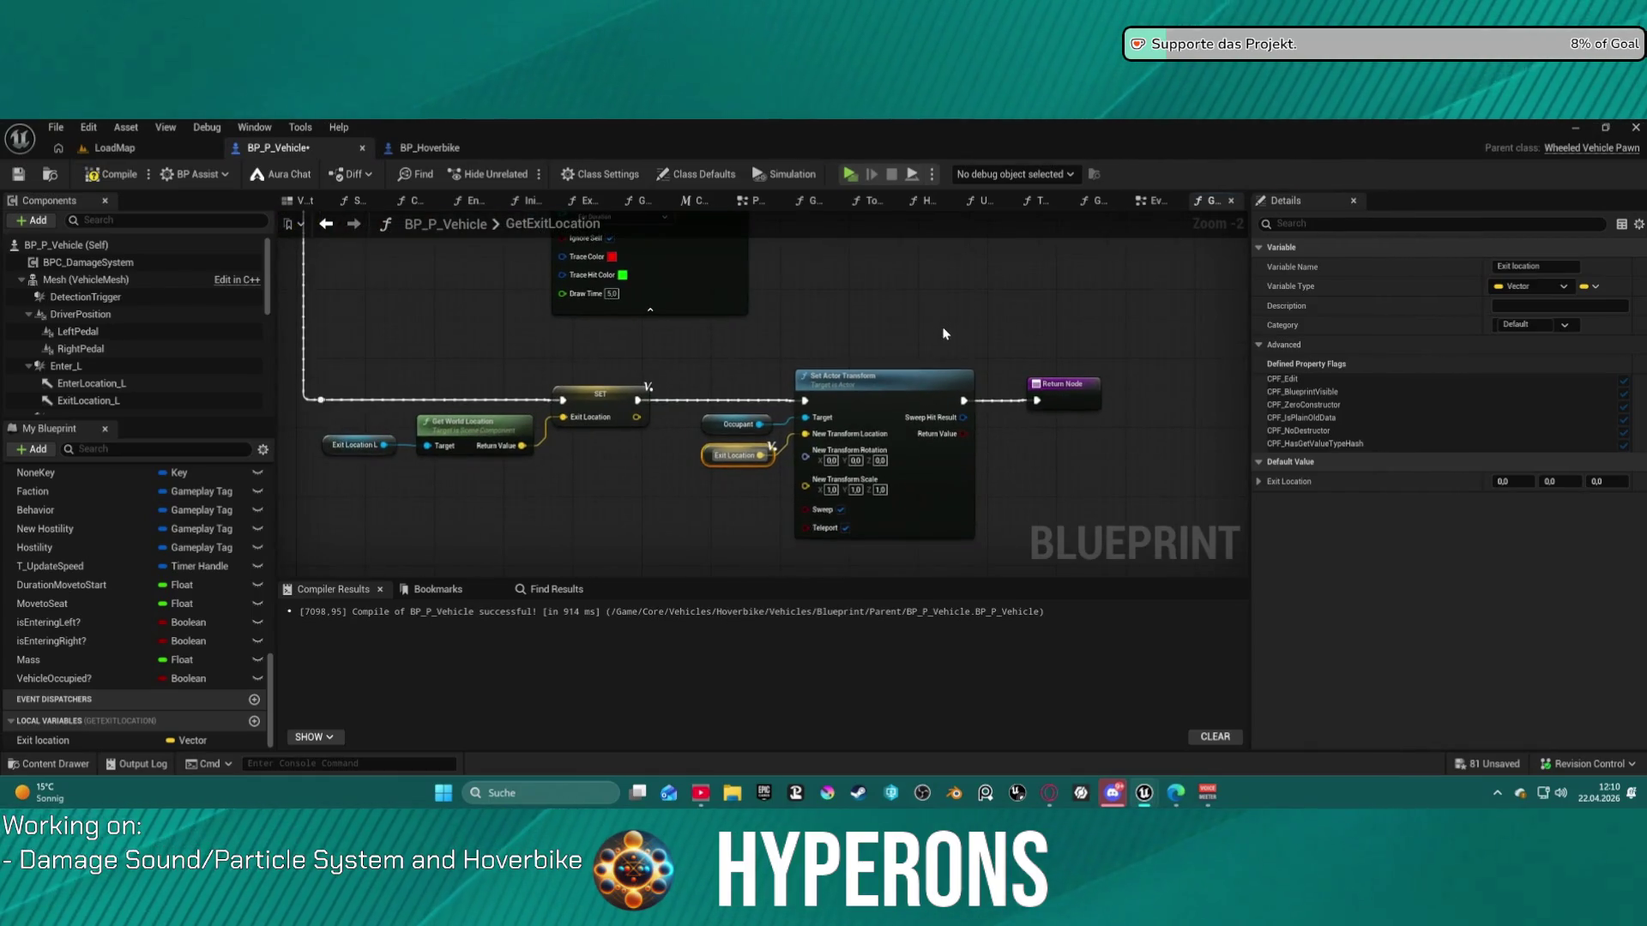
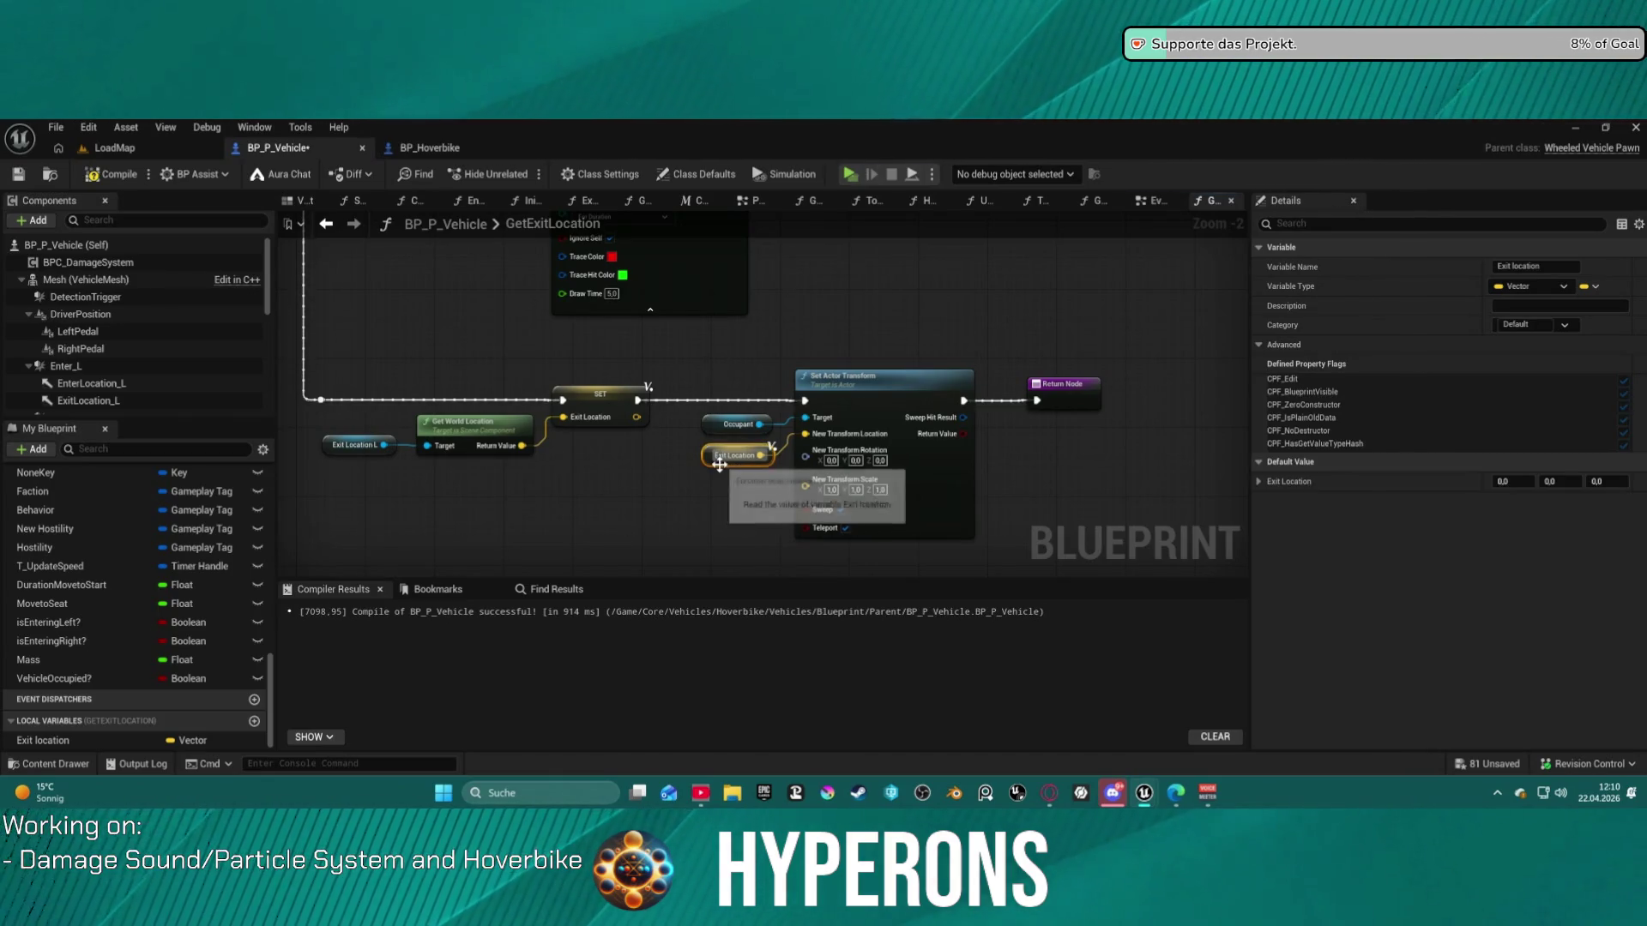
- Change the Exit location variable's type to Transform
click(604, 400)
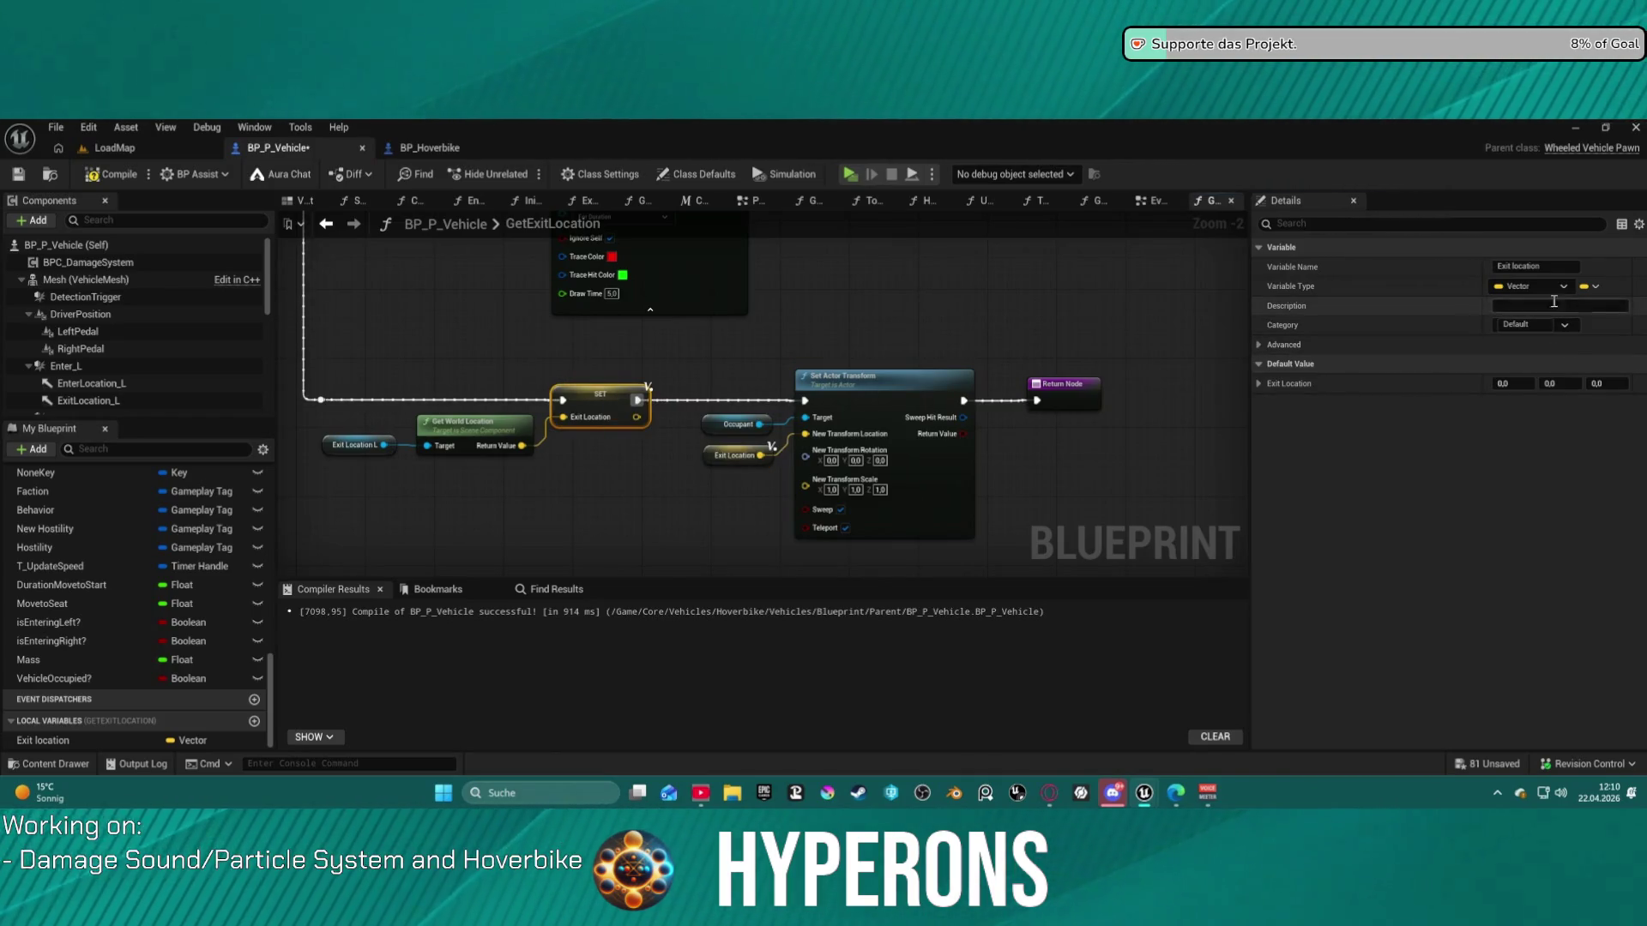
click(1563, 287)
click(1482, 466)
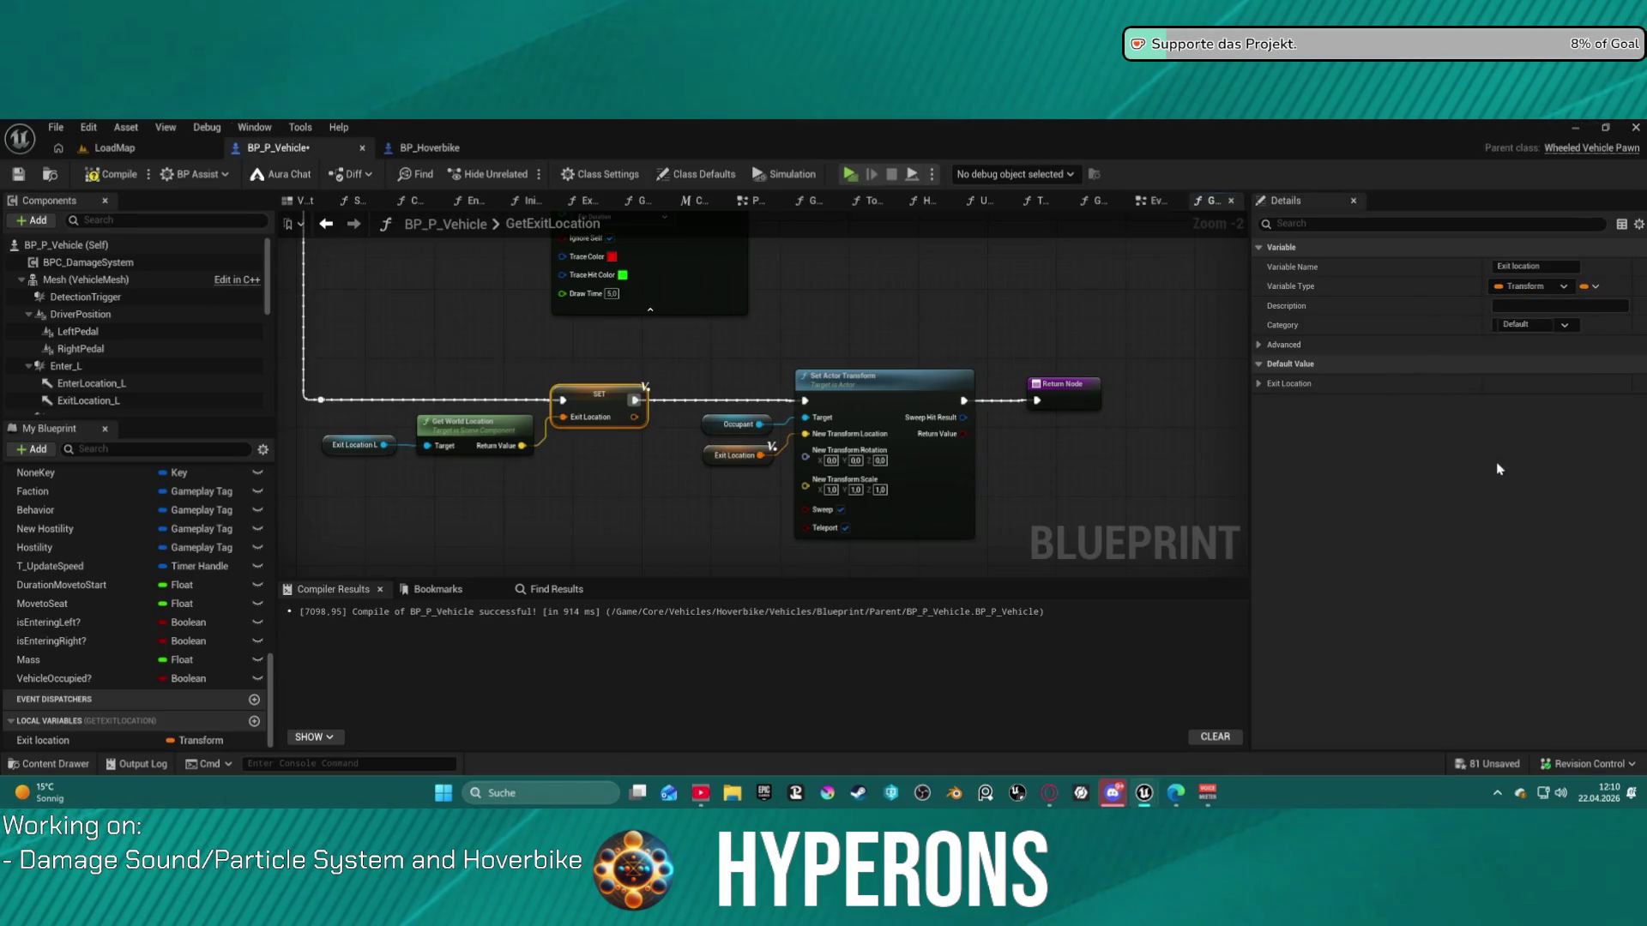
- Replace Get World Location with a Get World Transform of Exit Location L wired into the setter
key(Delete)
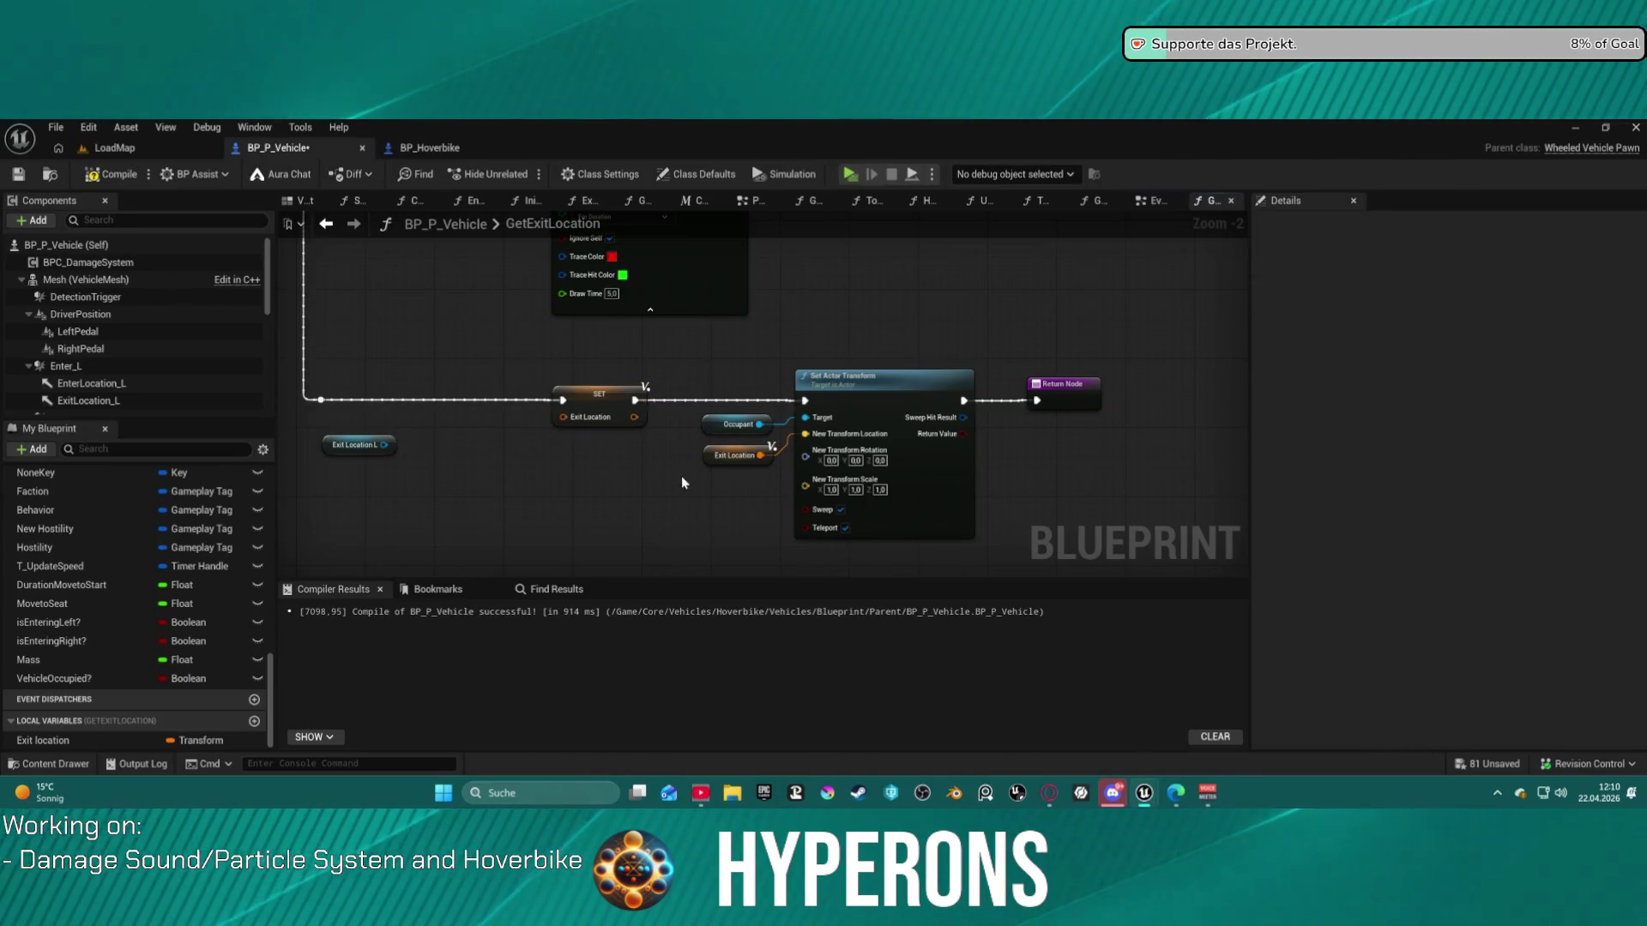
drag(378, 445, 433, 482)
text(get act)
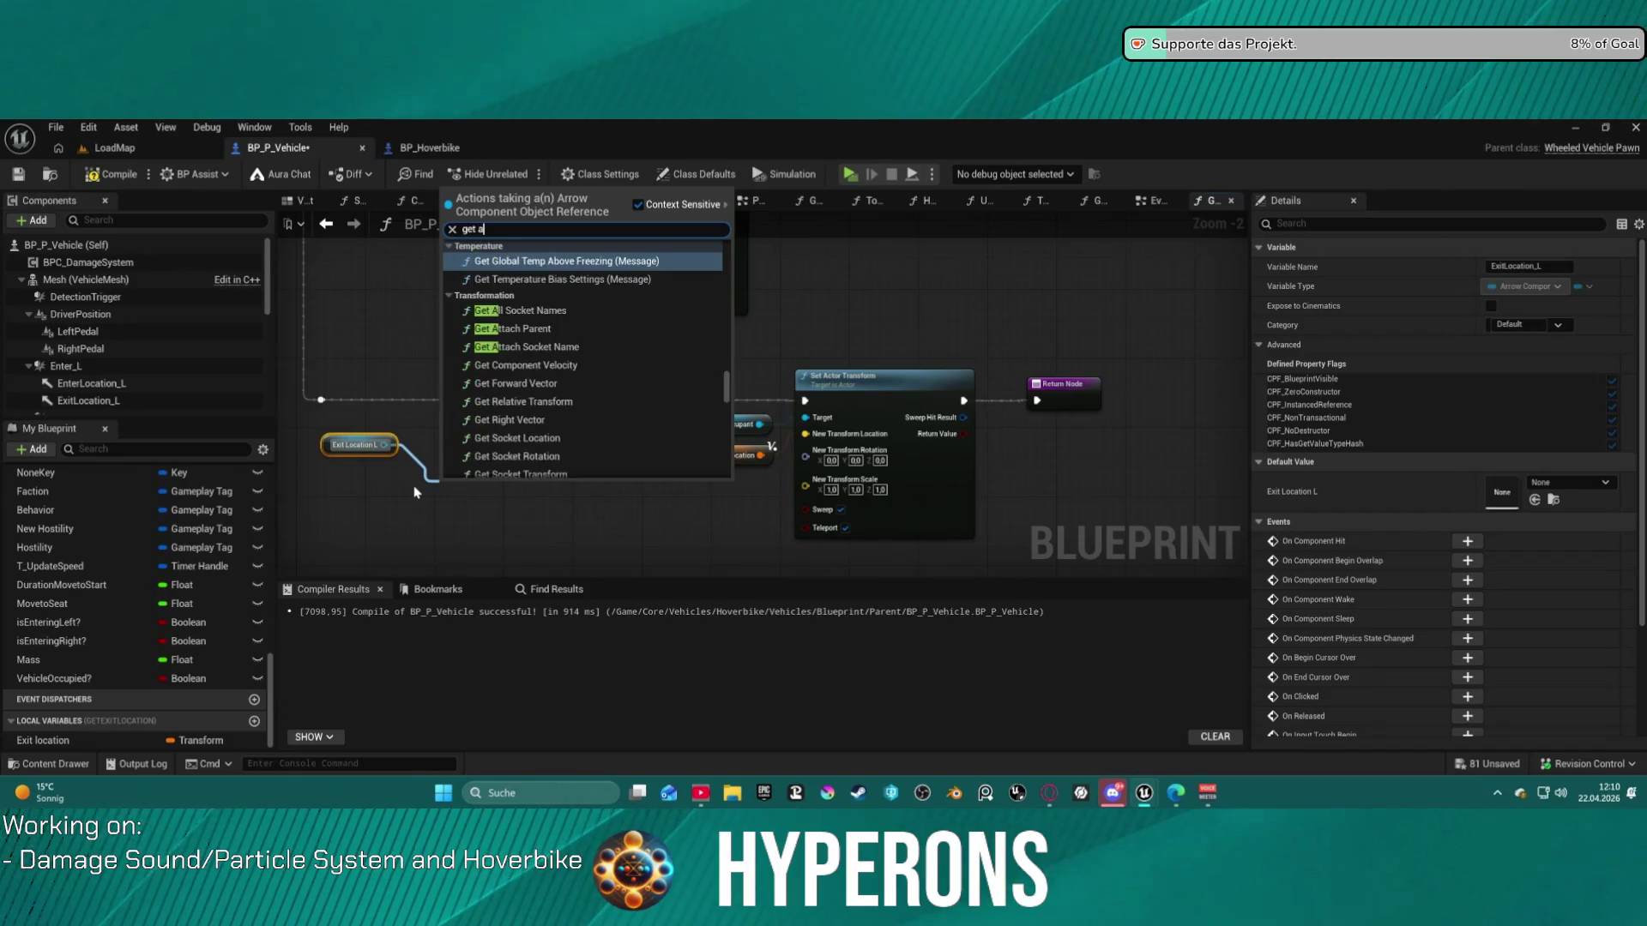
key(BackSpace)
key(BackSpace)
key(BackSpace)
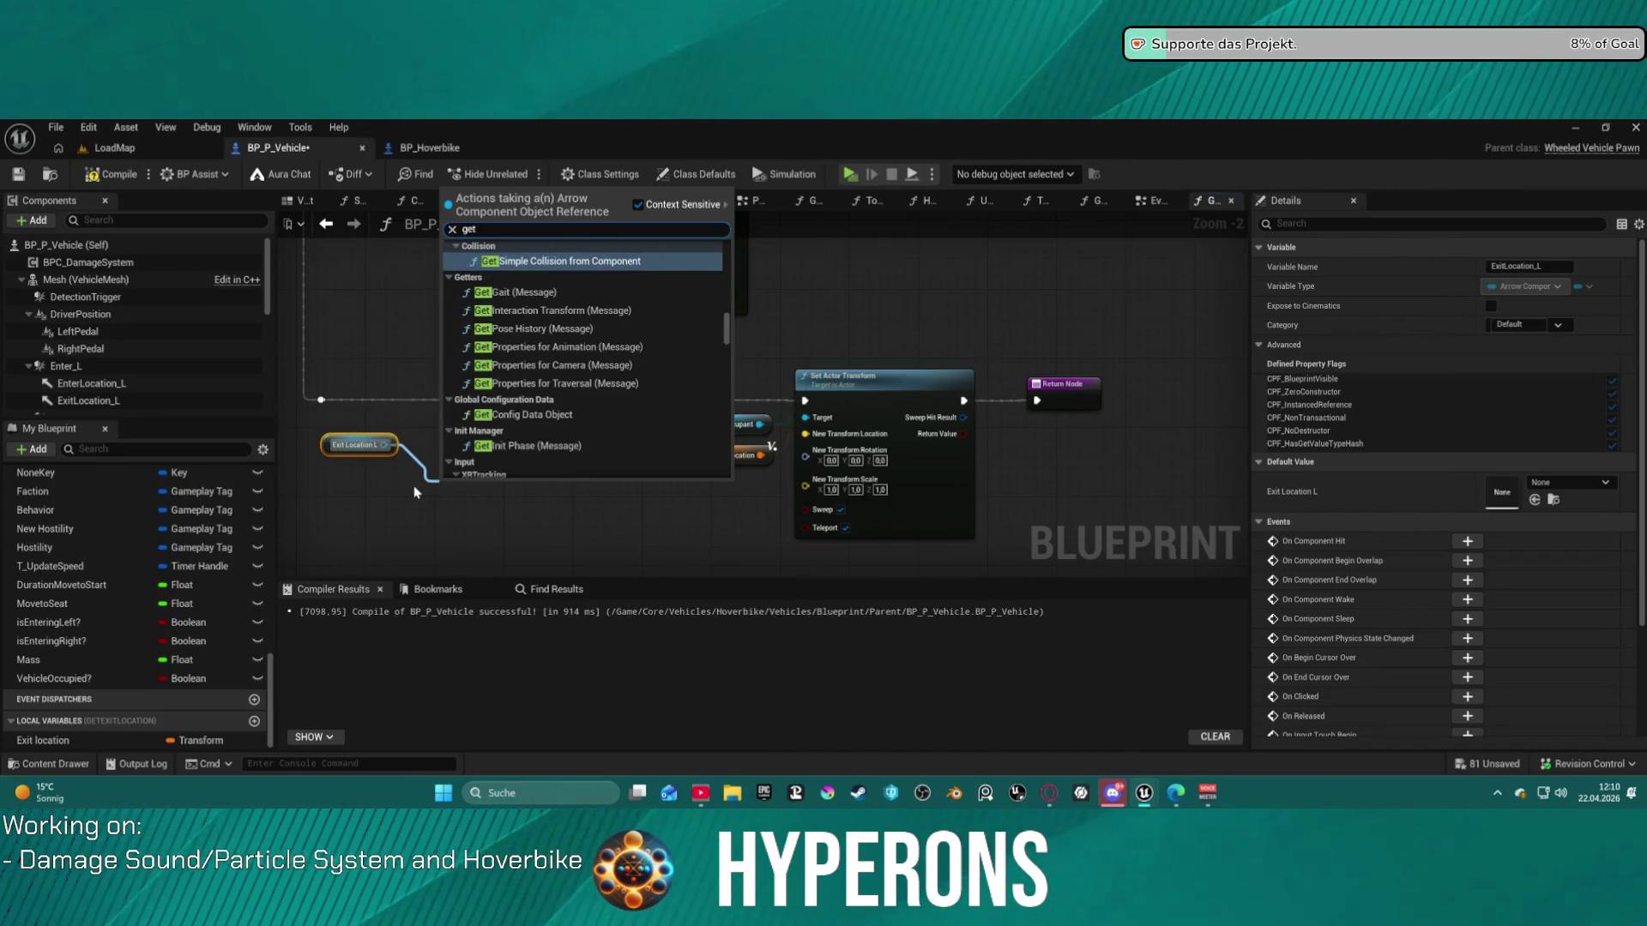
text( tran)
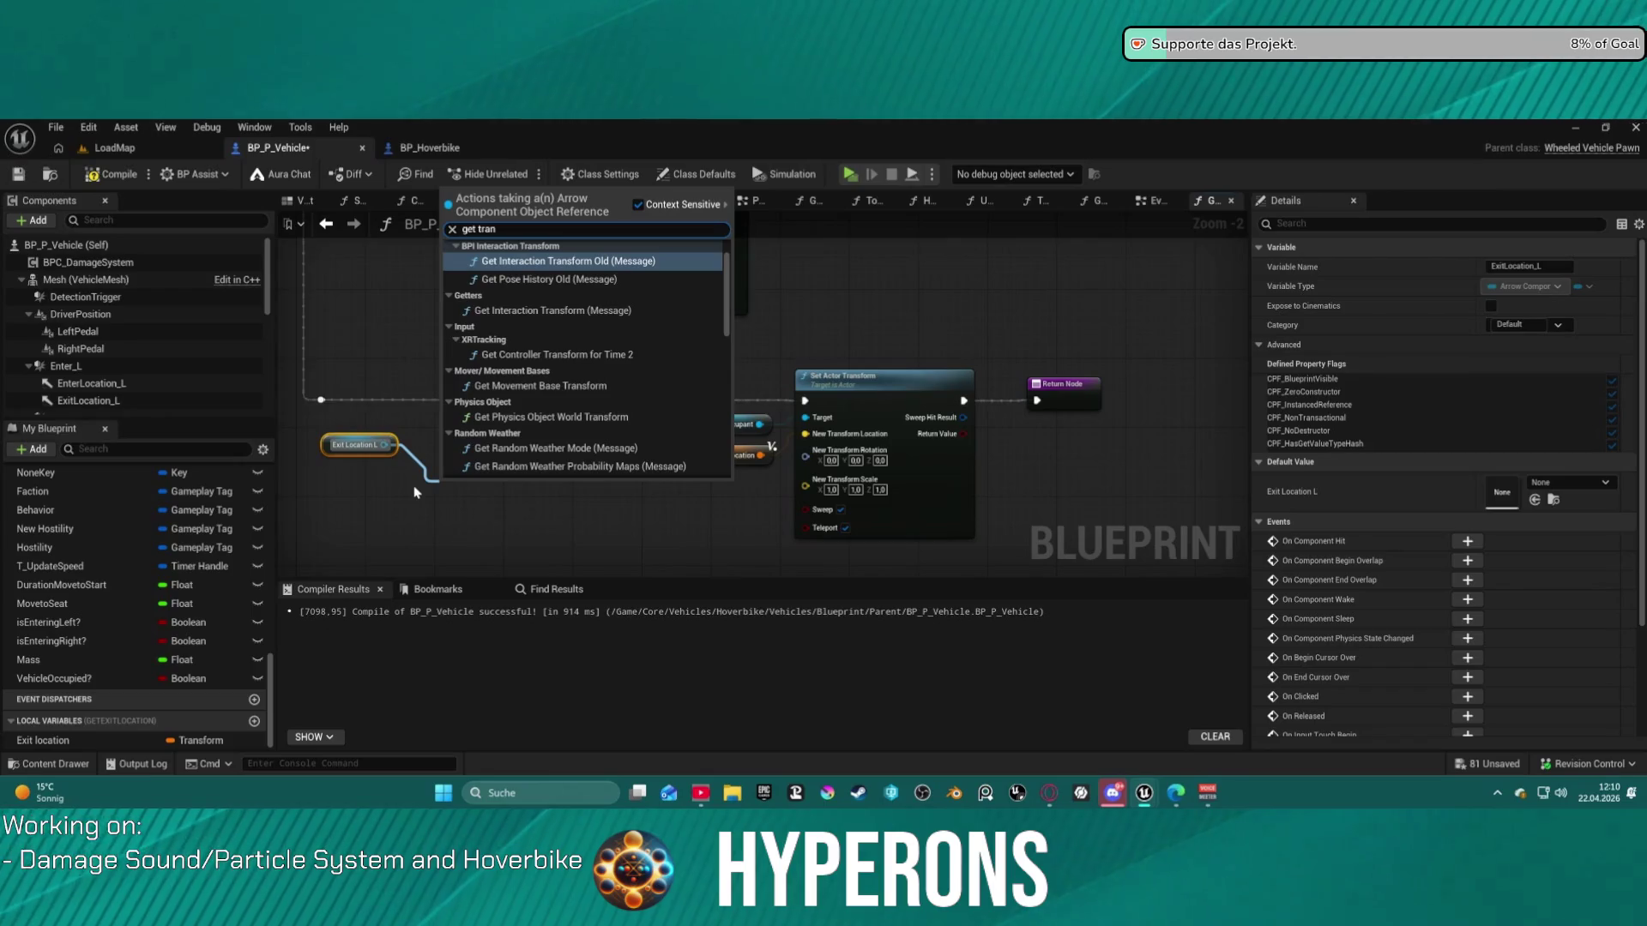
text(sform)
scroll(591, 429, down, 10)
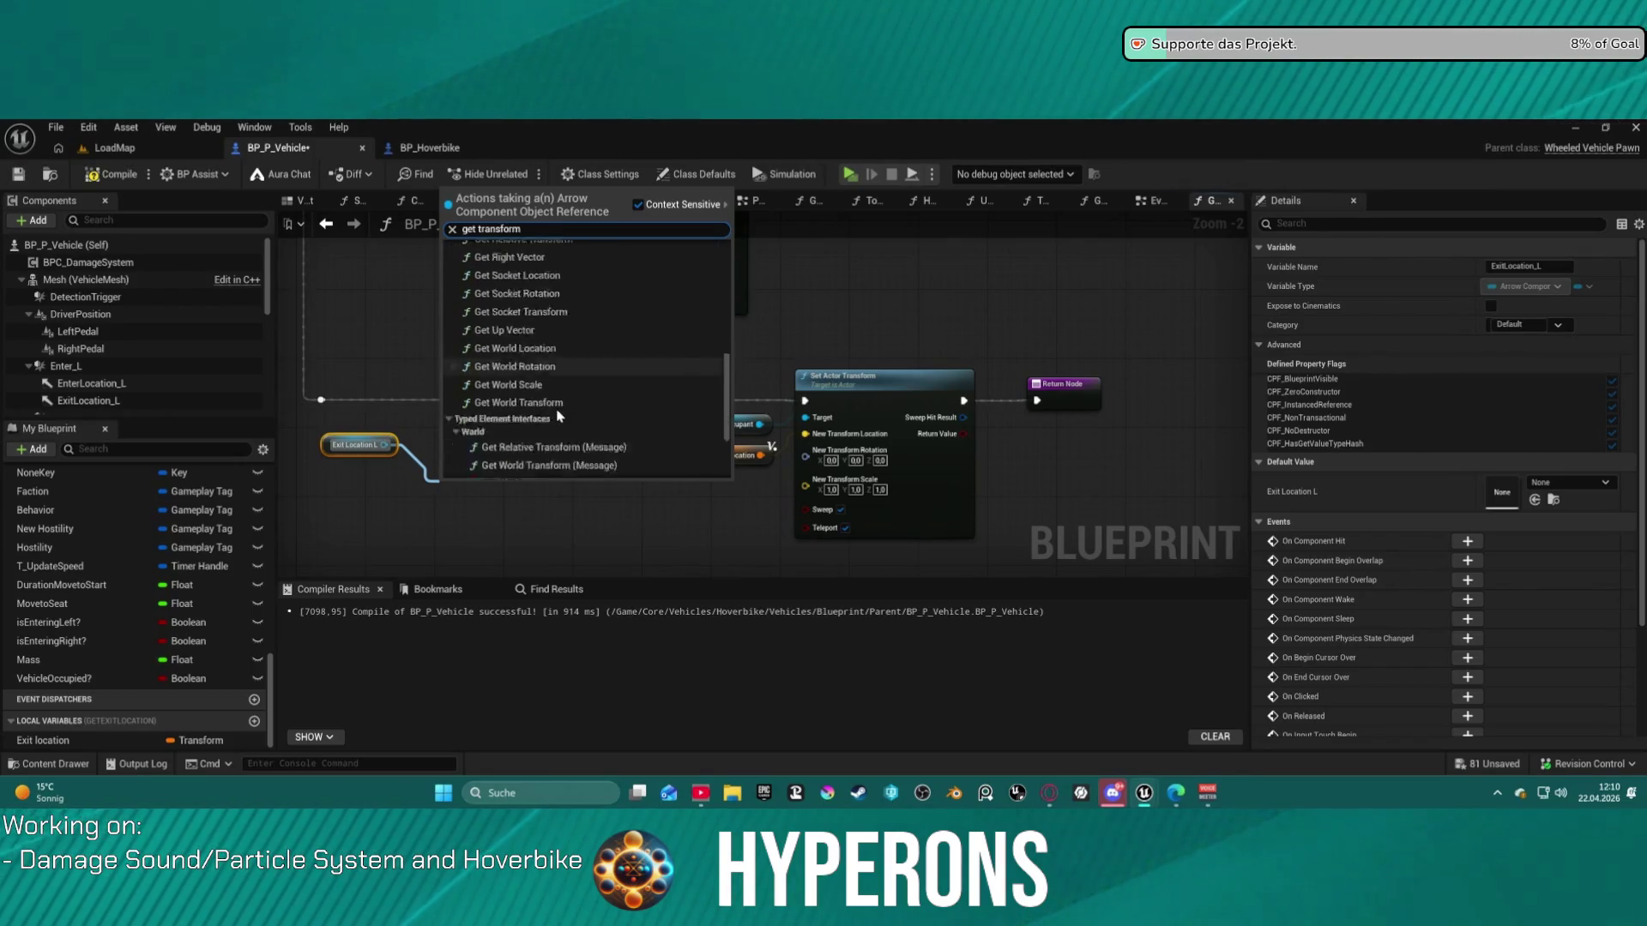
scroll(588, 426, up, 10)
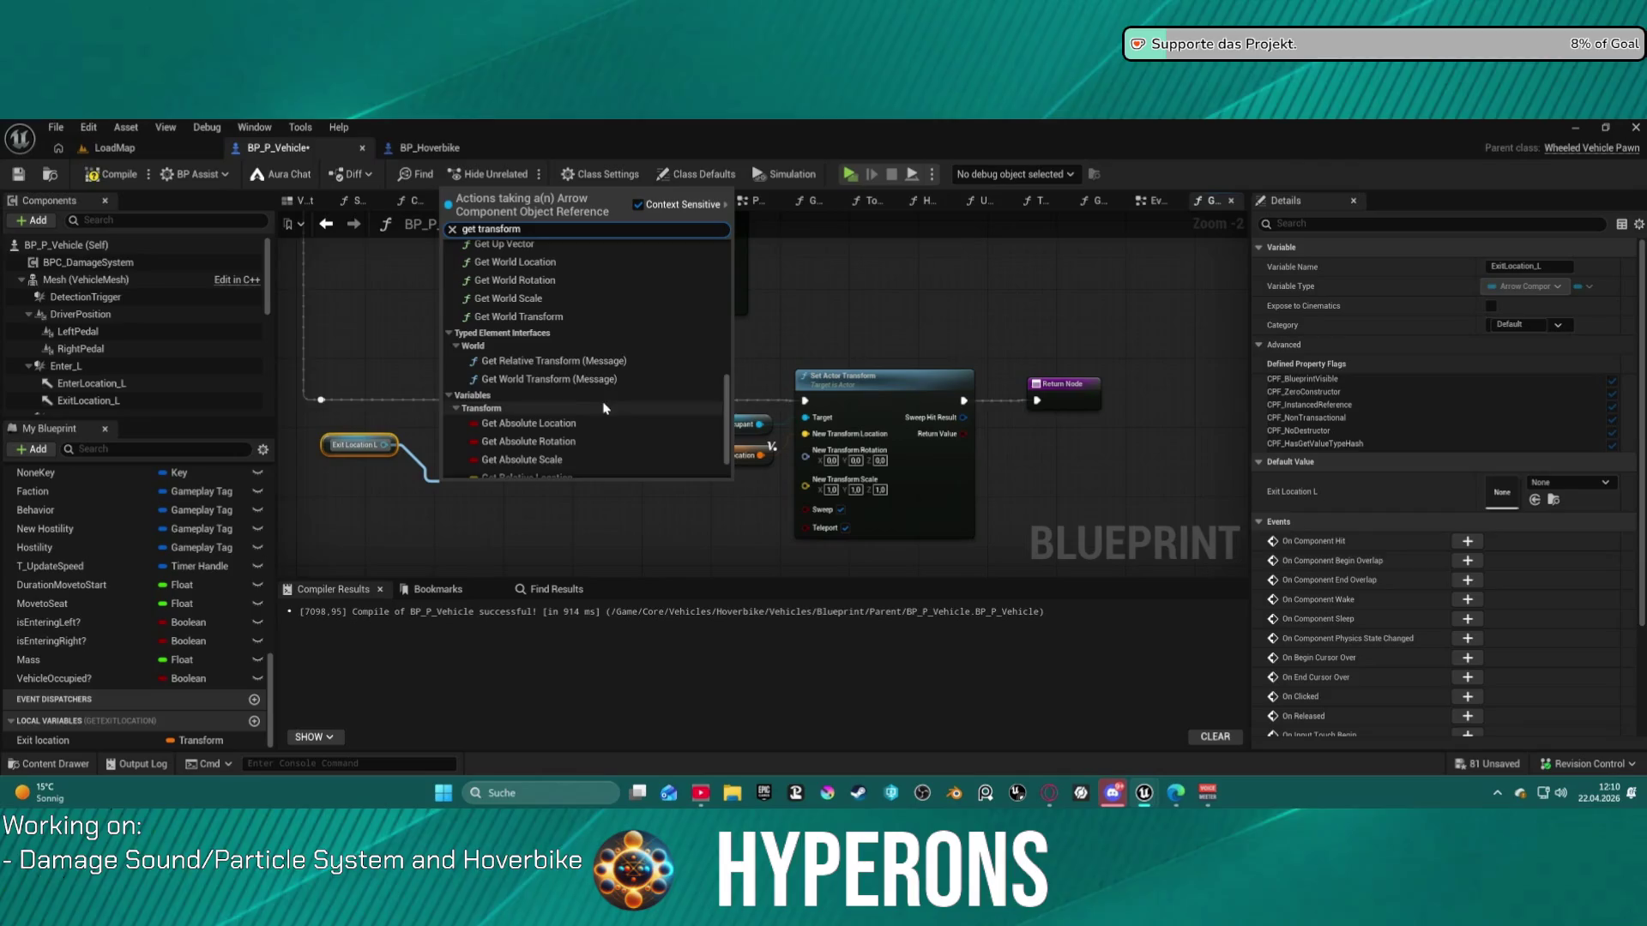
click(549, 318)
drag(542, 505, 563, 416)
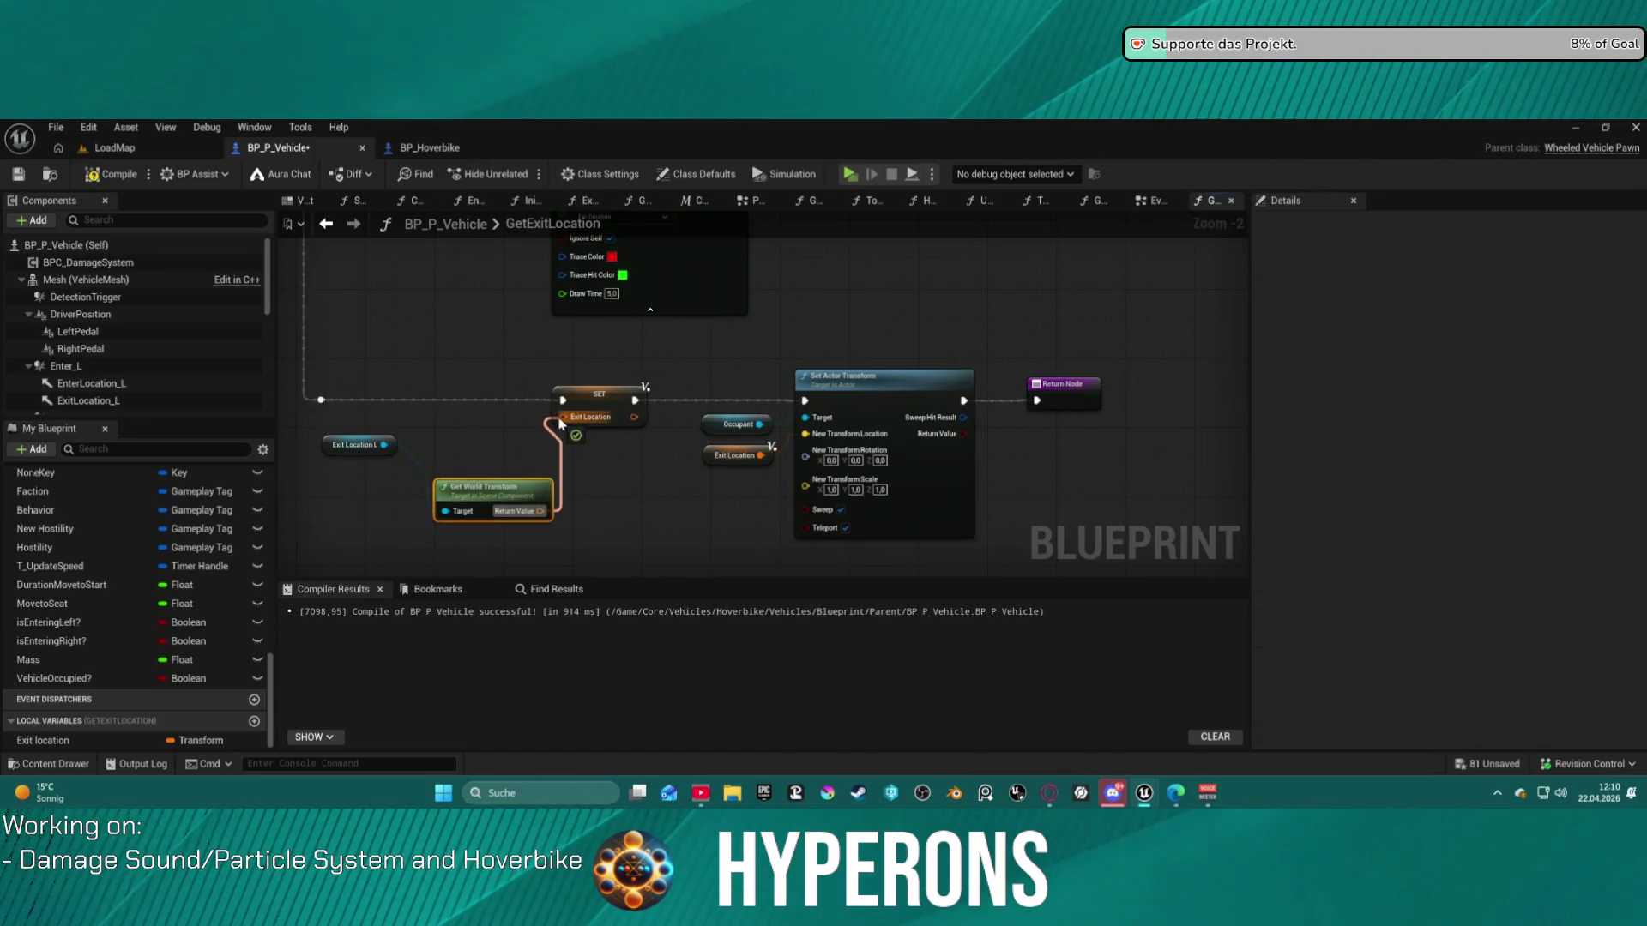
key(q)
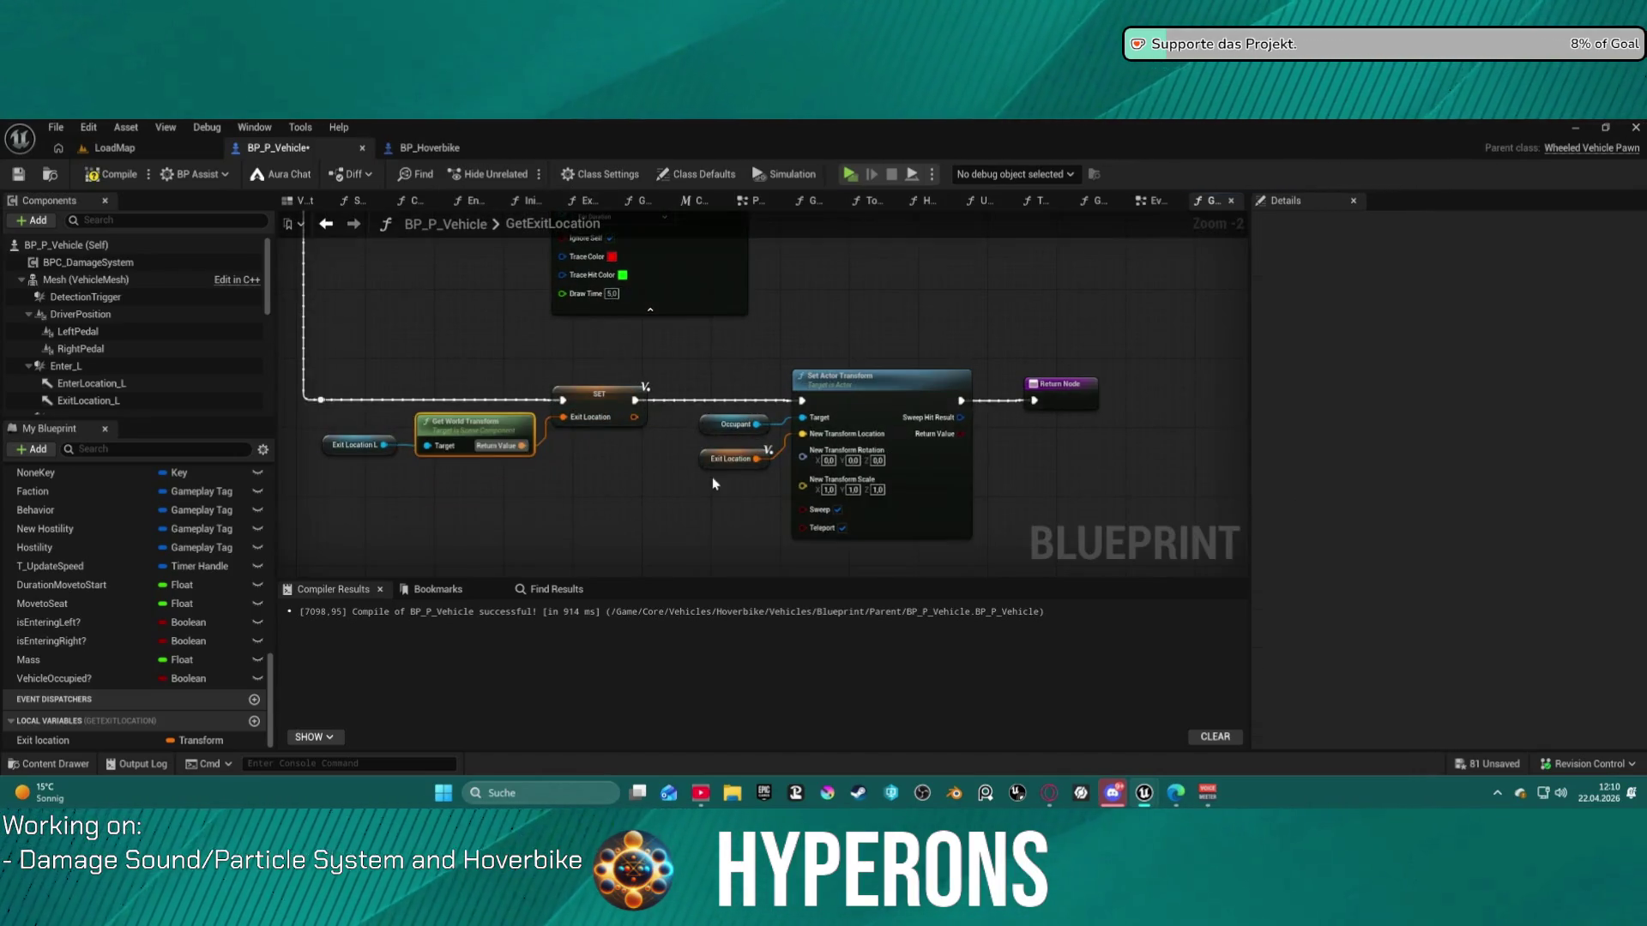
mouse_move(474, 369)
mouse_down()
mouse_move(141, 312)
mouse_move(158, 256)
mouse_move(398, 250)
mouse_move(614, 379)
mouse_up()
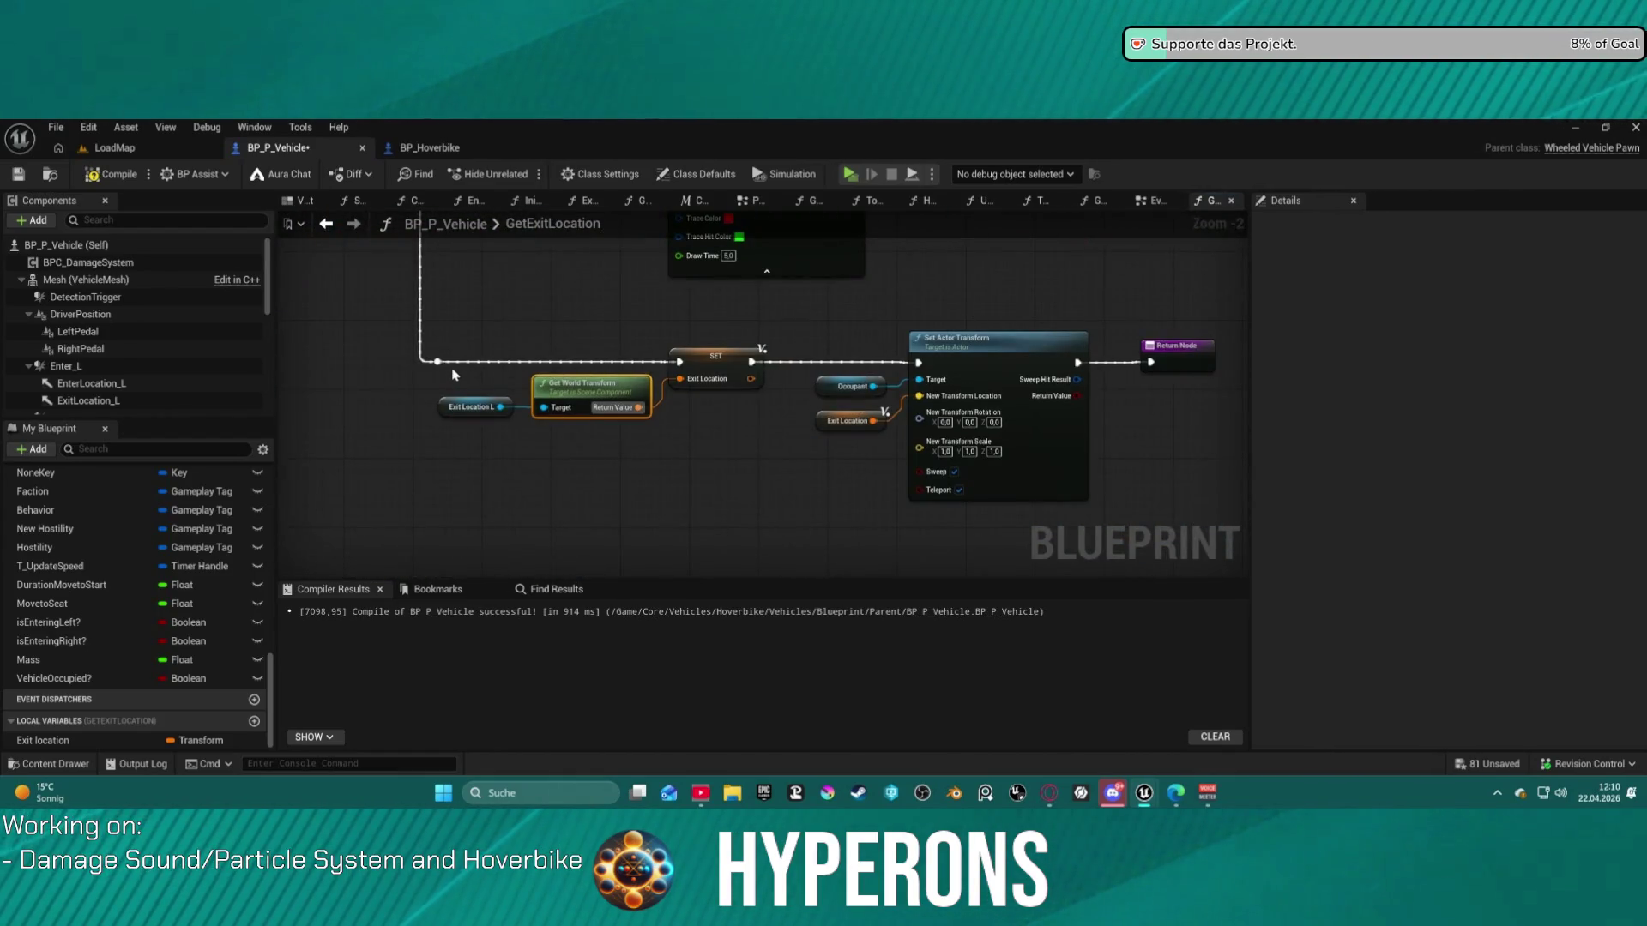
- Duplicate the Exit Location R node together with its location getter
click(470, 407)
mouse_move(470, 407)
mouse_down()
mouse_move(361, 421)
mouse_move(480, 549)
mouse_move(1061, 523)
mouse_up()
click(428, 498)
mouse_move(429, 497)
mouse_down()
mouse_move(167, 444)
mouse_move(766, 482)
mouse_move(824, 446)
mouse_move(558, 412)
mouse_move(486, 475)
mouse_up()
drag(377, 319, 464, 403)
key(ctrl+c)
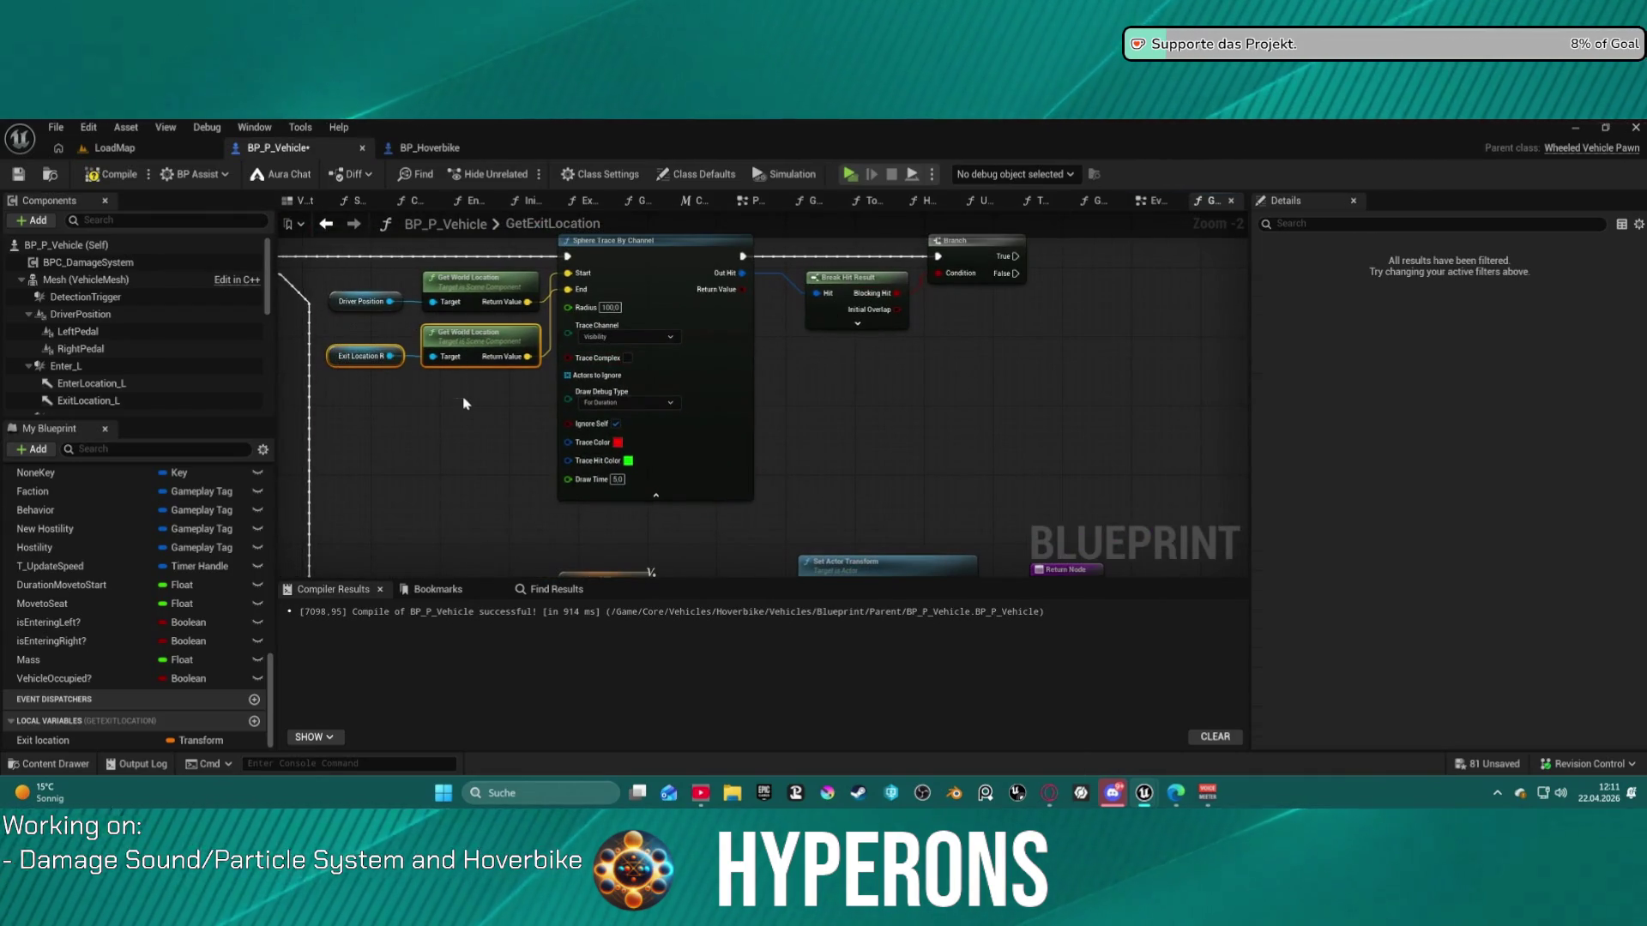
key(ctrl+v)
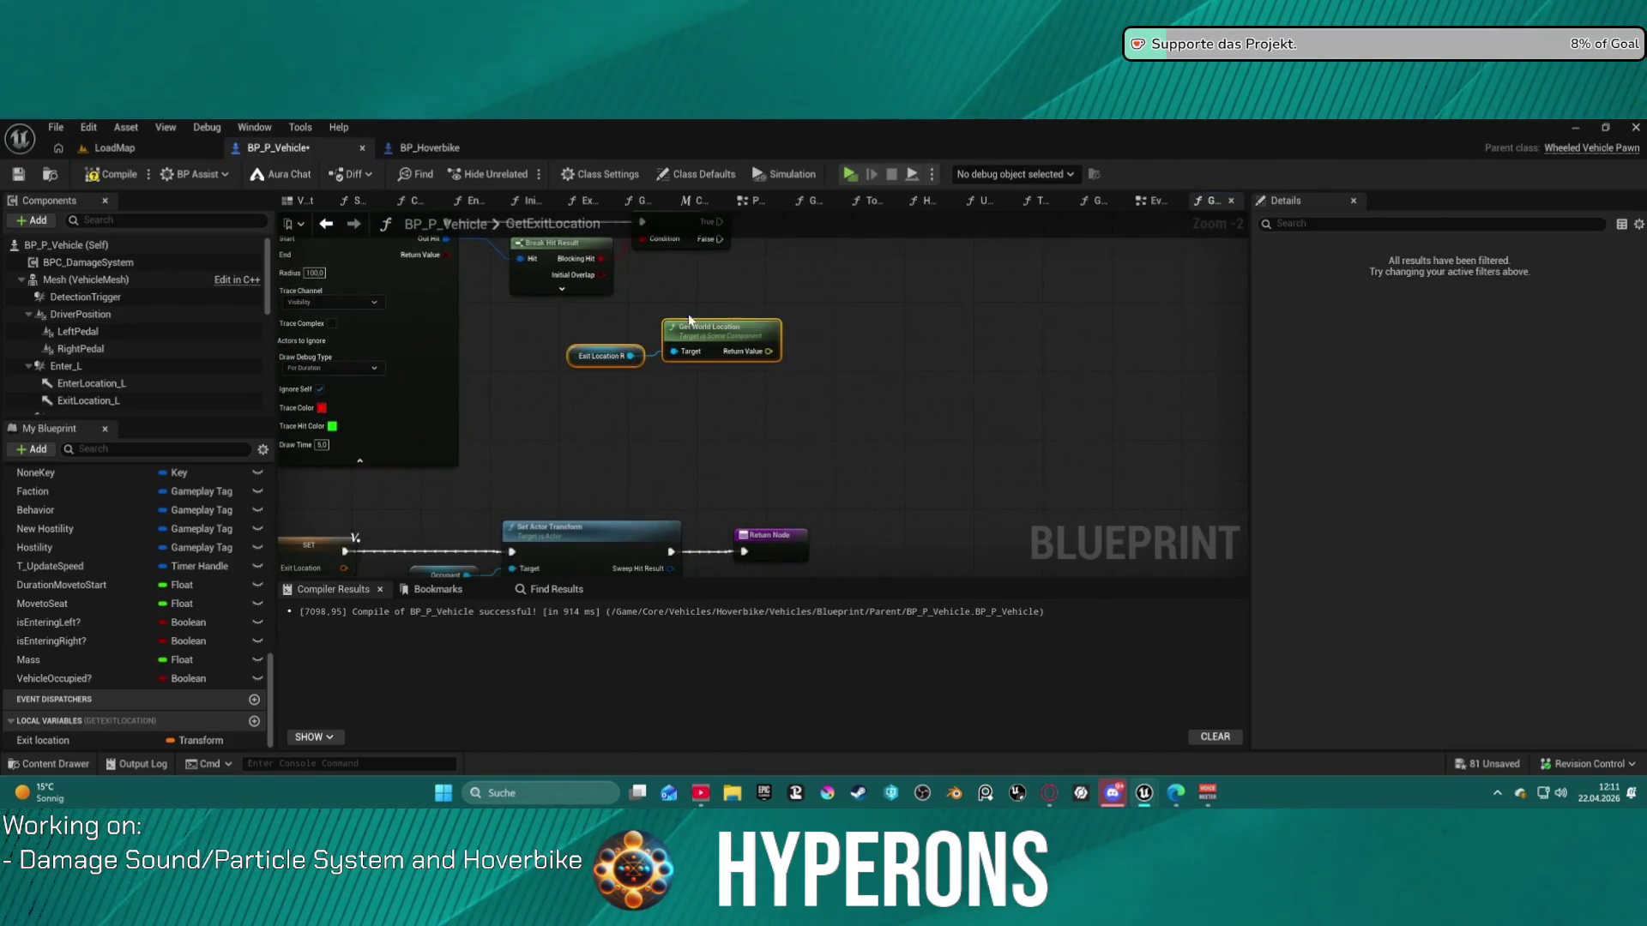
- Paste a second Get World Transform and Exit Location setter, fed by Branch False and Exit Location R
drag(641, 353, 1006, 174)
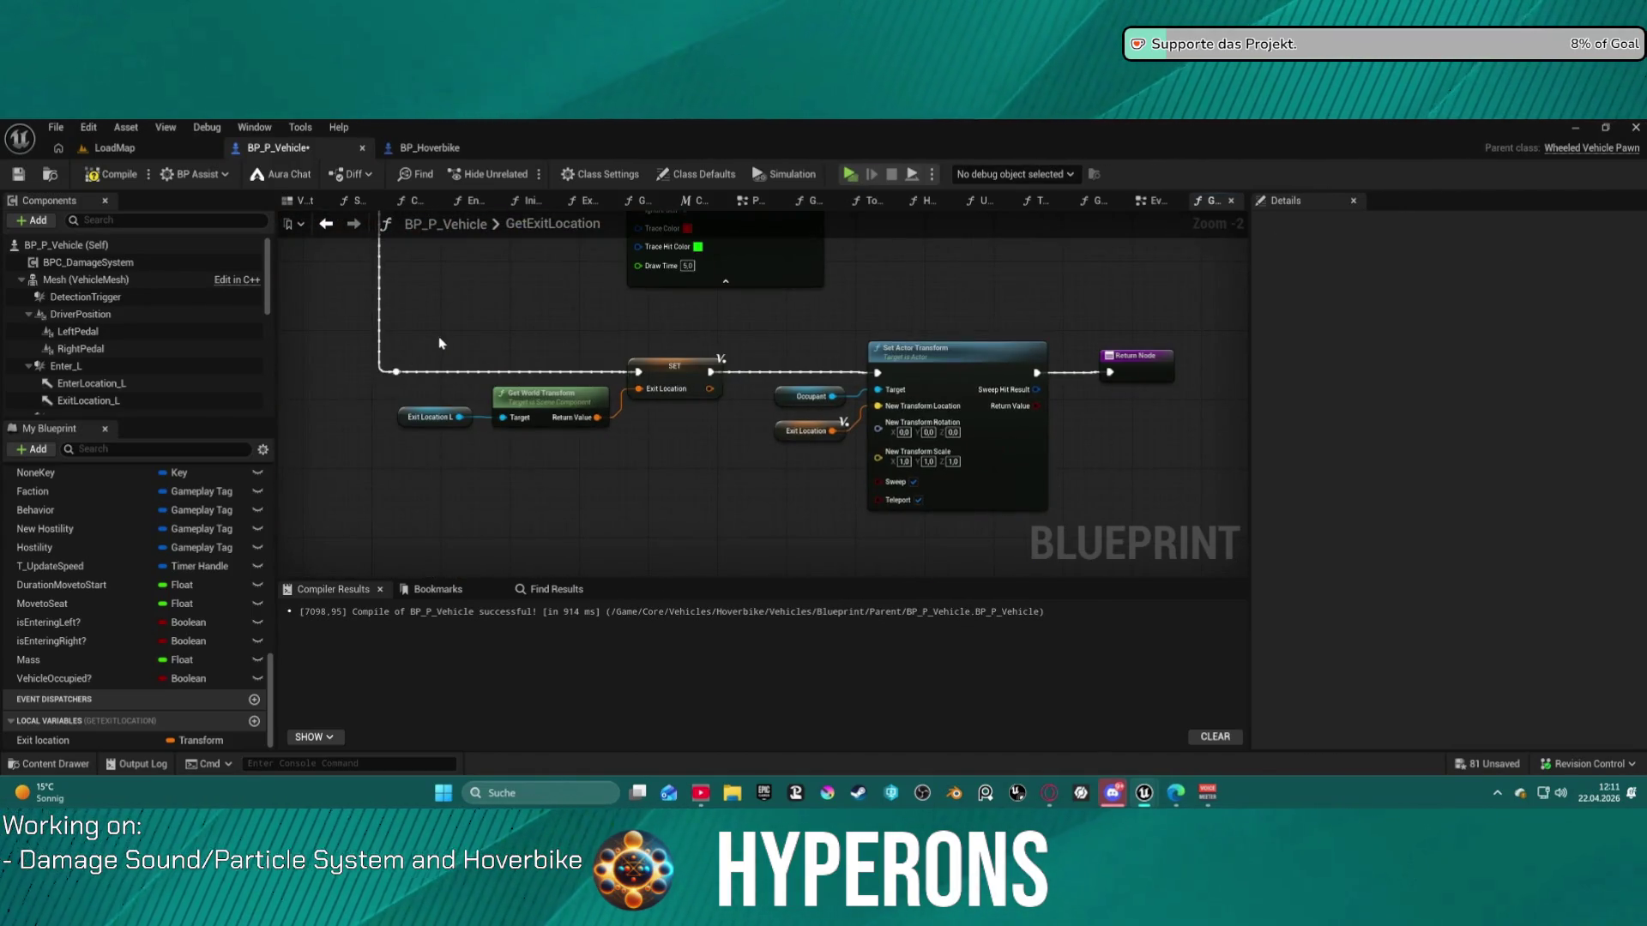
drag(443, 345, 667, 427)
key(ctrl+c)
drag(943, 257, 714, 474)
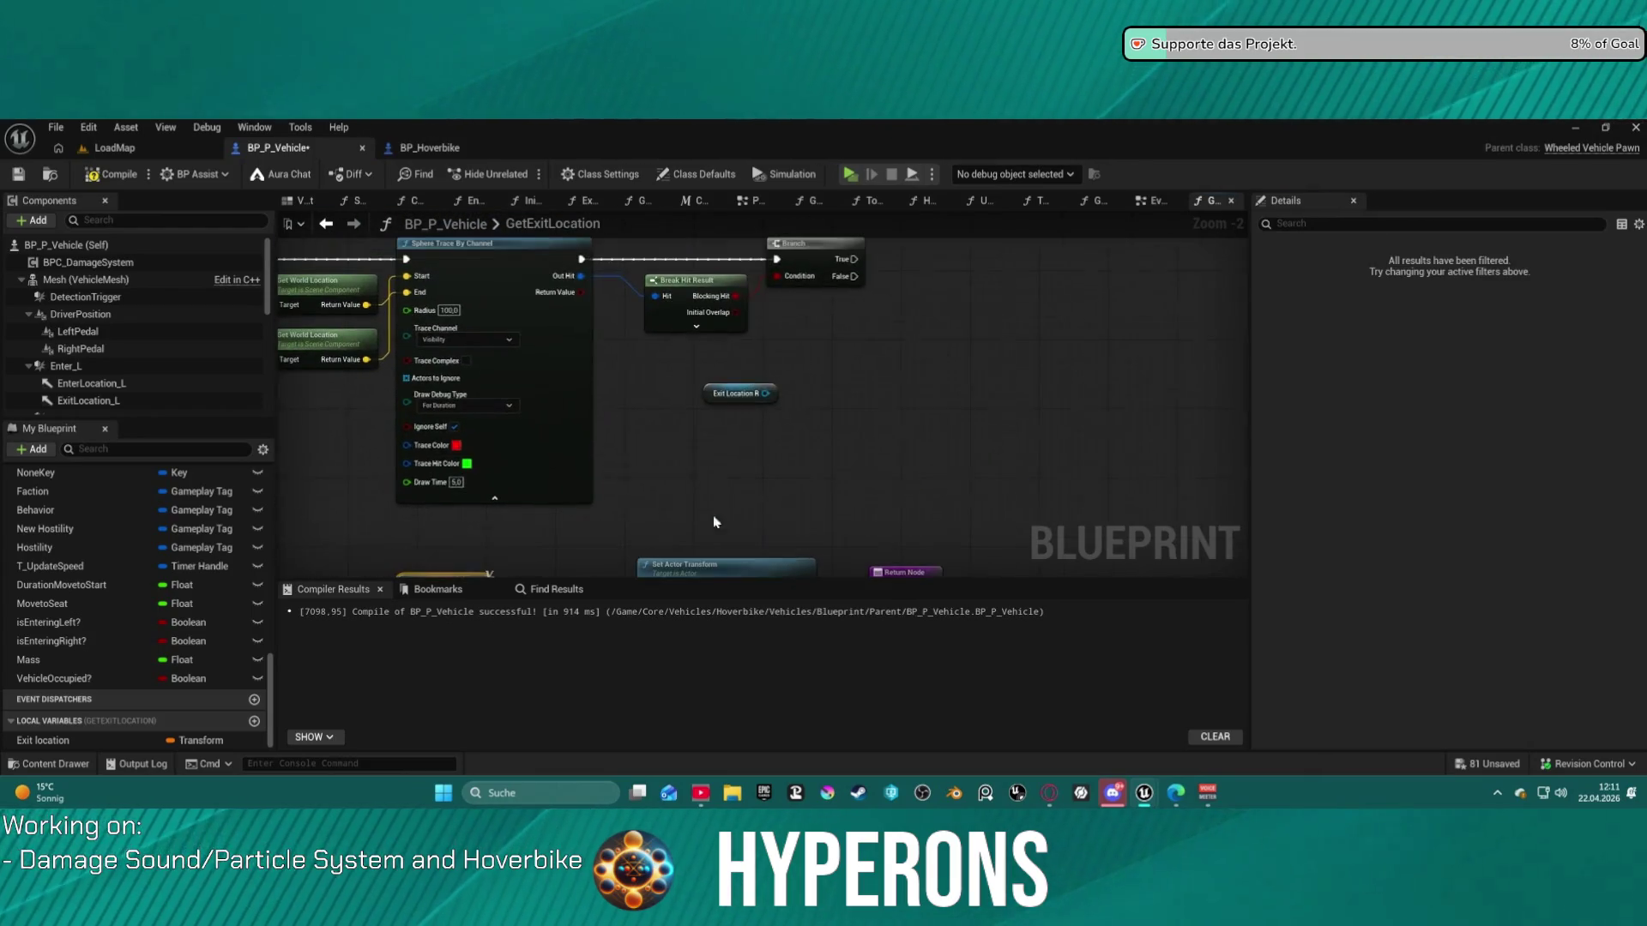
key(ctrl+v)
drag(857, 277, 990, 337)
drag(852, 390, 765, 394)
mouse_move(946, 388)
mouse_down()
mouse_move(990, 354)
mouse_move(412, 549)
mouse_move(334, 480)
mouse_move(531, 478)
mouse_move(488, 525)
mouse_move(899, 417)
mouse_up()
scroll(730, 456, down, 3)
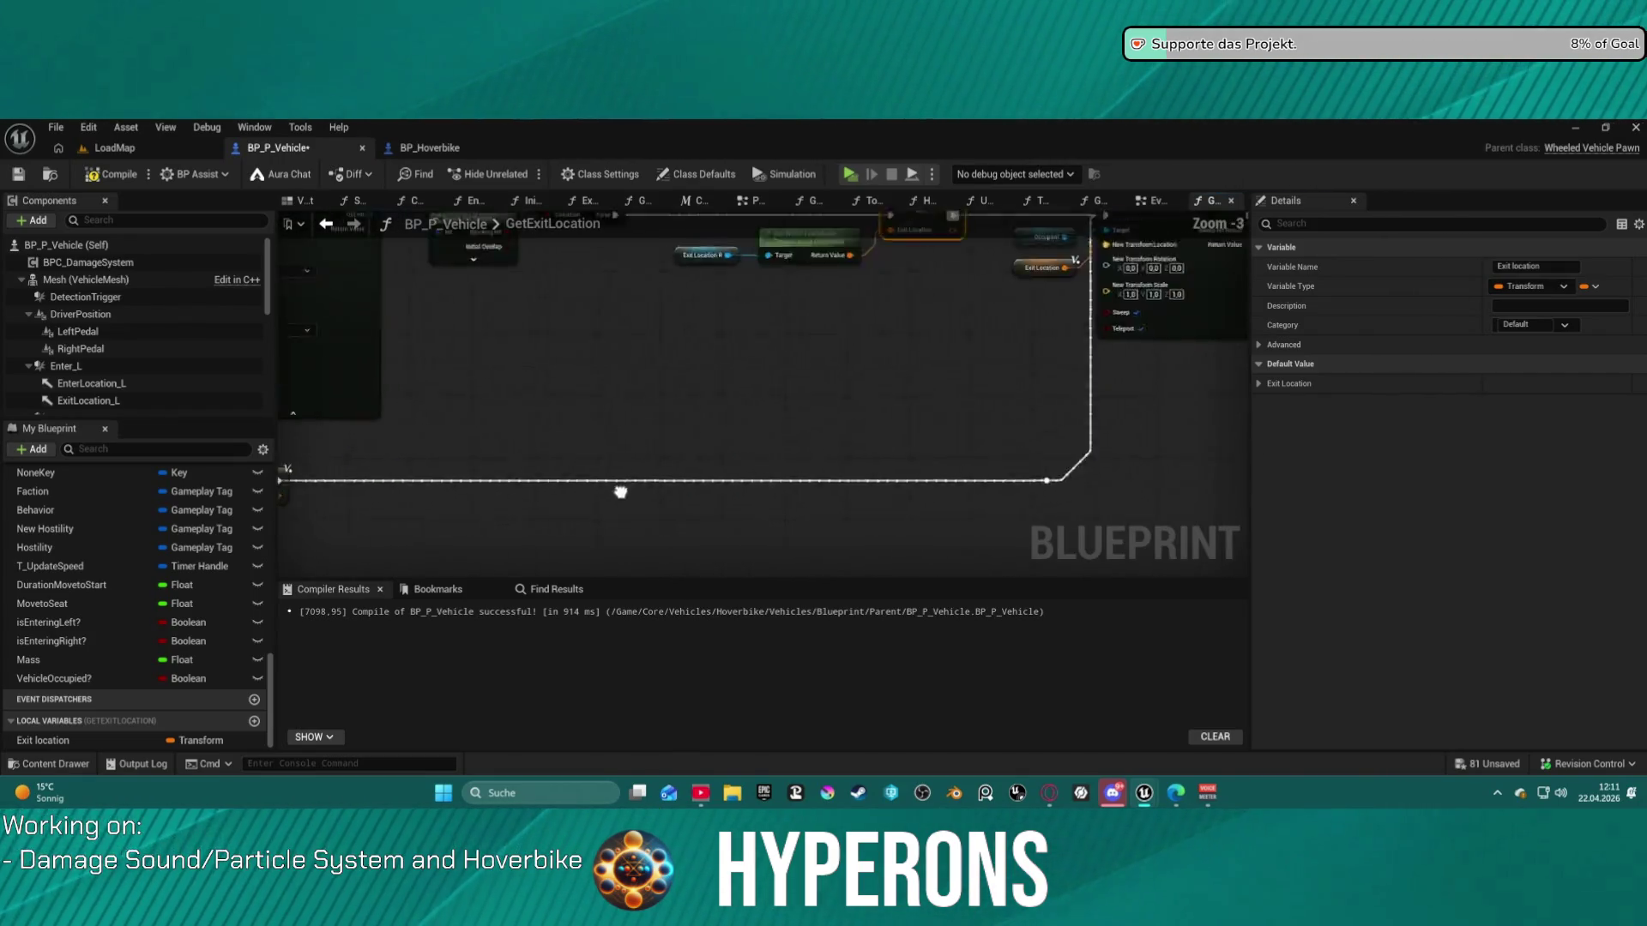
scroll(730, 457, up, 2)
mouse_move(735, 441)
mouse_down()
mouse_move(1121, 442)
mouse_move(1106, 463)
mouse_move(1115, 438)
mouse_move(1192, 454)
mouse_move(1175, 463)
mouse_move(853, 279)
mouse_up()
scroll(947, 316, up, 1)
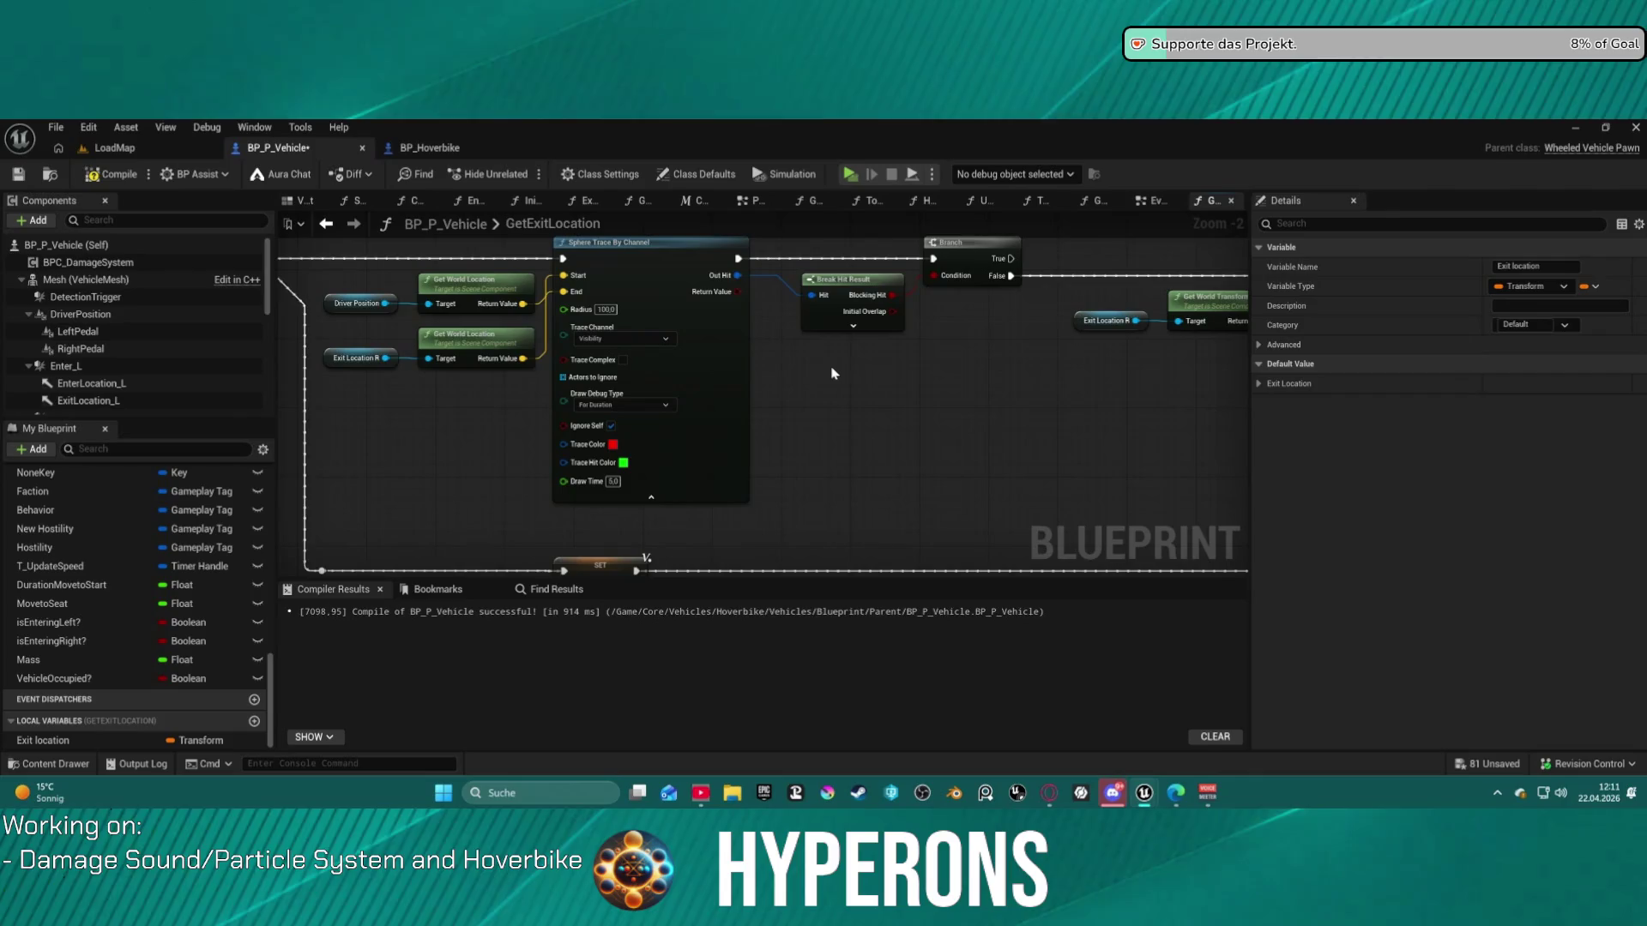
scroll(1073, 444, down, 2)
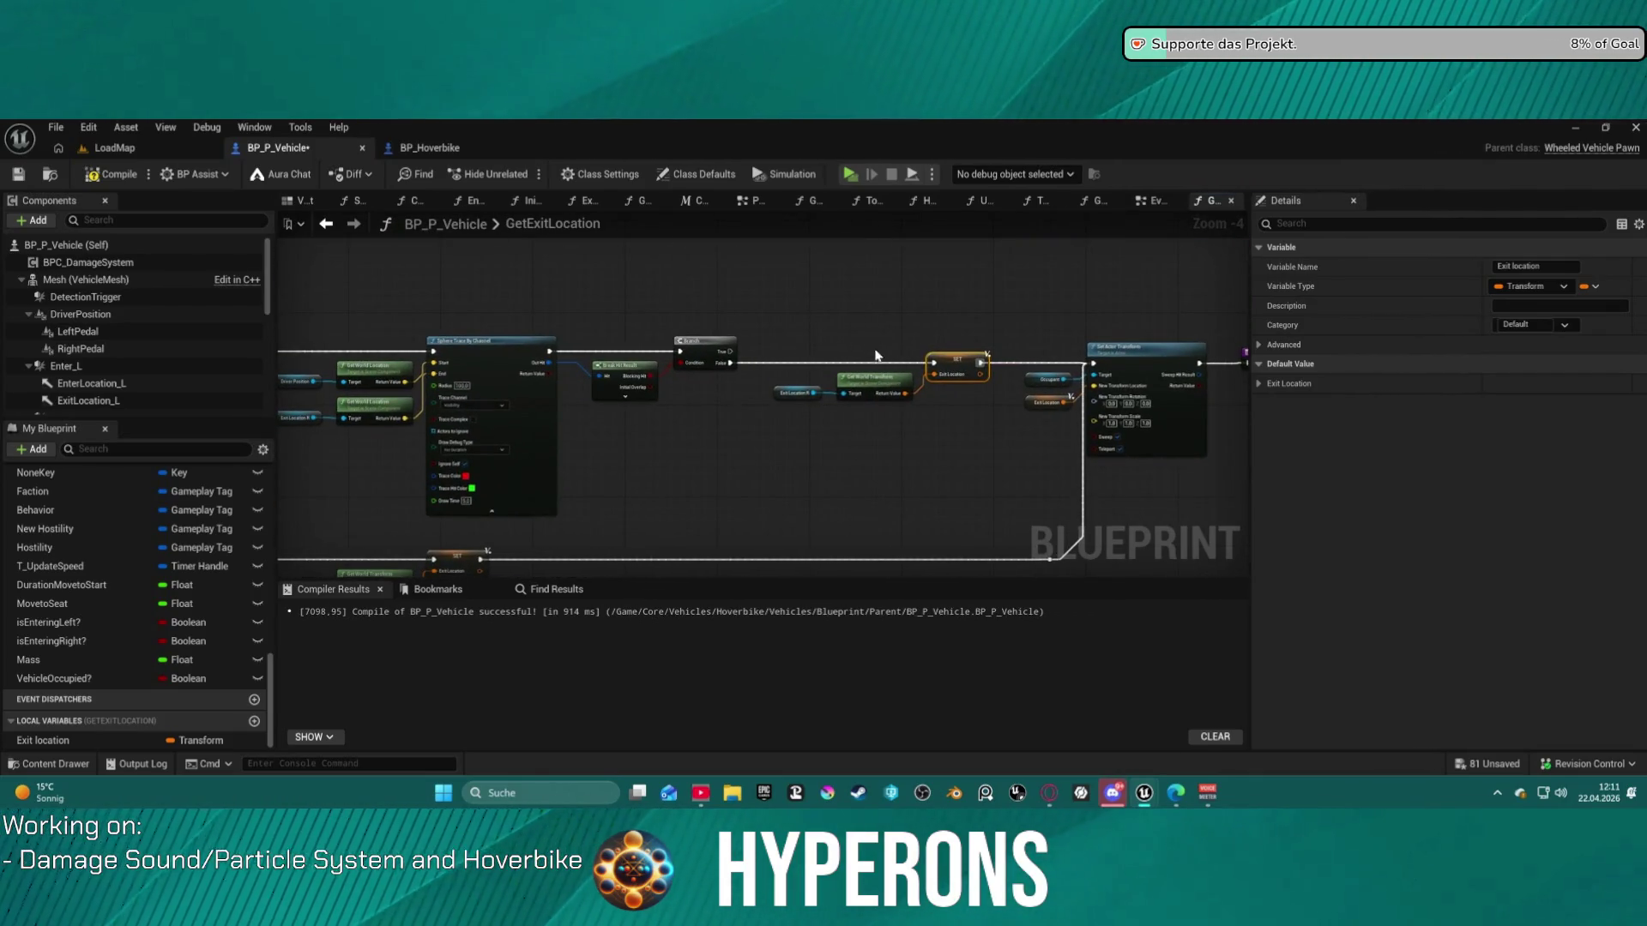
- Paste another setter and Get World Transform on Branch True, reading a Driver Position reference
click(949, 355)
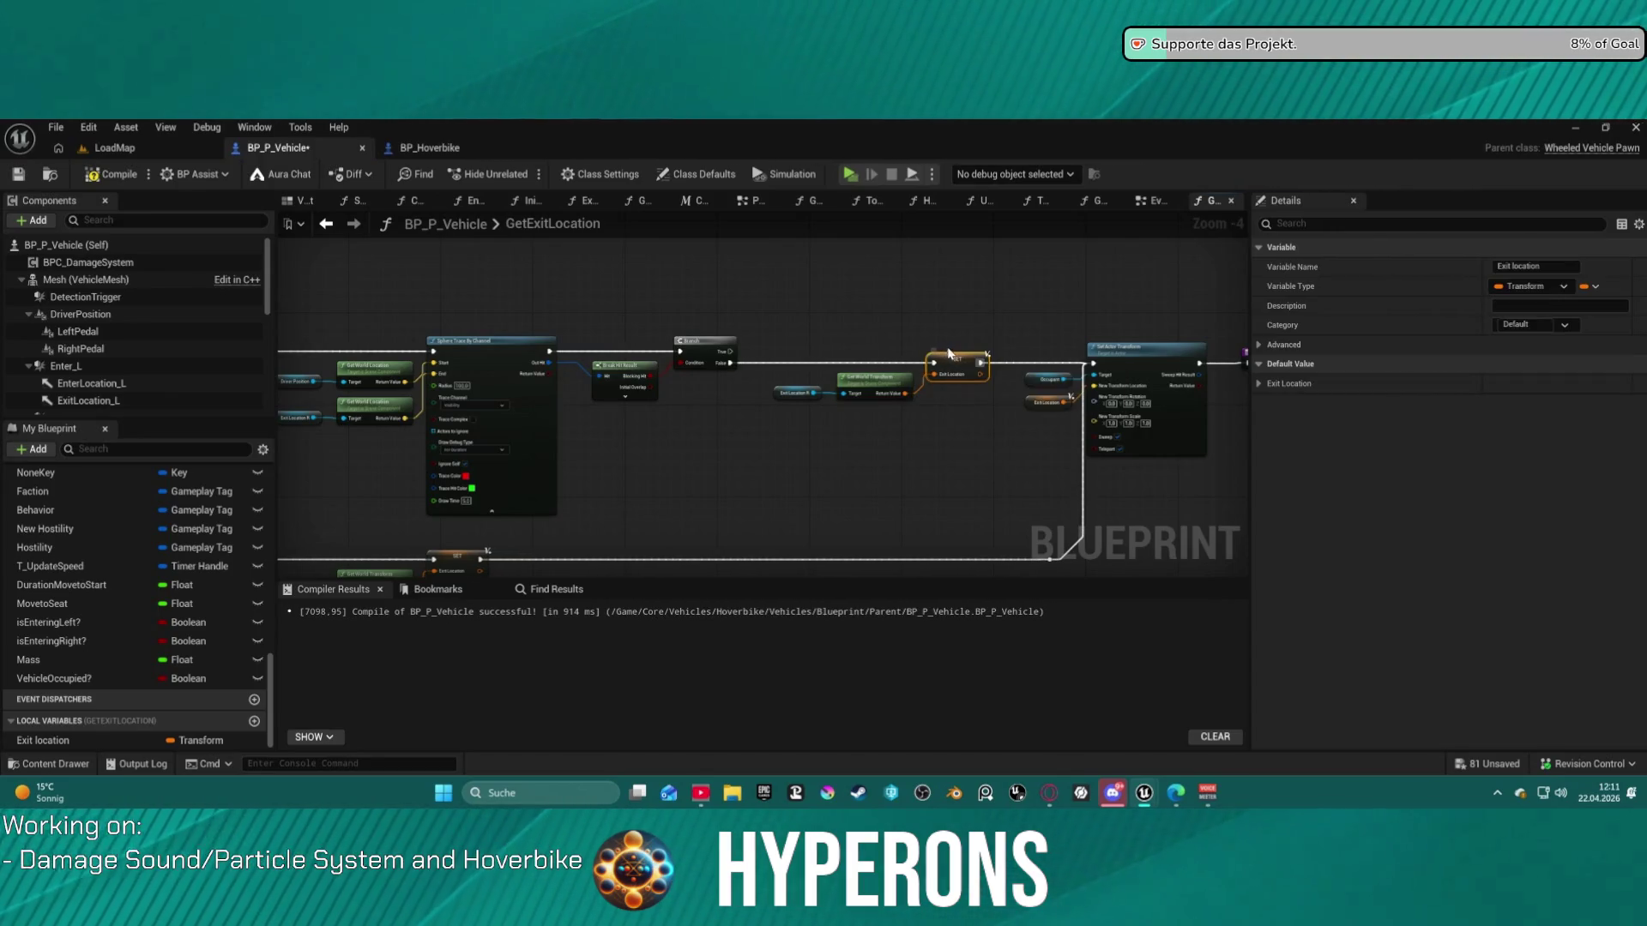
drag(889, 326, 988, 415)
key(ctrl+c)
key(ctrl+v)
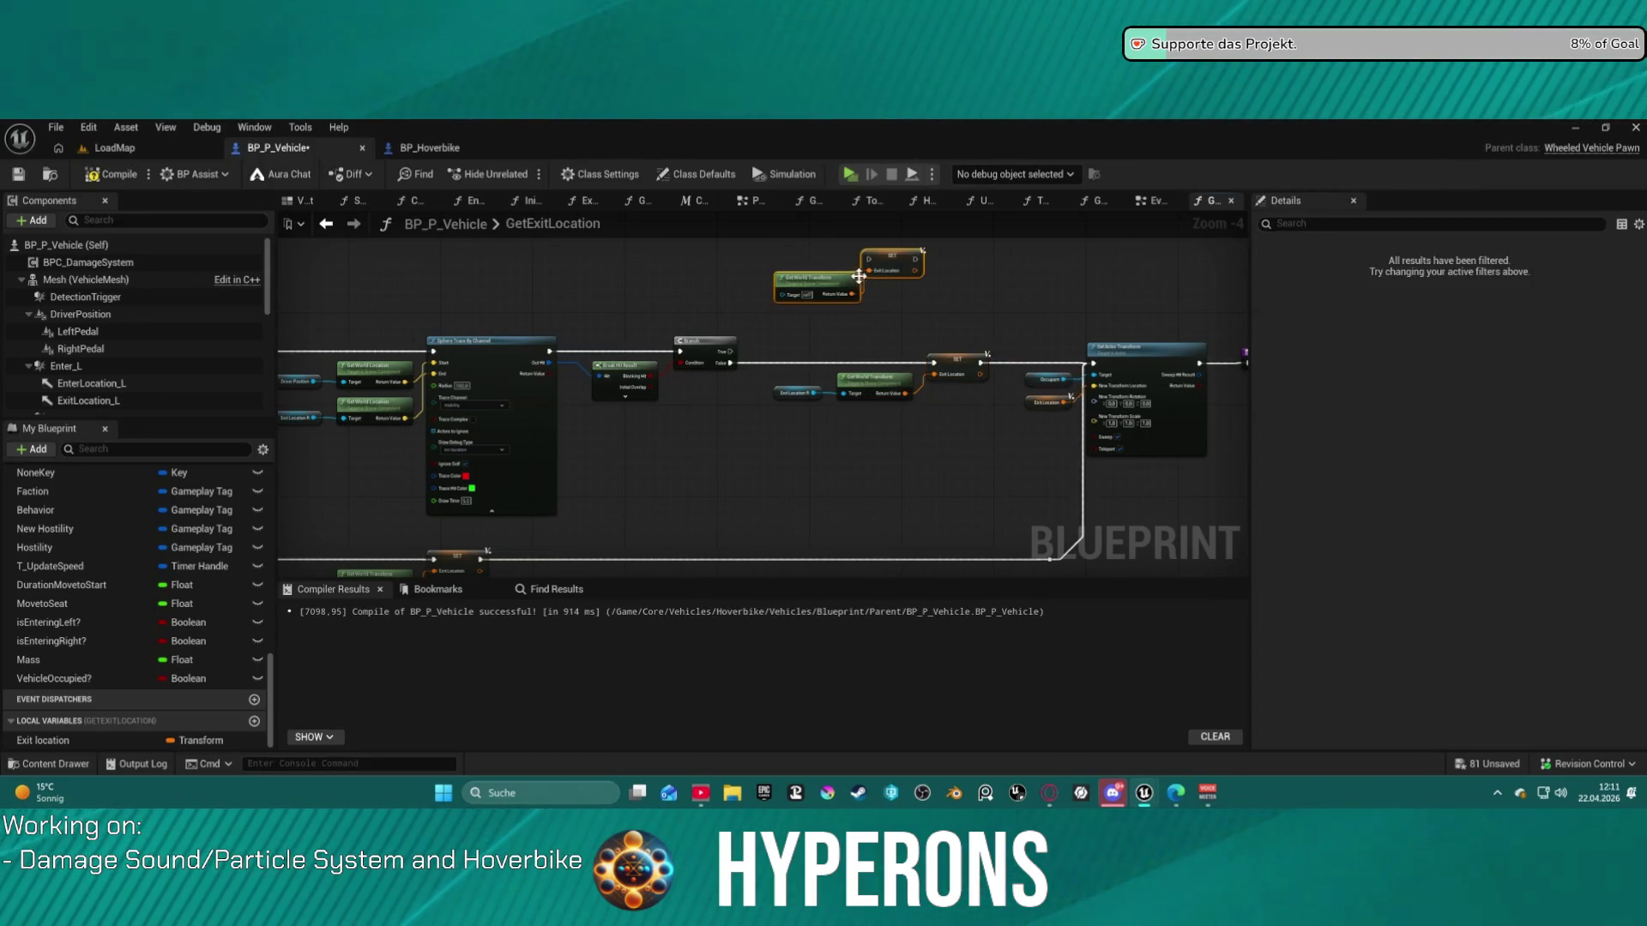
drag(796, 374, 941, 280)
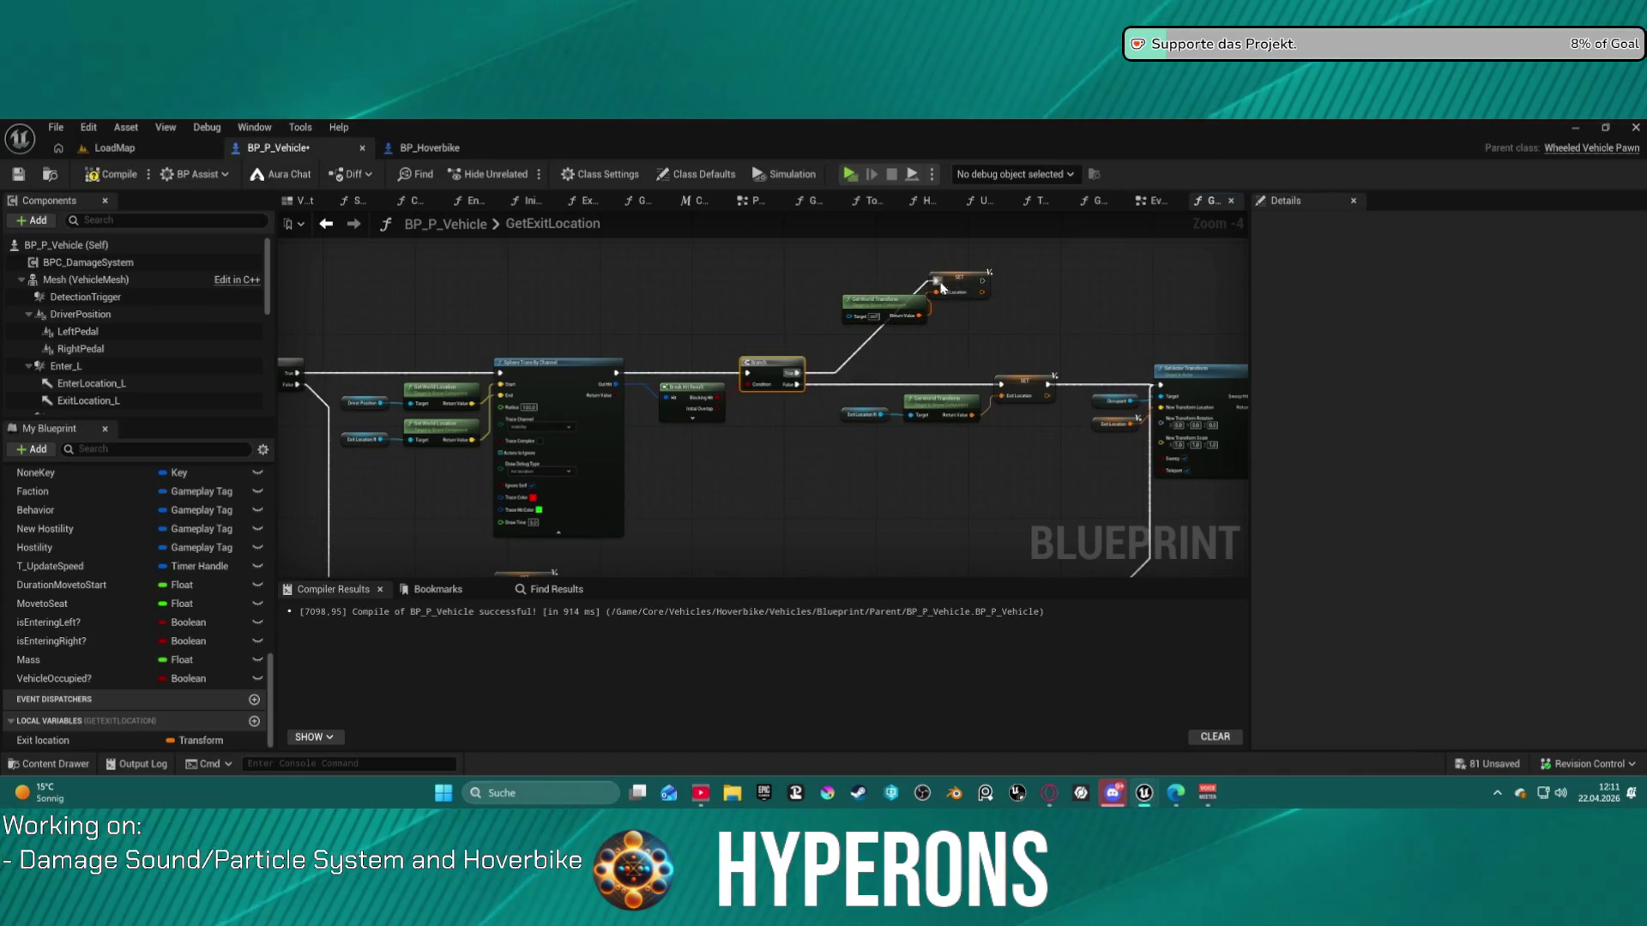
click(81, 314)
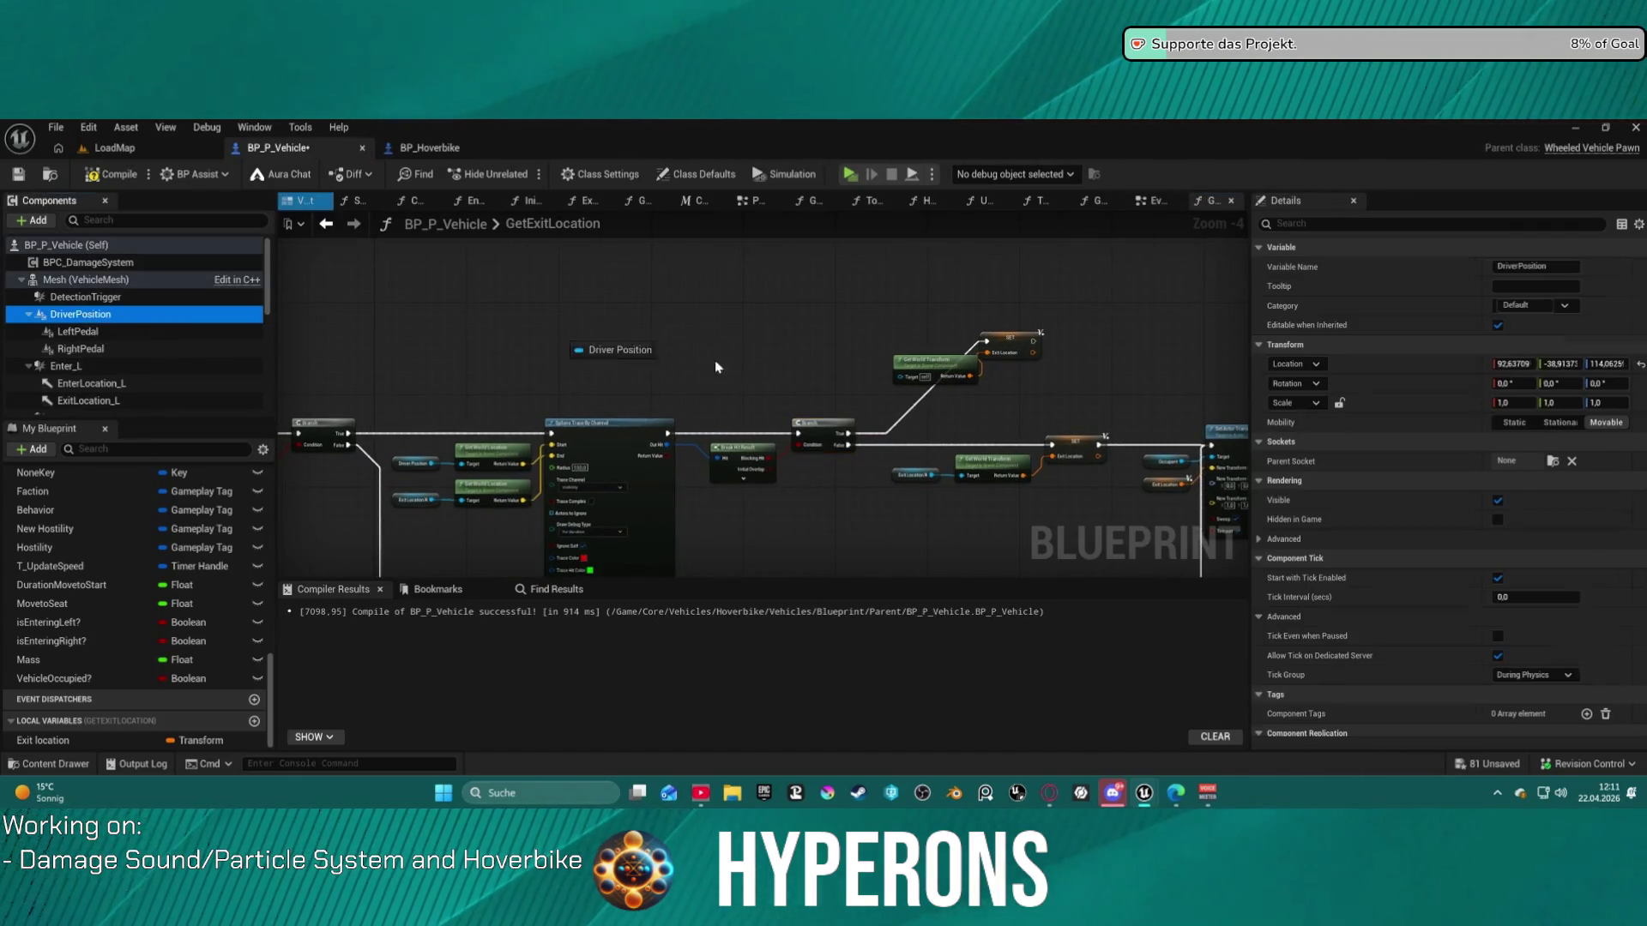
mouse_move(143, 318)
mouse_down()
mouse_move(381, 339)
mouse_move(799, 339)
mouse_move(926, 380)
mouse_move(910, 381)
mouse_up()
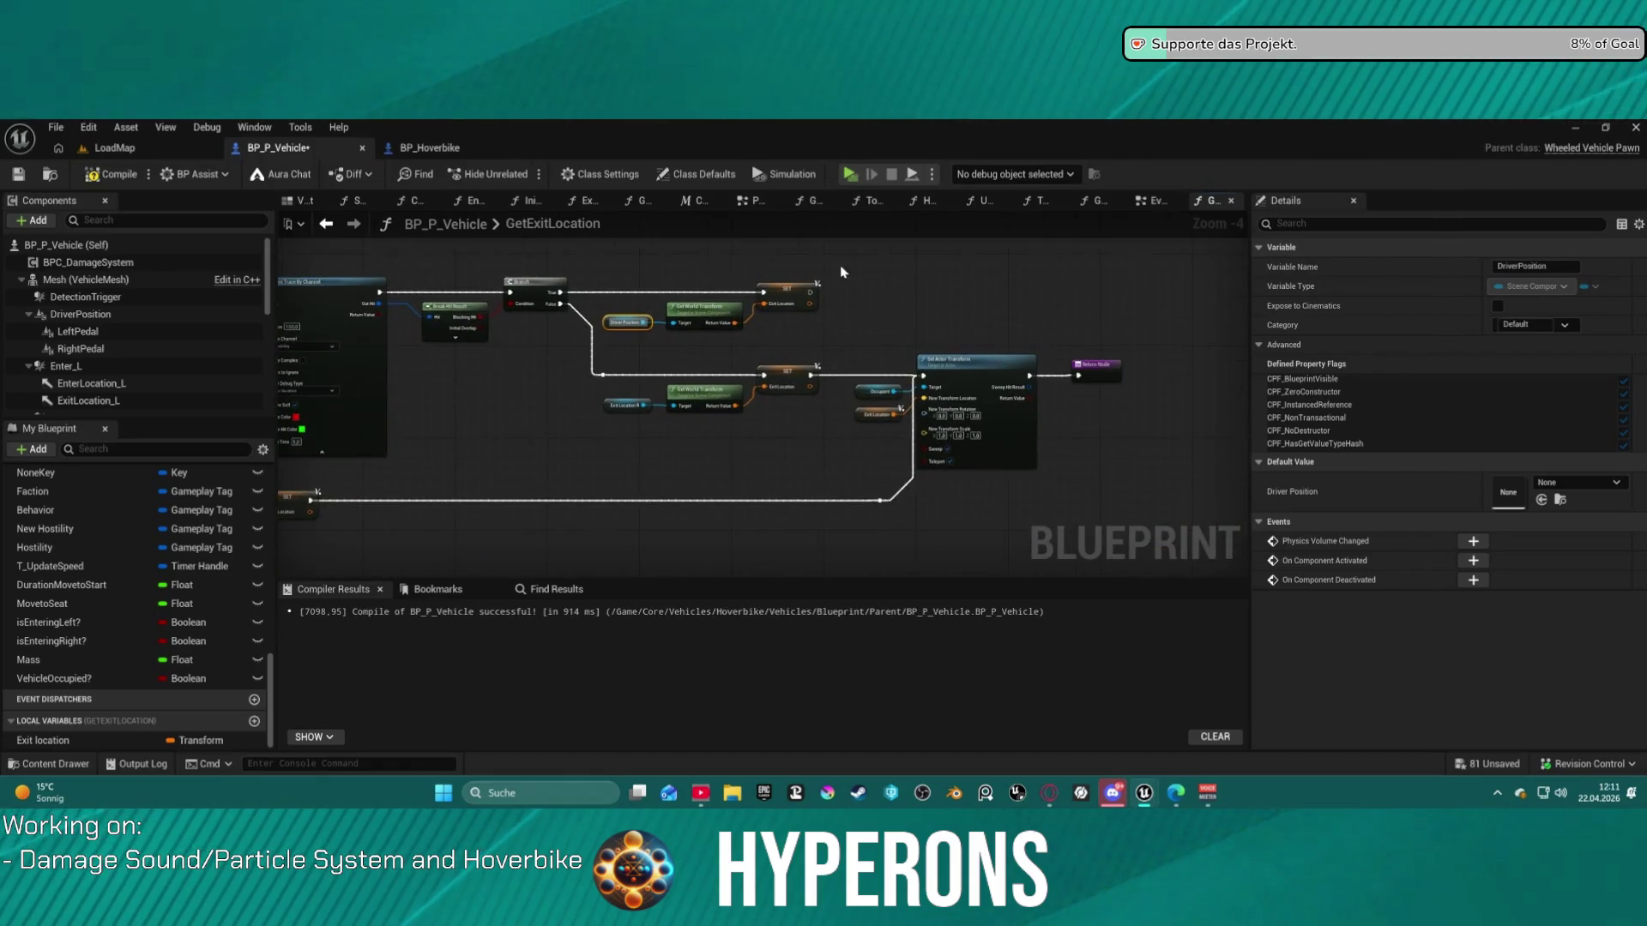
scroll(797, 291, up, 4)
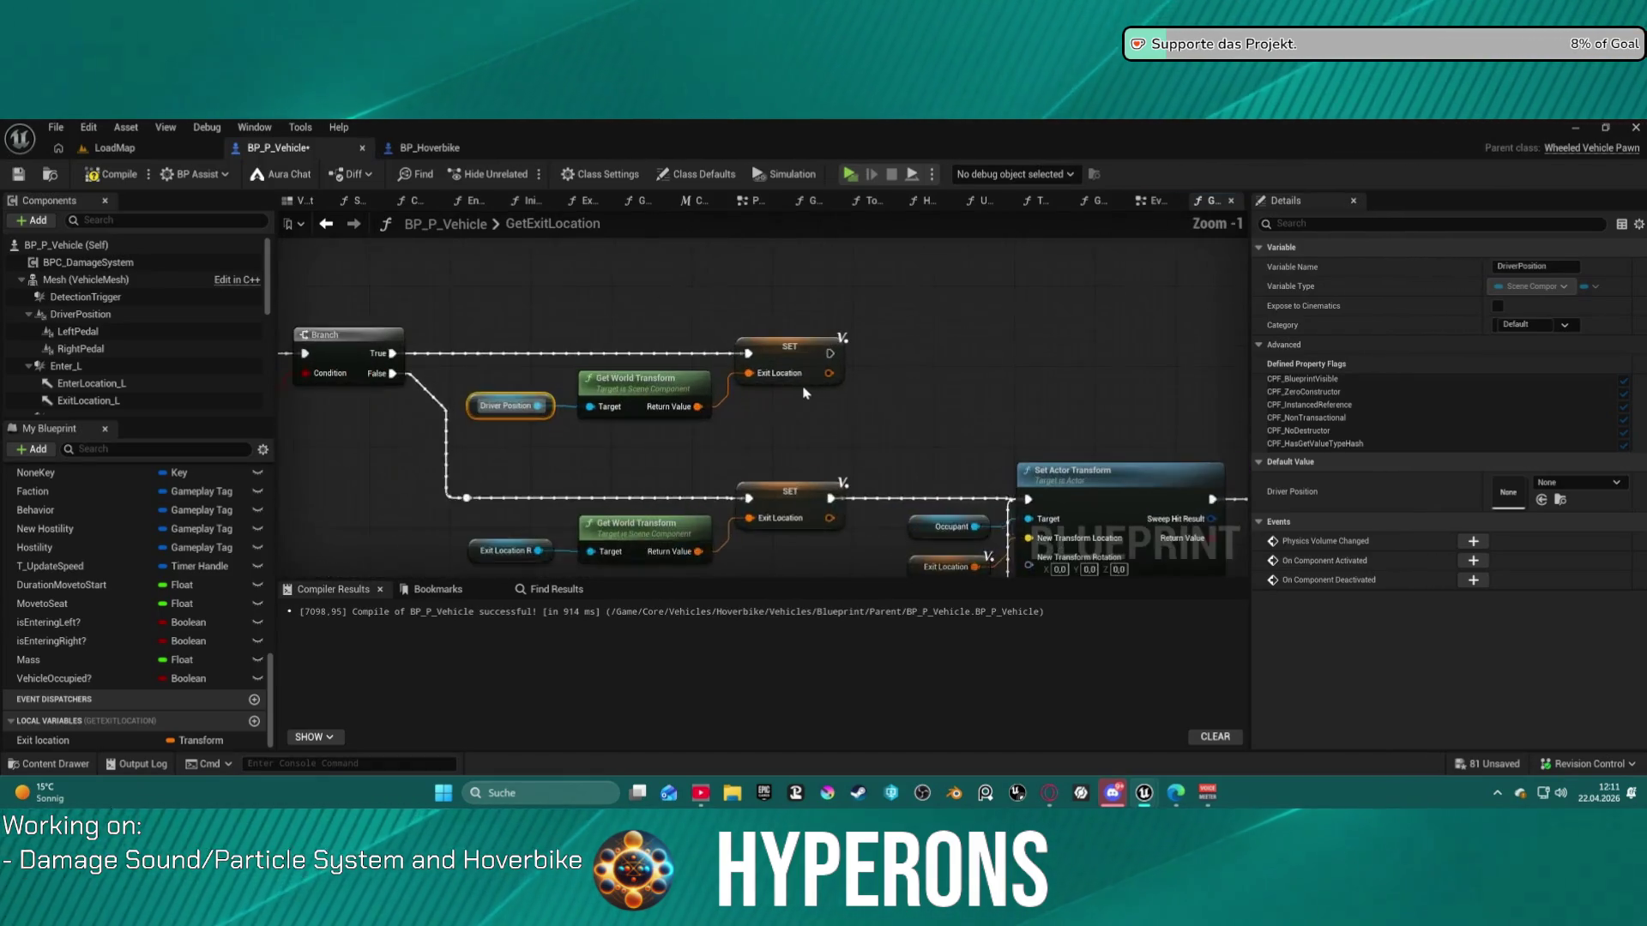
drag(791, 382, 858, 313)
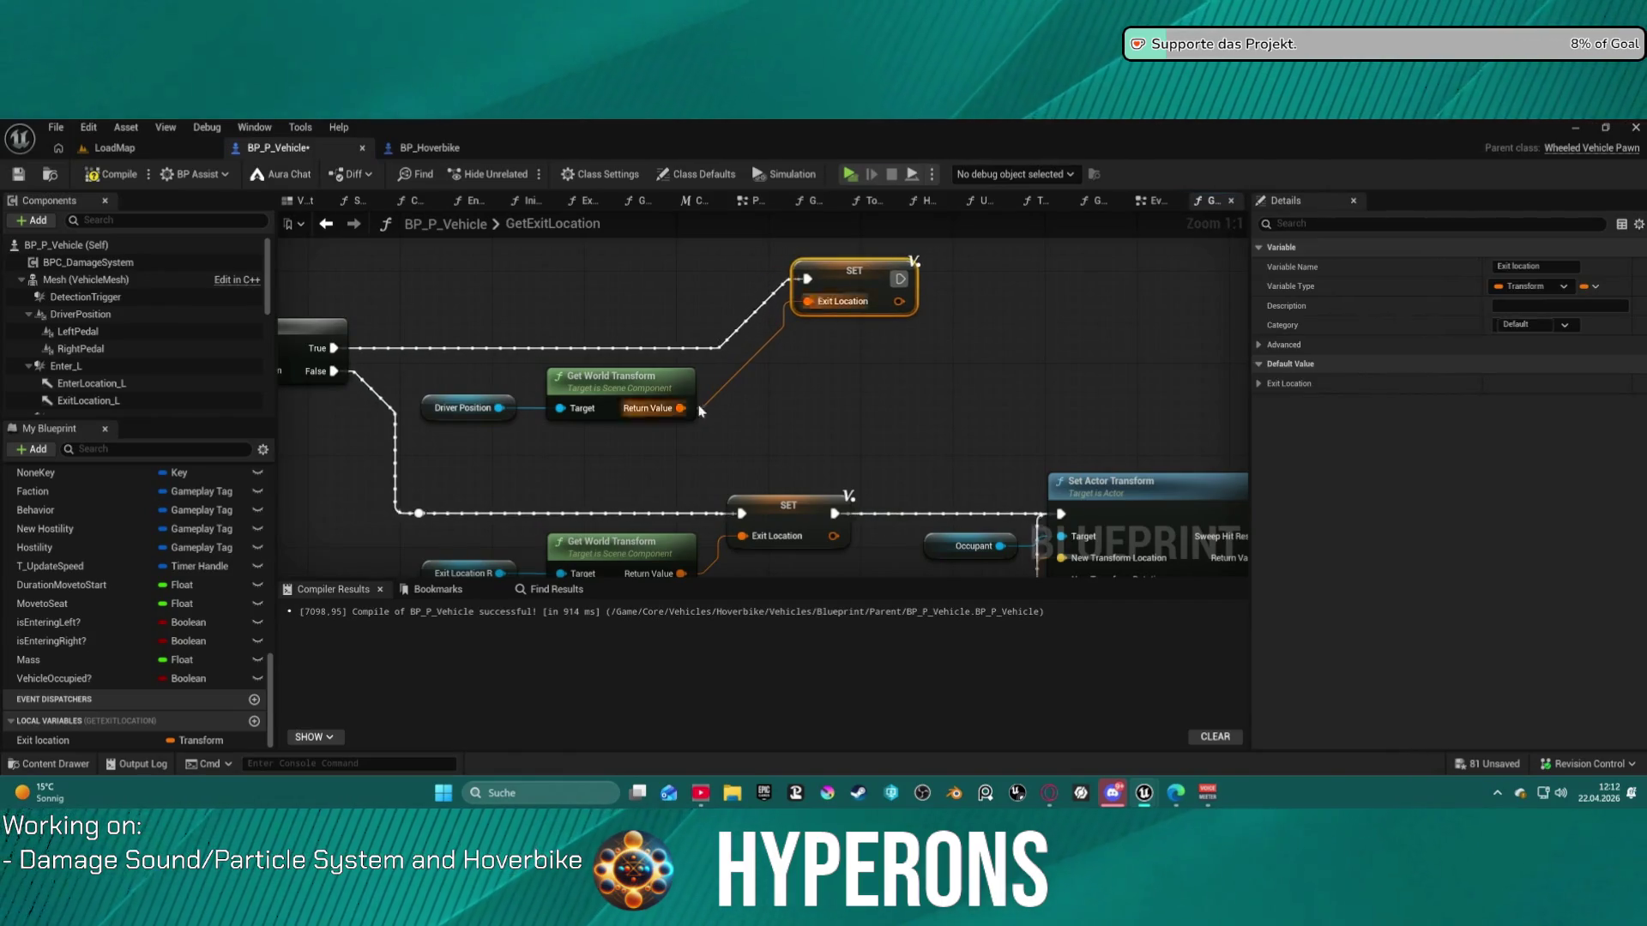
drag(682, 408, 776, 415)
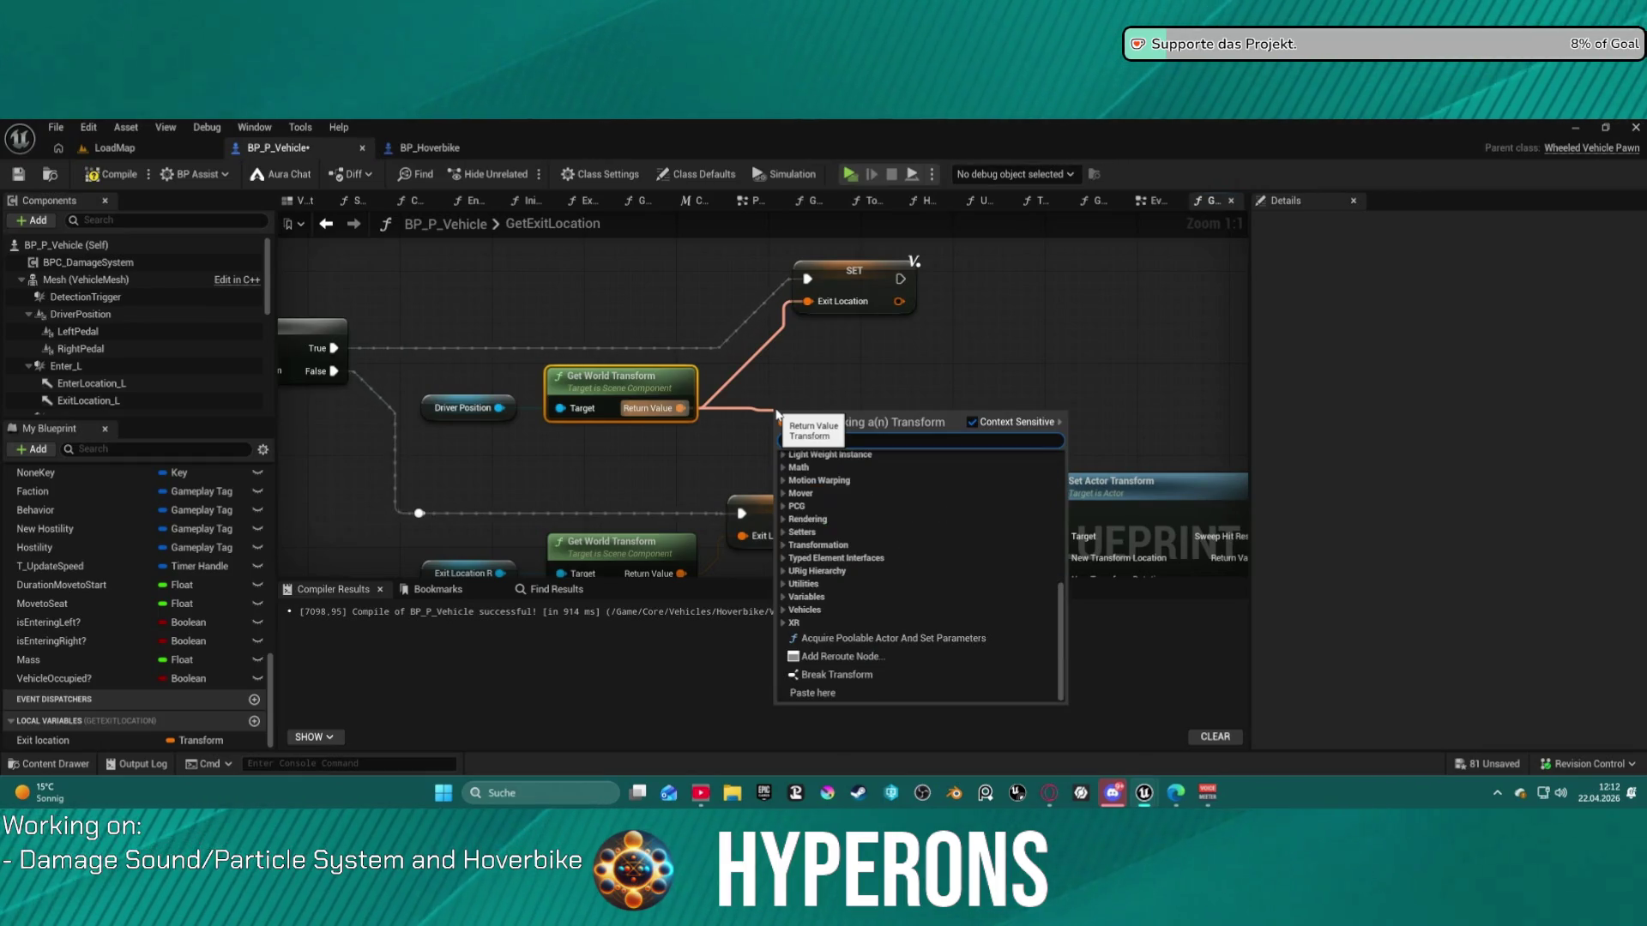
- Add a Break Transform from the Driver Position world transform's Return Value
key(Escape)
drag(680, 408, 741, 450)
text(break)
key(Return)
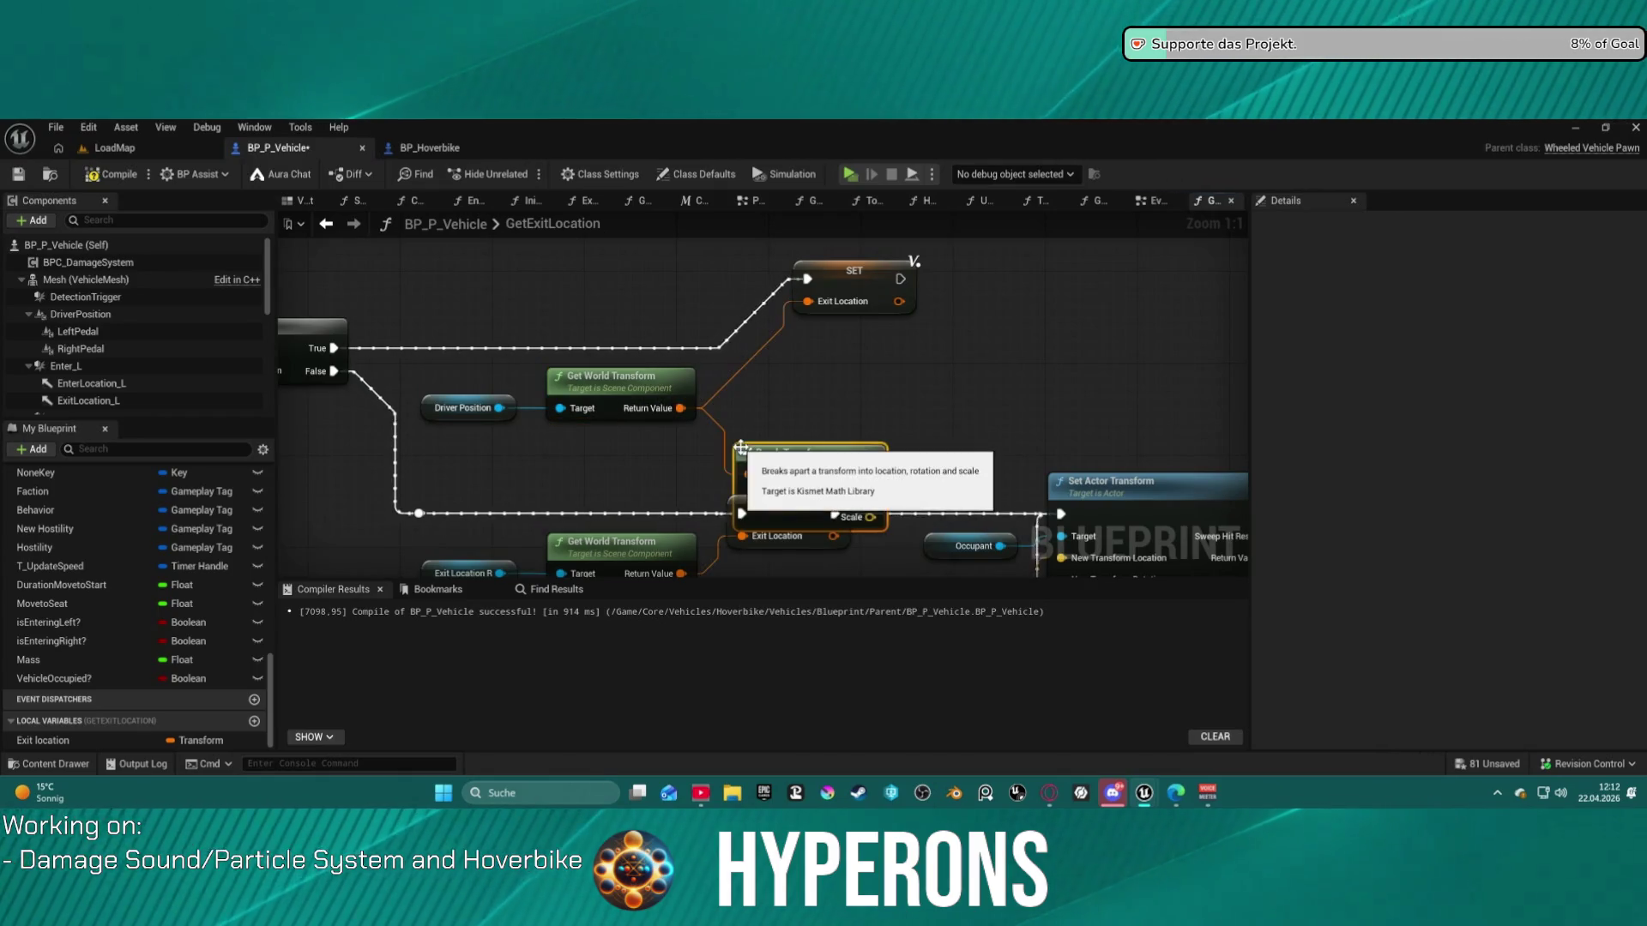
mouse_move(822, 476)
mouse_down()
mouse_move(787, 385)
mouse_move(793, 413)
mouse_up()
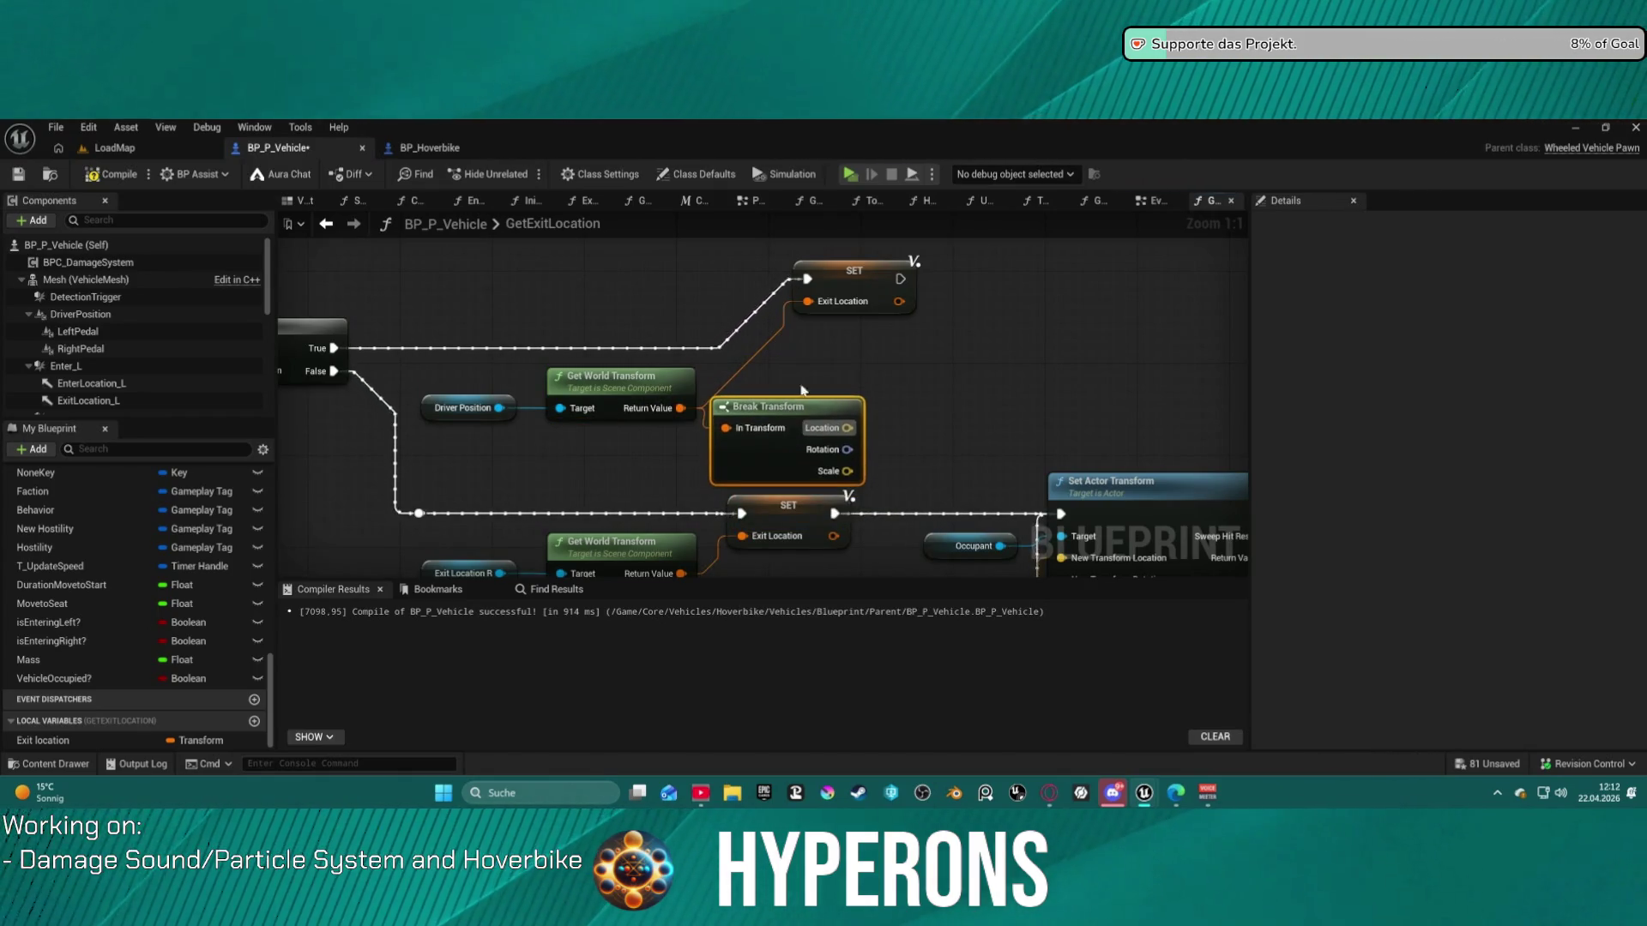
- Break the Exit Location getter and trial-wire its Location into Set Actor Transform, then undo
mouse_move(937, 577)
mouse_down()
mouse_move(929, 431)
mouse_move(754, 390)
mouse_move(636, 420)
mouse_up()
click(748, 399)
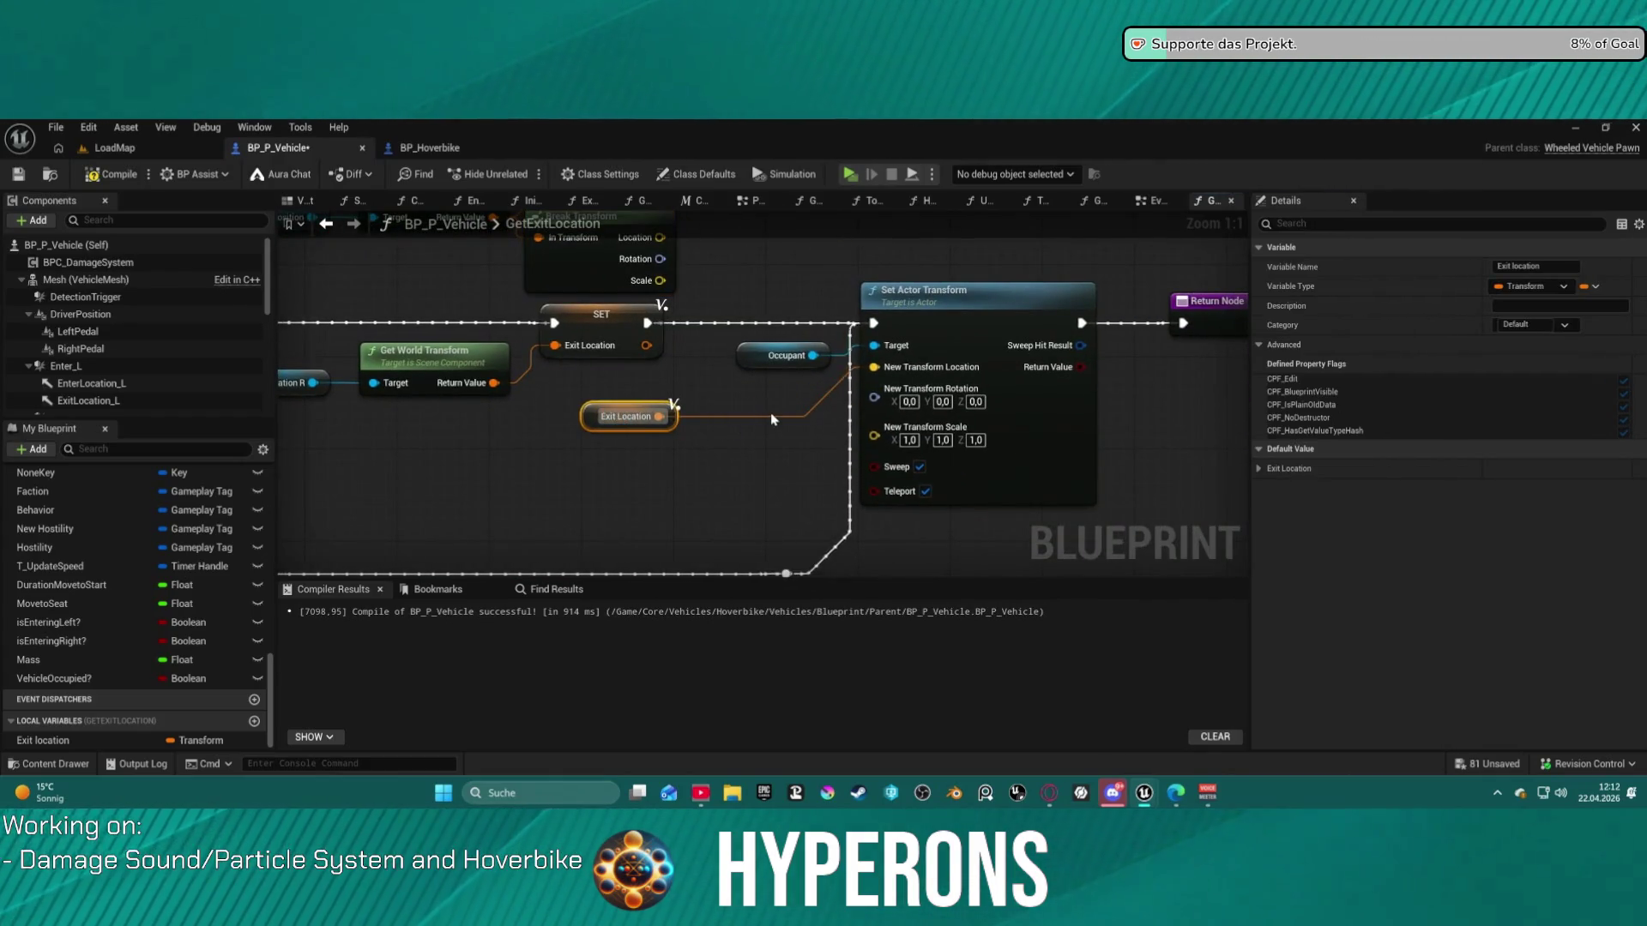
double_click(703, 413)
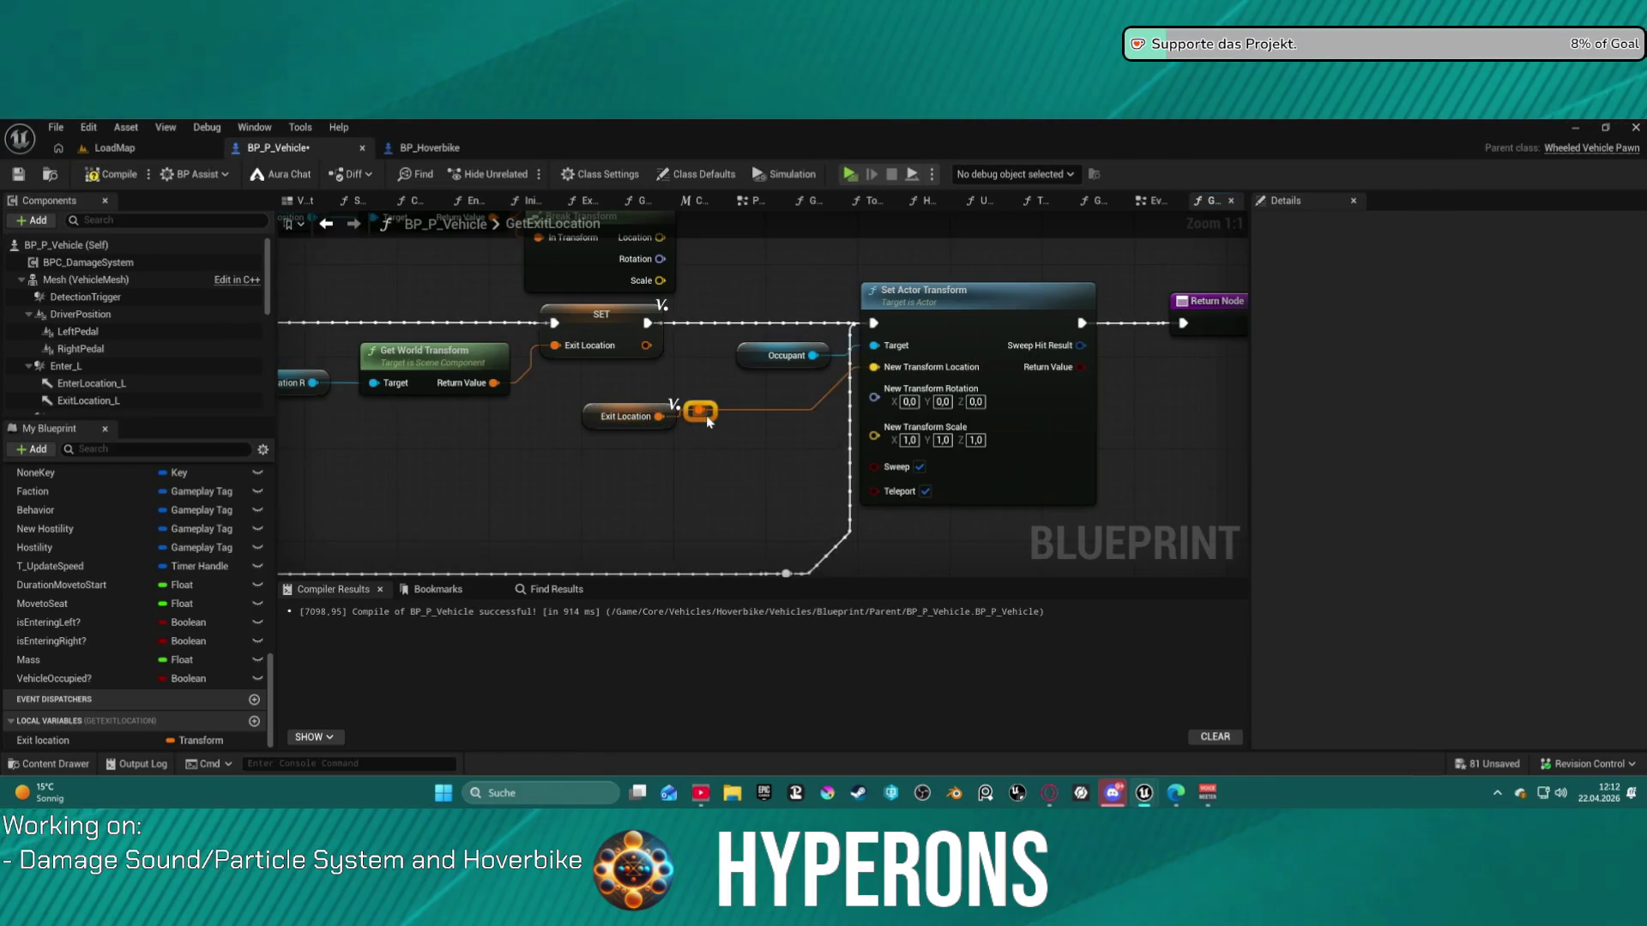
key(Delete)
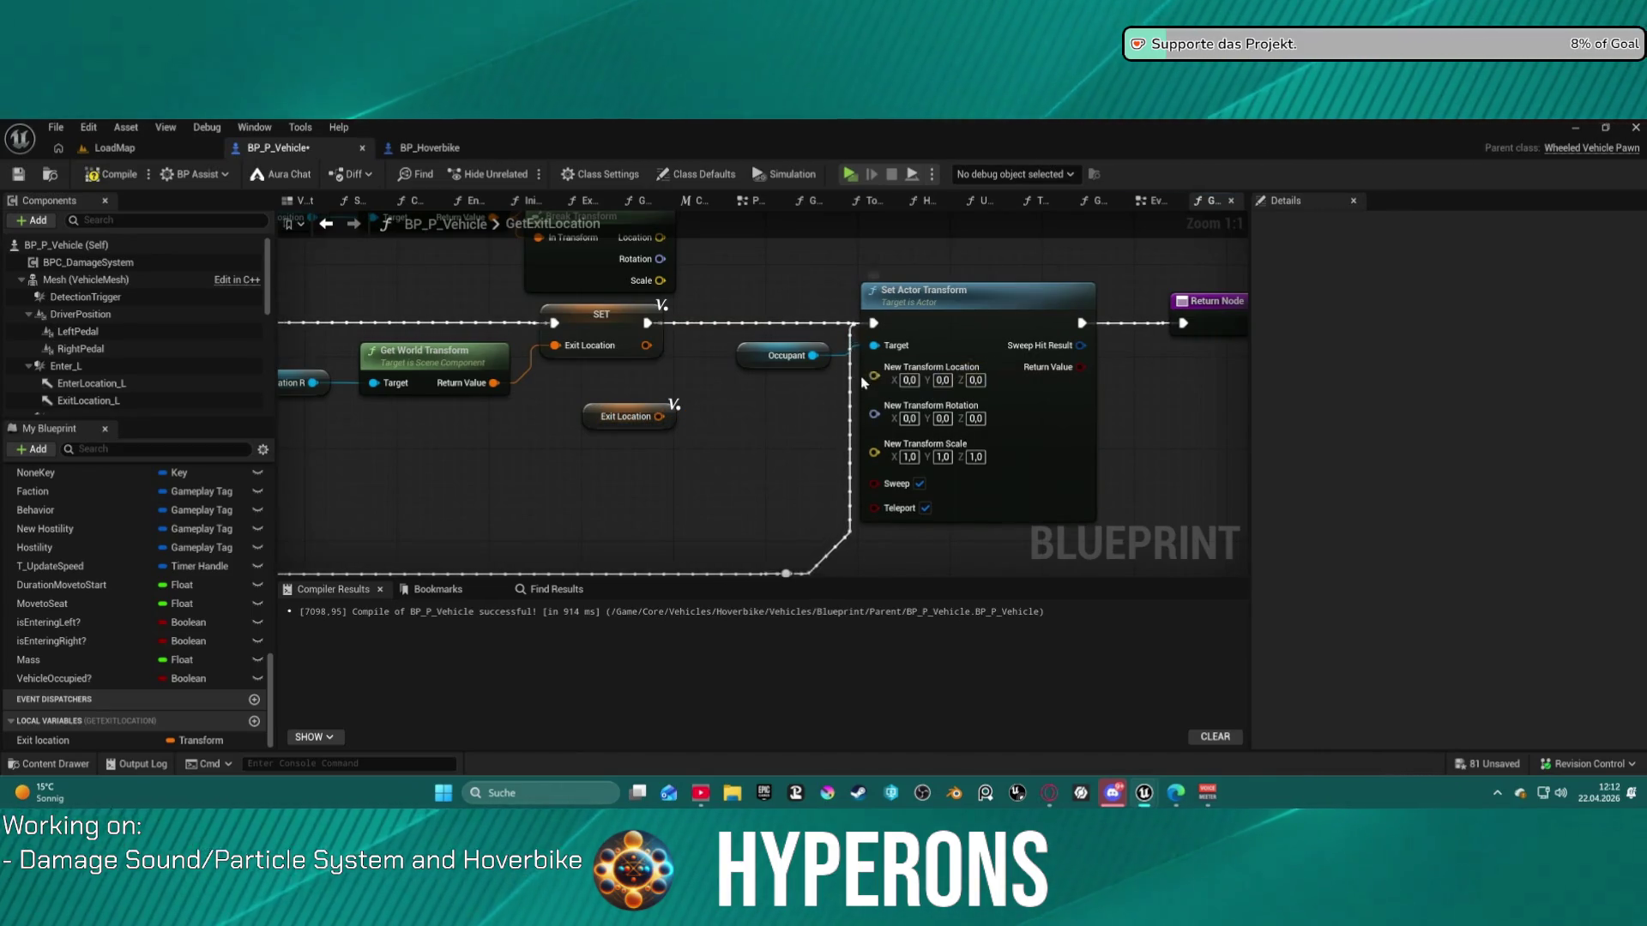
mouse_move(659, 416)
mouse_down()
mouse_move(753, 446)
mouse_move(725, 437)
mouse_up()
text(break)
key(Return)
mouse_move(854, 453)
mouse_down()
mouse_move(739, 483)
mouse_move(872, 374)
mouse_up()
drag(729, 501, 743, 496)
key(ctrl+z)
key(ctrl+z)
key(ctrl+z)
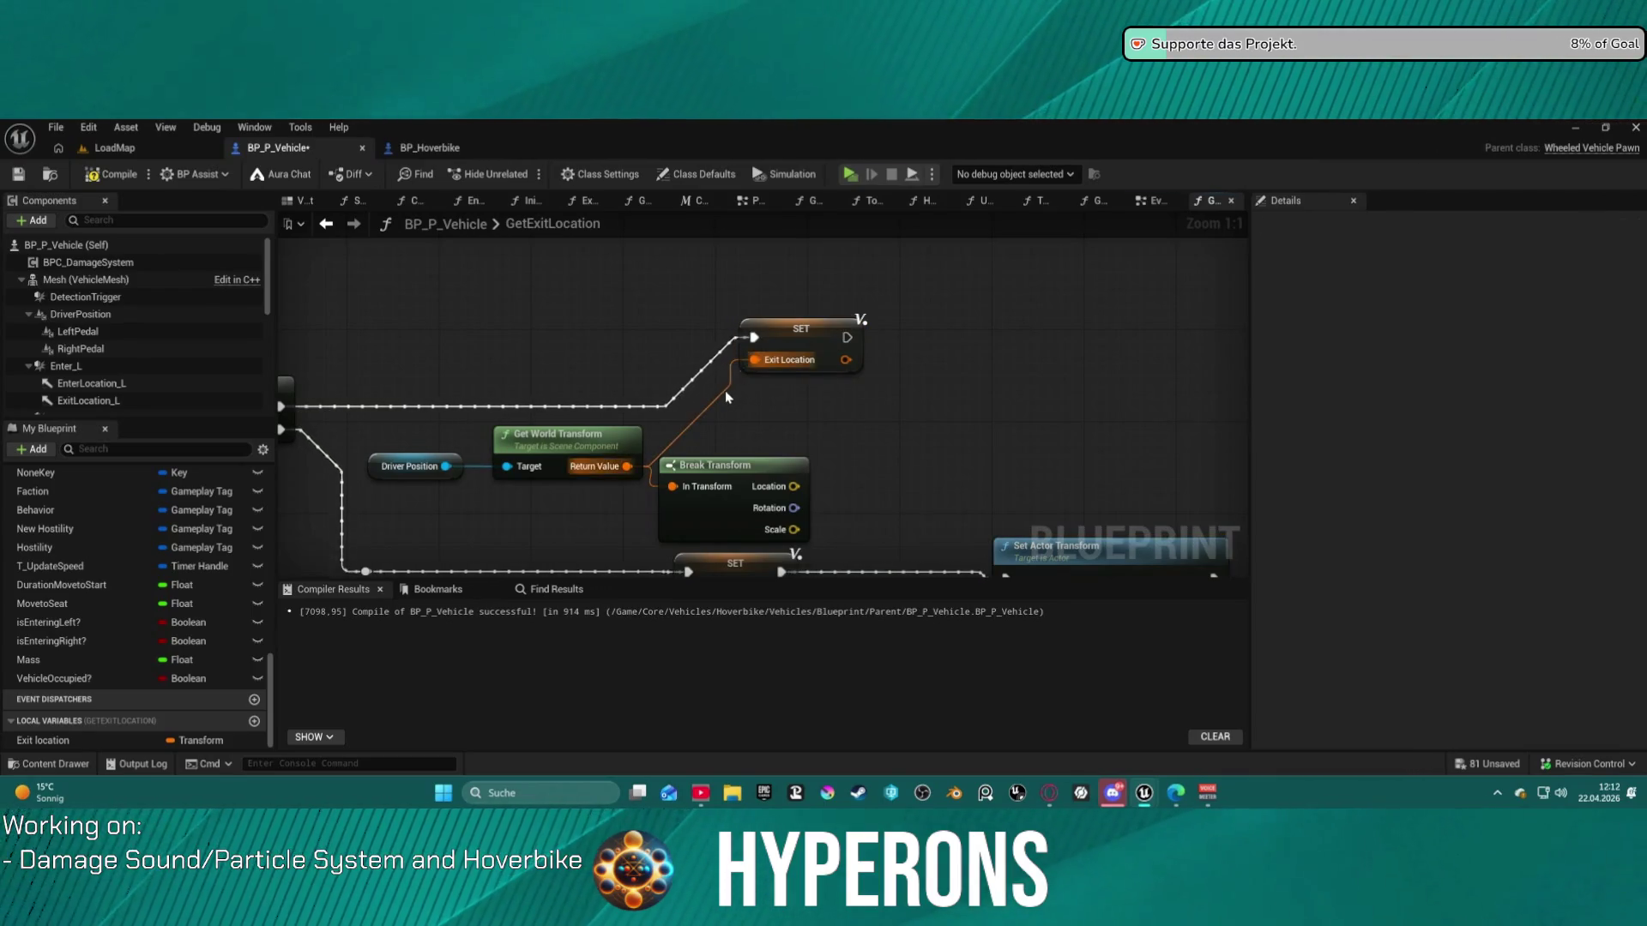
- Feed Exit Location from a new Make Transform using the driver's rotation from Break Transform
click(788, 345)
mouse_move(789, 346)
mouse_down()
mouse_move(973, 346)
mouse_move(903, 415)
mouse_up()
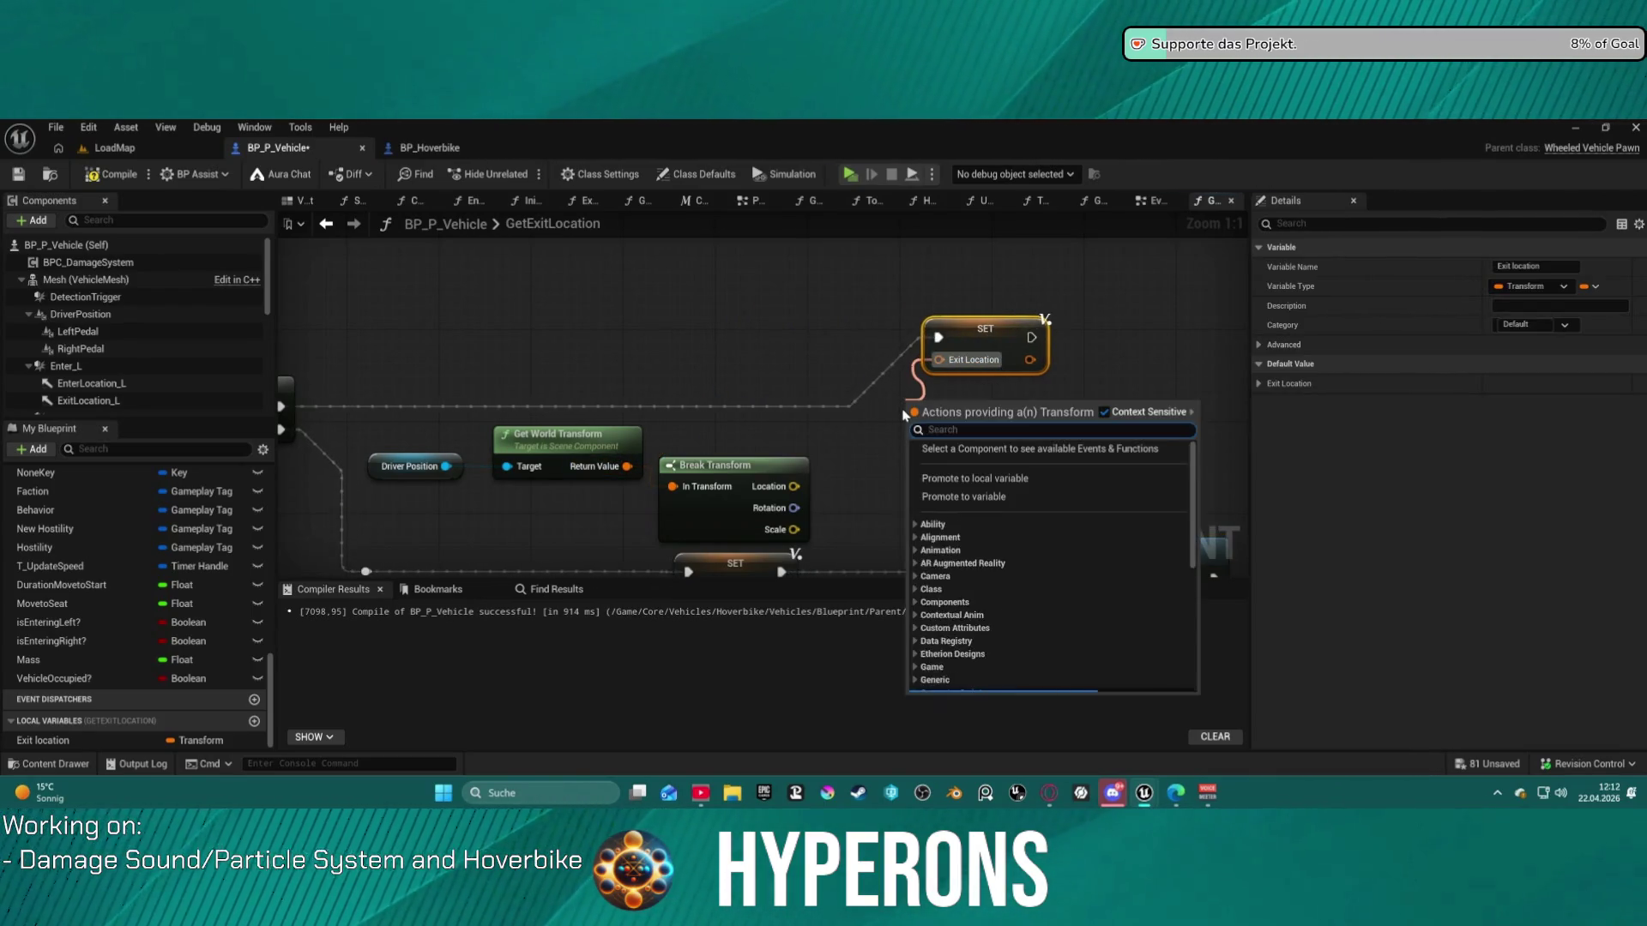
text(make)
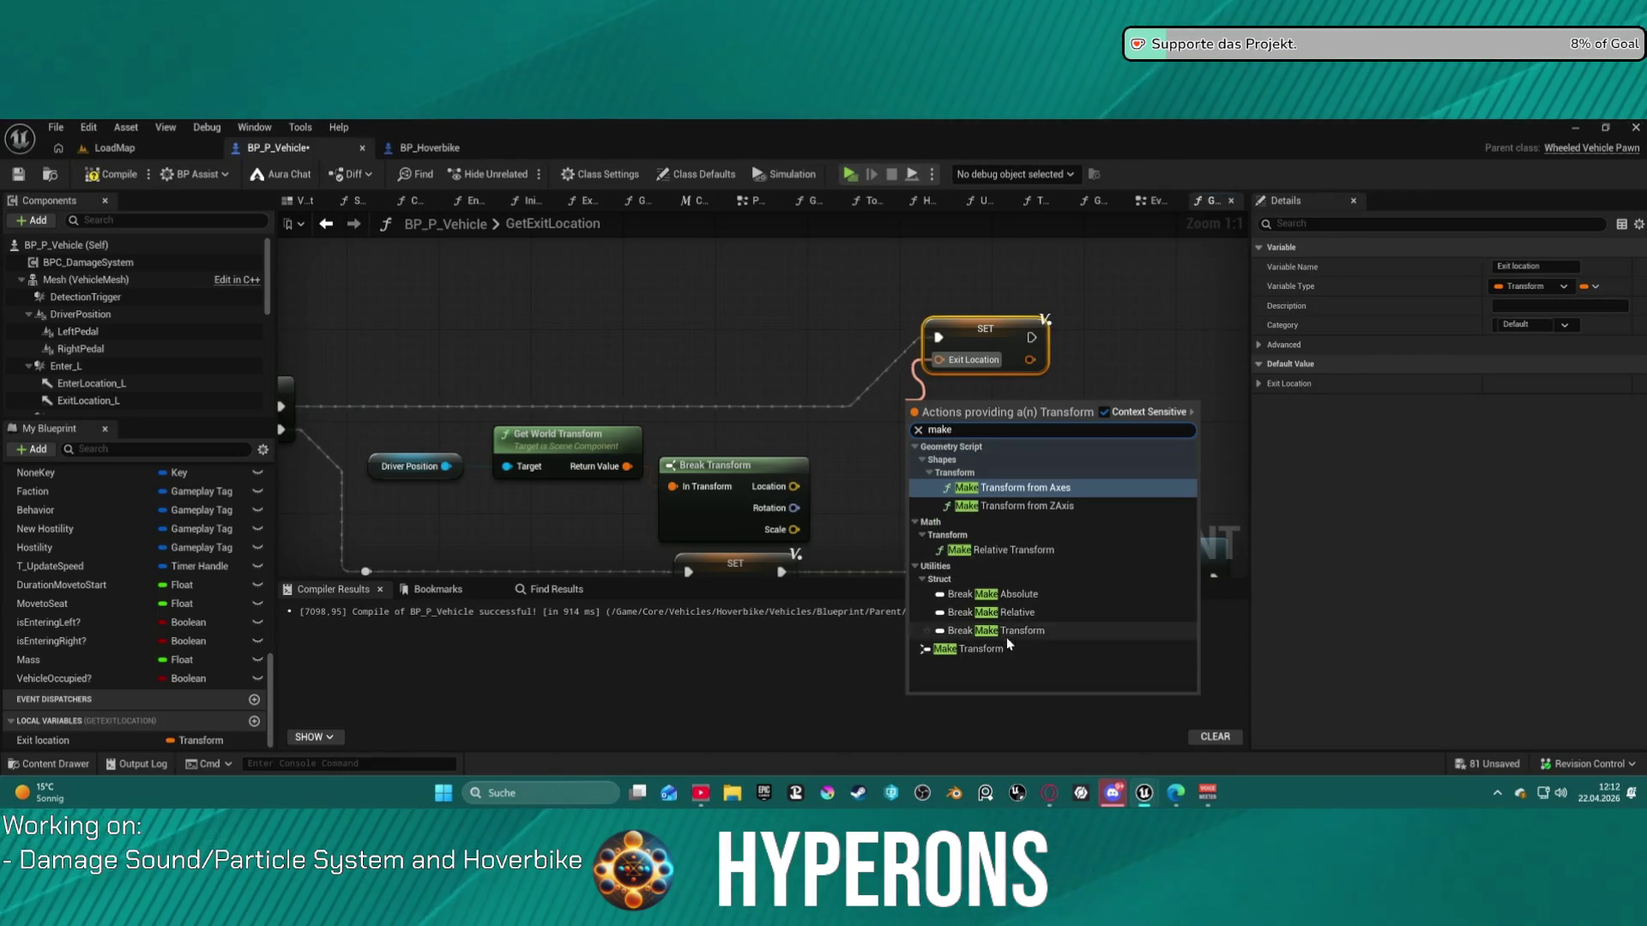
click(967, 649)
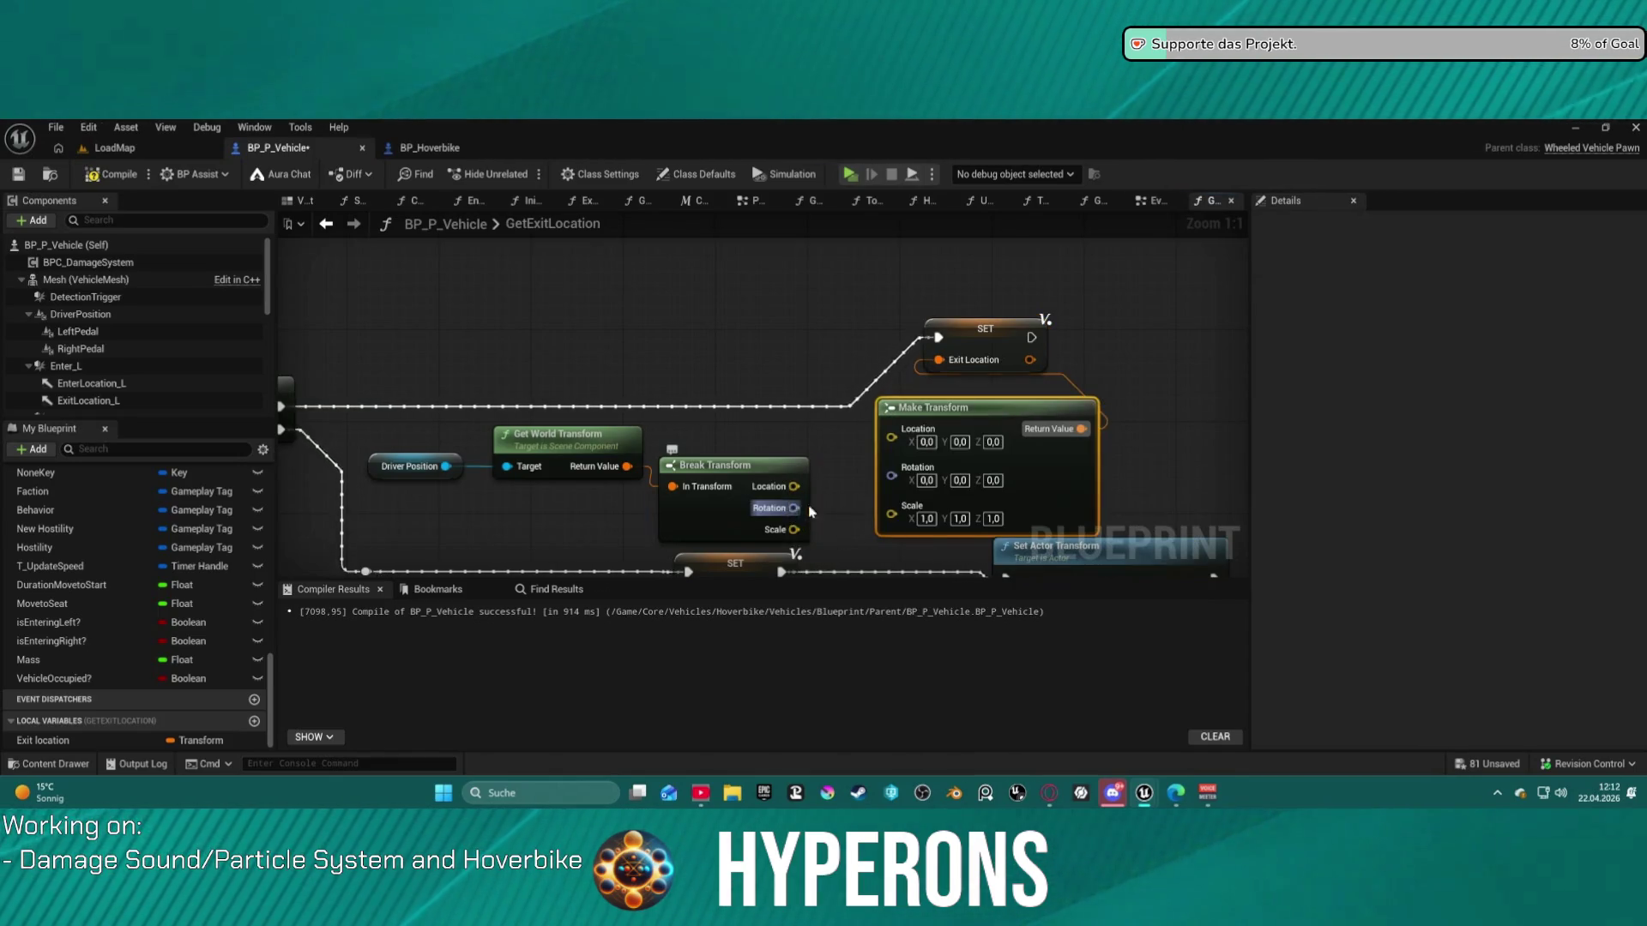
drag(794, 508, 891, 476)
mouse_move(714, 465)
mouse_down()
mouse_move(693, 431)
mouse_move(808, 457)
mouse_up()
- Add a vector + node raising the location by 100 on Z into Make Transform
text(+)
key(Return)
scroll(907, 512, down, 1)
drag(907, 512, 893, 453)
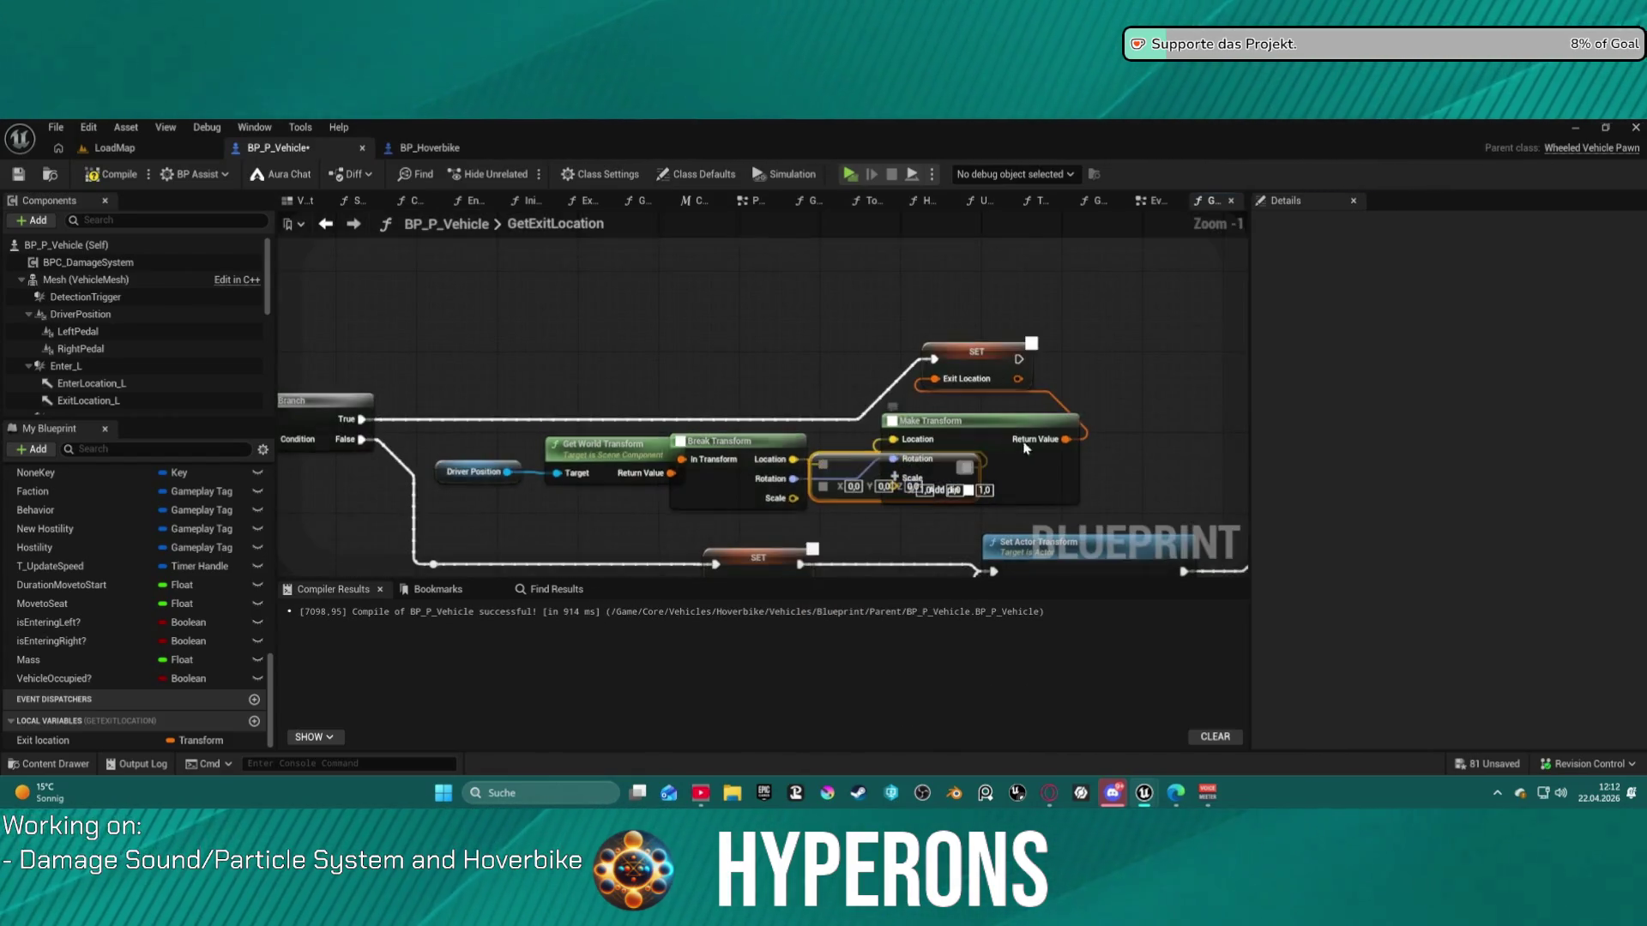
click(536, 416)
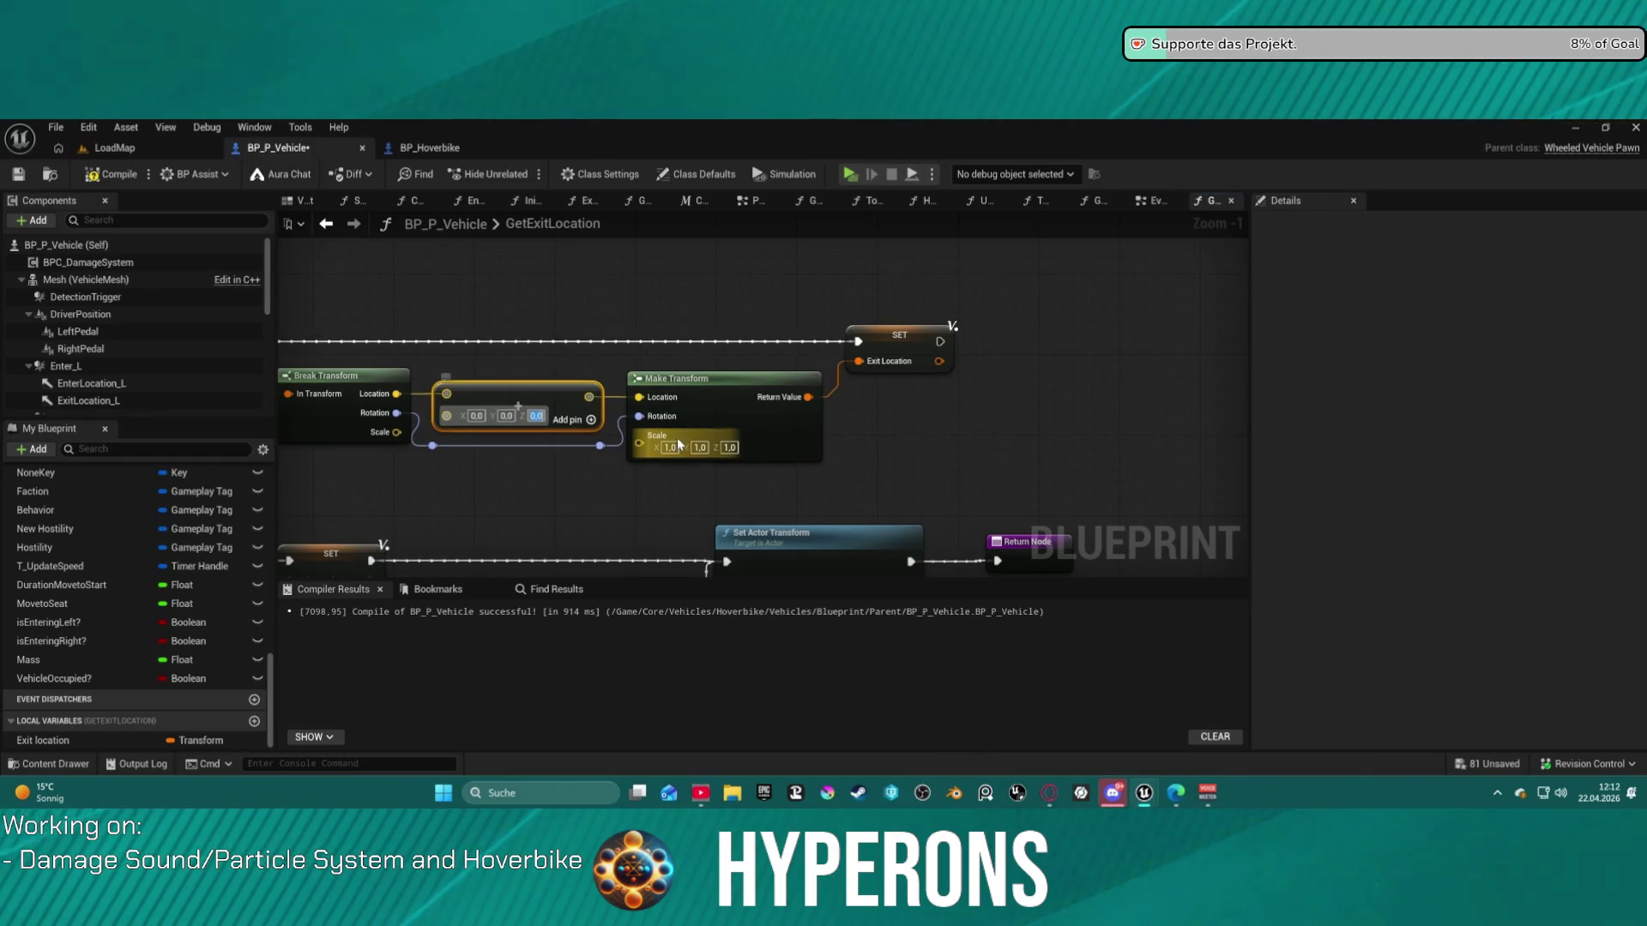
text(100)
key(Return)
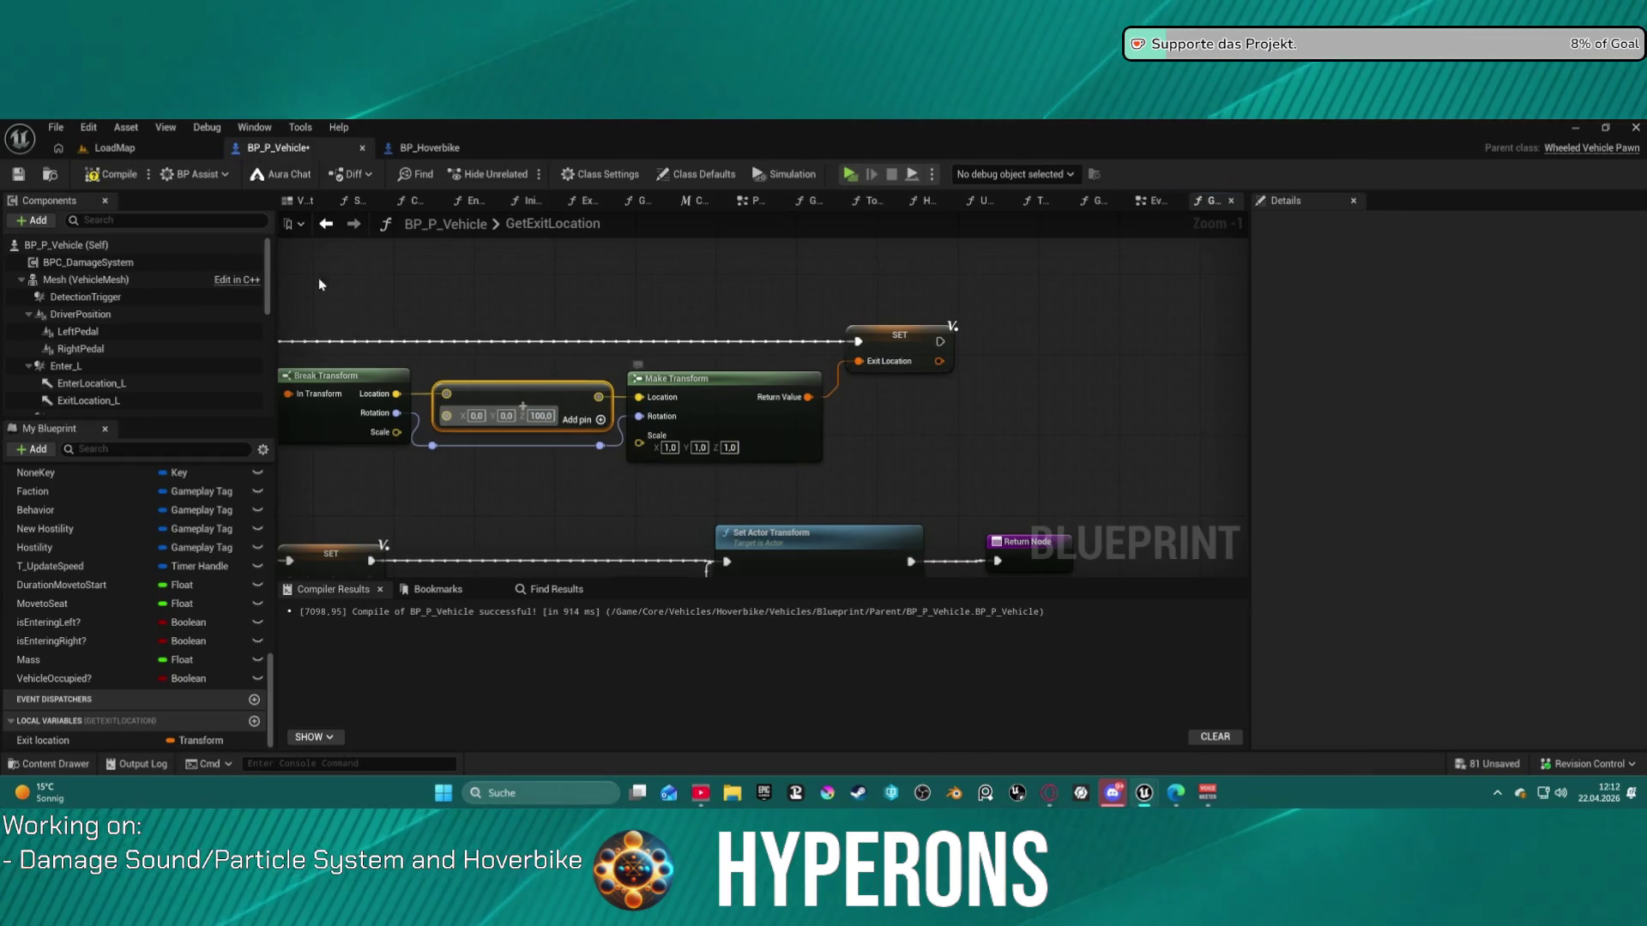
- Compile the BP_P_Vehicle blueprint
key(F7)
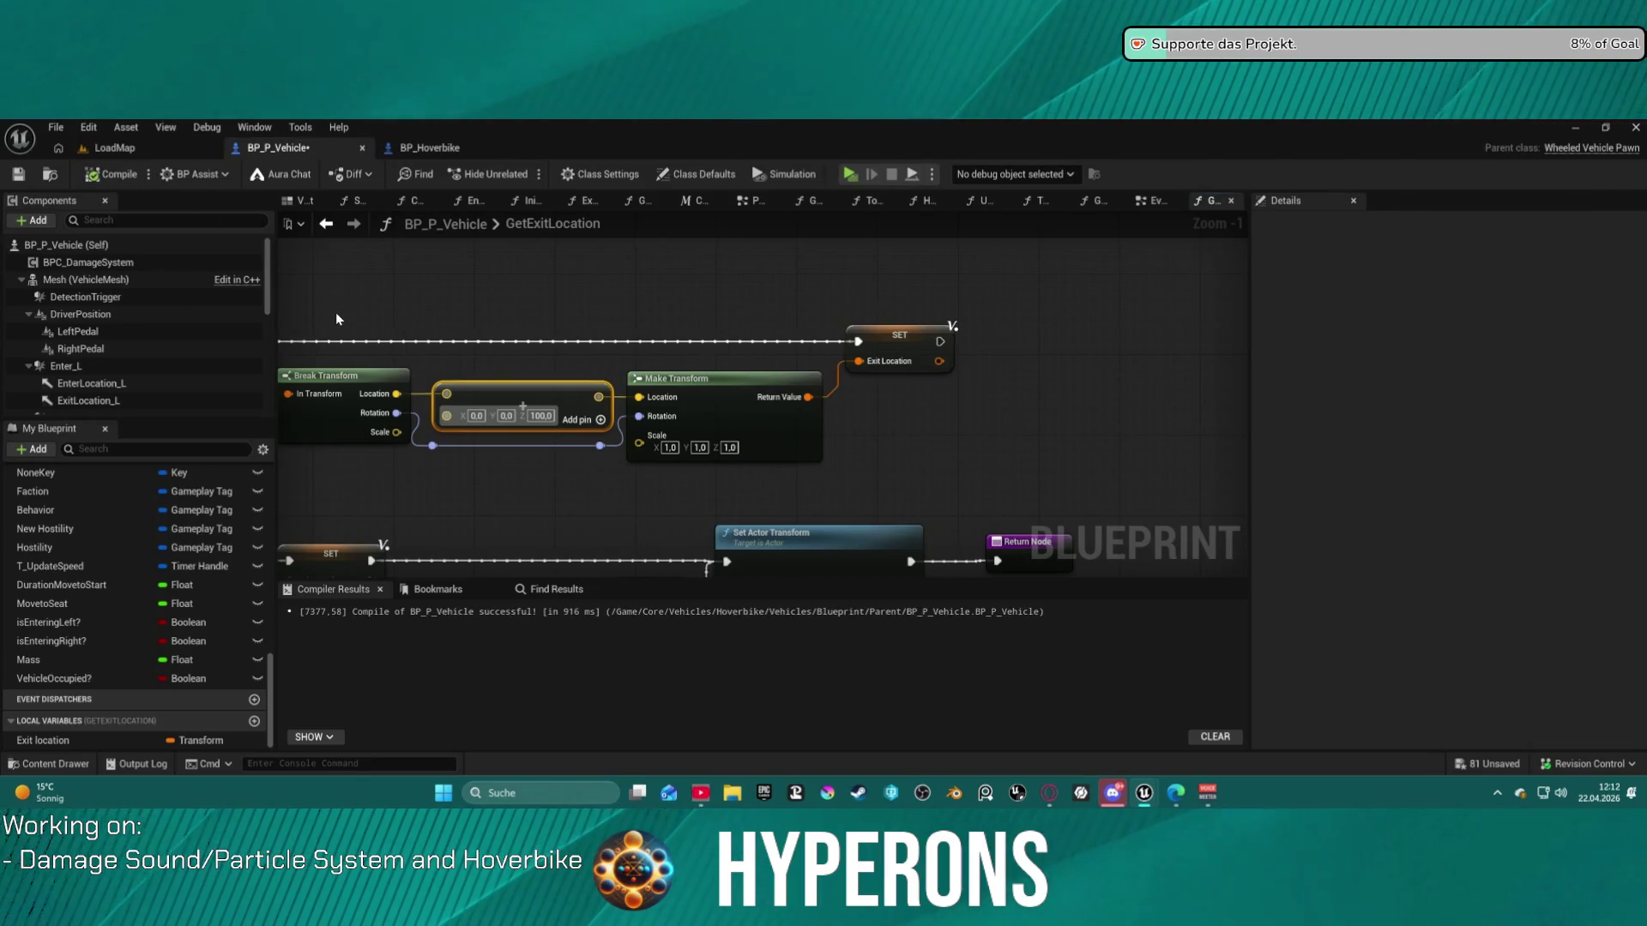
scroll(965, 354, down, 4)
mouse_move(964, 354)
mouse_down()
mouse_move(949, 283)
mouse_move(1088, 384)
mouse_up()
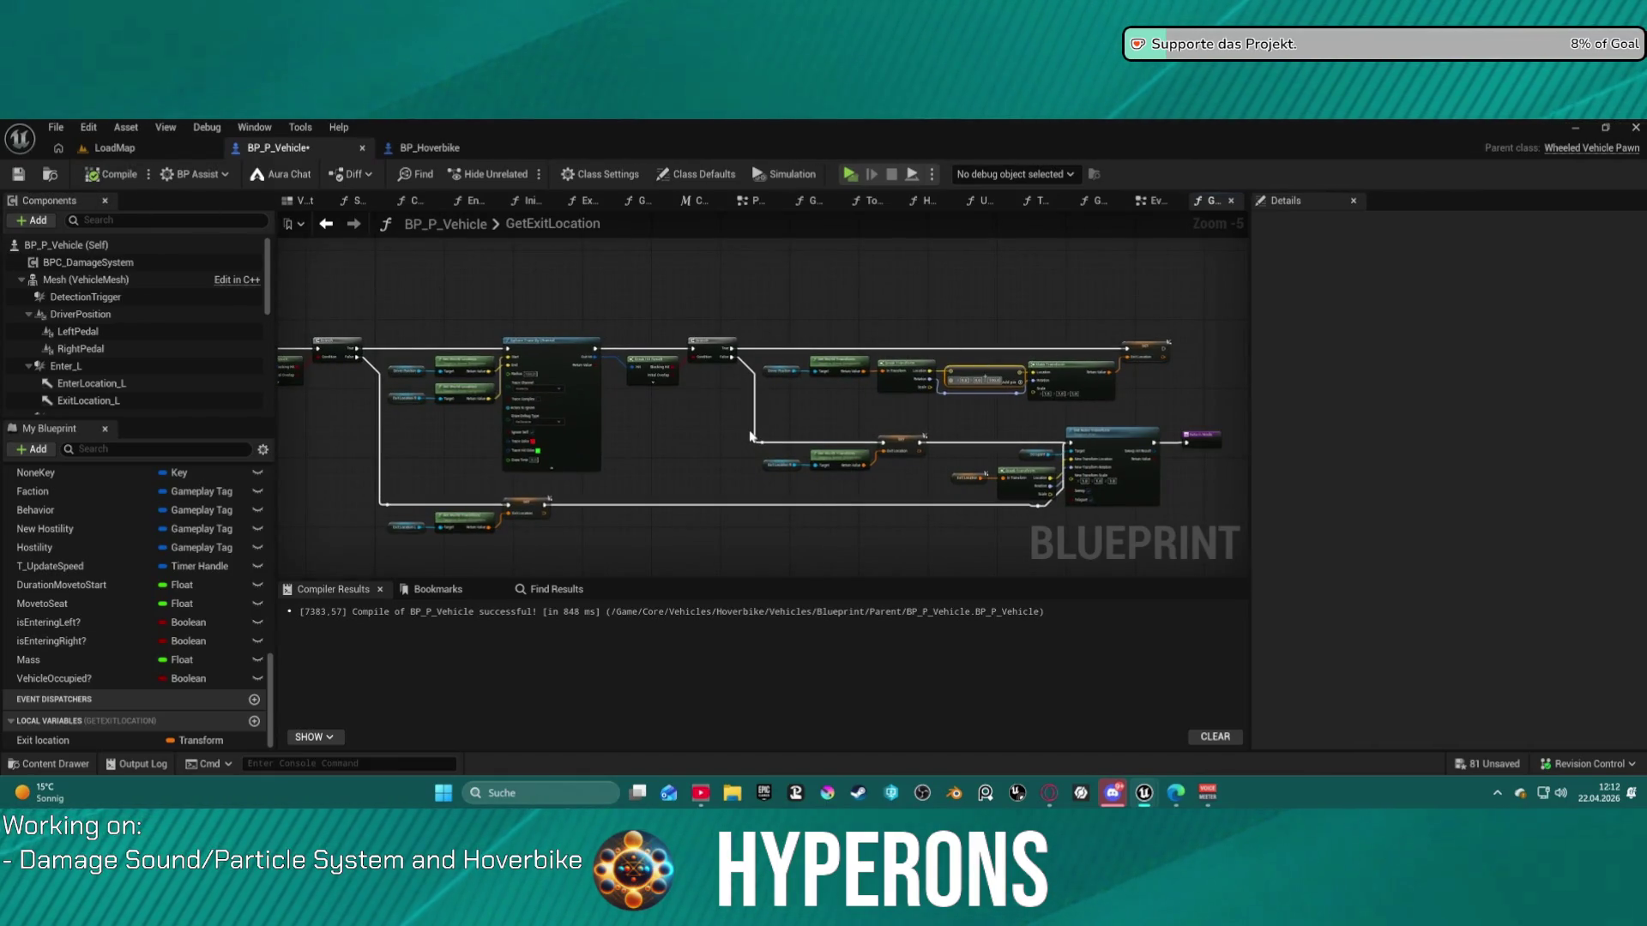
scroll(1112, 483, up, 5)
mouse_move(719, 422)
mouse_down()
mouse_move(757, 465)
mouse_move(1086, 490)
mouse_up()
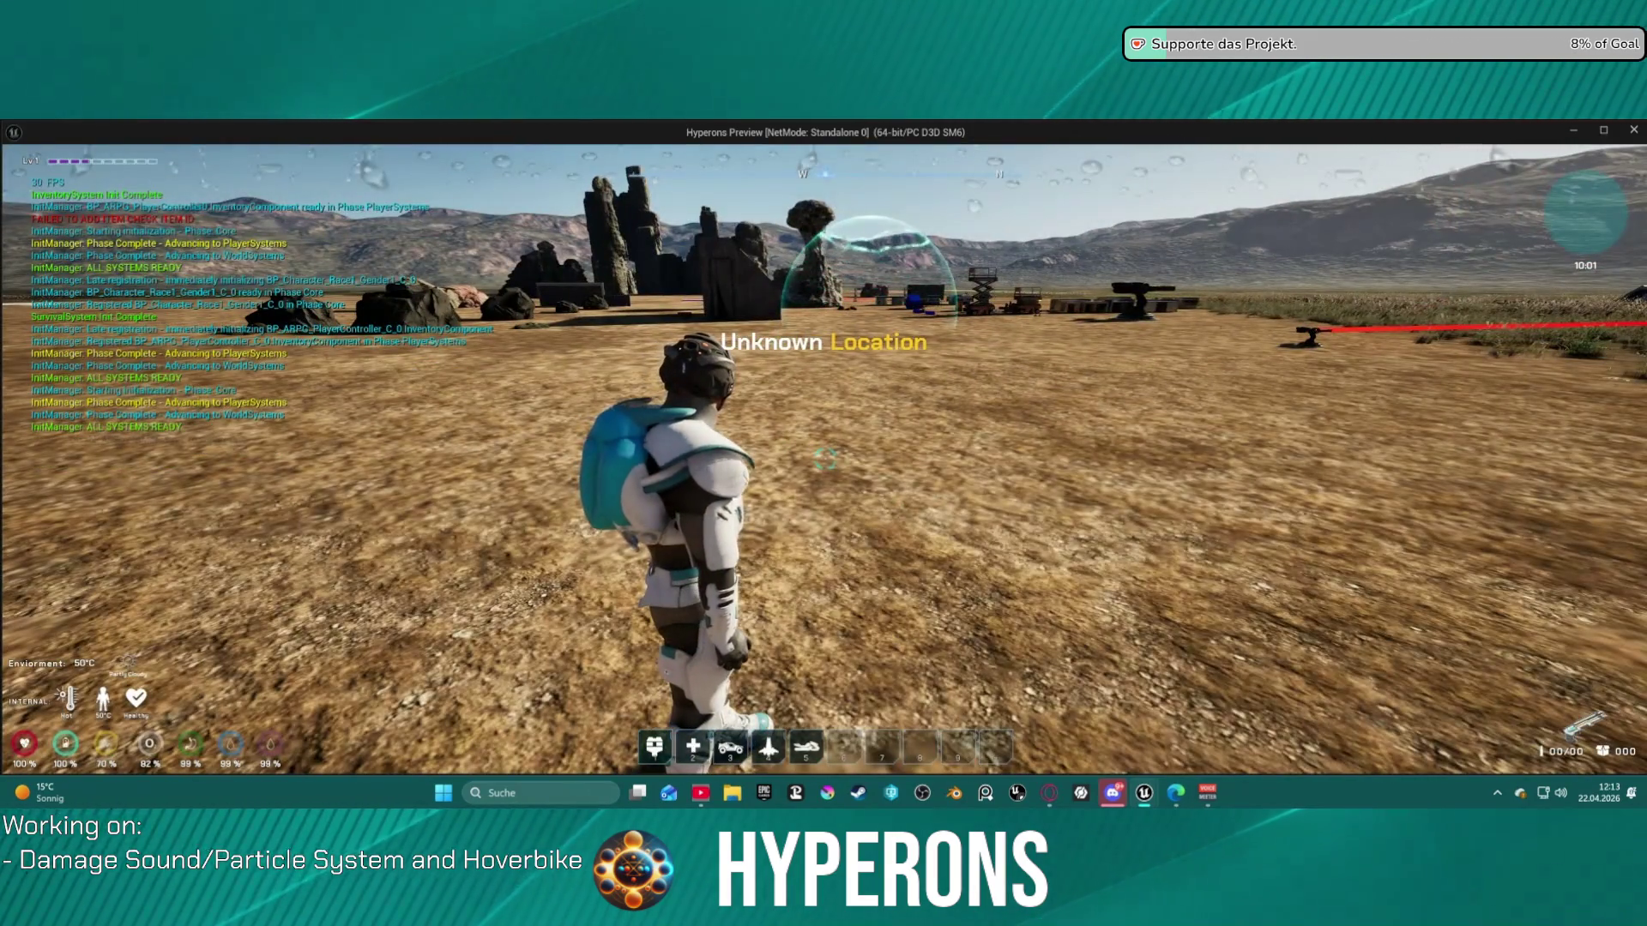
key(w)
key(w)
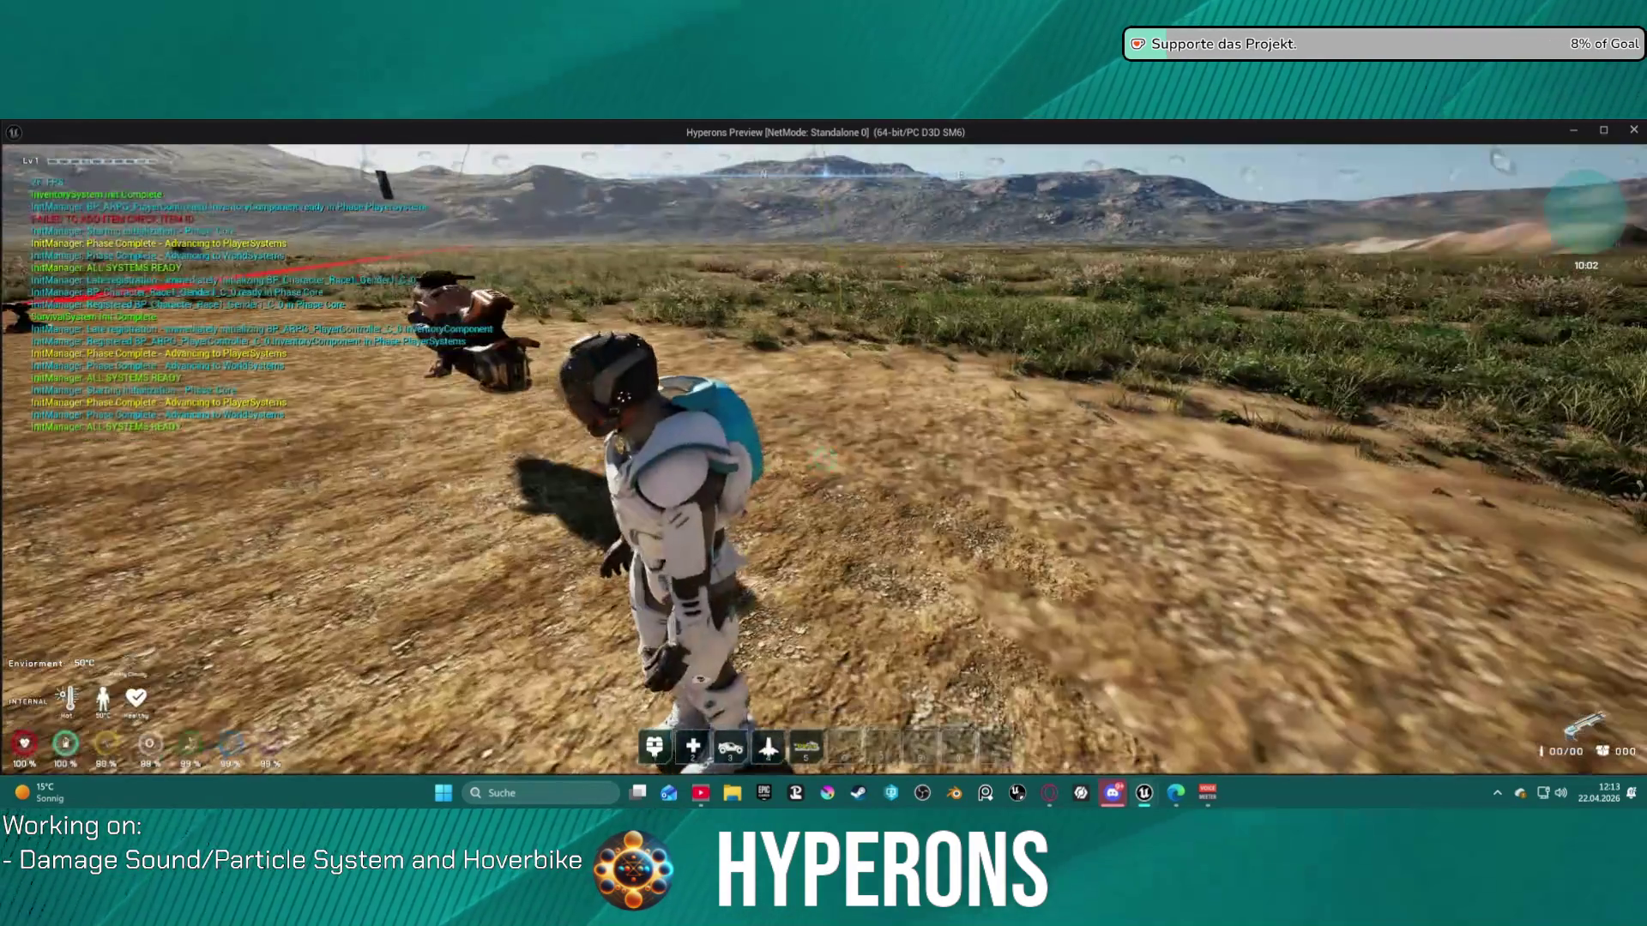
key(w)
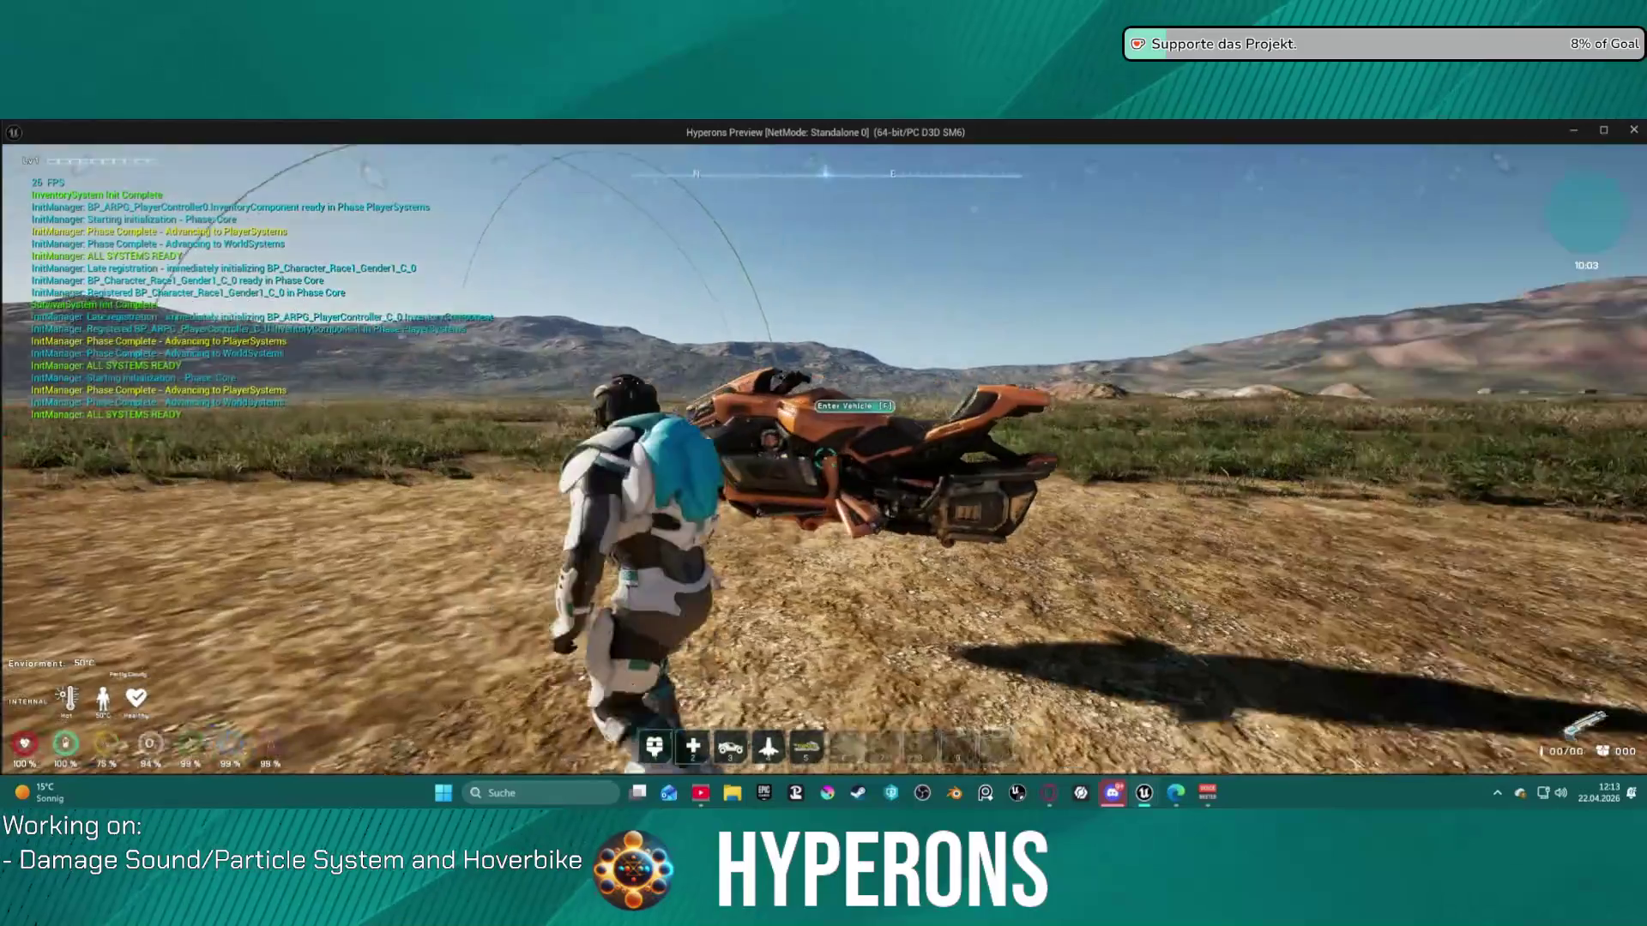
key(w)
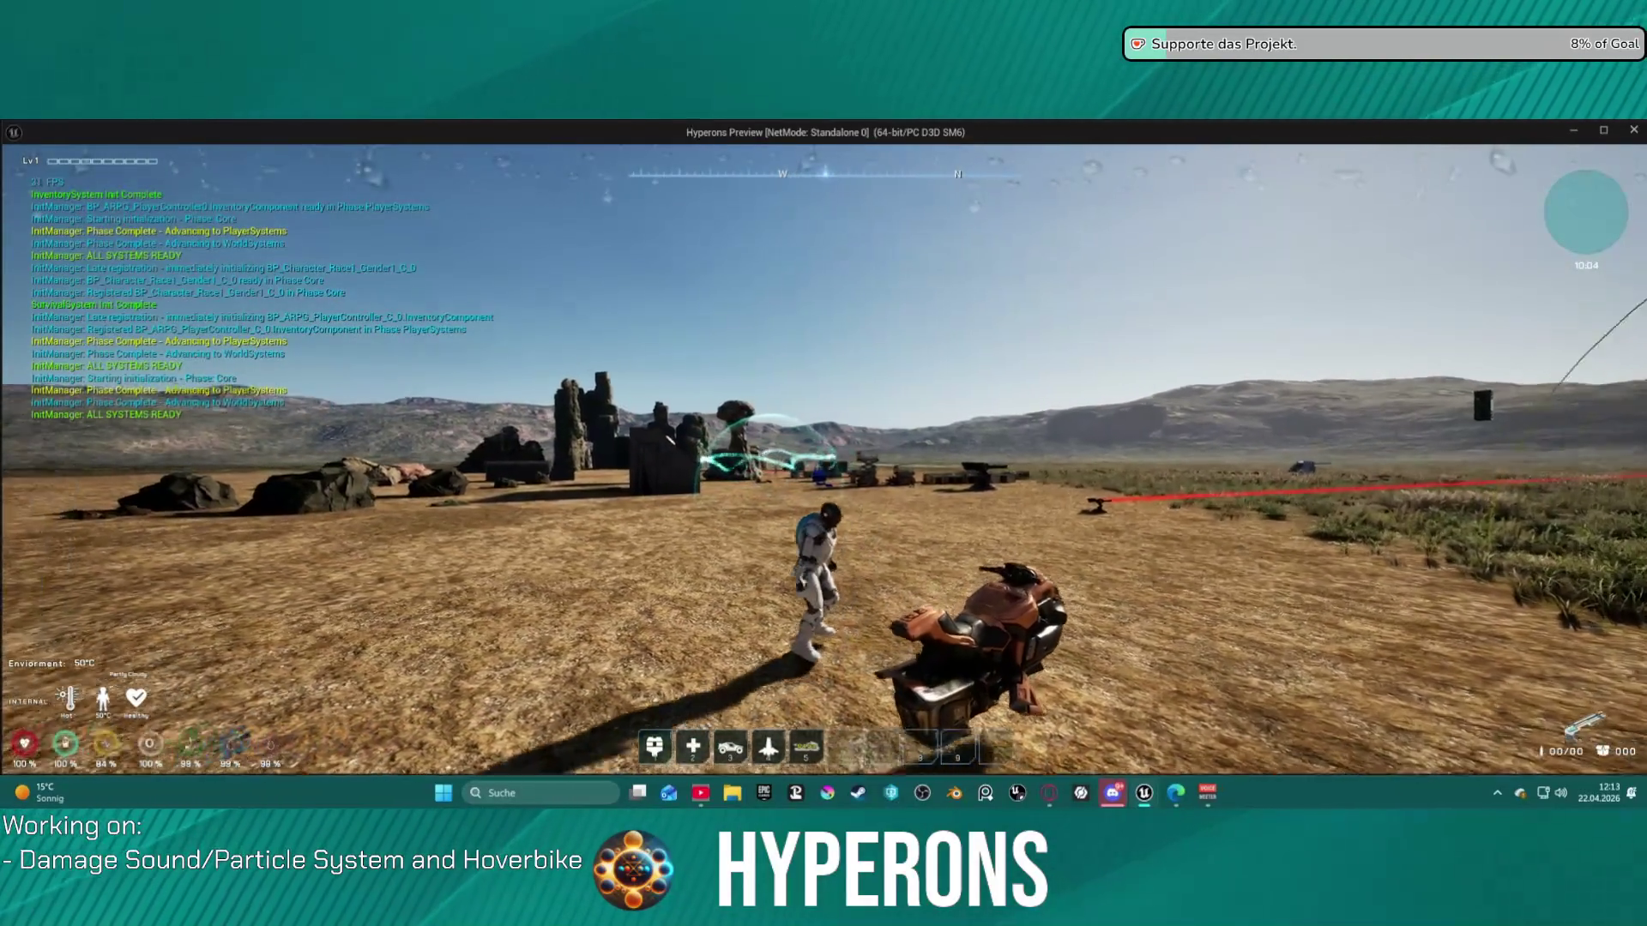
key(w)
key(f)
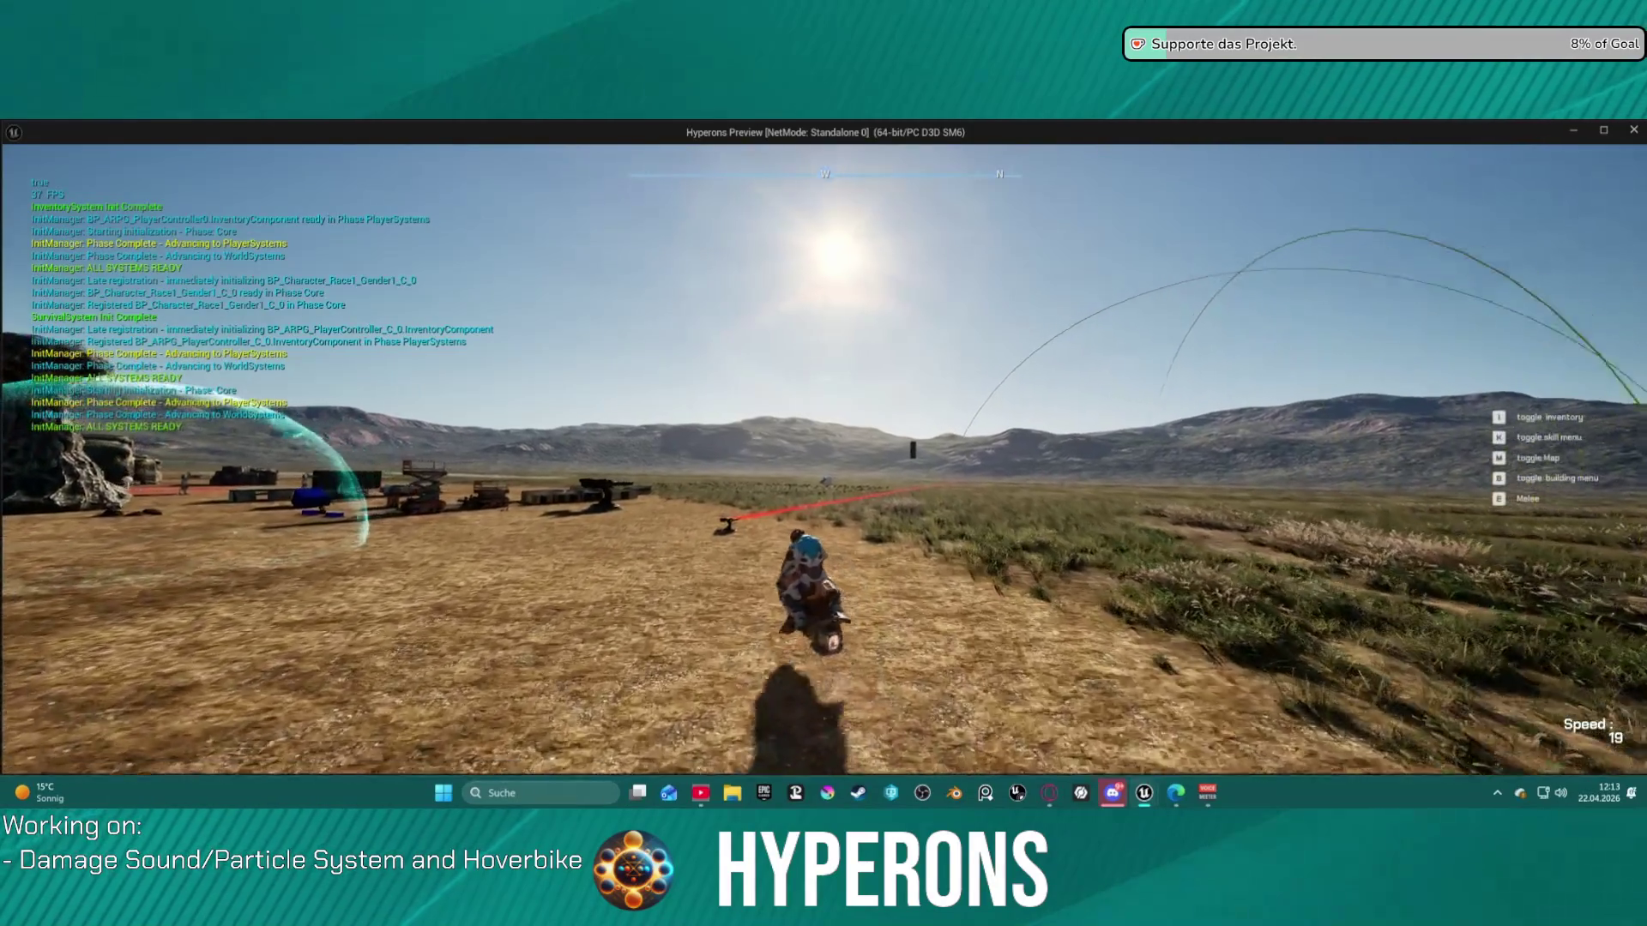
key(w)
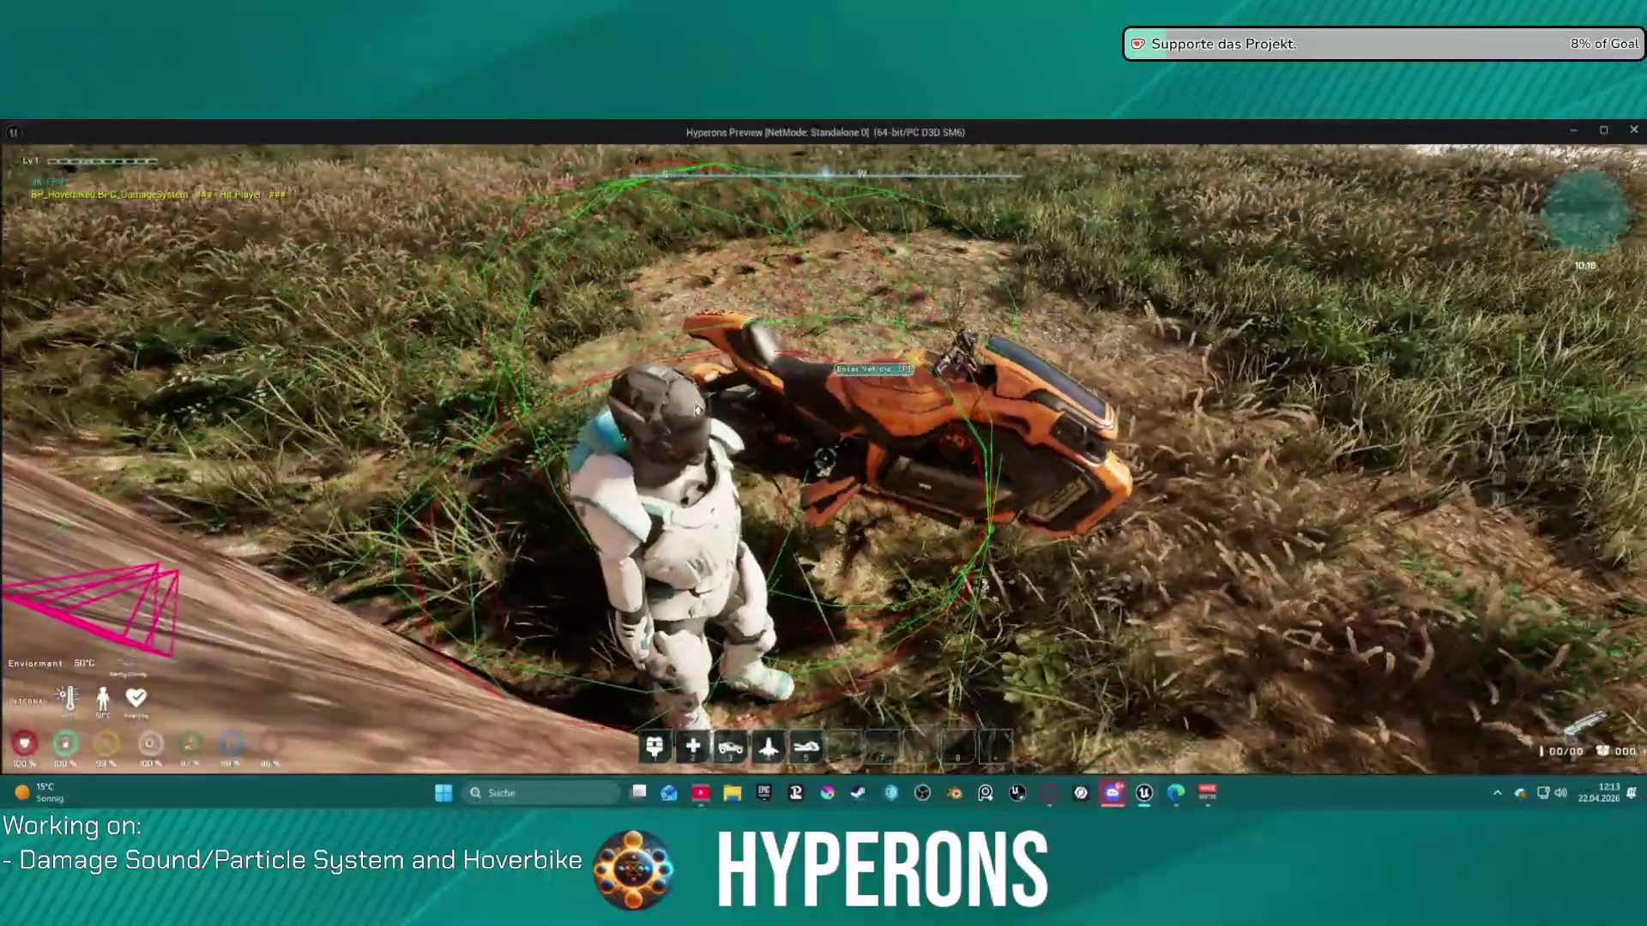
key(f)
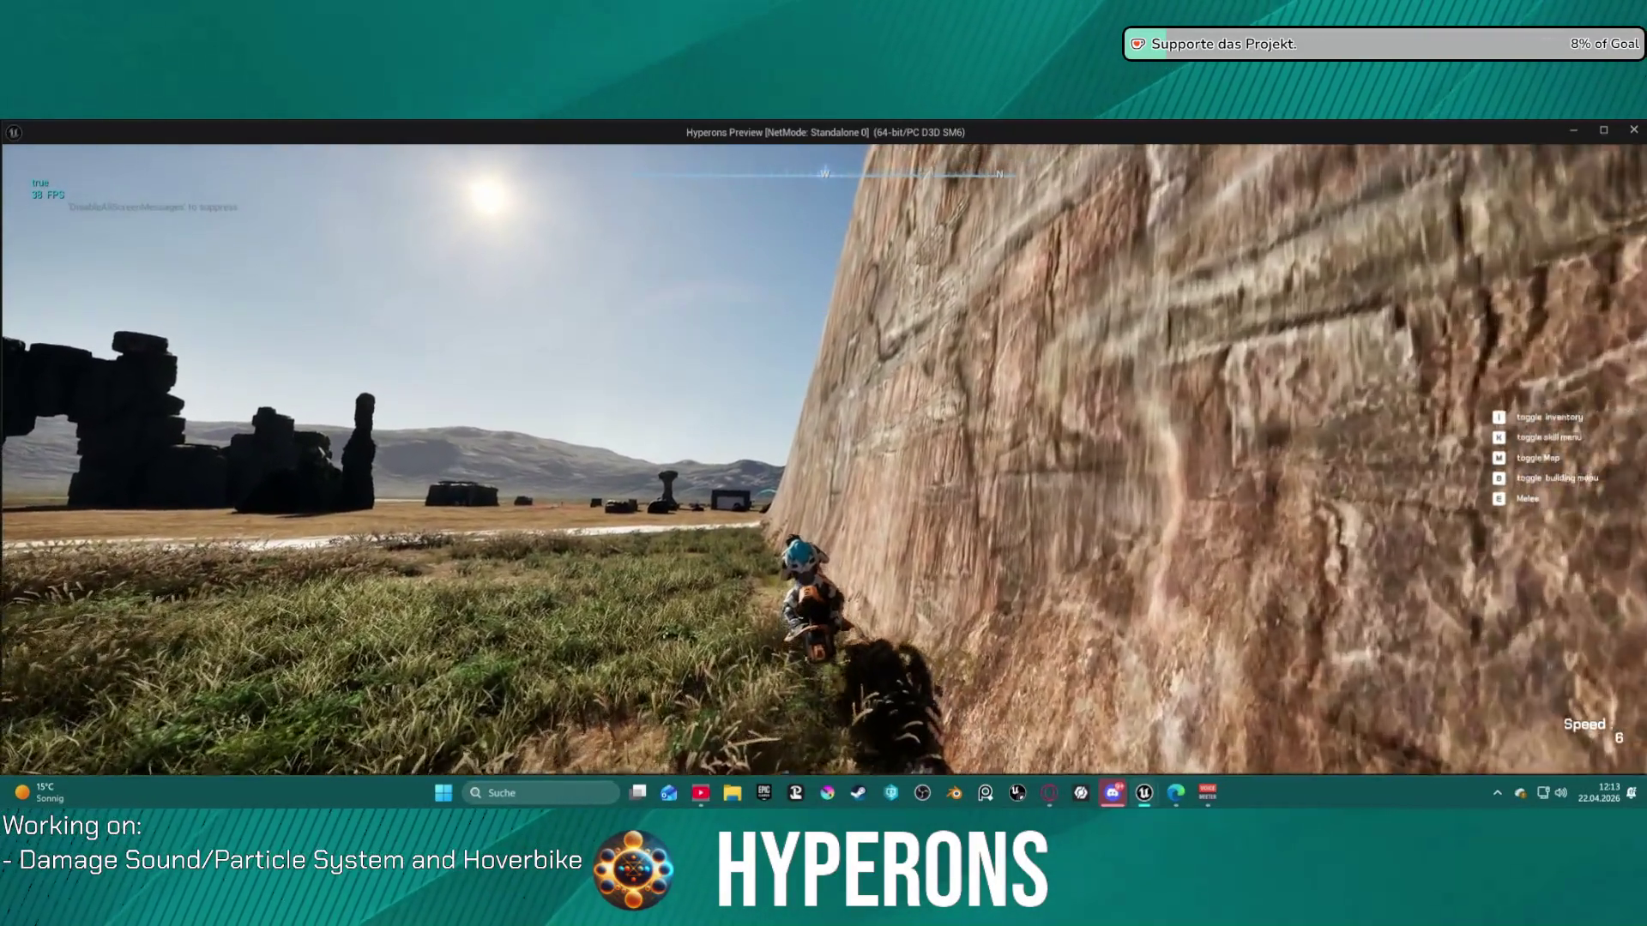
key(f)
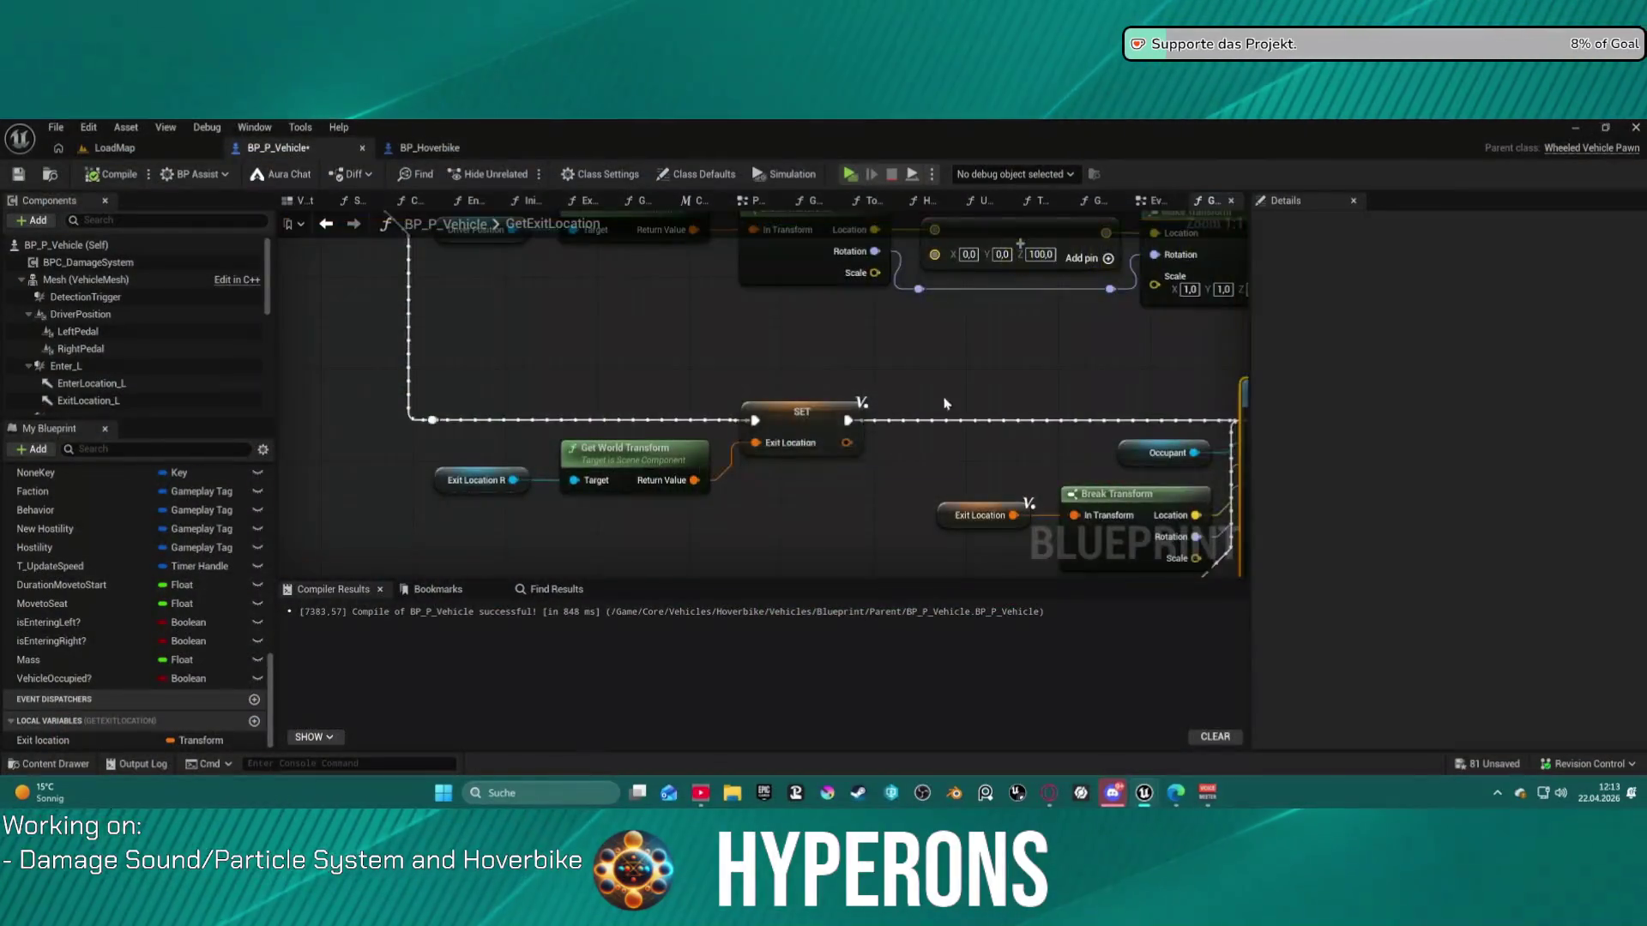
- Nudge the Driver Position and Get World Location nodes up beside the second sphere trace
mouse_move(782, 431)
mouse_down()
mouse_move(816, 336)
mouse_move(1365, 456)
mouse_up()
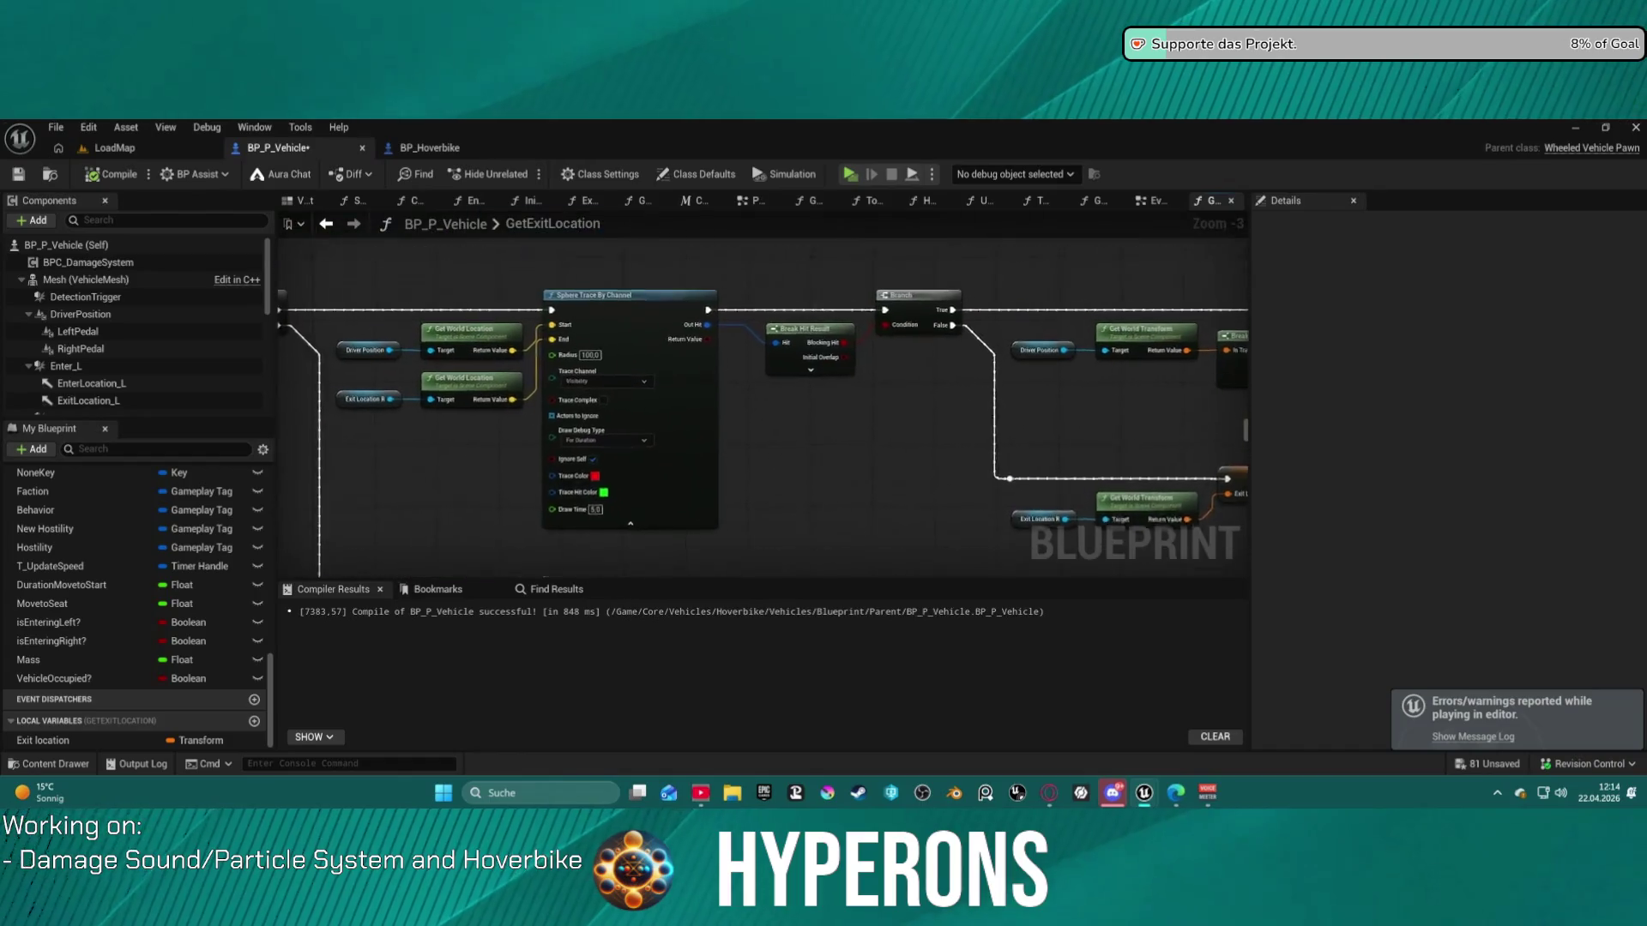
mouse_move(930, 474)
mouse_down()
mouse_move(563, 441)
mouse_move(569, 393)
mouse_move(664, 340)
mouse_move(987, 480)
mouse_move(1428, 576)
mouse_up()
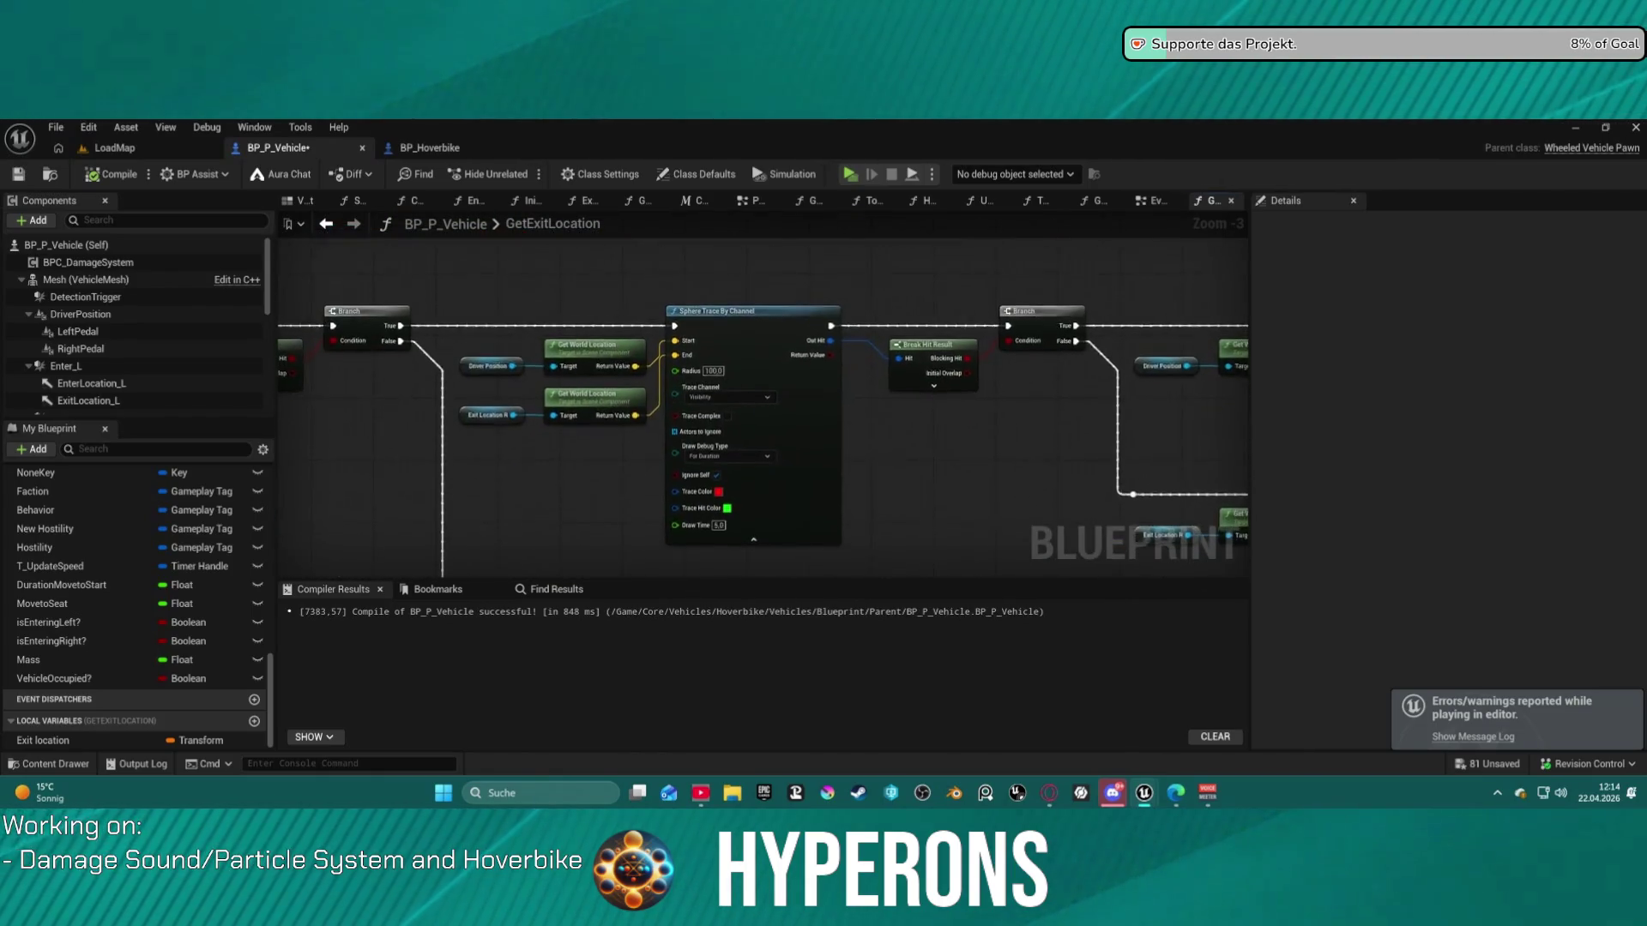
drag(1218, 463, 845, 471)
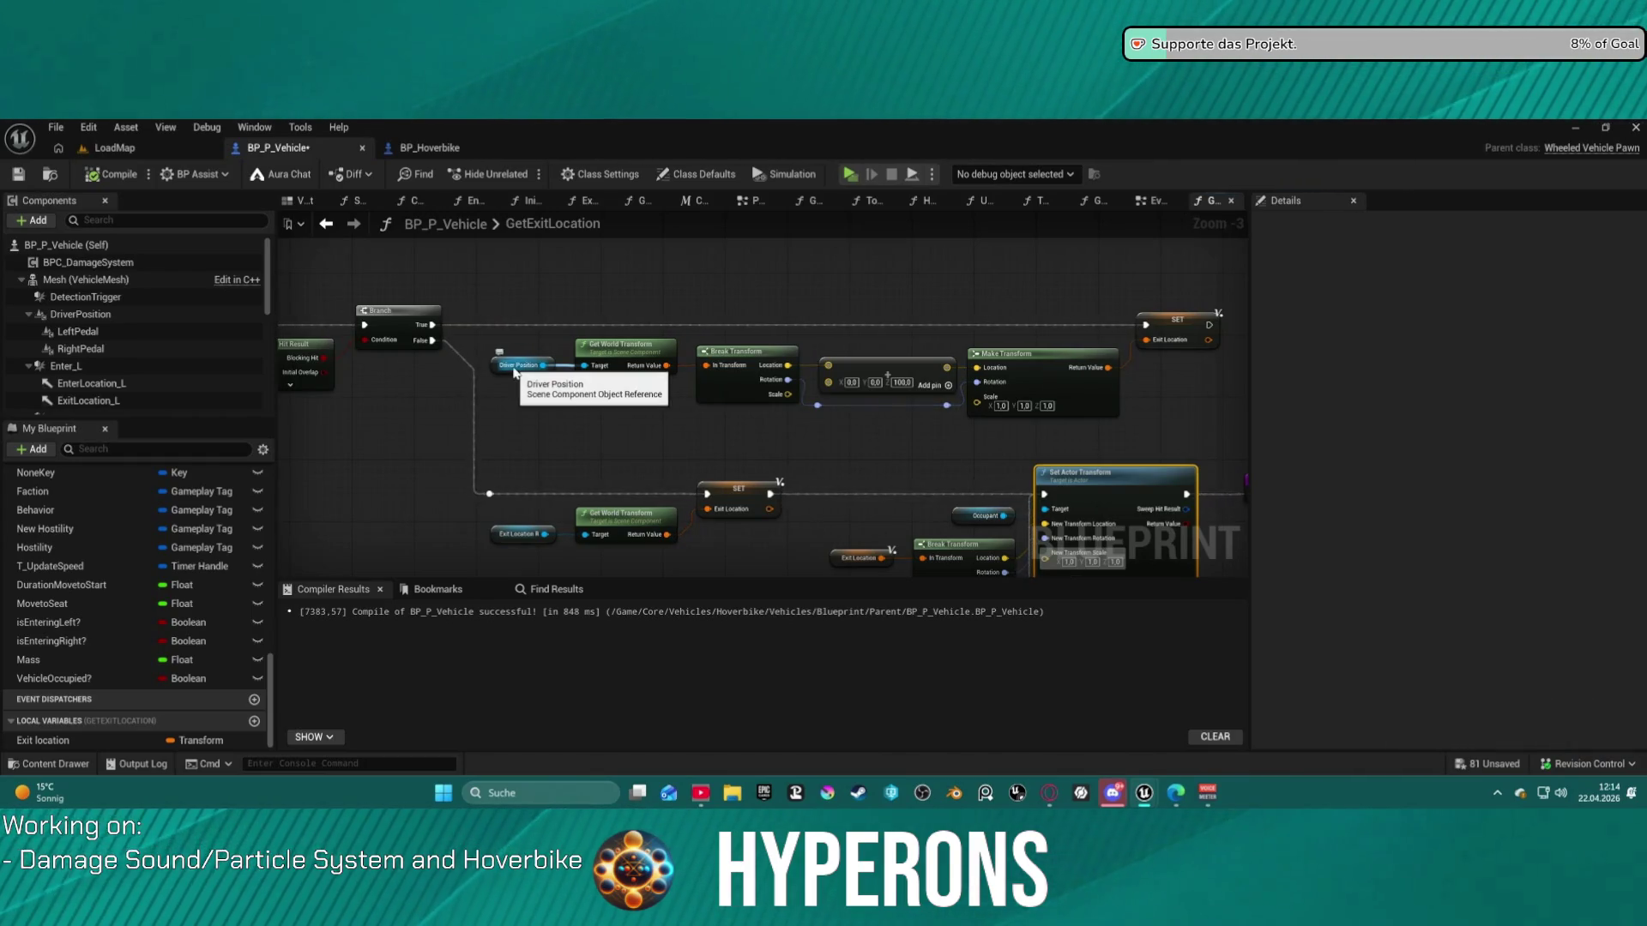
key(ctrl+z)
drag(1106, 429, 1044, 369)
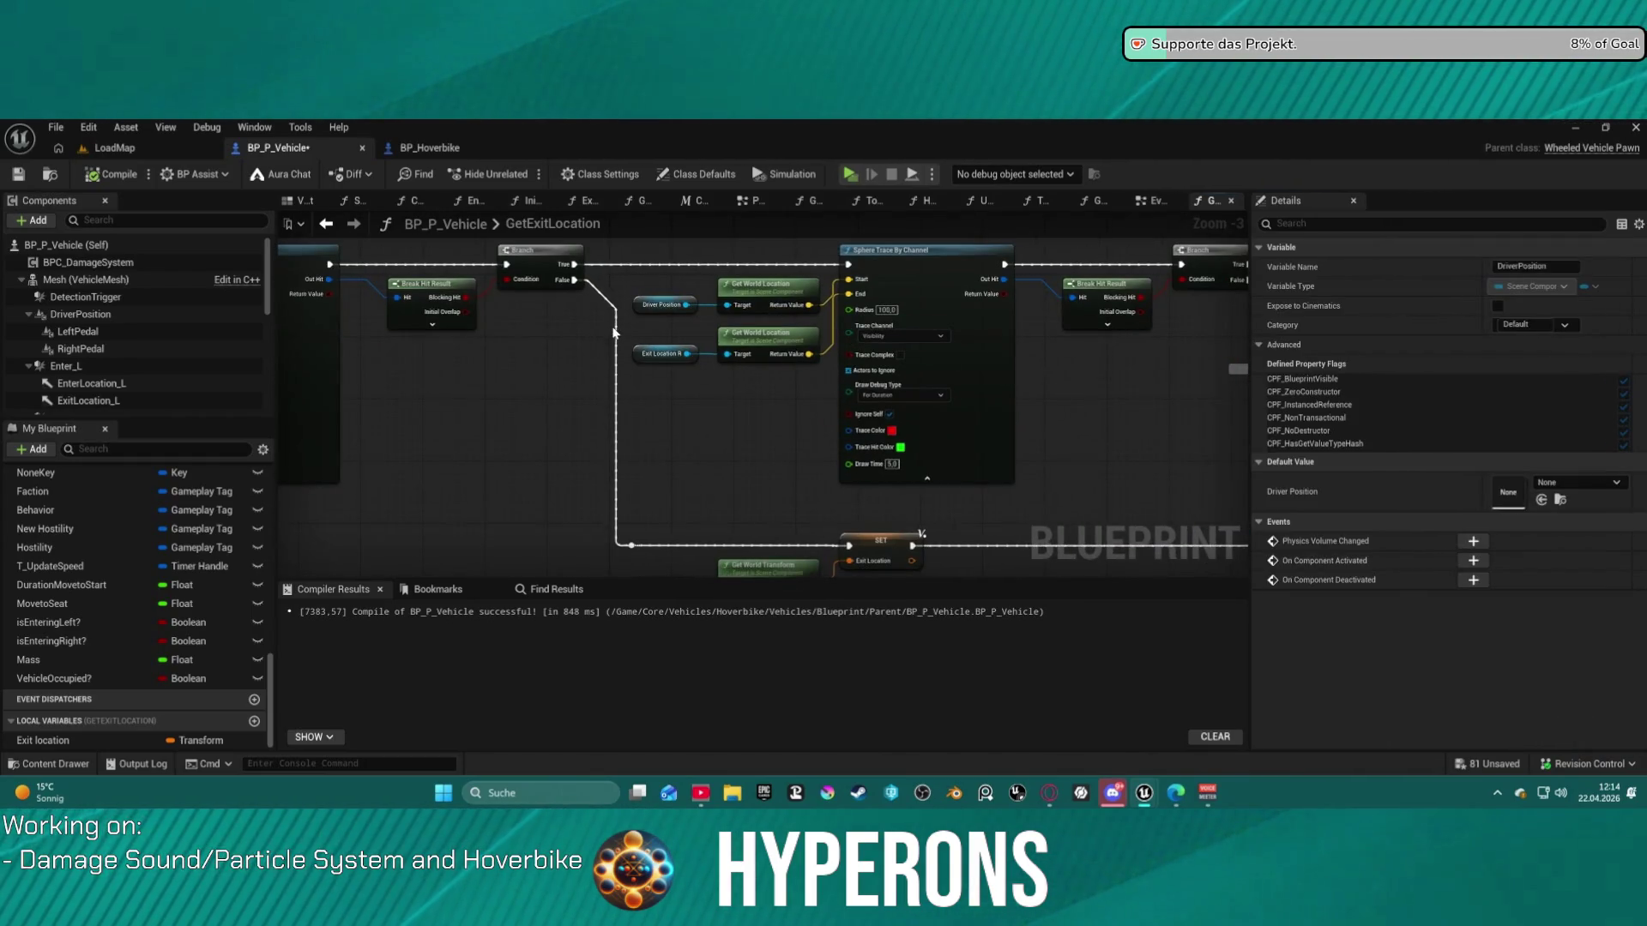
mouse_move(628, 335)
mouse_down()
mouse_move(881, 327)
mouse_move(444, 335)
mouse_move(477, 350)
mouse_move(119, 331)
mouse_move(259, 271)
mouse_move(198, 293)
mouse_move(186, 322)
mouse_move(733, 339)
mouse_up()
drag(892, 331, 852, 267)
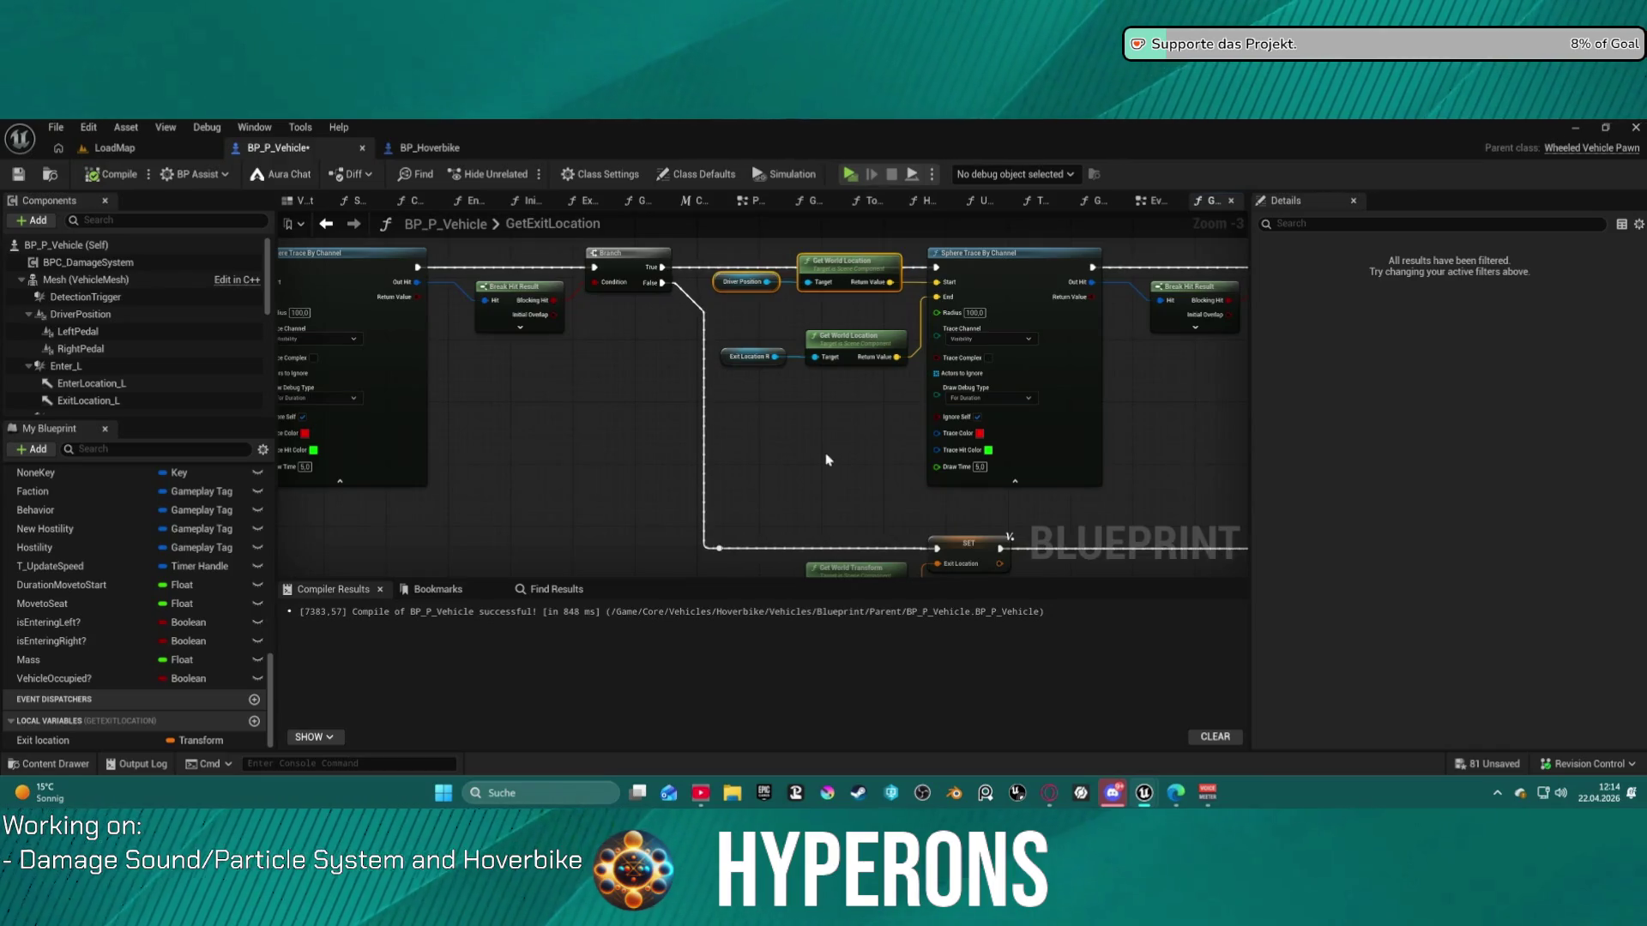
mouse_move(817, 455)
mouse_down()
mouse_move(1029, 463)
mouse_move(983, 466)
mouse_up()
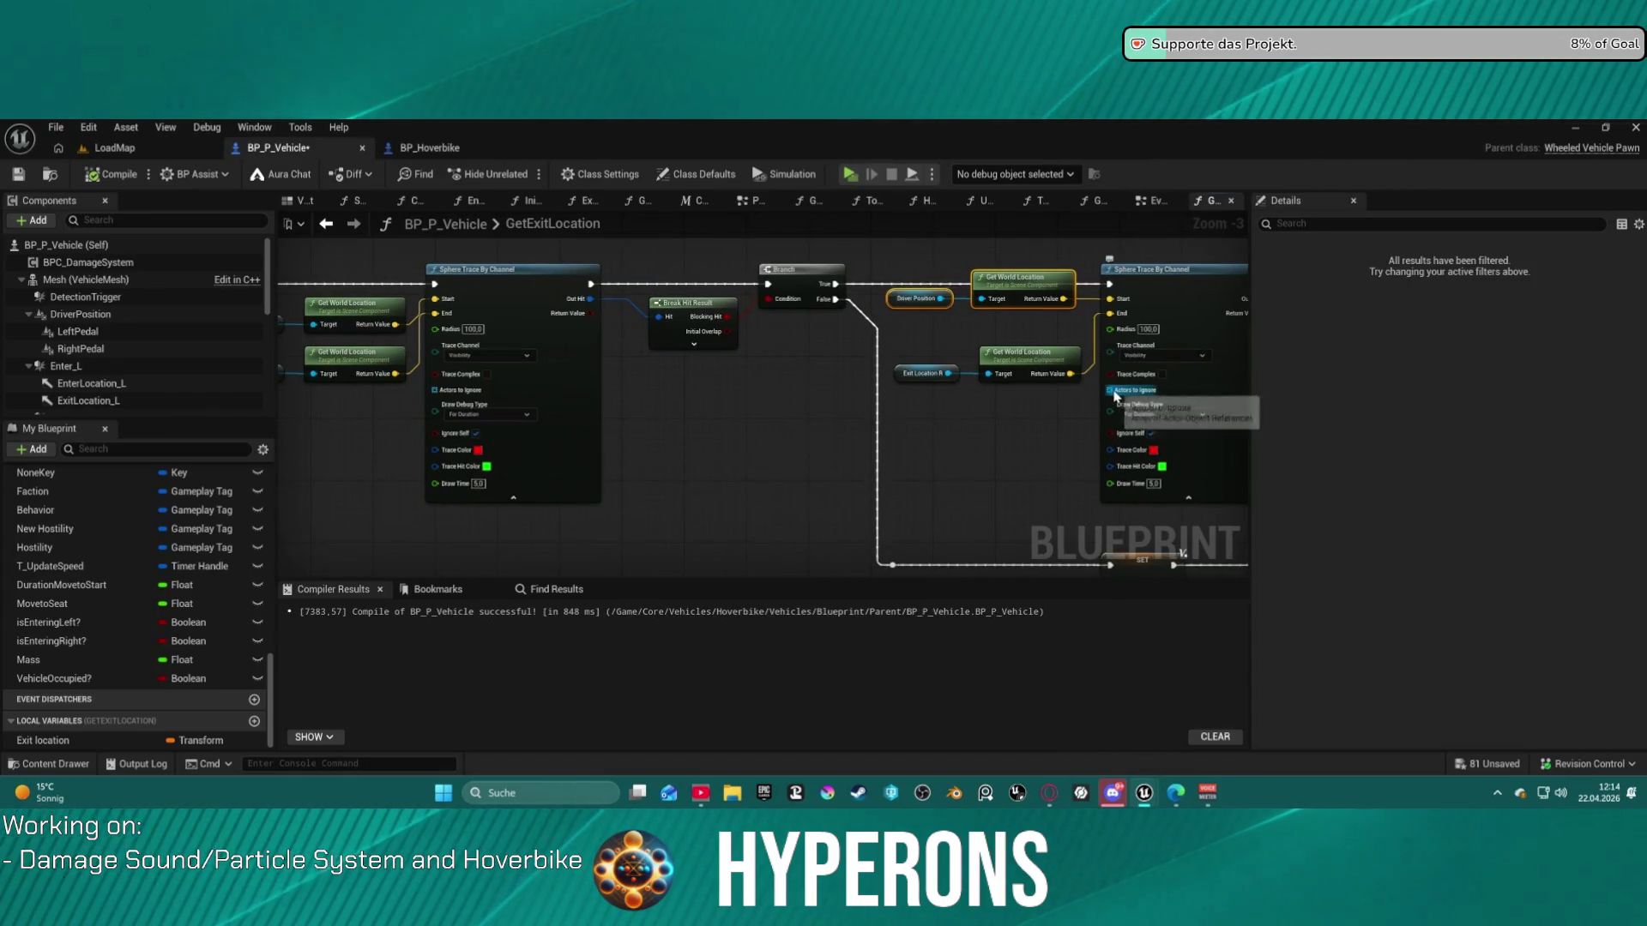
drag(1112, 391, 950, 429)
- Feed a Make Array containing Occupant into the sphere trace's Actors to Ignore
text(occo)
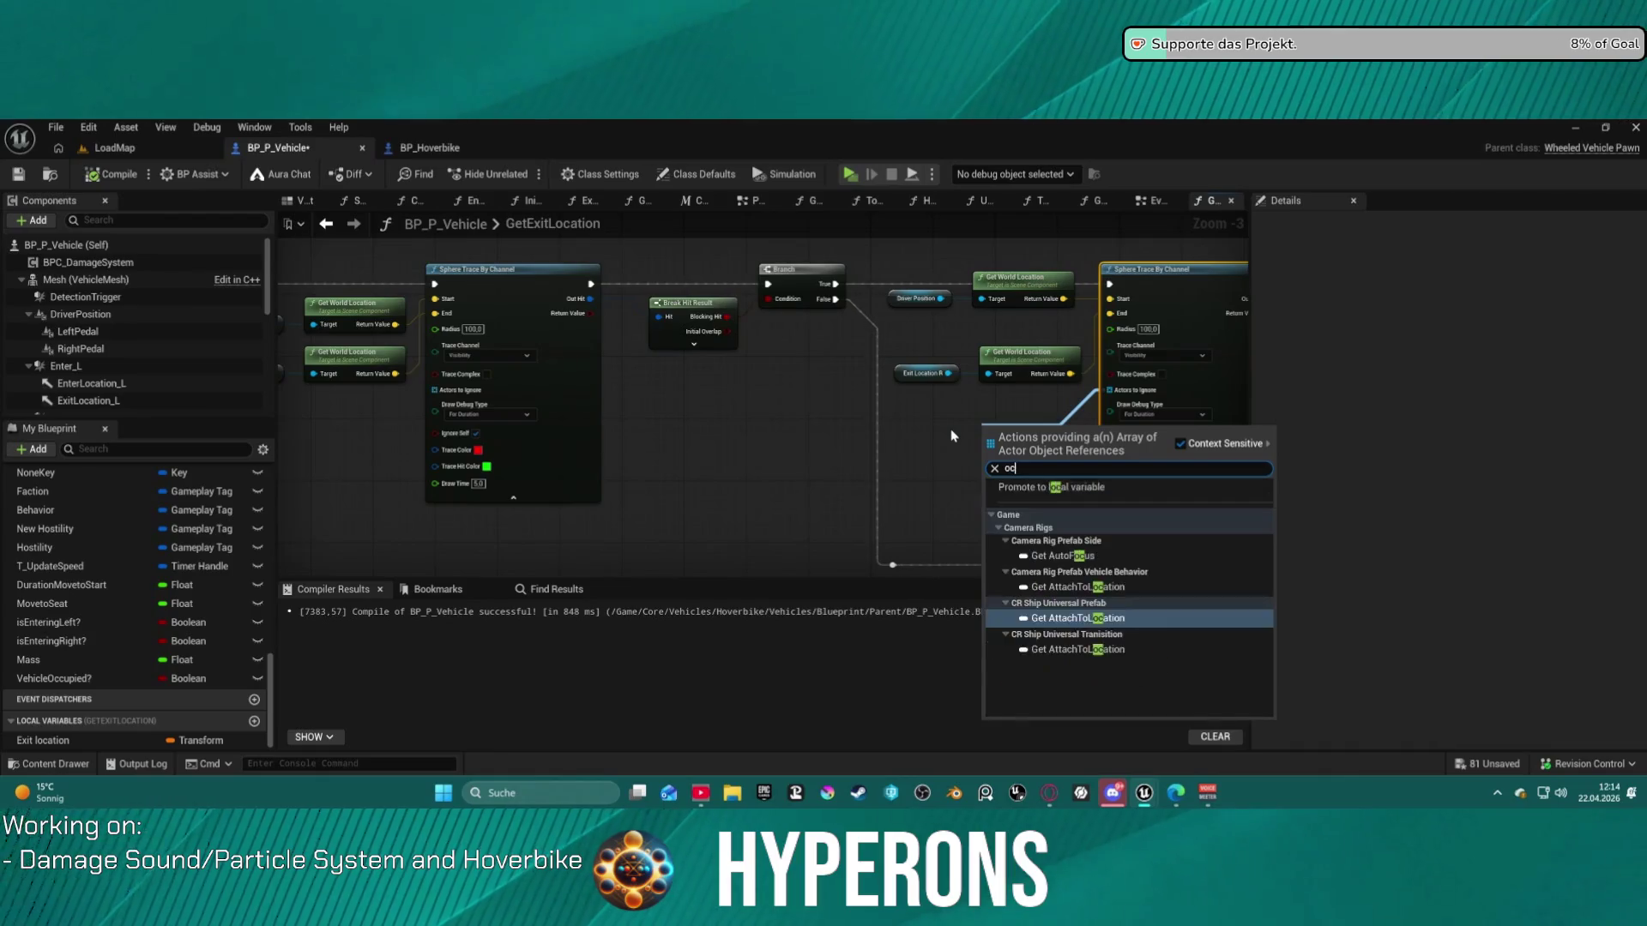
key(BackSpace)
key(BackSpace)
key(BackSpace)
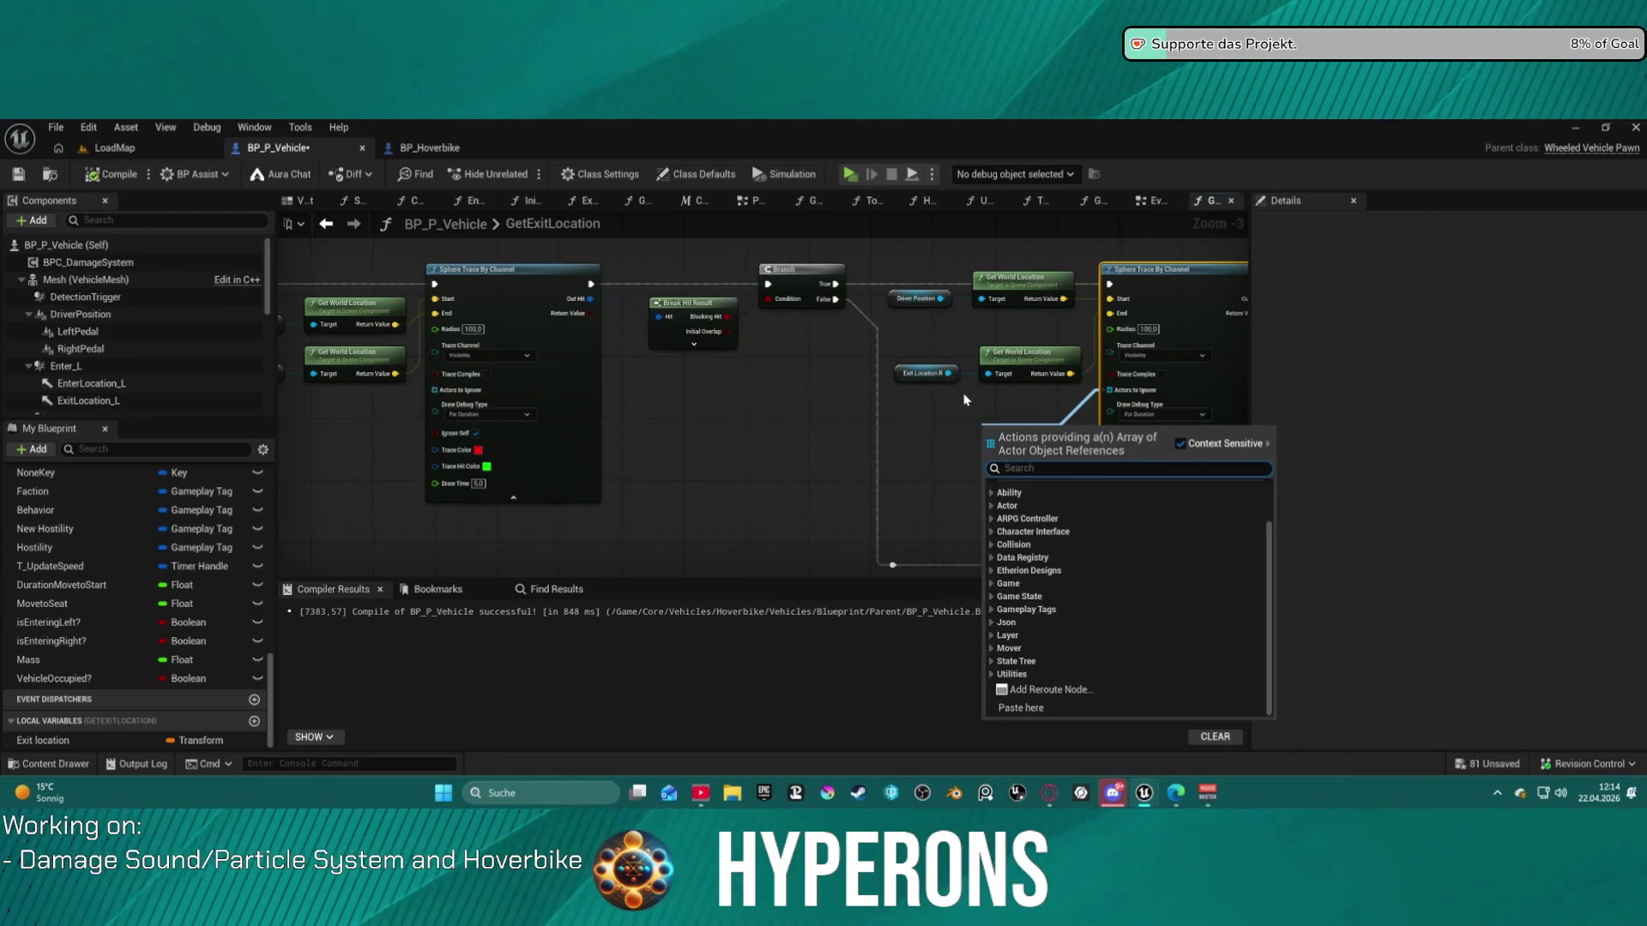
scroll(1050, 387, down, 1)
scroll(1050, 386, up, 4)
drag(1072, 382, 911, 419)
text(make)
key(Return)
scroll(1048, 427, down, 1)
scroll(834, 380, up, 1)
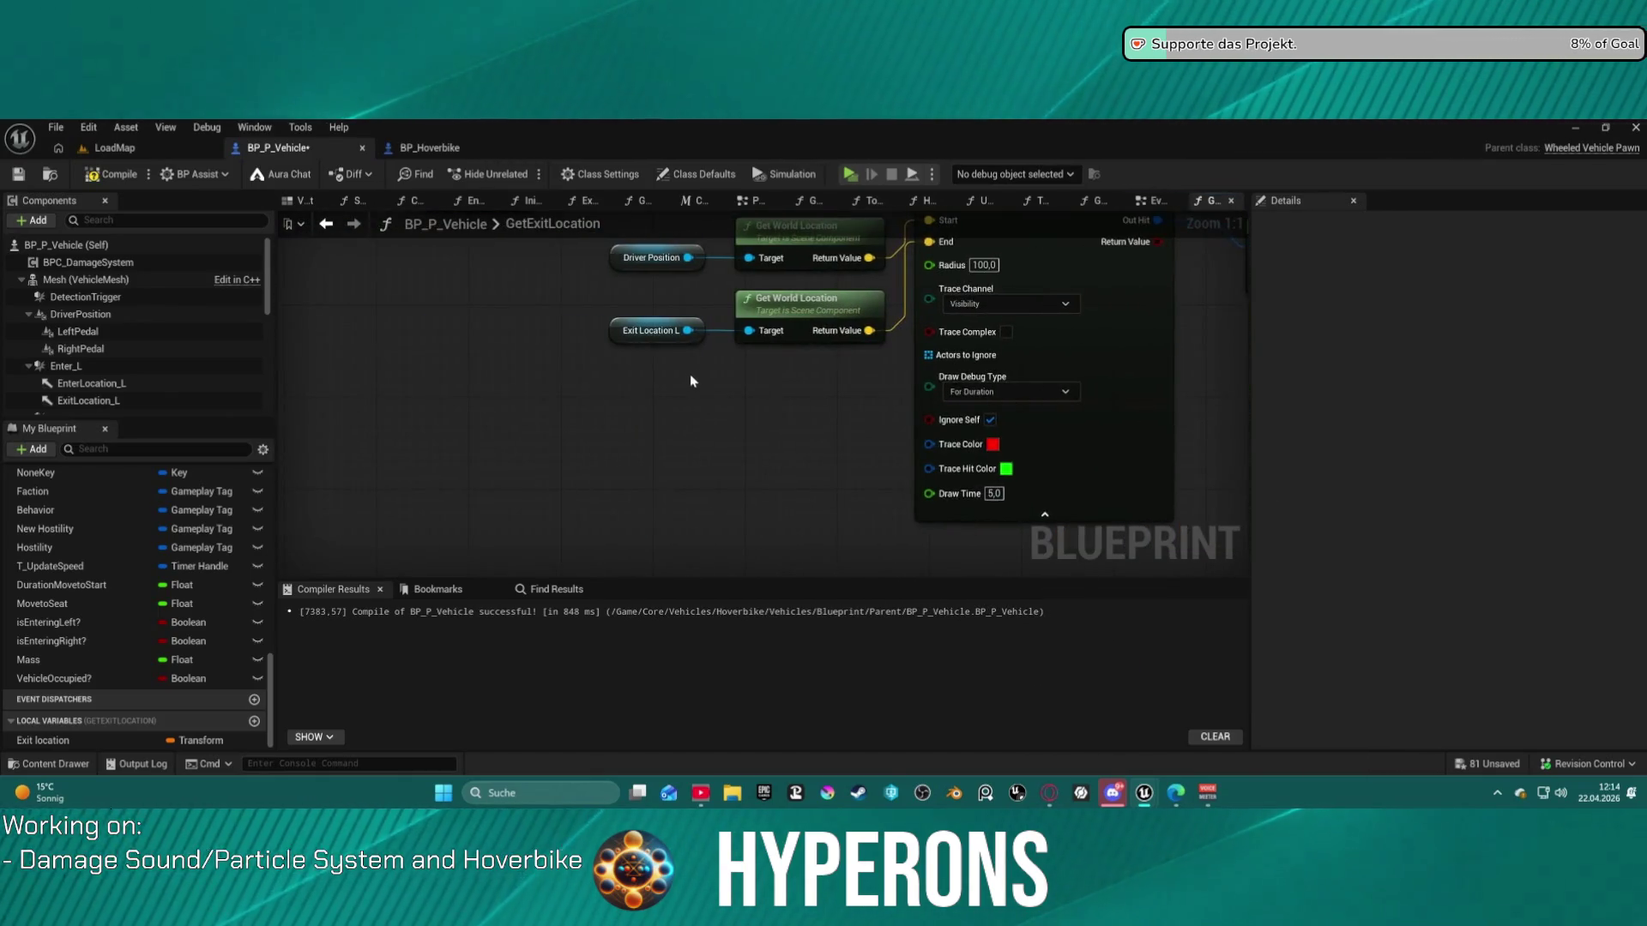
drag(748, 392, 598, 420)
text(occ)
key(Return)
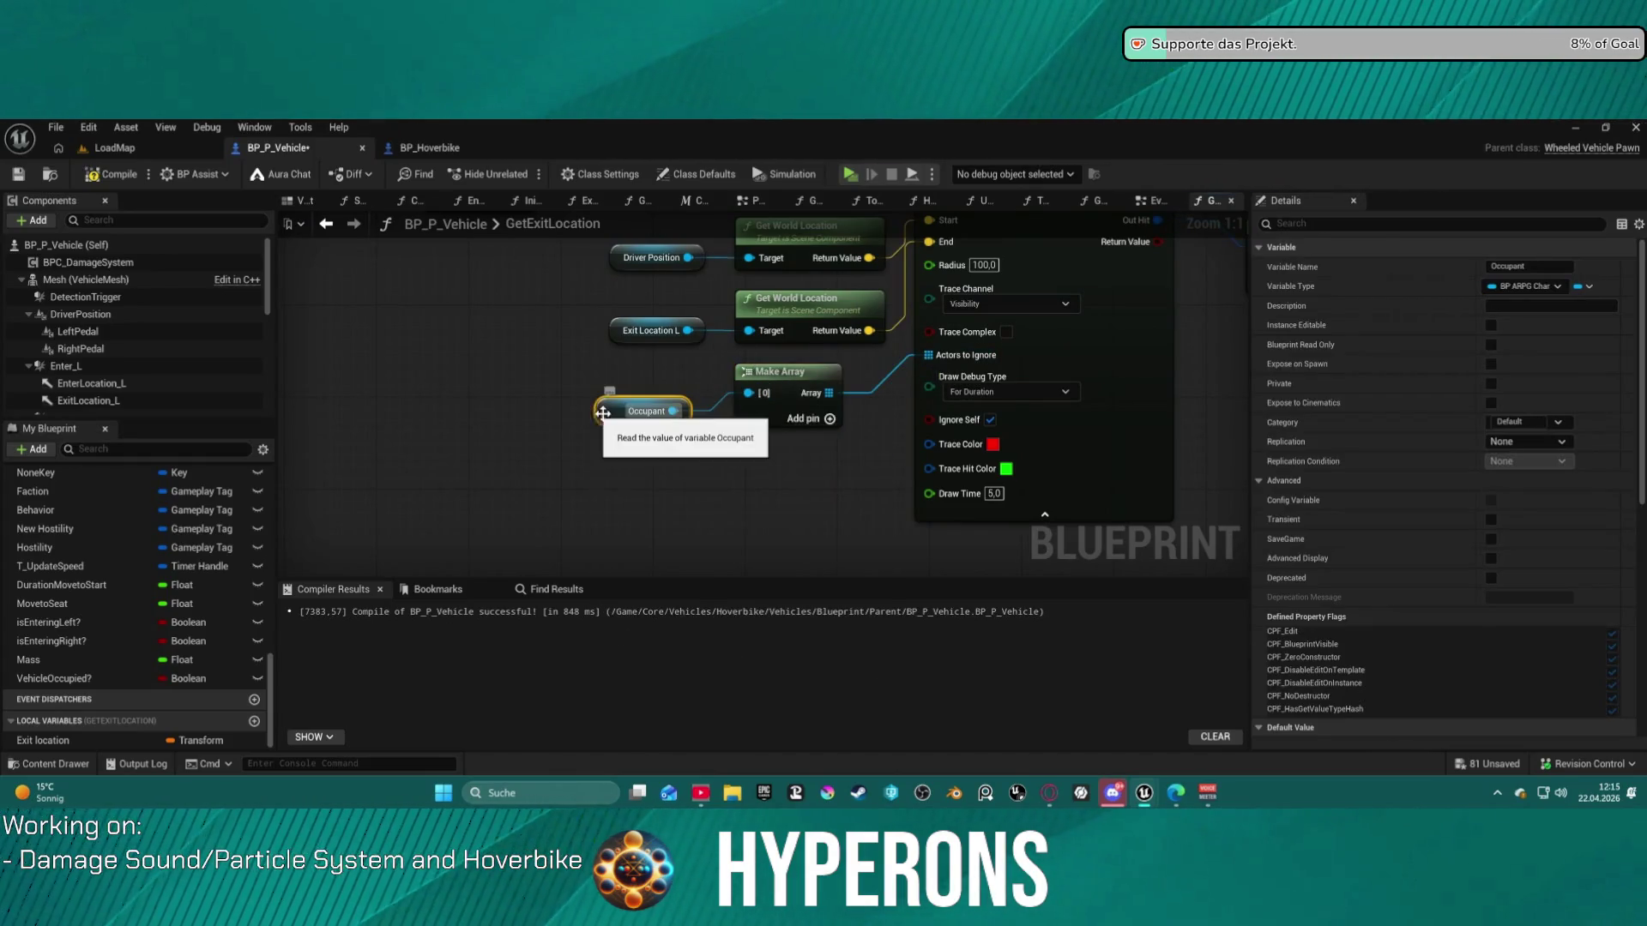
- Add the Occupant to the Exit Location R trace's ignore array as well
drag(1564, 369, 995, 371)
drag(1098, 409, 1036, 417)
text(occ)
key(Return)
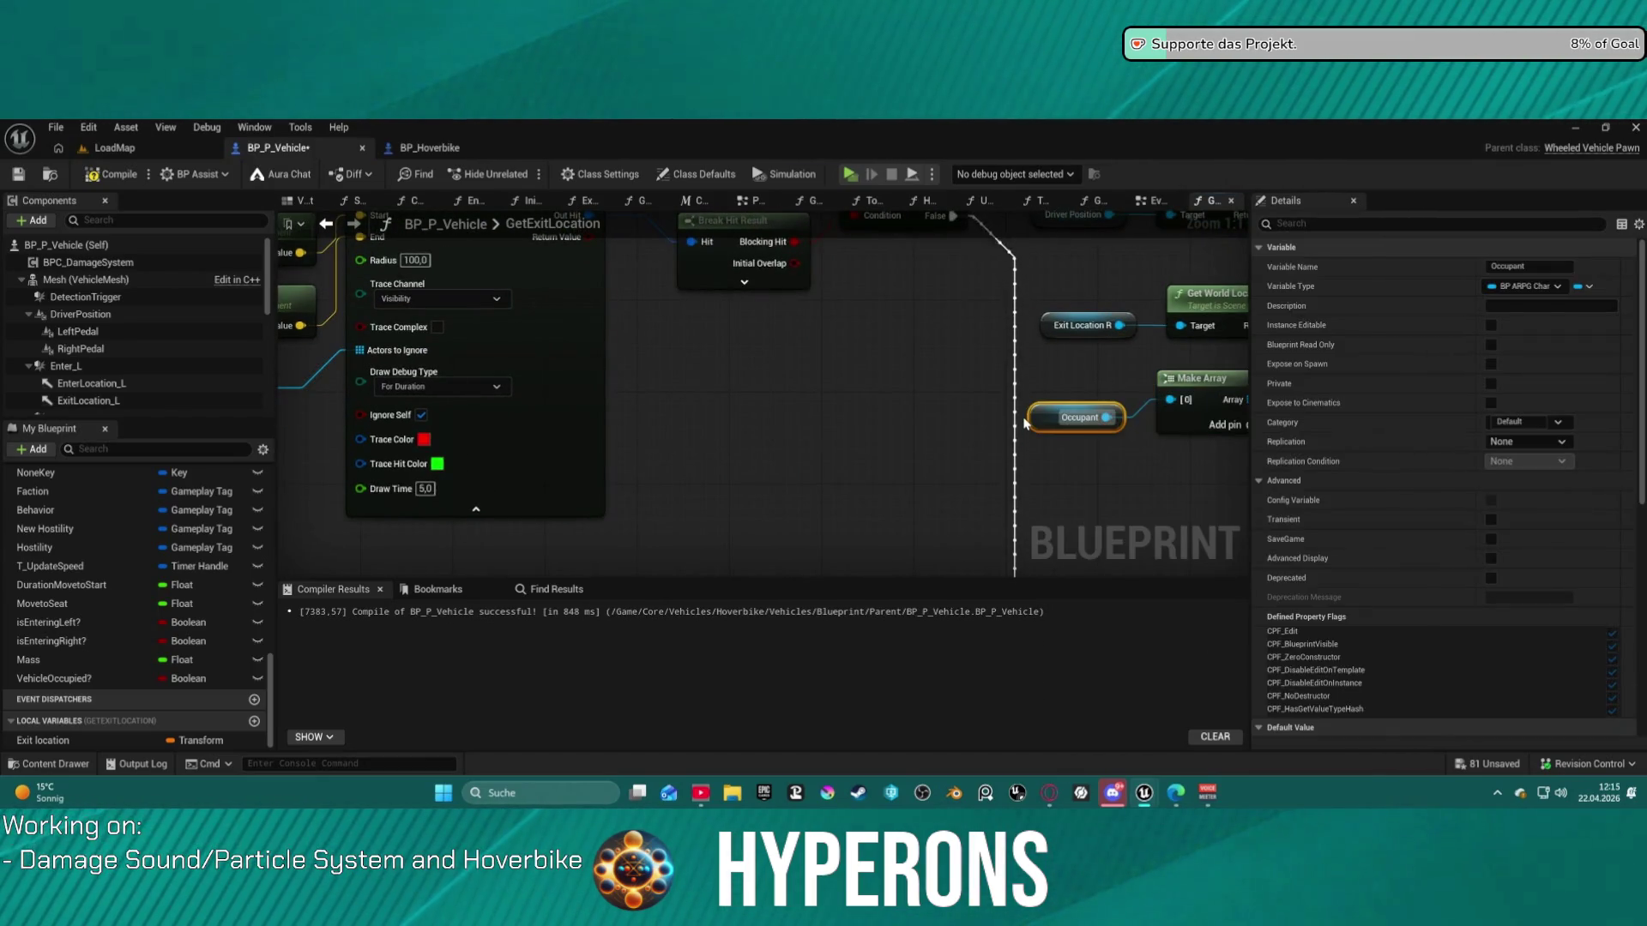
mouse_move(968, 450)
mouse_down()
mouse_move(1018, 415)
mouse_move(588, 375)
mouse_move(486, 387)
mouse_move(451, 213)
mouse_up()
scroll(841, 467, down, 2)
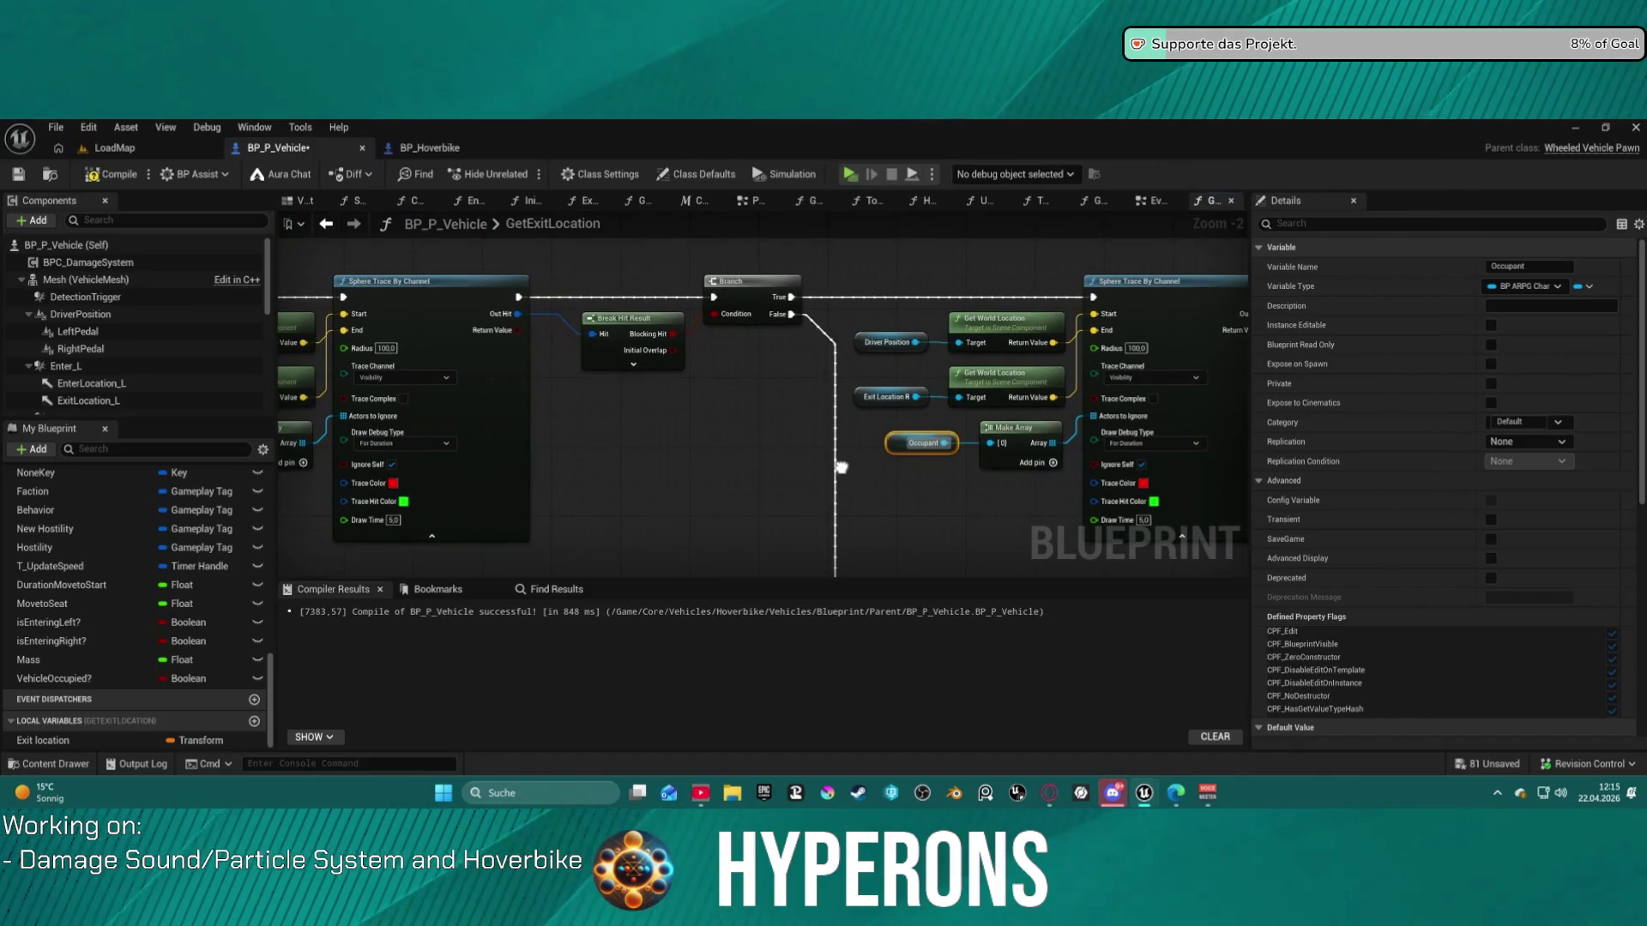
mouse_move(842, 468)
mouse_down()
mouse_move(661, 388)
mouse_move(650, 399)
mouse_move(700, 457)
mouse_move(712, 276)
mouse_up()
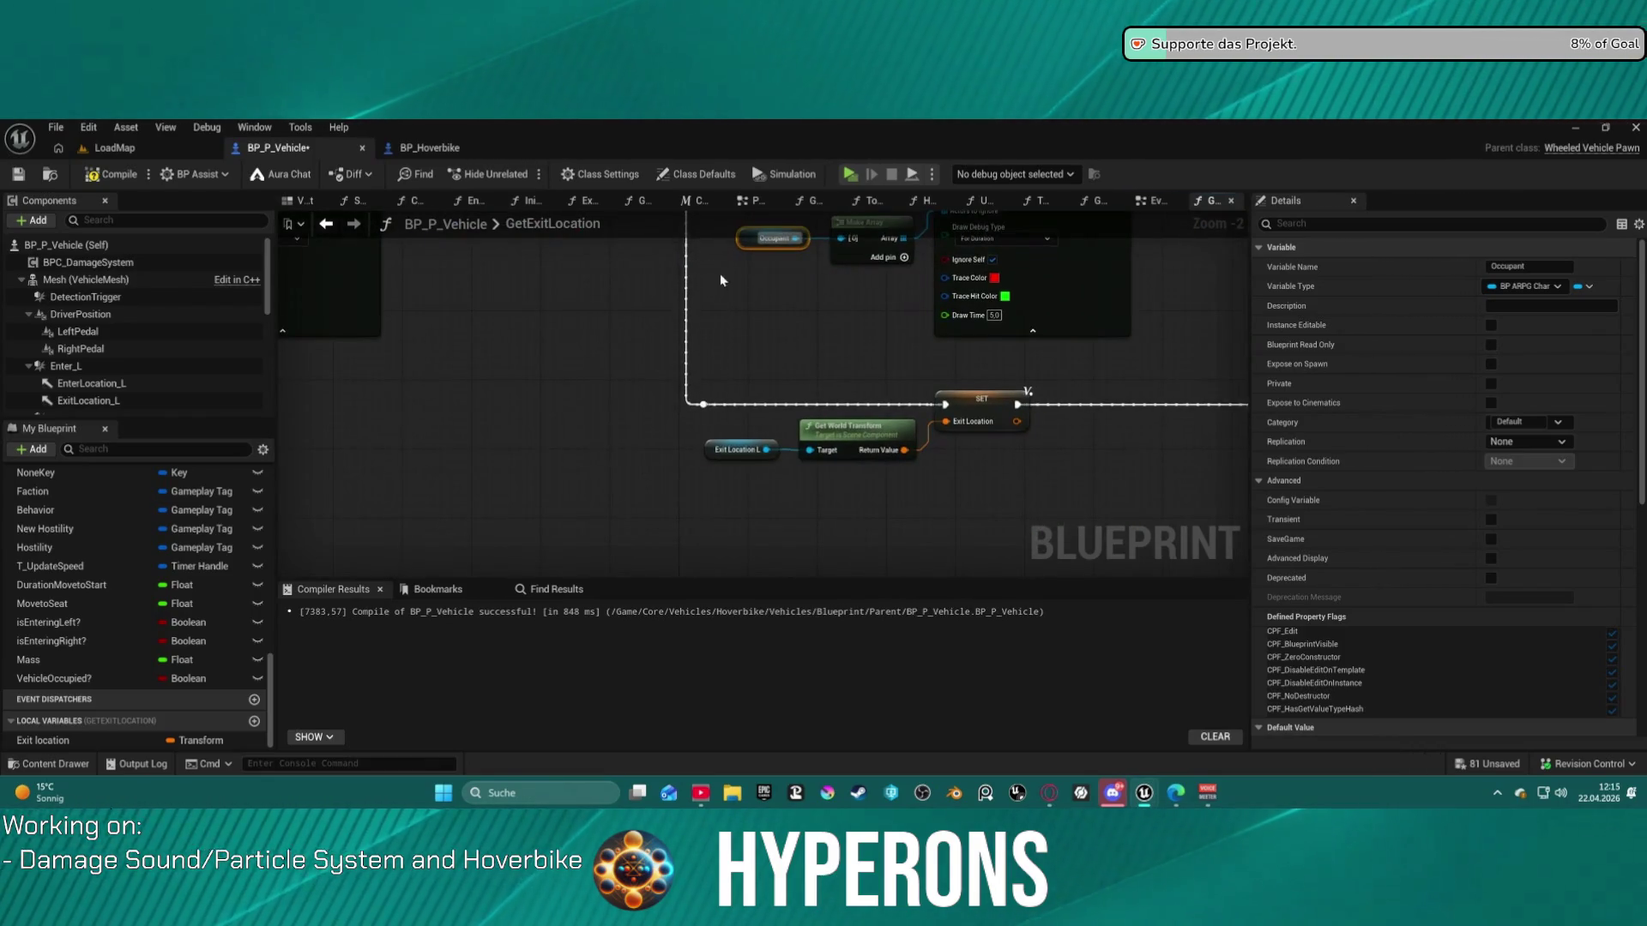
click(790, 344)
mouse_move(790, 344)
mouse_down()
mouse_move(490, 417)
mouse_move(908, 414)
mouse_up()
drag(664, 455, 864, 317)
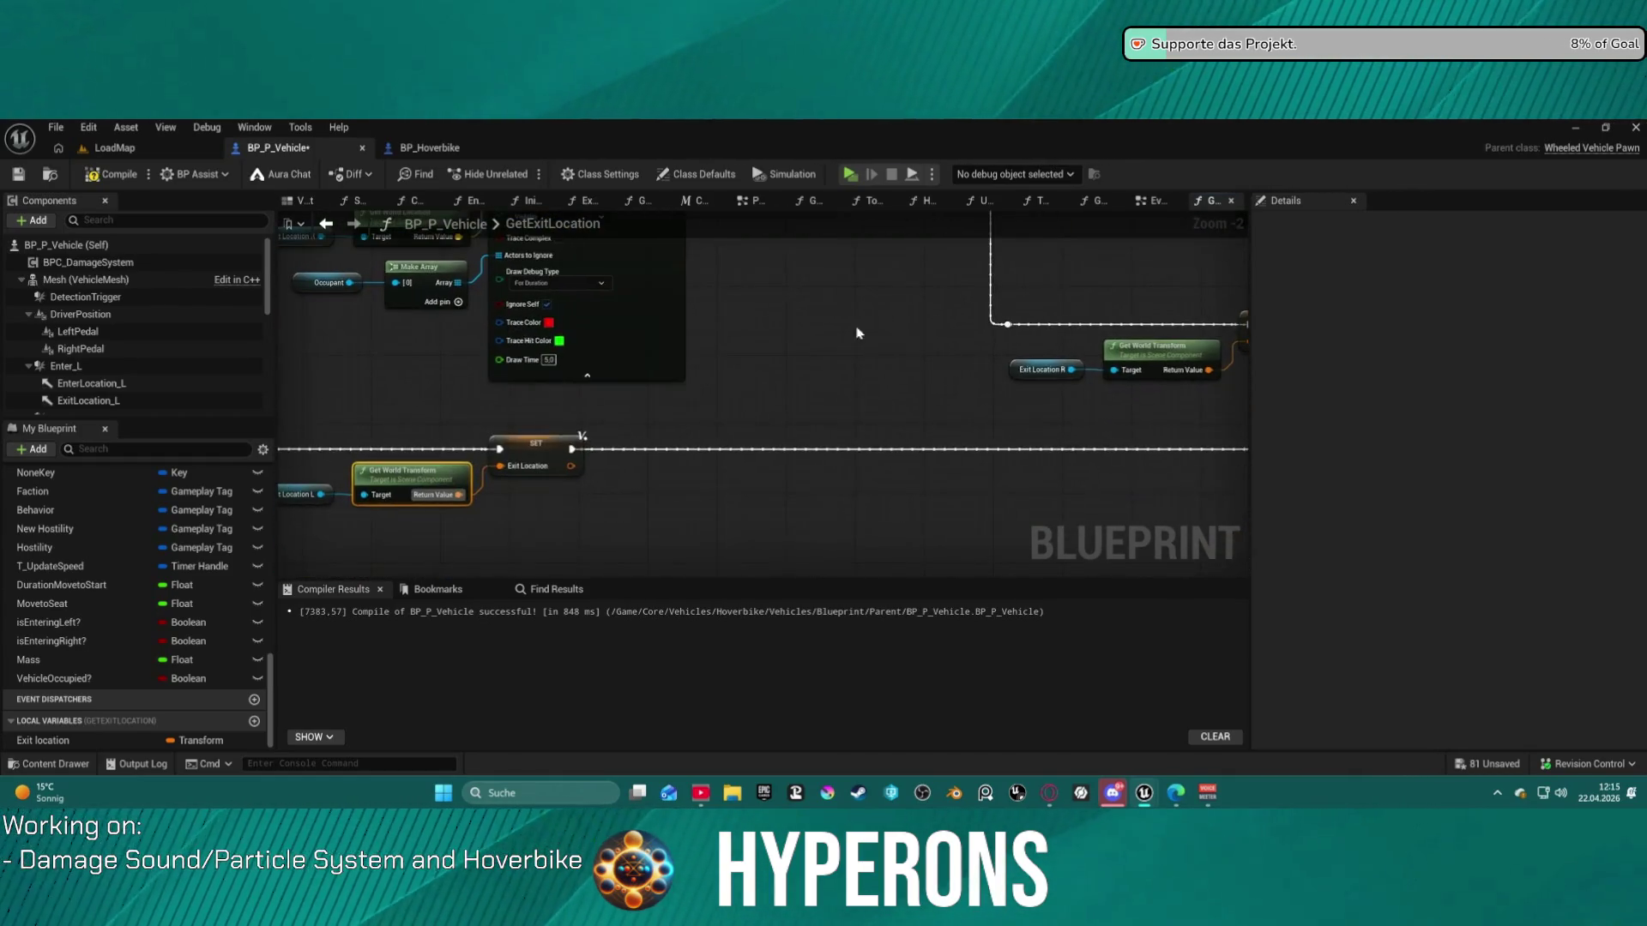
mouse_move(831, 397)
mouse_down()
mouse_move(1078, 331)
mouse_move(650, 412)
mouse_move(592, 576)
mouse_move(916, 558)
mouse_up()
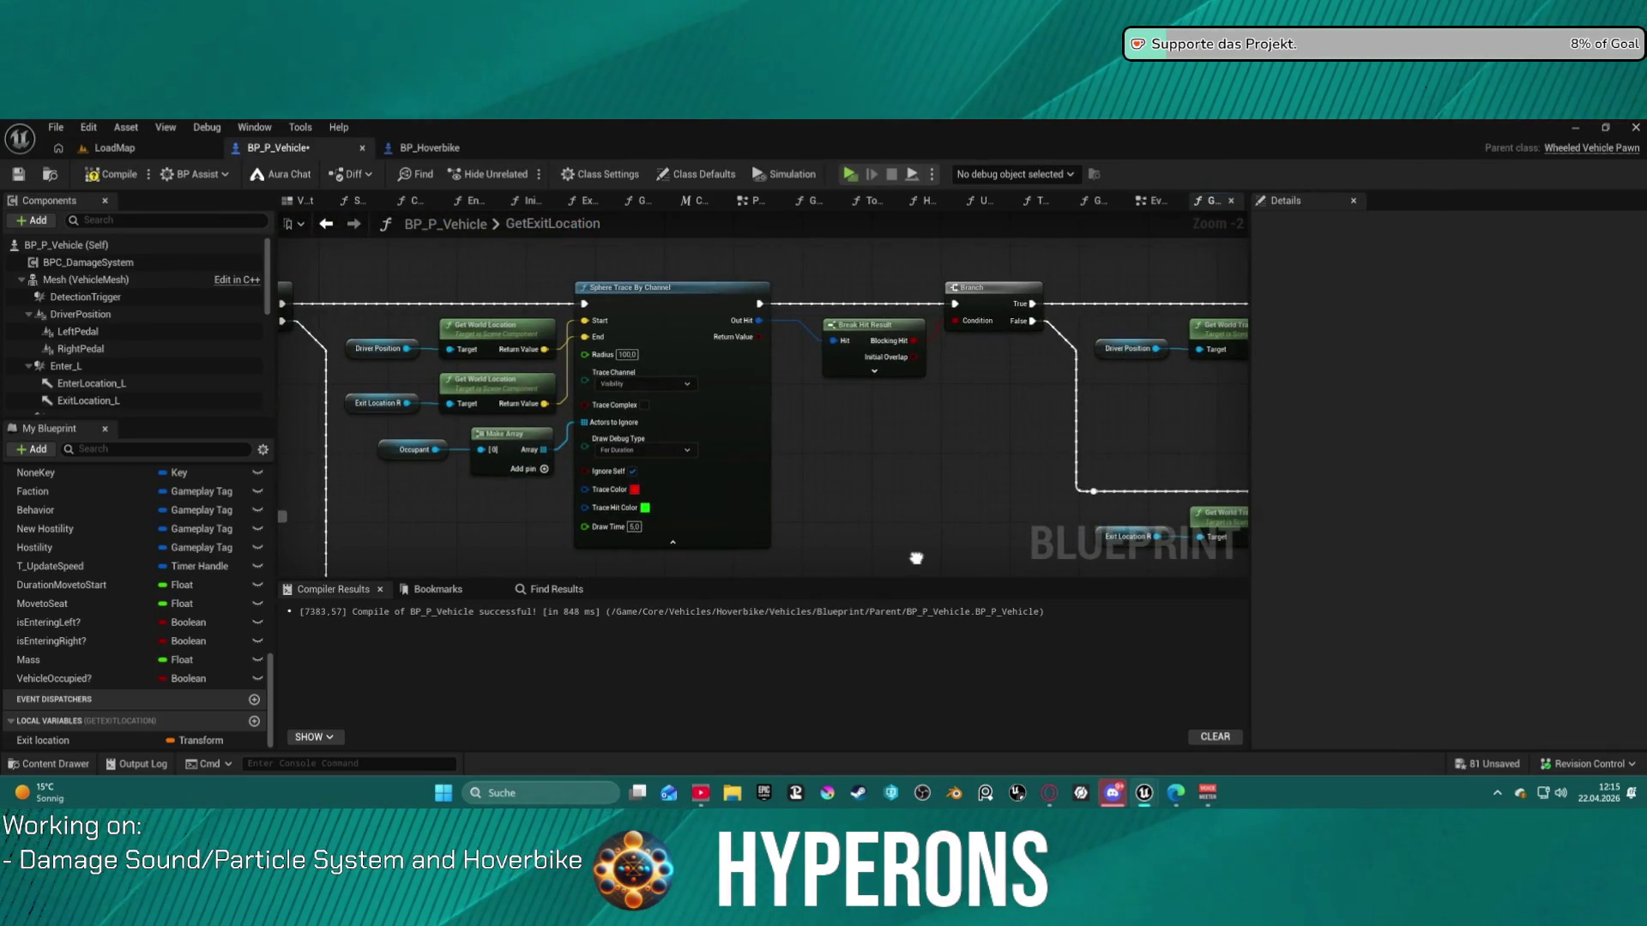
- Connect the exit-location SET's execution output to Set Actor Transform
click(882, 324)
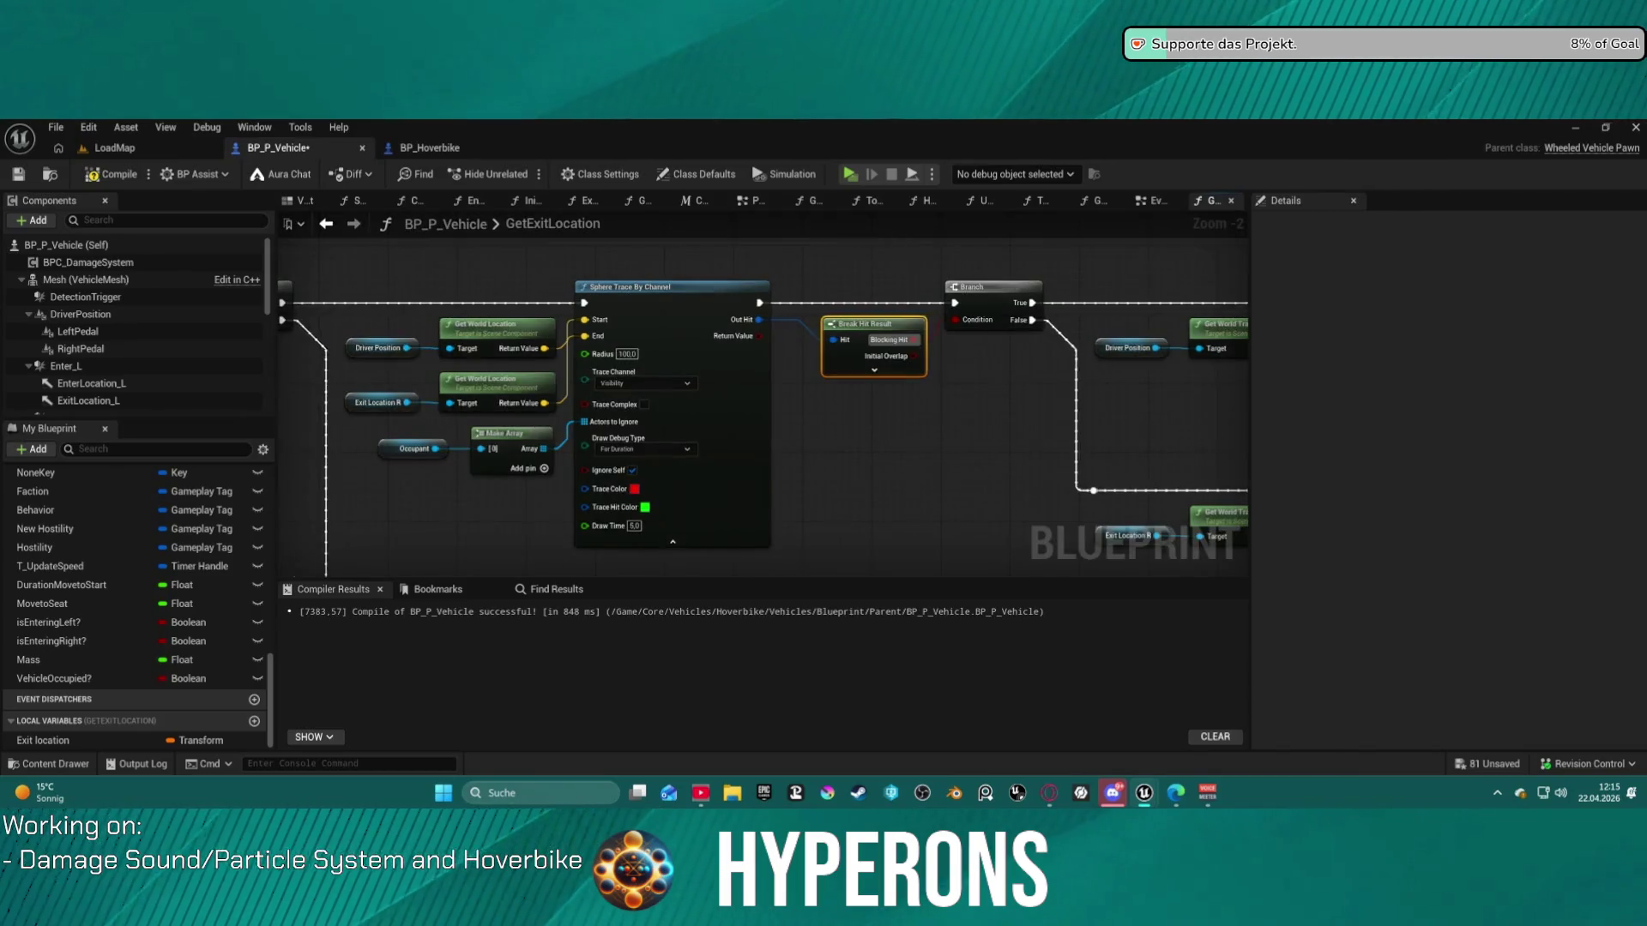
drag(1037, 418, 650, 432)
drag(1164, 377, 563, 377)
mouse_move(810, 476)
mouse_down()
mouse_move(794, 316)
mouse_move(959, 365)
mouse_move(1070, 479)
mouse_move(1277, 467)
mouse_move(784, 455)
mouse_move(1175, 449)
mouse_move(871, 445)
mouse_up()
drag(898, 299, 729, 431)
drag(717, 491, 719, 491)
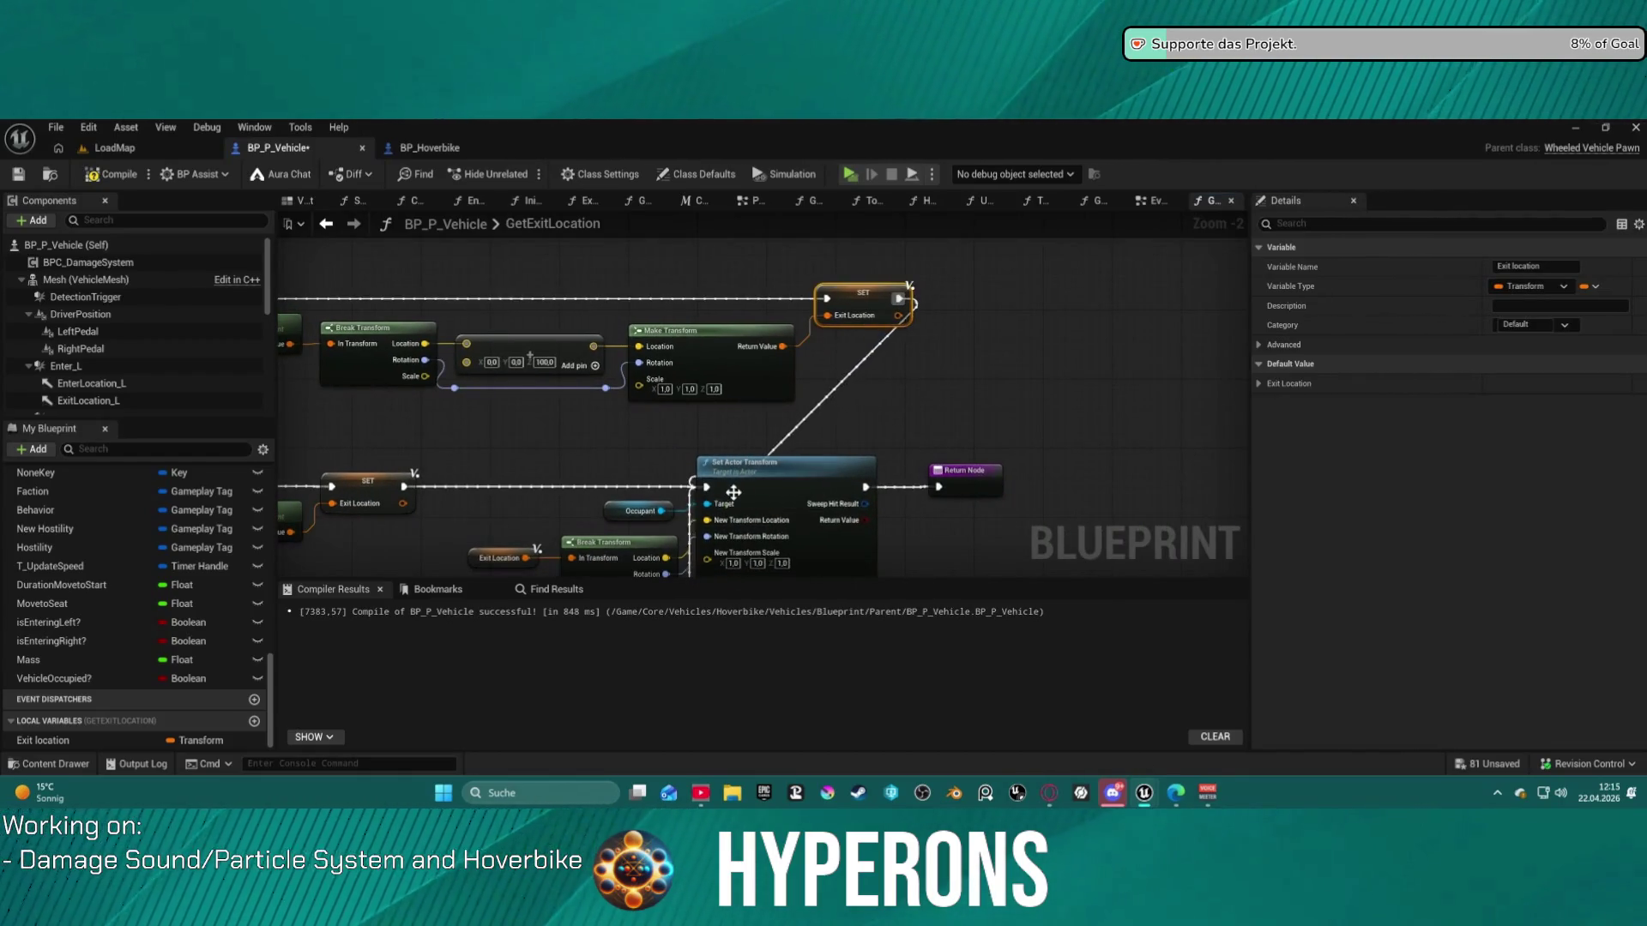
scroll(794, 506, down, 4)
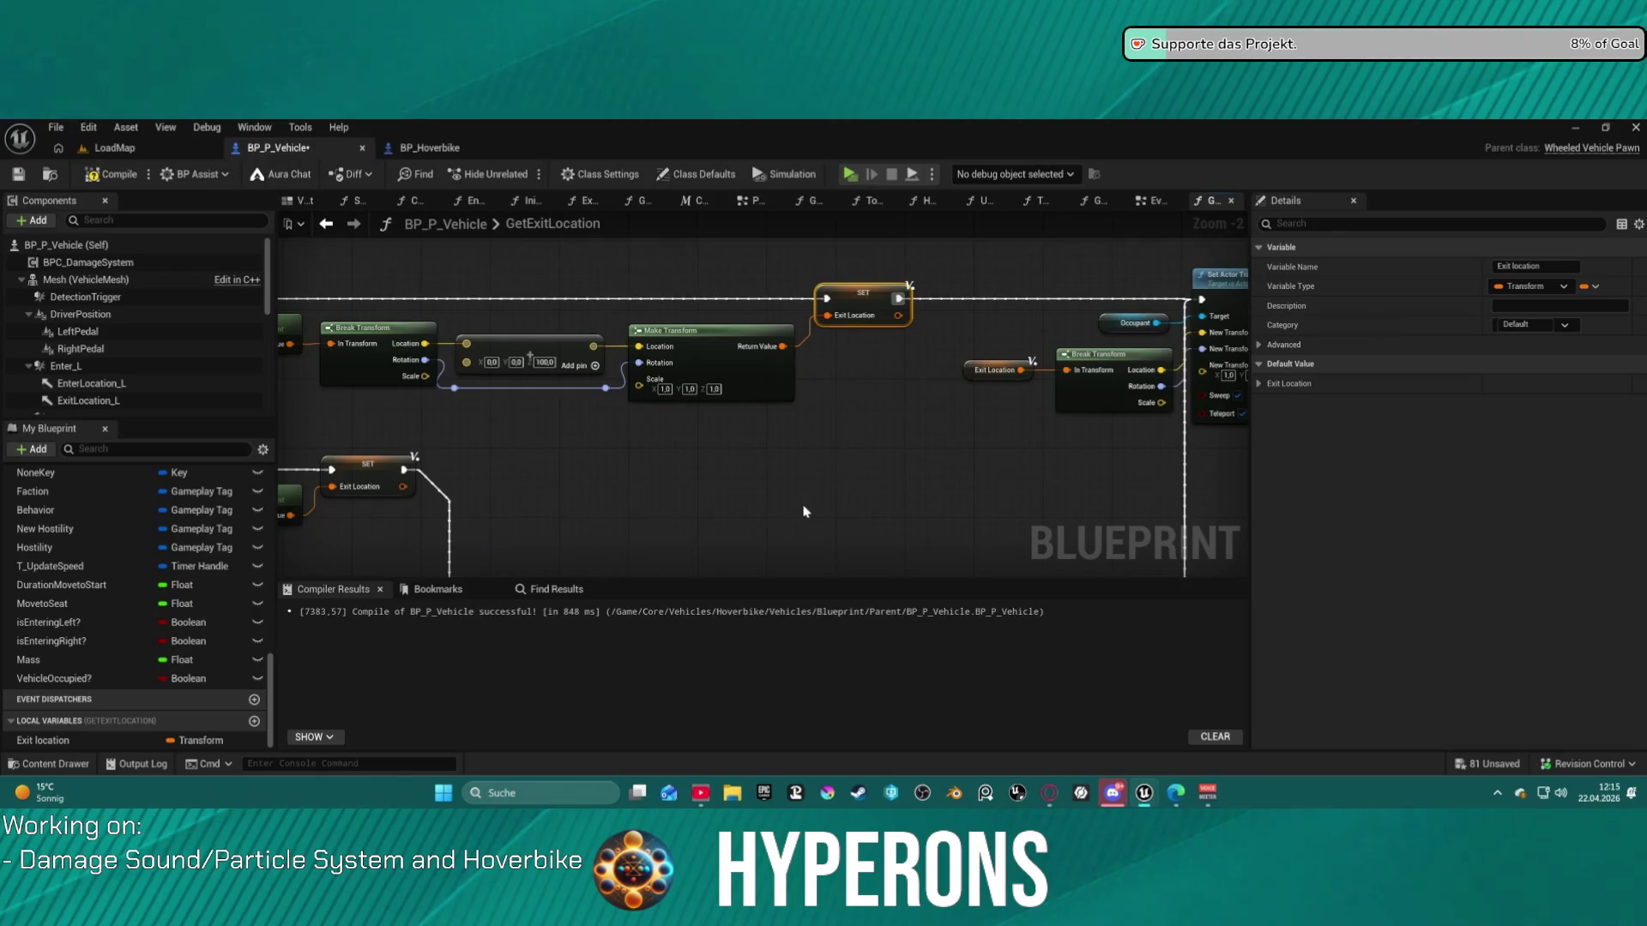
scroll(854, 427, up, 2)
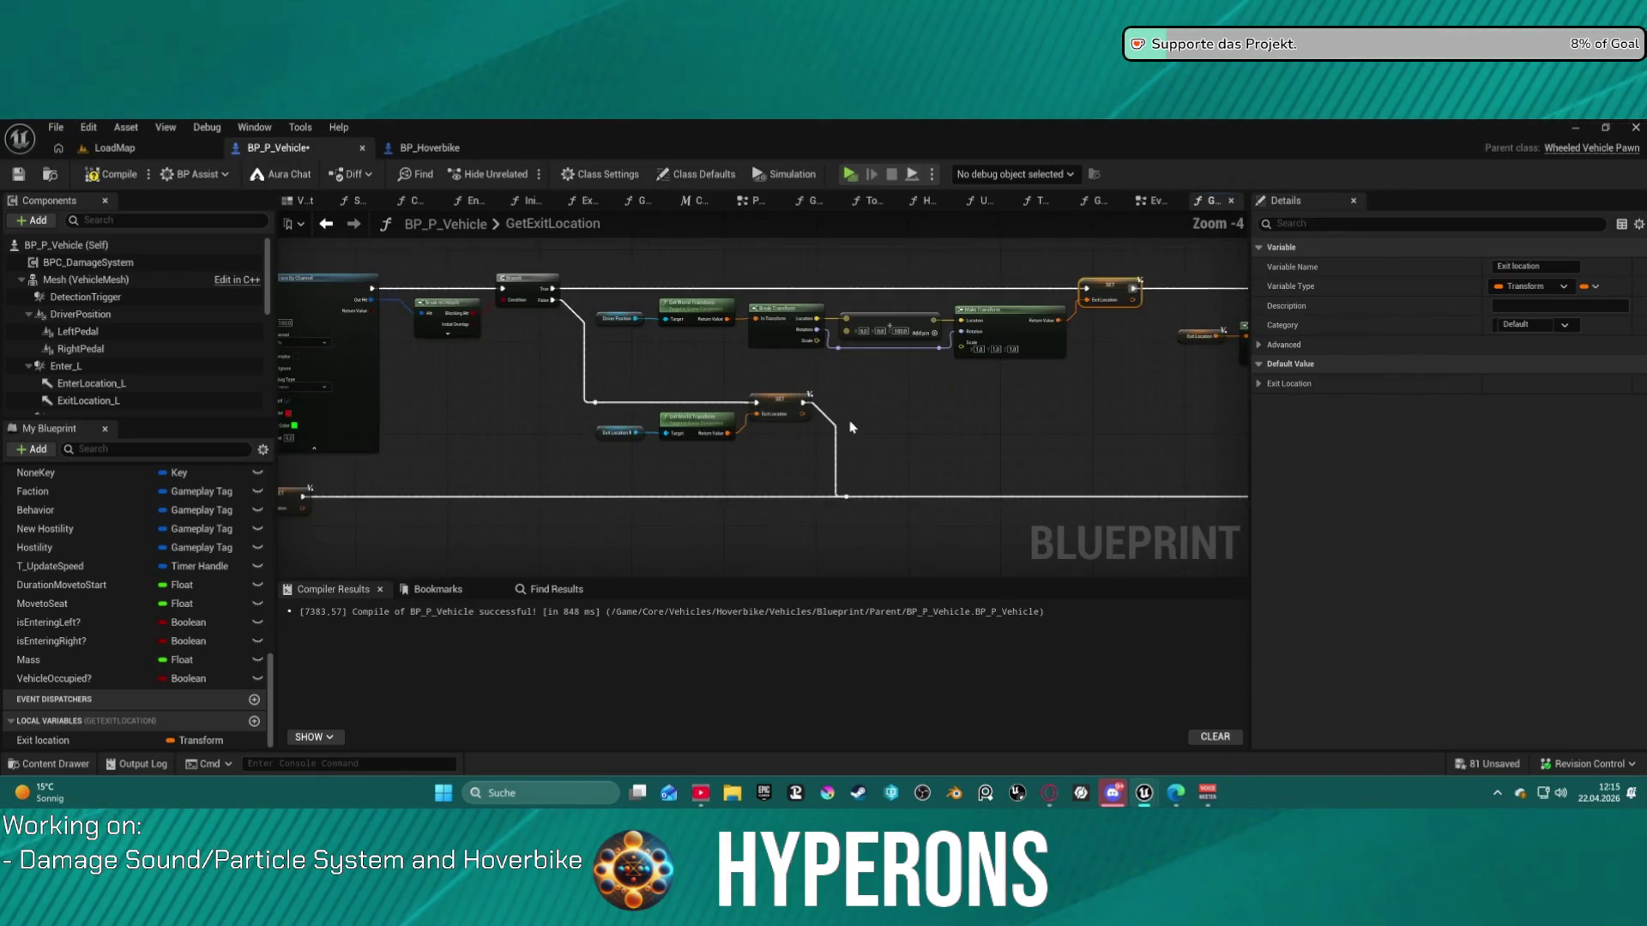
drag(771, 430, 1269, 428)
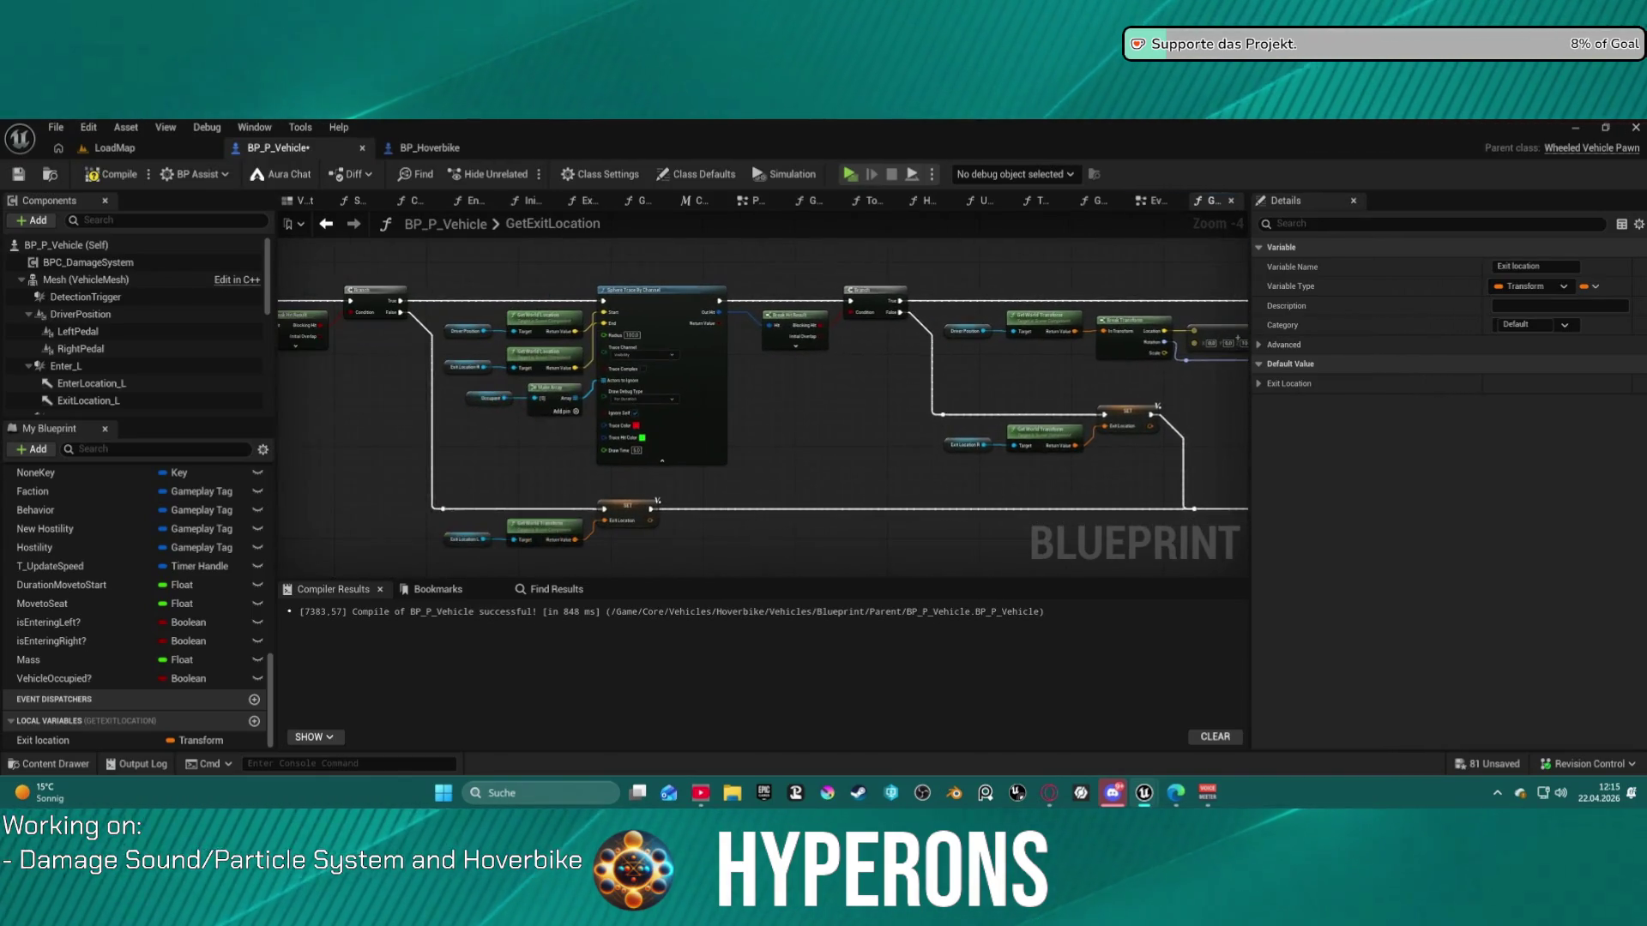
mouse_move(536, 309)
mouse_down()
mouse_move(788, 283)
mouse_move(1036, 229)
mouse_up()
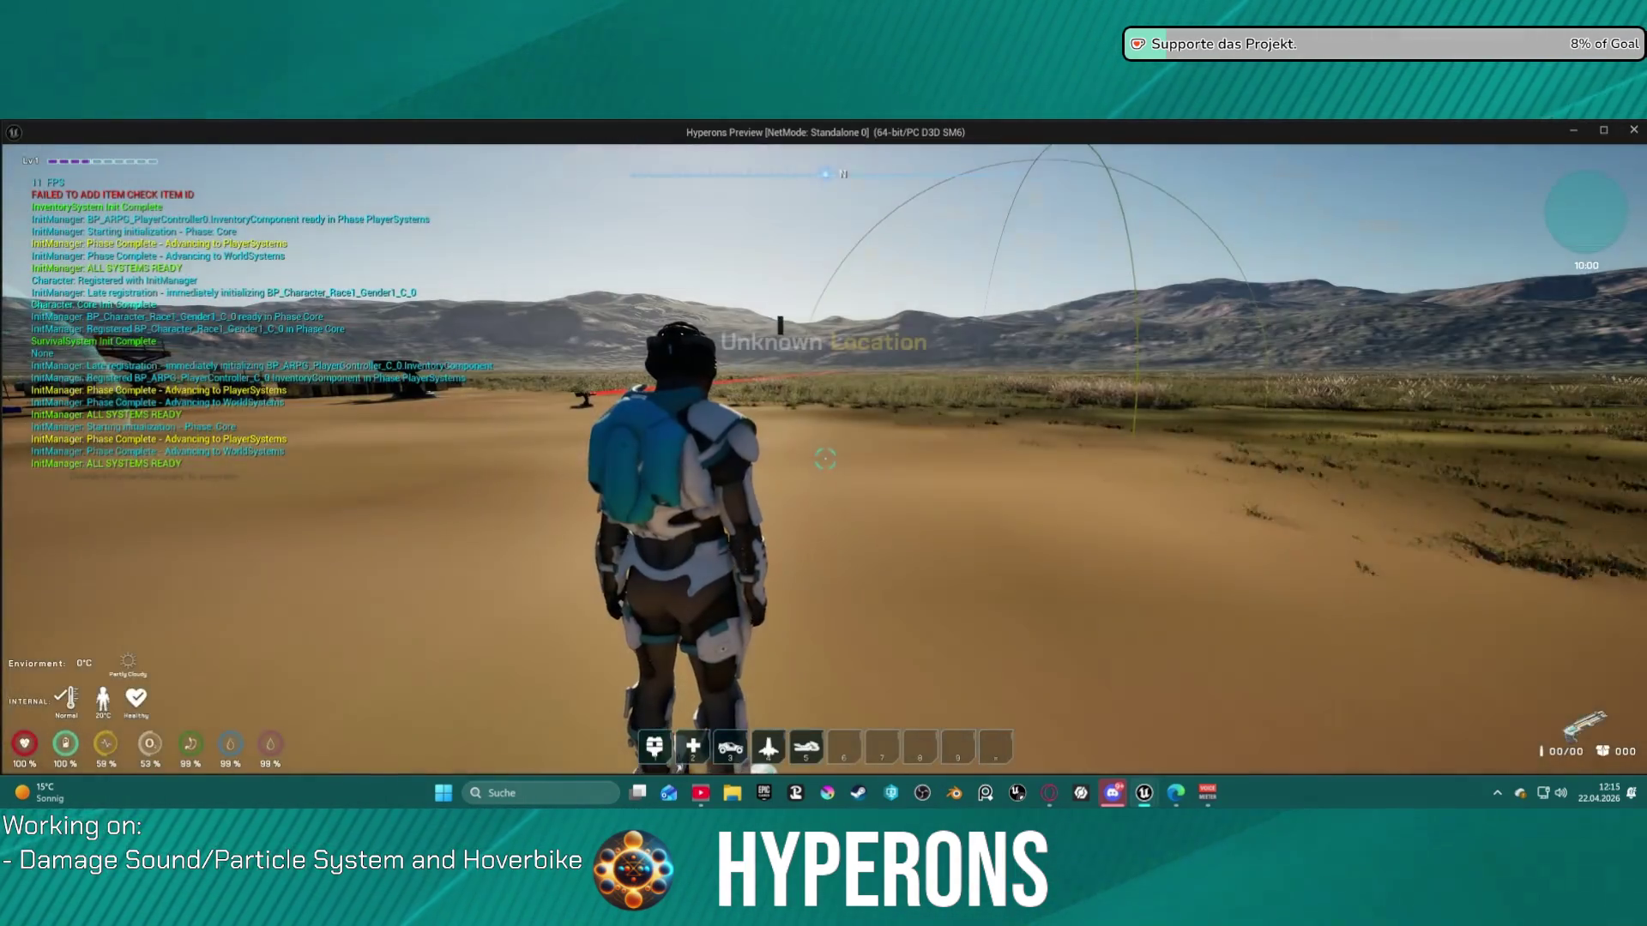
- Walk to the hoverbike, mount it with F and drive toward the rocks
key(w)
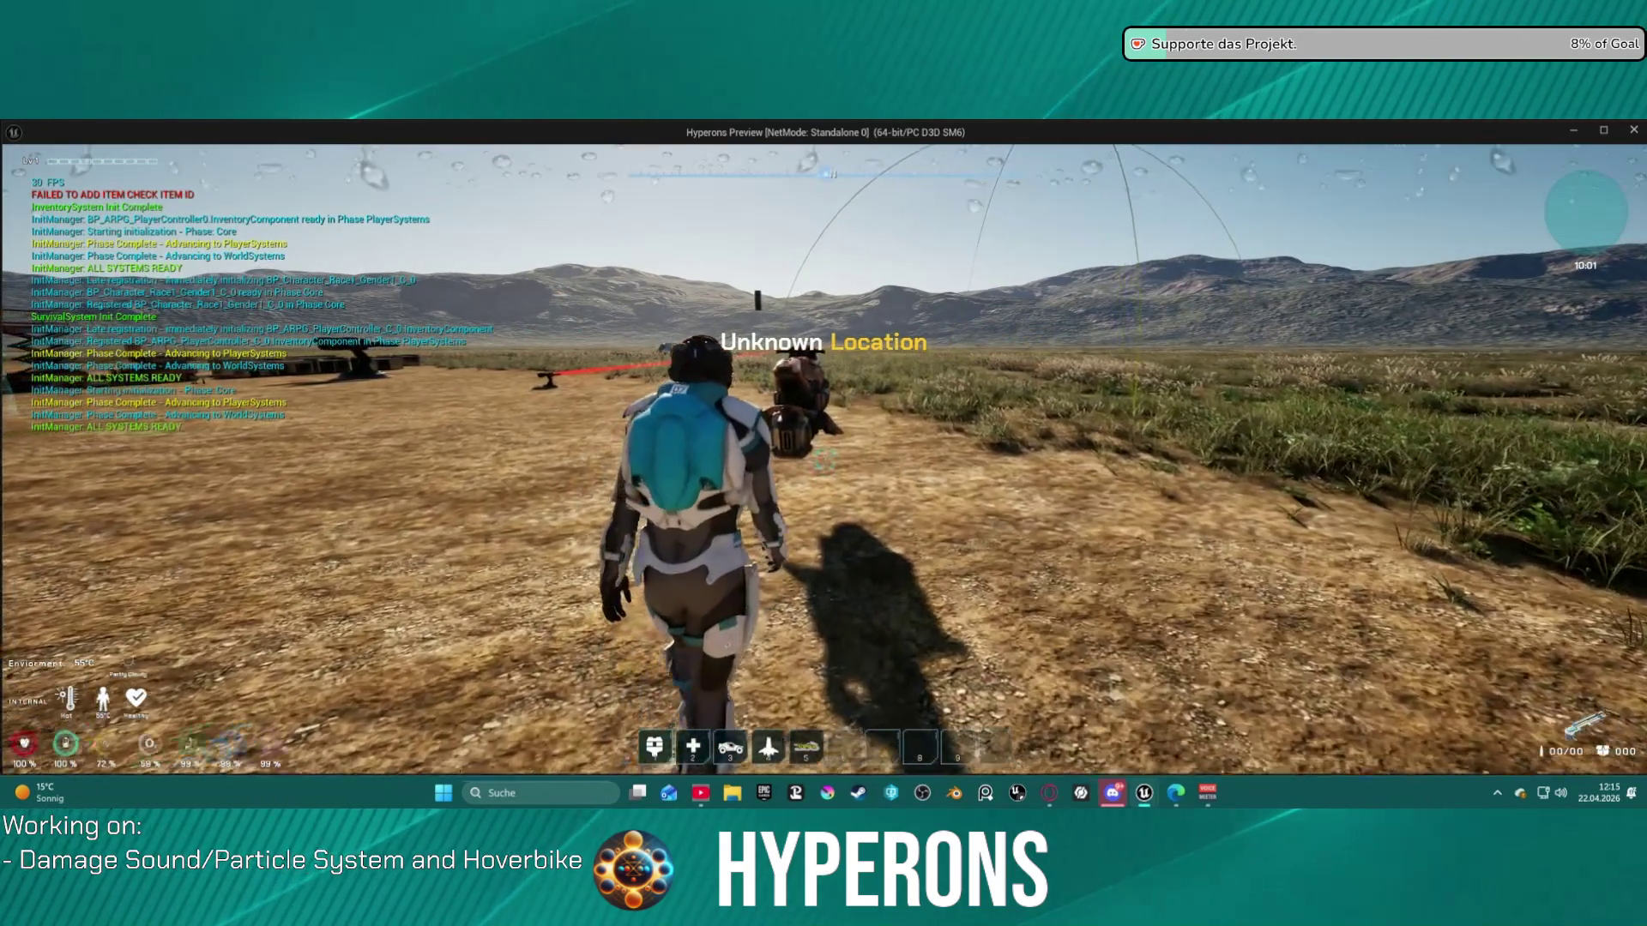
key(a)
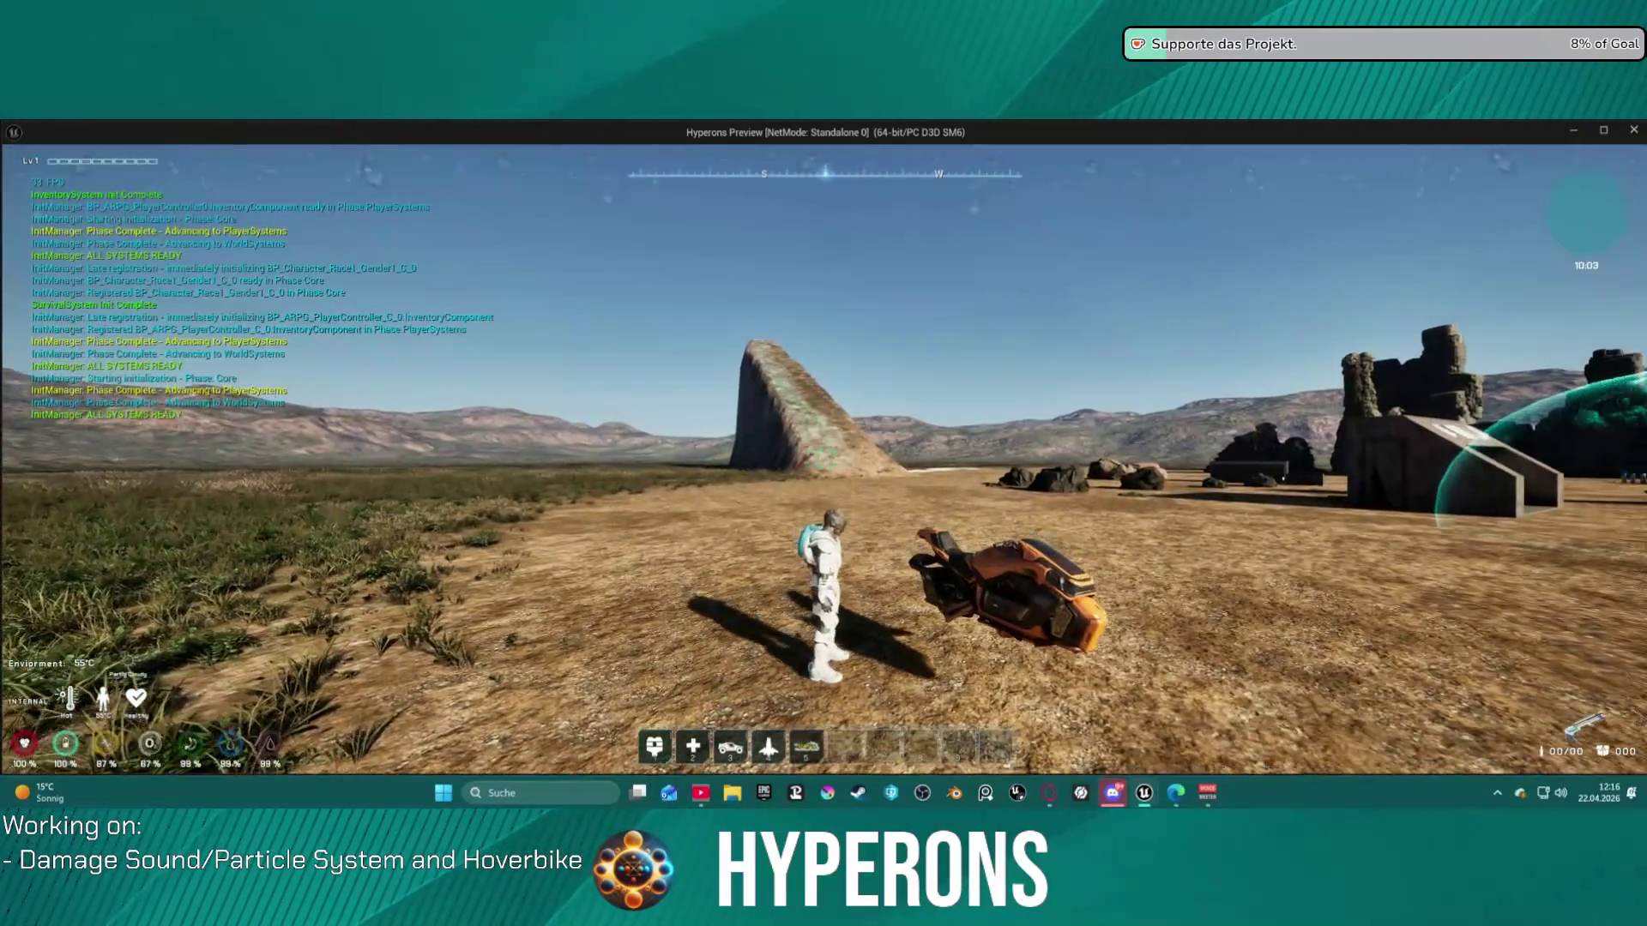
key(space)
key(f)
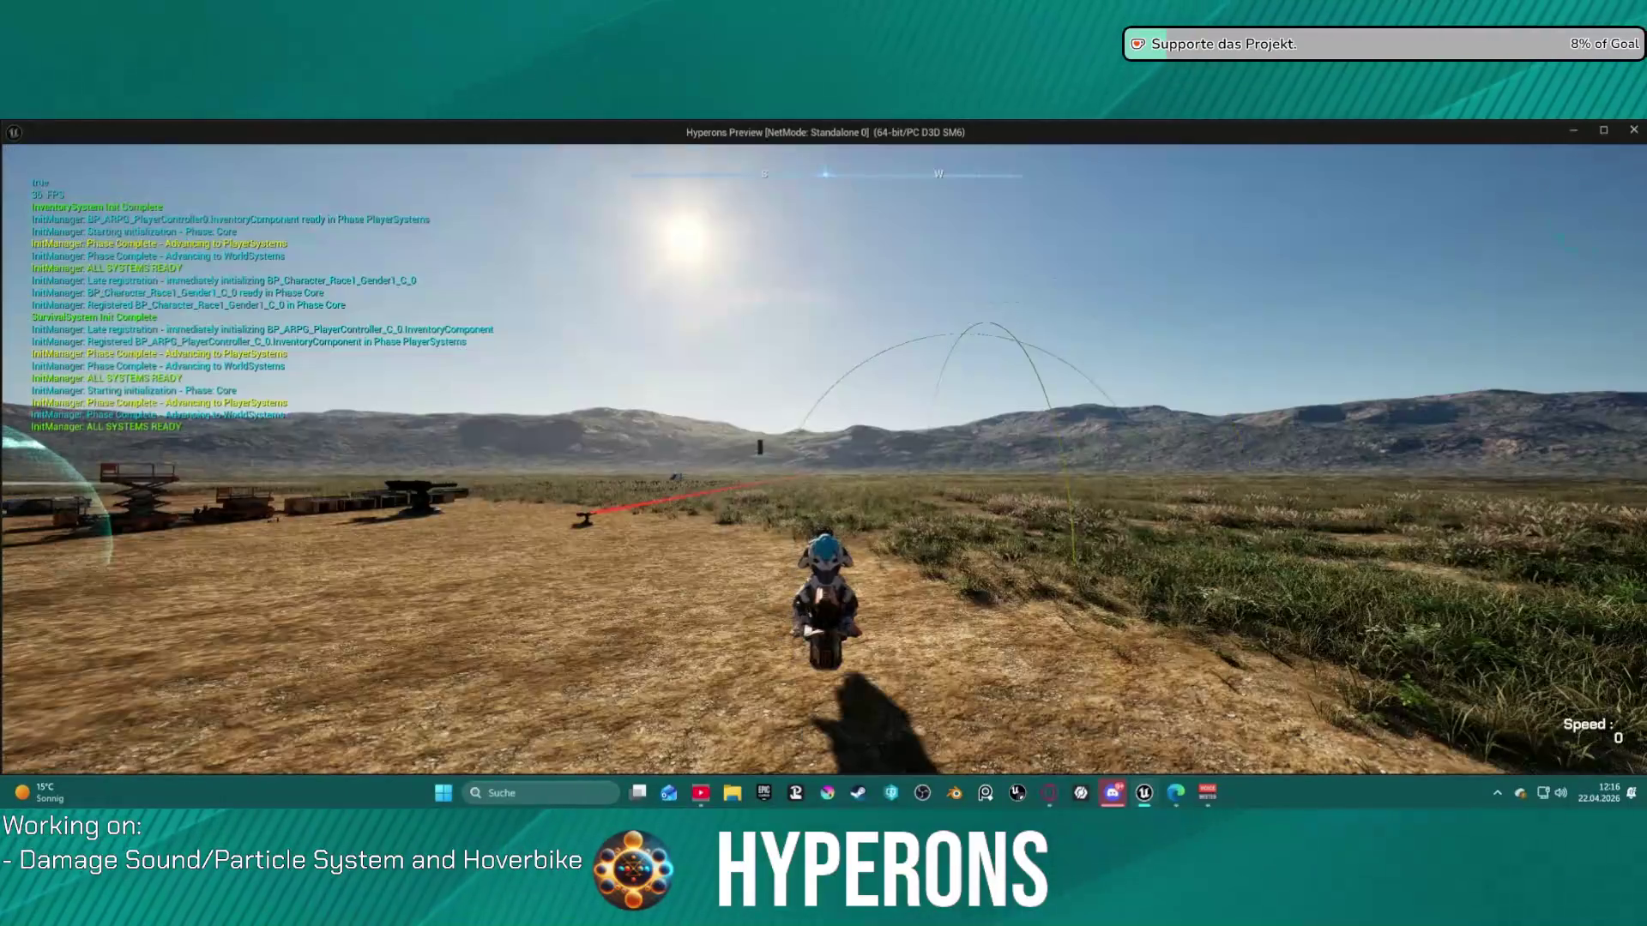
key(w)
key(a)
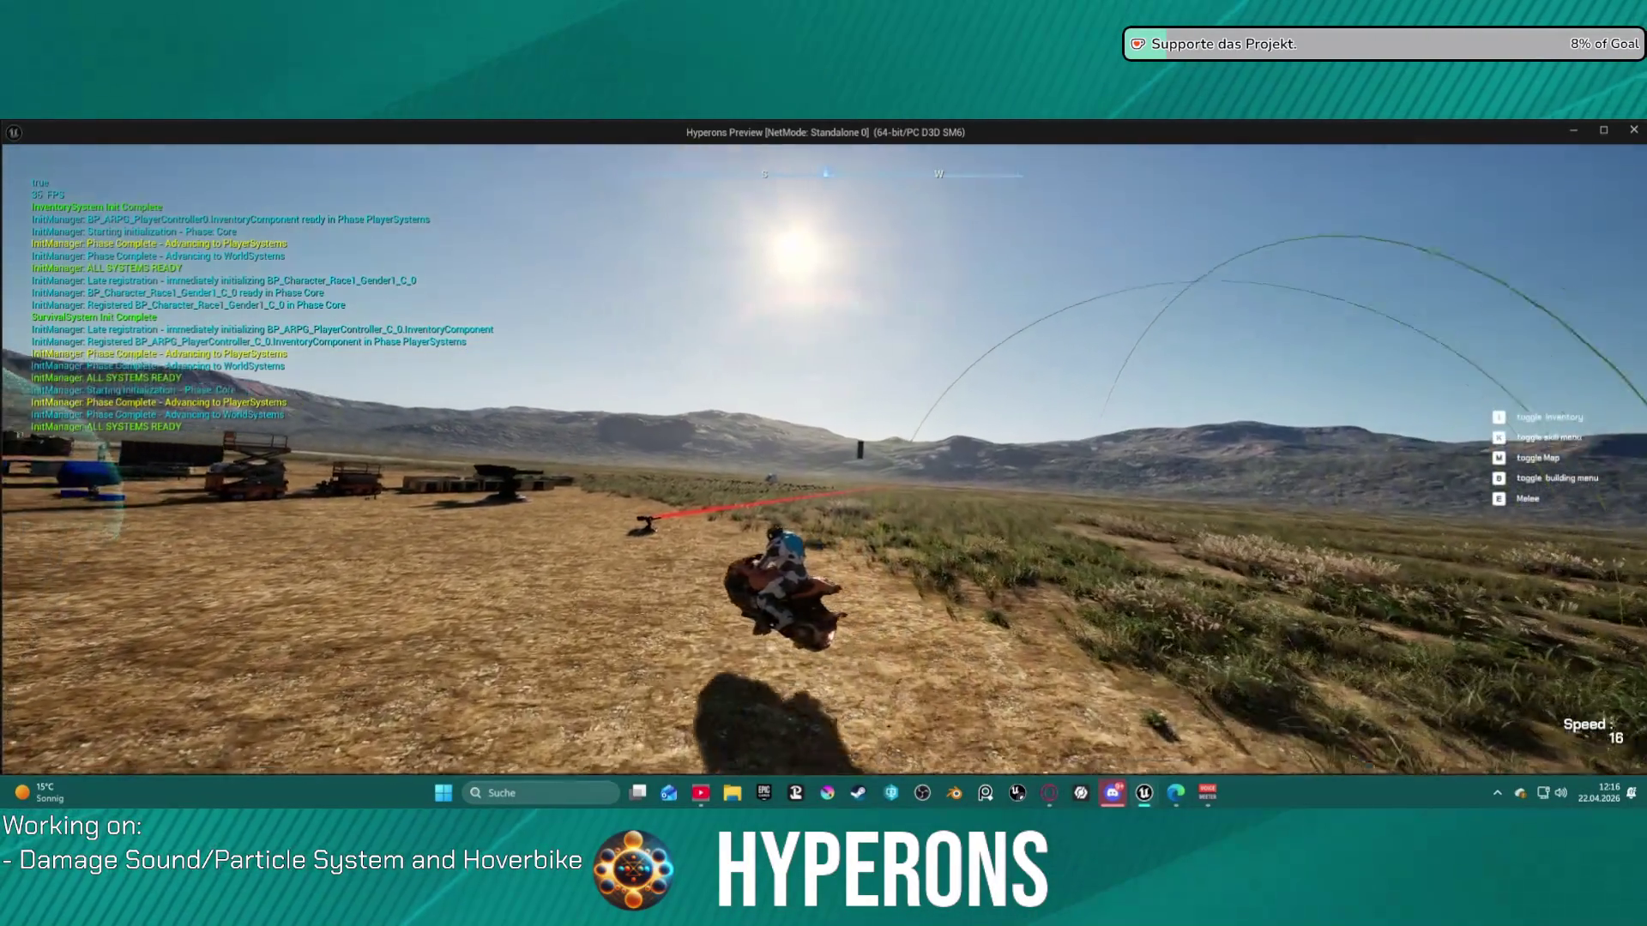
key(d)
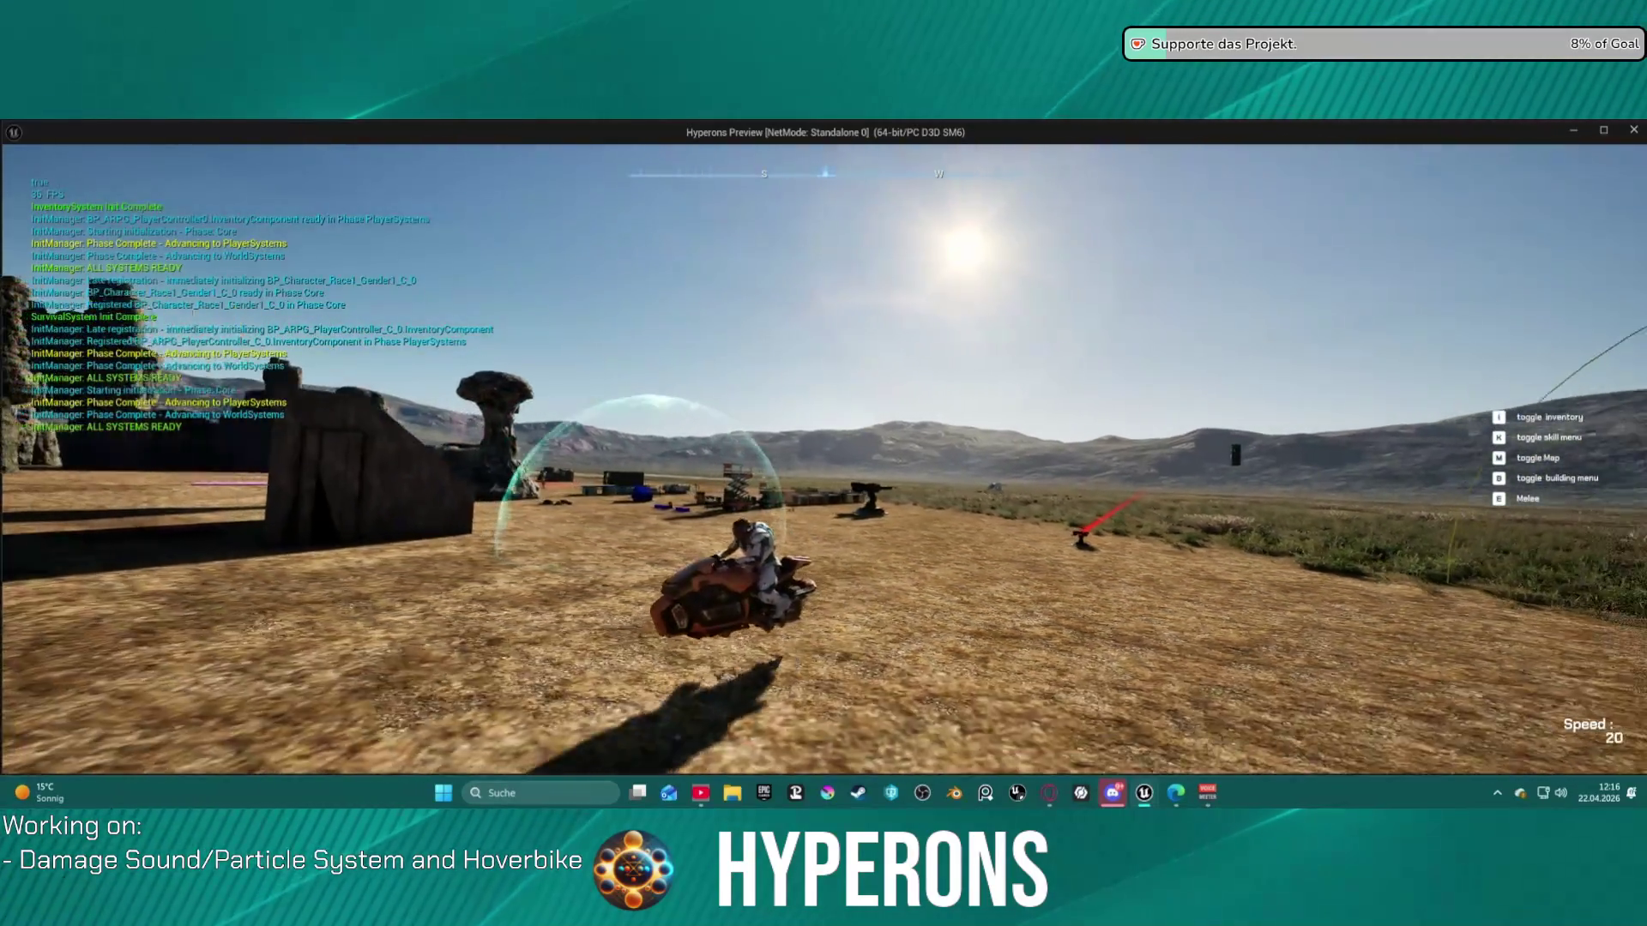
key(a)
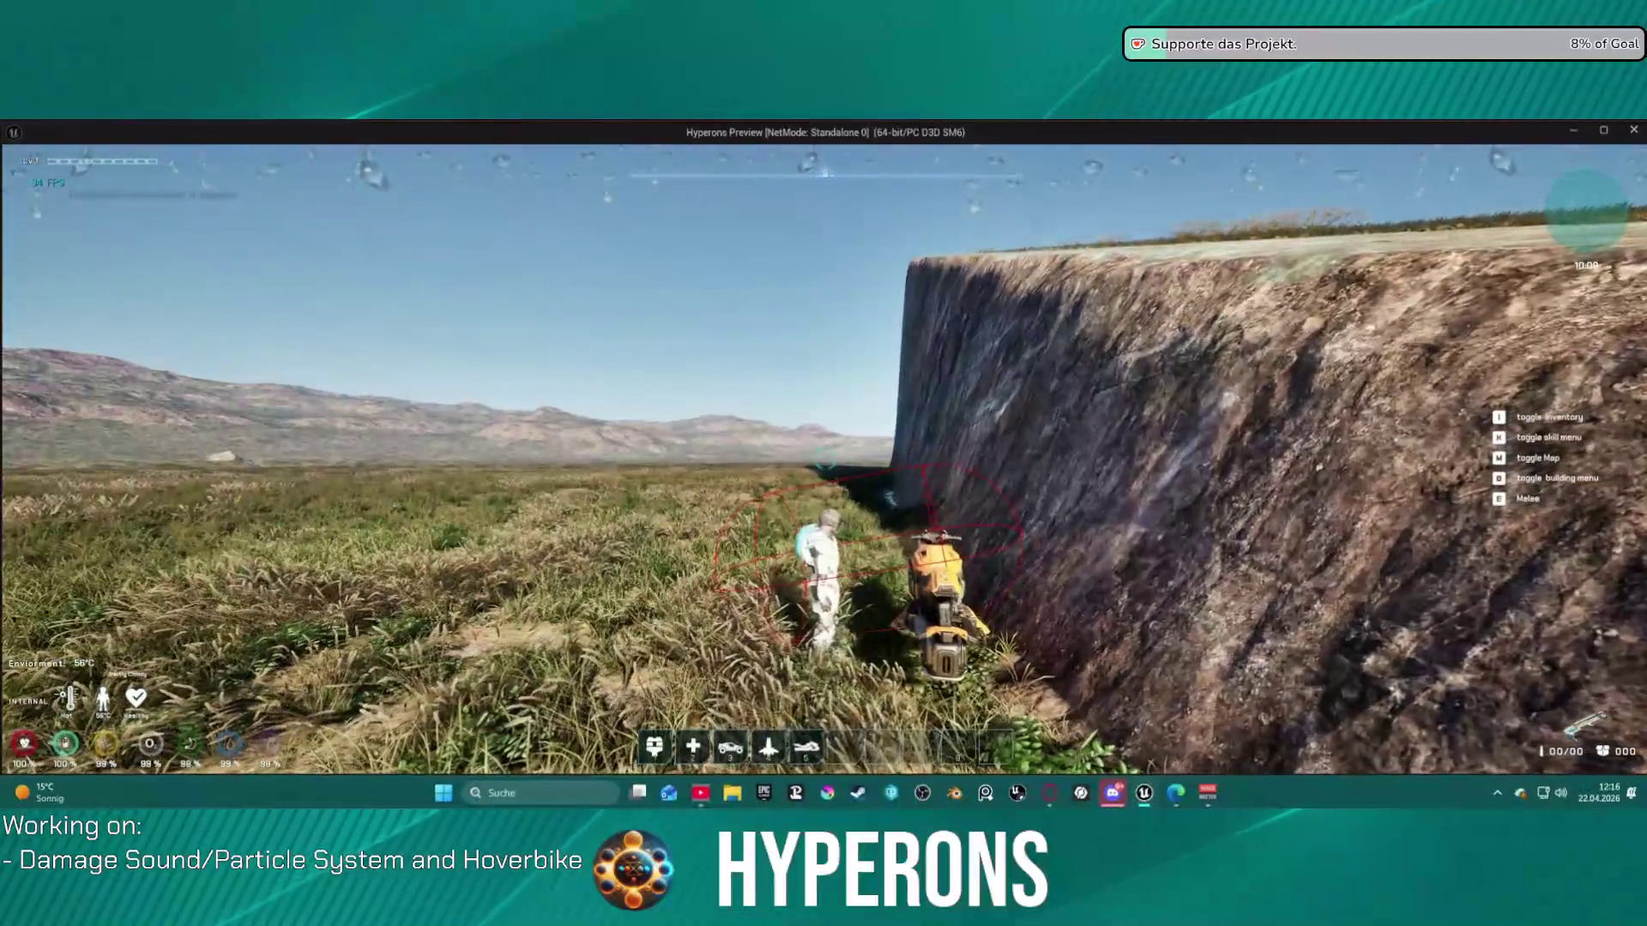
- Dismount beside the cliff and stop the game preview
key(f)
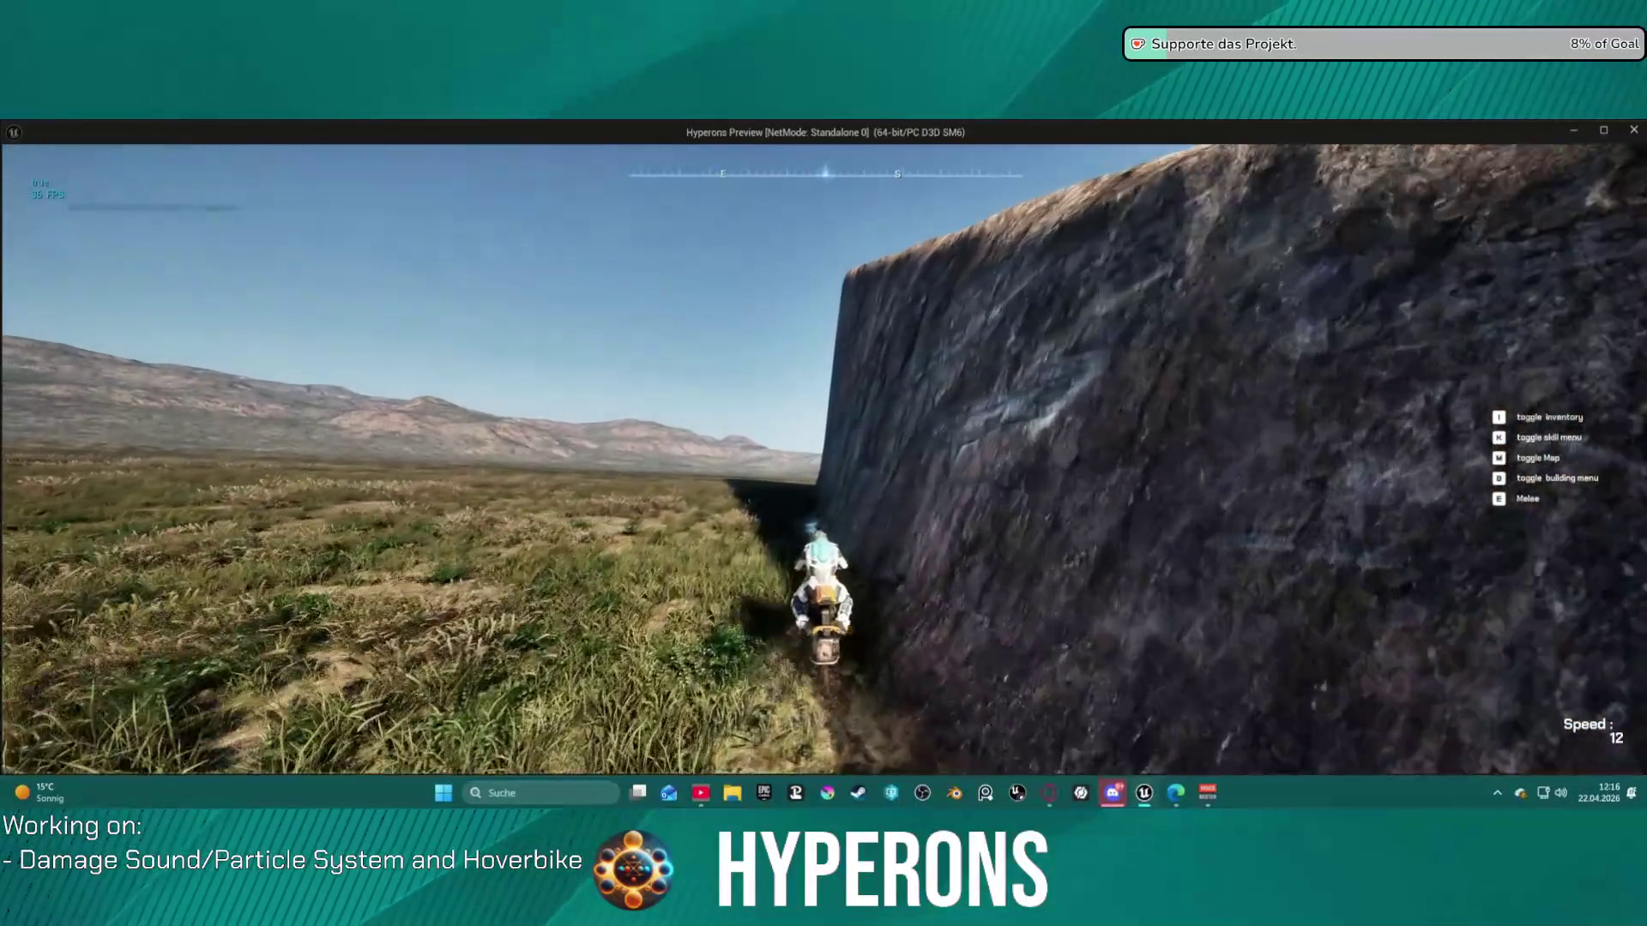
key(f)
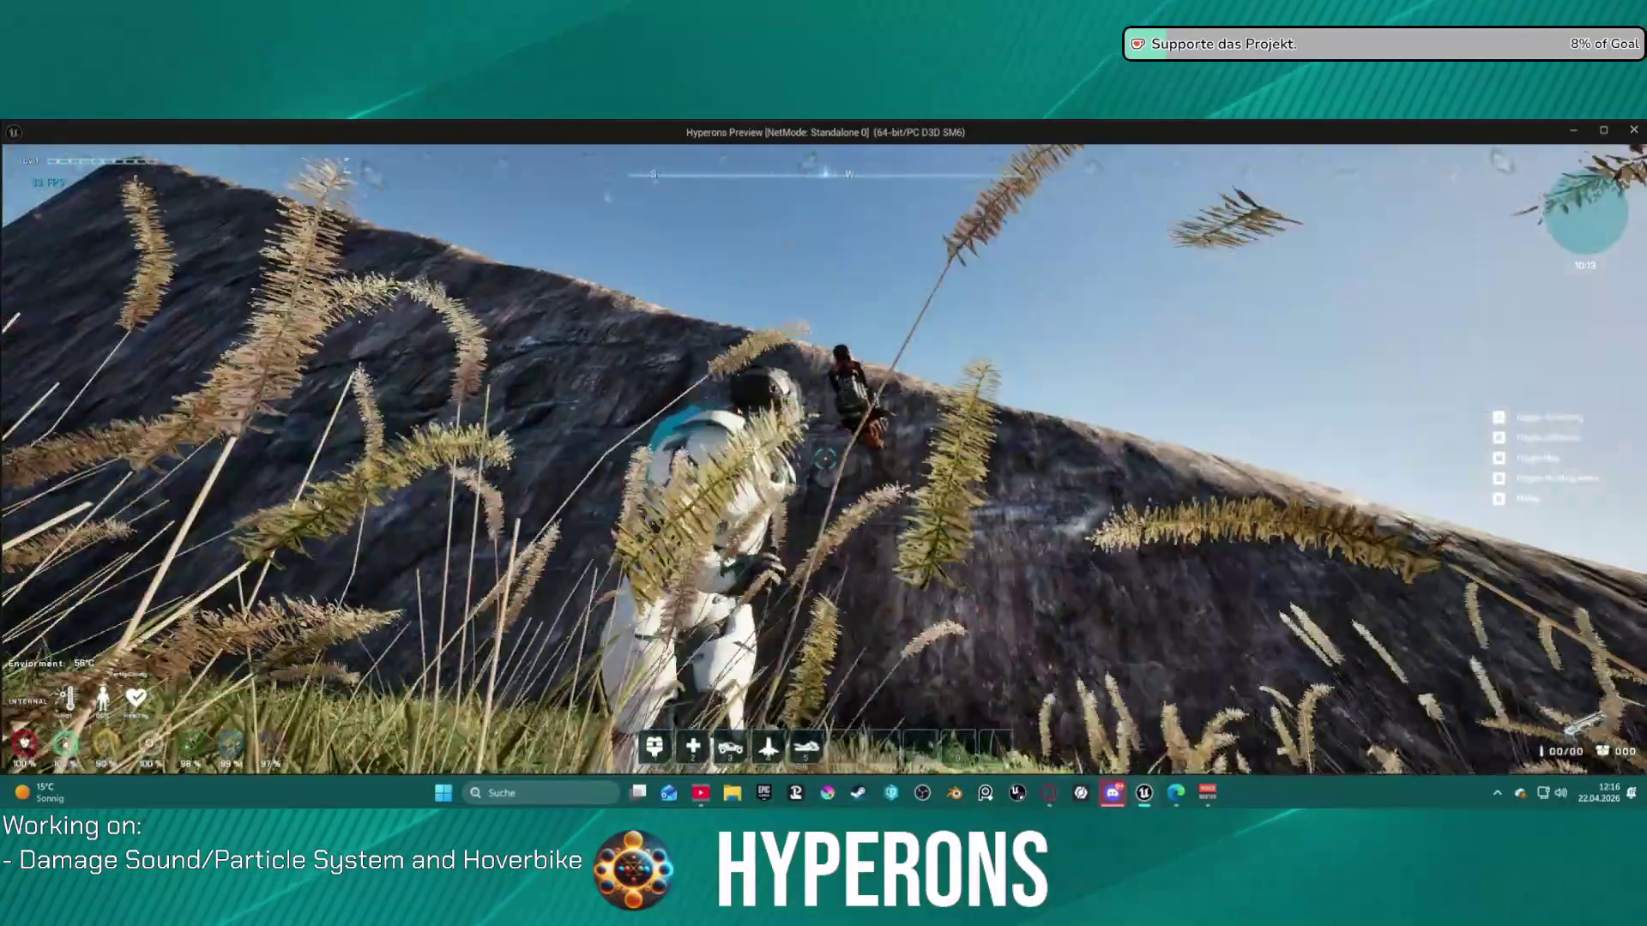
key(Escape)
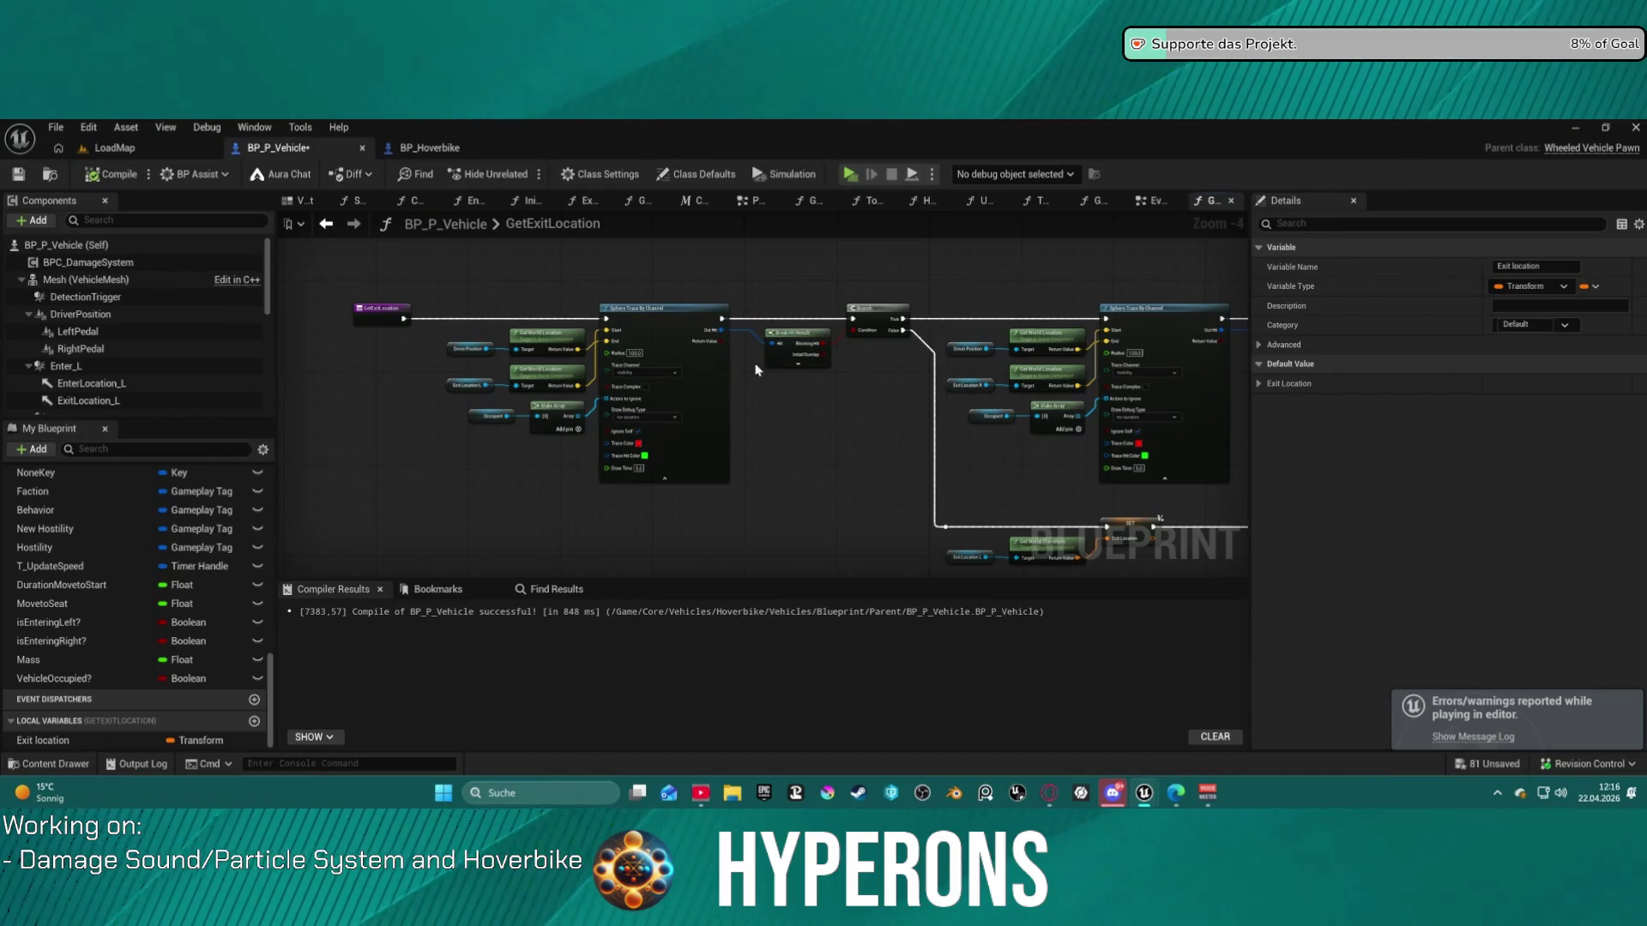
scroll(848, 425, up, 3)
scroll(852, 445, down, 4)
drag(853, 445, 562, 421)
scroll(549, 412, up, 1)
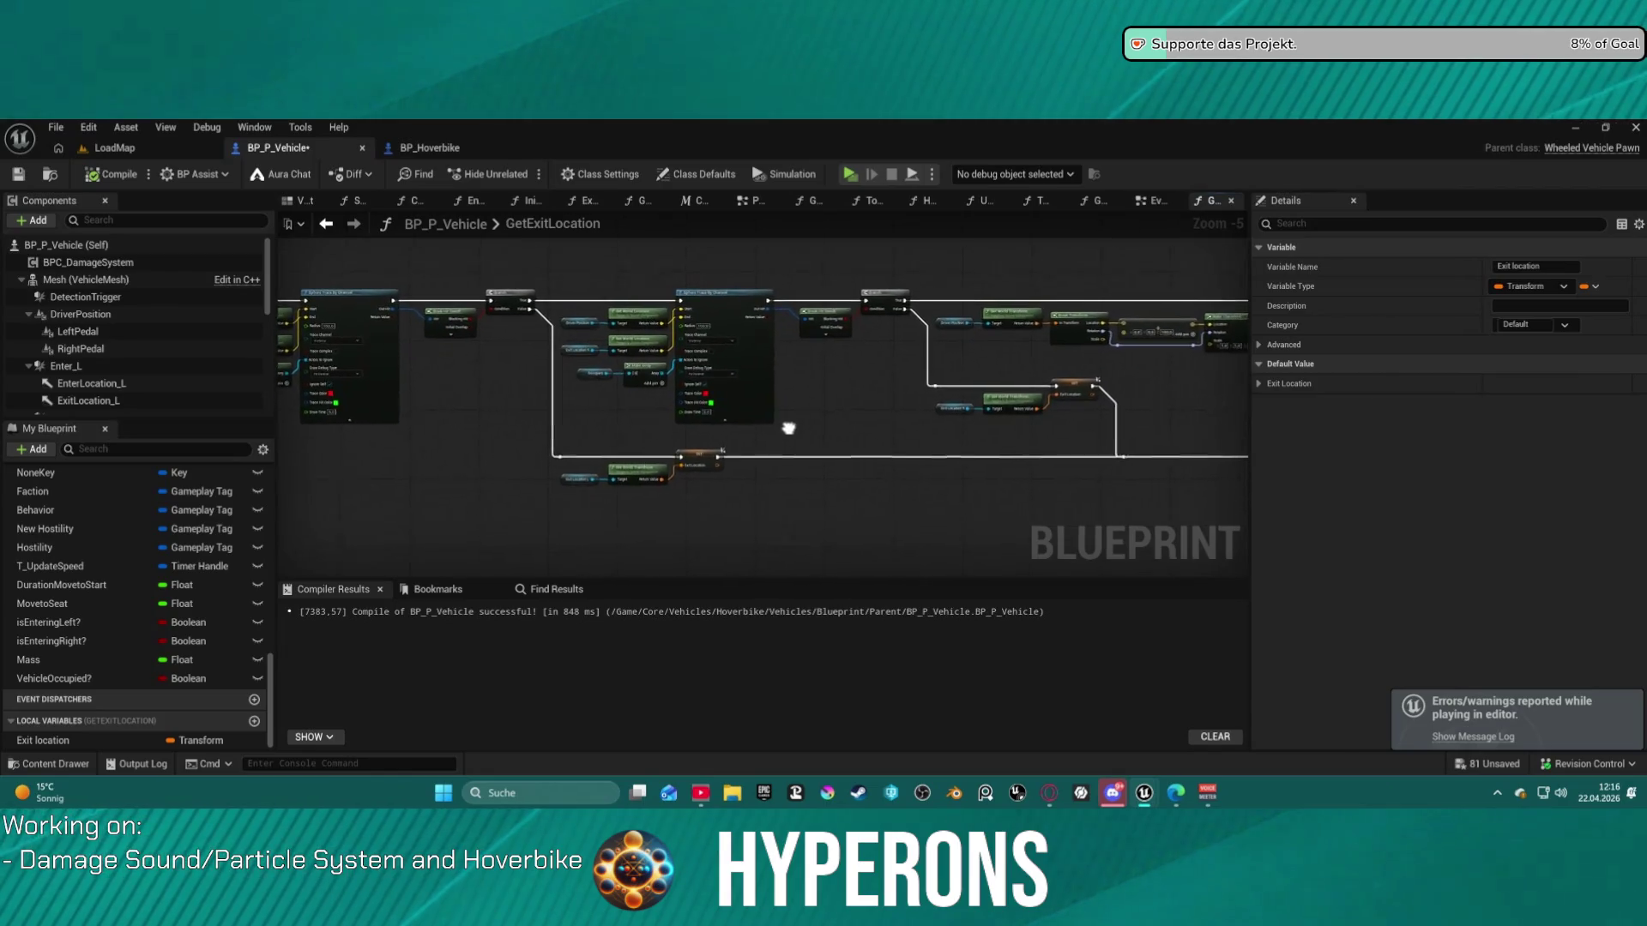
scroll(617, 419, up, 1)
drag(618, 418, 798, 421)
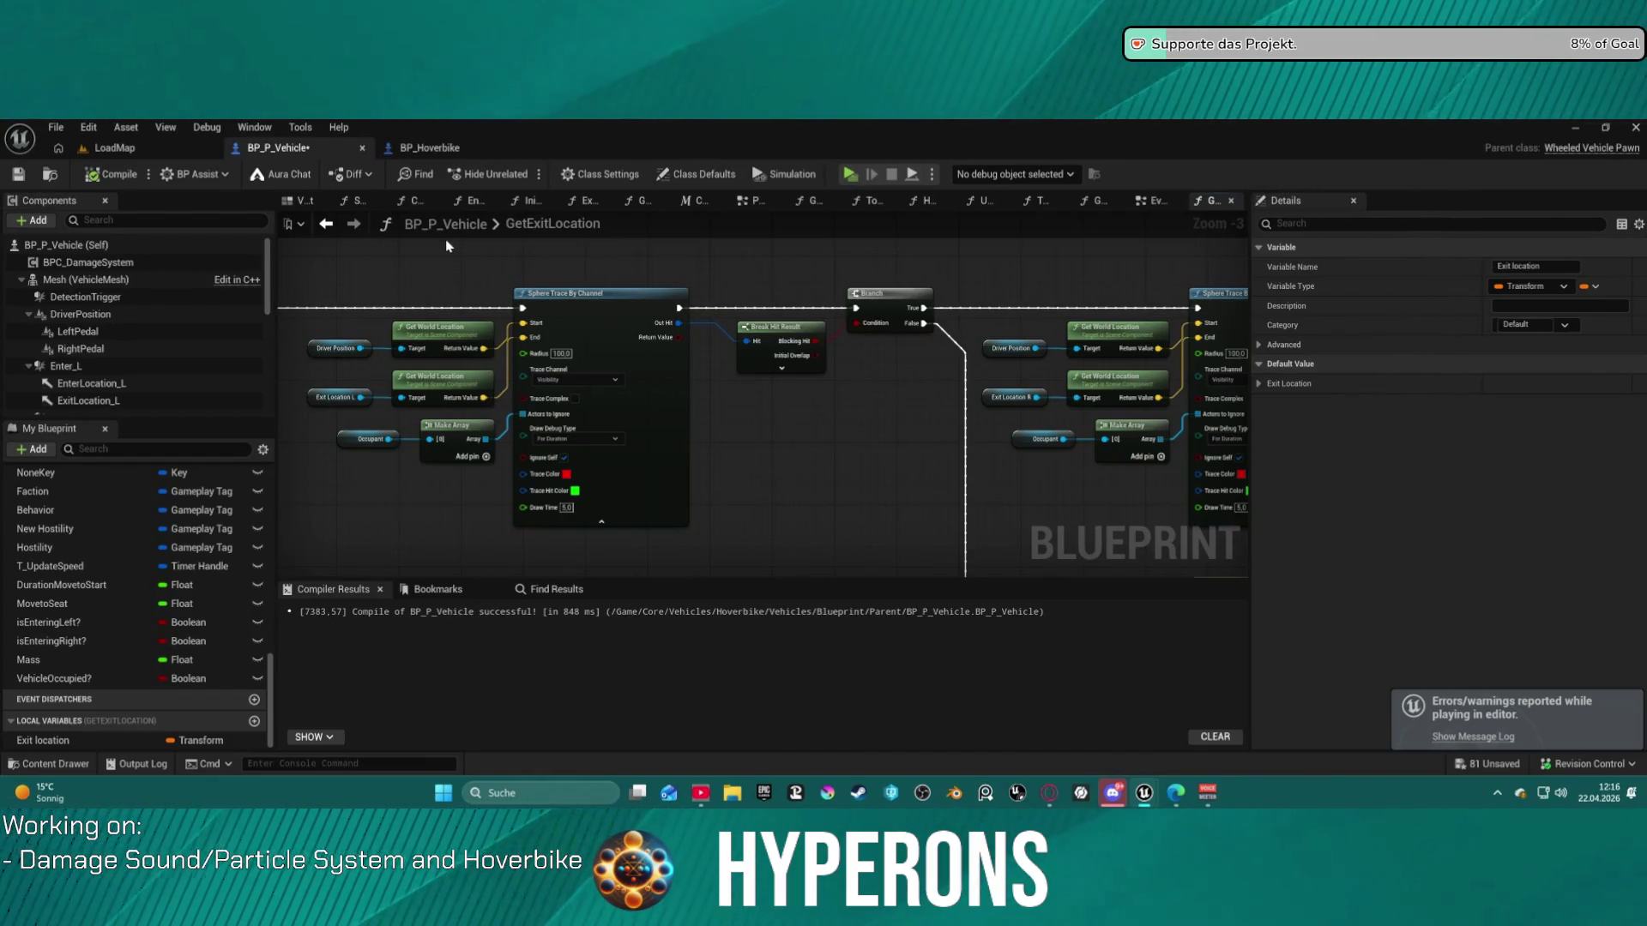
mouse_move(445, 246)
mouse_down()
mouse_move(933, 251)
mouse_move(919, 251)
mouse_up()
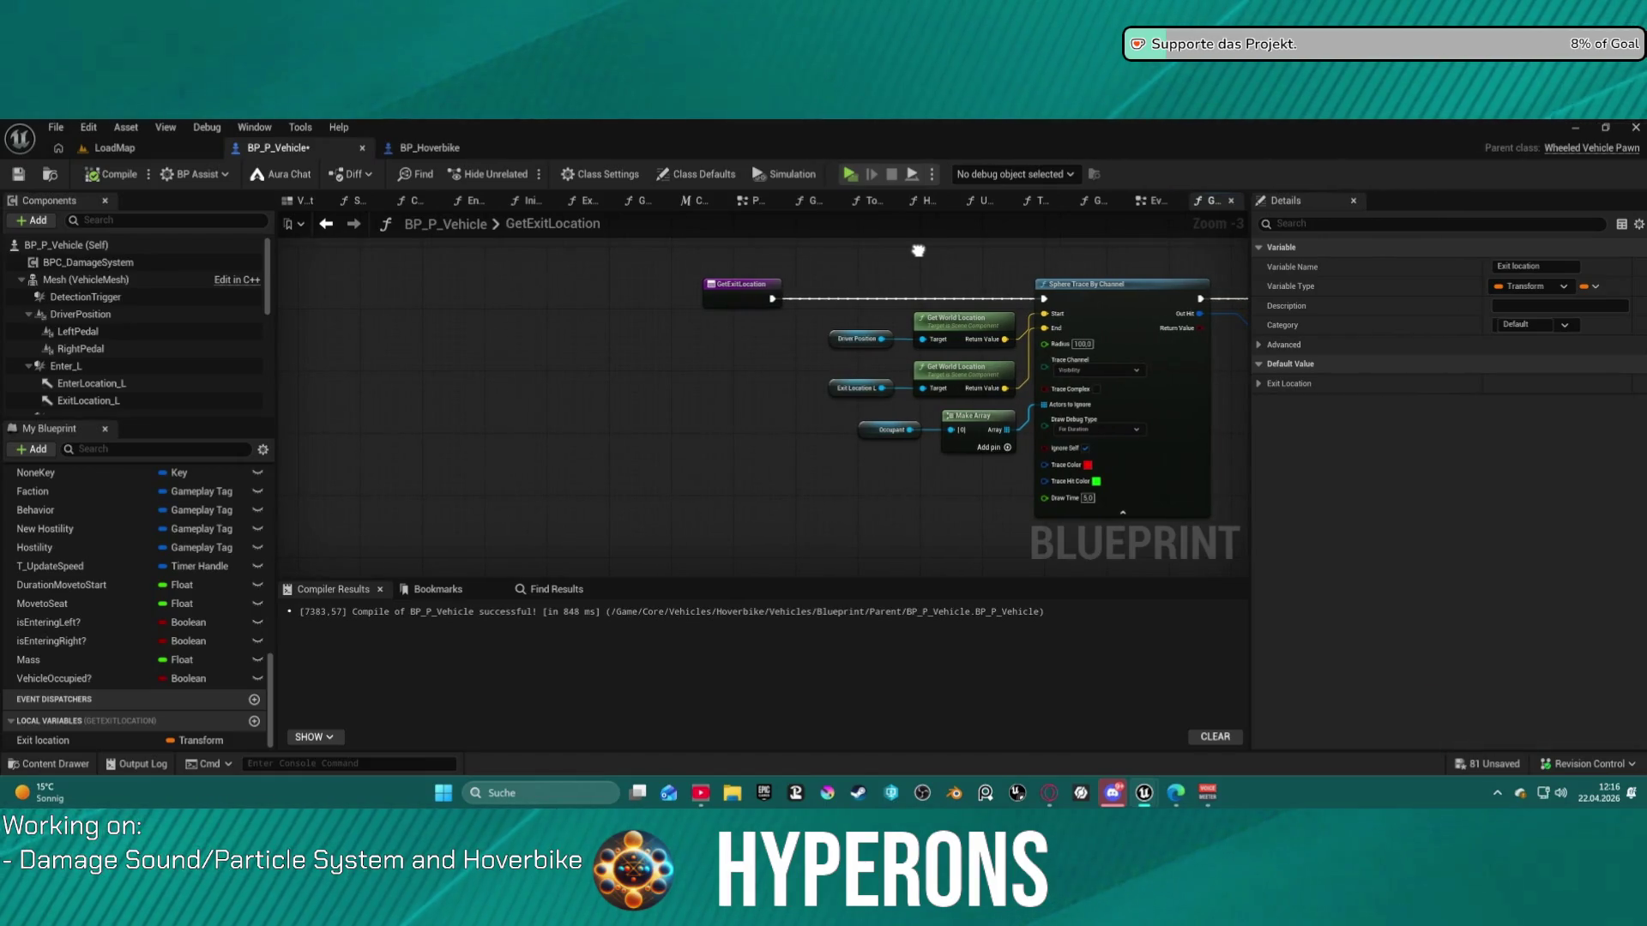
drag(918, 251, 181, 262)
drag(1055, 579, 1036, 538)
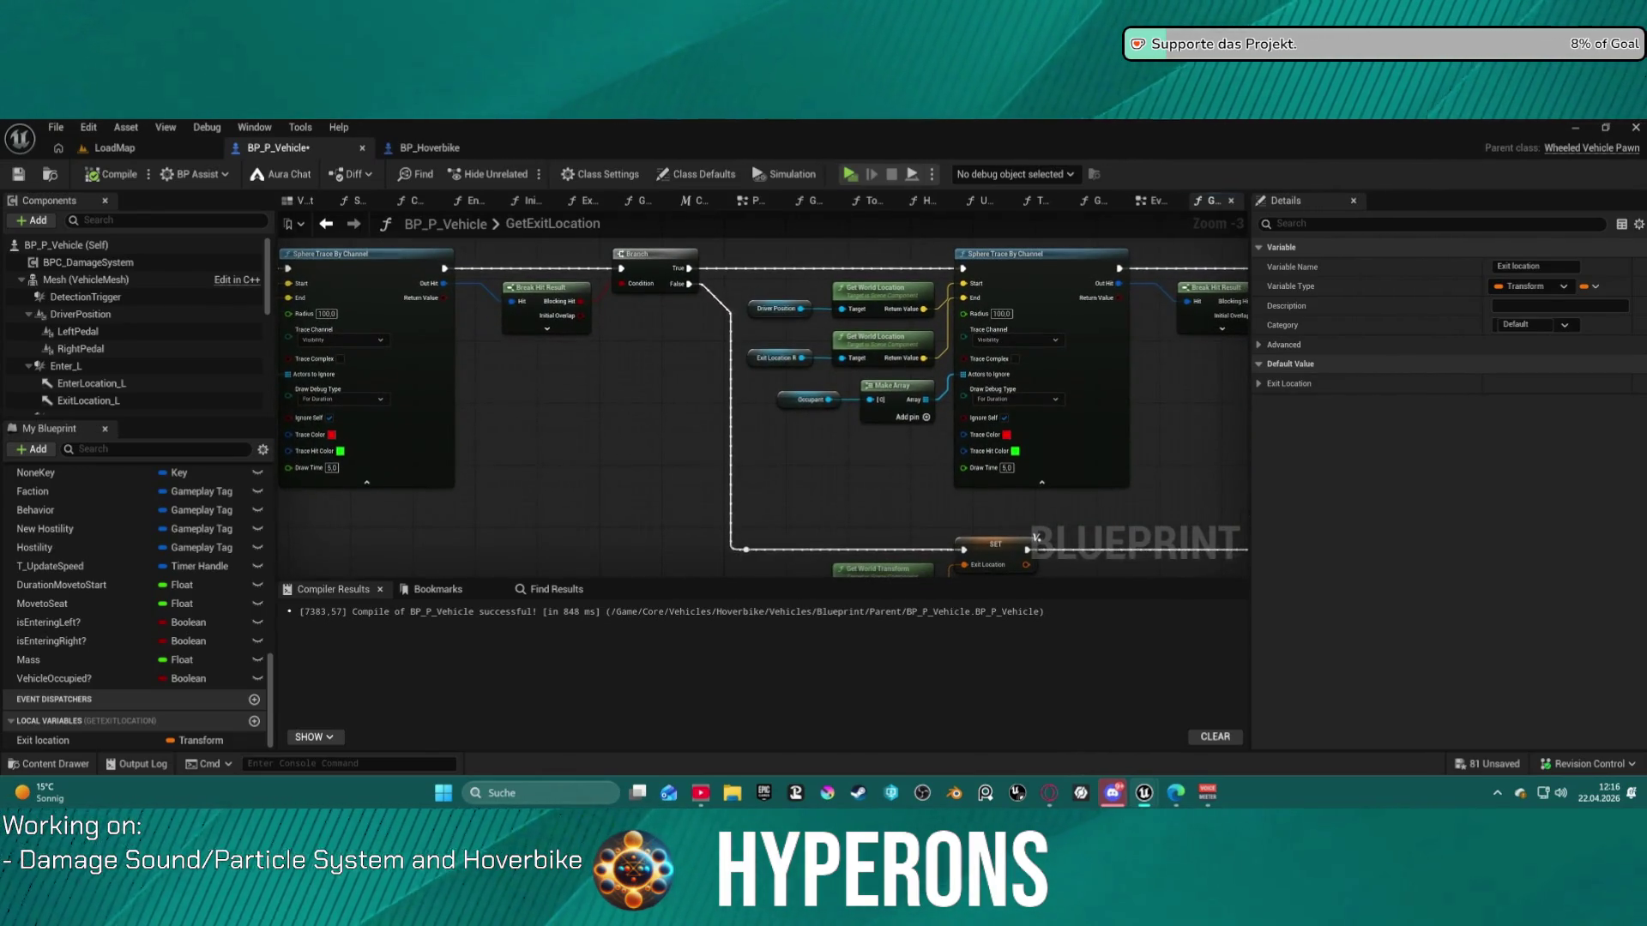
click(532, 224)
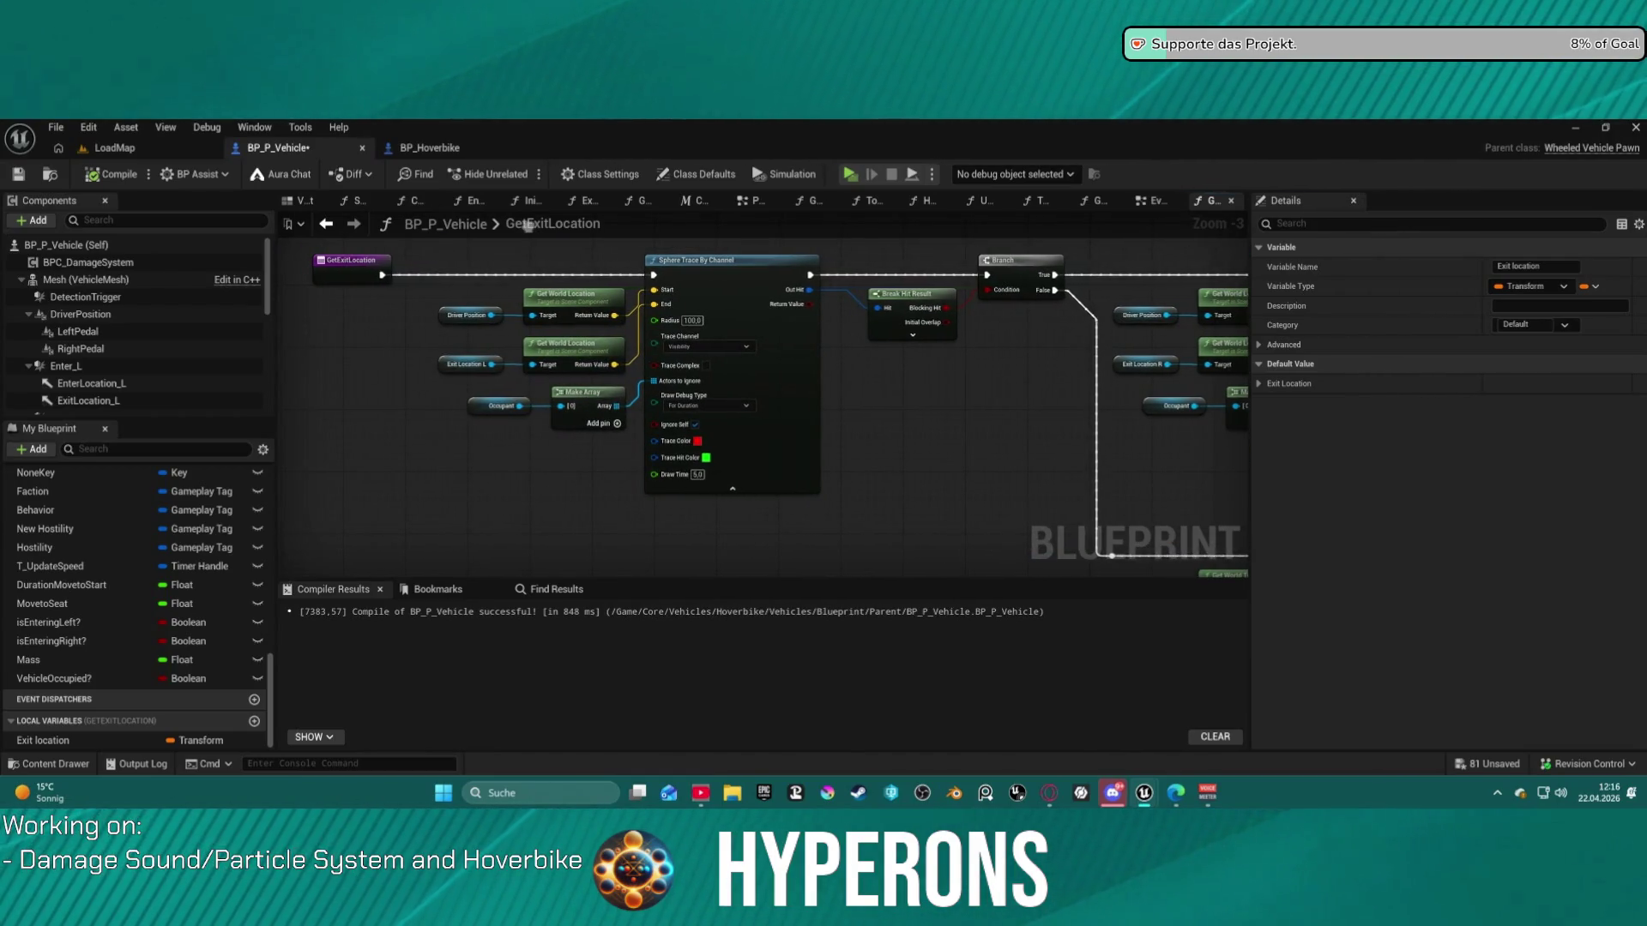
click(527, 225)
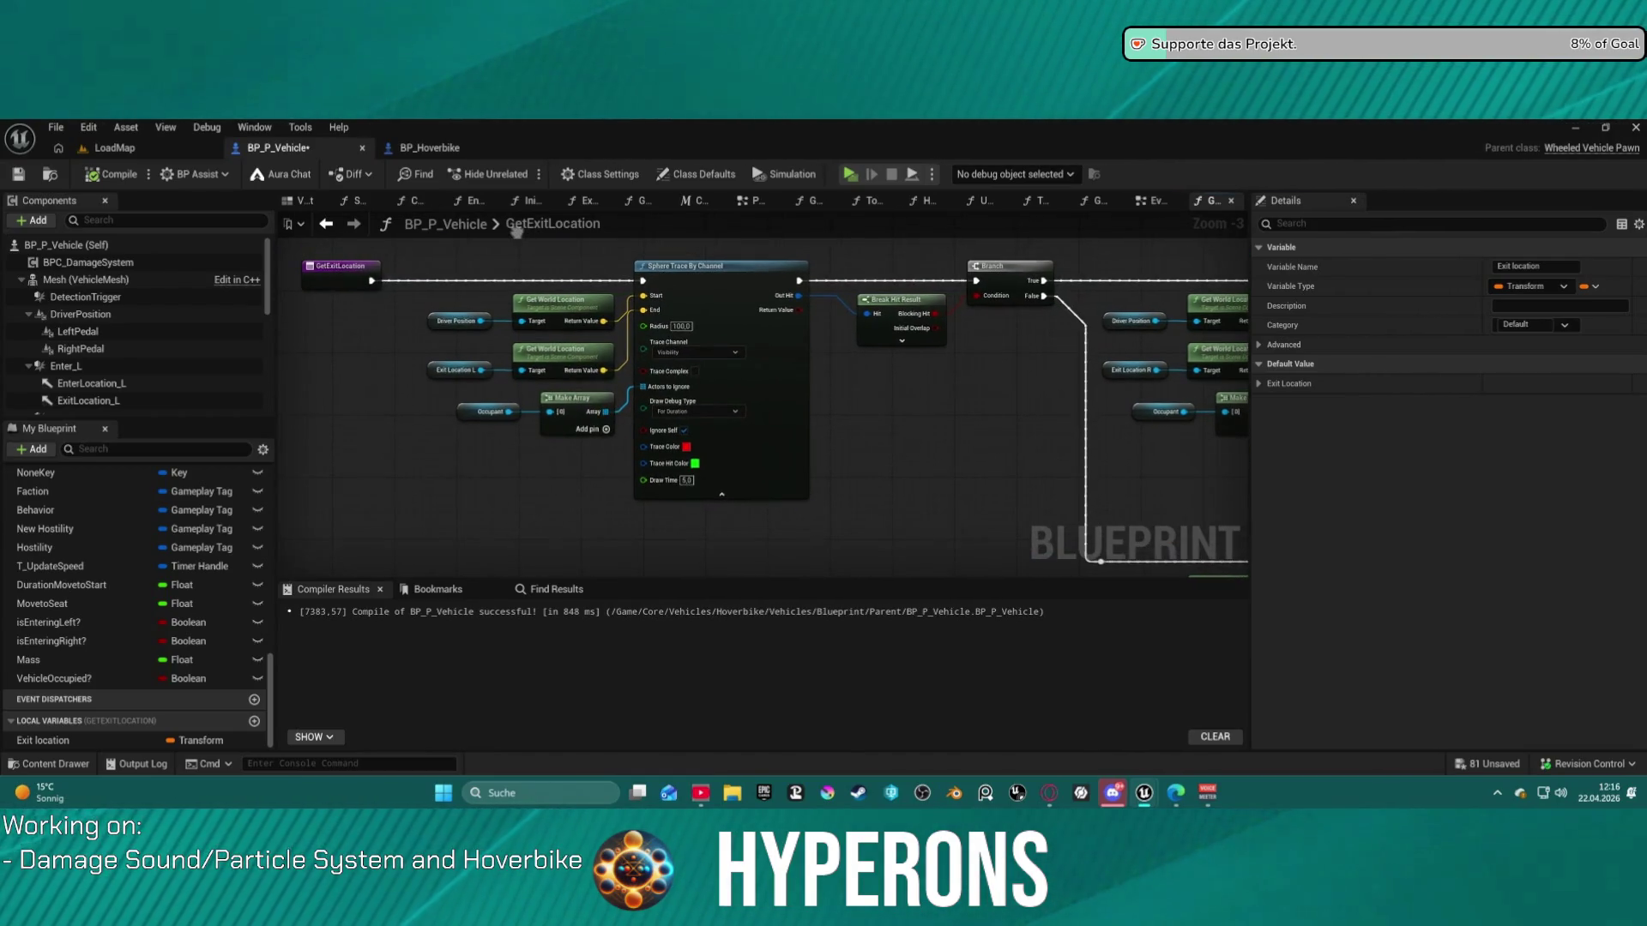
click(516, 232)
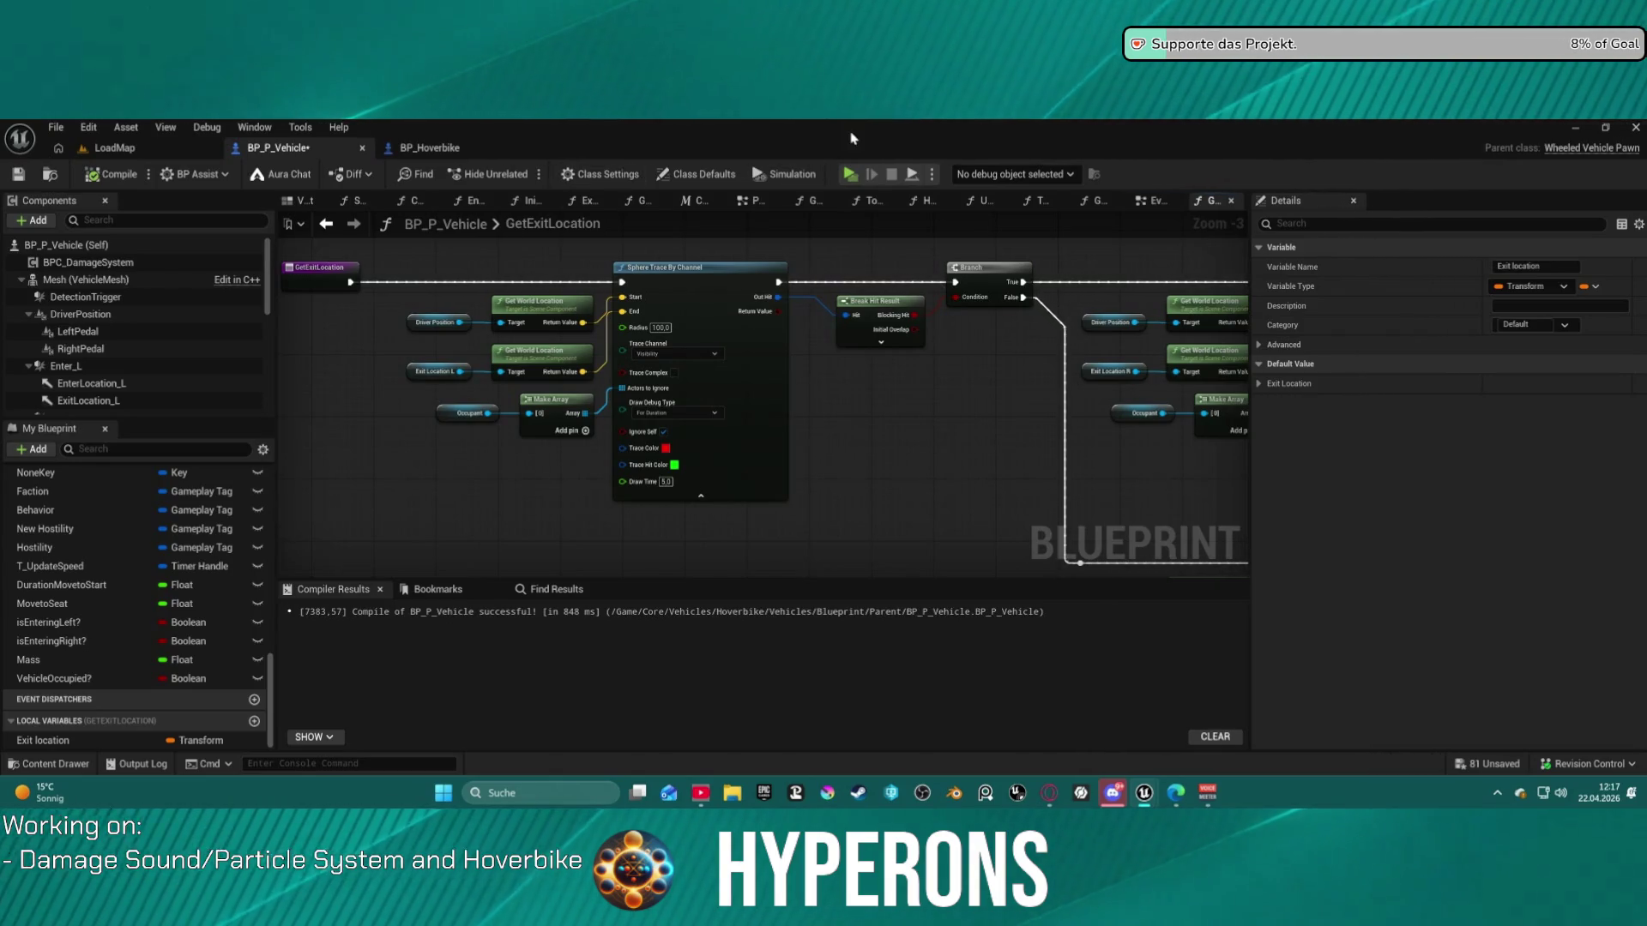
- Start the game preview and mount the hoverbike
click(850, 176)
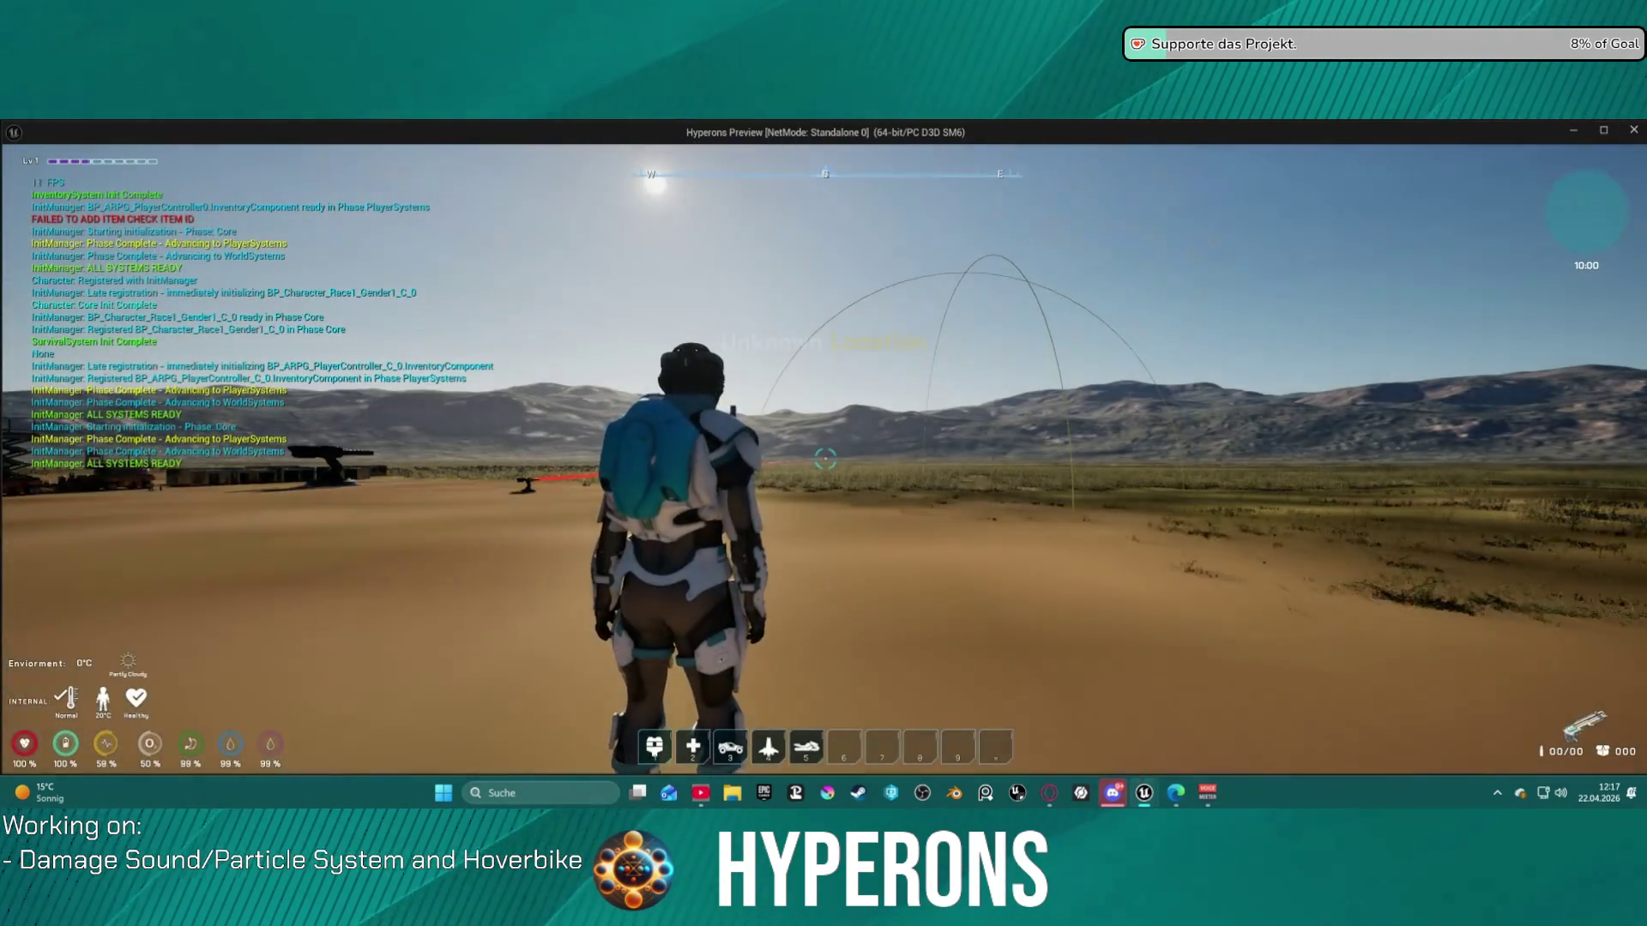
key(w)
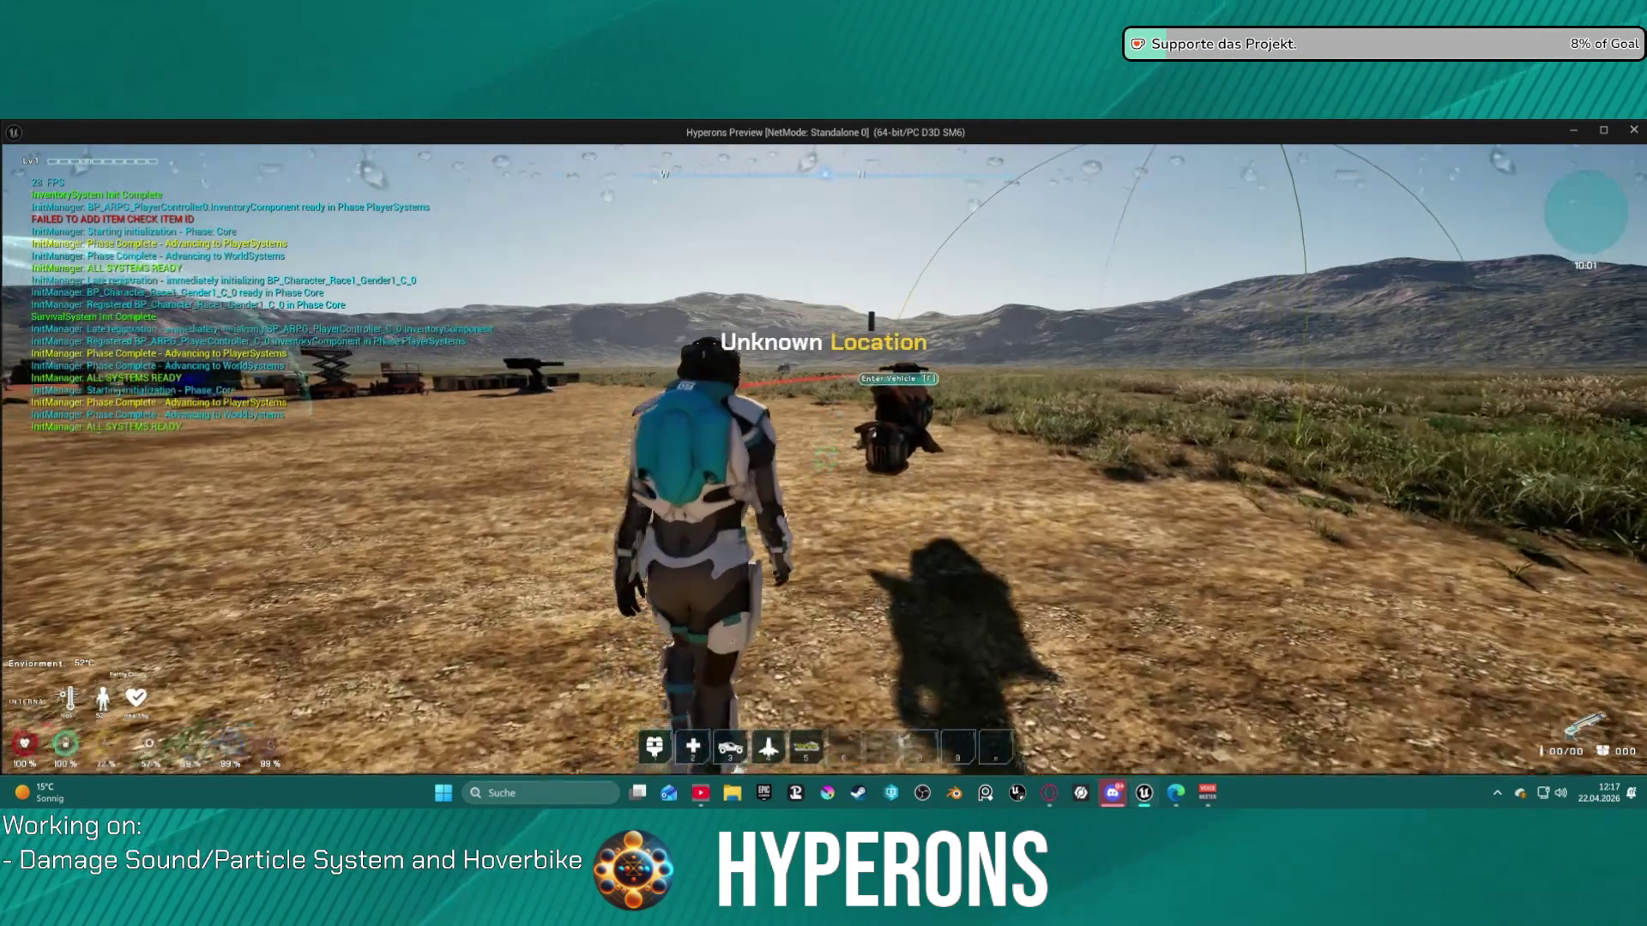
key(w)
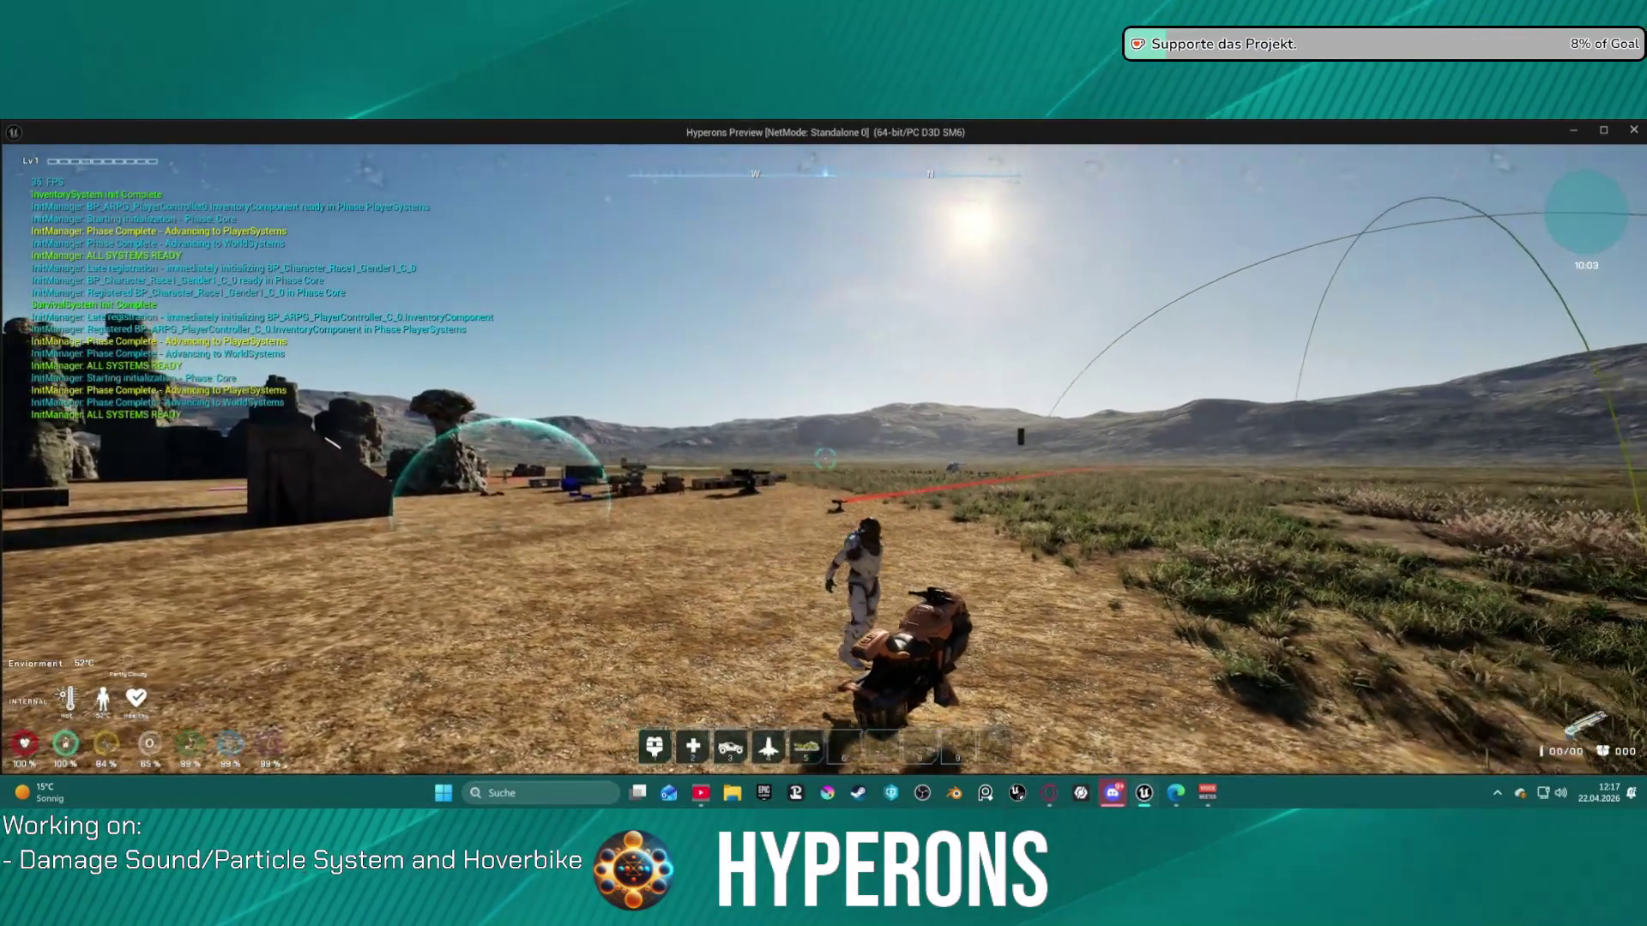
key(f)
- Drive the hoverbike up against the rock wall and dismount beside it
key(a)
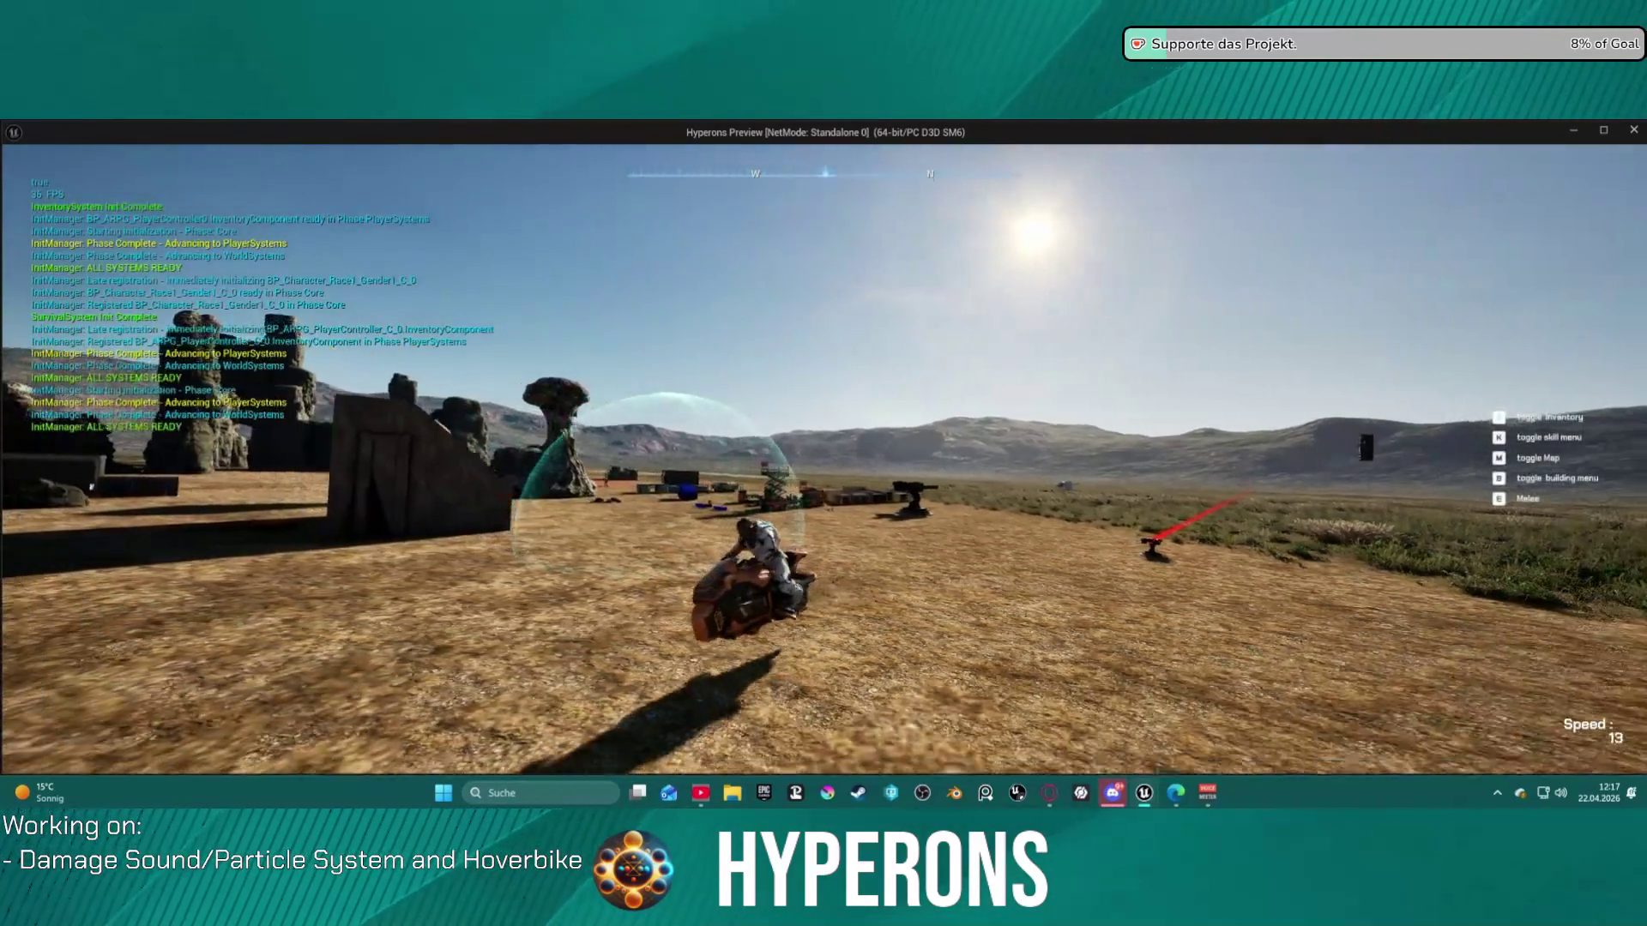
key(d)
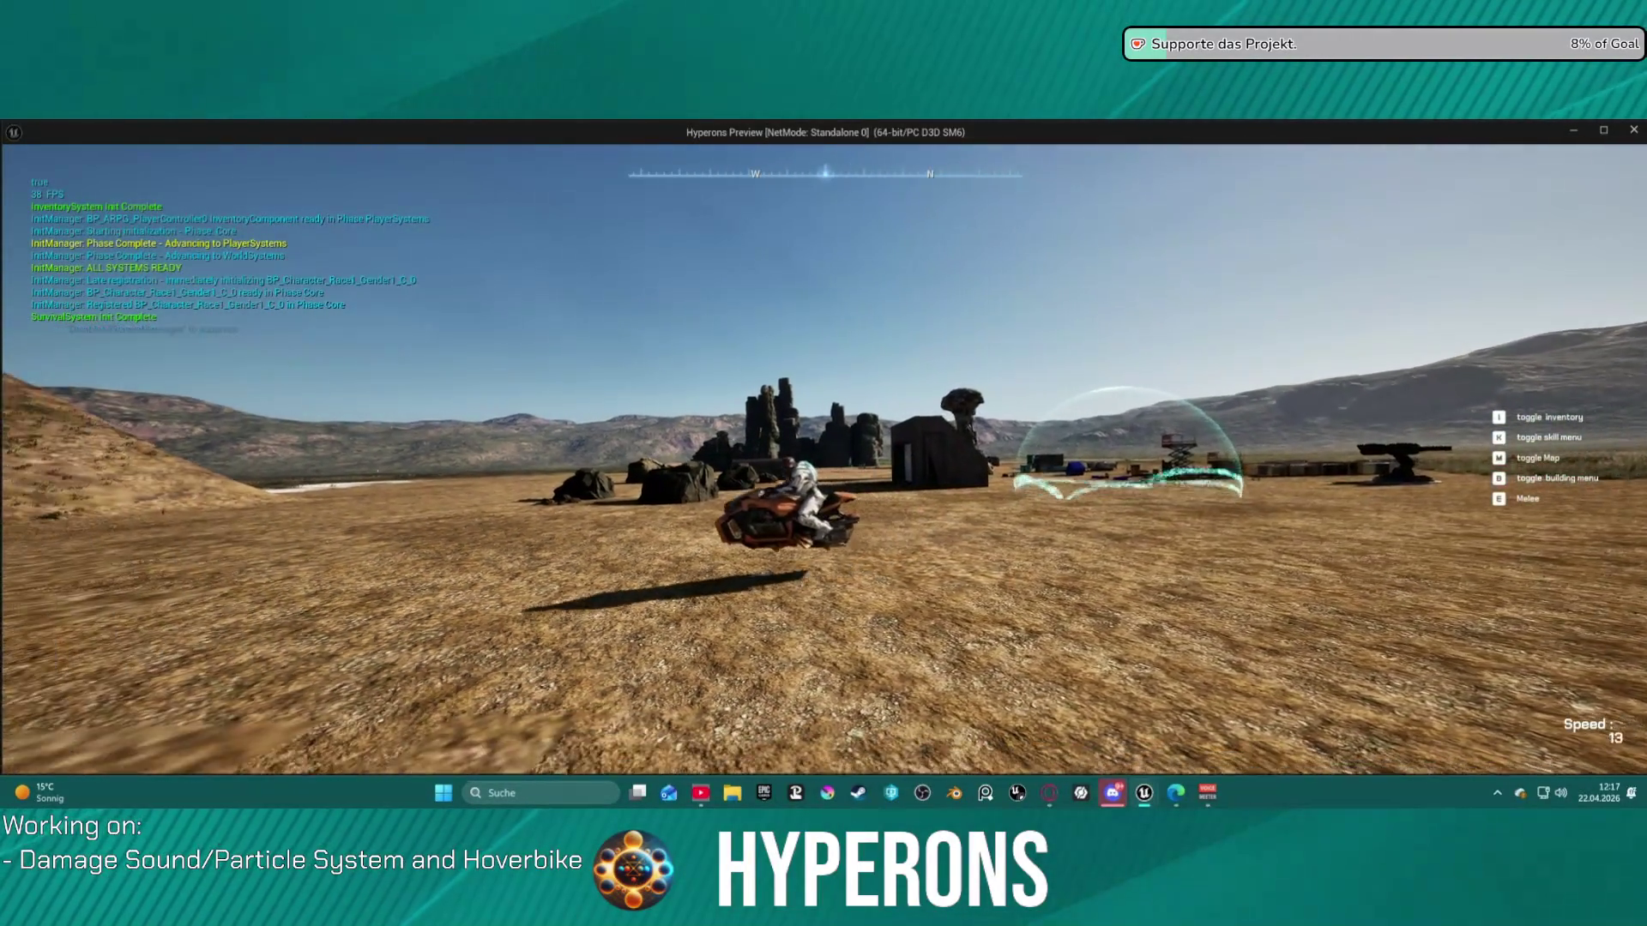
key(w)
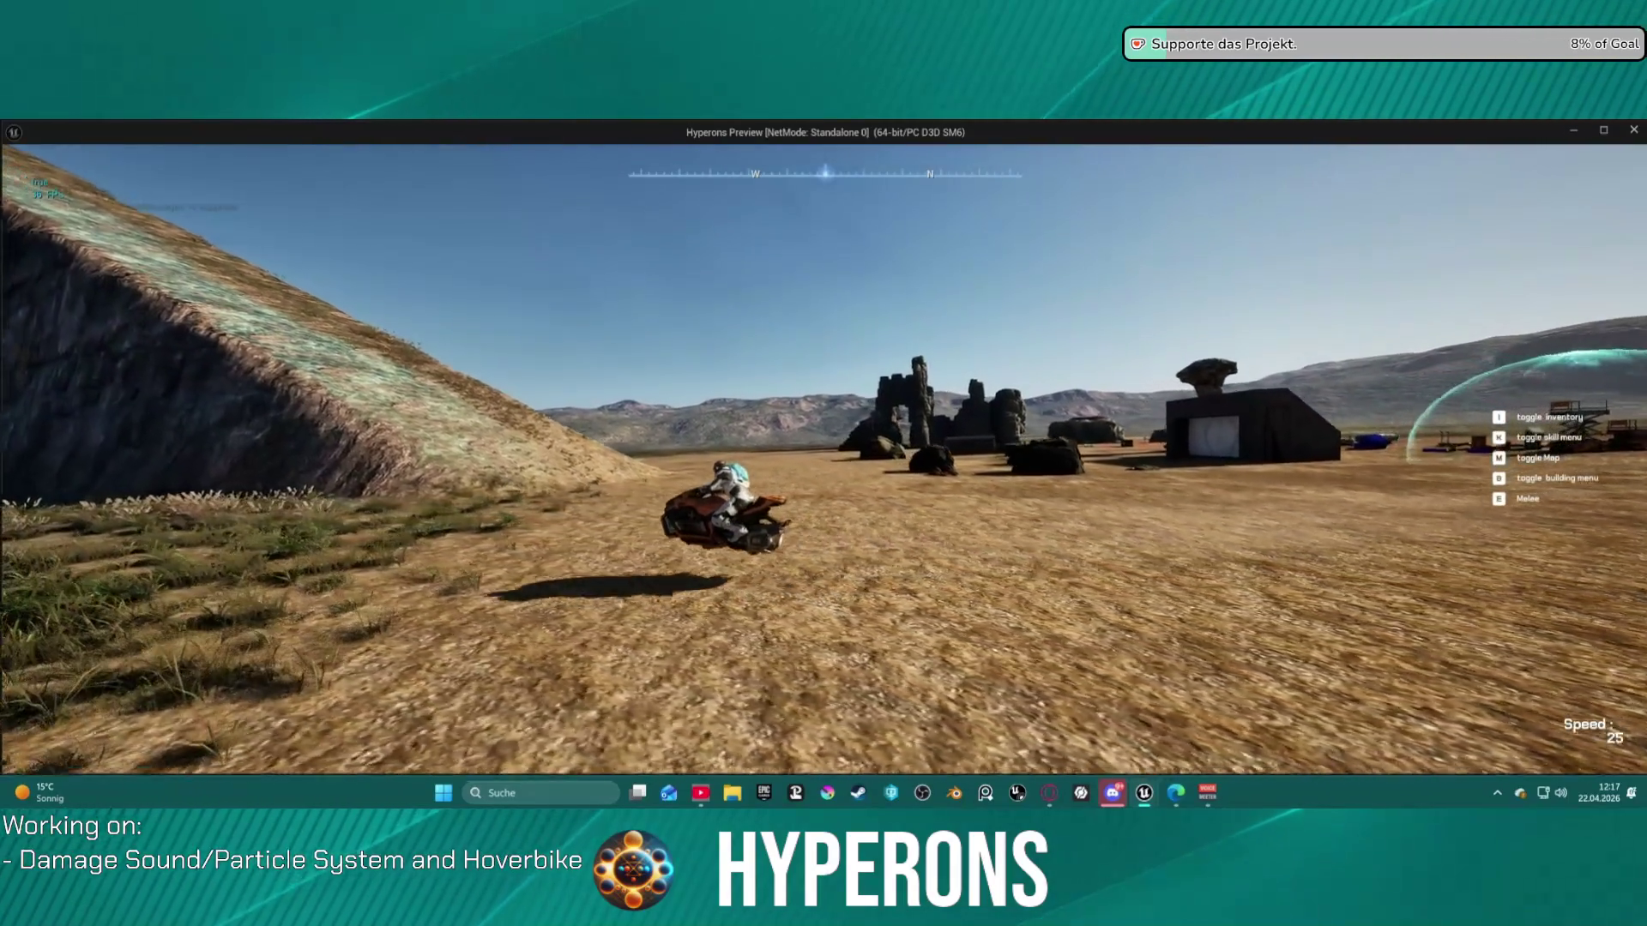
key(a)
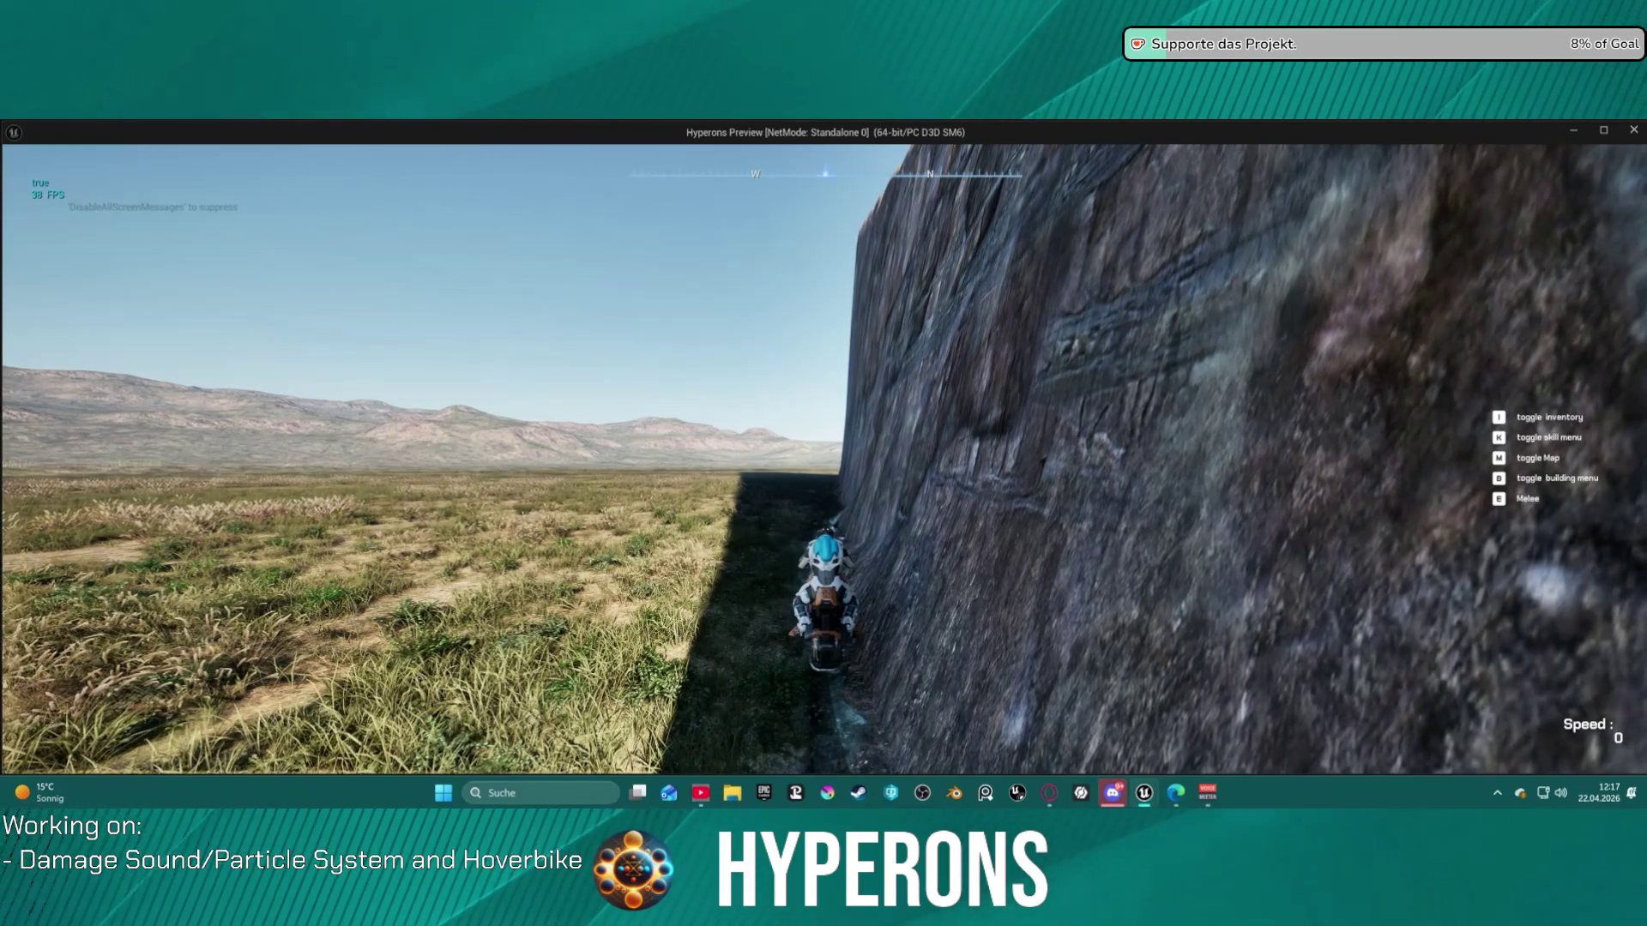
key(f)
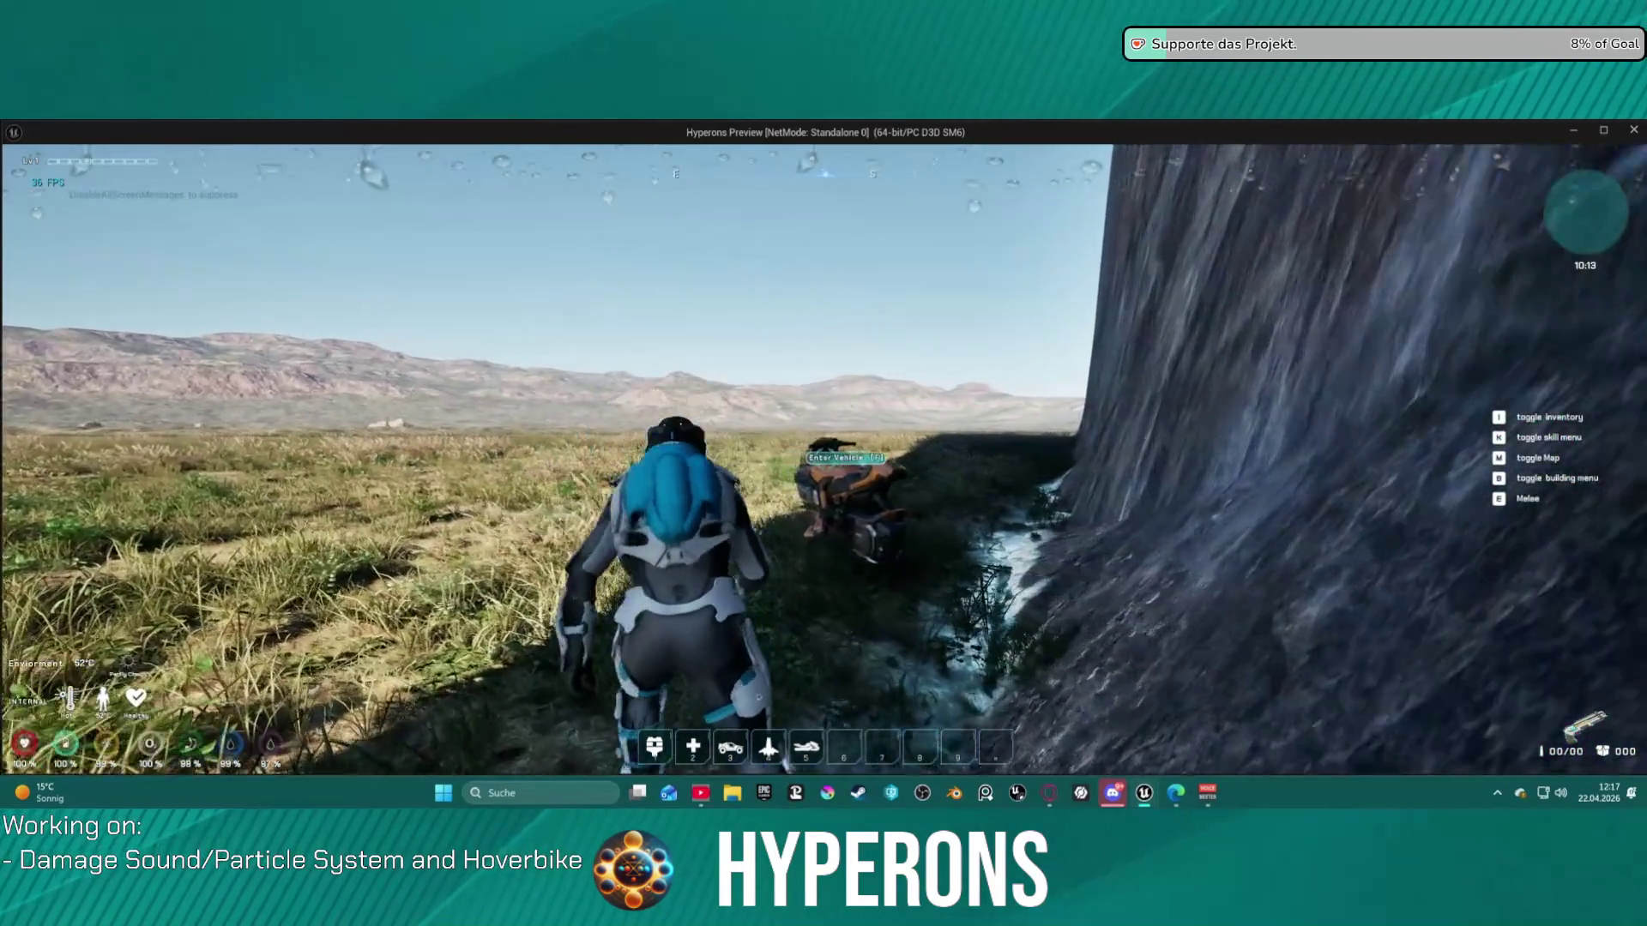
- Remount the hoverbike, drive along the rock wall, dismount beside it, and stop the play session
key(w)
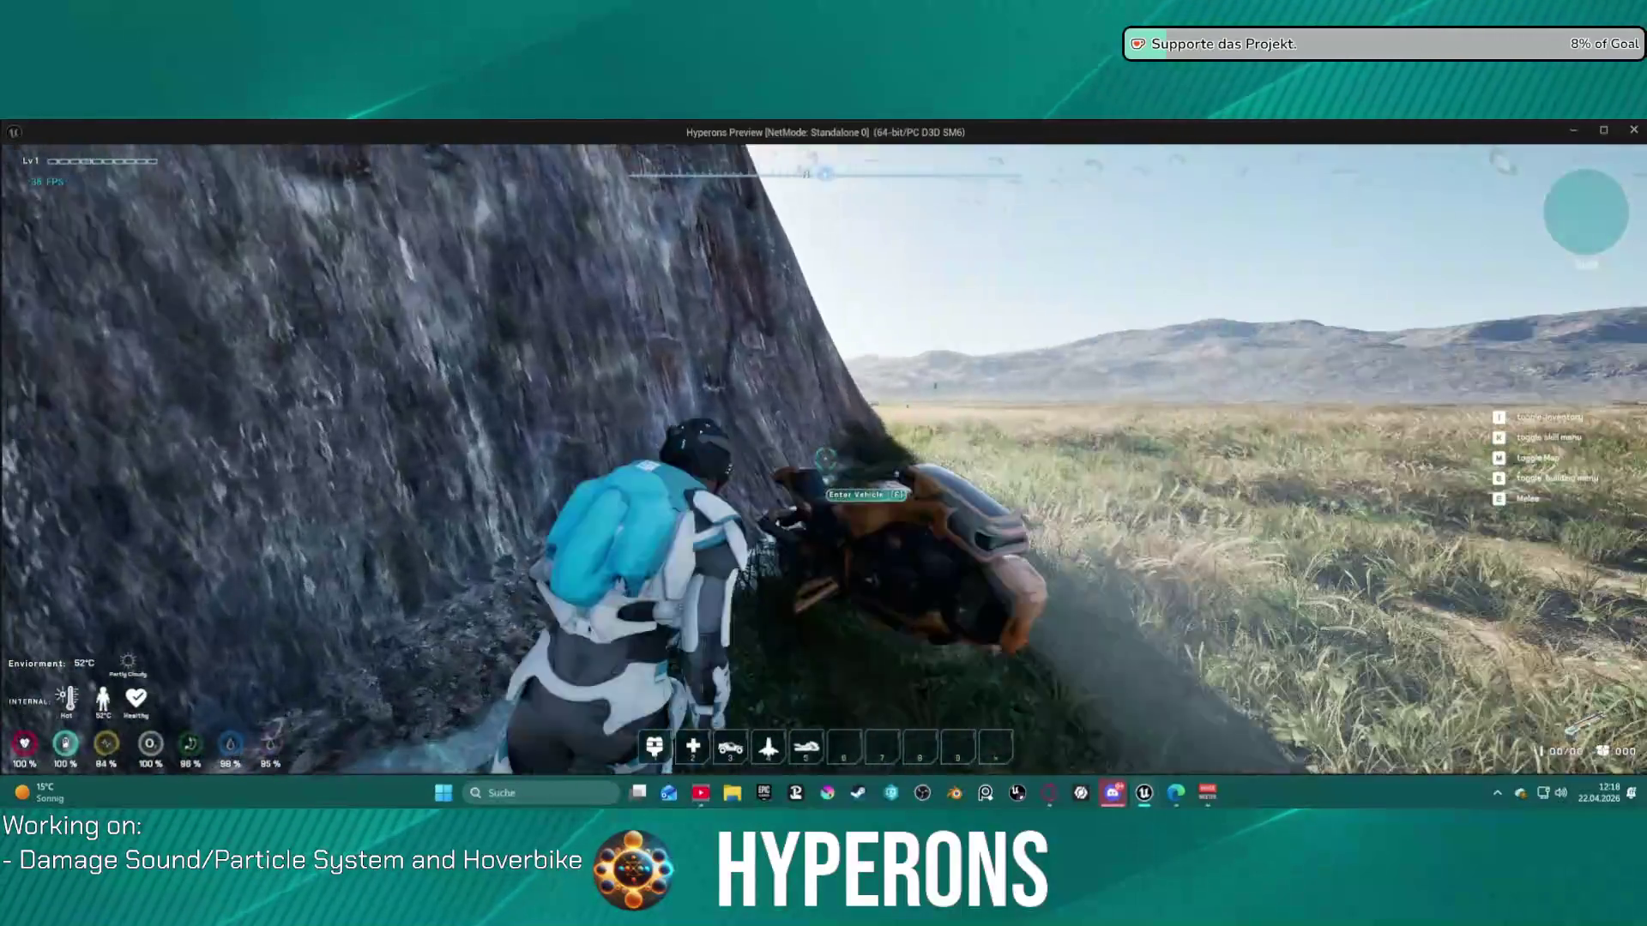
key(f)
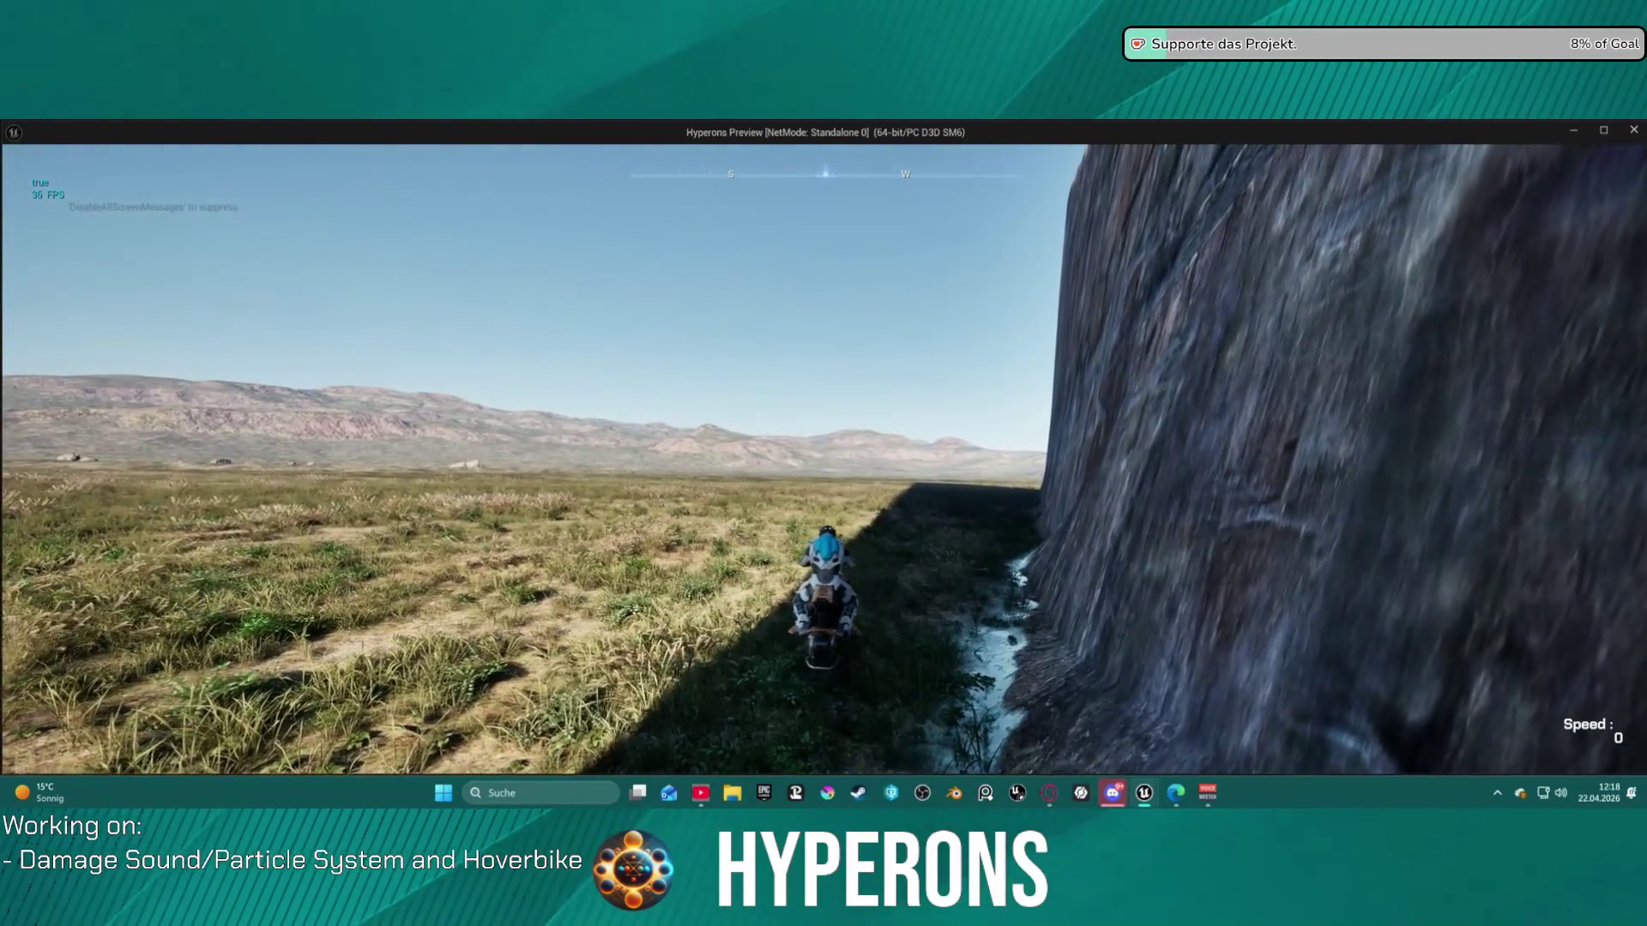
key(w)
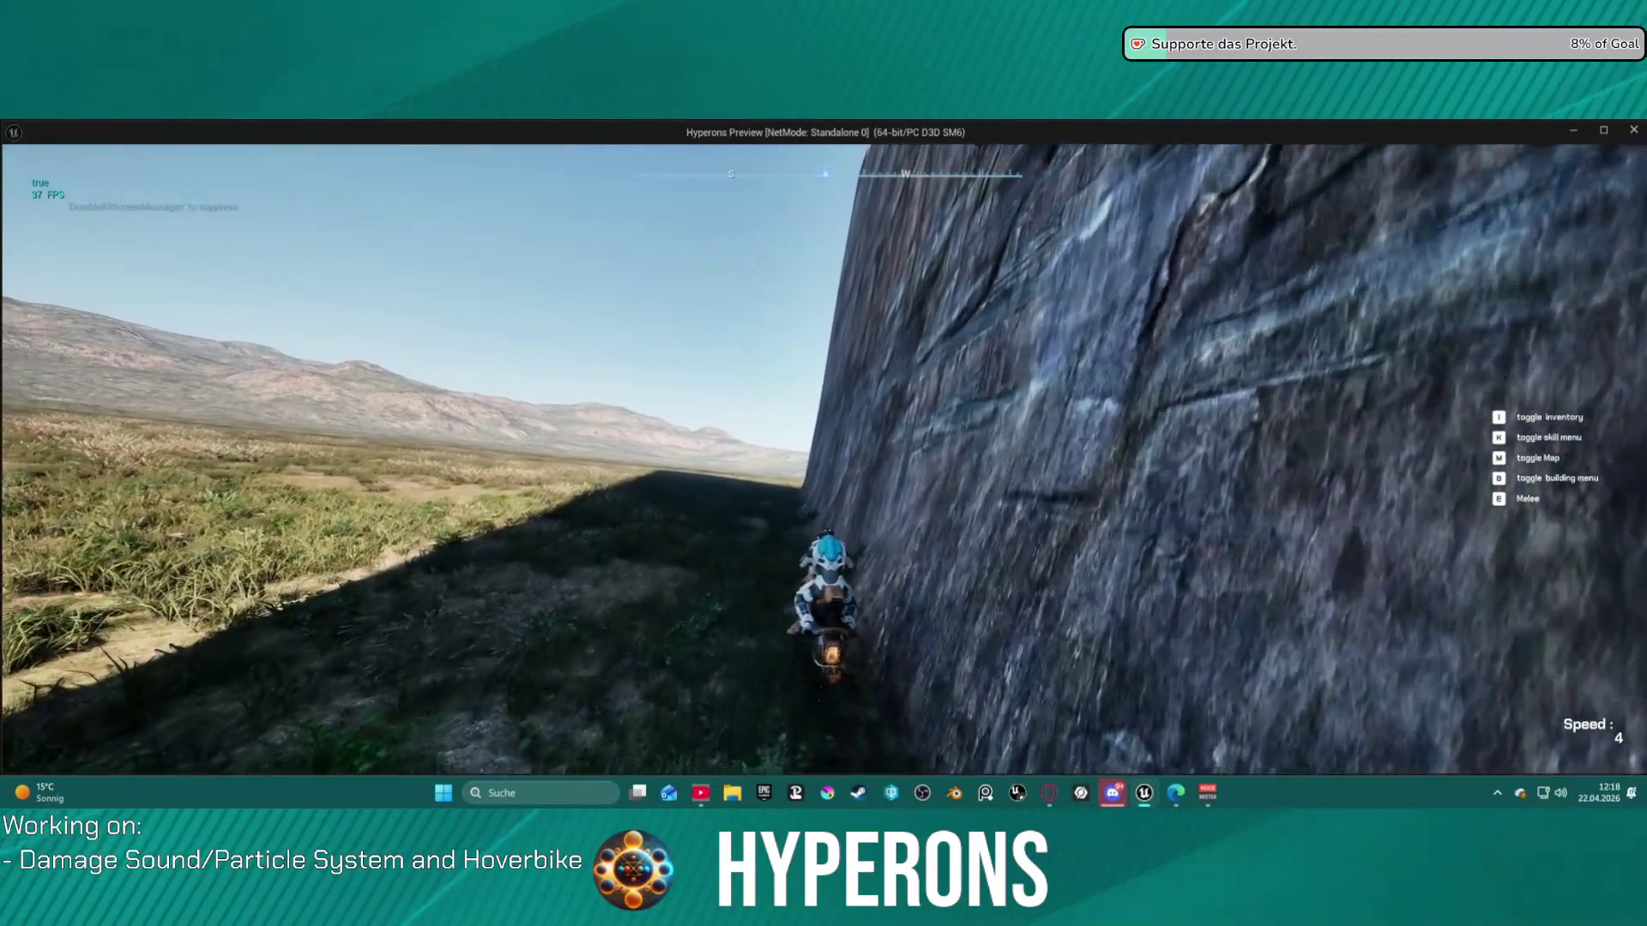
key(f)
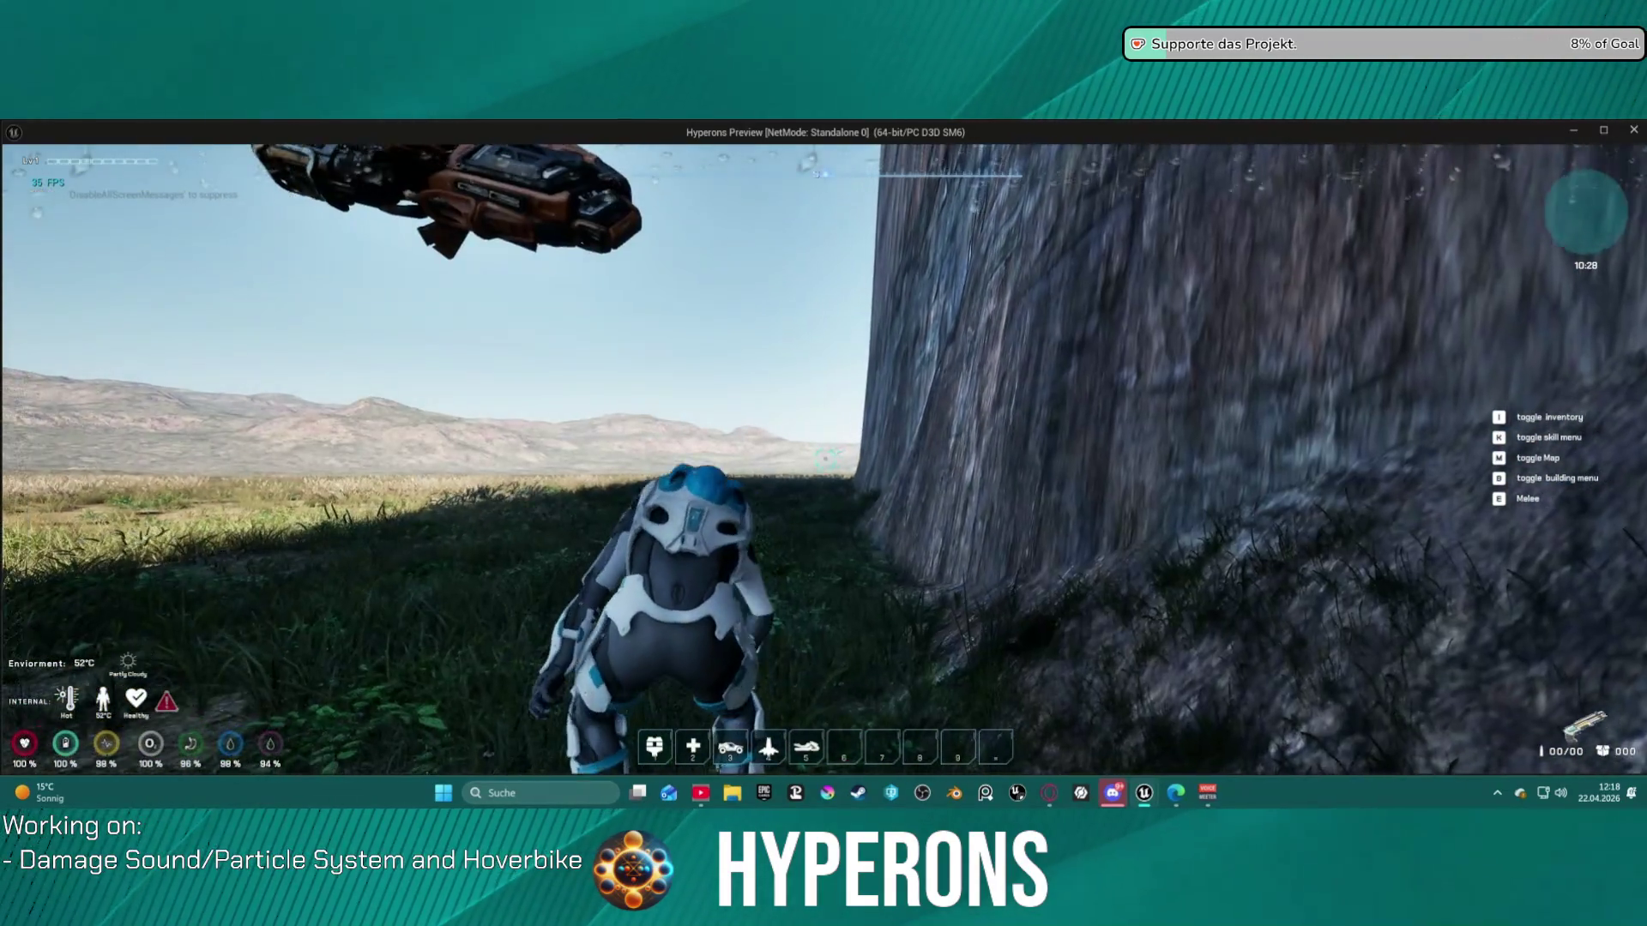
key(Escape)
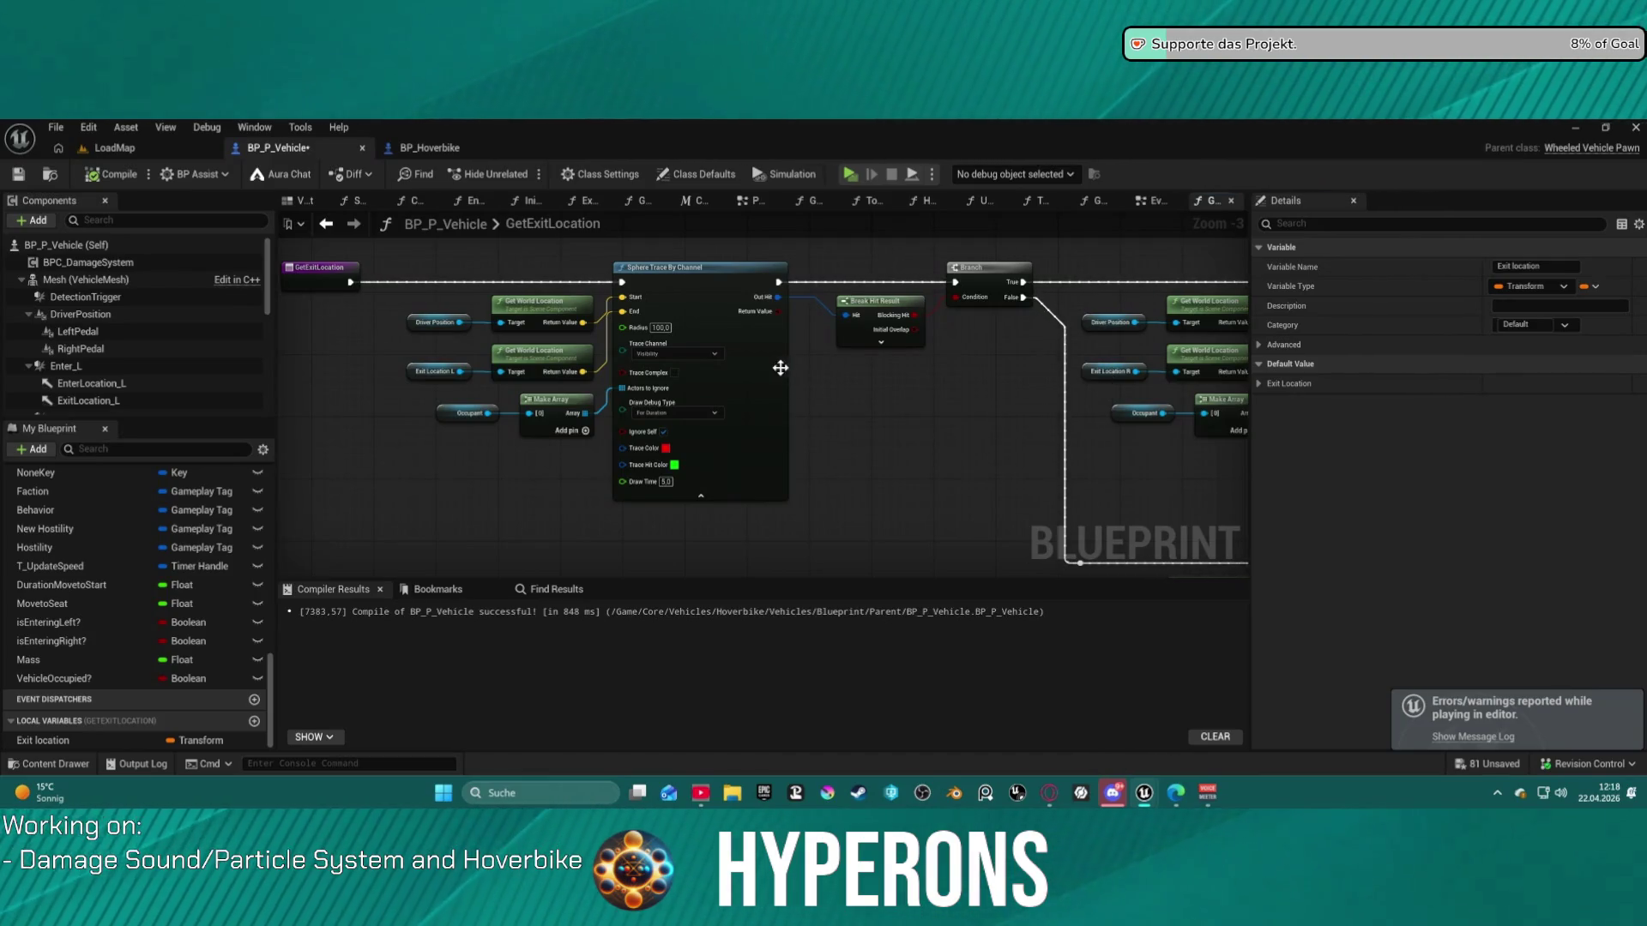
- Pan through the GetExitLocation graph past the sphere traces to the later transform nodes
scroll(789, 378, down, 2)
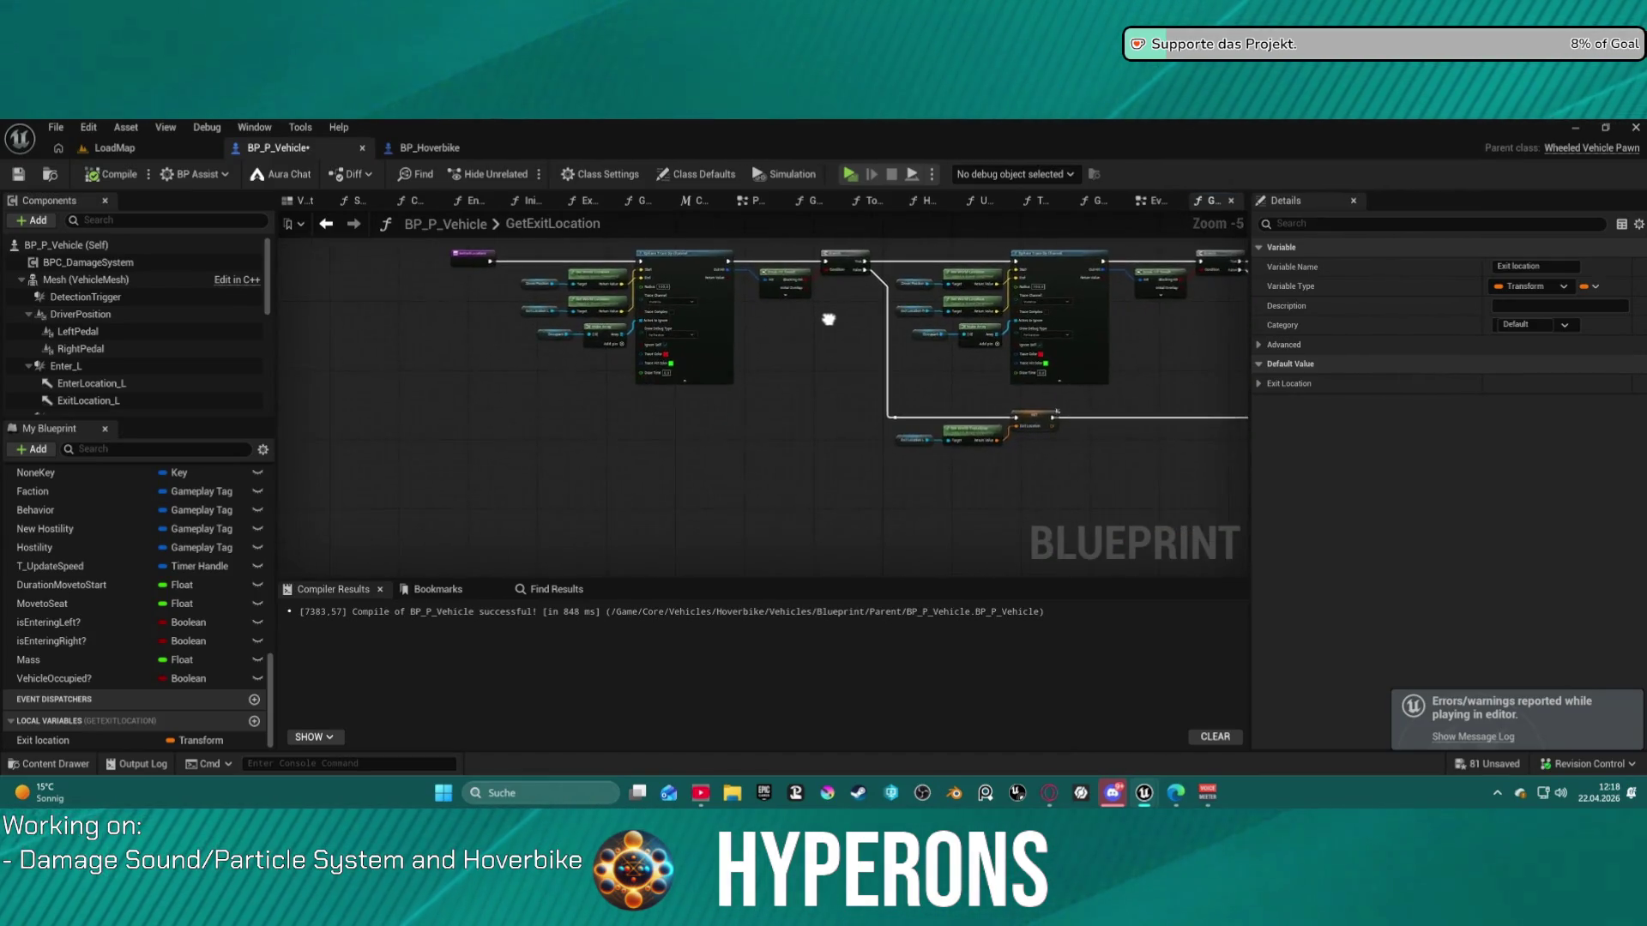
scroll(778, 356, up, 1)
mouse_move(779, 360)
mouse_down()
mouse_move(907, 466)
mouse_move(903, 428)
mouse_move(869, 392)
mouse_up()
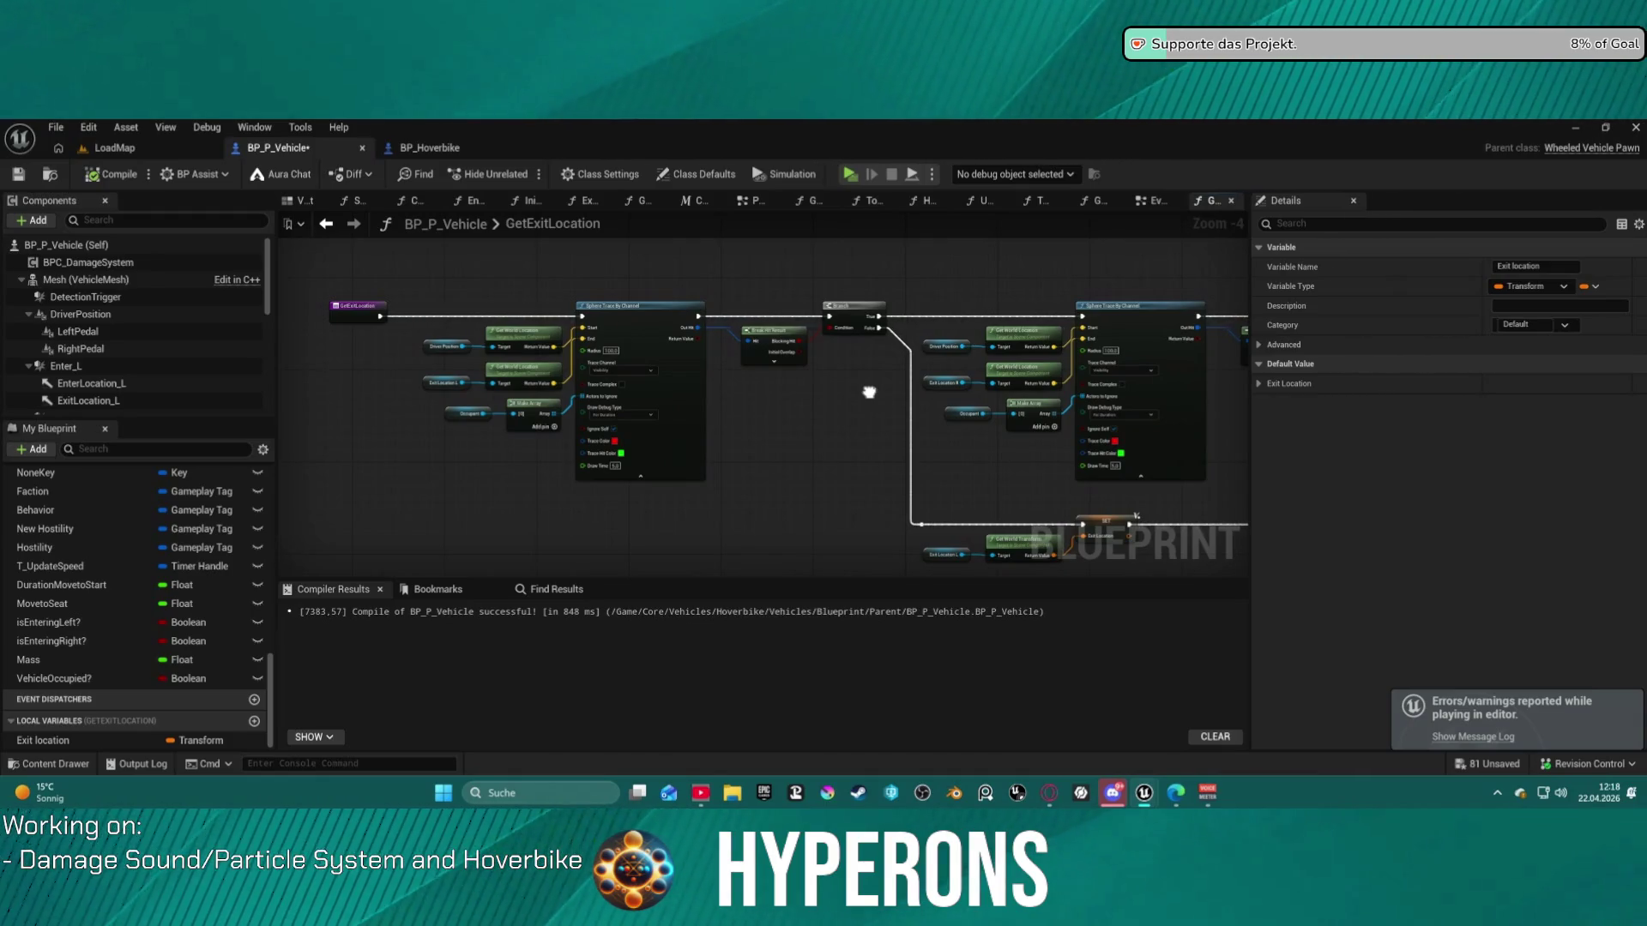
drag(869, 392, 847, 338)
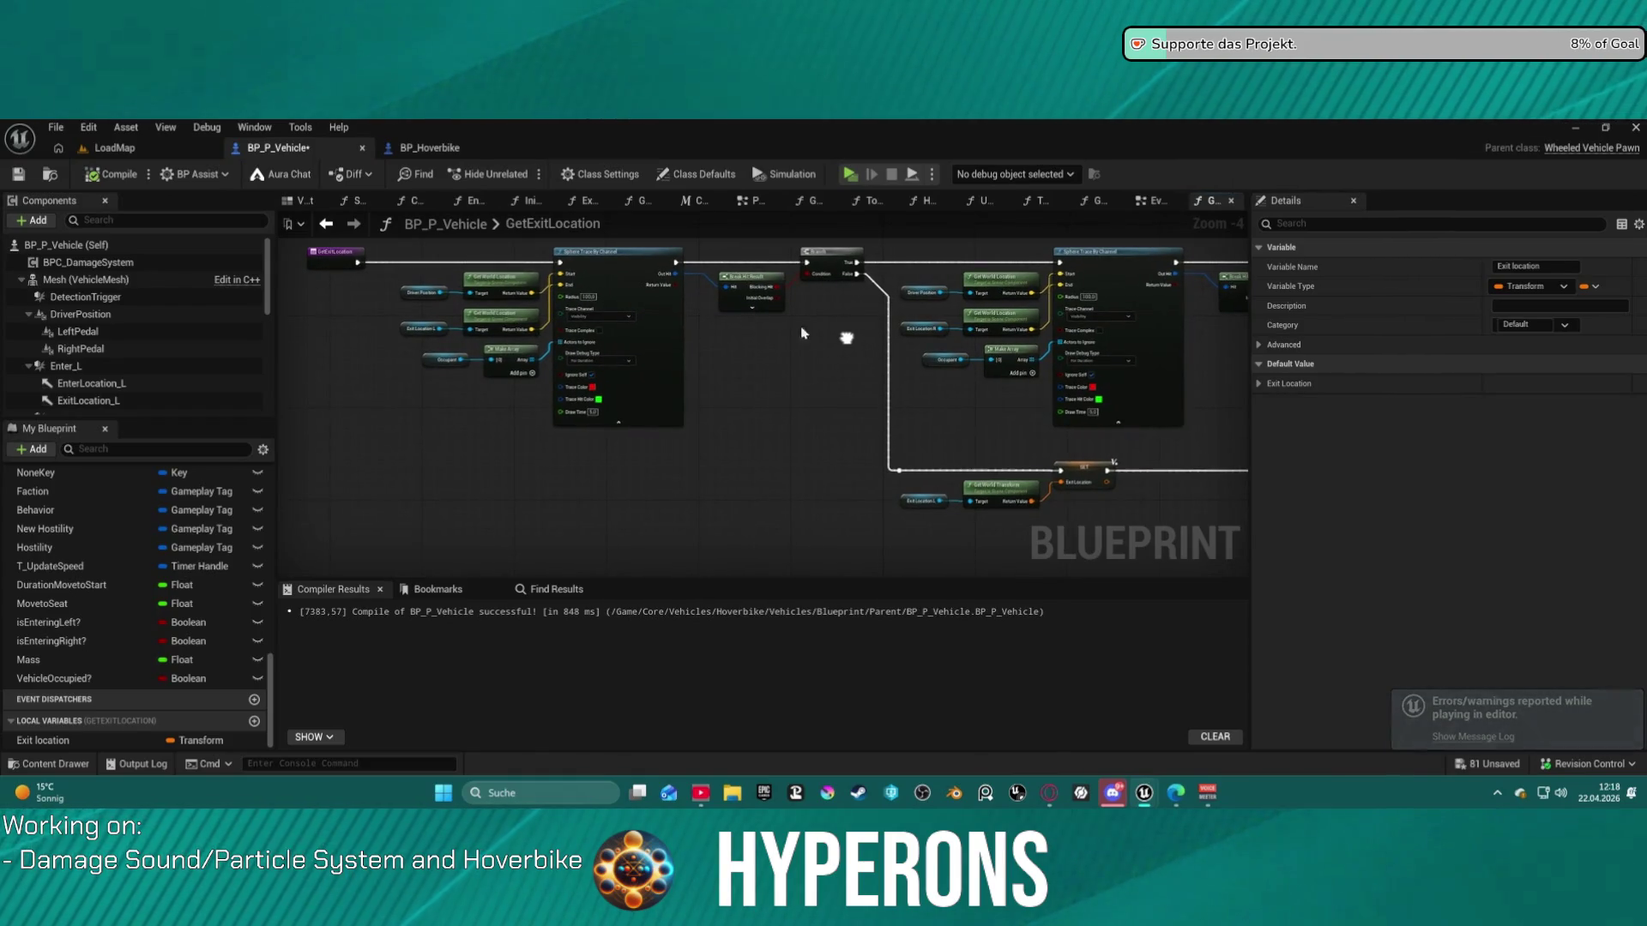
click(114, 148)
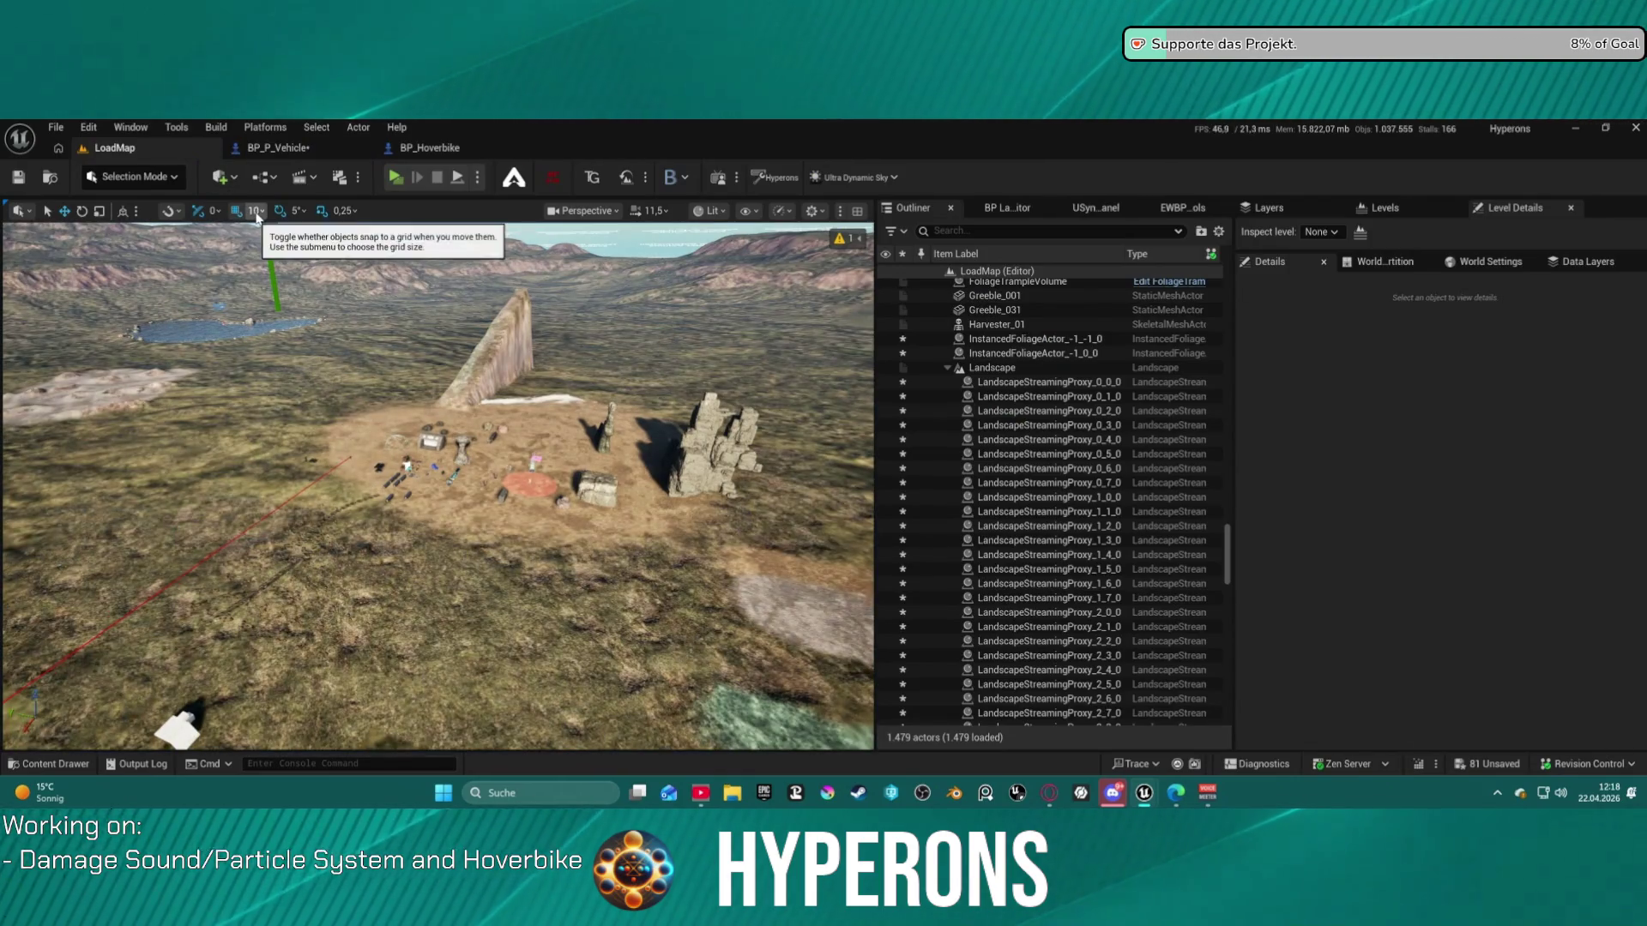
click(283, 147)
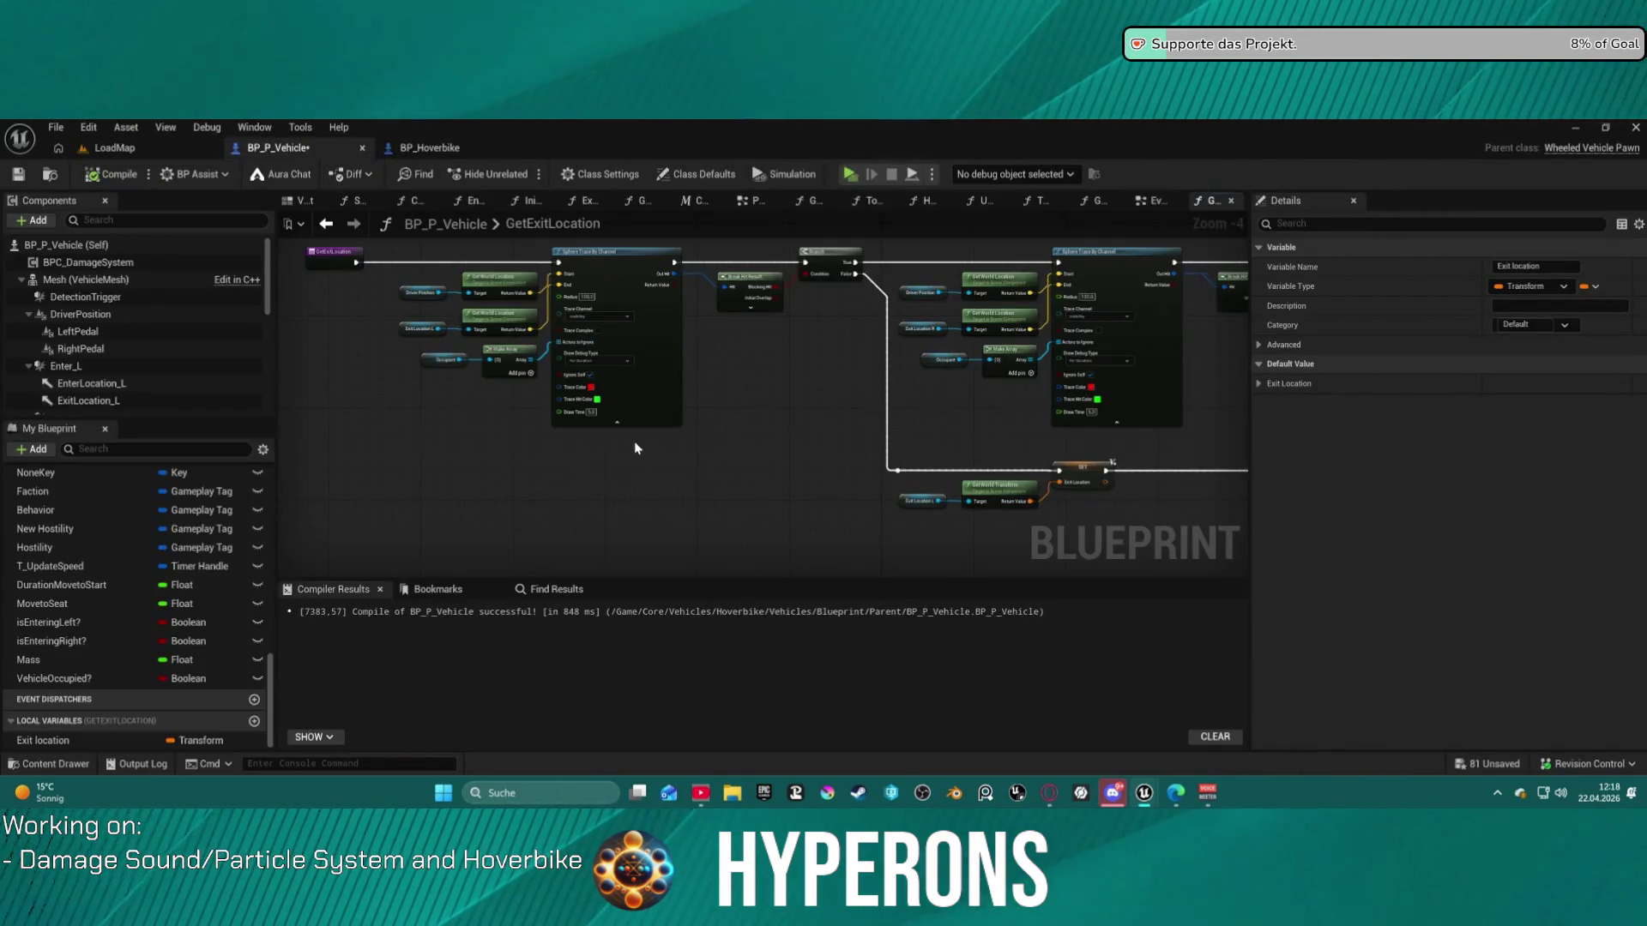
scroll(566, 376, up, 4)
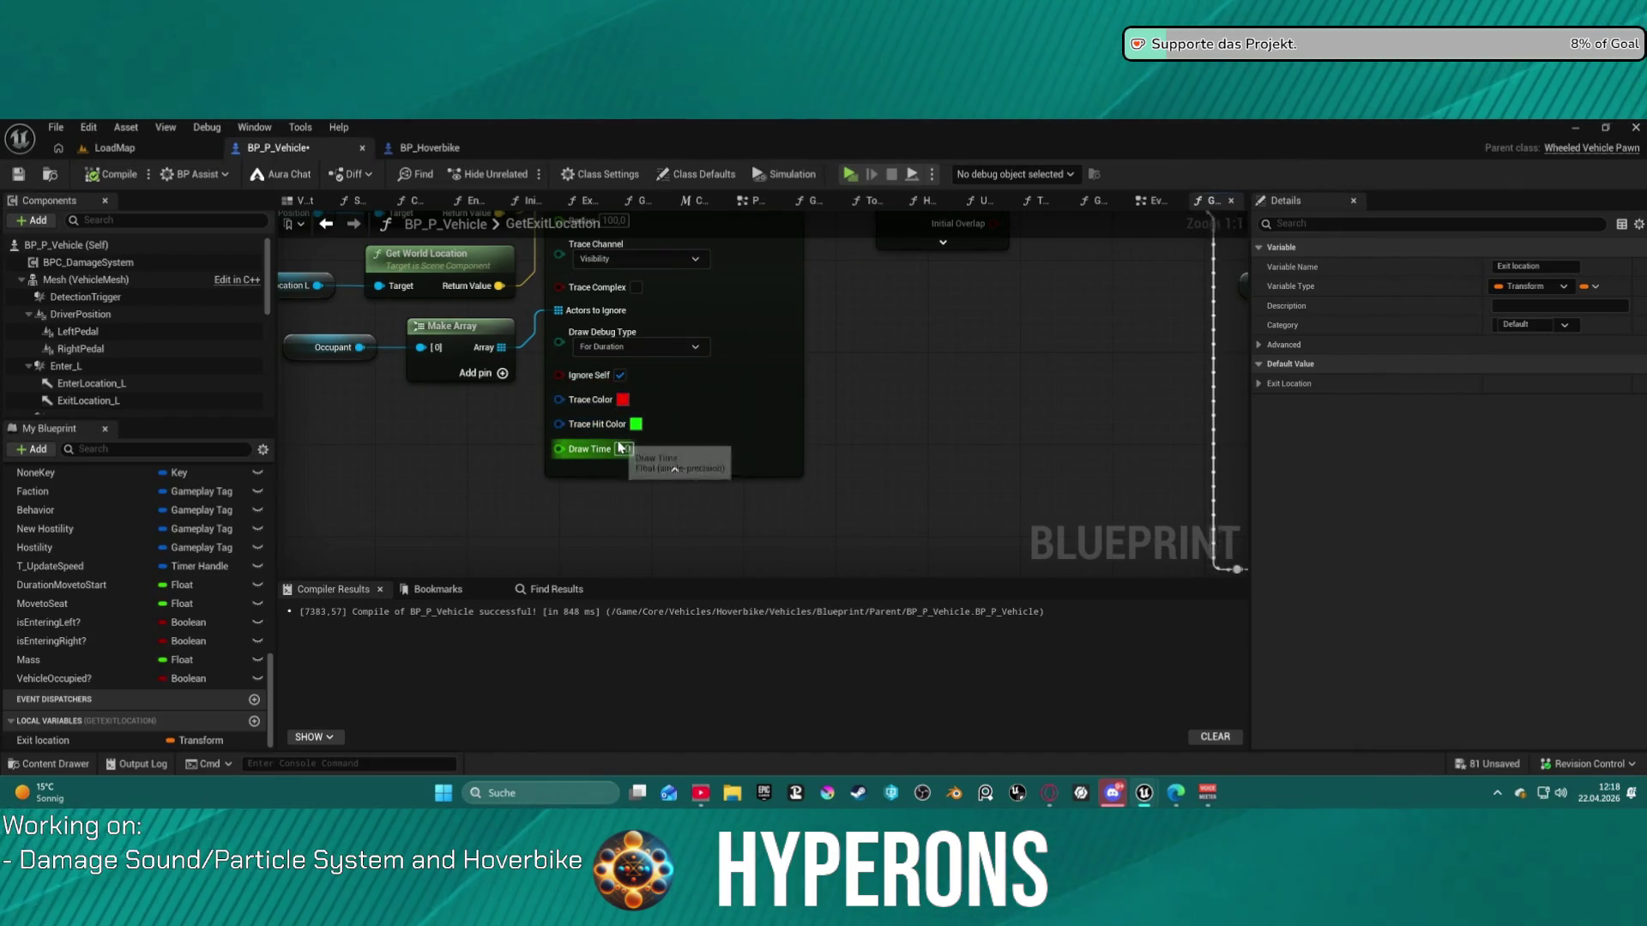
scroll(455, 408, down, 4)
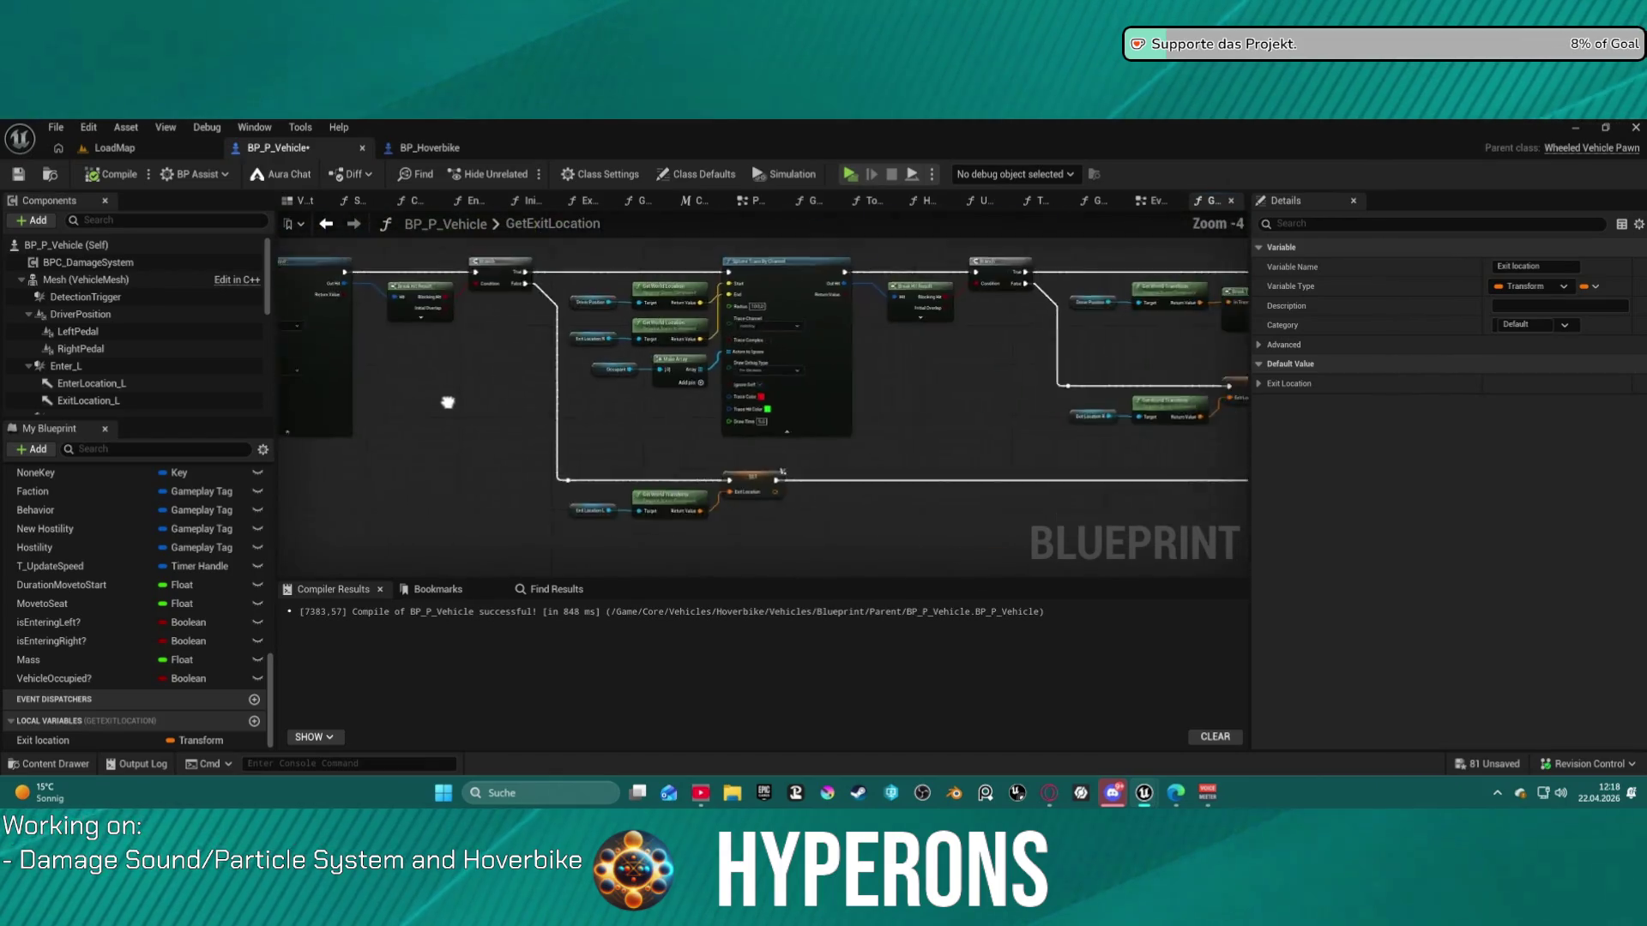
drag(455, 408, 571, 516)
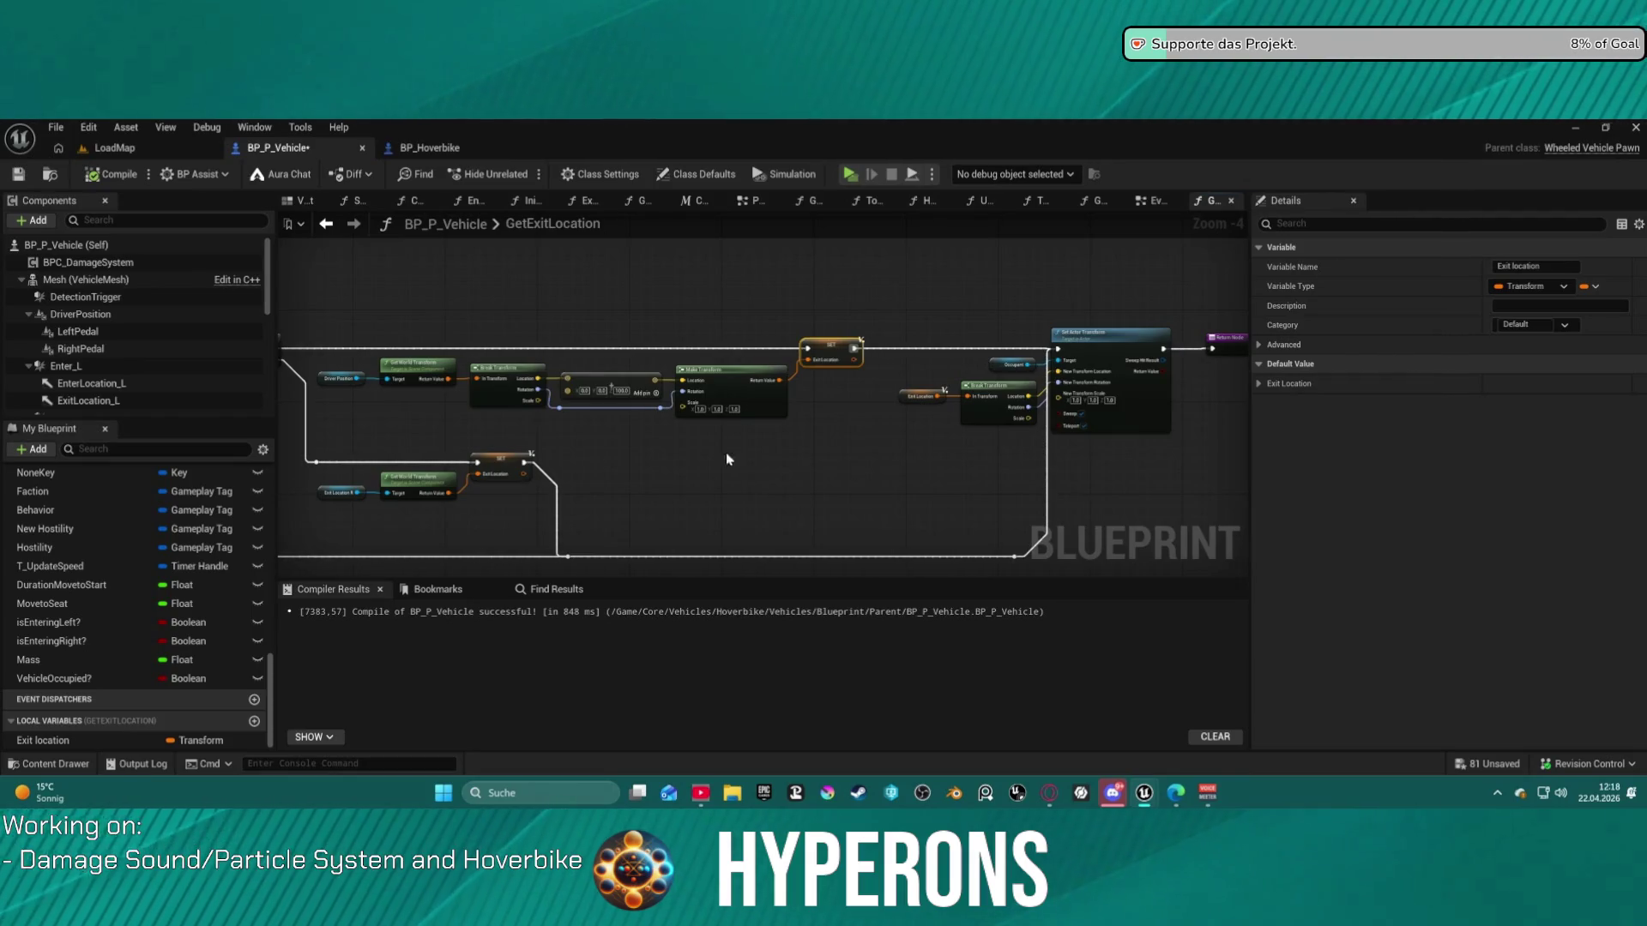
- Inspect the Set Actor Transform and Exit Location R nodes, then show BP_P_Vehicle's viewport
click(1079, 426)
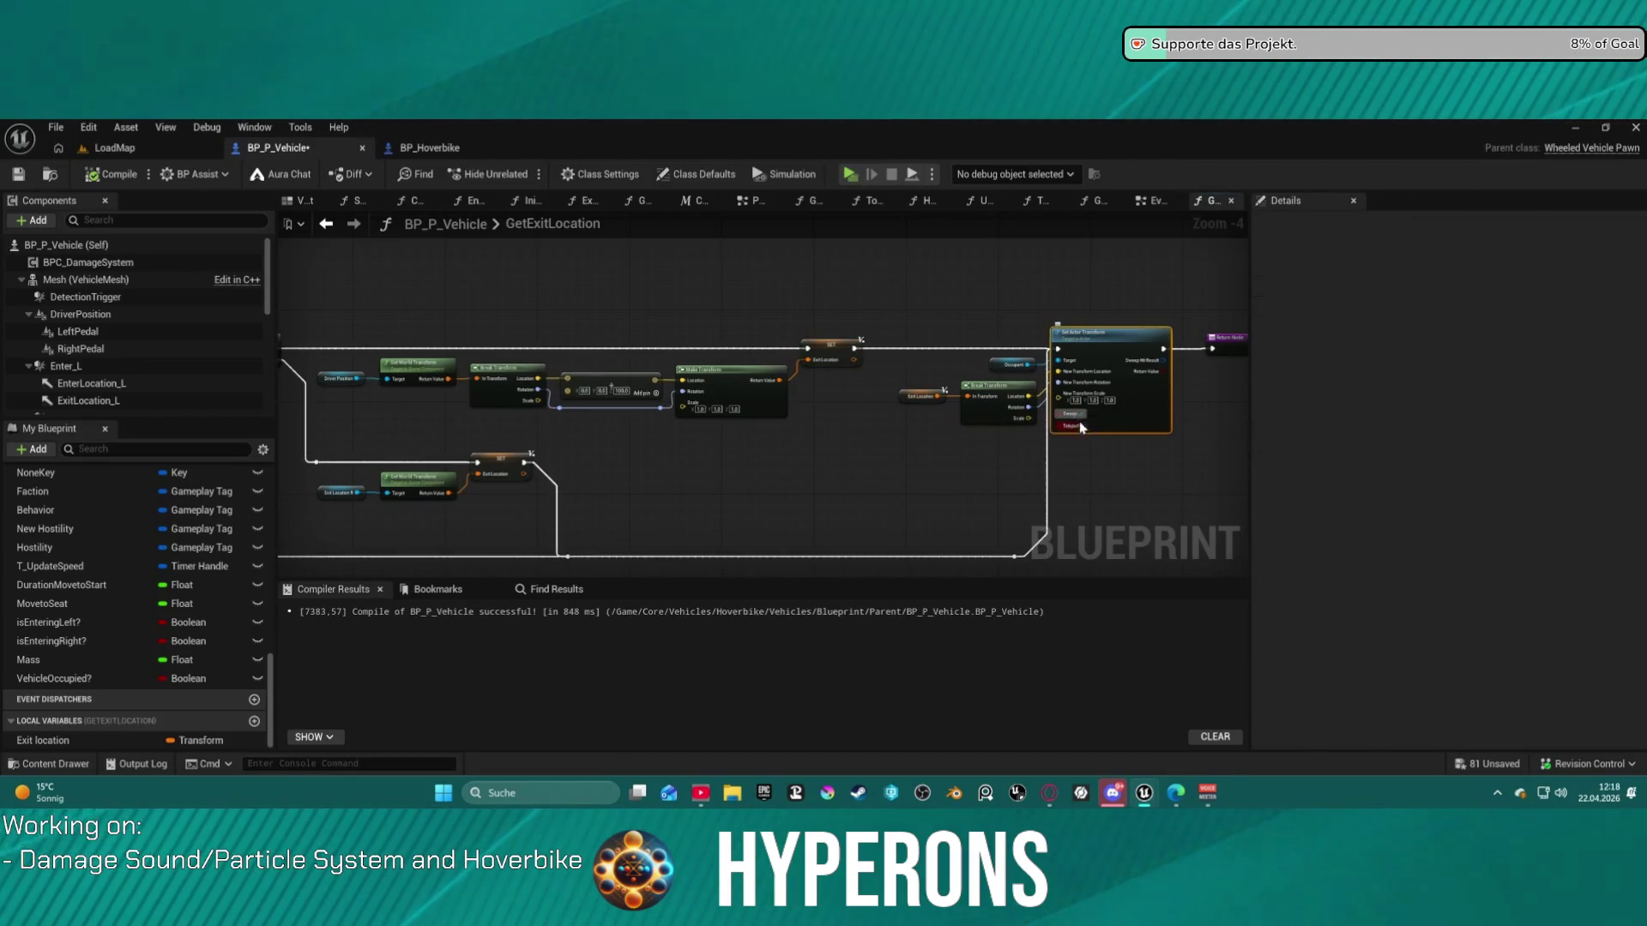
click(796, 445)
mouse_move(797, 445)
mouse_down()
mouse_move(873, 328)
mouse_move(672, 305)
mouse_move(739, 297)
mouse_up()
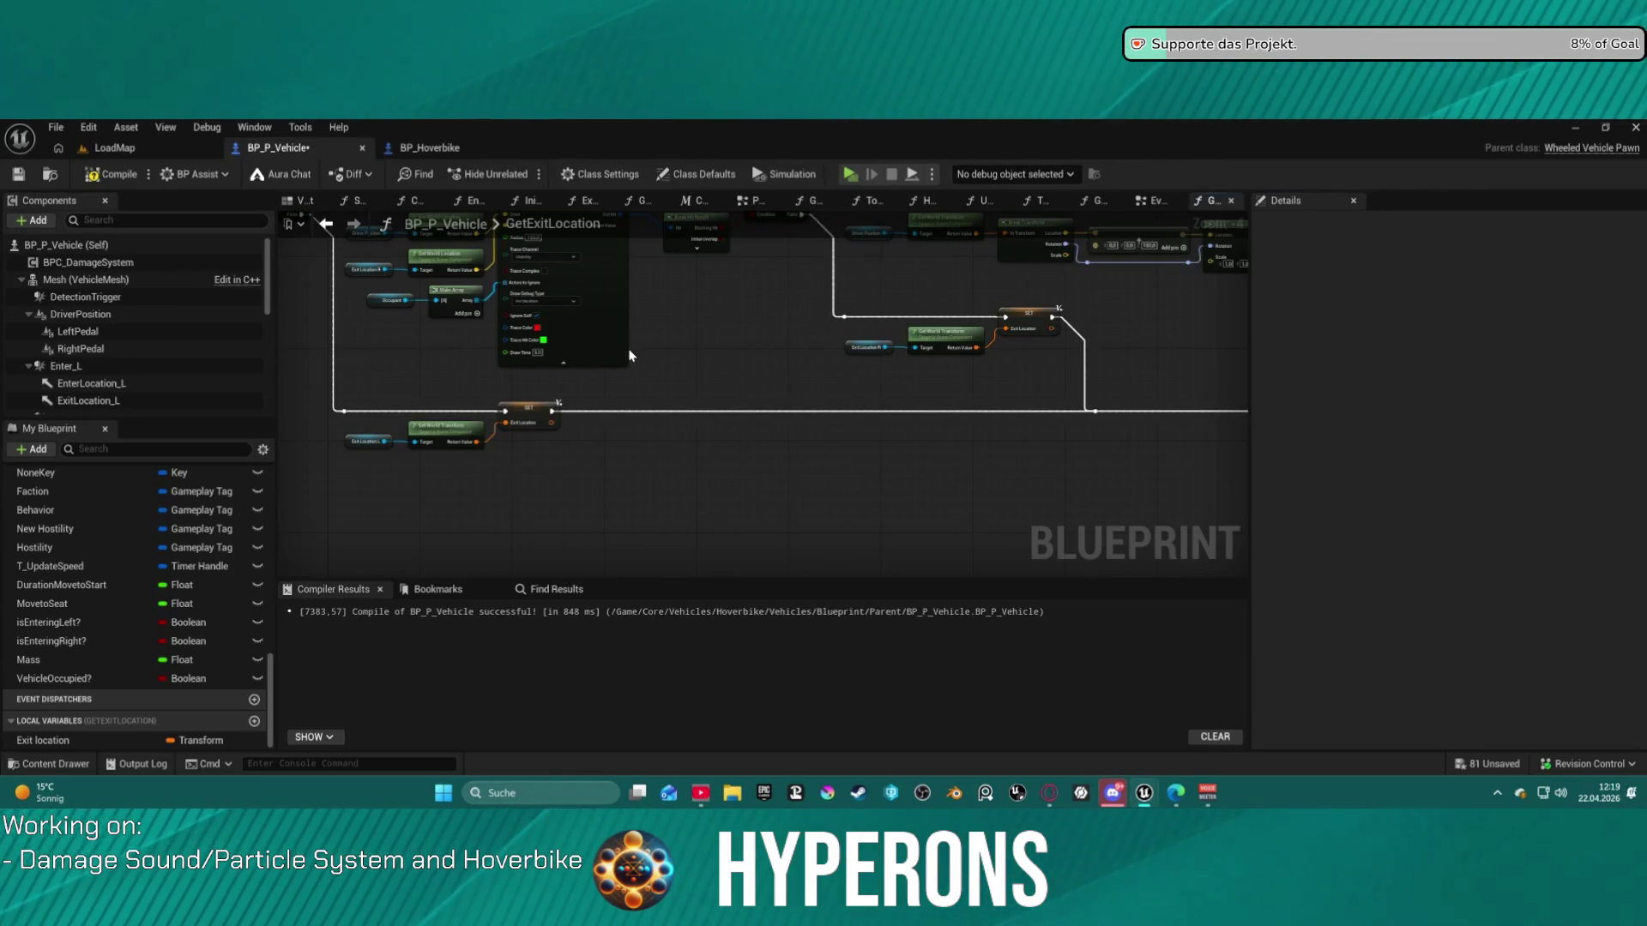
click(868, 347)
mouse_move(867, 348)
mouse_down()
mouse_move(681, 356)
mouse_move(397, 331)
mouse_move(441, 411)
mouse_move(346, 431)
mouse_move(735, 427)
mouse_up()
click(301, 201)
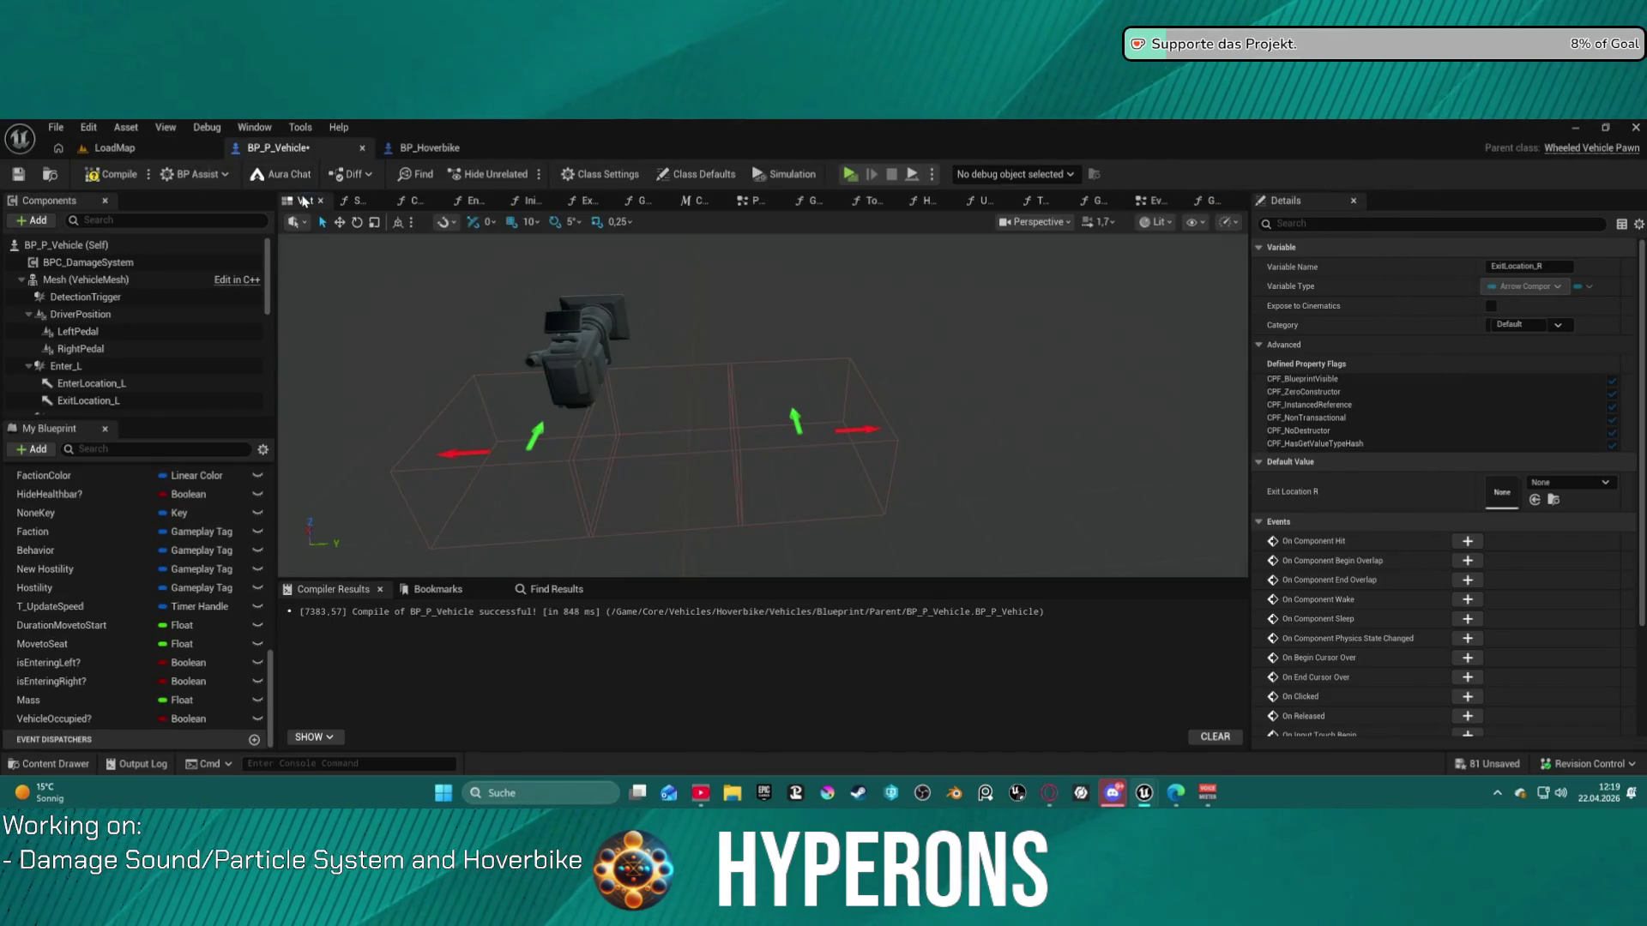
- Switch to BP_Hoverbike and select the ExitLocation_L arrow in its viewport
key(ctrl+Tab)
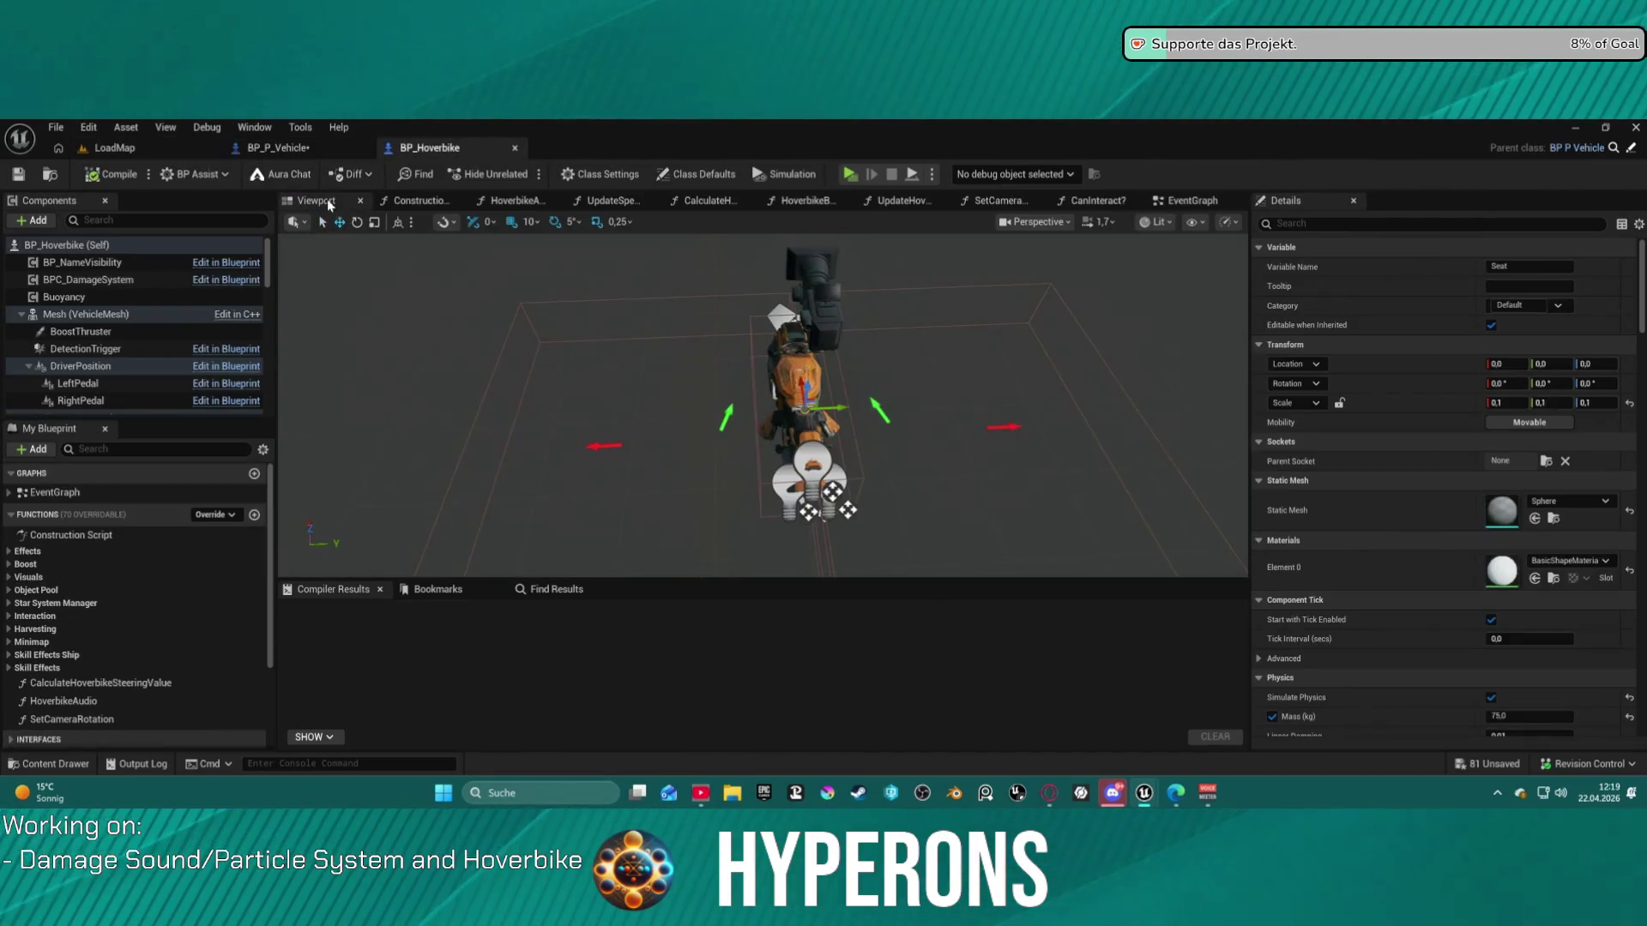
drag(429, 243, 429, 196)
mouse_move(764, 403)
mouse_down()
mouse_move(634, 403)
mouse_move(918, 403)
mouse_move(768, 403)
mouse_up()
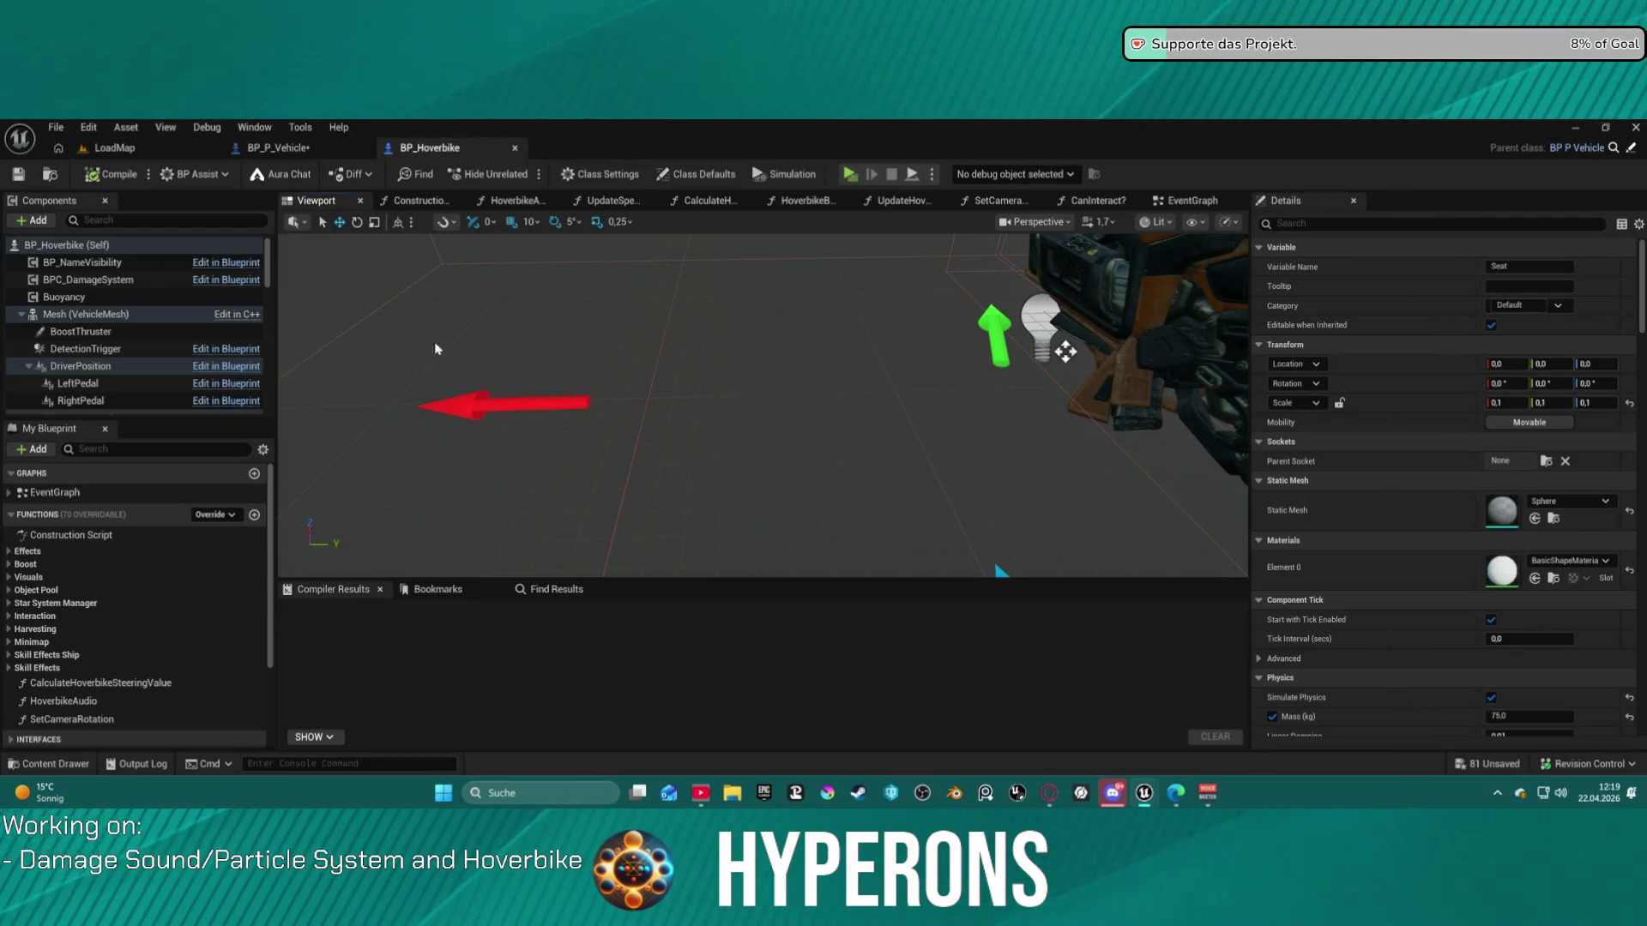
click(478, 414)
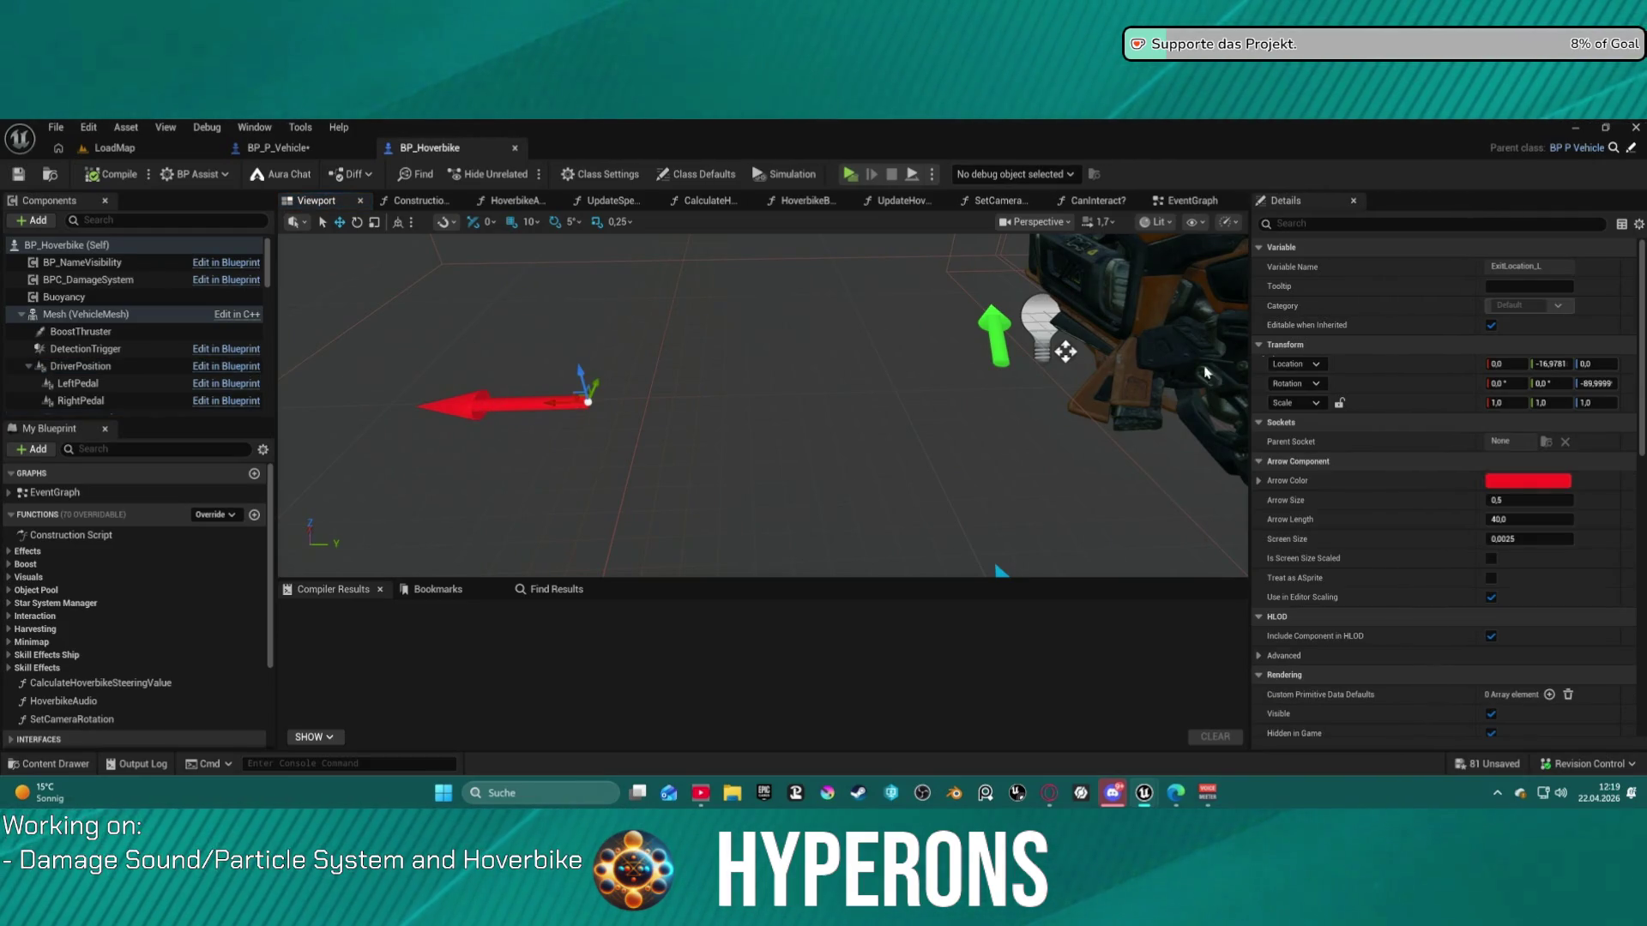
scroll(157, 378, down, 1)
scroll(157, 378, down, 4)
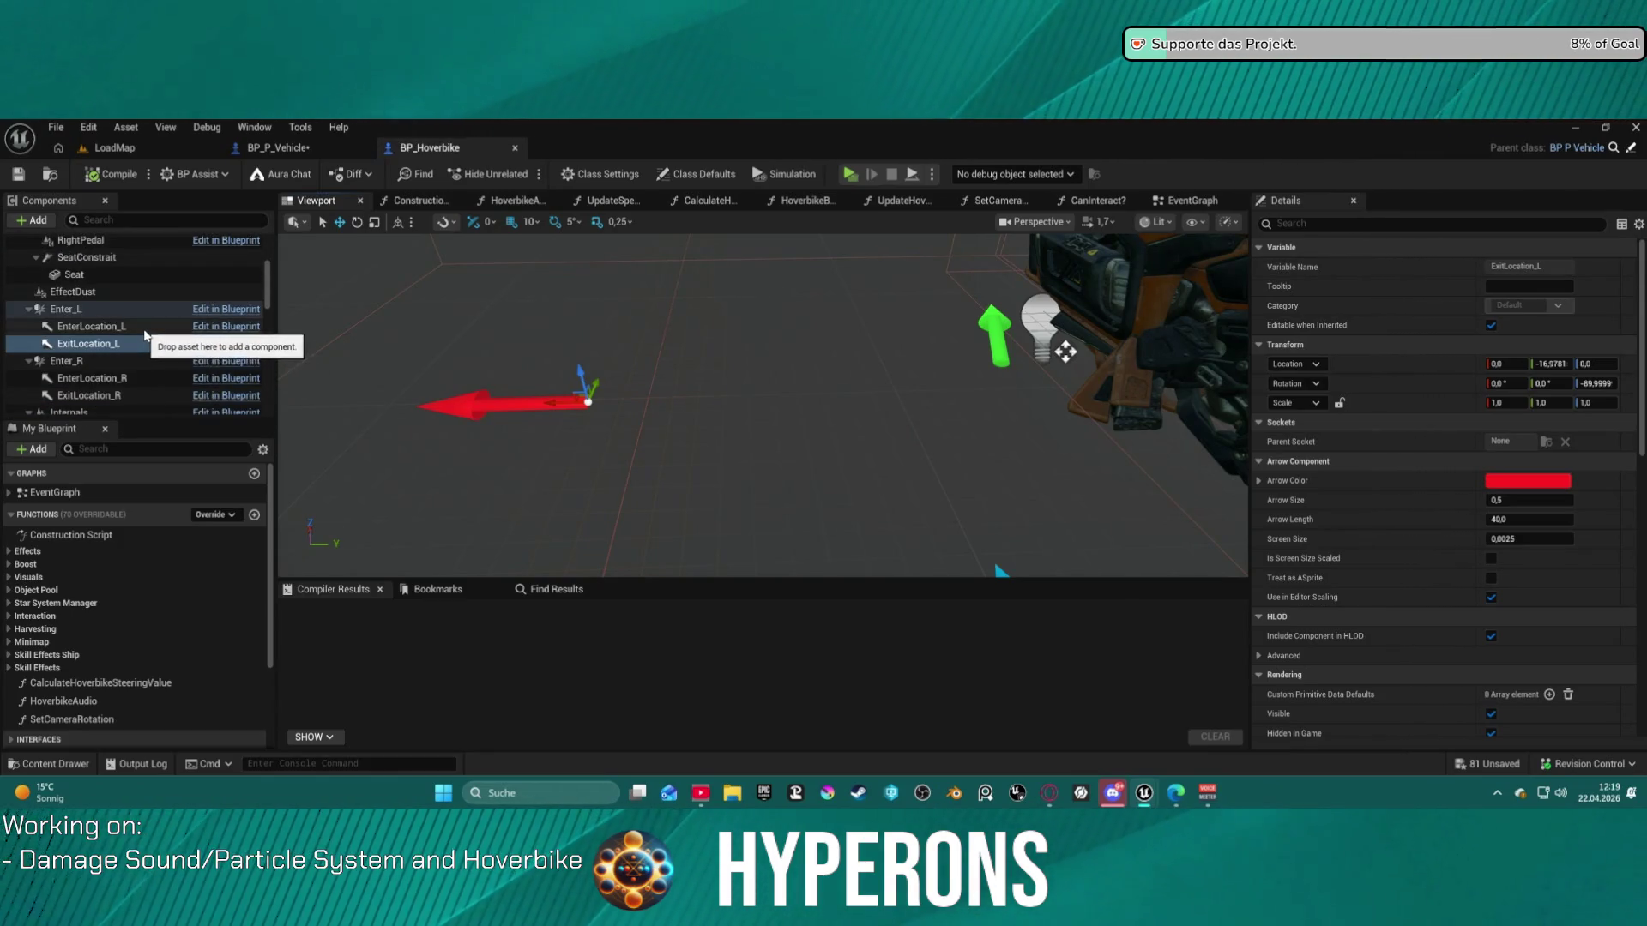
- Frame the EnterLocation_L component, then select the cyan Buoyancy1 arrow on the hoverbike
click(94, 326)
key(f)
mouse_move(763, 403)
mouse_down()
mouse_move(729, 403)
mouse_move(755, 403)
mouse_move(438, 236)
mouse_move(1040, 346)
mouse_up()
click(656, 303)
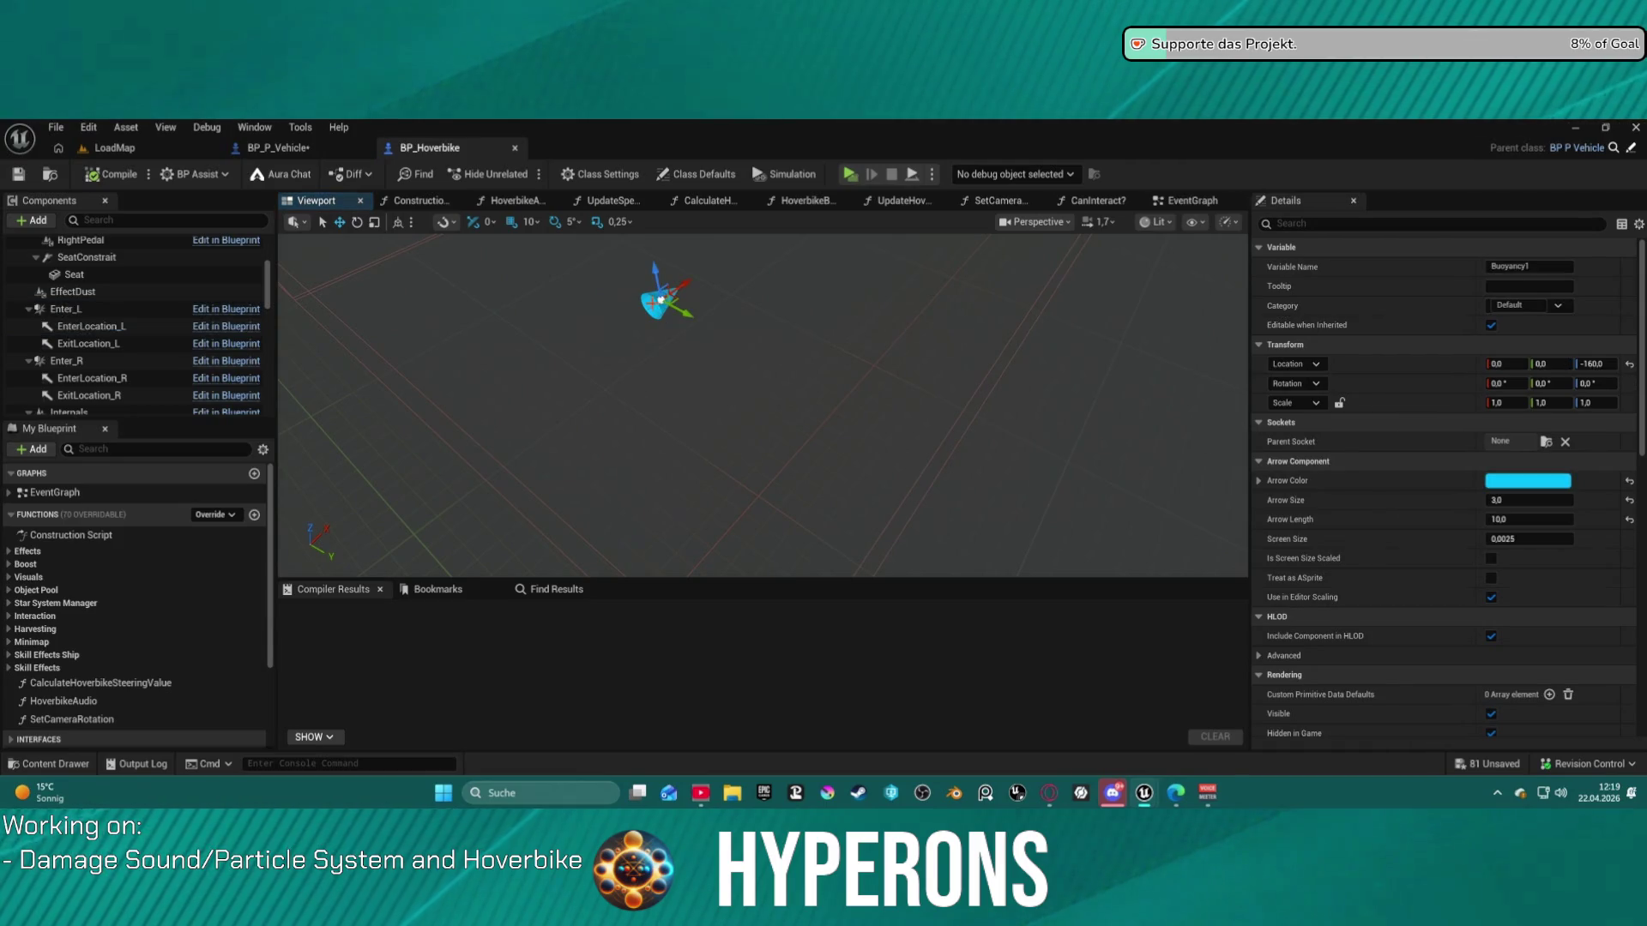
mouse_move(870, 341)
mouse_down()
mouse_move(849, 395)
mouse_move(866, 464)
mouse_move(858, 446)
mouse_up()
scroll(238, 351, down, 5)
scroll(238, 352, down, 3)
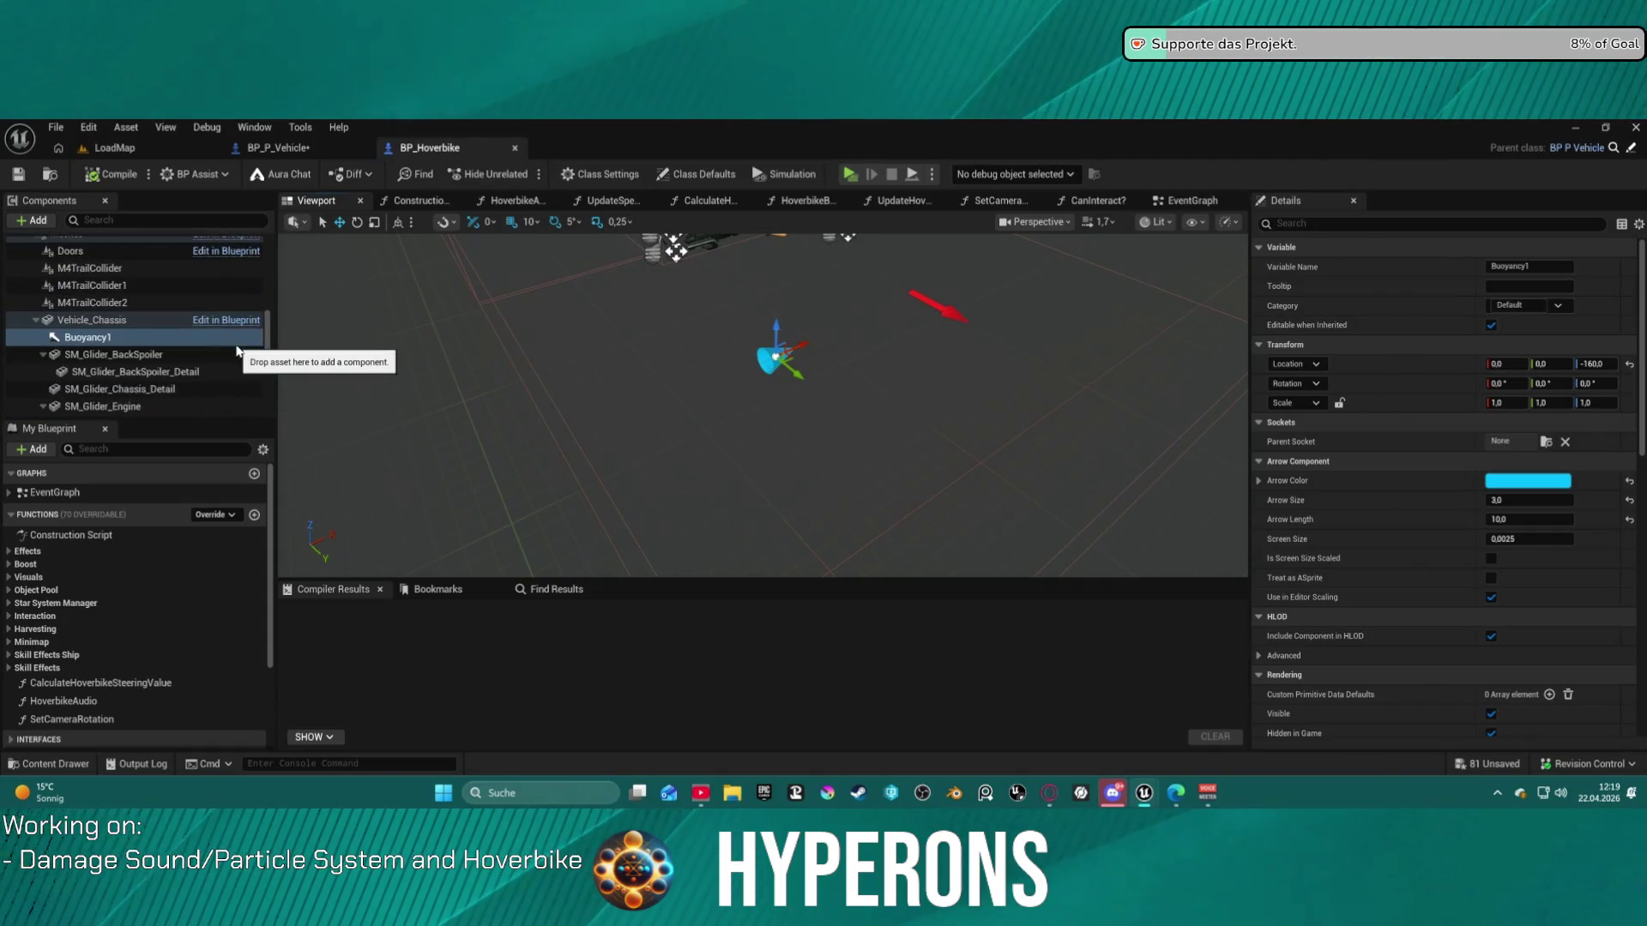
mouse_move(772, 386)
mouse_down()
mouse_move(772, 412)
mouse_move(566, 367)
mouse_up()
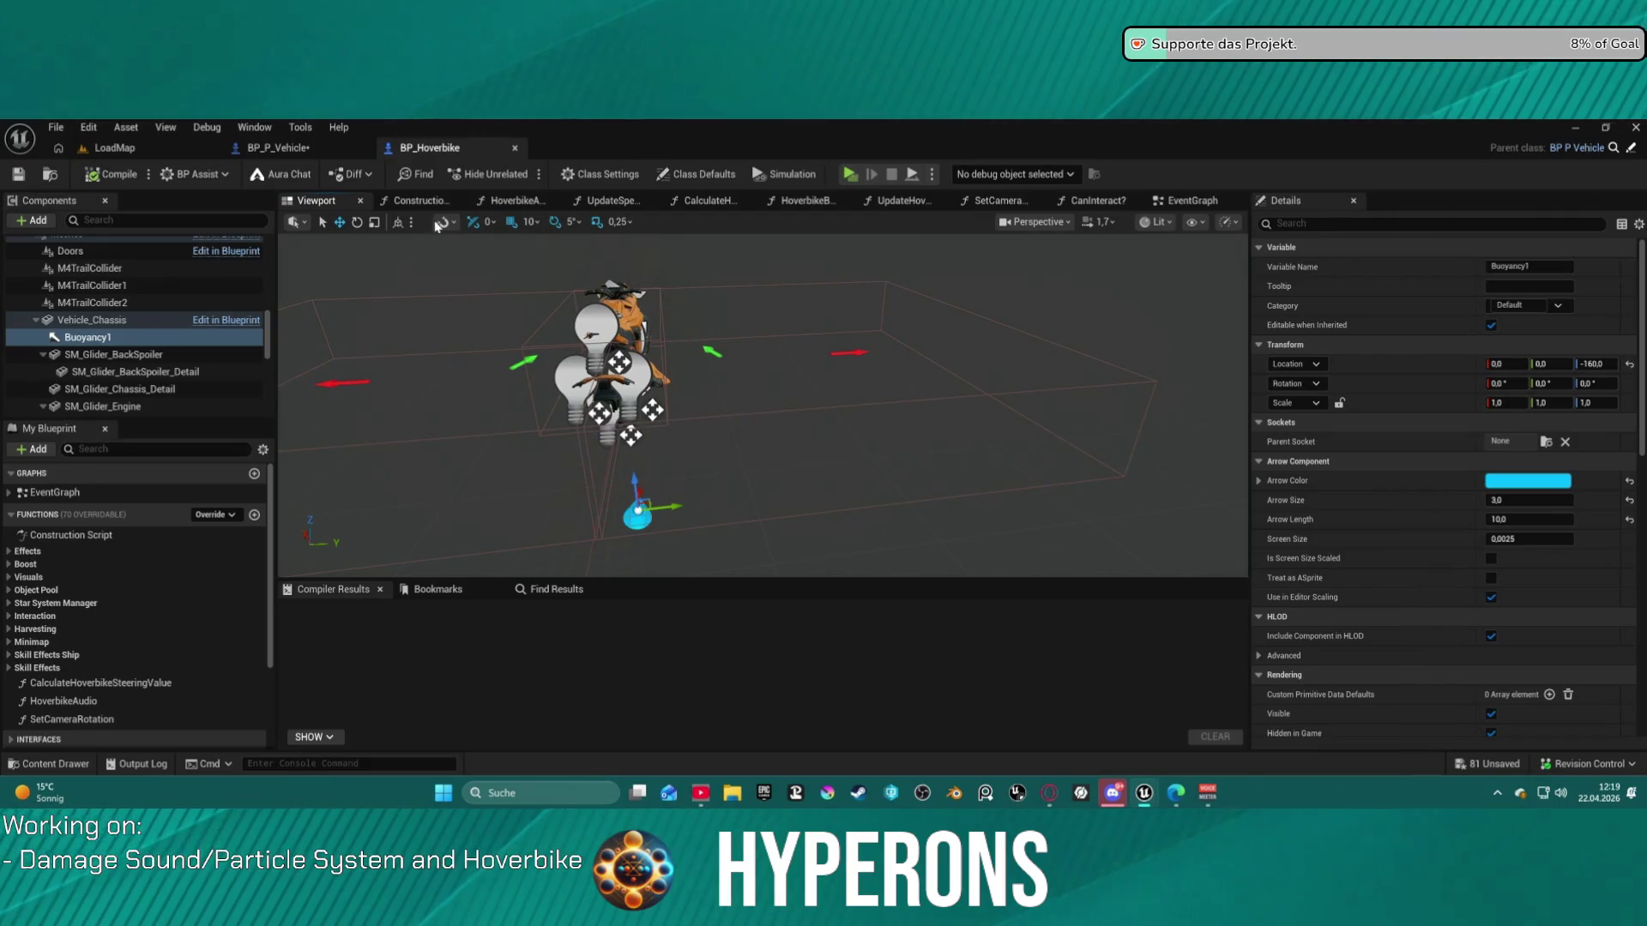
- Return to BP_P_Vehicle and reopen its GetExitLocation function graph
click(115, 149)
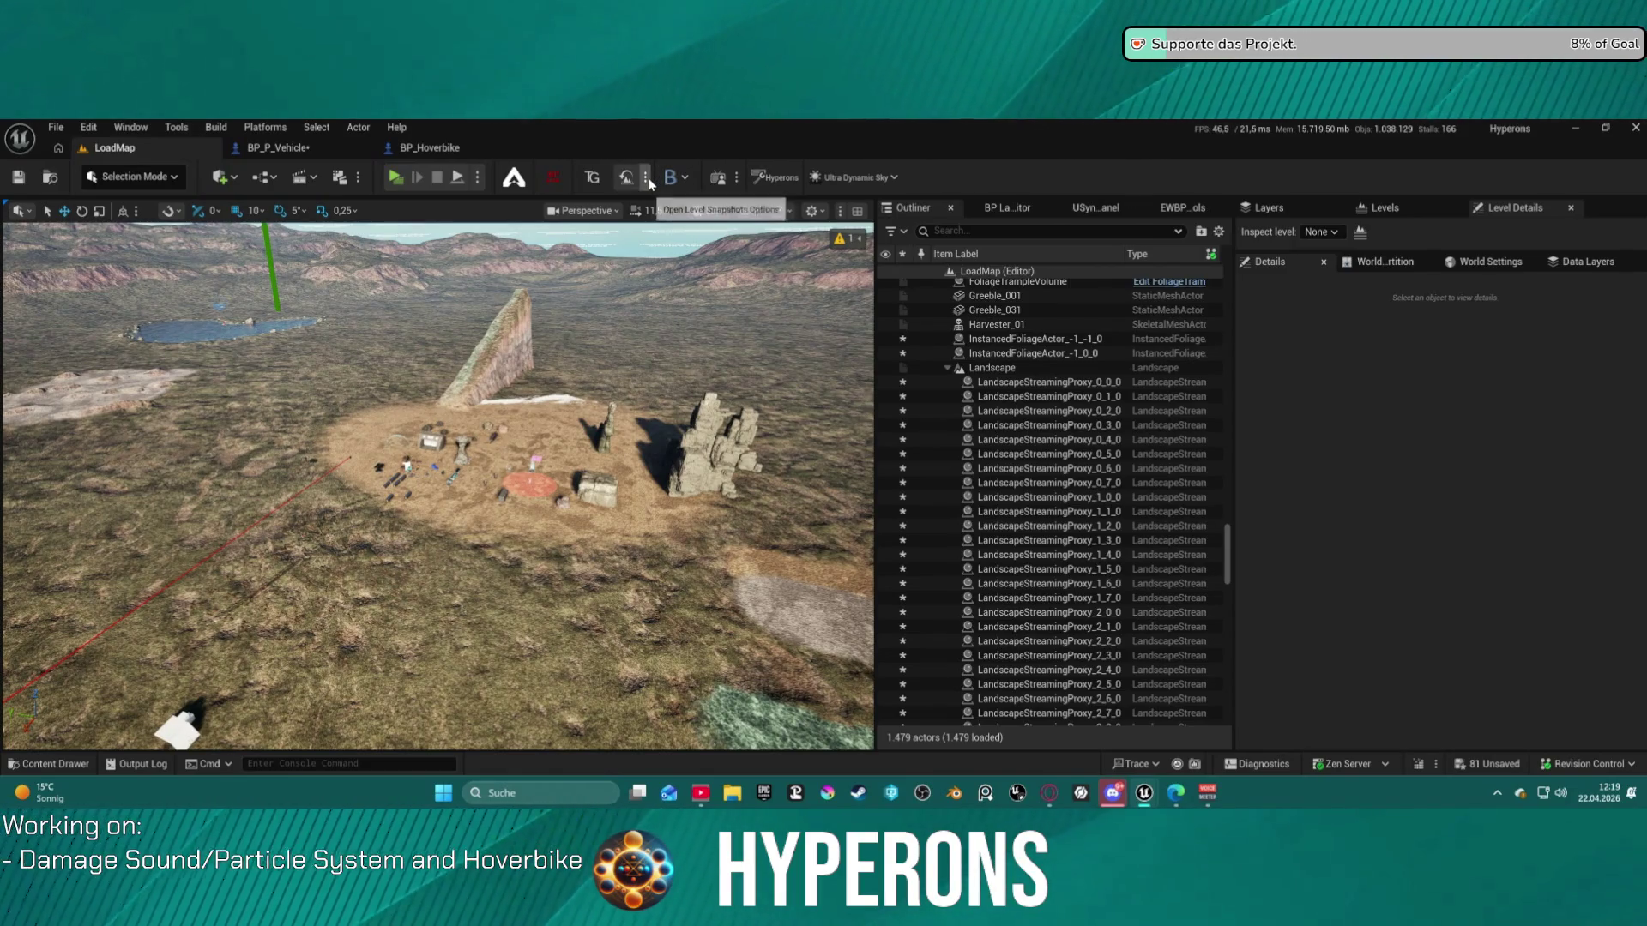
click(308, 153)
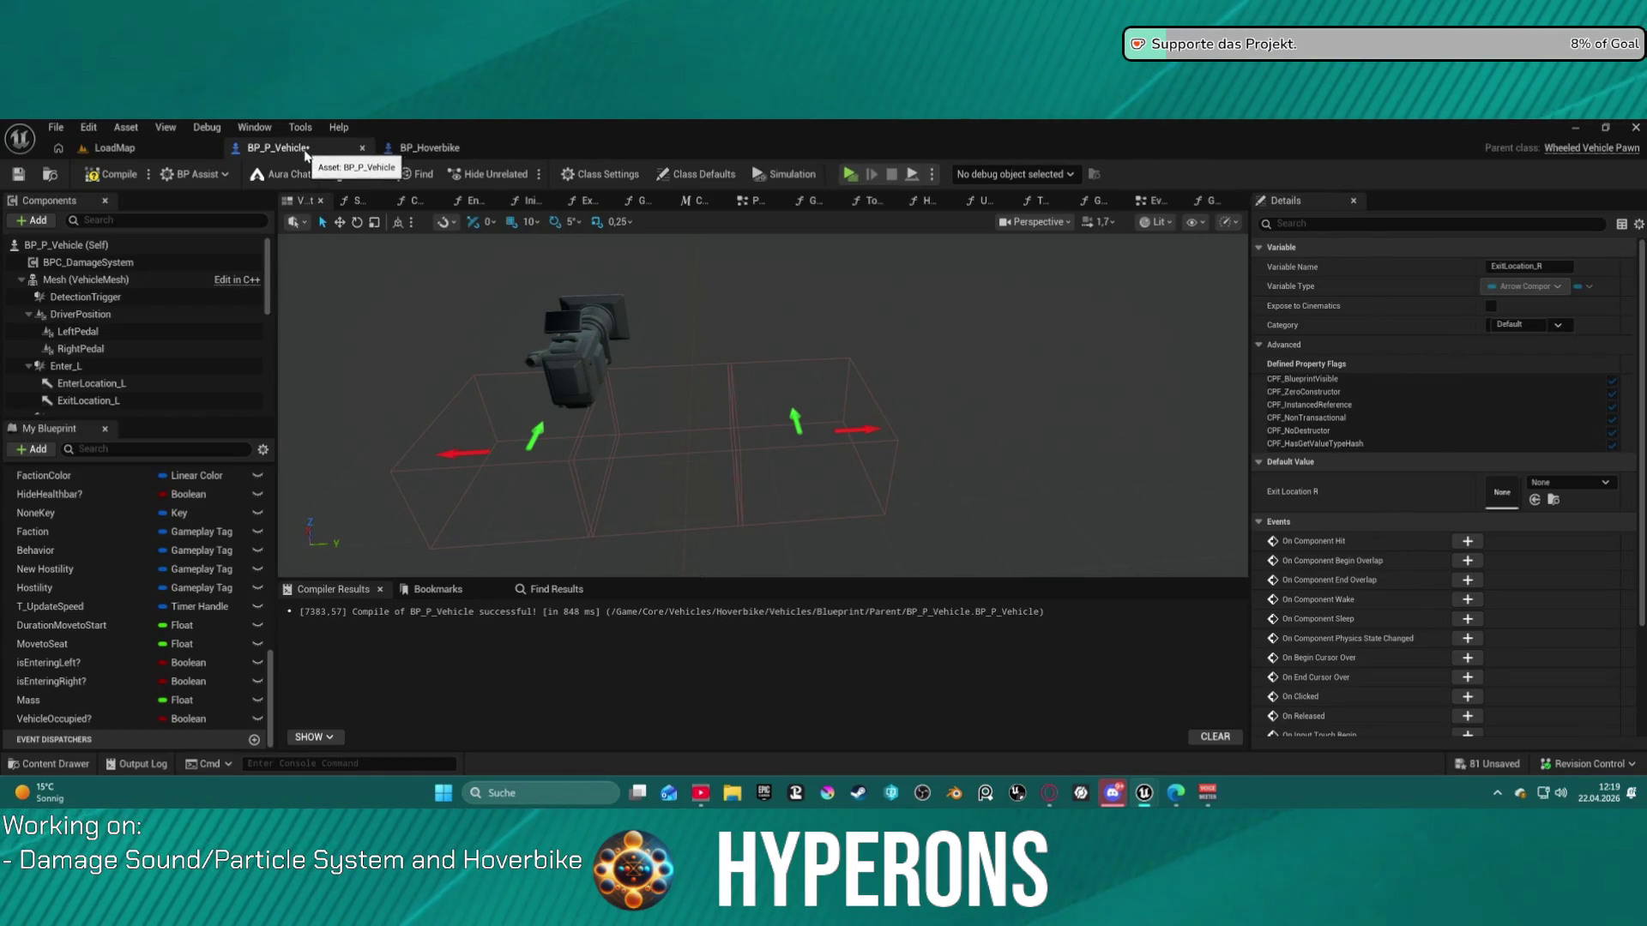
click(115, 148)
click(275, 148)
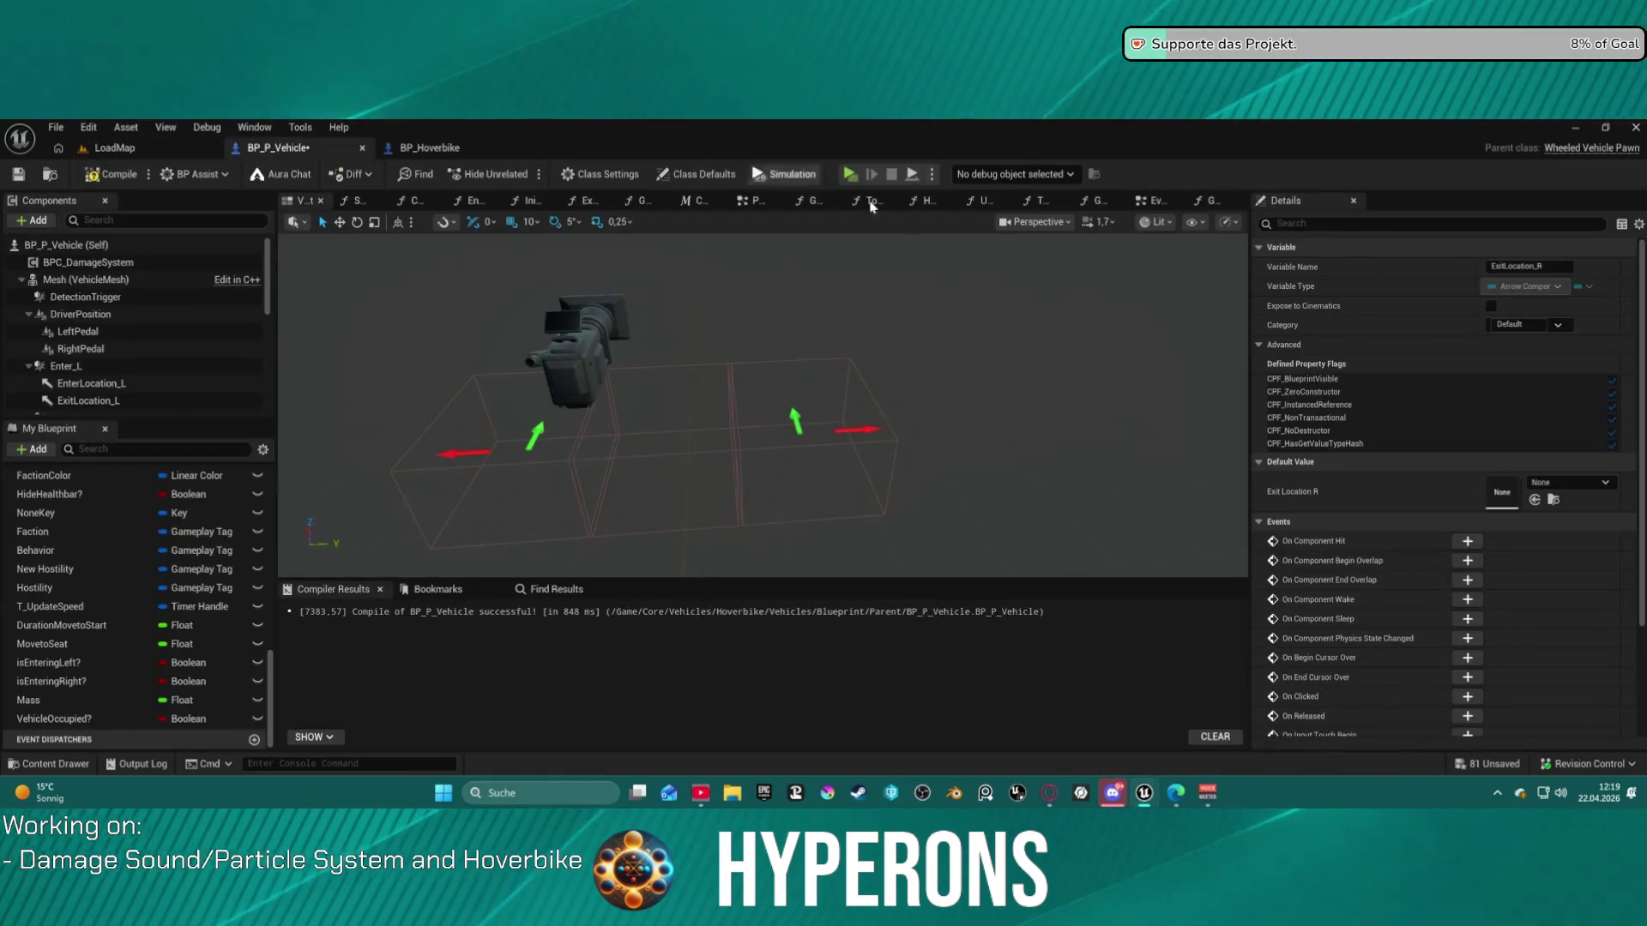
click(1208, 199)
mouse_move(568, 359)
mouse_down()
mouse_move(729, 386)
mouse_move(838, 438)
mouse_move(932, 434)
mouse_move(805, 426)
mouse_up()
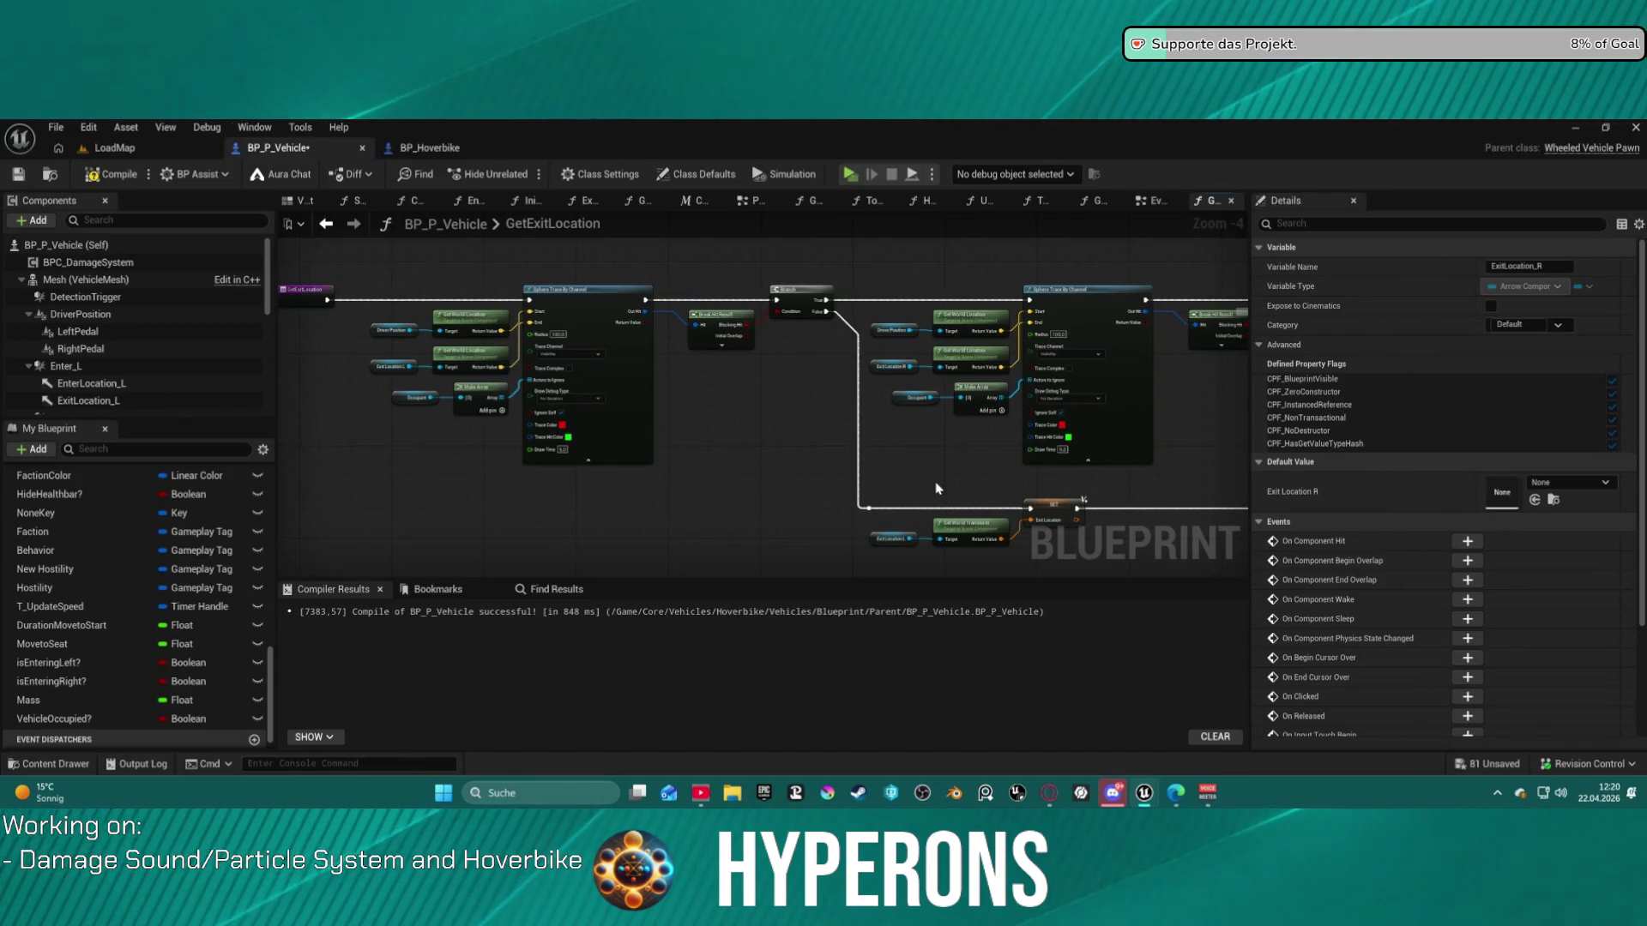
mouse_move(886, 495)
mouse_down()
mouse_move(1054, 550)
mouse_move(699, 416)
mouse_move(335, 372)
mouse_move(296, 407)
mouse_up()
scroll(598, 400, down, 1)
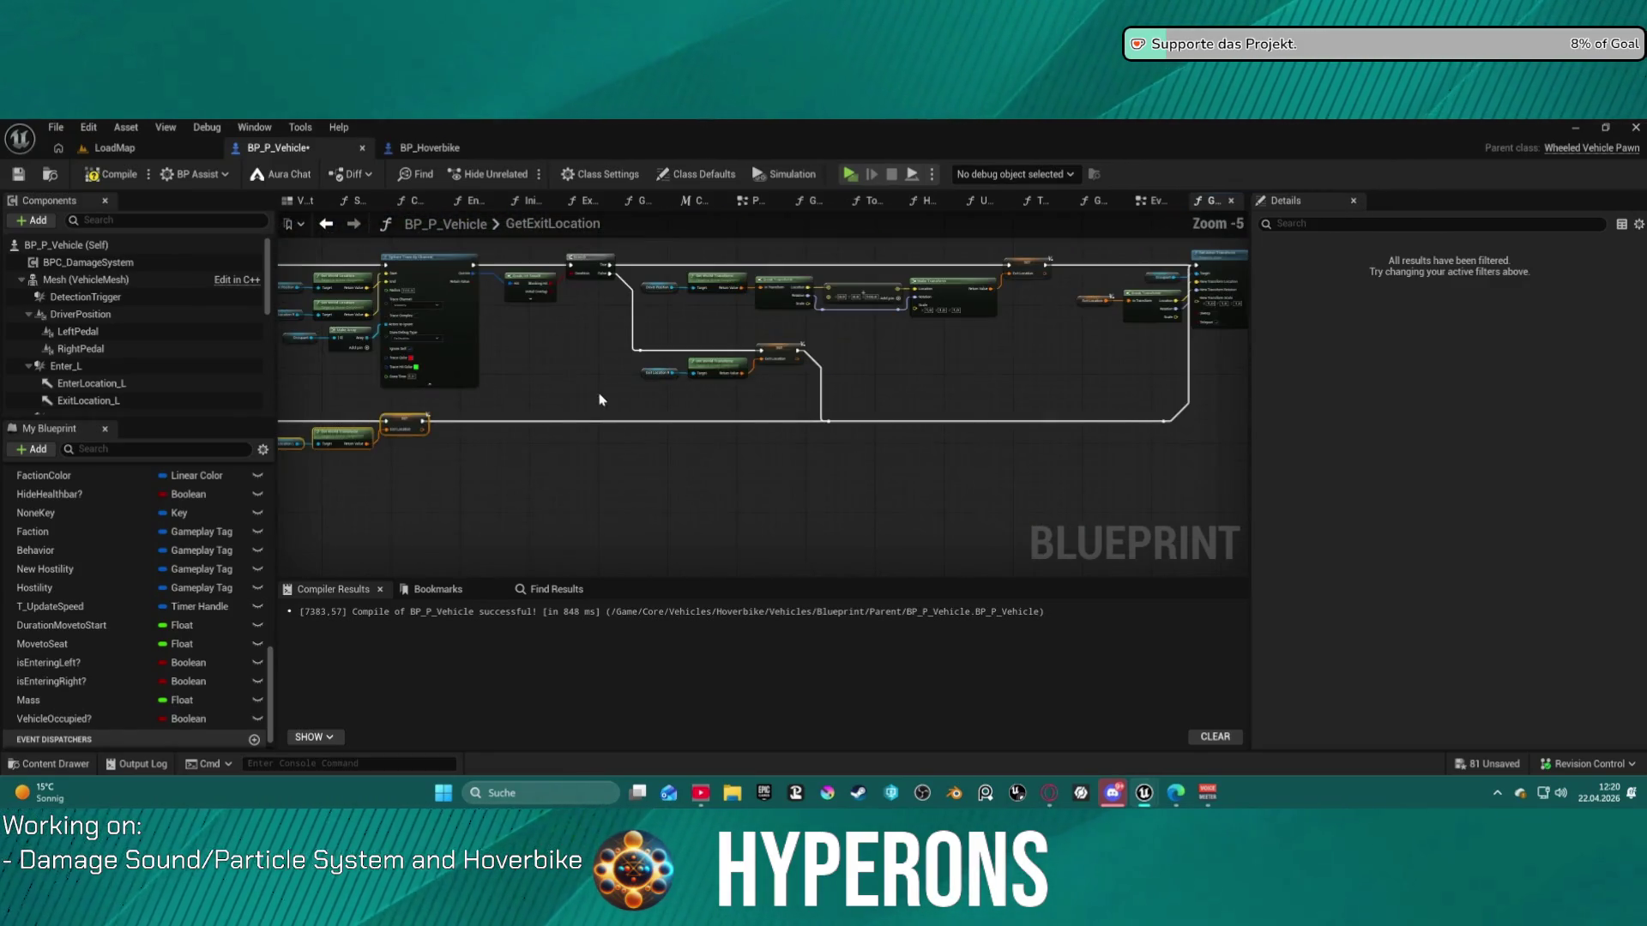
drag(658, 401, 800, 392)
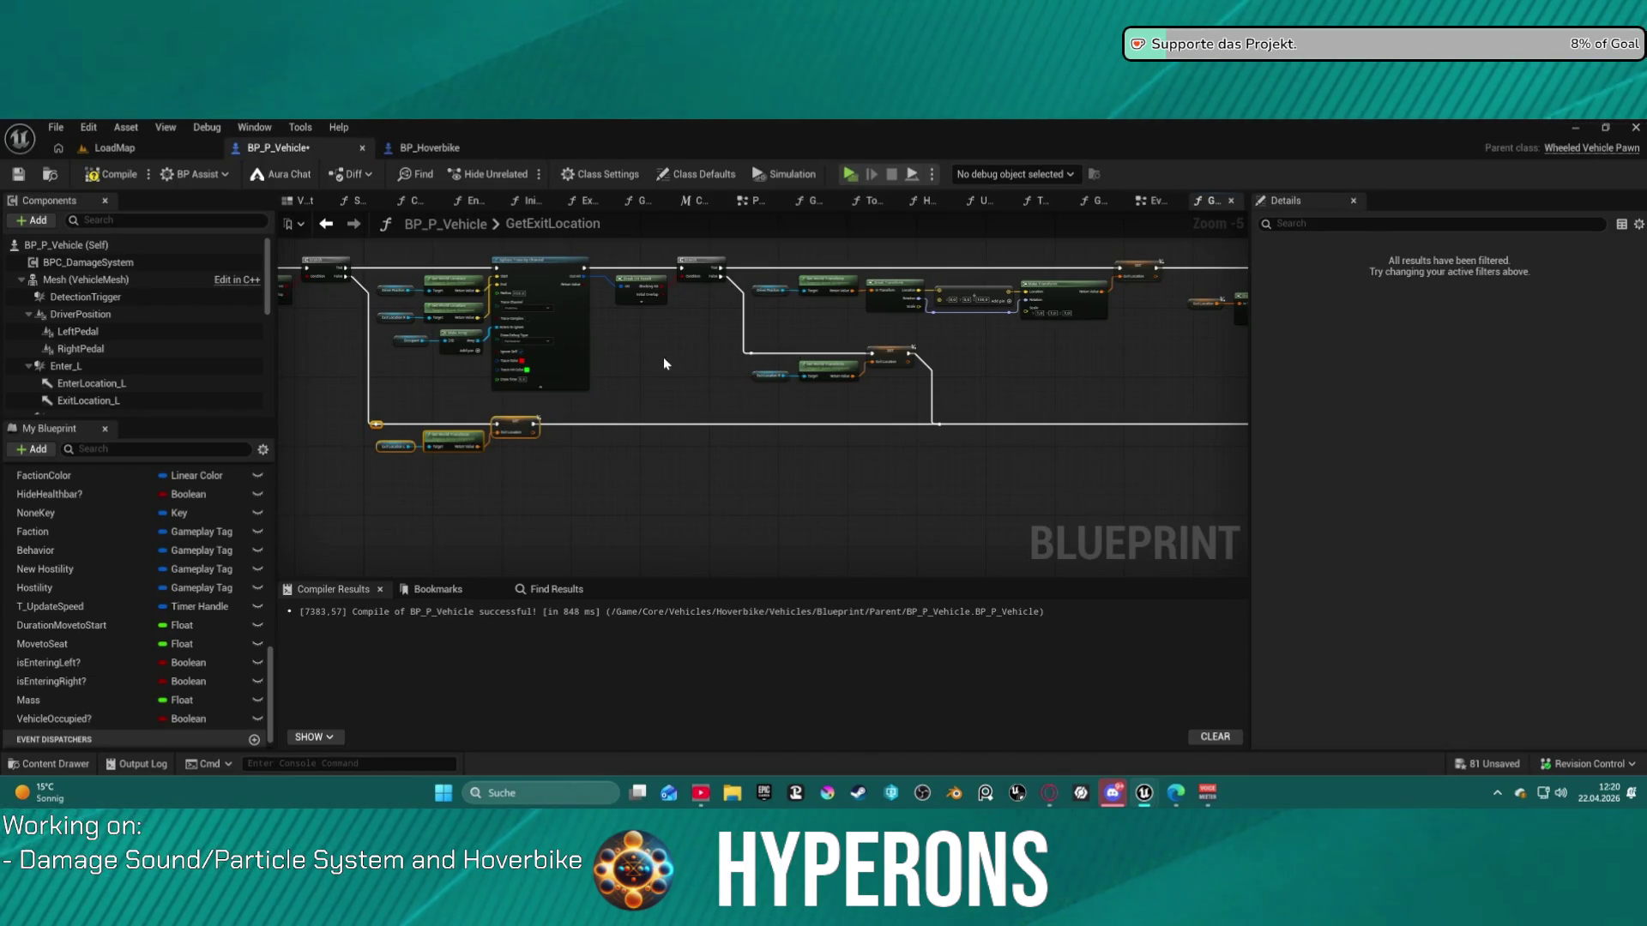
scroll(429, 283, up, 5)
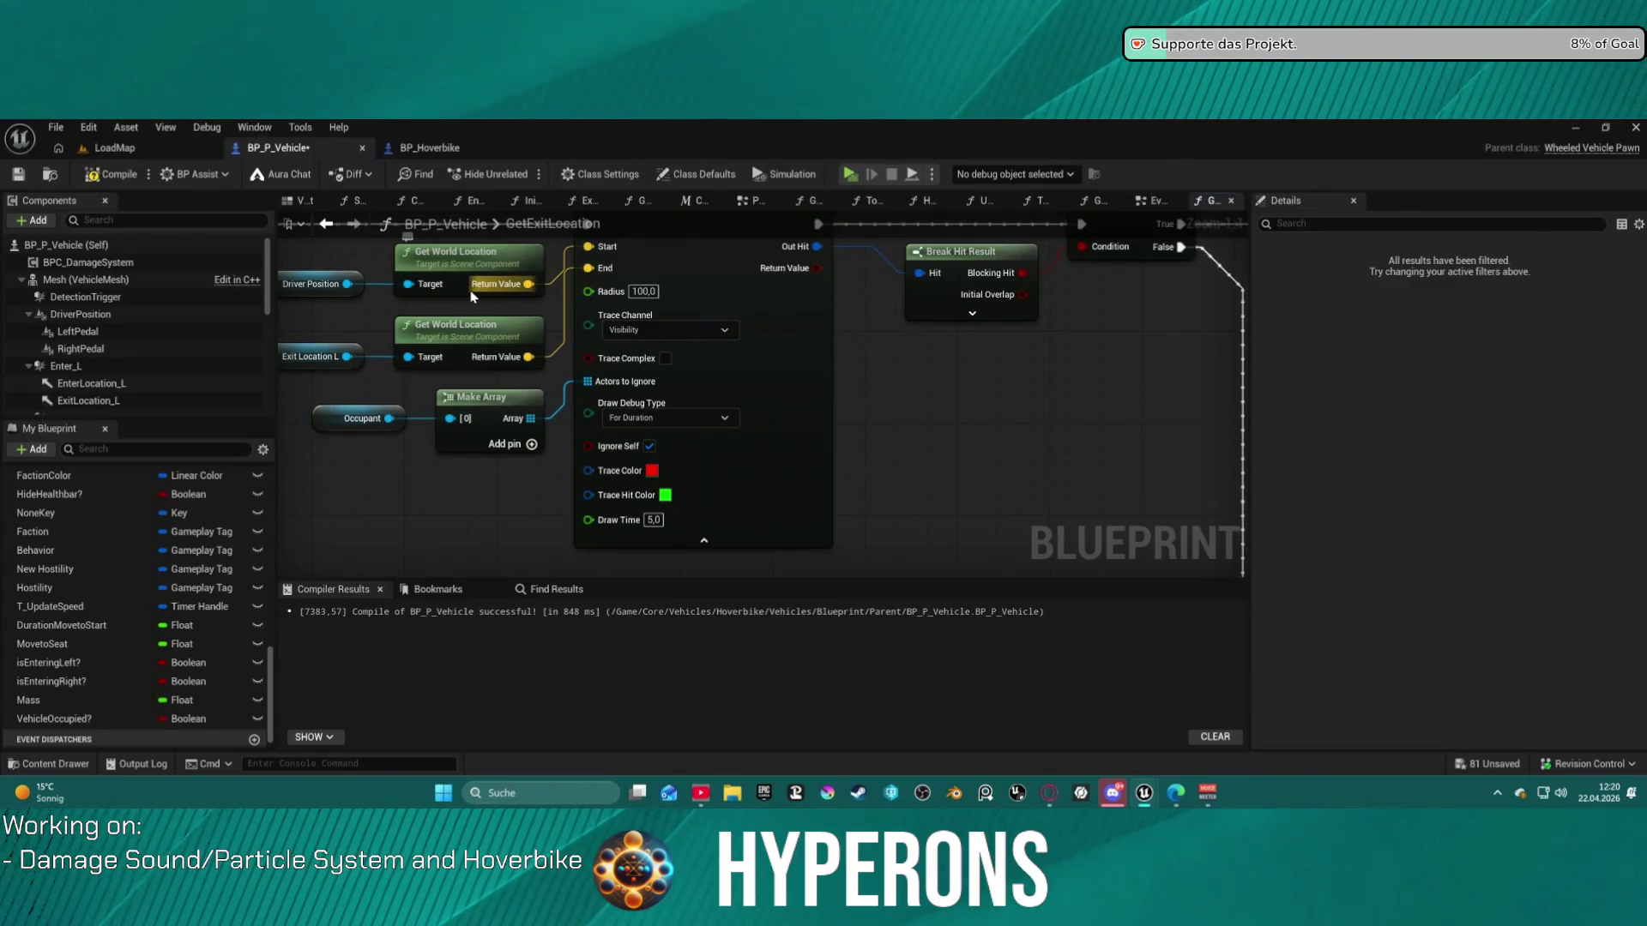
mouse_move(472, 296)
mouse_down()
mouse_move(533, 299)
mouse_move(496, 320)
mouse_move(502, 343)
mouse_move(548, 334)
mouse_move(444, 353)
mouse_move(368, 340)
mouse_up()
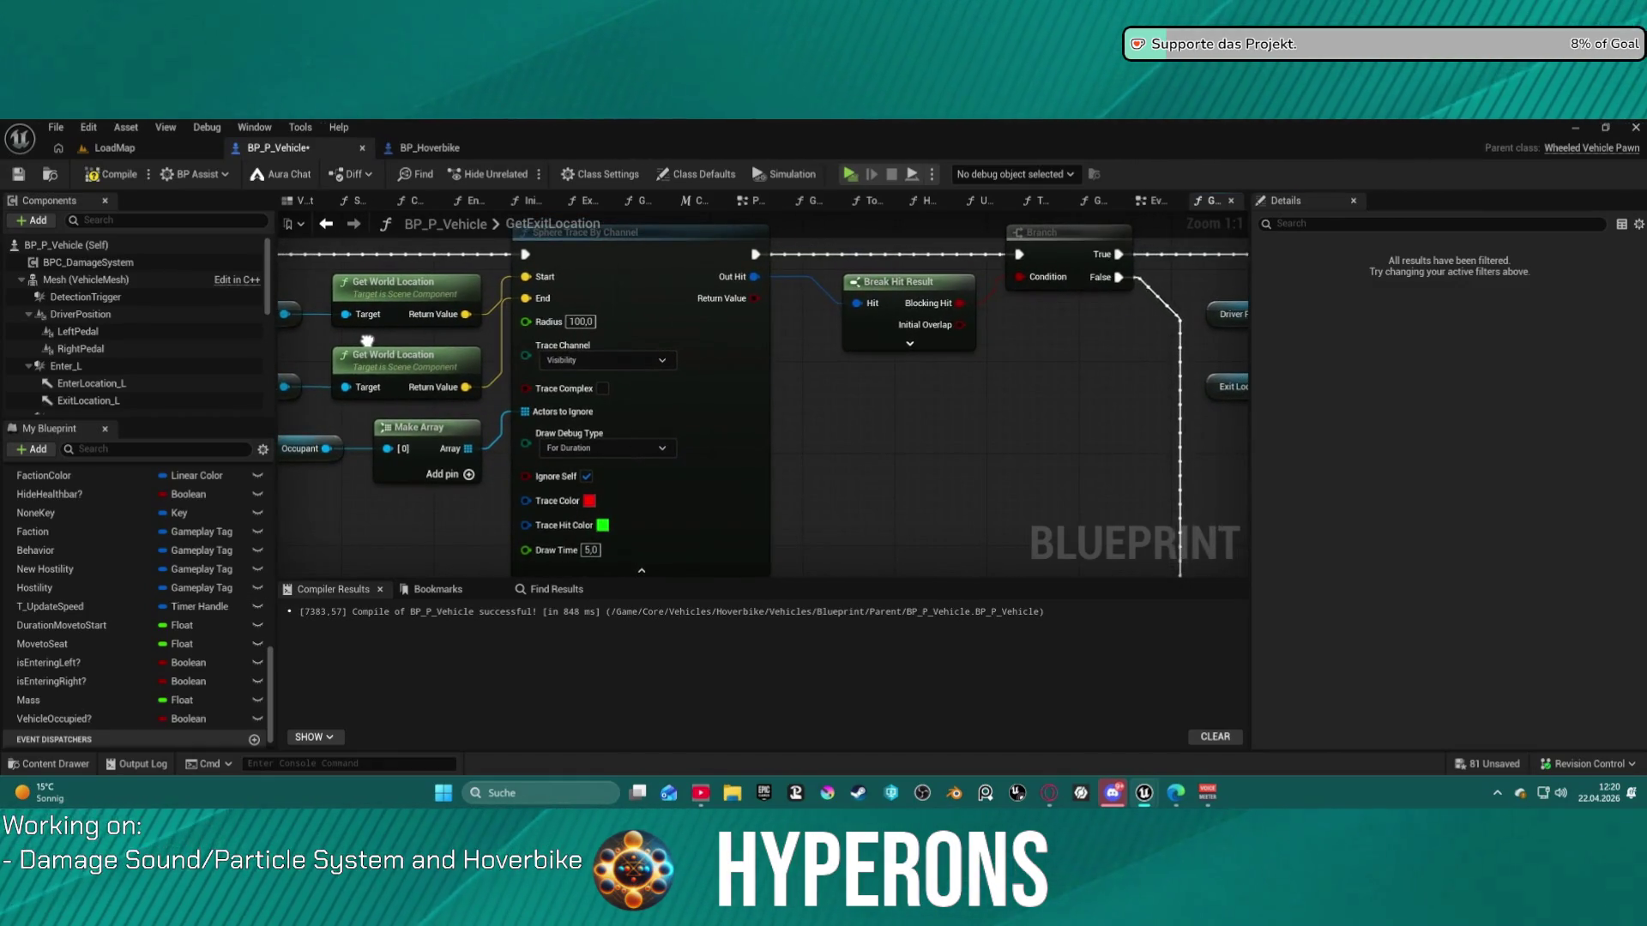
- Keep Visibility as the Sphere Trace By Channel node's trace channel and centre the node
click(582, 361)
click(597, 366)
click(598, 366)
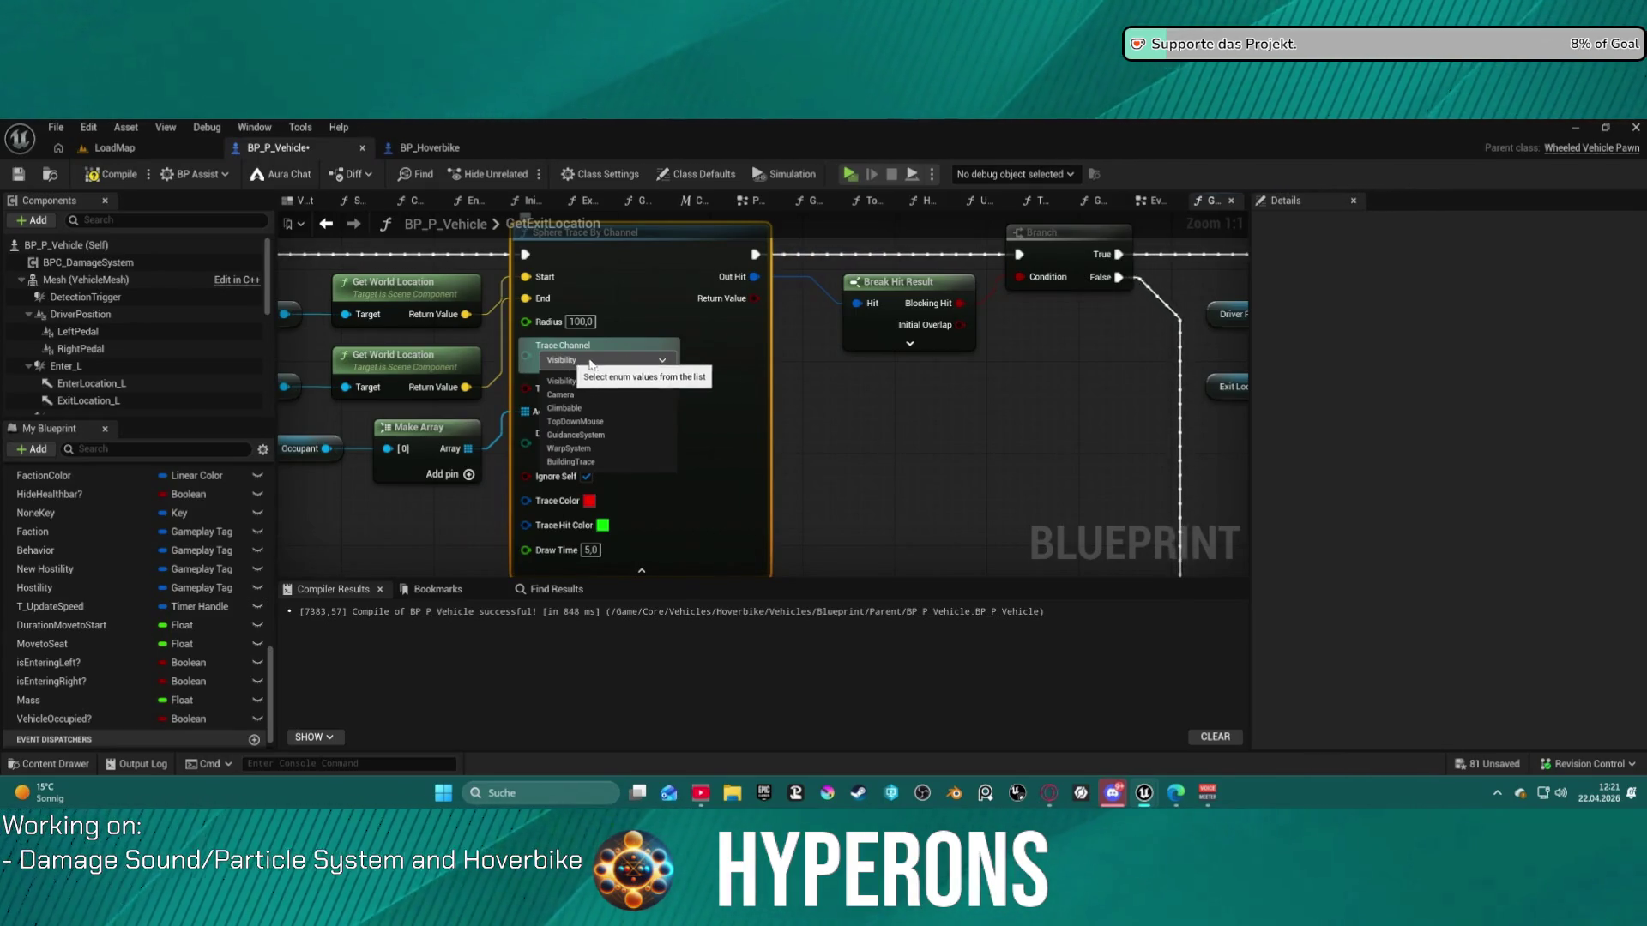
click(1068, 360)
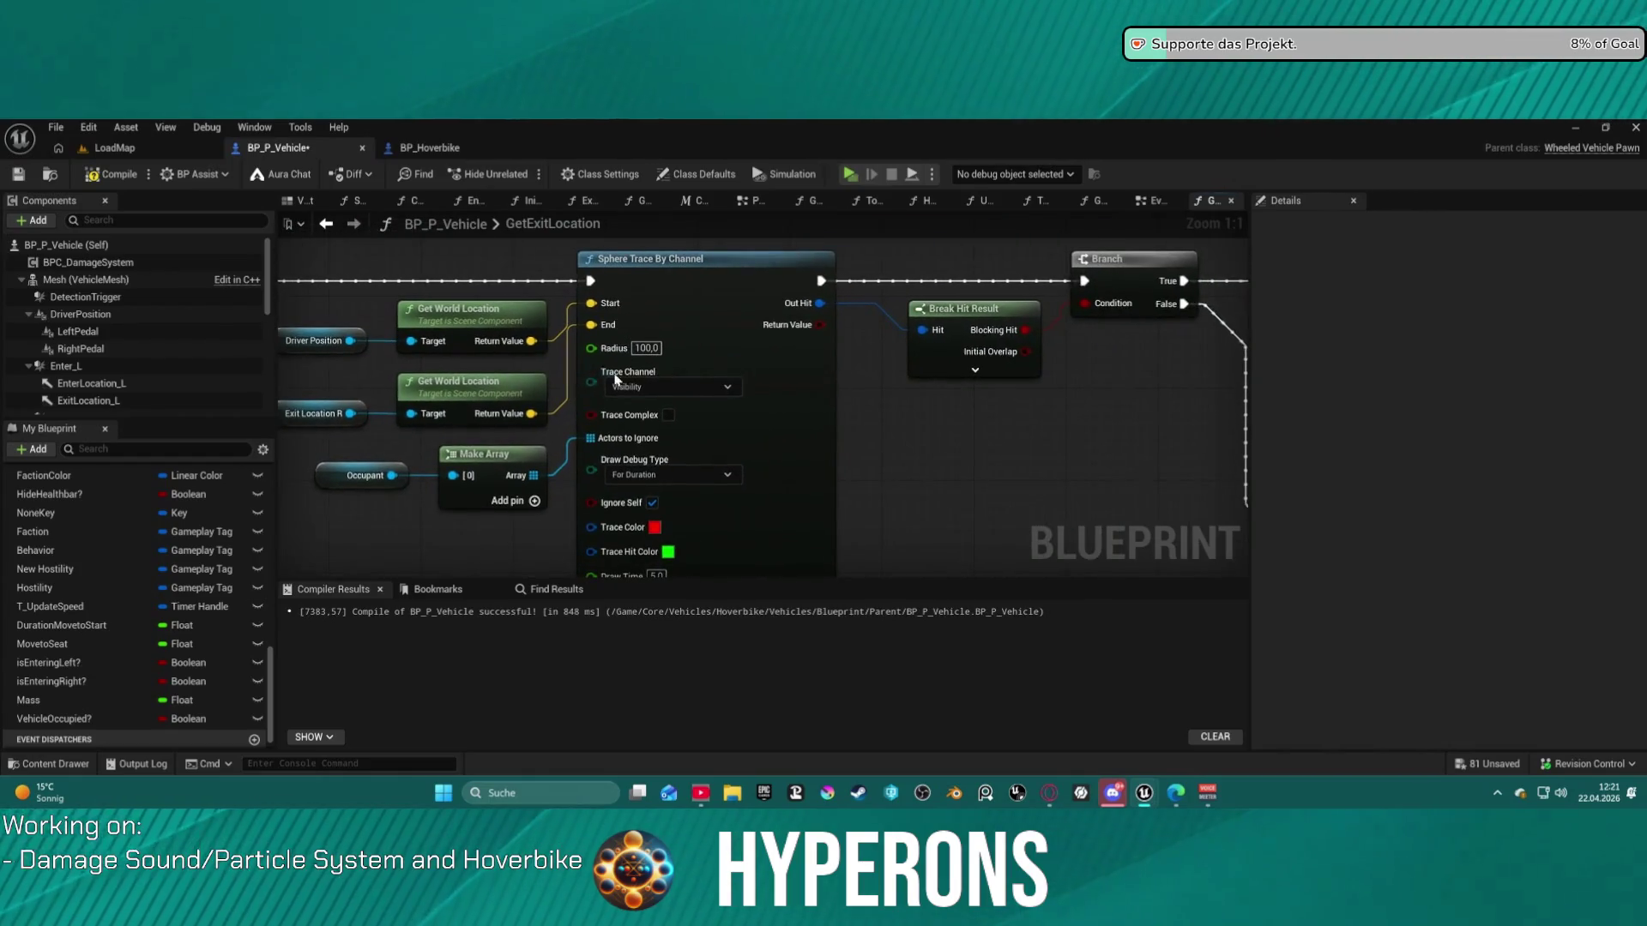
drag(883, 397, 952, 353)
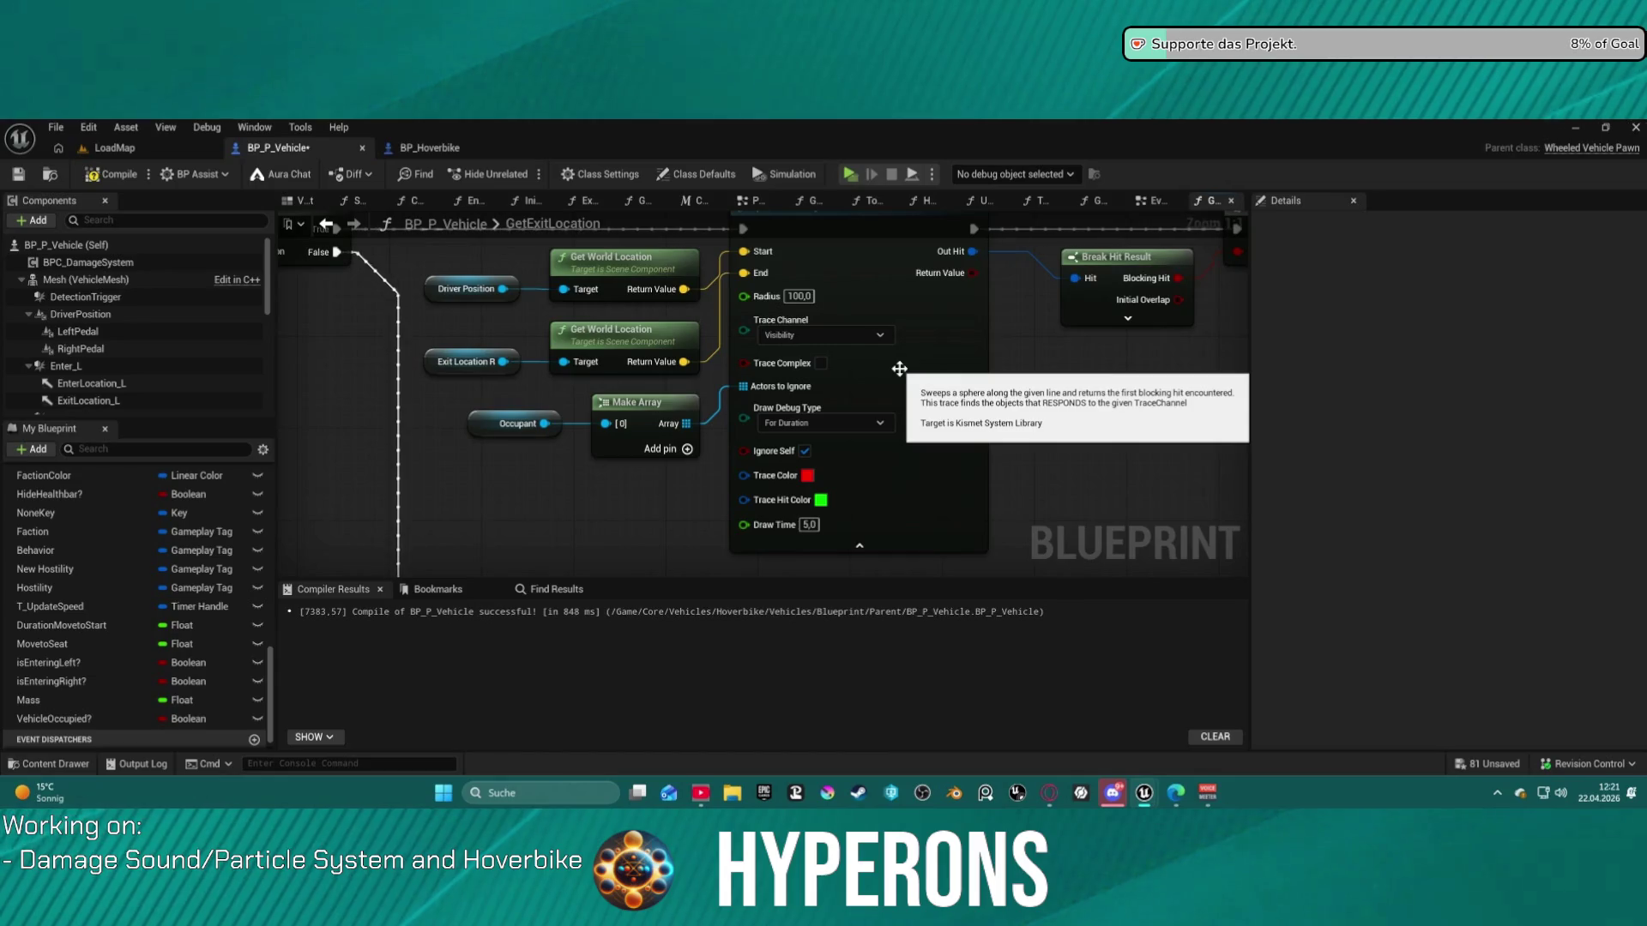
scroll(899, 369, down, 5)
scroll(721, 328, up, 3)
mouse_move(720, 327)
mouse_down()
mouse_move(790, 497)
mouse_move(1043, 360)
mouse_move(992, 355)
mouse_up()
- Wire the sphere trace's hit result into the Branch Condition, replacing the old link
click(363, 361)
mouse_move(316, 486)
mouse_down()
mouse_move(529, 518)
mouse_move(386, 382)
mouse_up()
mouse_move(1062, 425)
mouse_down()
mouse_move(719, 314)
mouse_move(430, 367)
mouse_move(735, 515)
mouse_move(621, 459)
mouse_up()
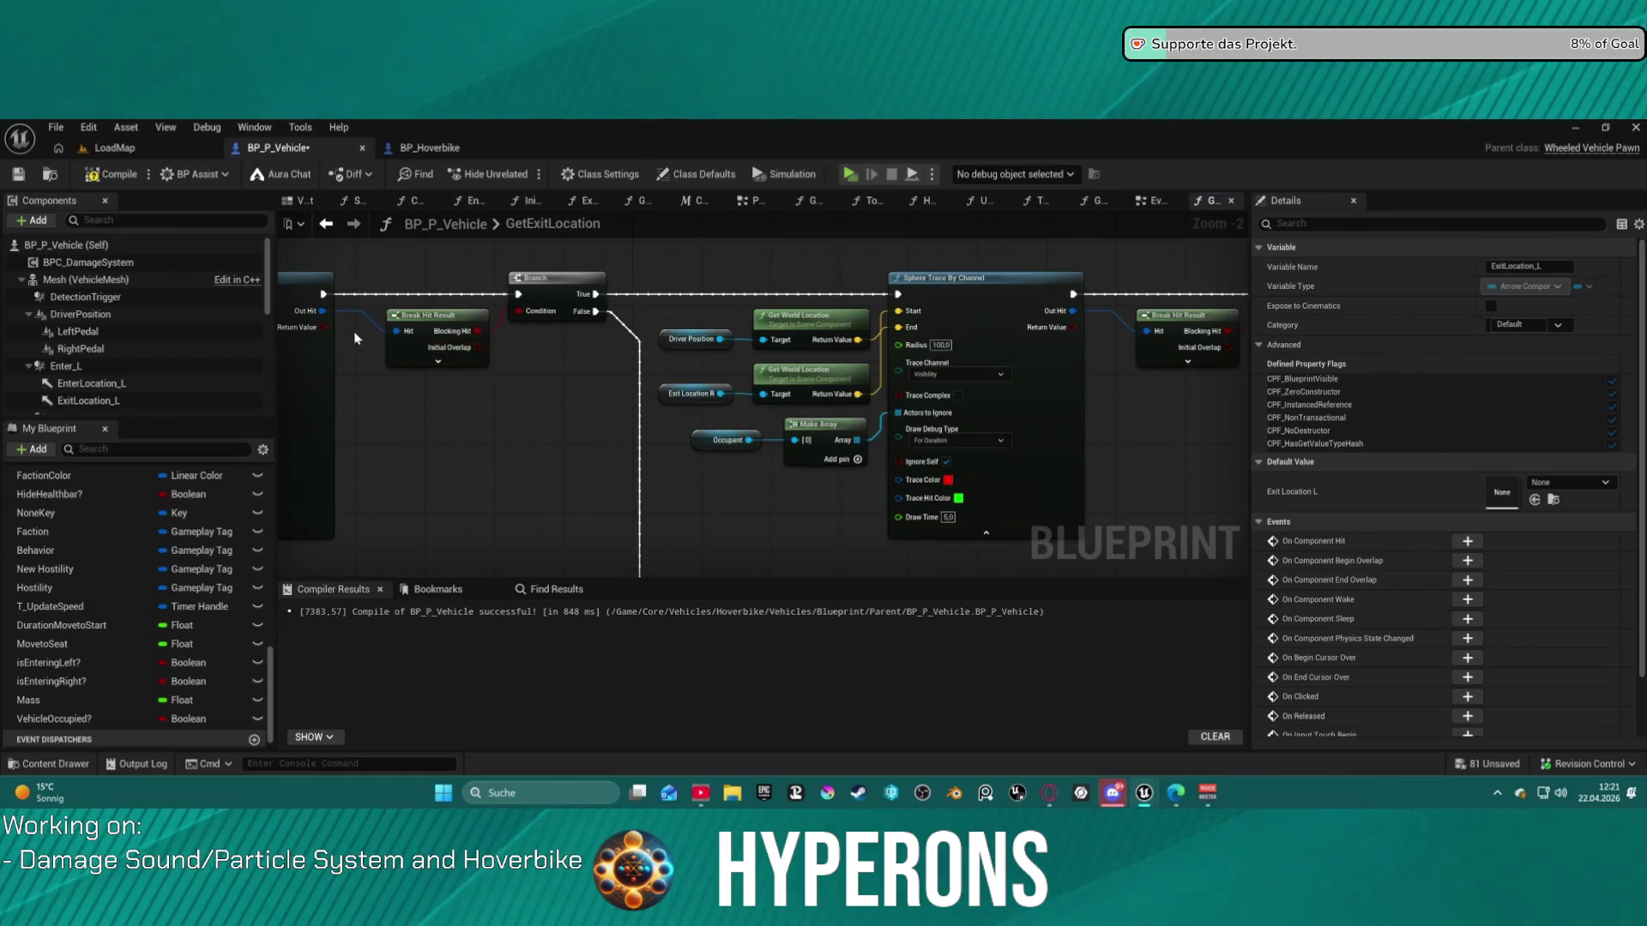
drag(328, 330, 546, 319)
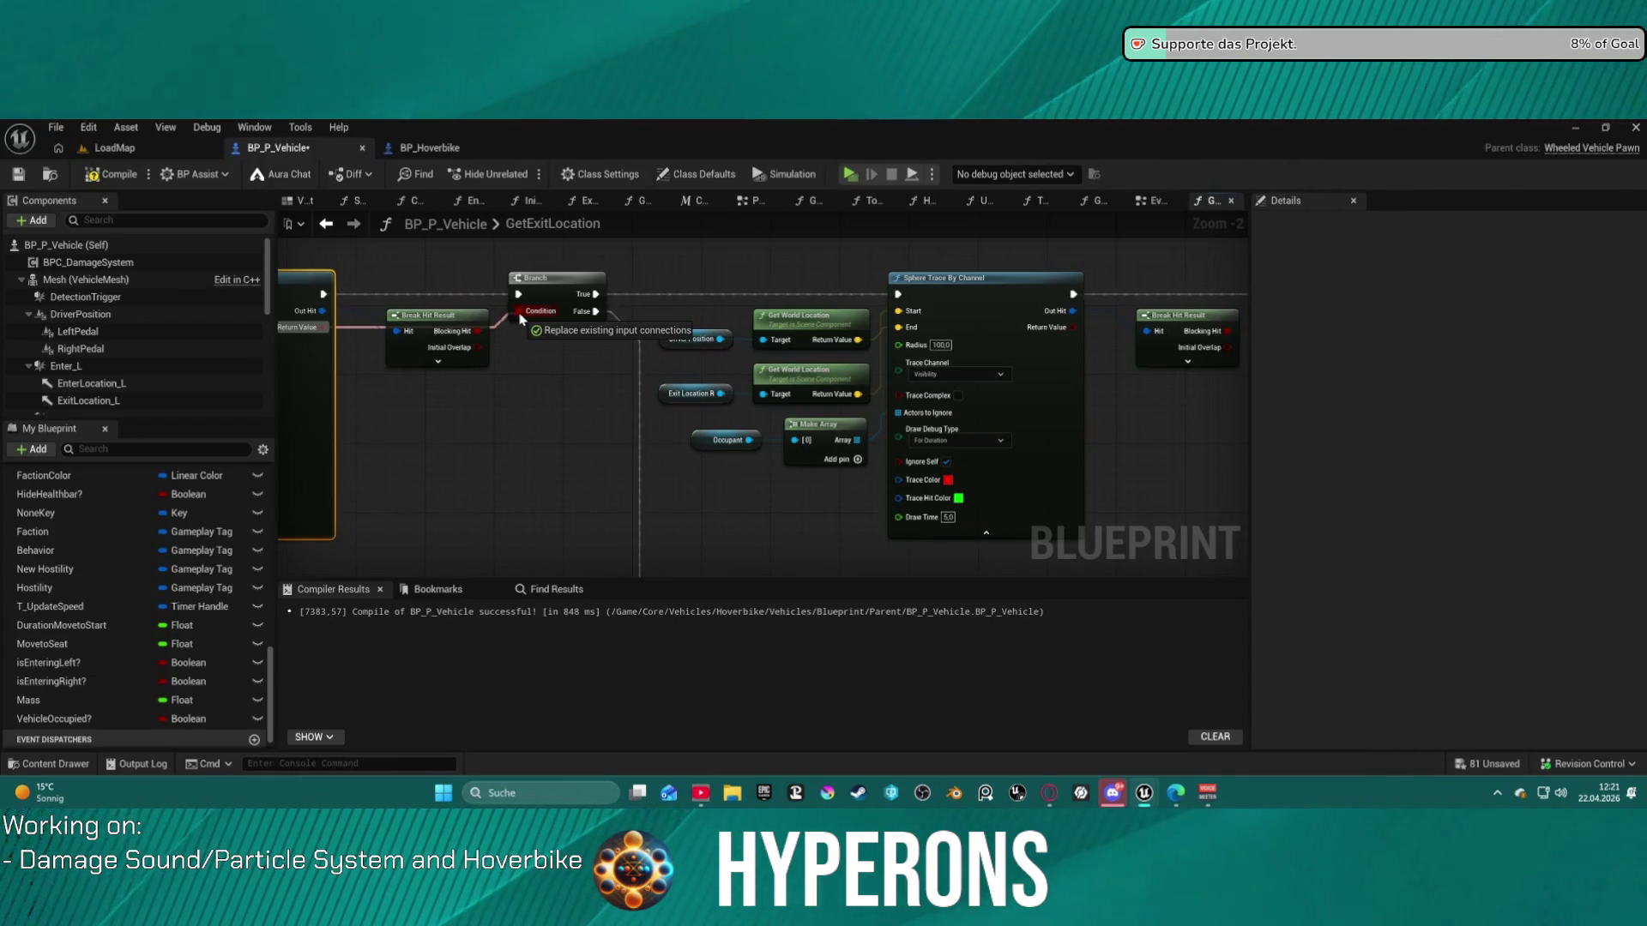
drag(519, 317, 476, 390)
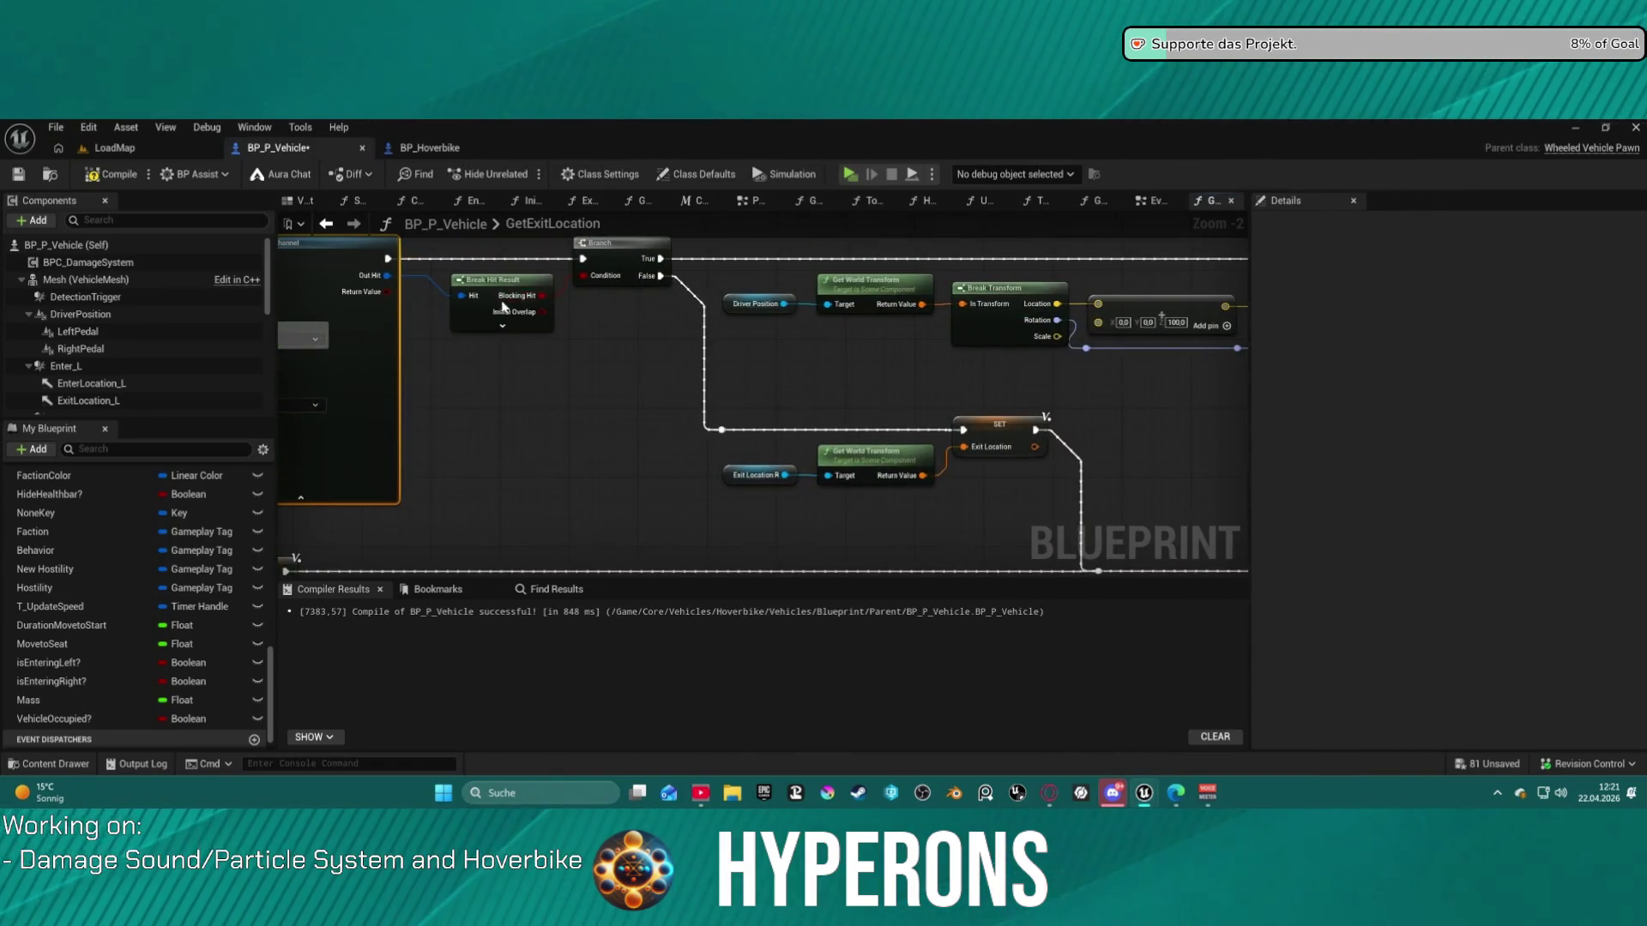
mouse_move(383, 293)
mouse_down()
mouse_move(584, 276)
mouse_move(468, 342)
mouse_move(468, 308)
mouse_up()
drag(363, 299, 748, 294)
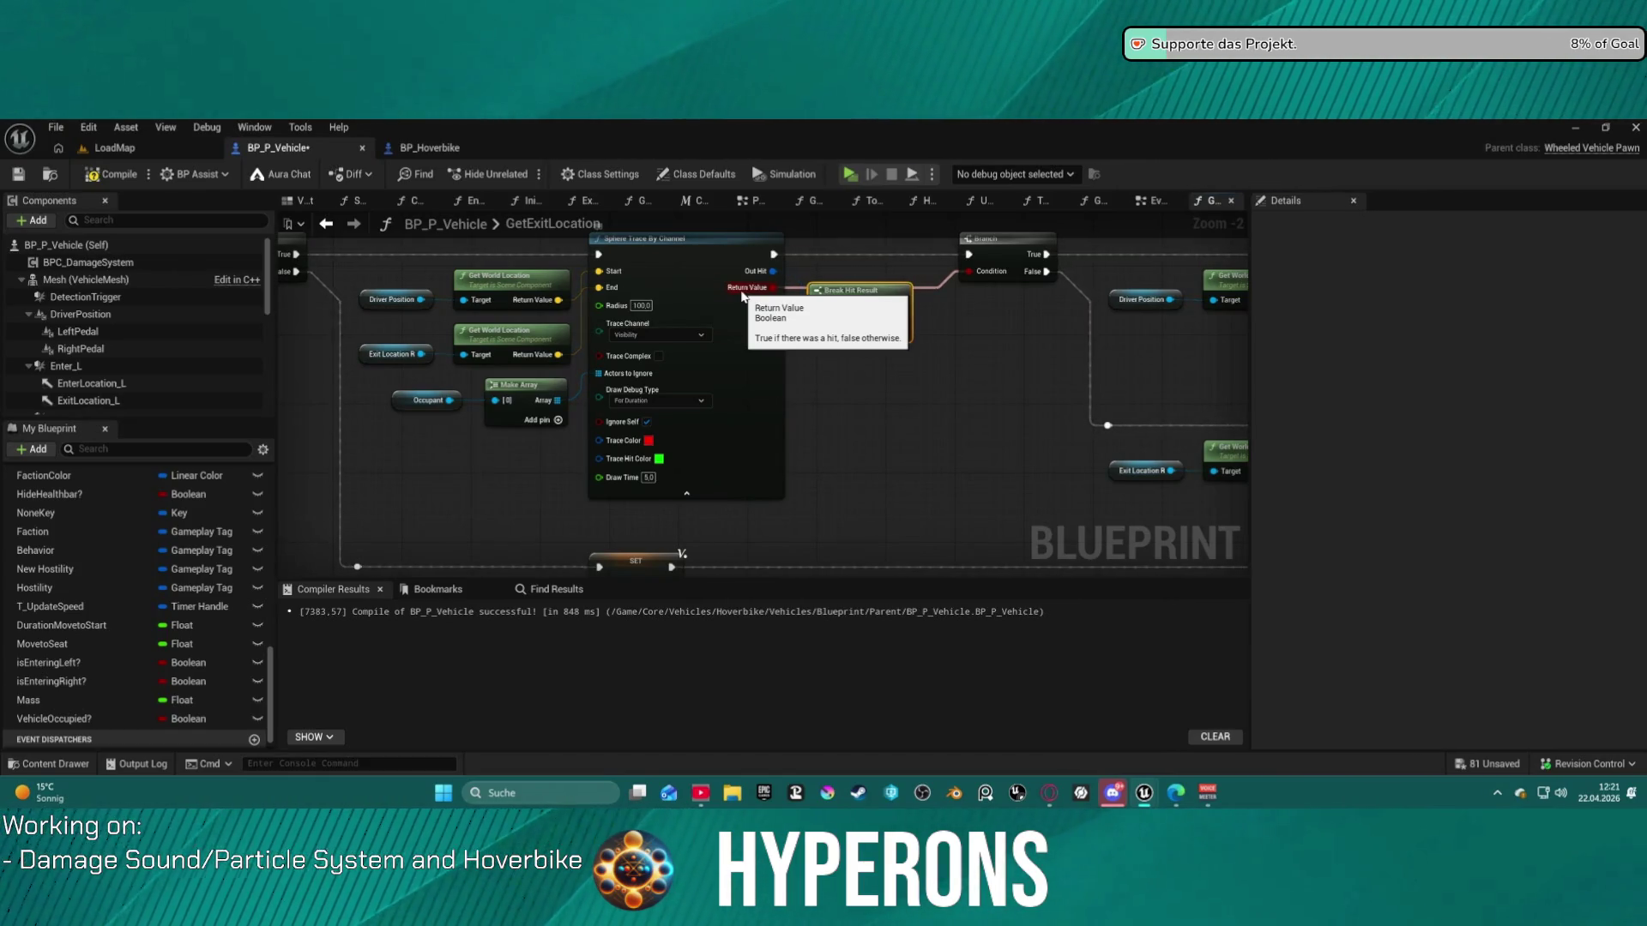
- Pan over to the Set Actor Transform and SET nodes, then start the game to test
click(1005, 348)
mouse_move(1002, 342)
mouse_down()
mouse_move(937, 320)
mouse_move(947, 332)
mouse_move(561, 328)
mouse_up()
mouse_move(1046, 293)
mouse_down()
mouse_move(714, 289)
mouse_move(271, 327)
mouse_up()
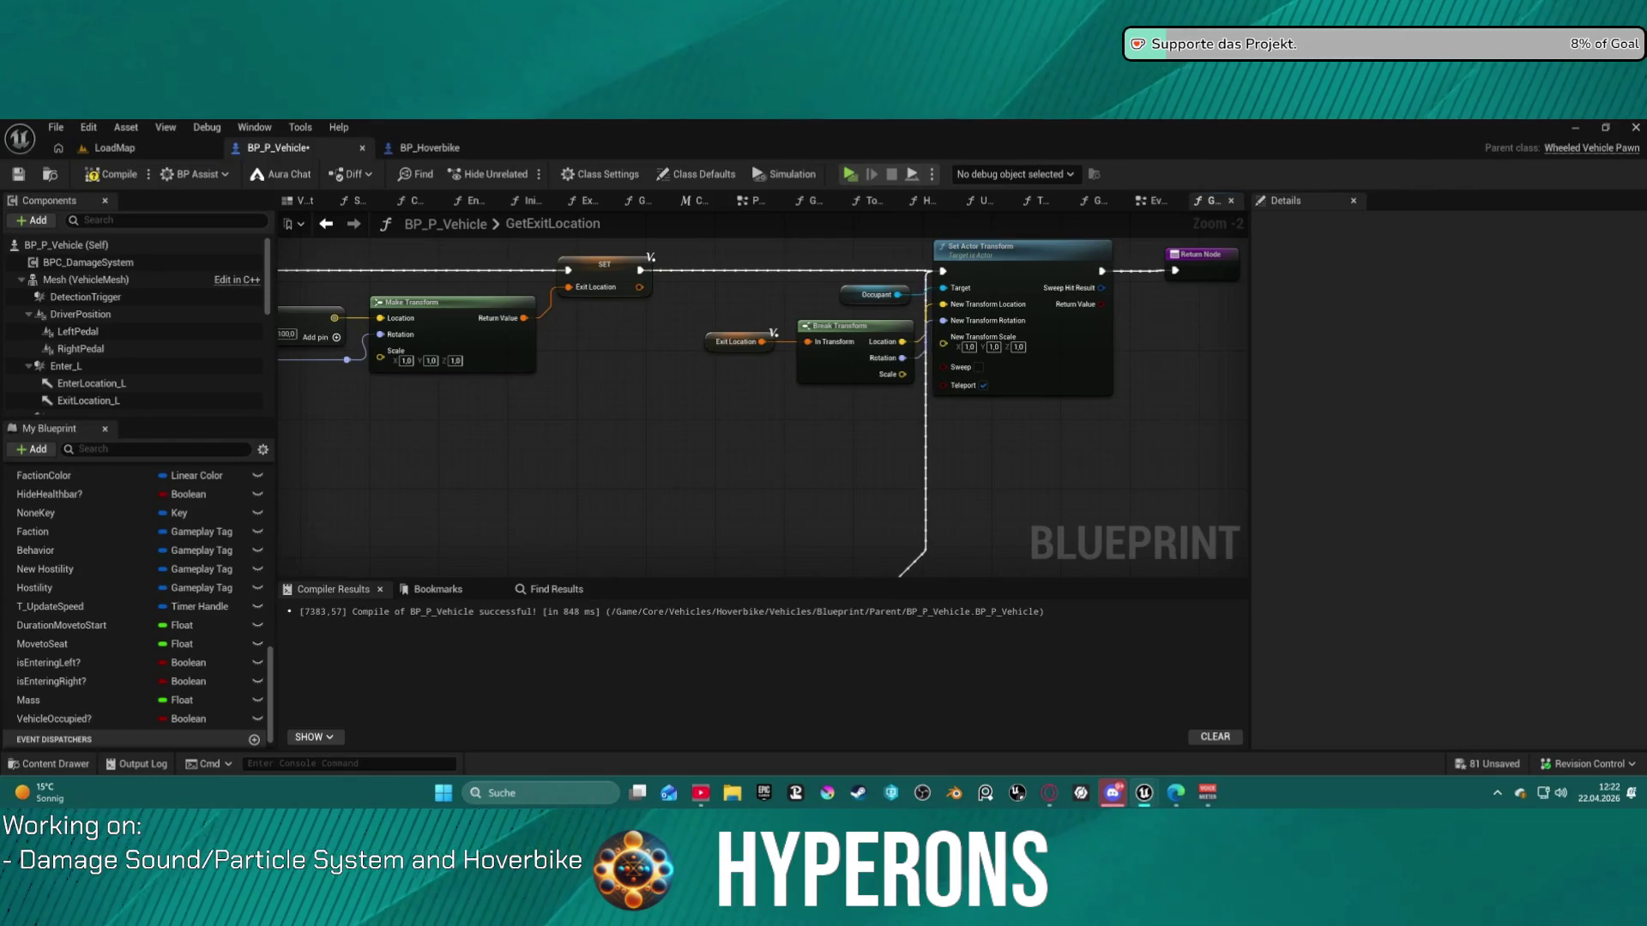
drag(287, 343, 355, 327)
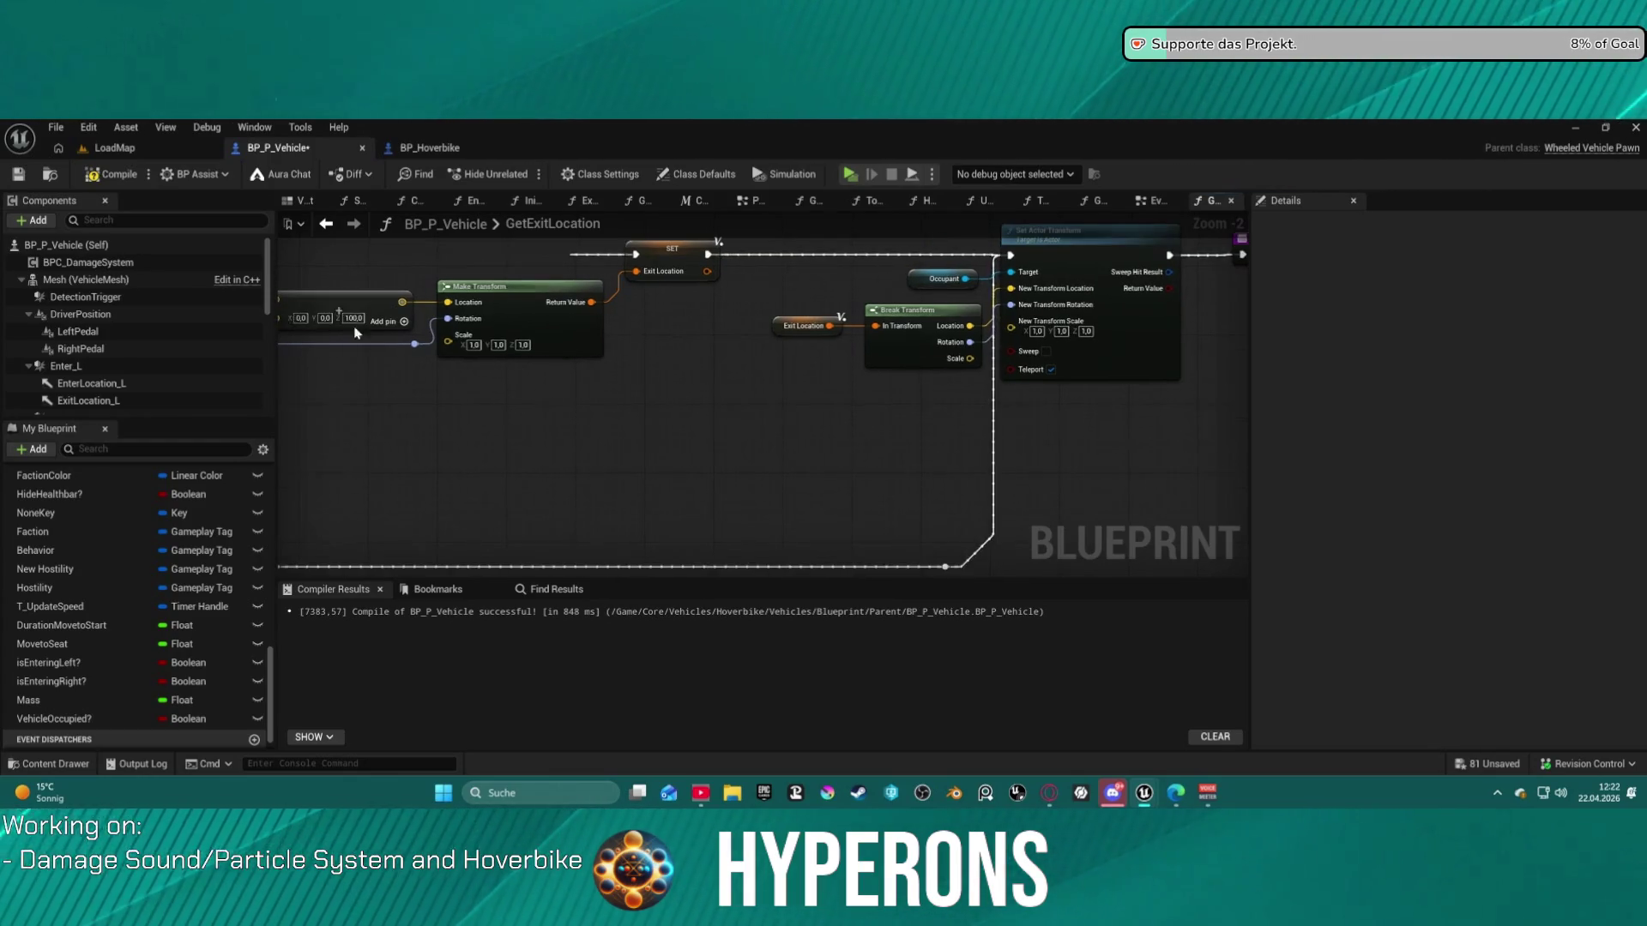
click(861, 177)
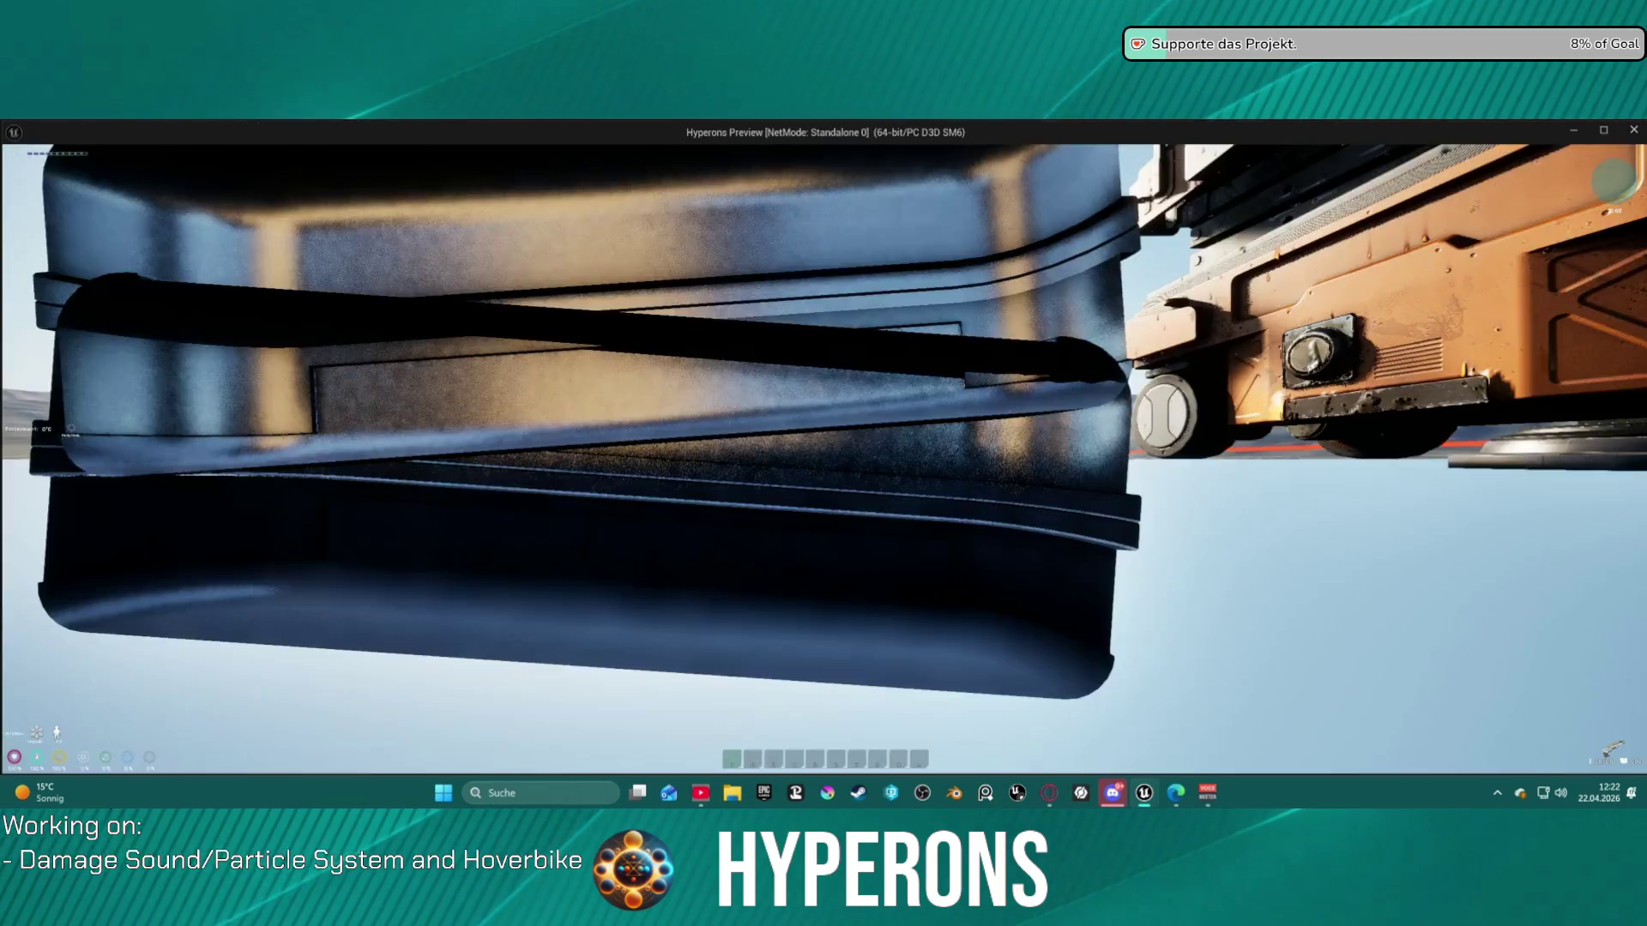
key(w)
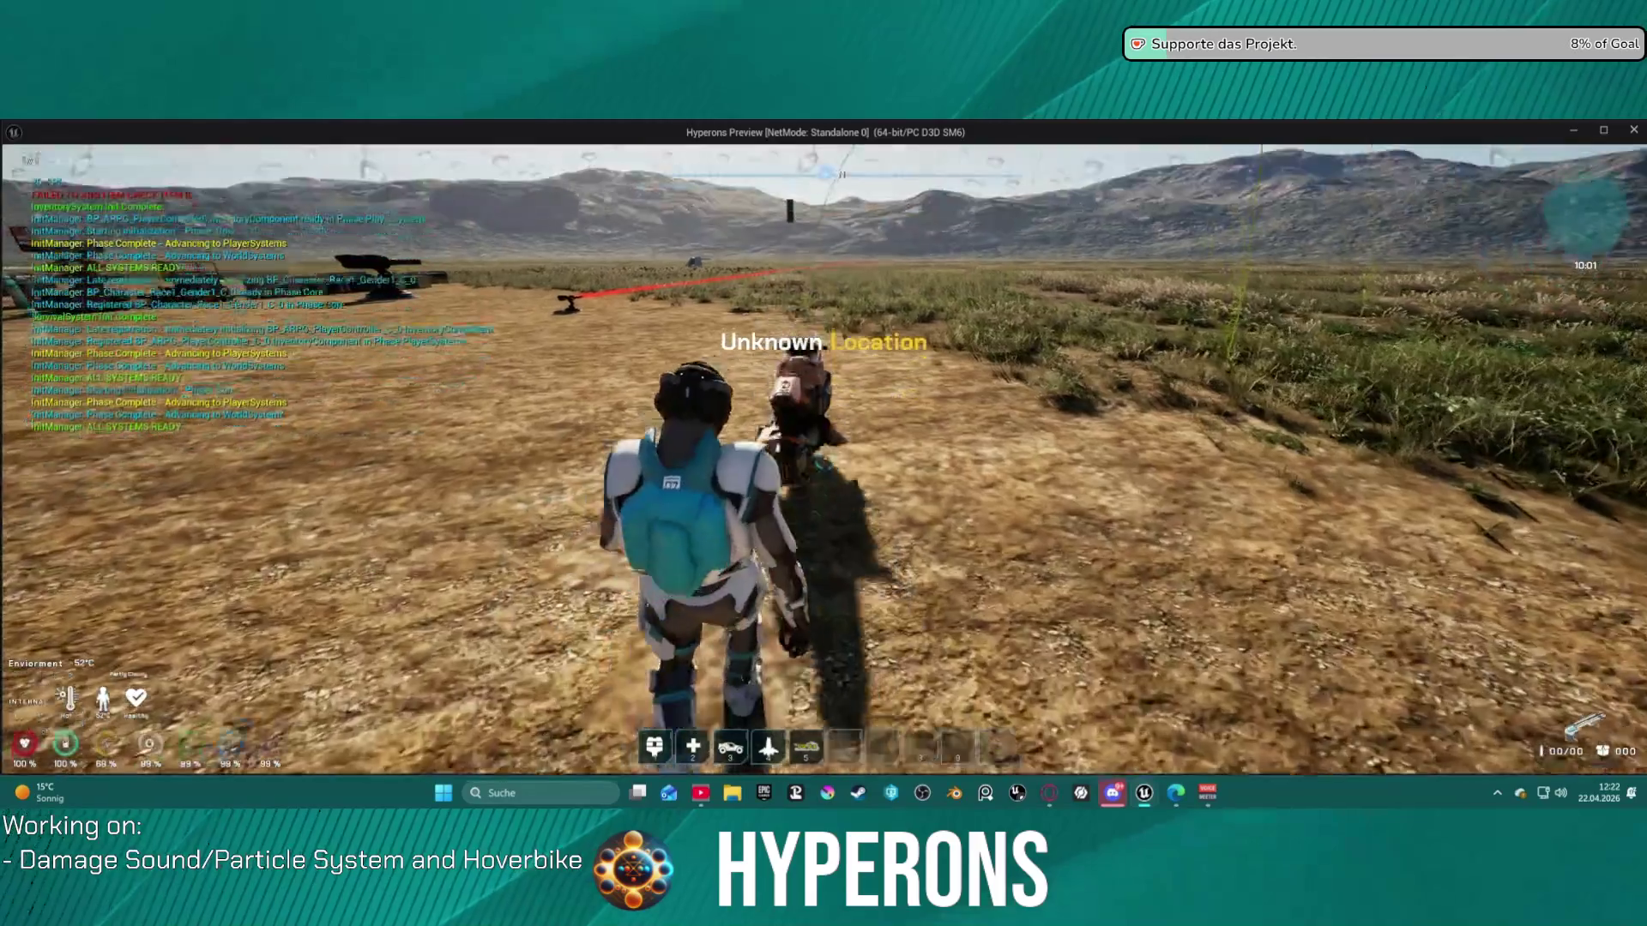
key(w)
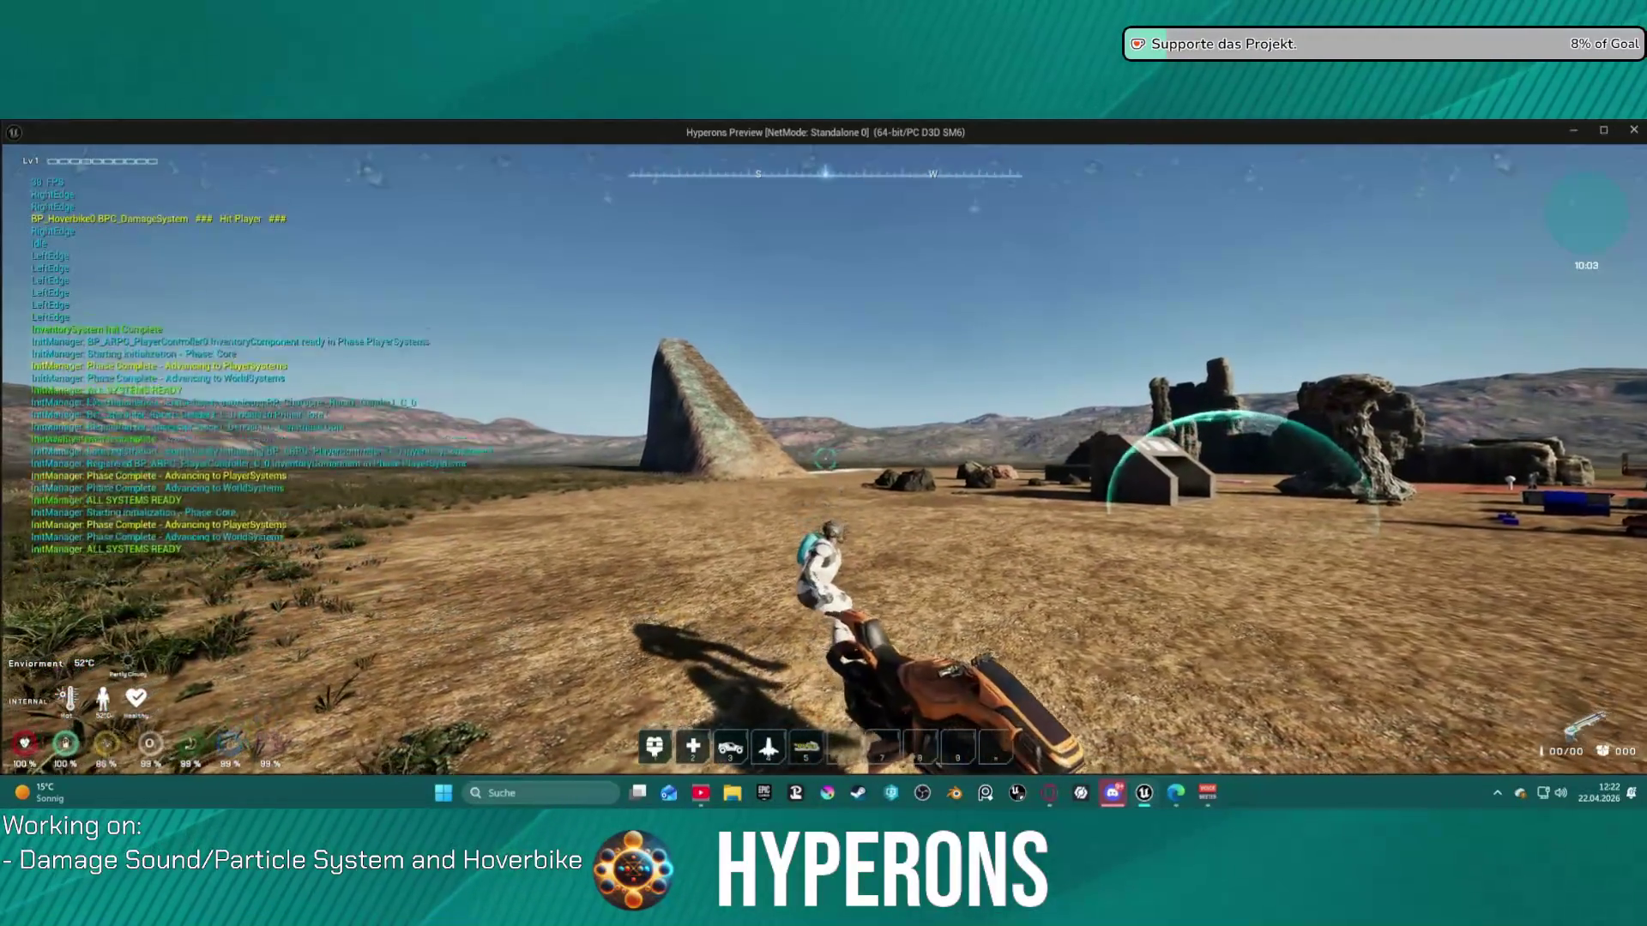
key(f)
key(w)
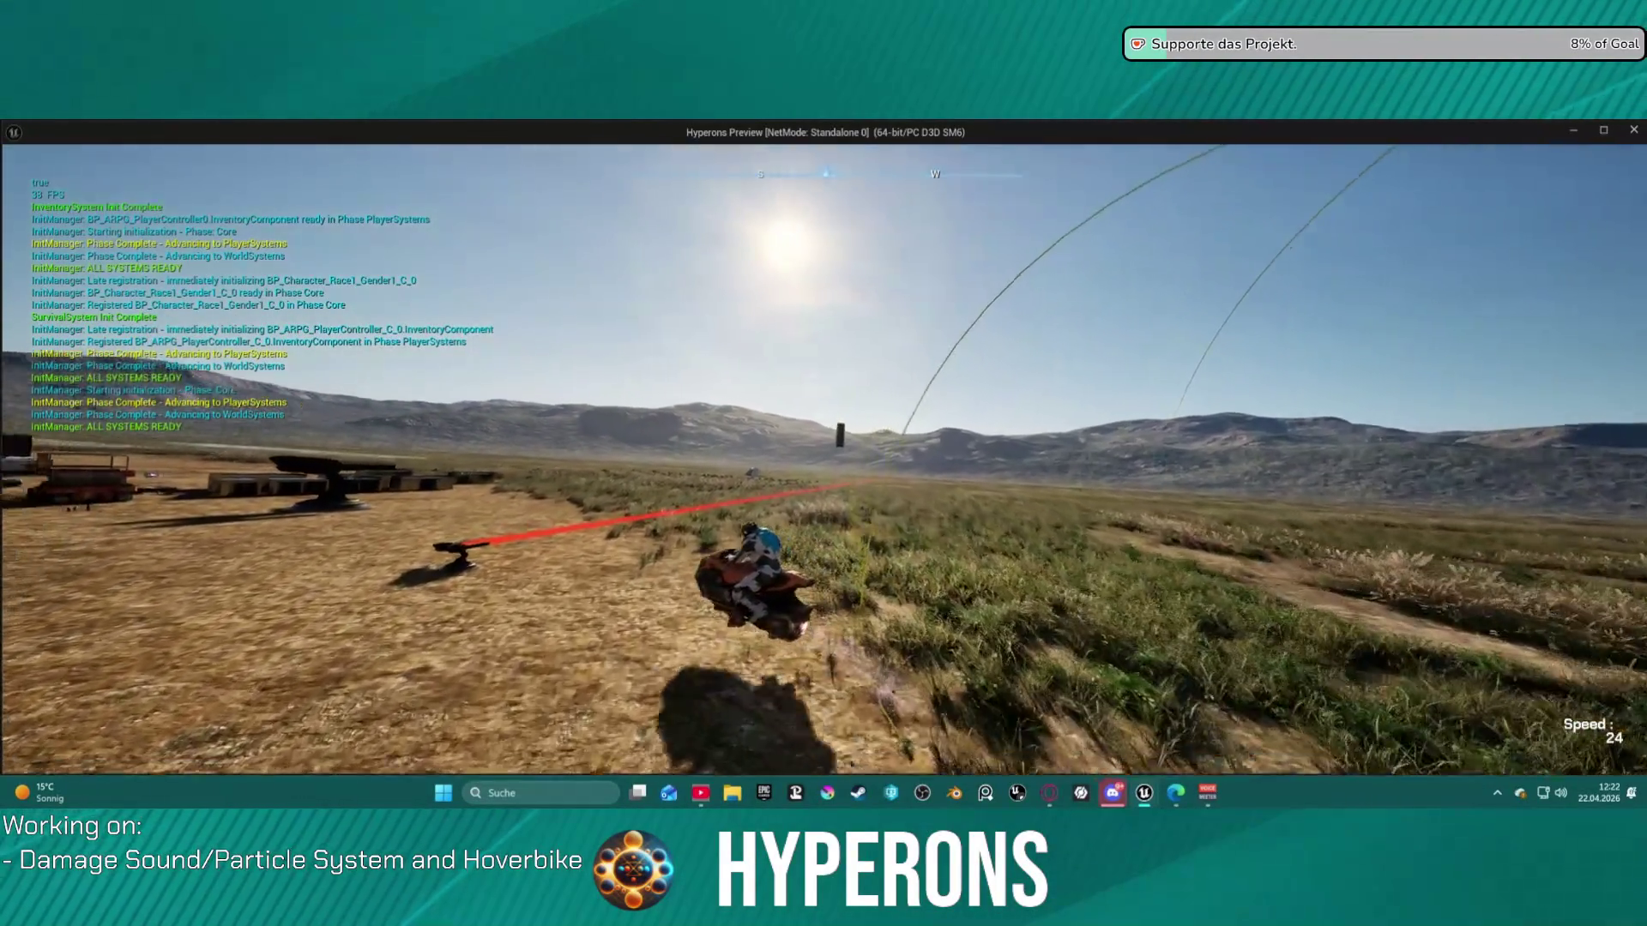
key(a)
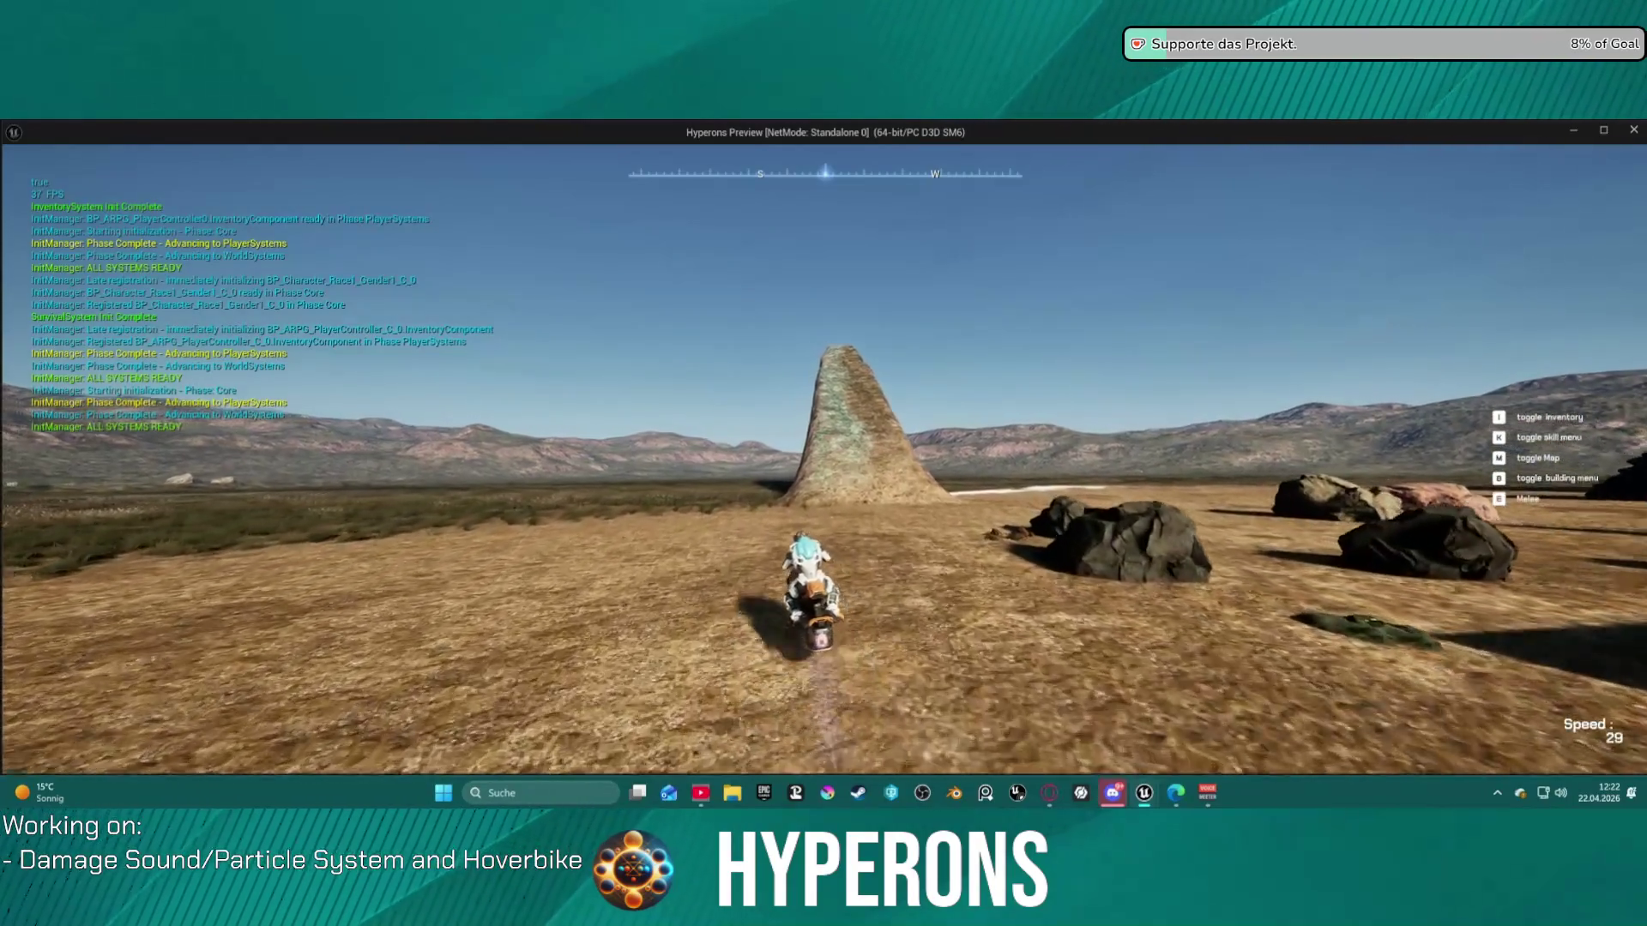
key(a)
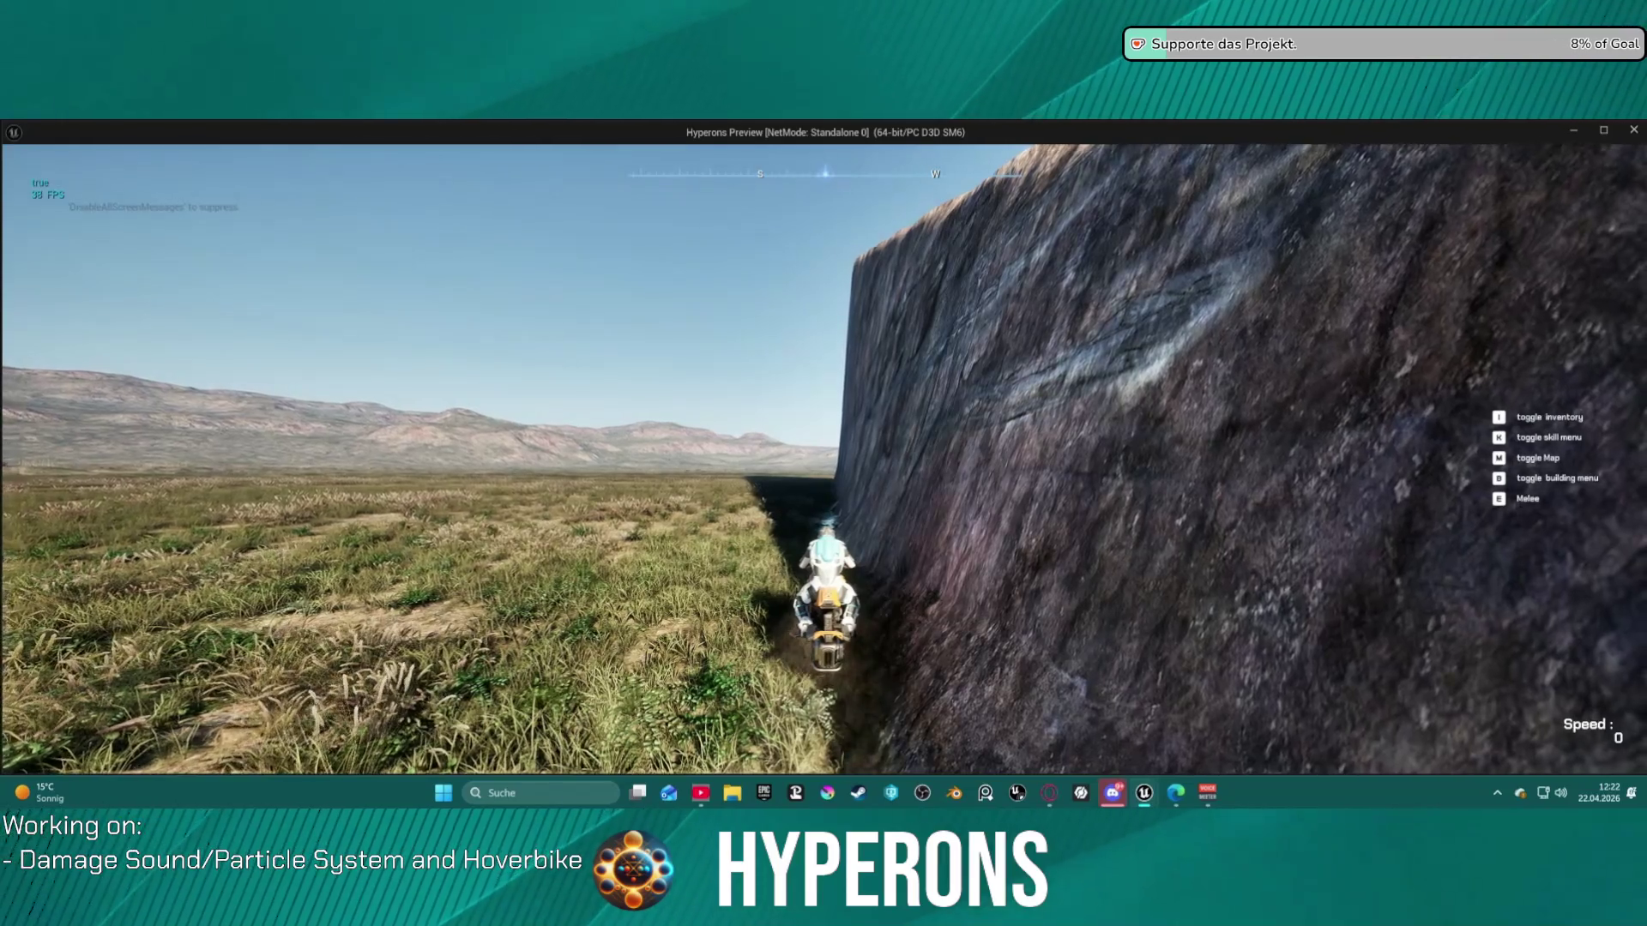
key(f)
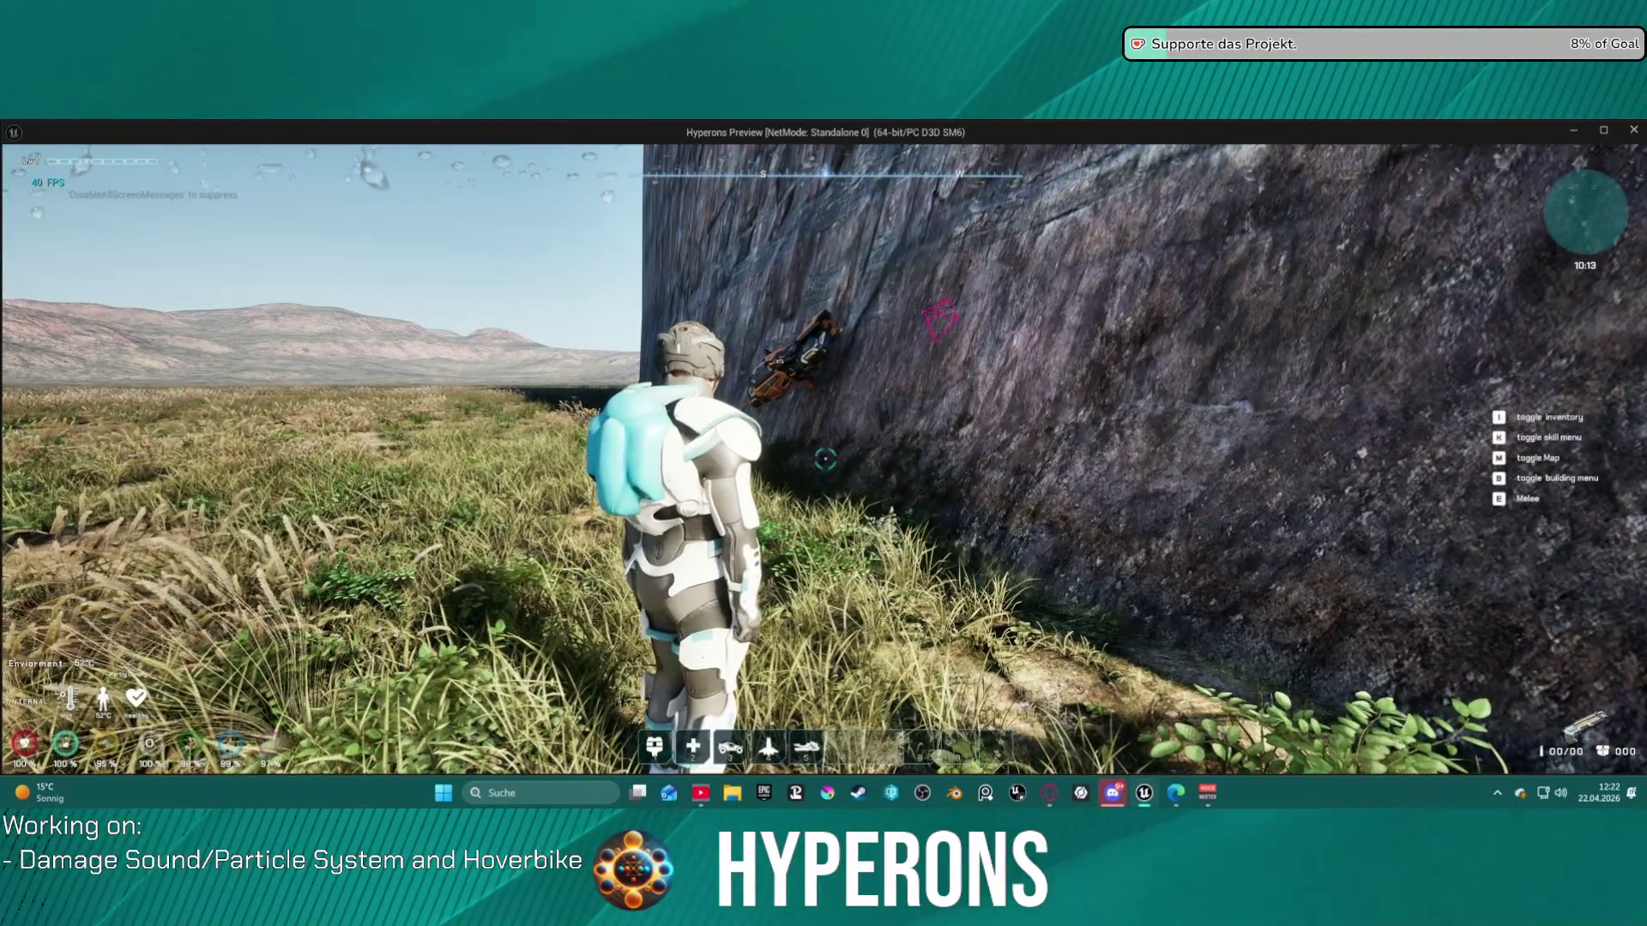
key(Escape)
scroll(569, 281, down, 6)
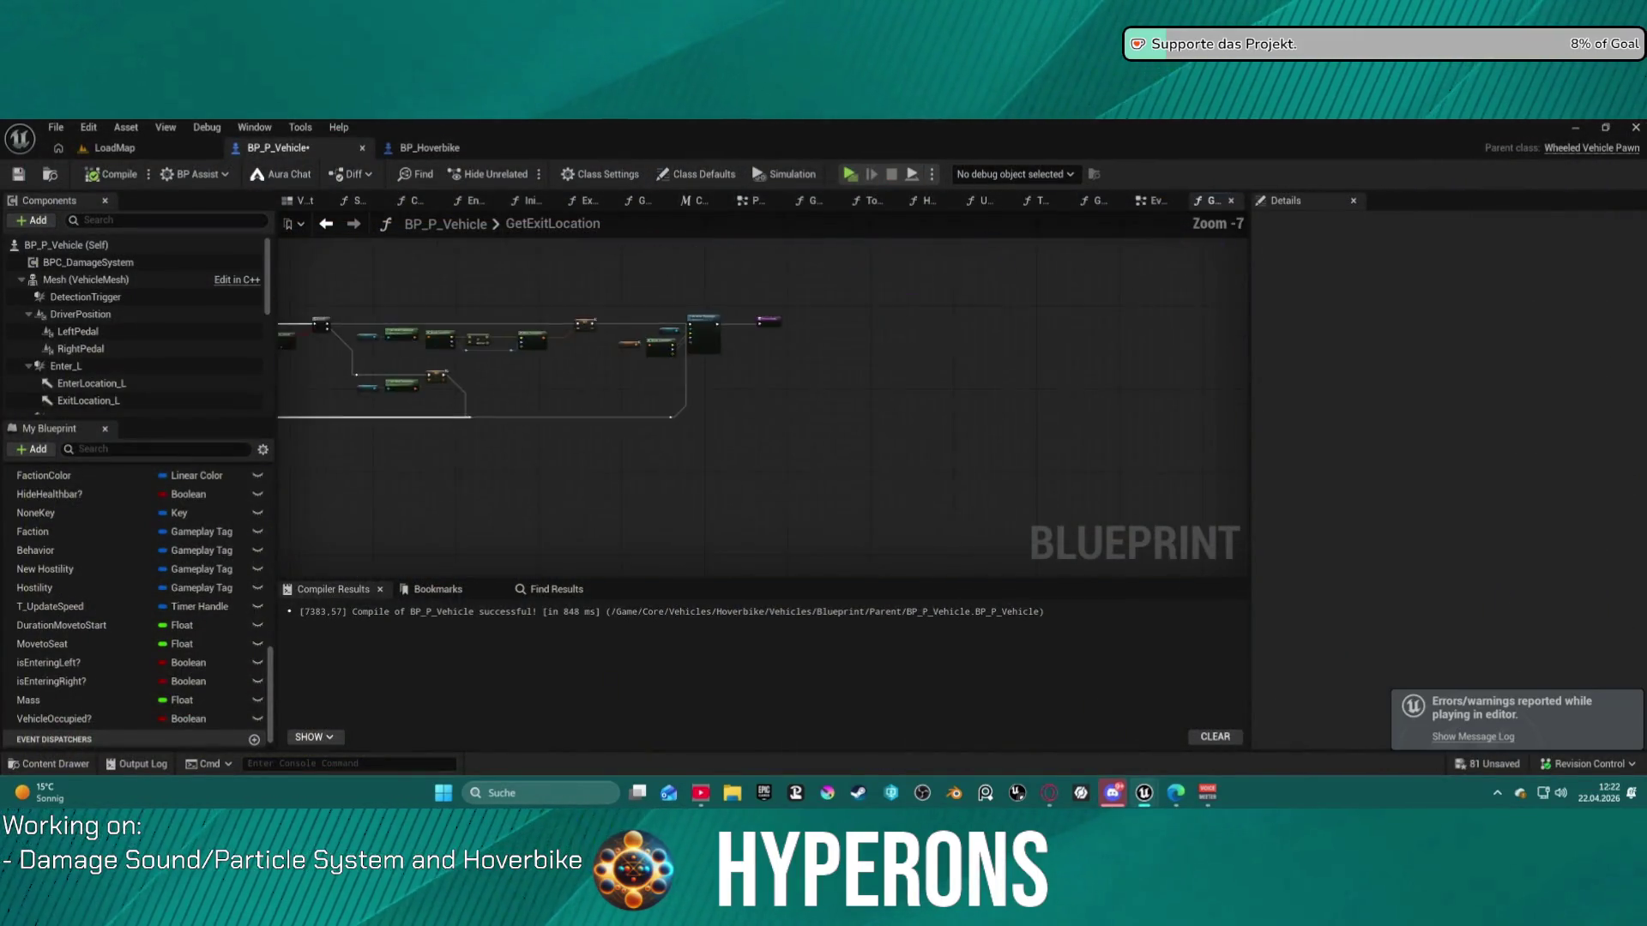
- Return to the EventGraph's Exit Vehicle section and open the Interact input action asset
click(327, 224)
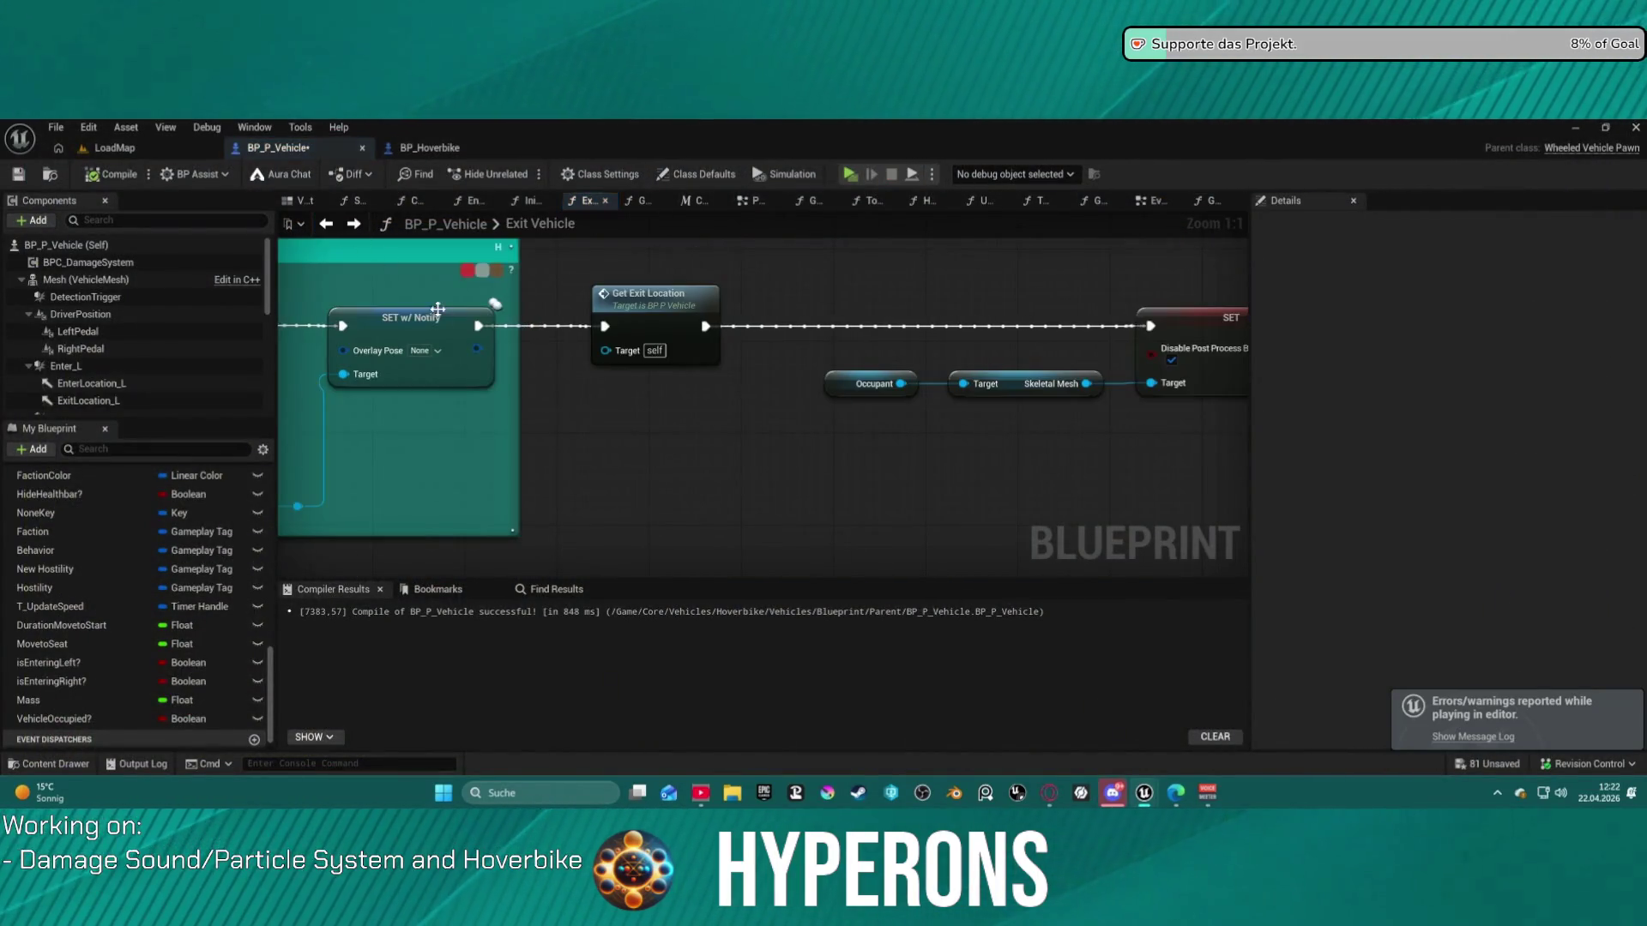
scroll(738, 342, up, 5)
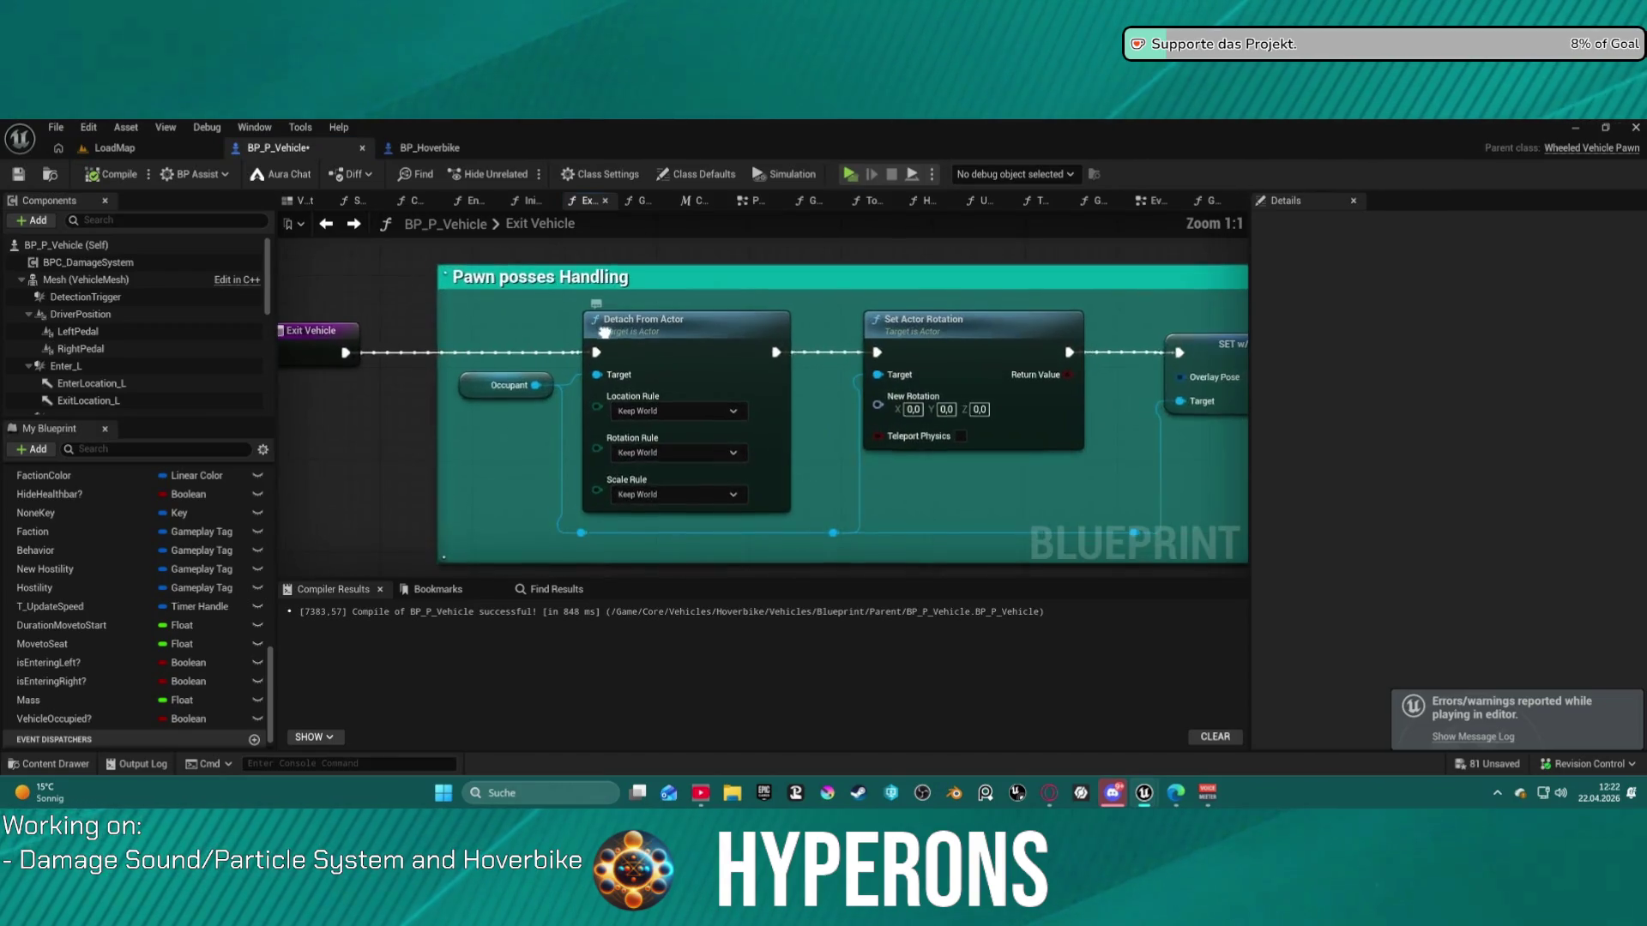
scroll(568, 420, up, 3)
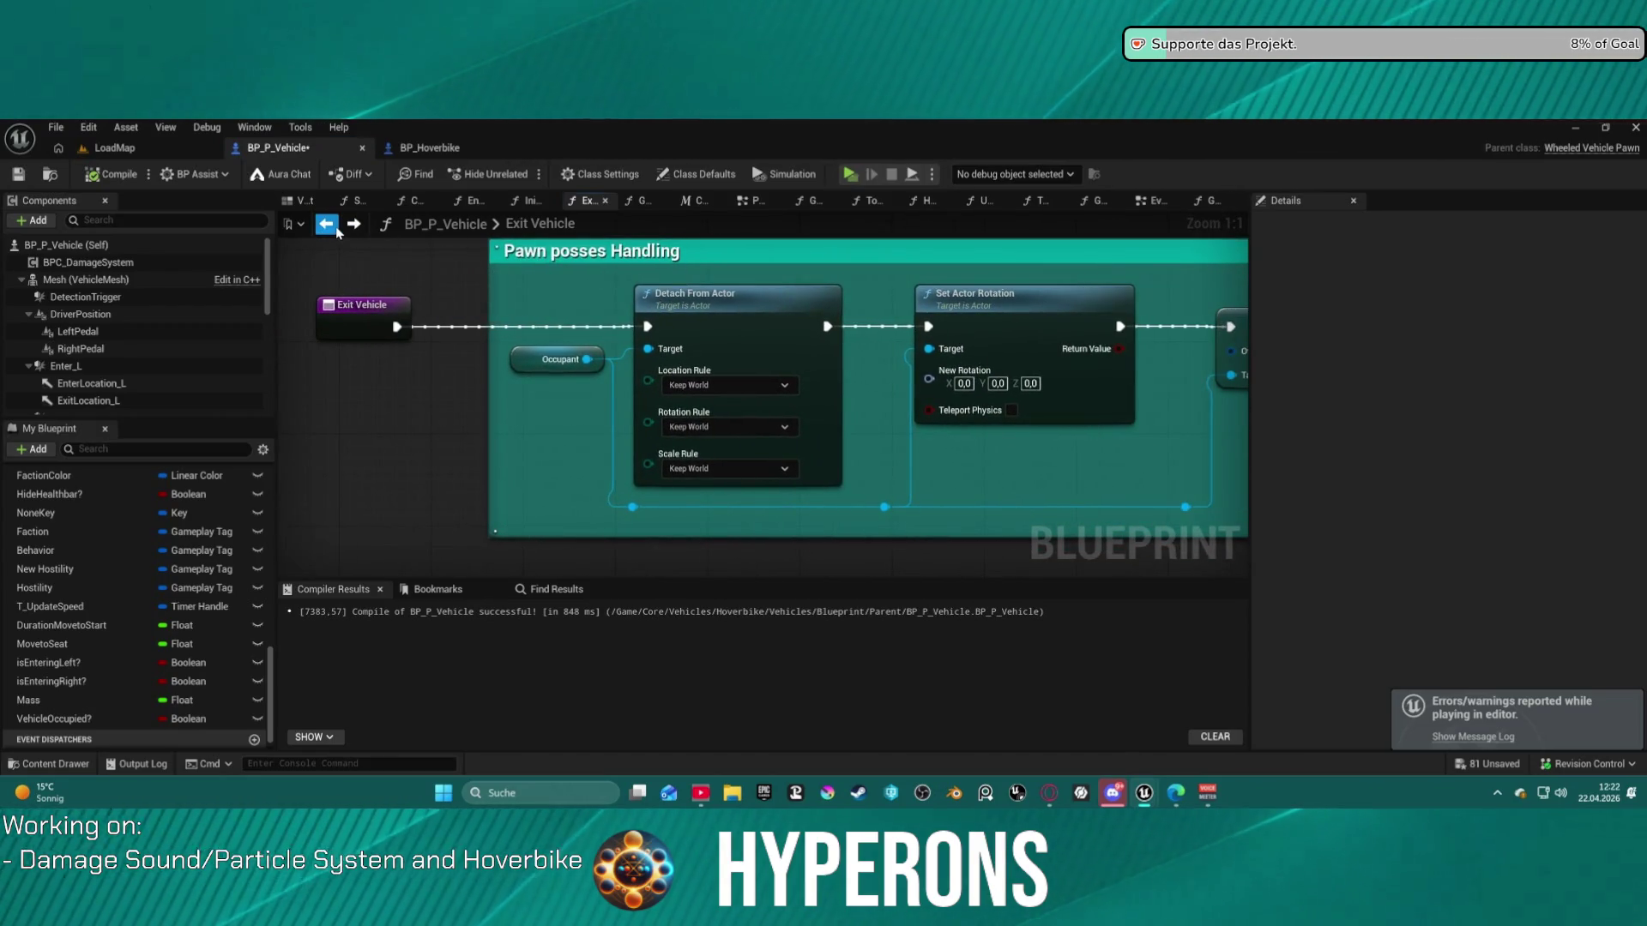
click(326, 223)
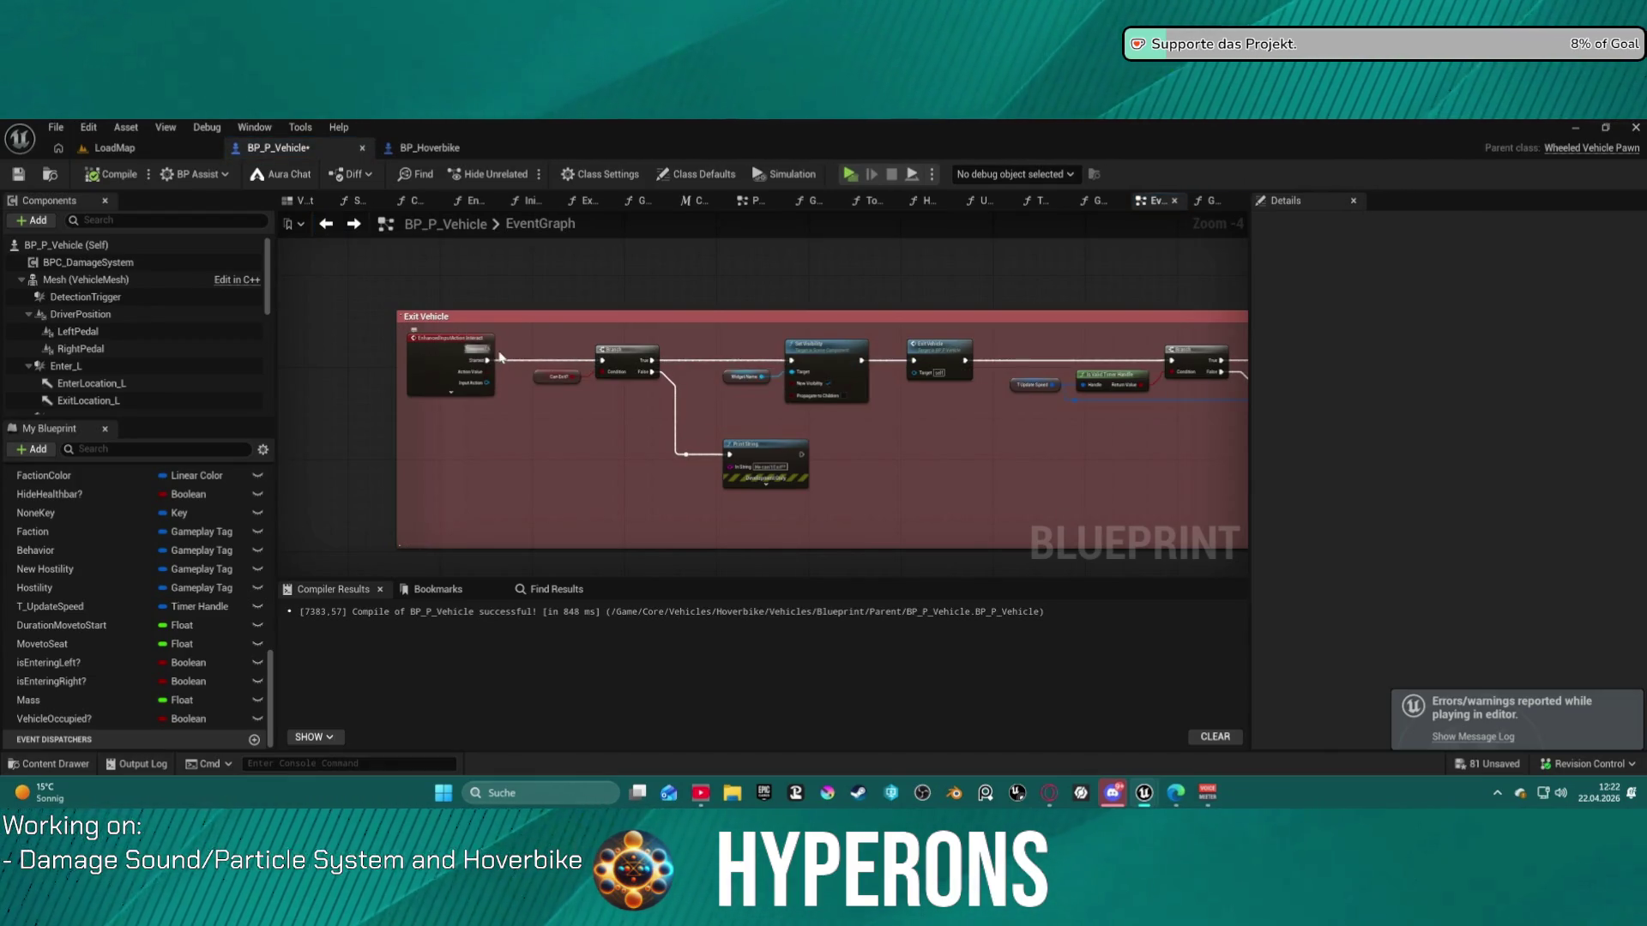
scroll(497, 360, up, 3)
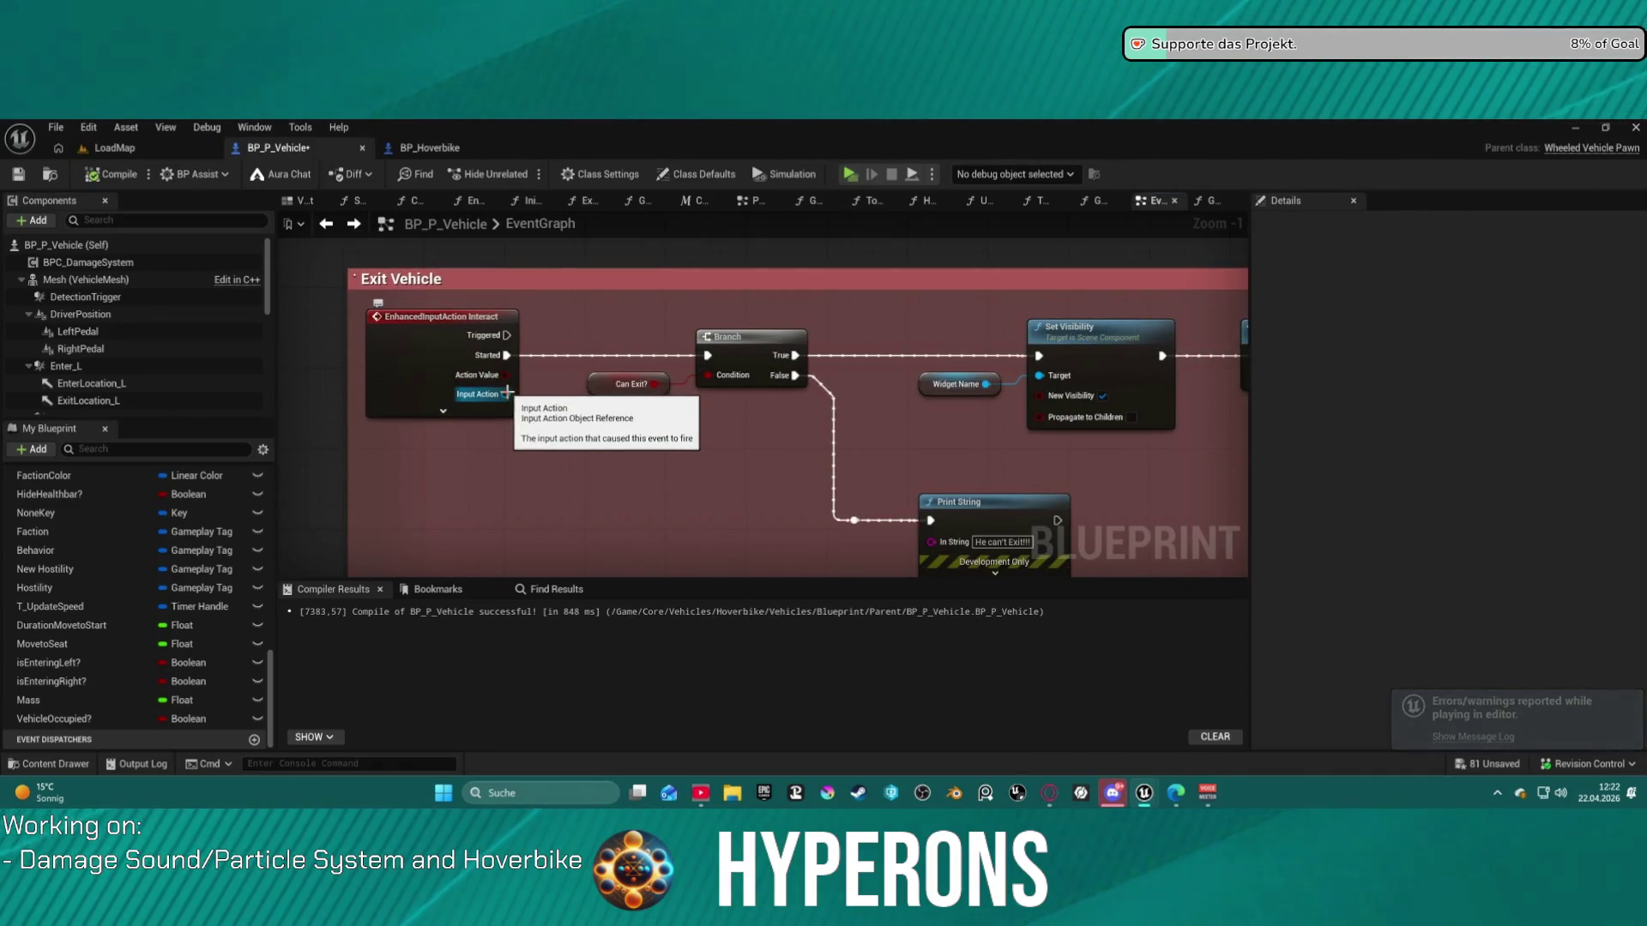
double_click(434, 357)
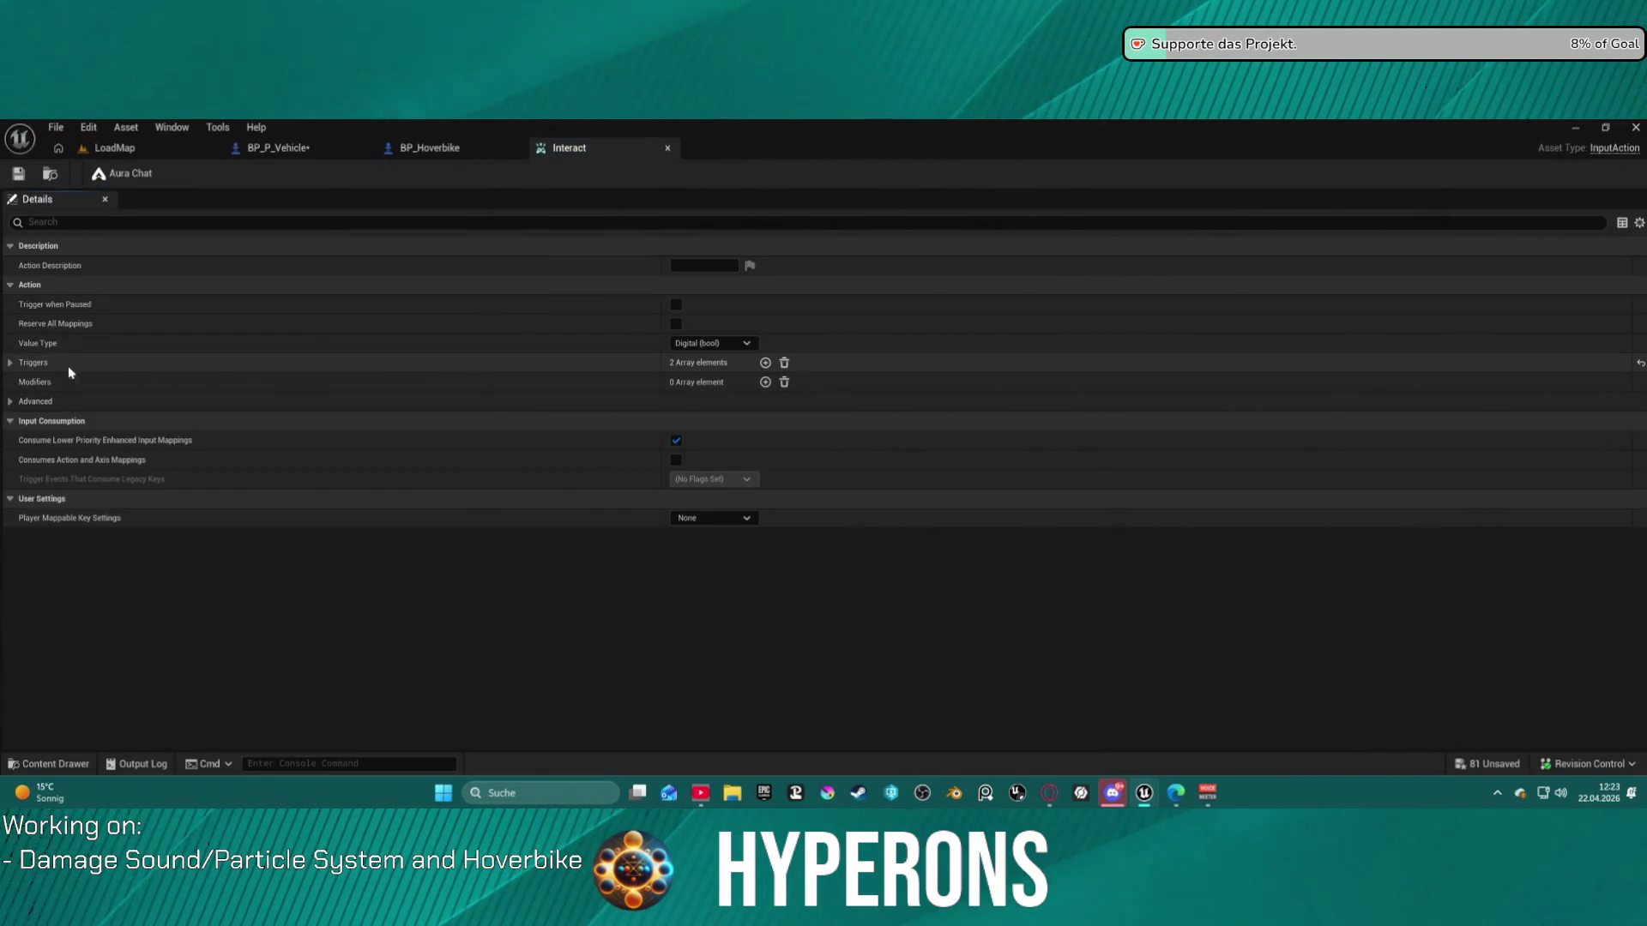
- Expand Interact's triggers and change the Pressed and Released trigger types, then go back to LoadMap
click(12, 364)
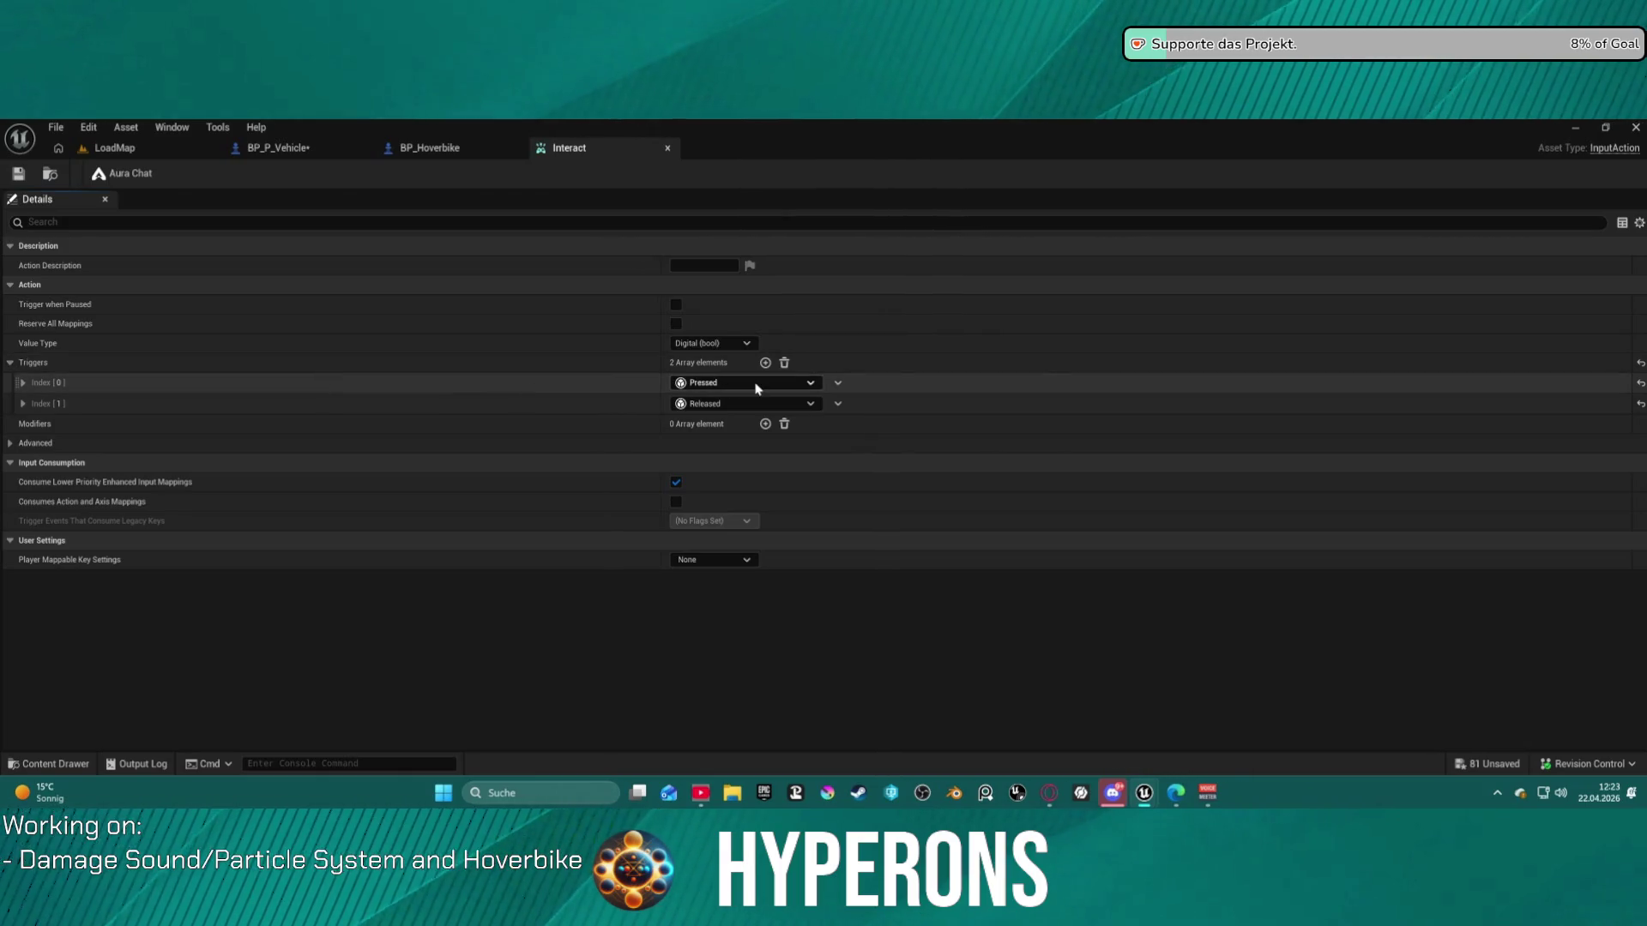
click(803, 385)
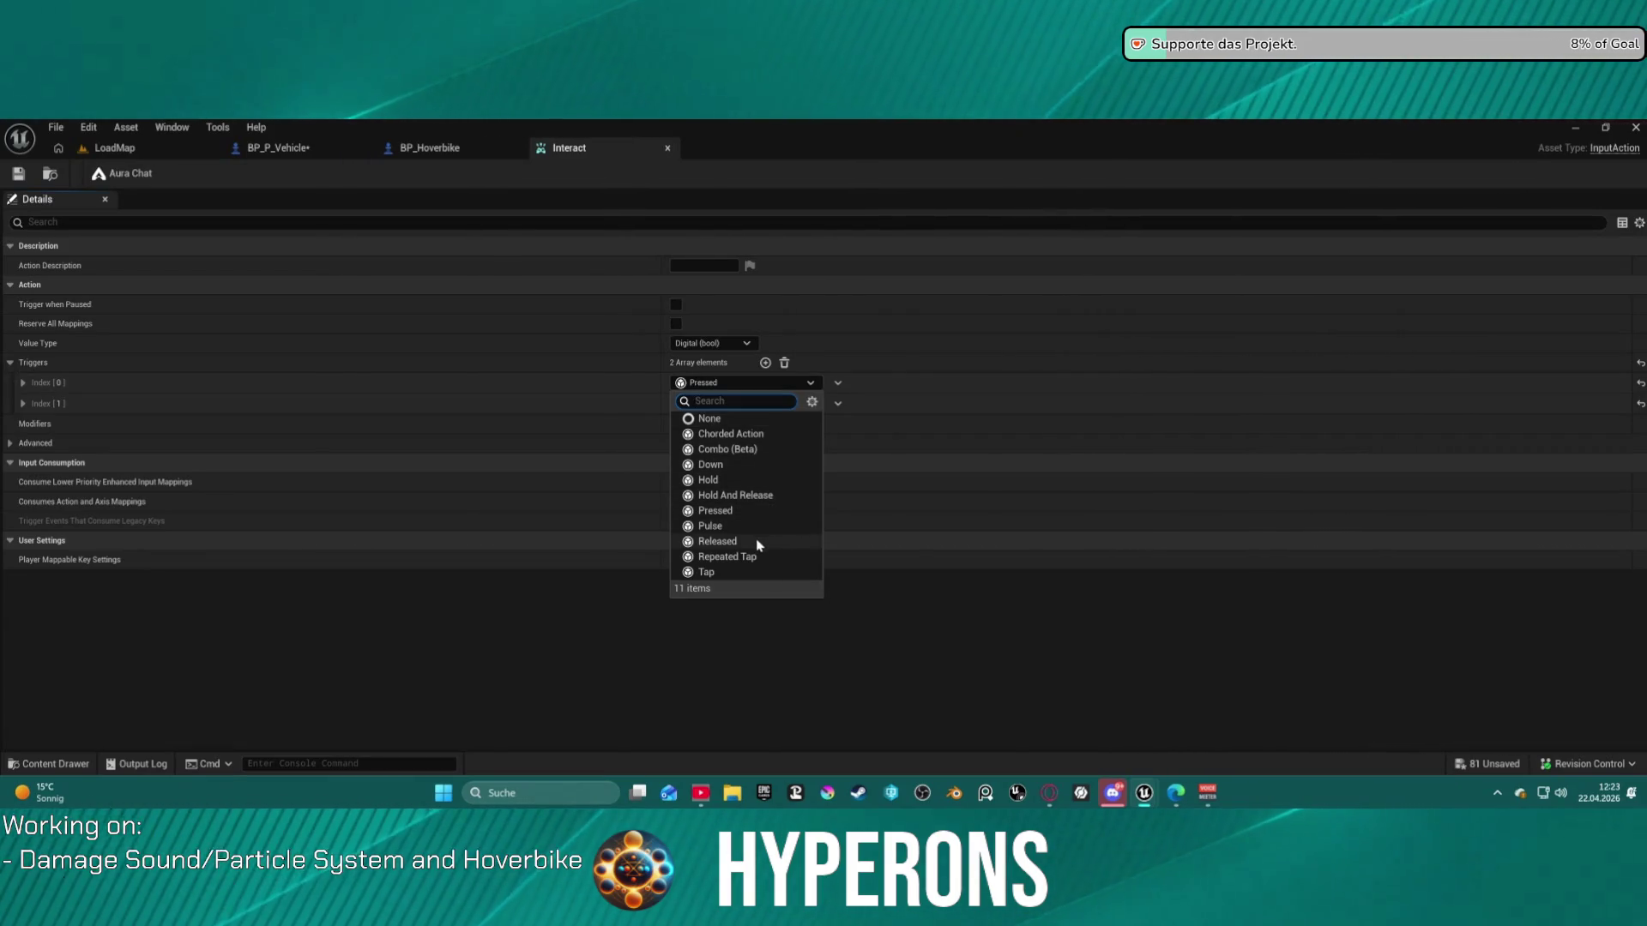
click(742, 362)
click(810, 403)
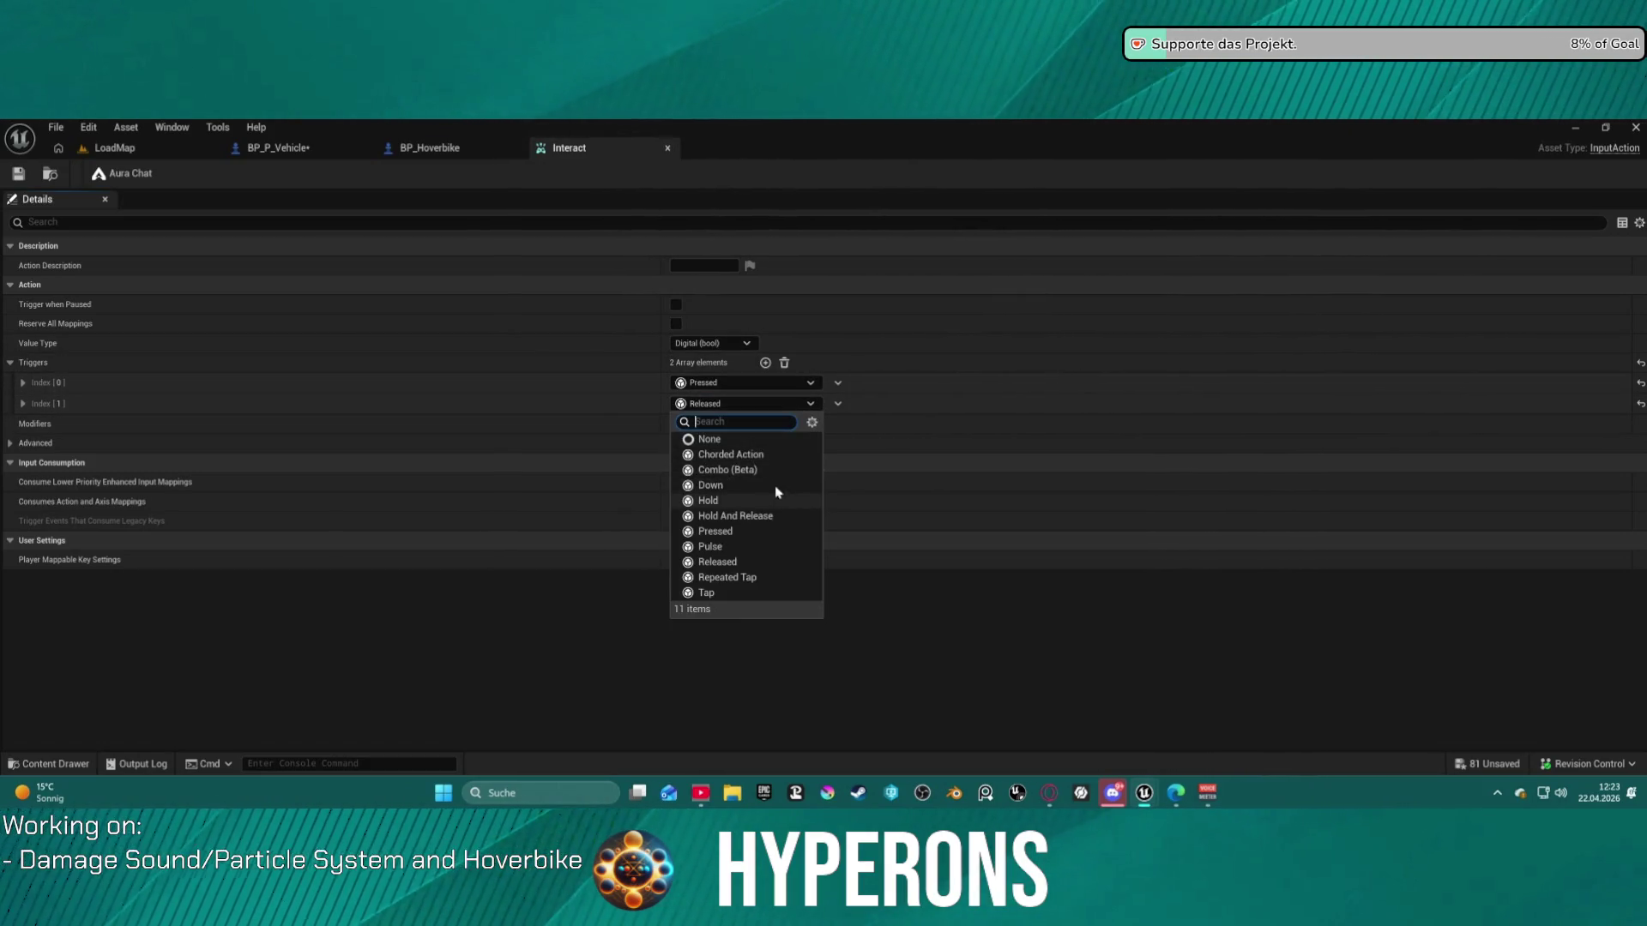
click(759, 450)
click(811, 403)
click(114, 147)
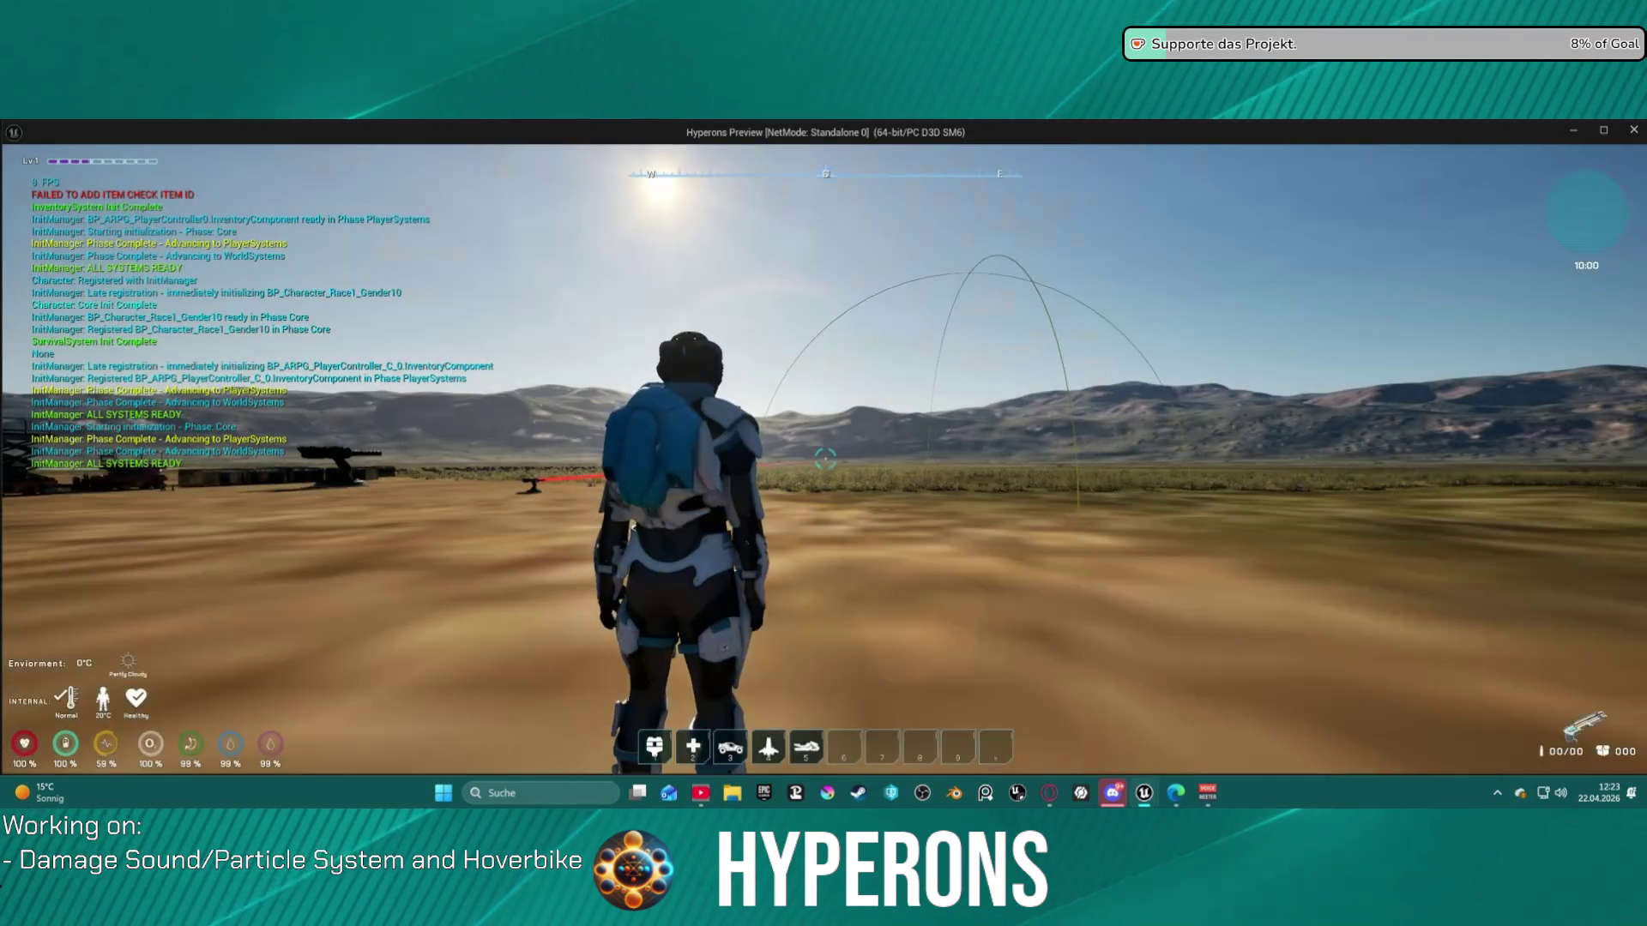
- Run to the hoverbike, mount it, ride along the rock slab's base, and dismount there
key(w)
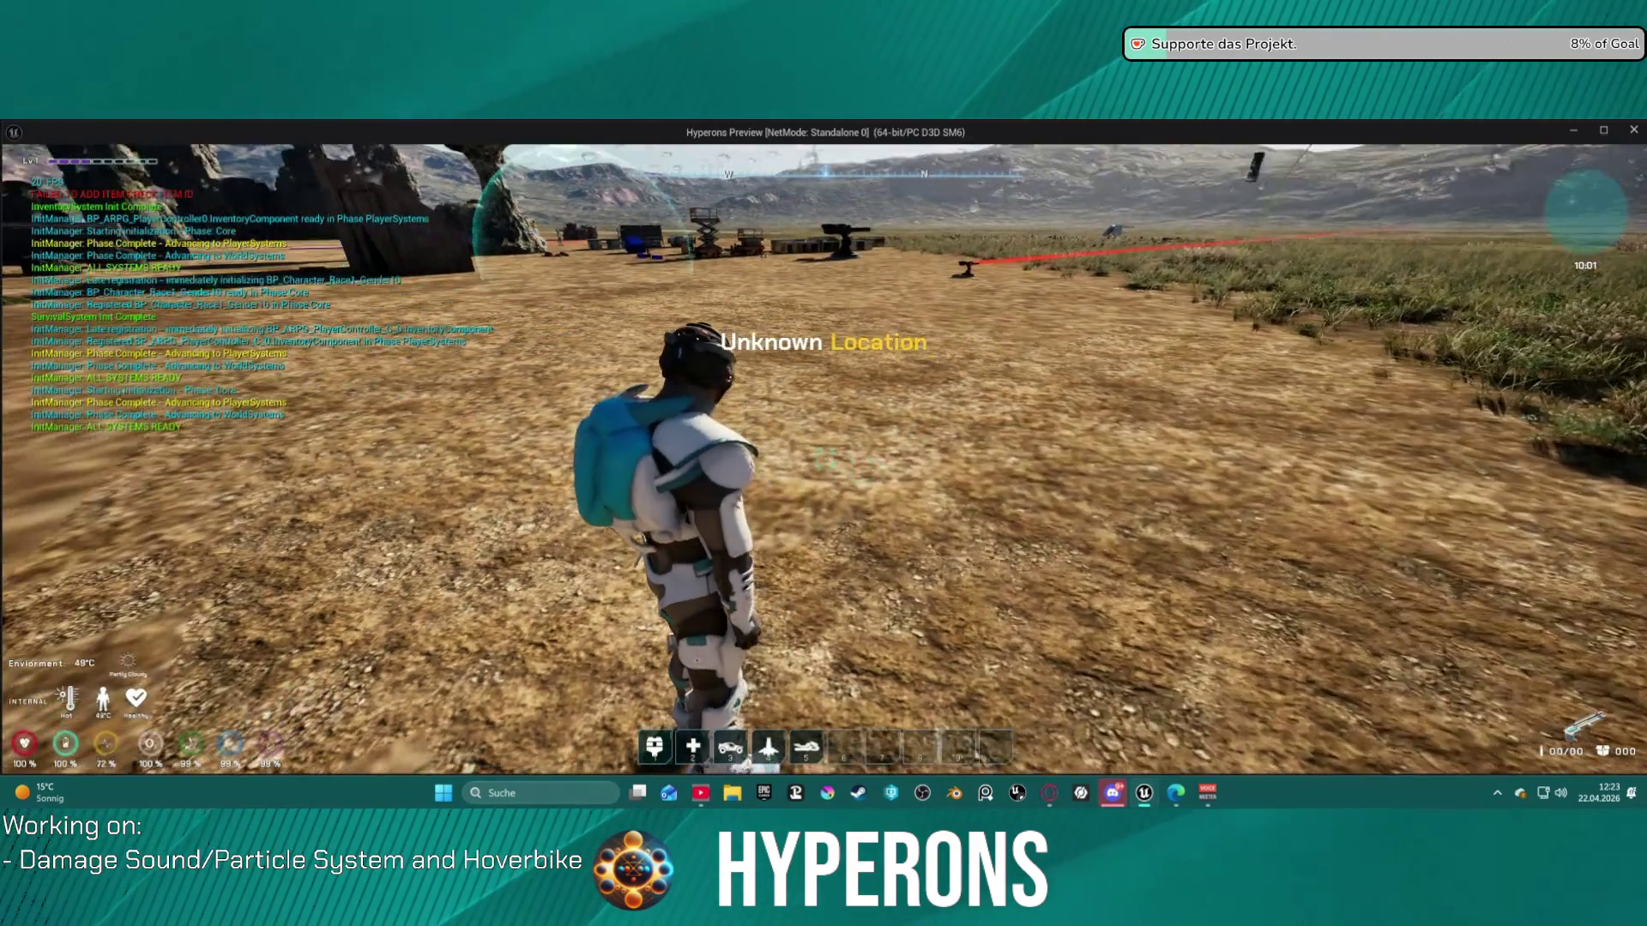
key(5)
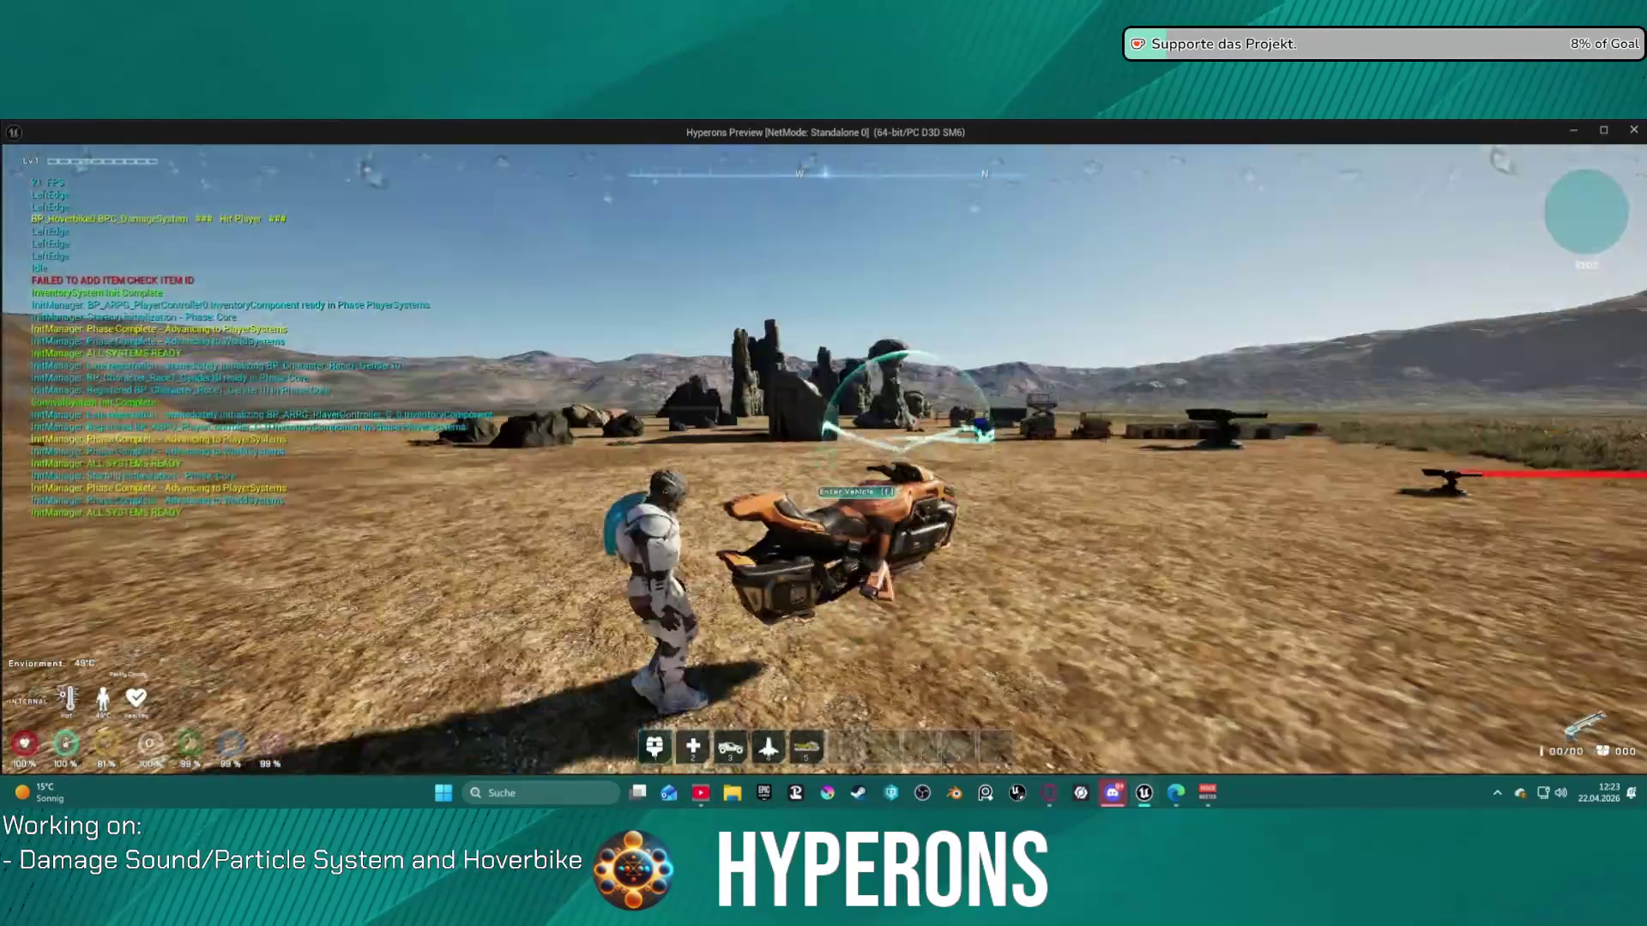
key(e)
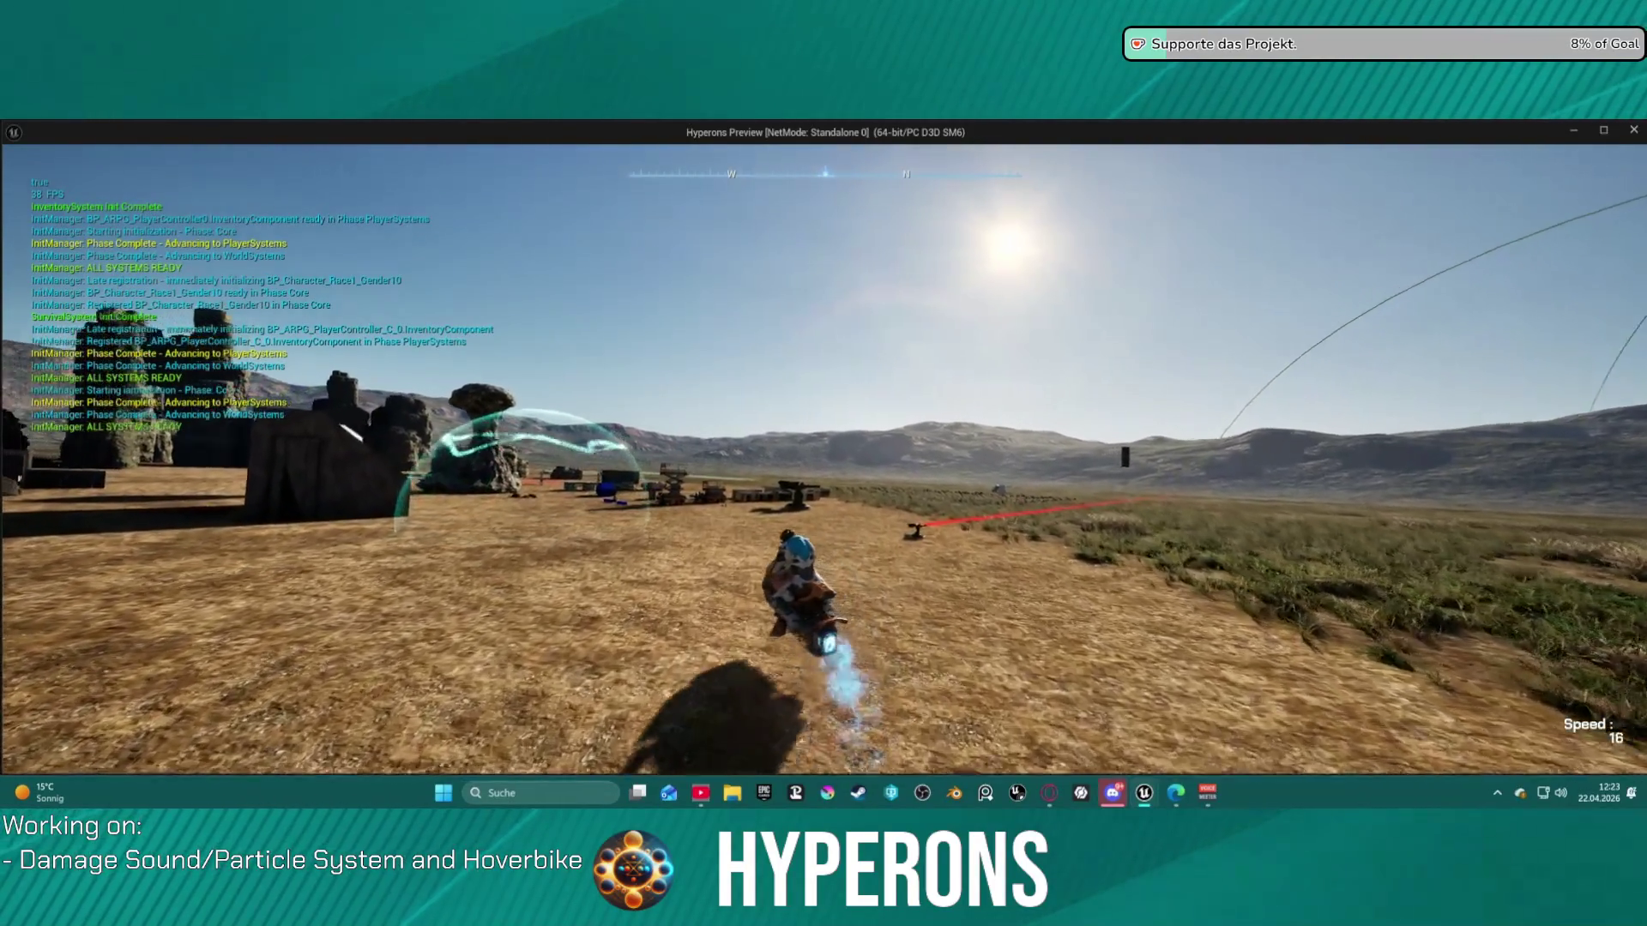
key(a)
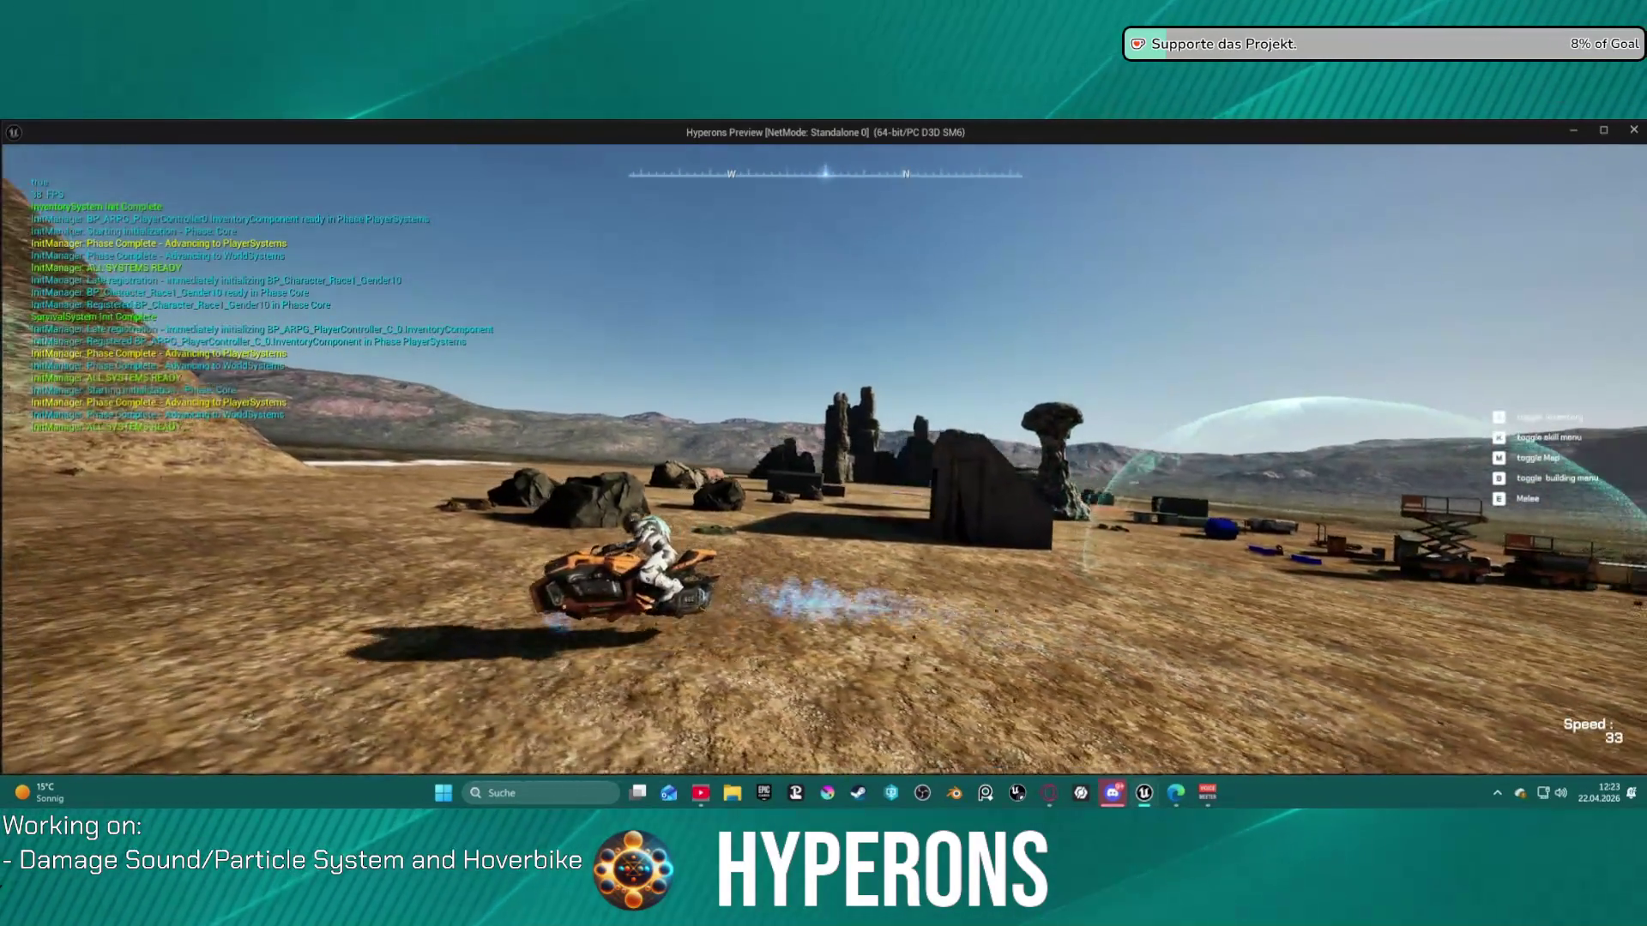
key(a)
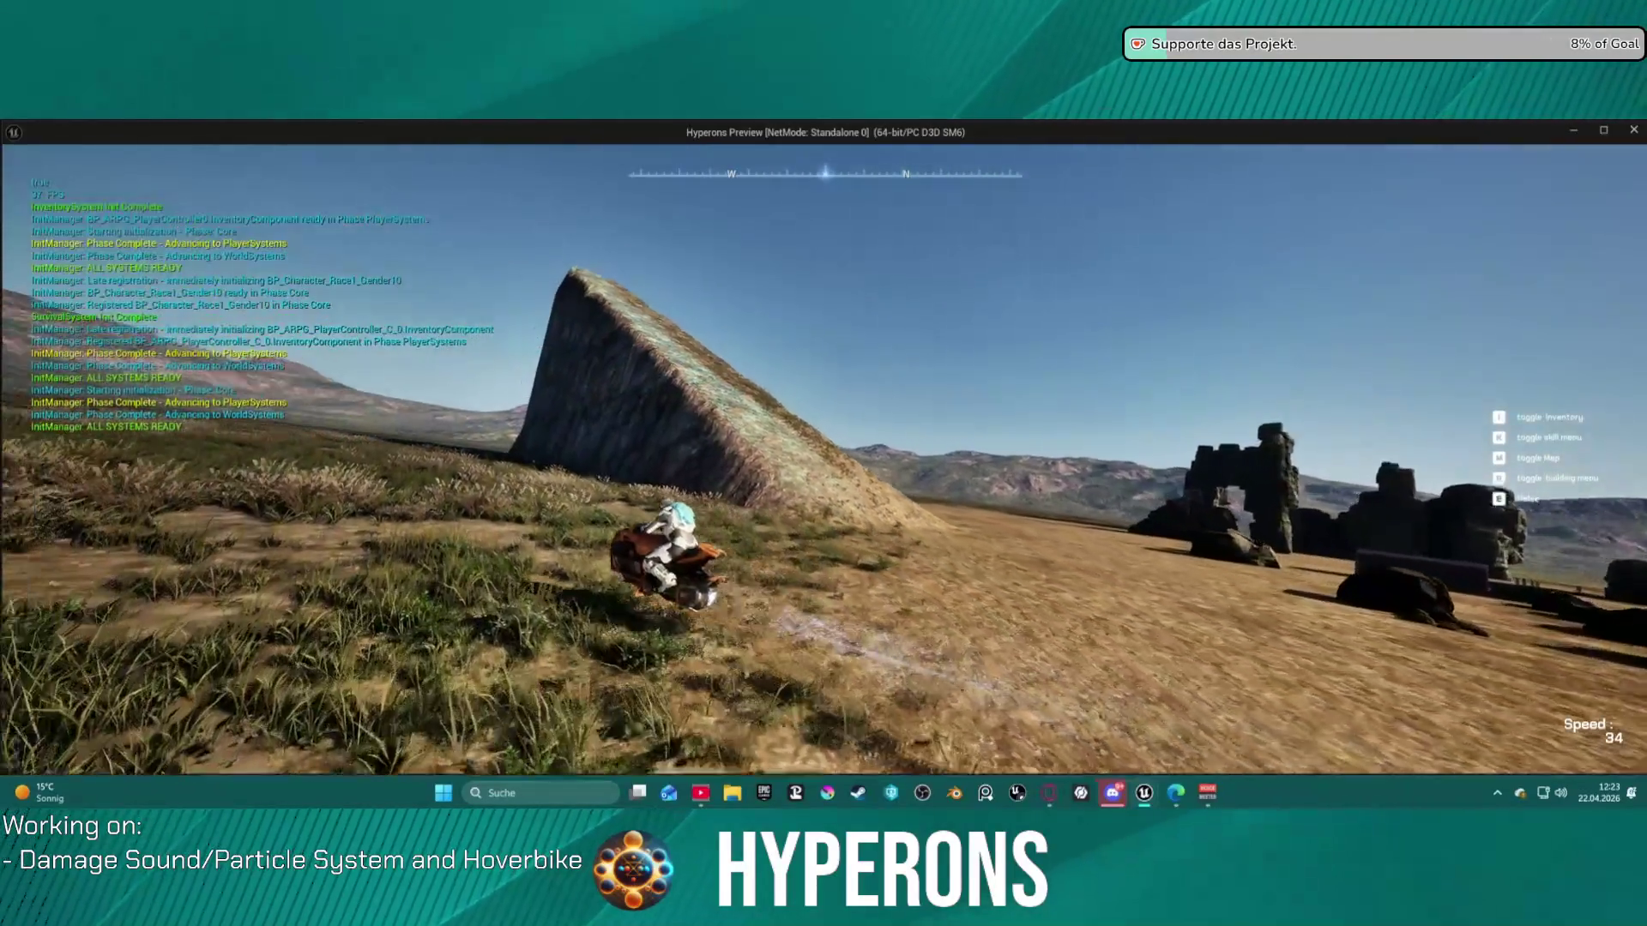
key(w)
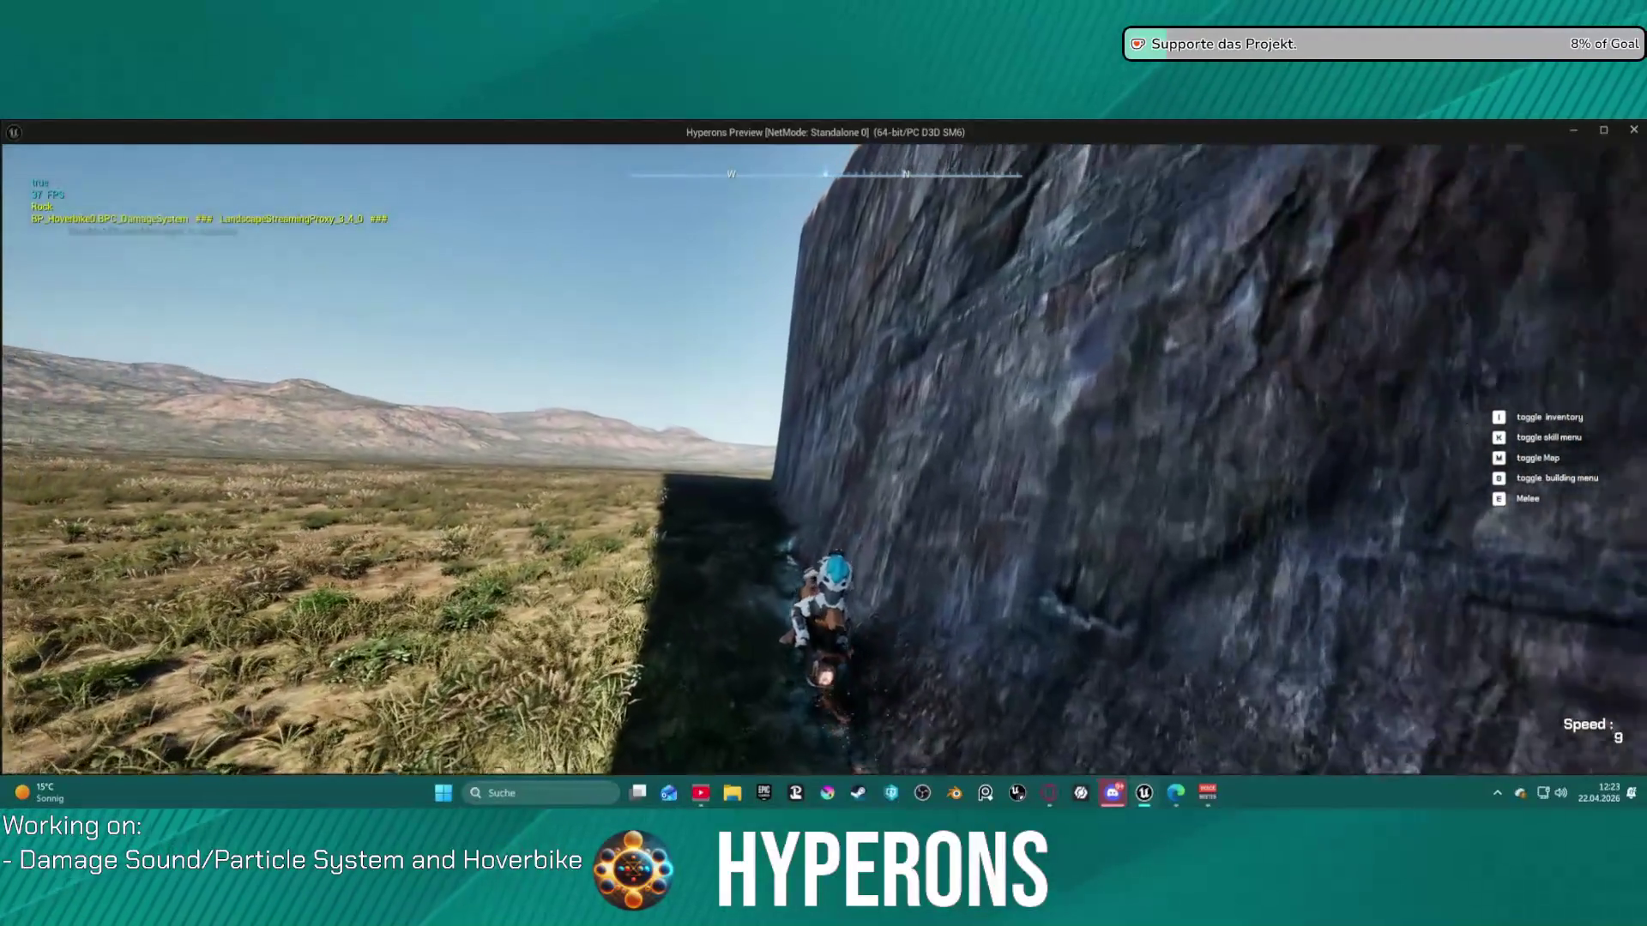
key(f)
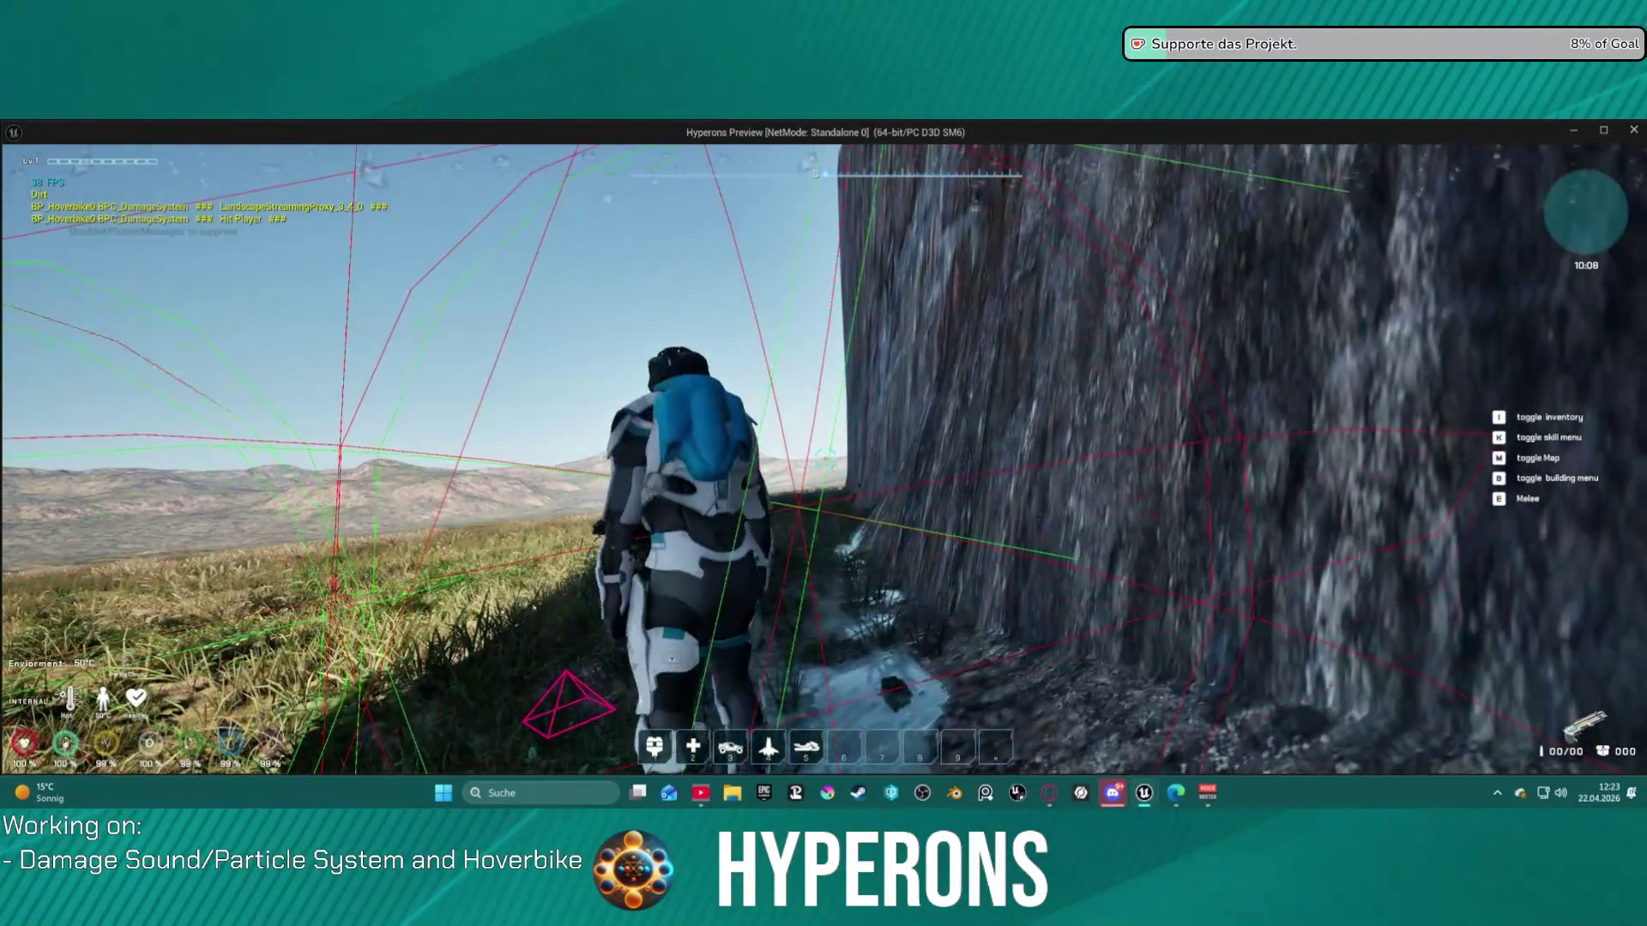
- Look around from the rider's spot beside the rock wall, then stop the play session
key(s)
key(w)
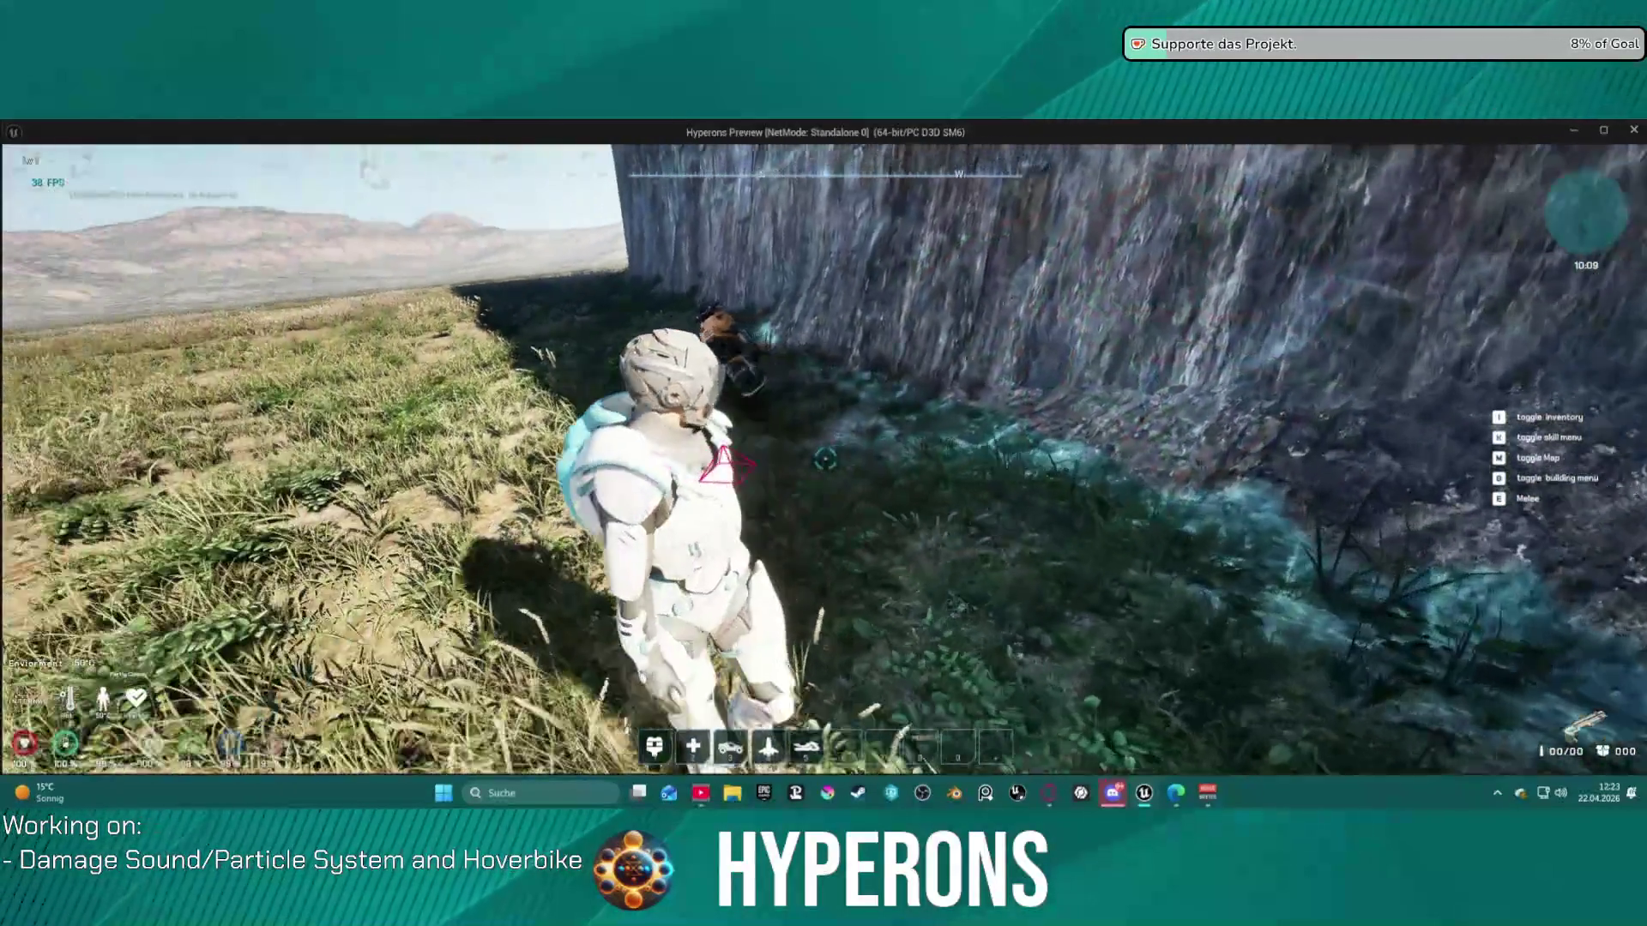
key(alt+Tab)
key(Escape)
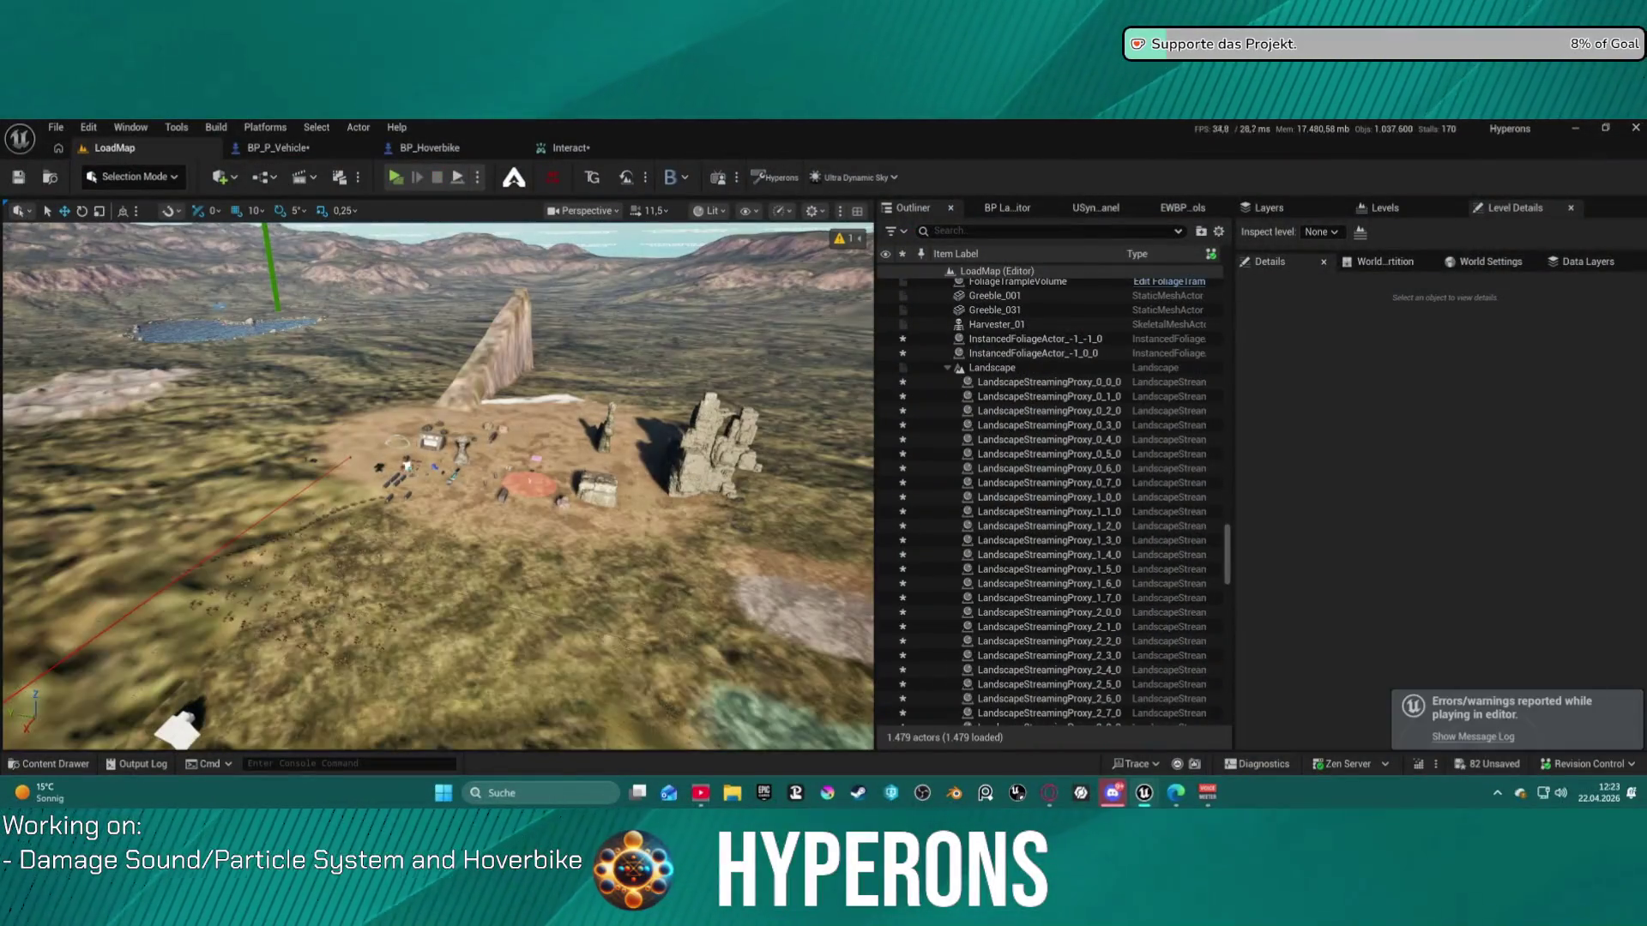
- Switch to BP_P_Vehicle and review its GetExitLocation function graph
click(433, 147)
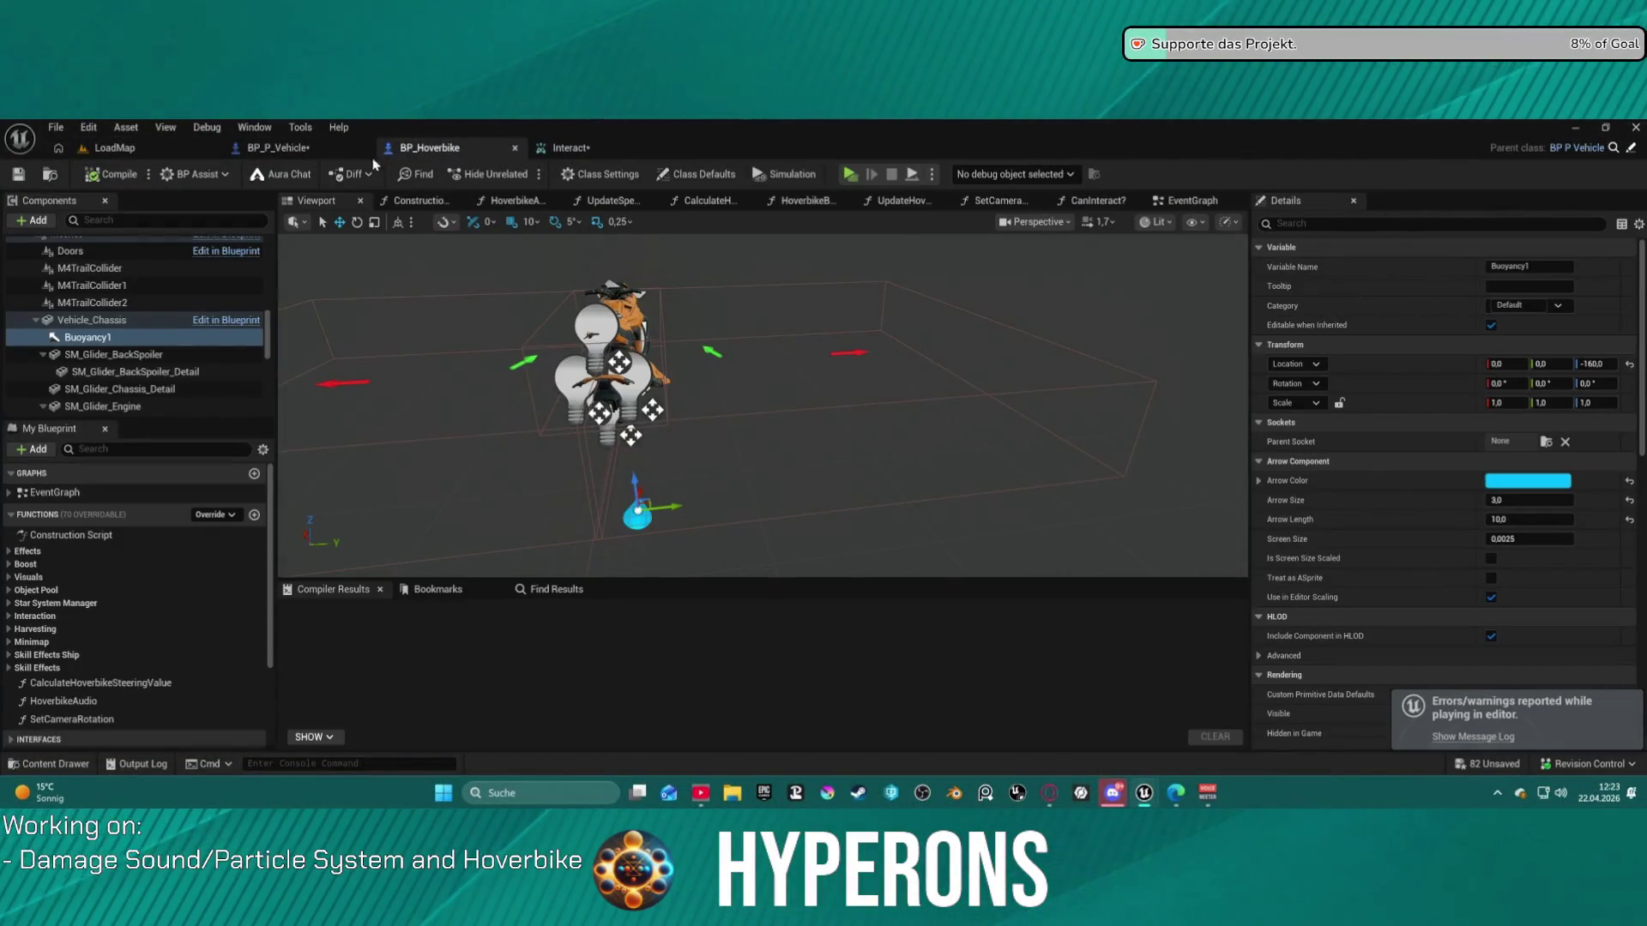
click(324, 149)
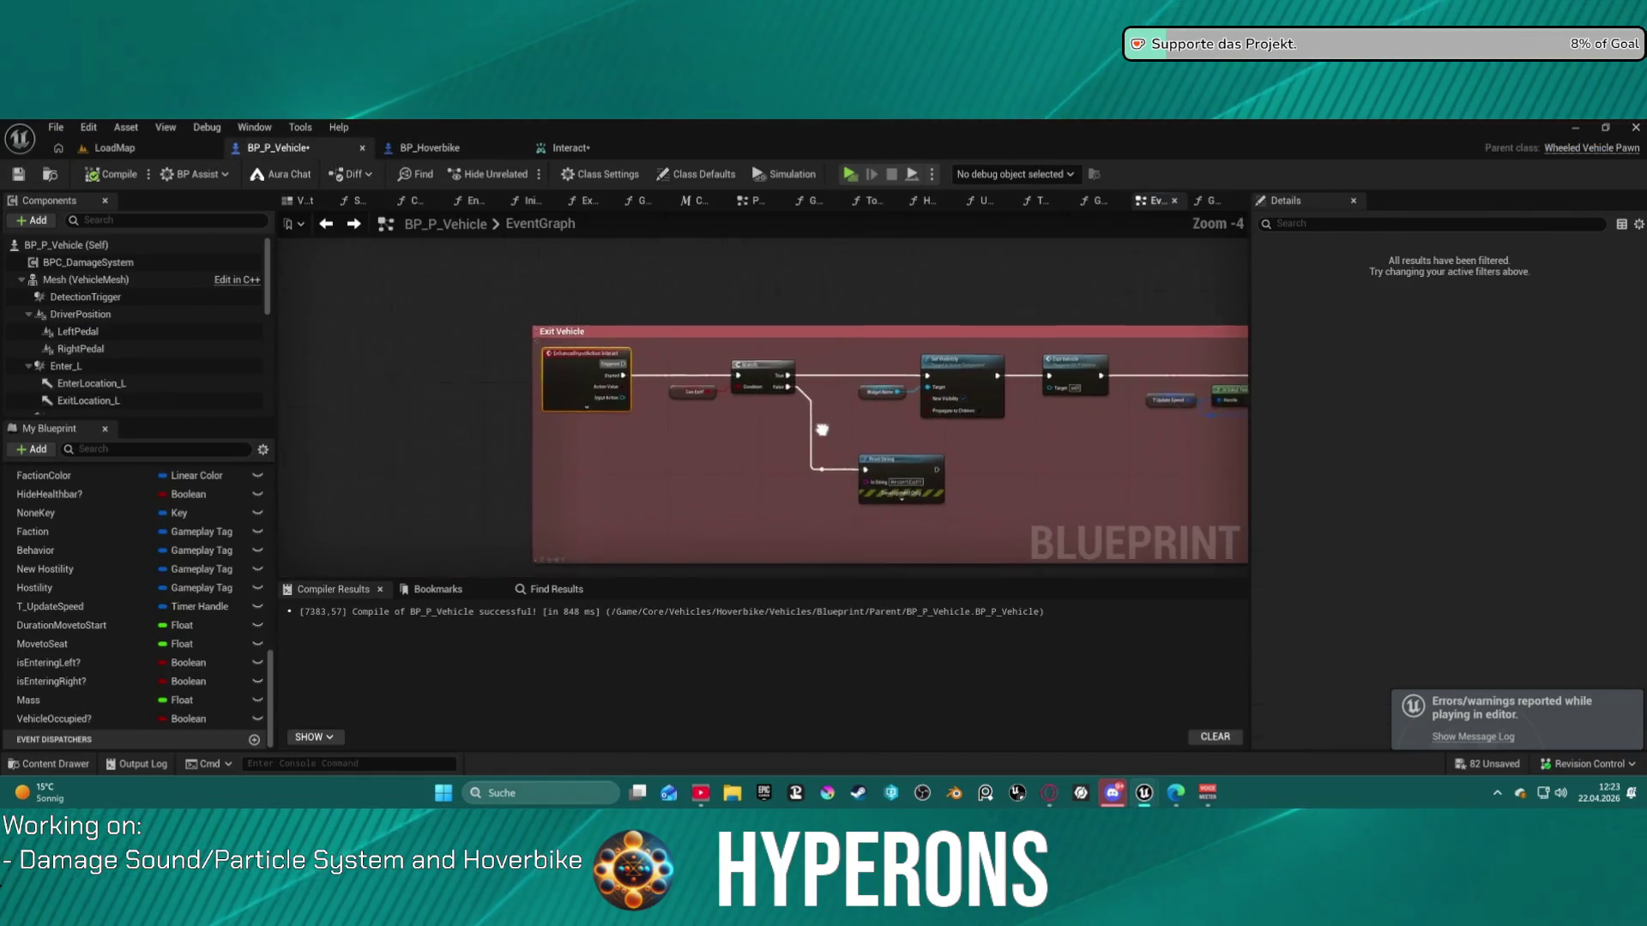
drag(827, 433, 782, 415)
scroll(973, 422, right, 10)
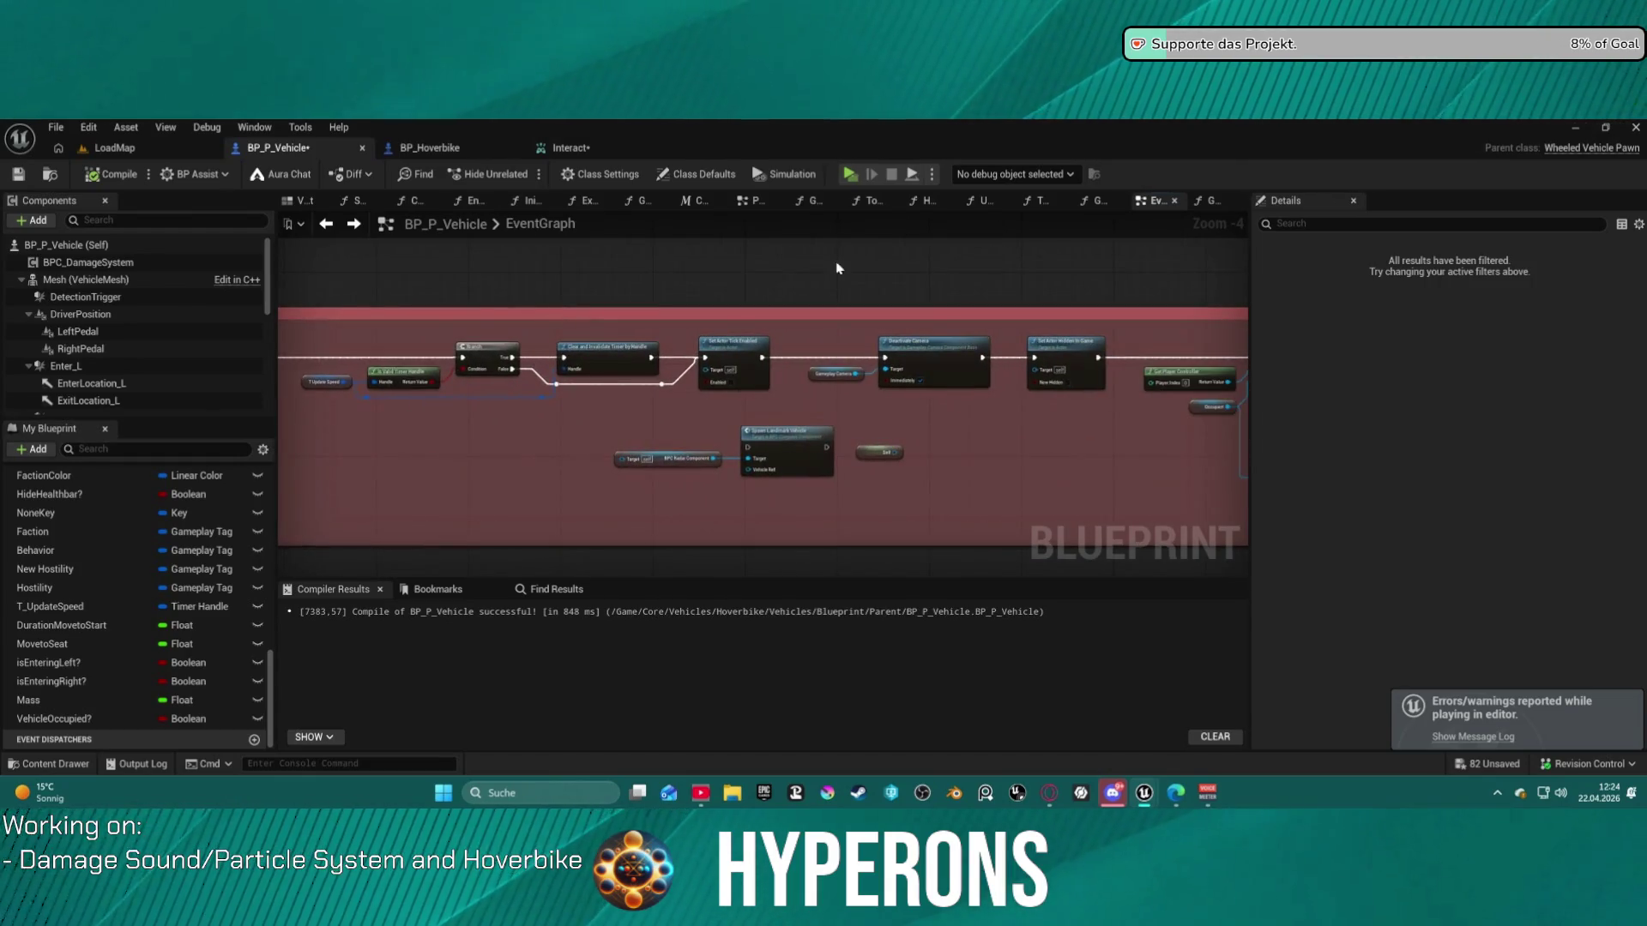
click(1211, 200)
scroll(871, 386, up, 2)
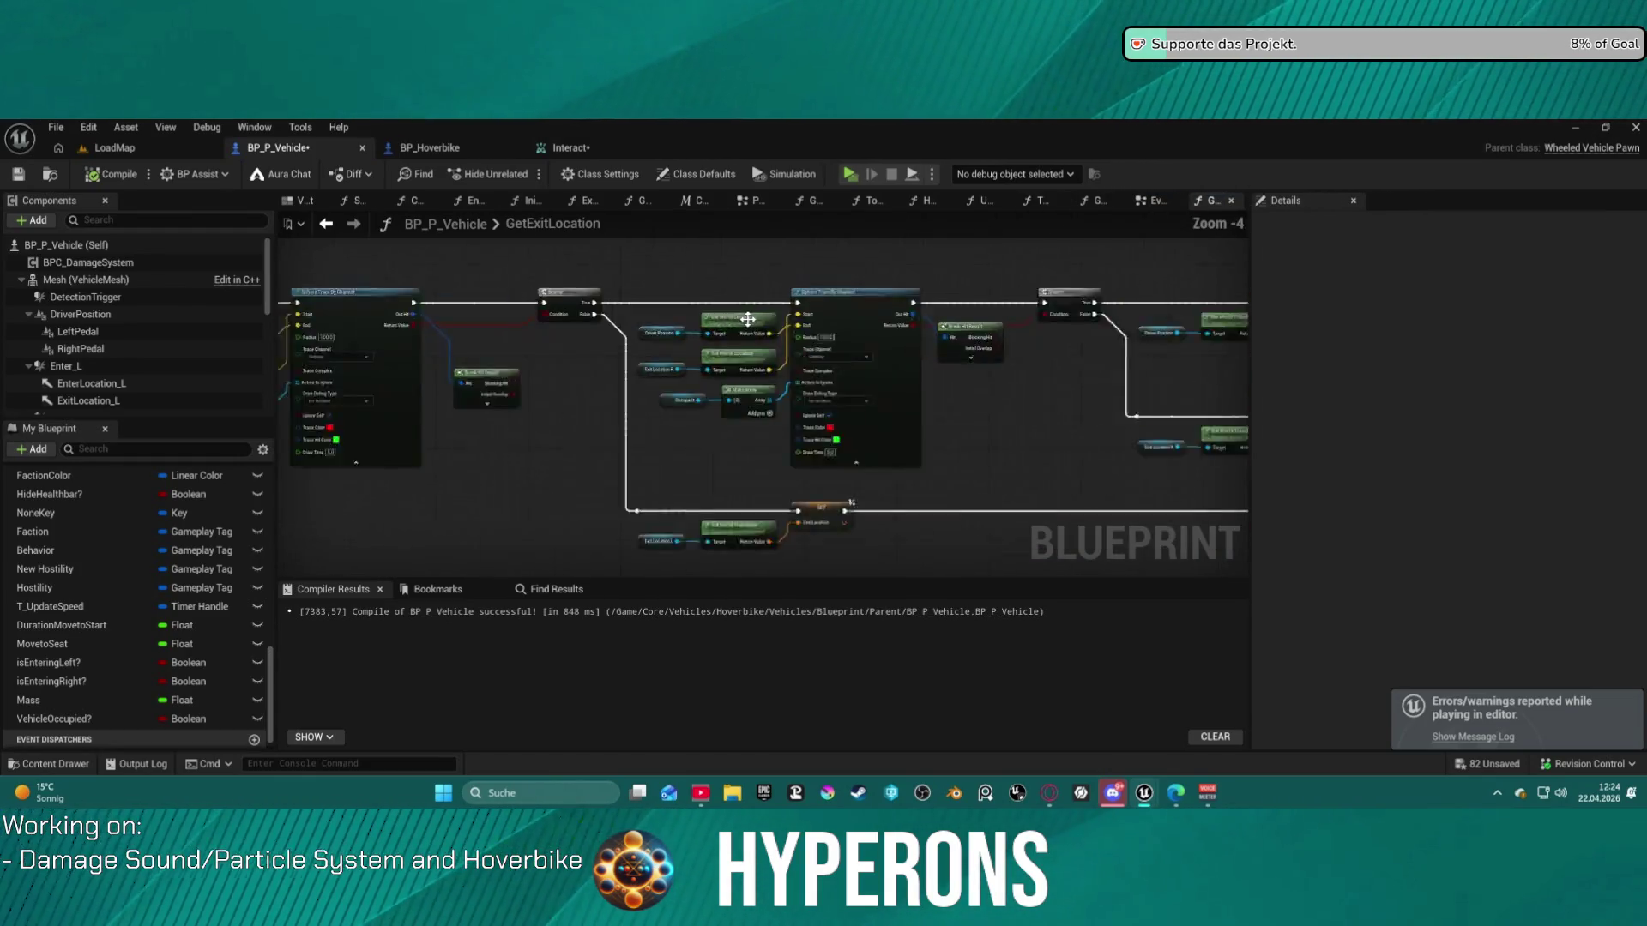
drag(1077, 301, 1080, 293)
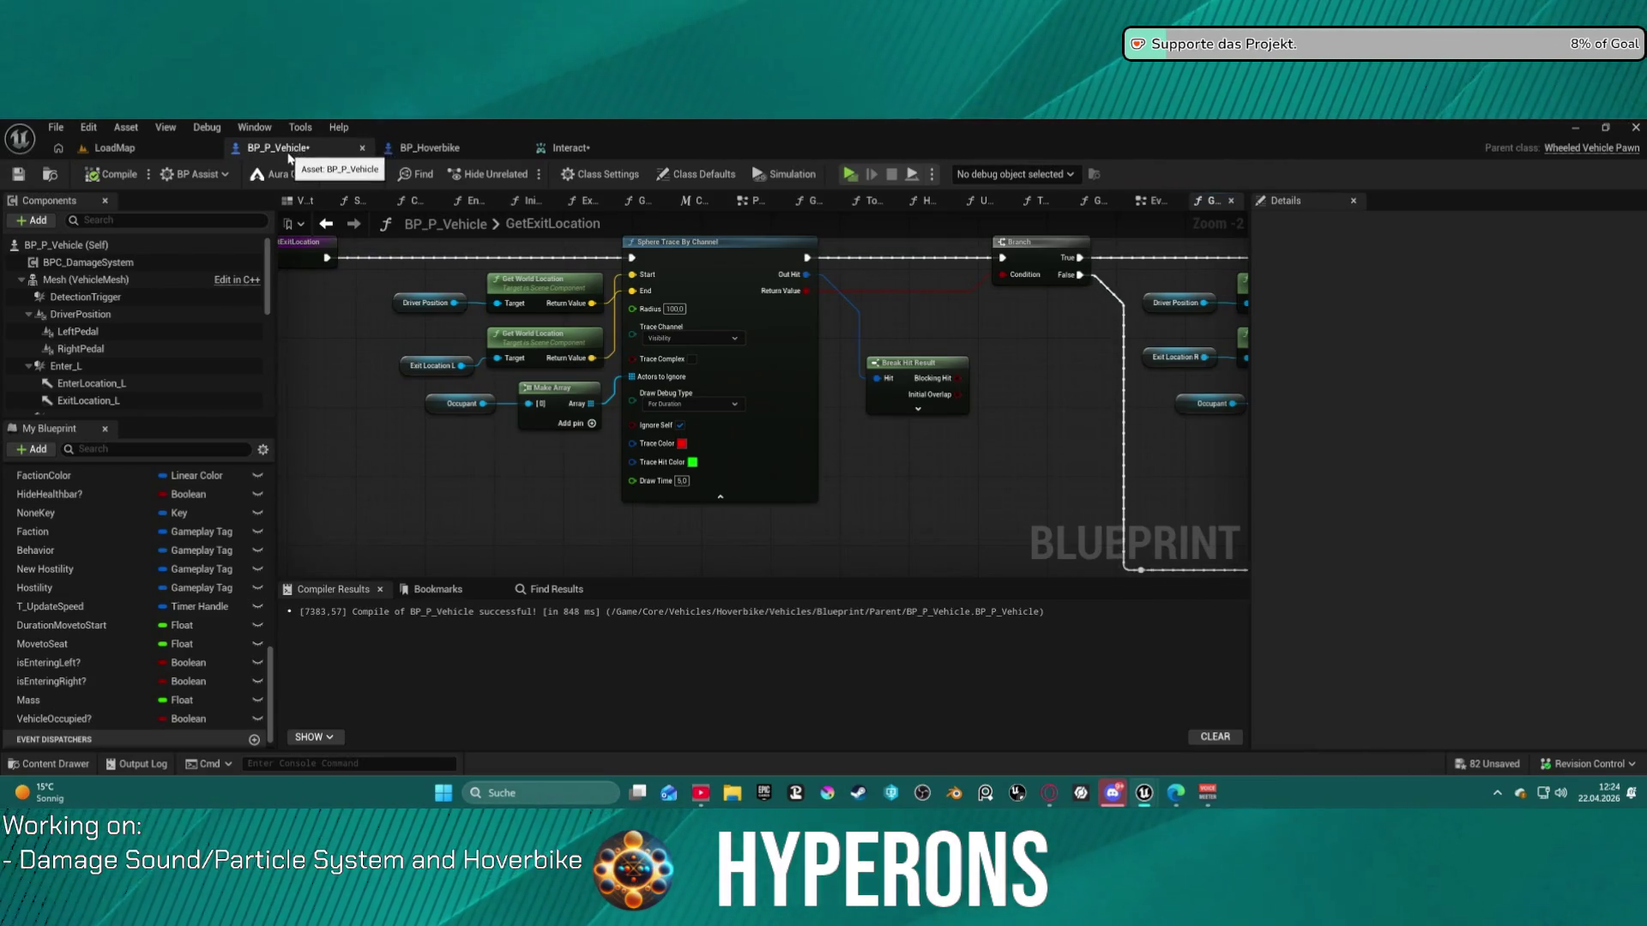
scroll(378, 265, down, 2)
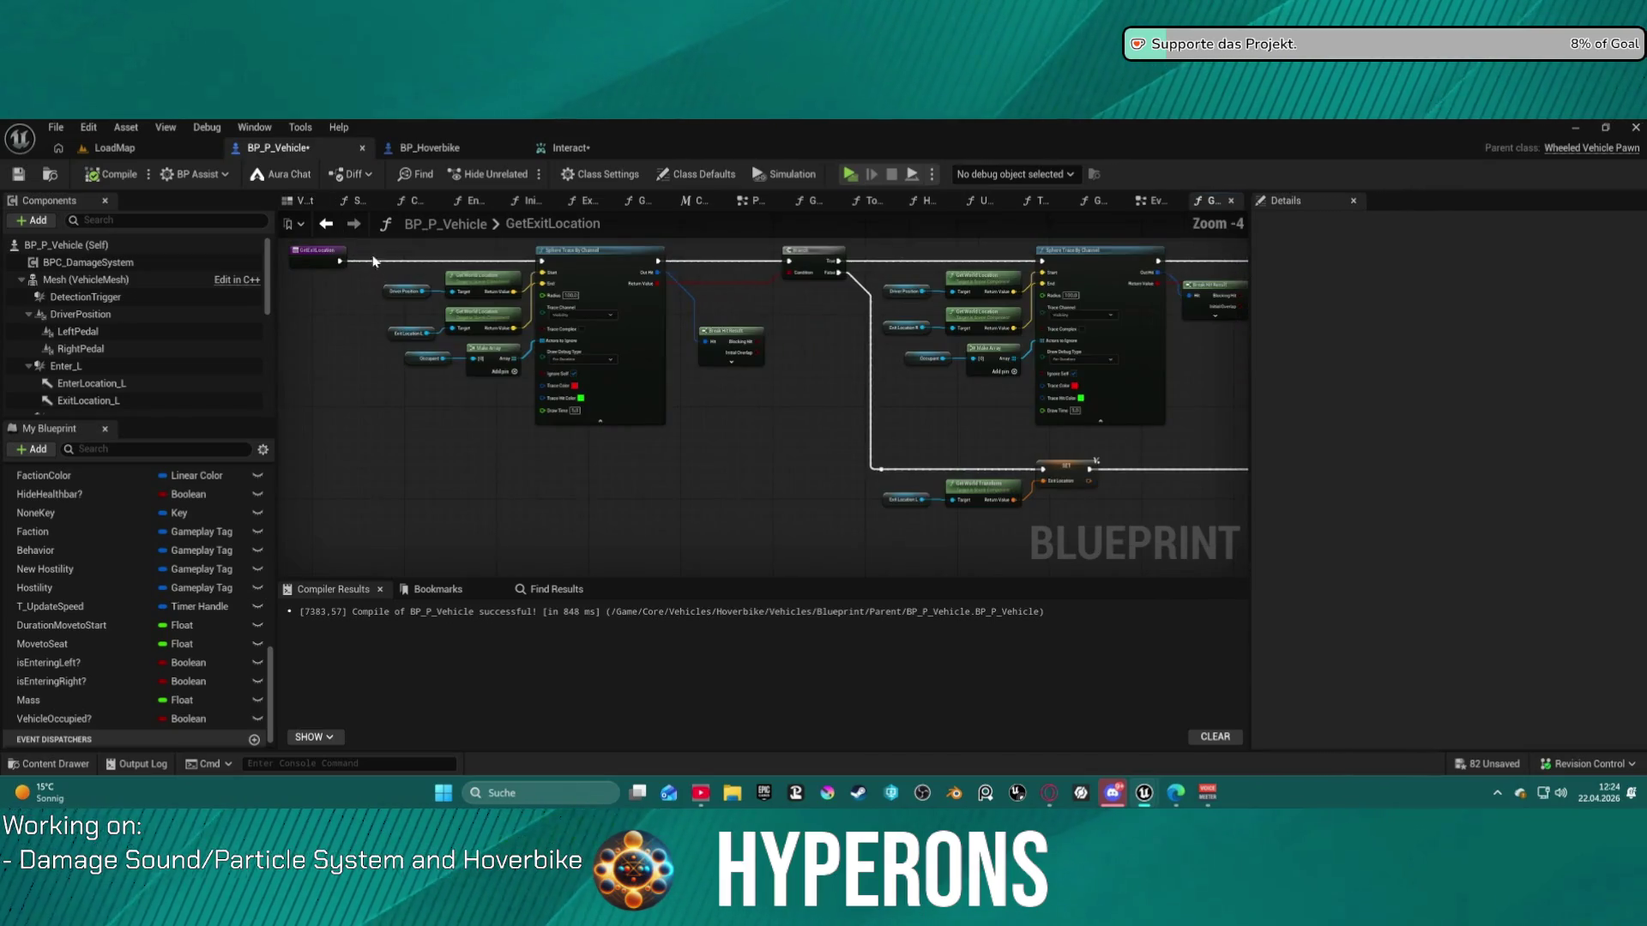
- Expand the Exit Vehicle graph's Interact event to show all pins and open the Interact asset
click(330, 224)
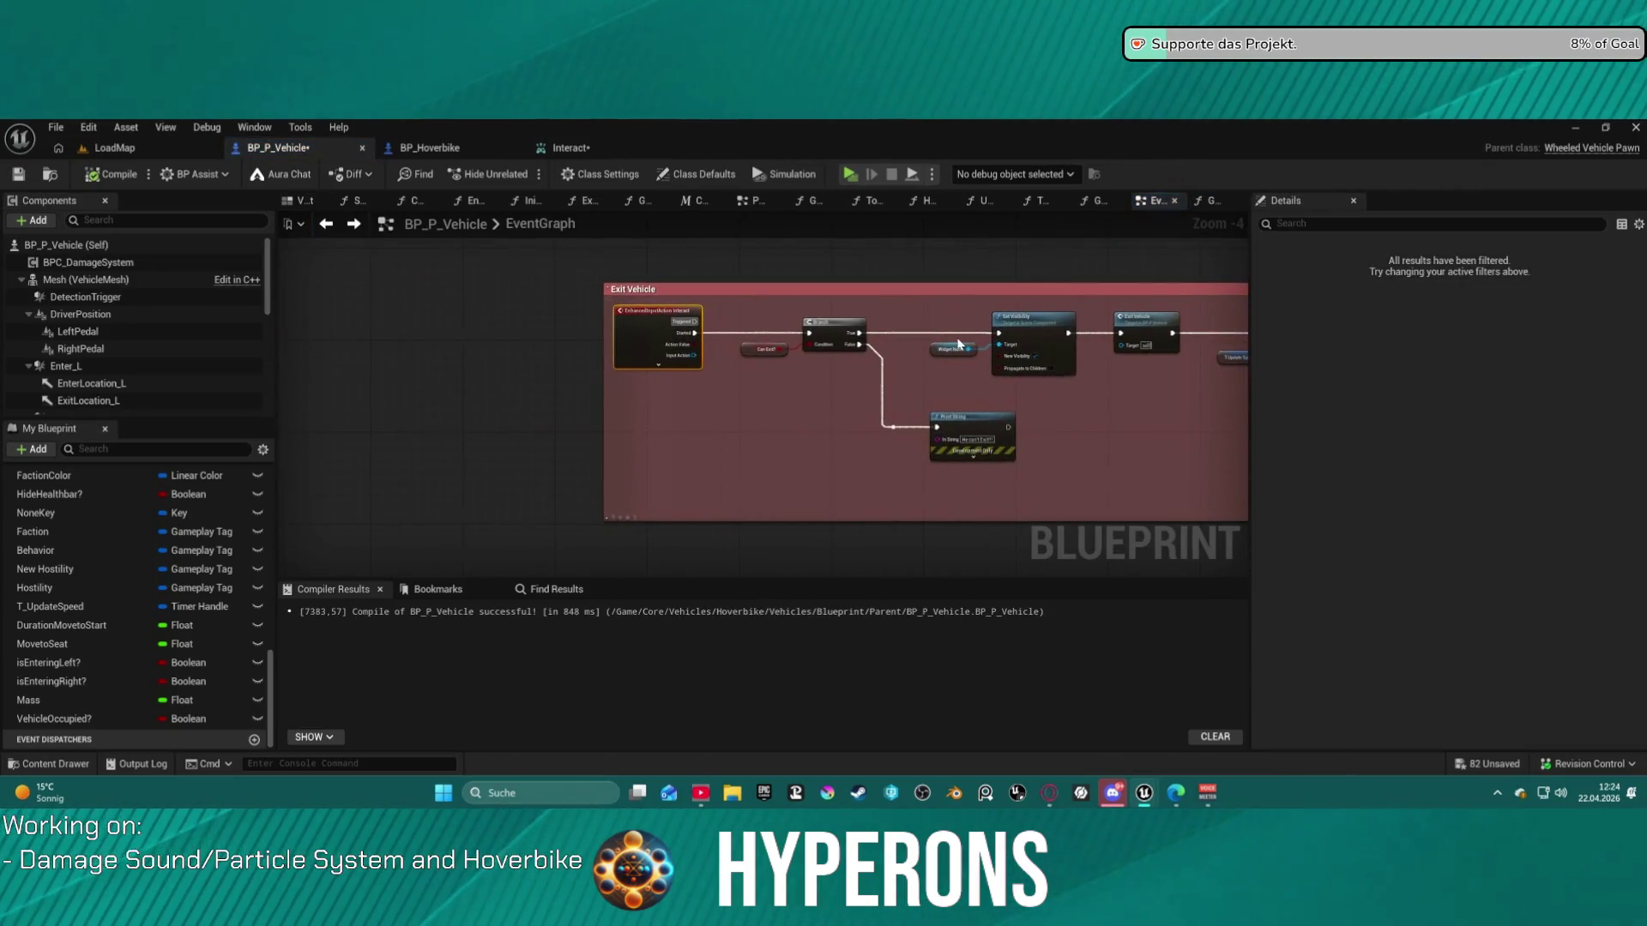
click(658, 364)
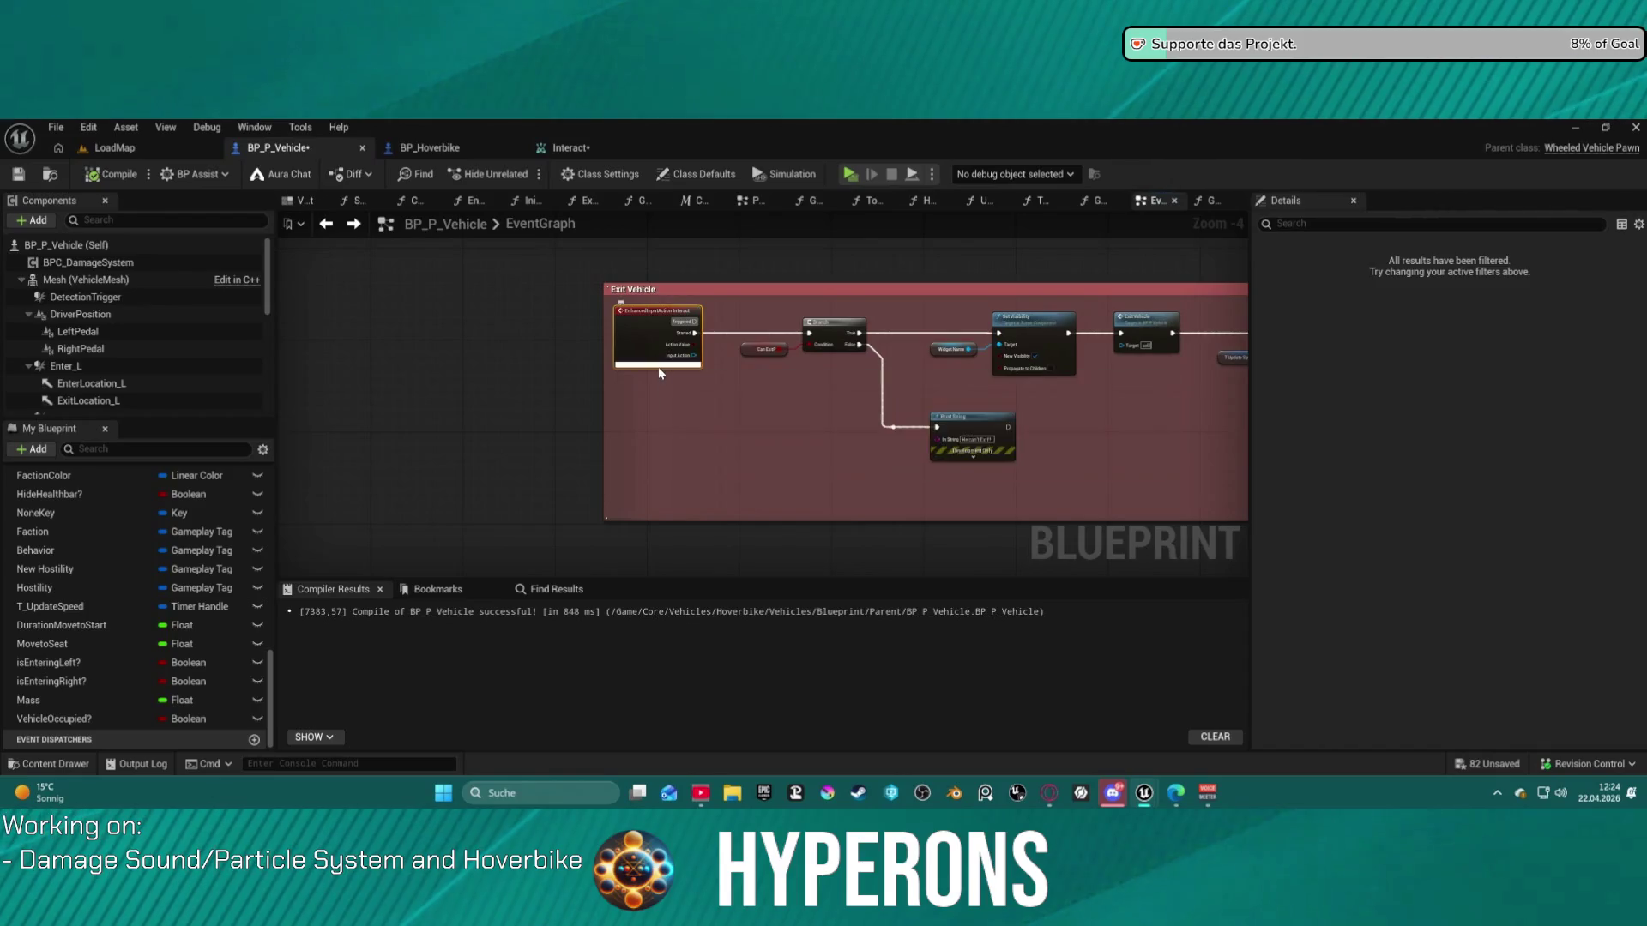
scroll(701, 362, up, 4)
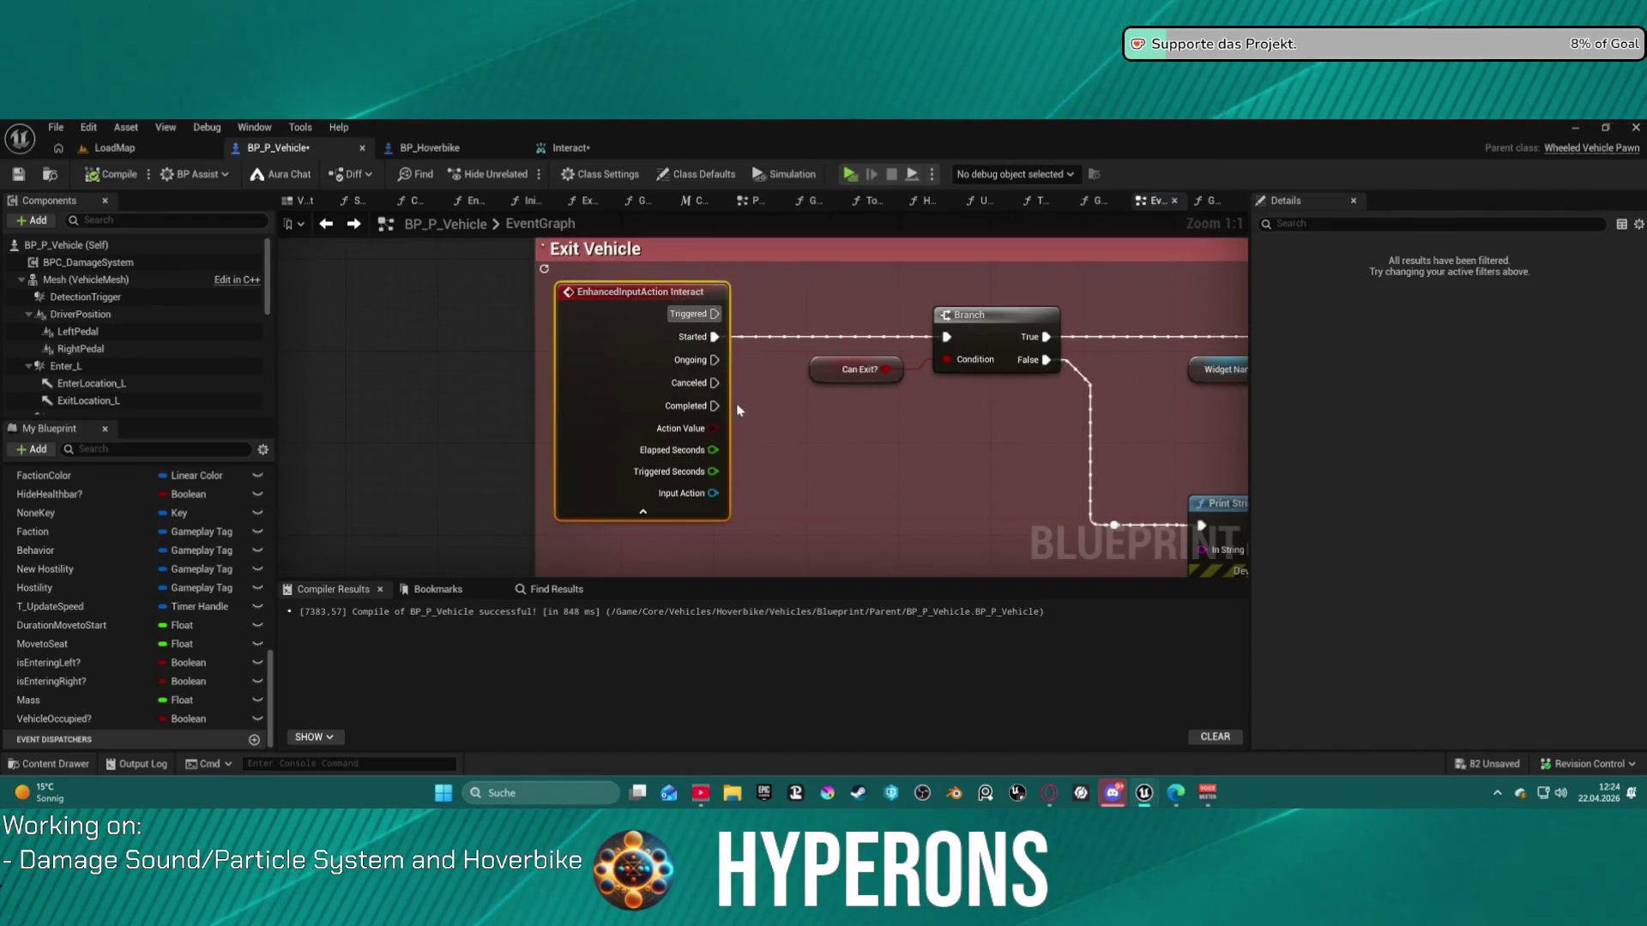
double_click(632, 329)
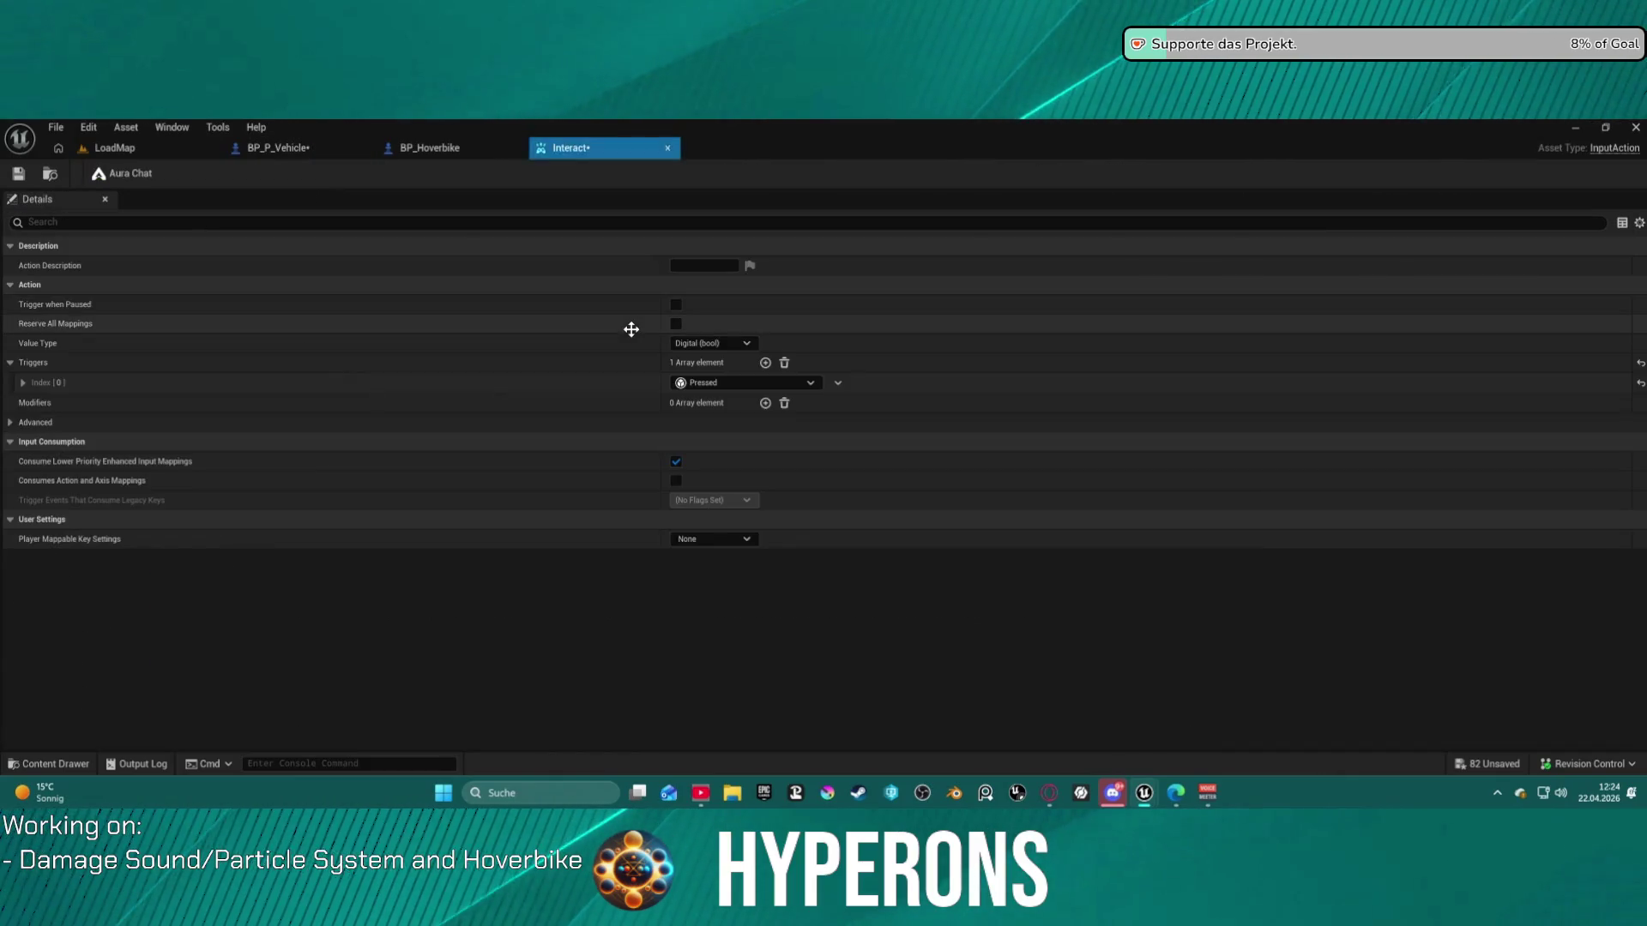
- Delete the single Pressed trigger from Interact's Triggers array and return to the LoadMap tab
click(754, 384)
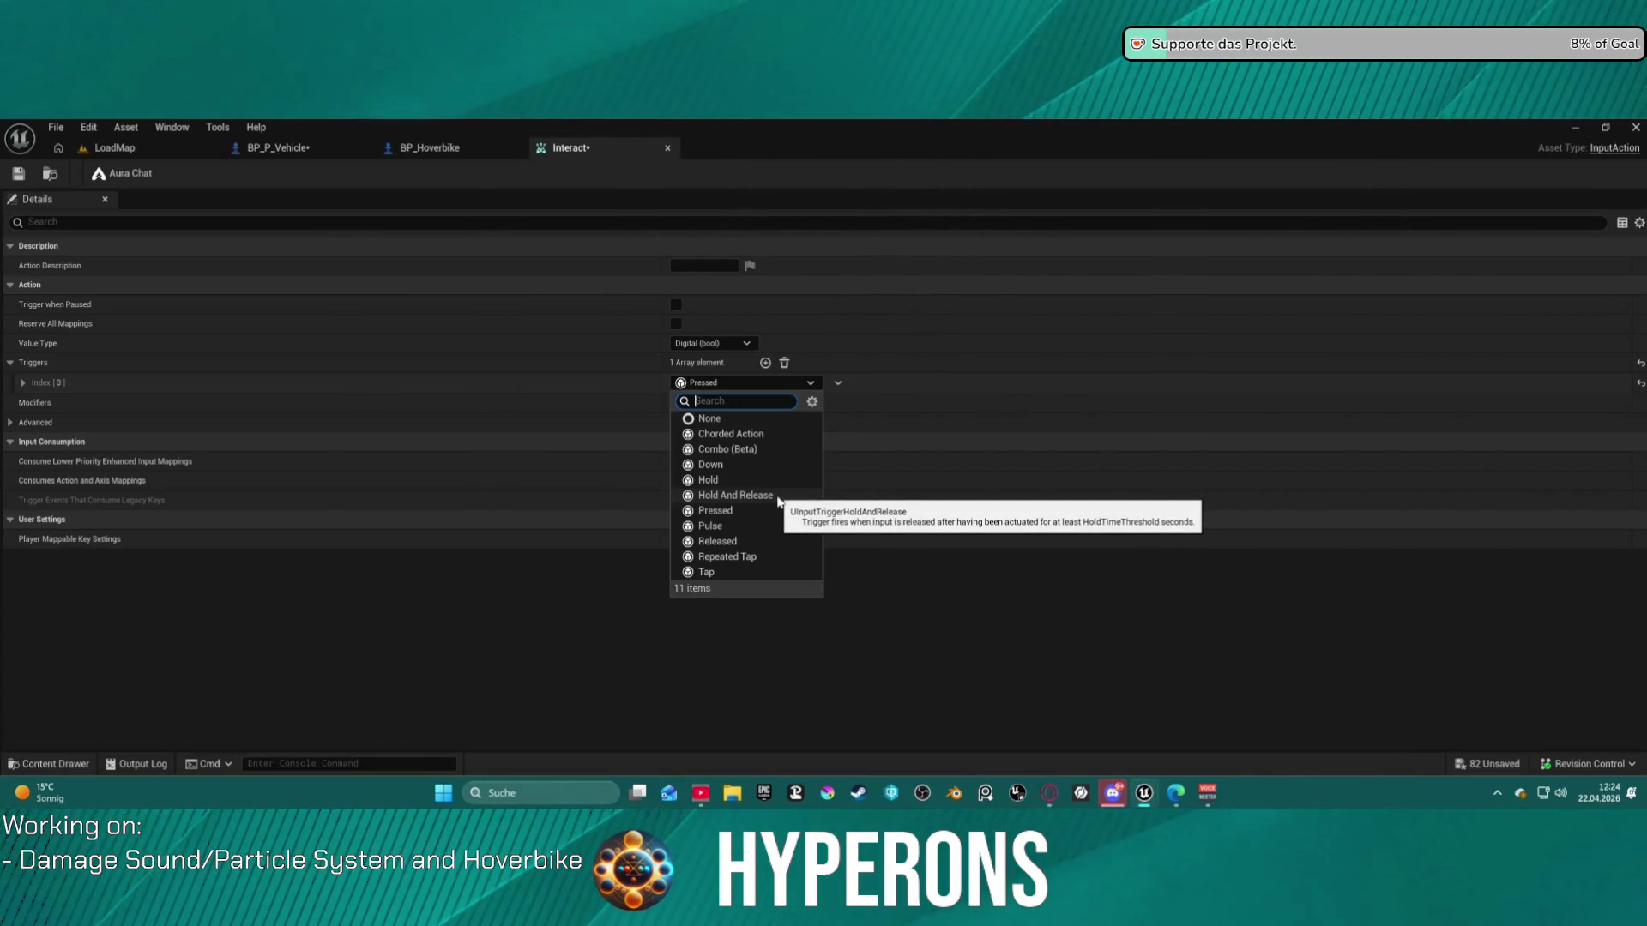
click(784, 363)
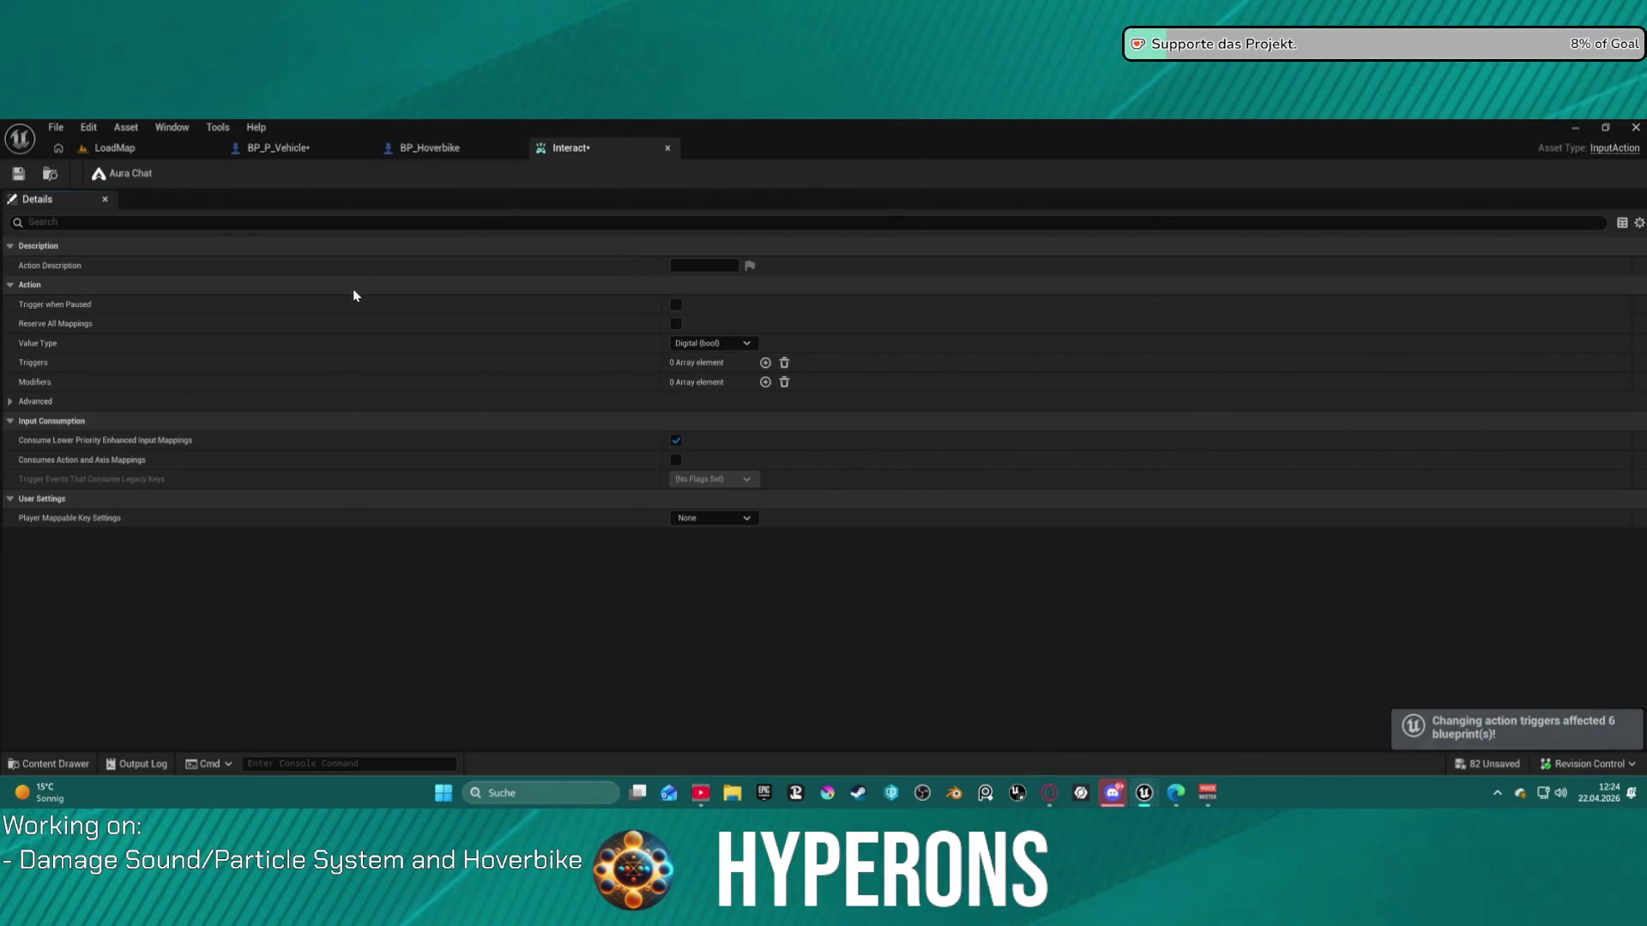
click(114, 148)
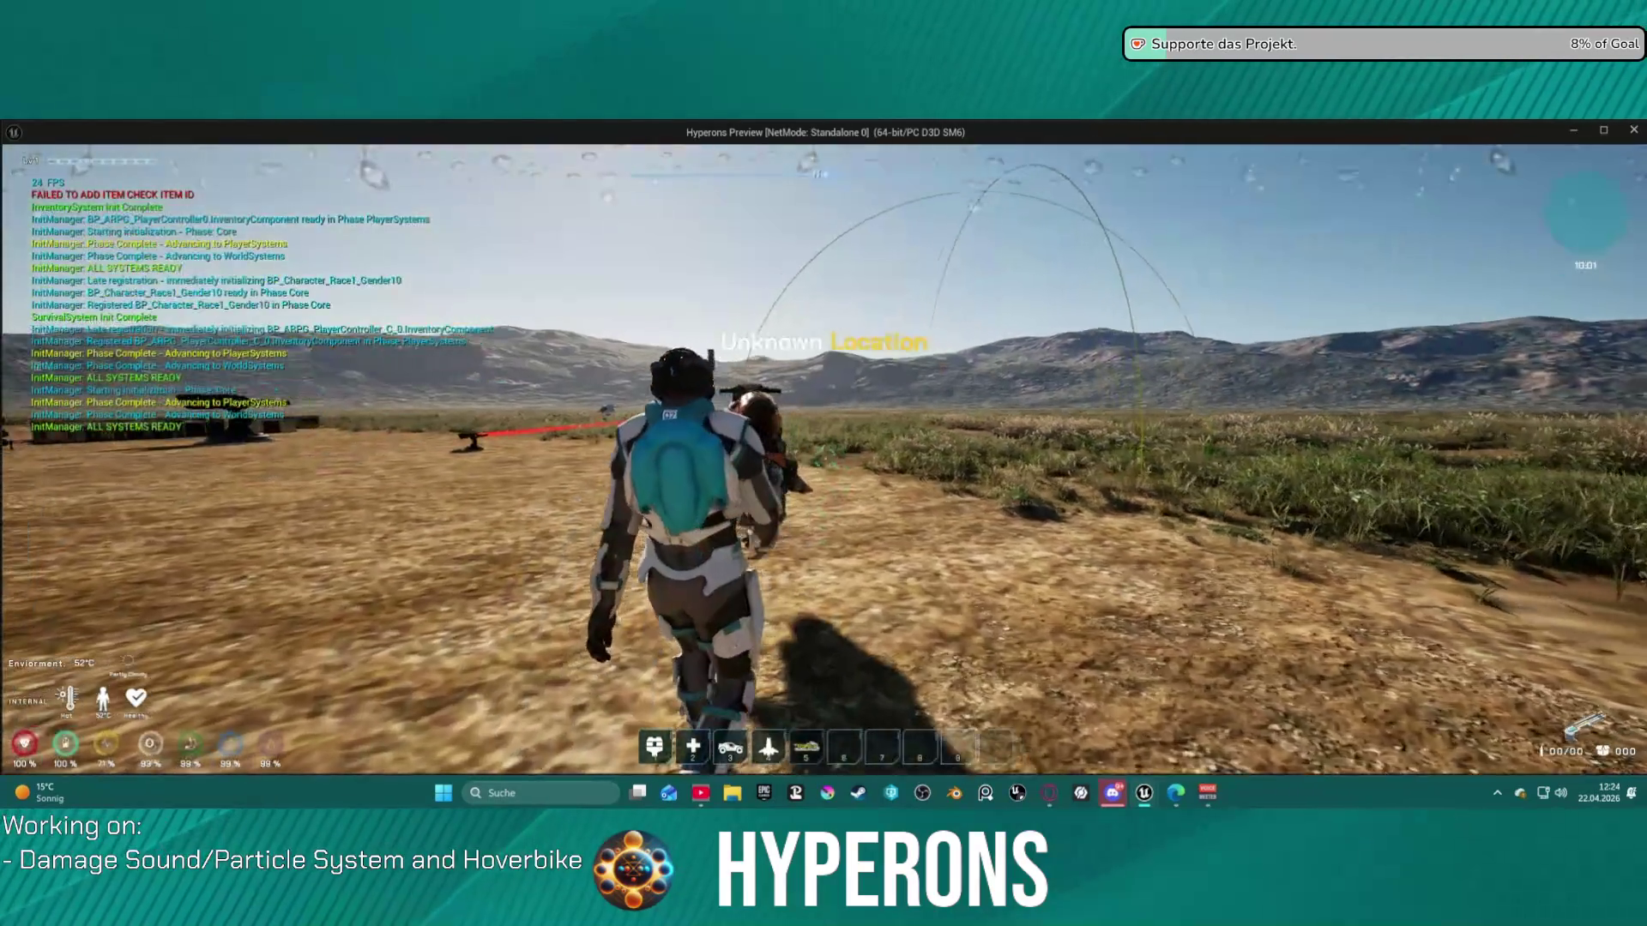
key(f)
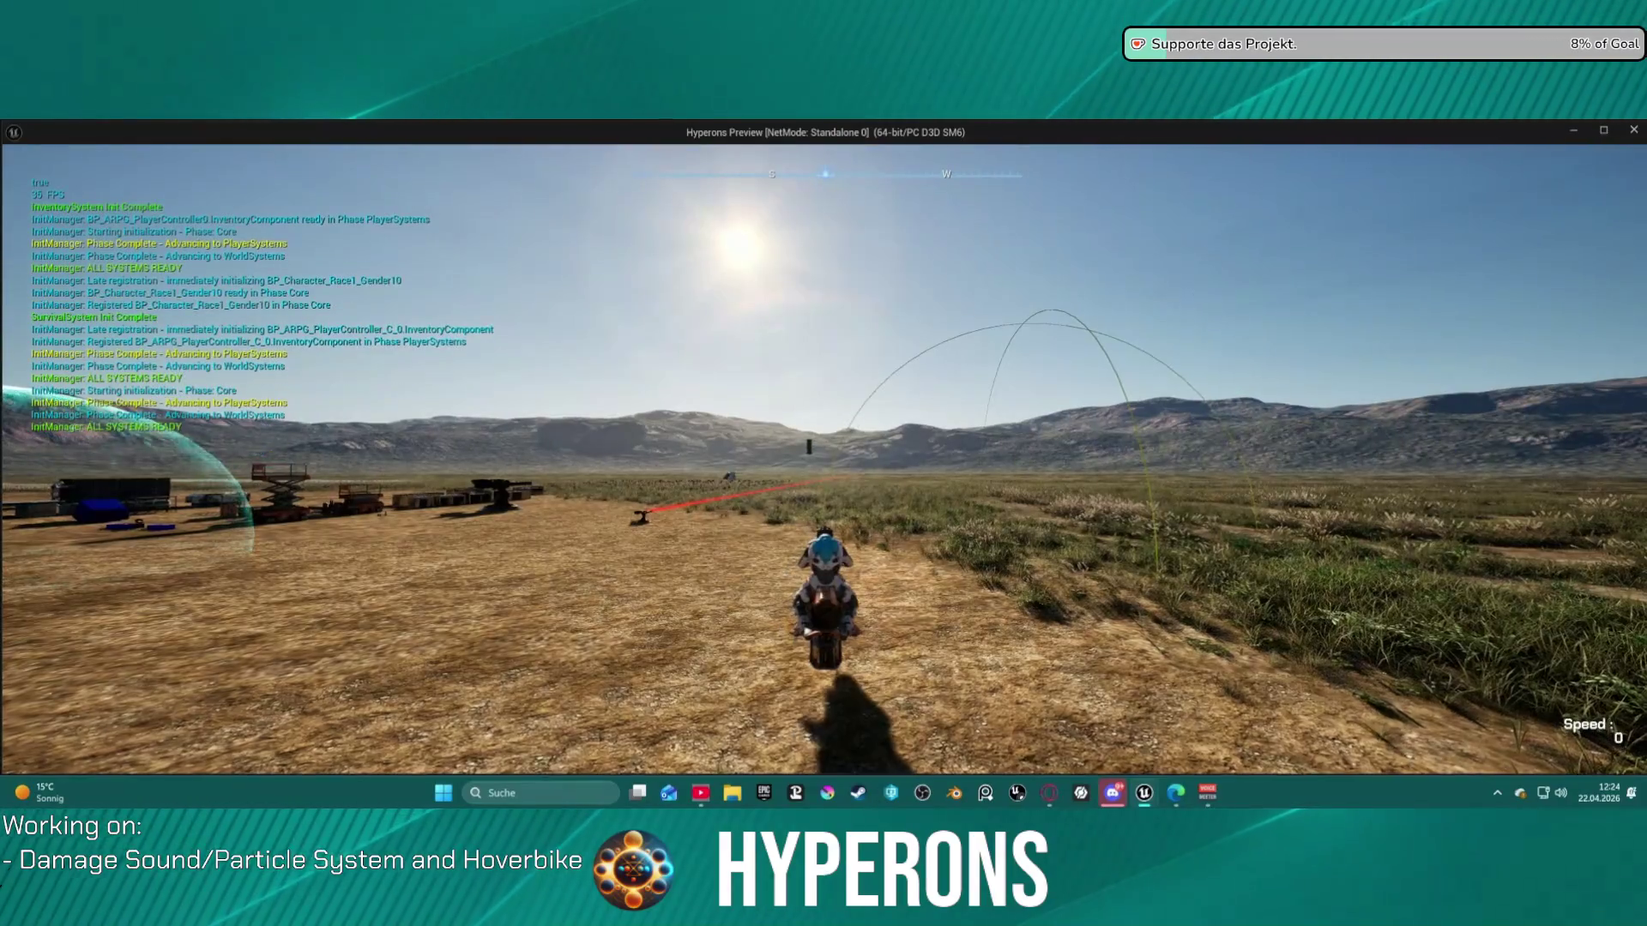
key(f)
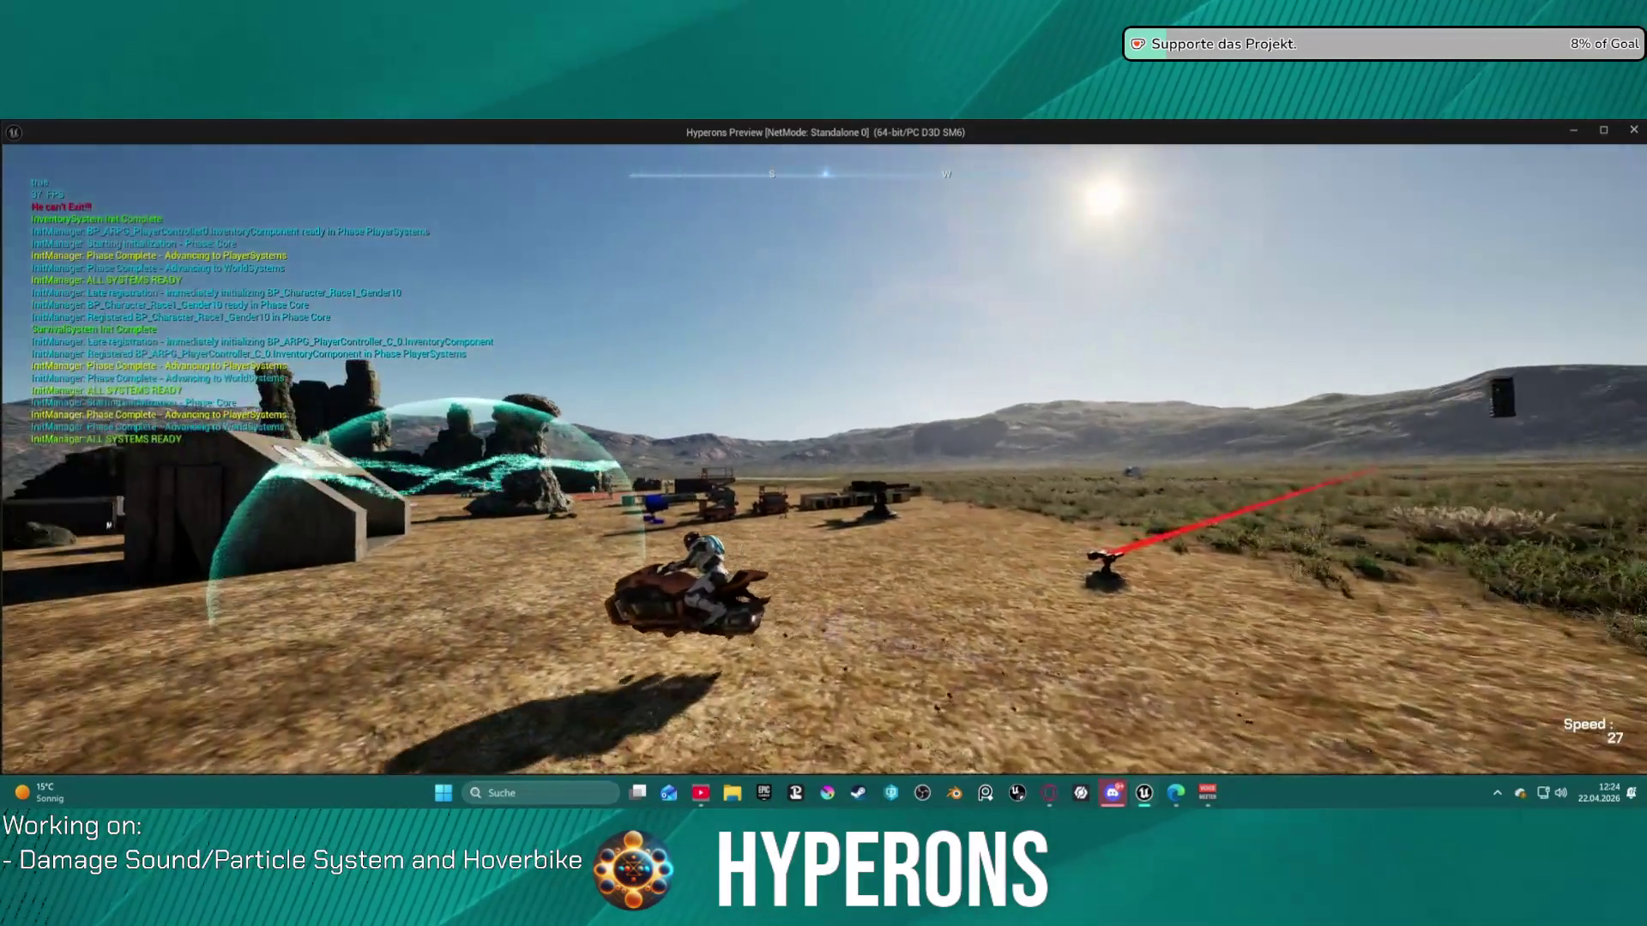
key(a)
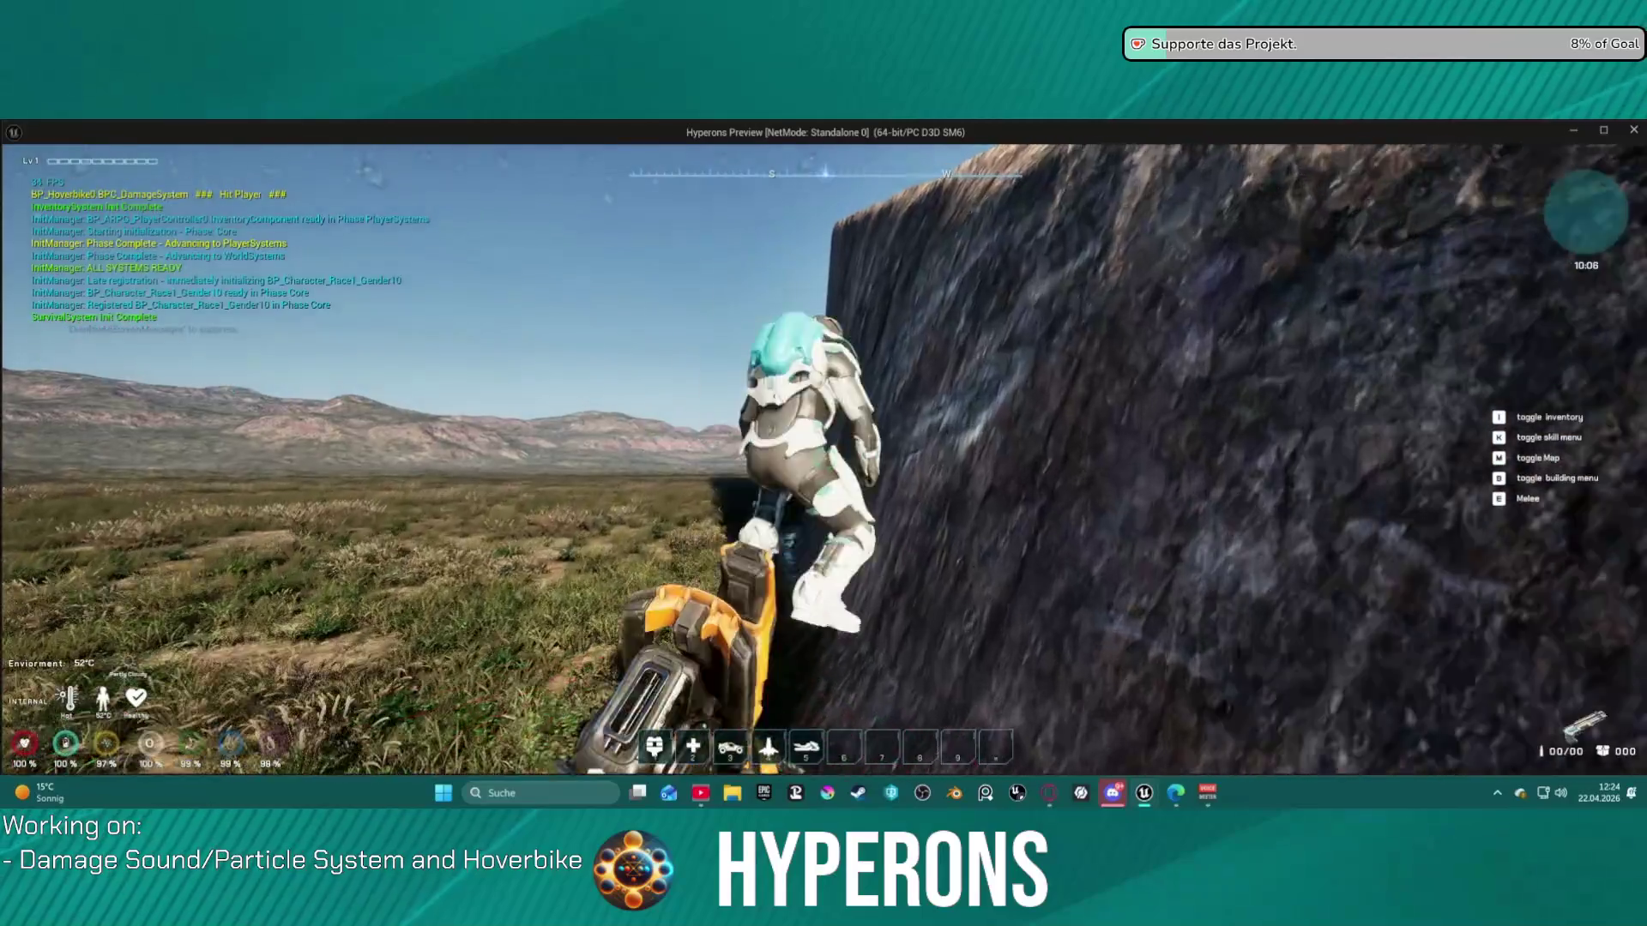
key(w)
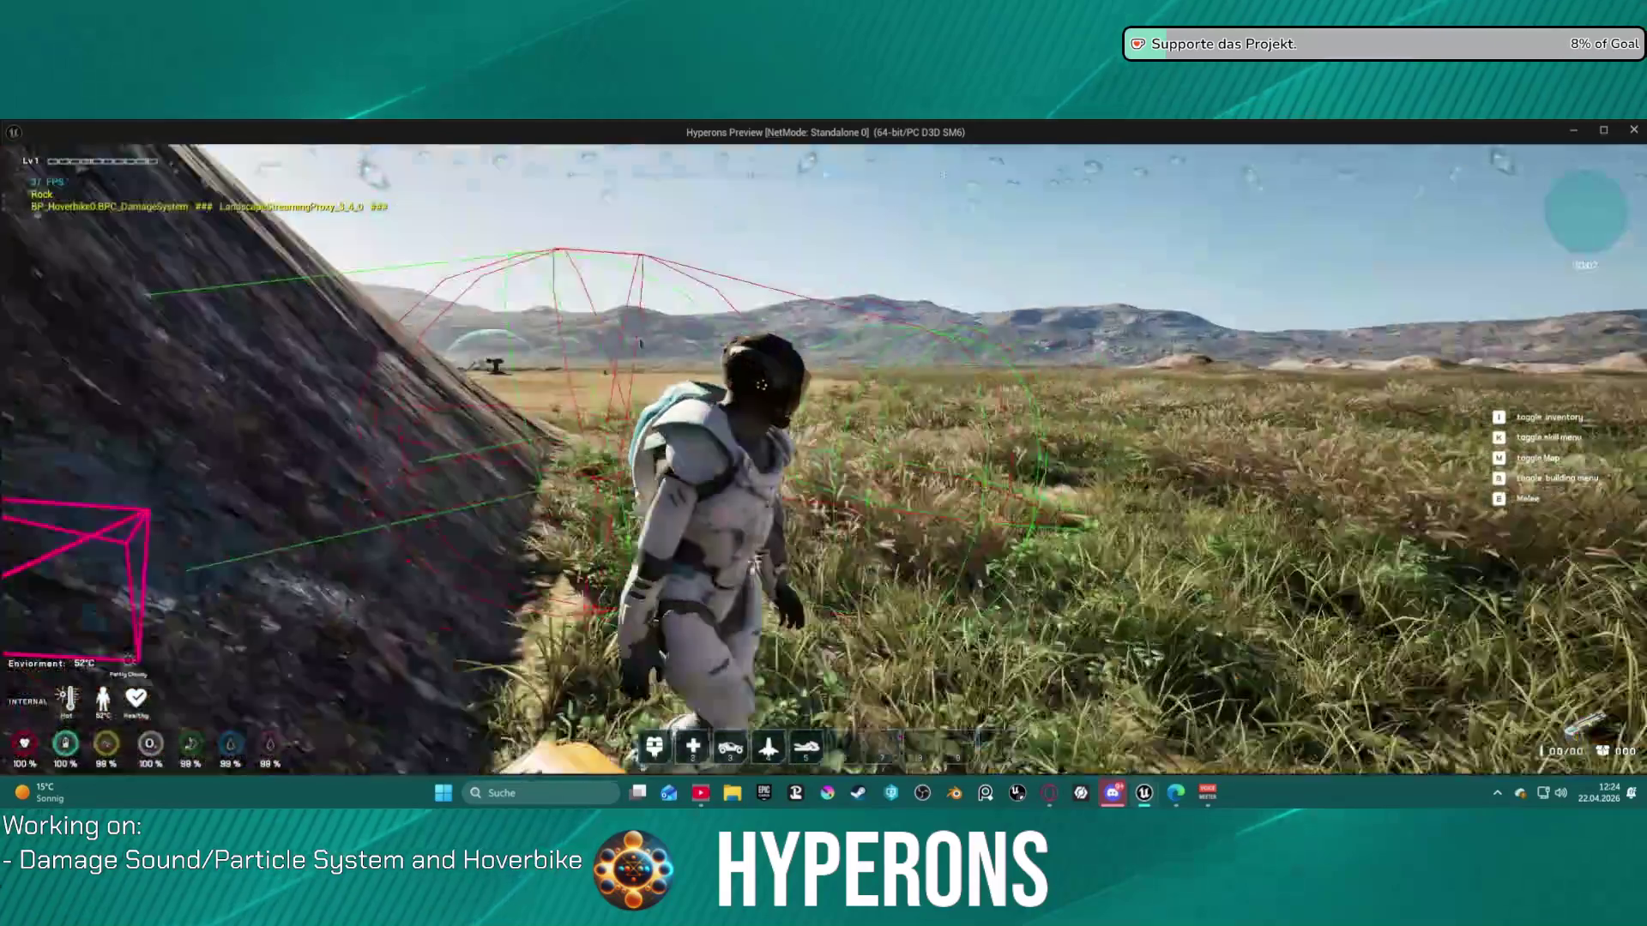
key(a)
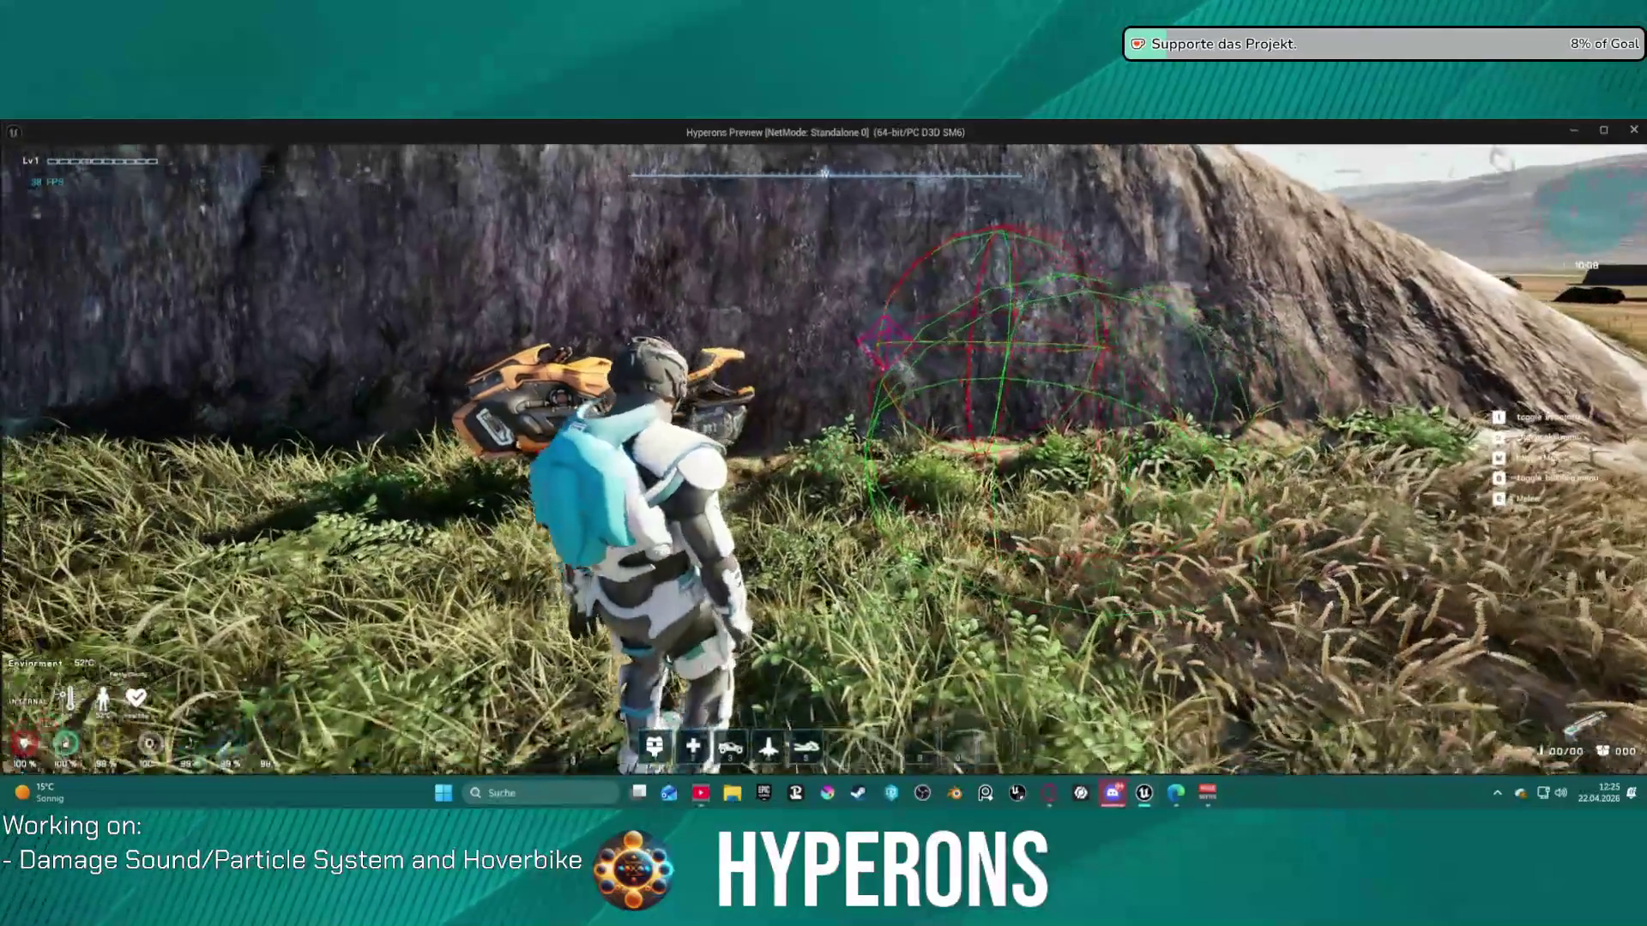
key(a)
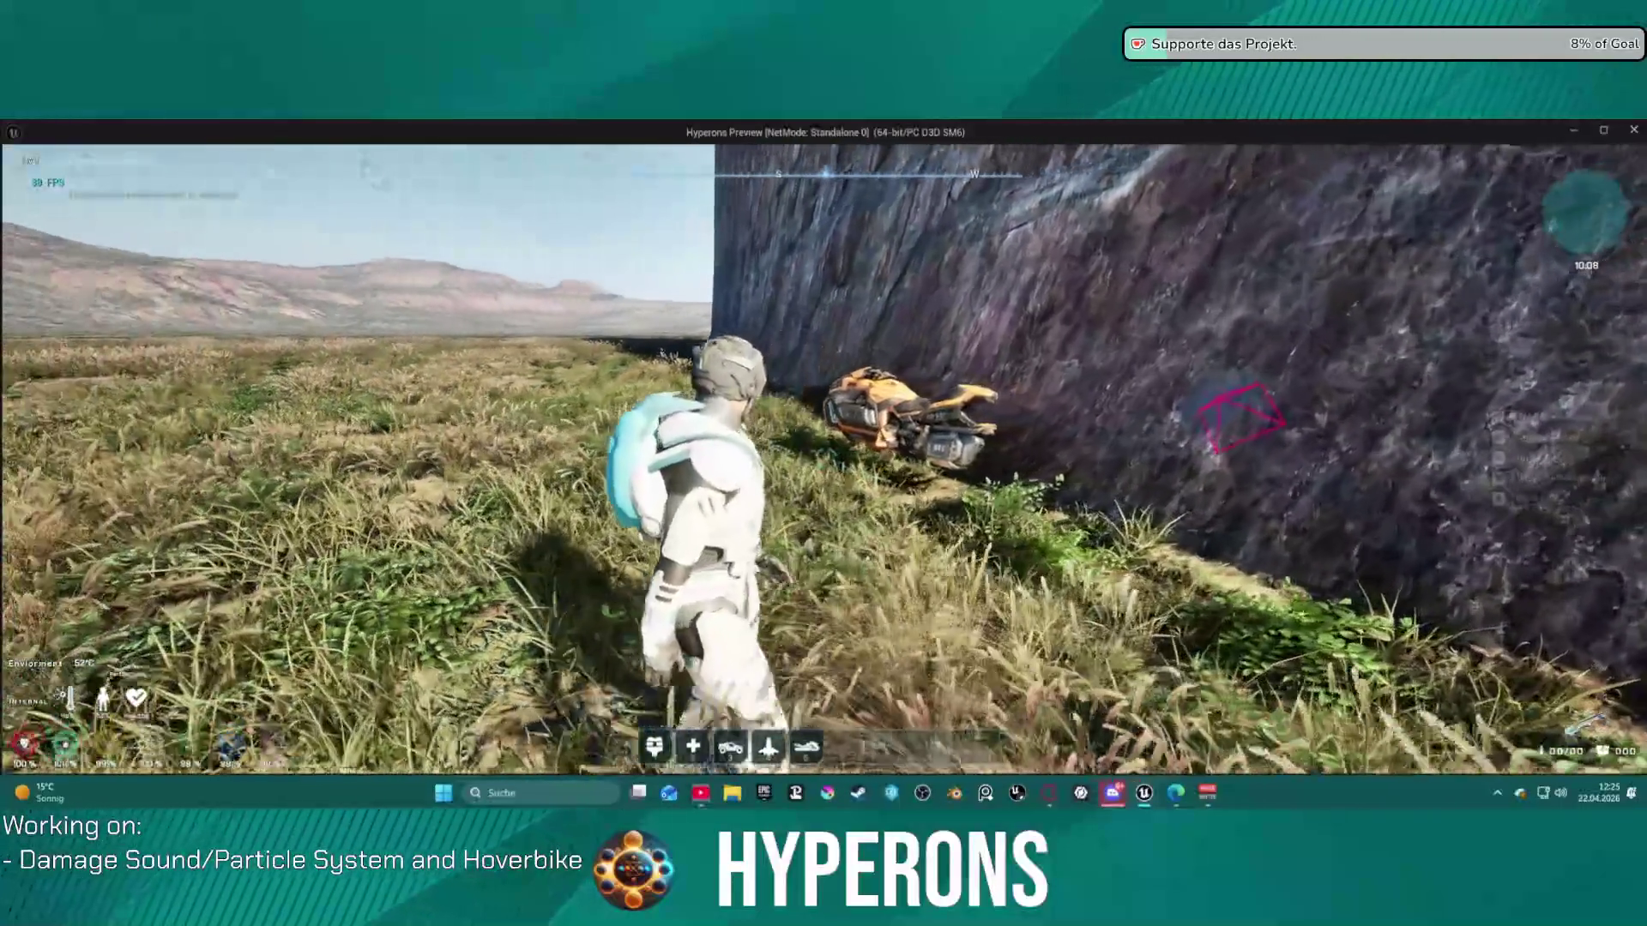
key(Escape)
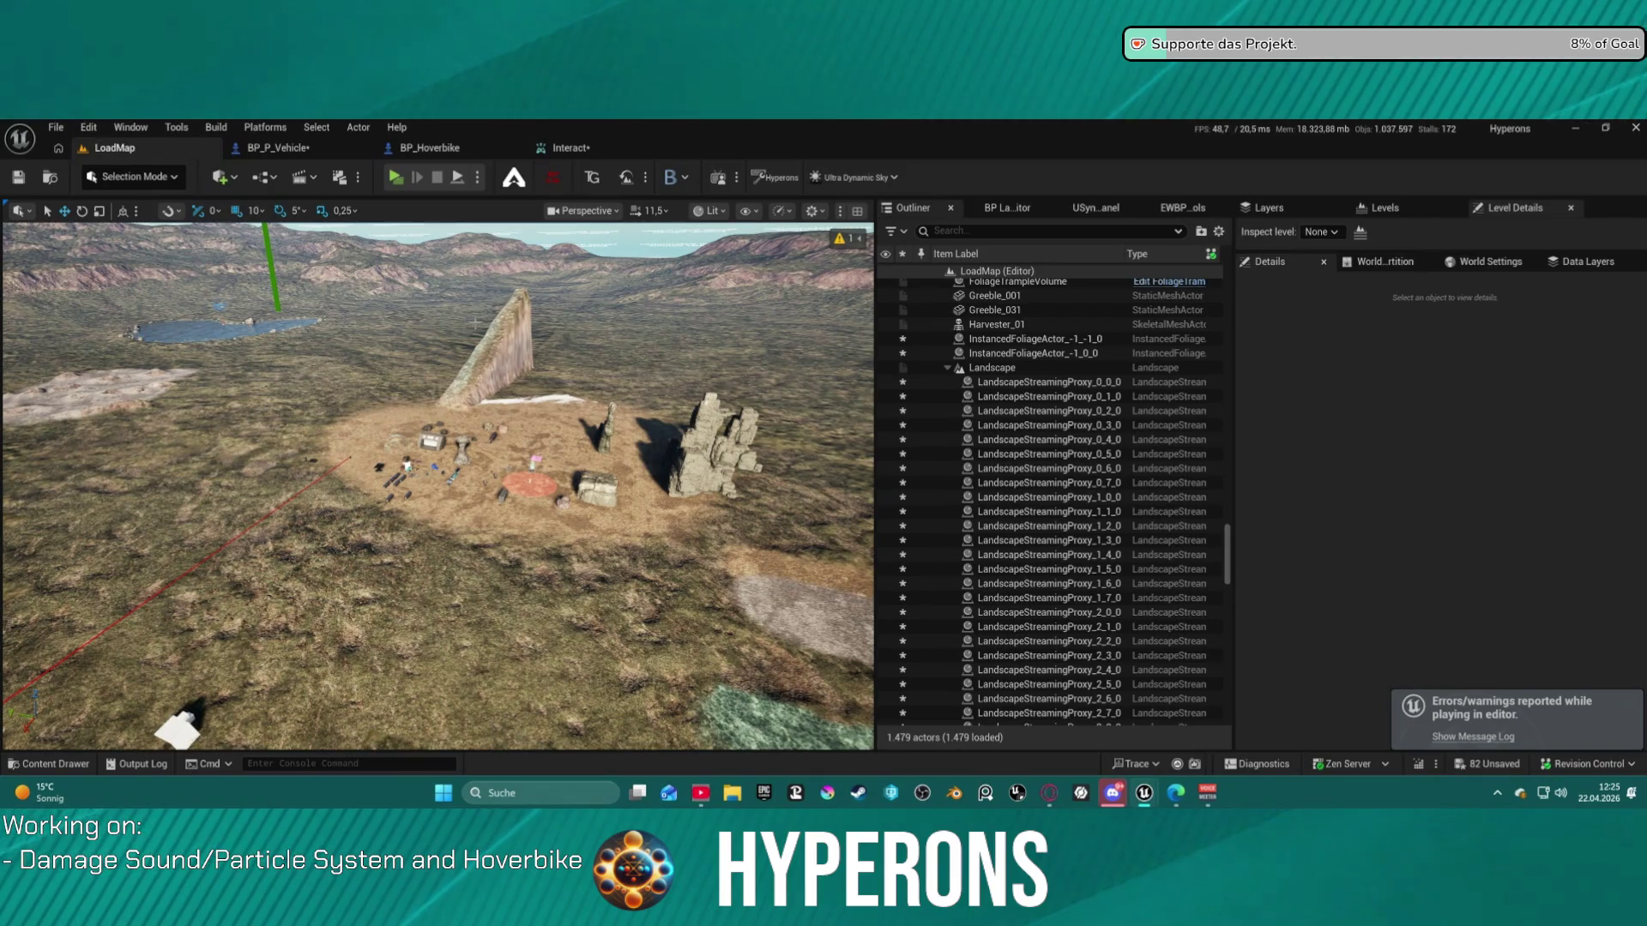
- Undo the trigger deletion with Ctrl+Z, check Interact's advanced settings, and return to BP_P_Vehicle's EventGraph
key(ctrl+z)
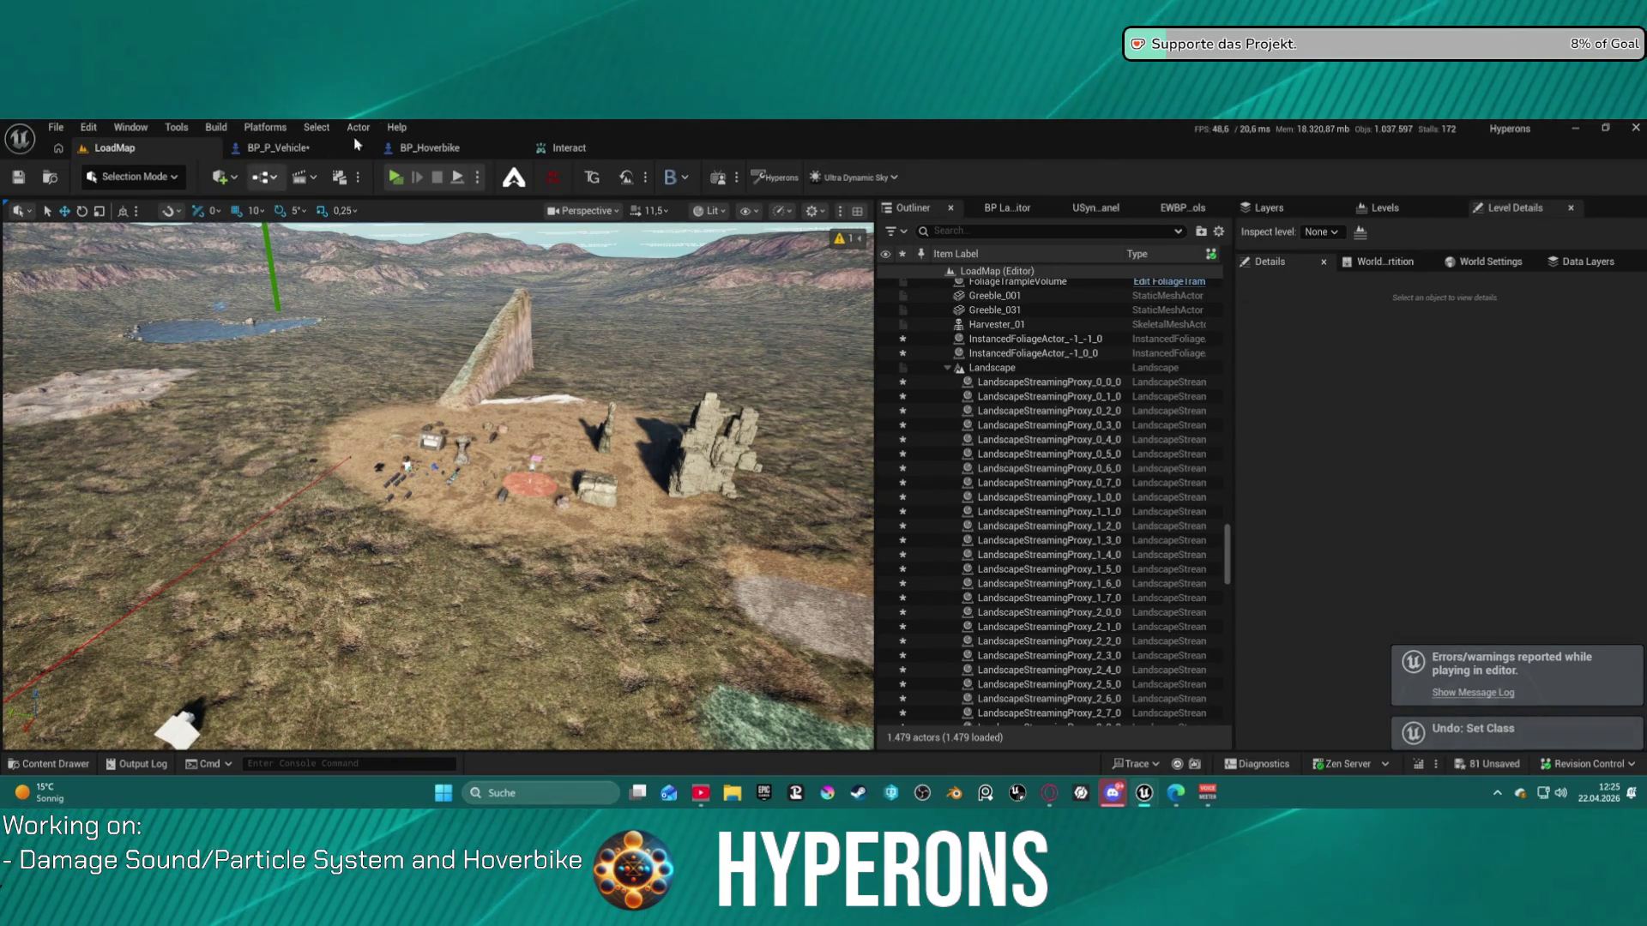
click(585, 149)
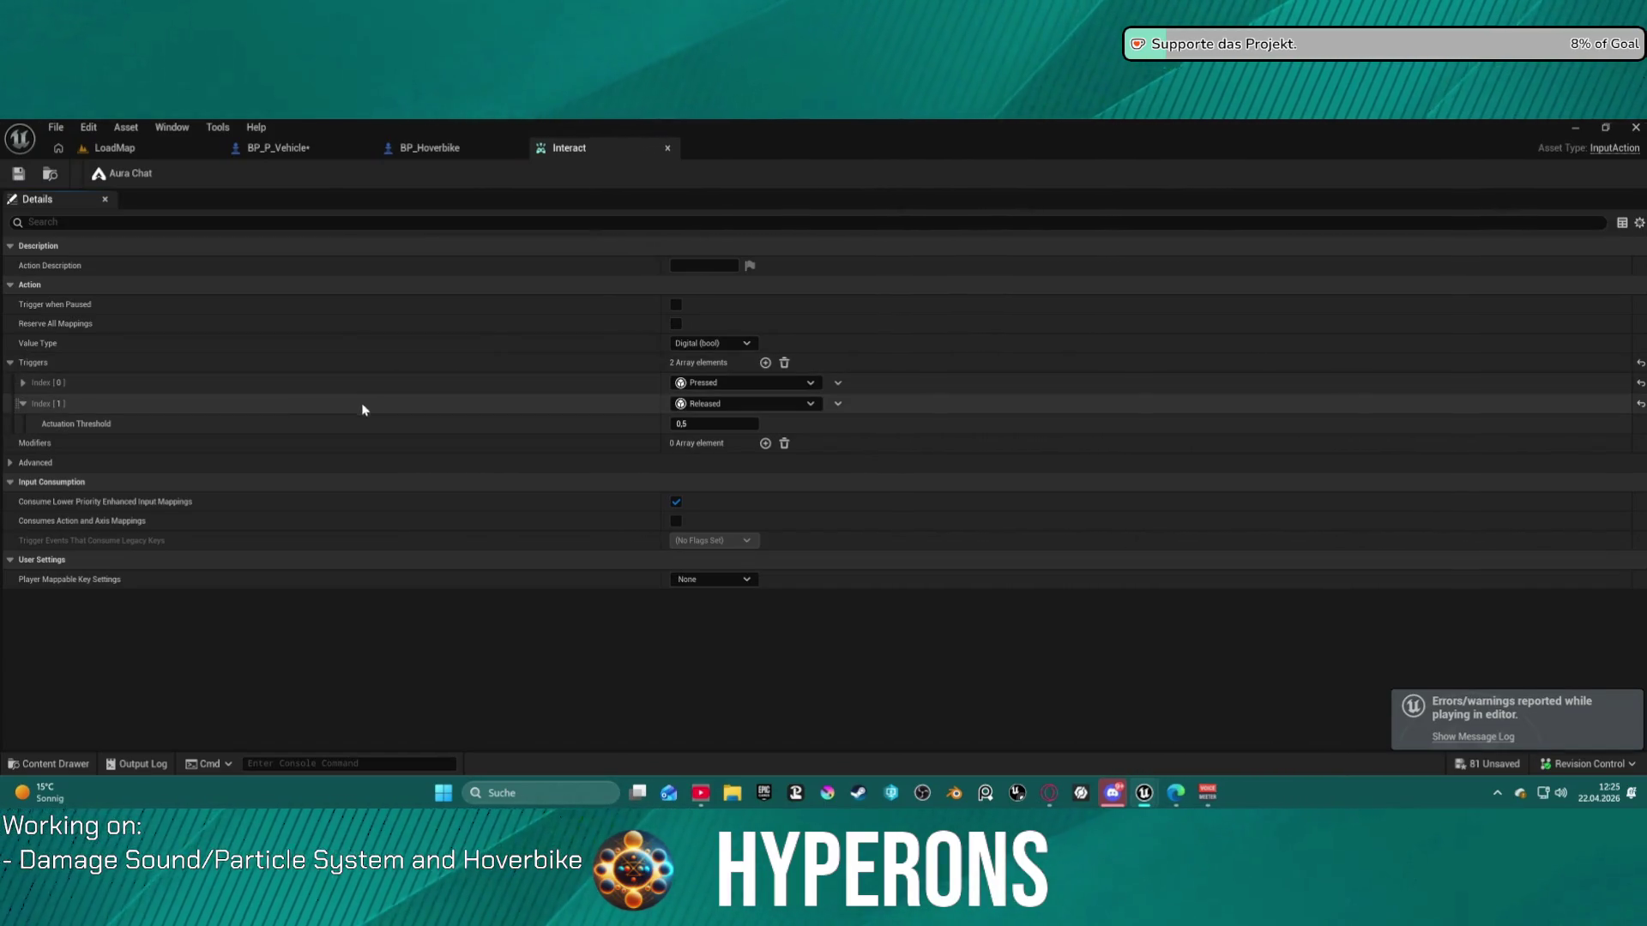
click(10, 464)
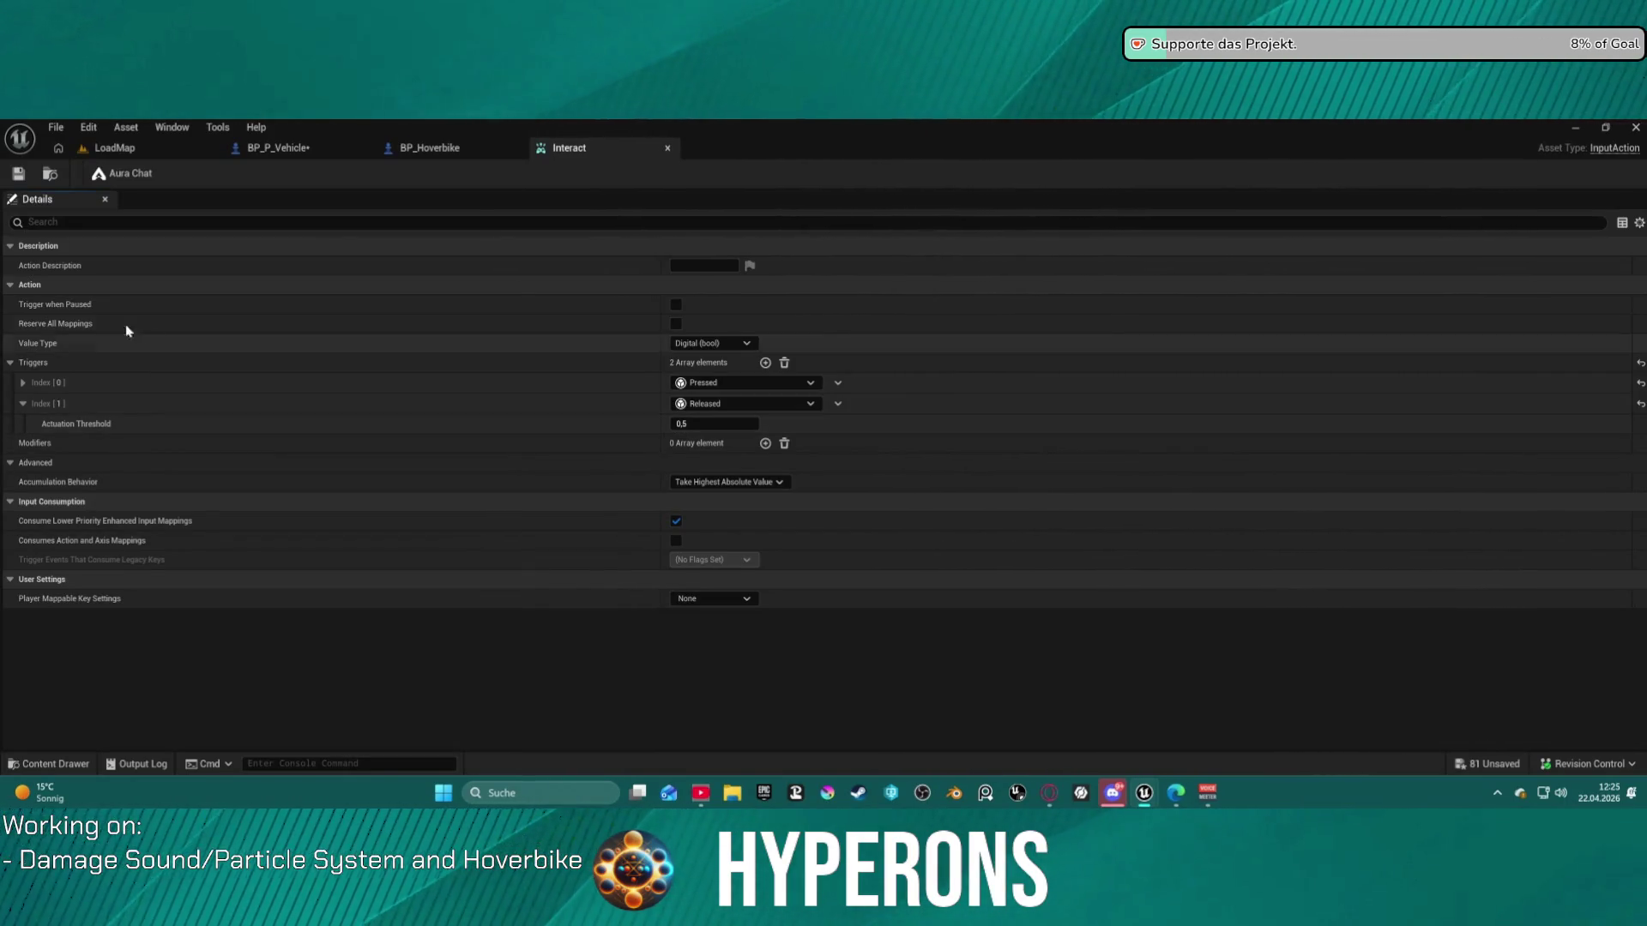
click(276, 150)
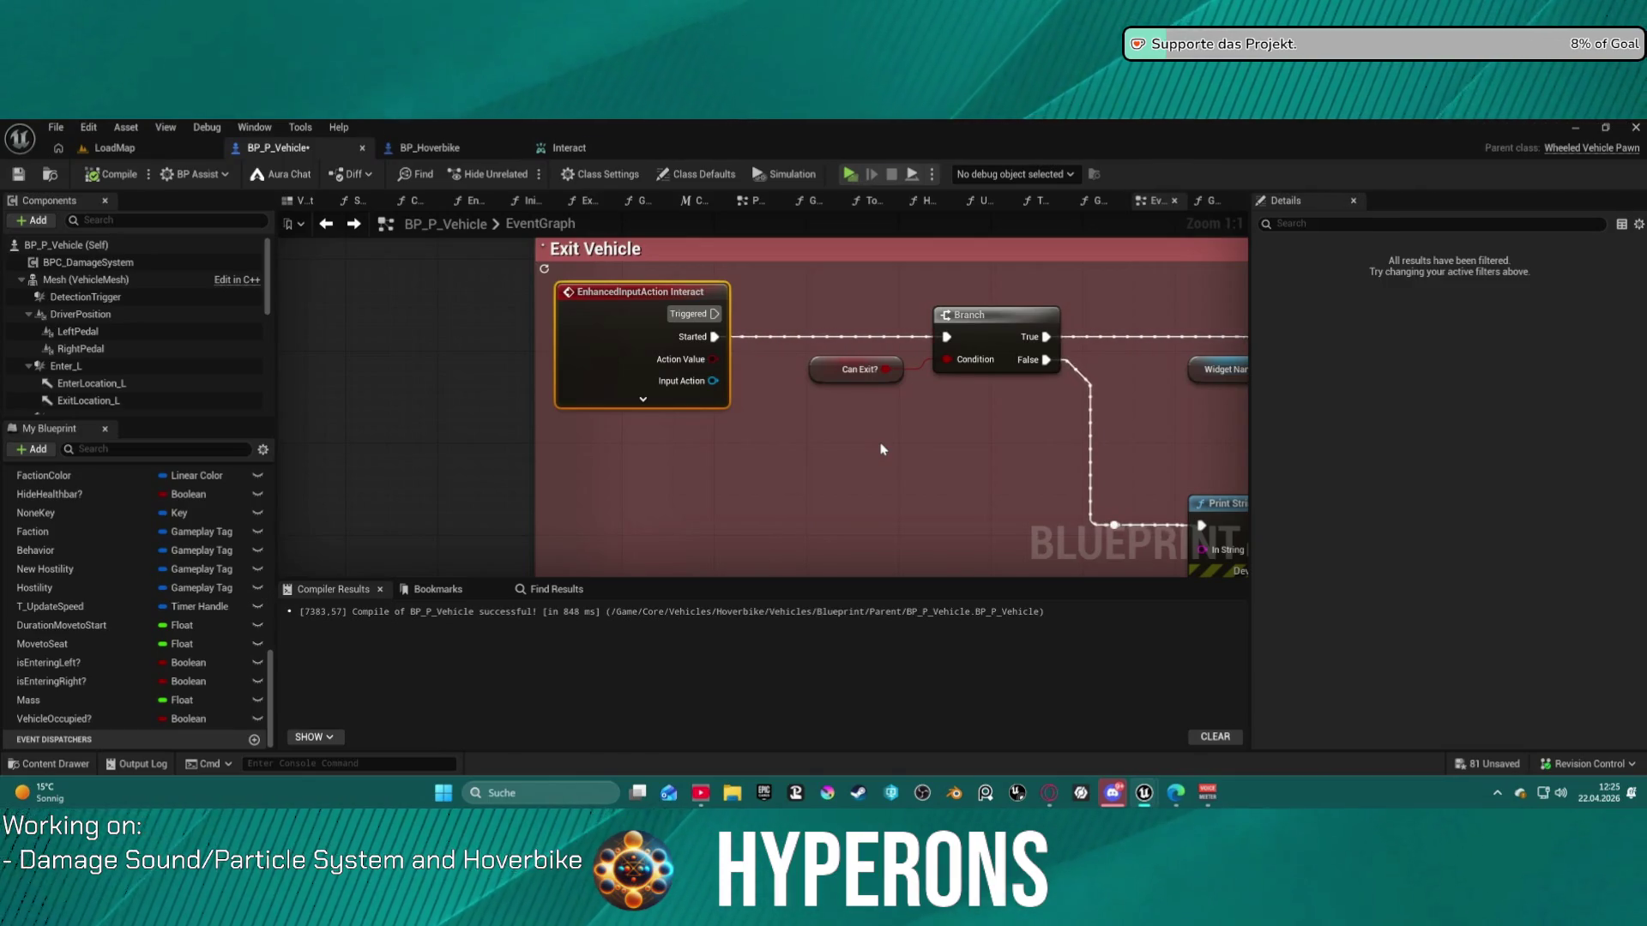
- Add a Do Once node after Started and place it before the Branch
drag(717, 337, 762, 397)
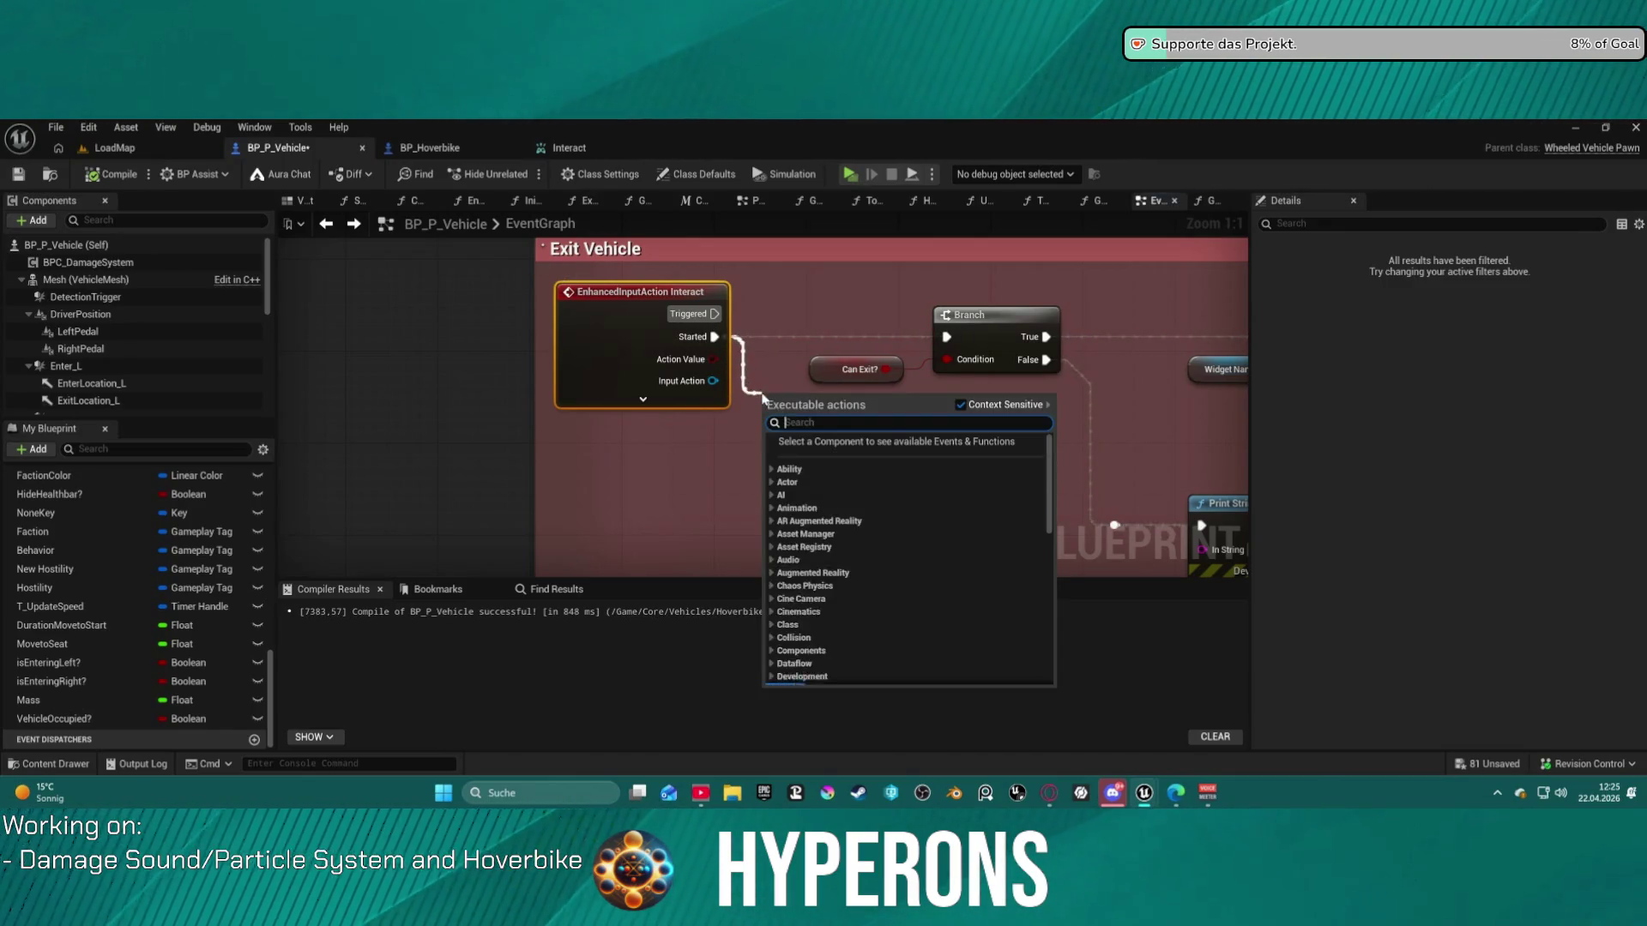
text(do once)
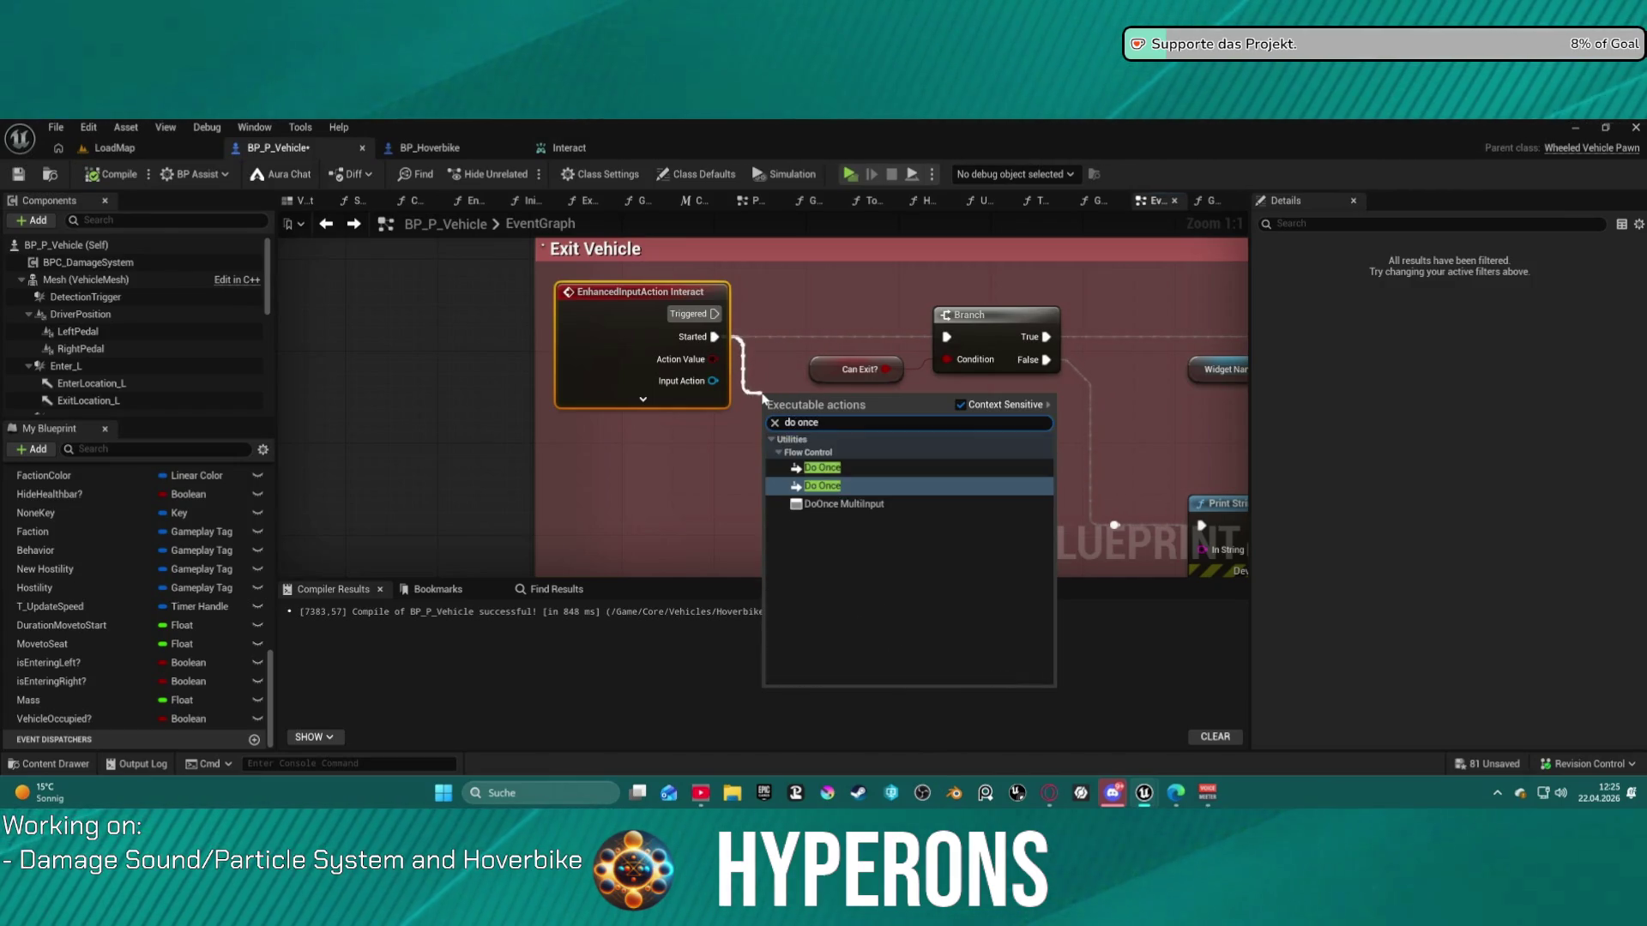
key(Return)
drag(853, 410, 839, 296)
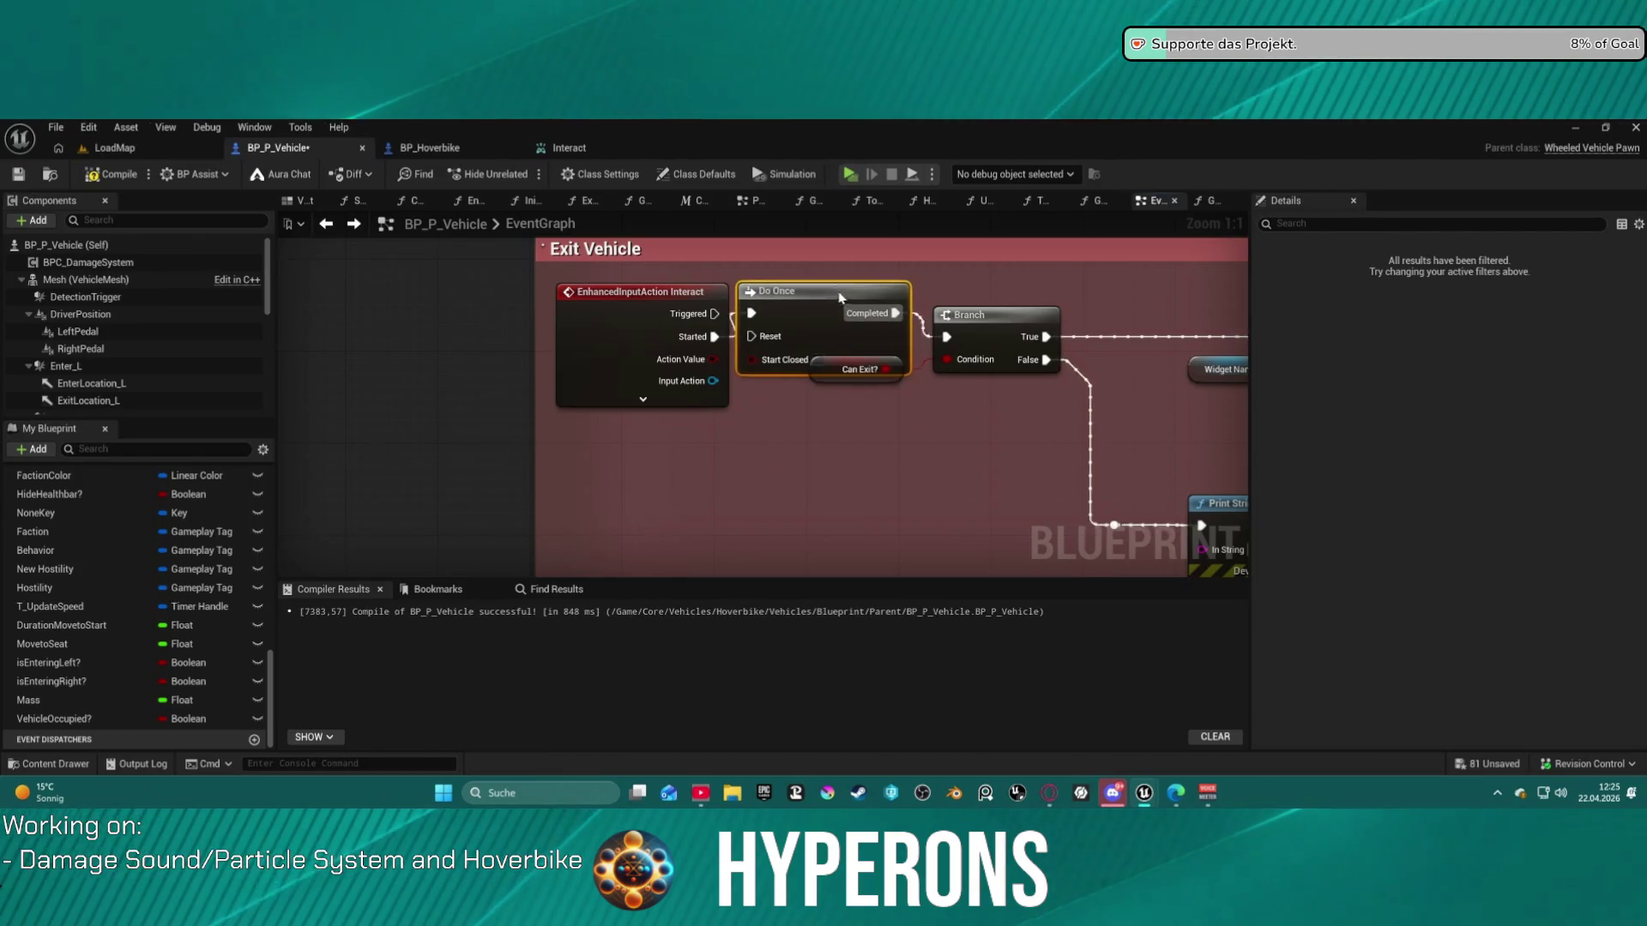
- Route the Do Once Reset wire through a Reroute Node over to the green event block
mouse_move(752, 337)
mouse_down()
mouse_move(761, 239)
mouse_move(776, 268)
mouse_move(764, 242)
mouse_move(786, 257)
mouse_move(761, 342)
mouse_move(766, 396)
mouse_up()
scroll(786, 258, up, 6)
text(rer)
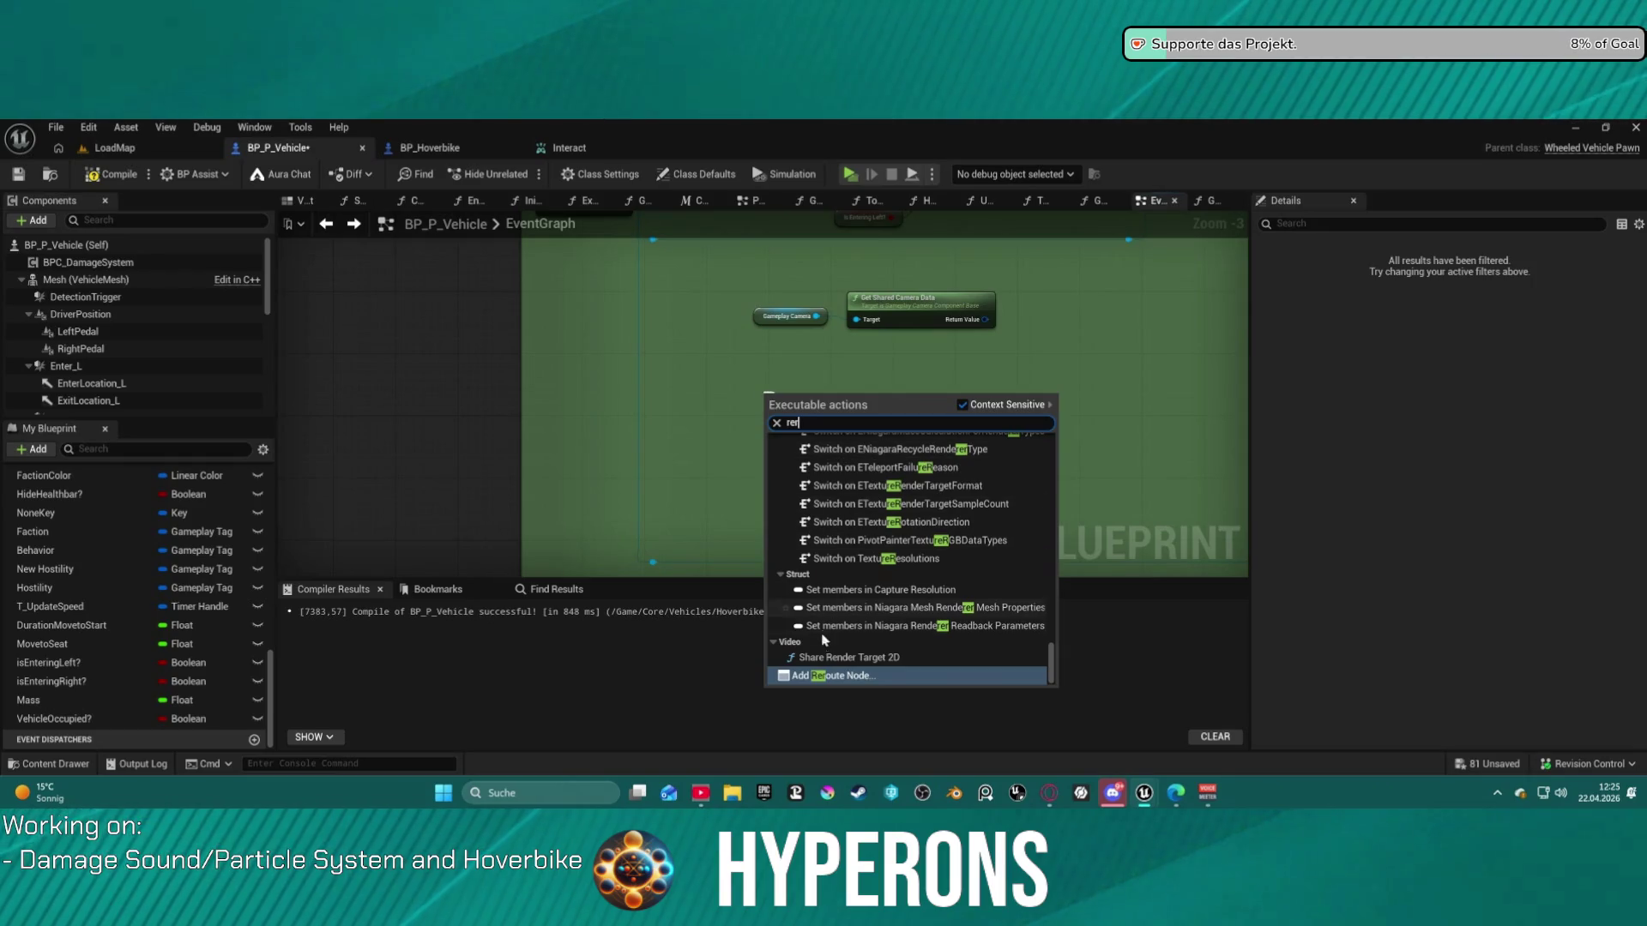
click(840, 676)
scroll(886, 472, down, 5)
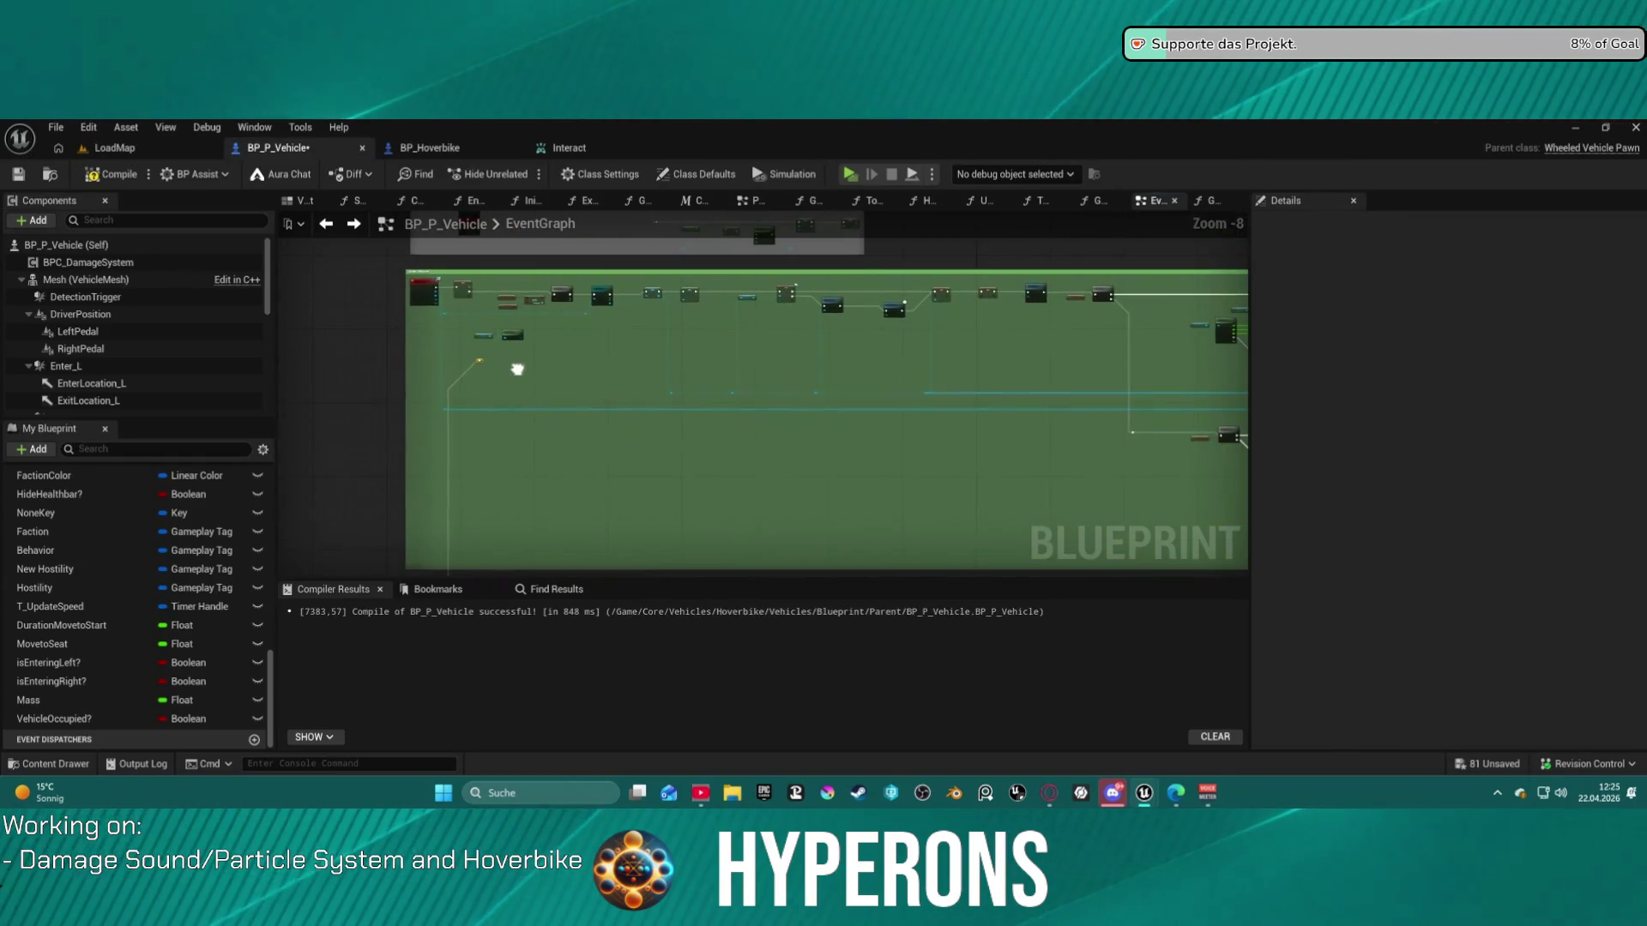
mouse_move(488, 370)
mouse_down()
mouse_move(1412, 478)
mouse_move(1364, 588)
mouse_move(1242, 419)
mouse_move(1168, 433)
mouse_move(1363, 346)
mouse_move(1140, 379)
mouse_move(577, 258)
mouse_move(455, 271)
mouse_move(772, 283)
mouse_move(853, 306)
mouse_move(899, 250)
mouse_move(873, 402)
mouse_up()
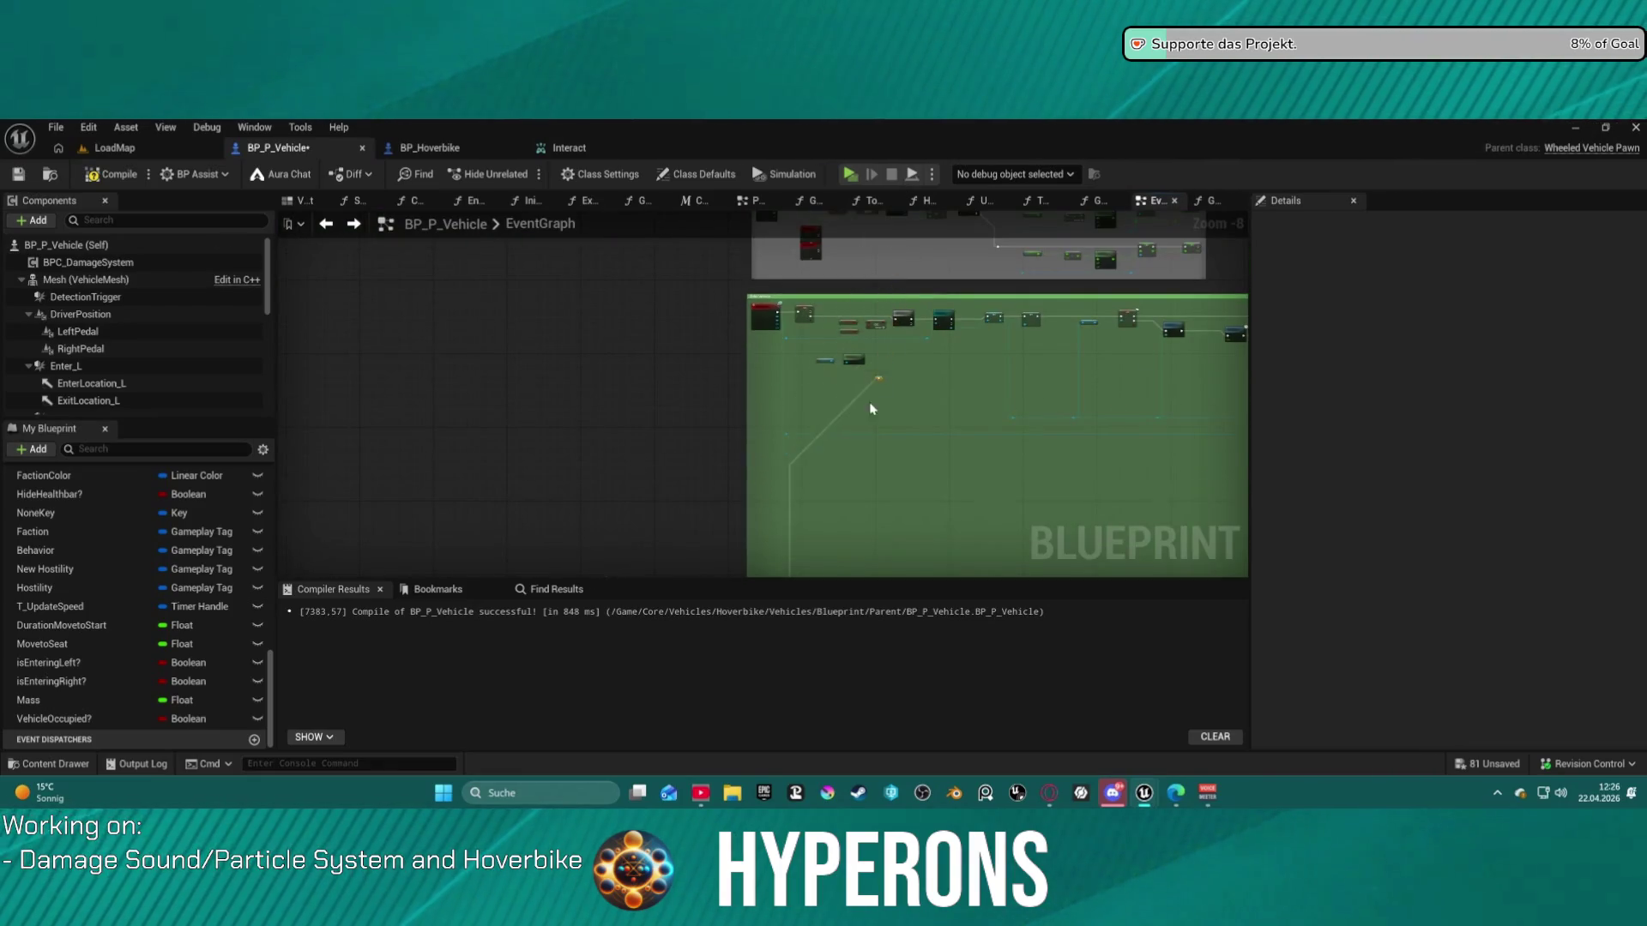
scroll(791, 333, up, 5)
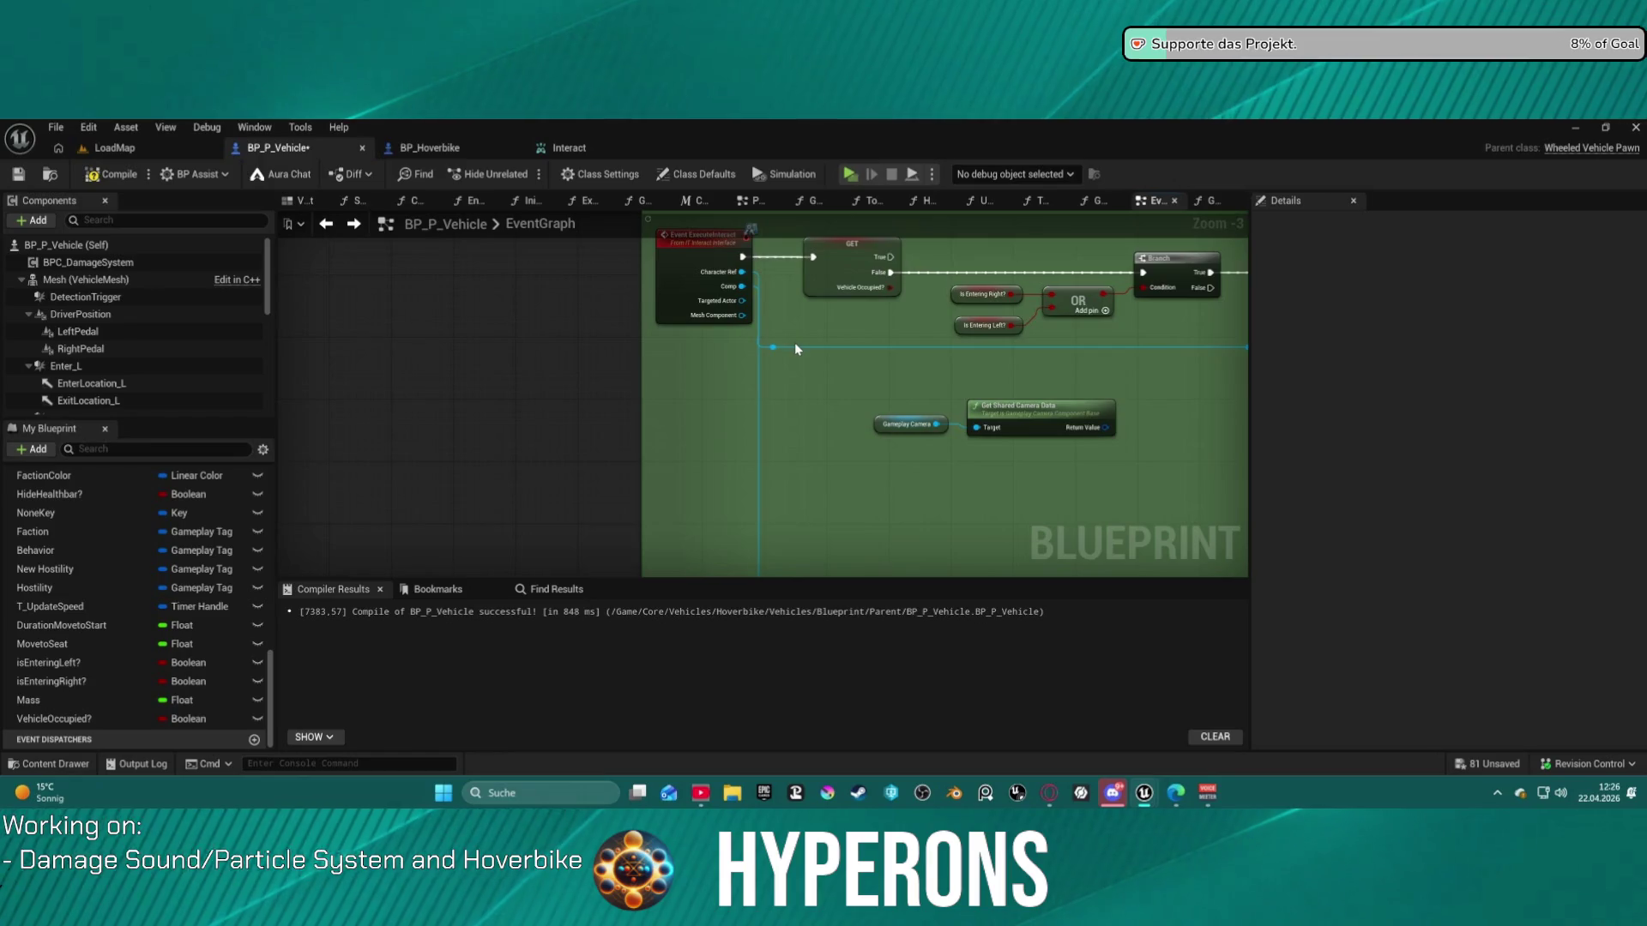
drag(799, 348, 800, 400)
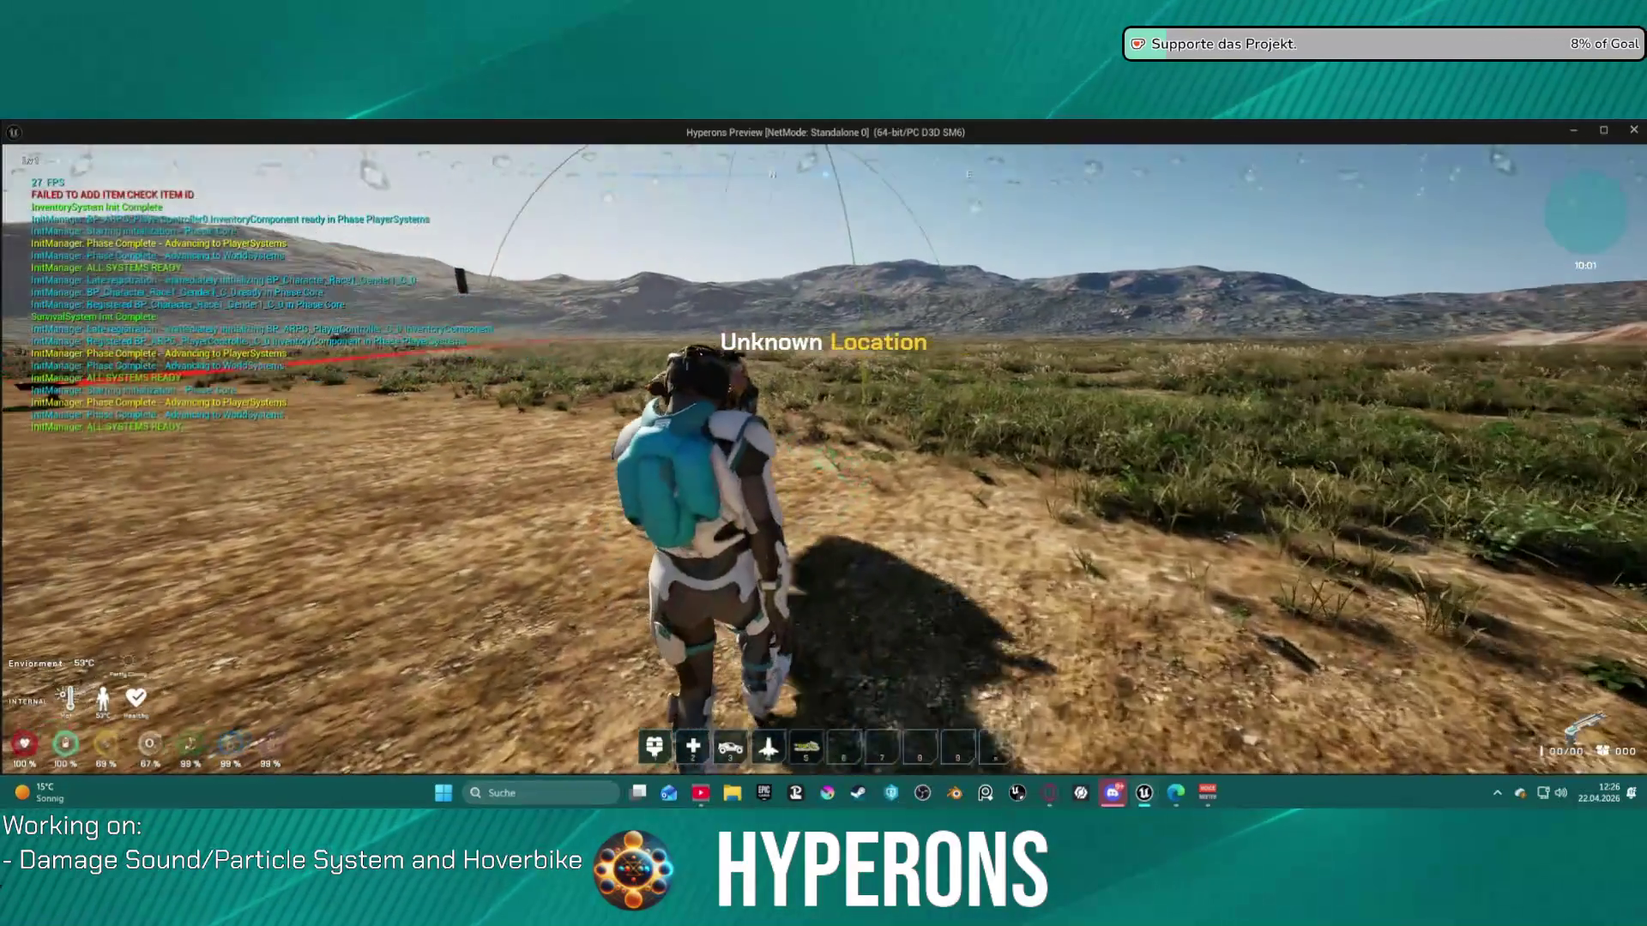
- Press F at the fallen hoverbike, which only logs Can't Enter Vehicle, then return to the editor
key(f)
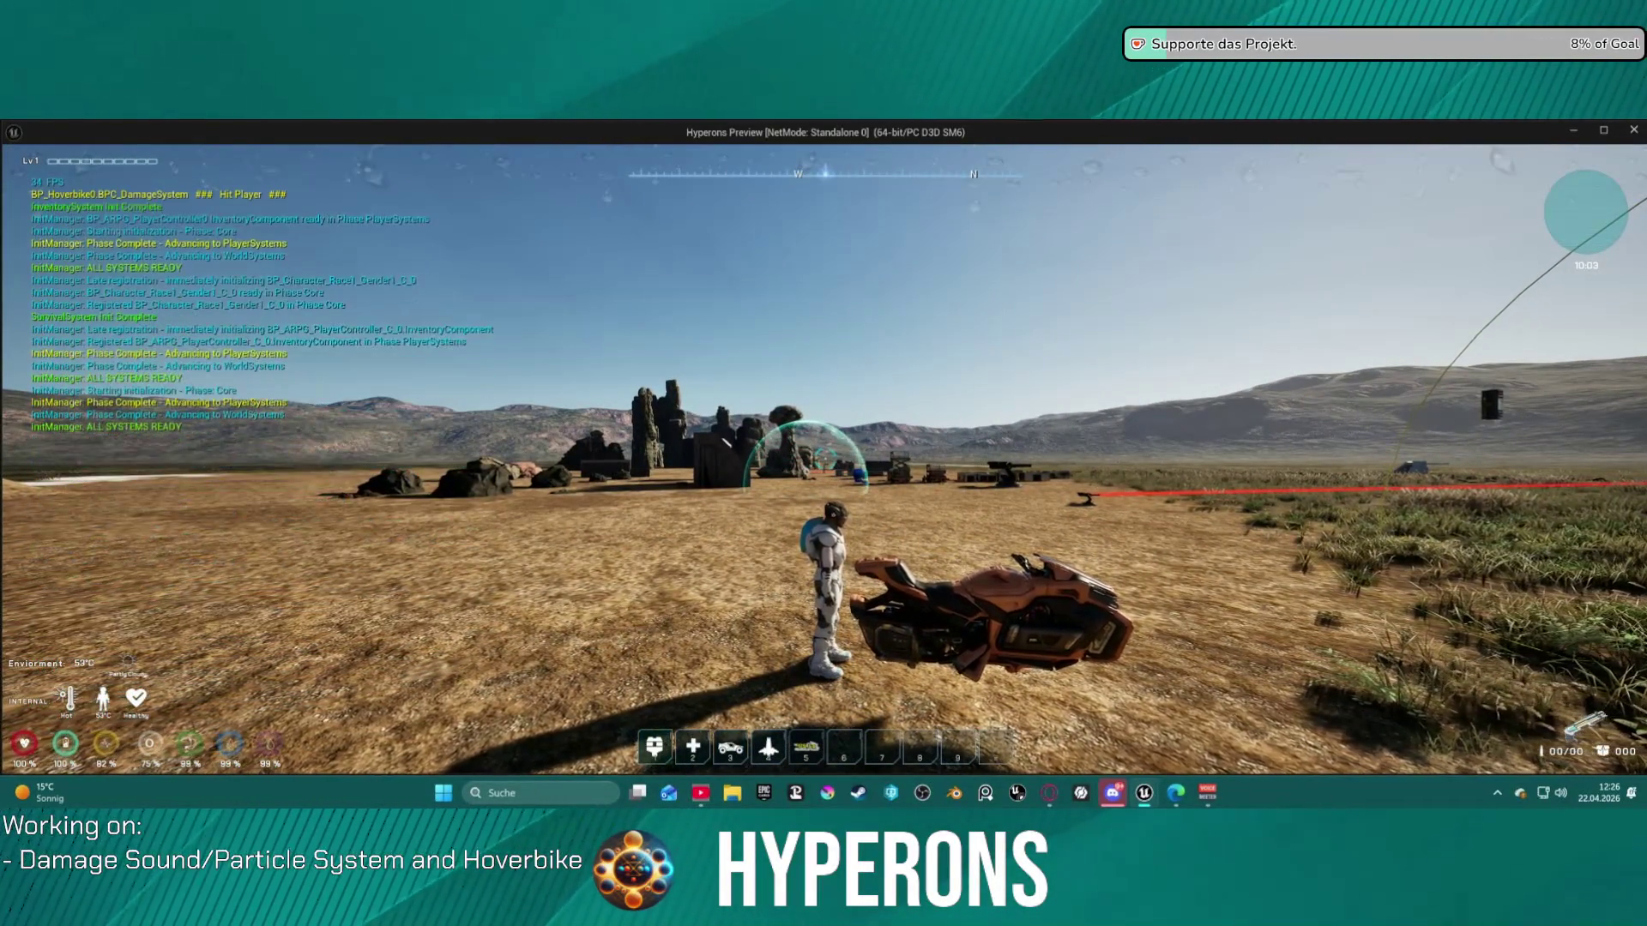
mouse_move(823, 463)
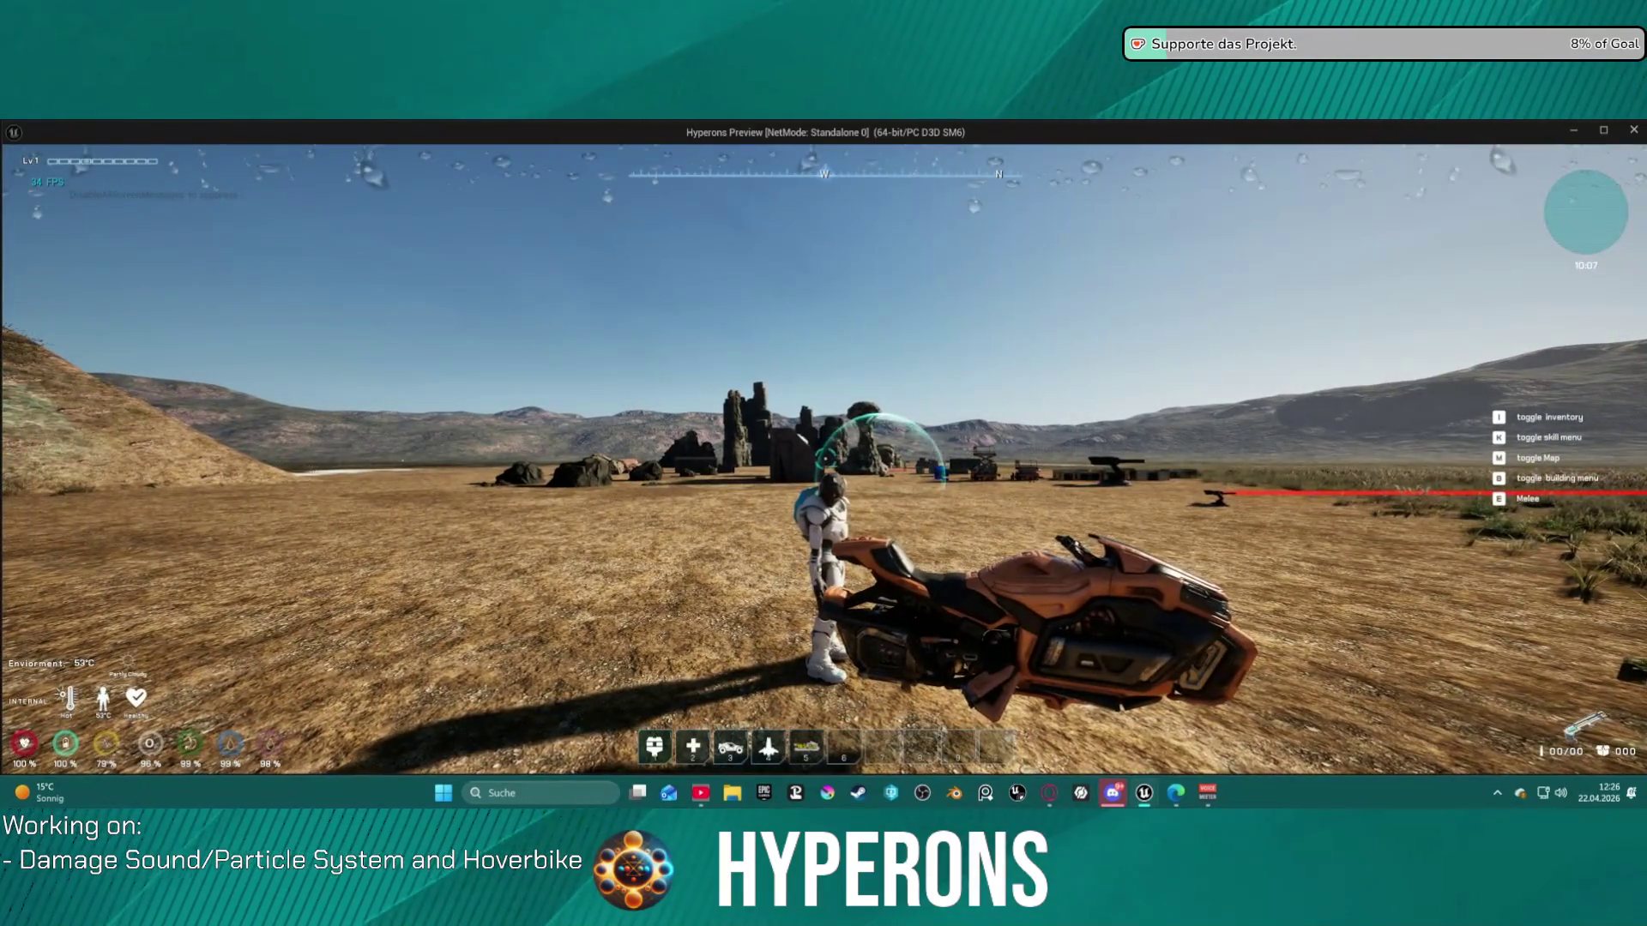
key(super)
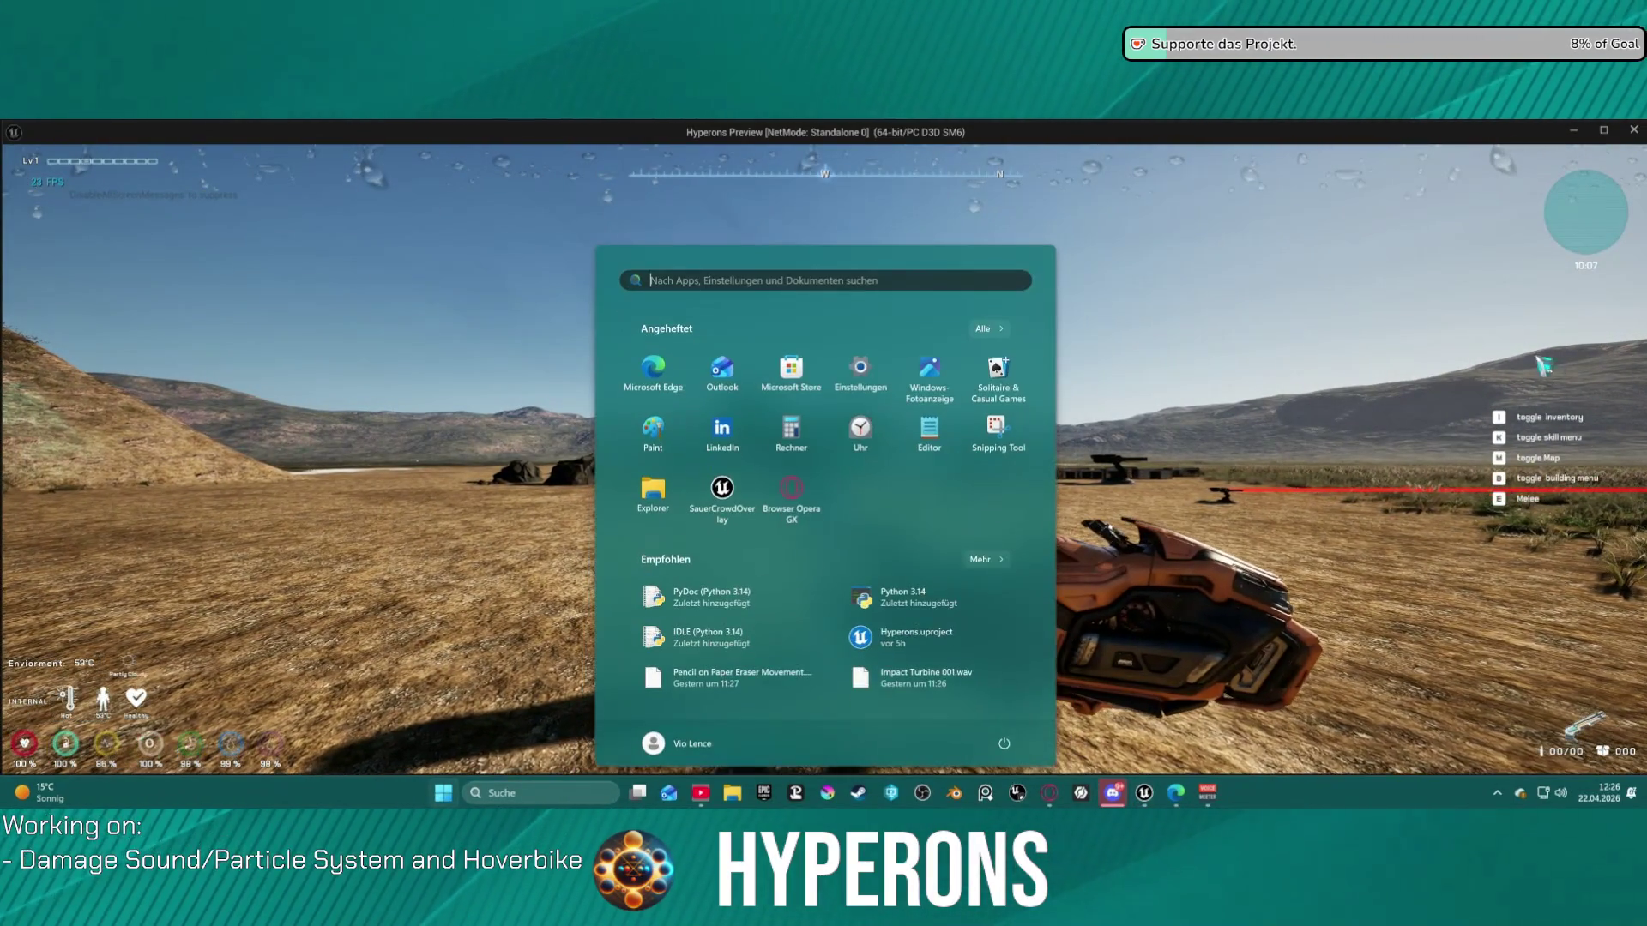
key(Escape)
- Back in the editor, choose BP_Hoverbike0 (spawned) as the debug object
key(alt+Tab)
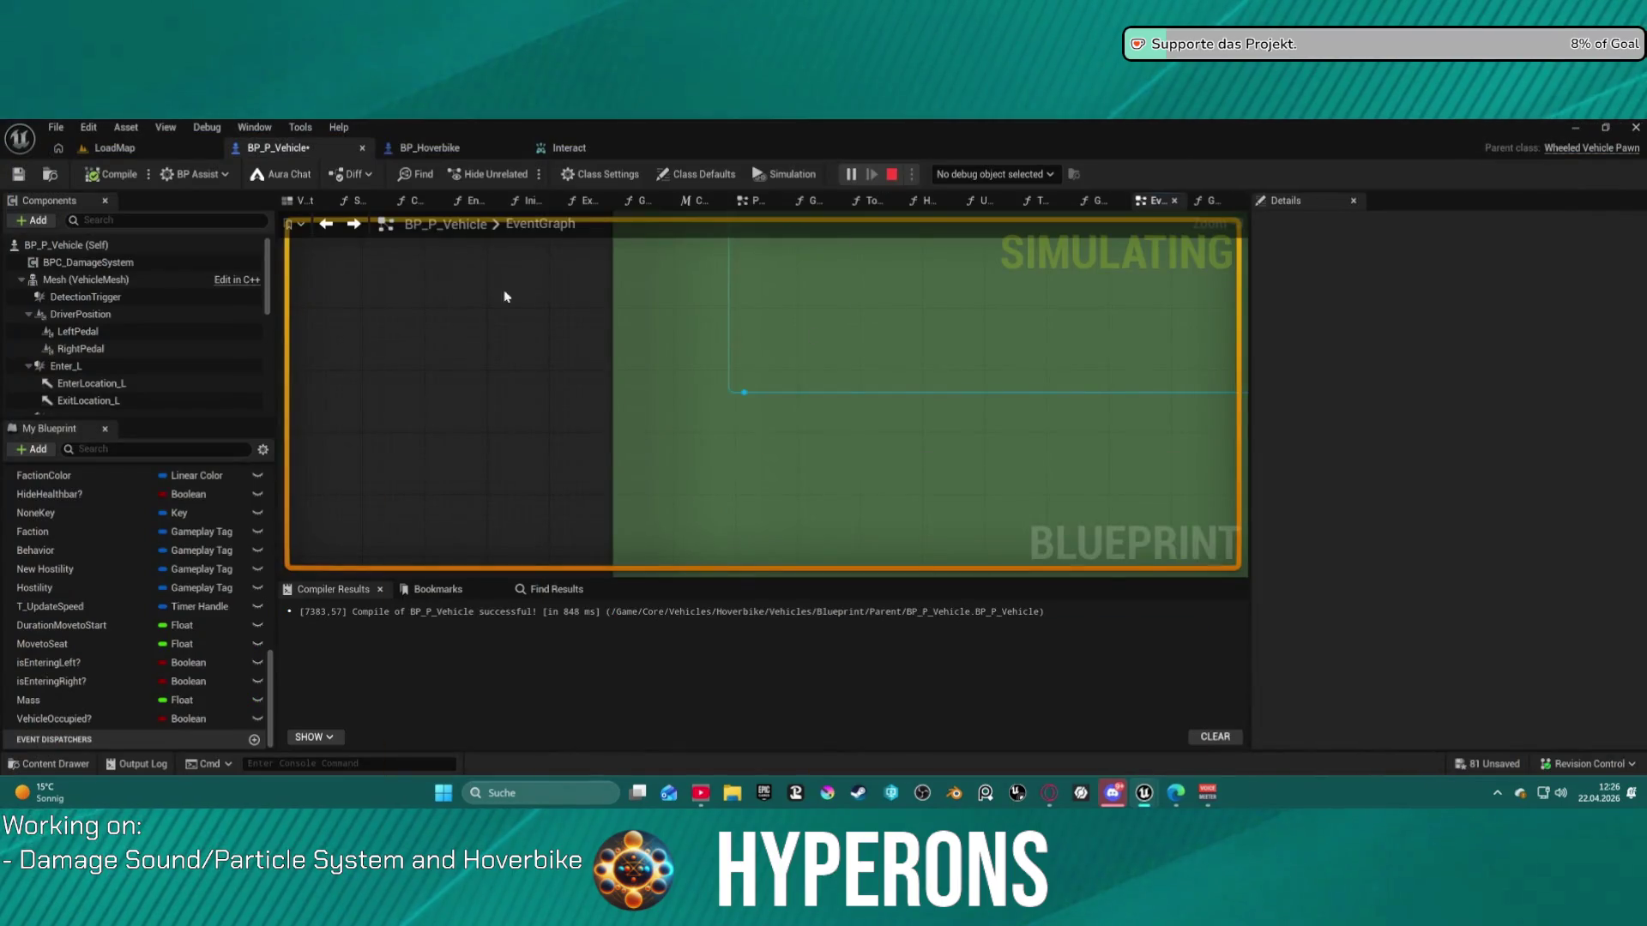
click(984, 175)
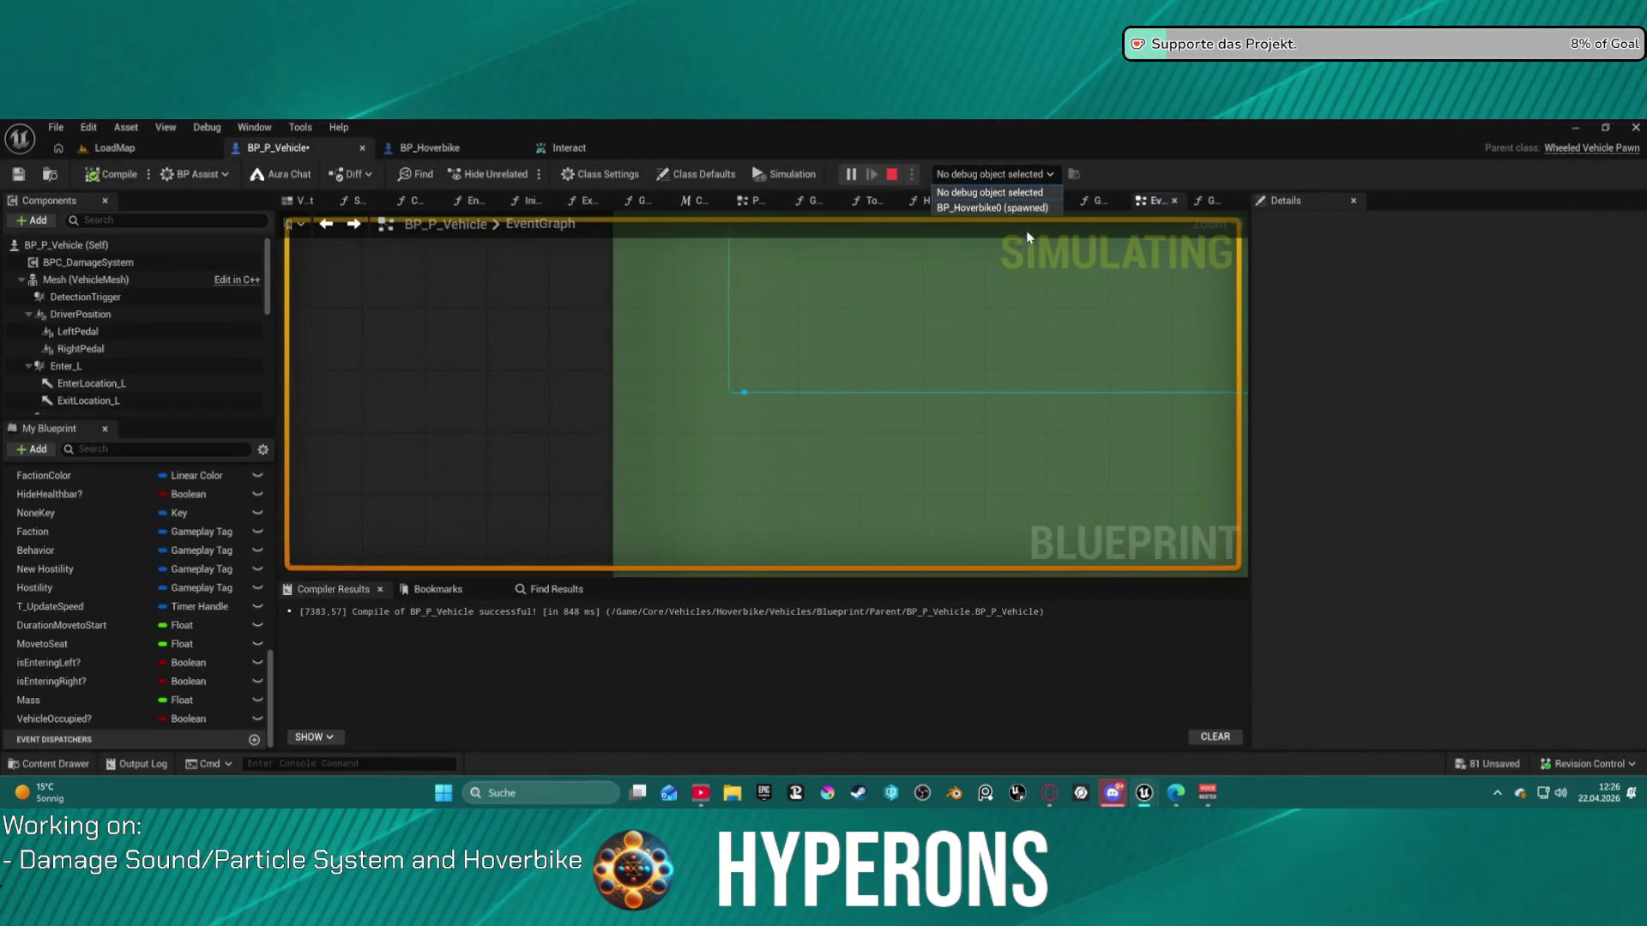
scroll(876, 296, down, 7)
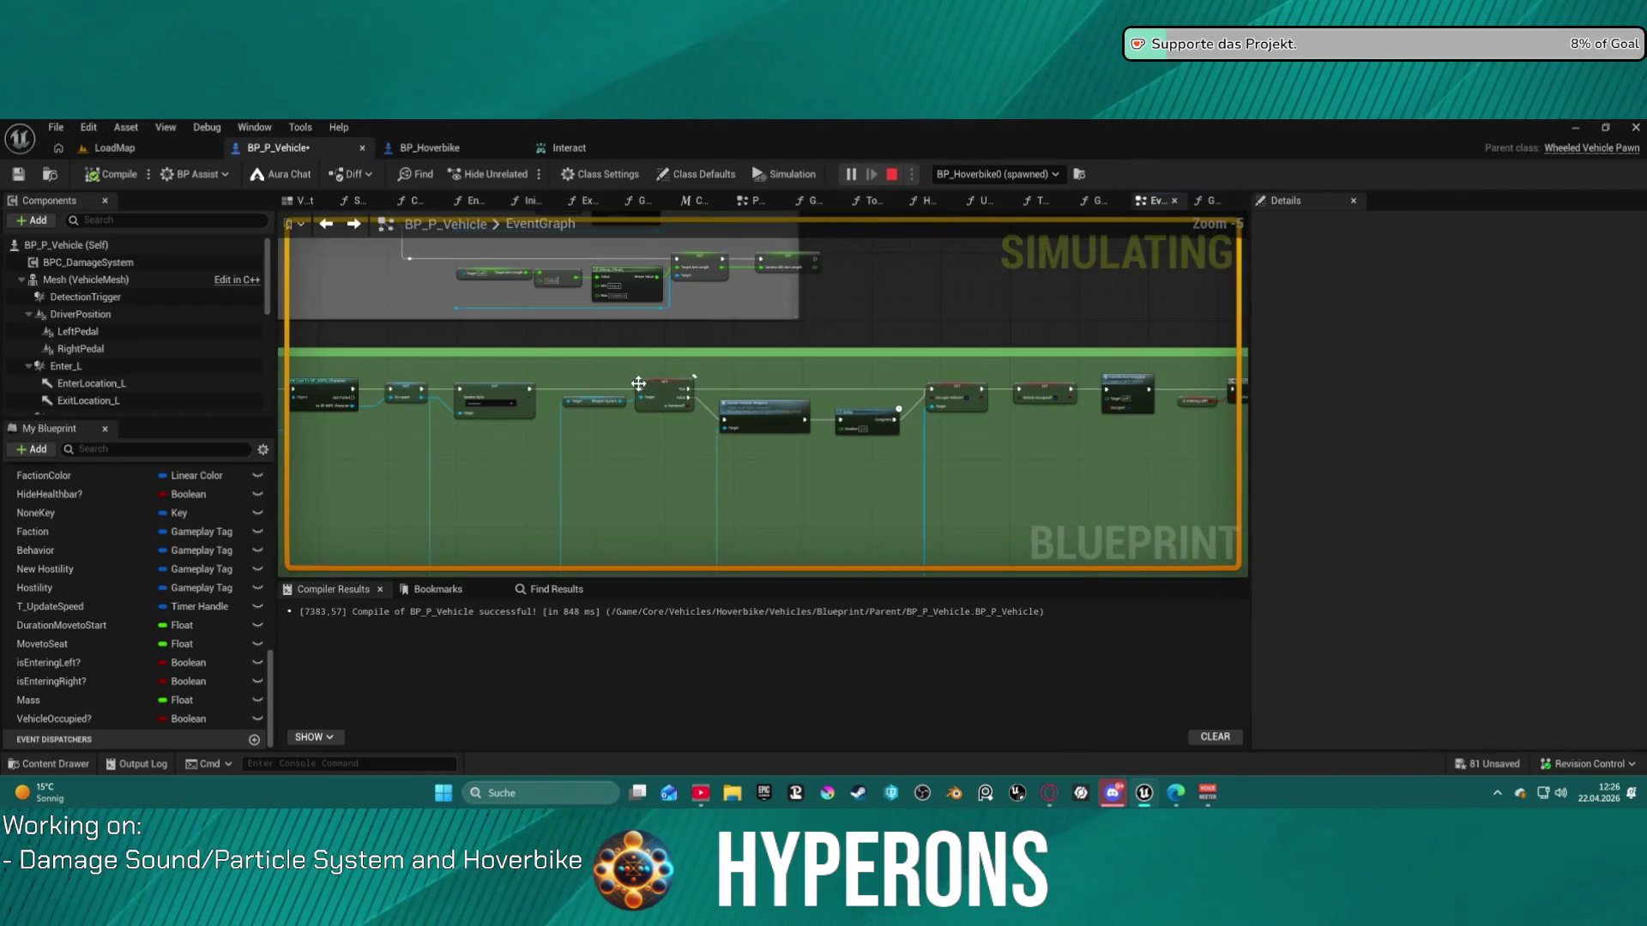
scroll(677, 381, up, 6)
- Inspect live pin values on the Branch, Cast To BP_ARPG_Character, GET and ExecuteInteract nodes
mouse_move(609, 400)
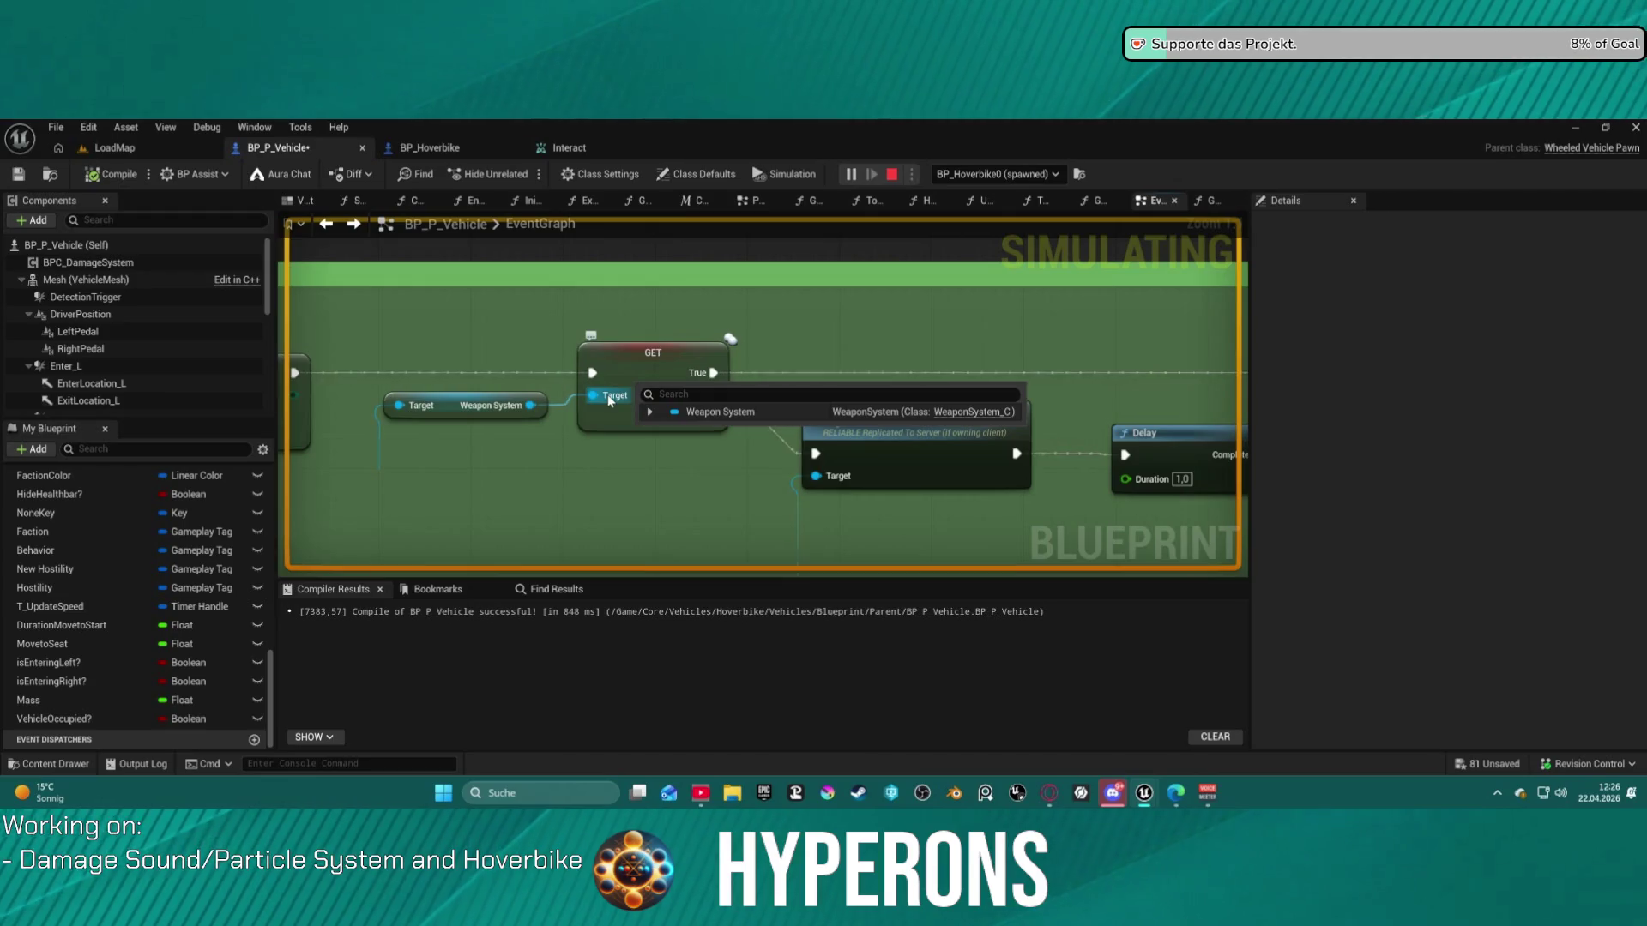
drag(609, 399, 830, 406)
mouse_move(831, 406)
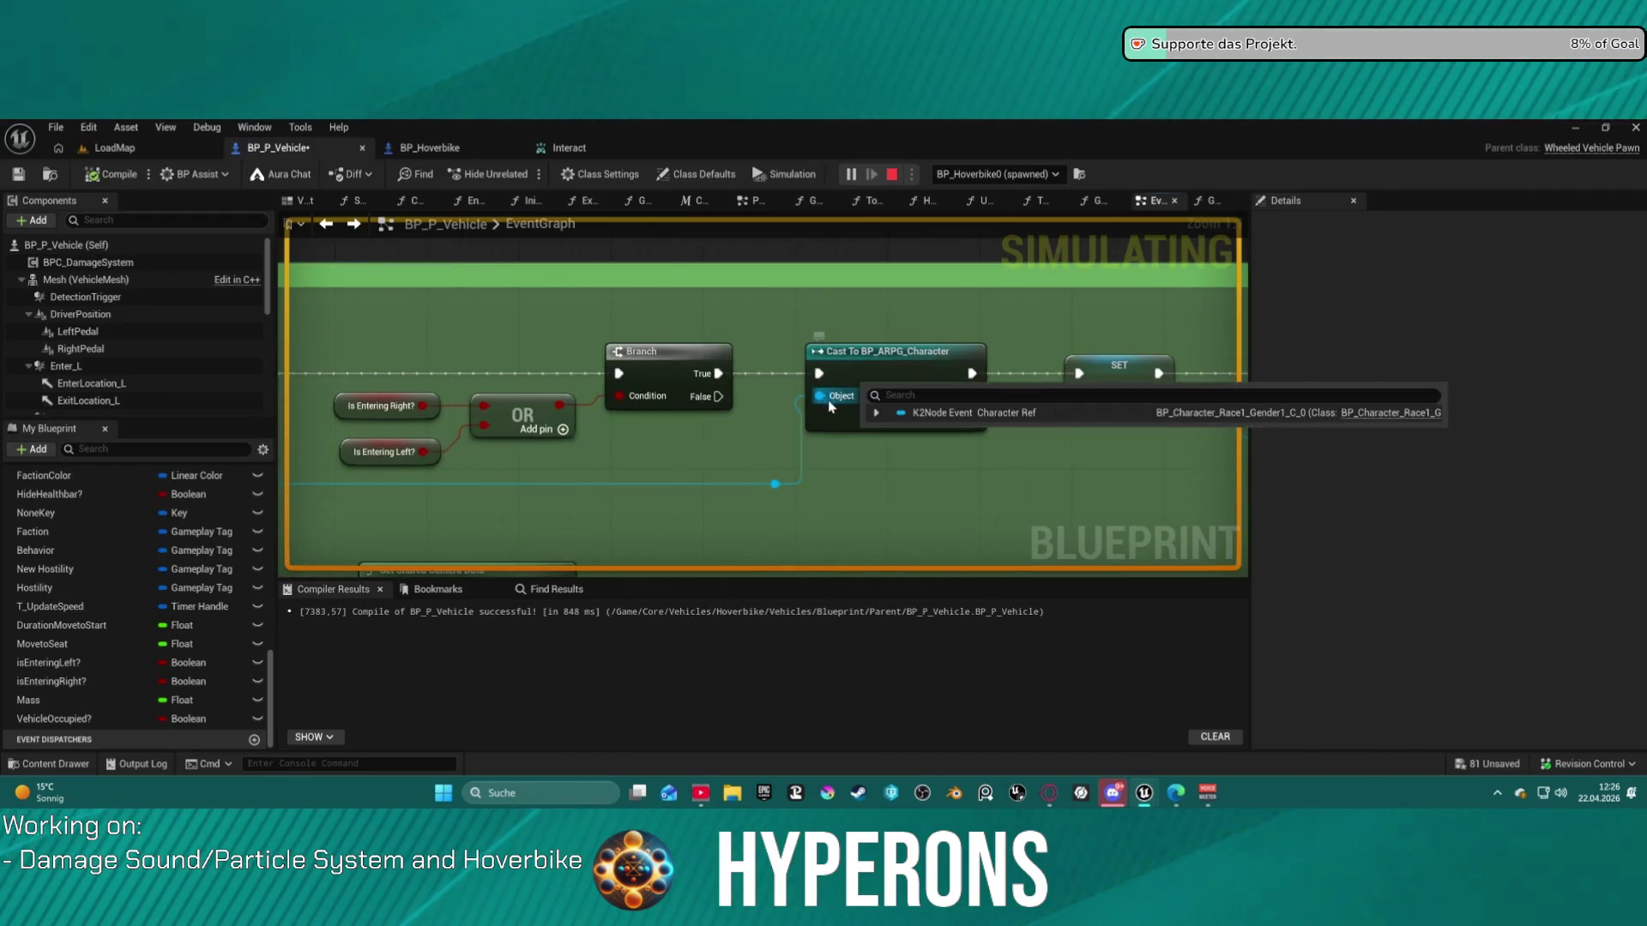
drag(830, 406, 923, 388)
mouse_move(747, 468)
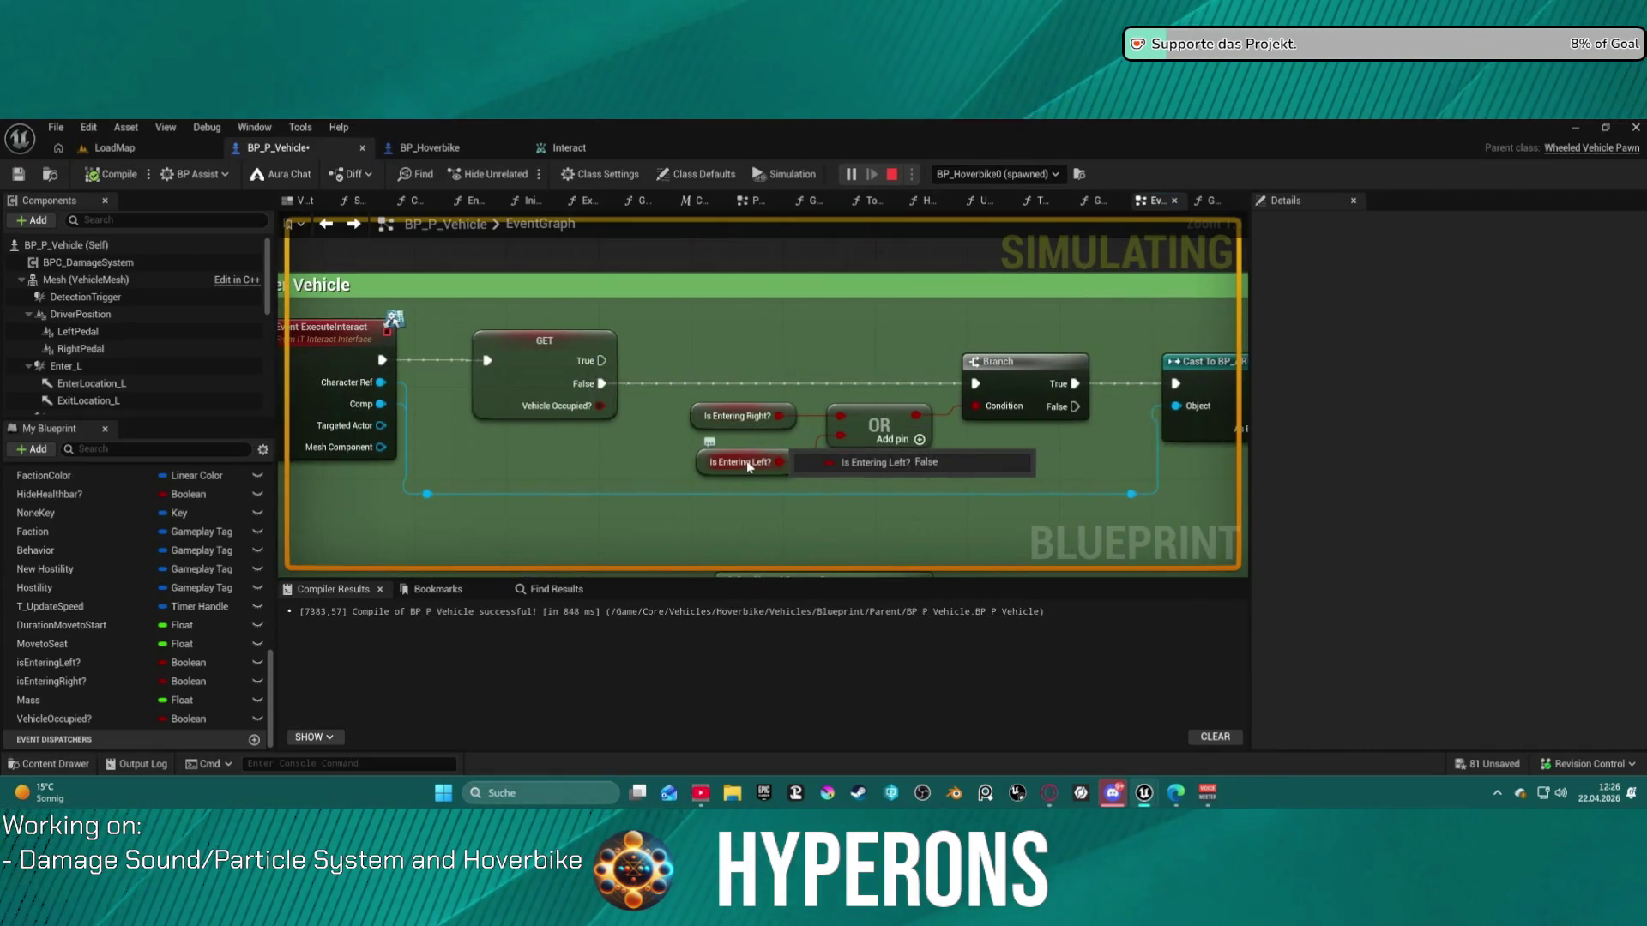
mouse_move(581, 413)
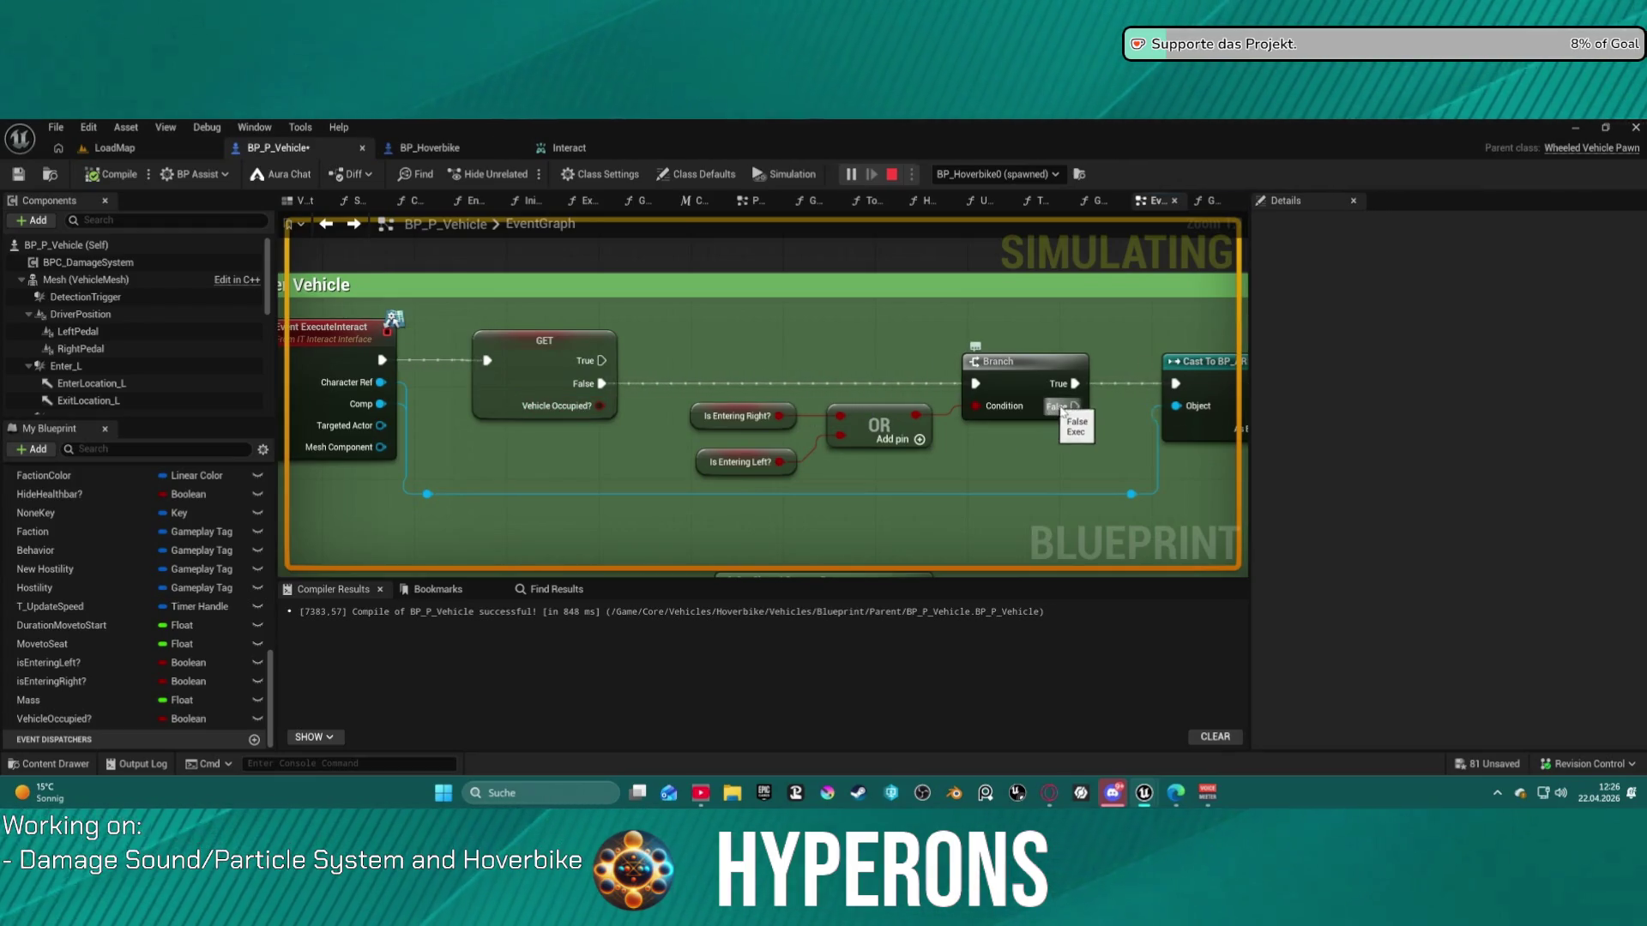
- Review the SET, transform, layered move, Delay and Handle Not Ongoing nodes, then return to the game
scroll(1074, 408, down, 3)
drag(612, 351, 732, 380)
drag(522, 371, 1015, 390)
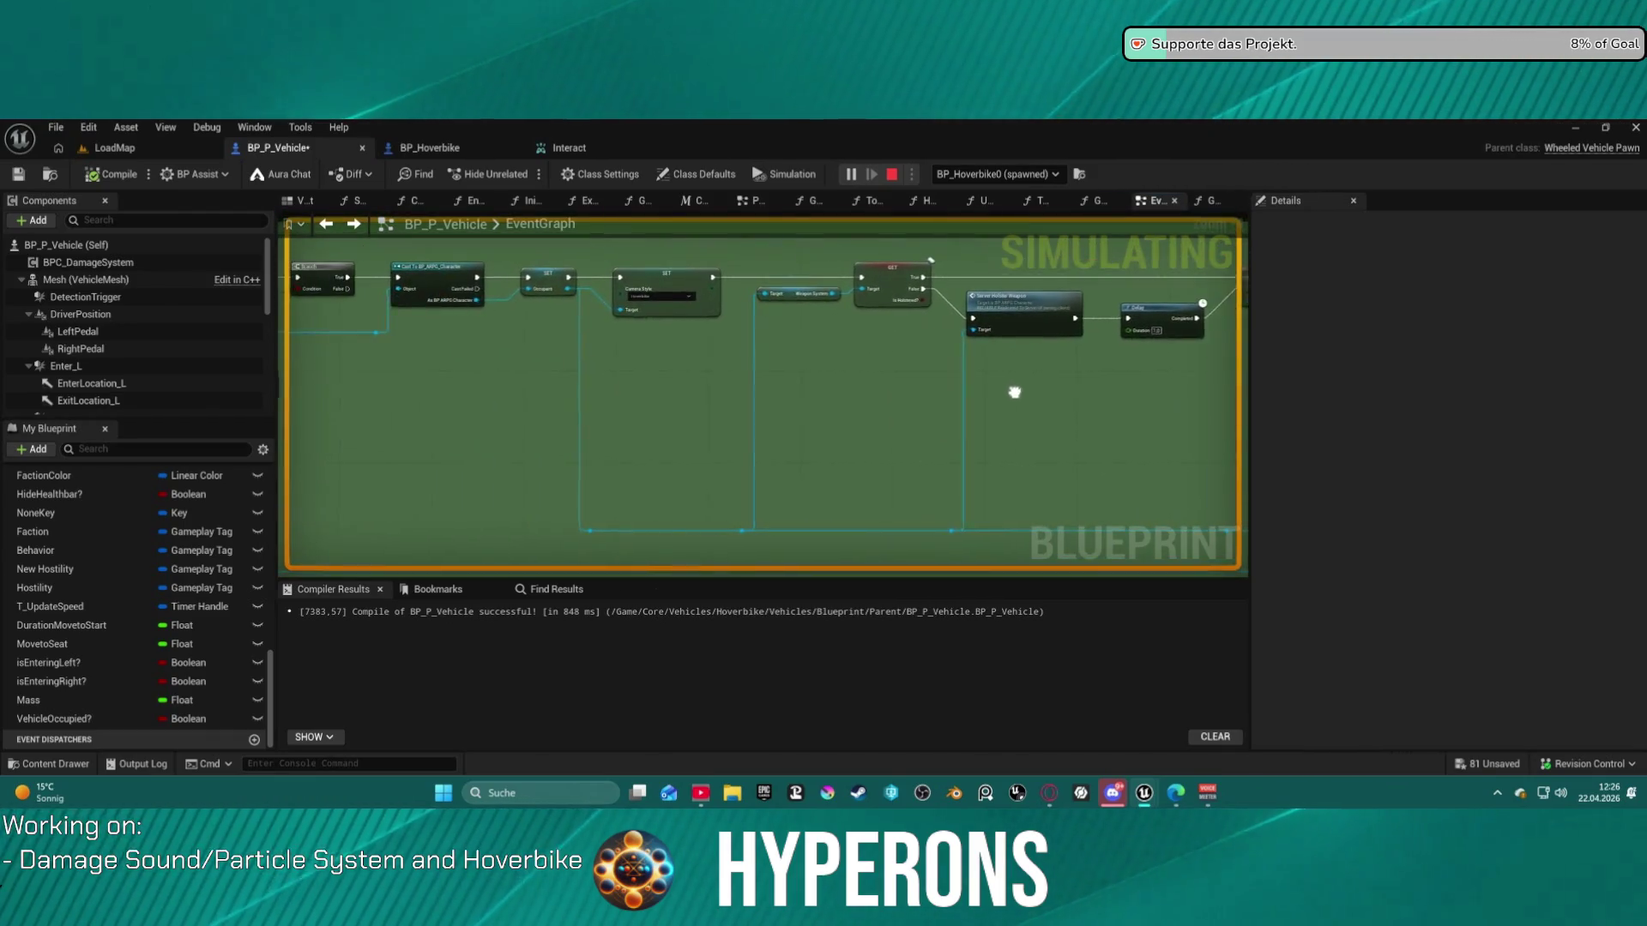
mouse_move(601, 385)
mouse_down()
mouse_move(463, 386)
mouse_move(652, 369)
mouse_move(549, 343)
mouse_move(601, 360)
mouse_up()
drag(526, 404, 490, 409)
drag(609, 383, 1258, 370)
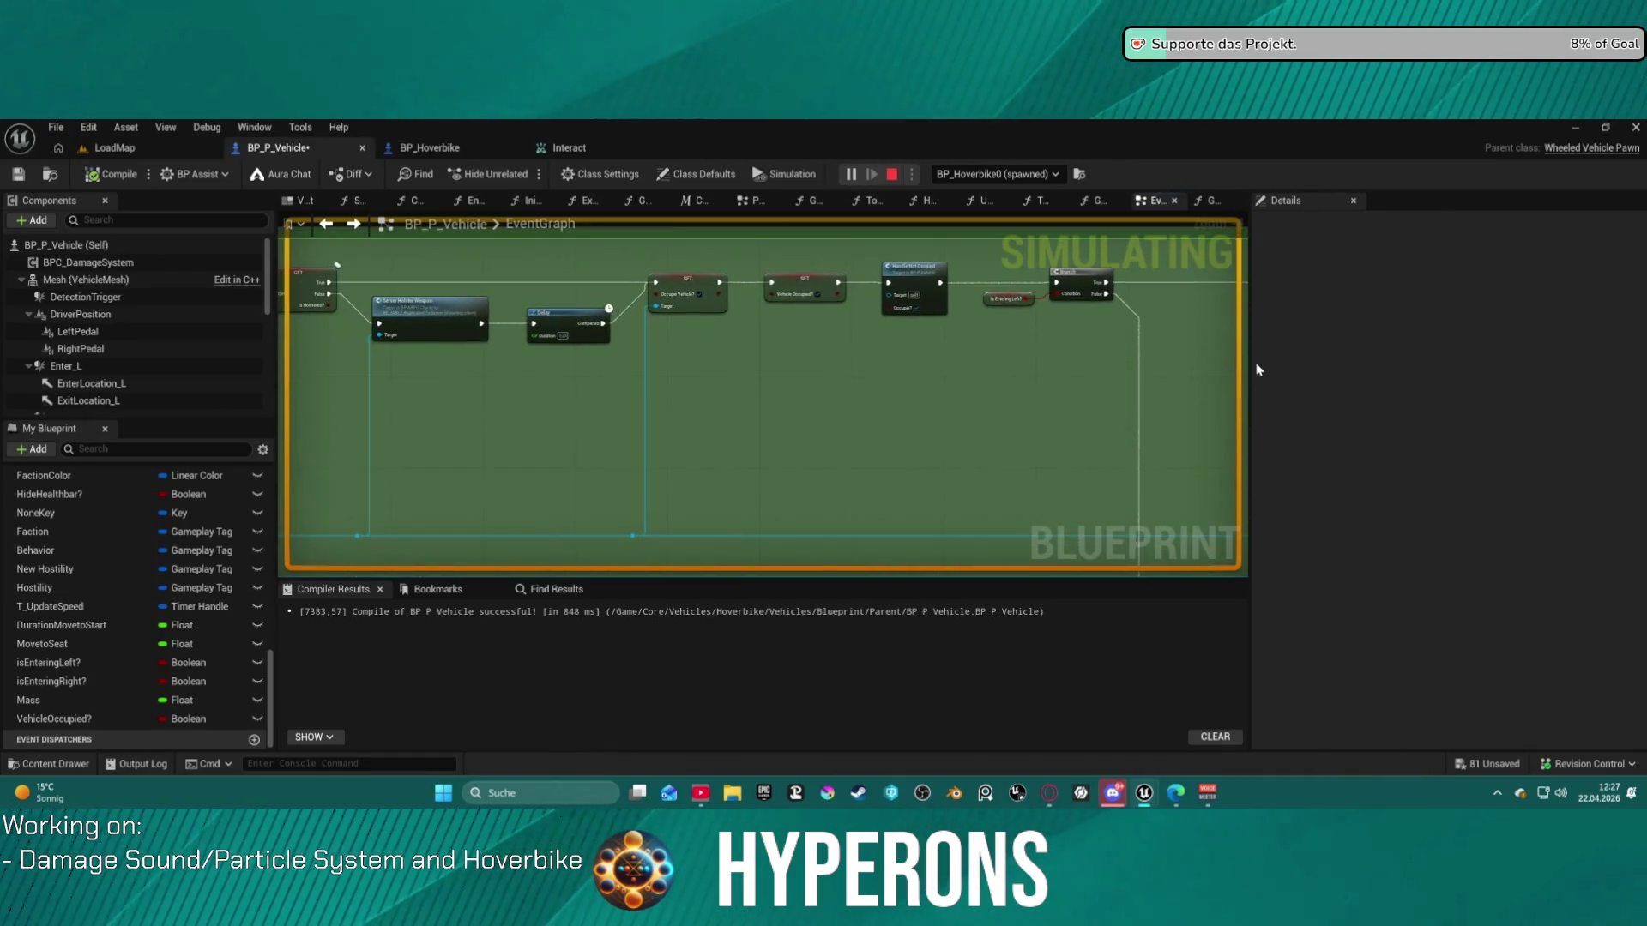
mouse_move(892, 354)
mouse_down()
mouse_move(1062, 353)
mouse_move(1233, 313)
mouse_move(1057, 304)
mouse_up()
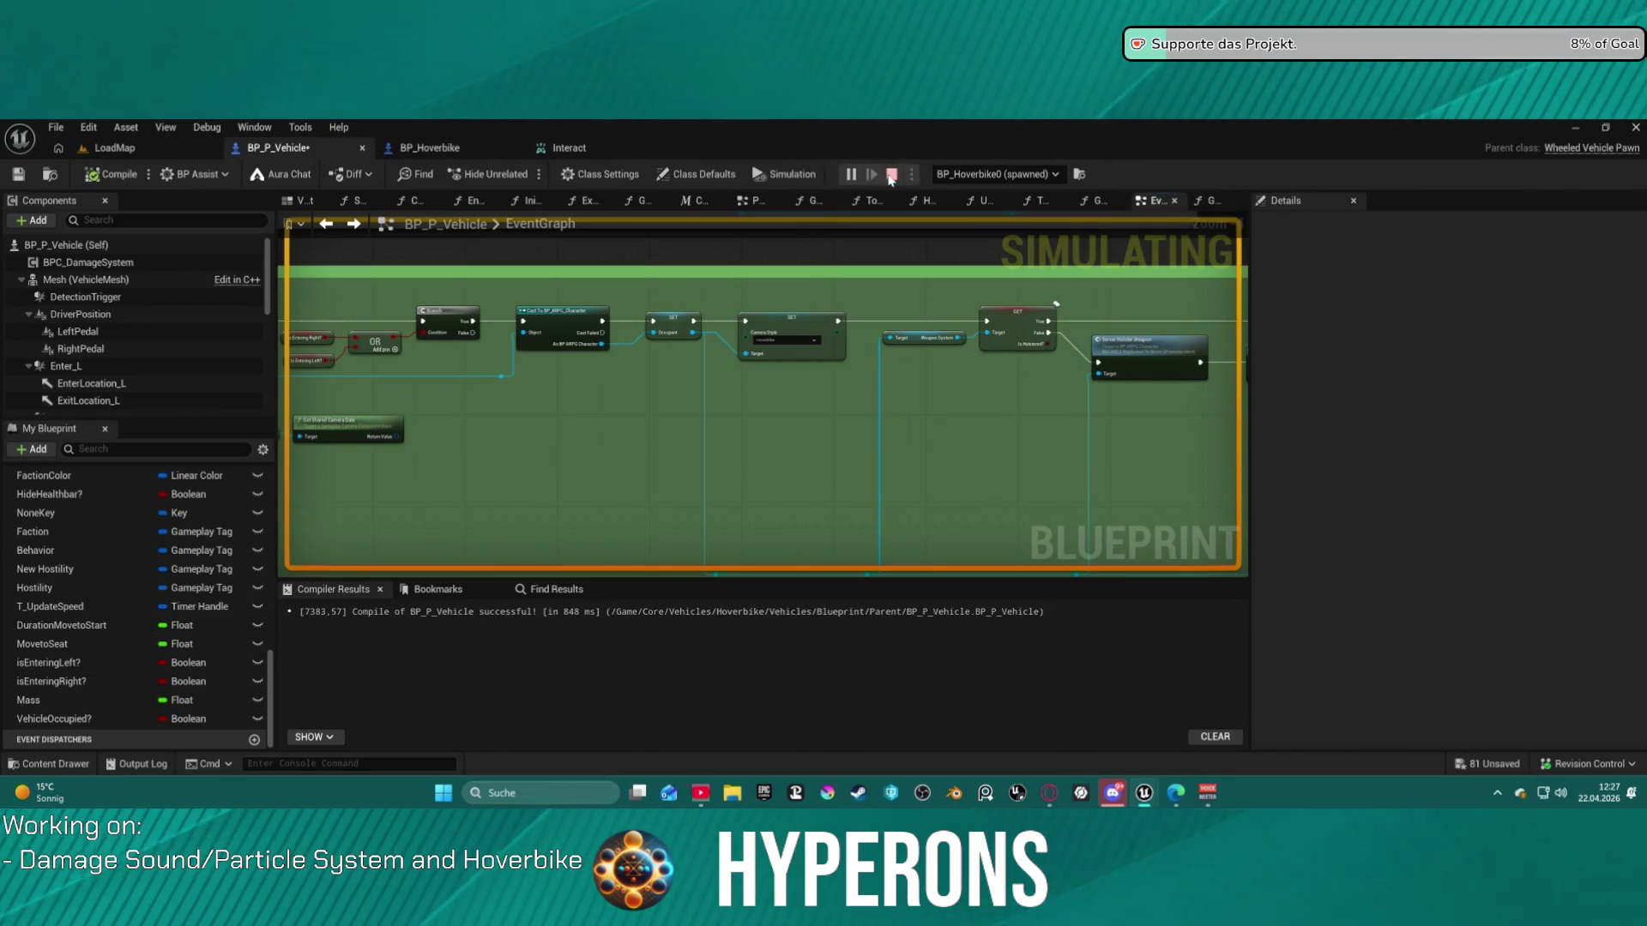
key(Escape)
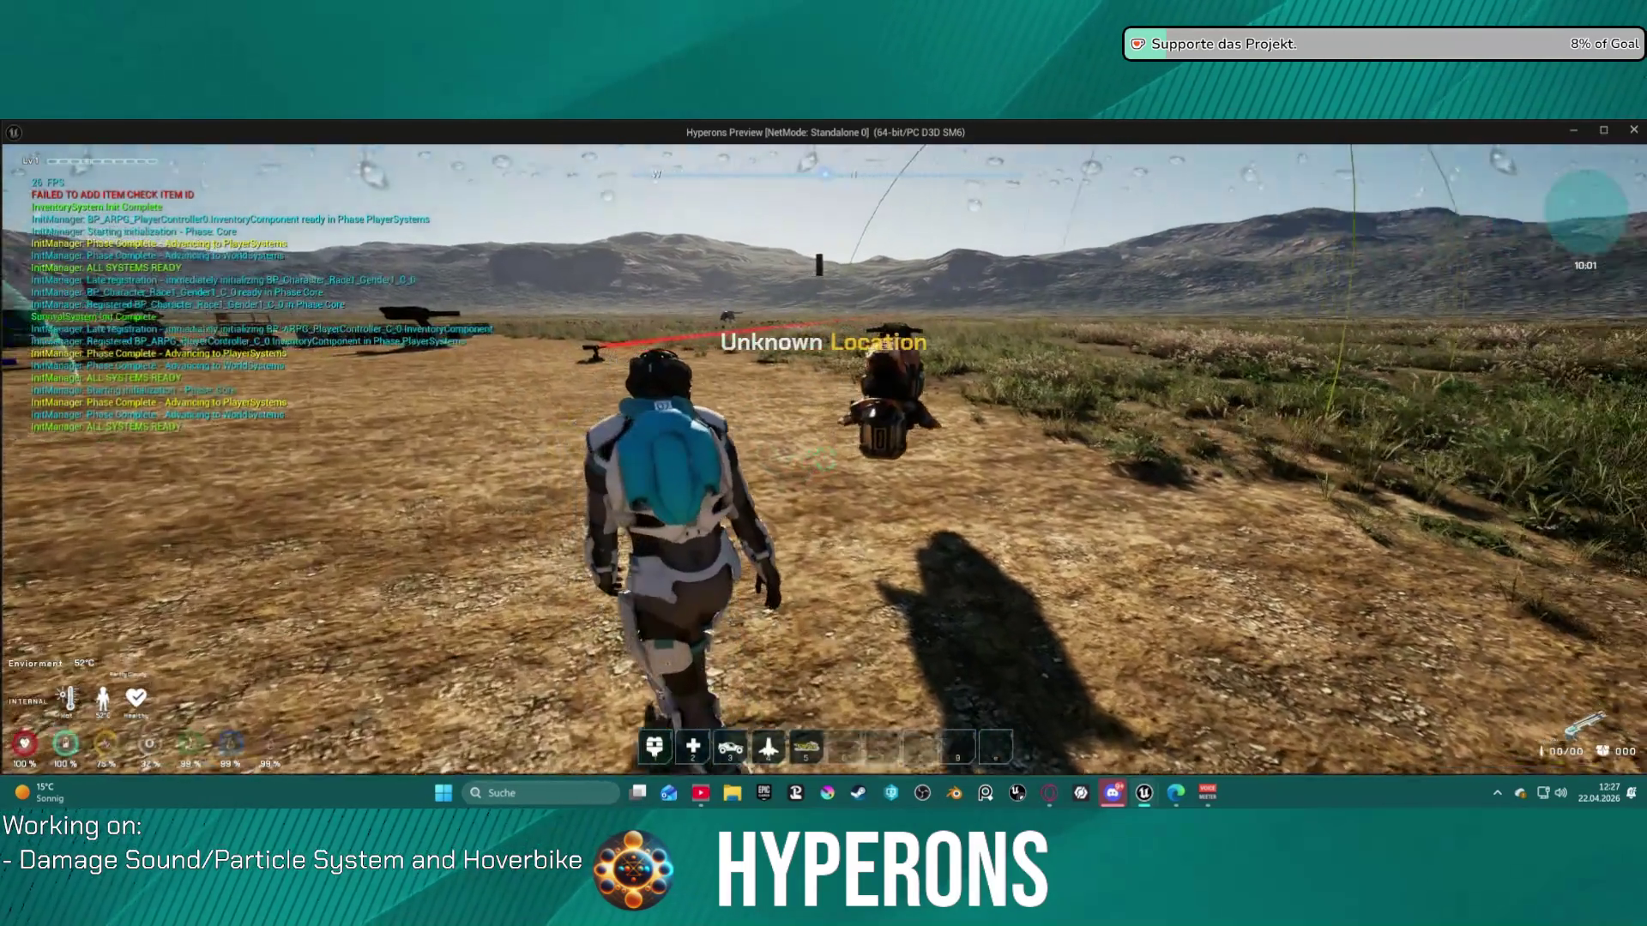
- Mount and dismount the hoverbike with E, seeing the rider flung up, then return to the editor
key(w)
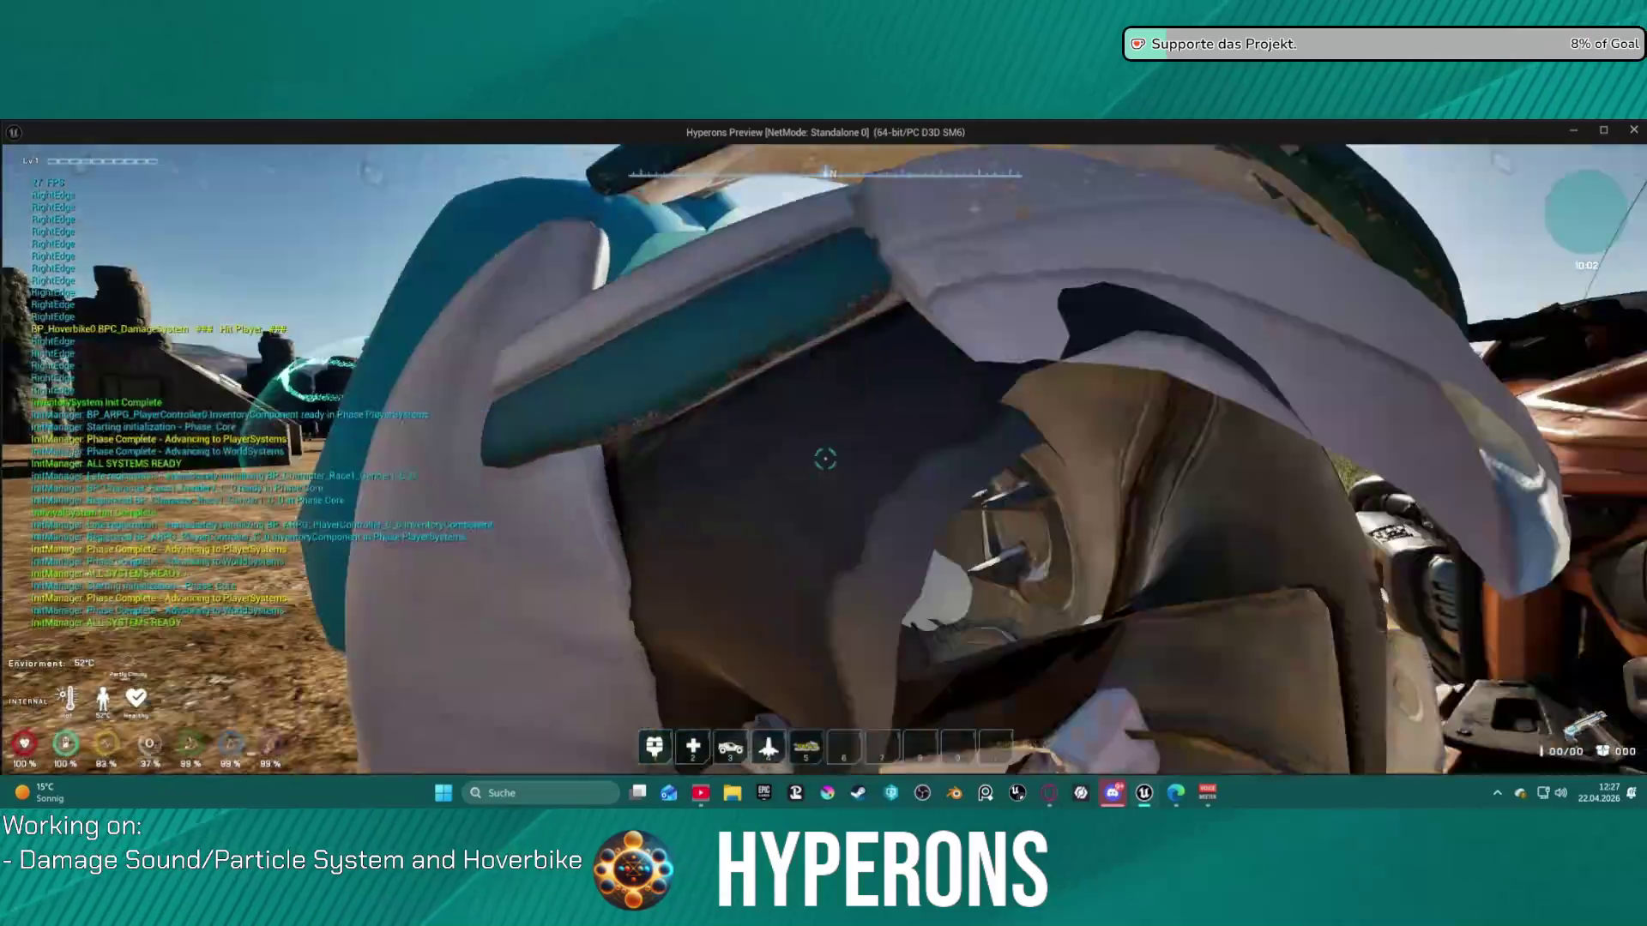
key(e)
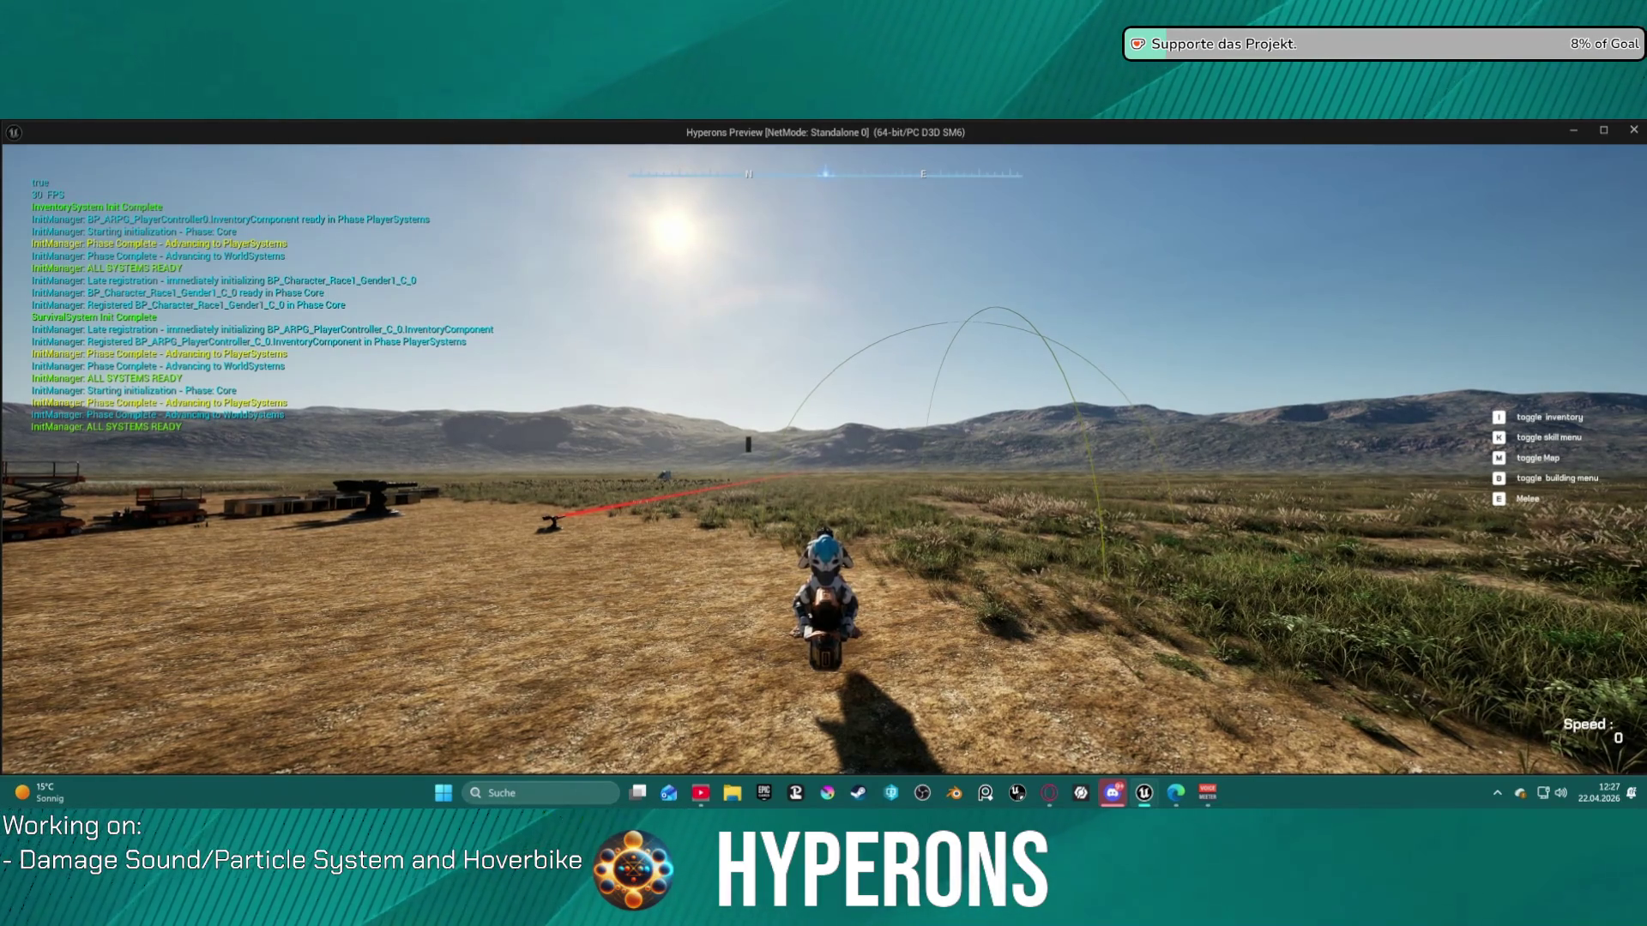
key(e)
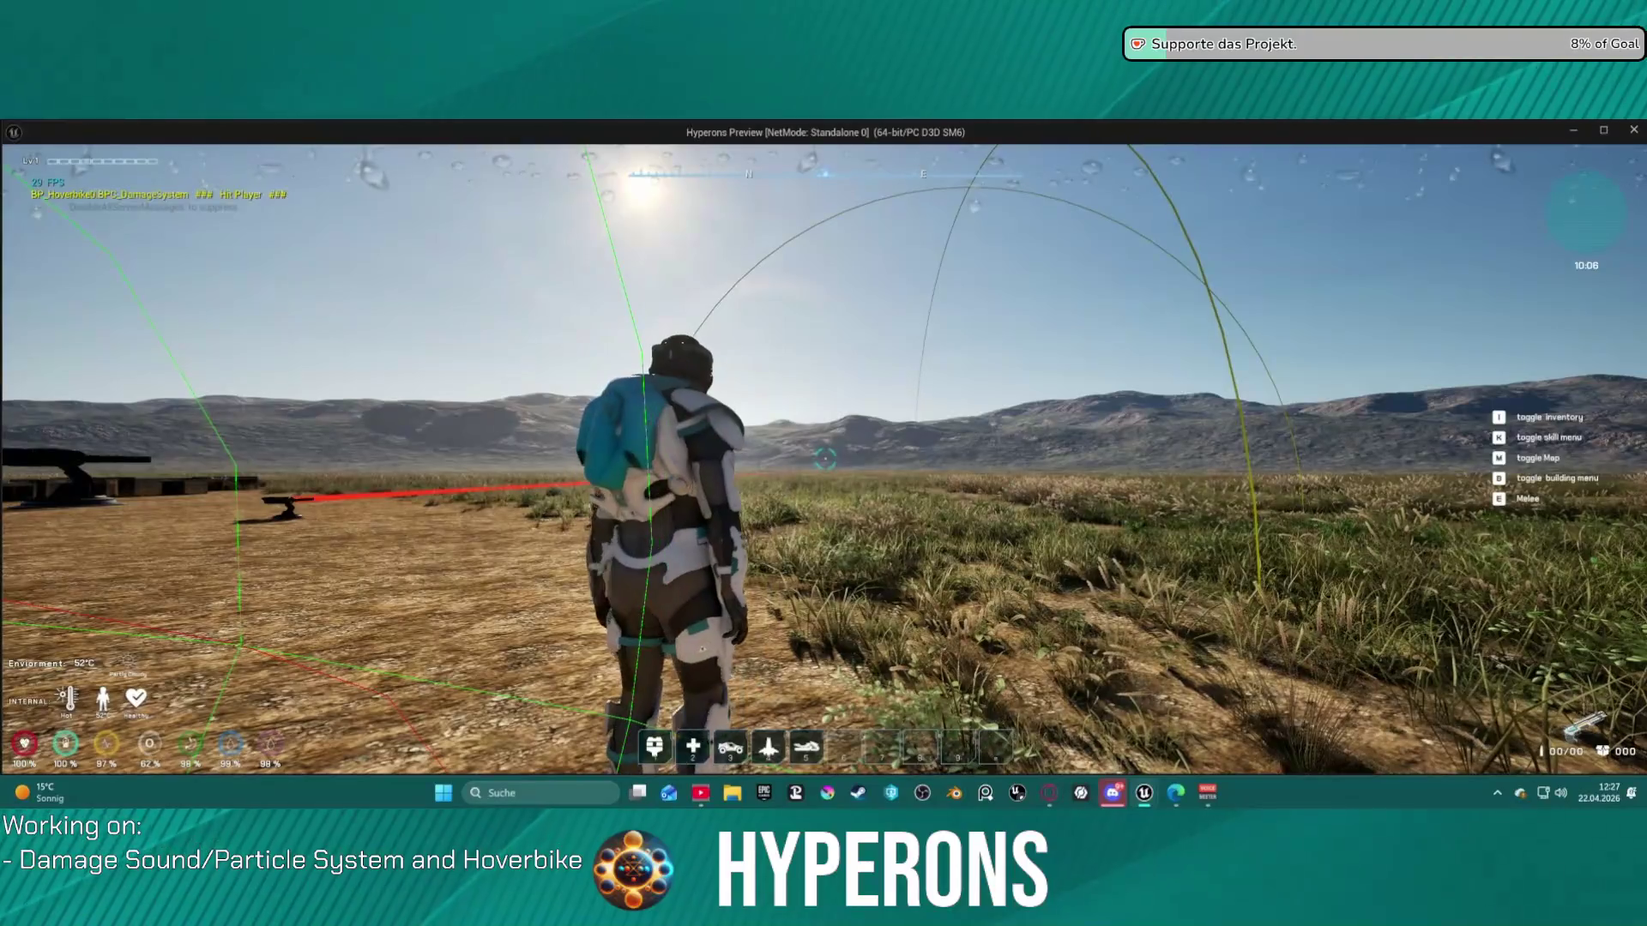
key(w)
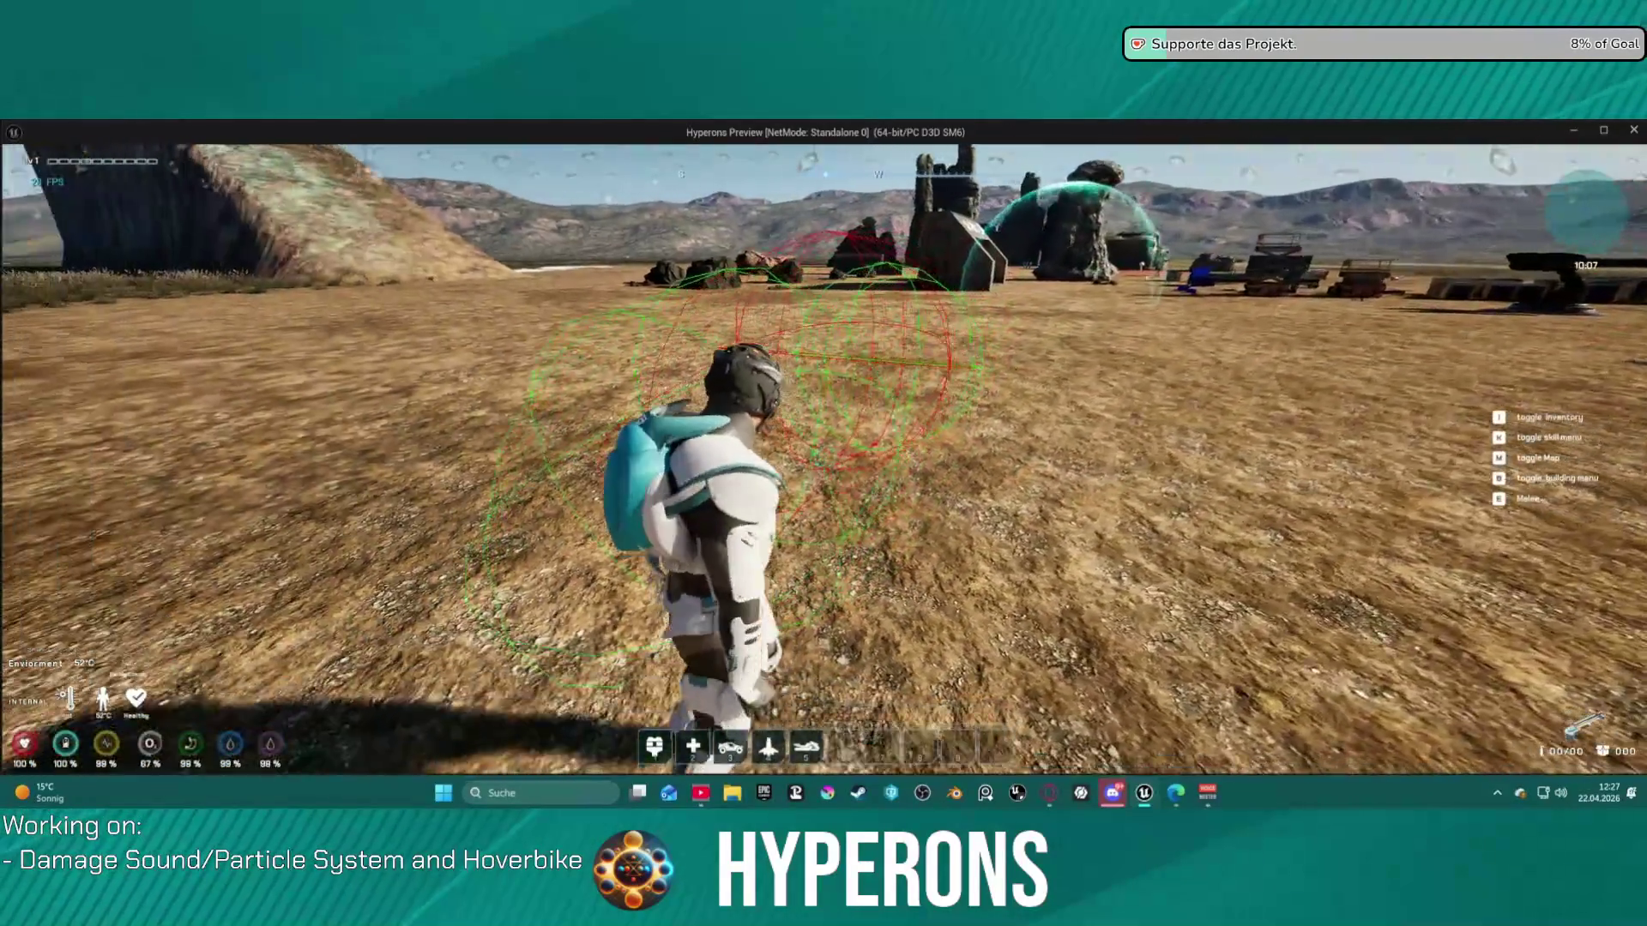
key(alt+Tab)
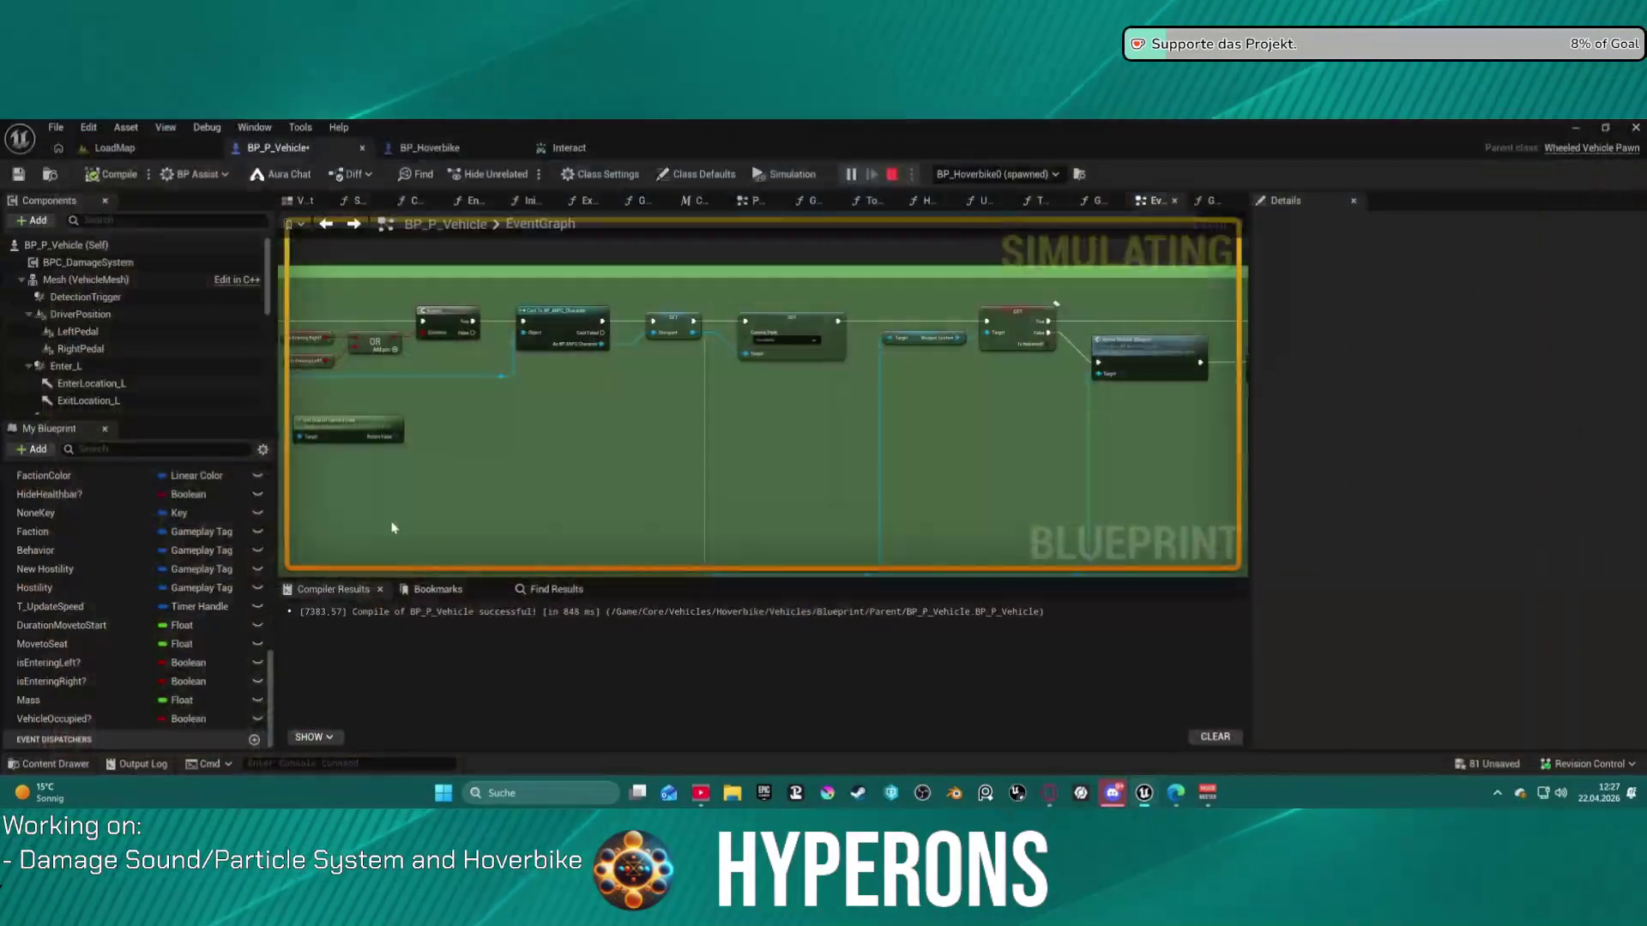
- Stop the simulation and bring the Exit Vehicle section with its Branch, Print String and Possess nodes into view
key(Escape)
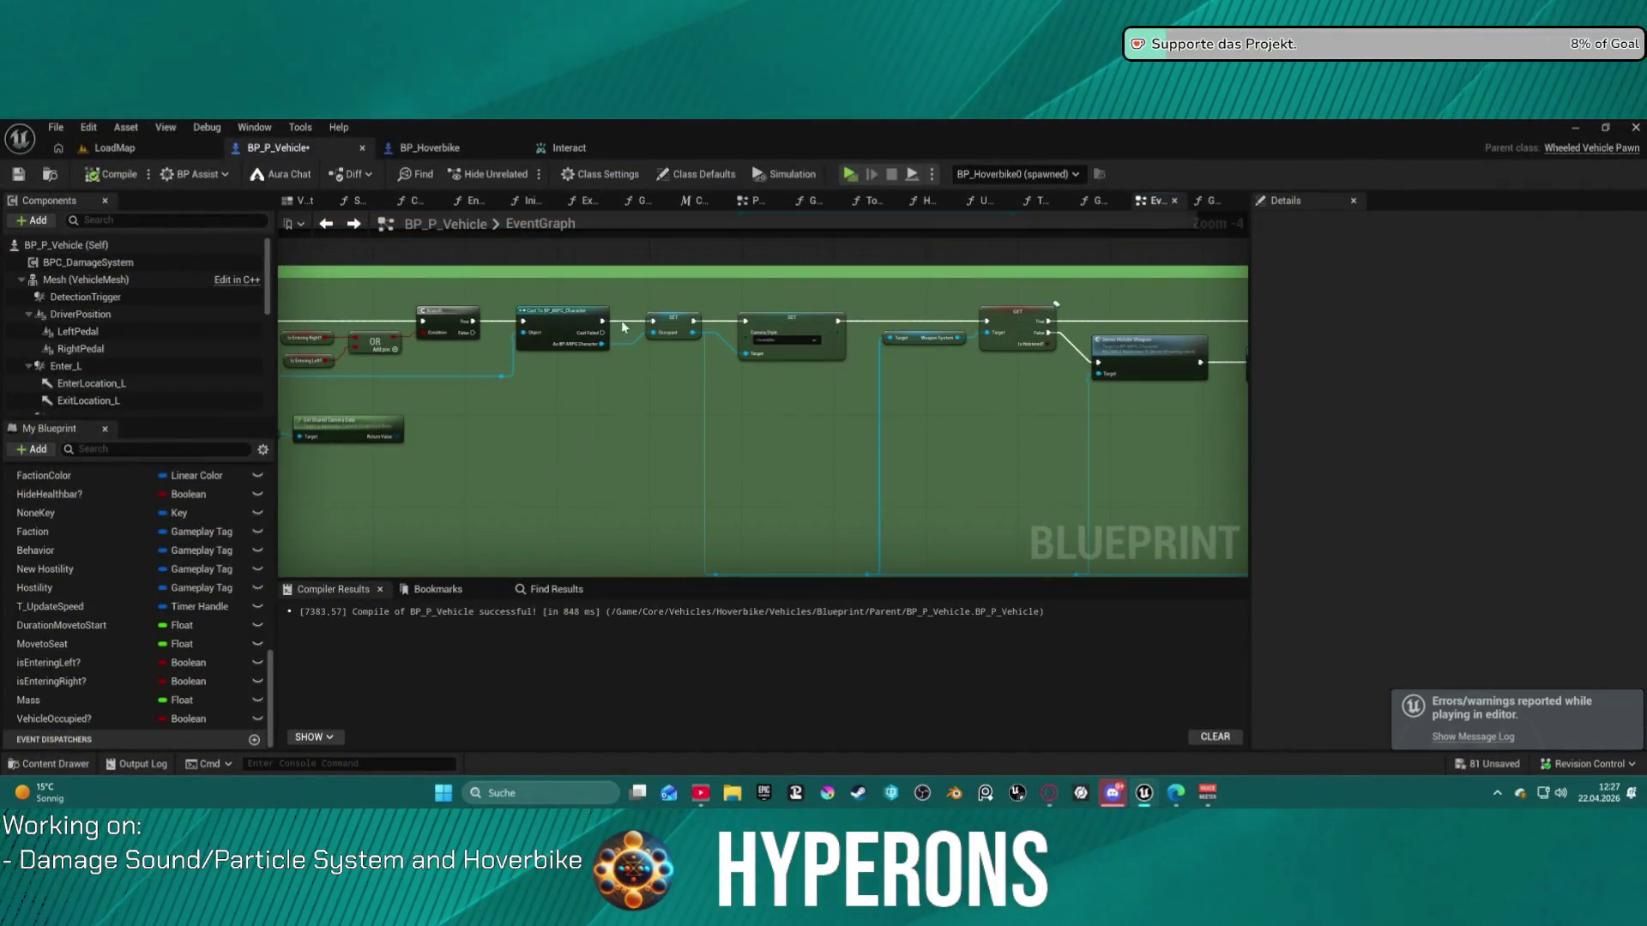
scroll(602, 320, down, 7)
scroll(816, 449, up, 12)
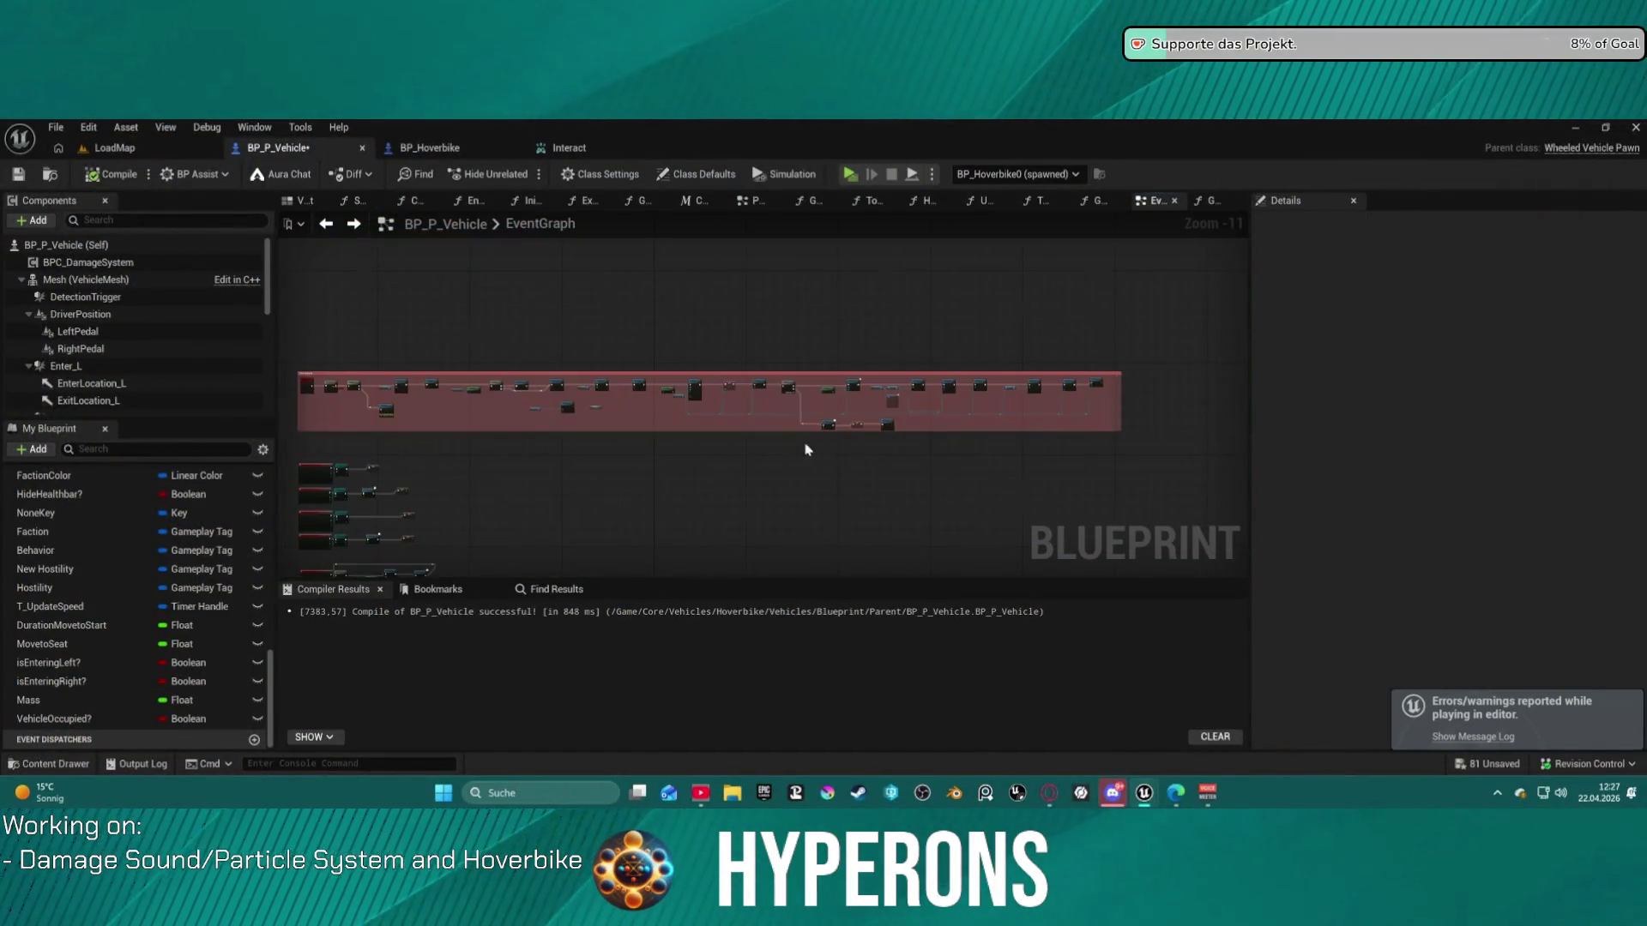
mouse_move(686, 428)
mouse_down()
mouse_move(823, 420)
mouse_move(308, 359)
mouse_move(668, 420)
mouse_move(360, 353)
mouse_move(454, 352)
mouse_move(480, 403)
mouse_move(480, 257)
mouse_move(1284, 467)
mouse_move(830, 467)
mouse_up()
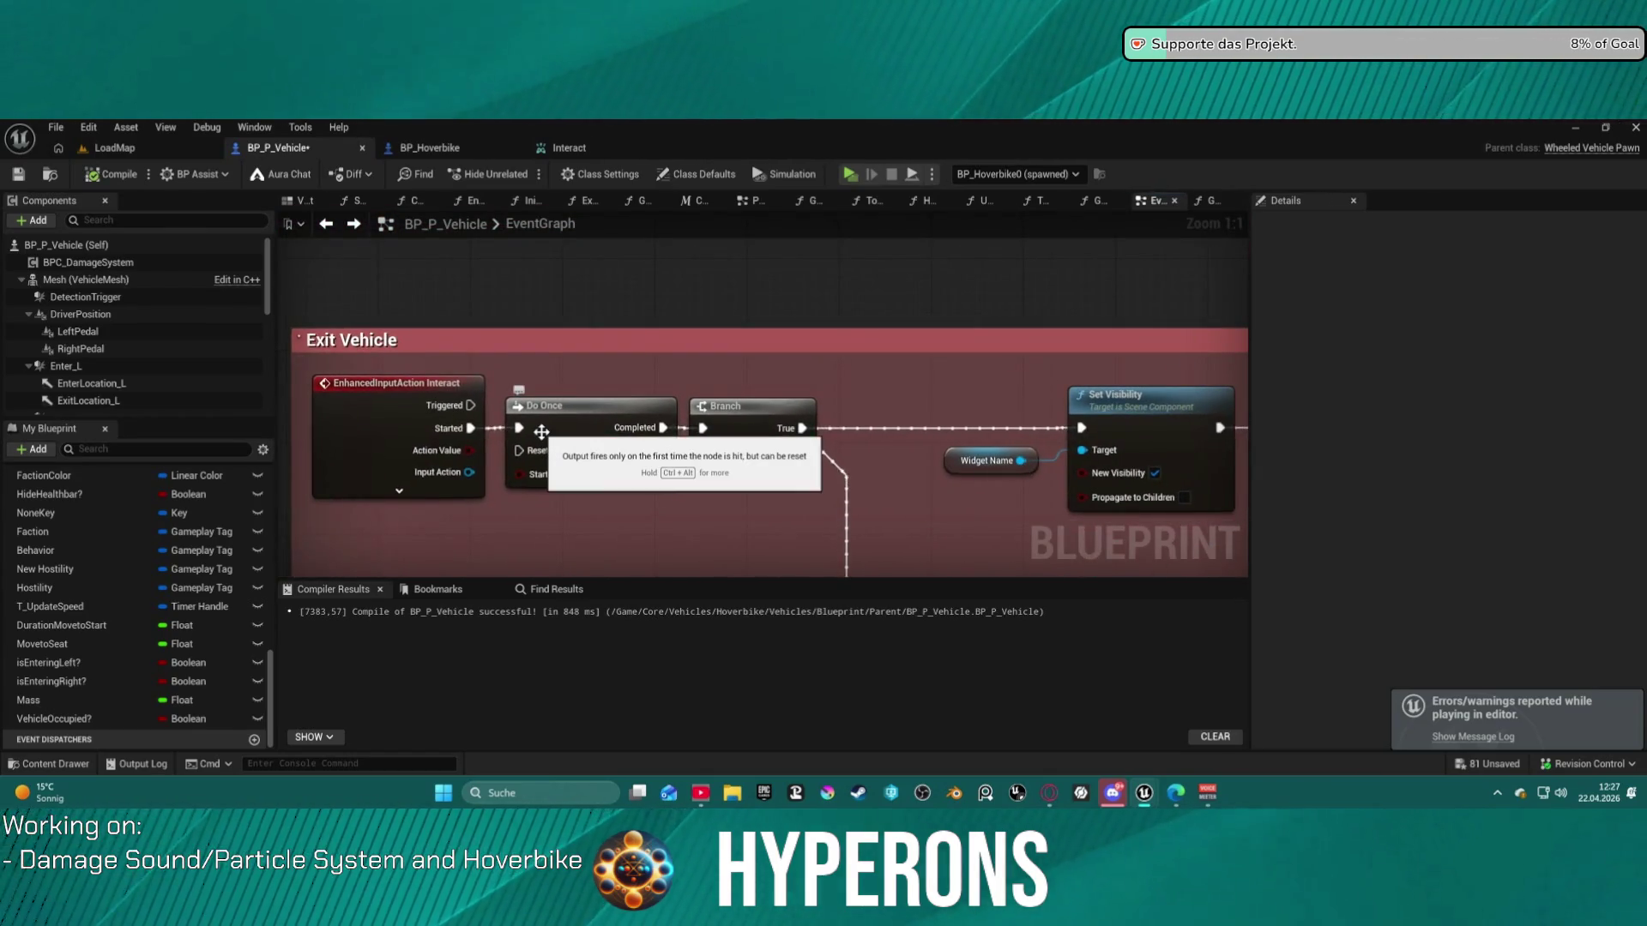
scroll(593, 501, down, 3)
mouse_move(593, 501)
mouse_down()
mouse_move(510, 421)
mouse_move(442, 415)
mouse_up()
scroll(442, 415, down, 1)
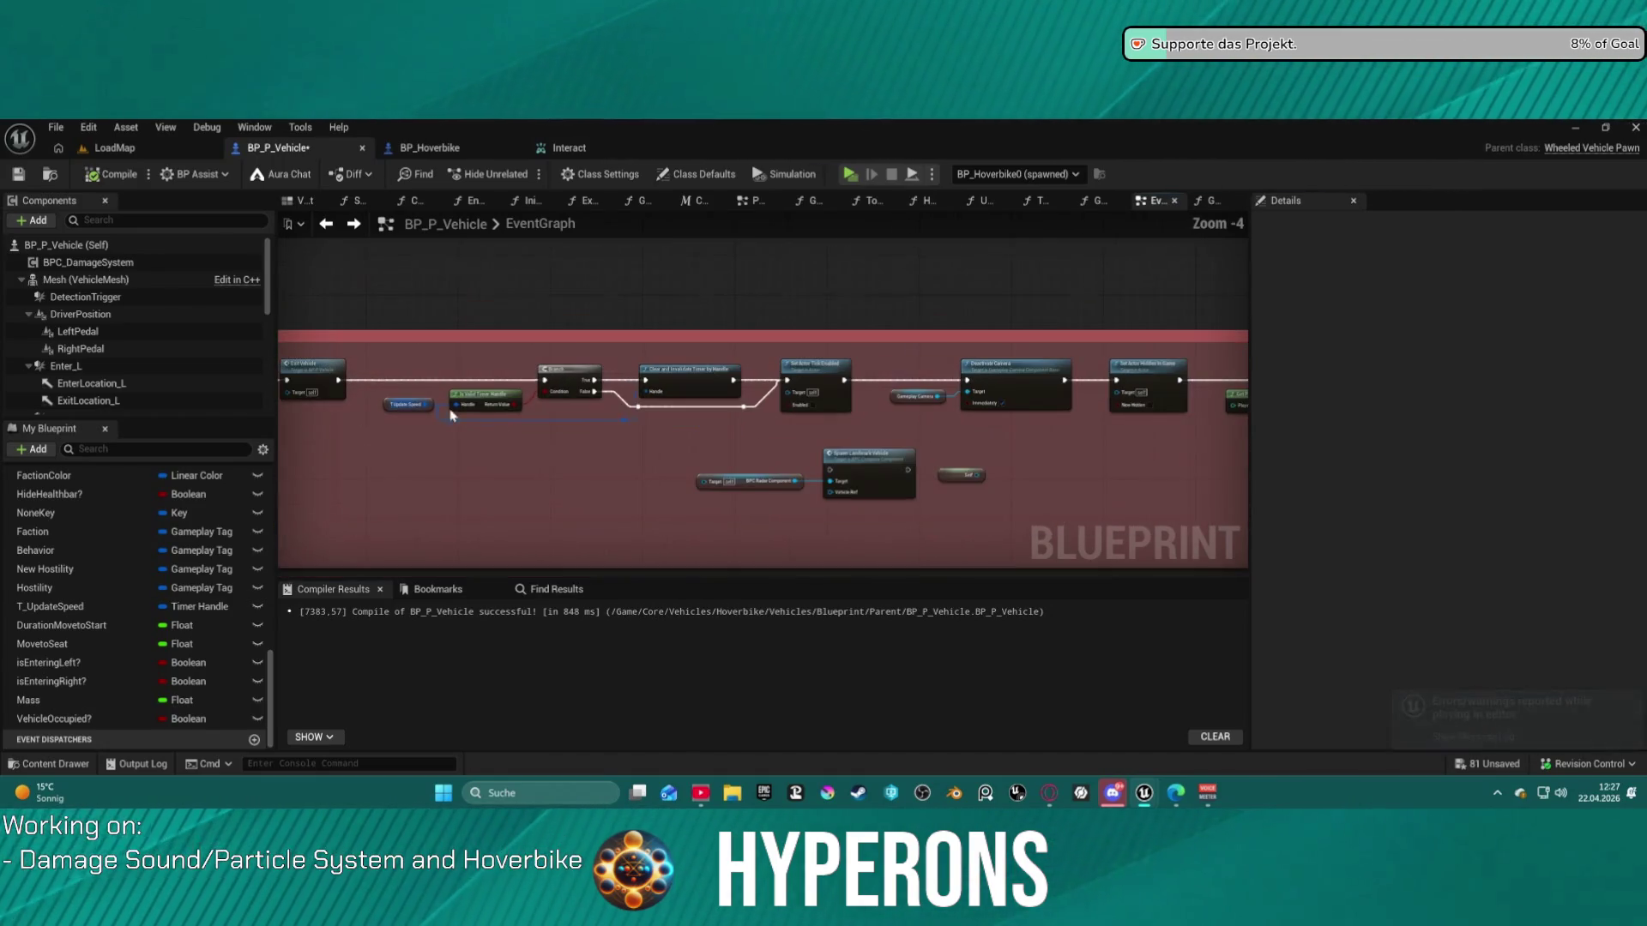
drag(728, 420, 360, 374)
mouse_move(1004, 371)
mouse_down()
mouse_move(444, 373)
mouse_move(1211, 370)
mouse_up()
scroll(984, 402, up, 4)
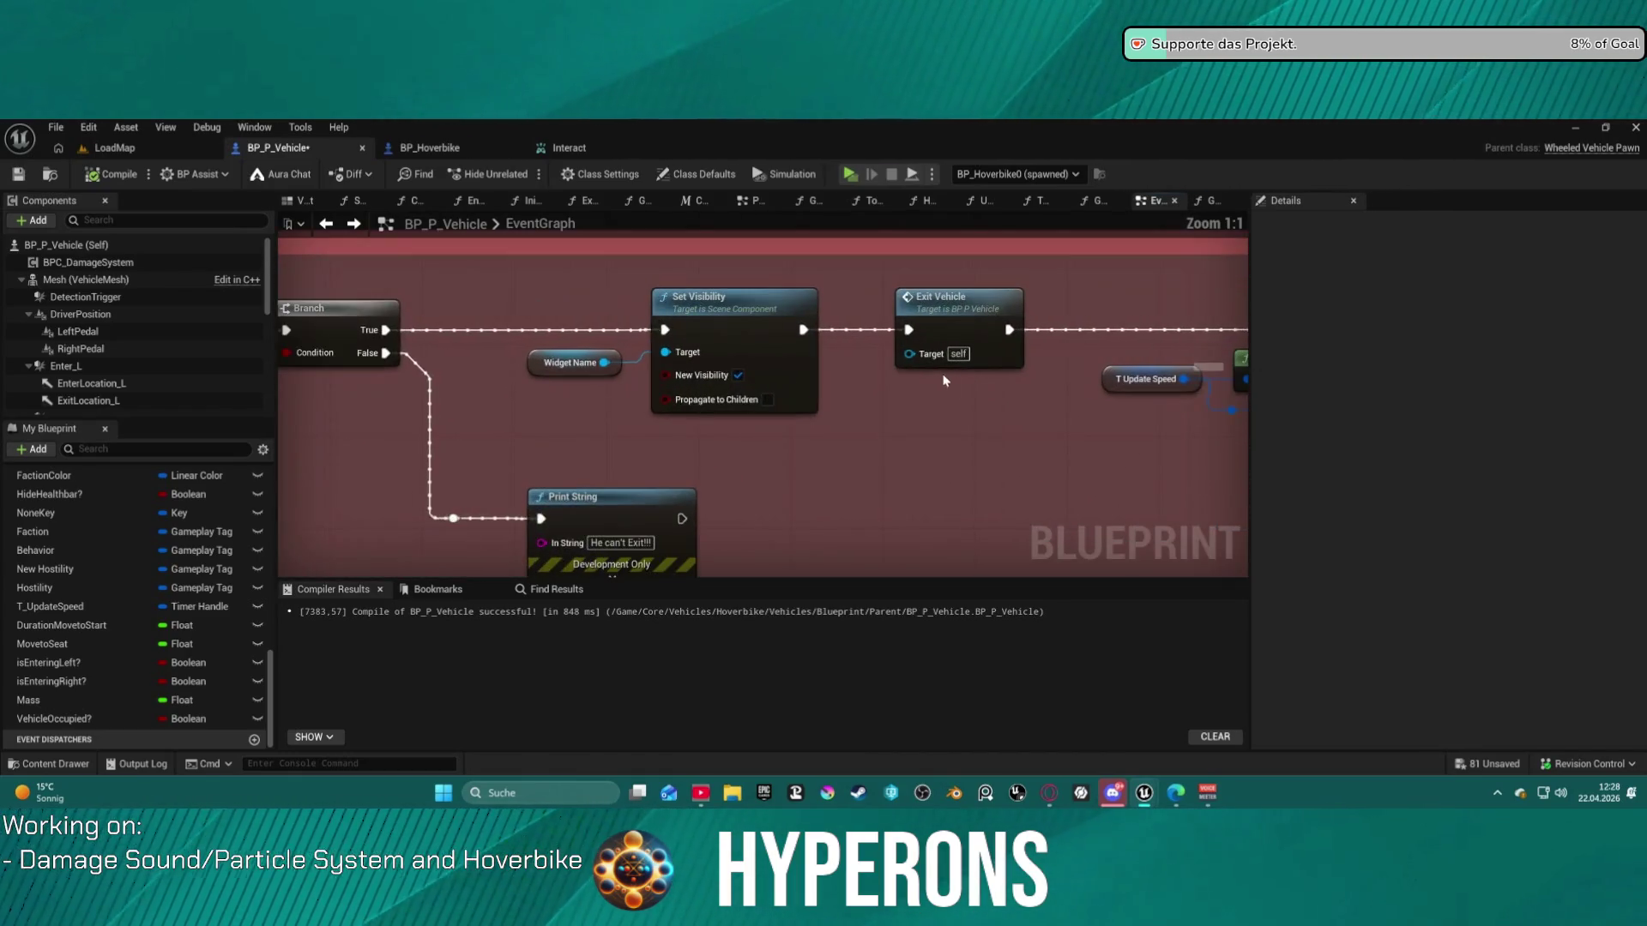
- Add a breakpoint on the Exit Vehicle node and switch back to the running game
right_click(939, 318)
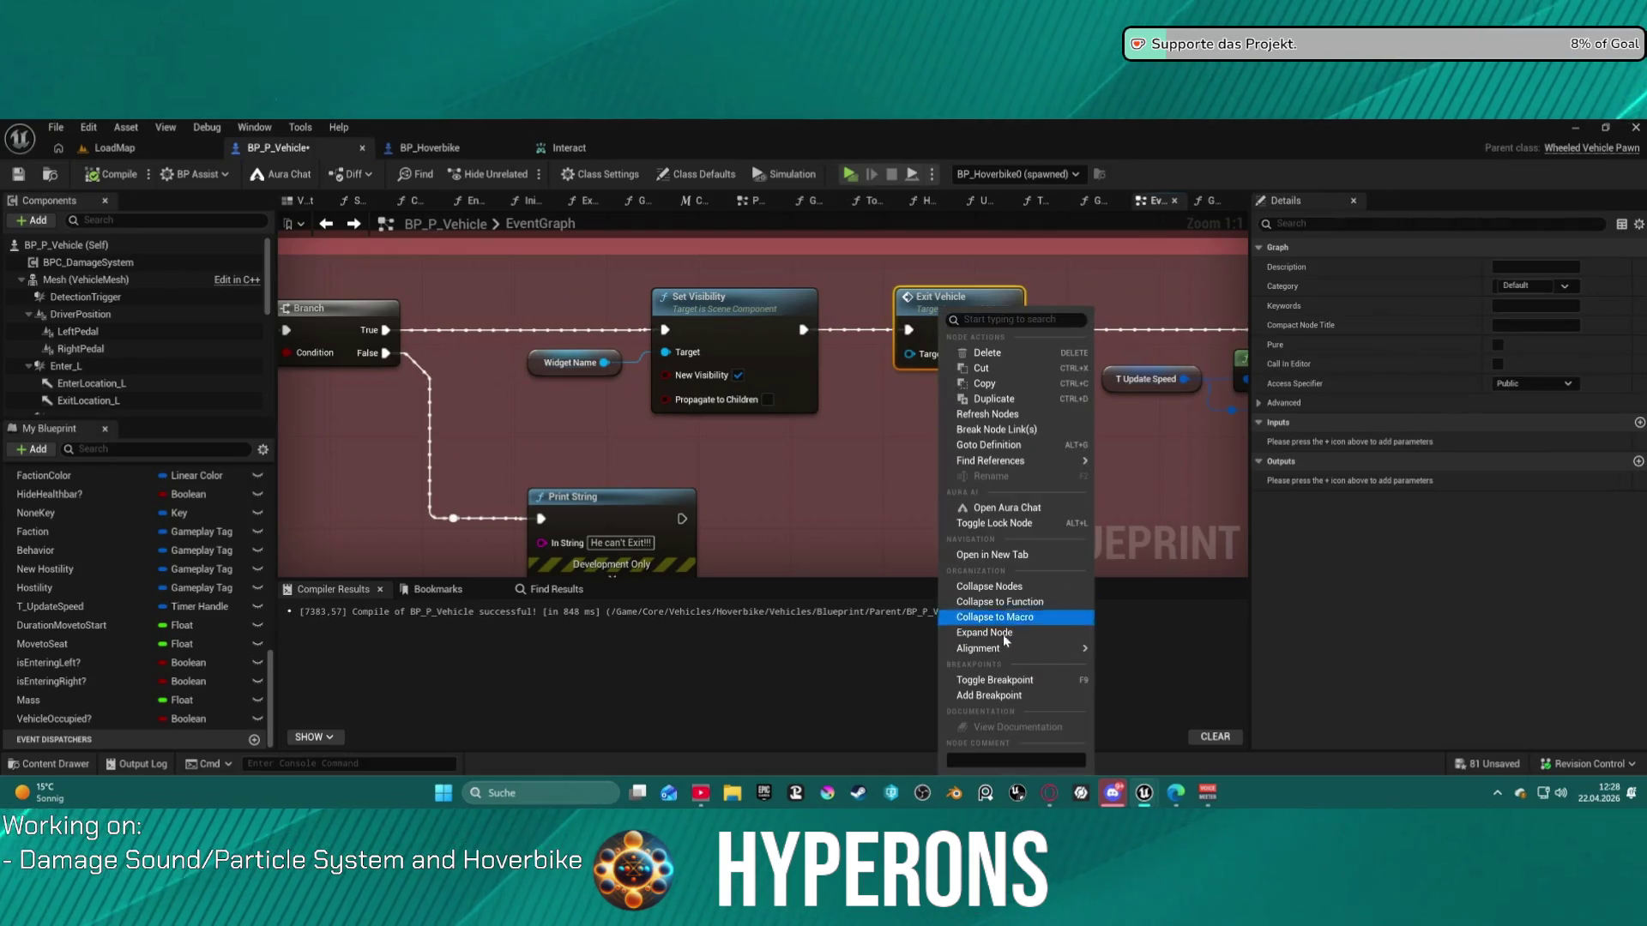
click(989, 696)
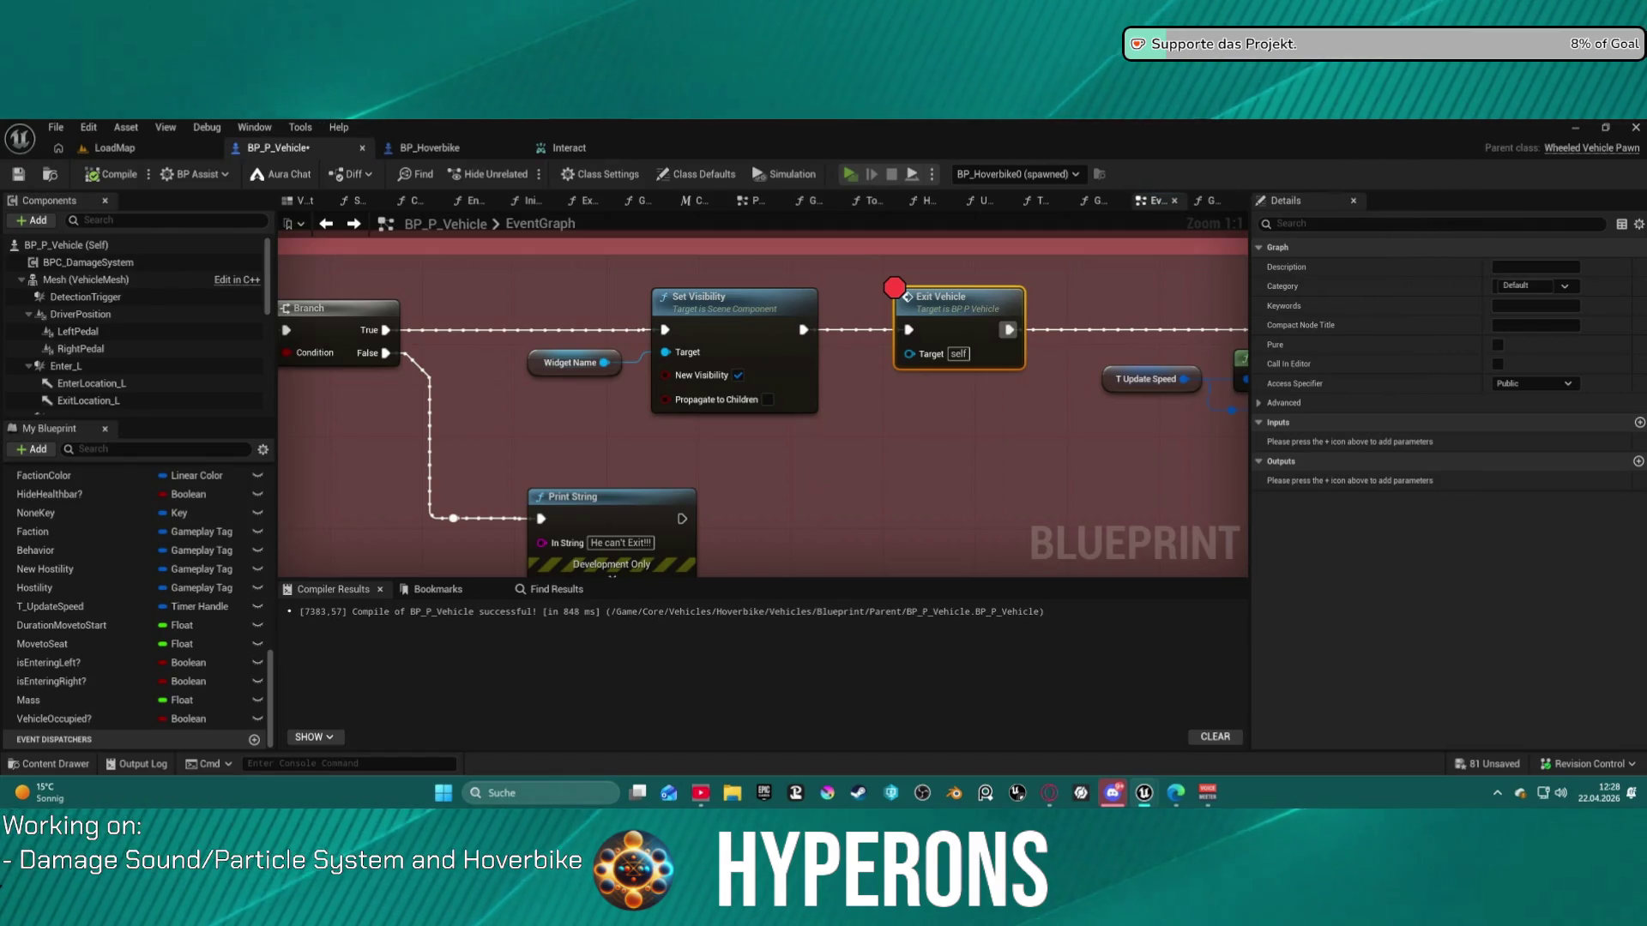
key(alt+Tab)
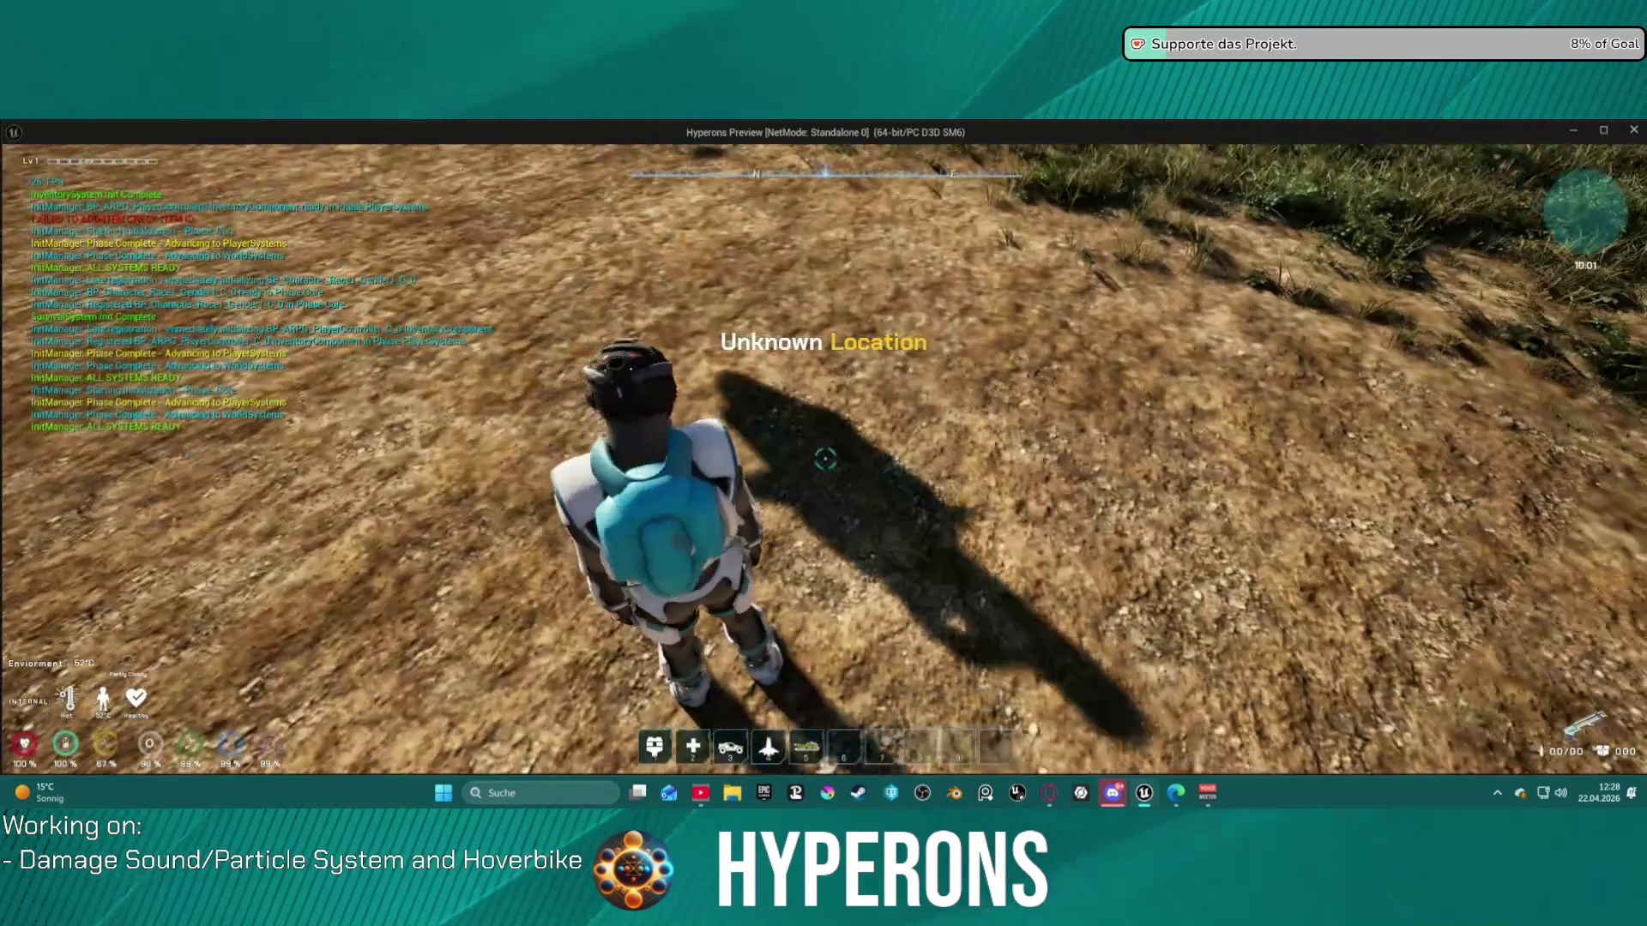
- Walk to the hoverbike, mount it with E and attempt to dismount
key(w)
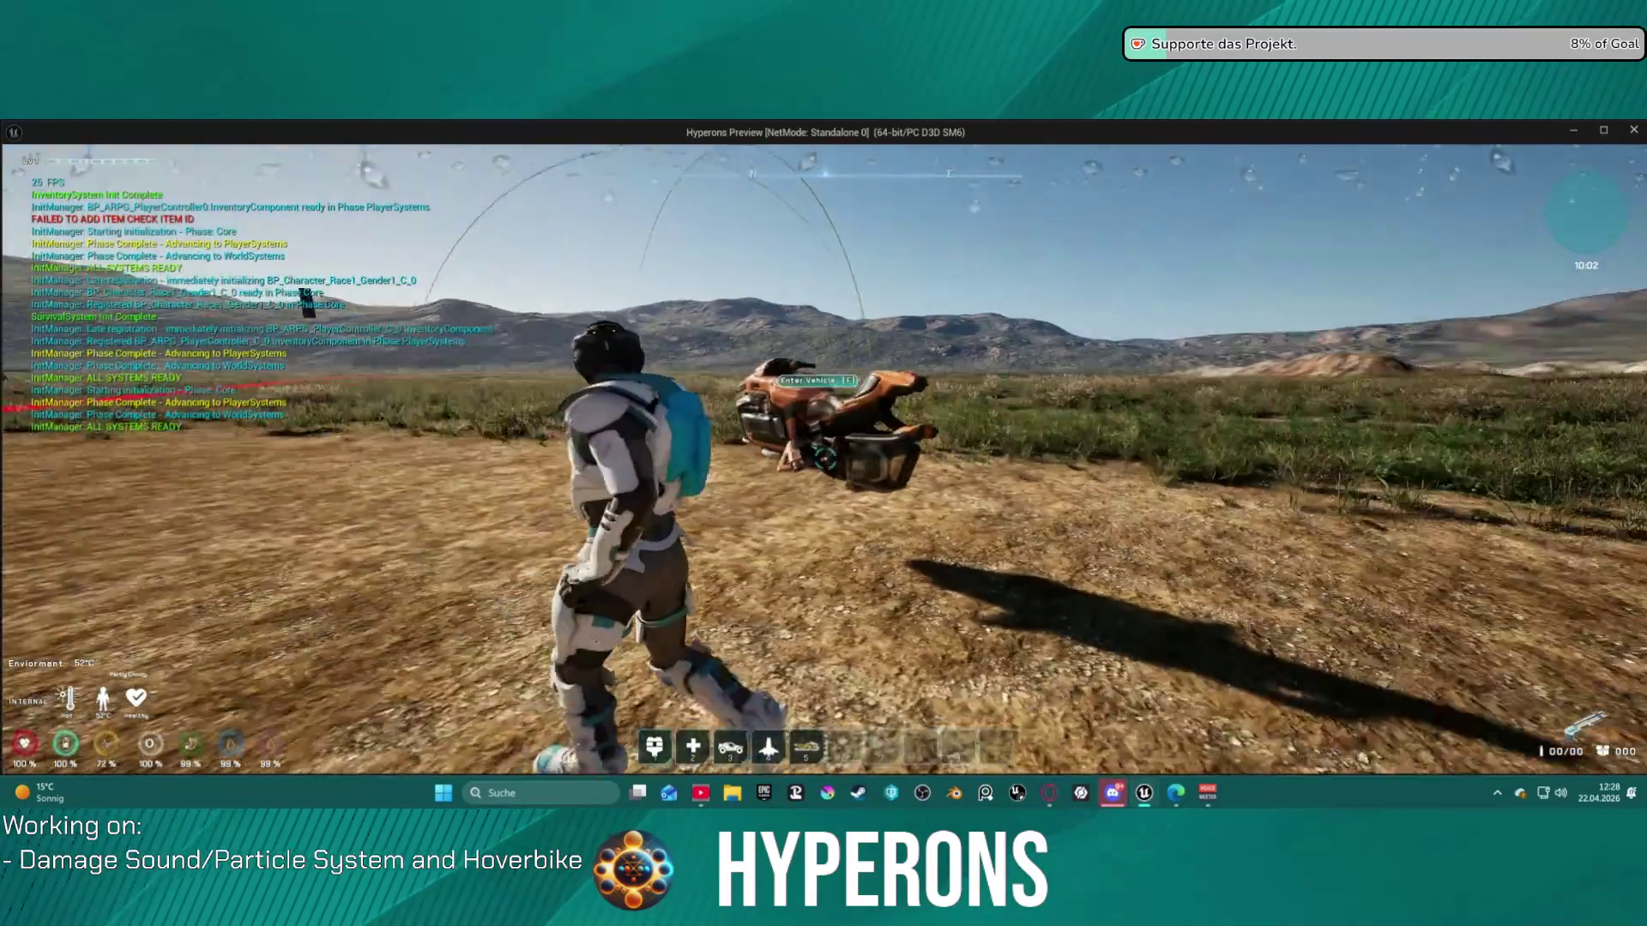
scroll(823, 463, down, 5)
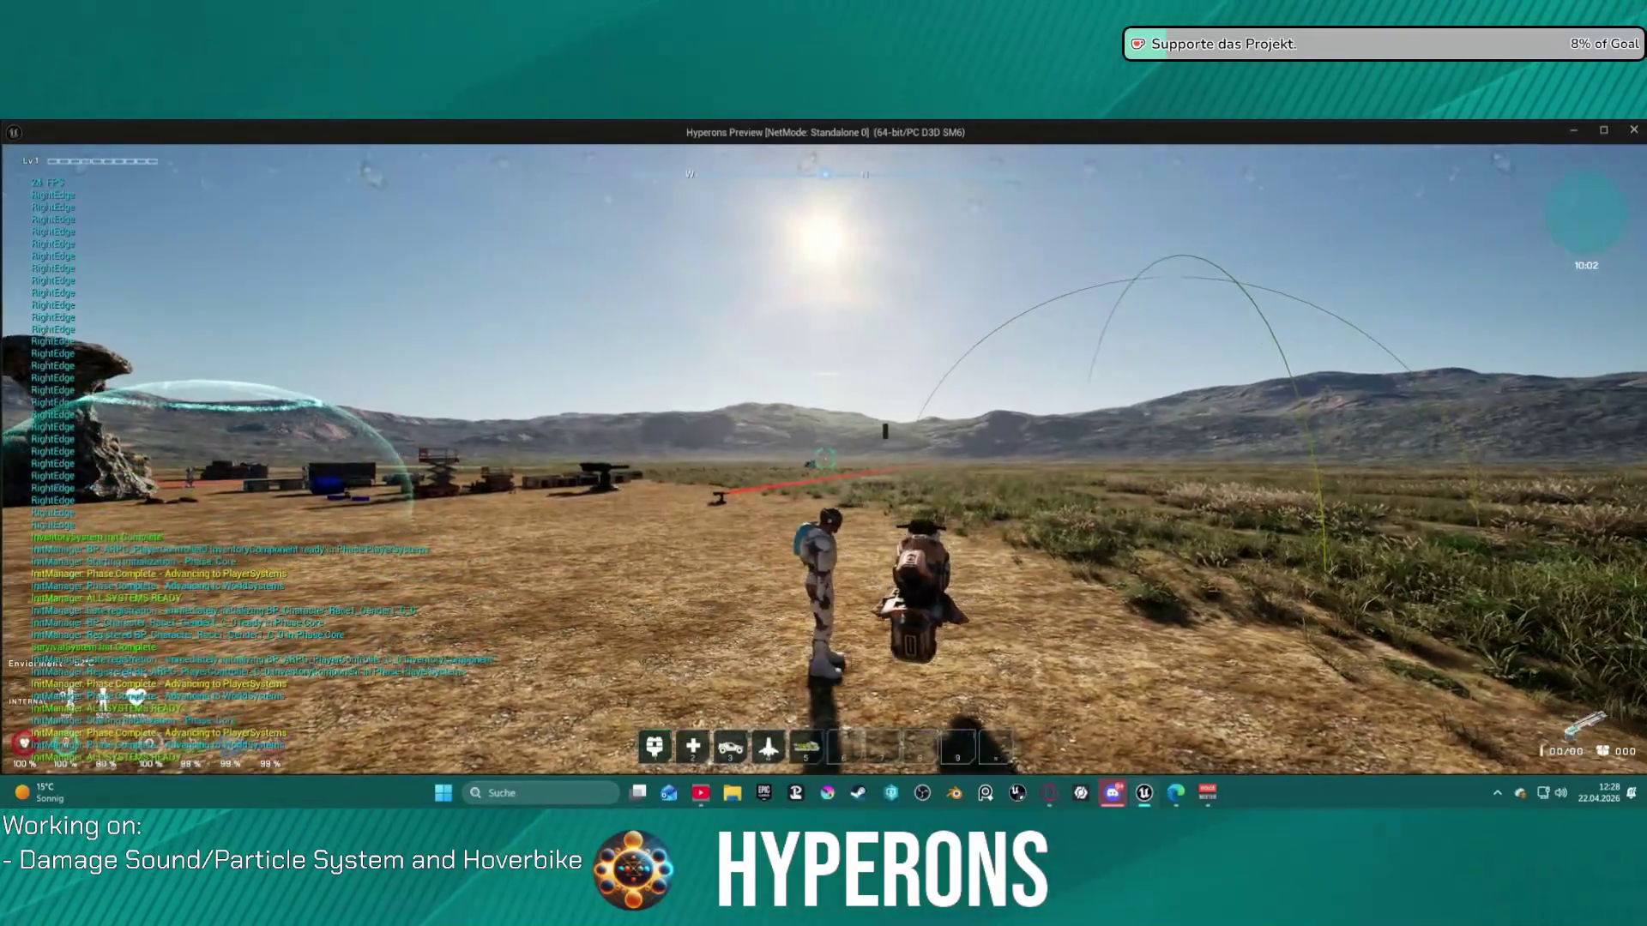
key(e)
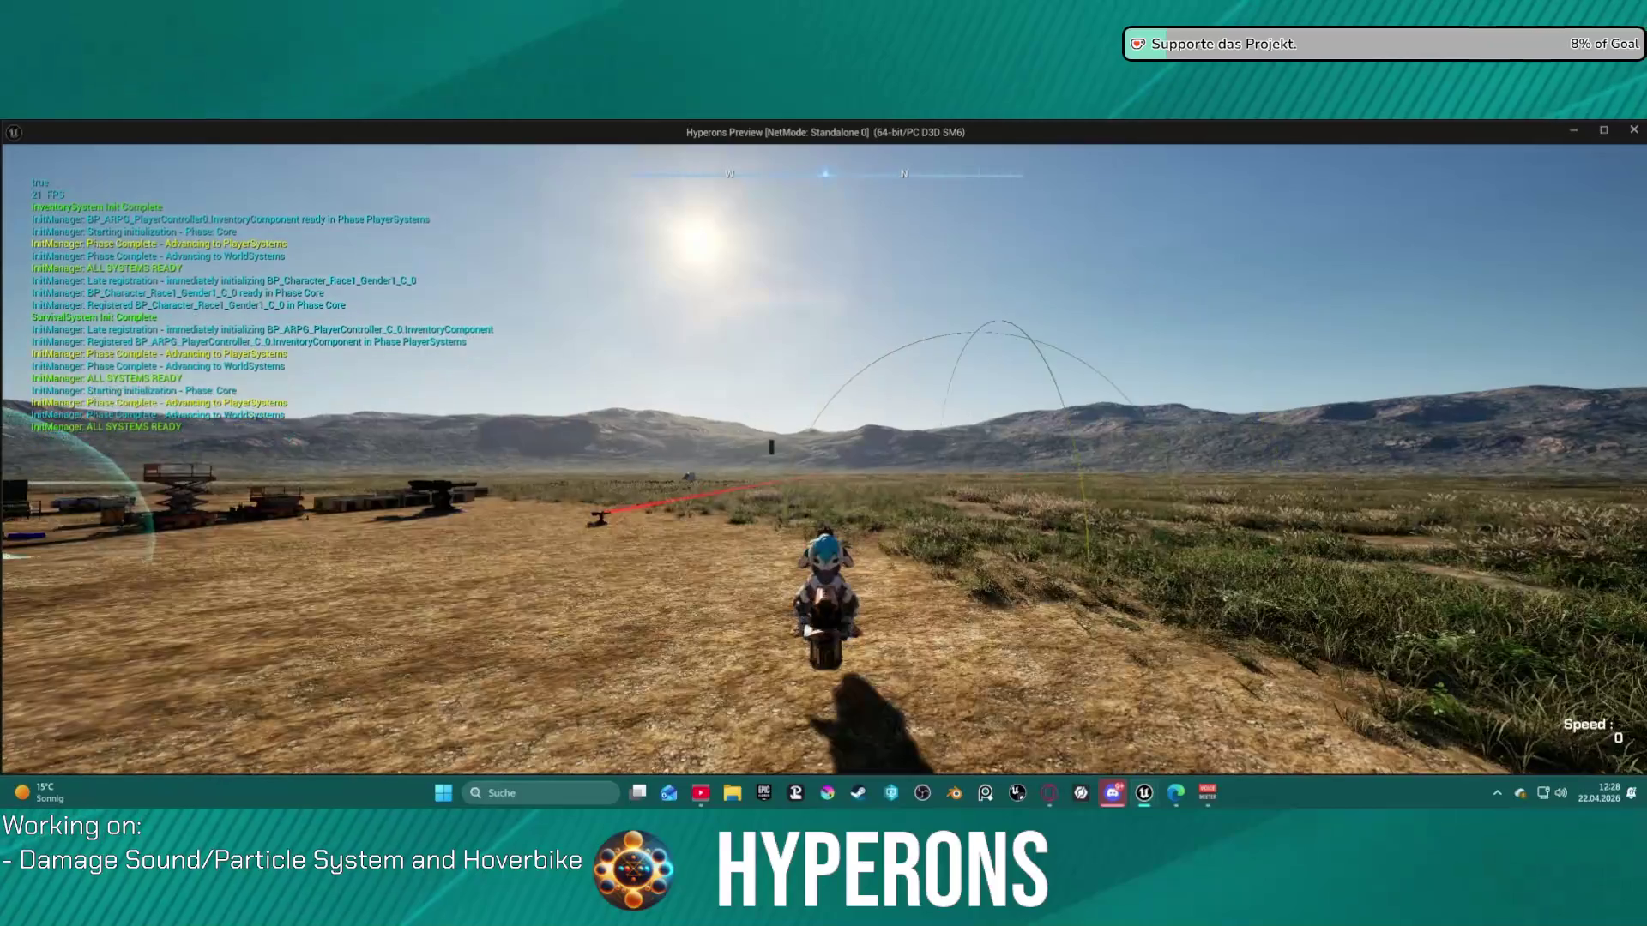
key(e)
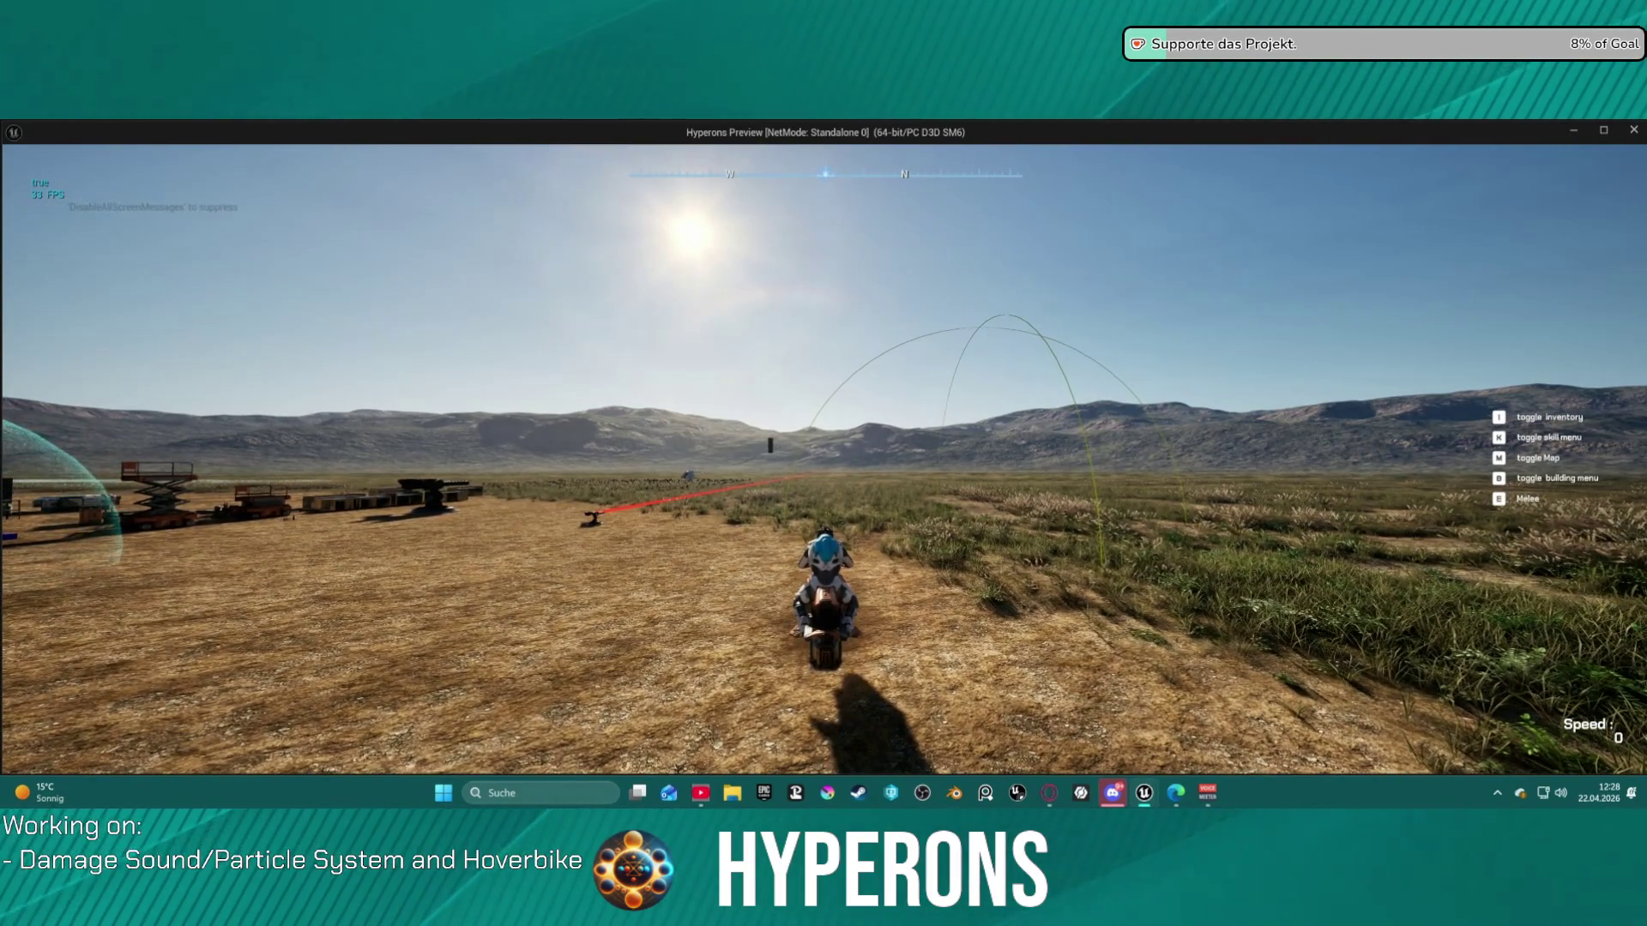
- Drive the hoverbike left toward the grassy slope, press F to exit, then stop the session
key(w)
key(a)
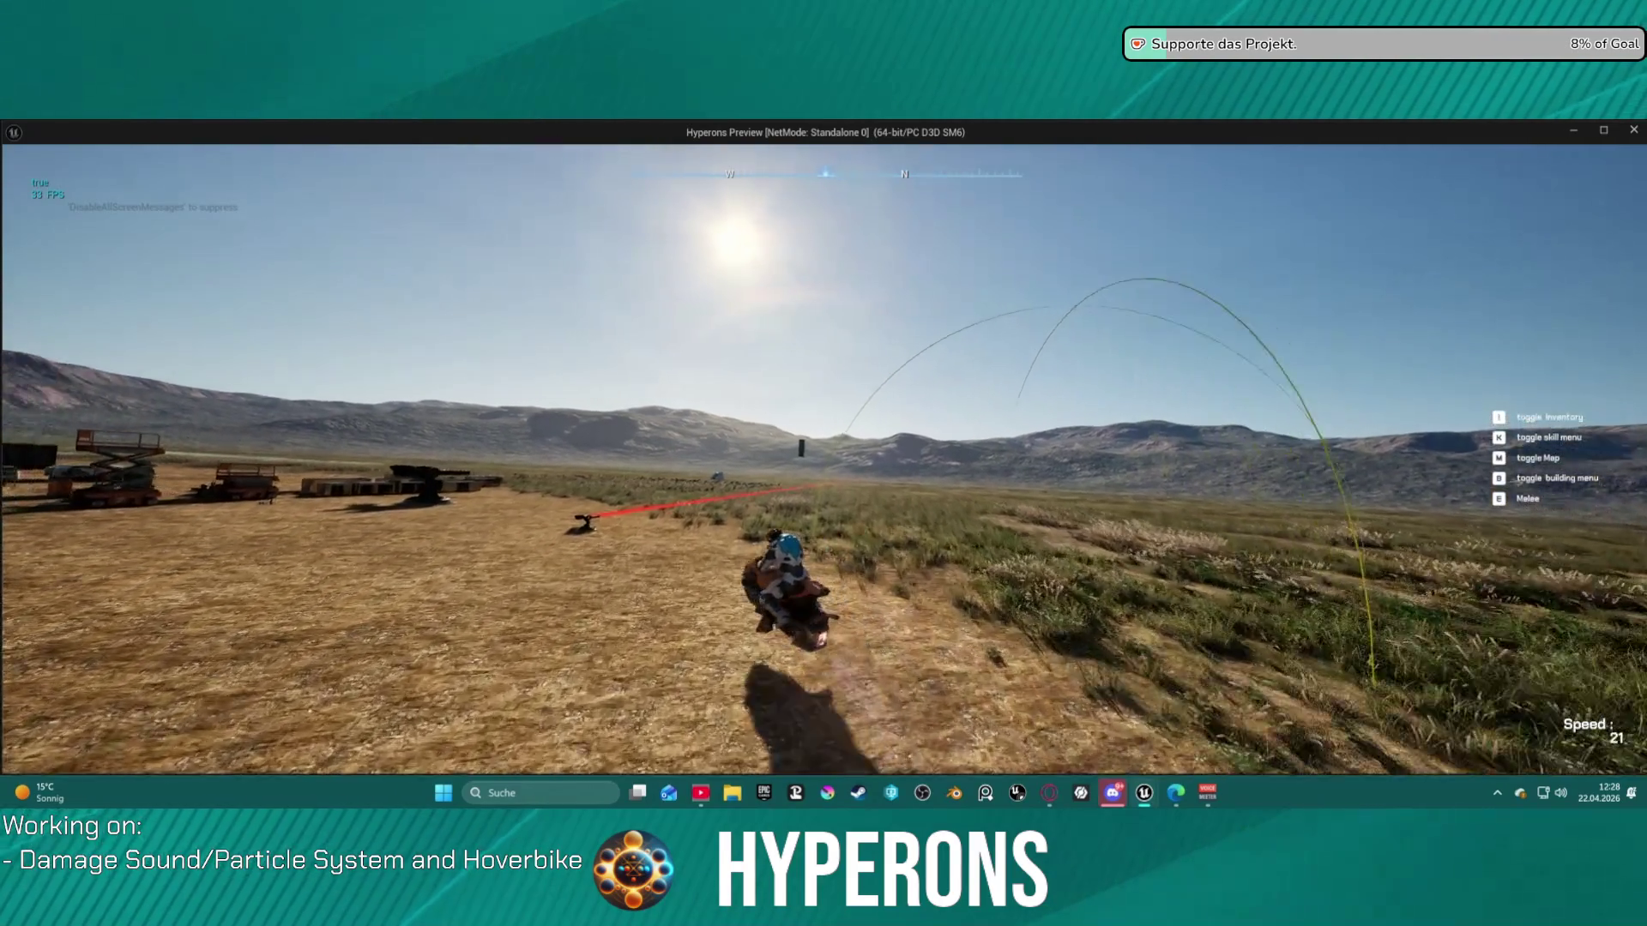
key(a)
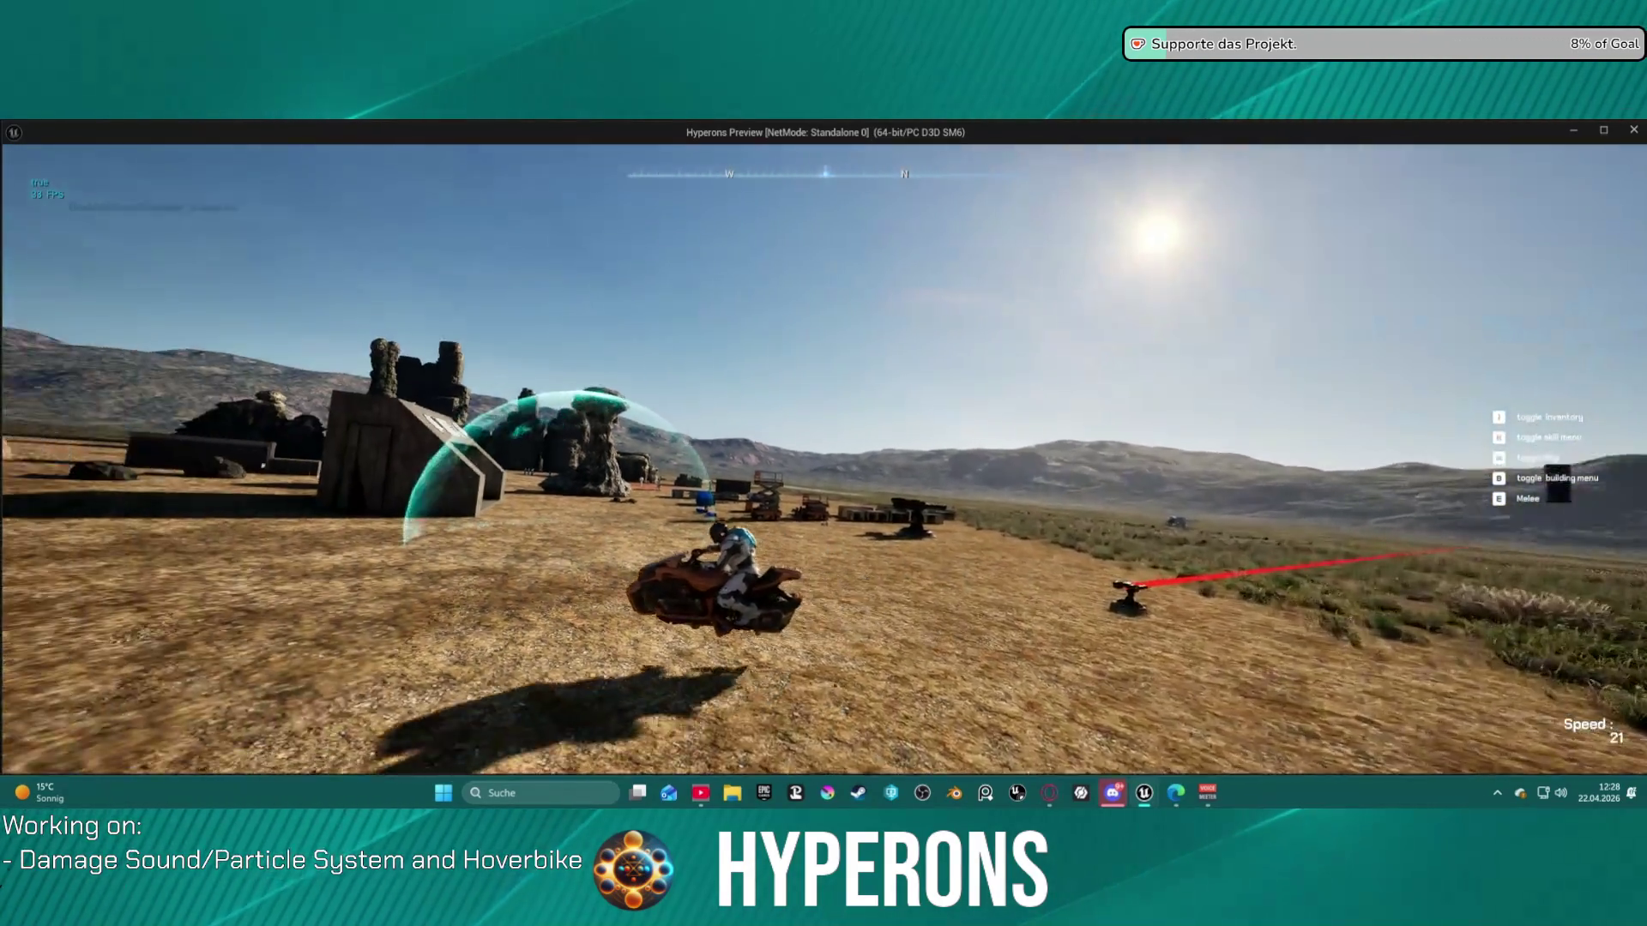
key(a)
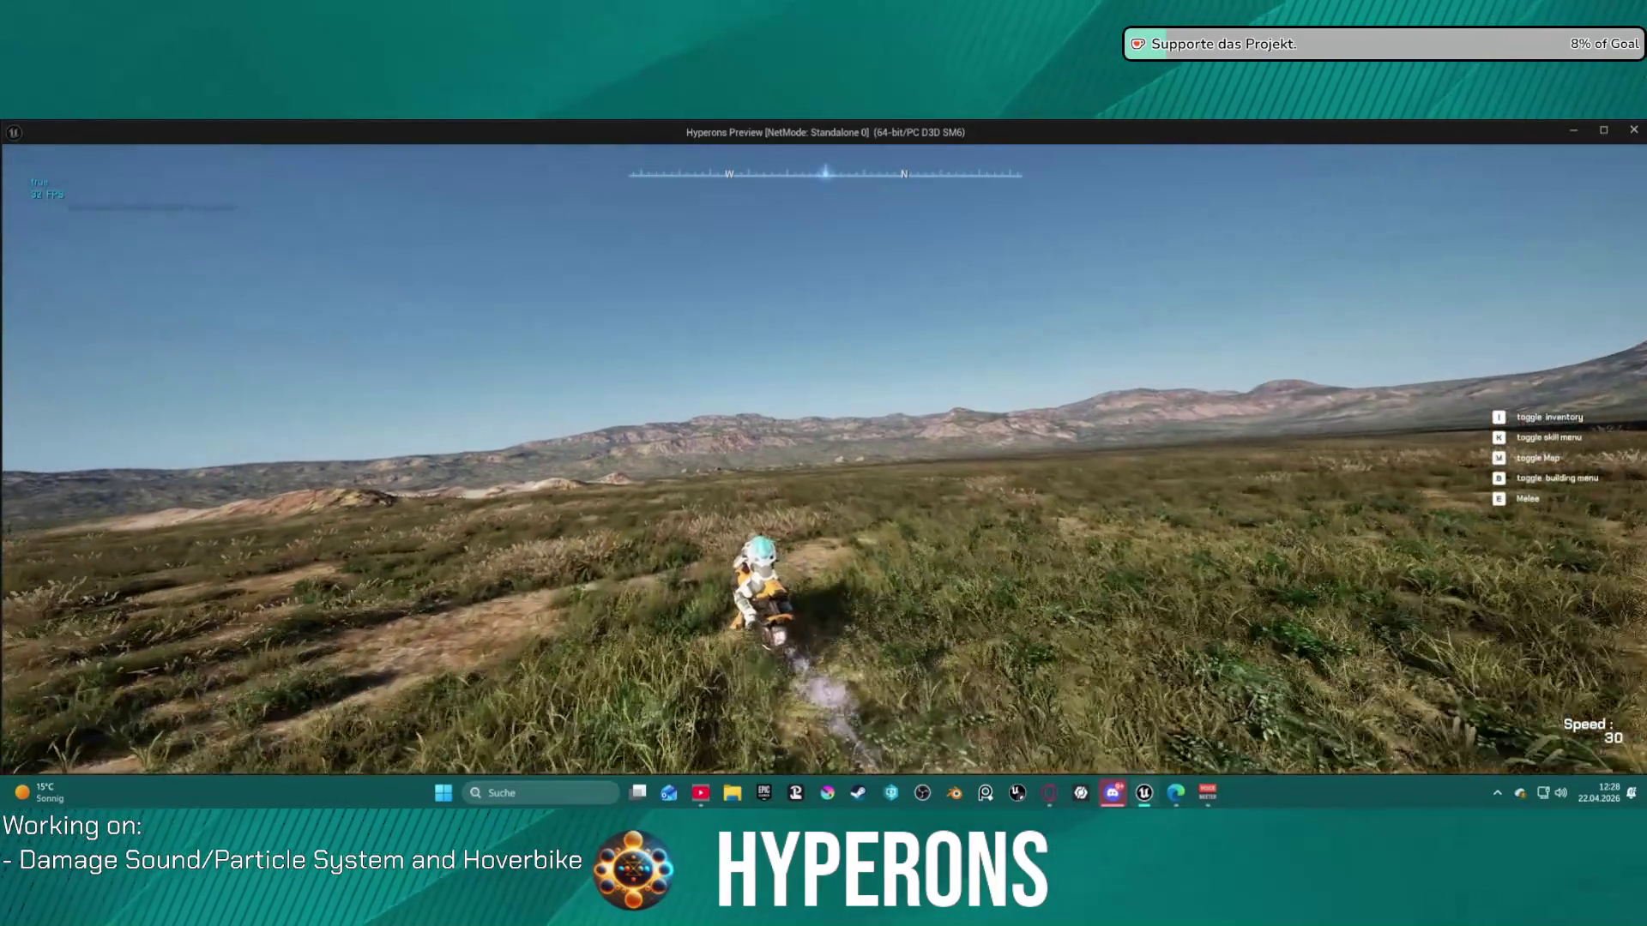
key(f)
key(Escape)
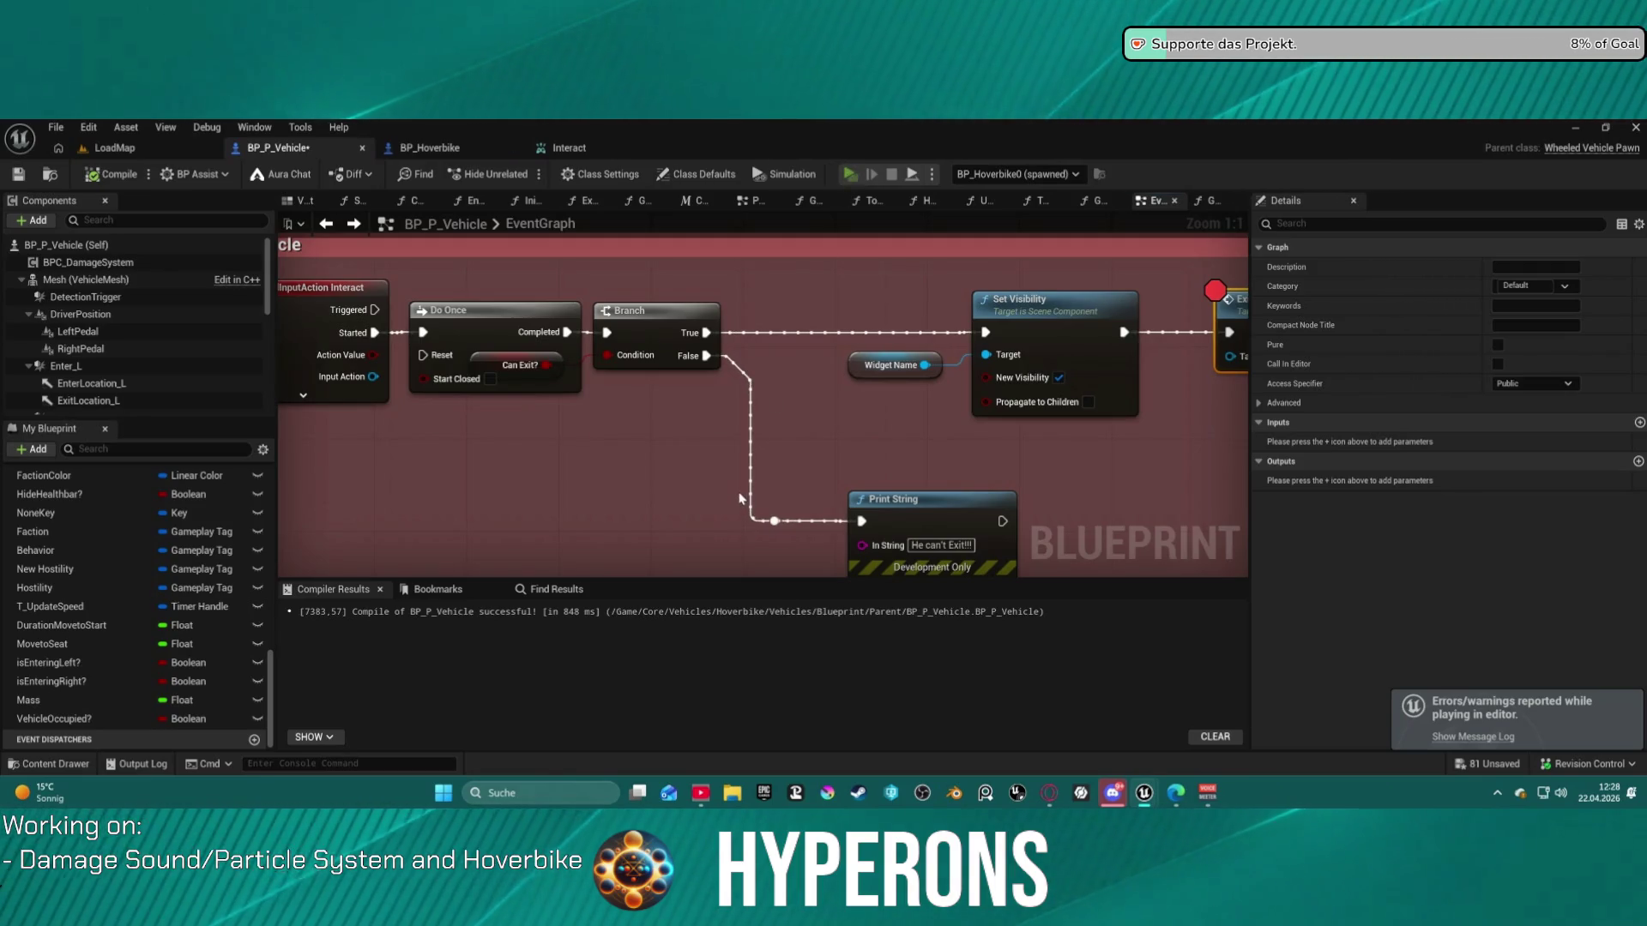
- Start Play with Alt+P, walk to the hoverbike, board with F, then press F again to hit the breakpoint
key(alt+p)
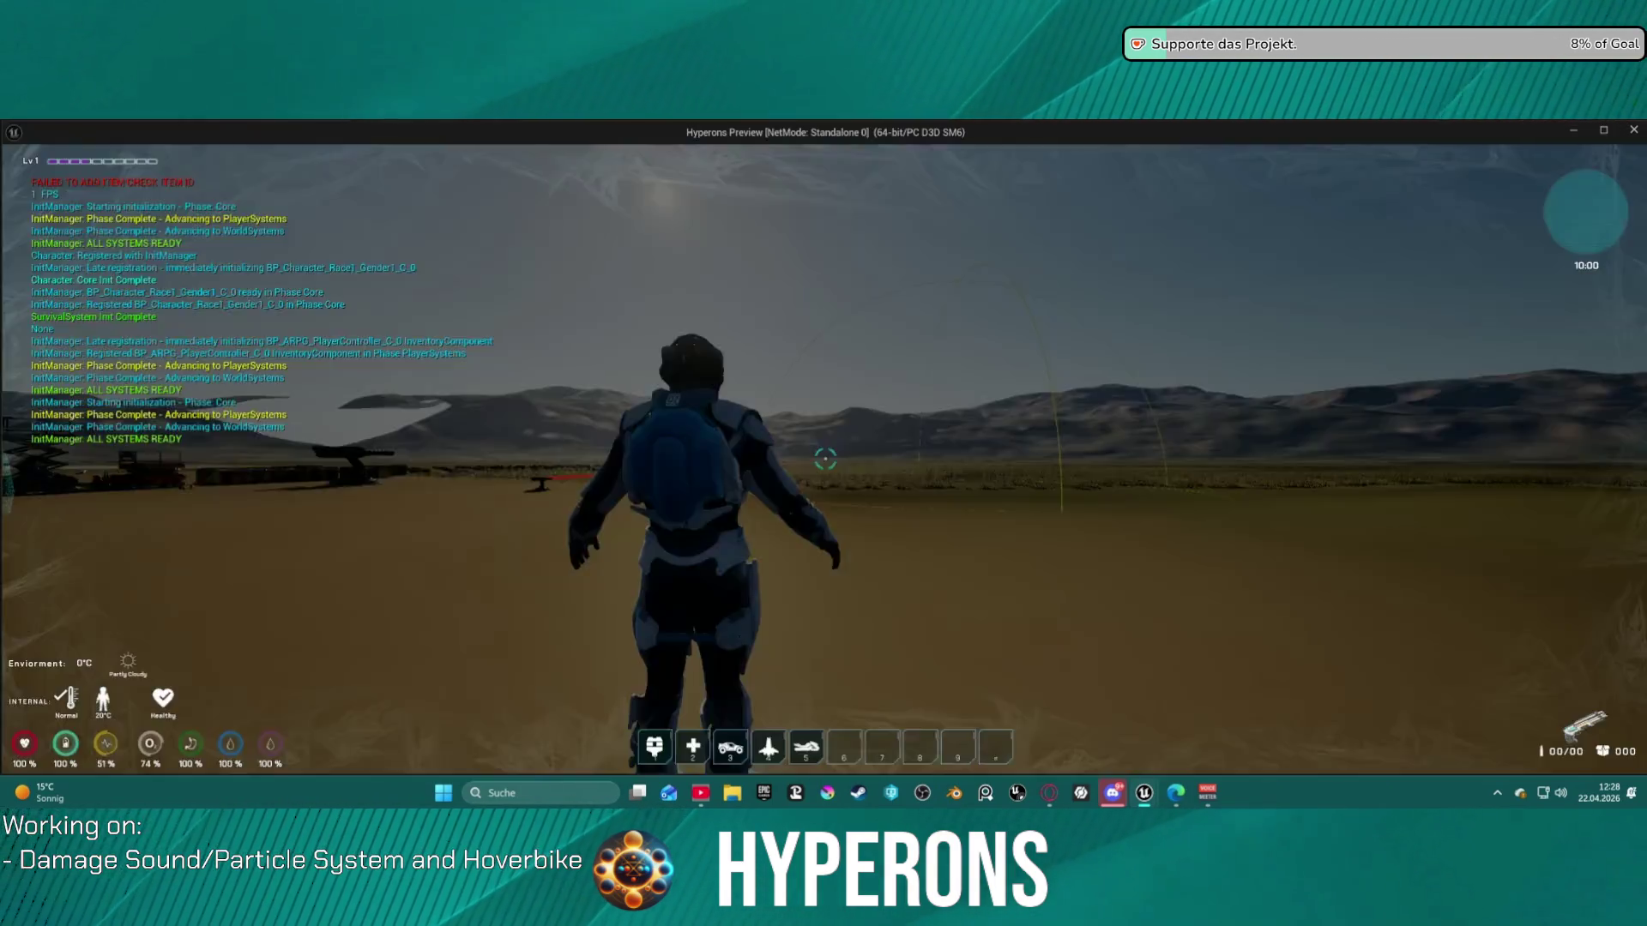
key(w)
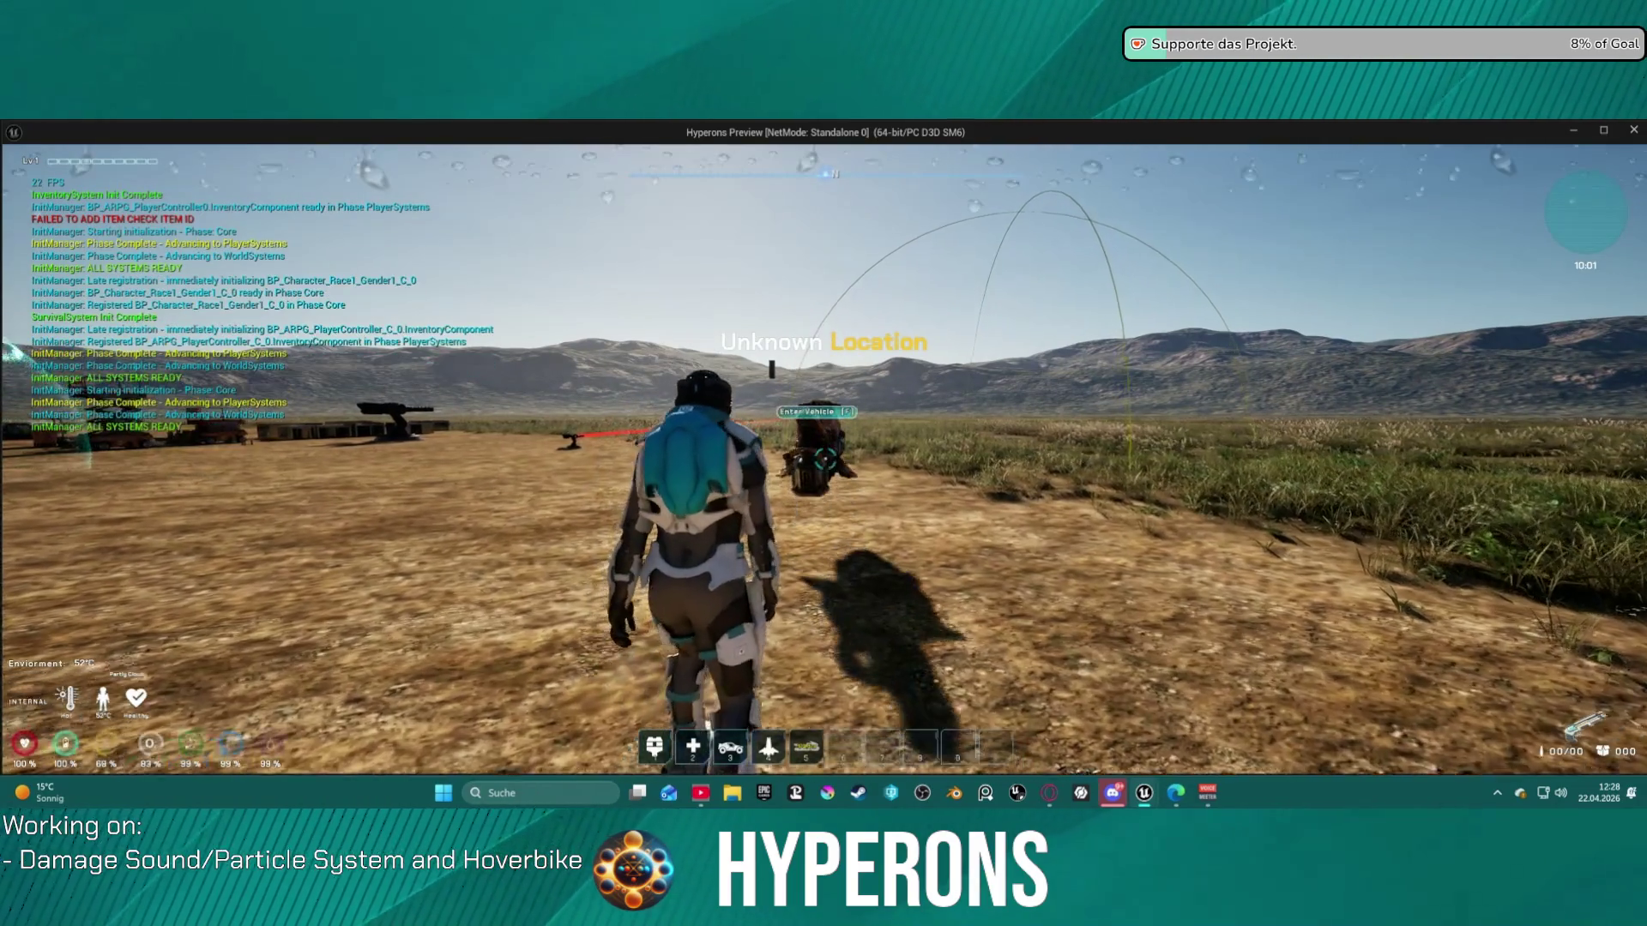
key(w)
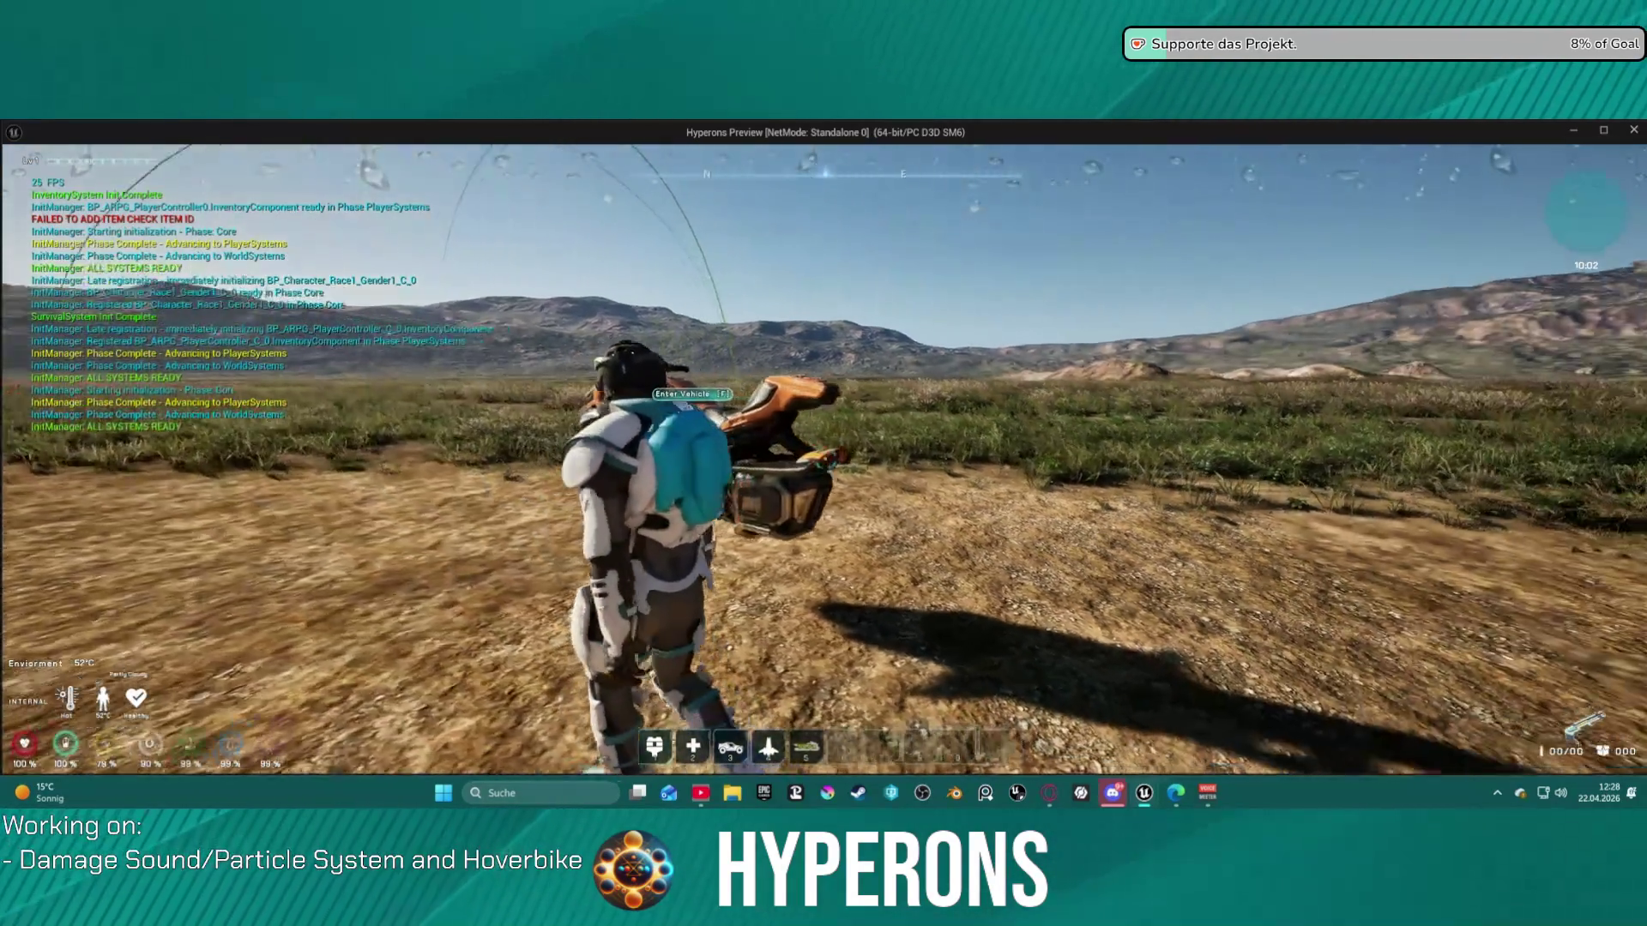
key(f)
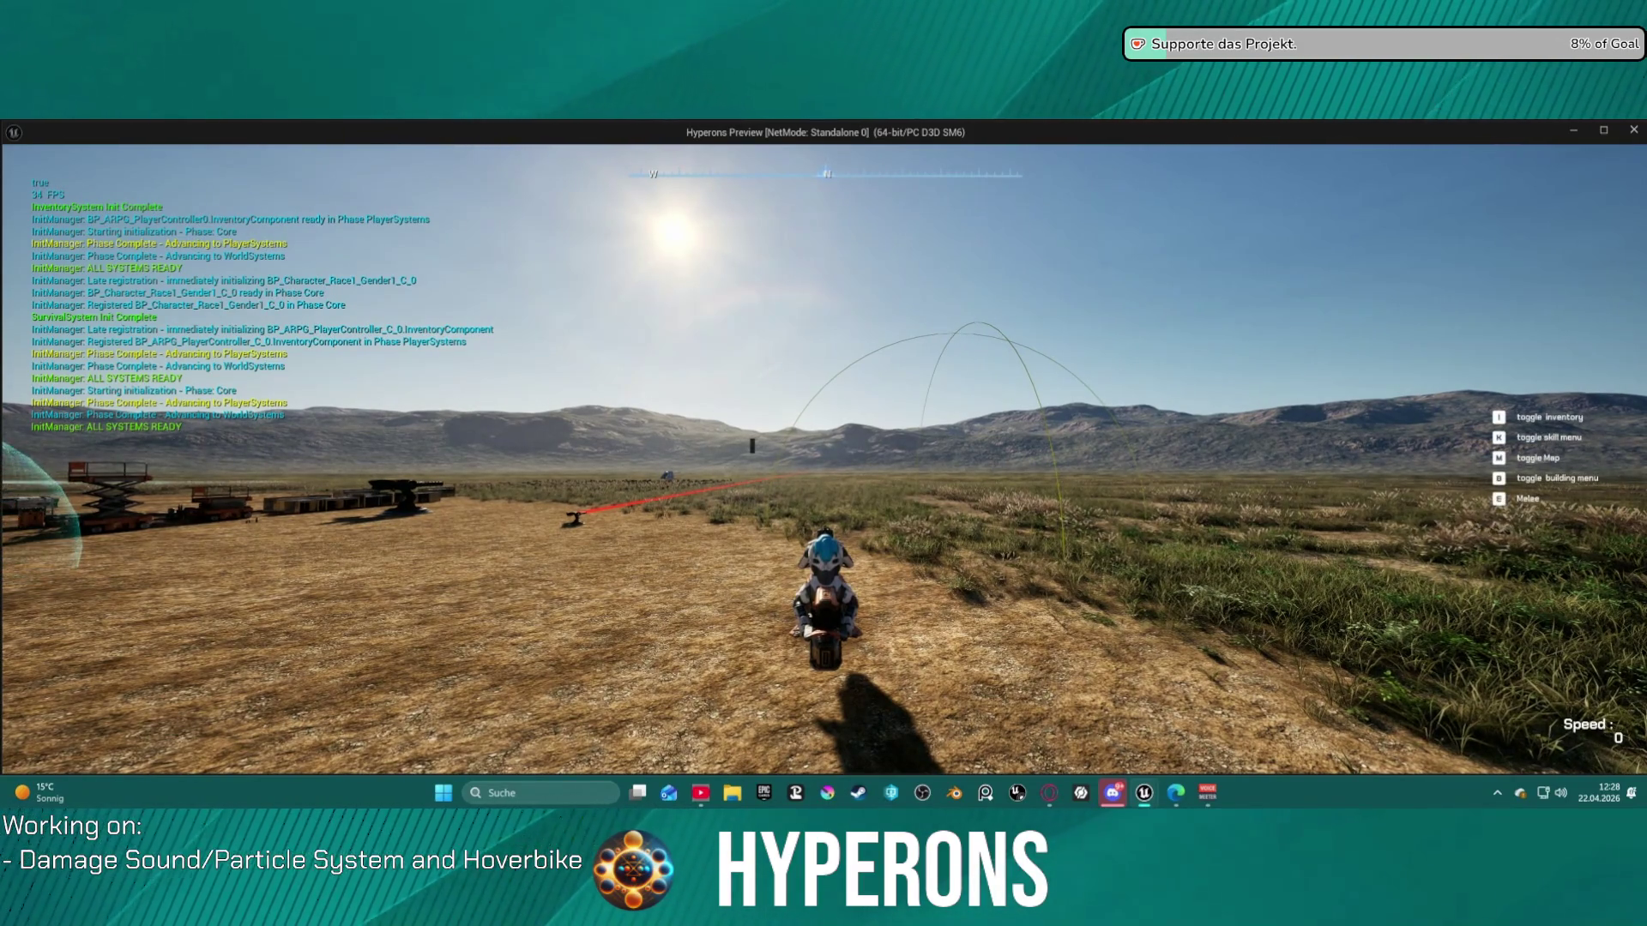
key(f)
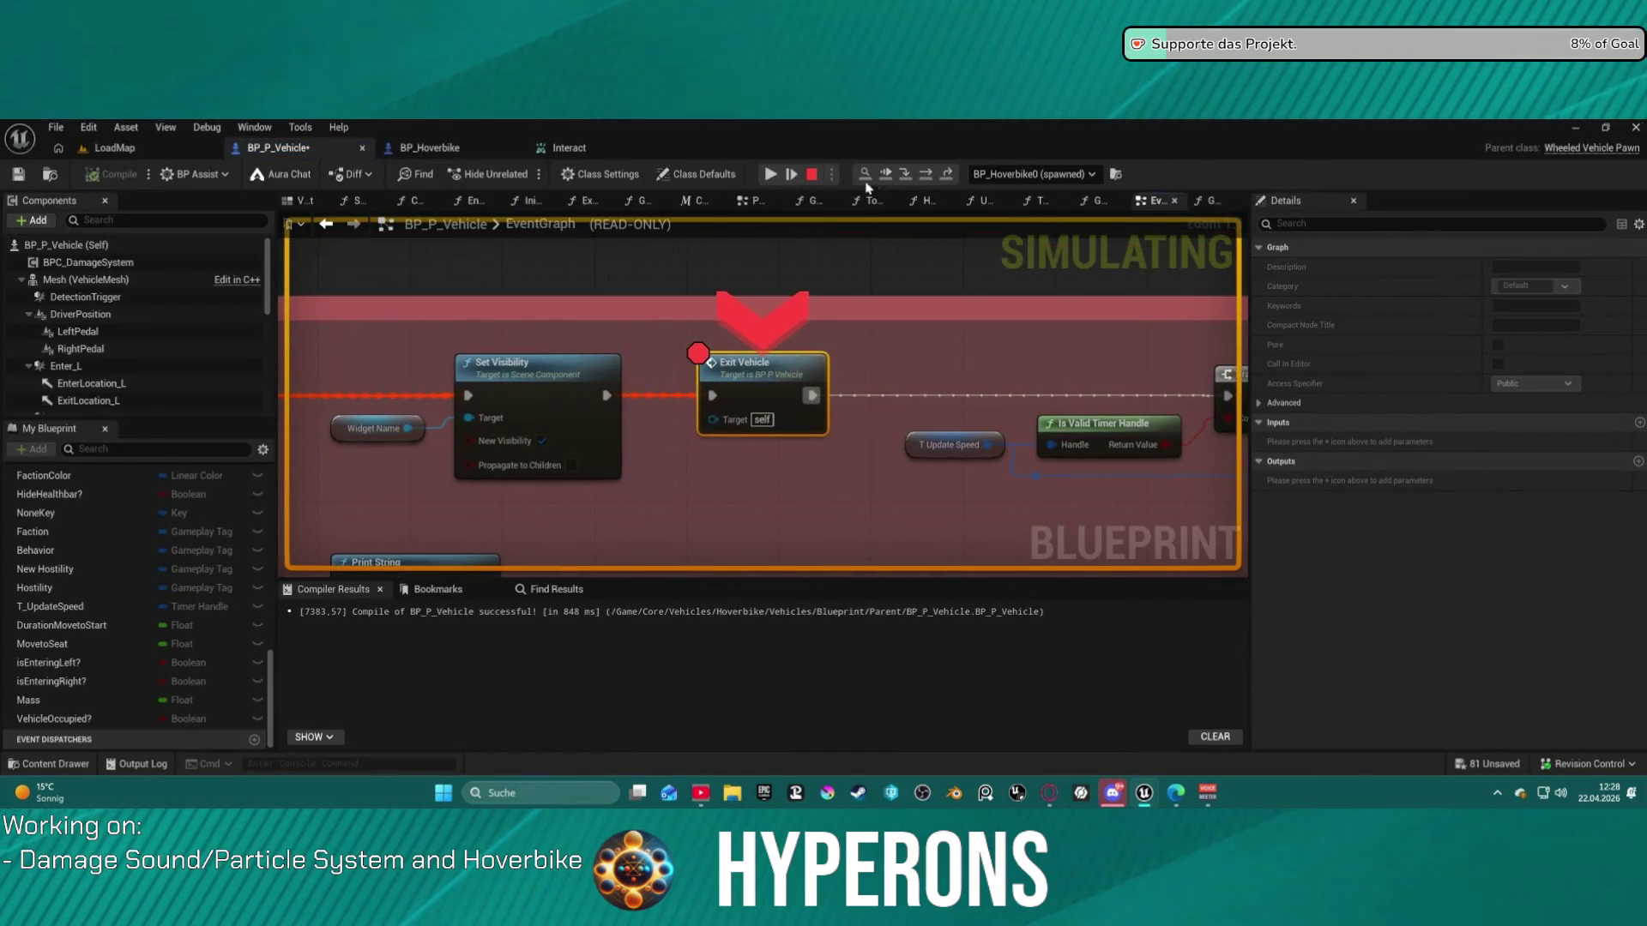
- Resume from the breakpoint, check the debug object list and select the Exit Vehicle node
click(925, 174)
click(935, 176)
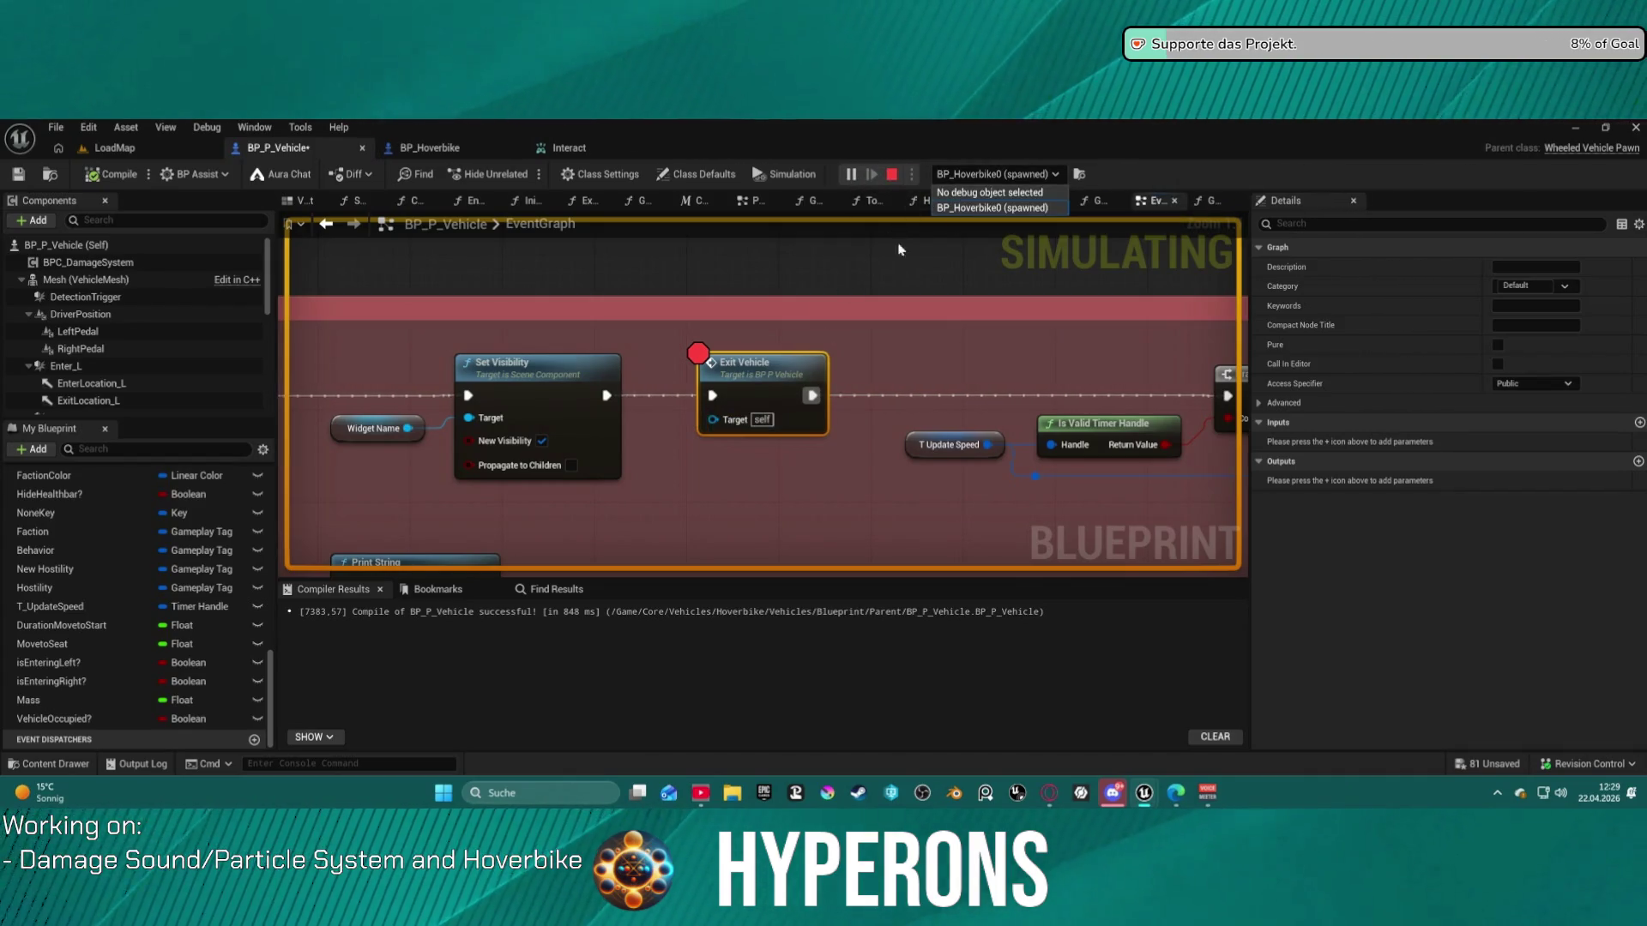
click(895, 257)
click(762, 393)
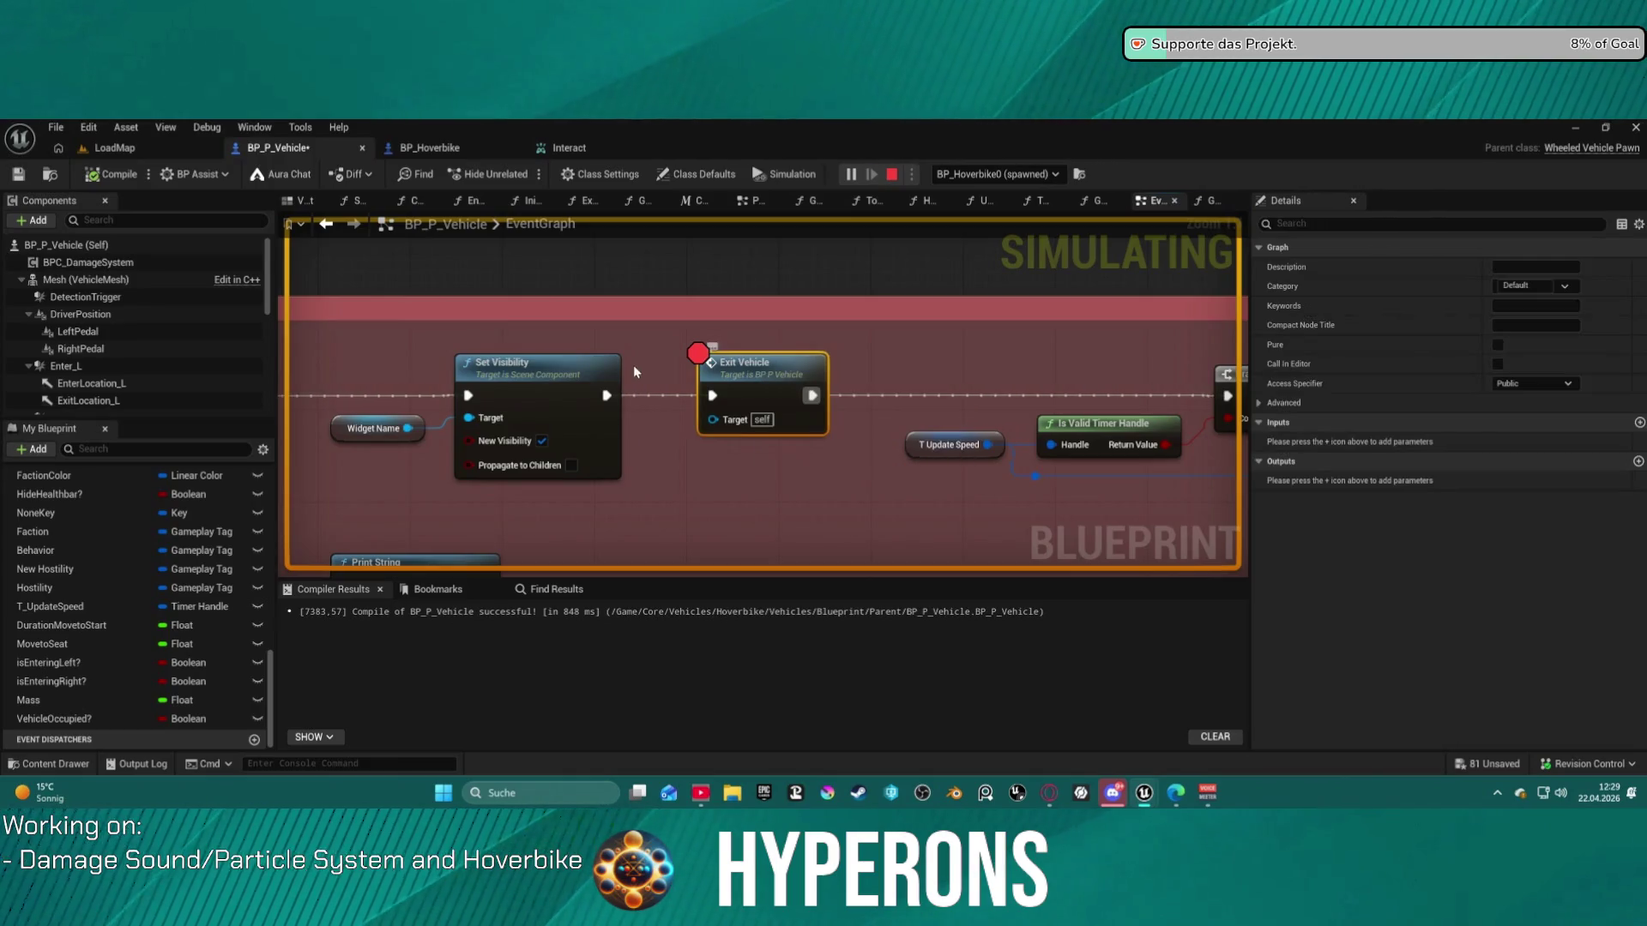
- Bring up the game window, stop the test session with Esc, and open the BP_Hoverbike blueprint
click(133, 147)
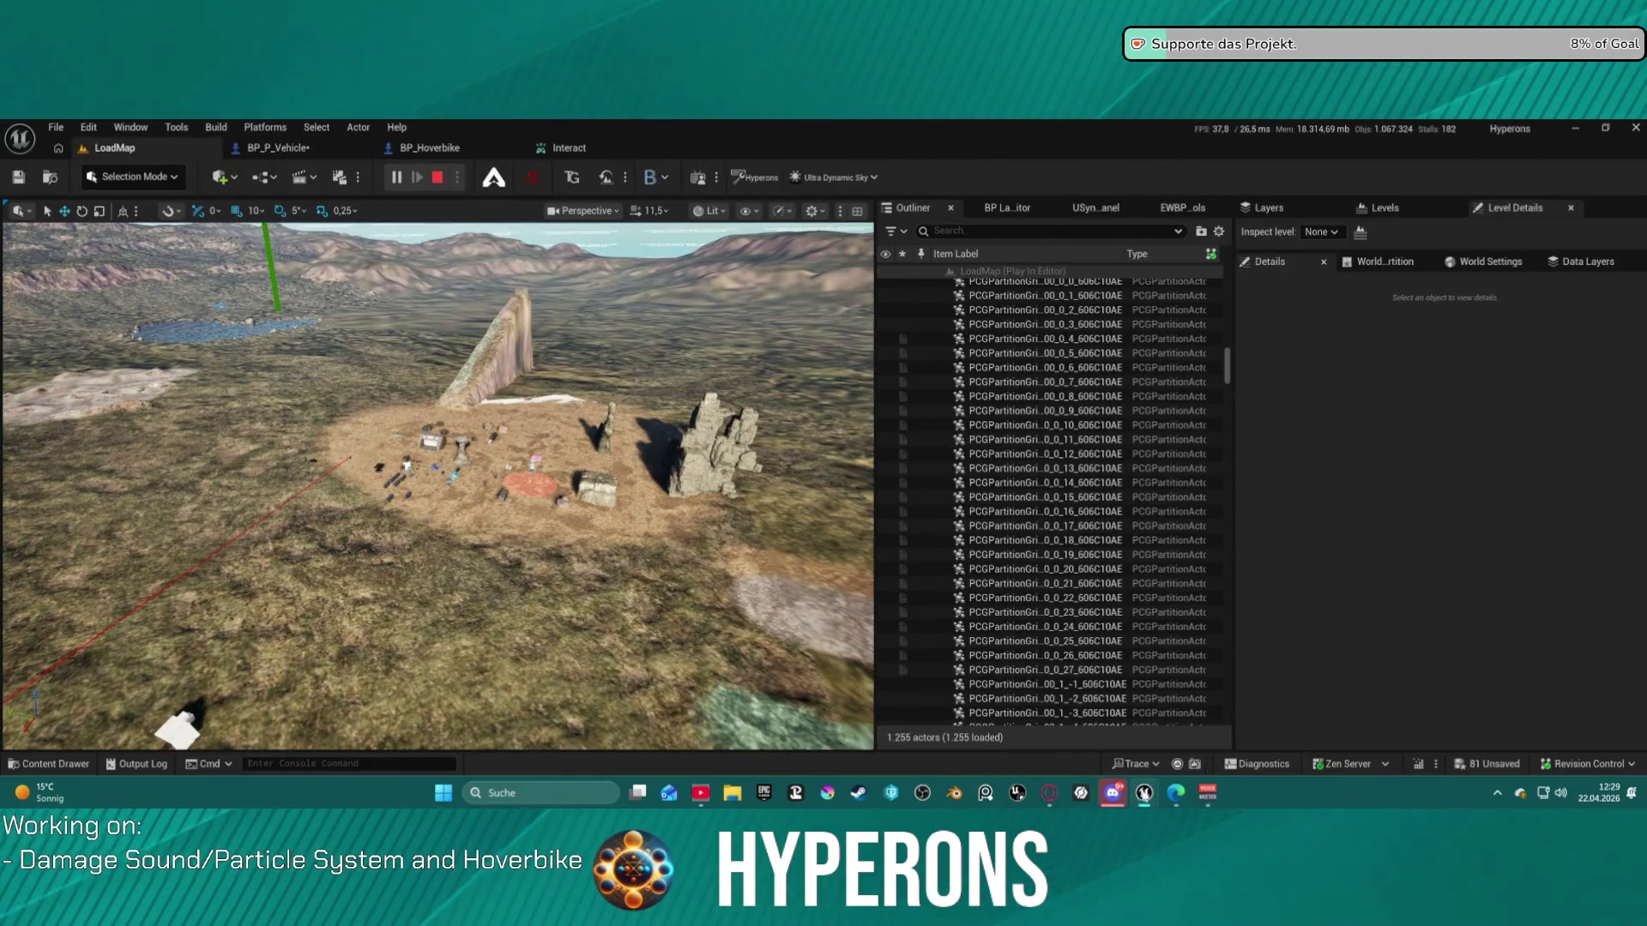
mouse_move(1150, 798)
click(1259, 744)
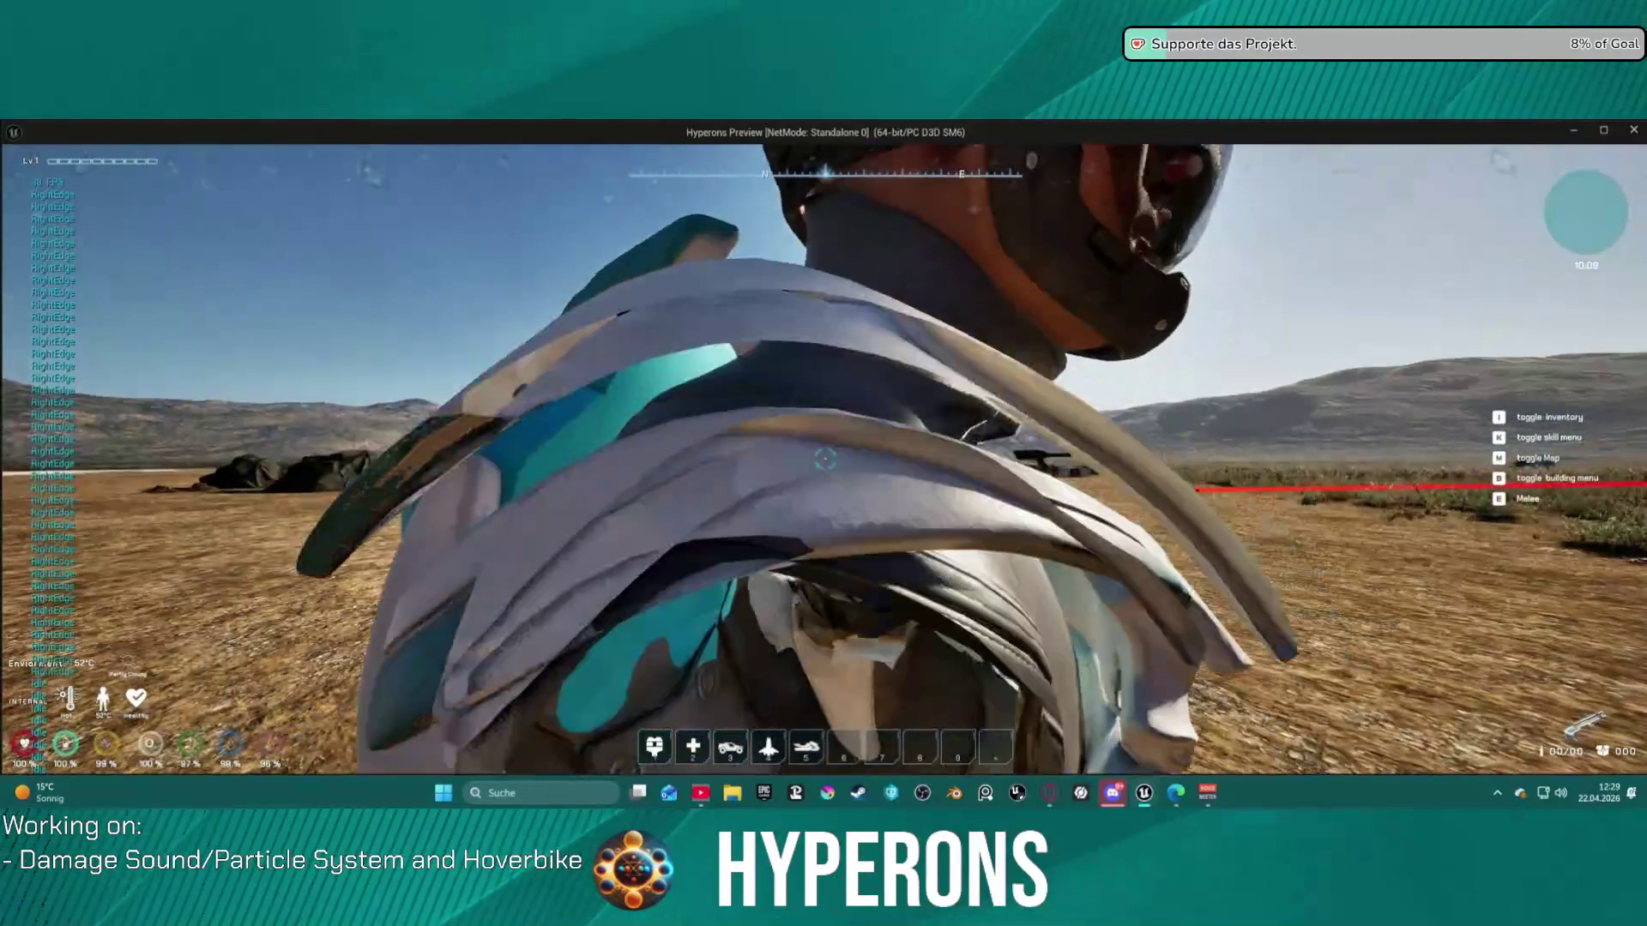
key(alt+Tab)
key(Escape)
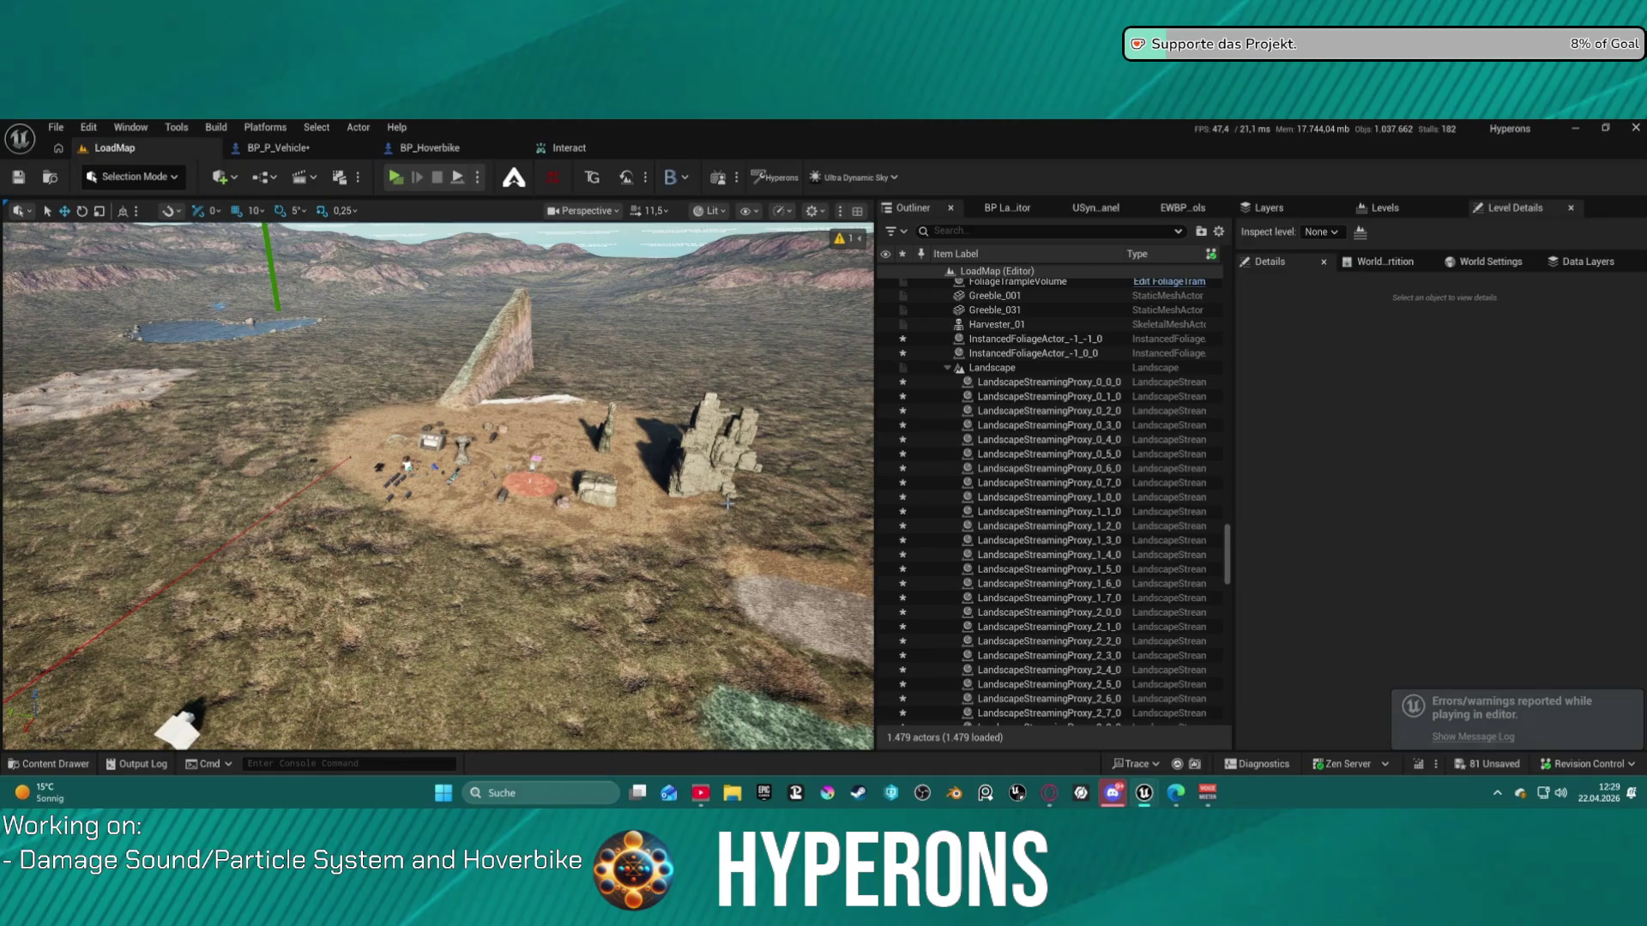
click(442, 148)
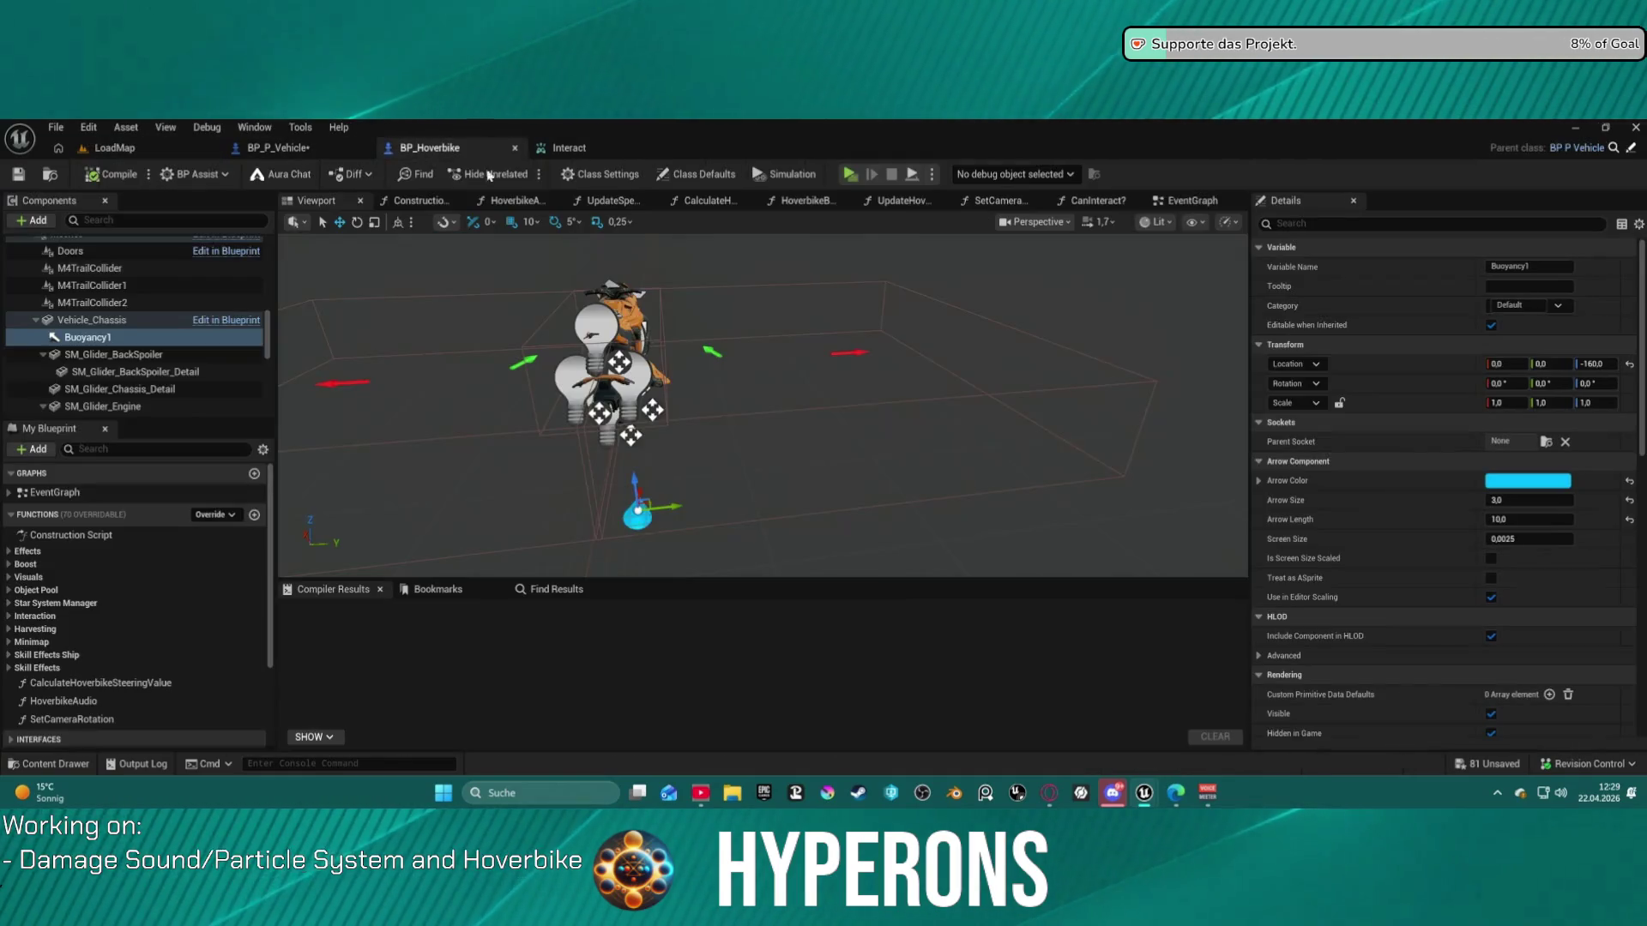
- Inspect BP_Hoverbike's EventGraph around the Move_UP input and Activate Boost nodes
click(1192, 201)
scroll(1001, 329, down, 1)
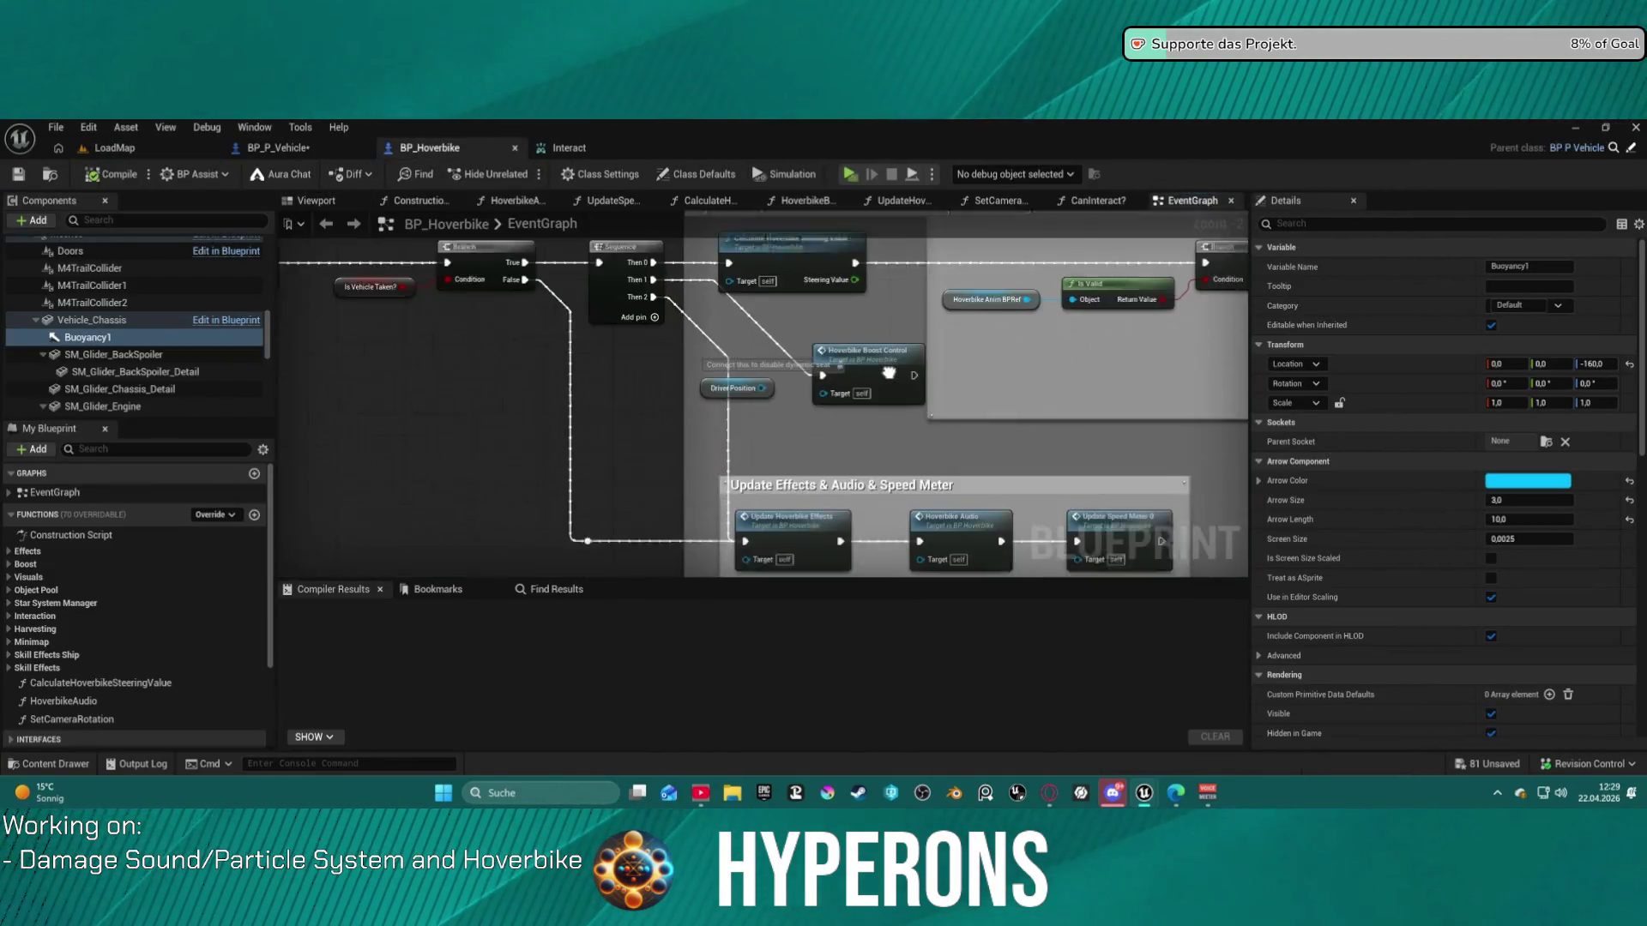
scroll(876, 363, down, 1)
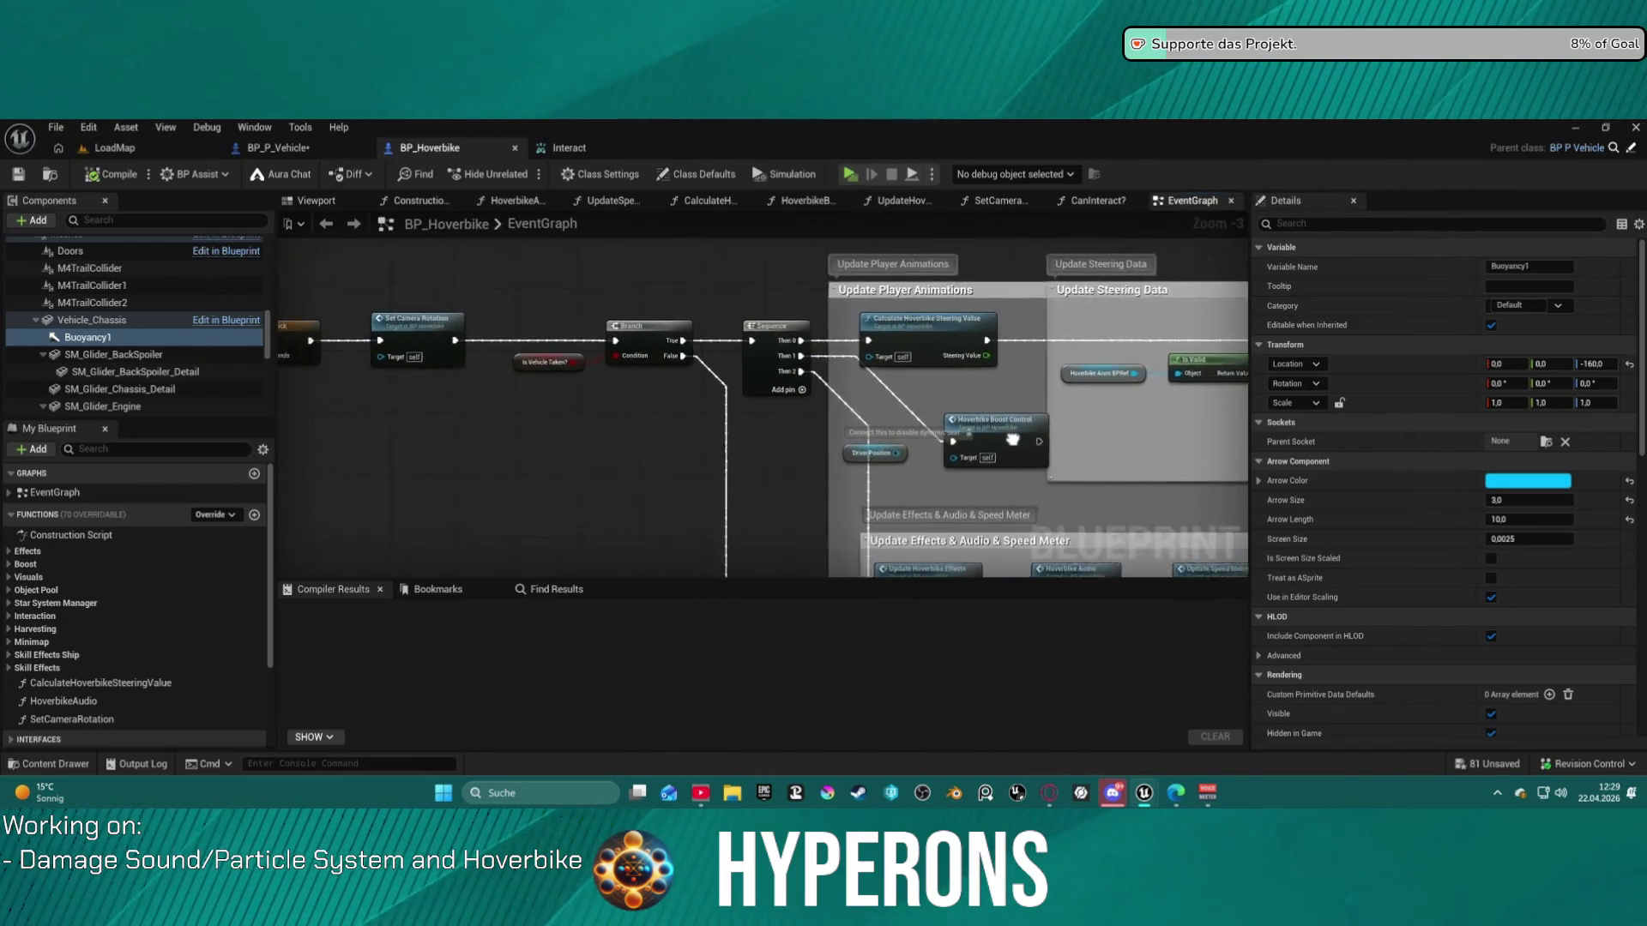
drag(933, 413, 965, 340)
scroll(581, 312, down, 2)
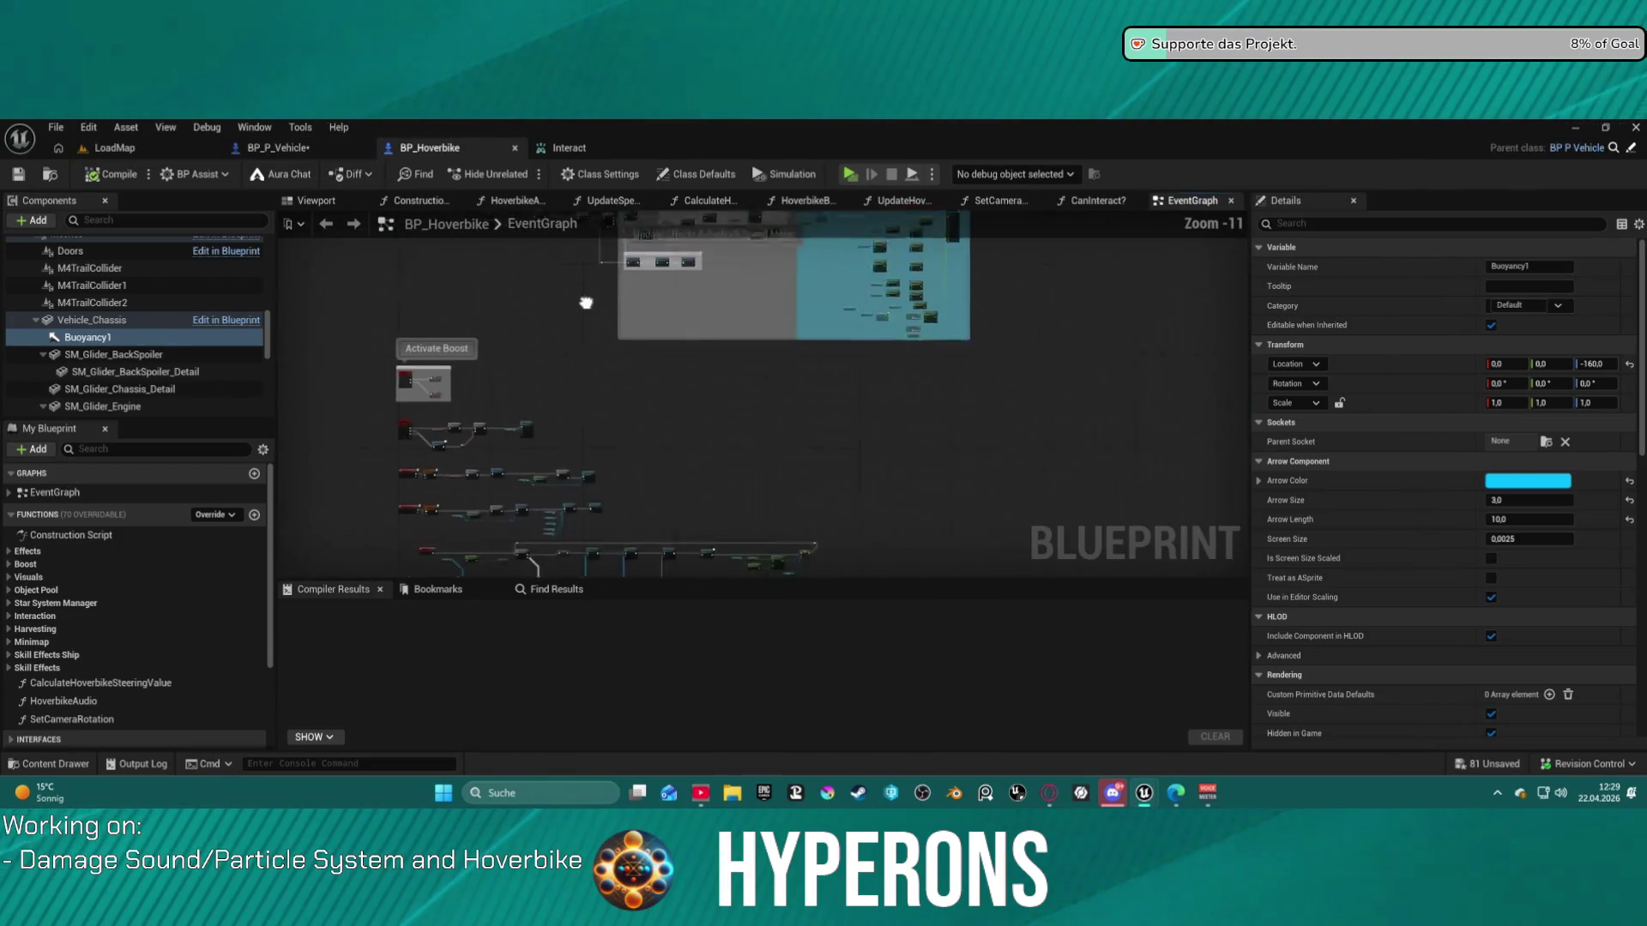
scroll(550, 361, up, 2)
scroll(549, 361, up, 3)
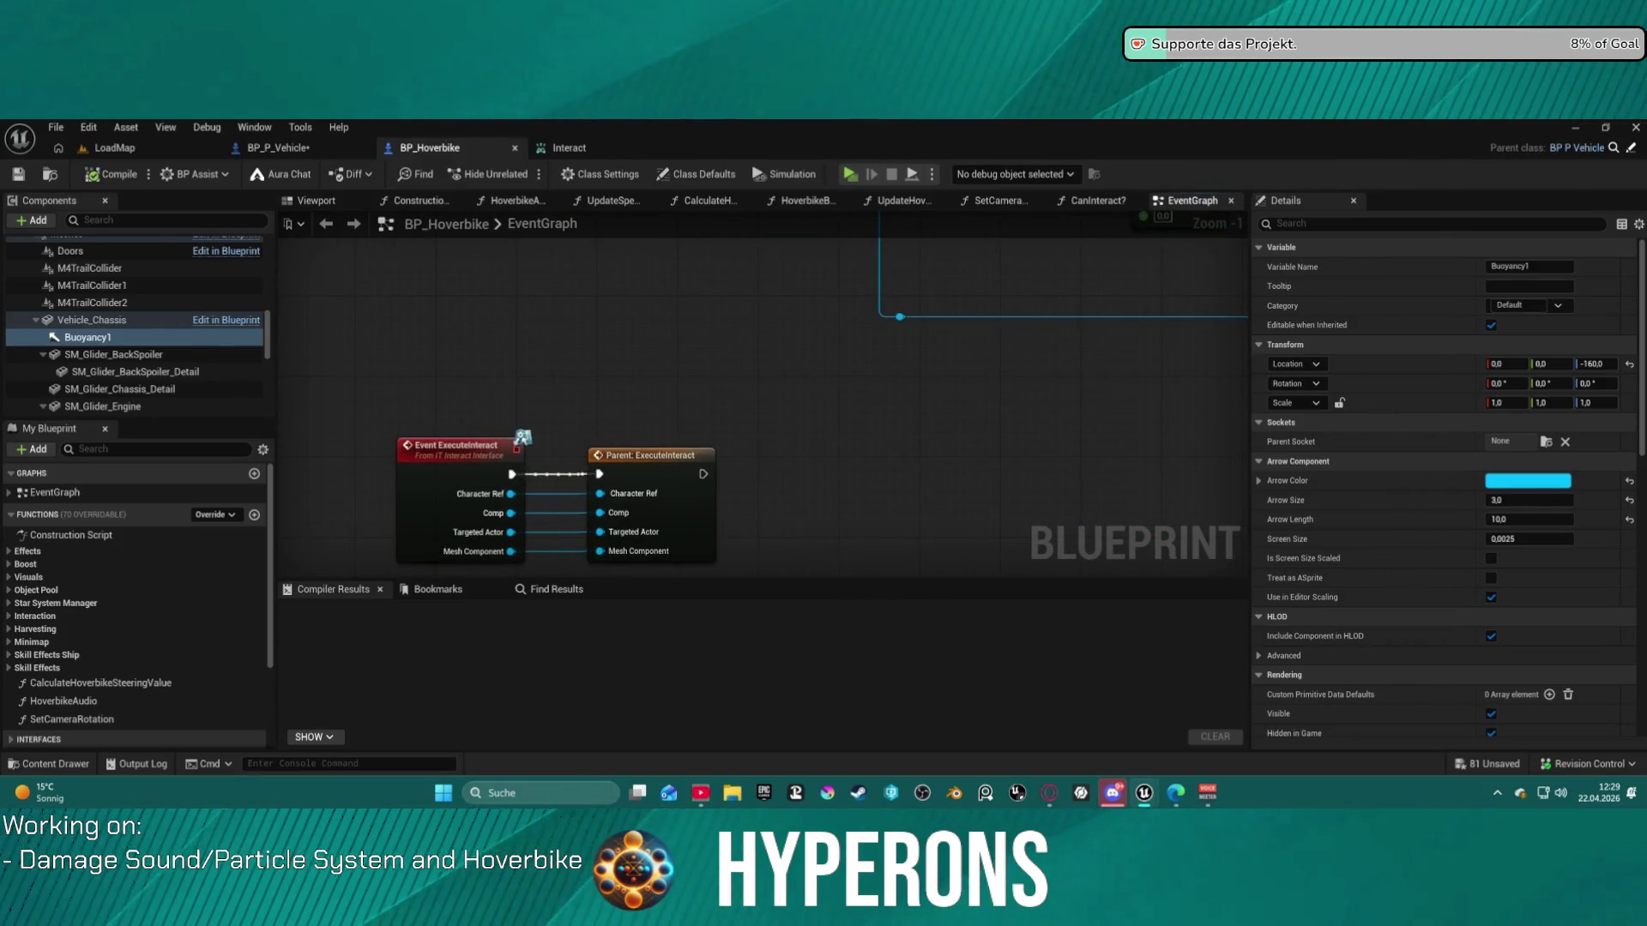
scroll(550, 361, down, 4)
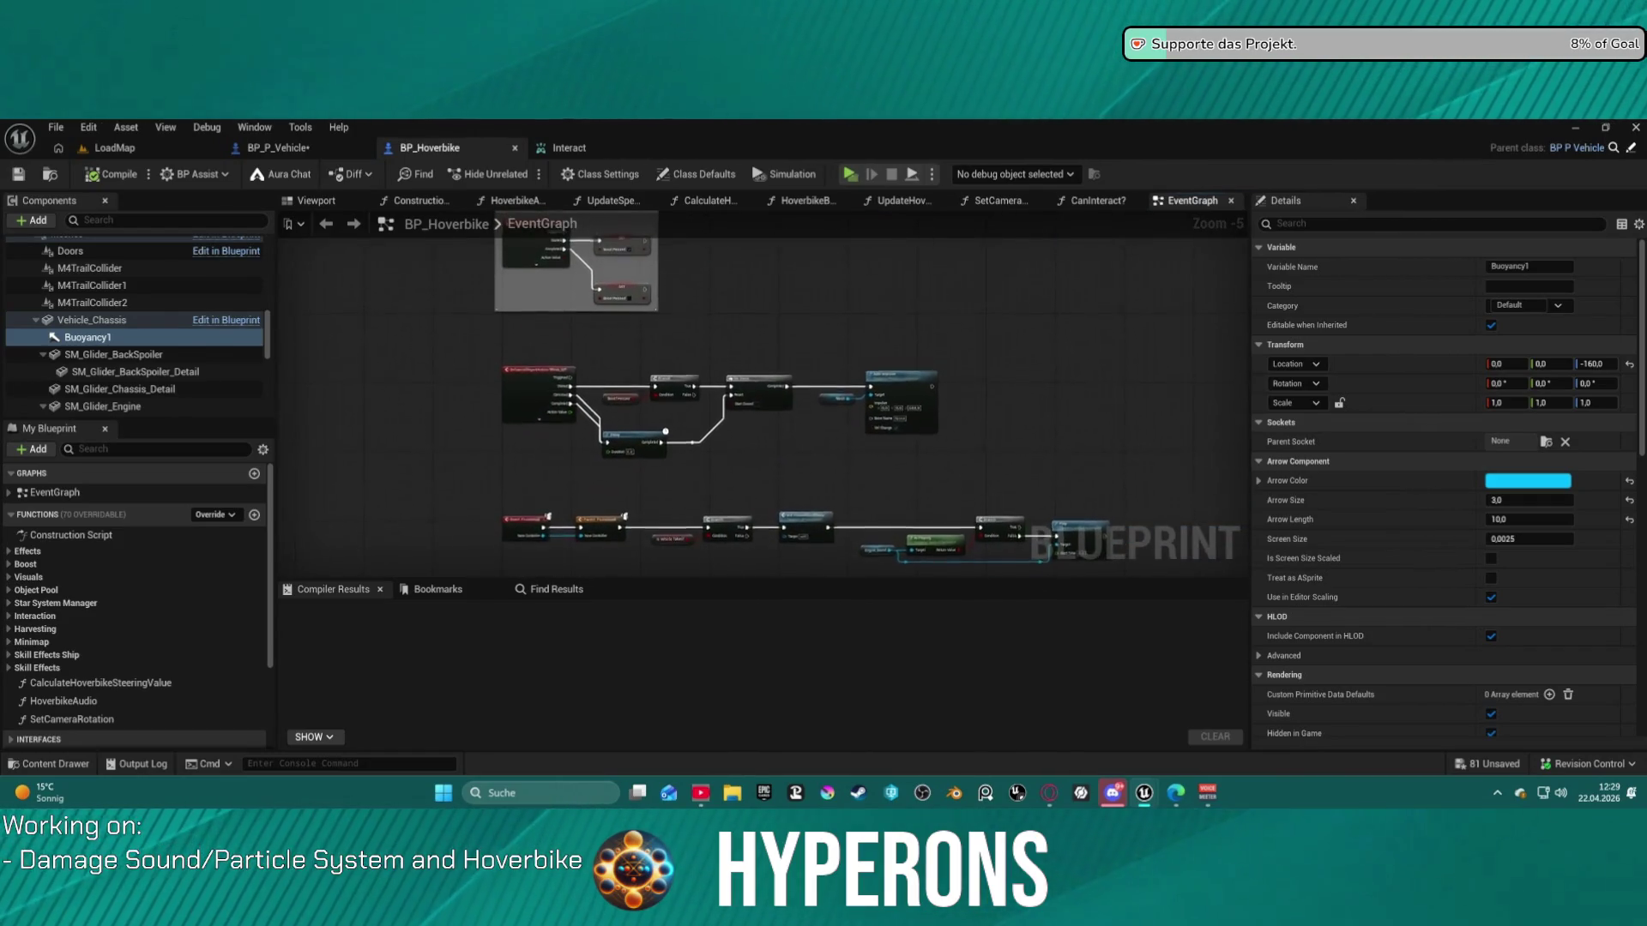
scroll(549, 377, up, 5)
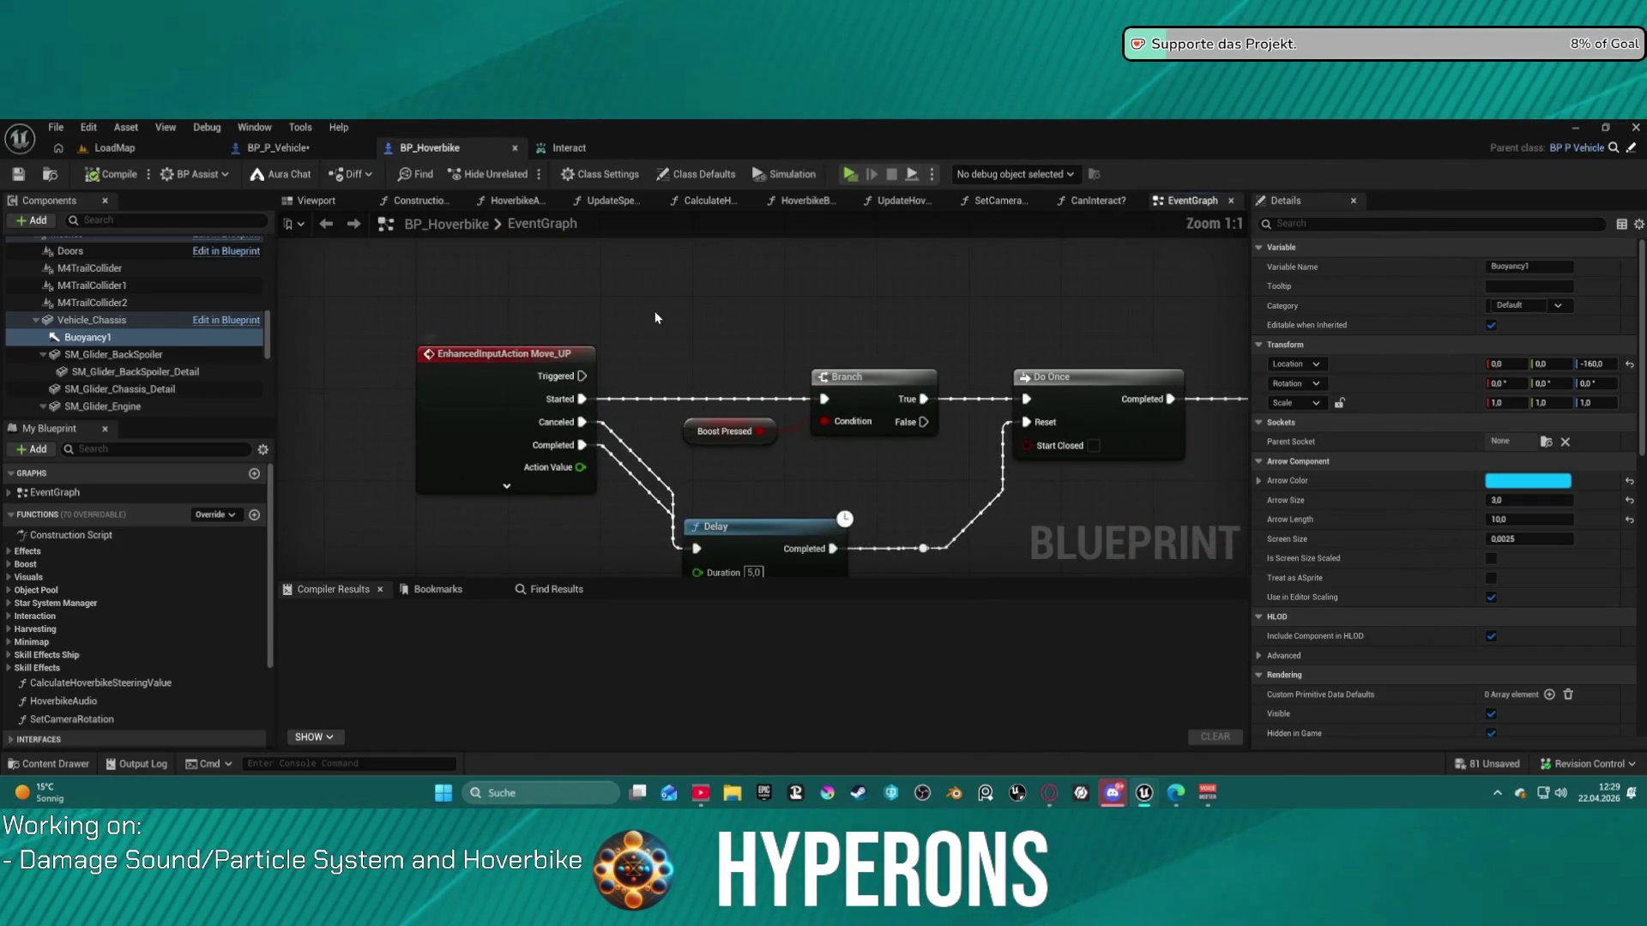
scroll(655, 317, down, 5)
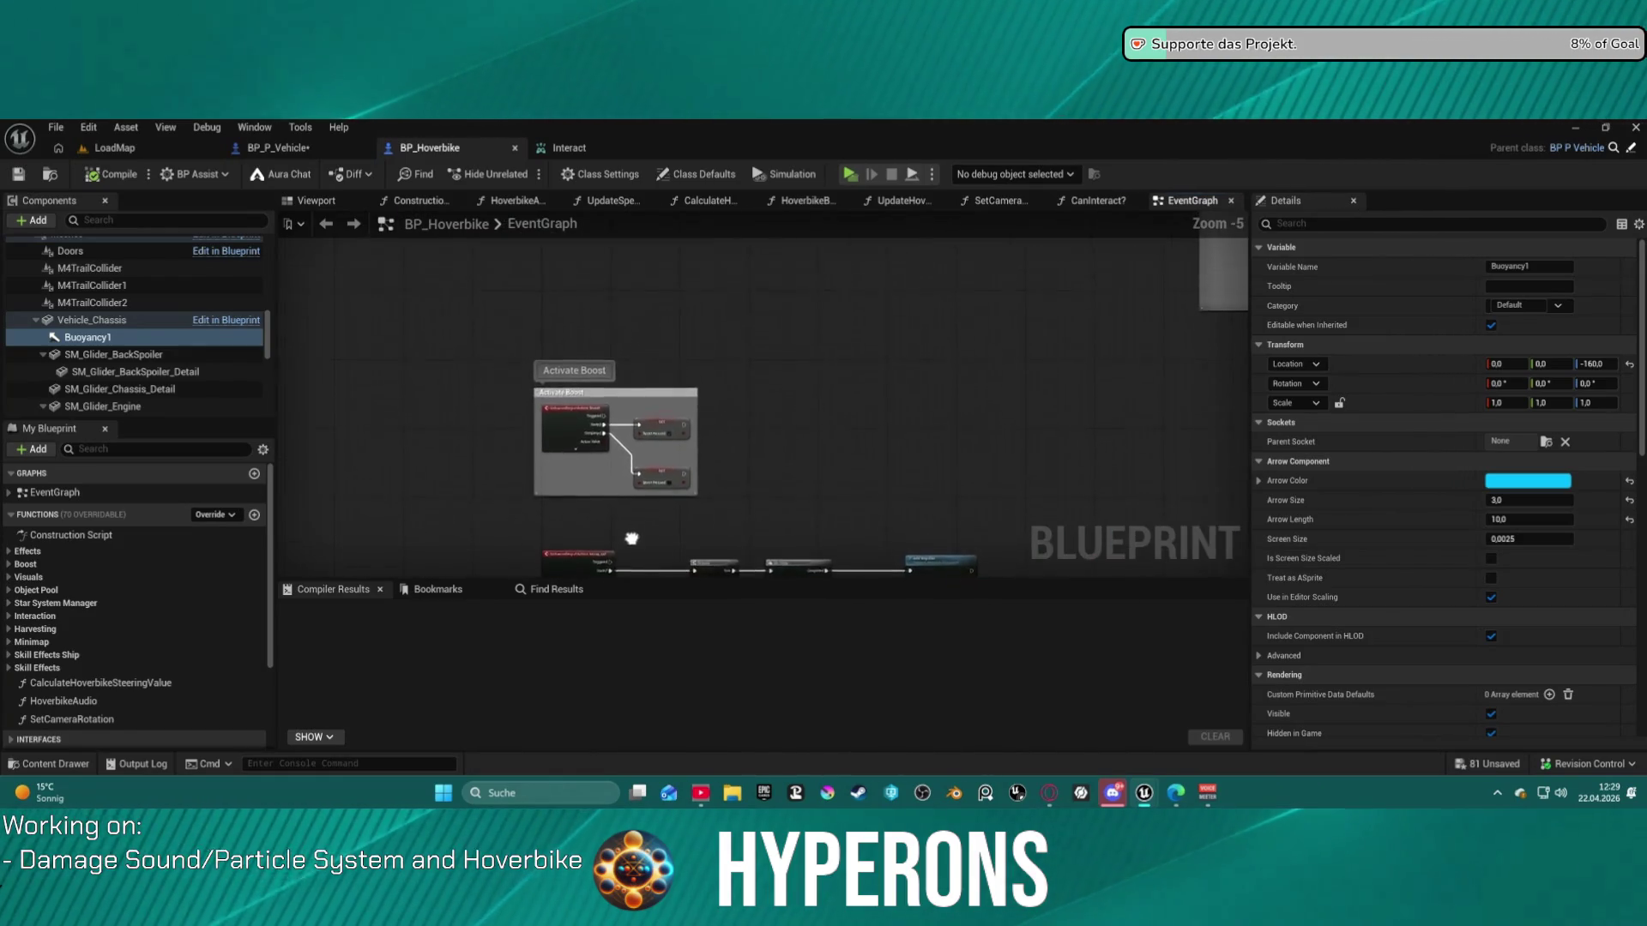
scroll(618, 480, up, 5)
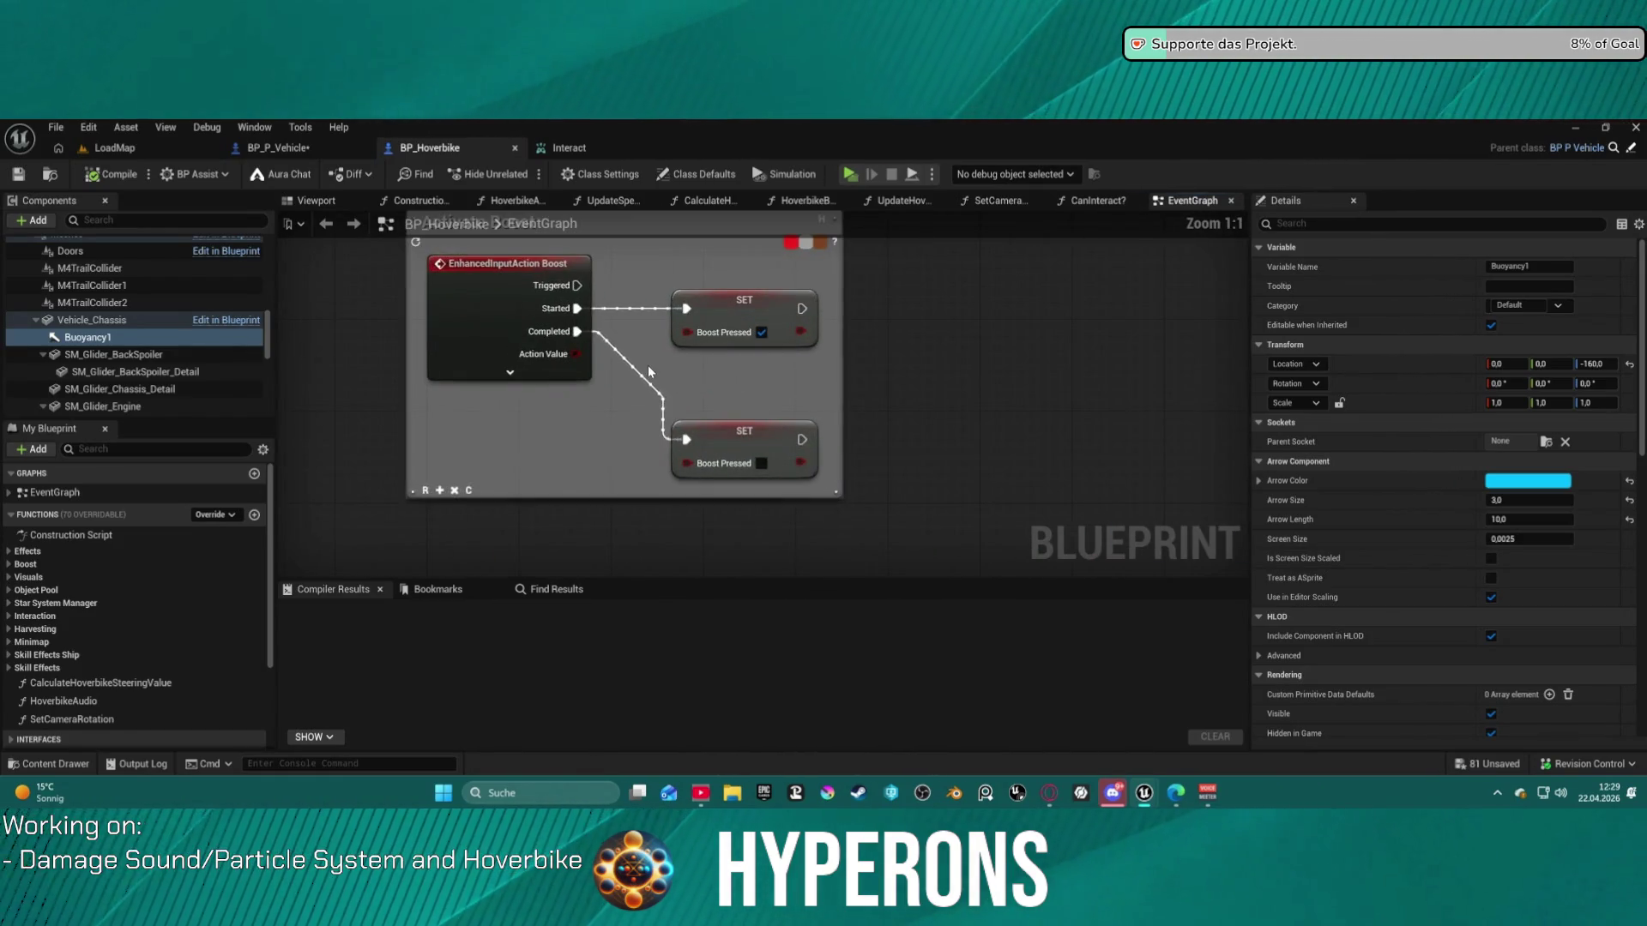
scroll(647, 365, down, 10)
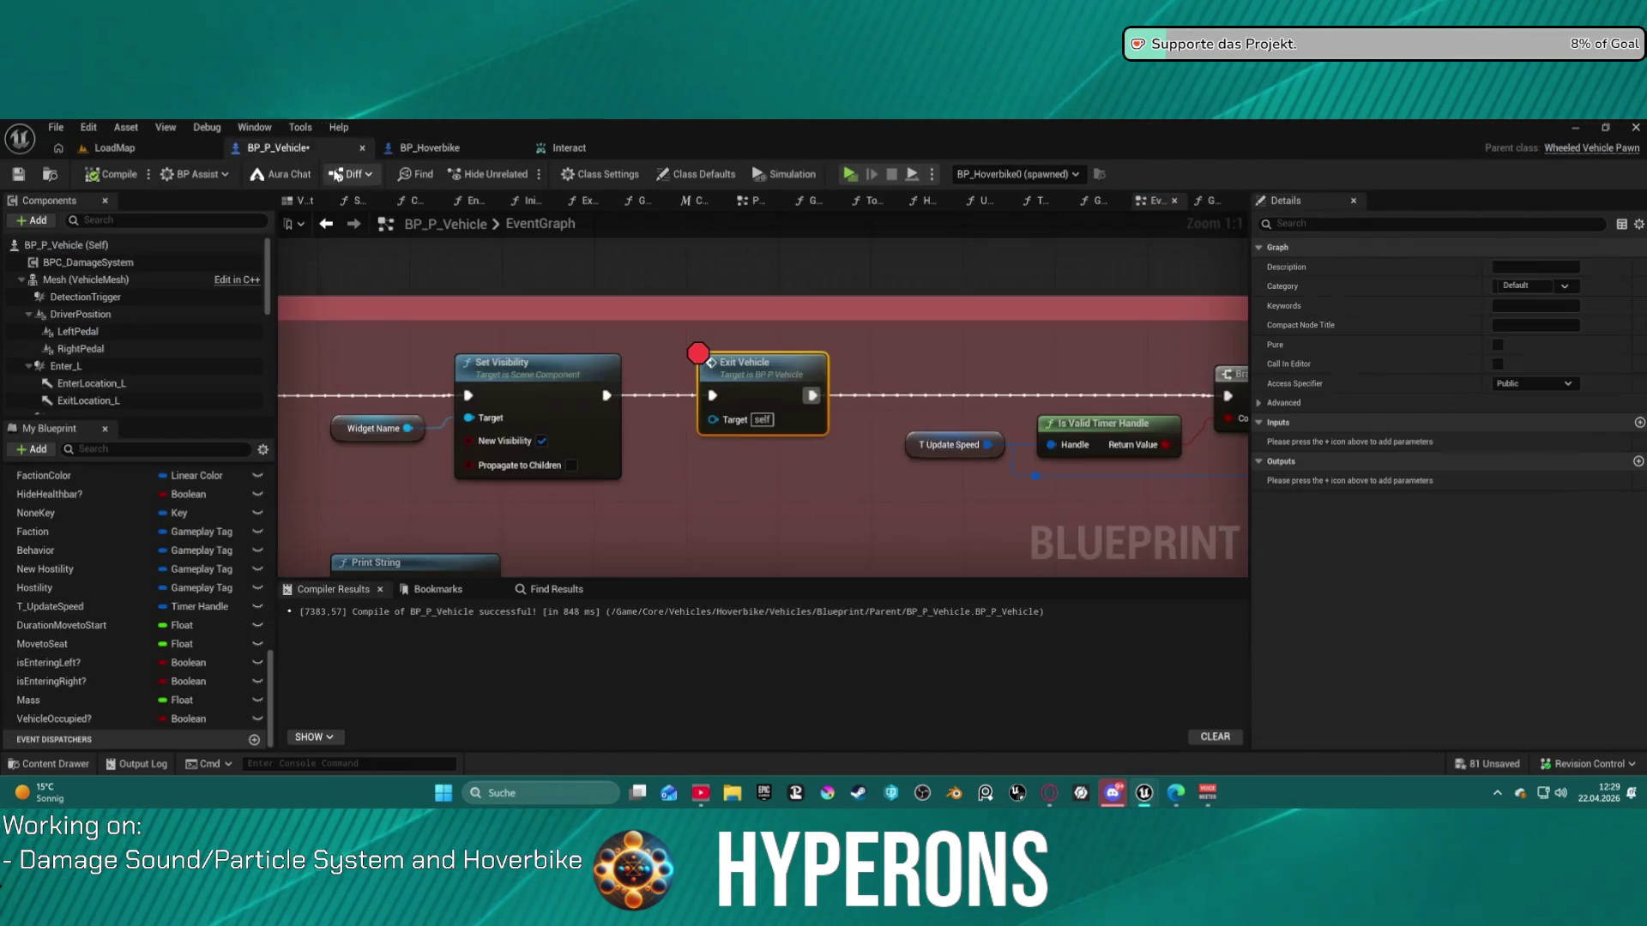
- Open Exit Vehicle, trace Set Visibility, Remove from Parent and Add to Viewport, then open GetExitLocation
double_click(741, 381)
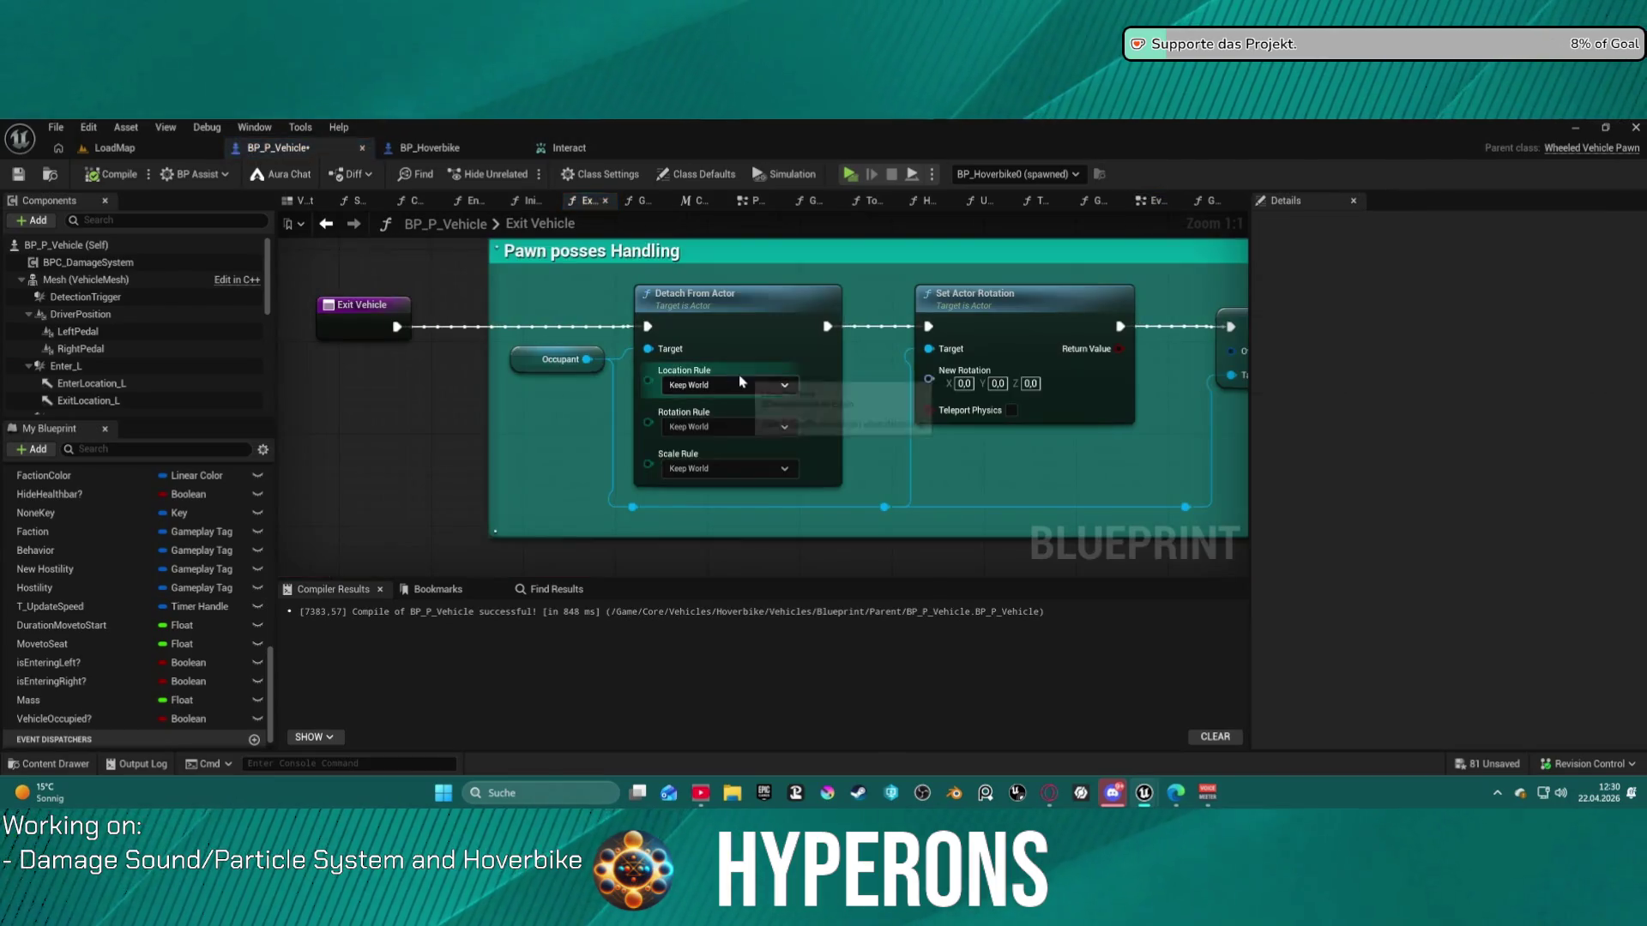
scroll(790, 332, down, 4)
scroll(790, 332, up, 6)
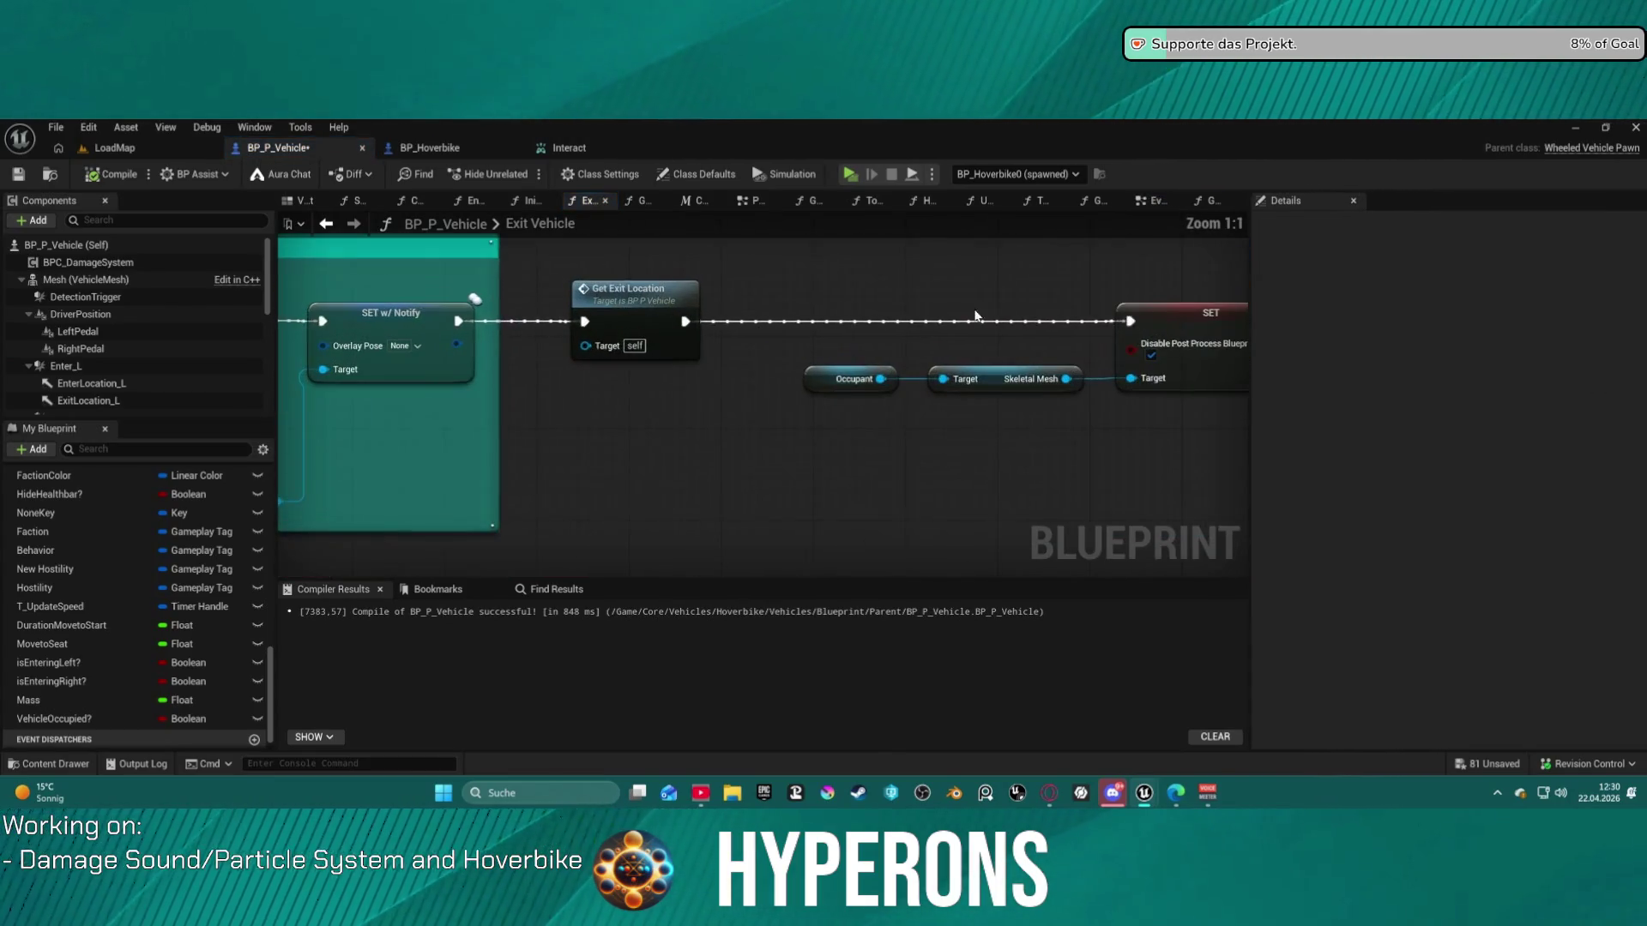
mouse_move(1040, 313)
mouse_down()
mouse_move(342, 305)
mouse_move(702, 305)
mouse_move(520, 308)
mouse_up()
drag(858, 310, 377, 305)
mouse_move(857, 343)
mouse_down()
mouse_move(232, 343)
mouse_move(806, 343)
mouse_up()
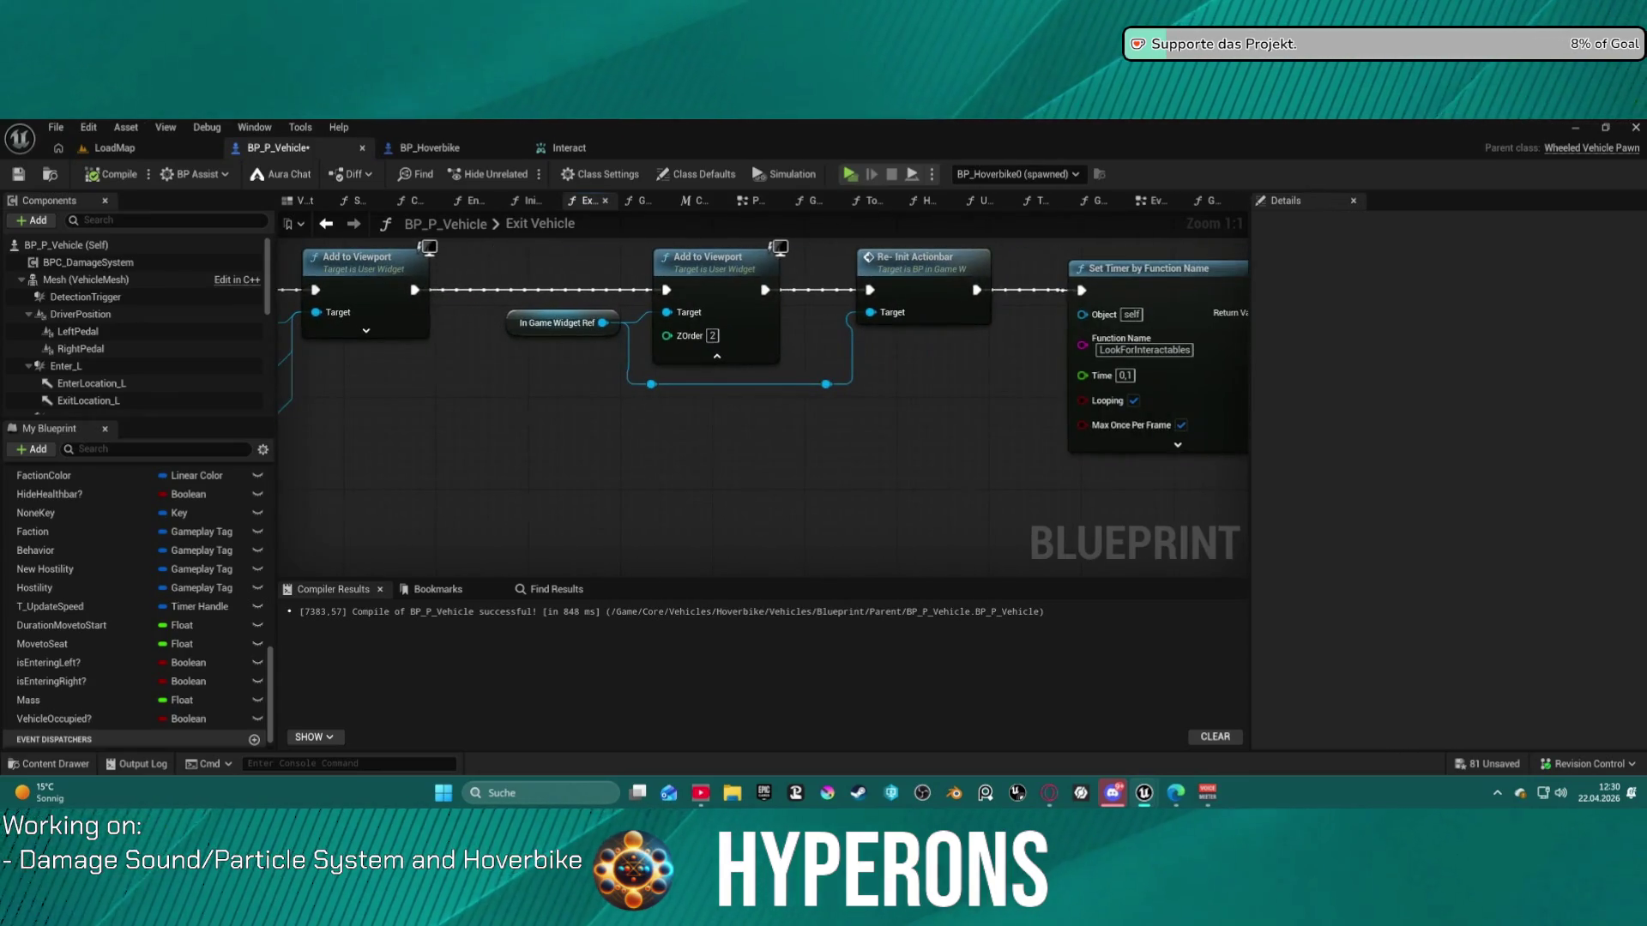
drag(429, 343, 1190, 350)
double_click(631, 308)
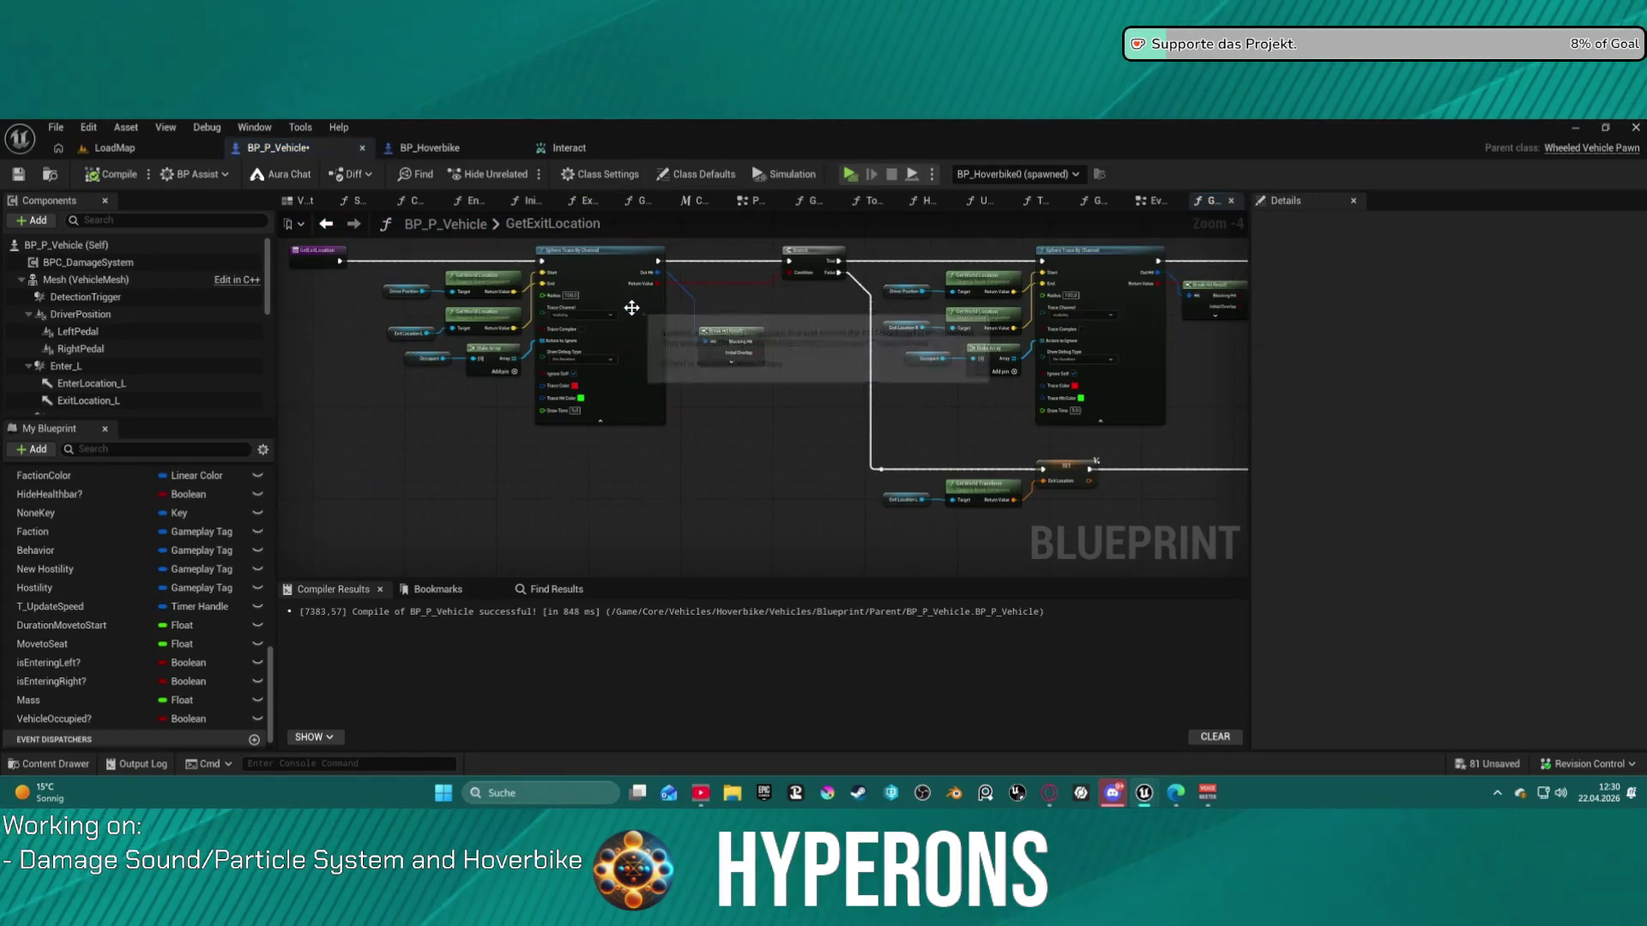
mouse_move(655, 389)
mouse_down()
mouse_move(543, 404)
mouse_move(524, 461)
mouse_move(760, 422)
mouse_move(747, 423)
mouse_up()
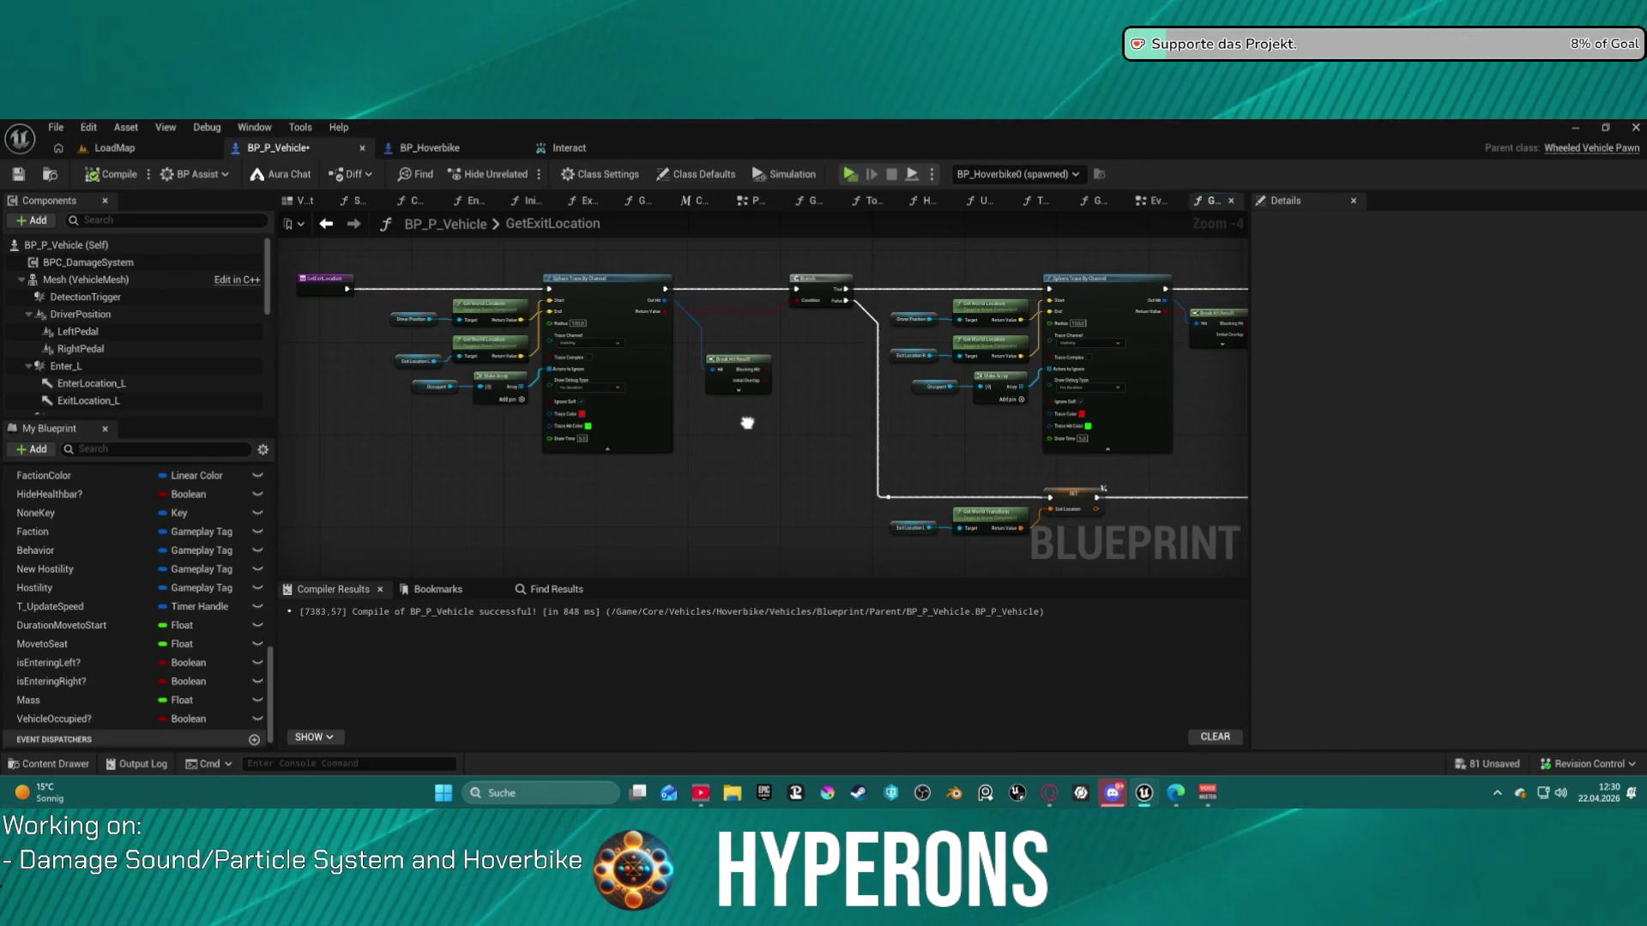
mouse_move(747, 423)
mouse_down()
mouse_move(474, 379)
mouse_move(563, 406)
mouse_move(666, 404)
mouse_move(725, 434)
mouse_up()
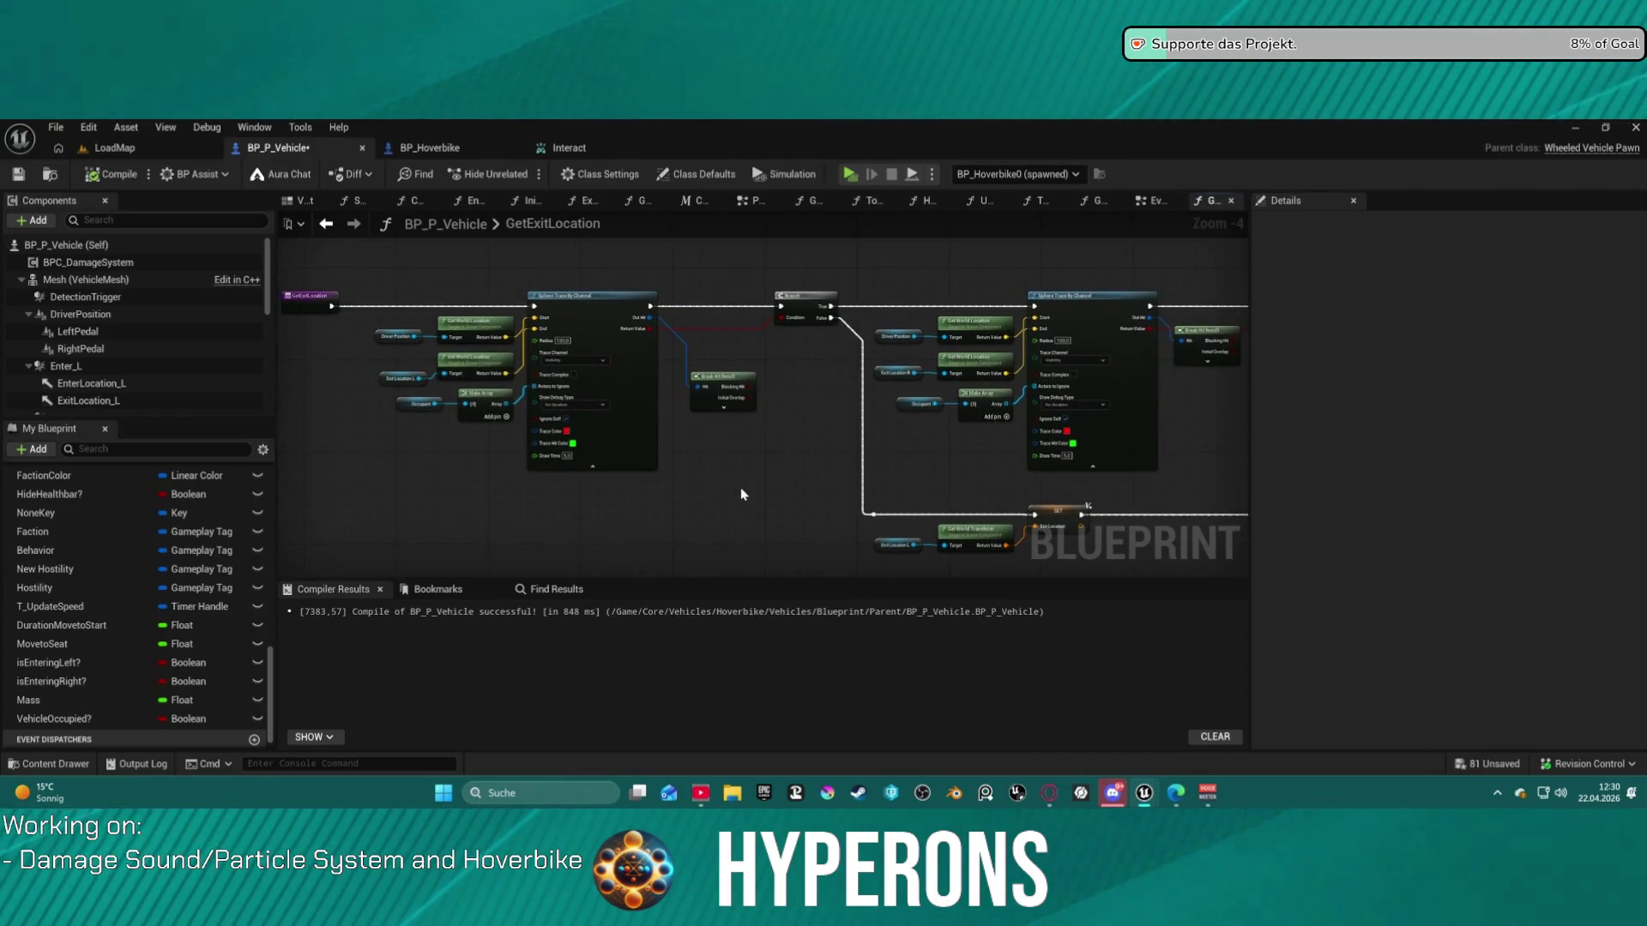
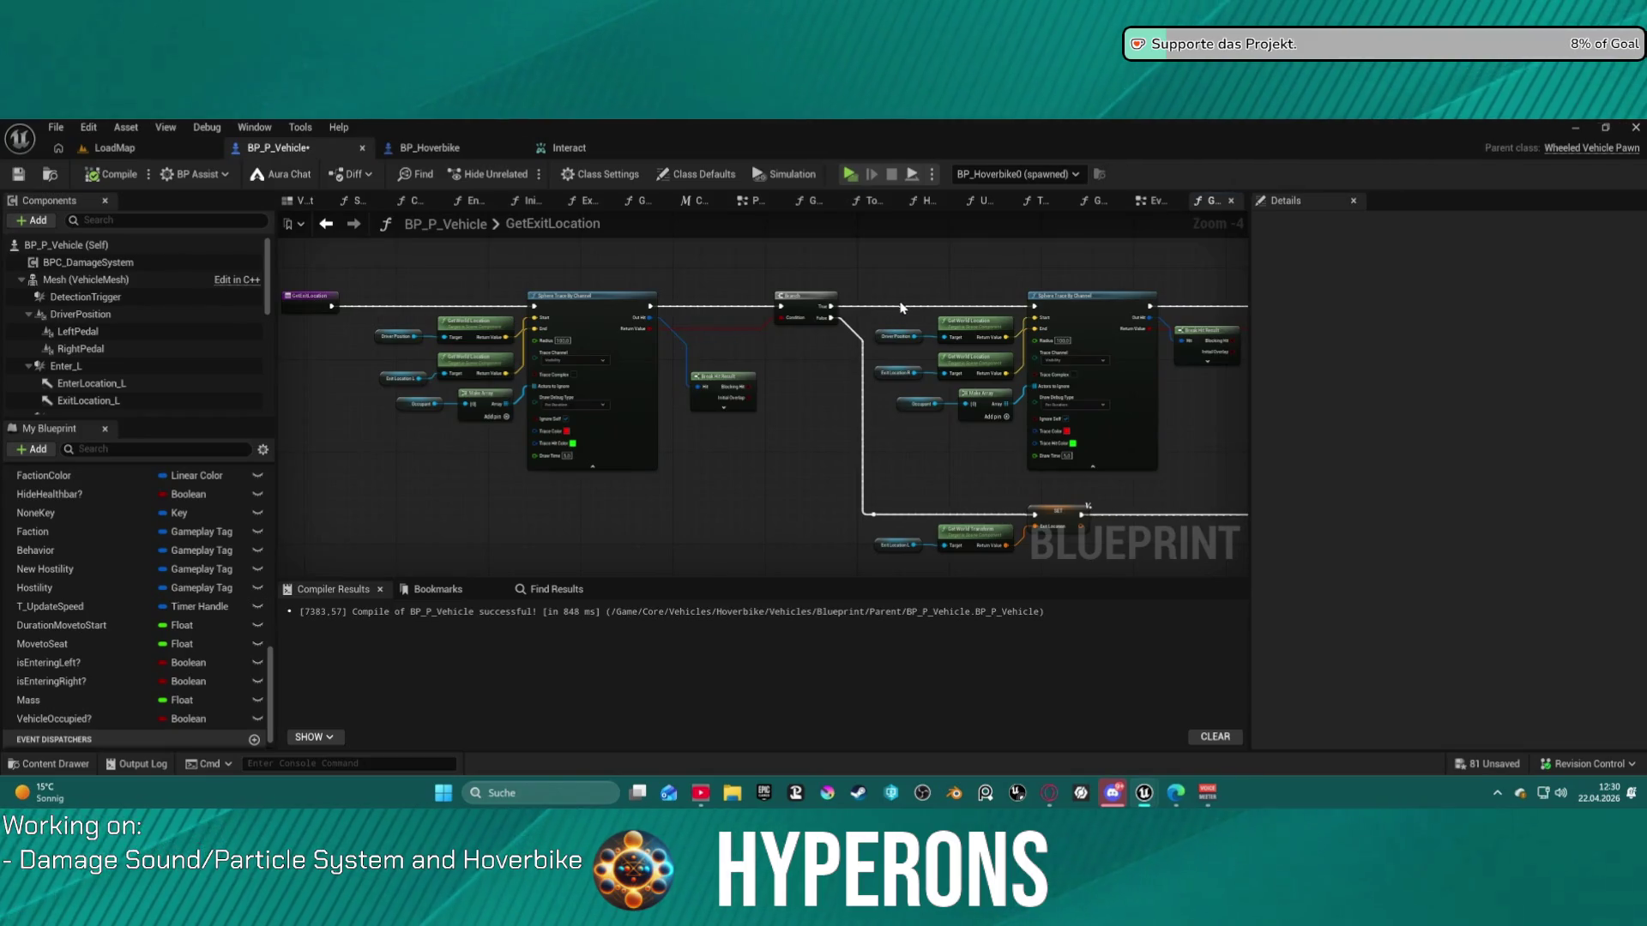
- Playtest mounting and dismounting the hoverbike with F, resuming past the Exit Vehicle breakpoint
drag(949, 279, 310, 163)
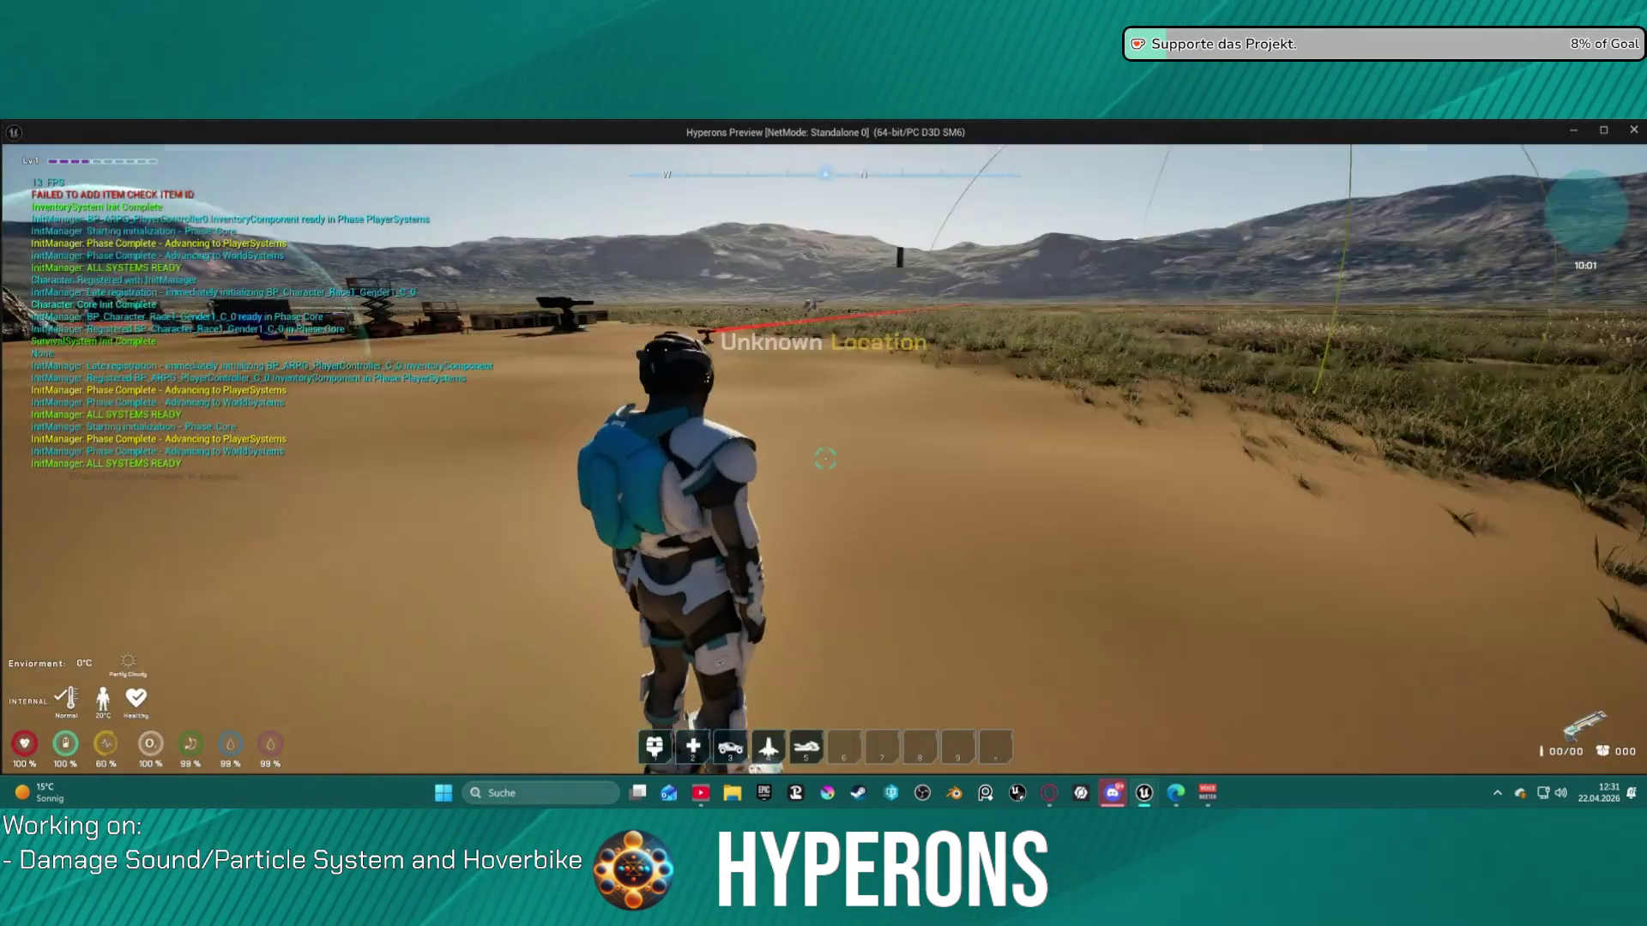
key(w)
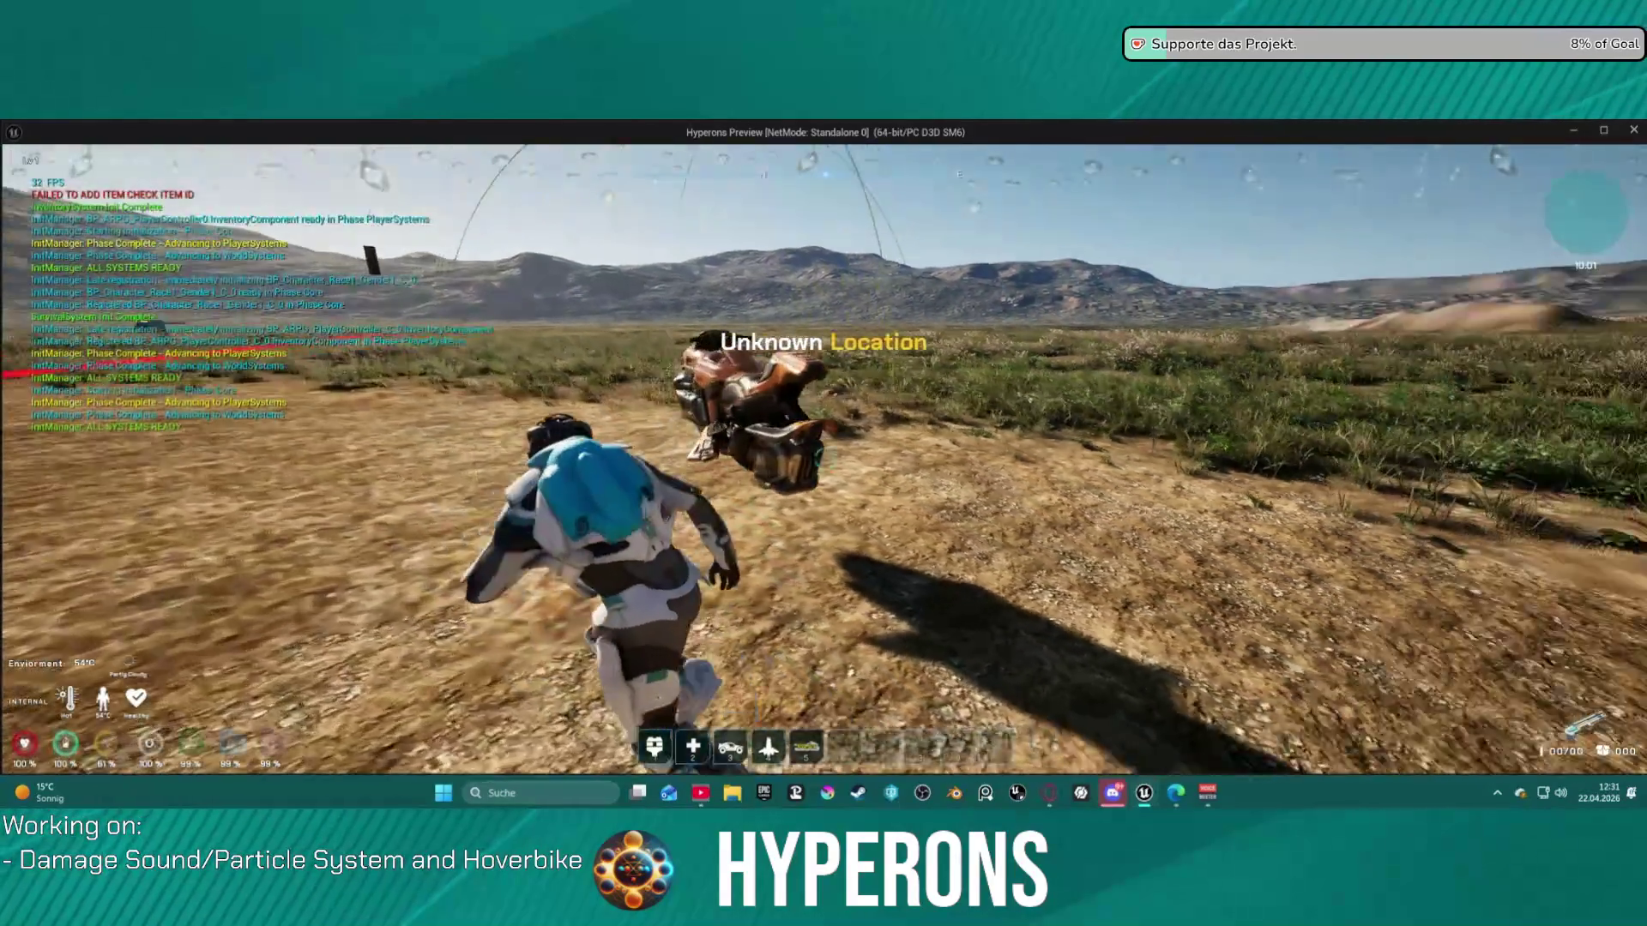
scroll(824, 463, down, 3)
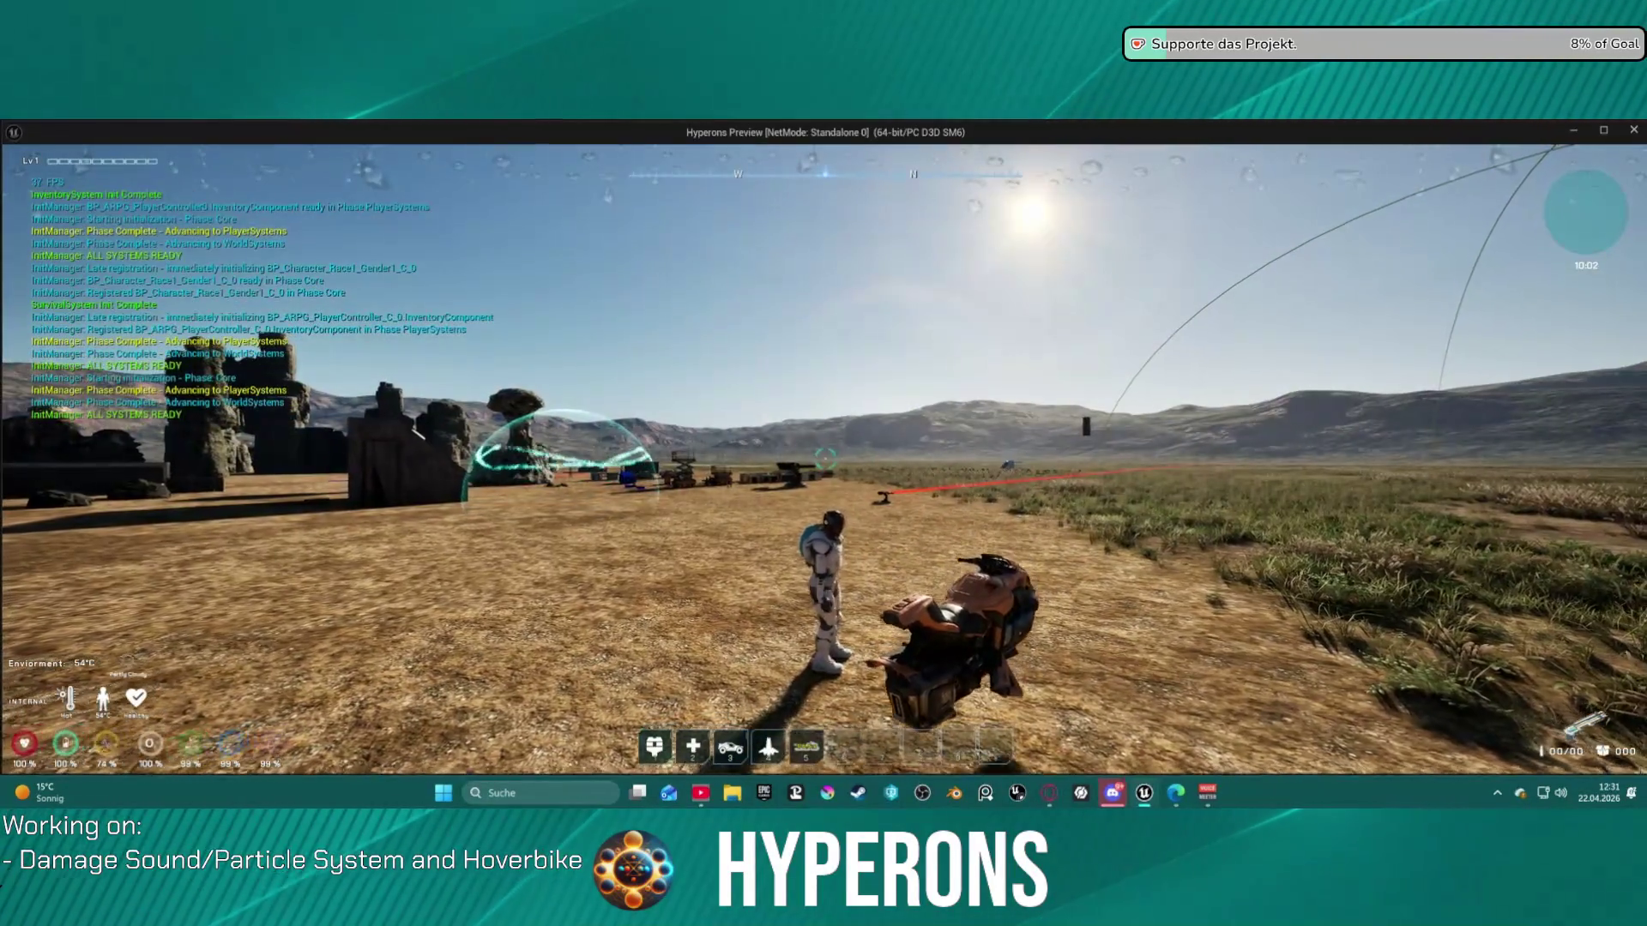
key(f)
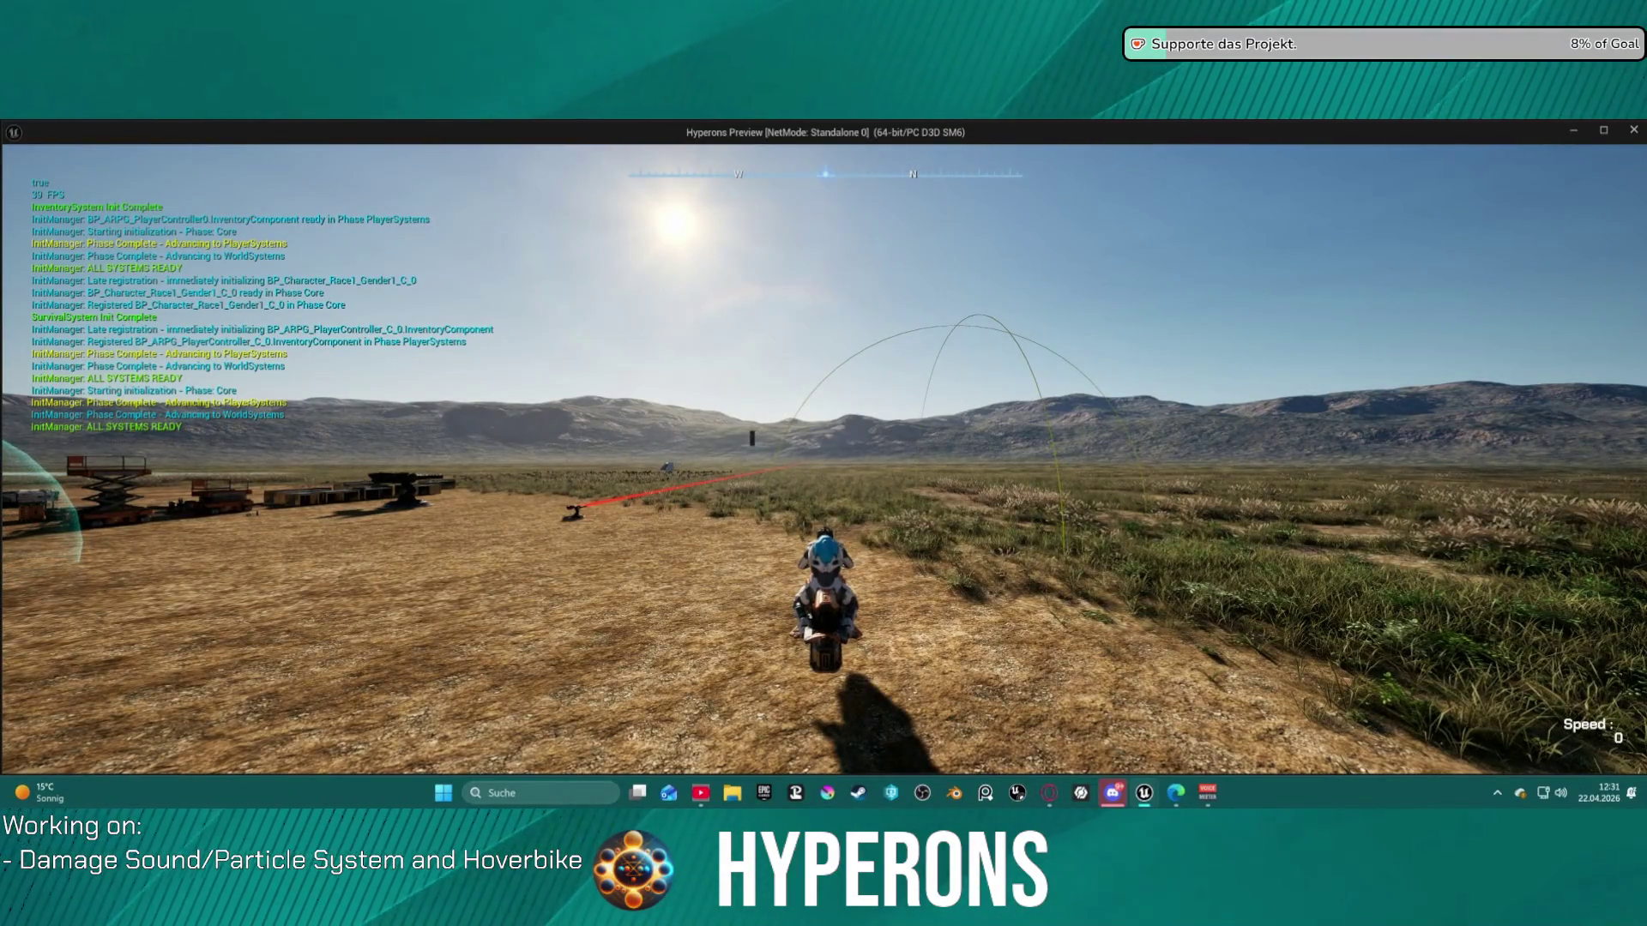
key(f)
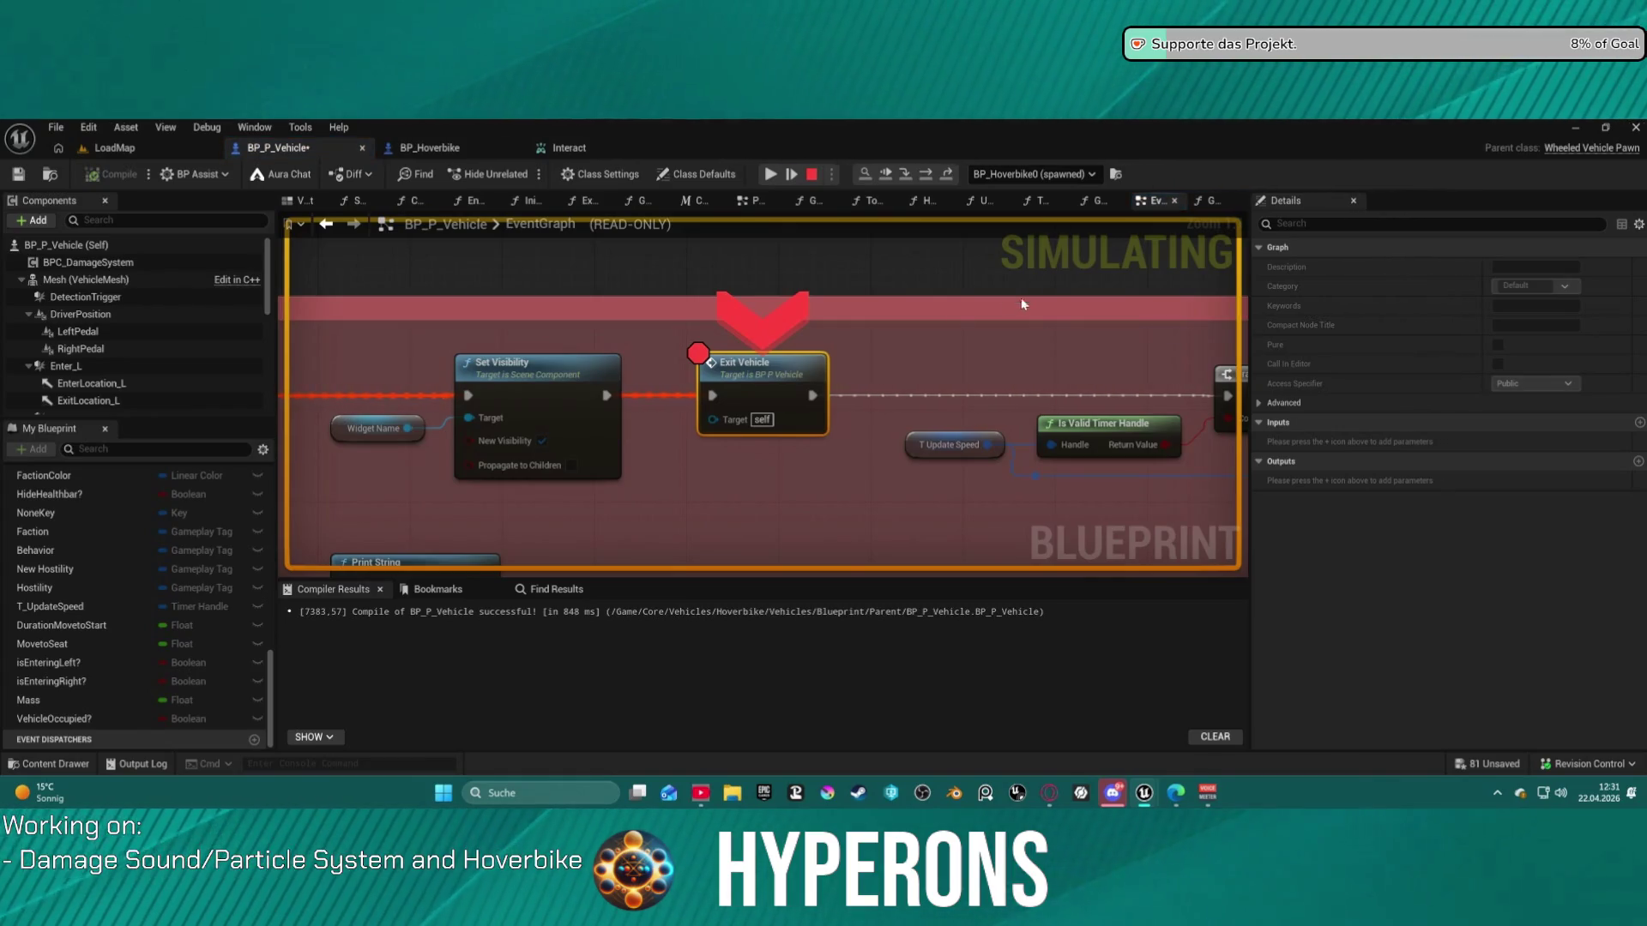
right_click(736, 379)
click(828, 550)
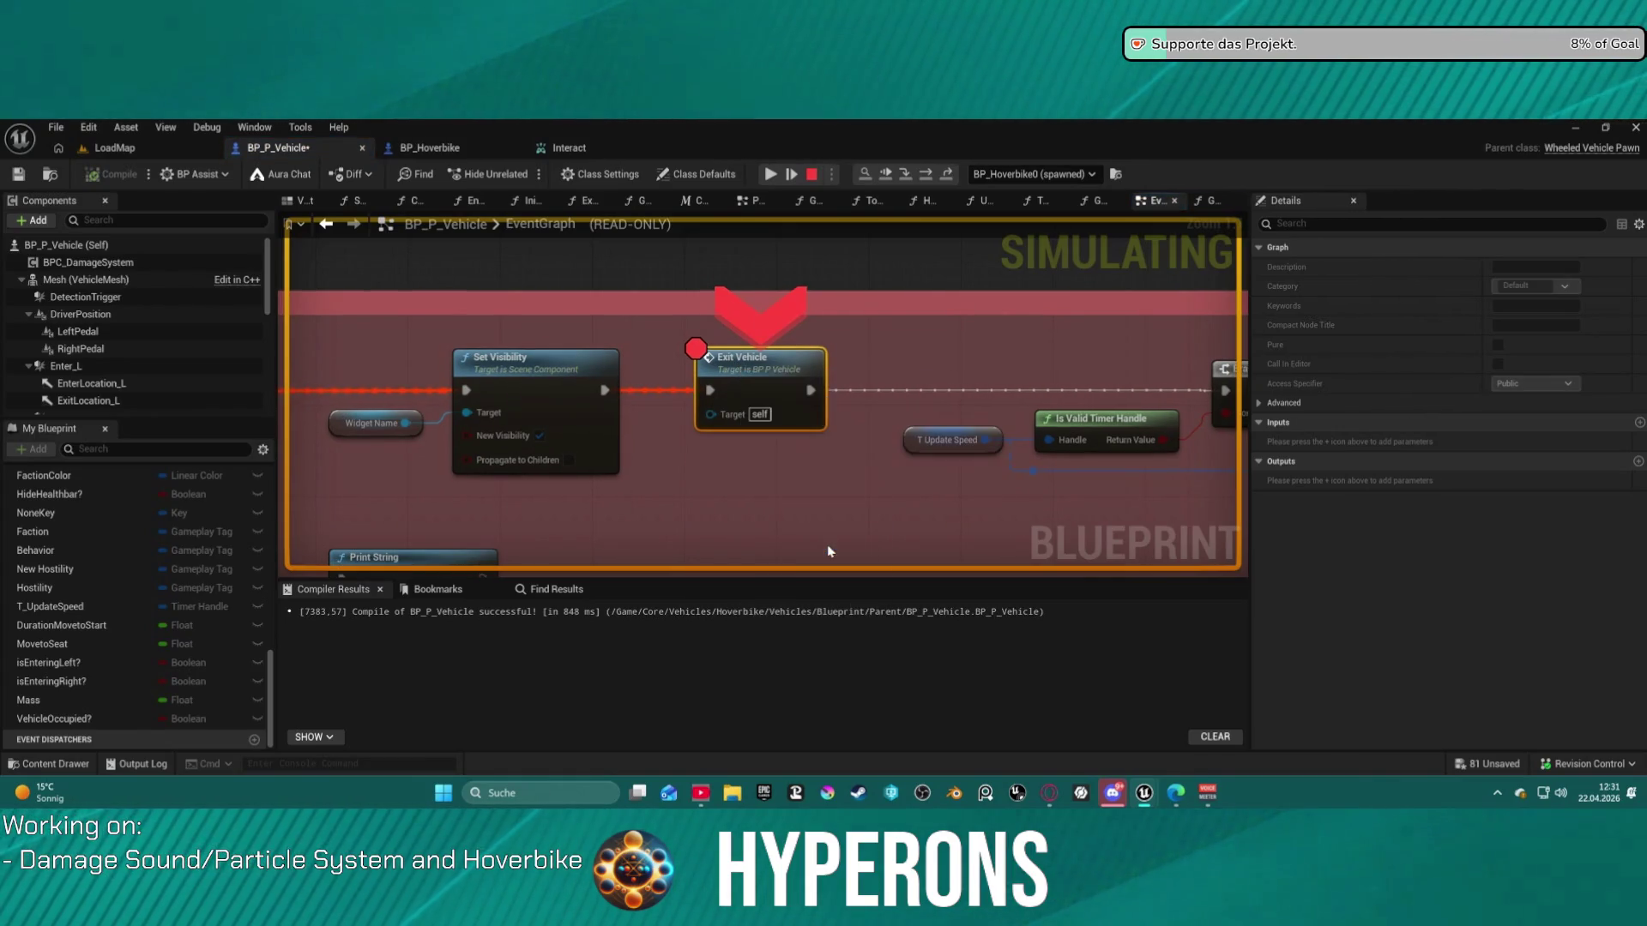
click(770, 174)
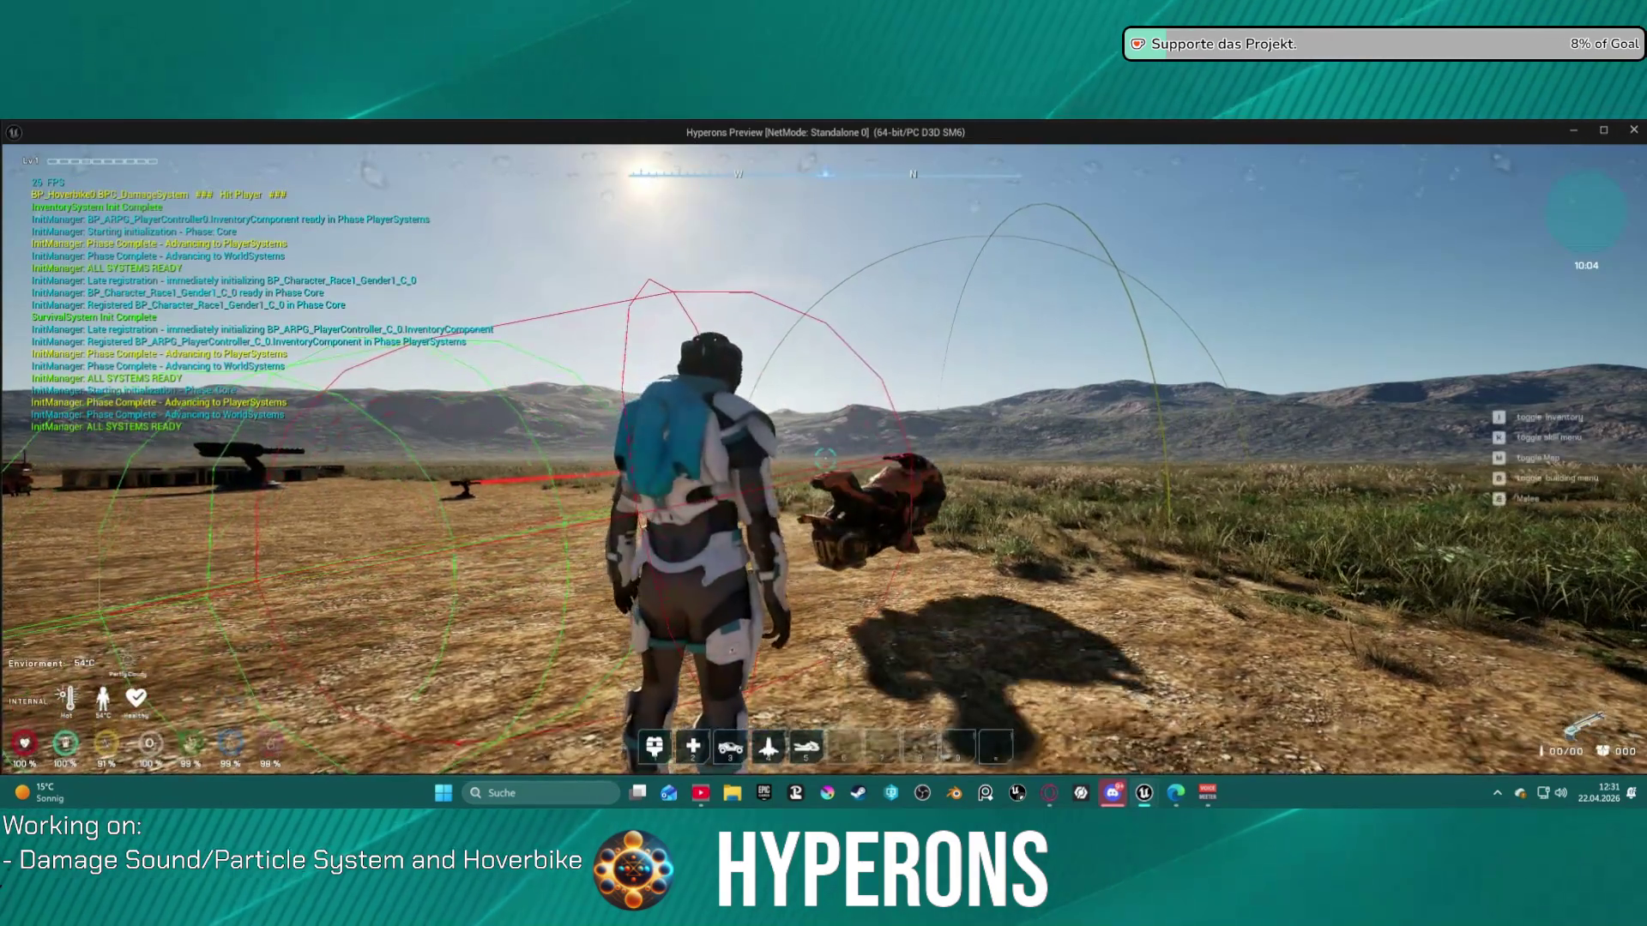
key(w)
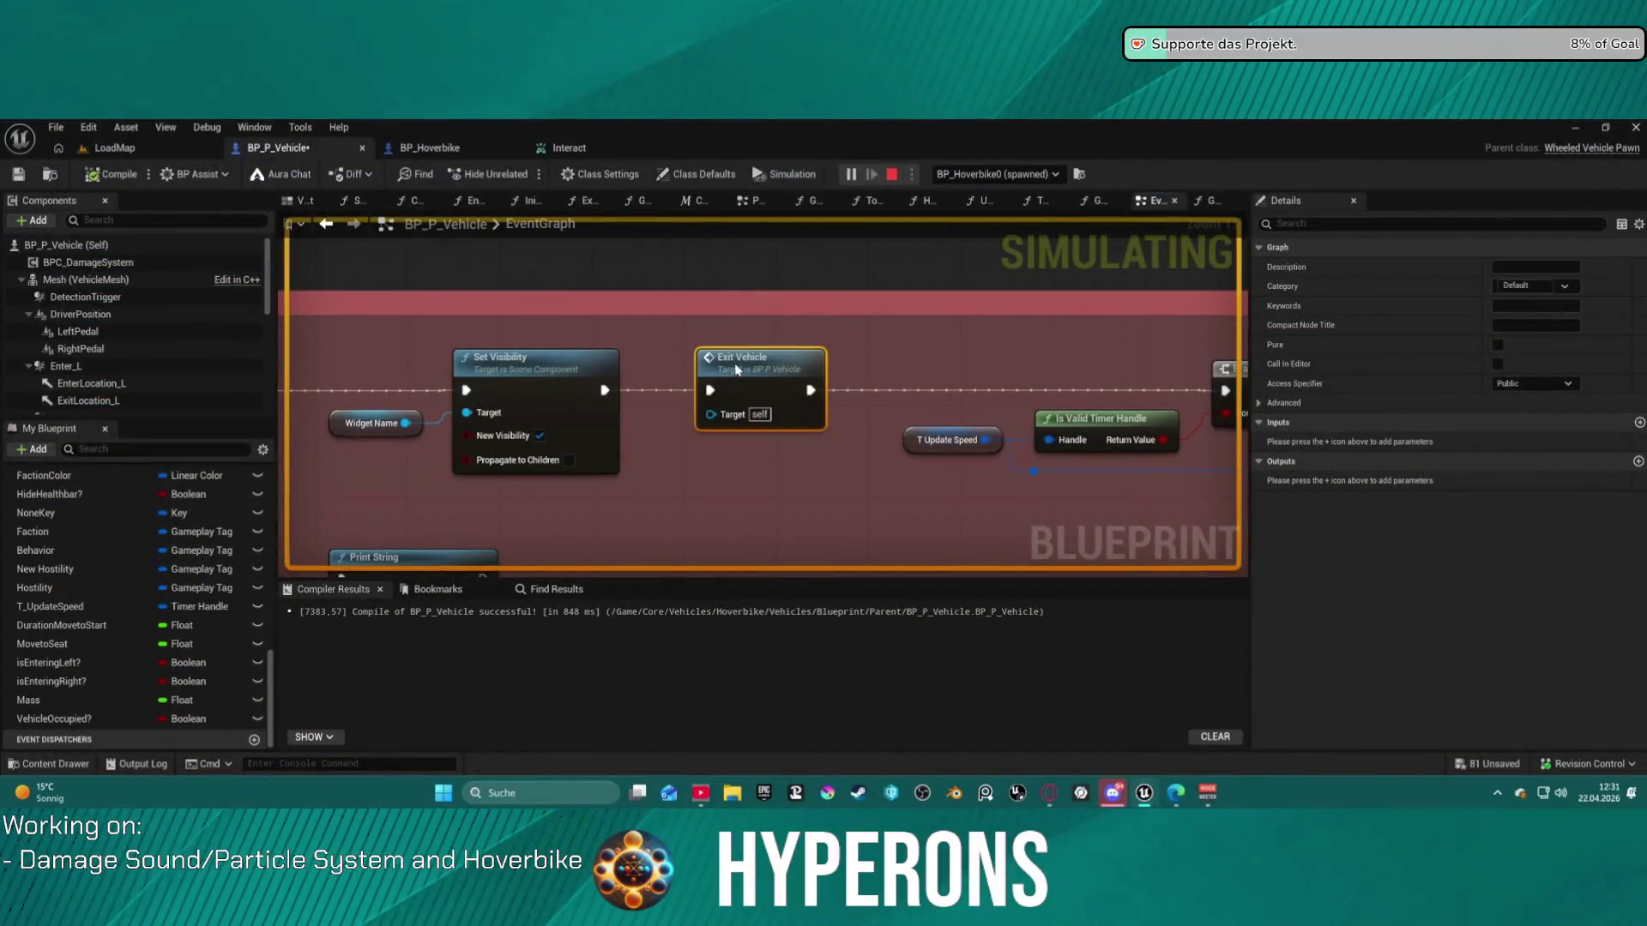
key(Escape)
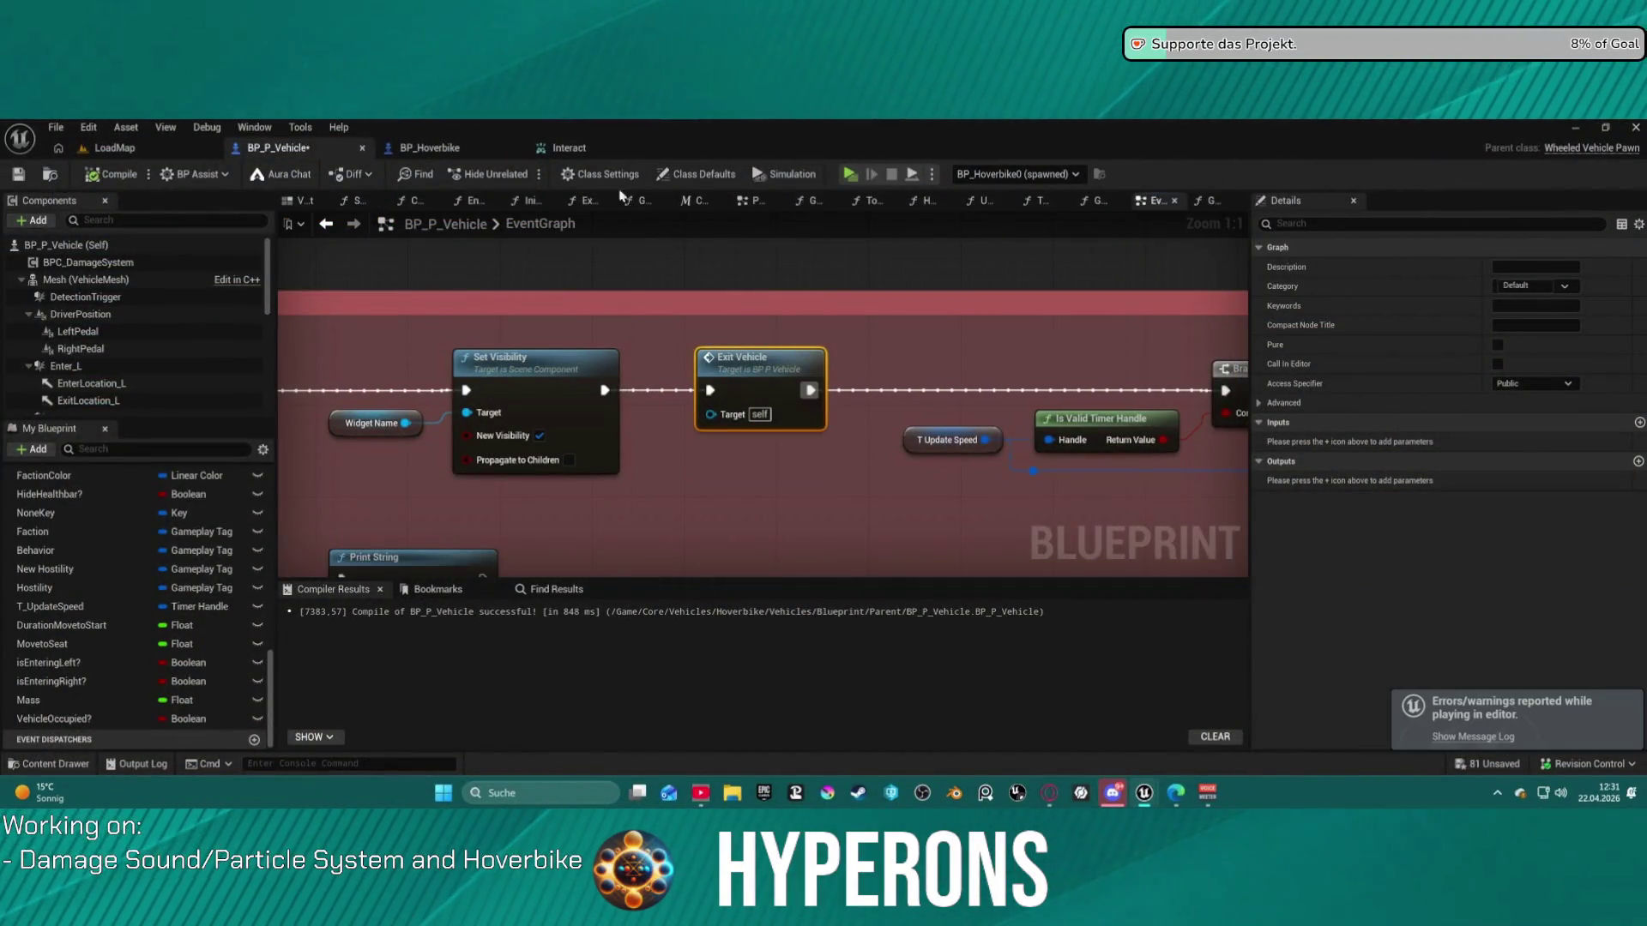
- Wire the Branch into the GetExitLocation sphere trace and retest mounting and dismounting
click(1196, 204)
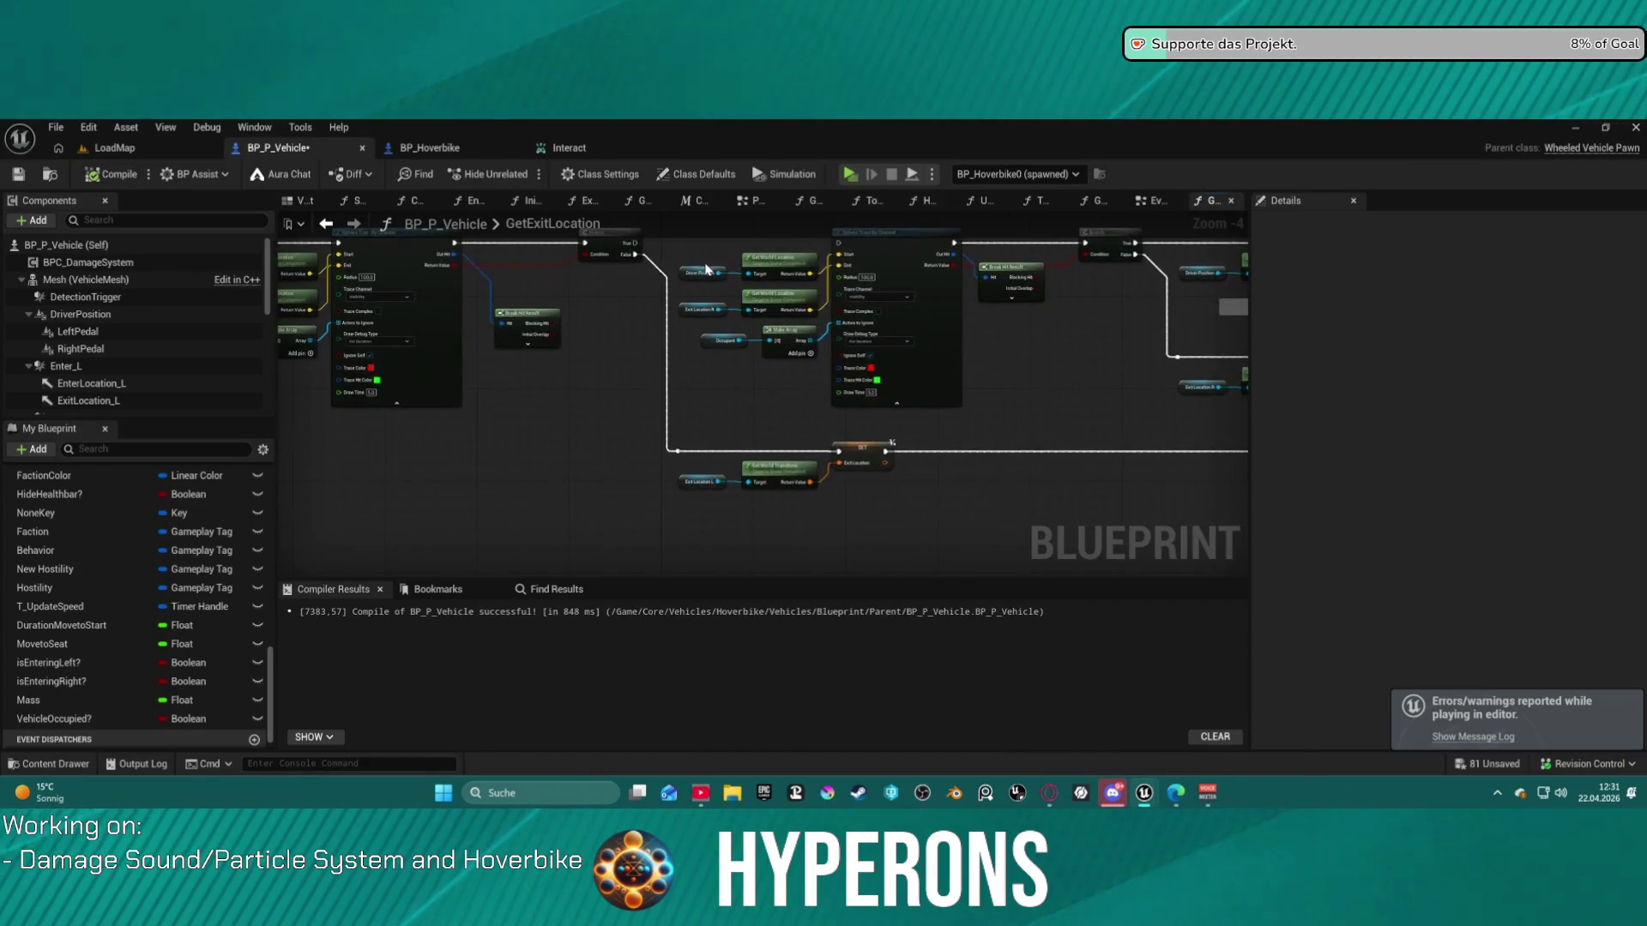
drag(629, 247, 841, 250)
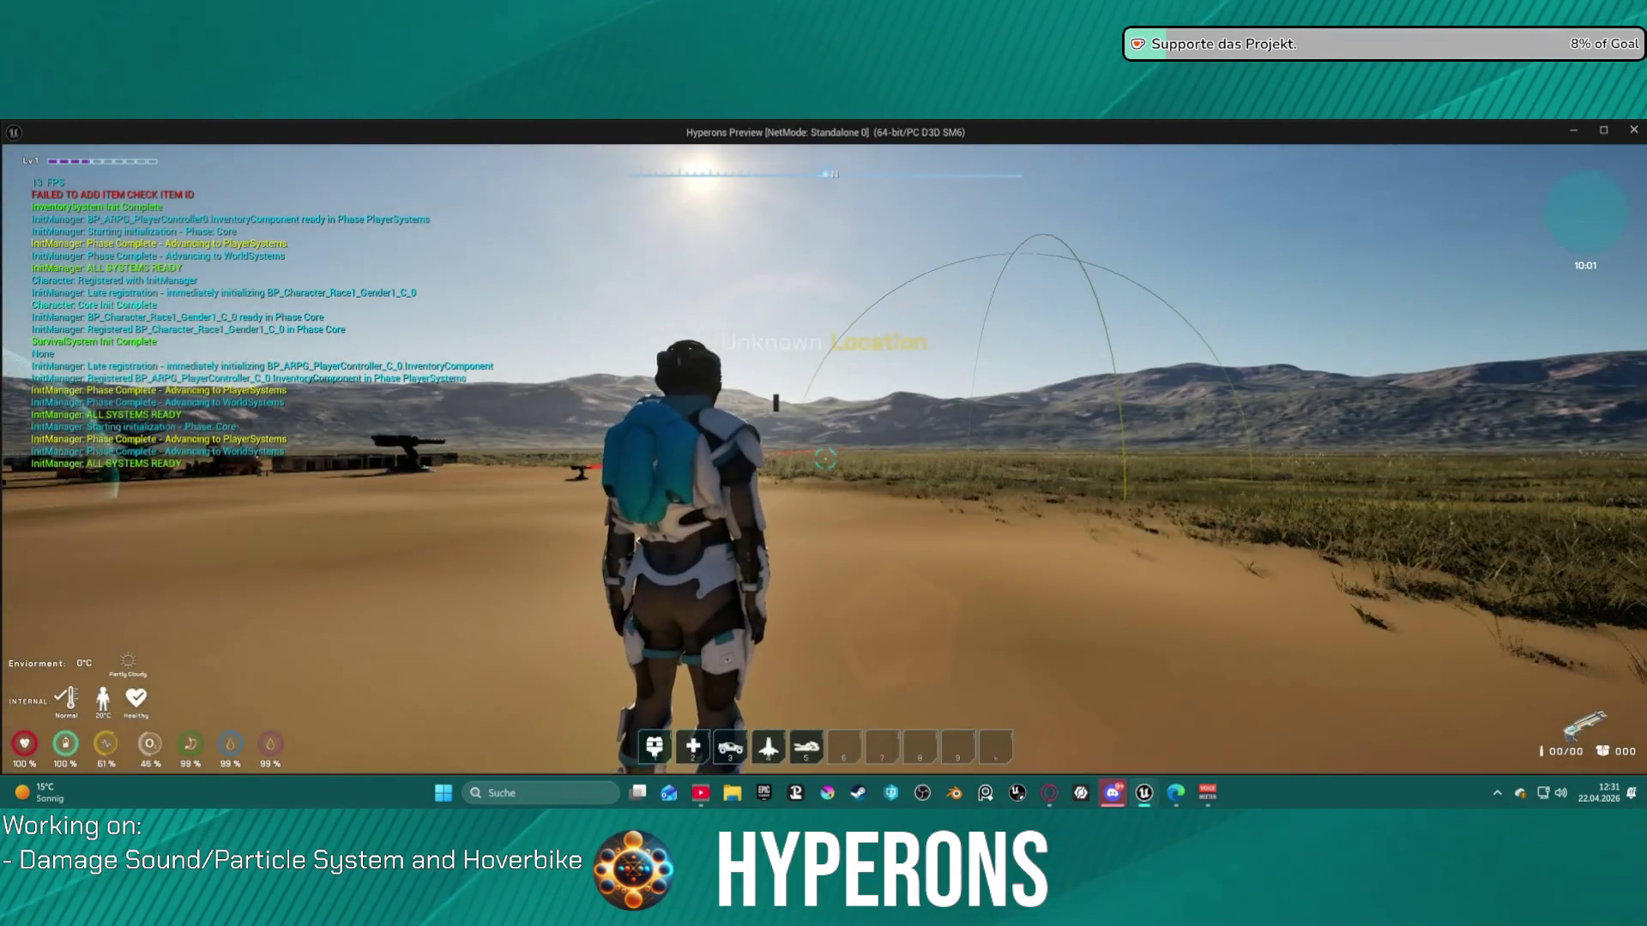
key(w)
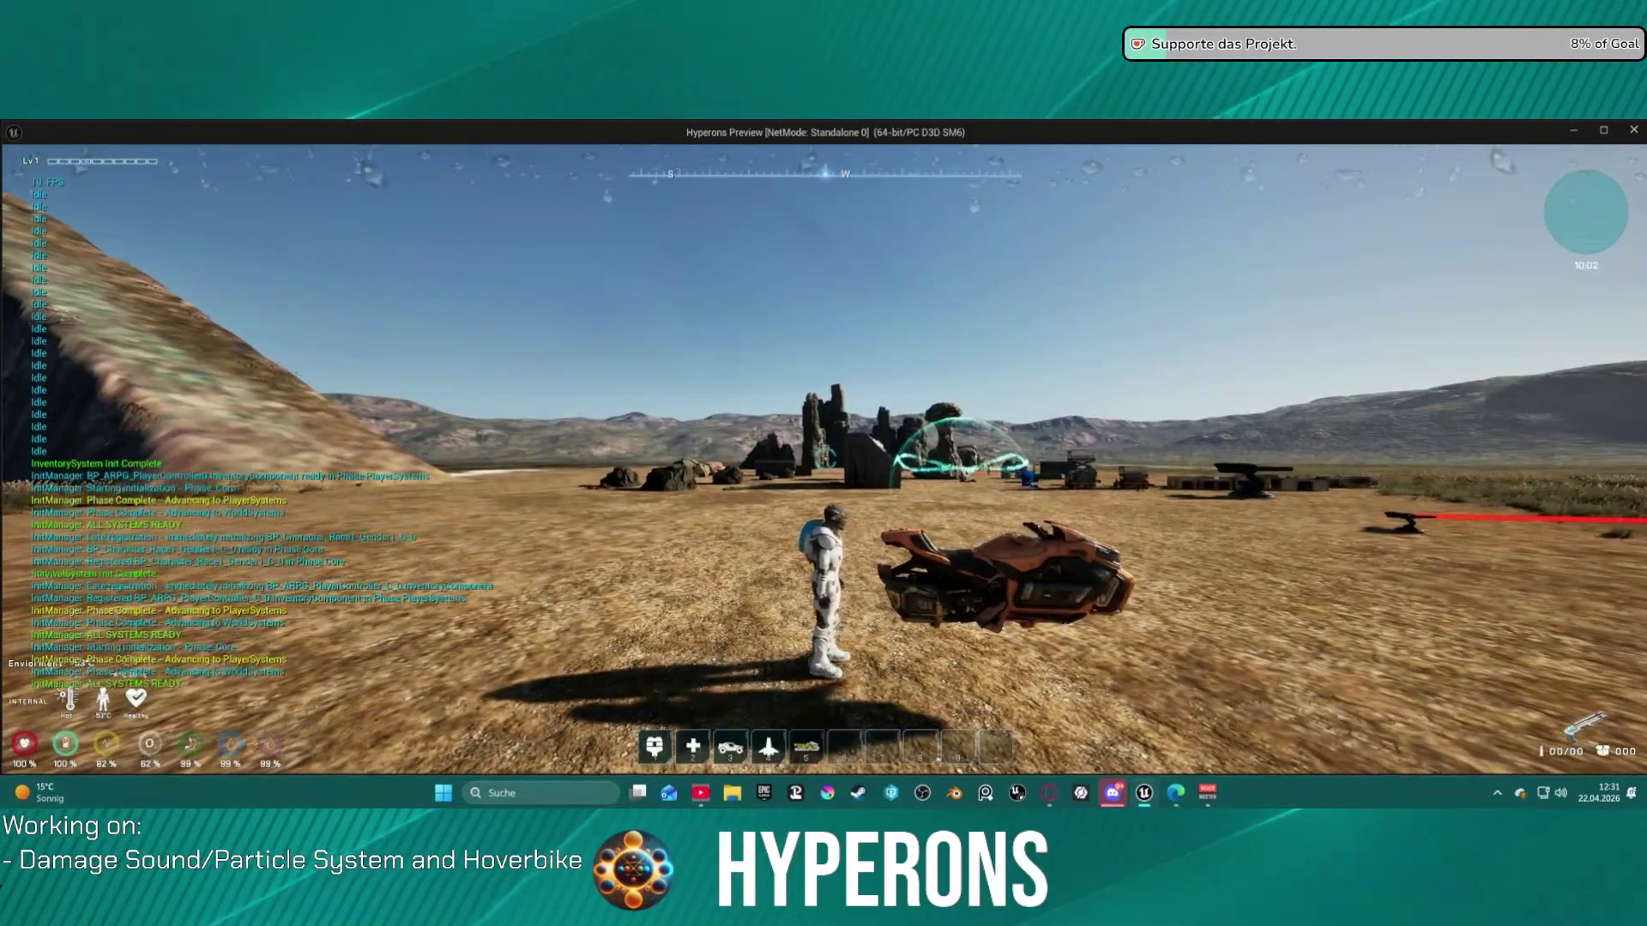
key(f)
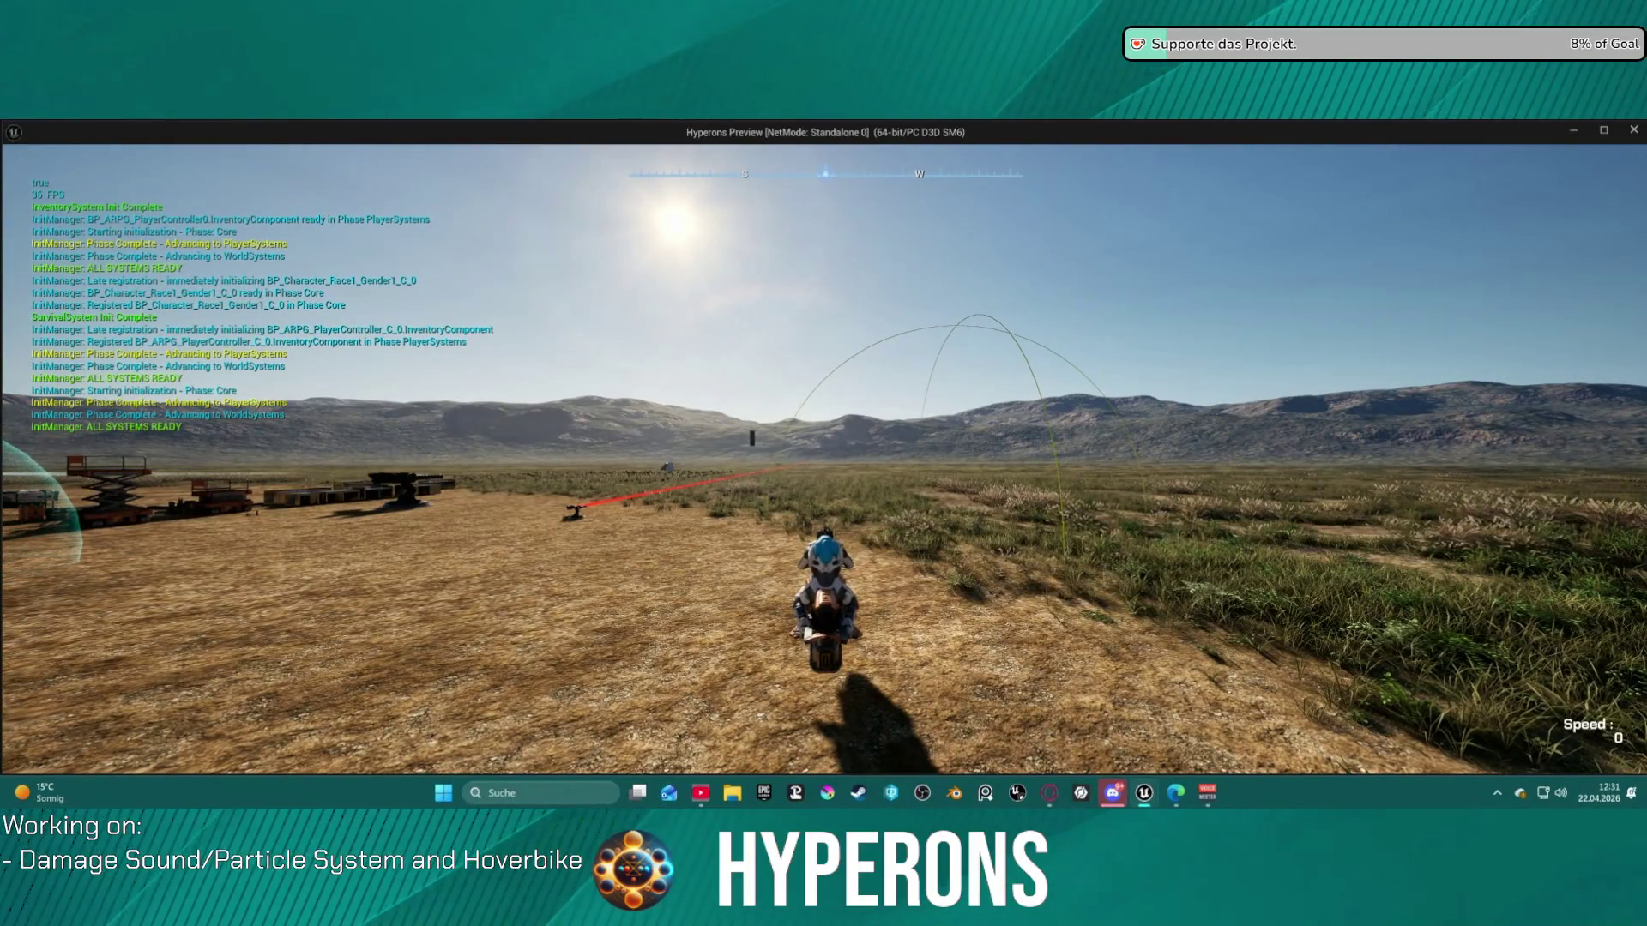
key(f)
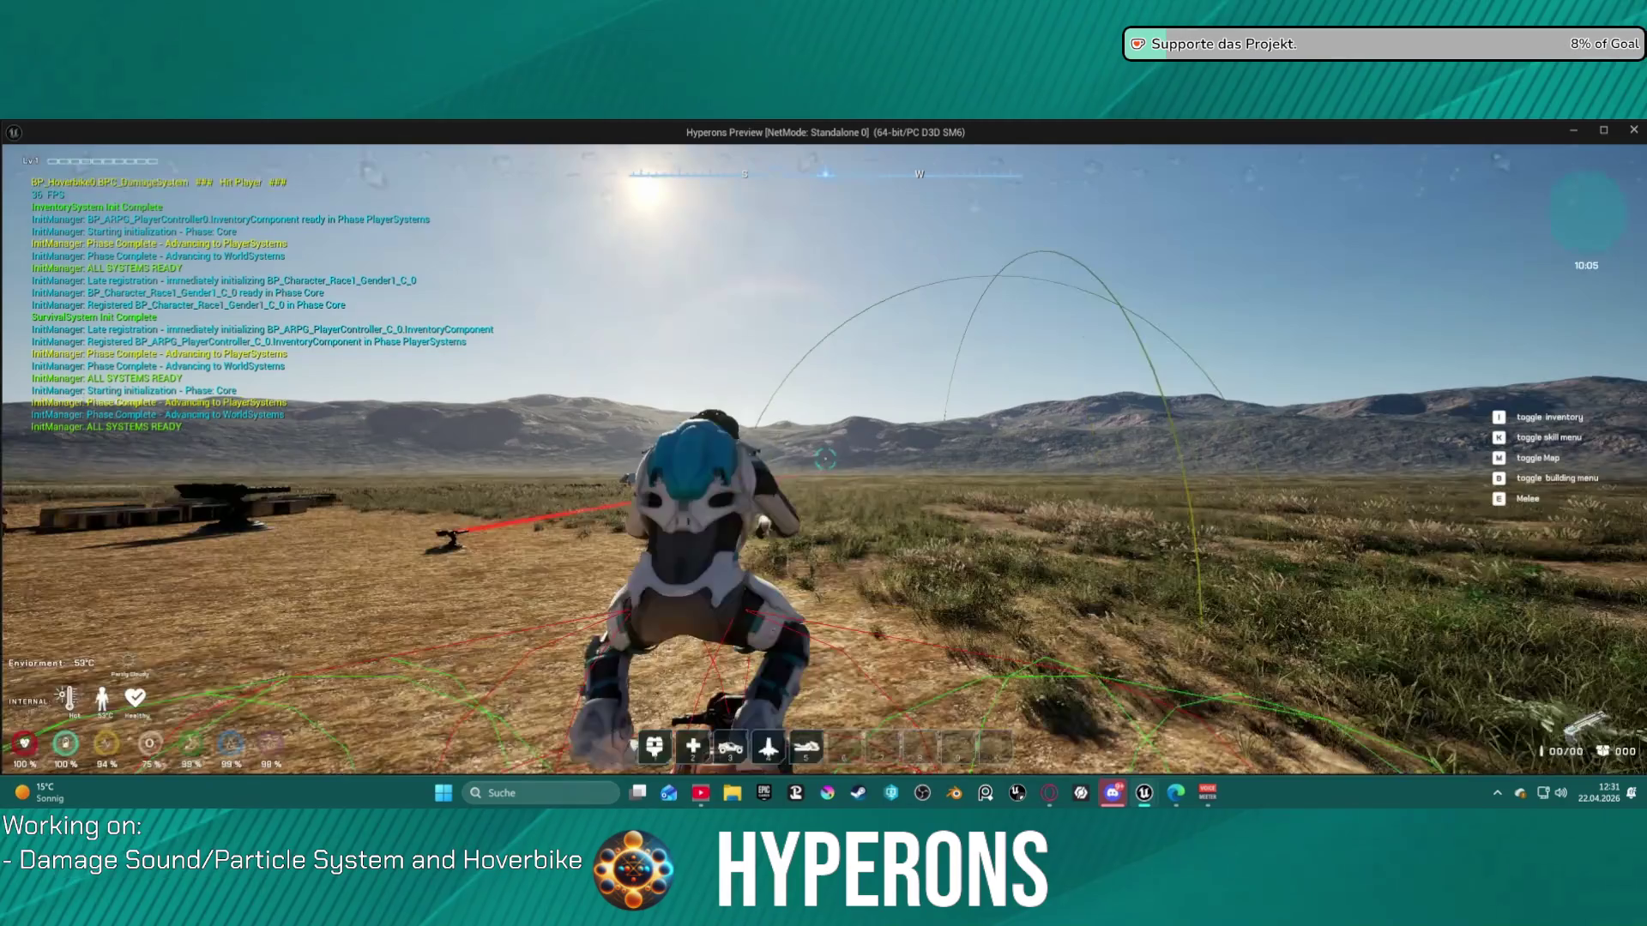
key(w)
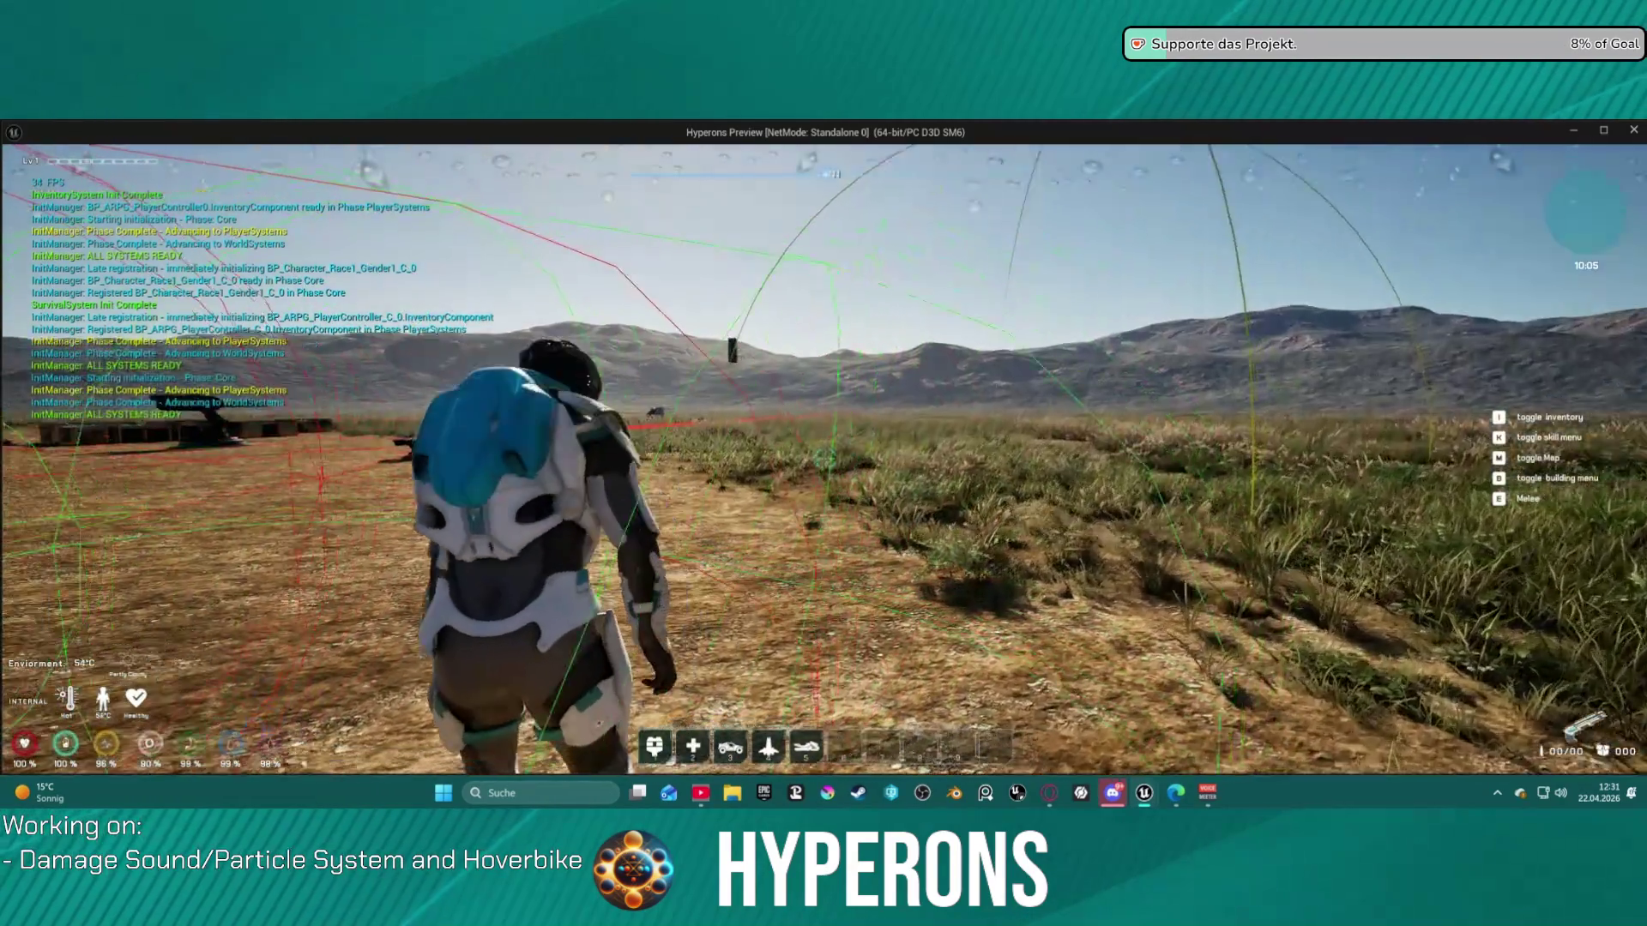
key(w)
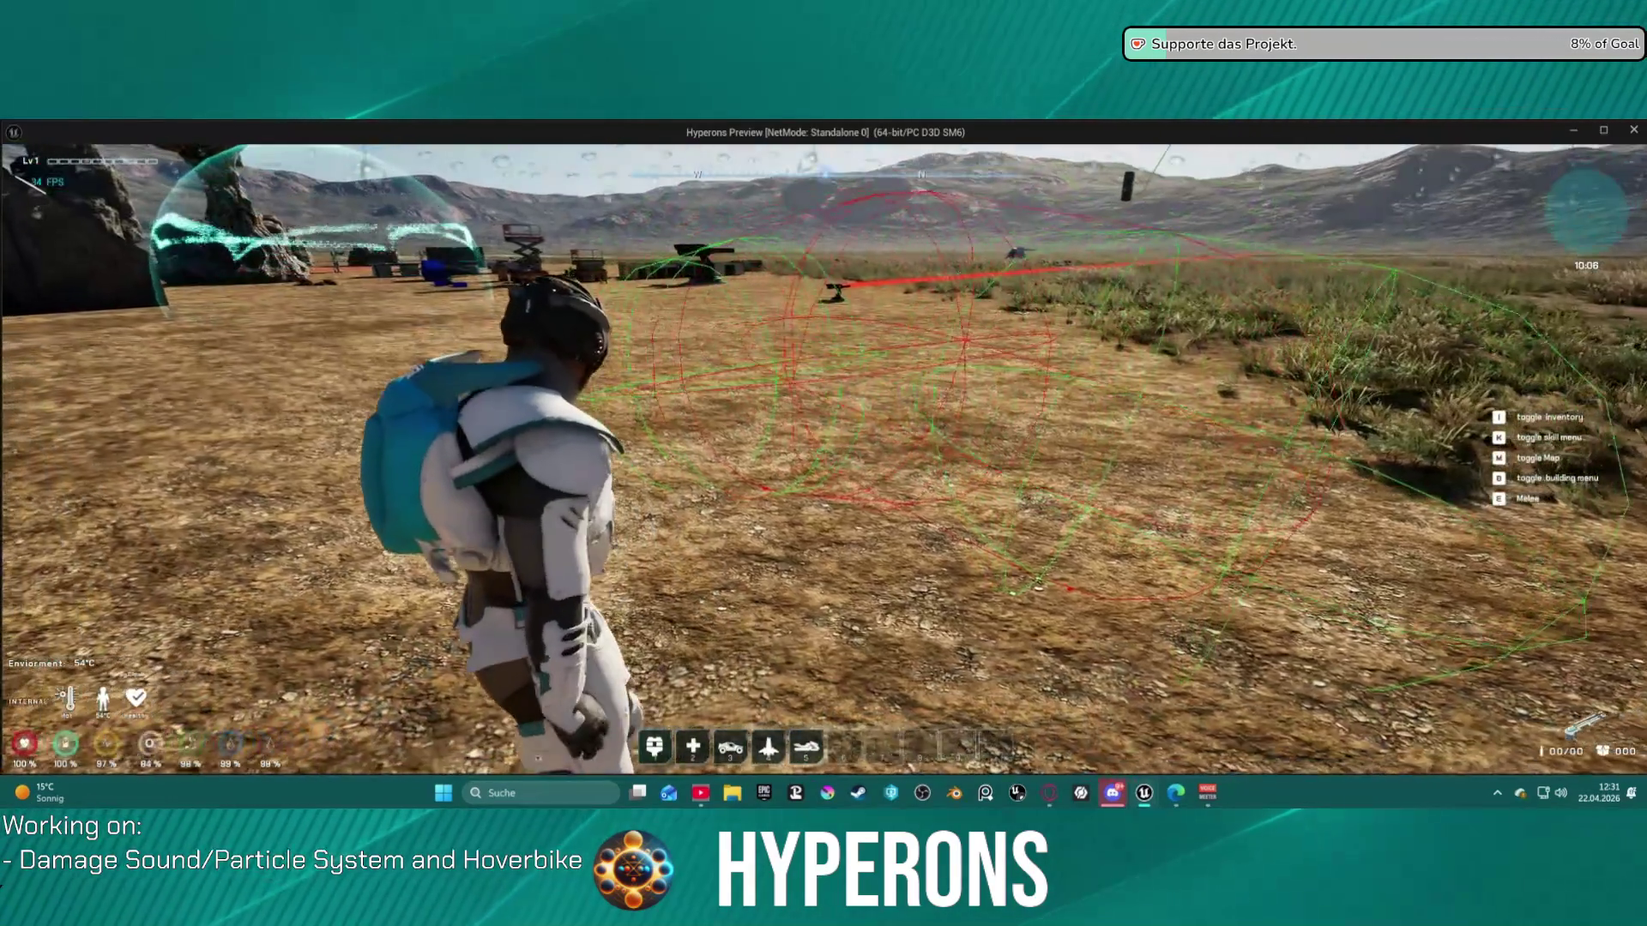
key(w)
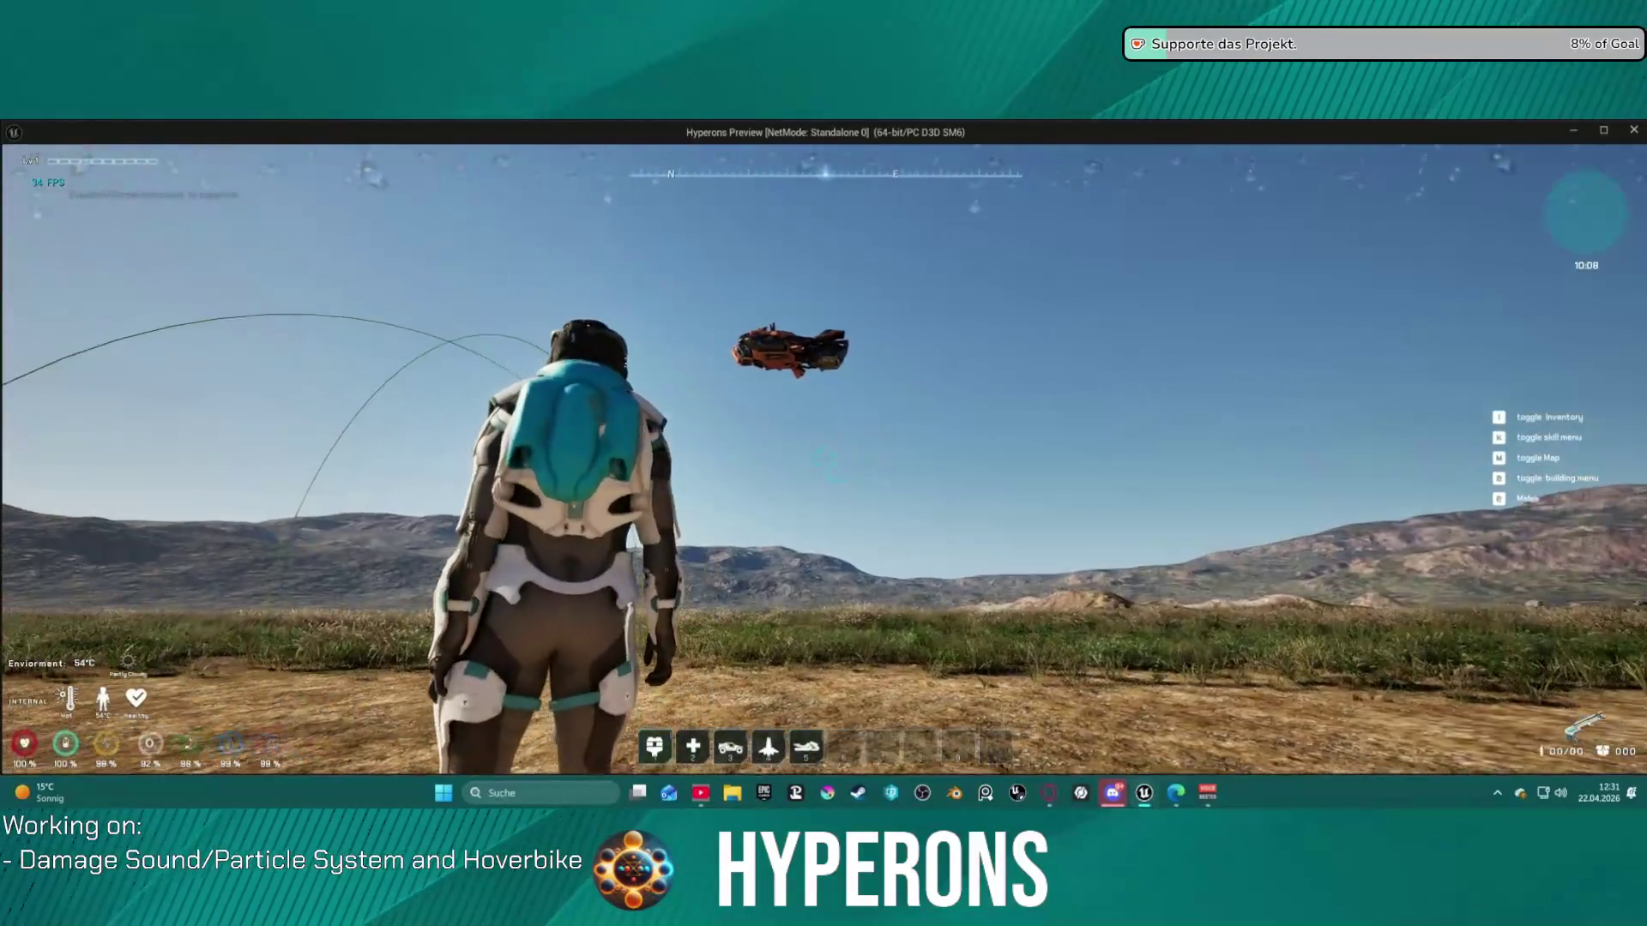
key(Escape)
scroll(558, 392, up, 4)
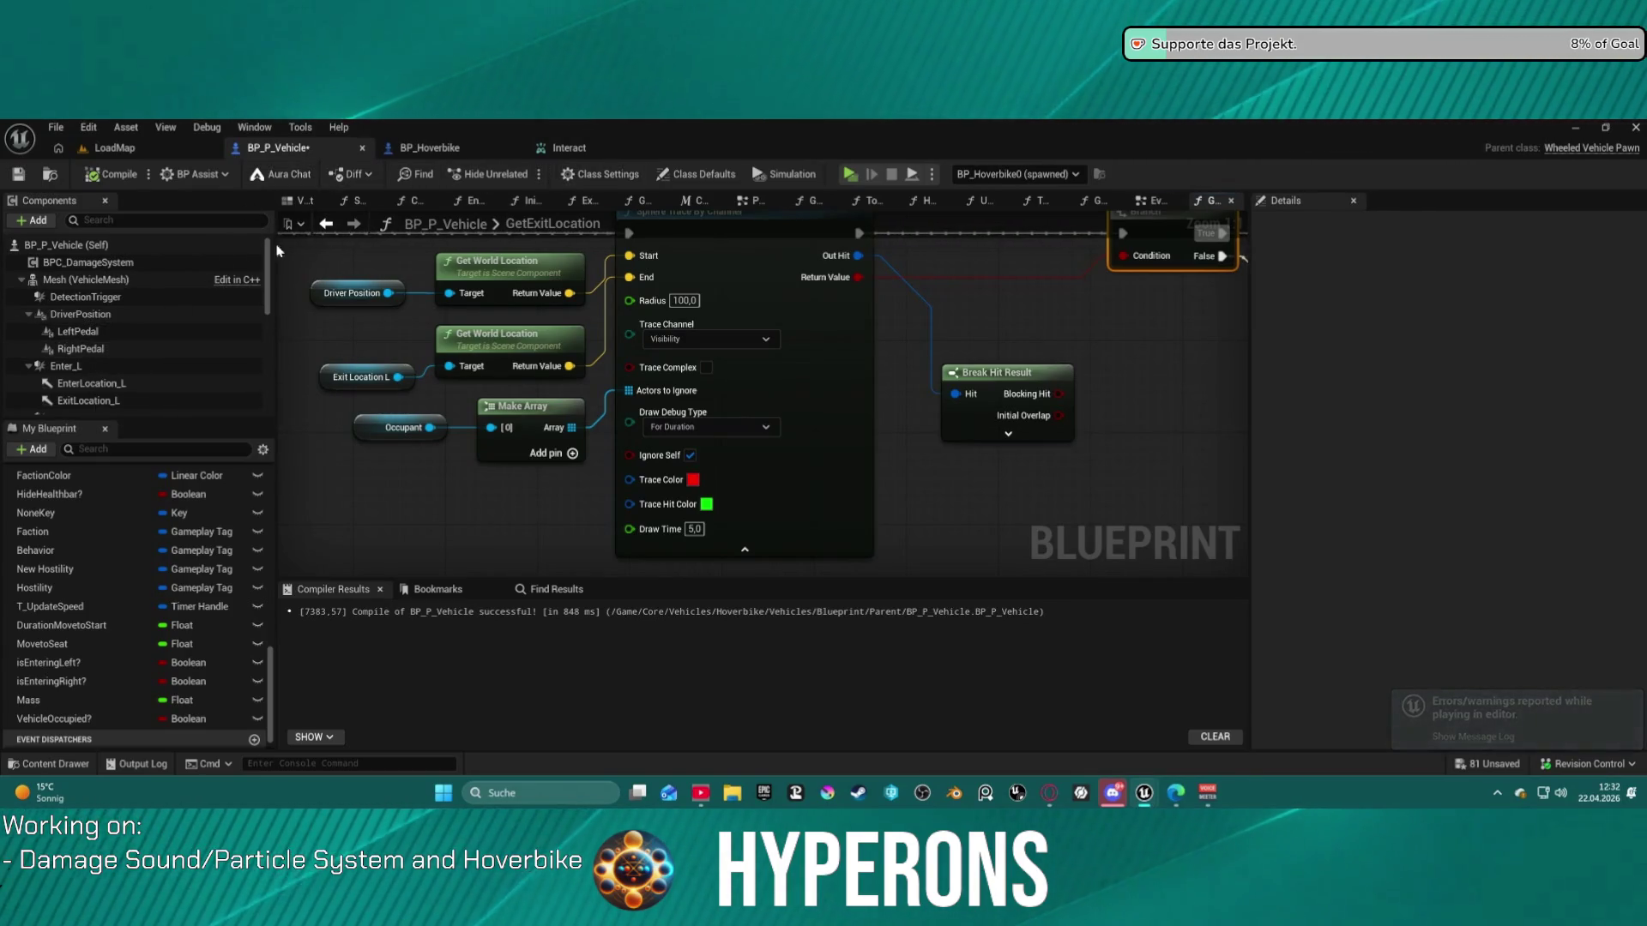
- Select the DetectionTrigger component and inspect the hoverbike model in BP_Hoverbike
click(163, 297)
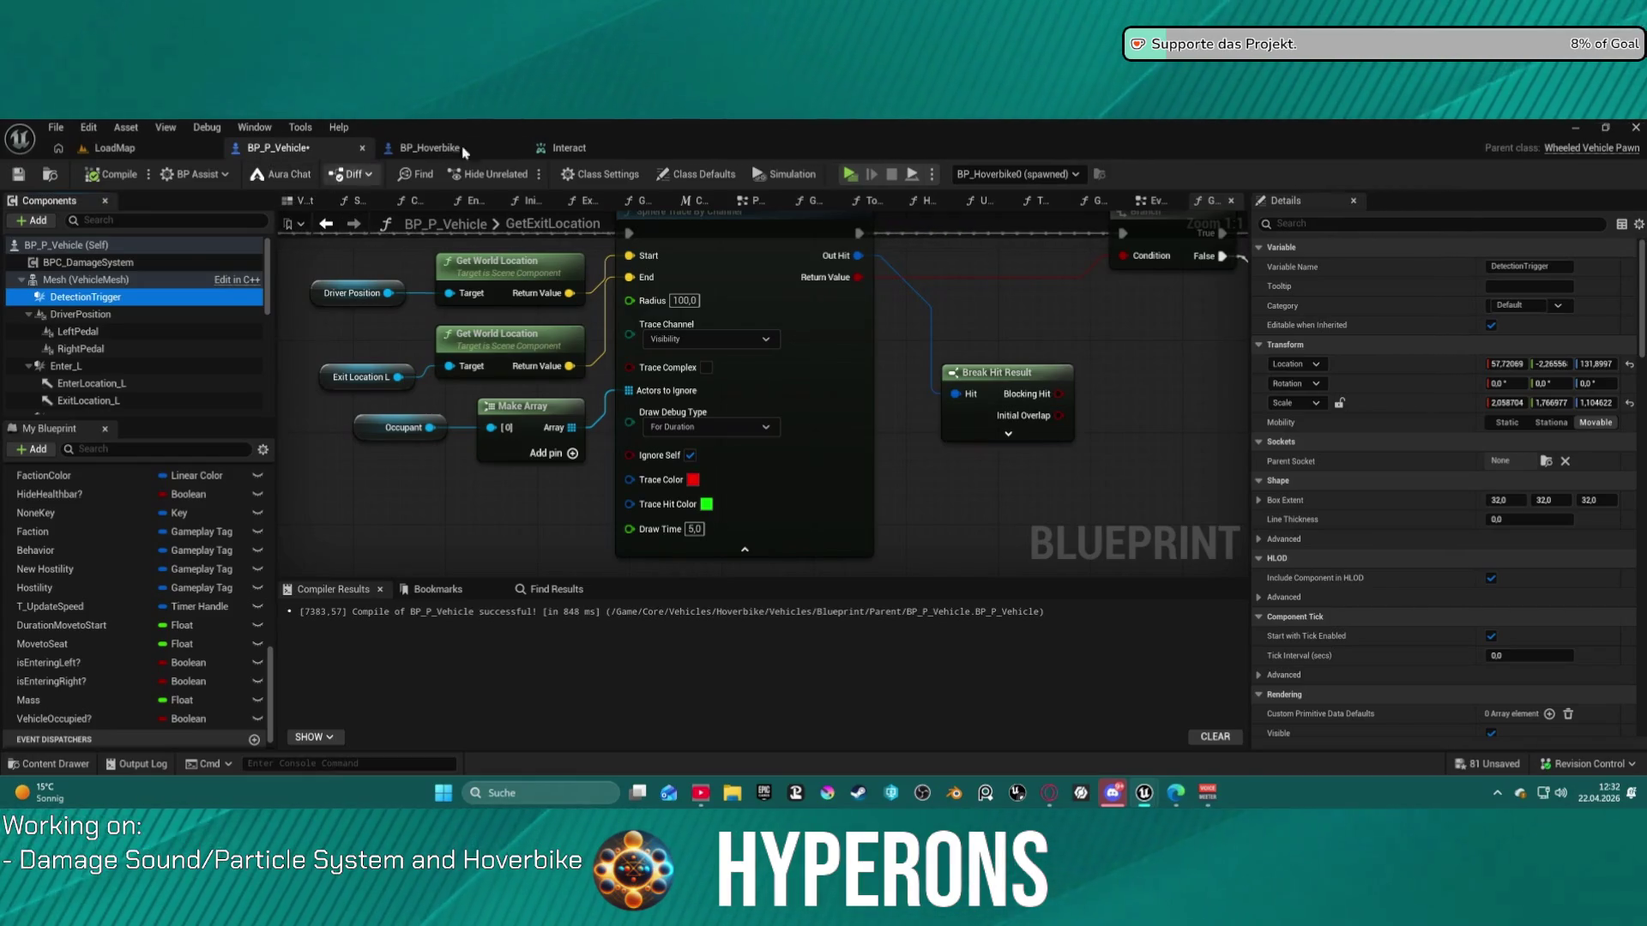
click(433, 149)
click(319, 201)
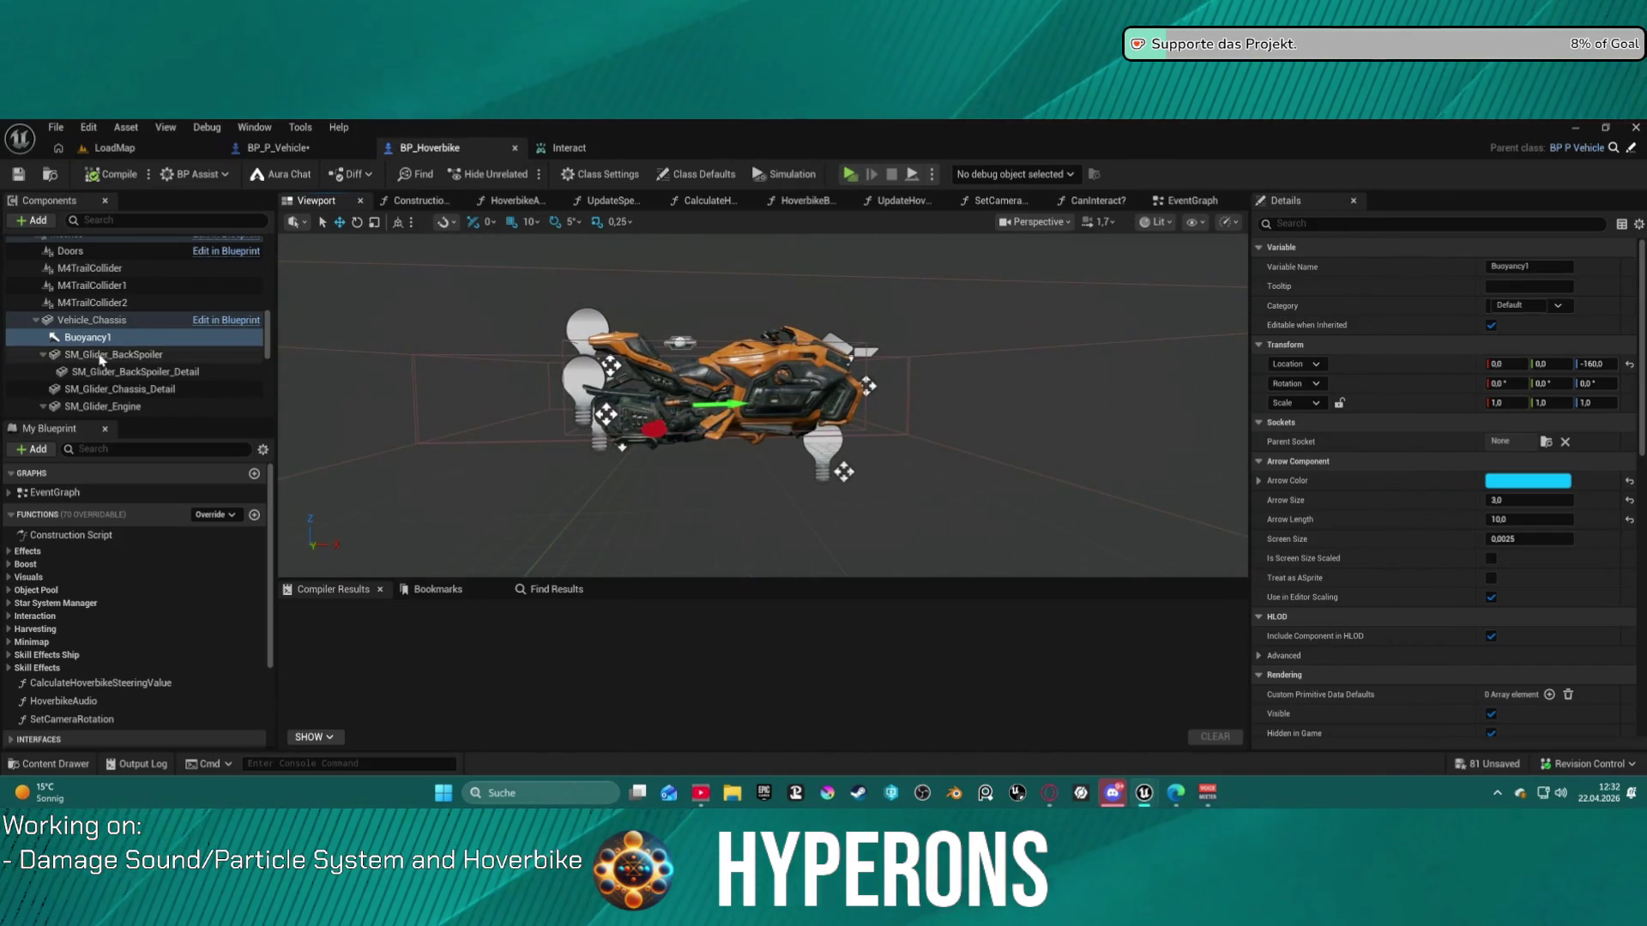
click(276, 148)
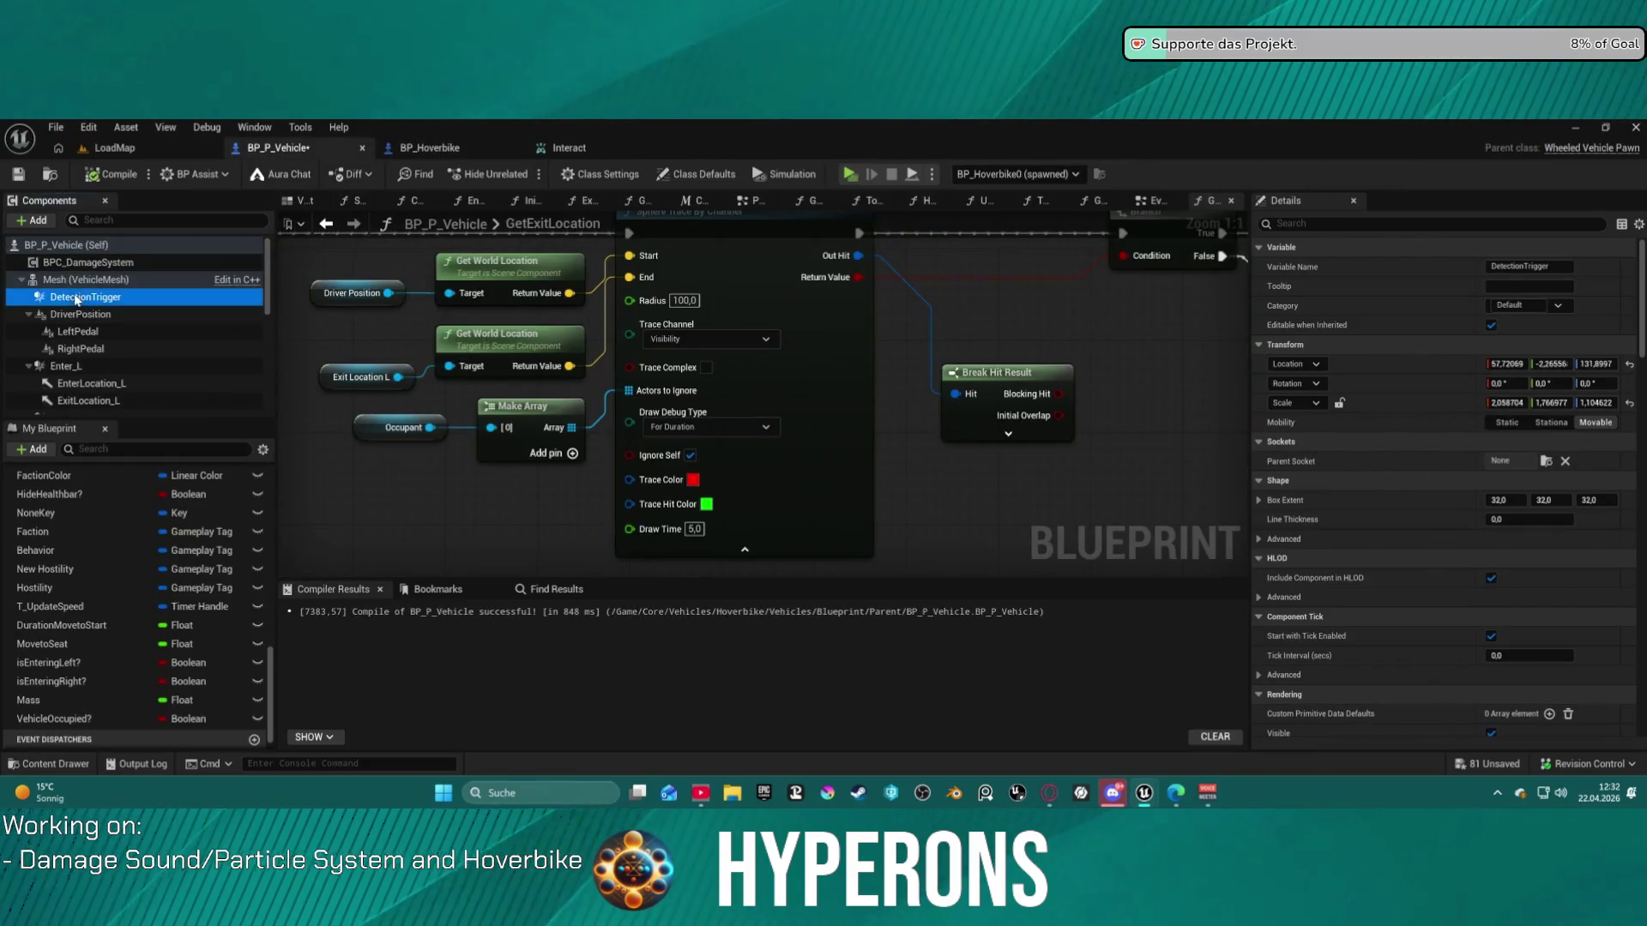
- Drop DetectionTrigger onto the Driver Position getter so the sphere trace starts there
drag(77, 299, 327, 294)
drag(764, 284, 280, 283)
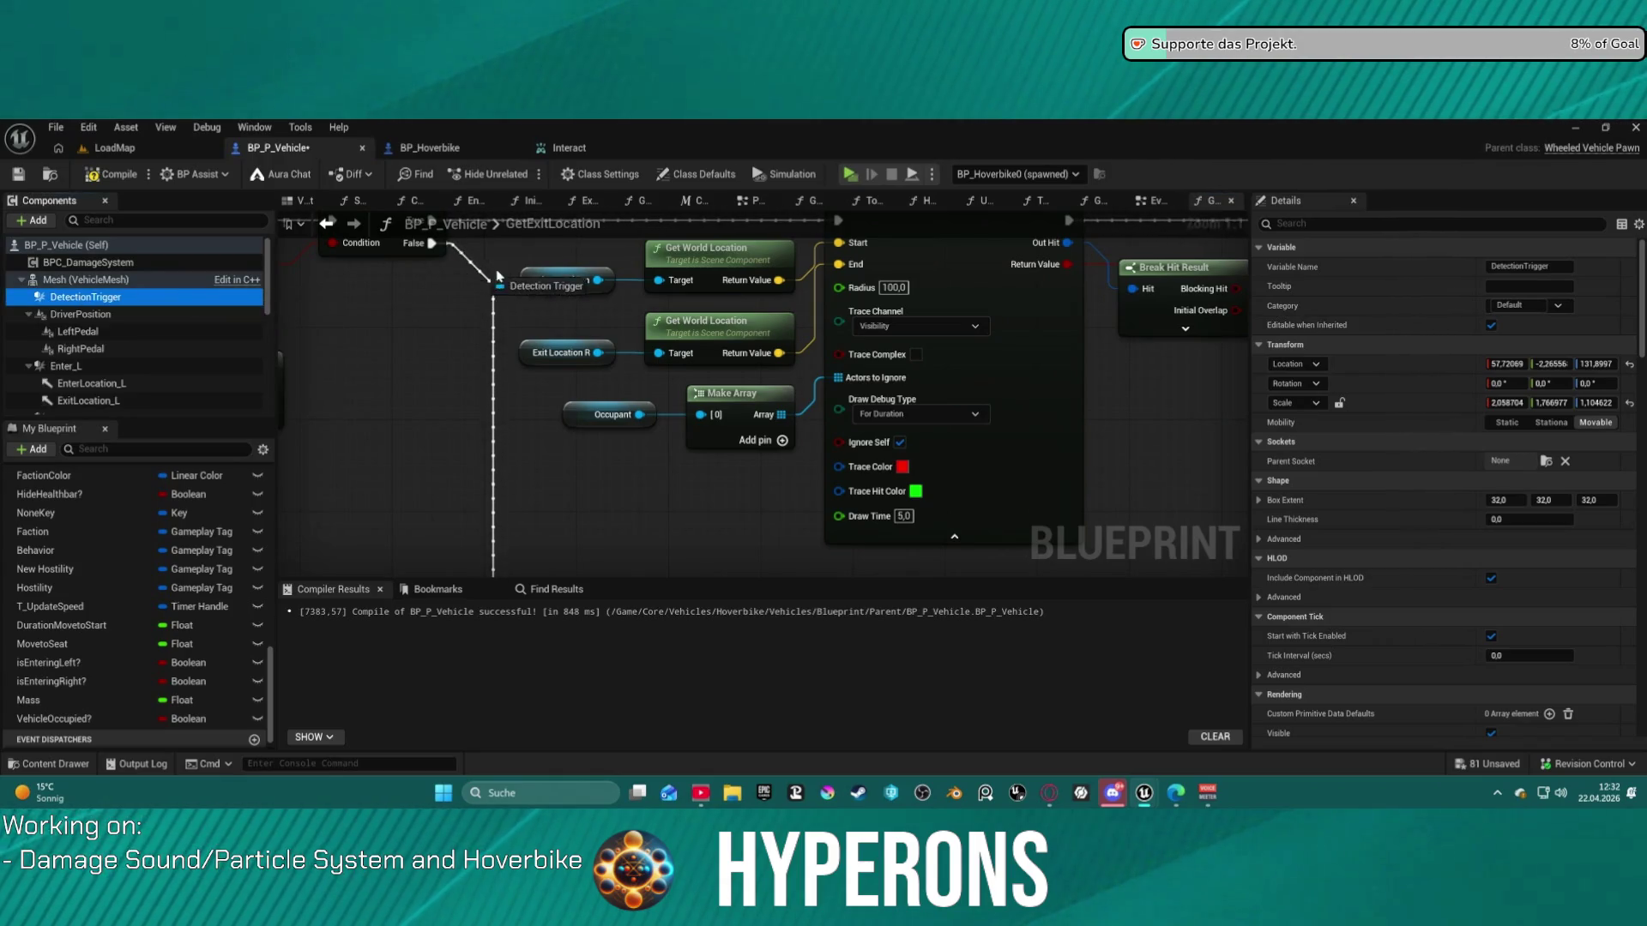
drag(527, 283, 528, 283)
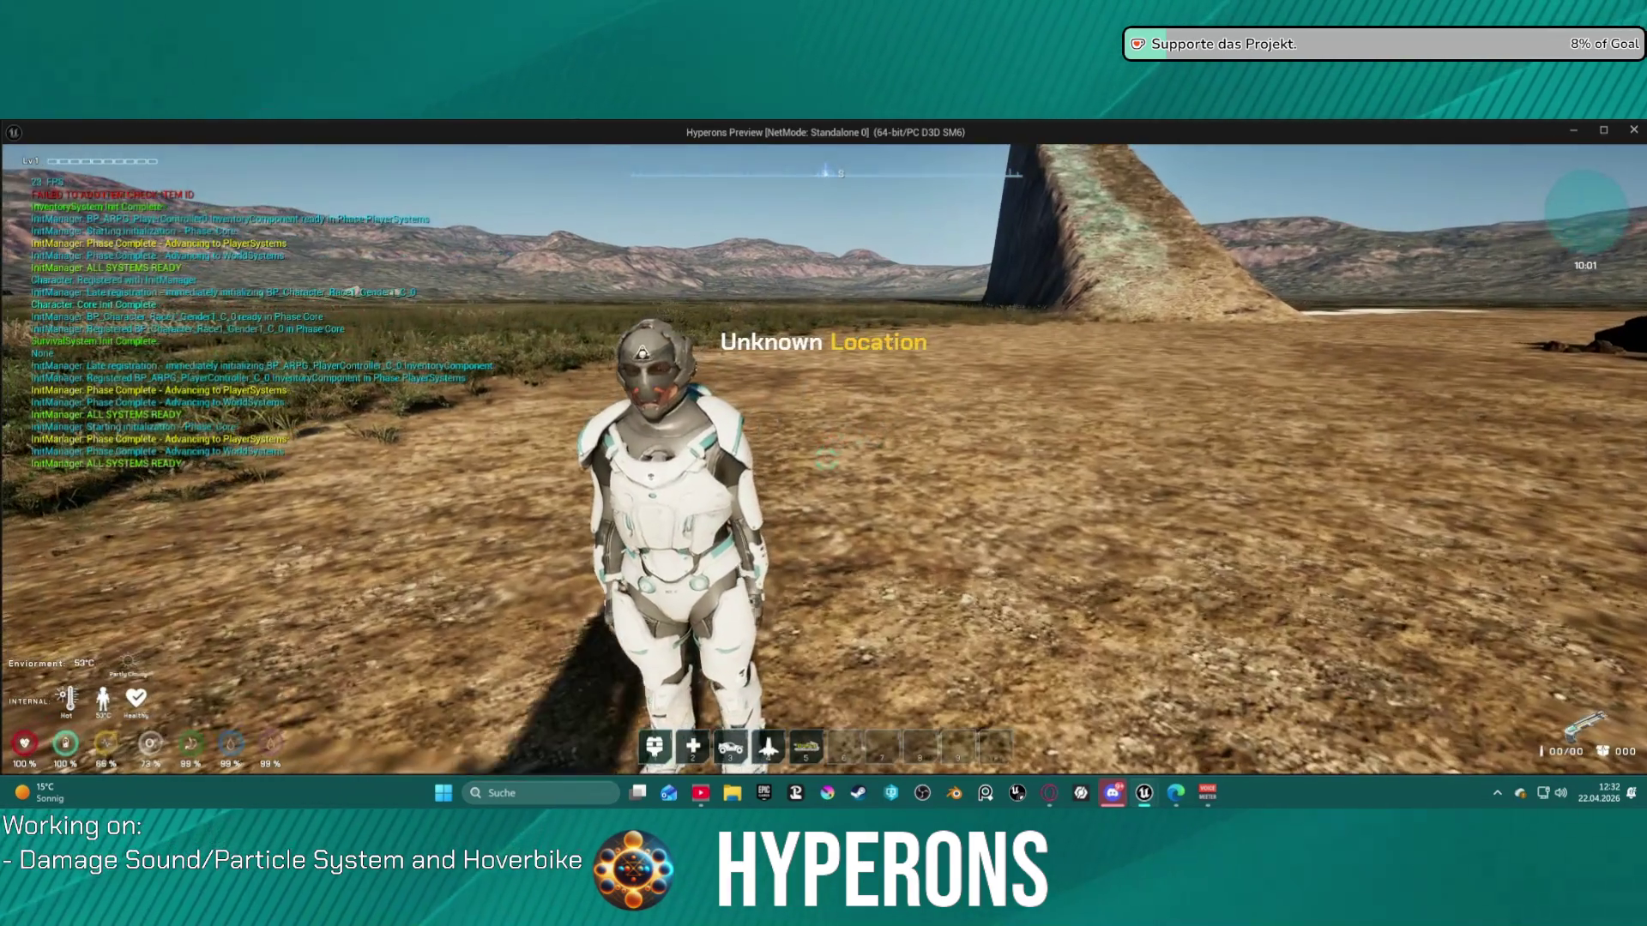
- Run a quick playtest trying to enter the hoverbike with E, then stop it
key(w)
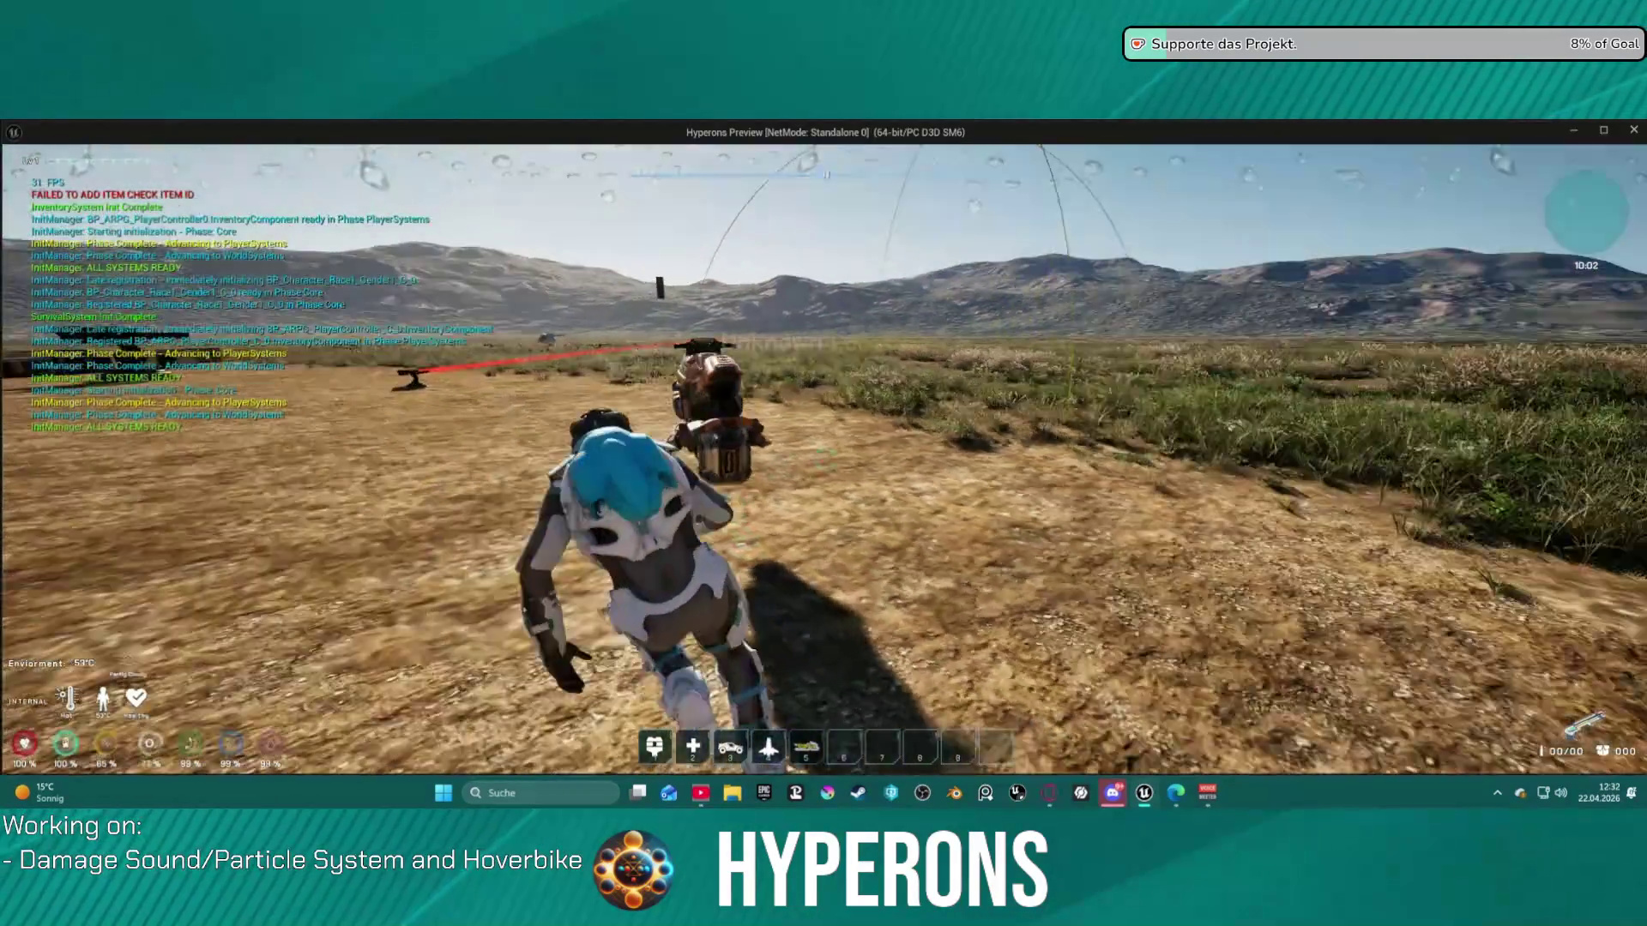
key(e)
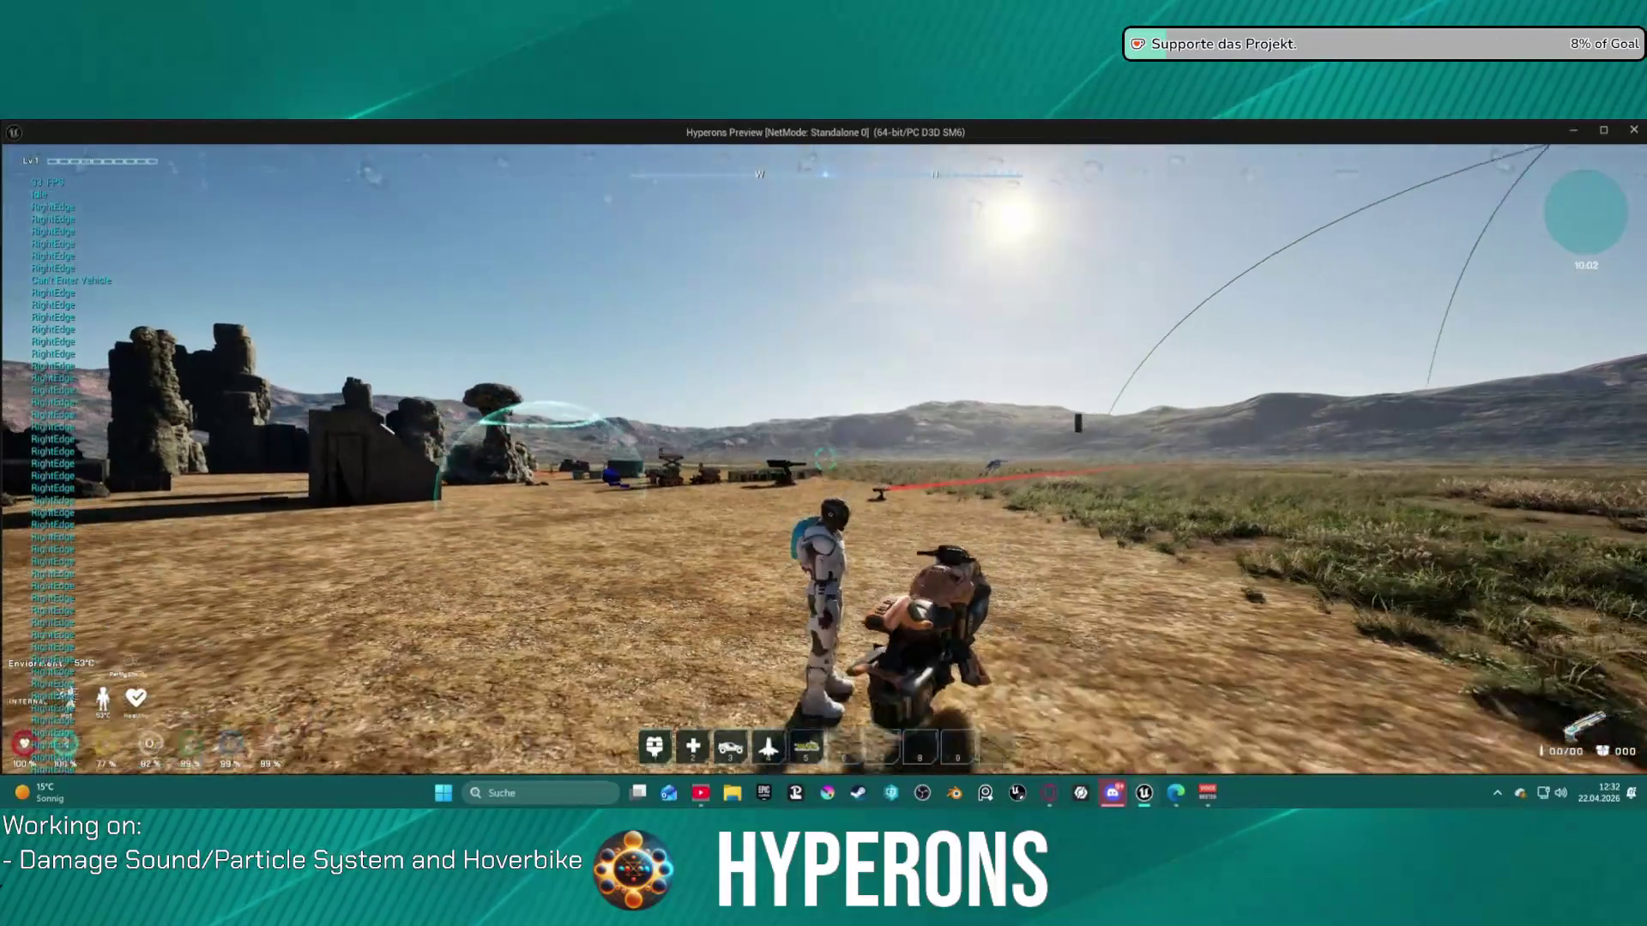
key(Escape)
click(429, 147)
- In the Exit Vehicle graph, wire Interact Started straight into the Branch and delete Do Once
scroll(481, 346, down, 4)
click(1192, 200)
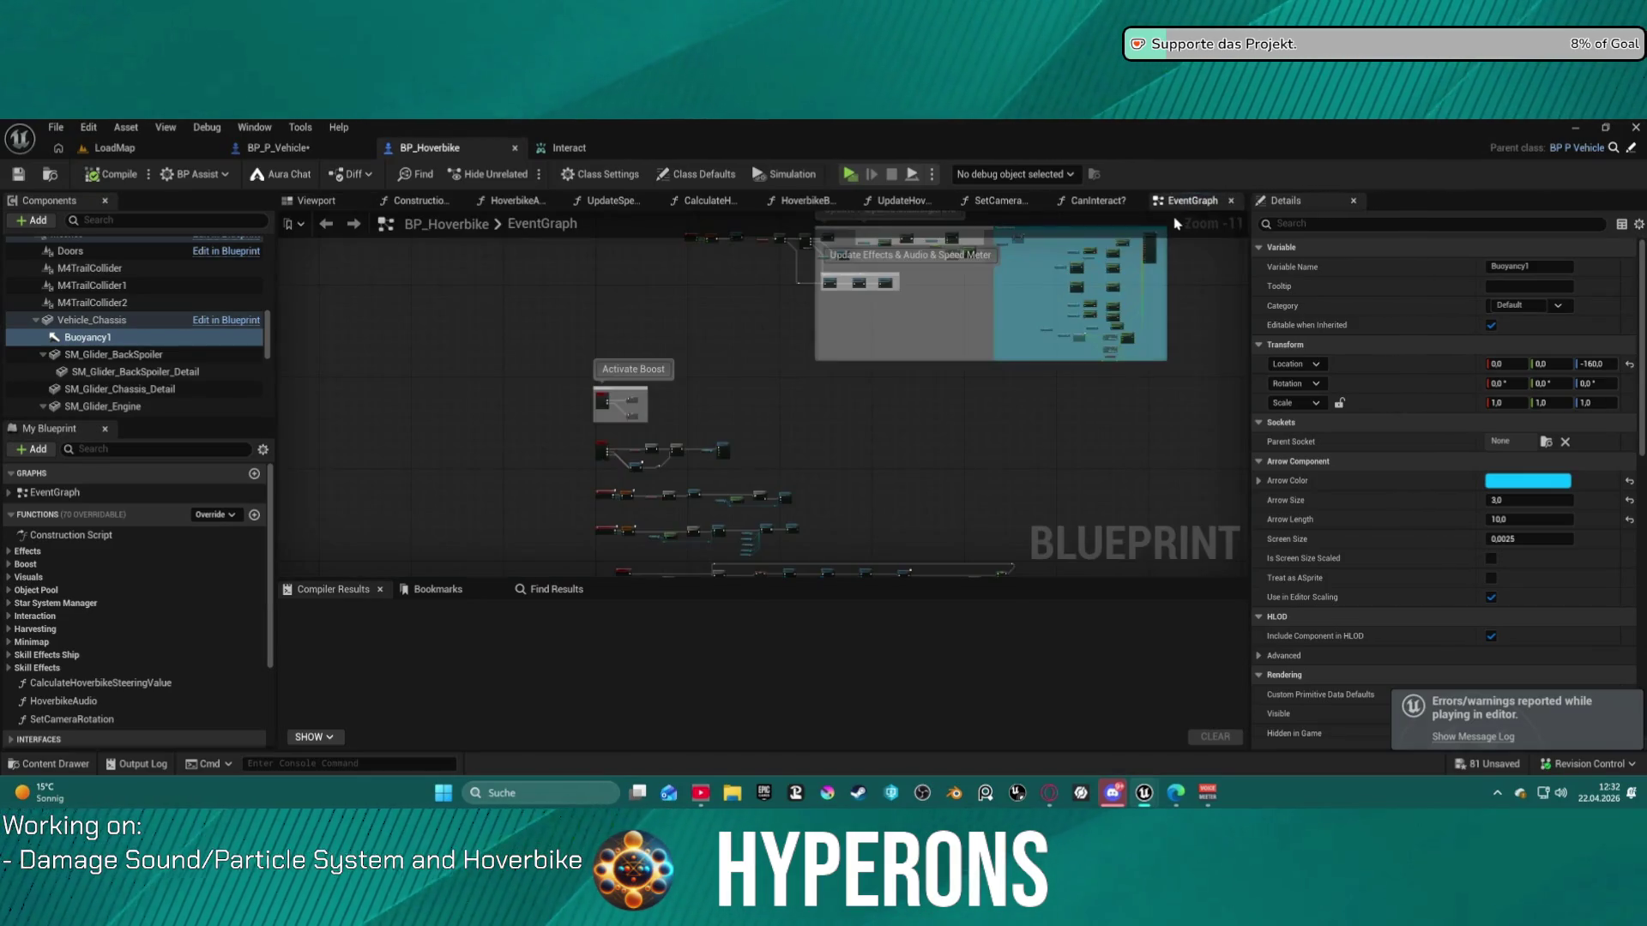
drag(727, 355, 635, 216)
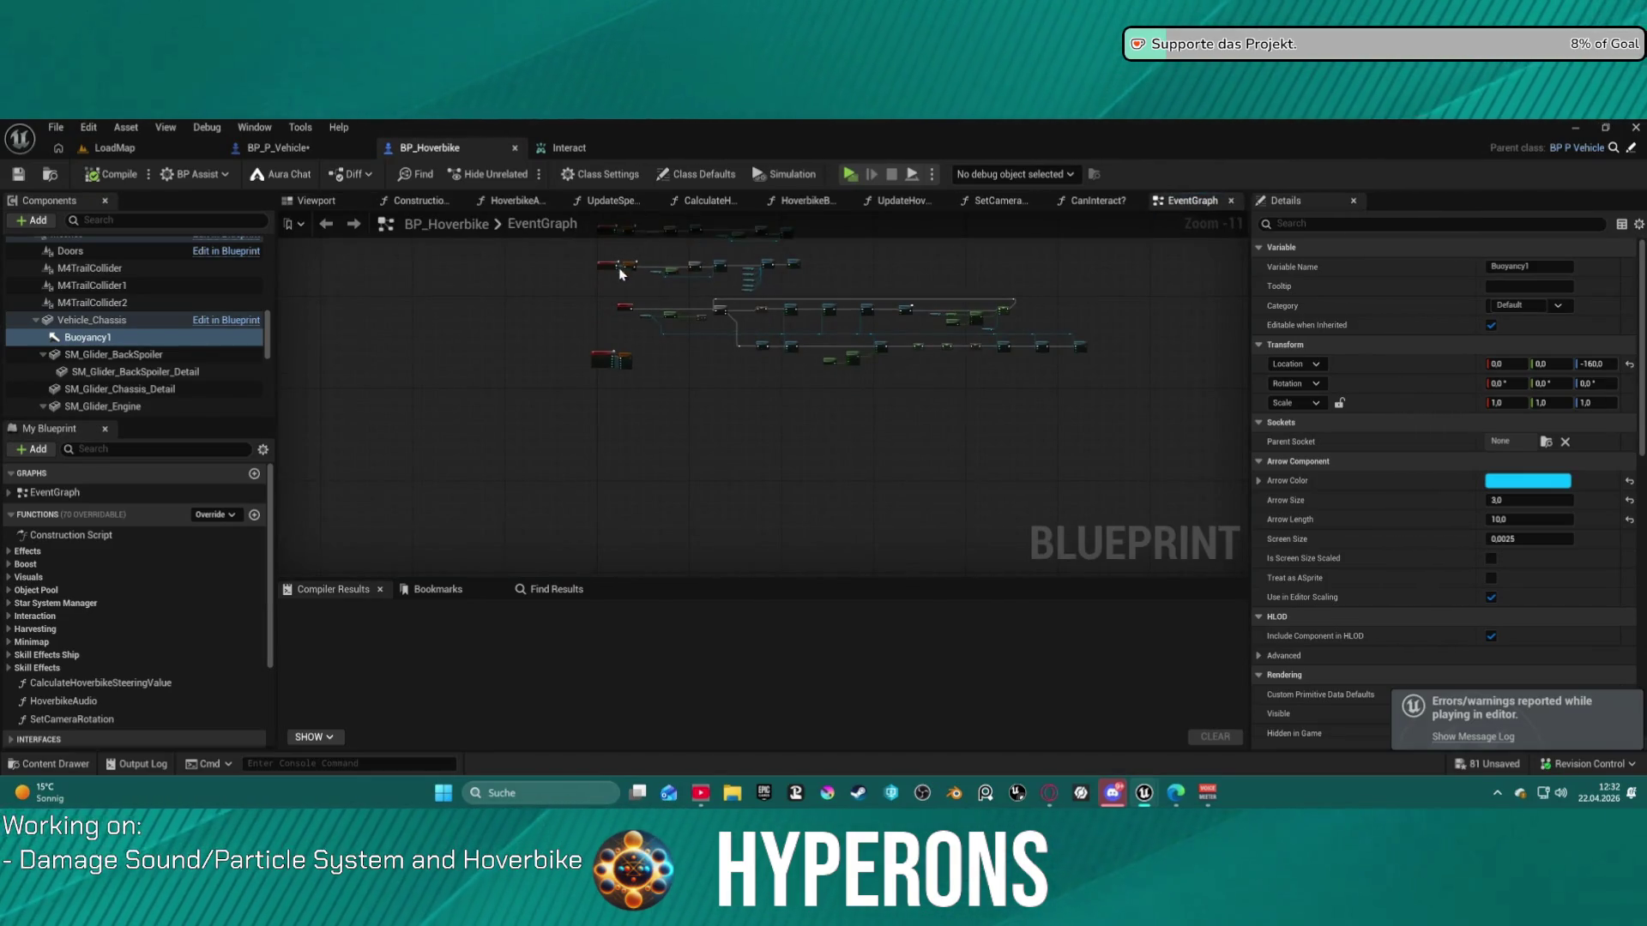
click(277, 148)
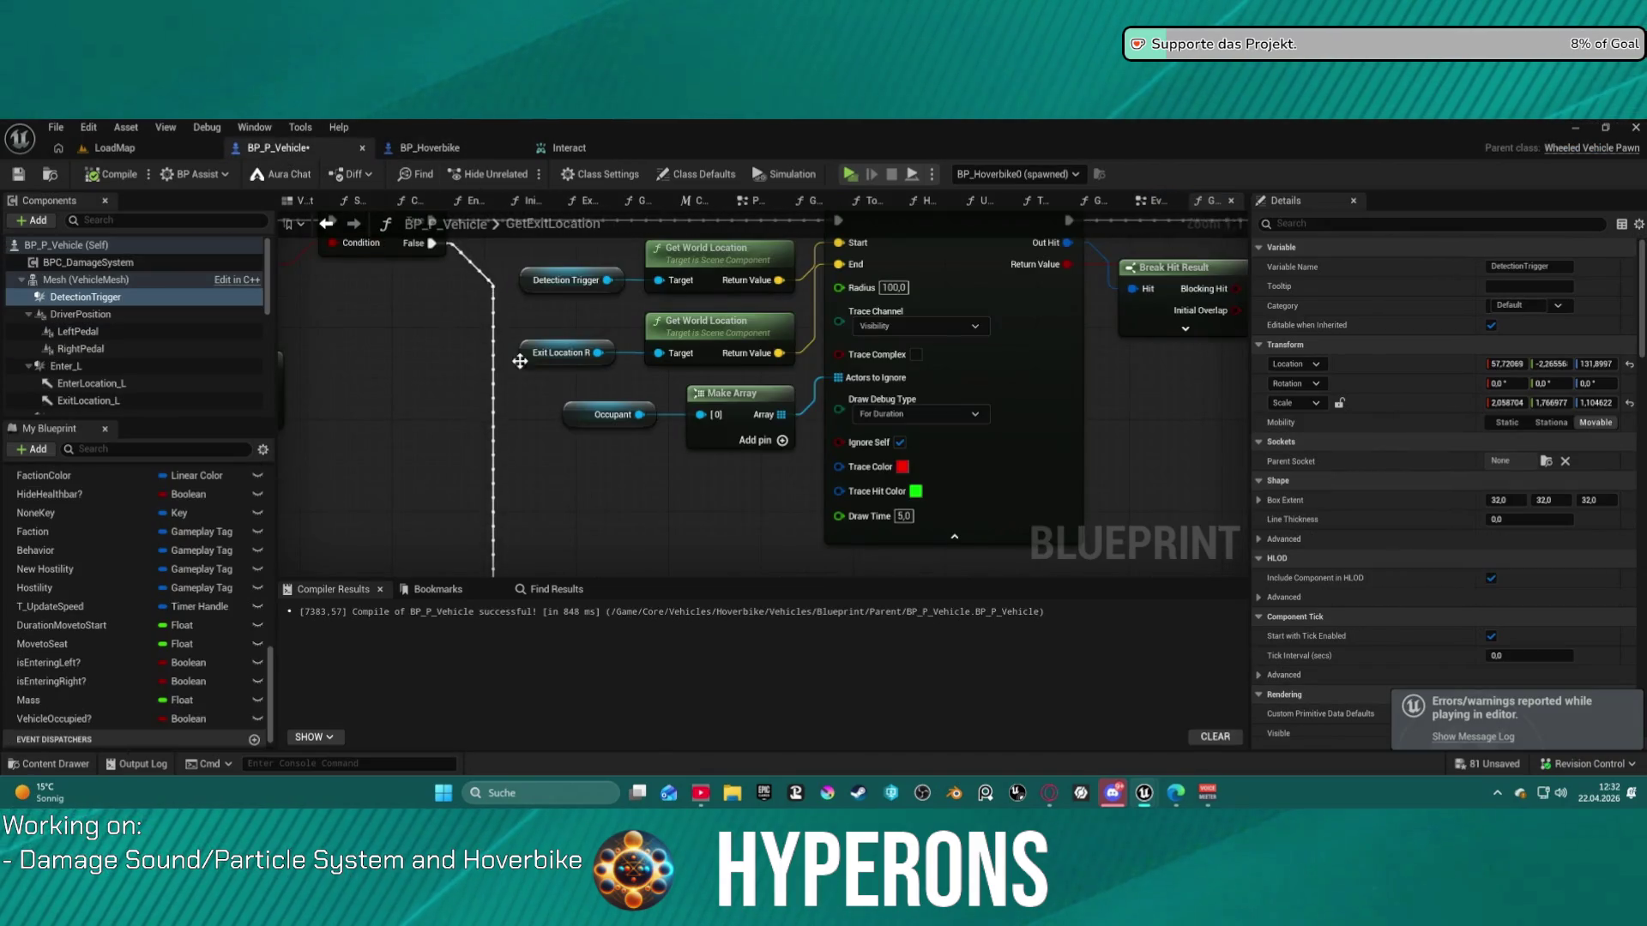
scroll(522, 369, down, 12)
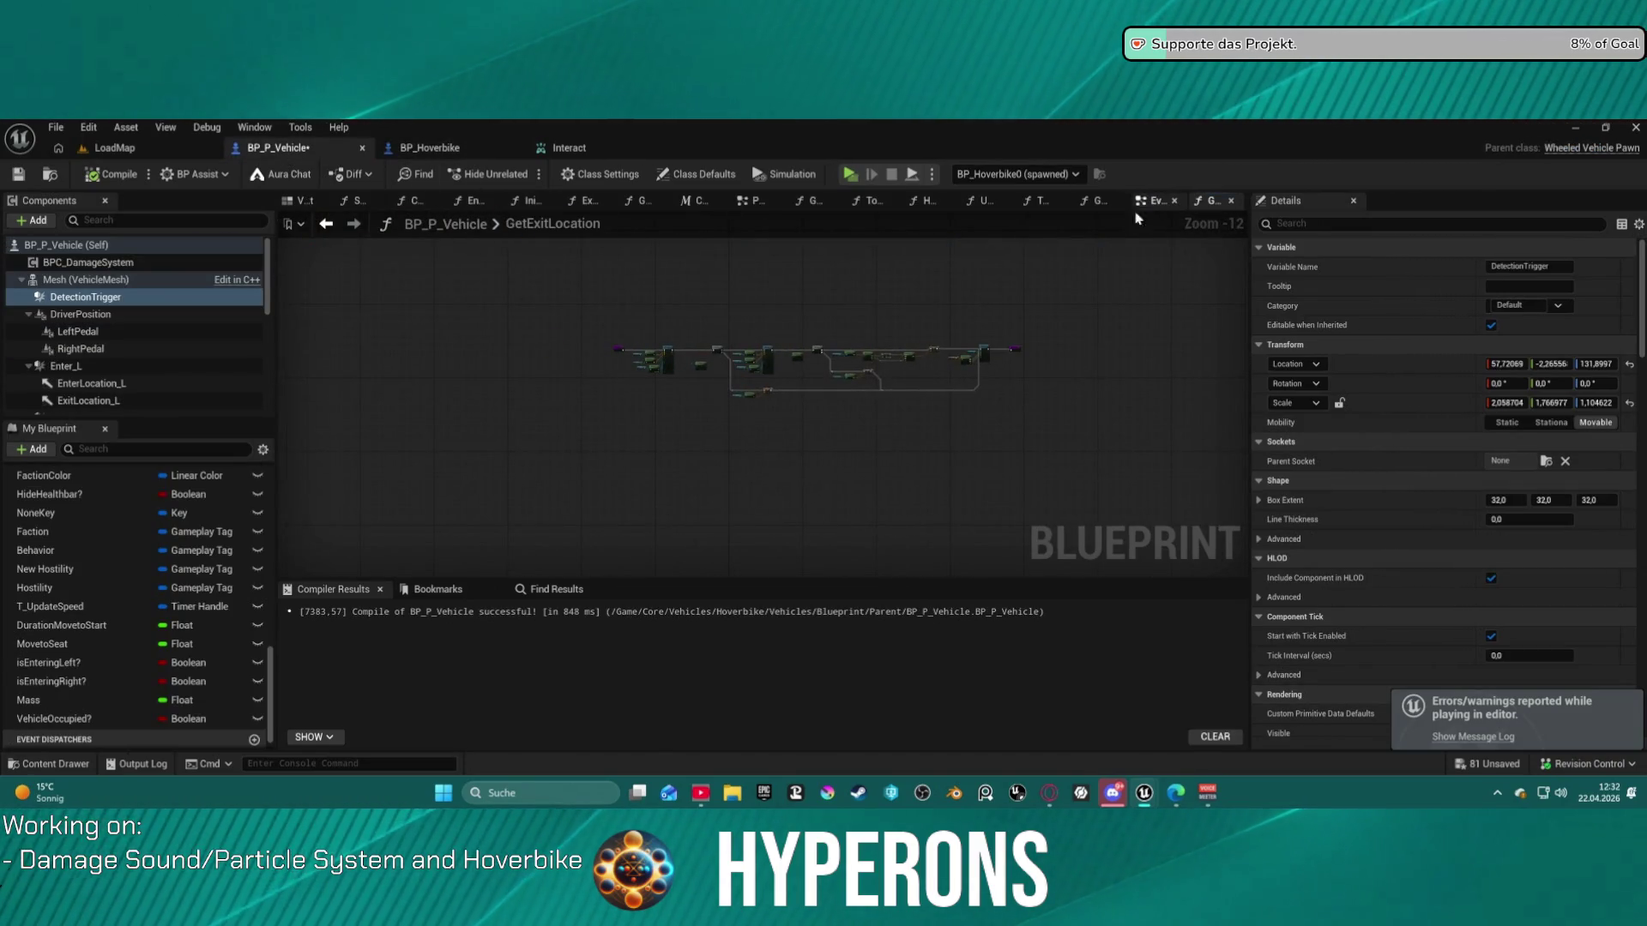
click(1149, 201)
drag(717, 353, 952, 358)
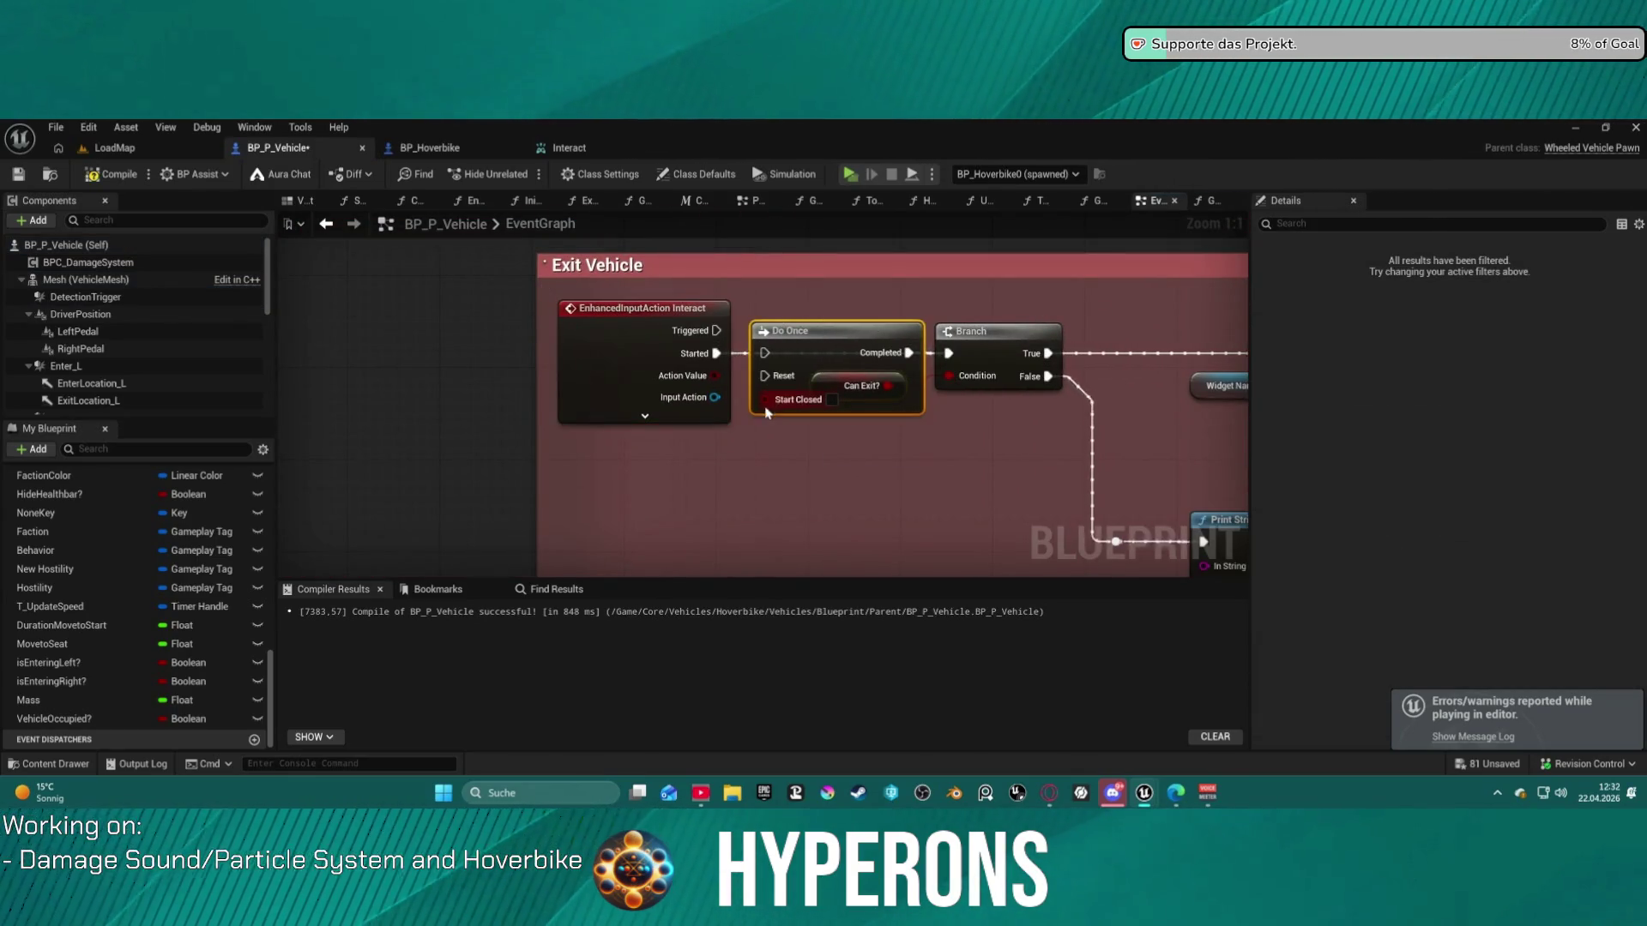
key(Delete)
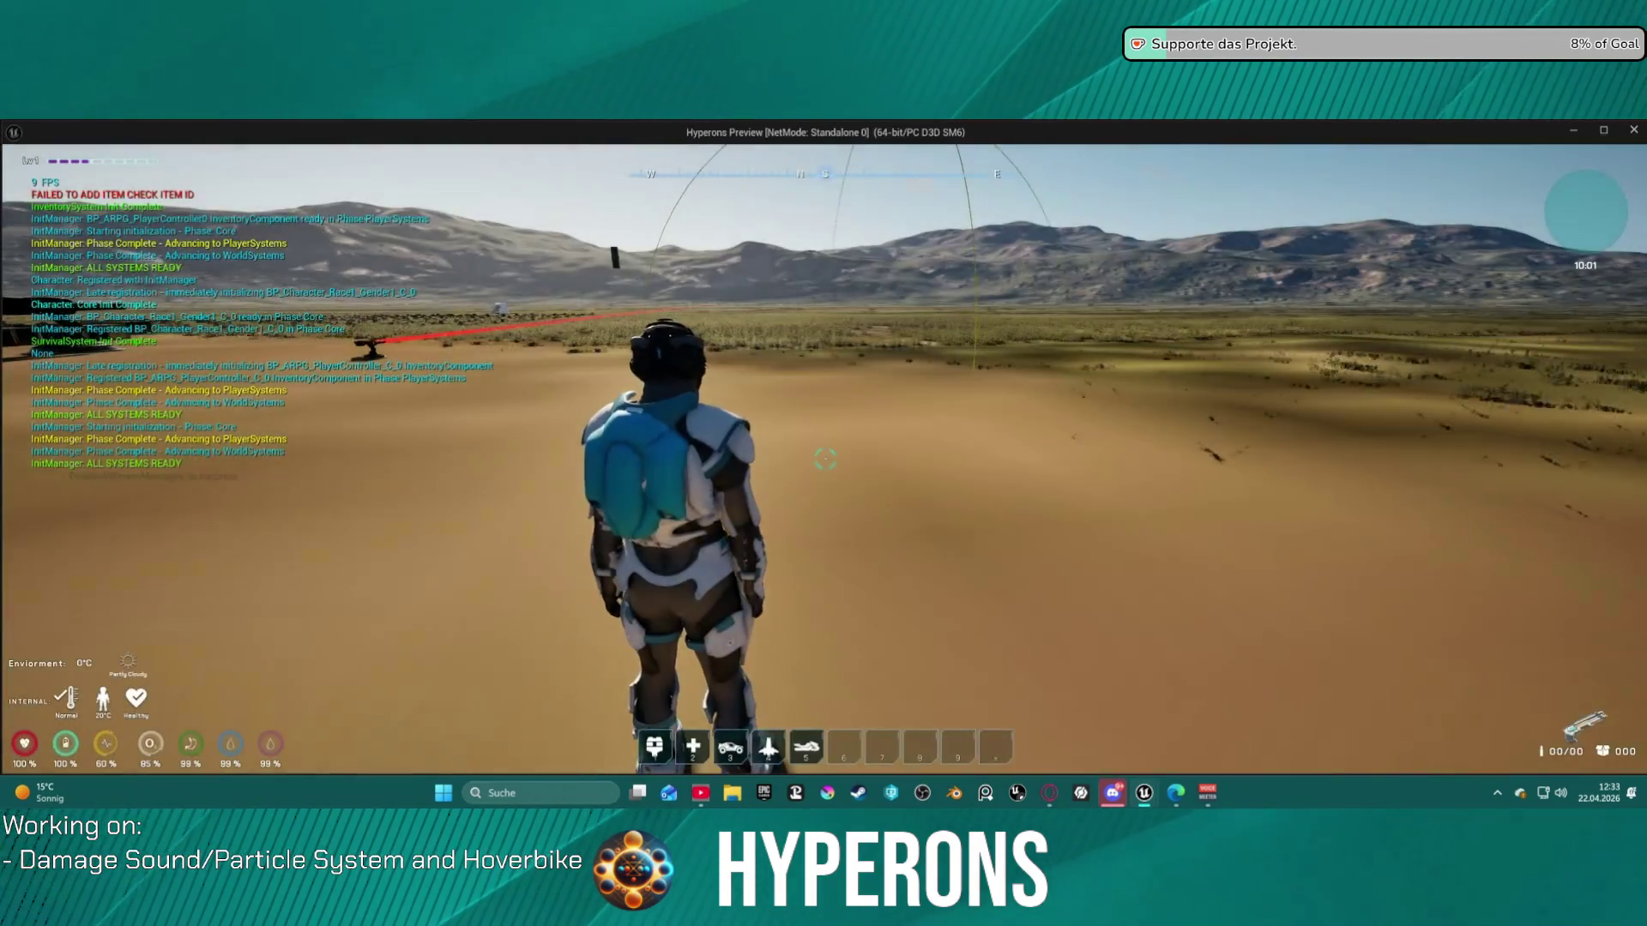
- Mount the hoverbike, steer it along the ridge, dismount, and trigger the Exit Vehicle breakpoint
key(w)
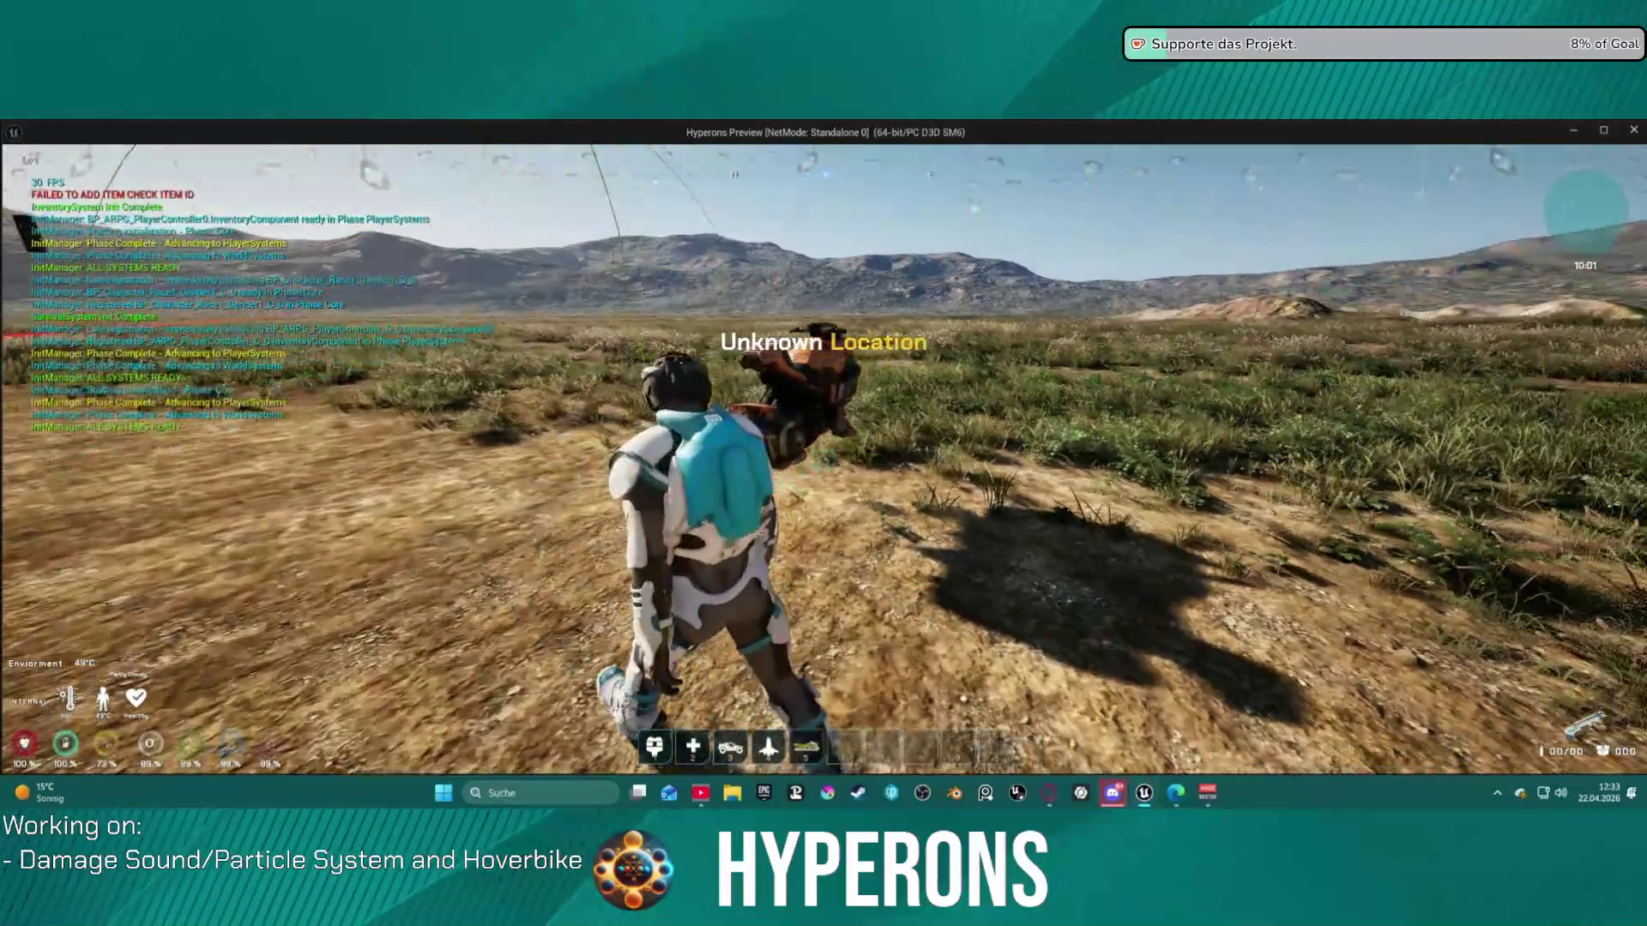
key(f)
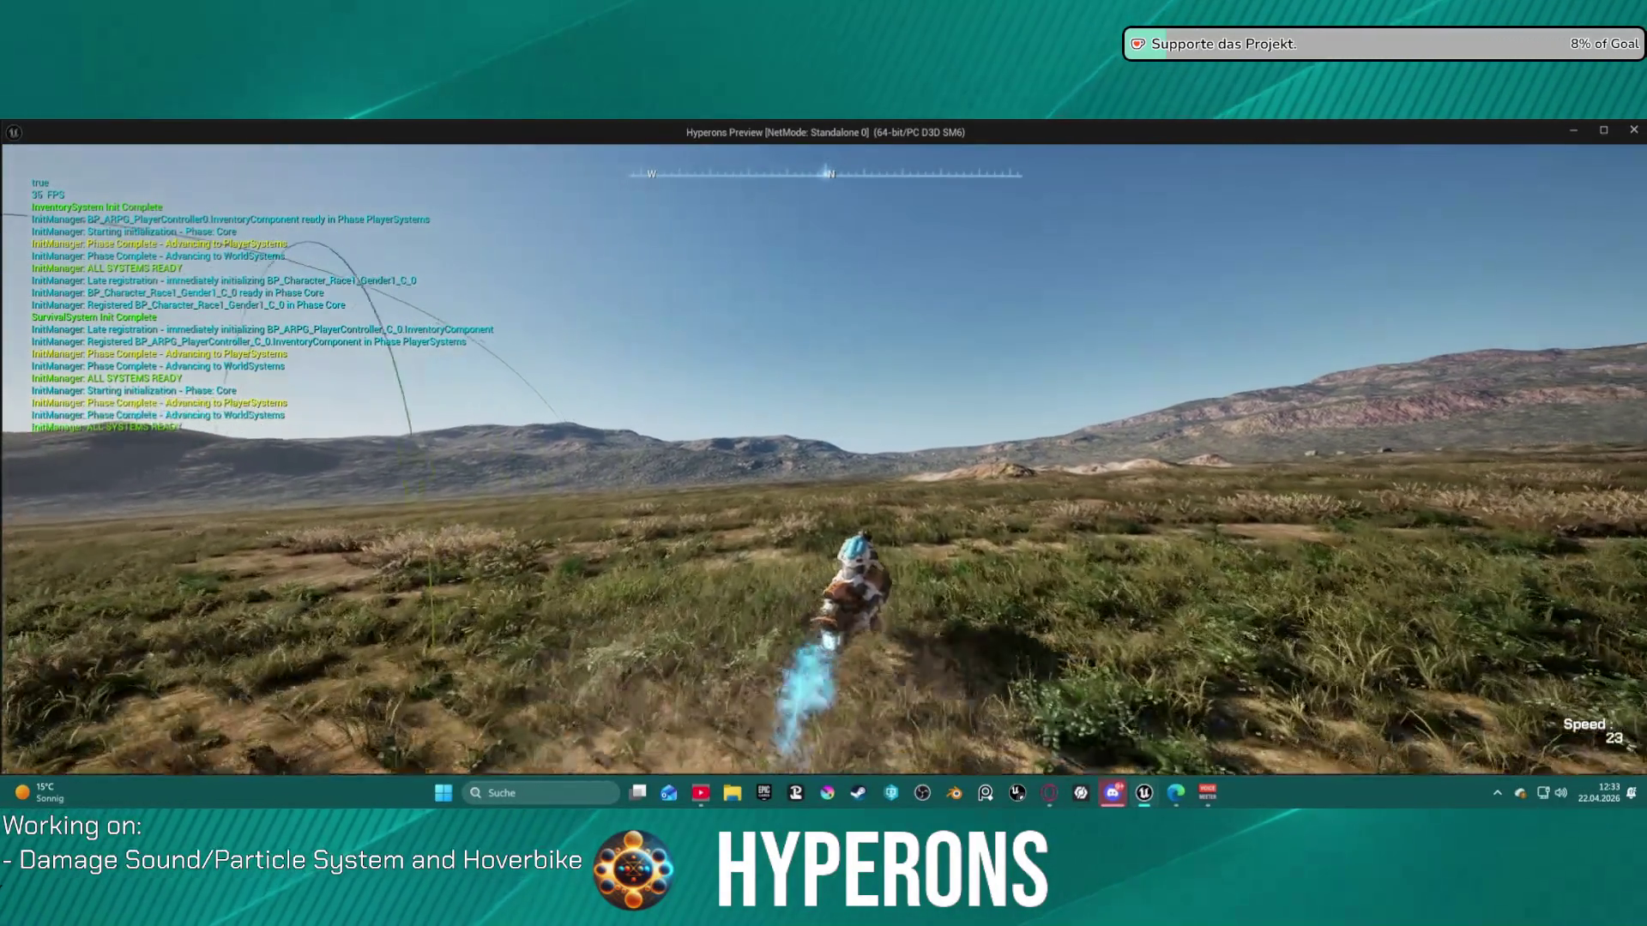
key(d)
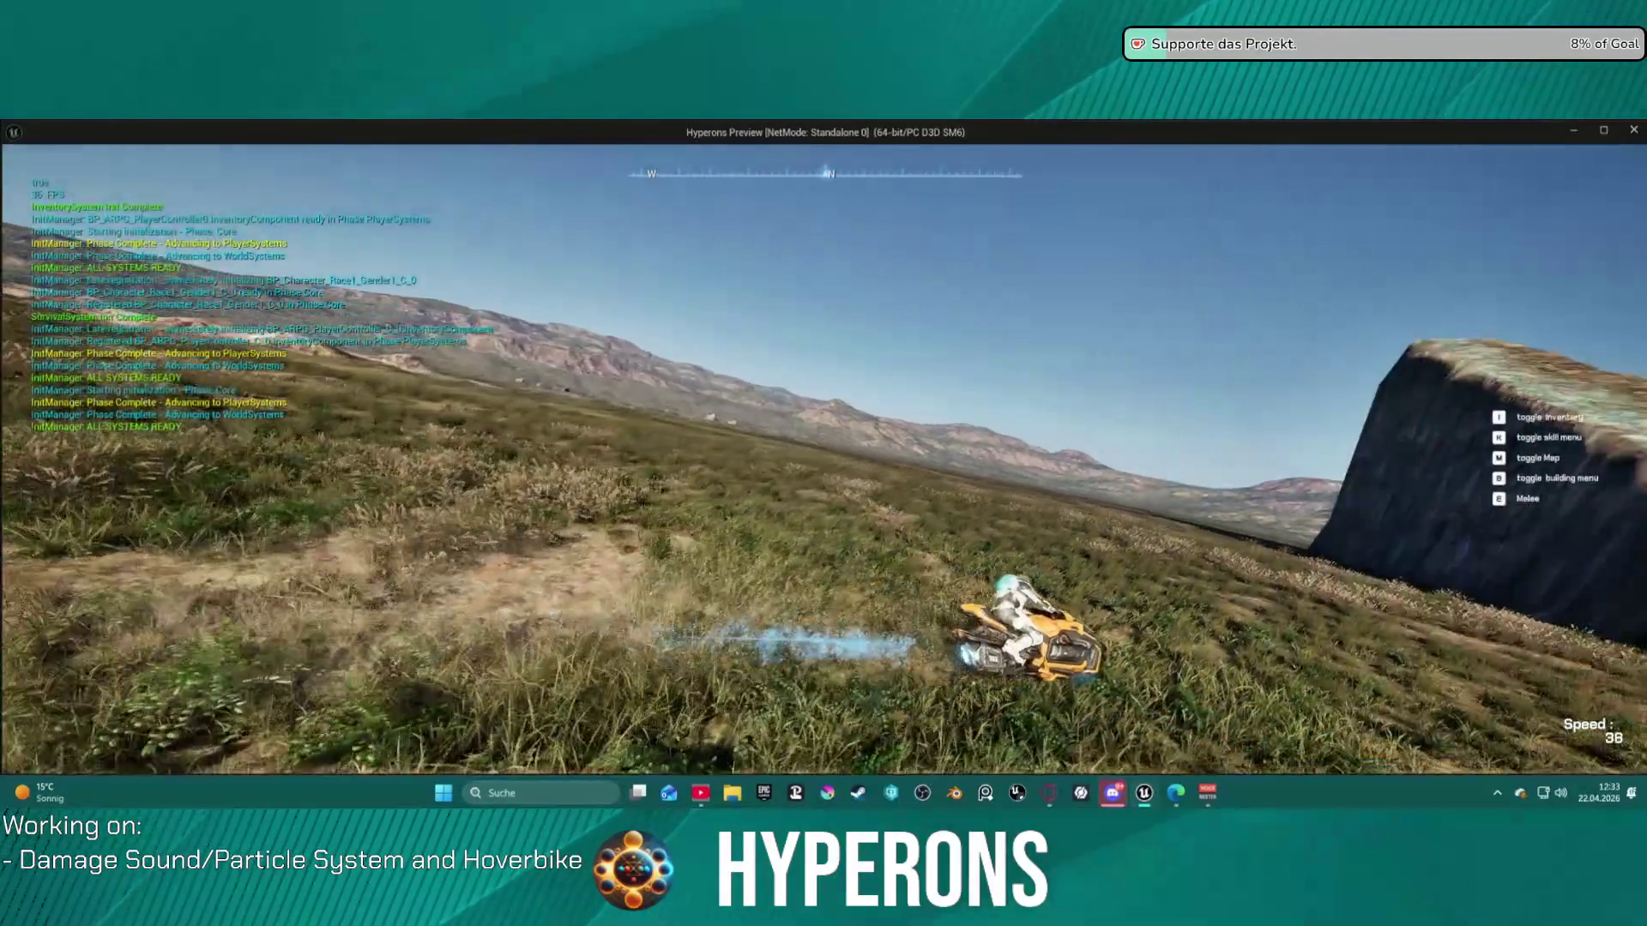
key(d)
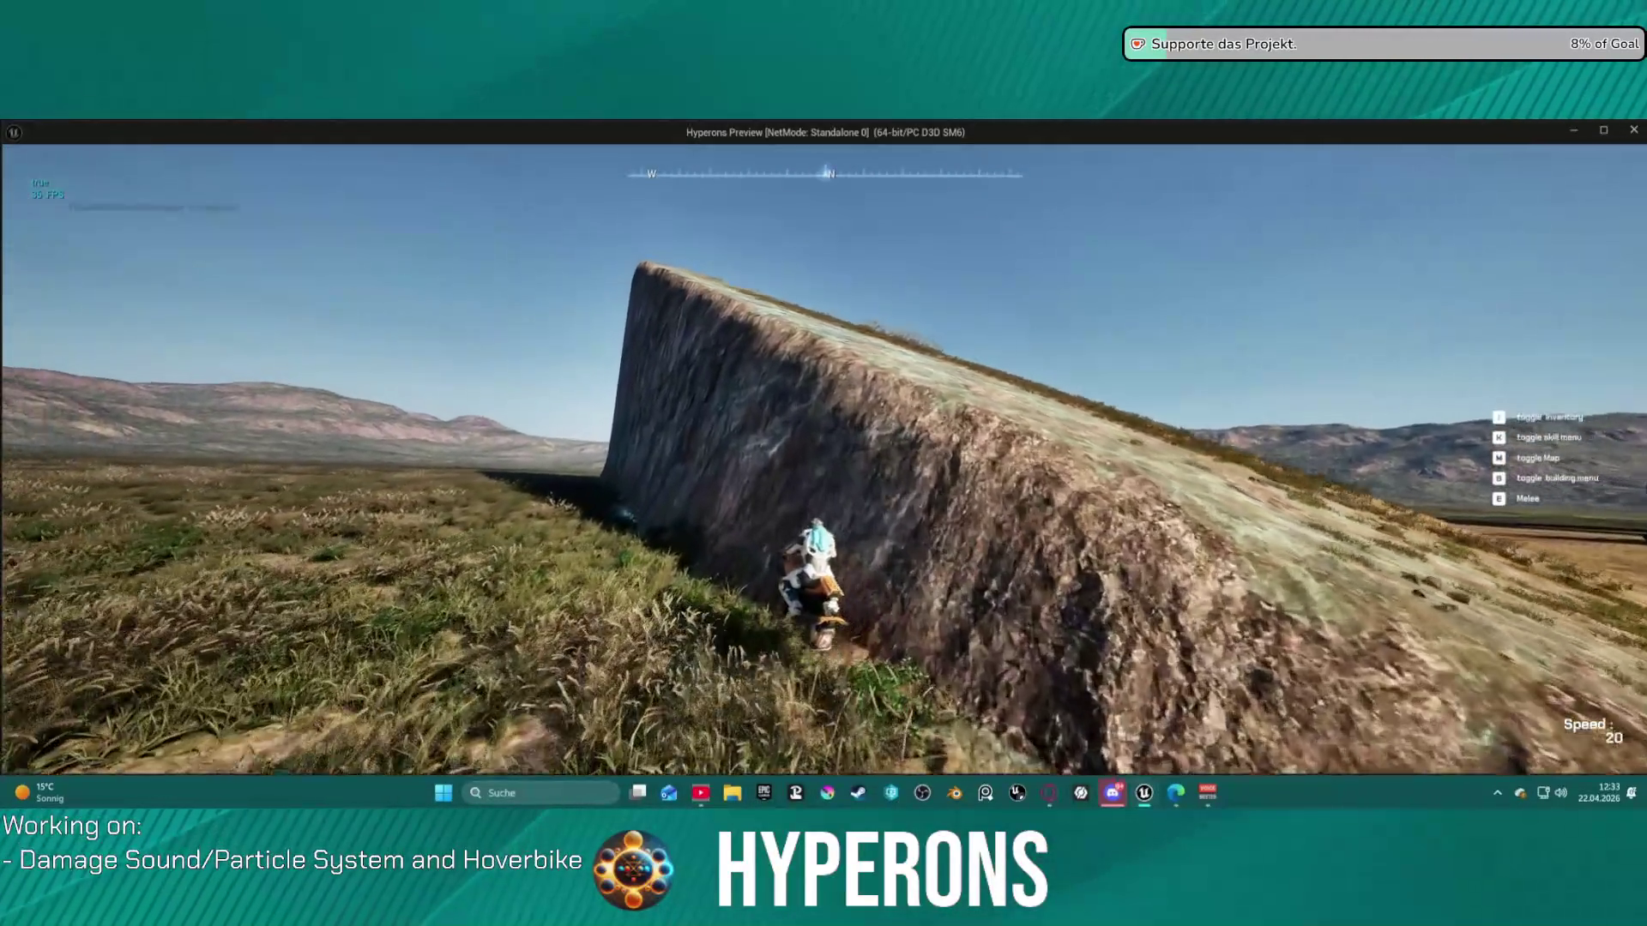
key(f)
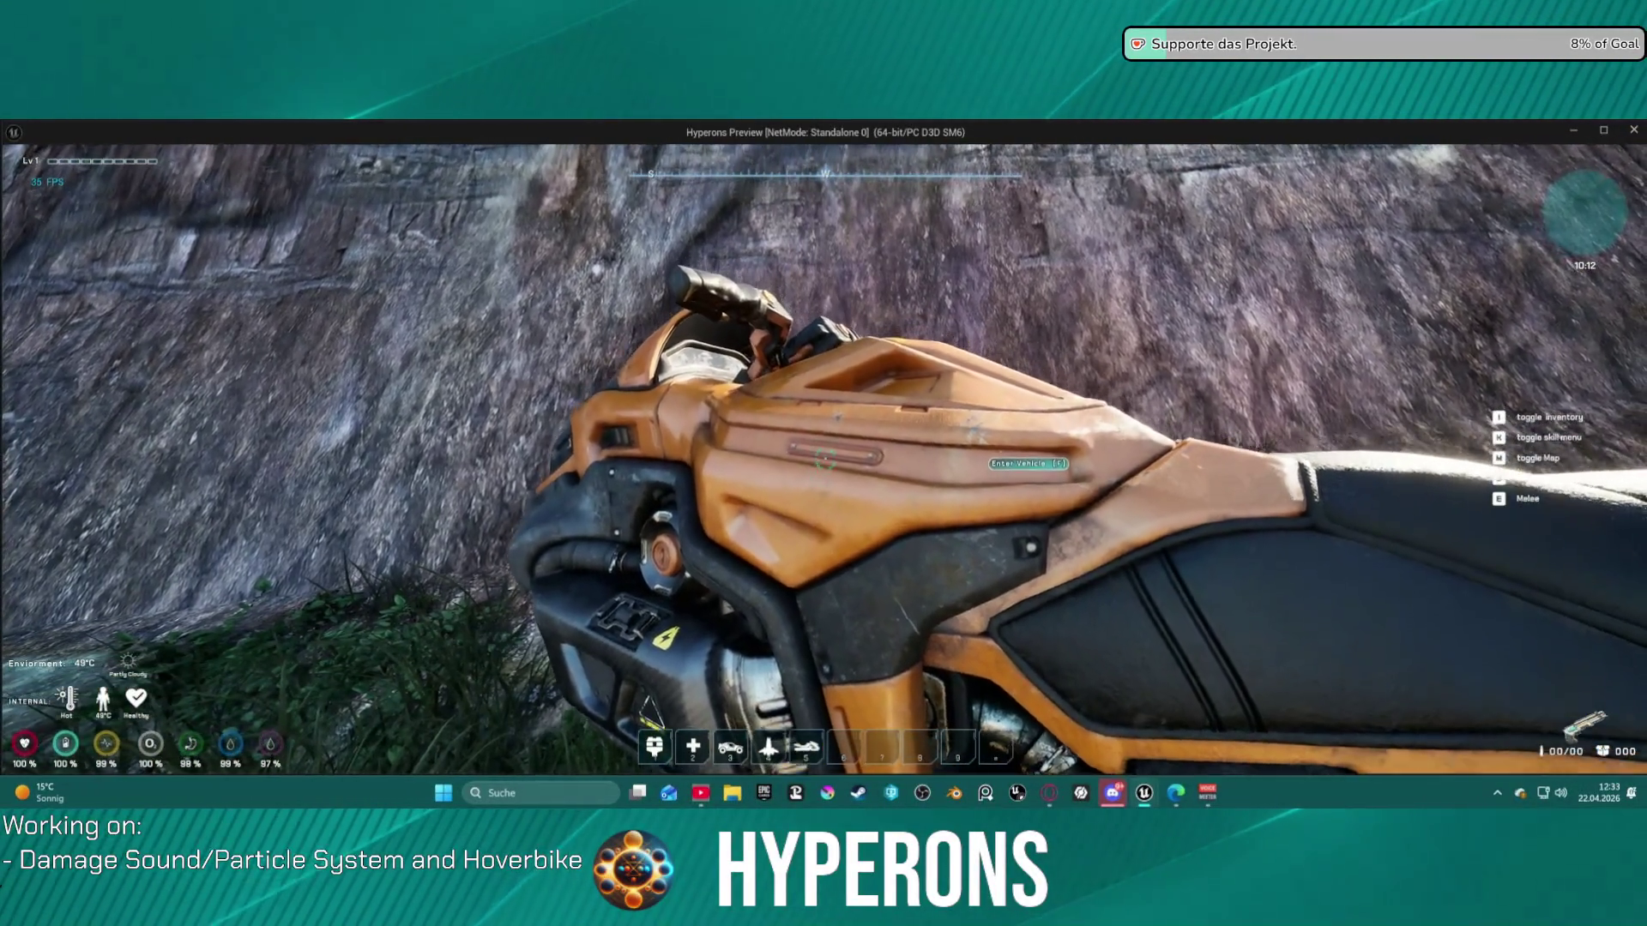
key(f)
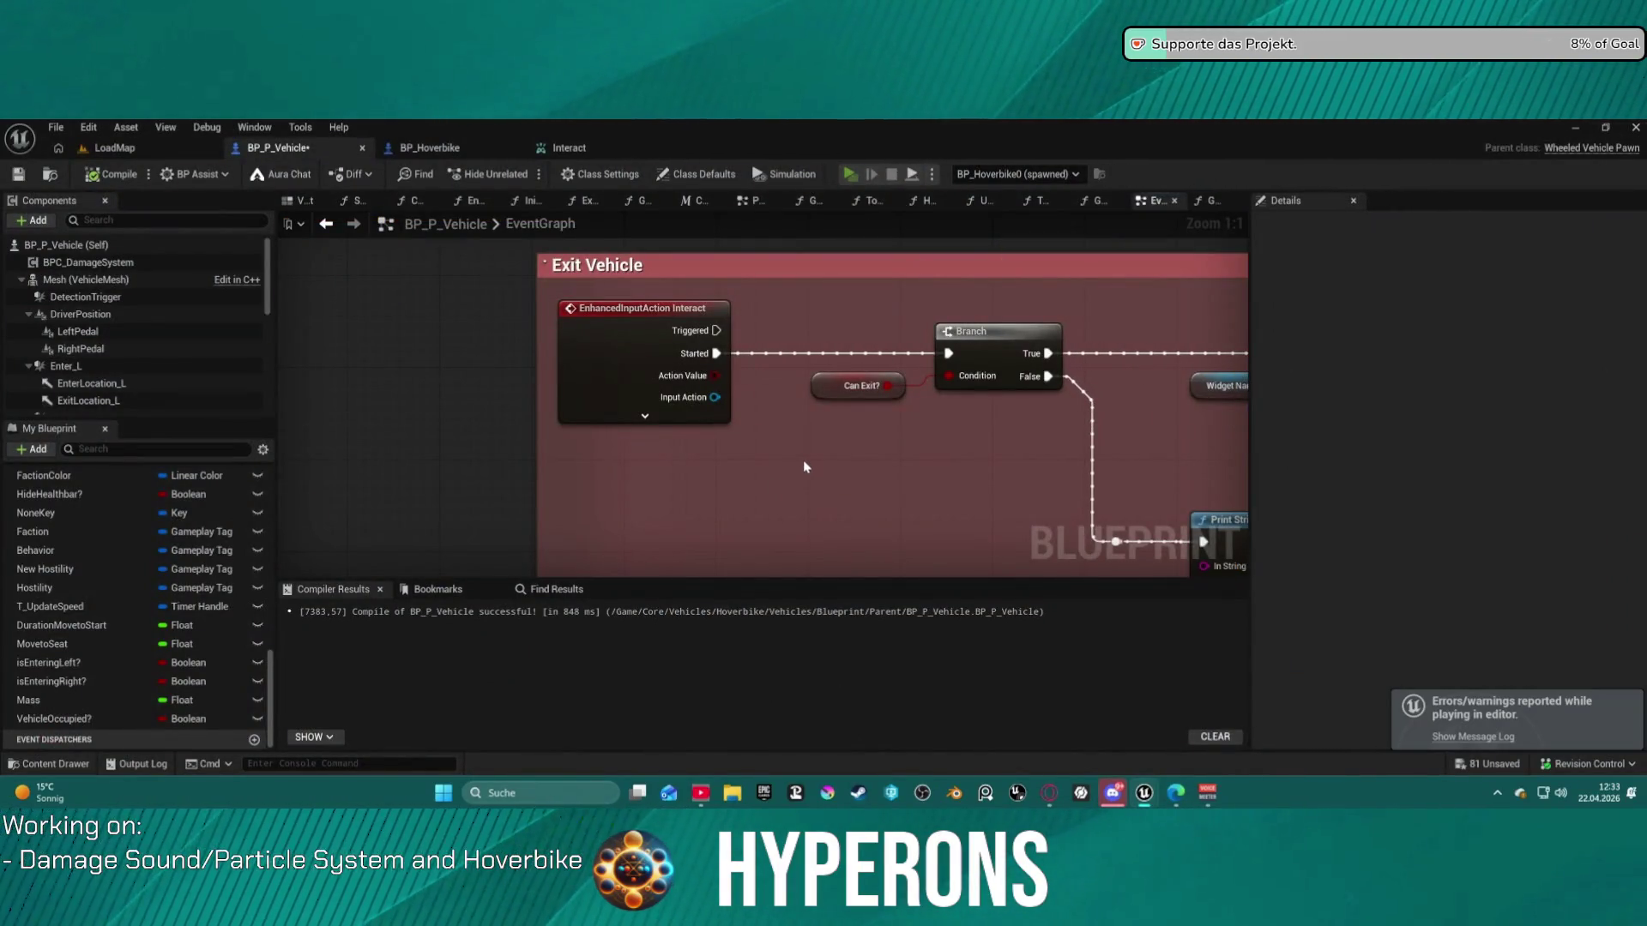
- Resume from the breakpoint with F5, walk to the hoverbike and remount it
key(F5)
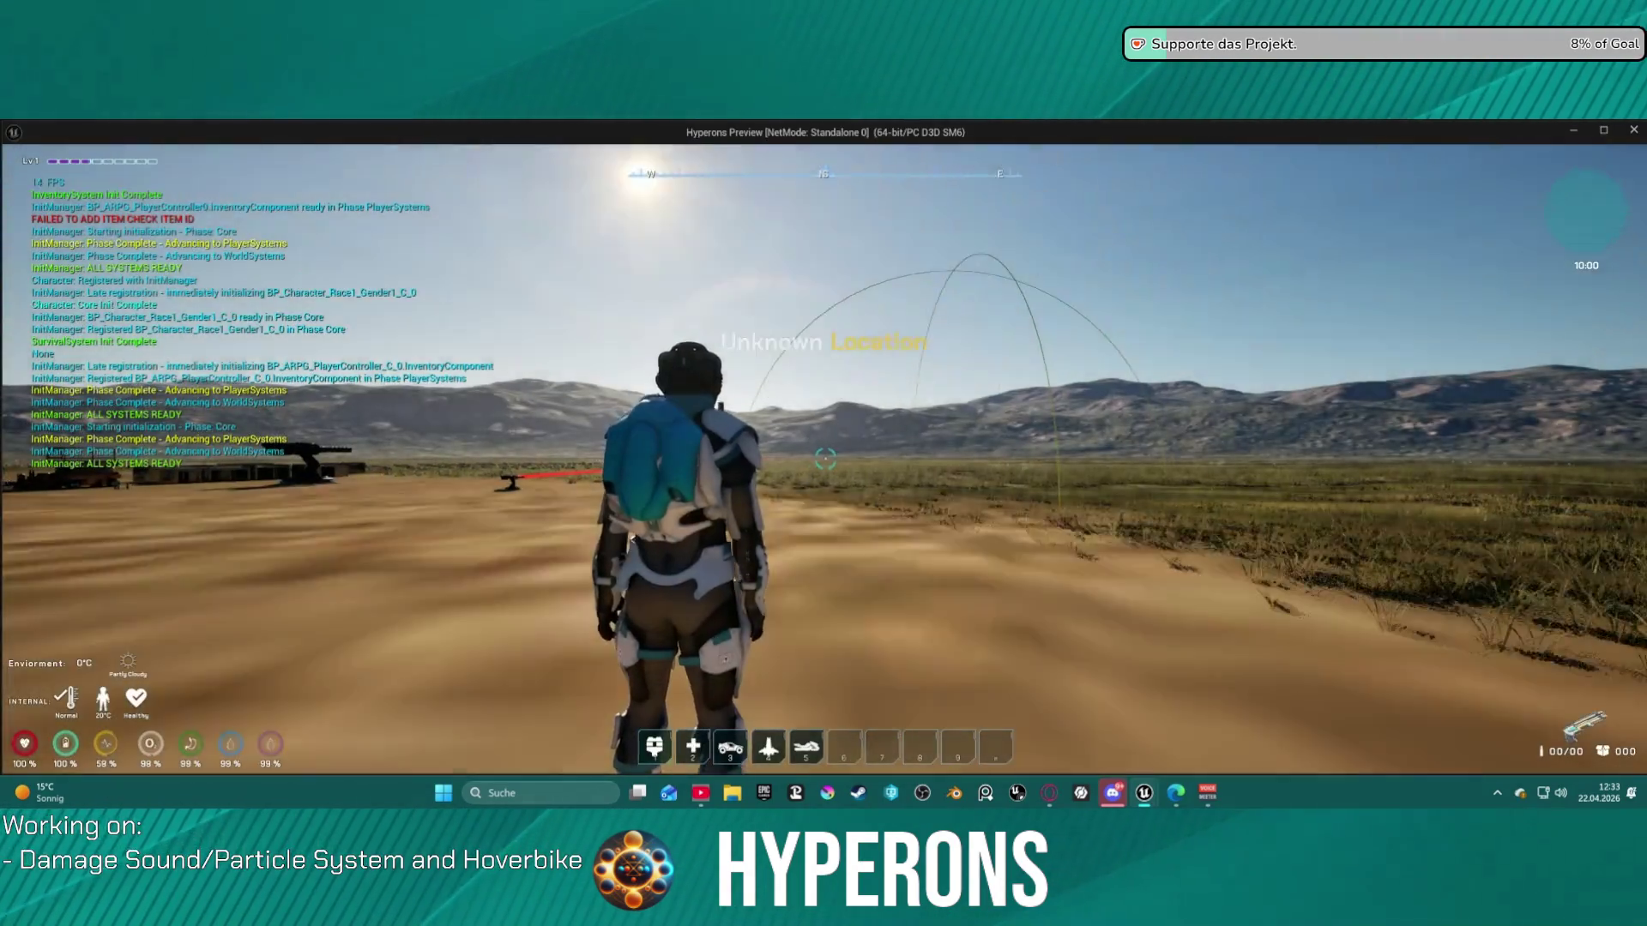
key(w)
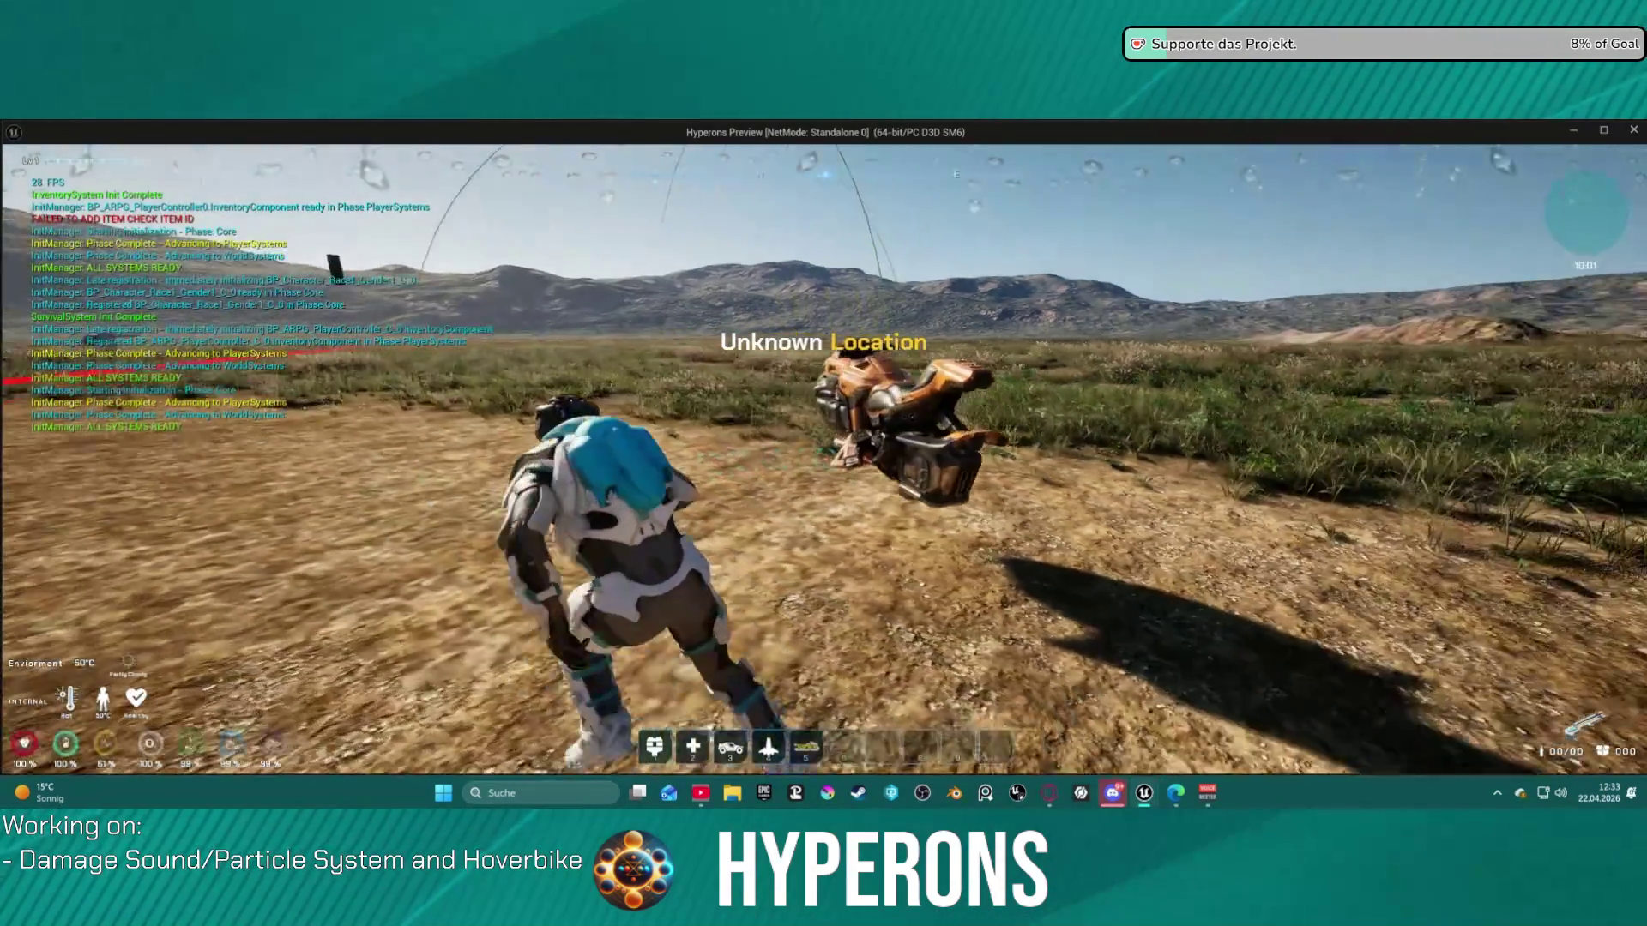
key(w)
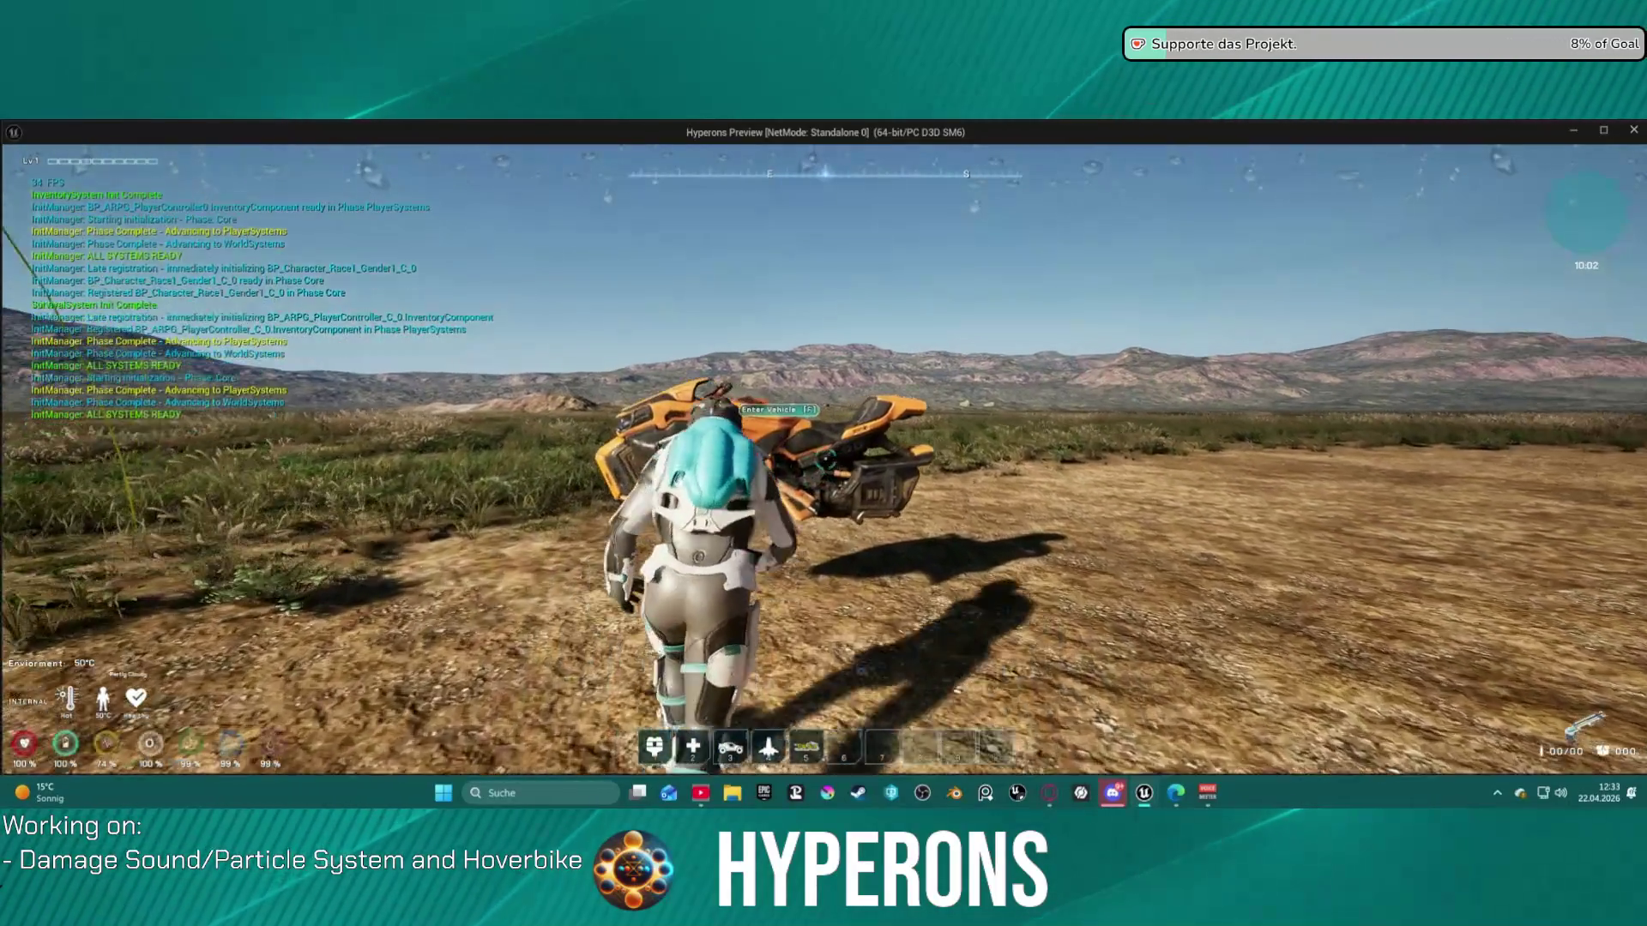
key(f)
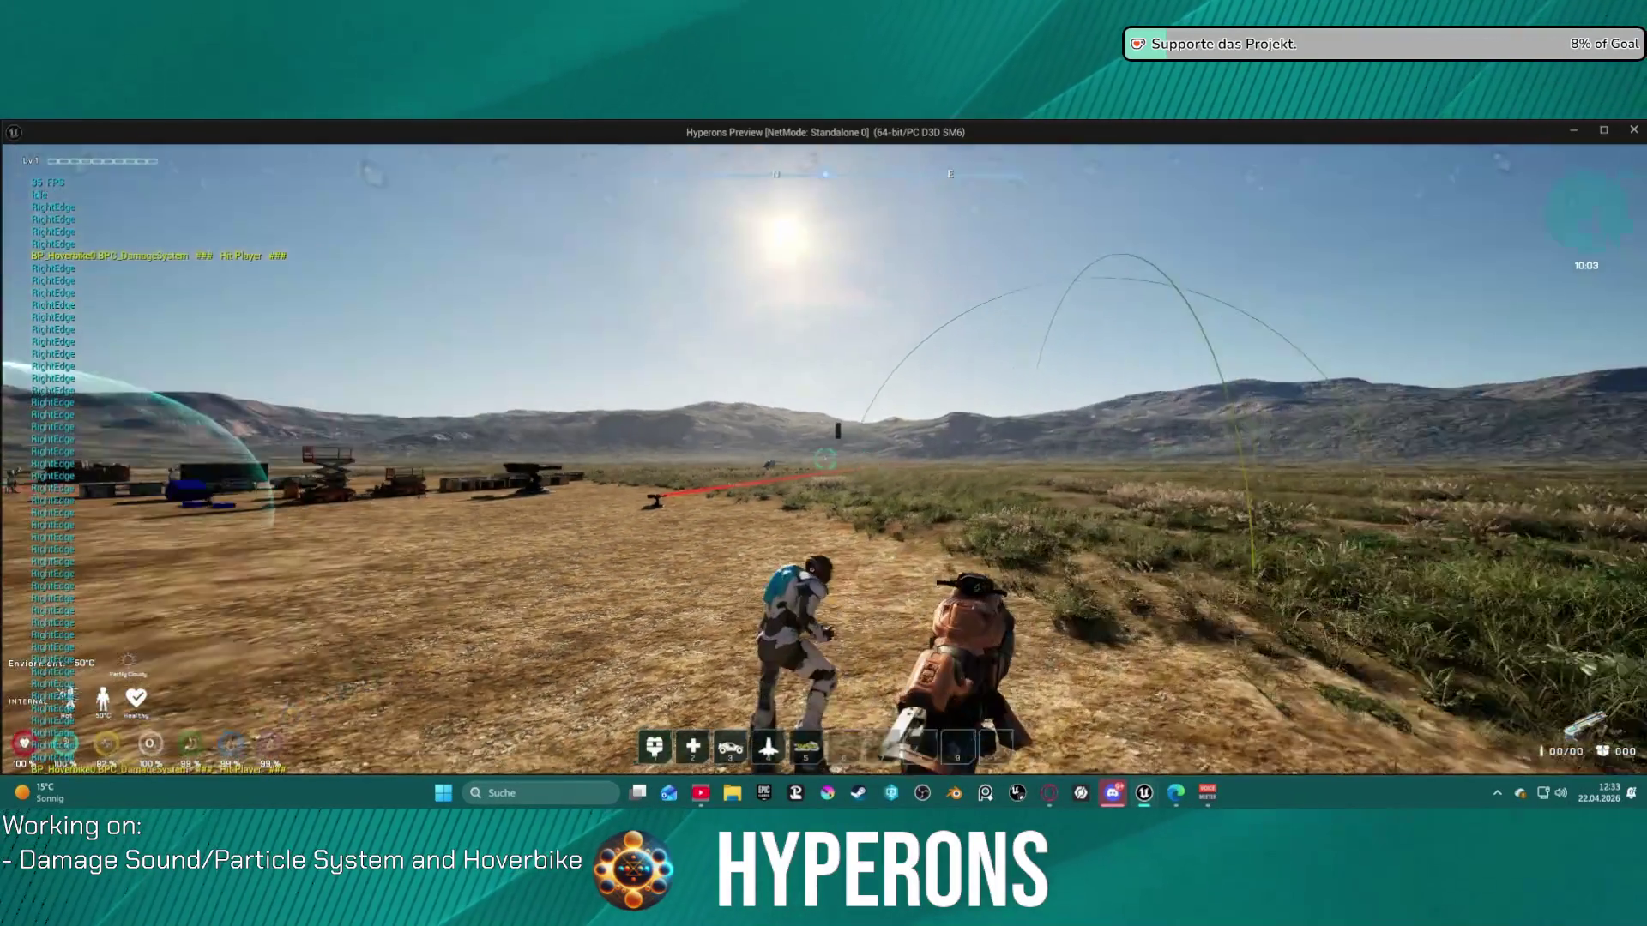
key(f)
- Ride the hoverbike toward the rock formations and dismount beside the cliff
key(w)
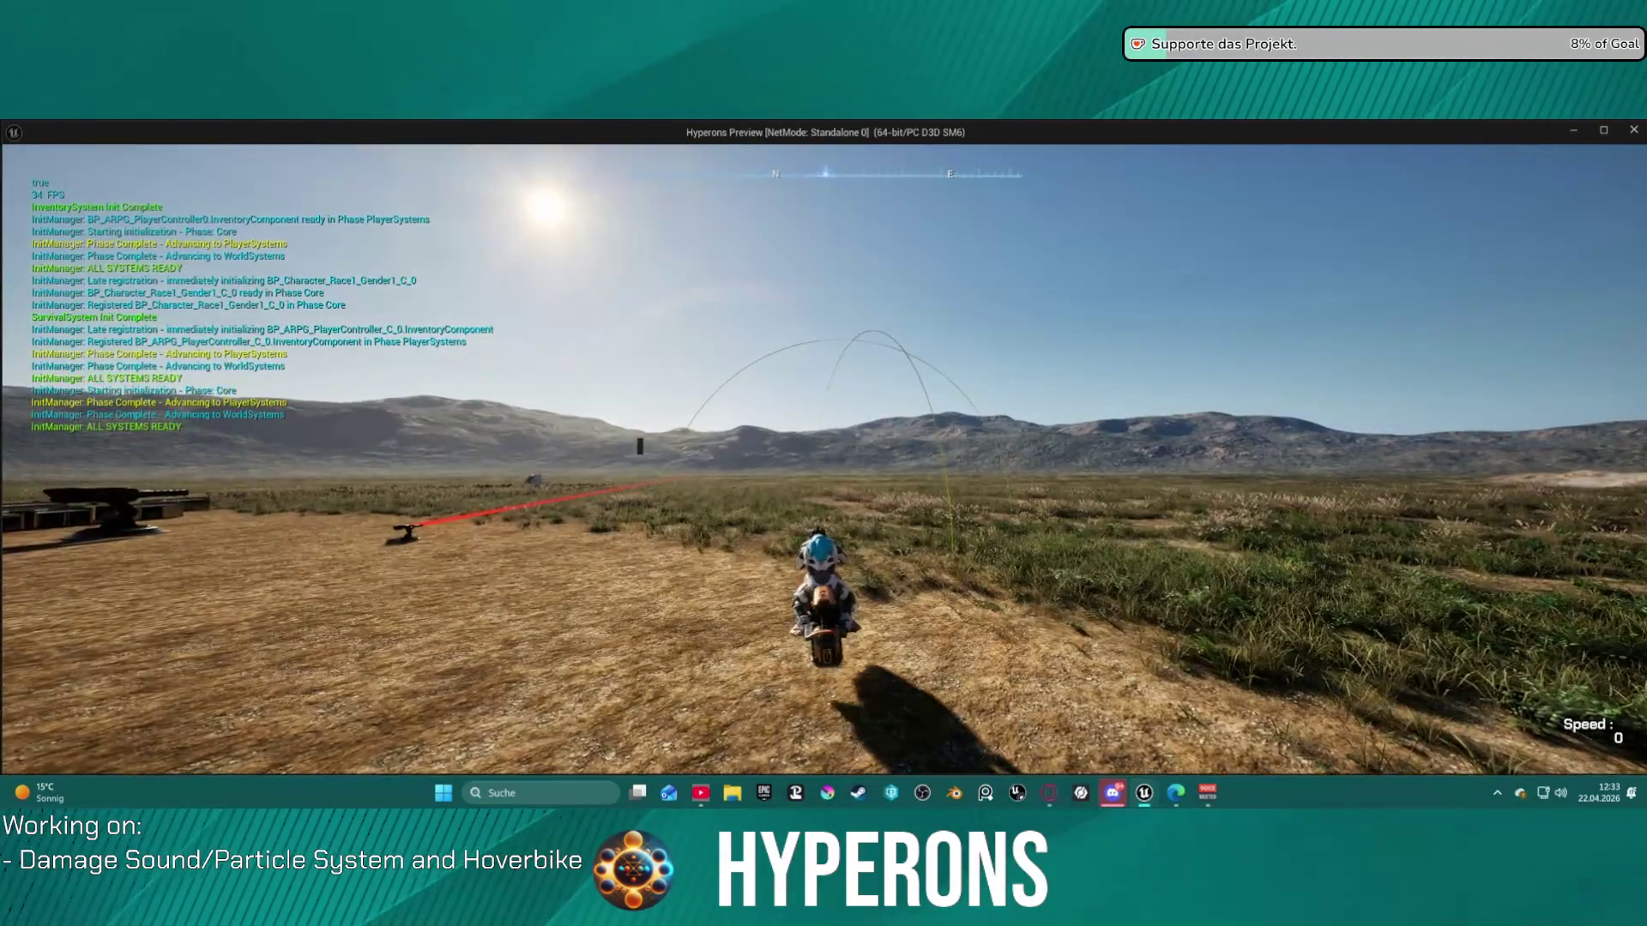
key(a)
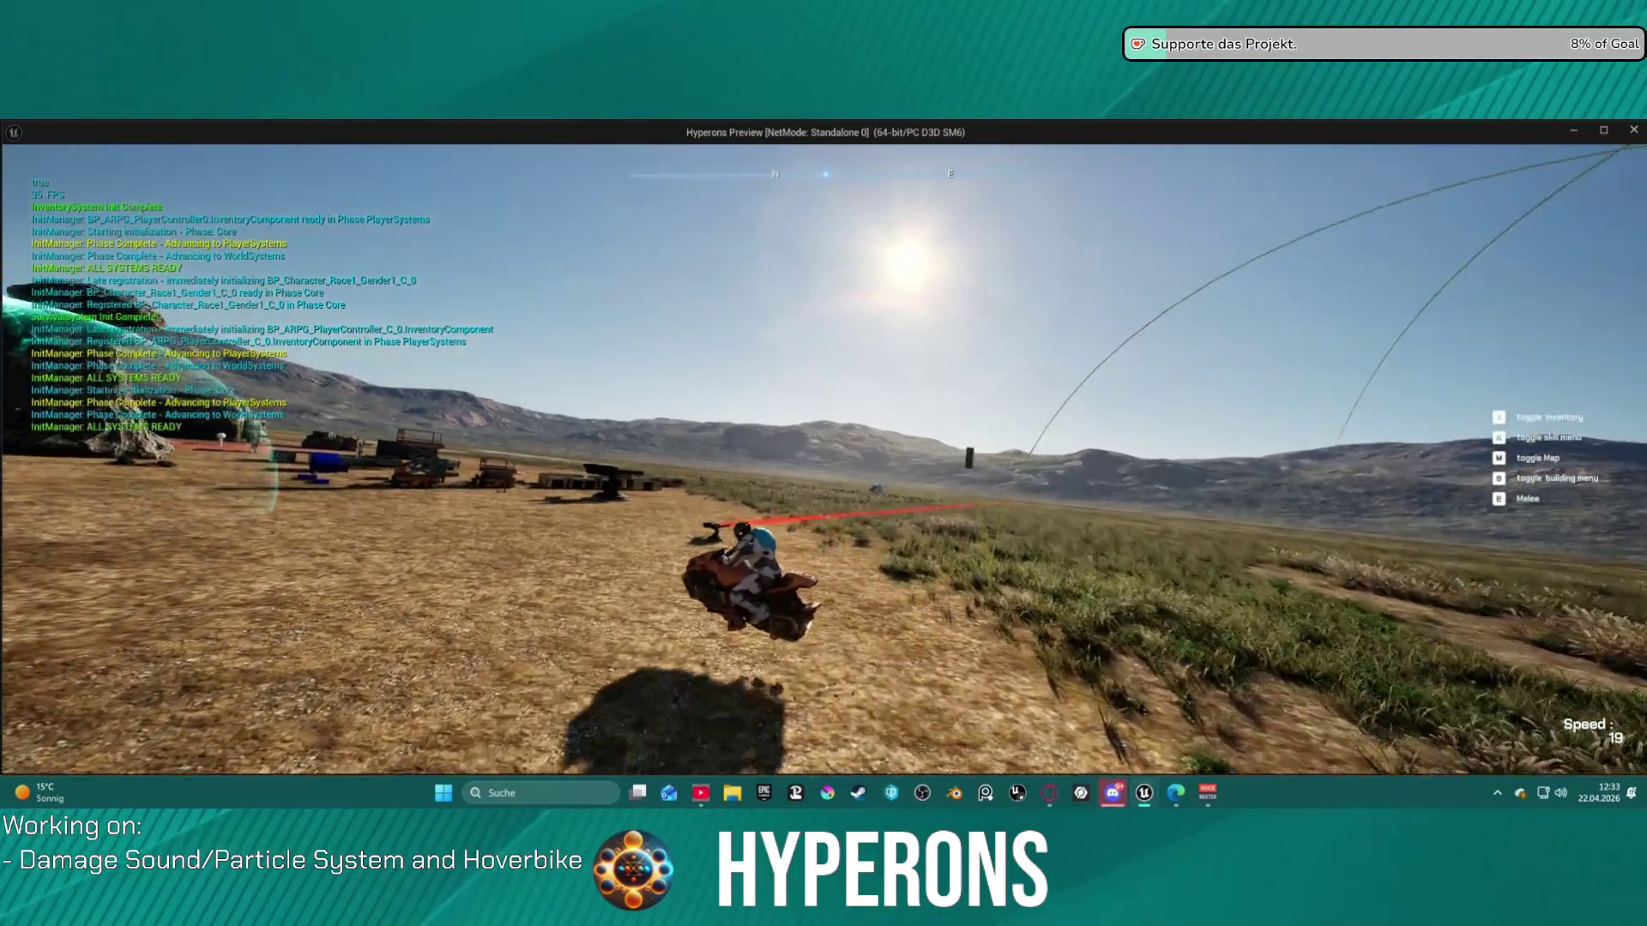
key(s)
key(d)
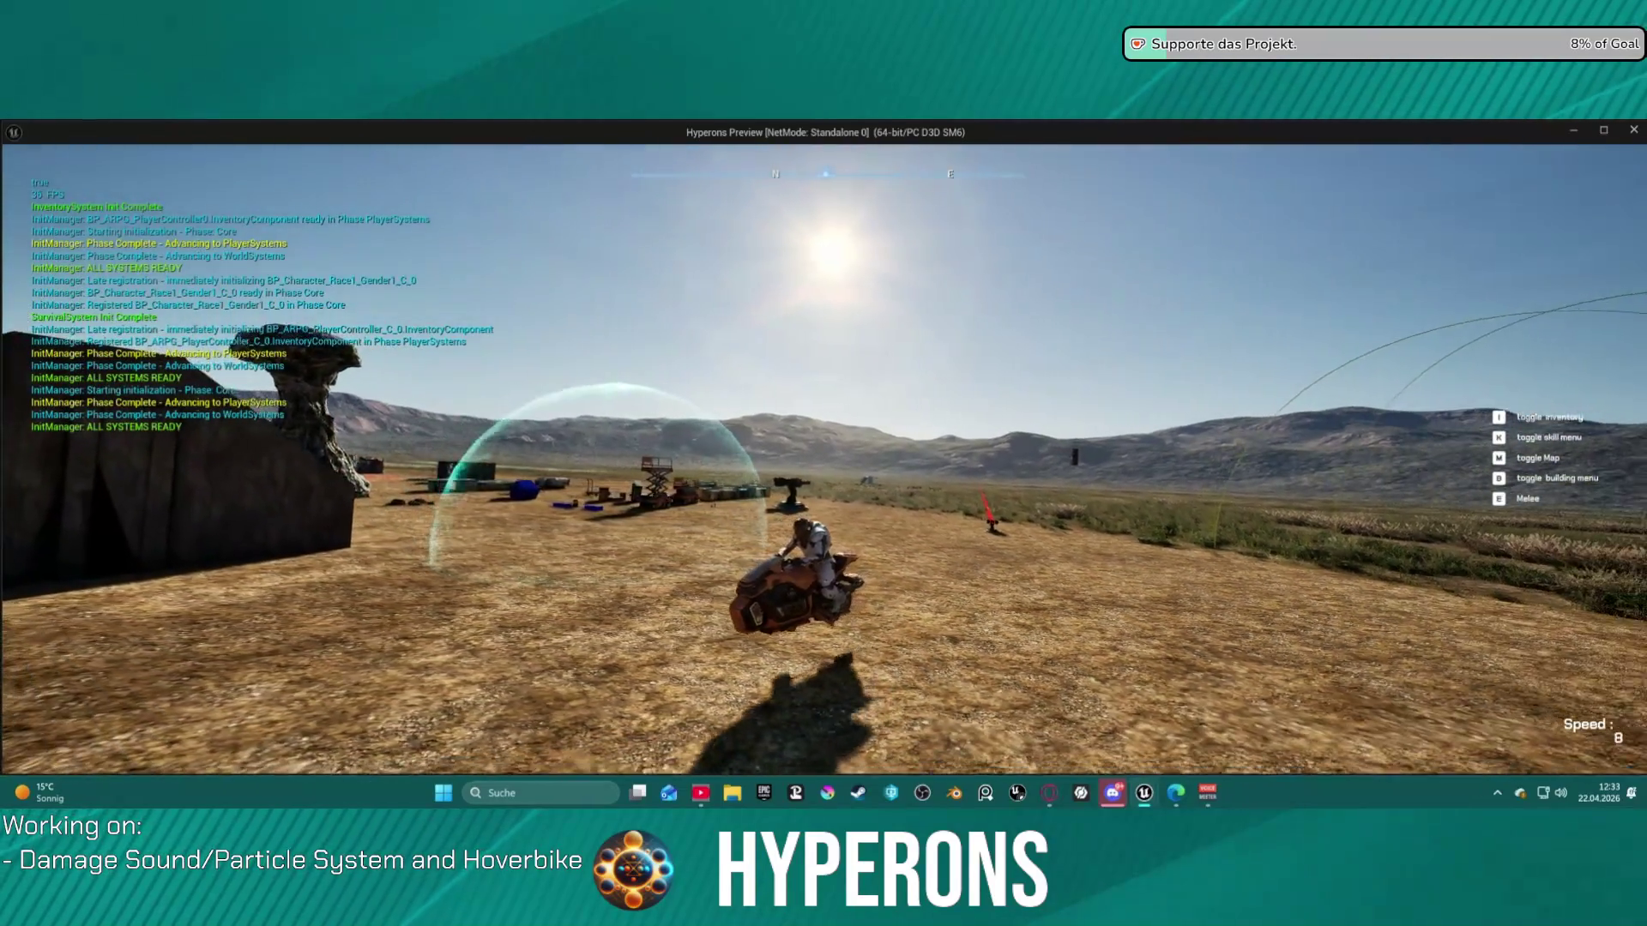
key(w)
key(a)
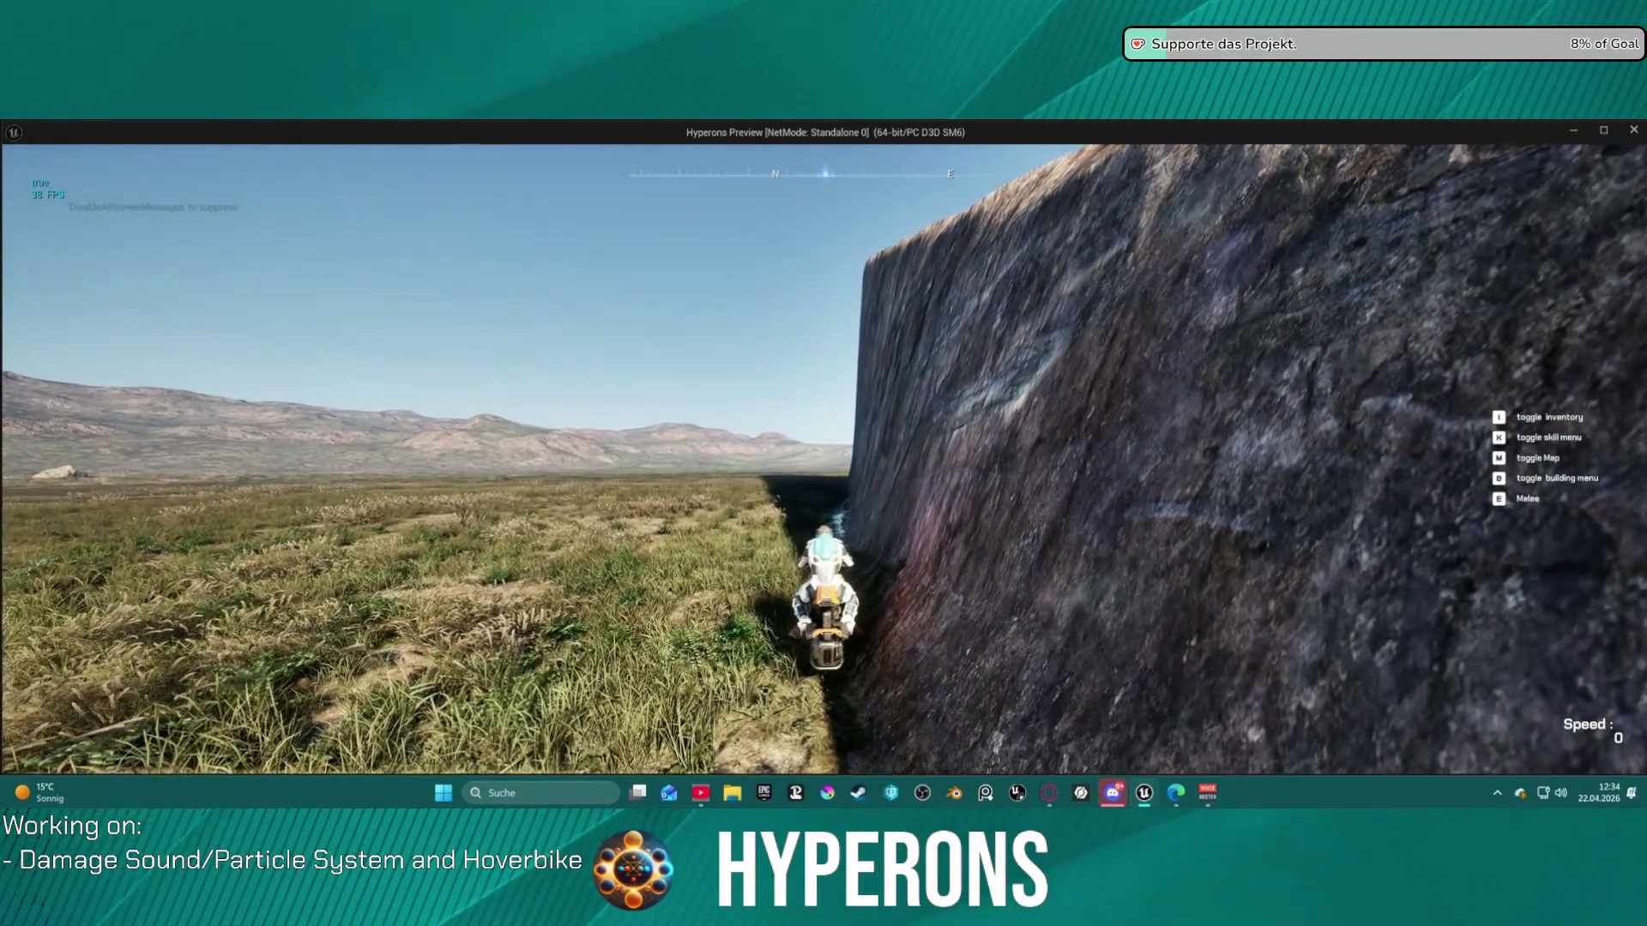
key(f)
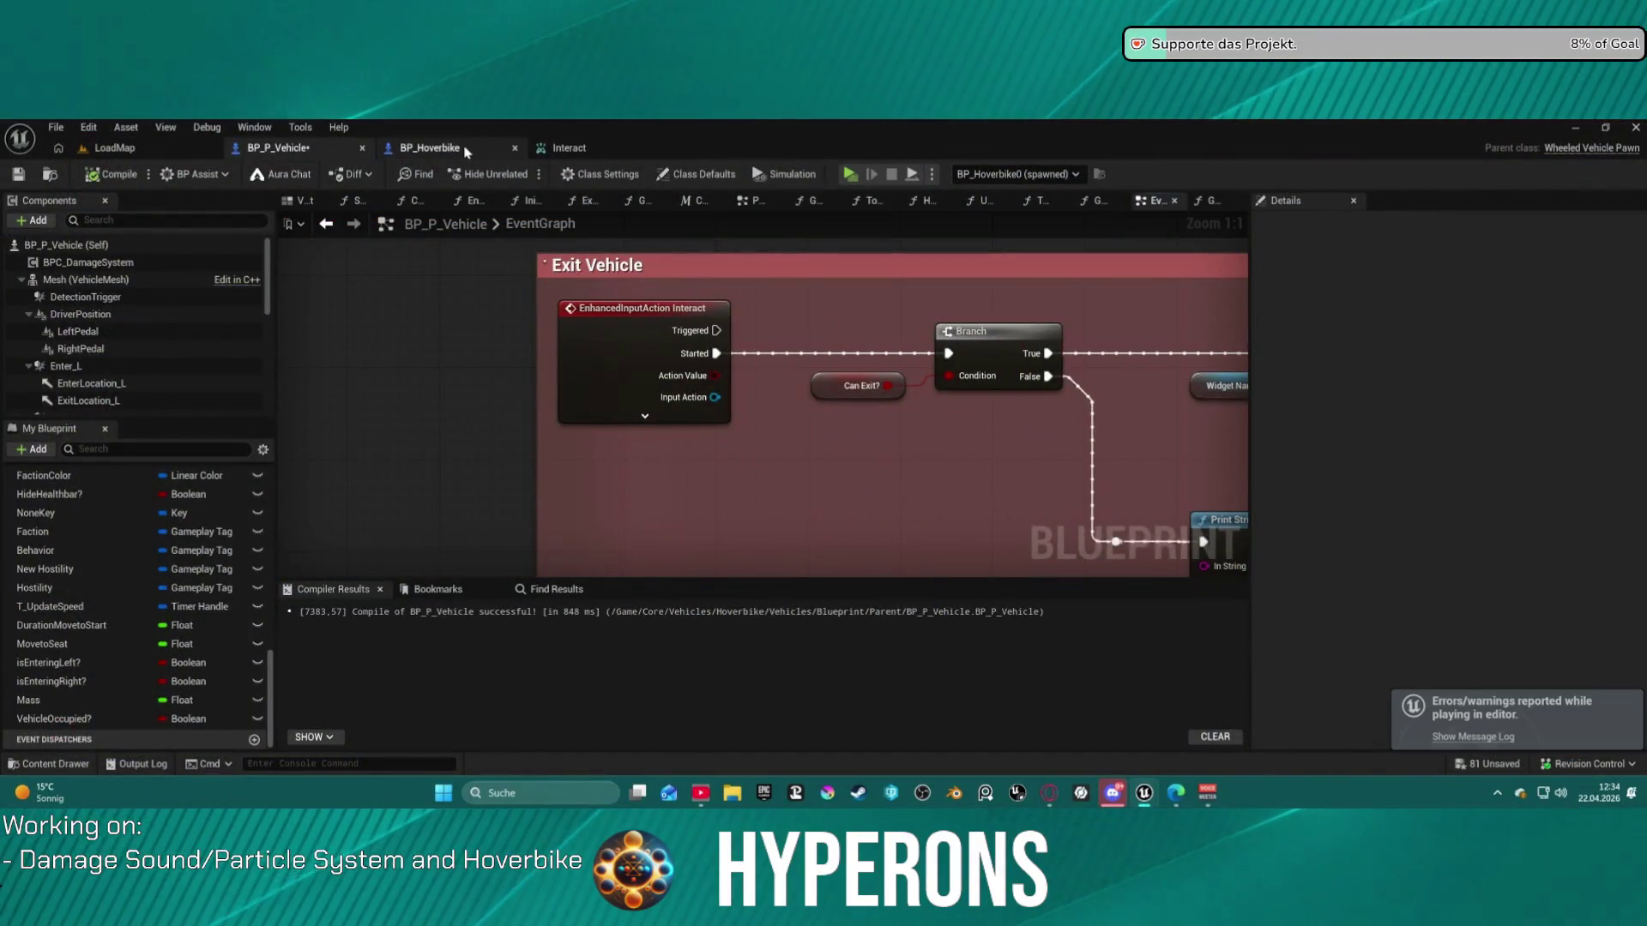
- Set the Sphere Trace By Channel radius in GetExitLocation to 100
click(1208, 200)
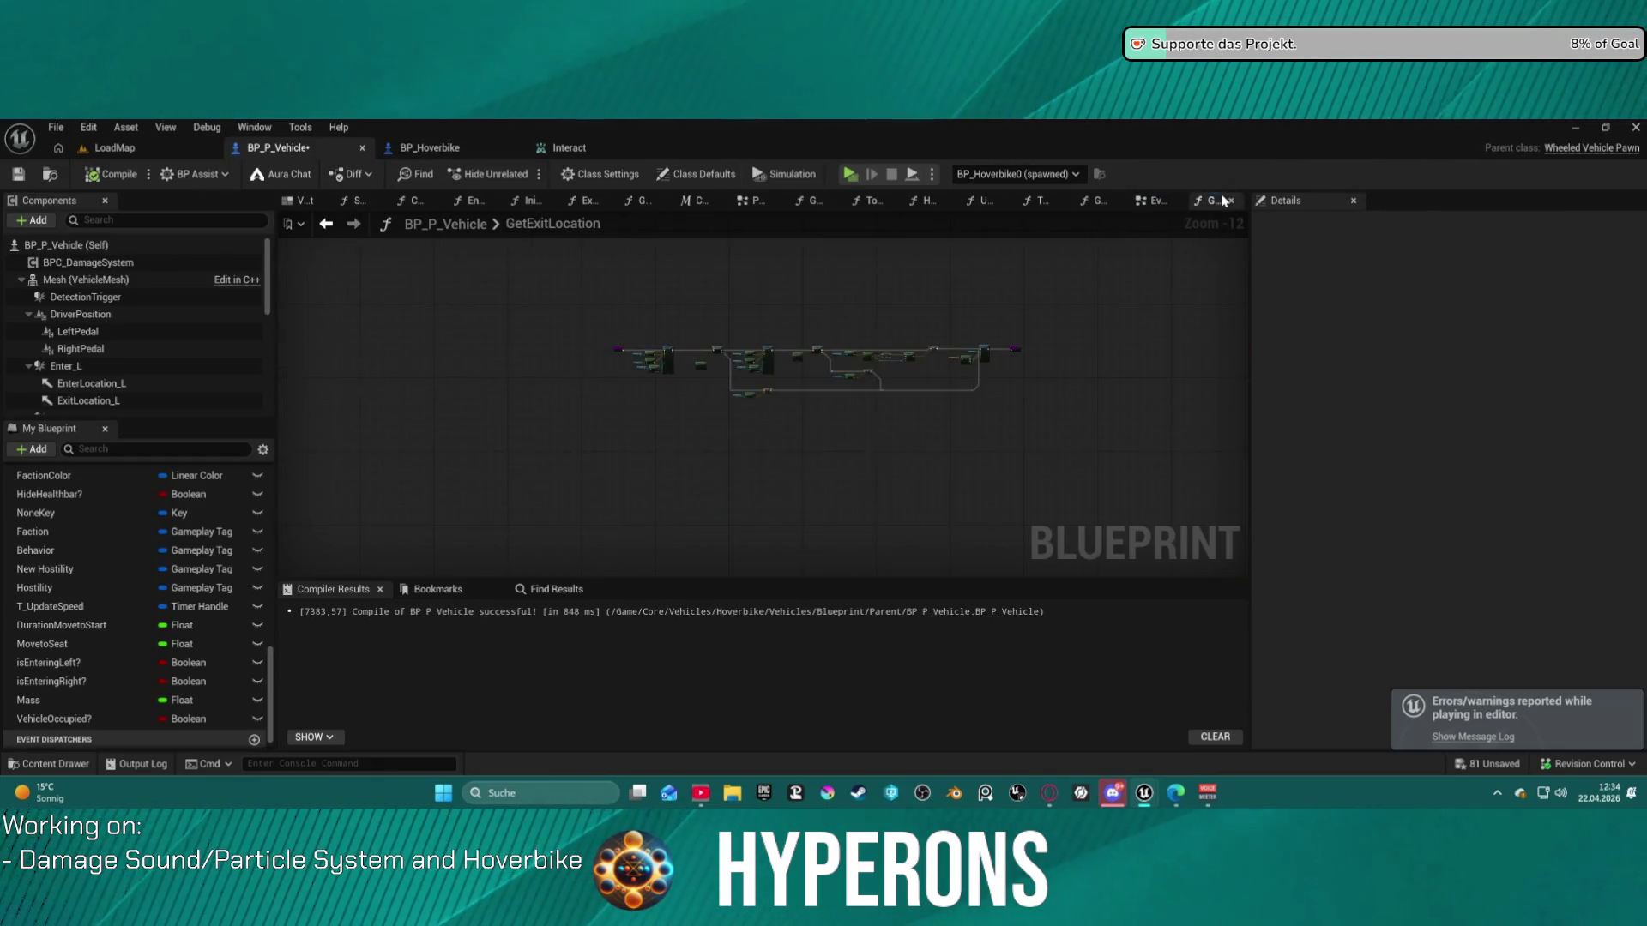
drag(935, 343, 604, 283)
scroll(604, 283, down, 1)
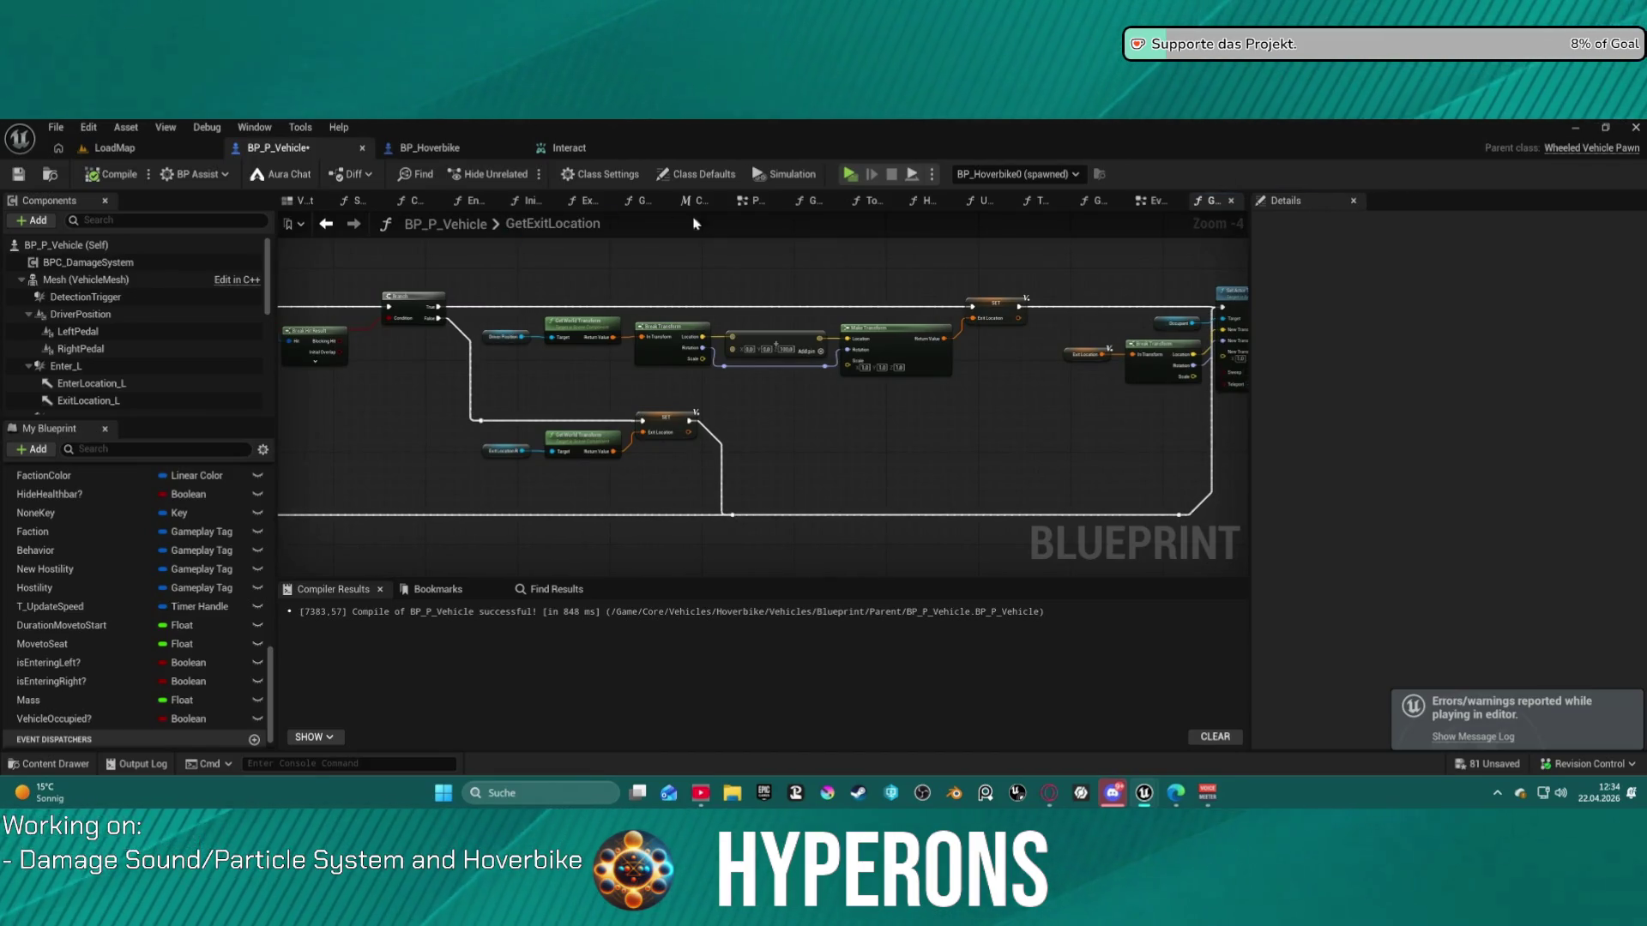
drag(429, 360, 729, 360)
scroll(593, 321, up, 5)
text(0)
key(Return)
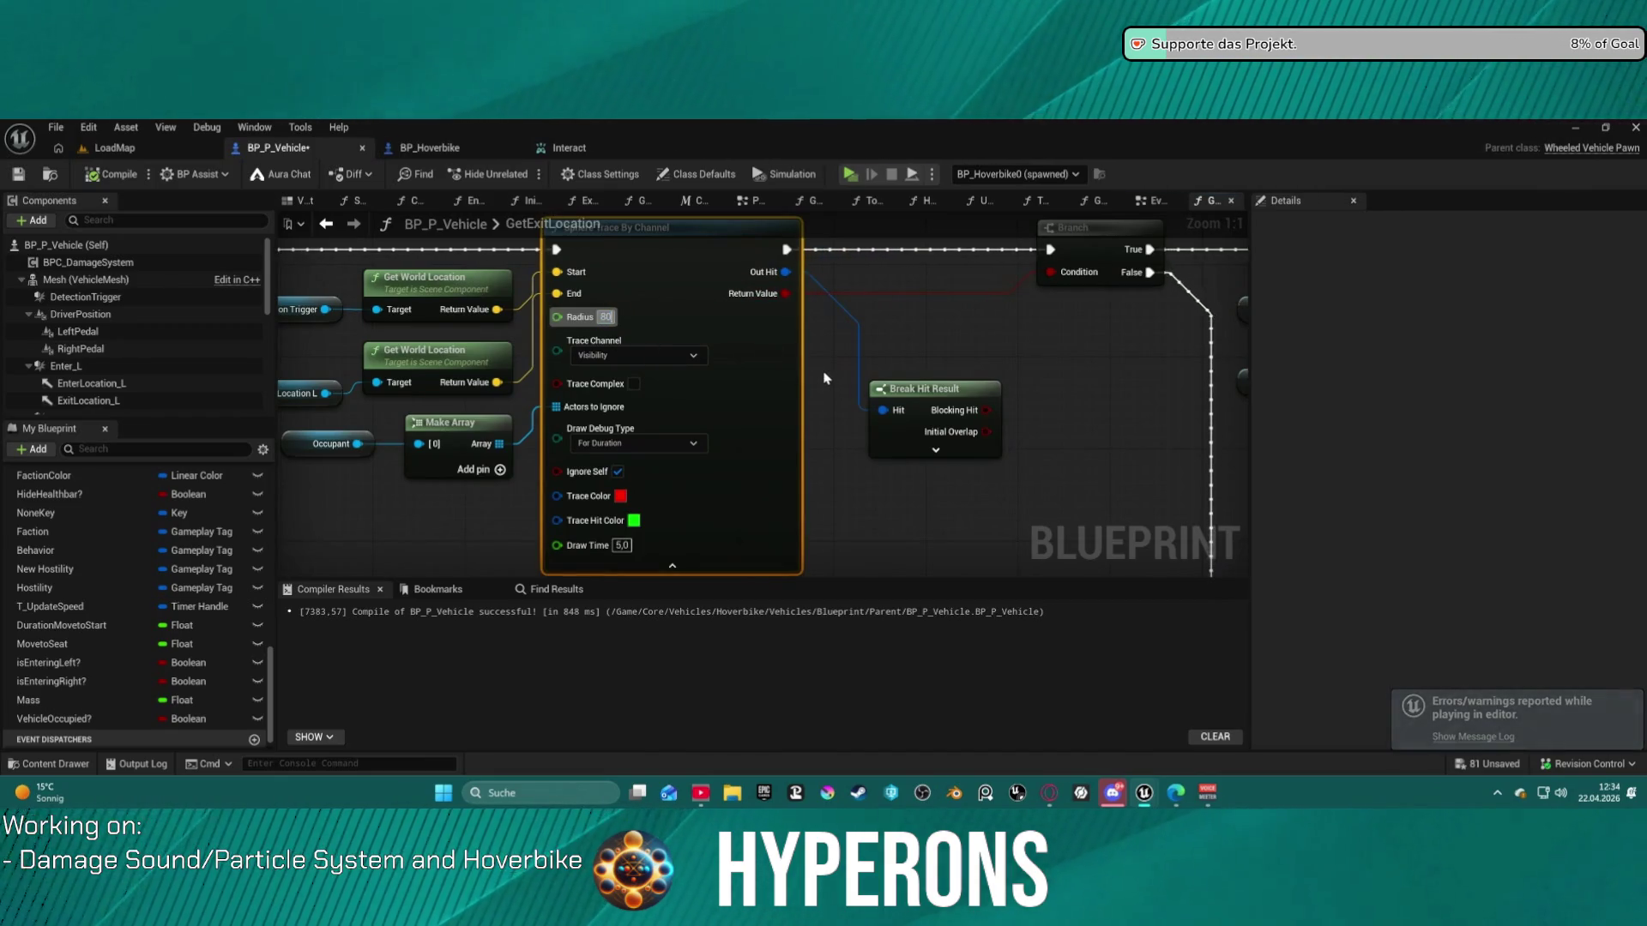
drag(283, 334, 411, 371)
click(811, 363)
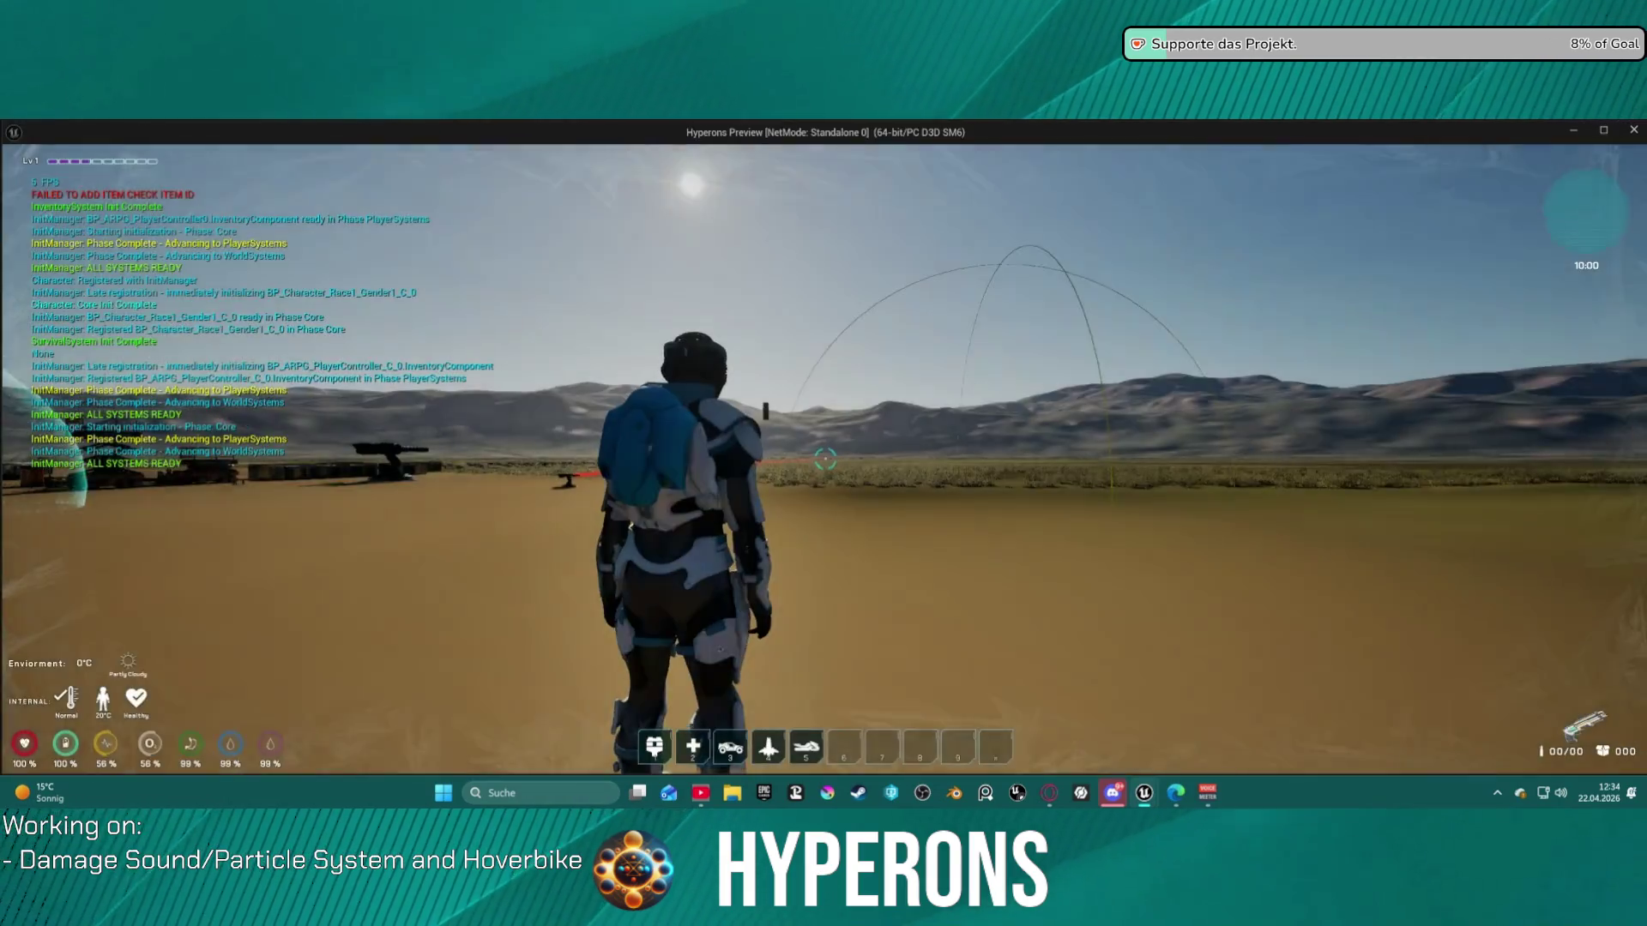
- Mount the hoverbike with E and dismount after a "He can't Exit!!!" refusal
key(w)
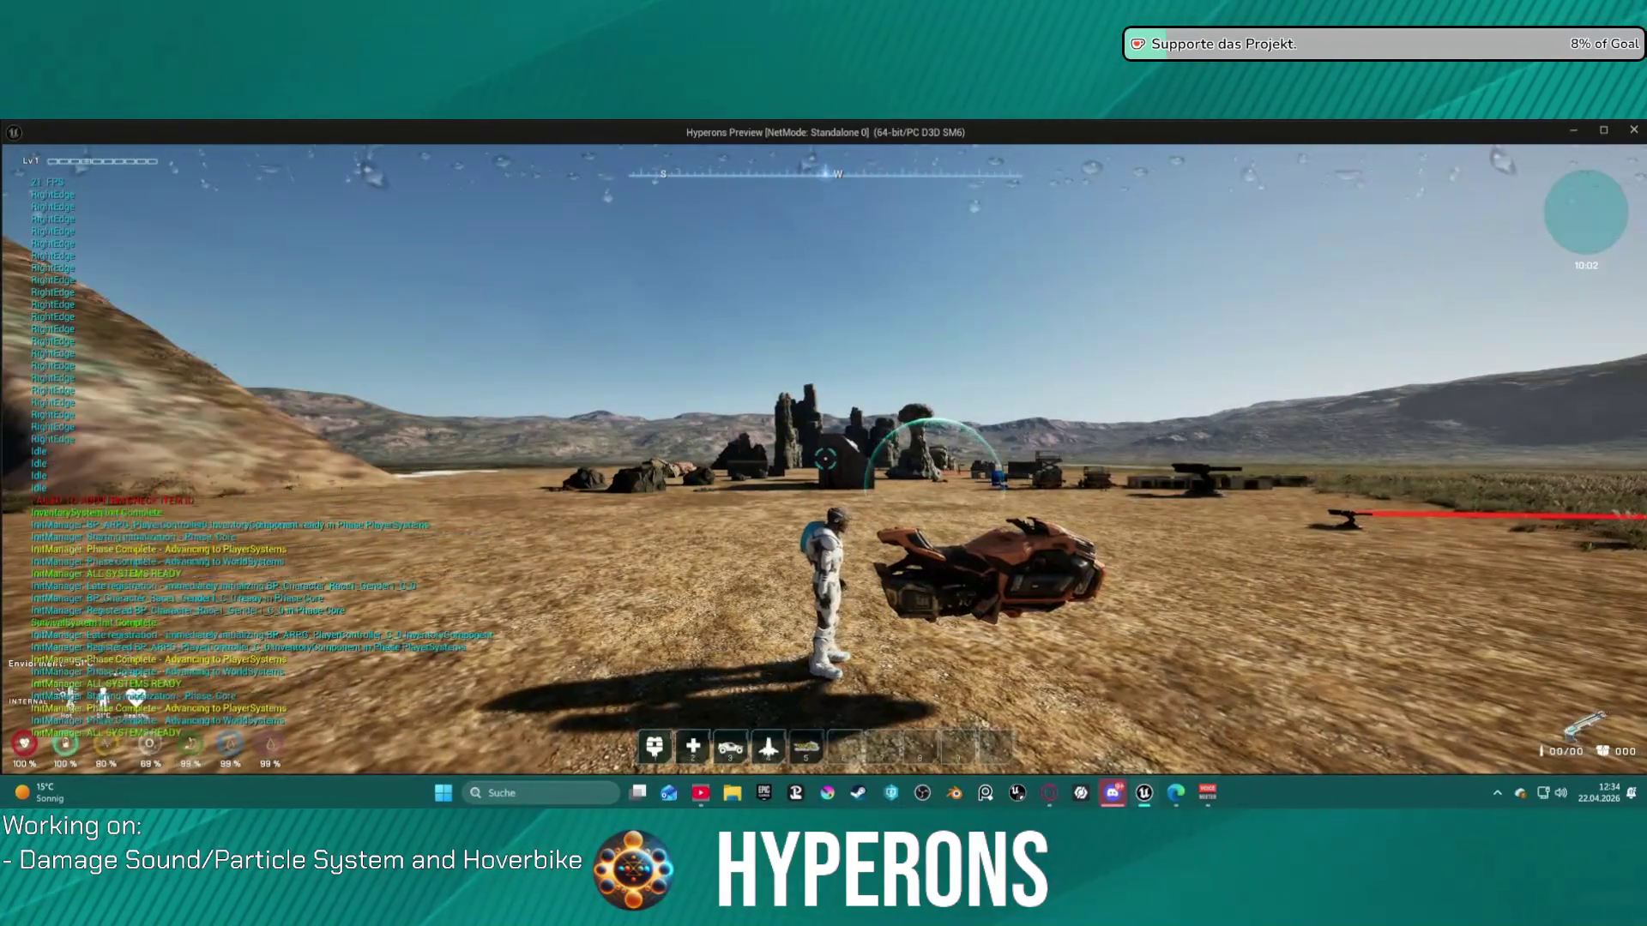
key(e)
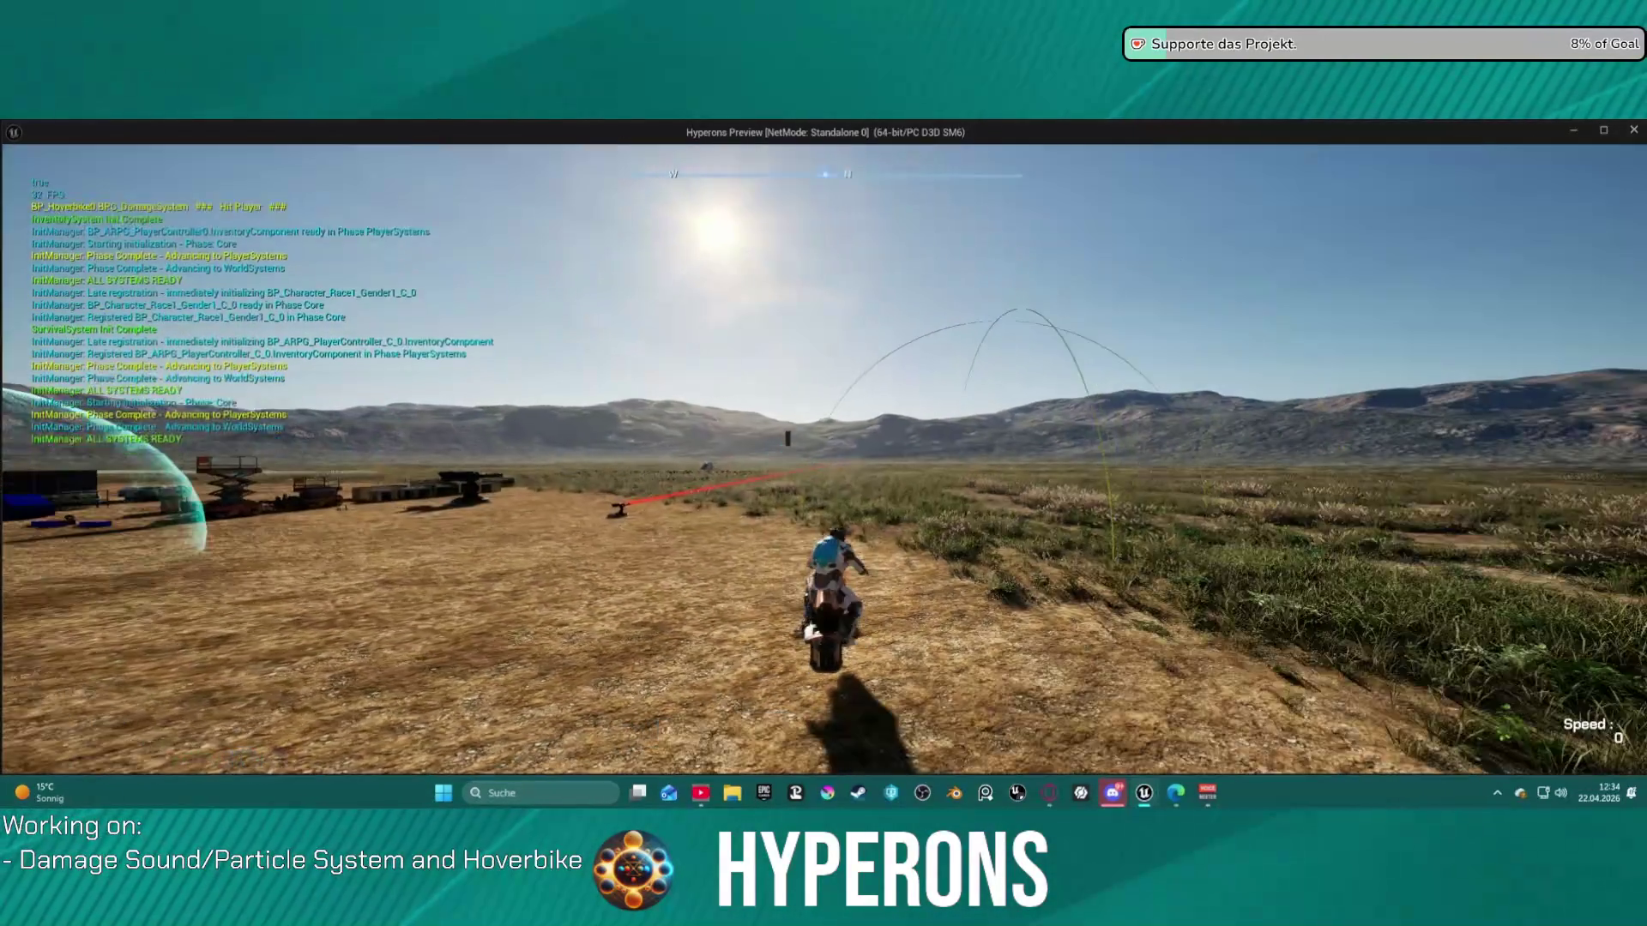
key(e)
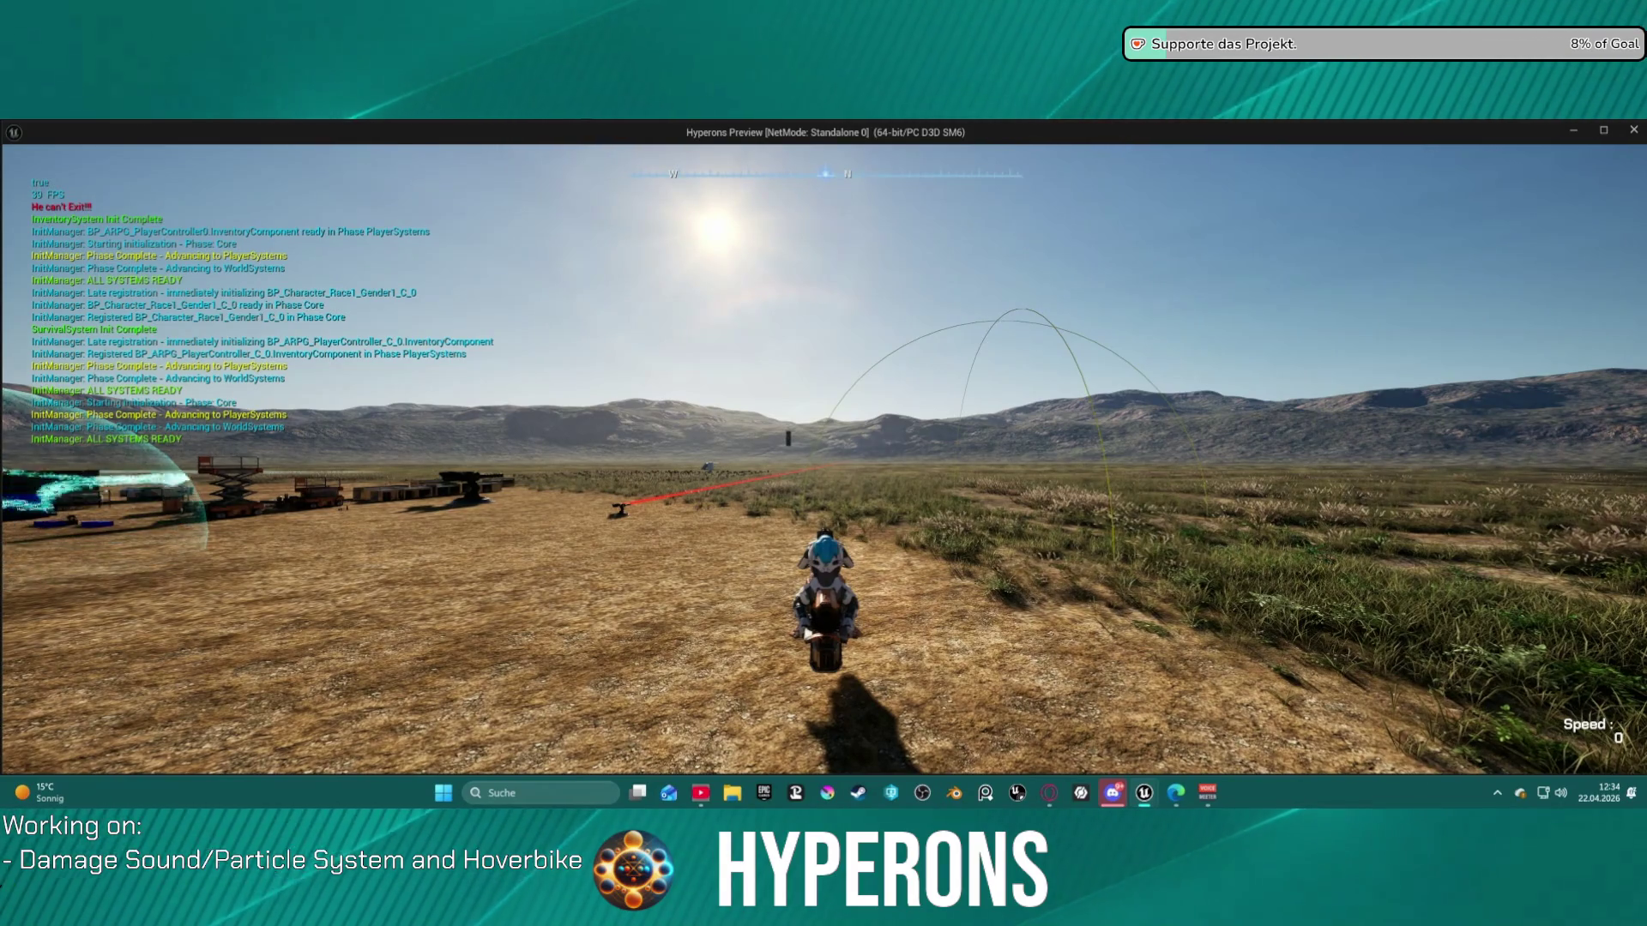
key(e)
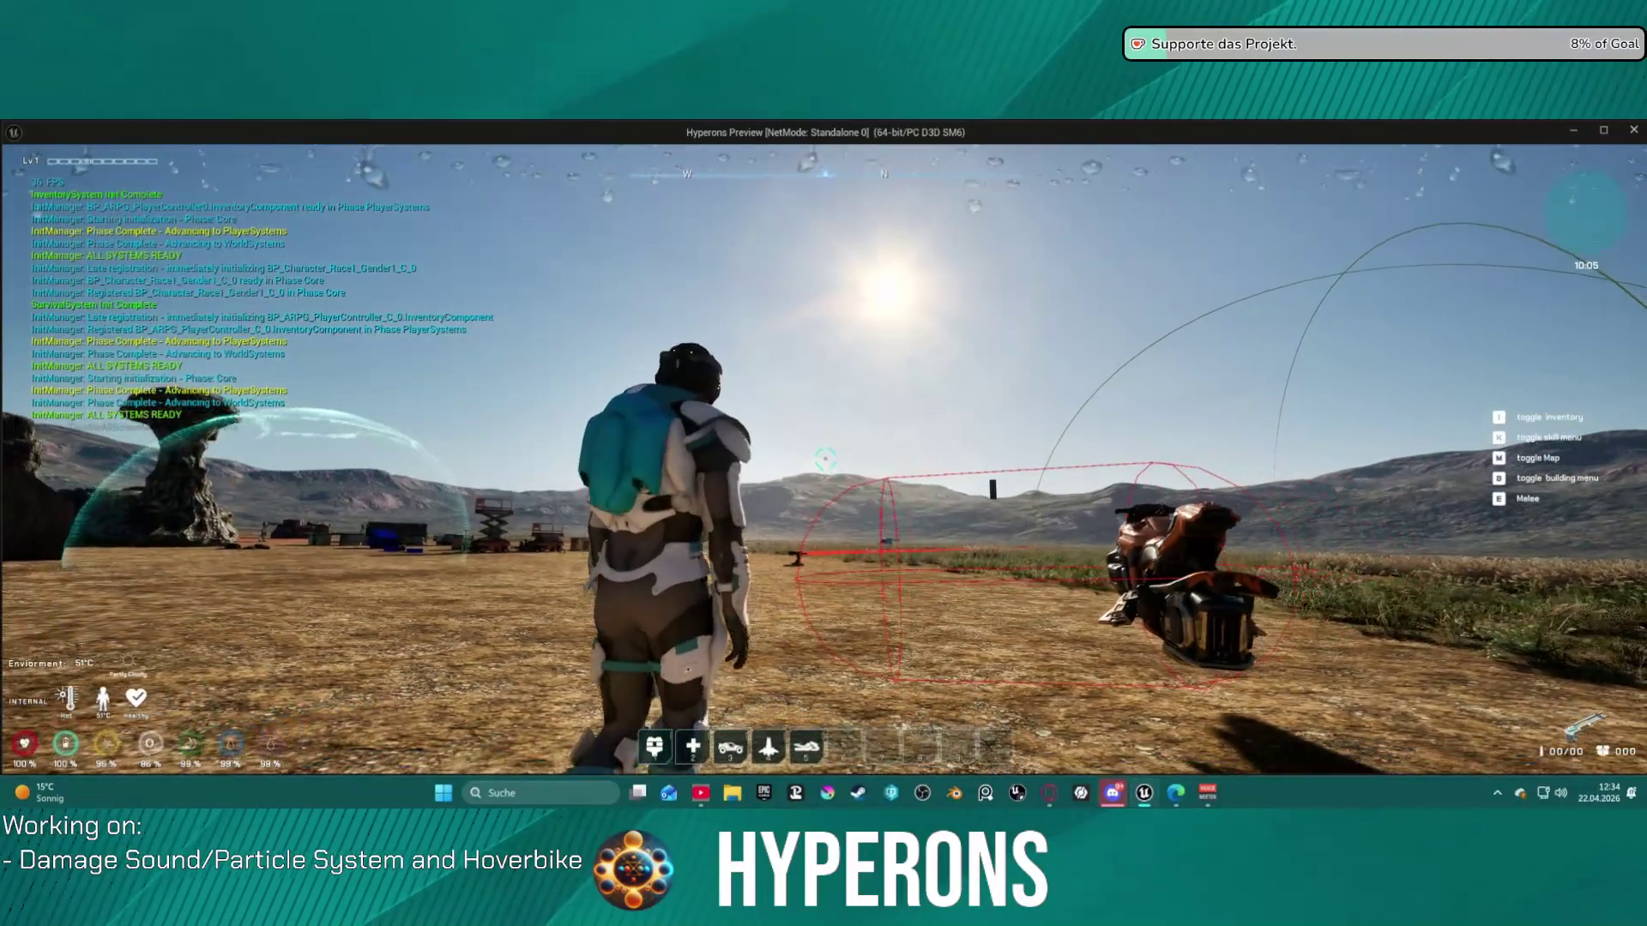
- Remount the hoverbike with F, ride toward the base and get off
key(4)
key(w)
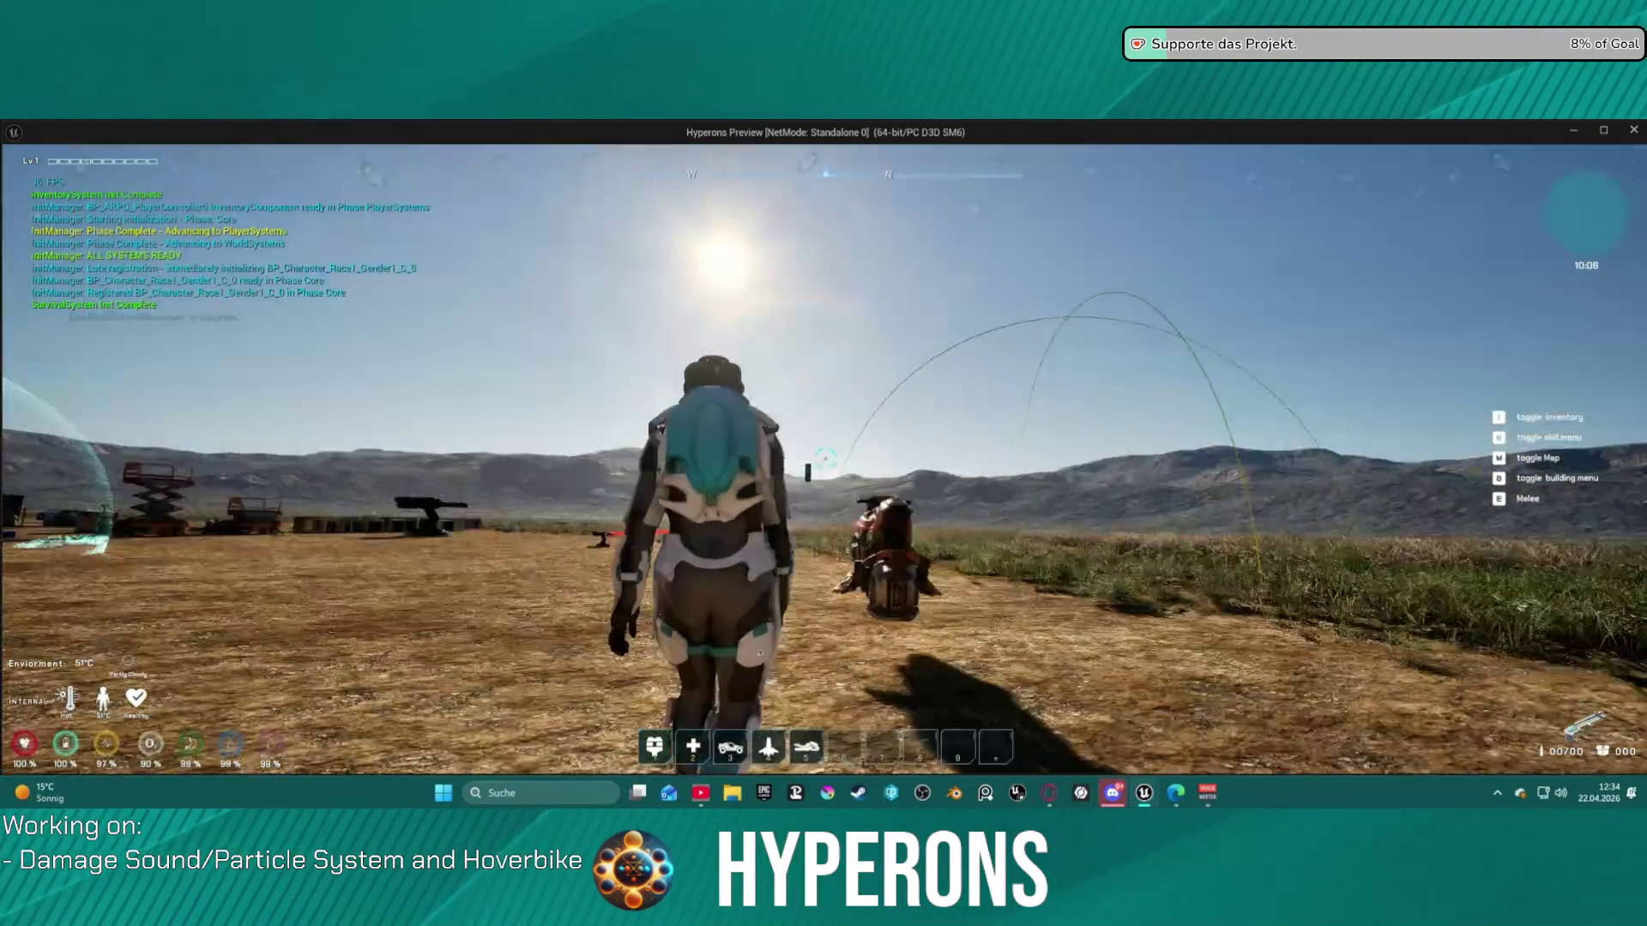
key(f)
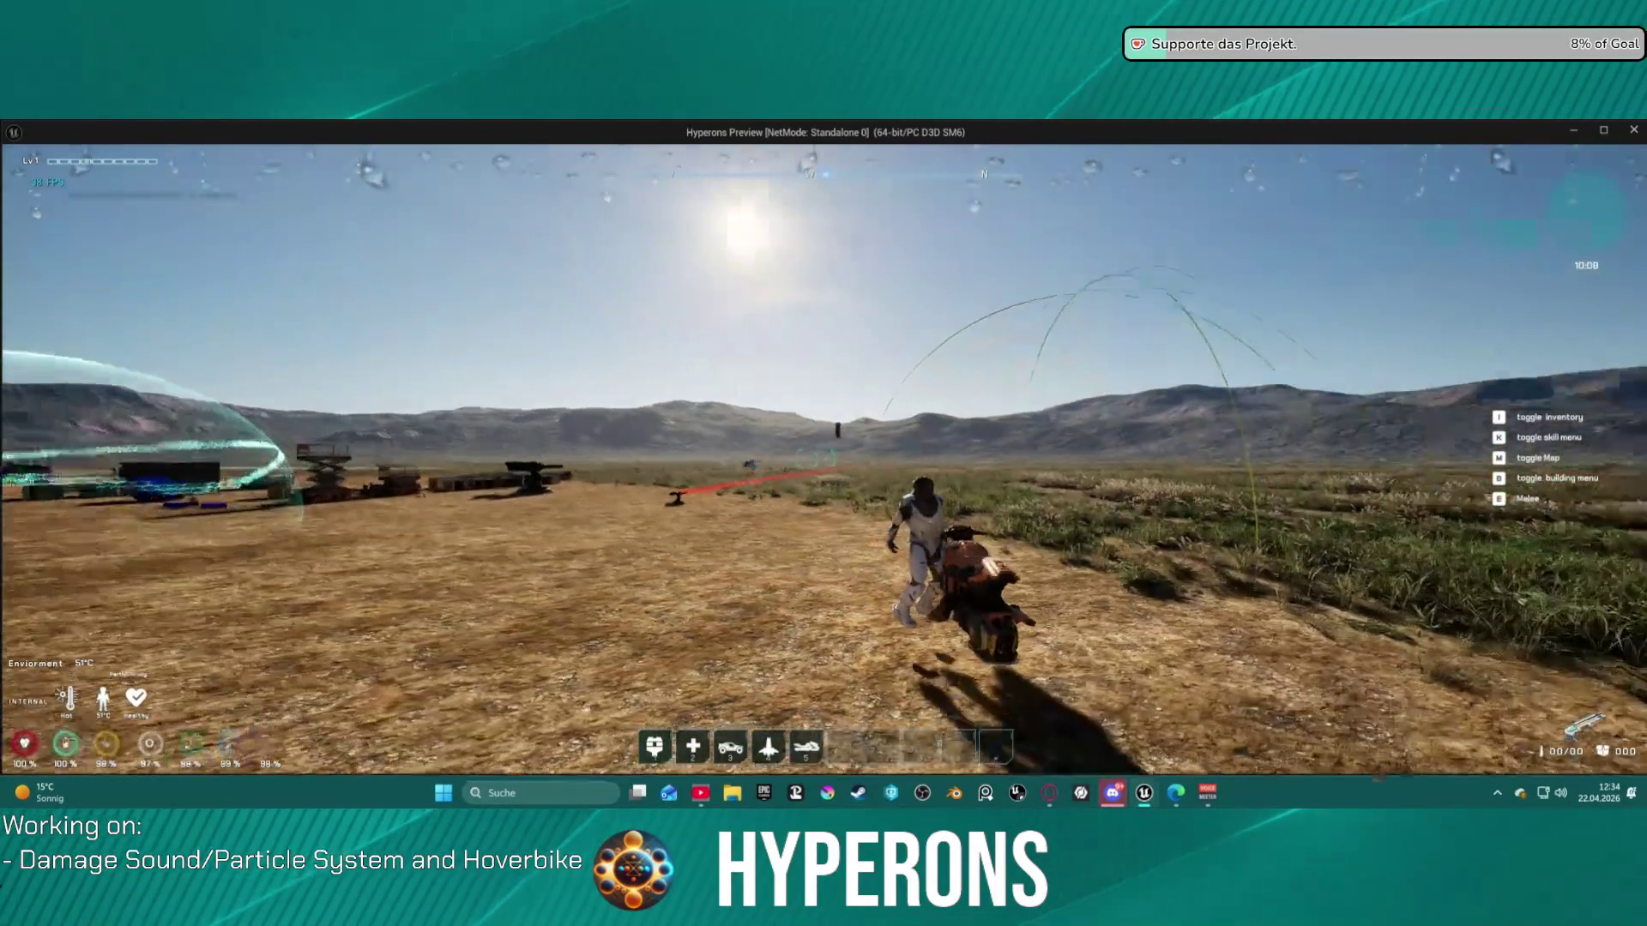
key(w)
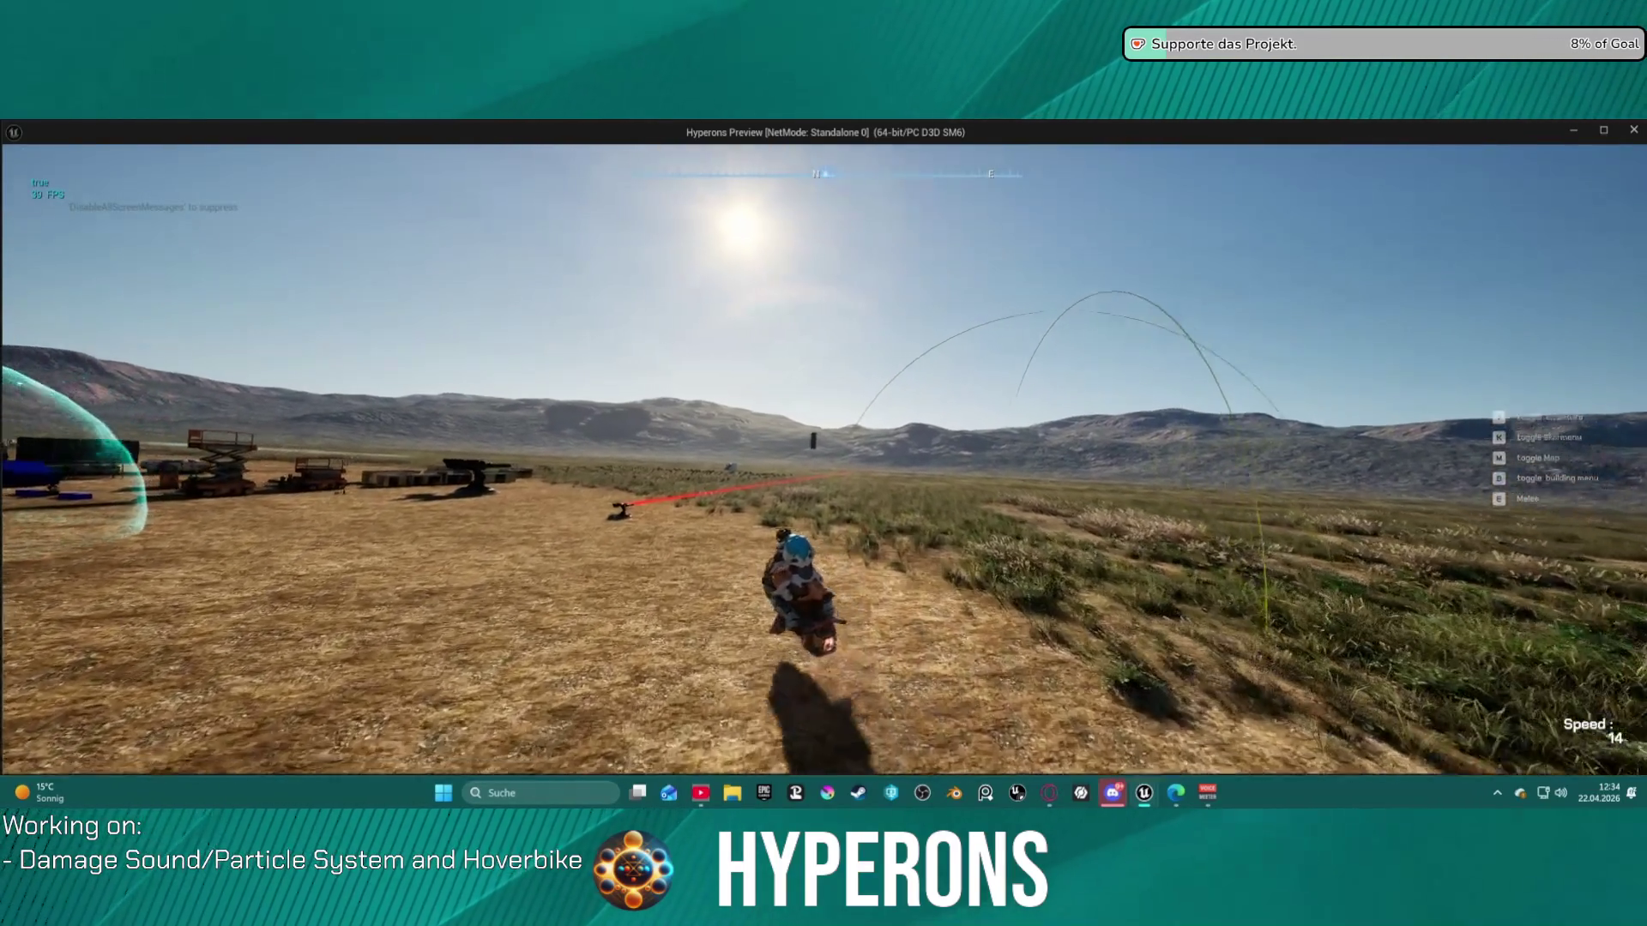
key(a)
key(a)
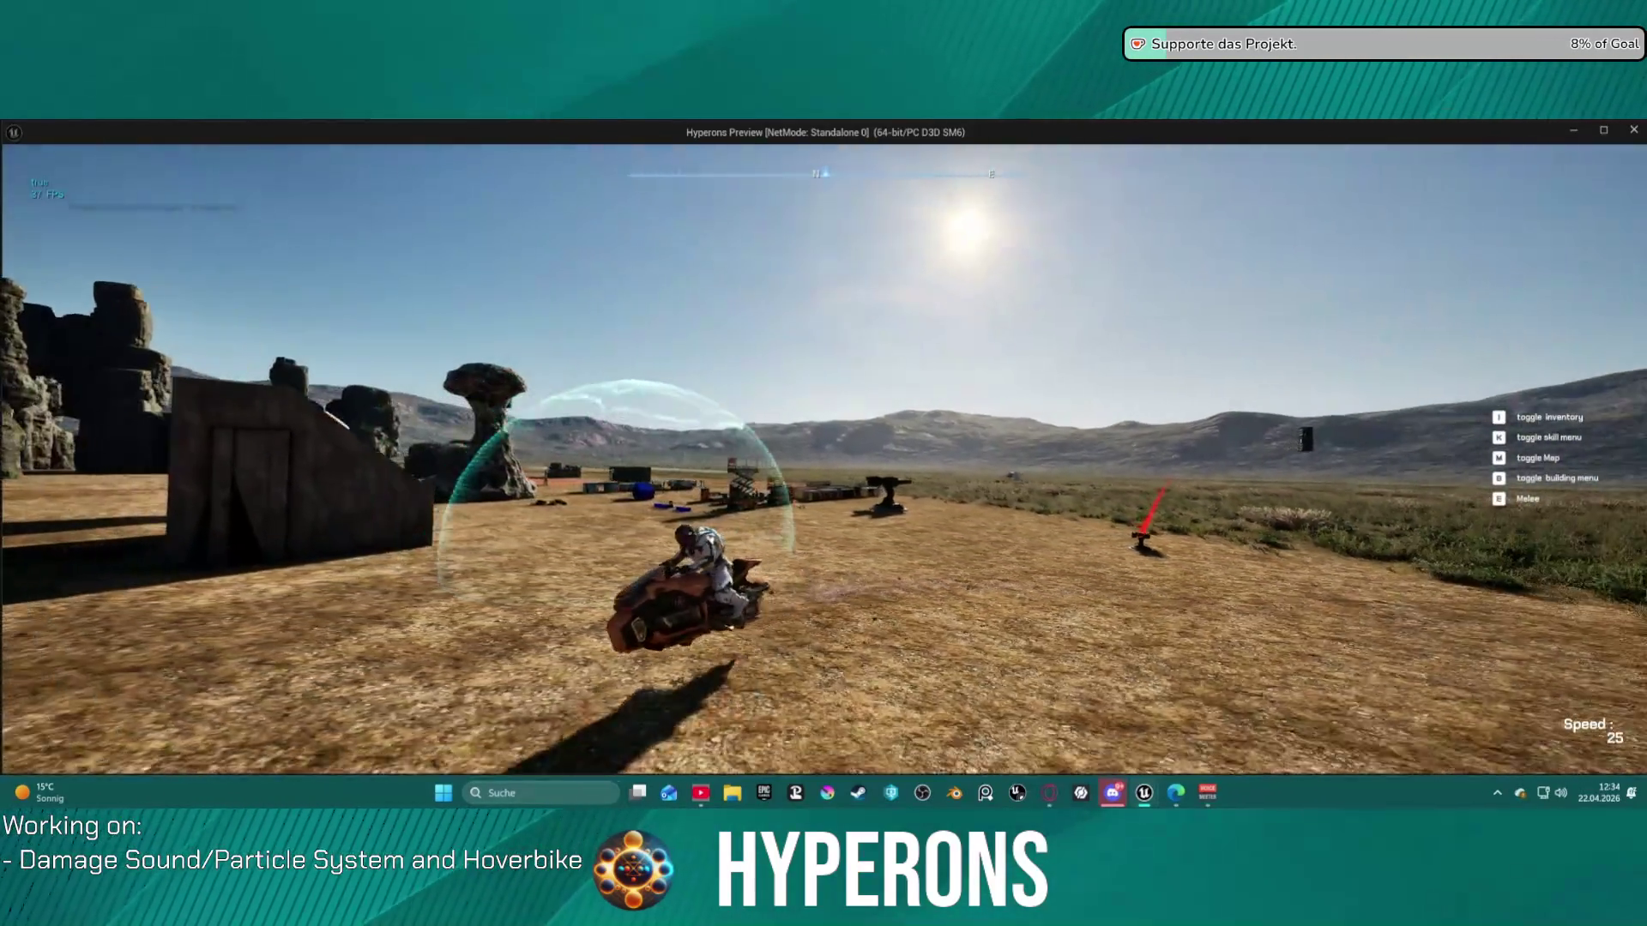
key(w)
key(a)
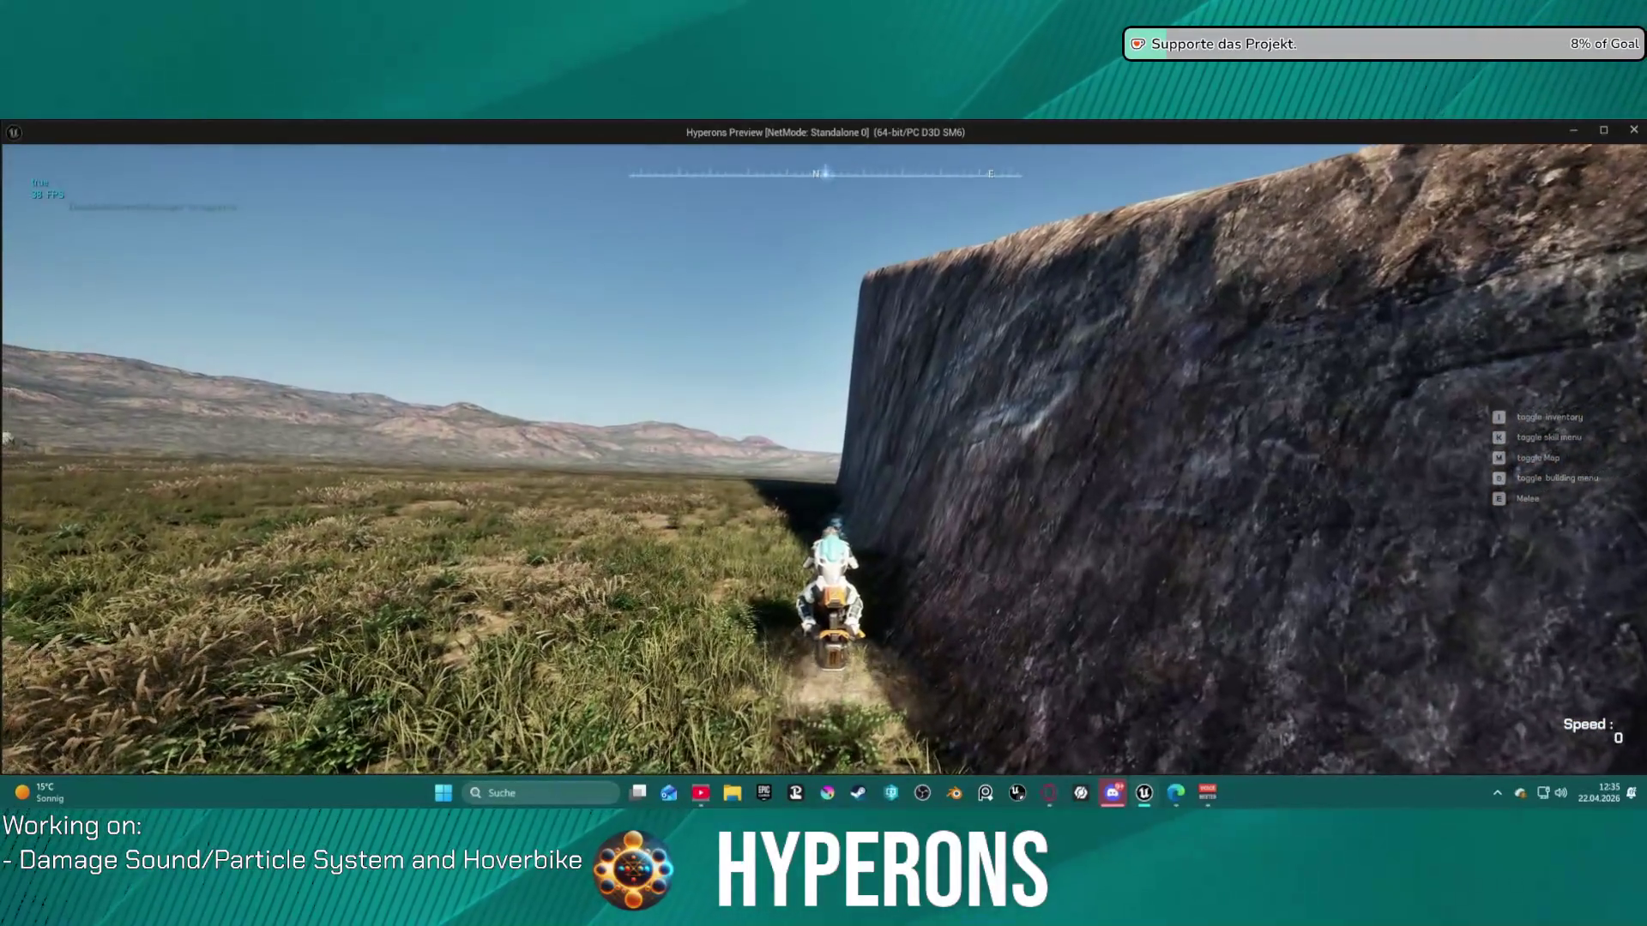
key(f)
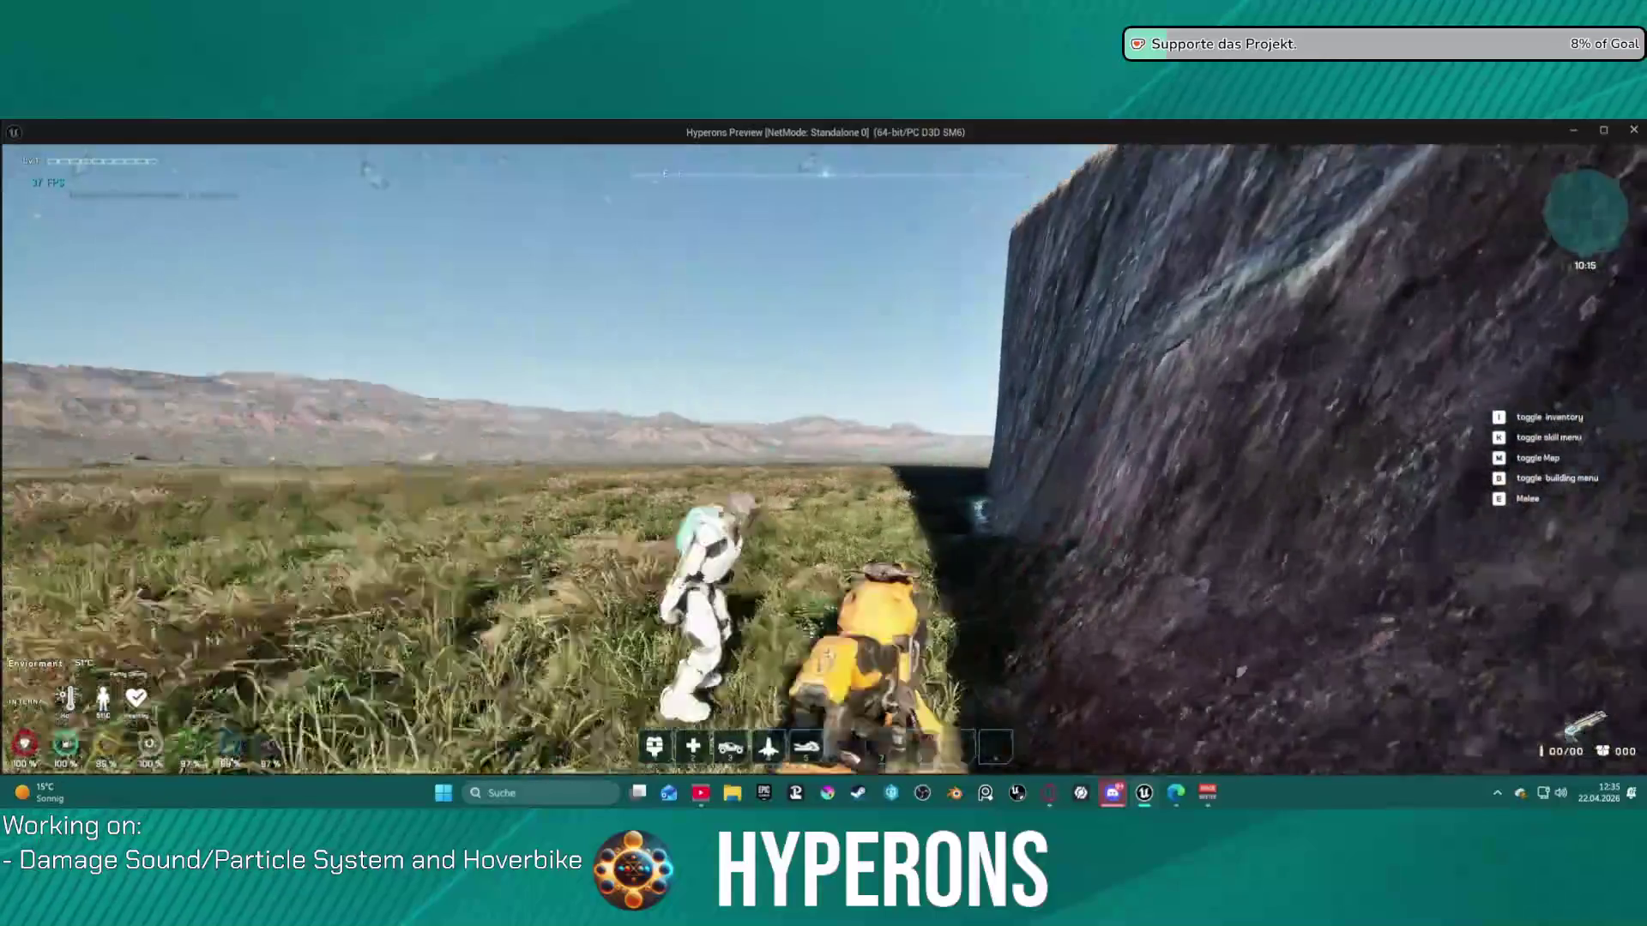
- Ride along the rock wall, dismount beside it, then stop the play session
key(f)
key(w)
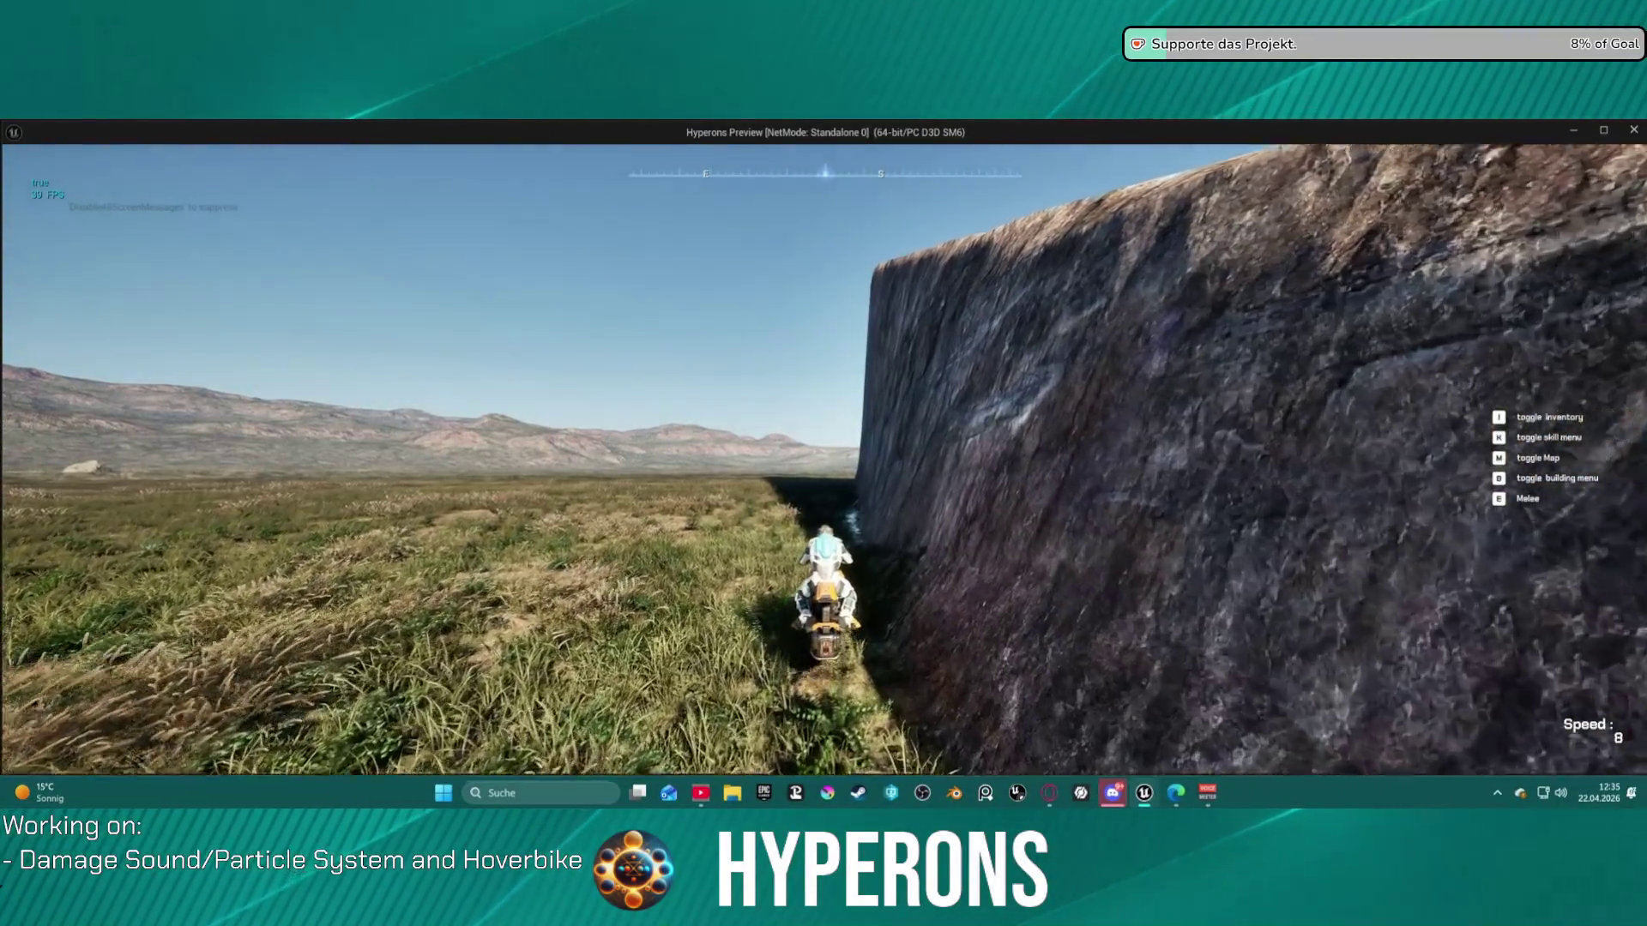
key(a)
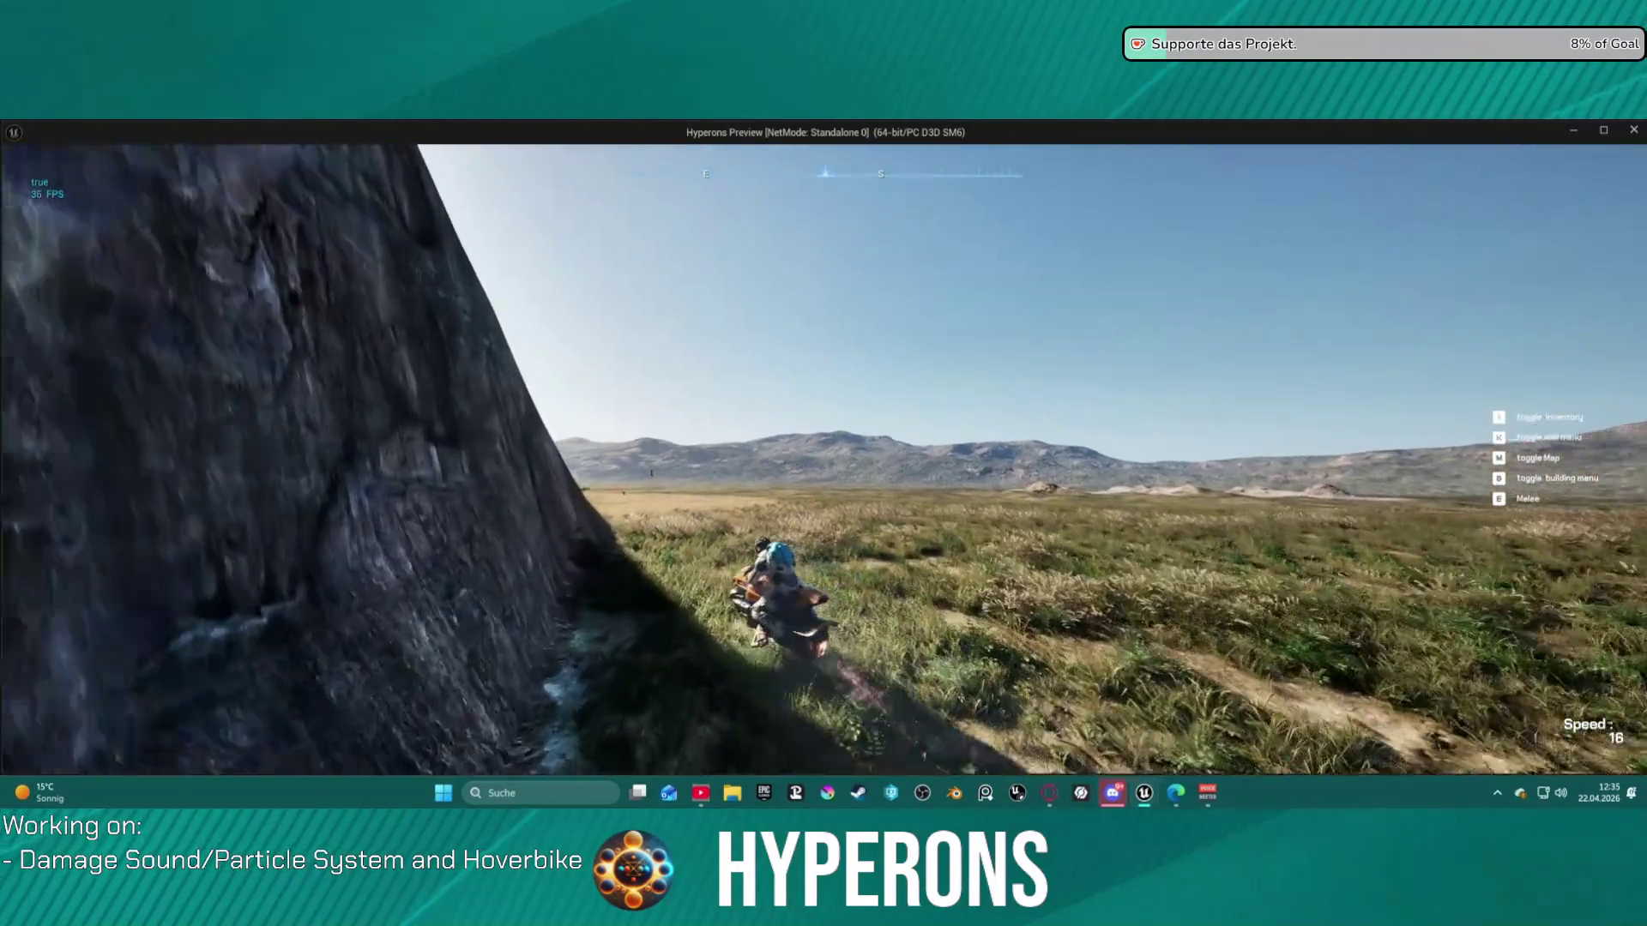
key(a)
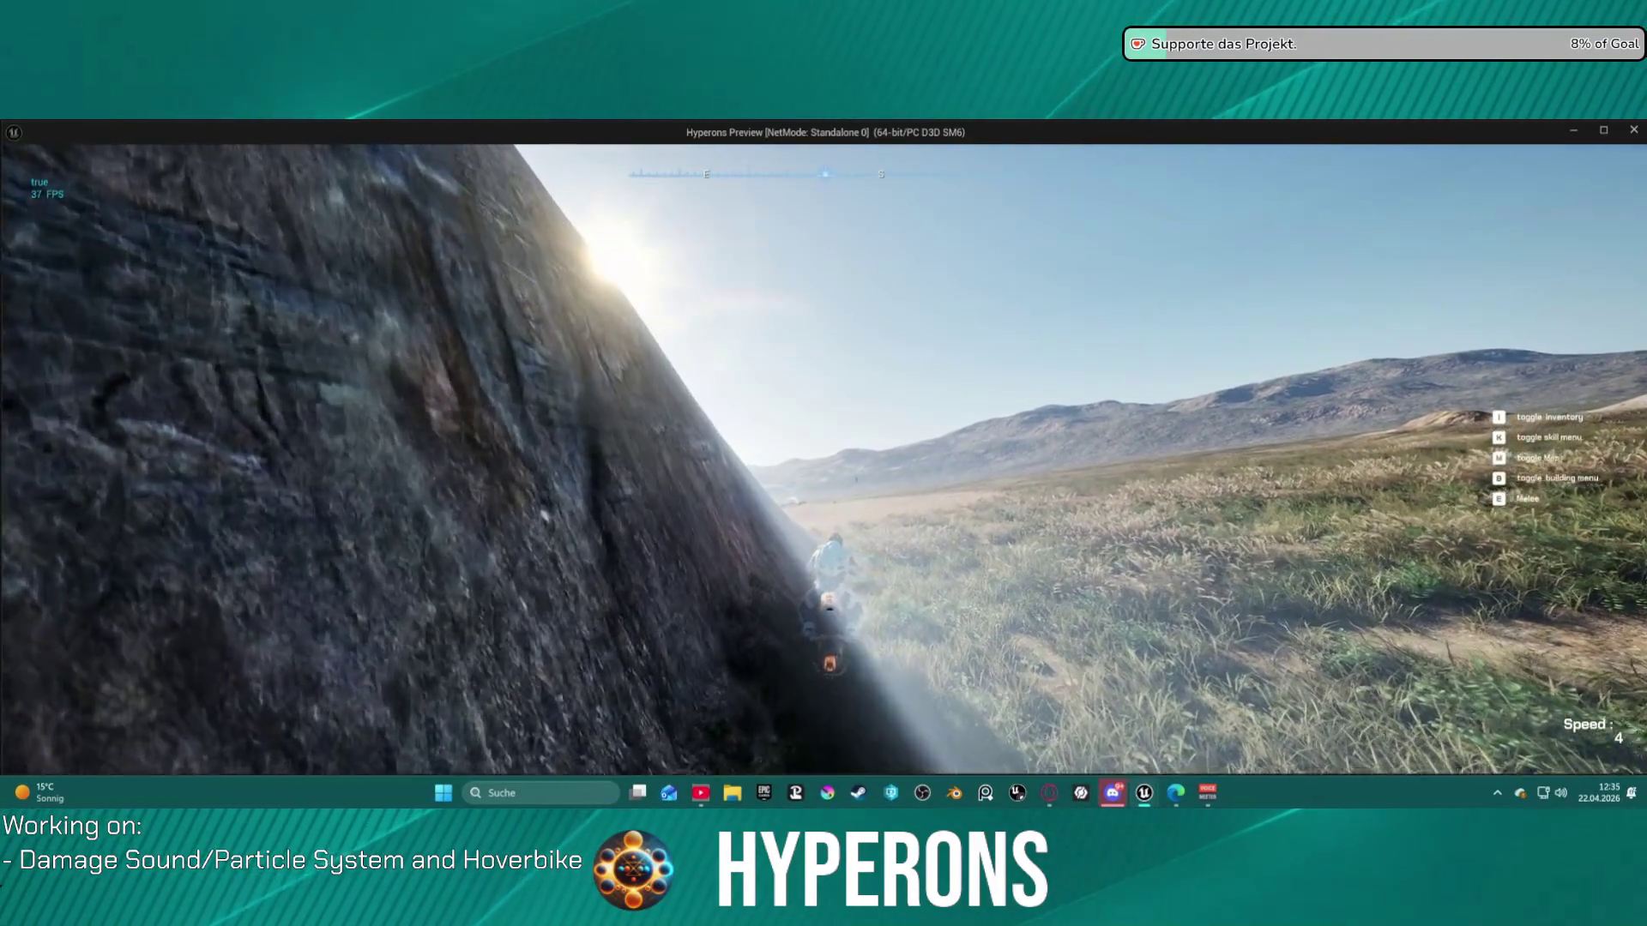
key(s)
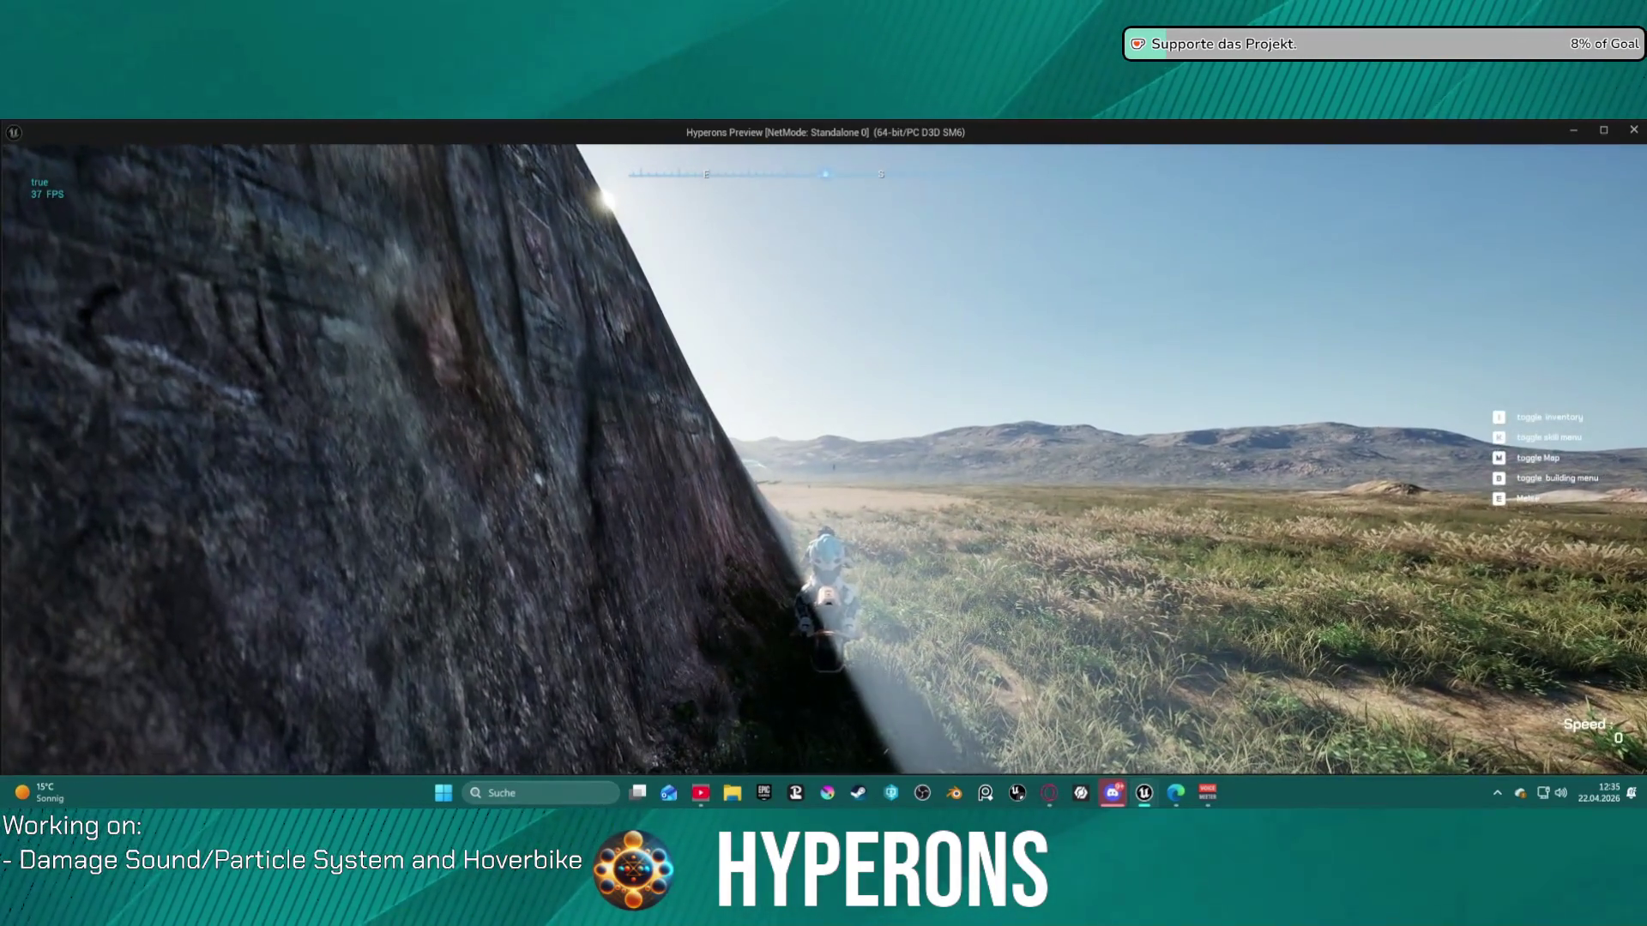
key(f)
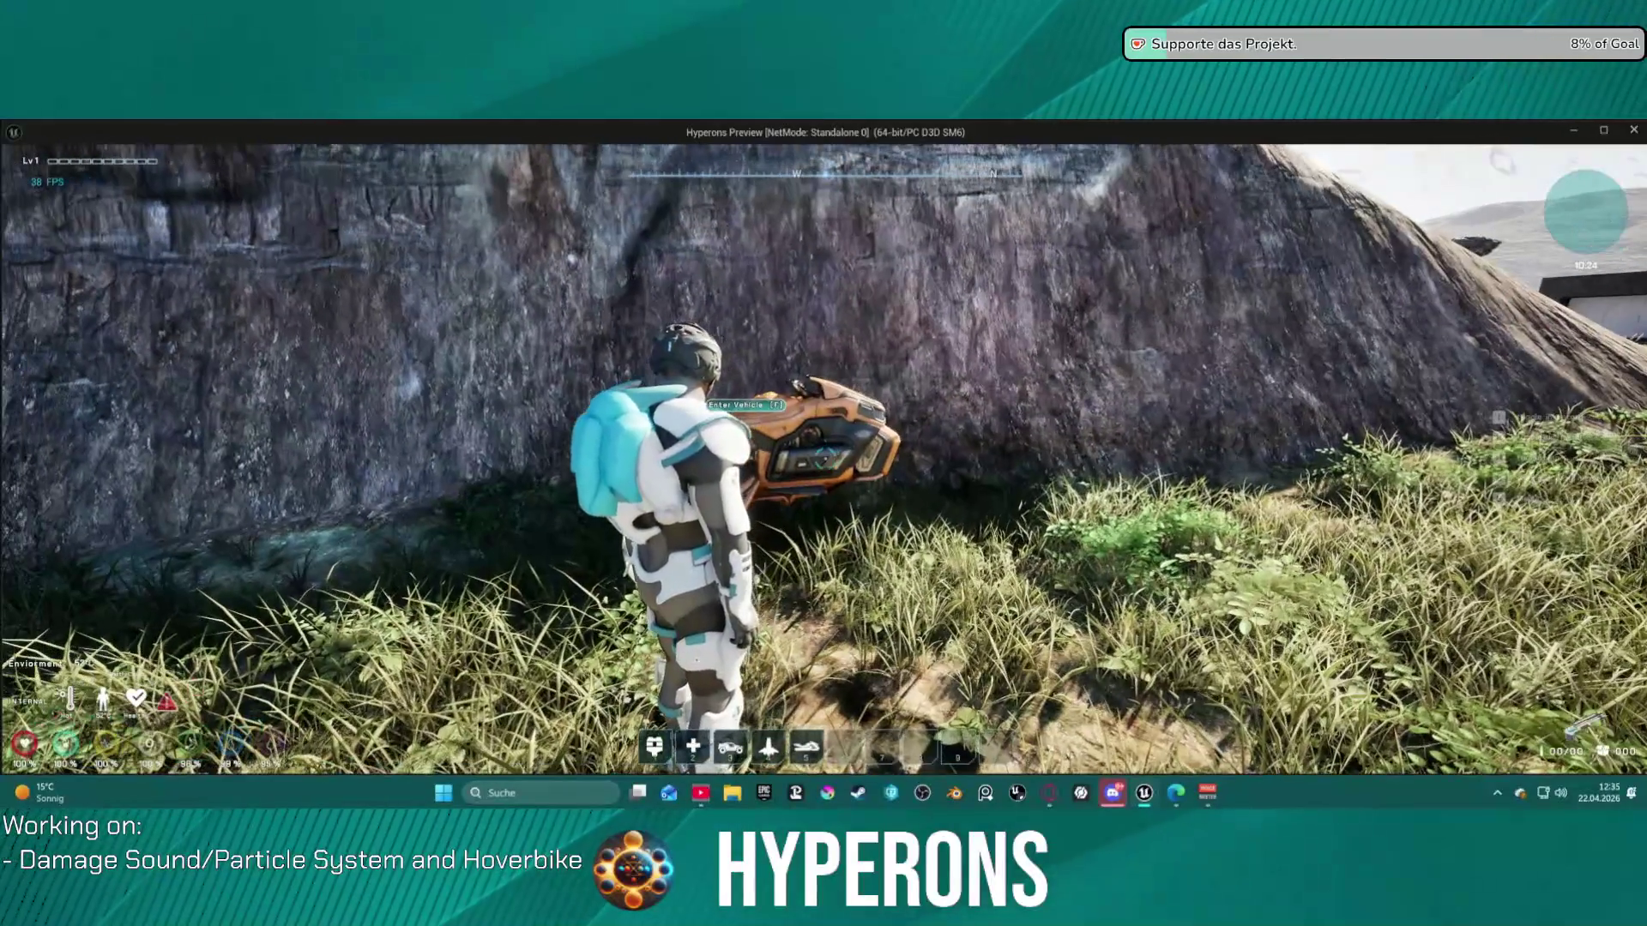
key(alt+Tab)
key(Escape)
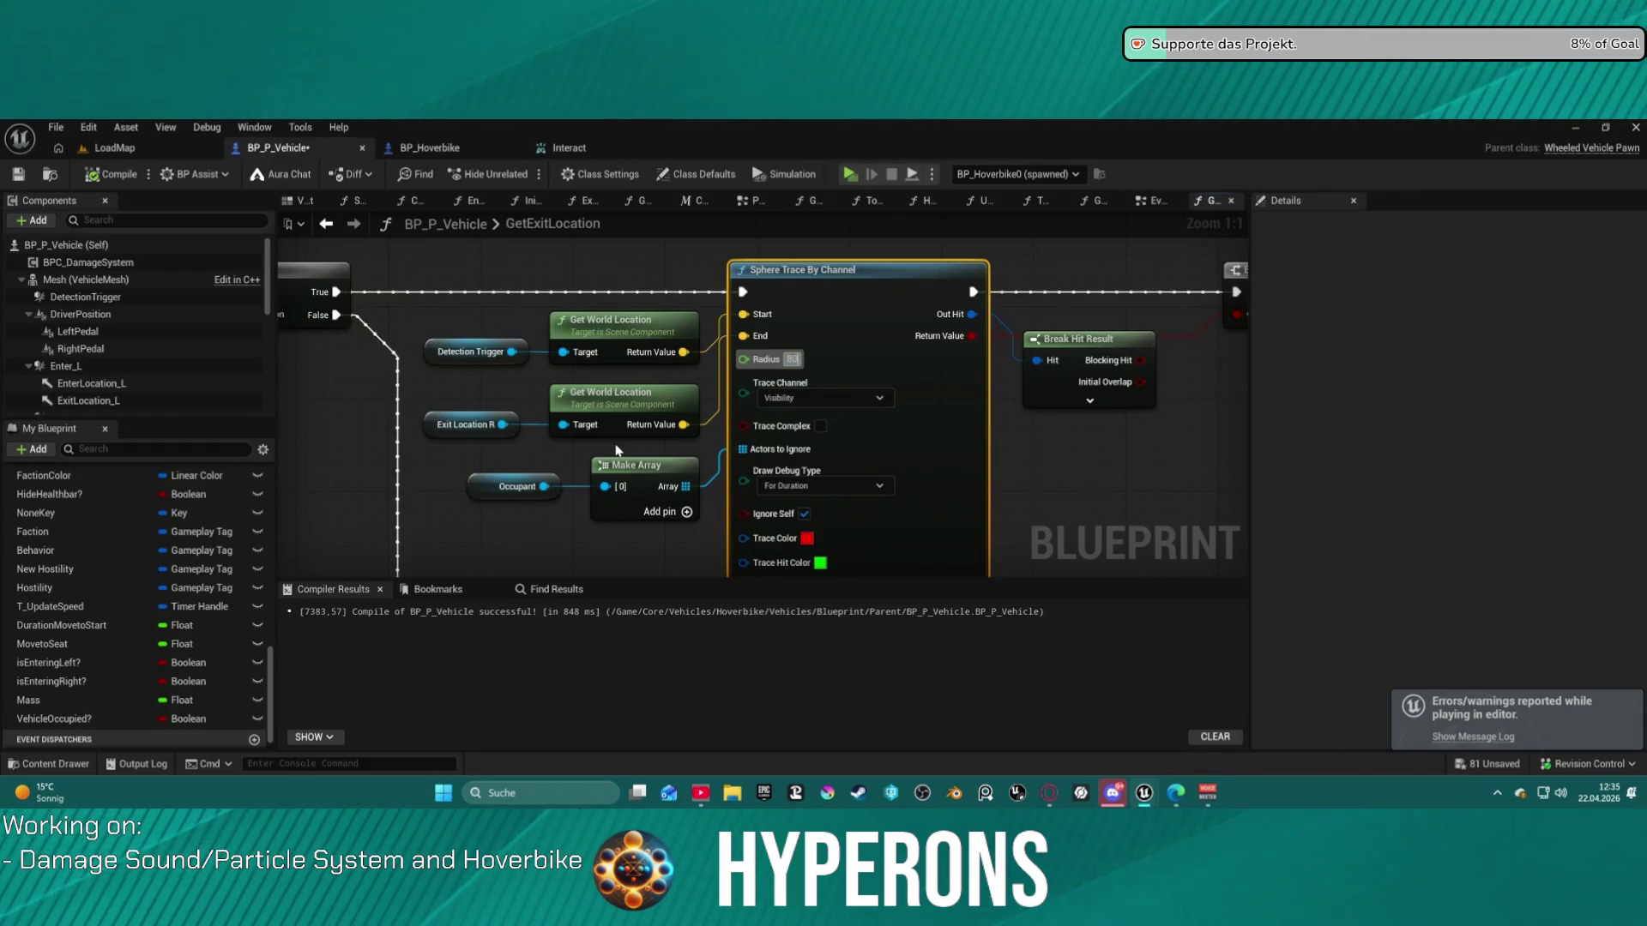
- Change the GetExitLocation sphere trace radius to 60
scroll(616, 450, down, 1)
drag(1235, 309, 859, 298)
mouse_move(673, 342)
mouse_down()
mouse_move(801, 319)
mouse_move(489, 330)
mouse_move(606, 330)
mouse_move(592, 327)
mouse_up()
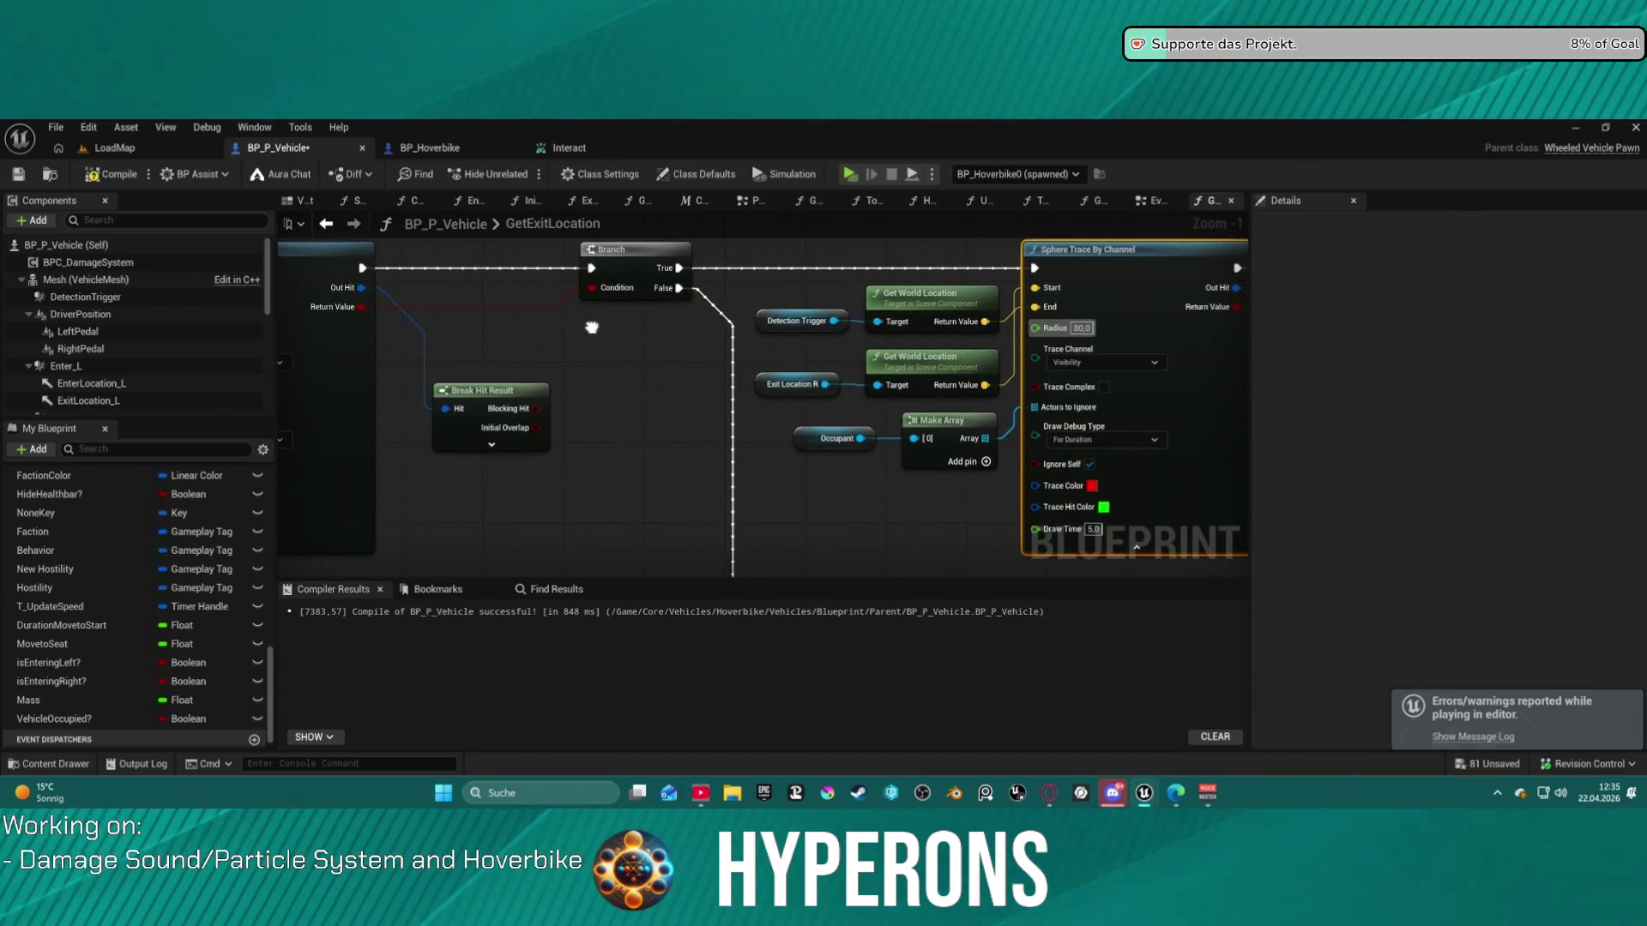
click(1081, 328)
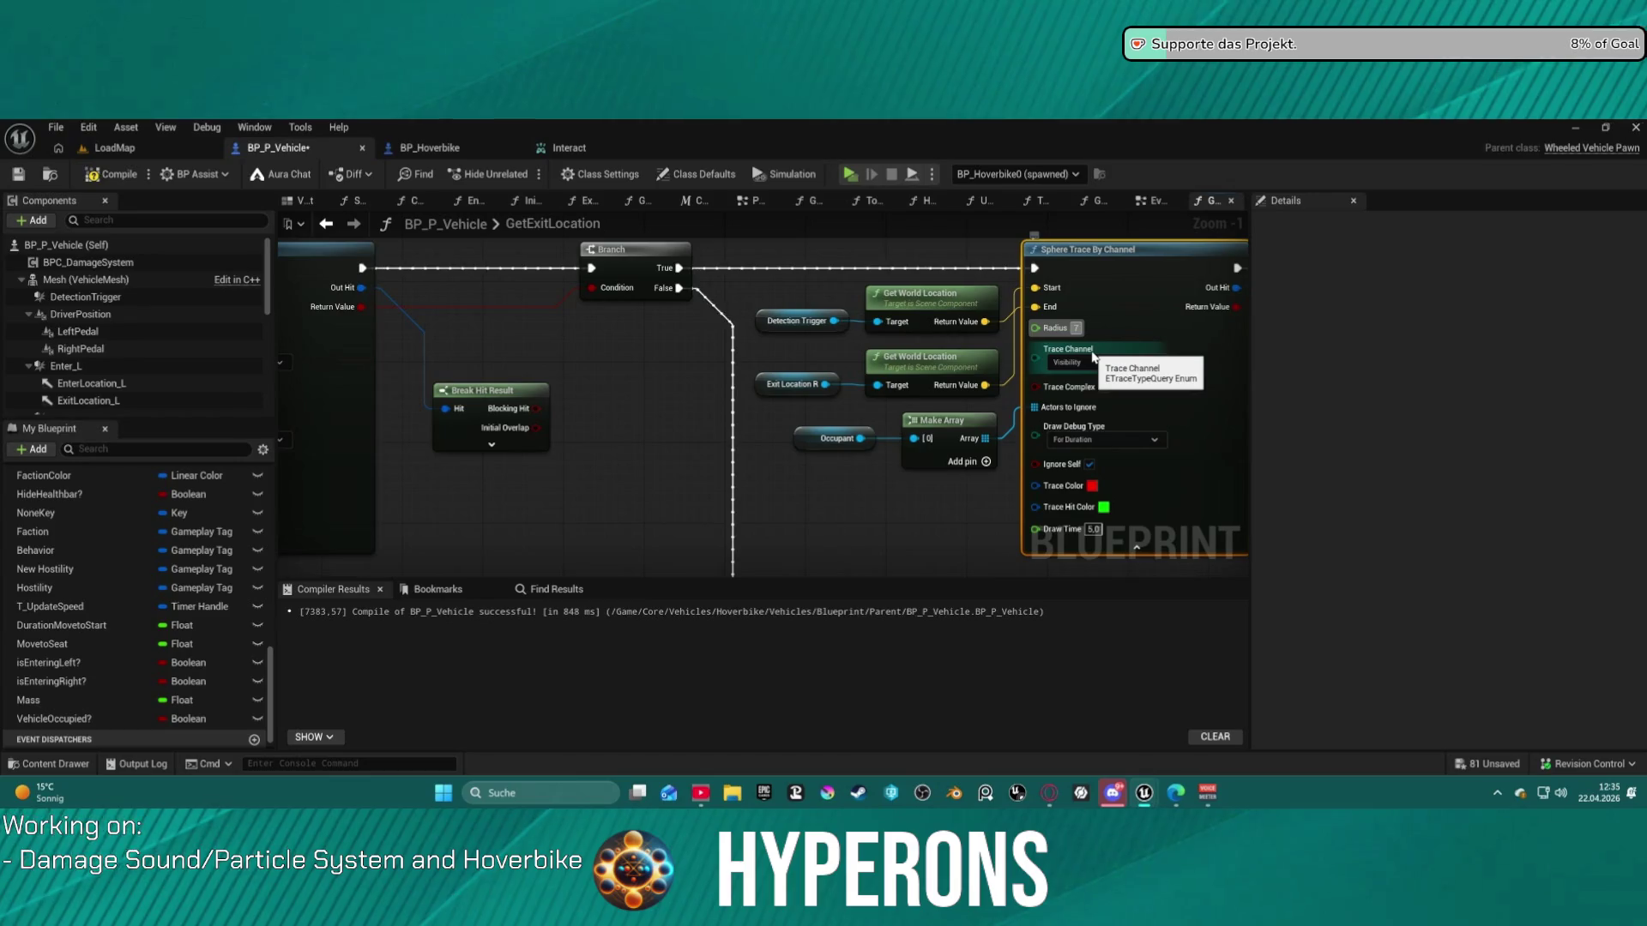
drag(1094, 357, 678, 352)
text(60)
key(Return)
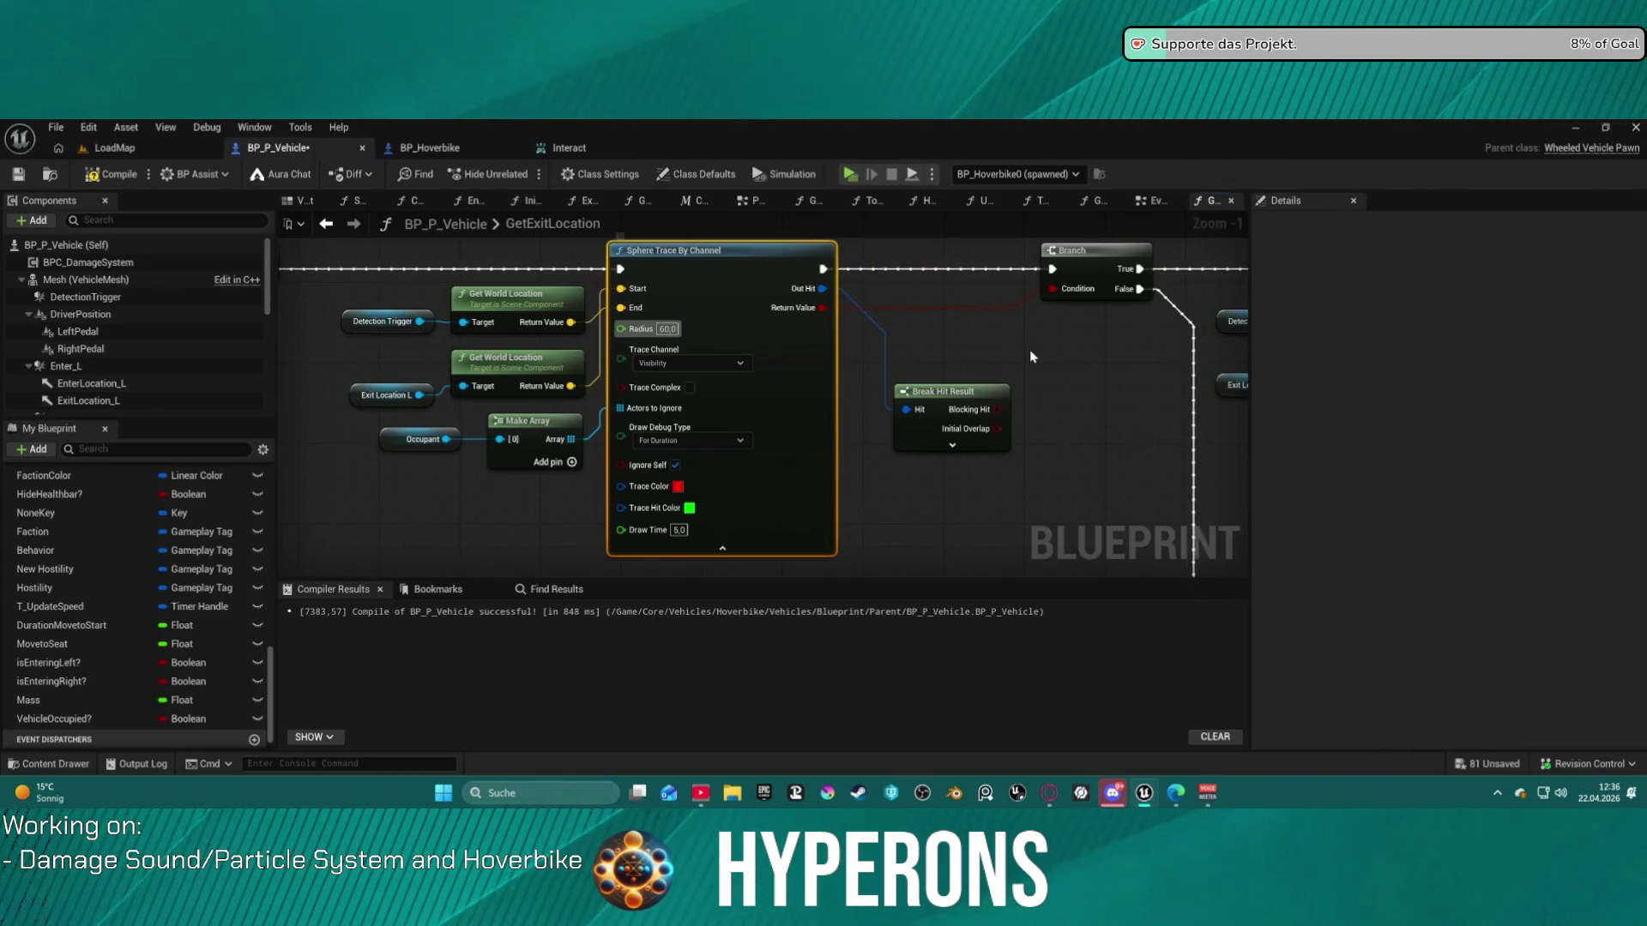
- Set the trace's Draw Debug Type and begin changing the exit offset Z to 200
drag(1057, 353, 831, 359)
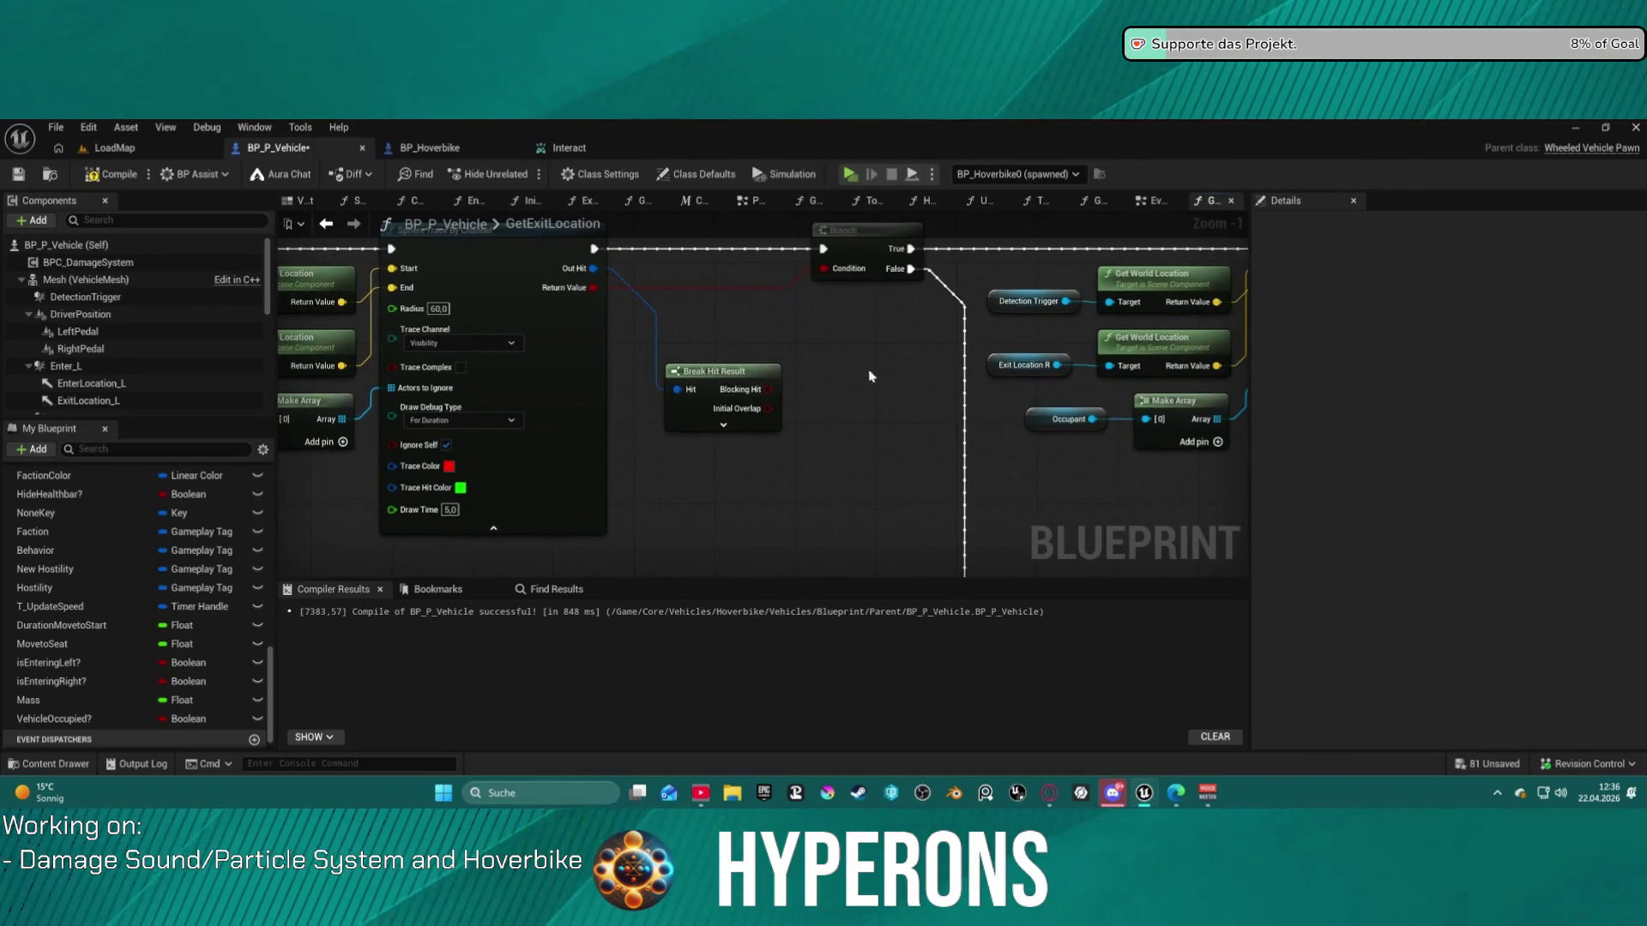
click(453, 420)
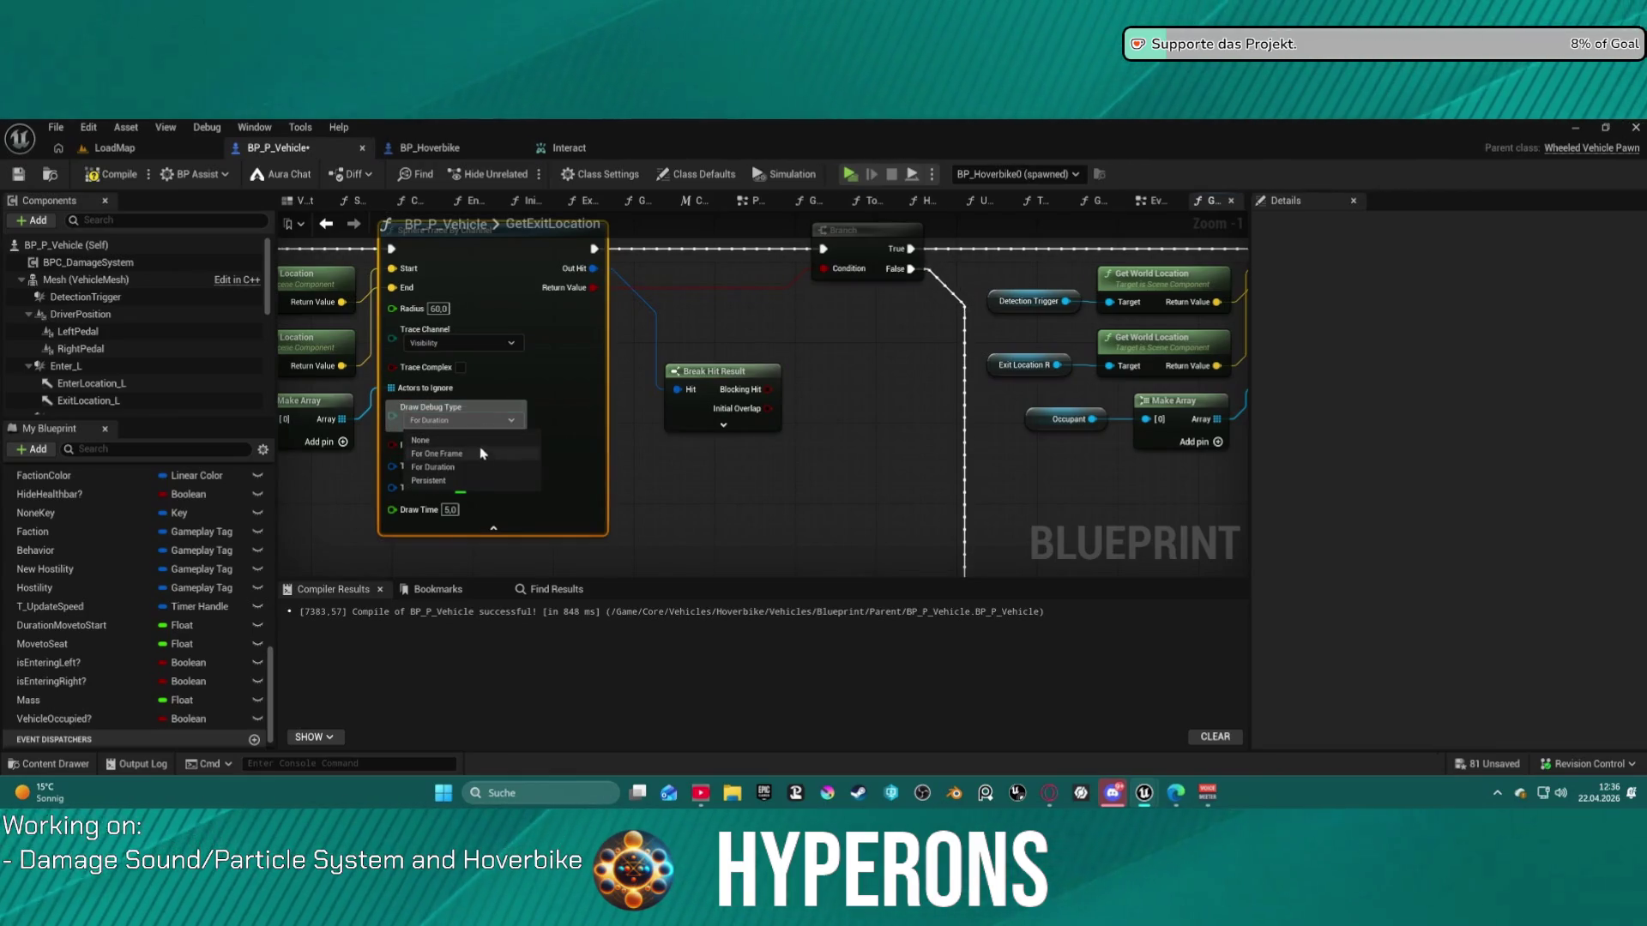
drag(477, 449, 713, 367)
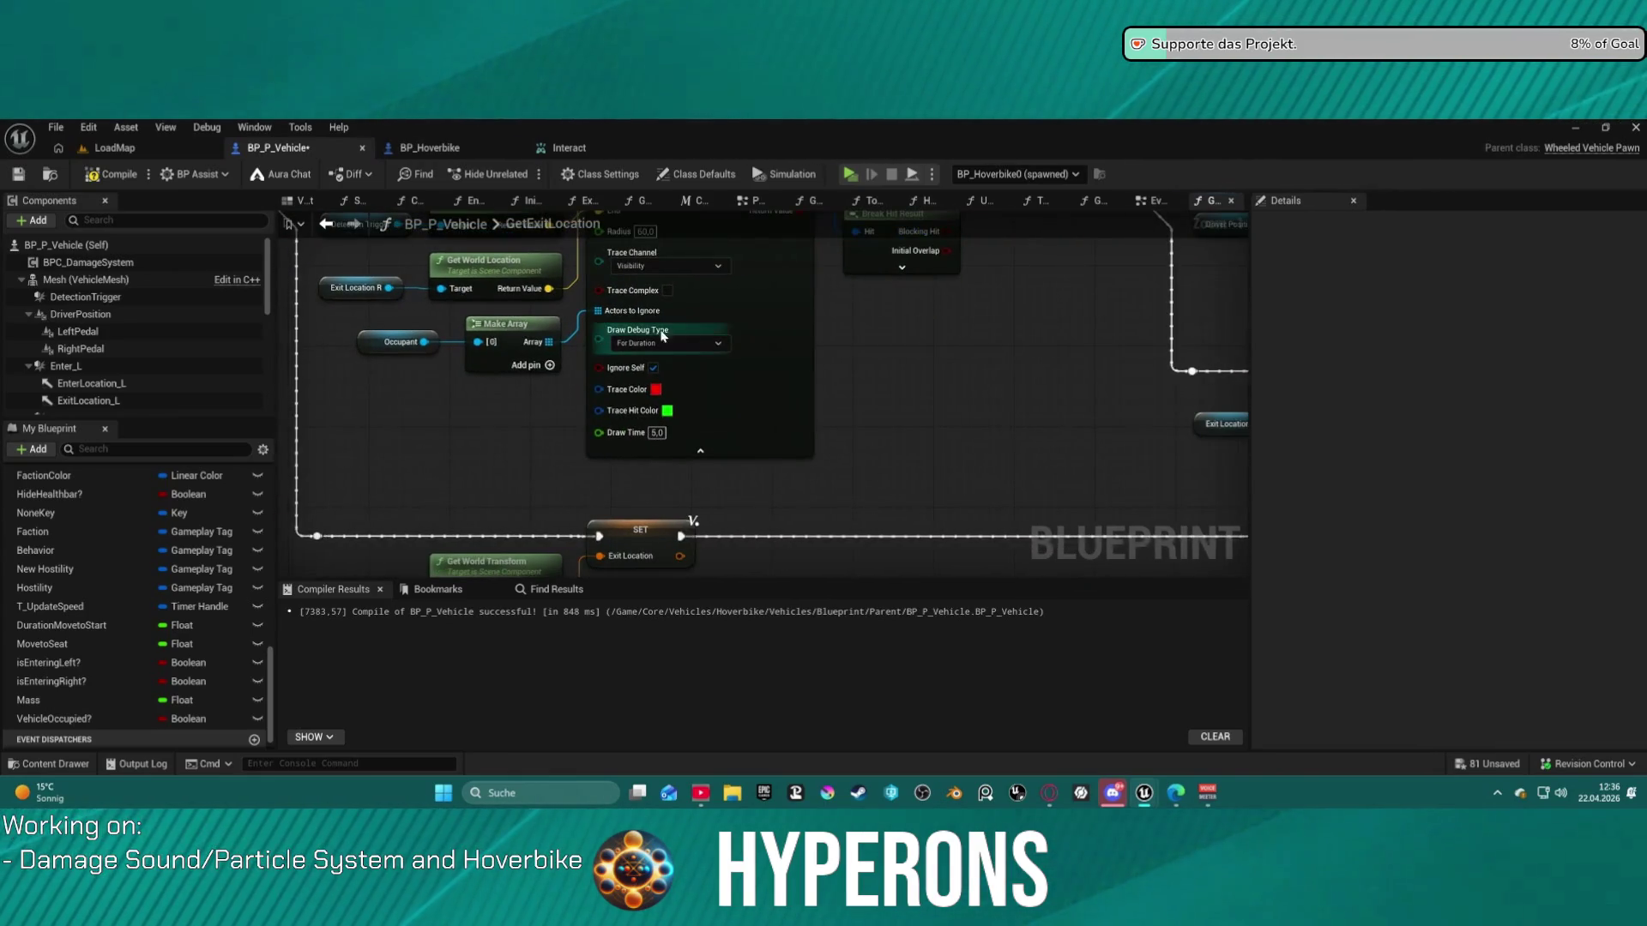
mouse_move(1125, 300)
mouse_down()
mouse_move(360, 335)
mouse_move(377, 420)
mouse_up()
click(681, 394)
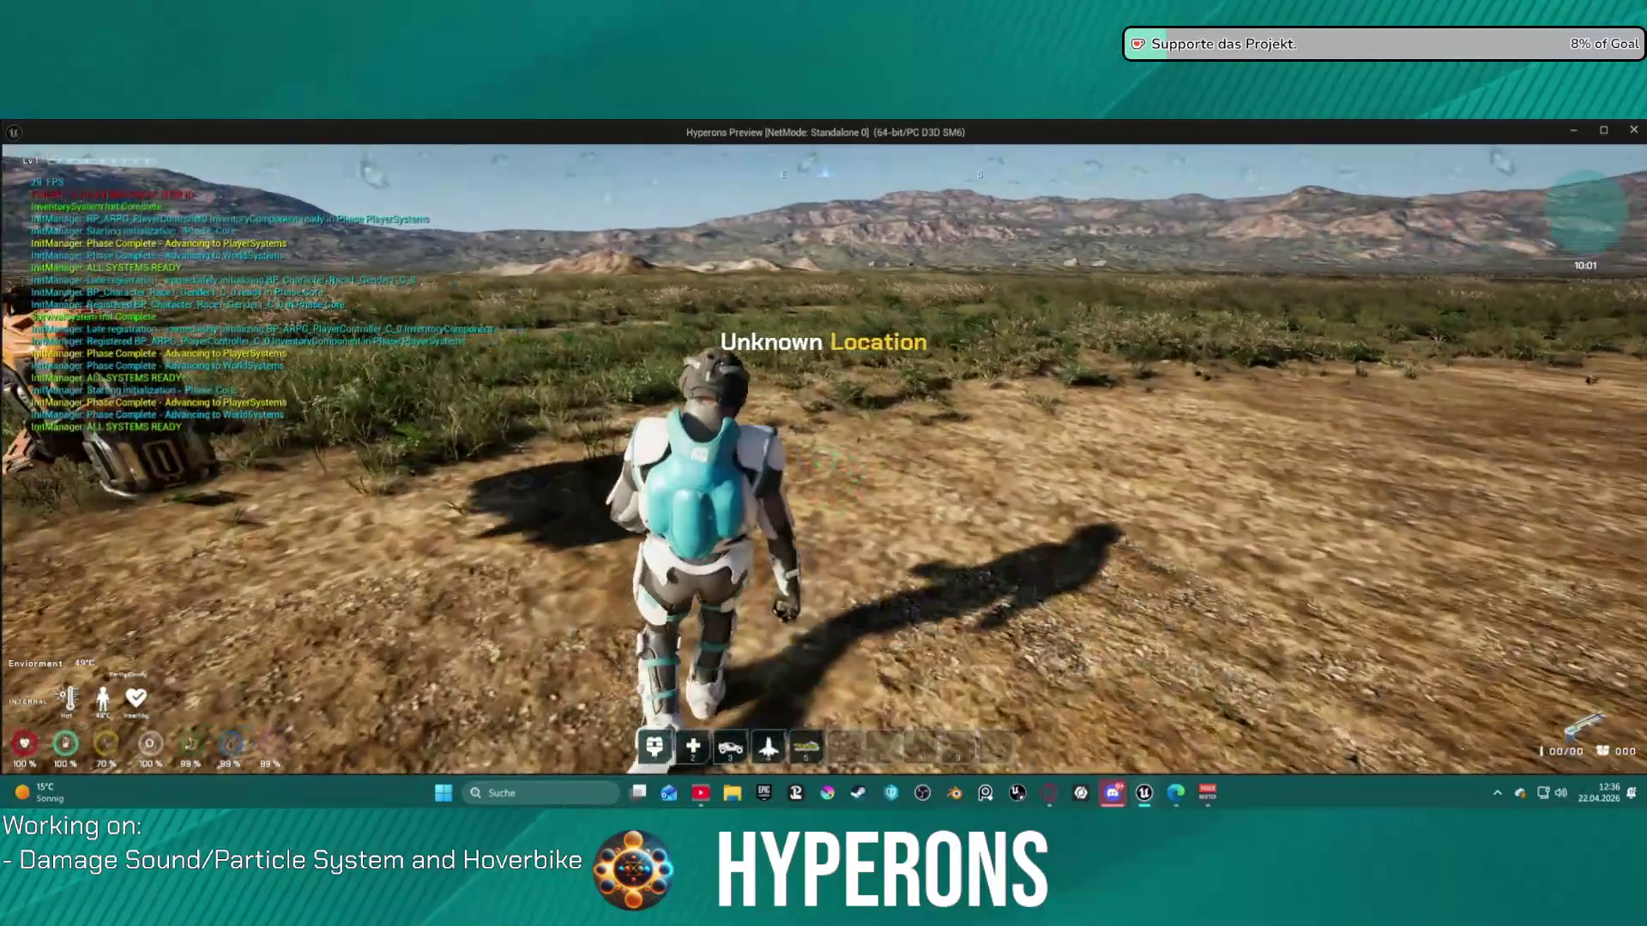
- Summon the hoverbike with 5, mount it, ride toward the rock spire and dismount
key(5)
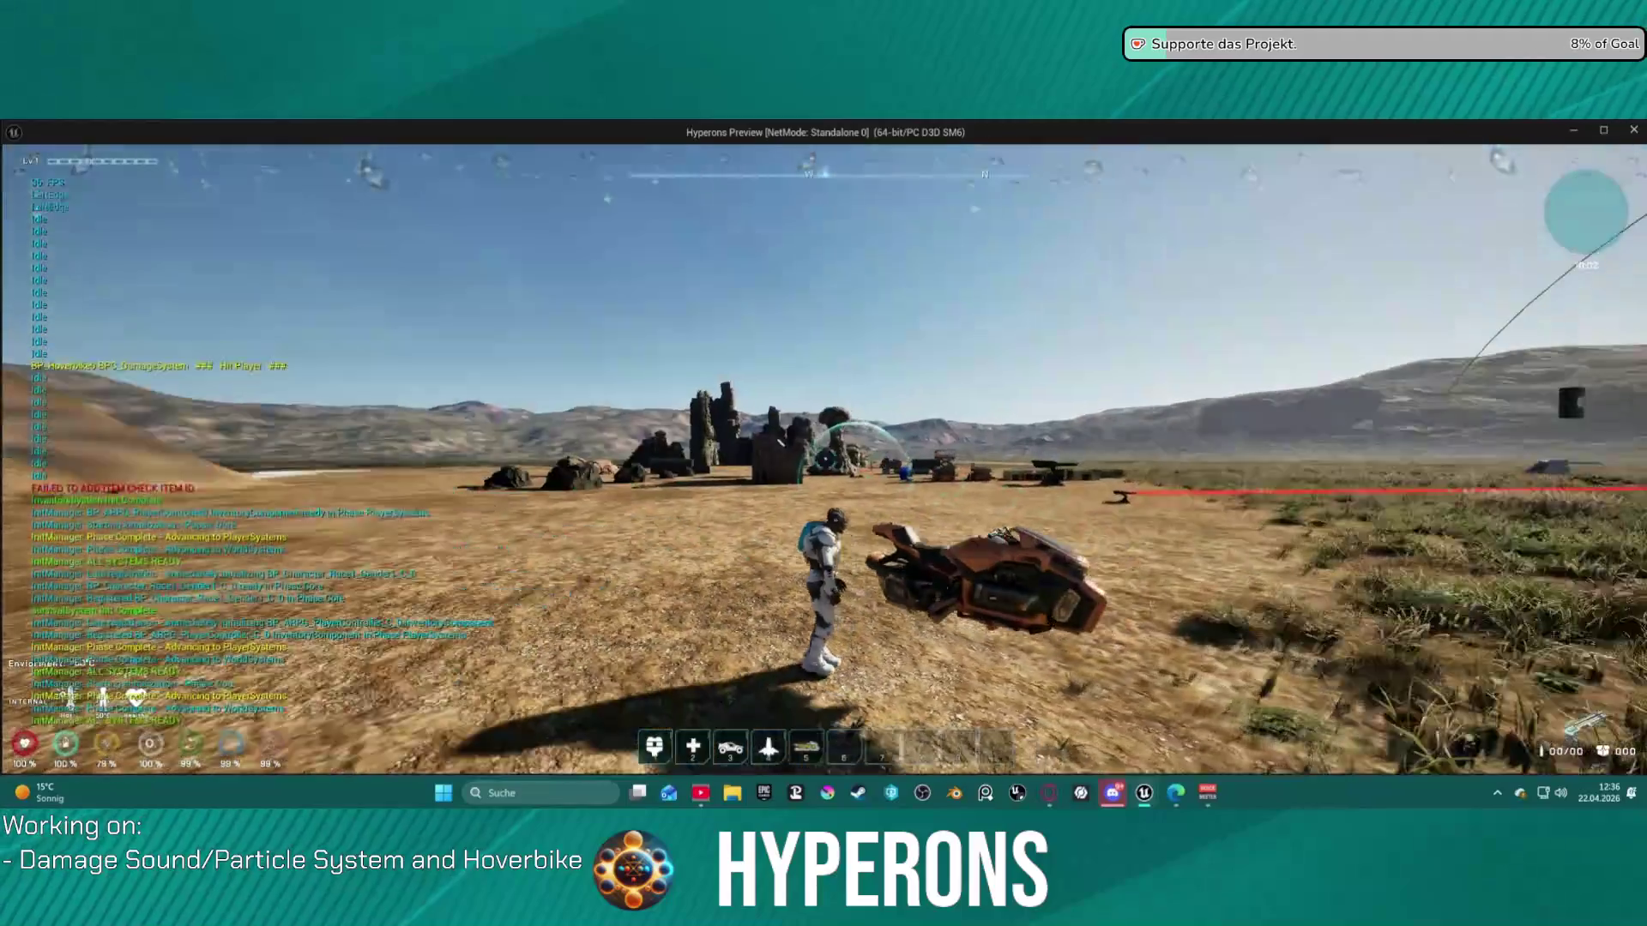
key(f)
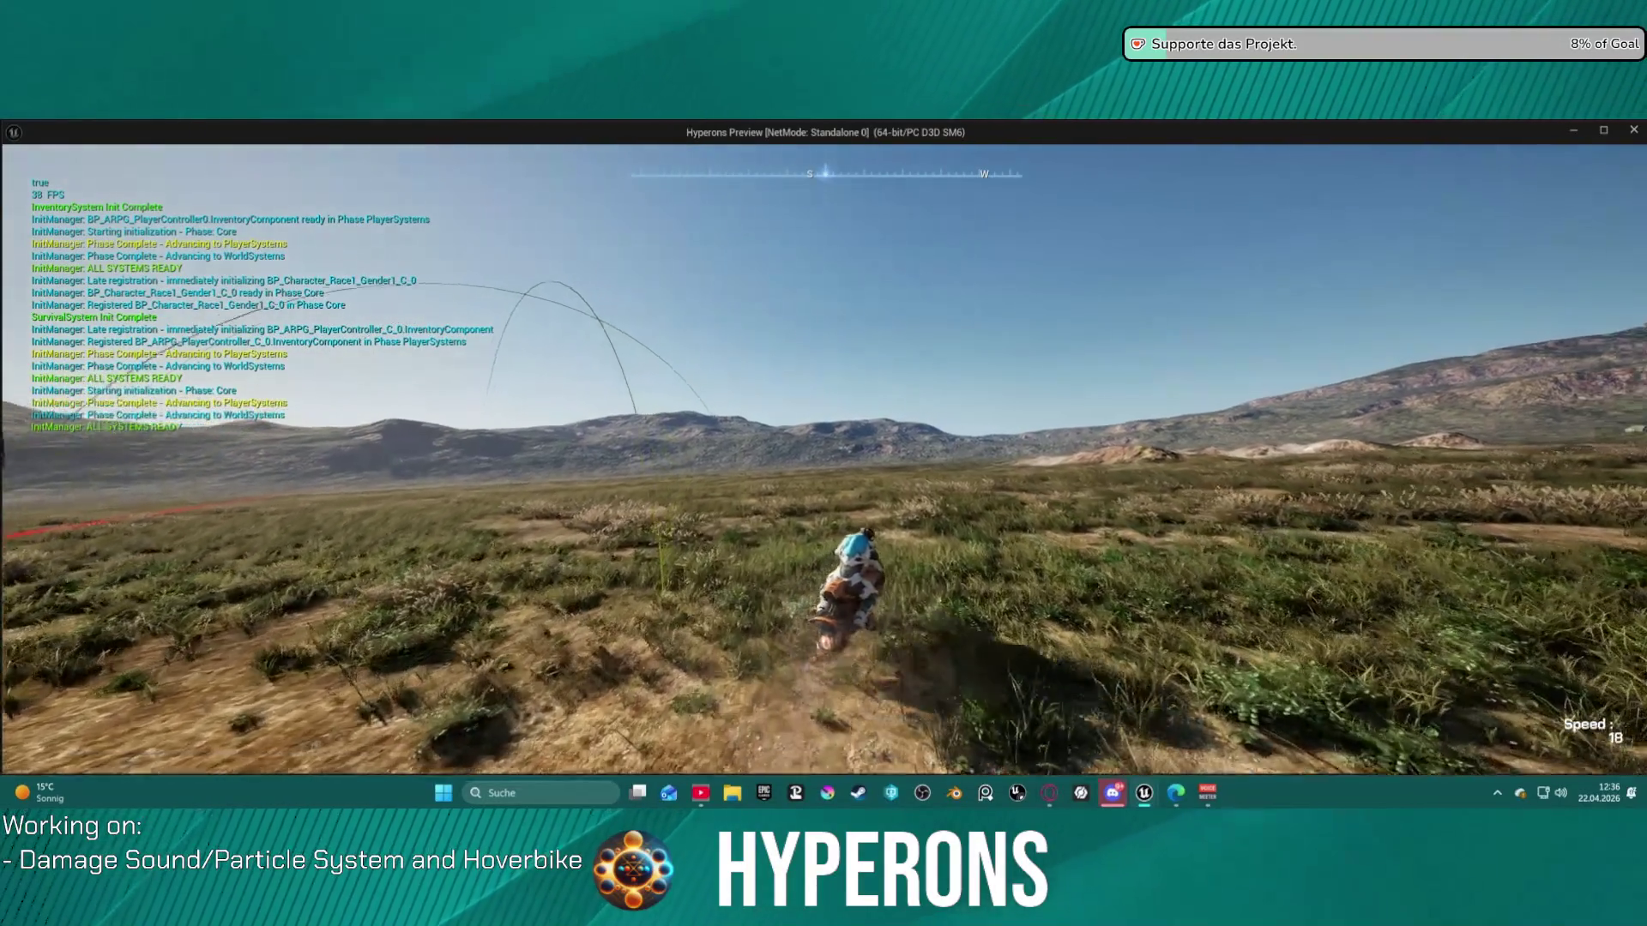
key(w)
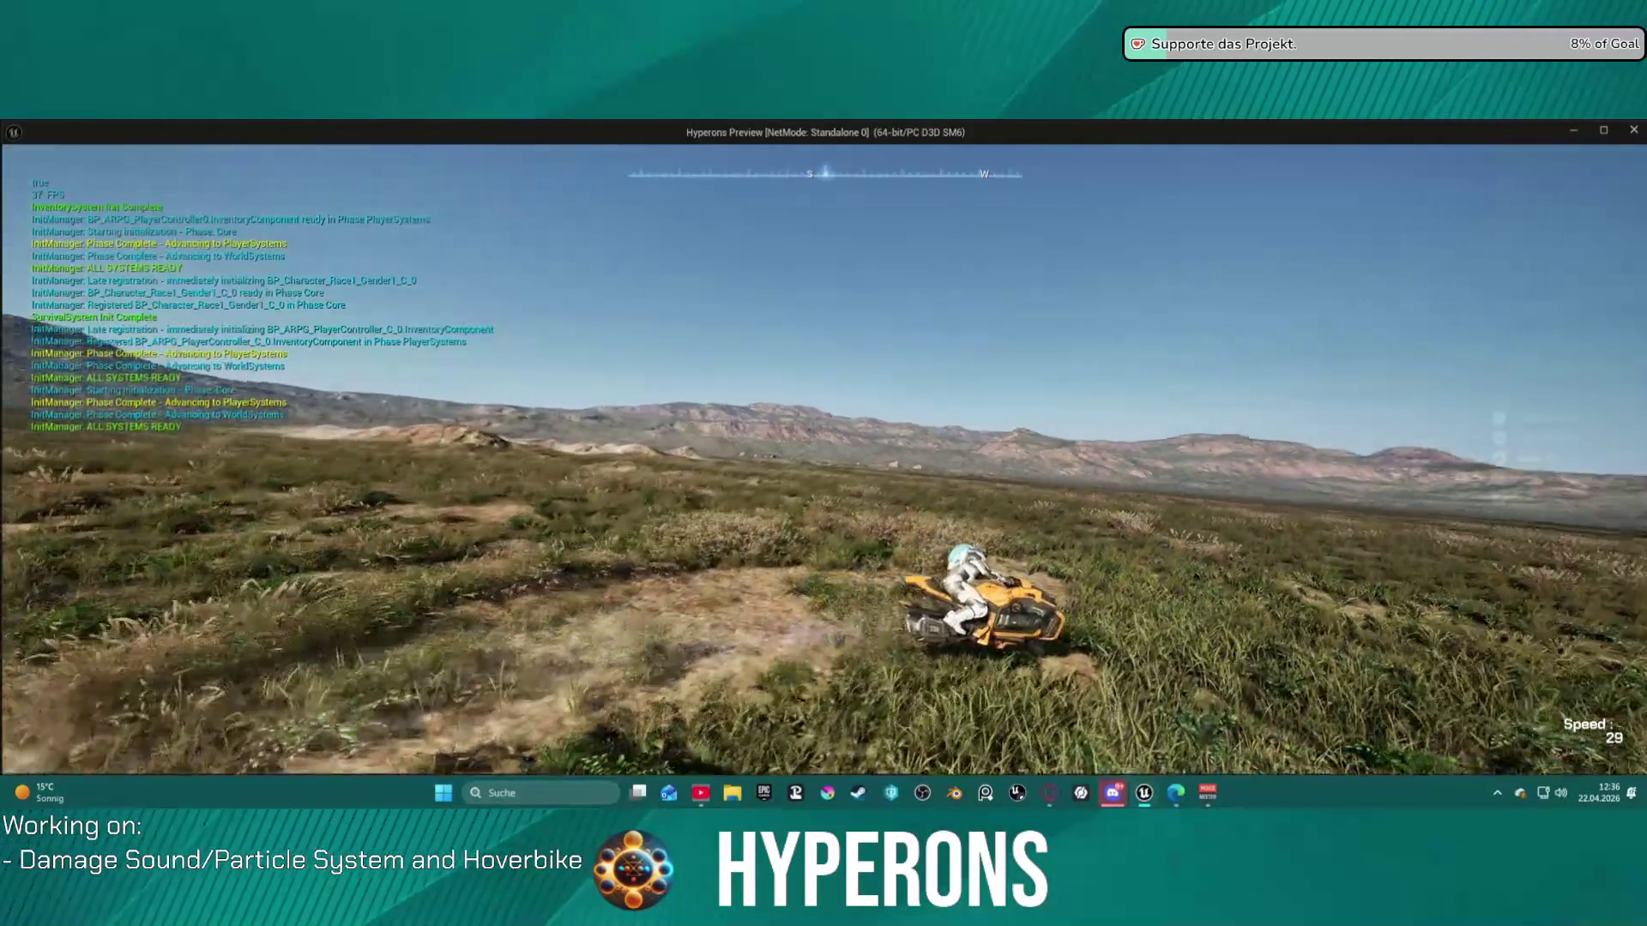
key(a)
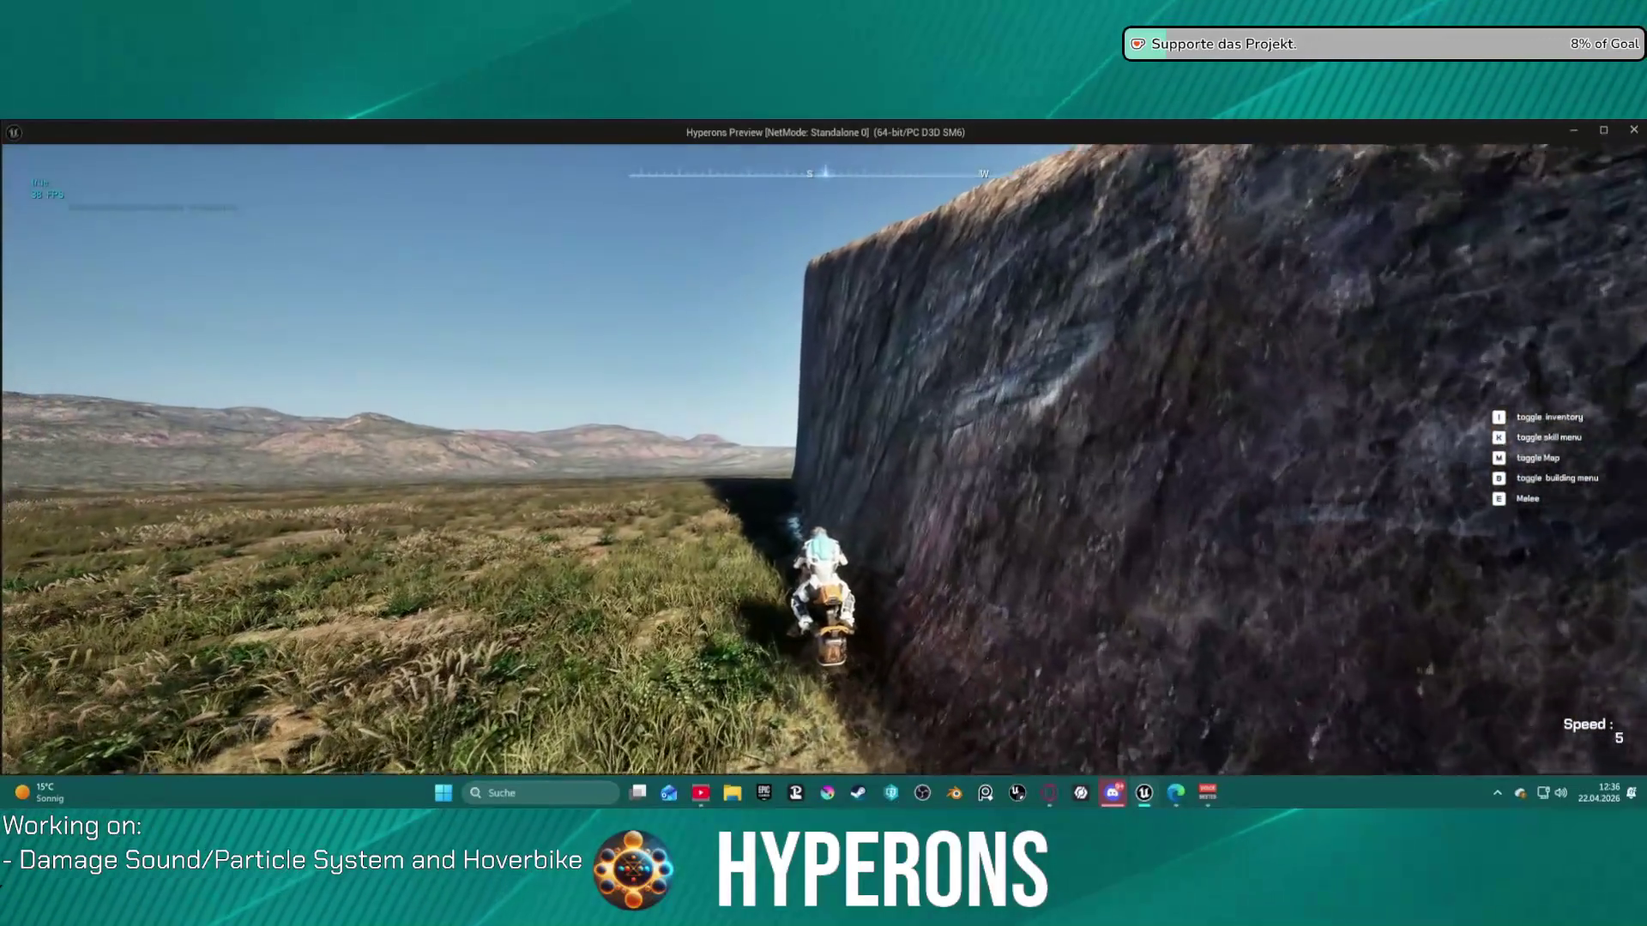
key(f)
- Remount by the rock wall, drive across the plain and along the cliff, then dismount
key(w)
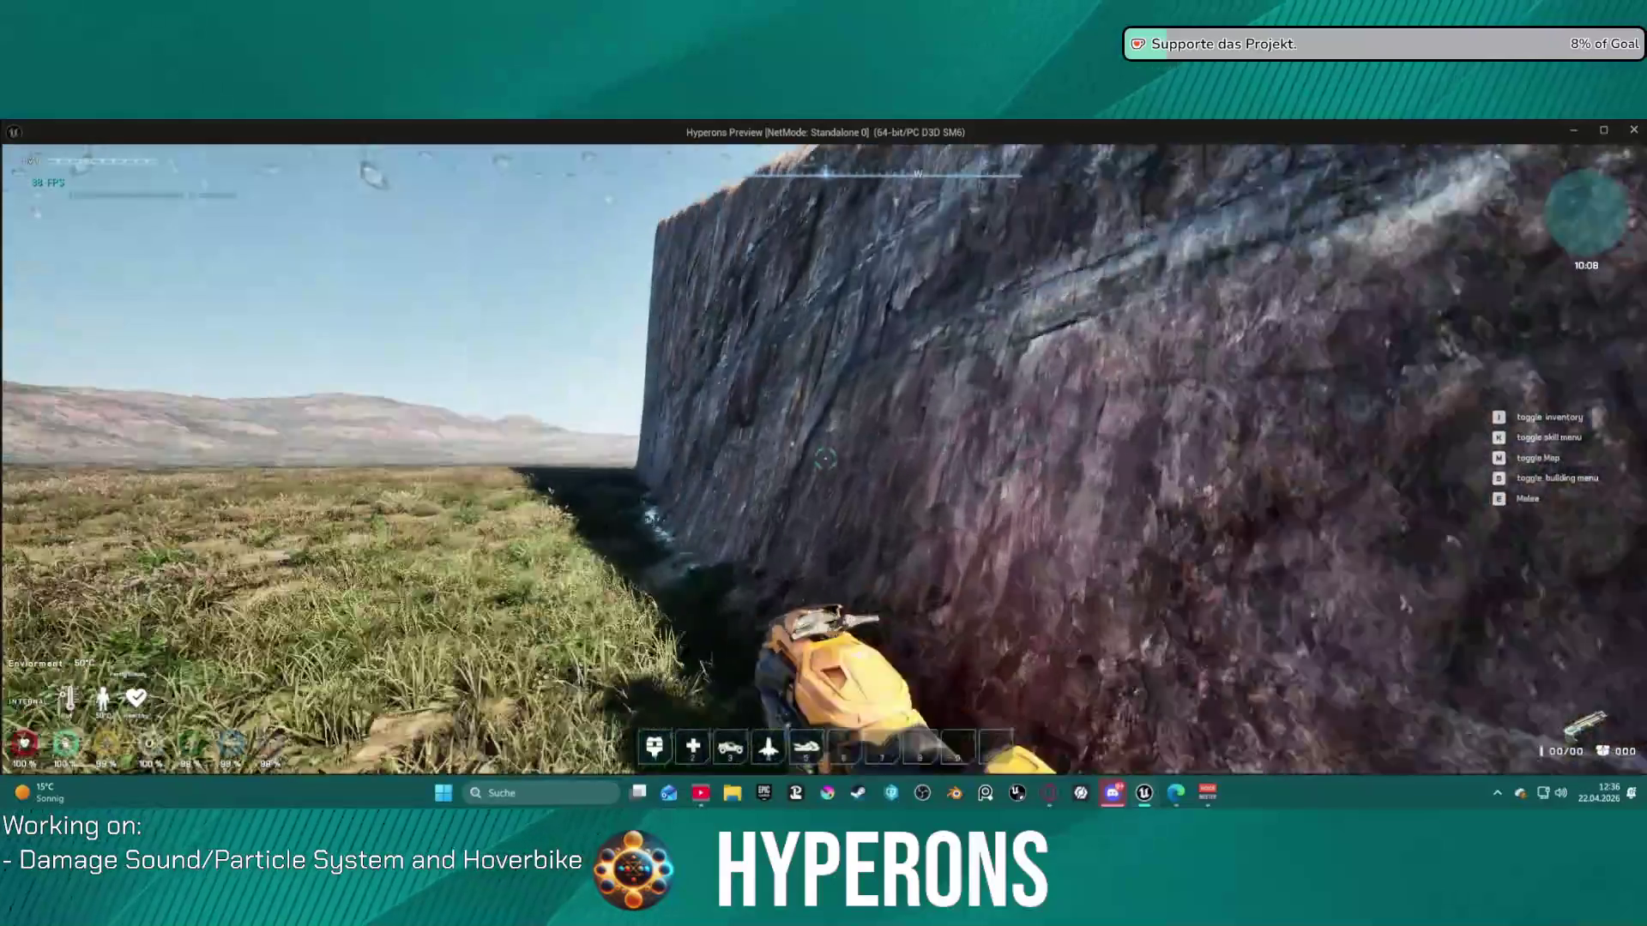
key(f)
key(w)
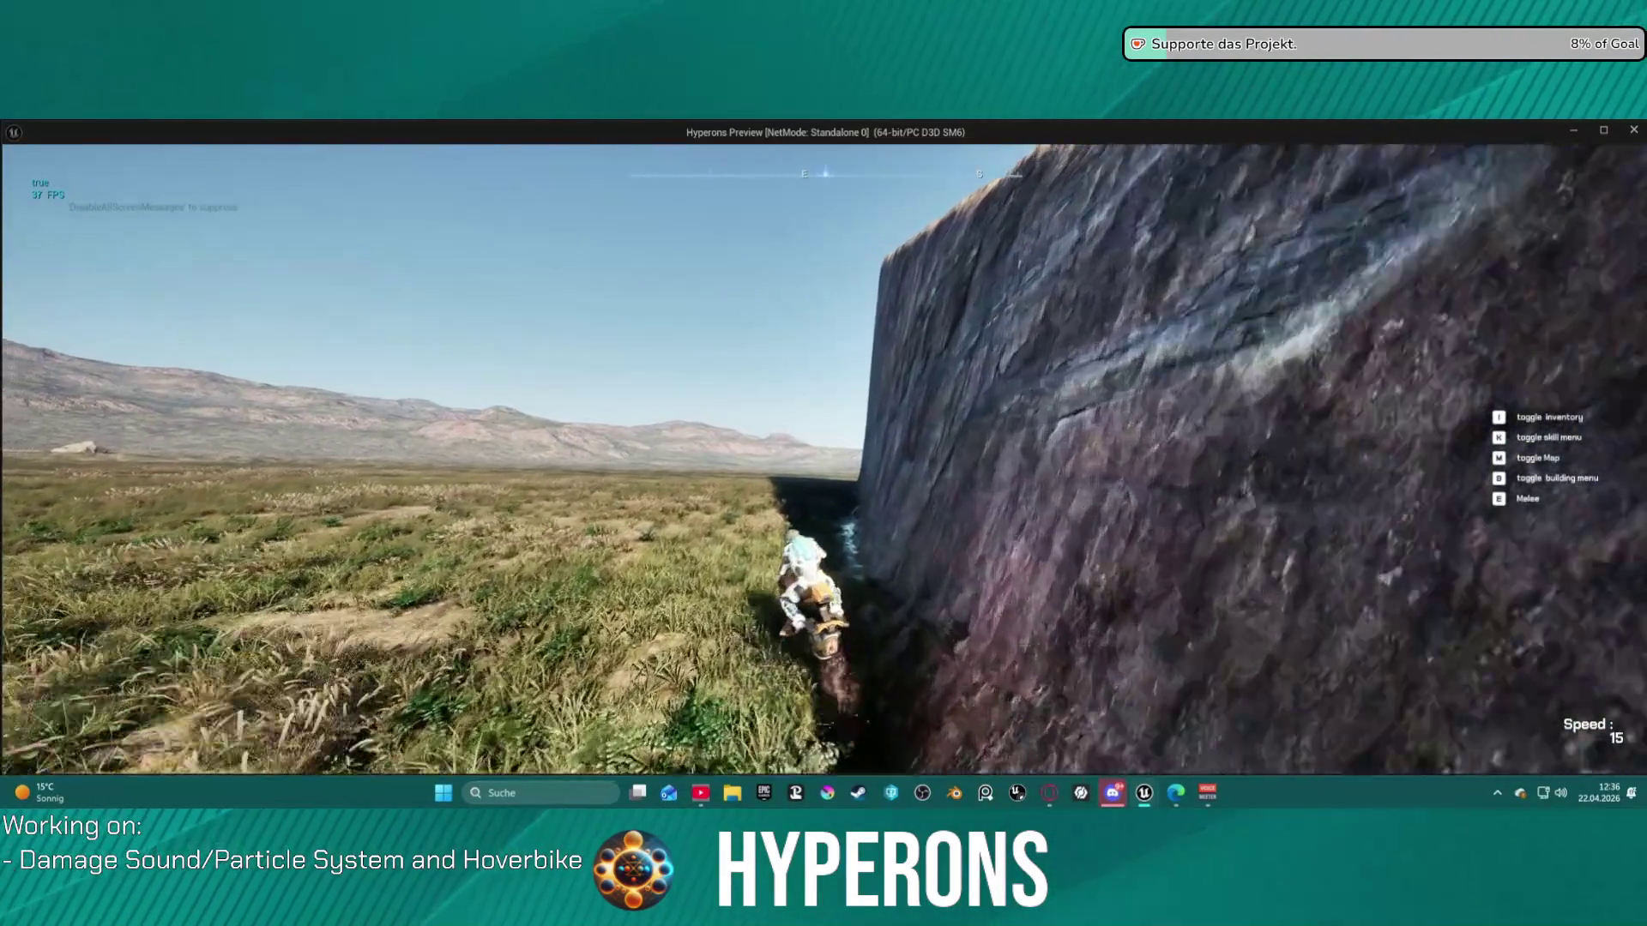
key(a)
key(w)
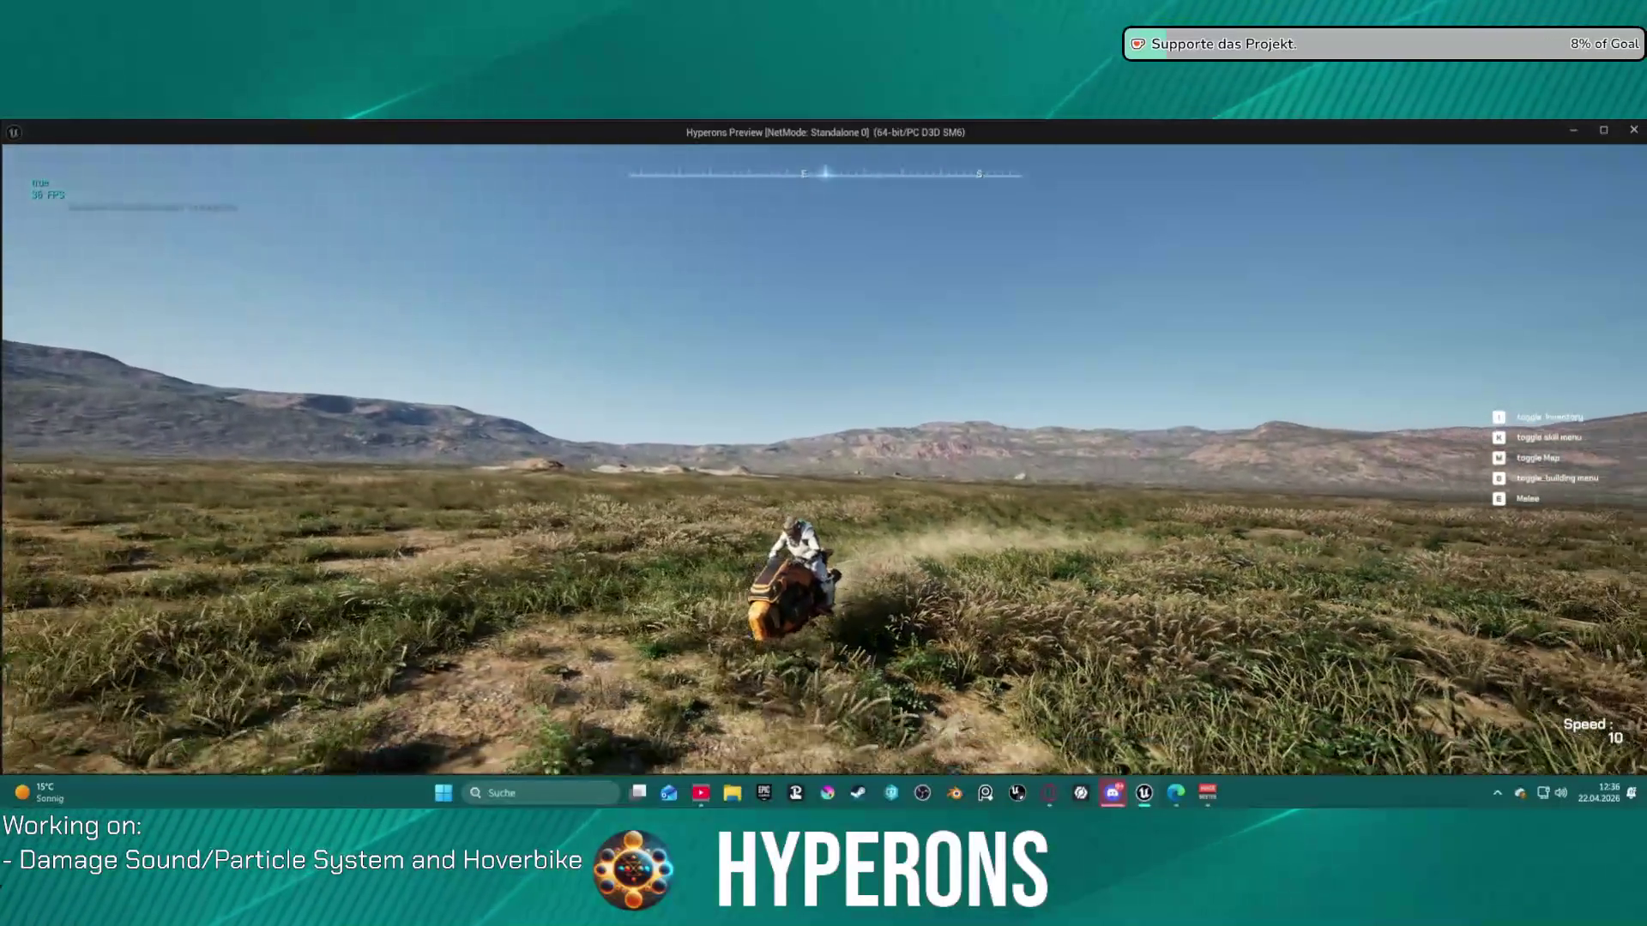
key(s)
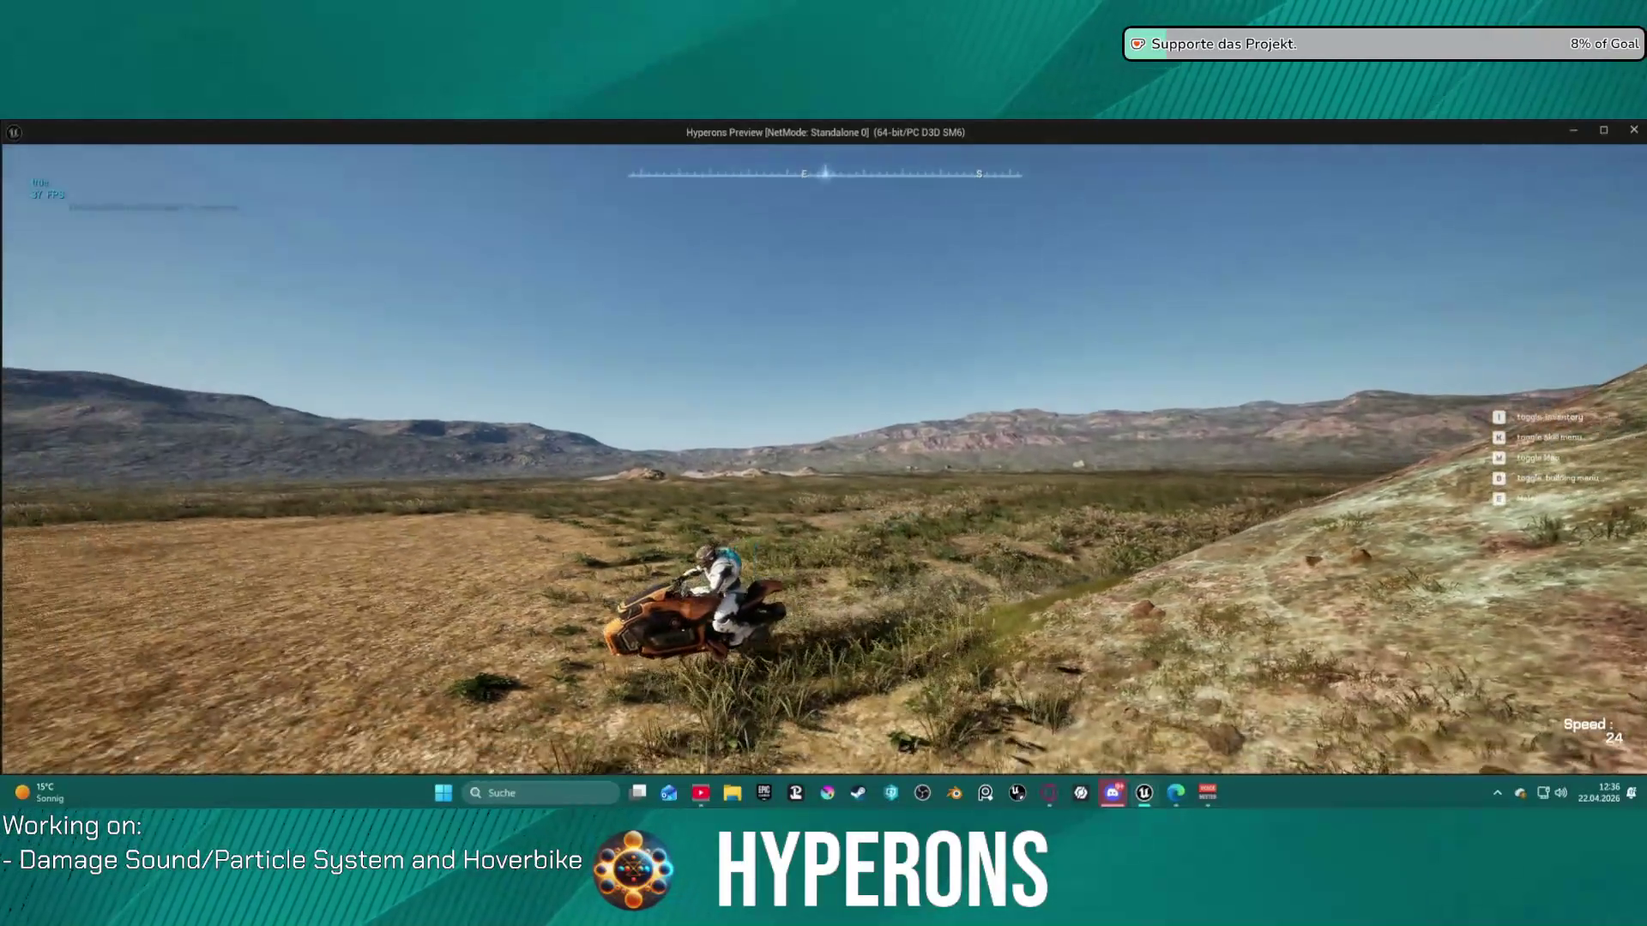
key(a)
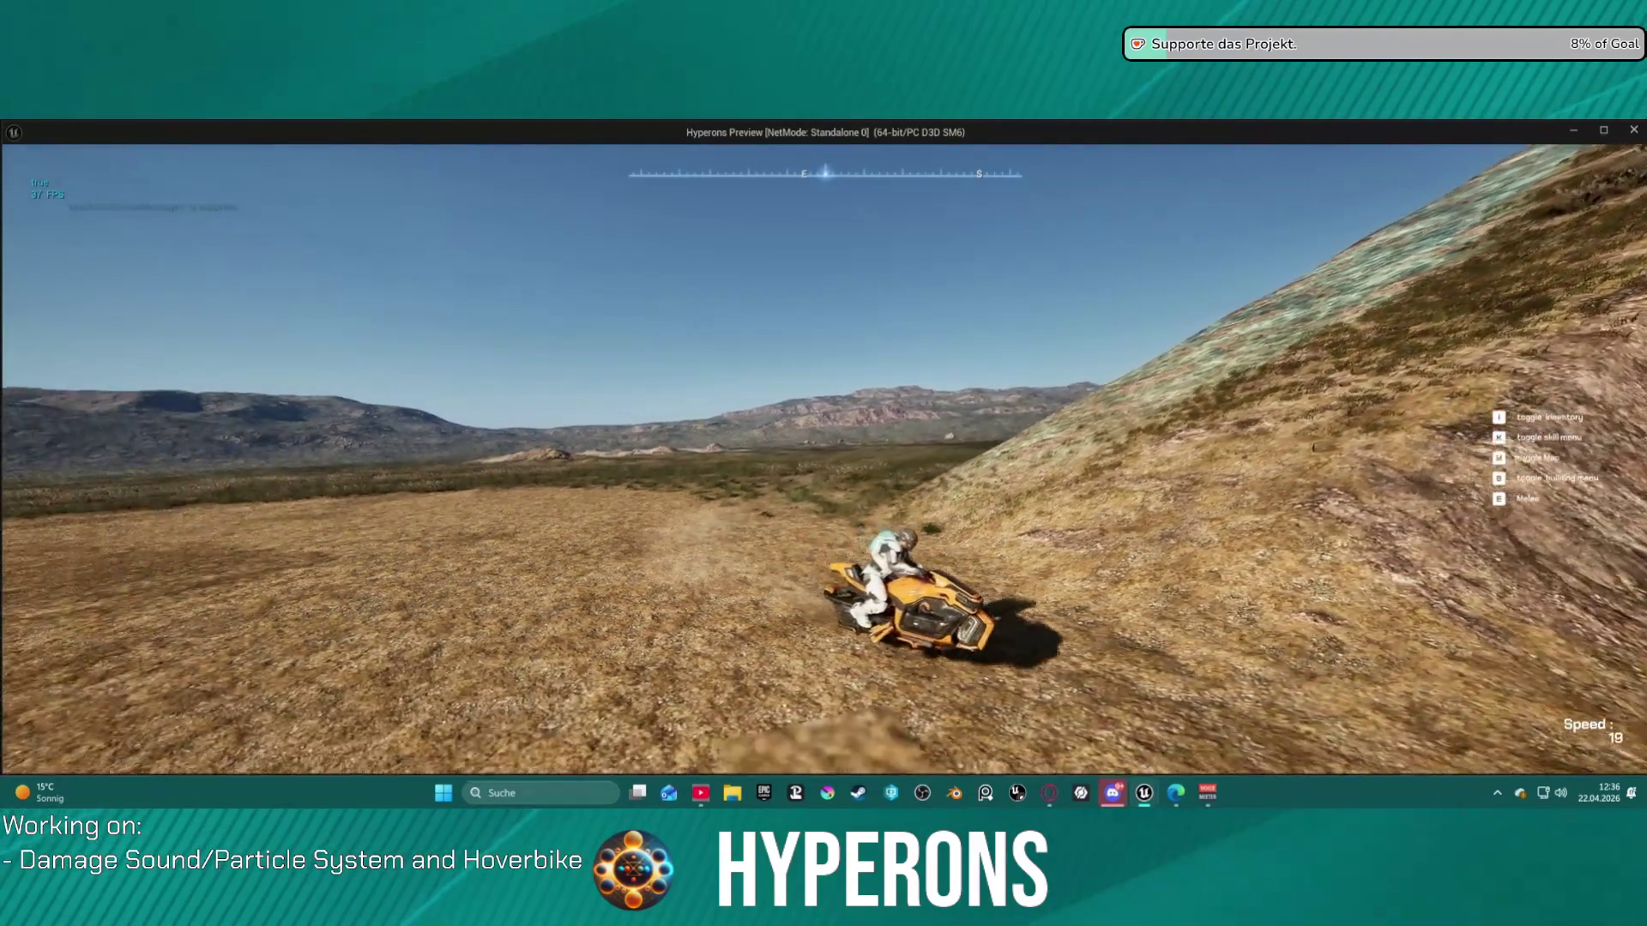
key(s)
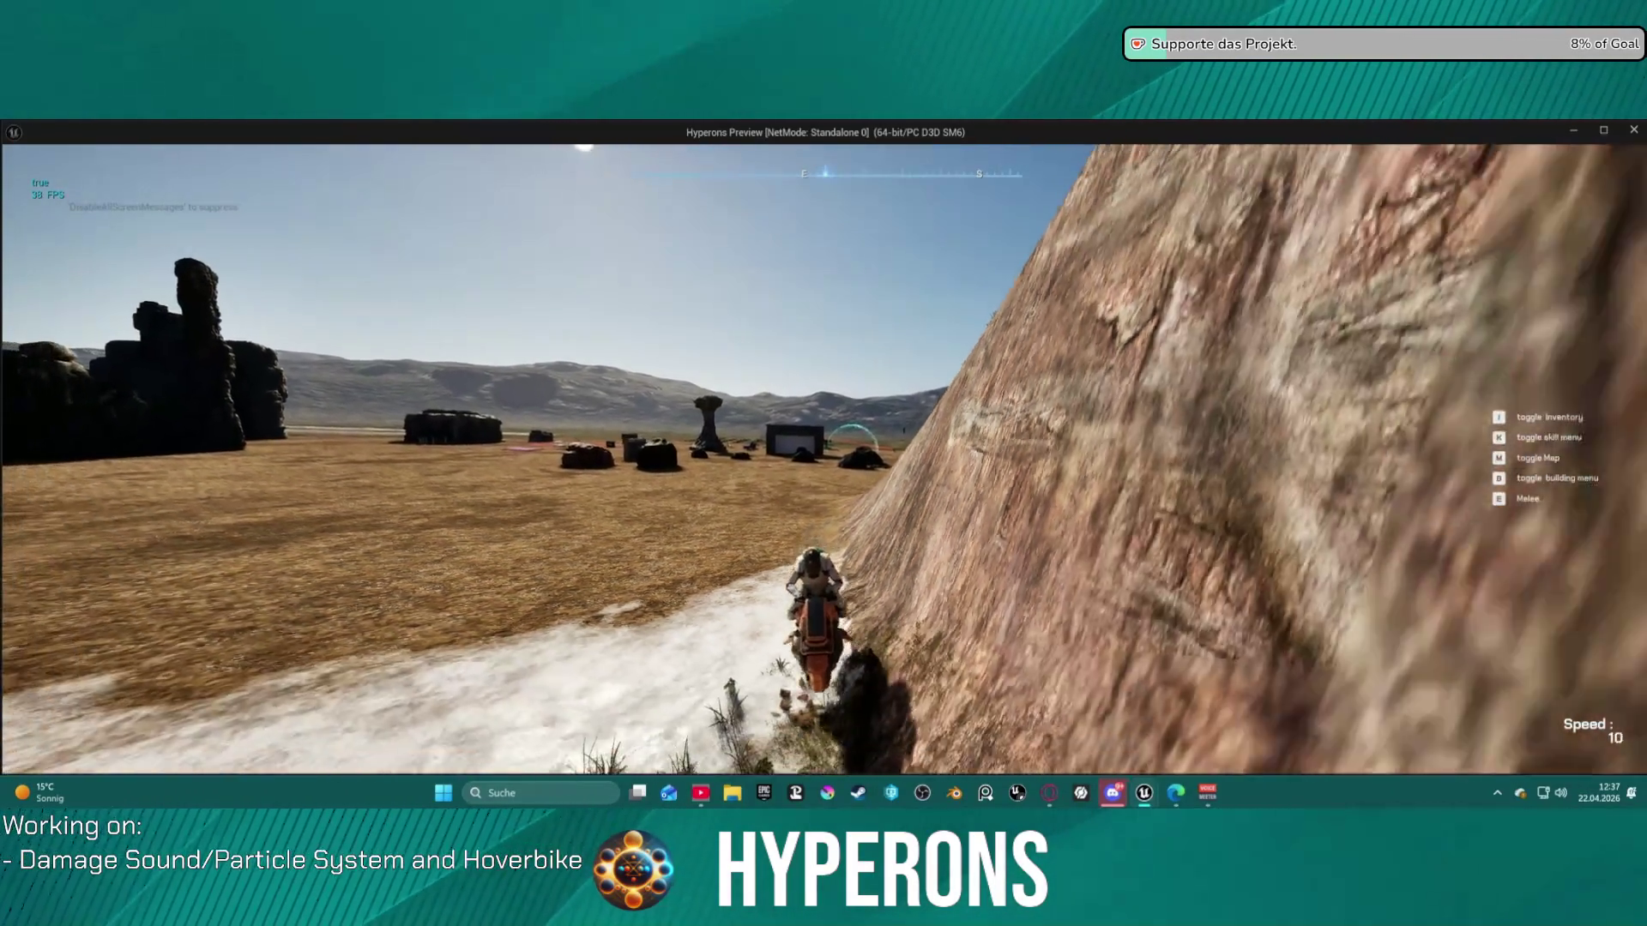
key(w)
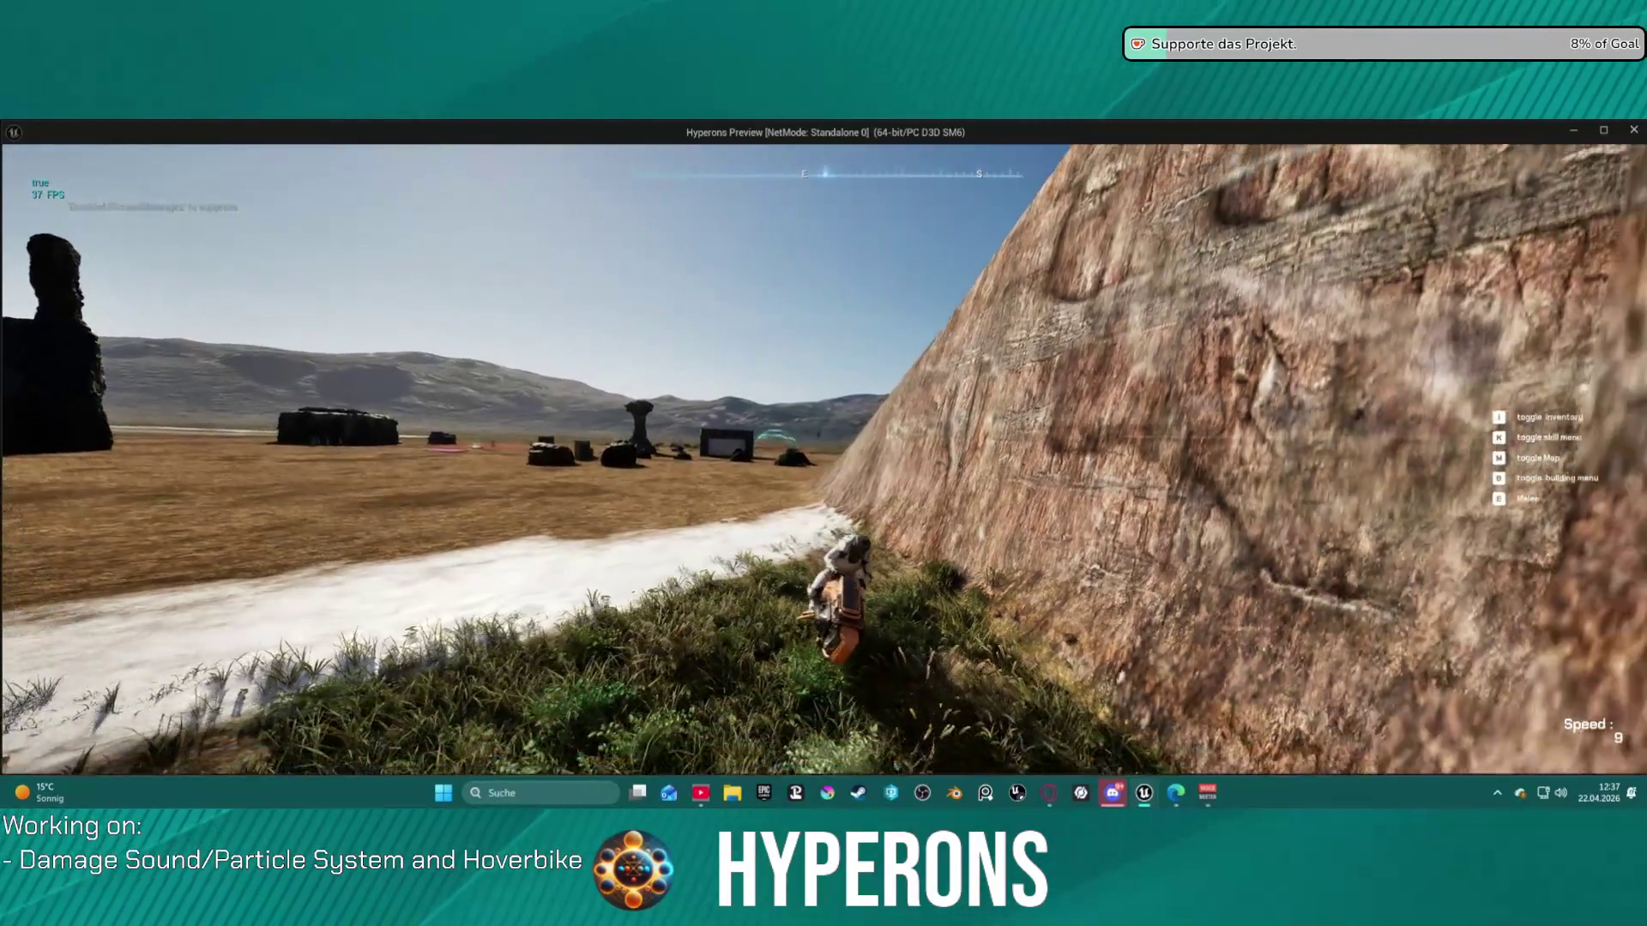
key(a)
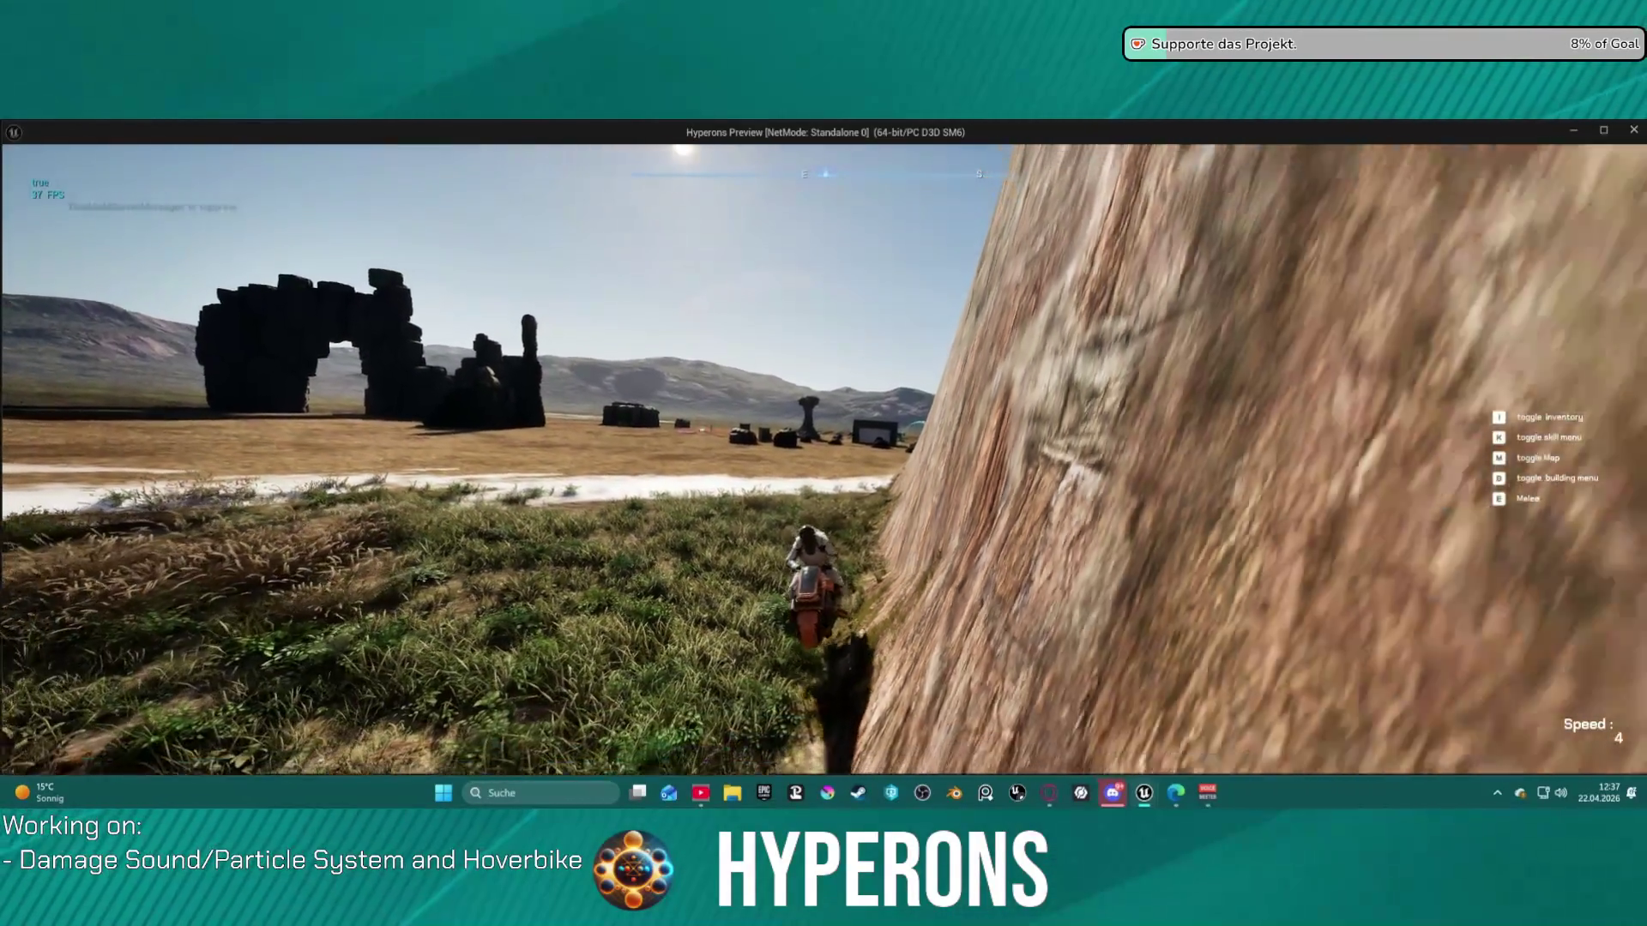
key(w)
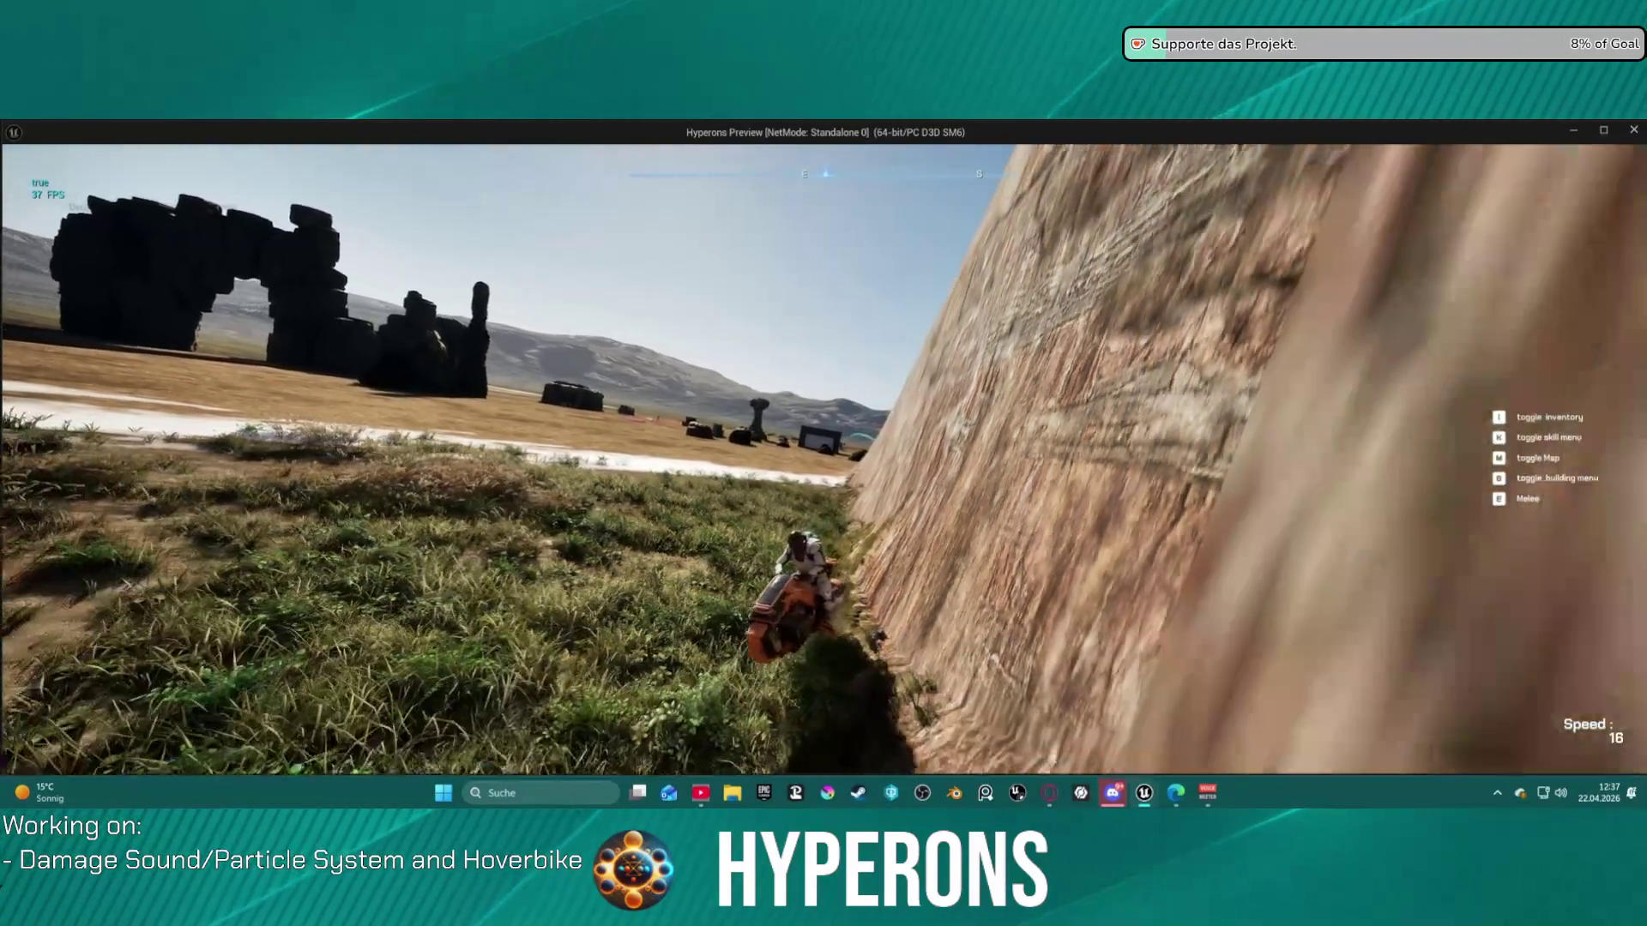
key(s)
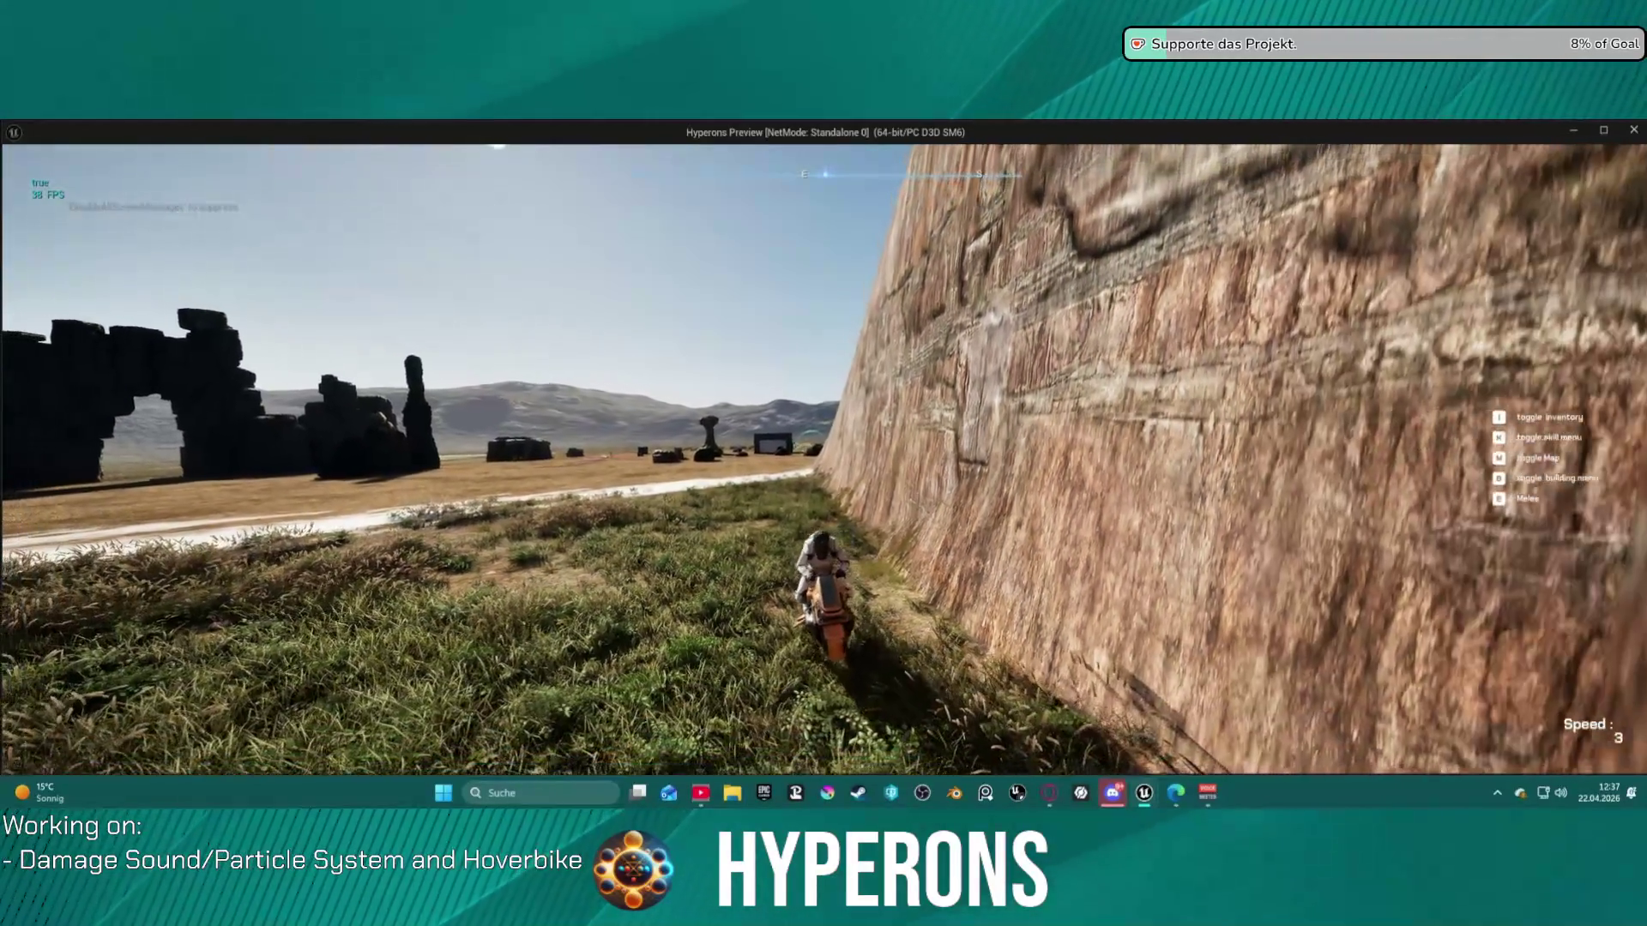
key(f)
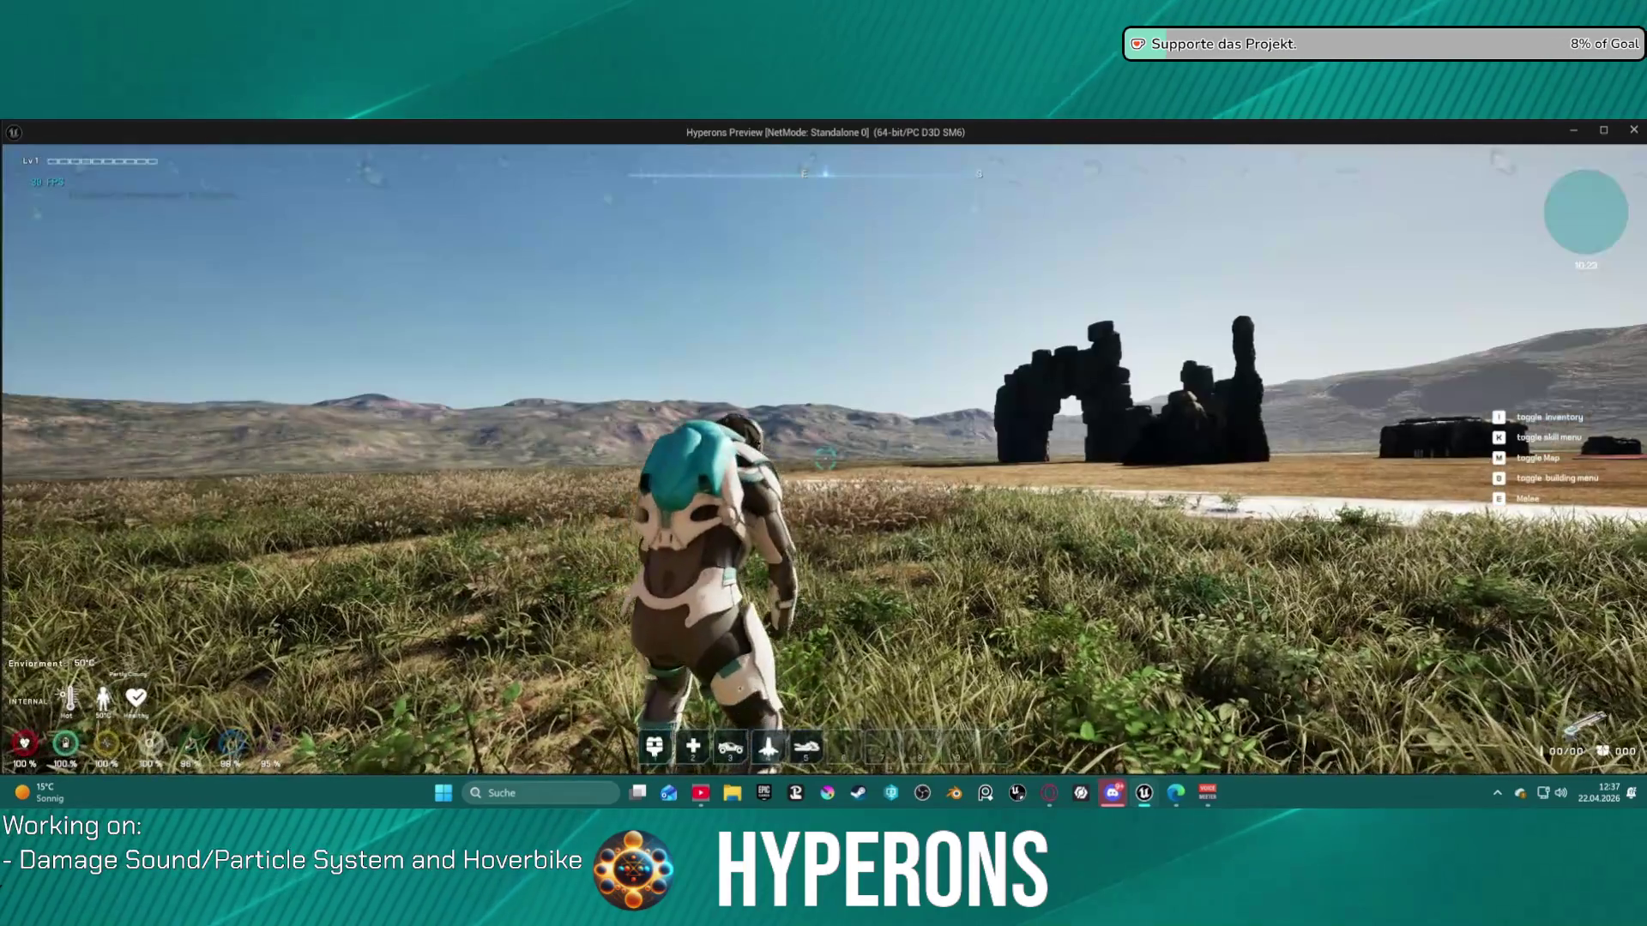
- Remount, maneuver back and forth between the rocks, dismount, and stop the play session
key(w)
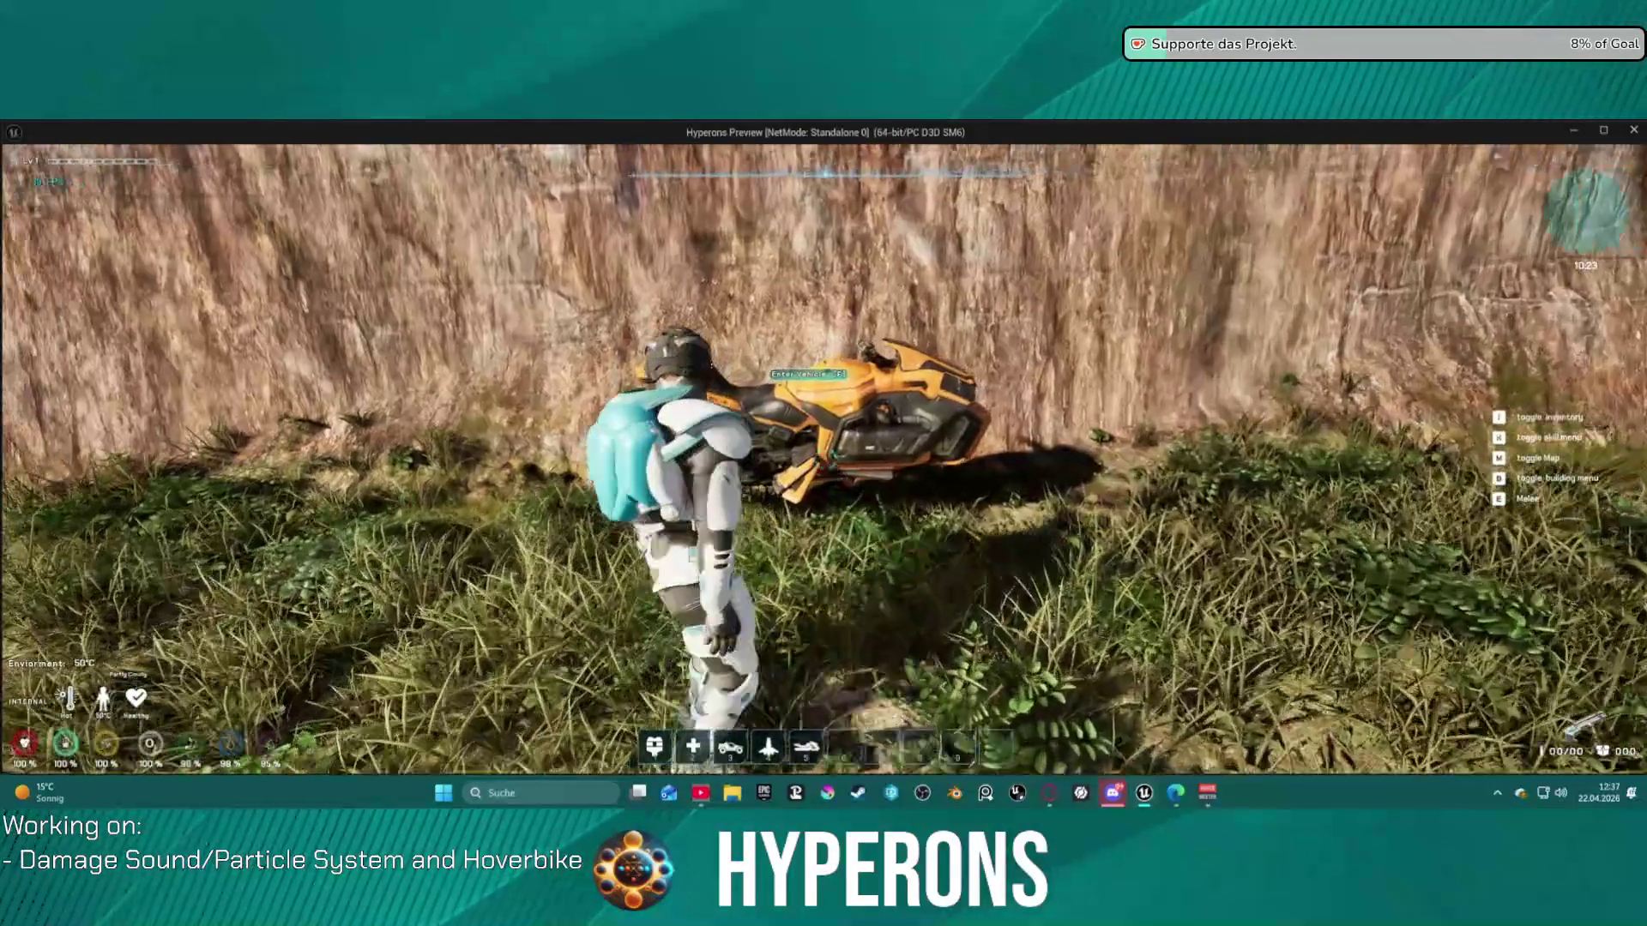
key(w)
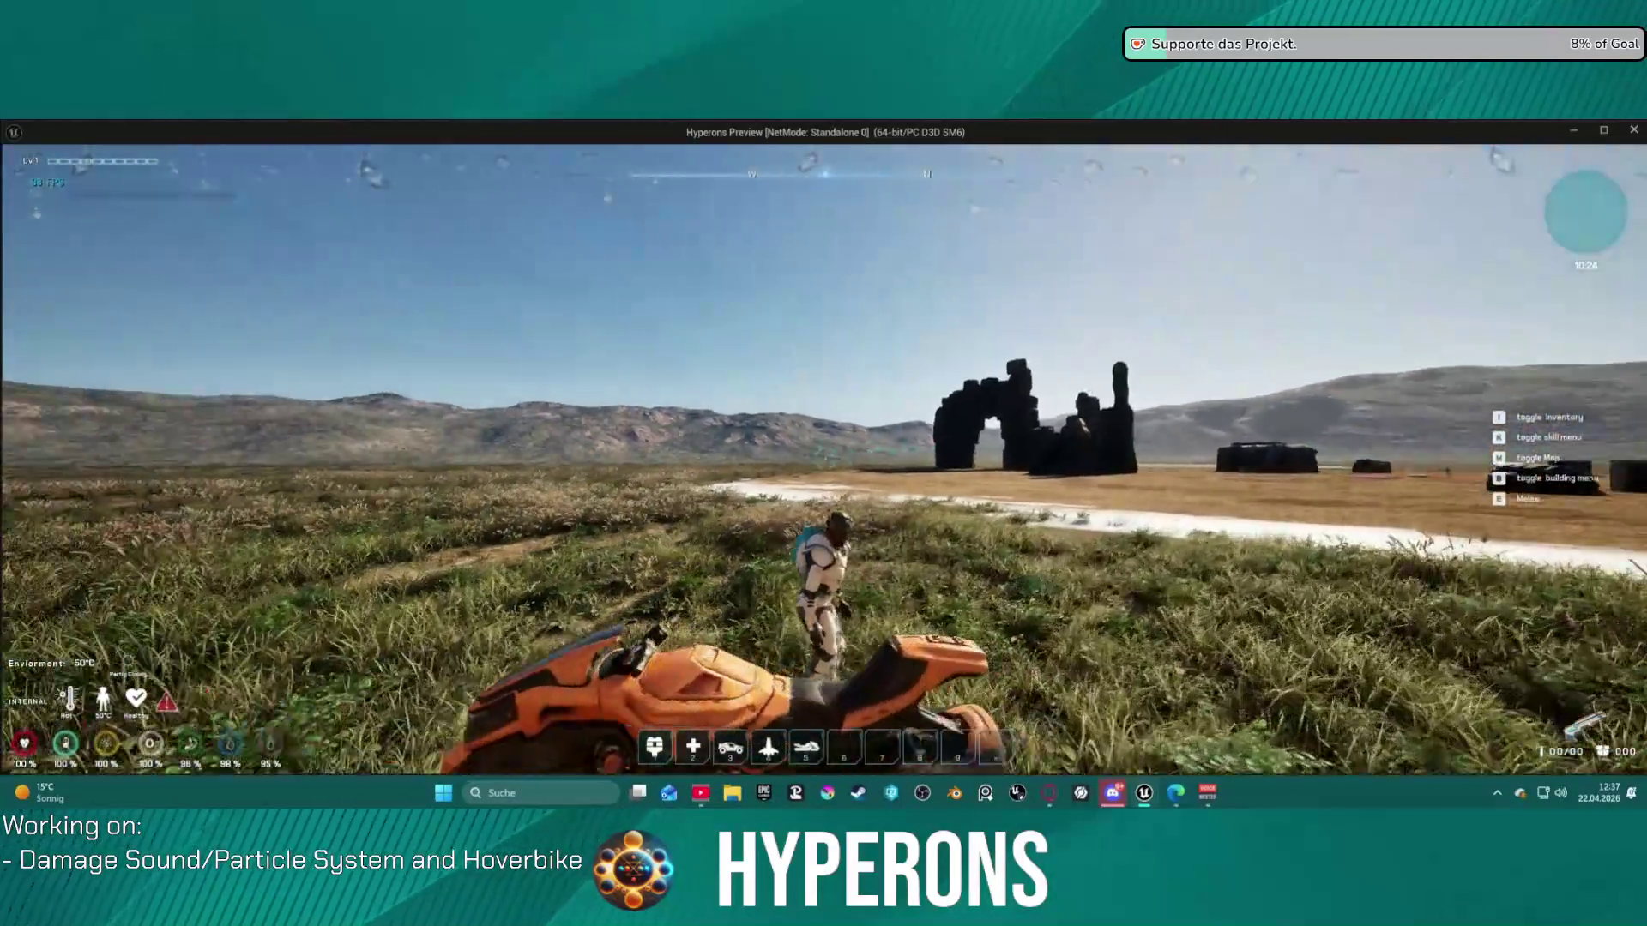
key(f)
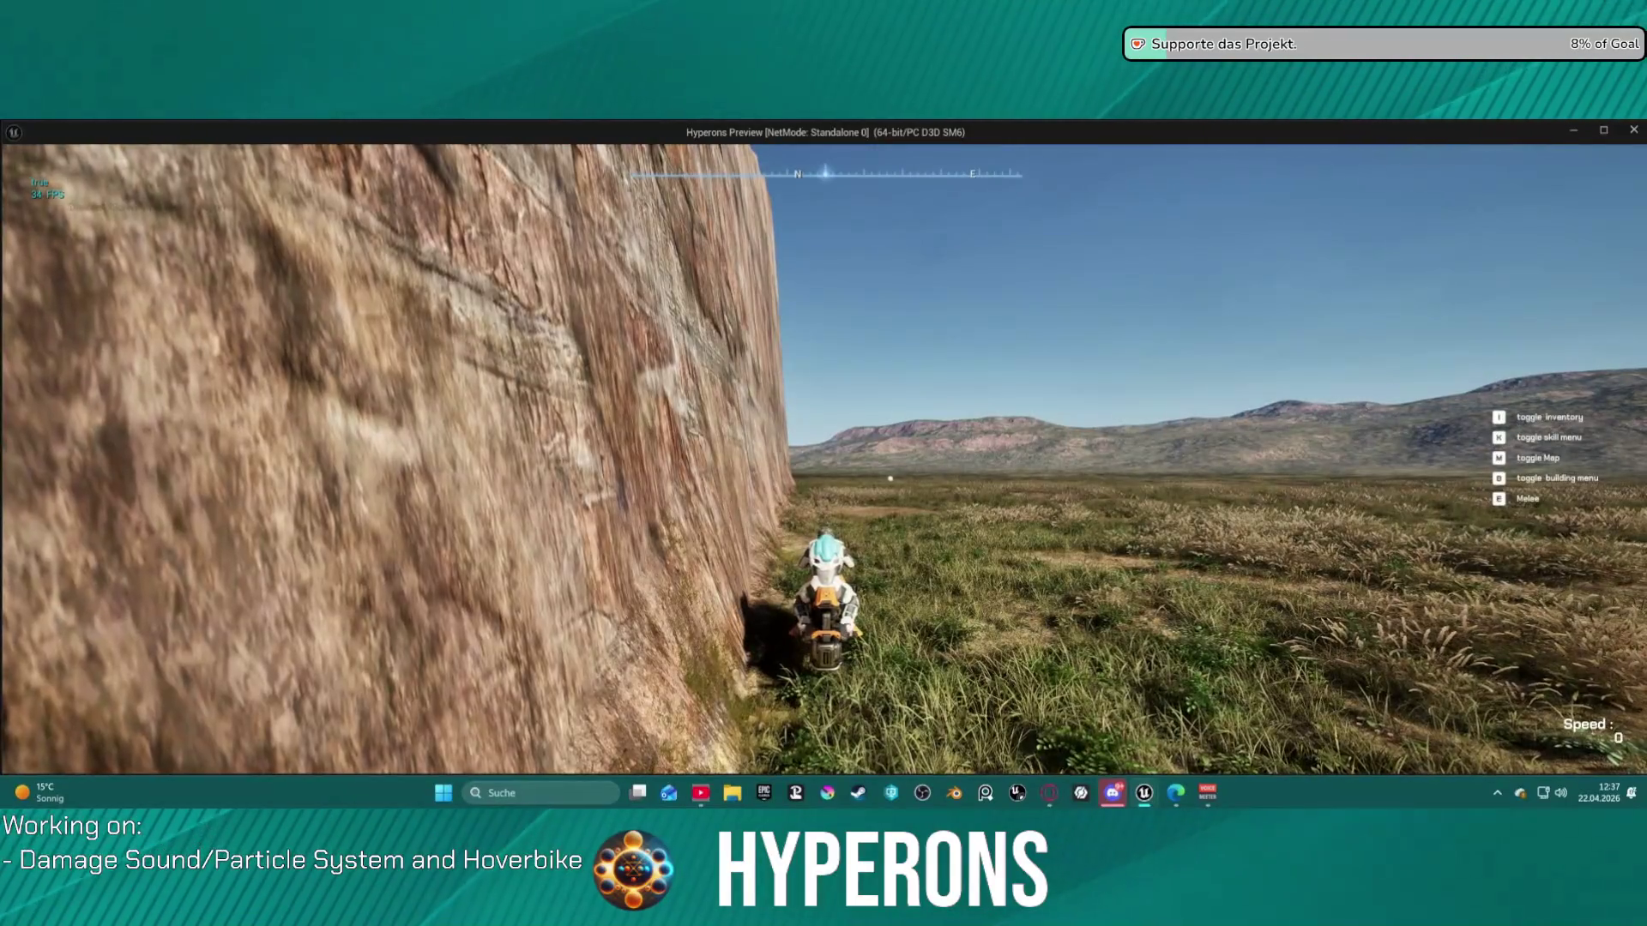
key(w)
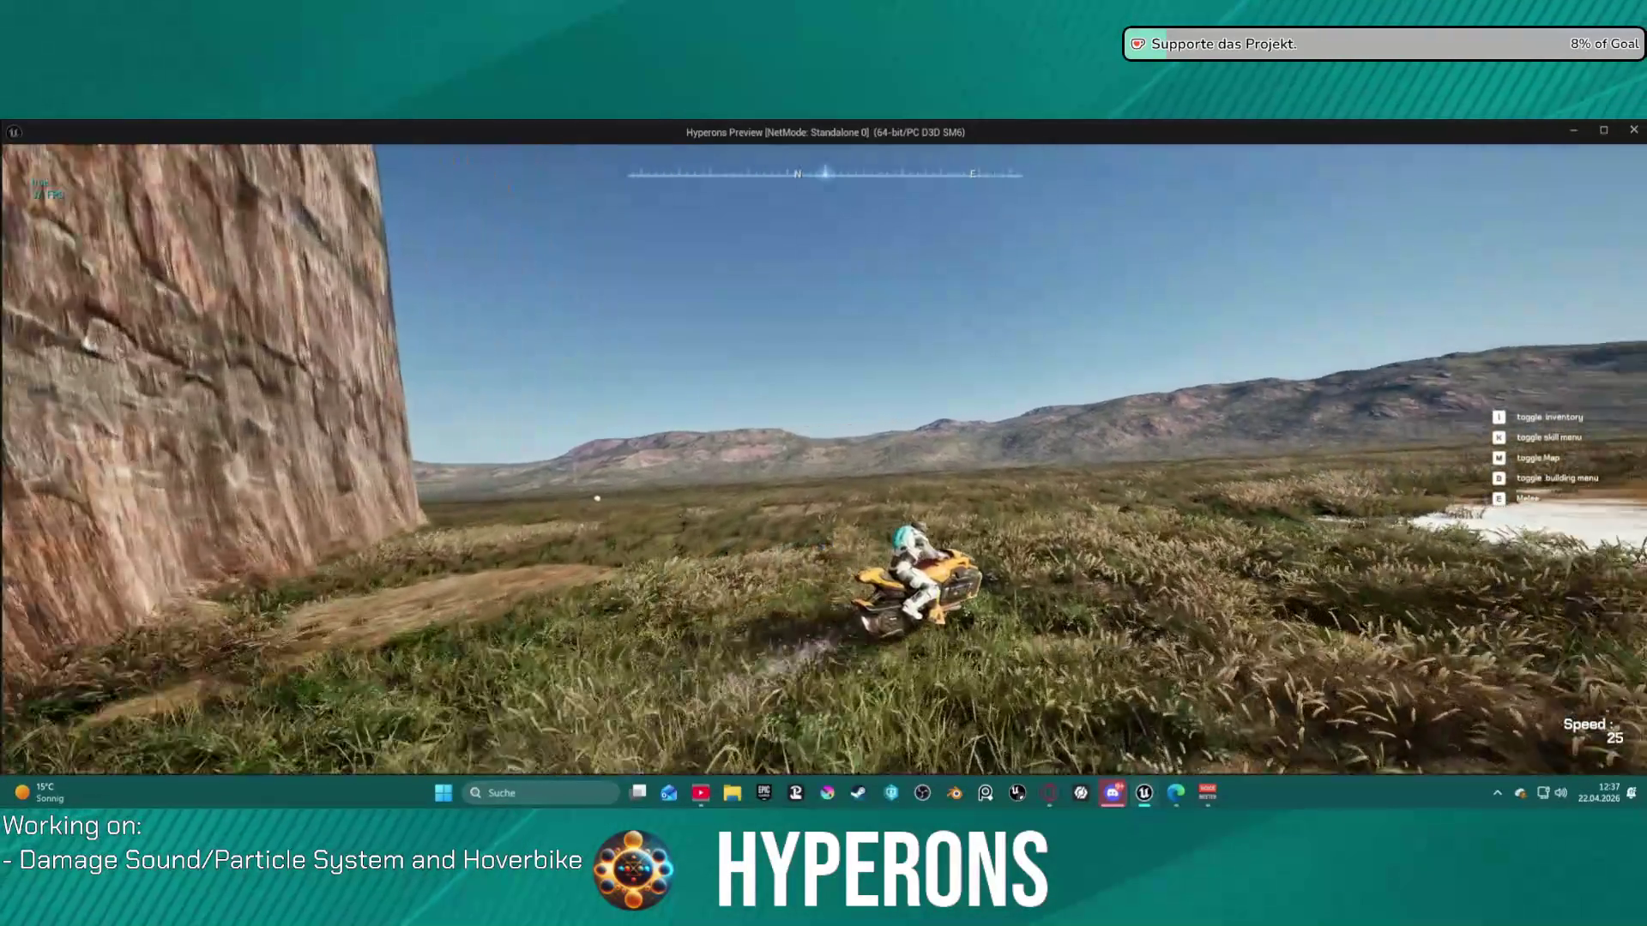
key(w)
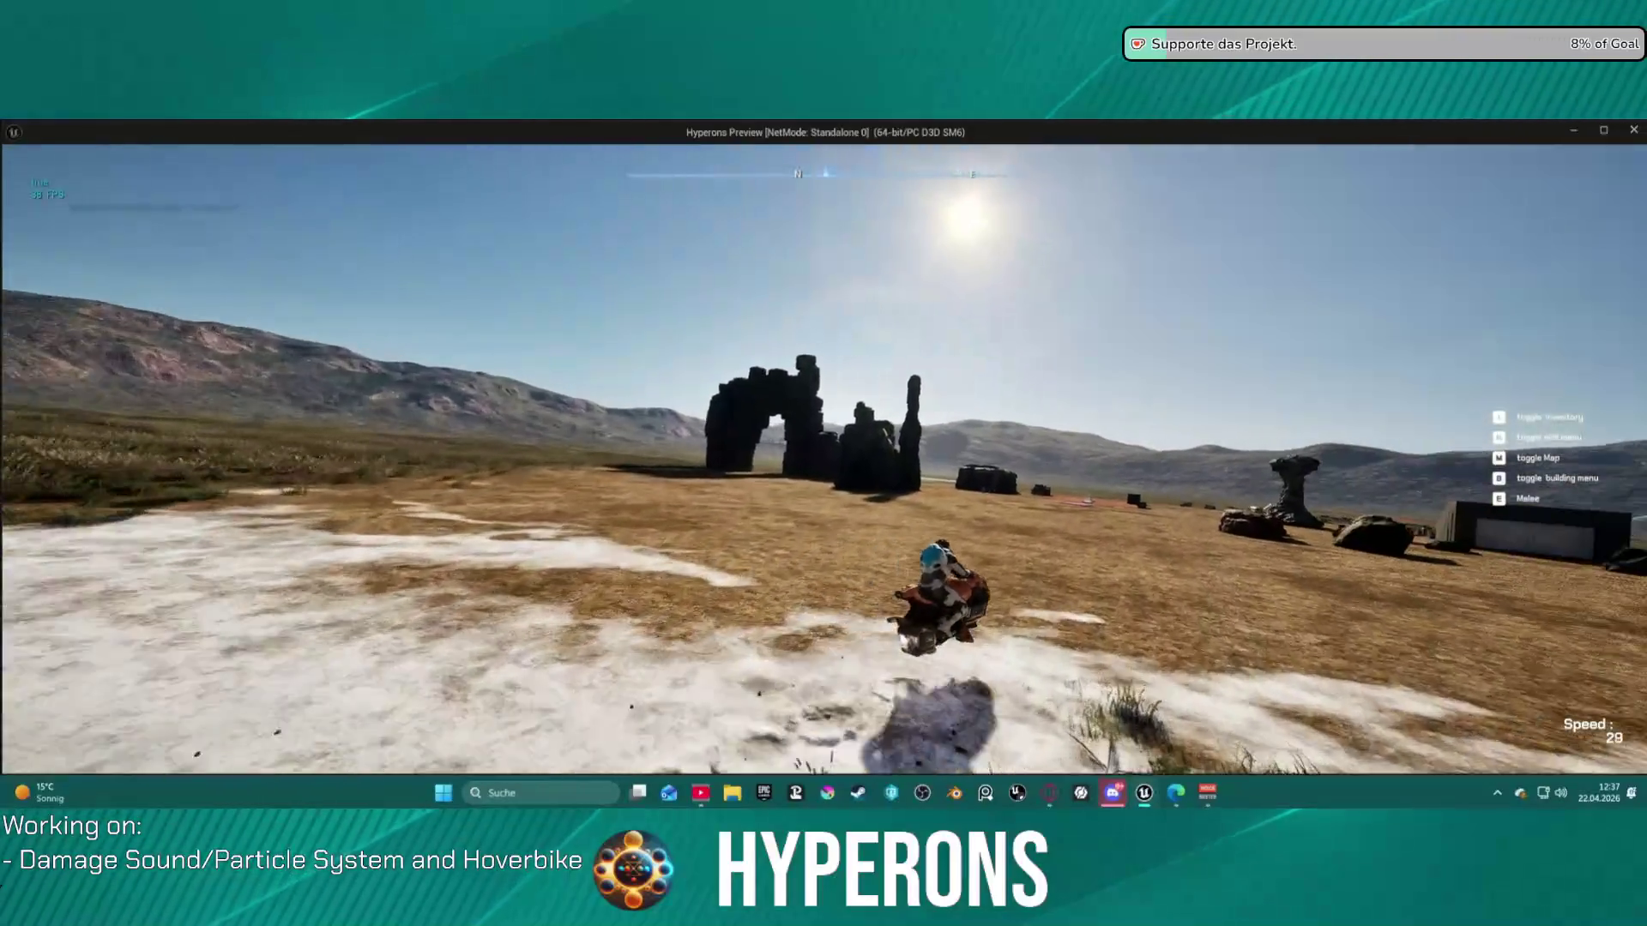
key(w)
key(d)
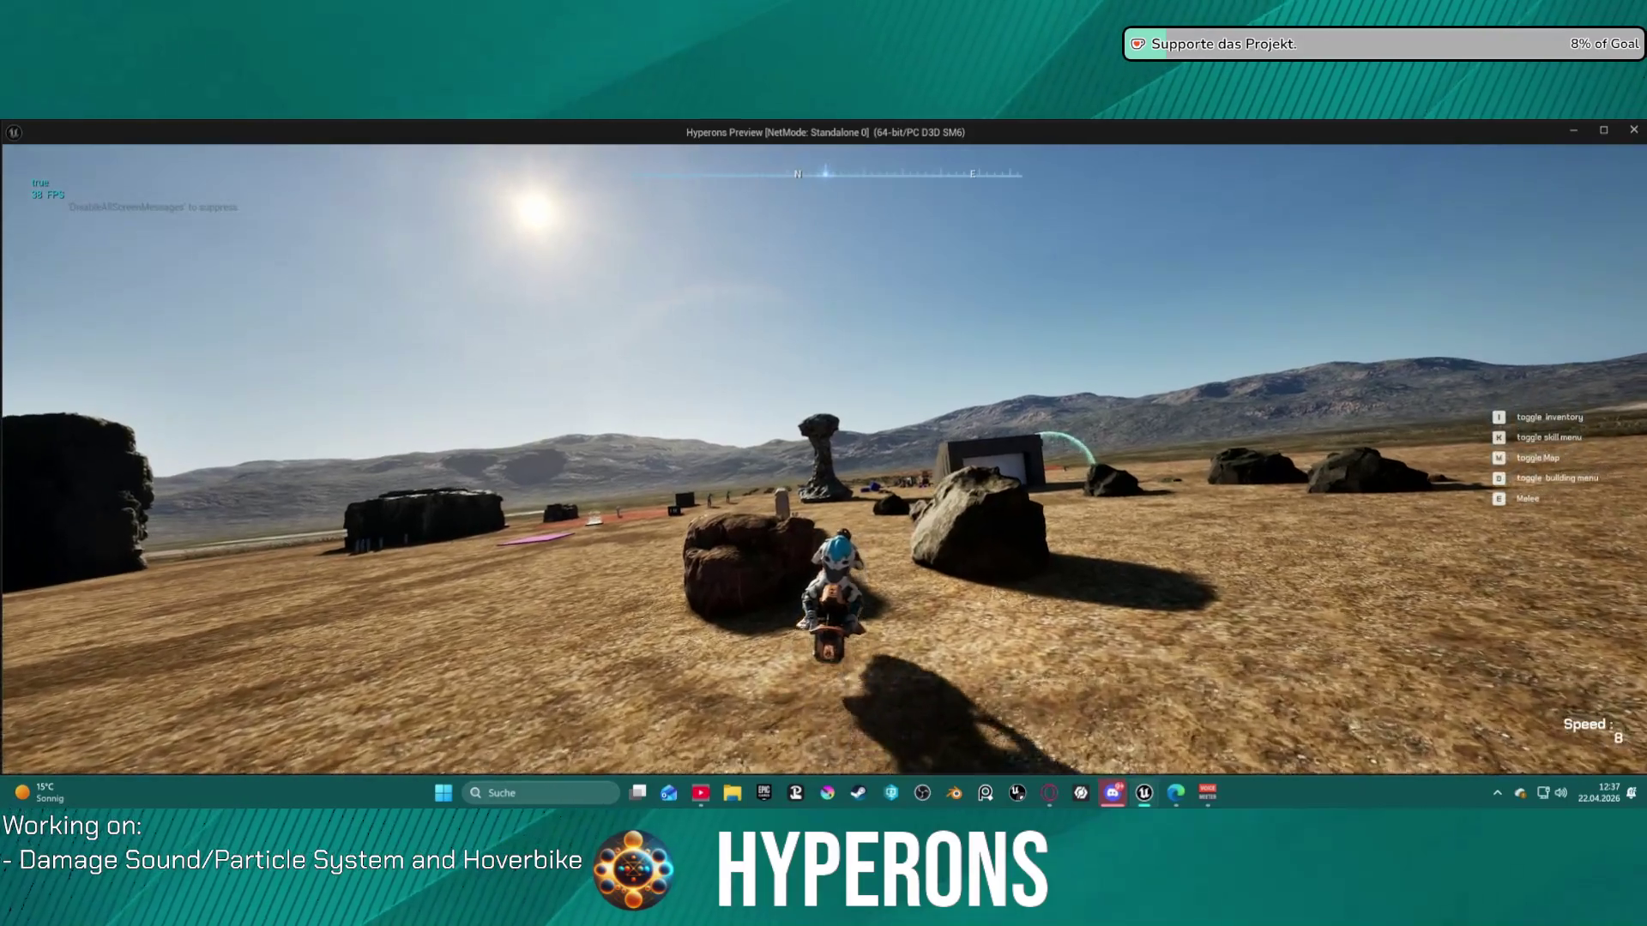
key(s)
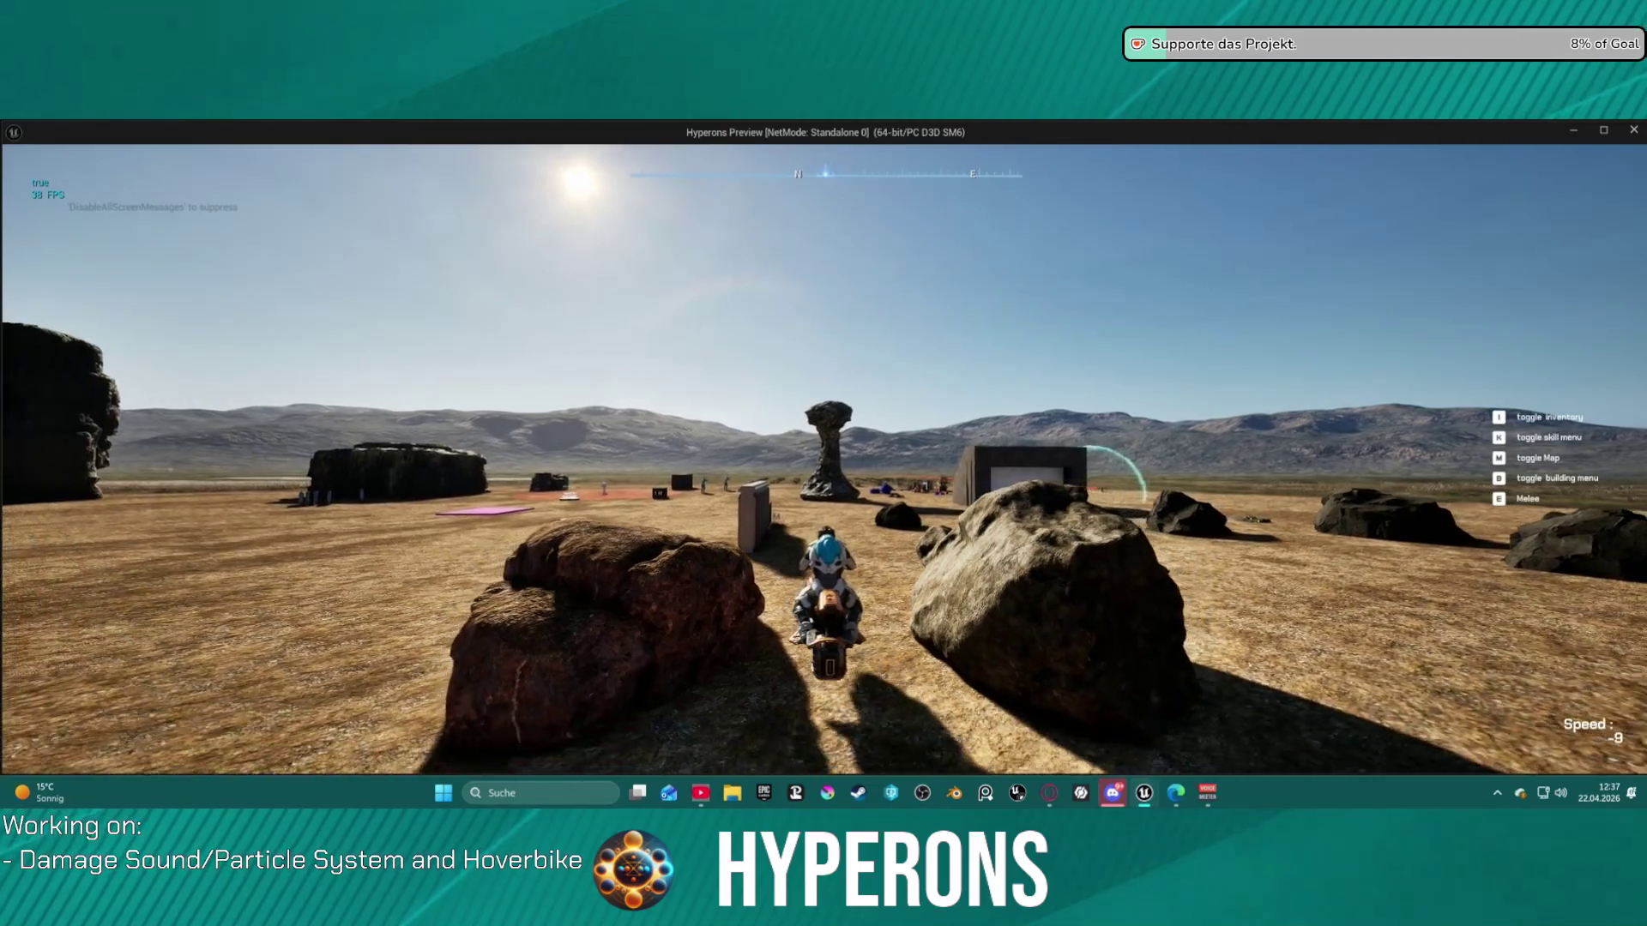
key(w)
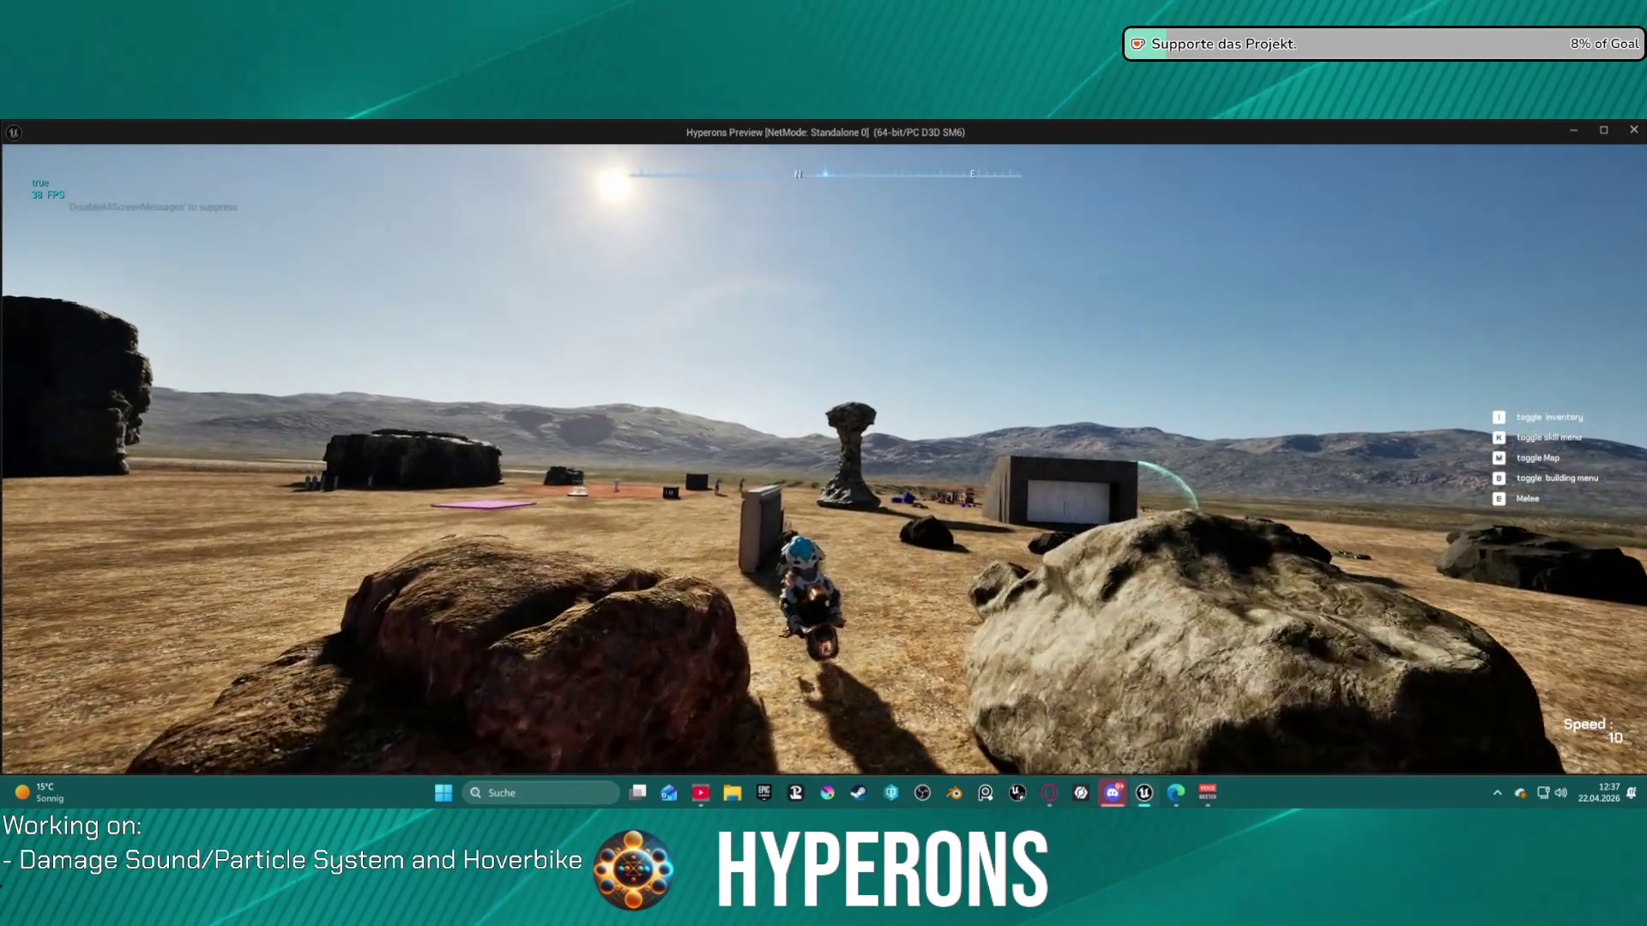
key(s)
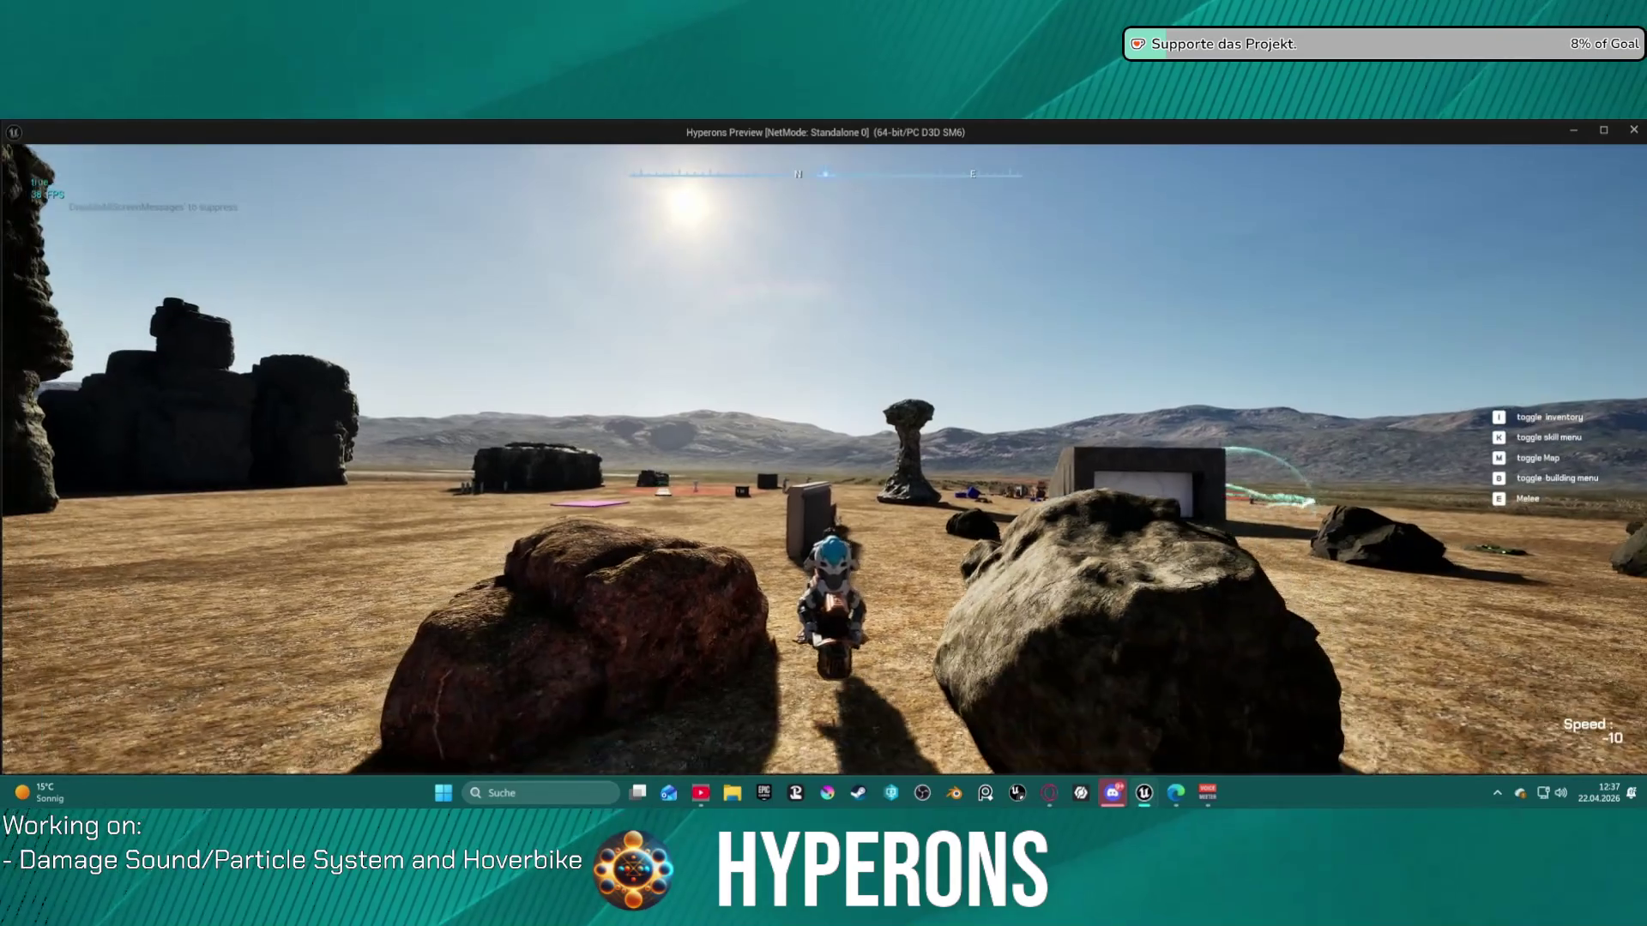
key(w)
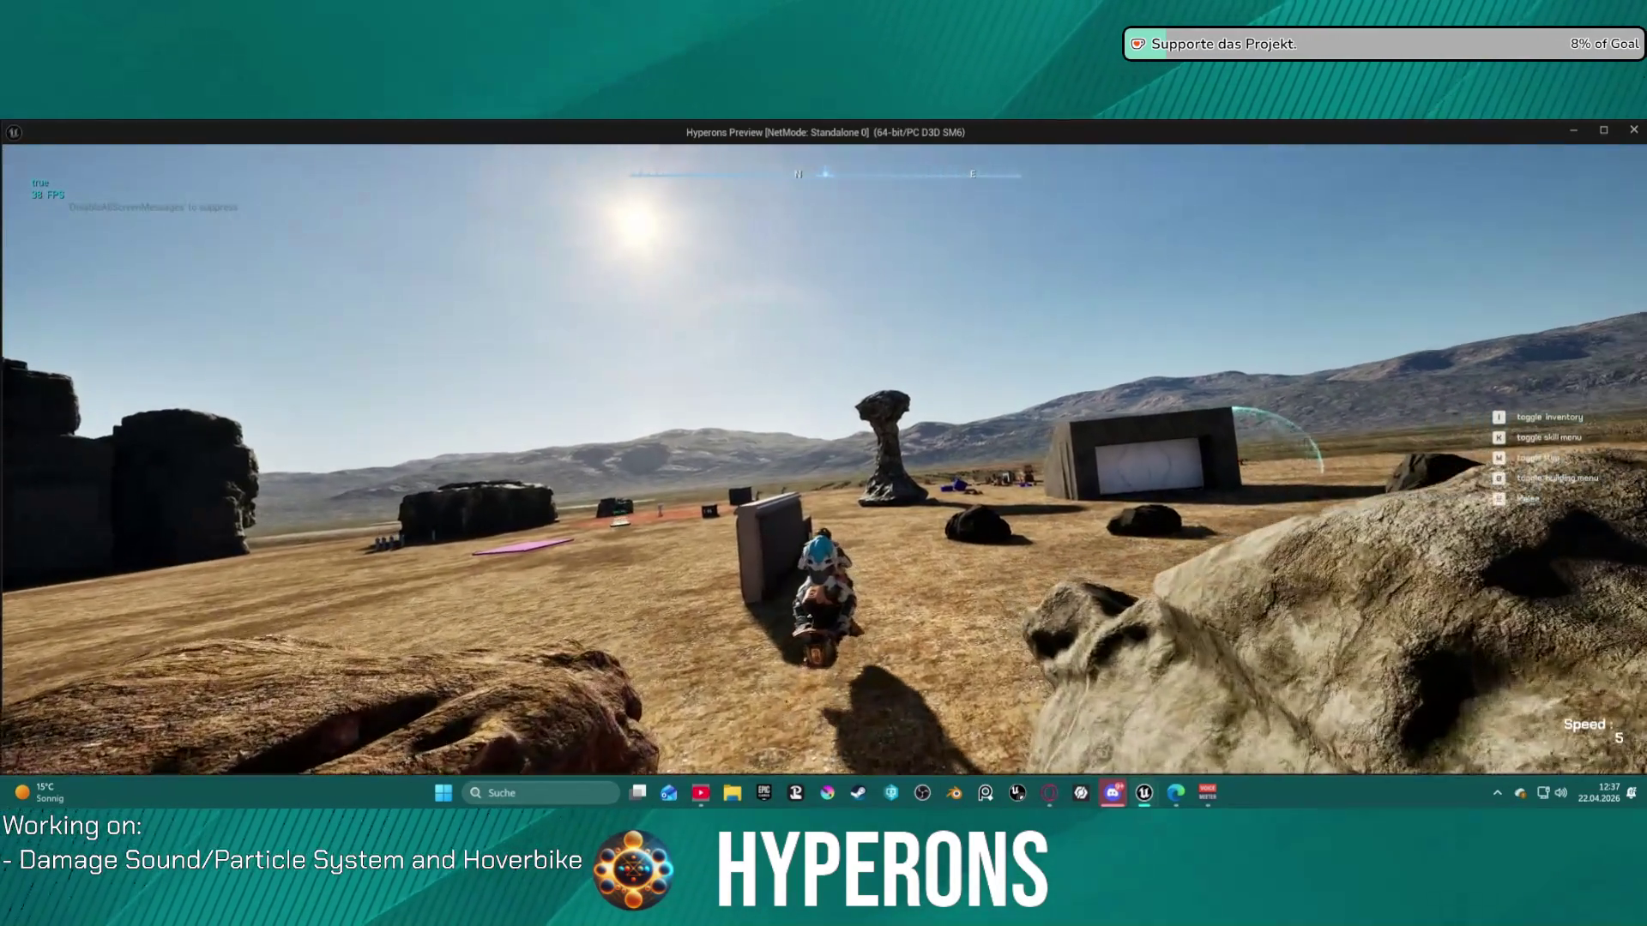
key(s)
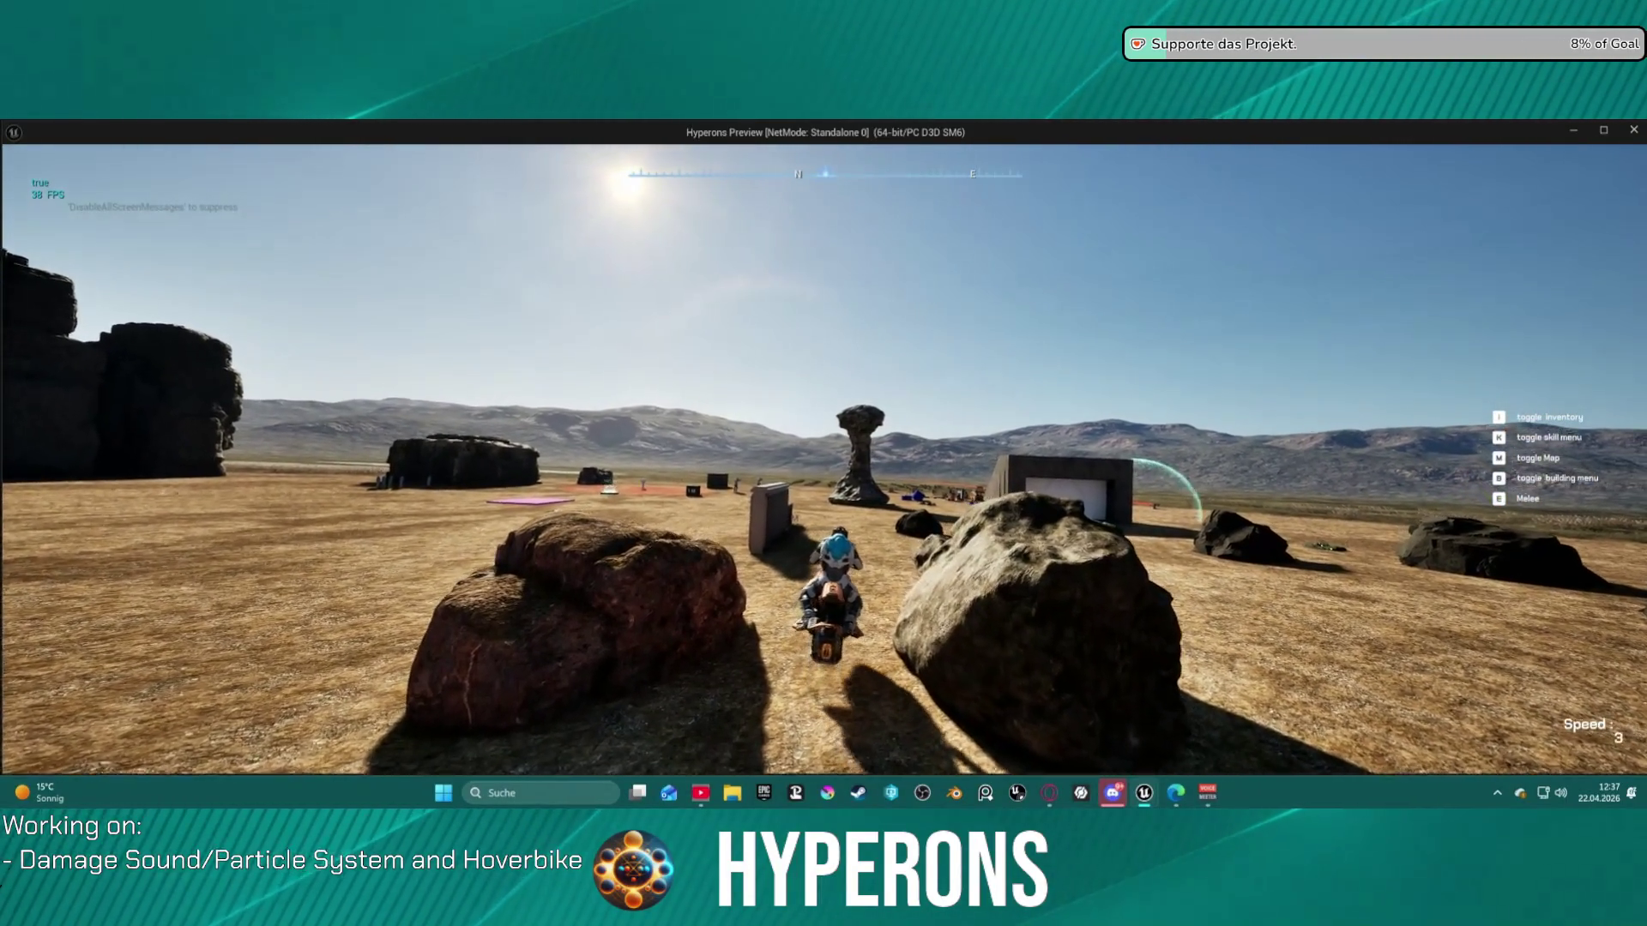
key(f)
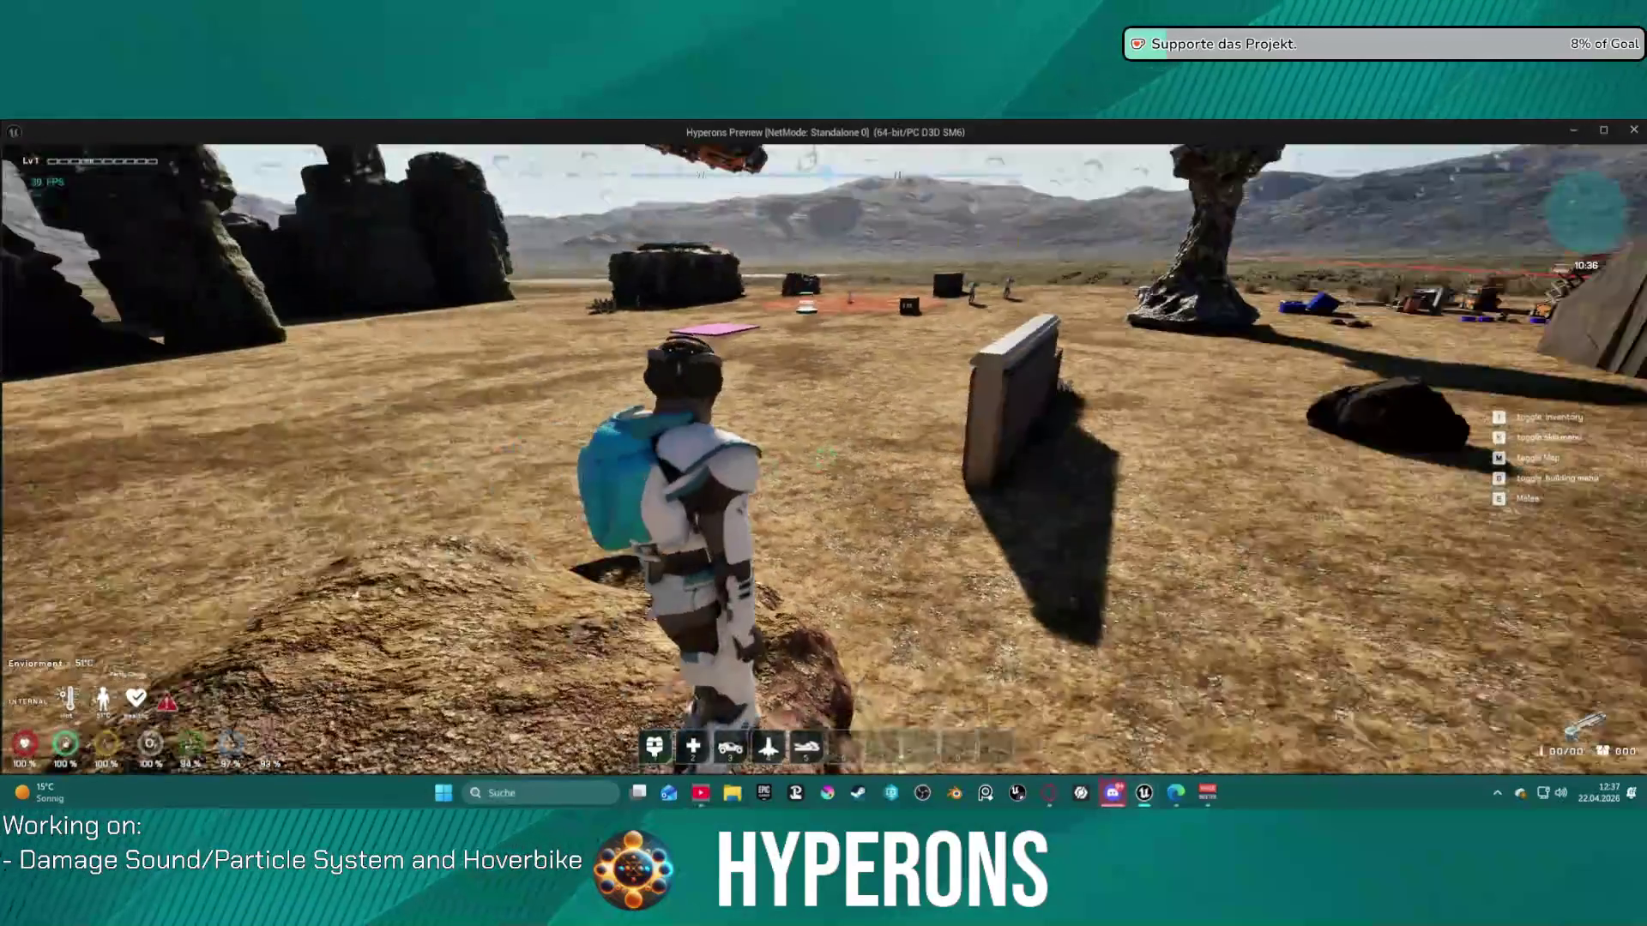
key(alt+Tab)
key(Escape)
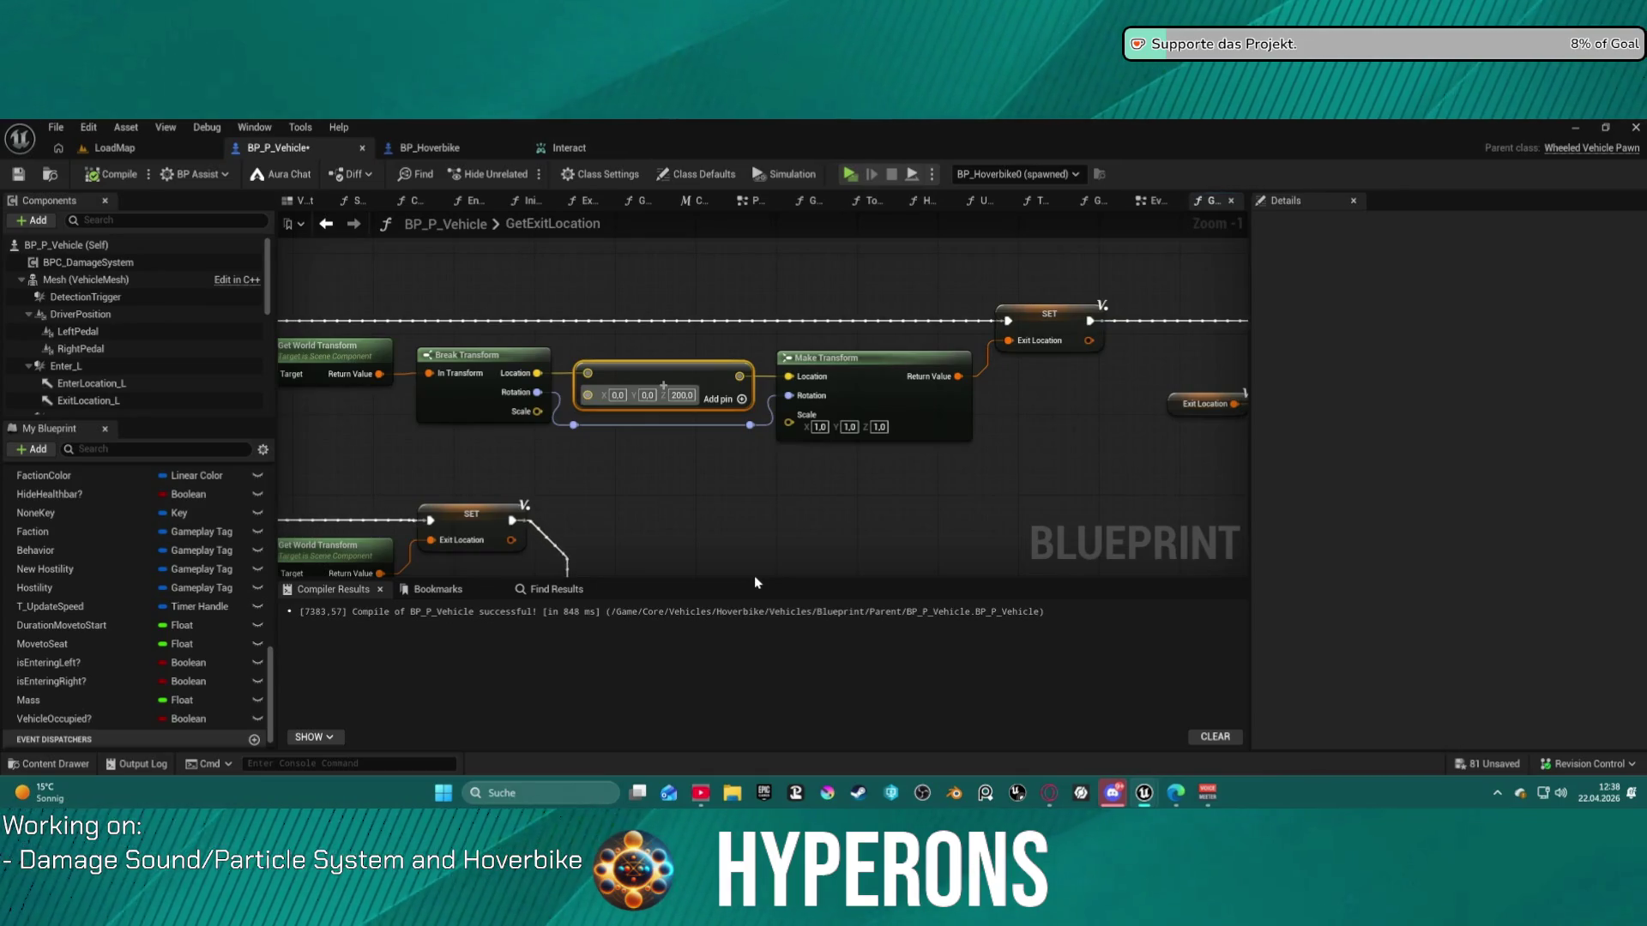
right_click(754, 580)
click(688, 511)
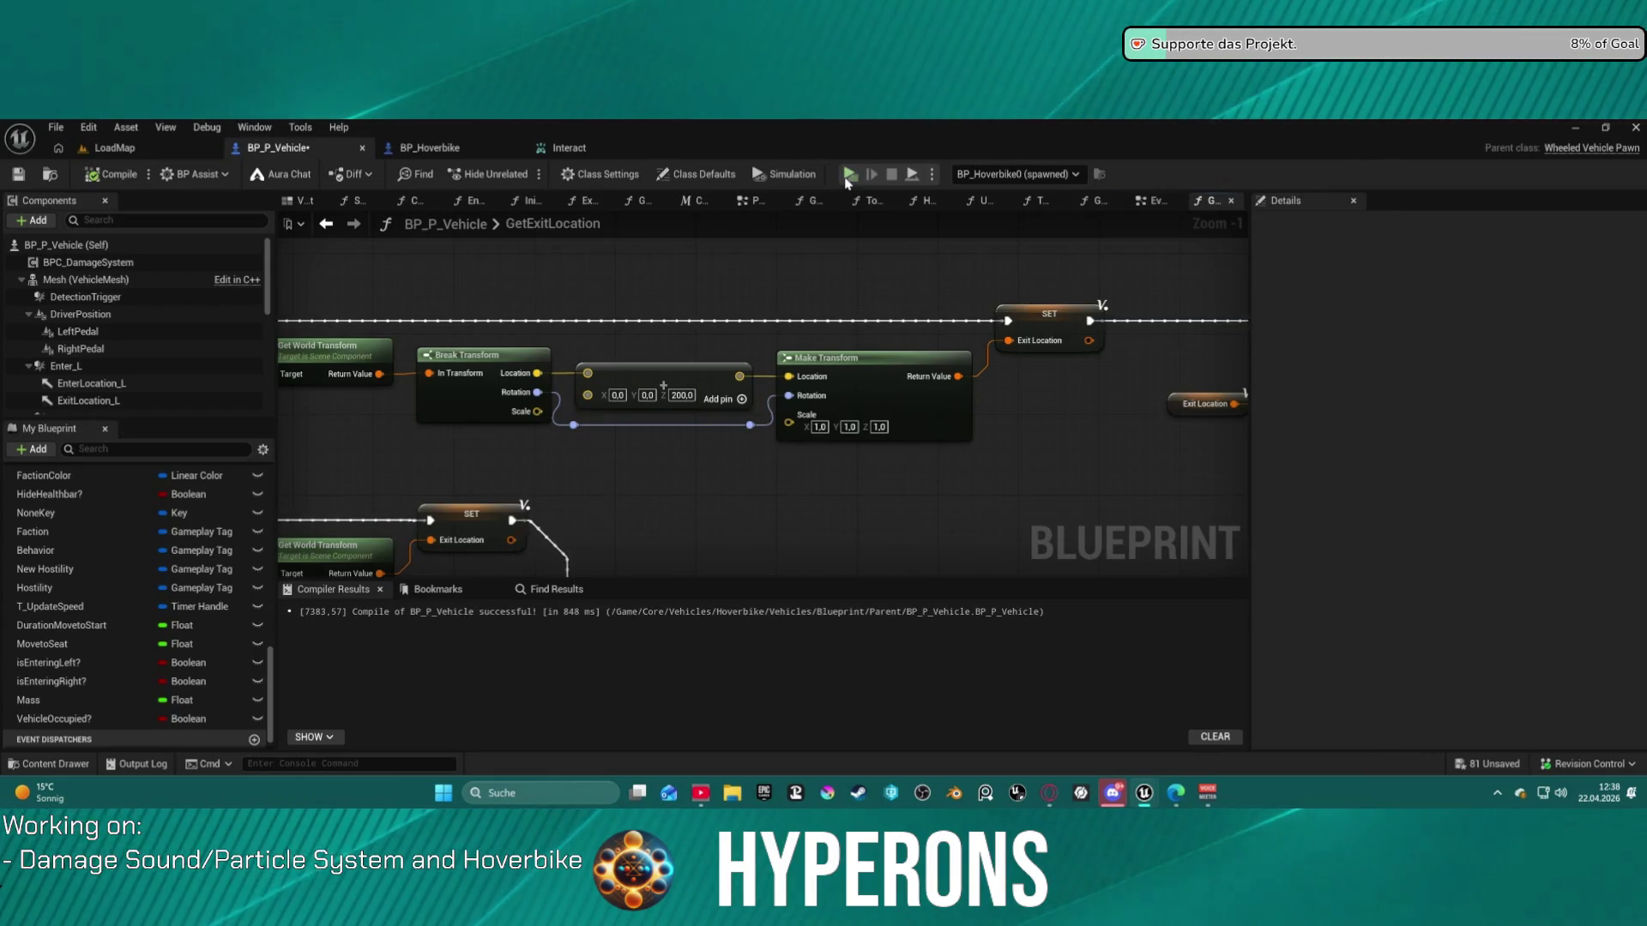
click(617, 395)
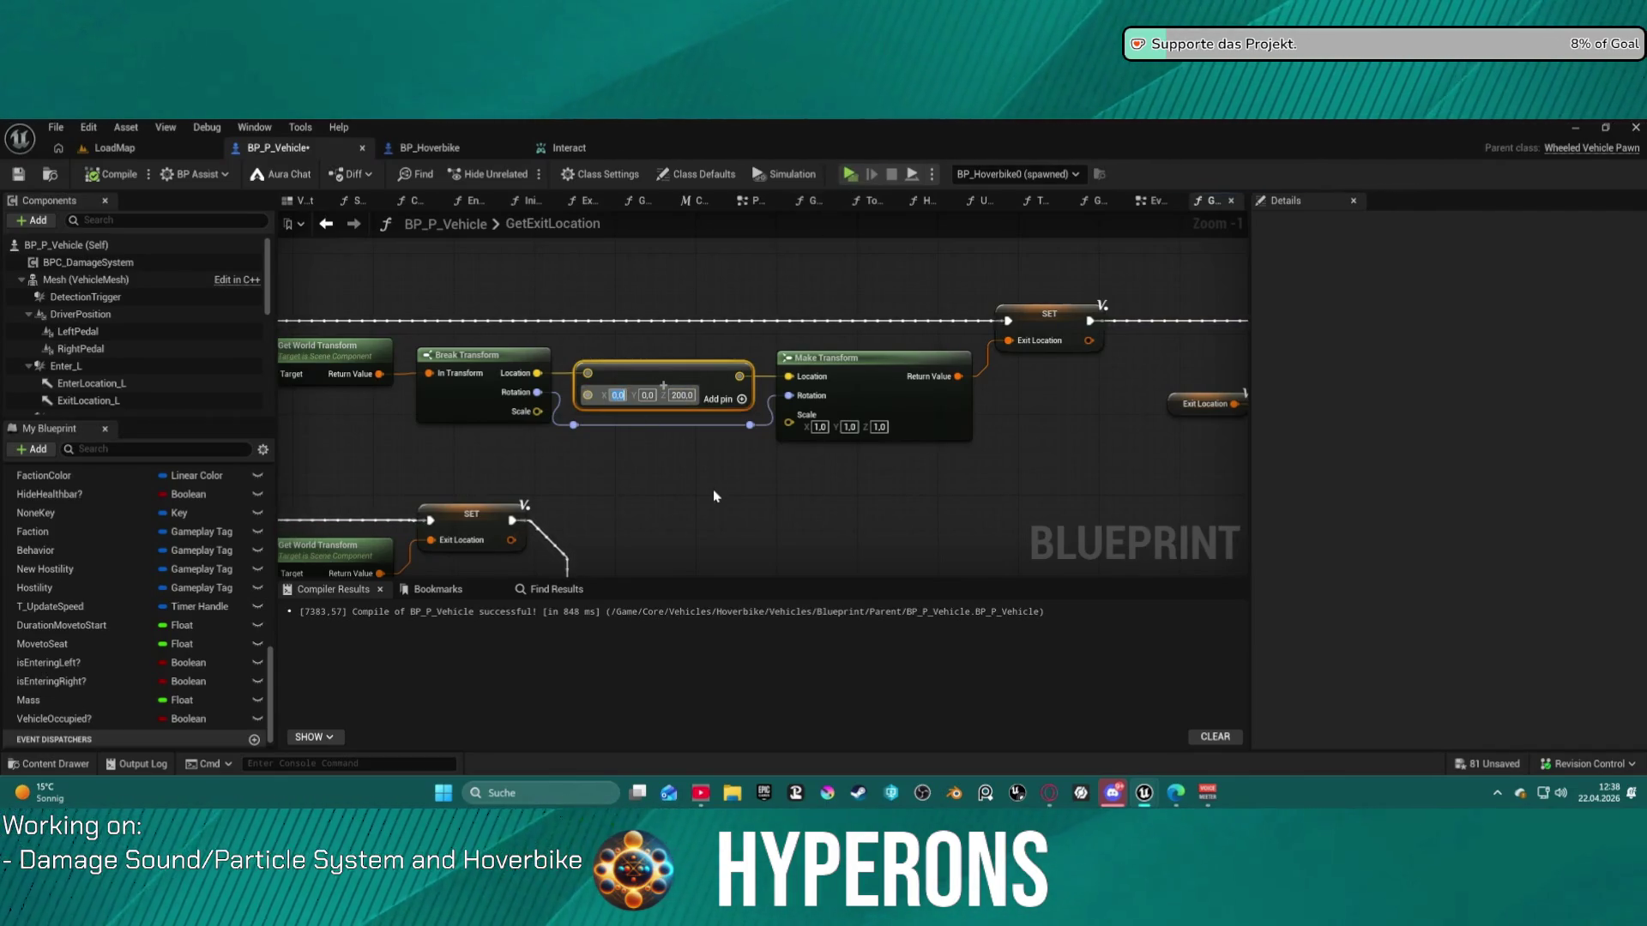
key(ctrl+a)
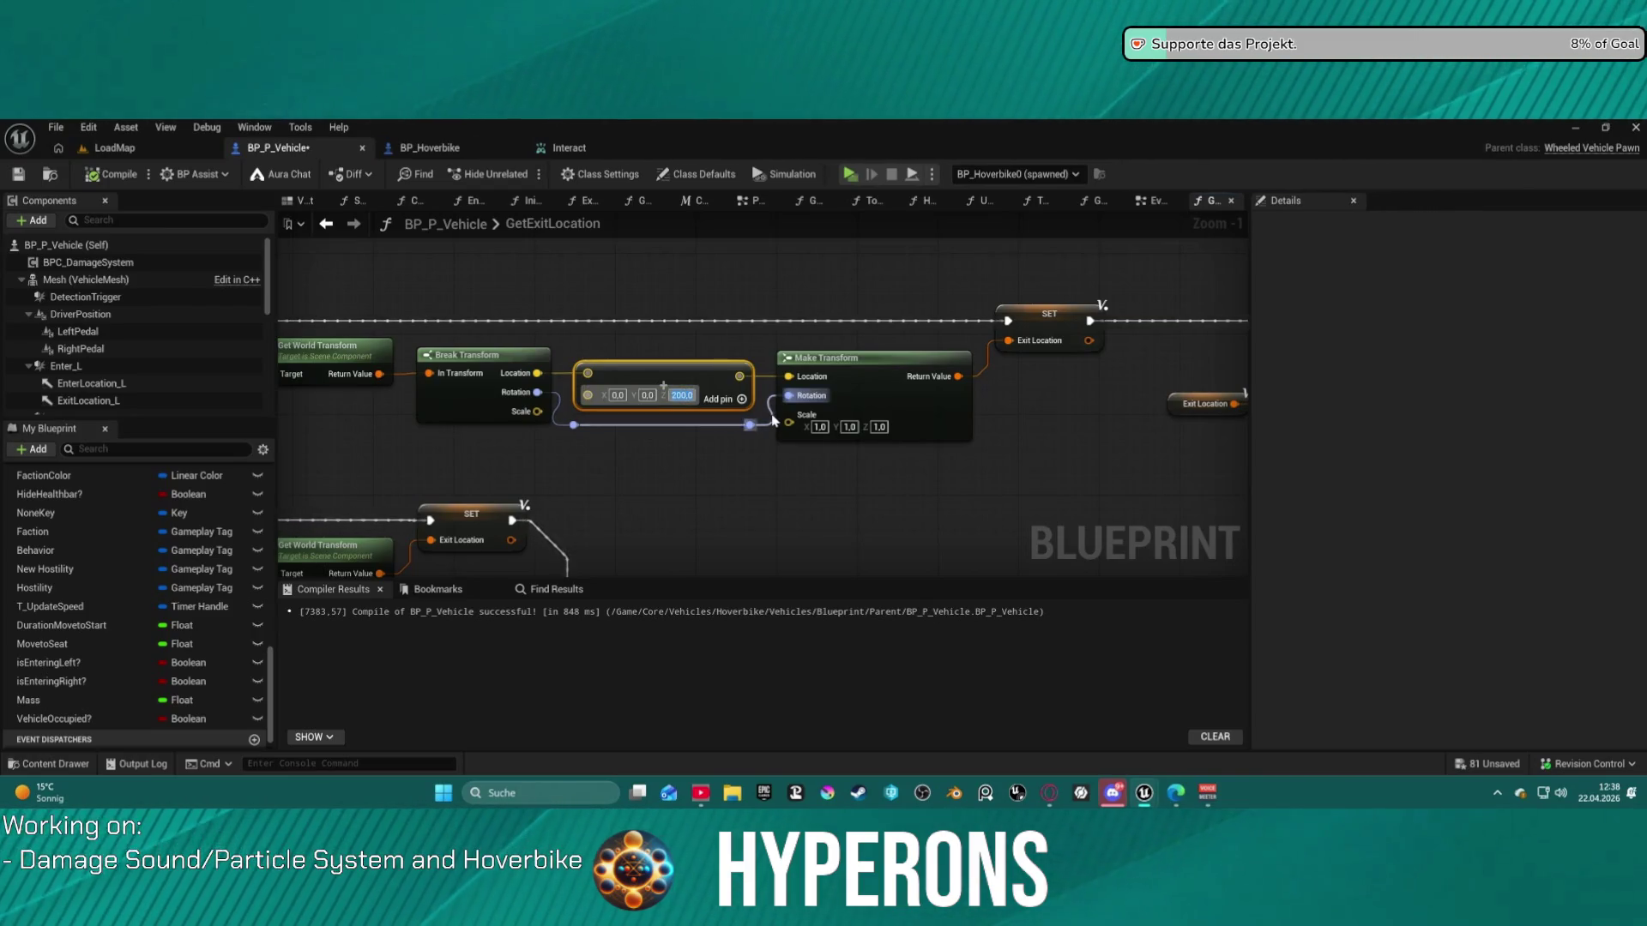
drag(772, 418, 933, 410)
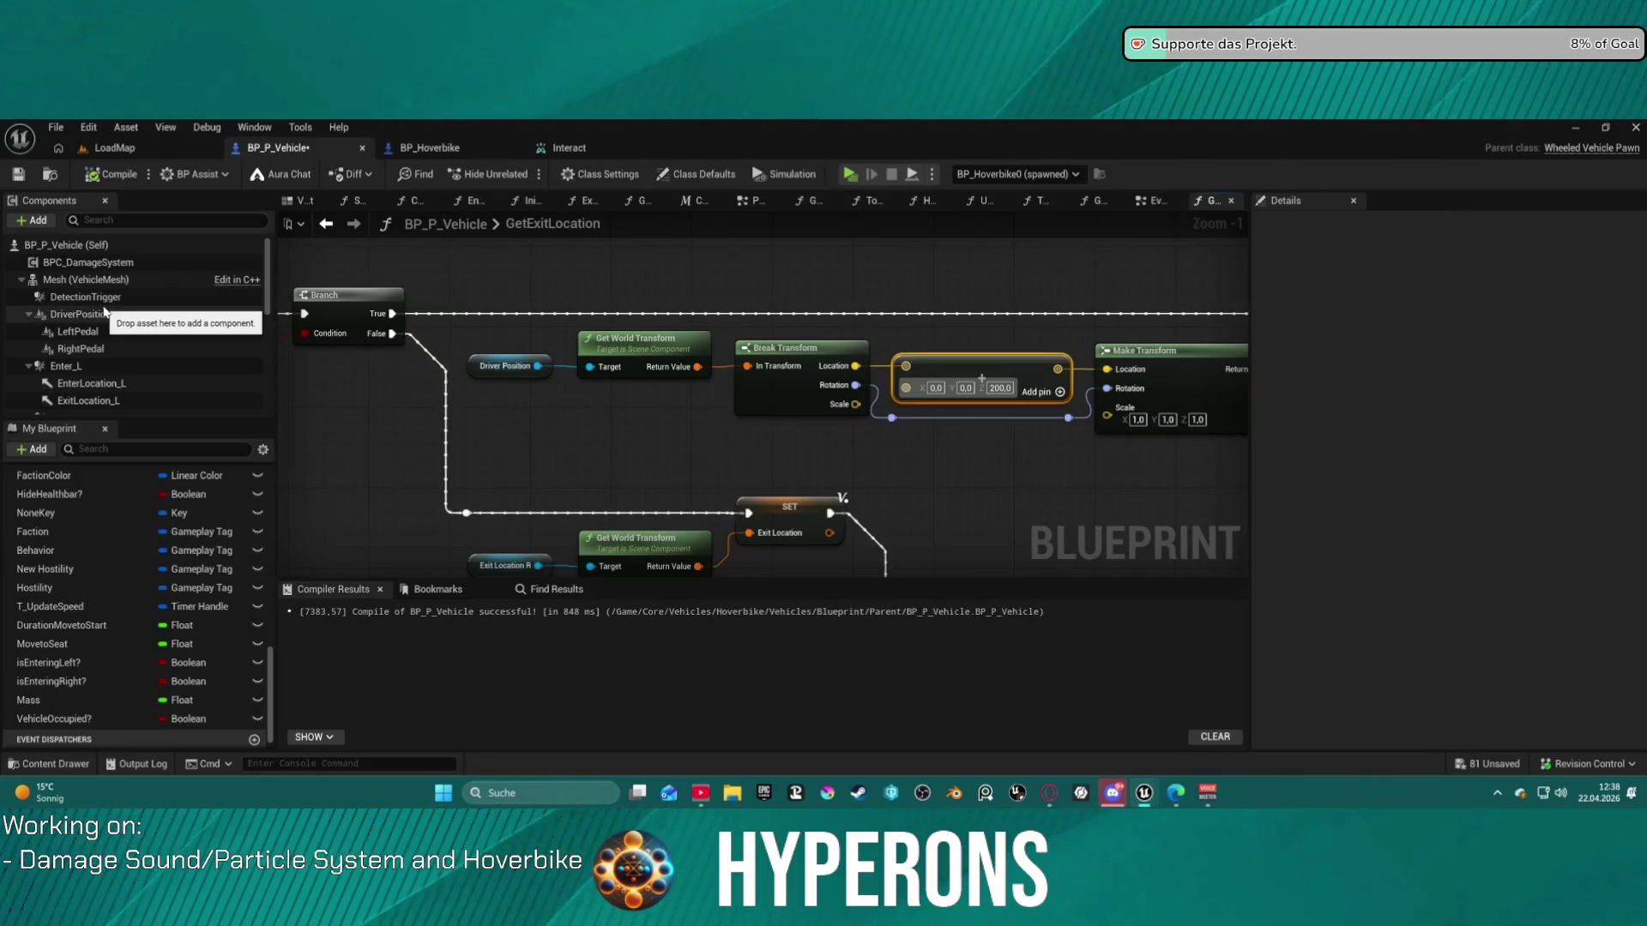
- Drag a Mesh getter into the GetExitLocation graph and delete the unneeded extra copy
drag(86, 279, 472, 291)
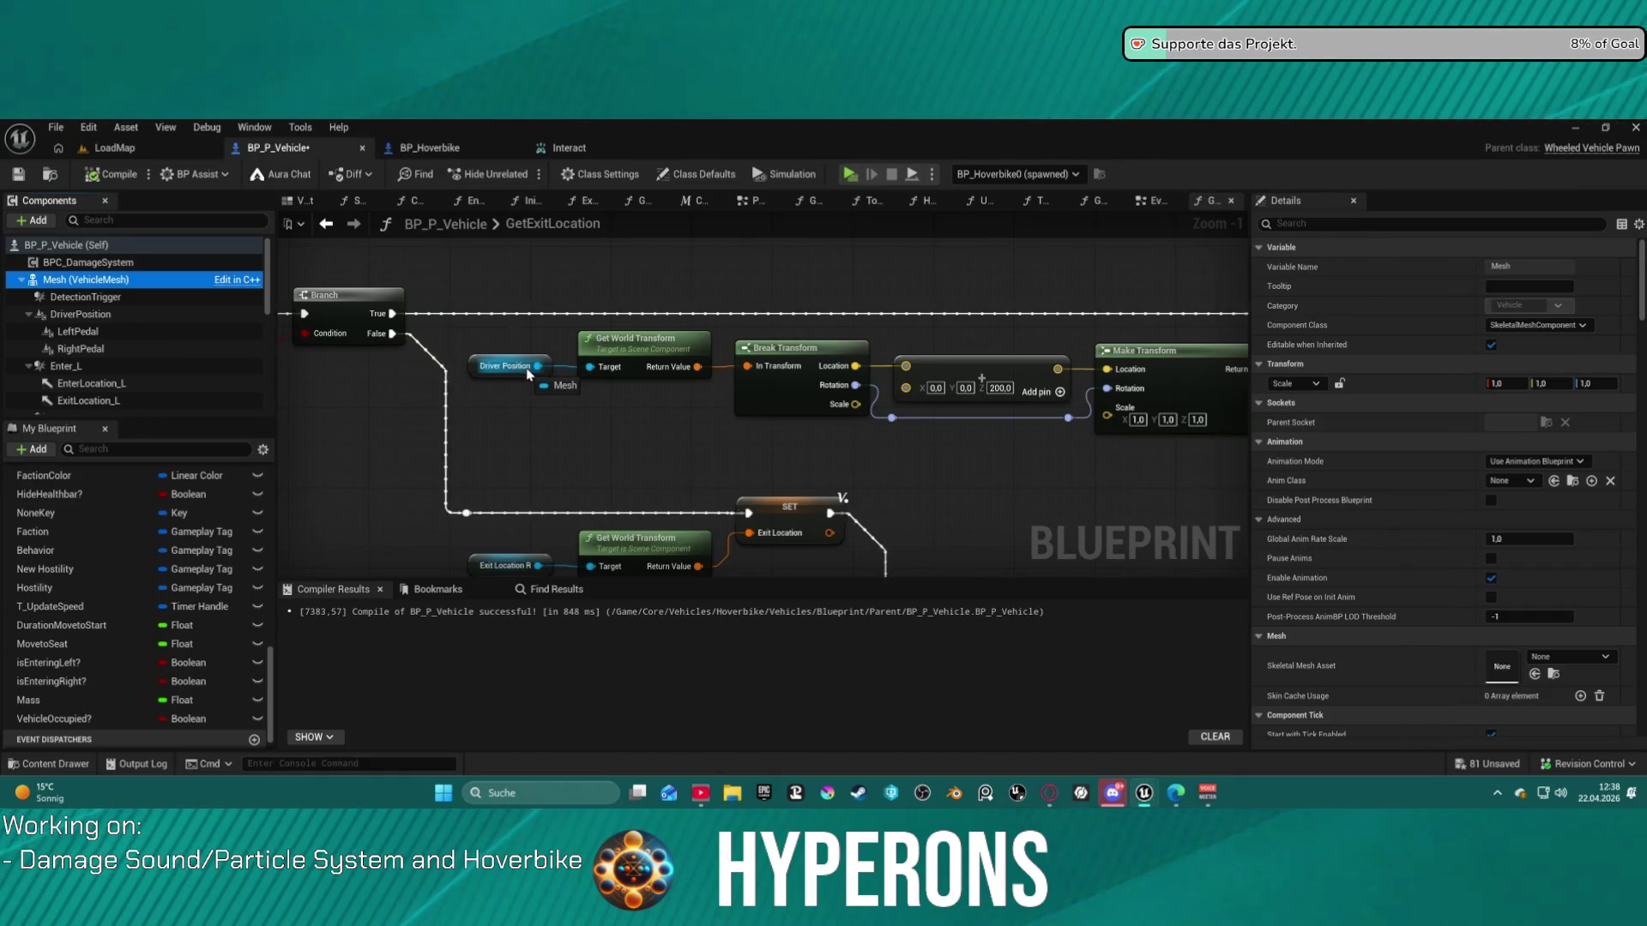
drag(527, 373, 520, 371)
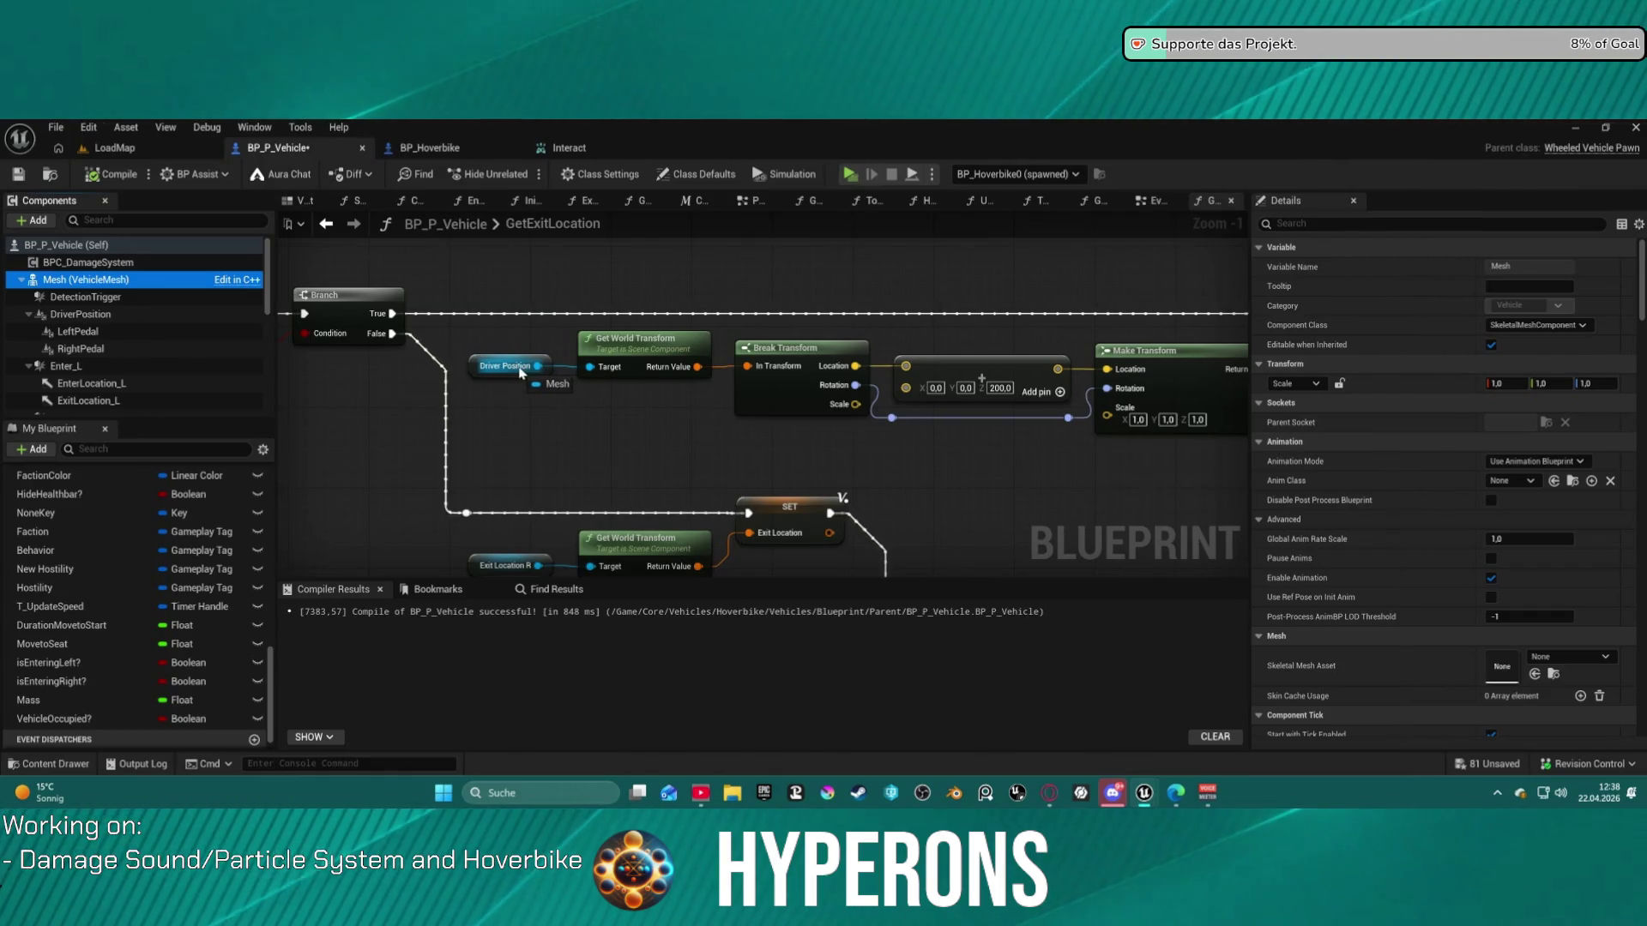
drag(496, 291, 496, 290)
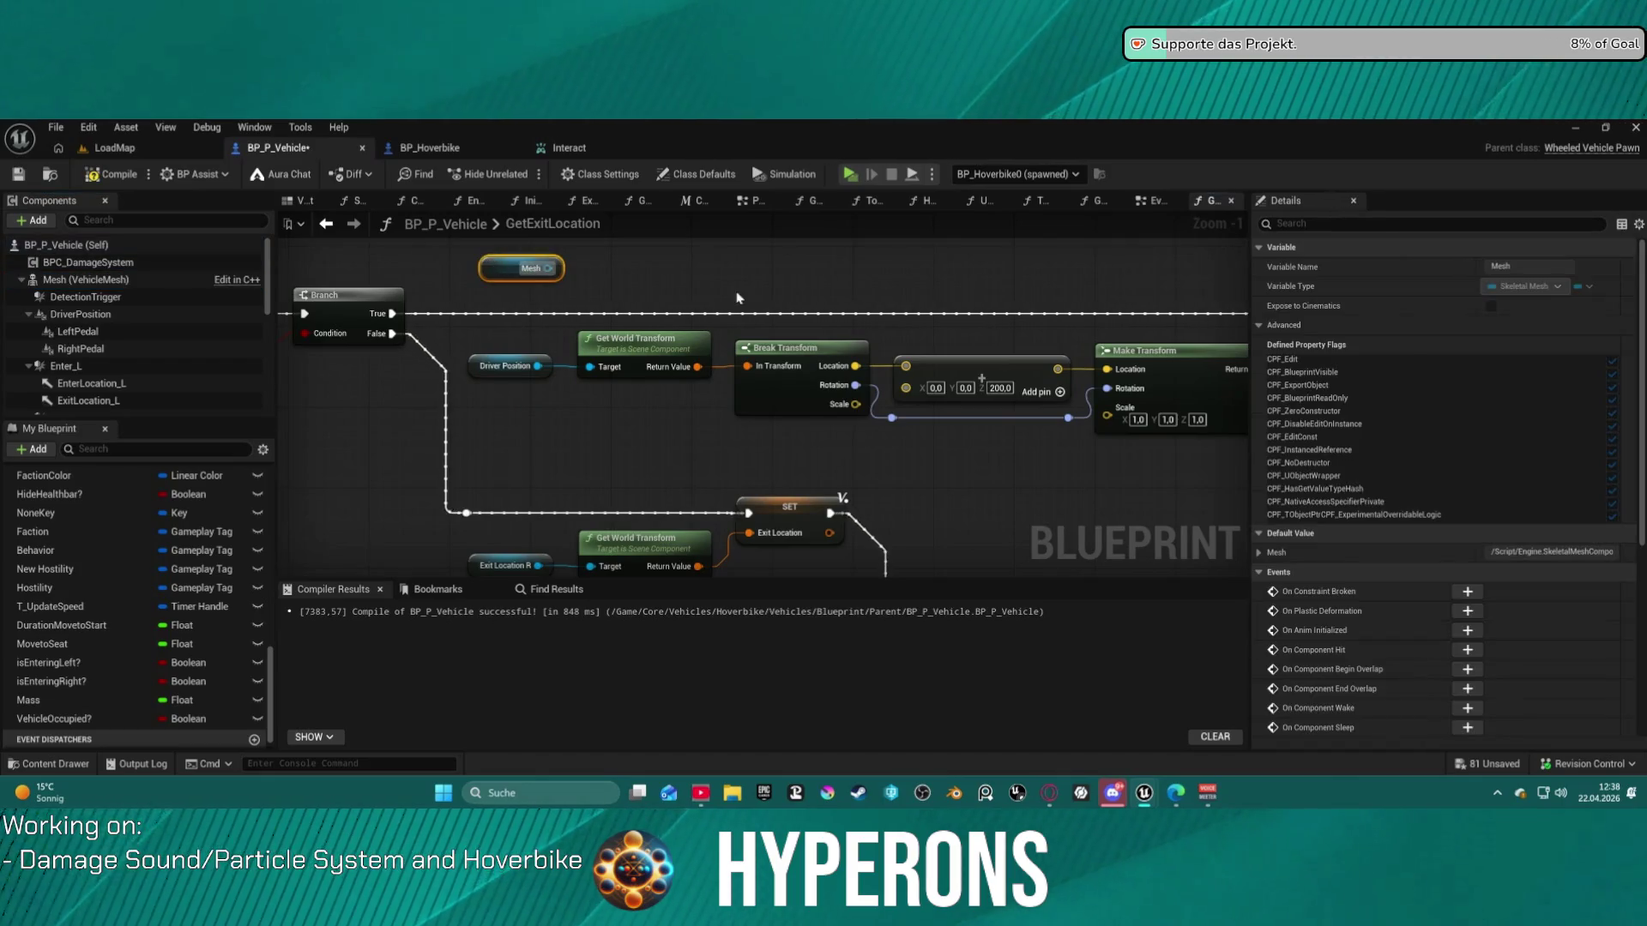
click(1050, 418)
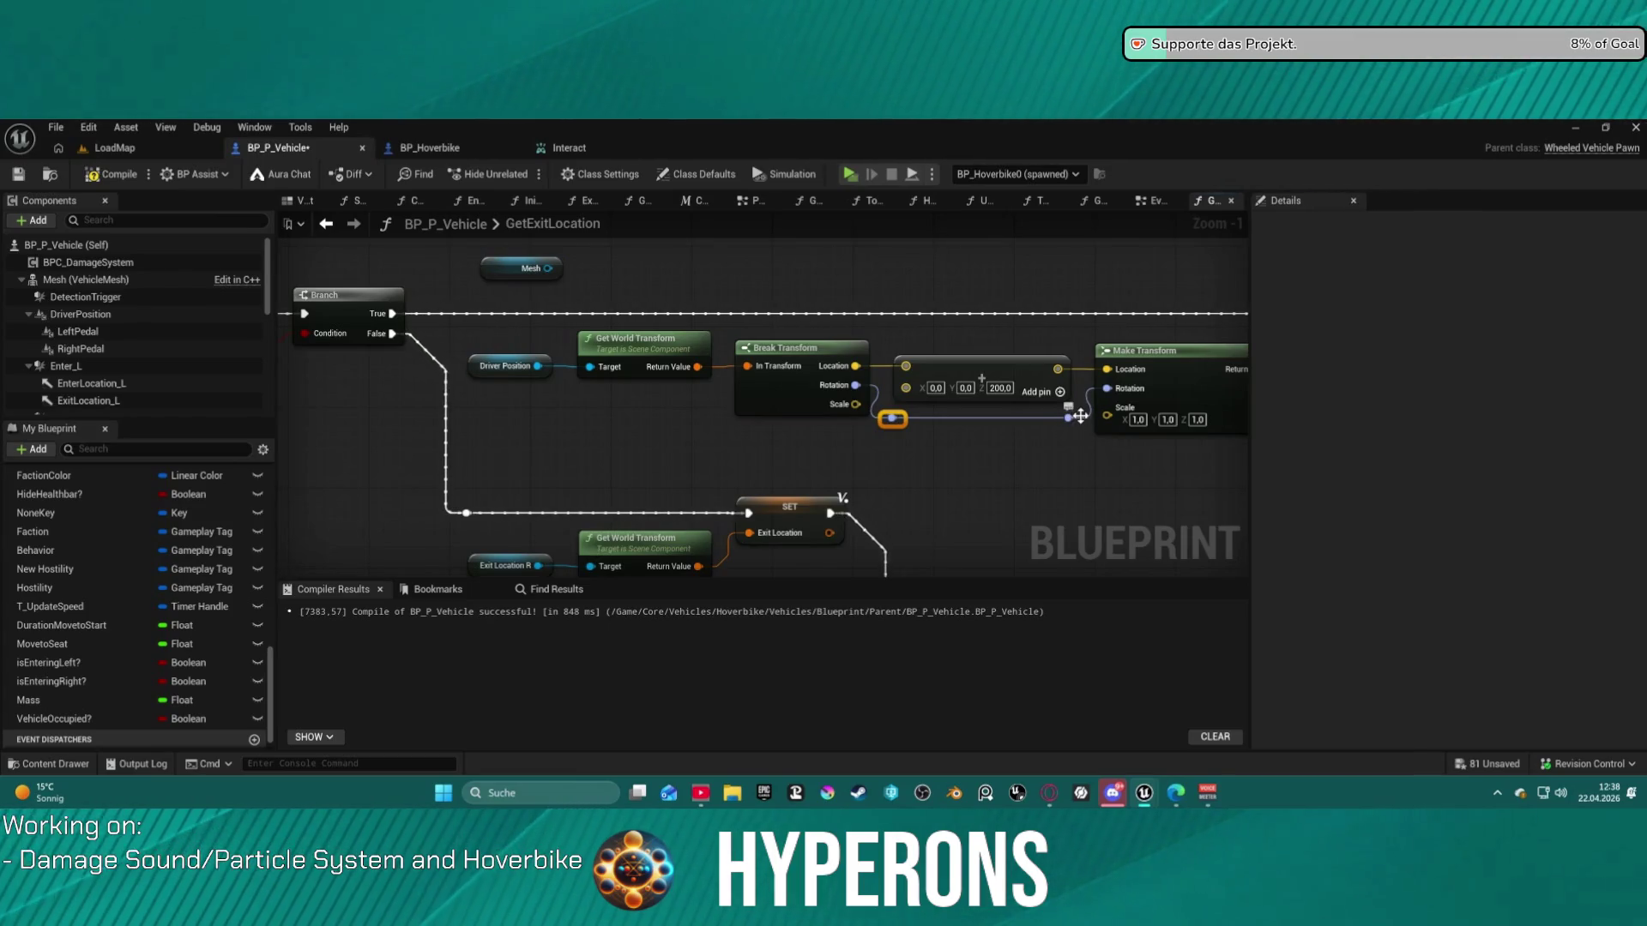
click(519, 268)
key(Delete)
- Split Make Transform's Rotation and feed it only the yaw through a Break Rotator
drag(1121, 391, 1052, 470)
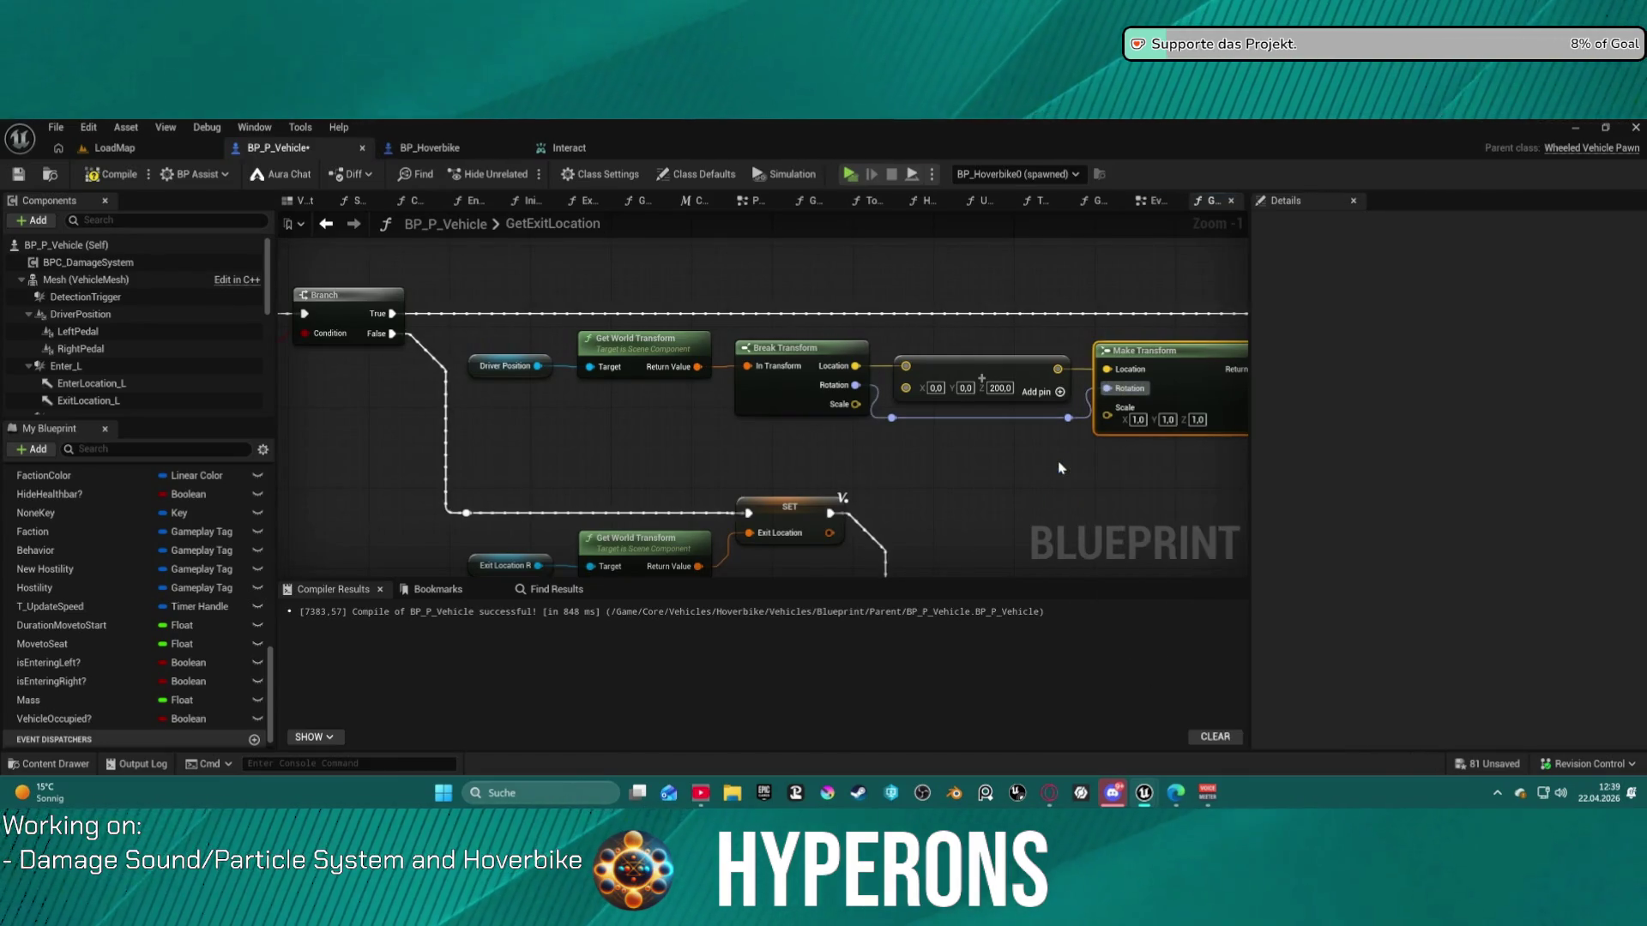
right_click(1107, 390)
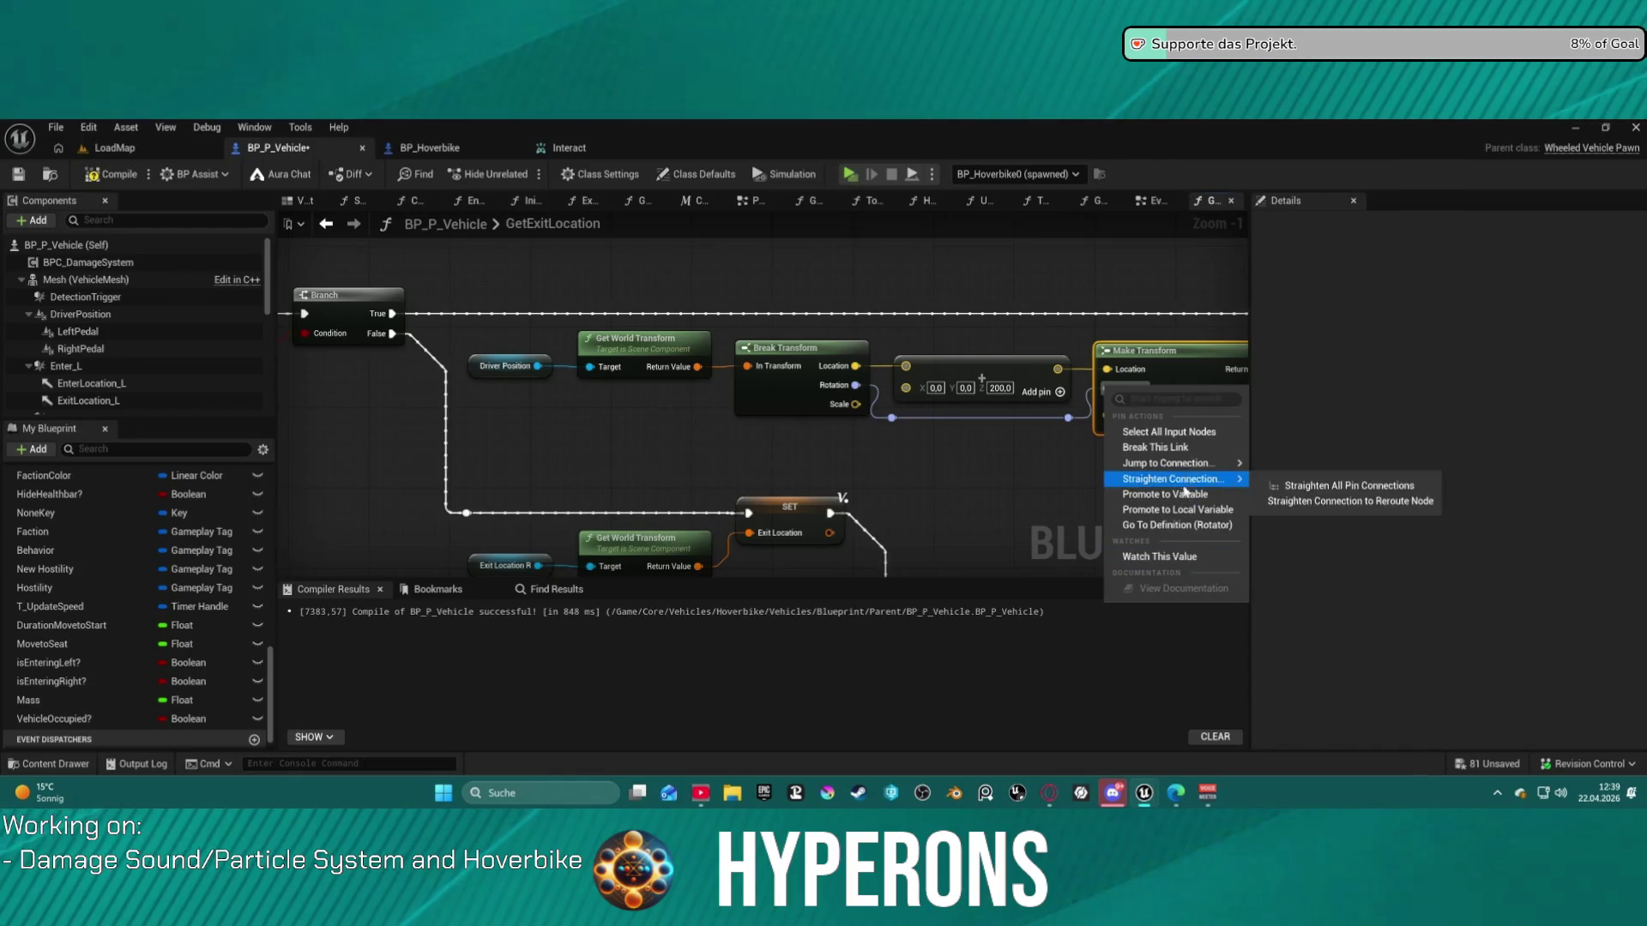
click(1155, 446)
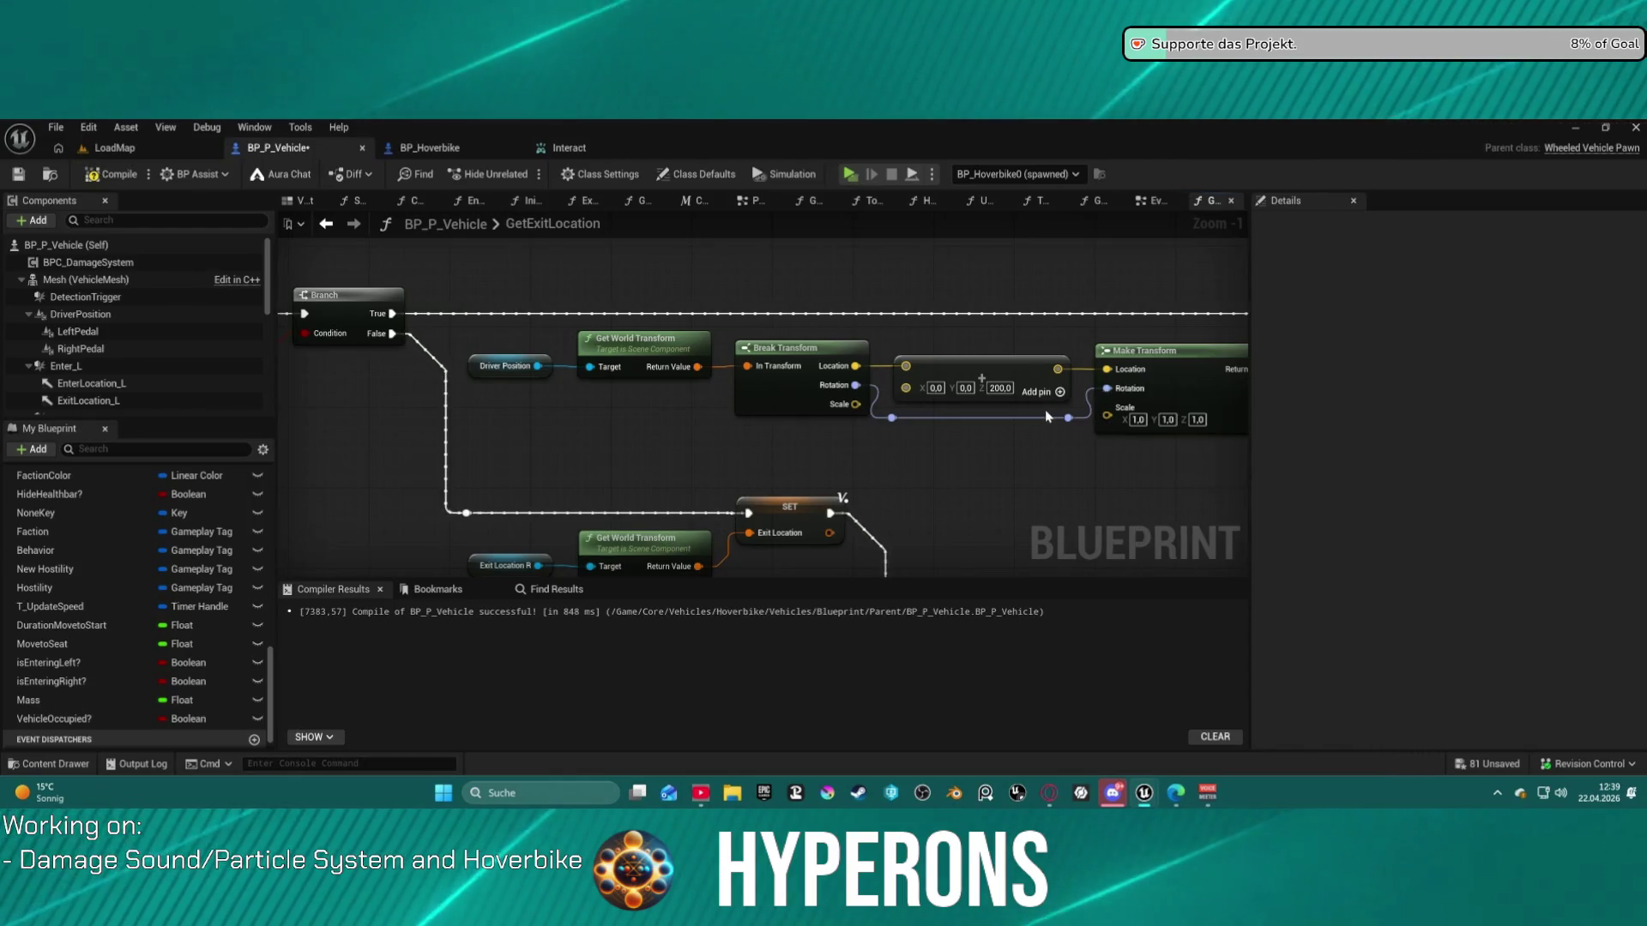
right_click(1108, 395)
click(1167, 471)
drag(892, 418, 970, 452)
text(bree)
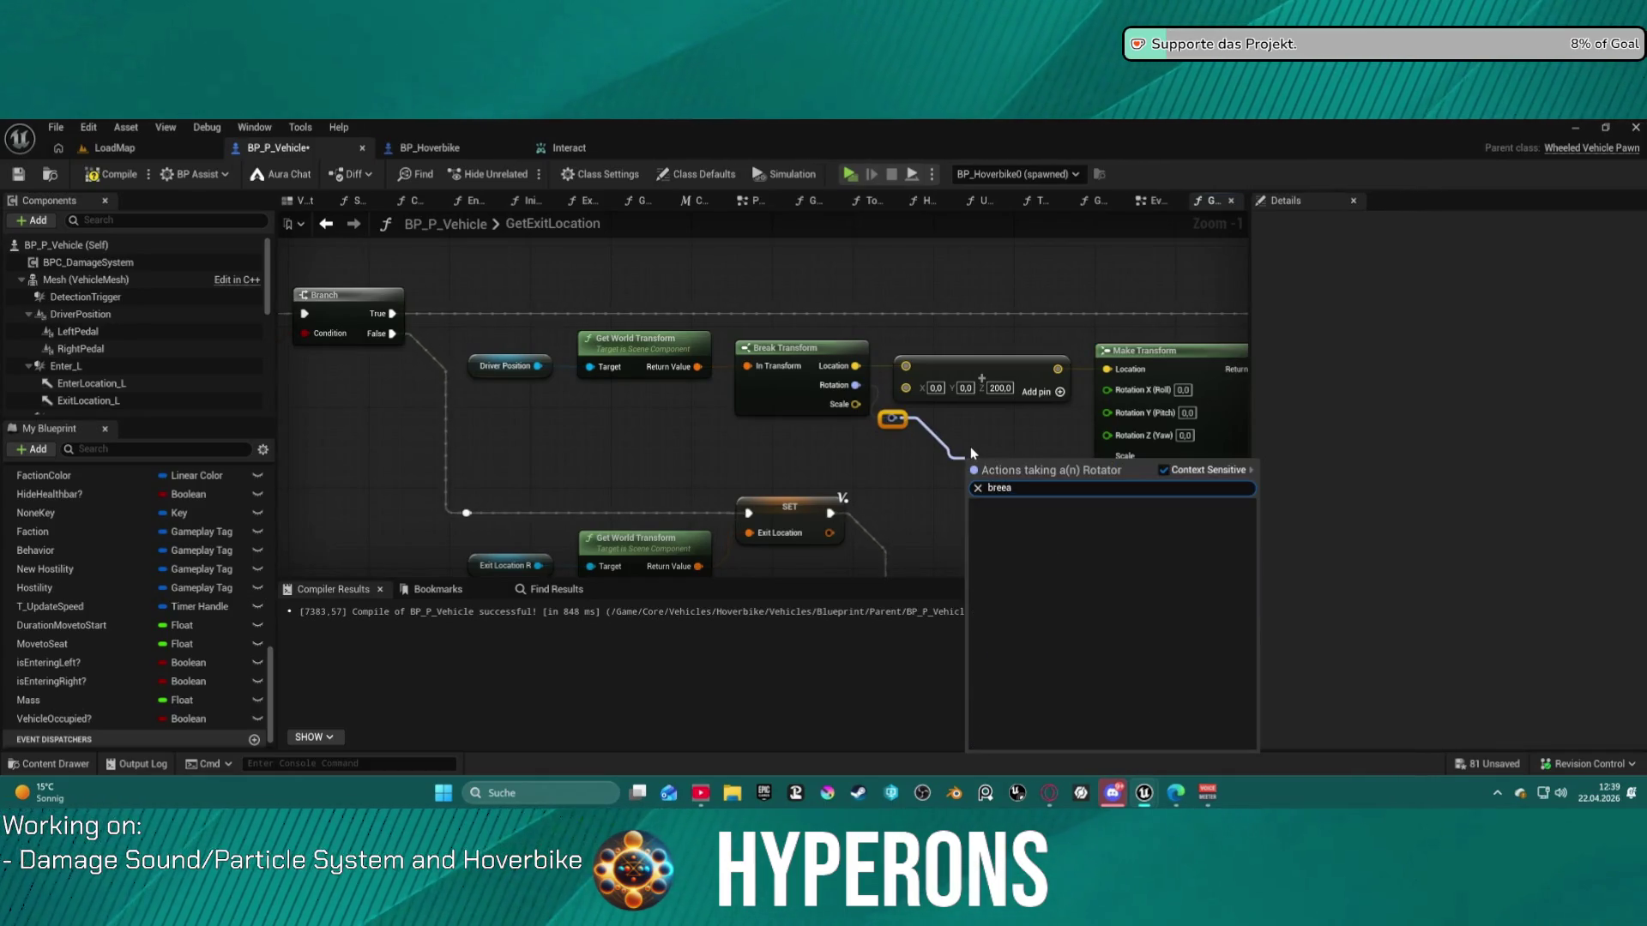
key(BackSpace)
key(Return)
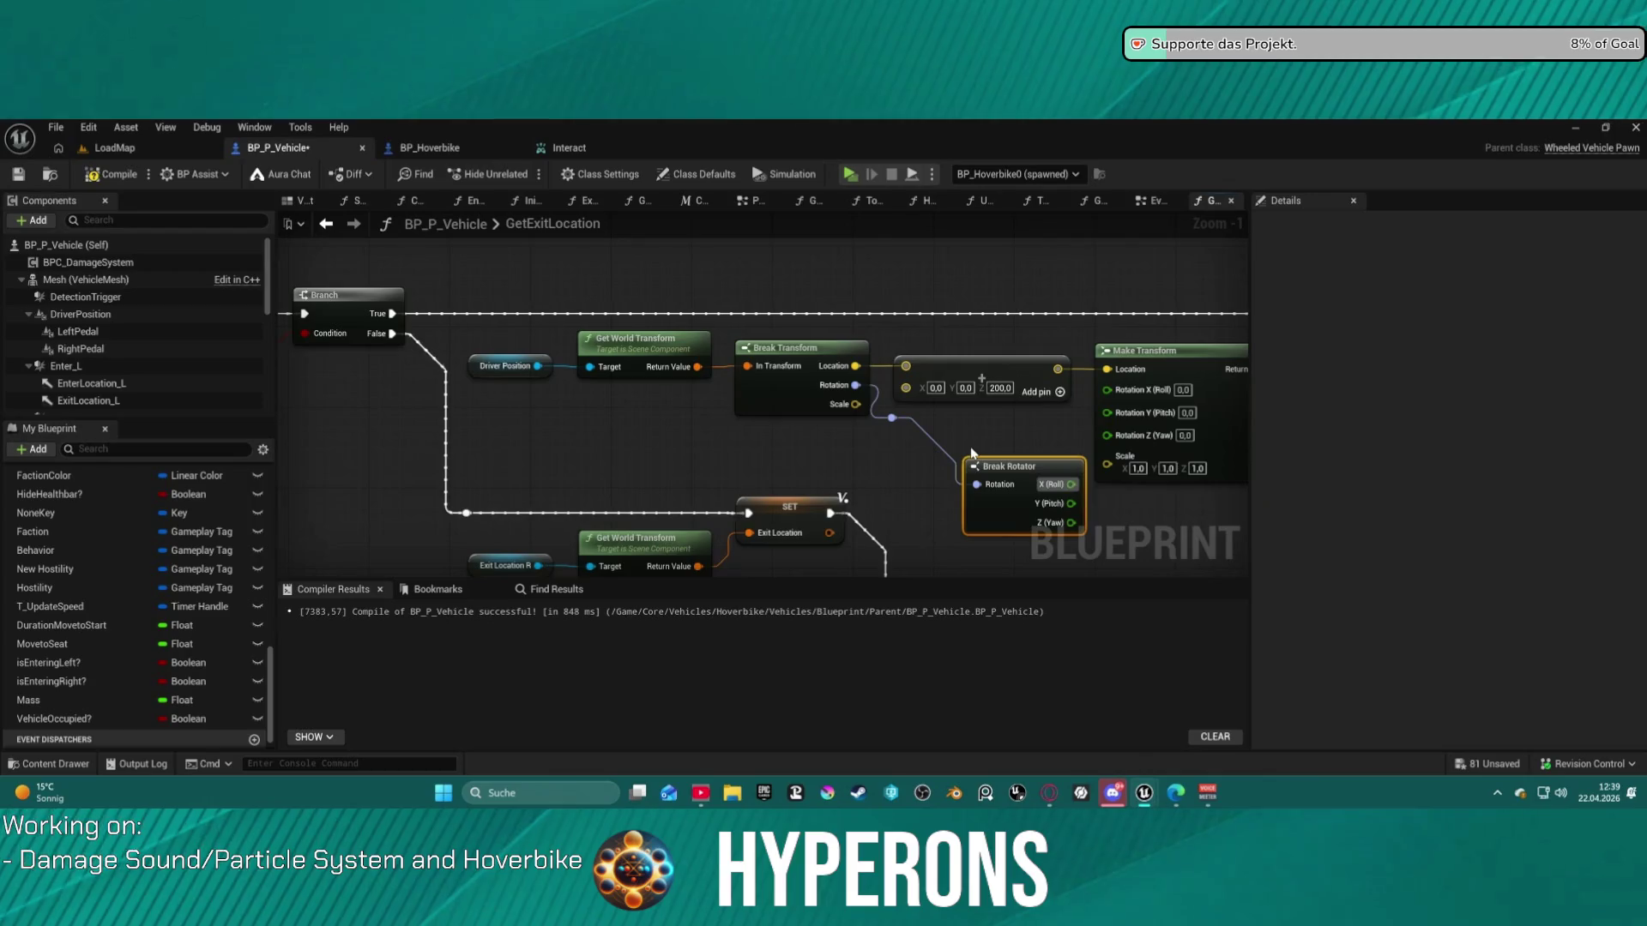
drag(1013, 477, 941, 447)
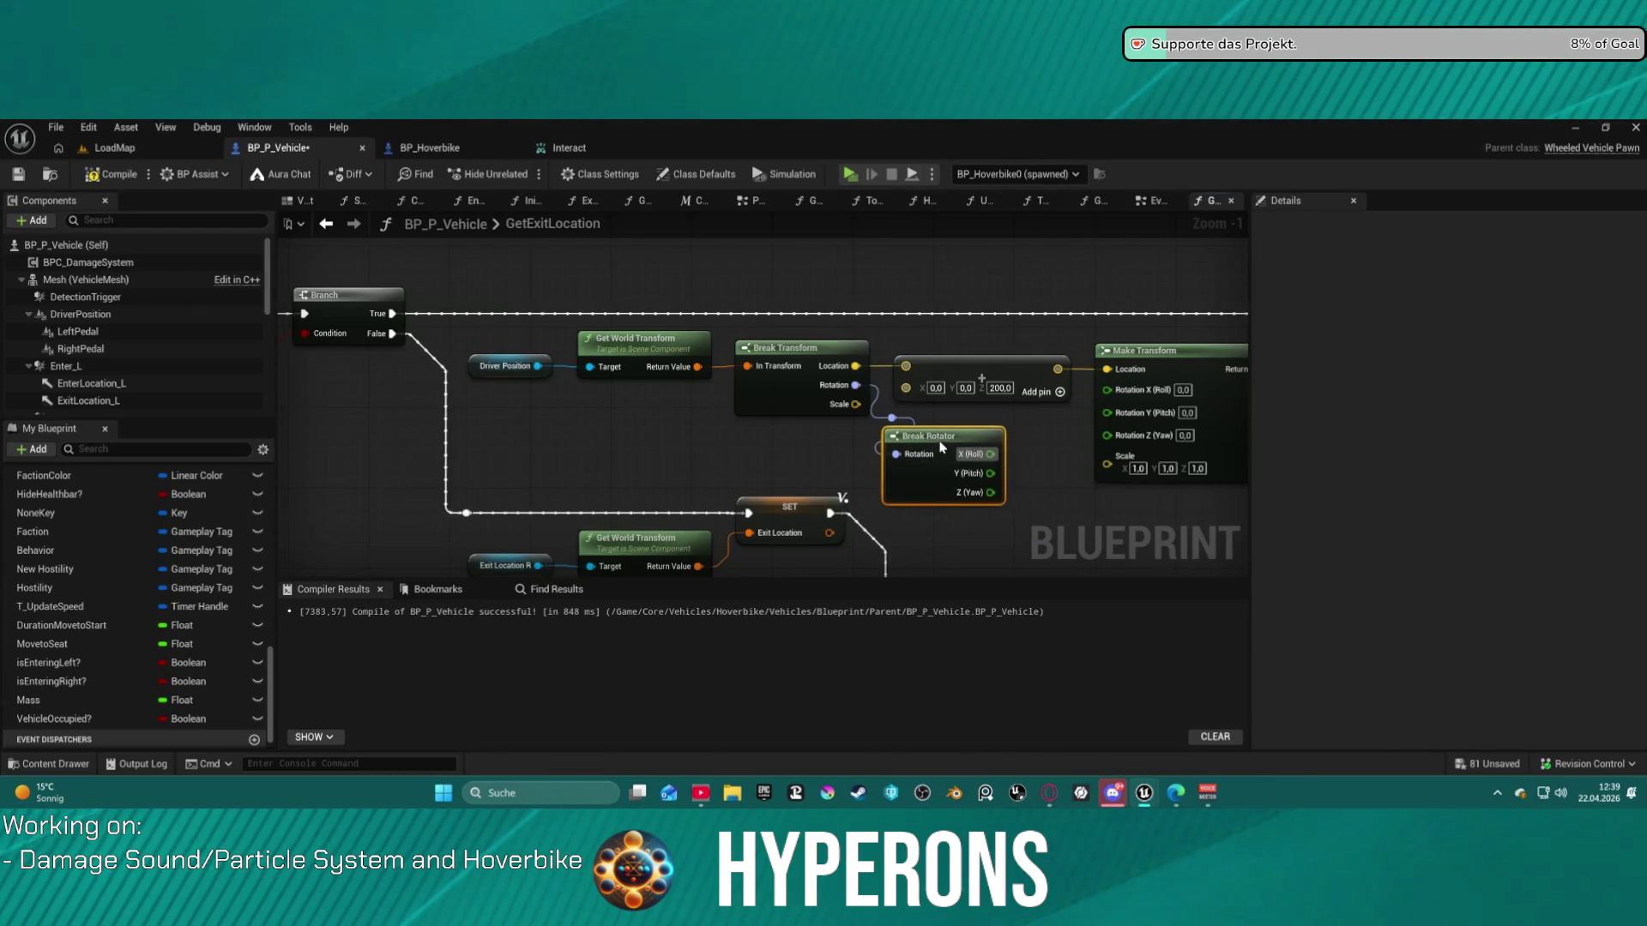
drag(1000, 493, 1108, 433)
- Take the world transform from Mesh, delete Driver Position, and set offset Z to 150
click(1029, 377)
text(250)
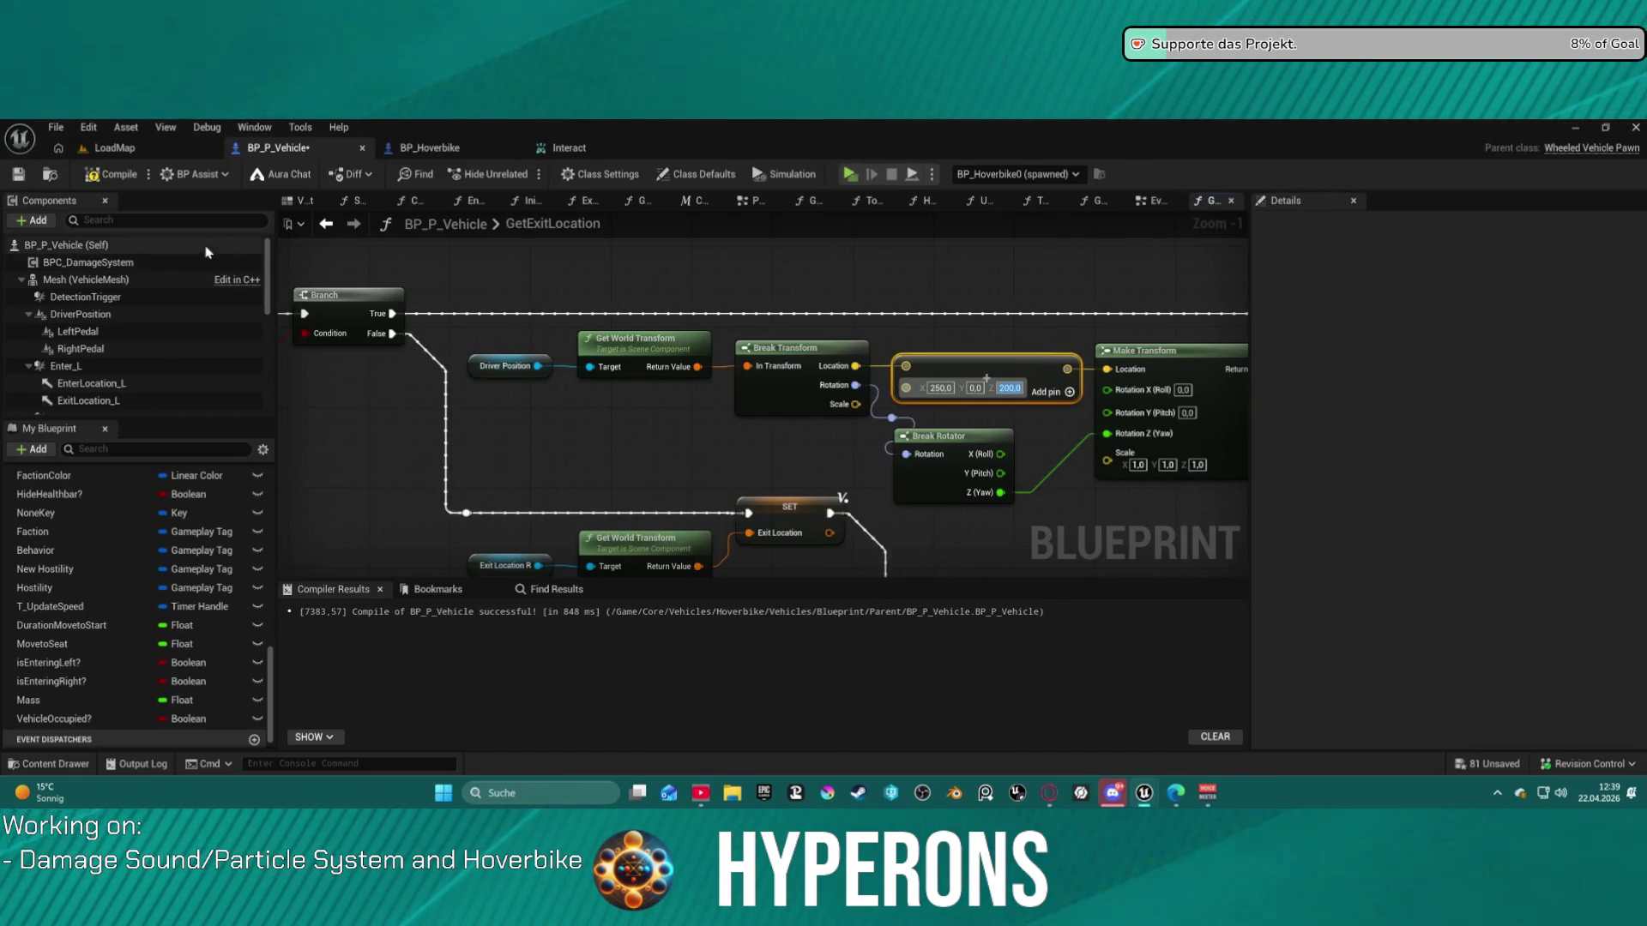
click(69, 246)
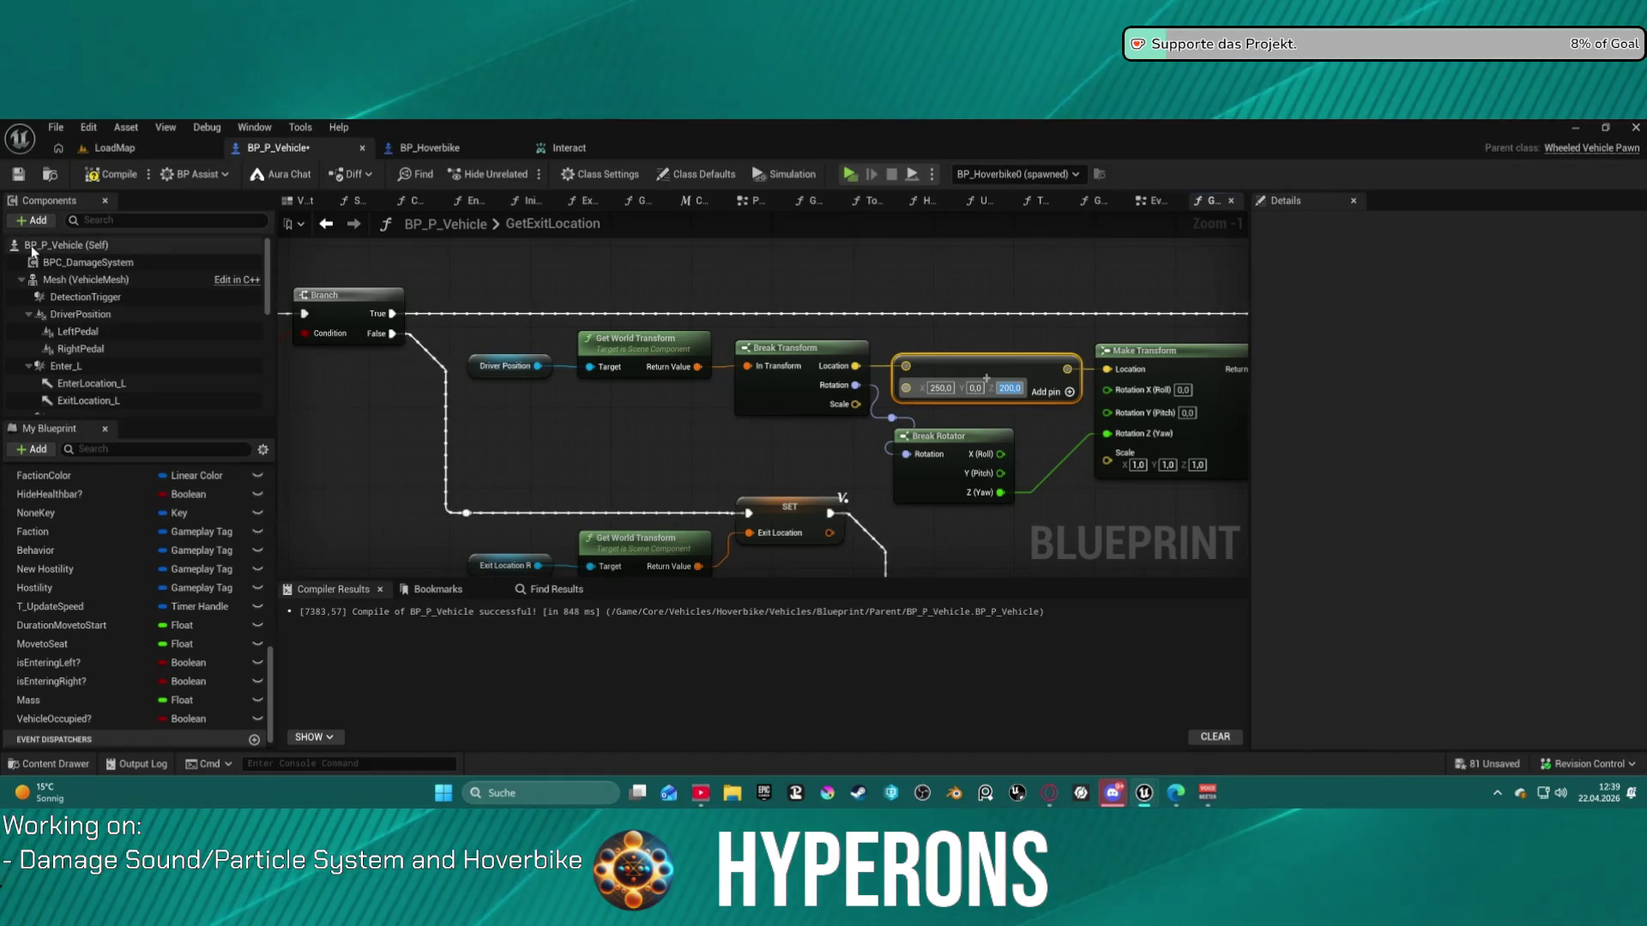
mouse_move(86, 279)
mouse_down()
mouse_move(539, 370)
mouse_move(506, 349)
mouse_up()
click(514, 367)
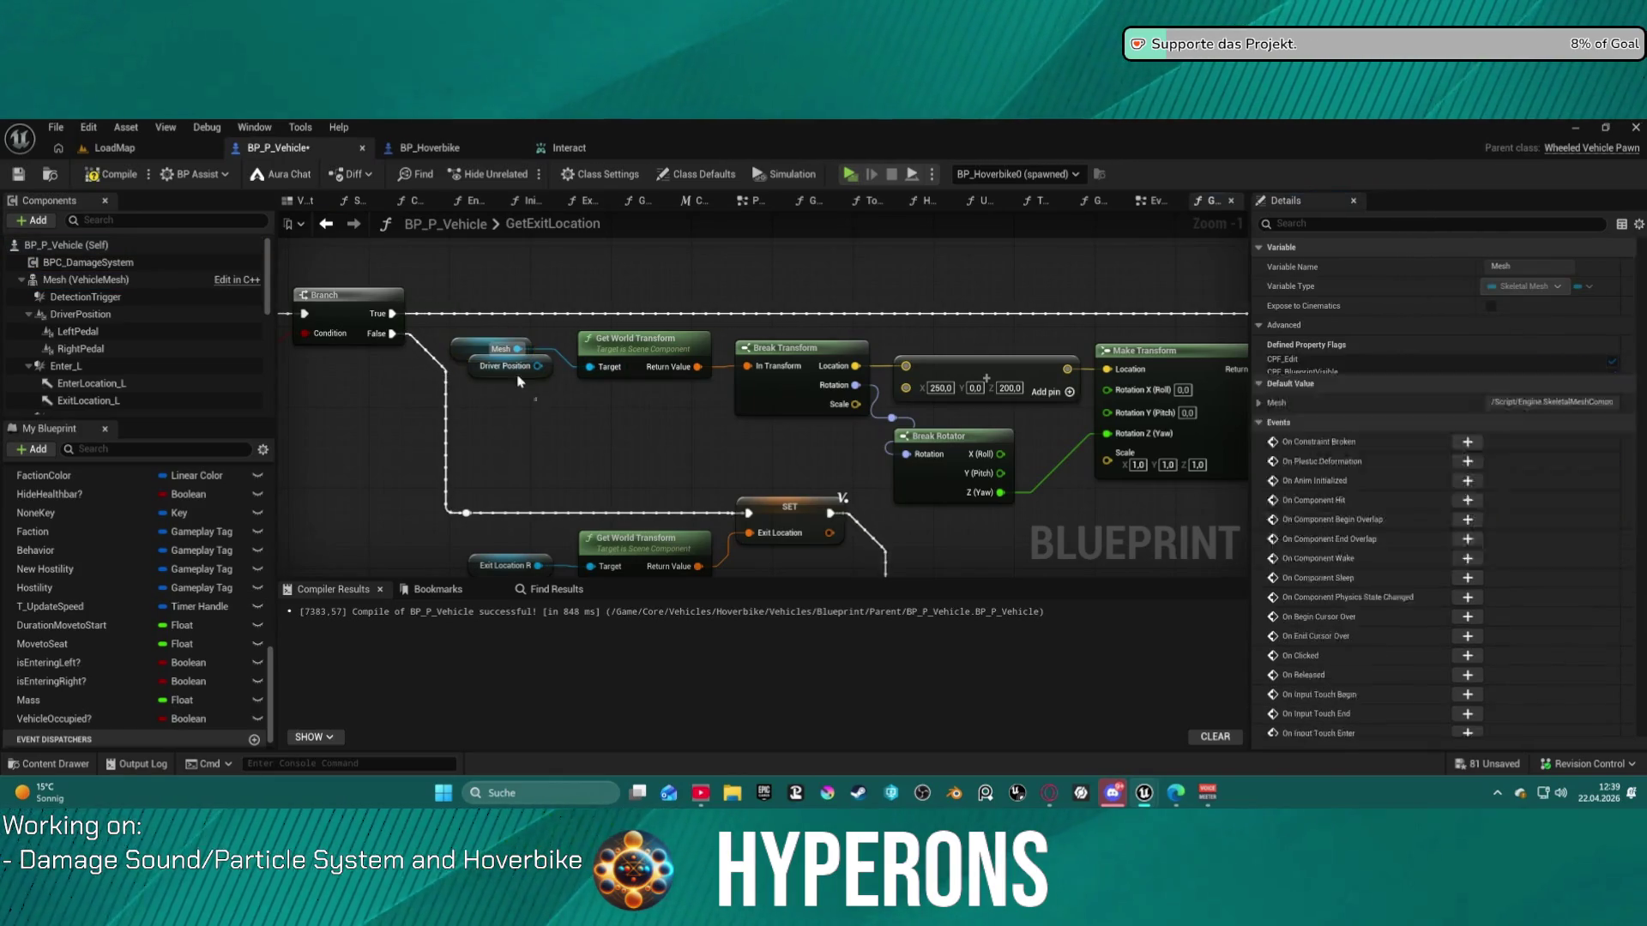
key(Delete)
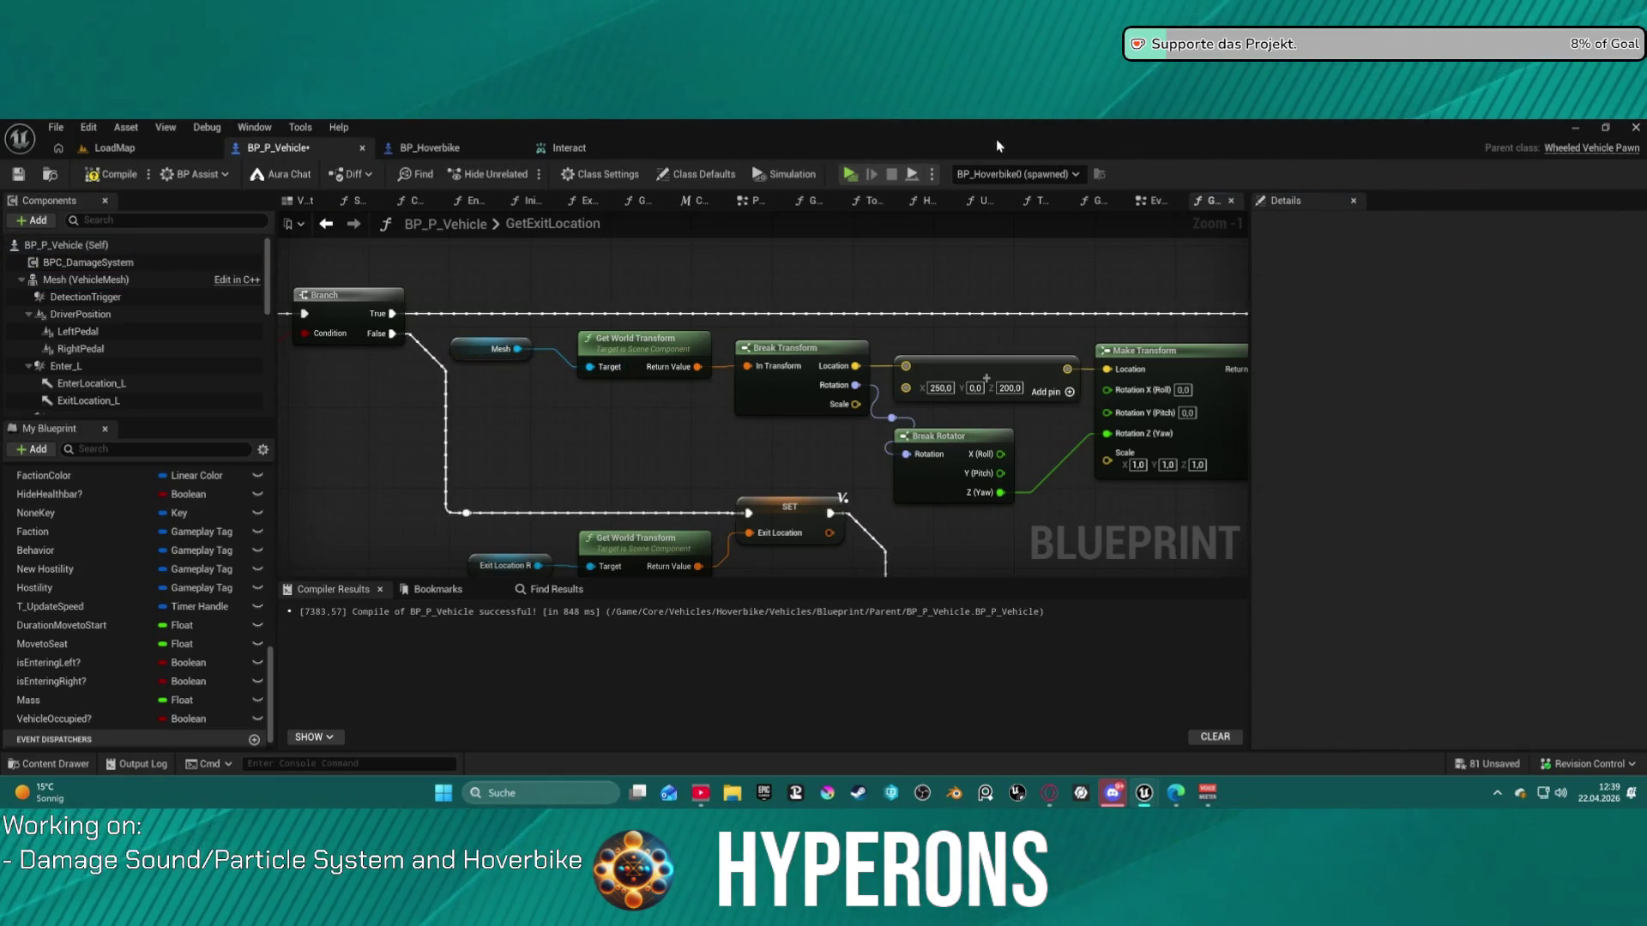
text(15)
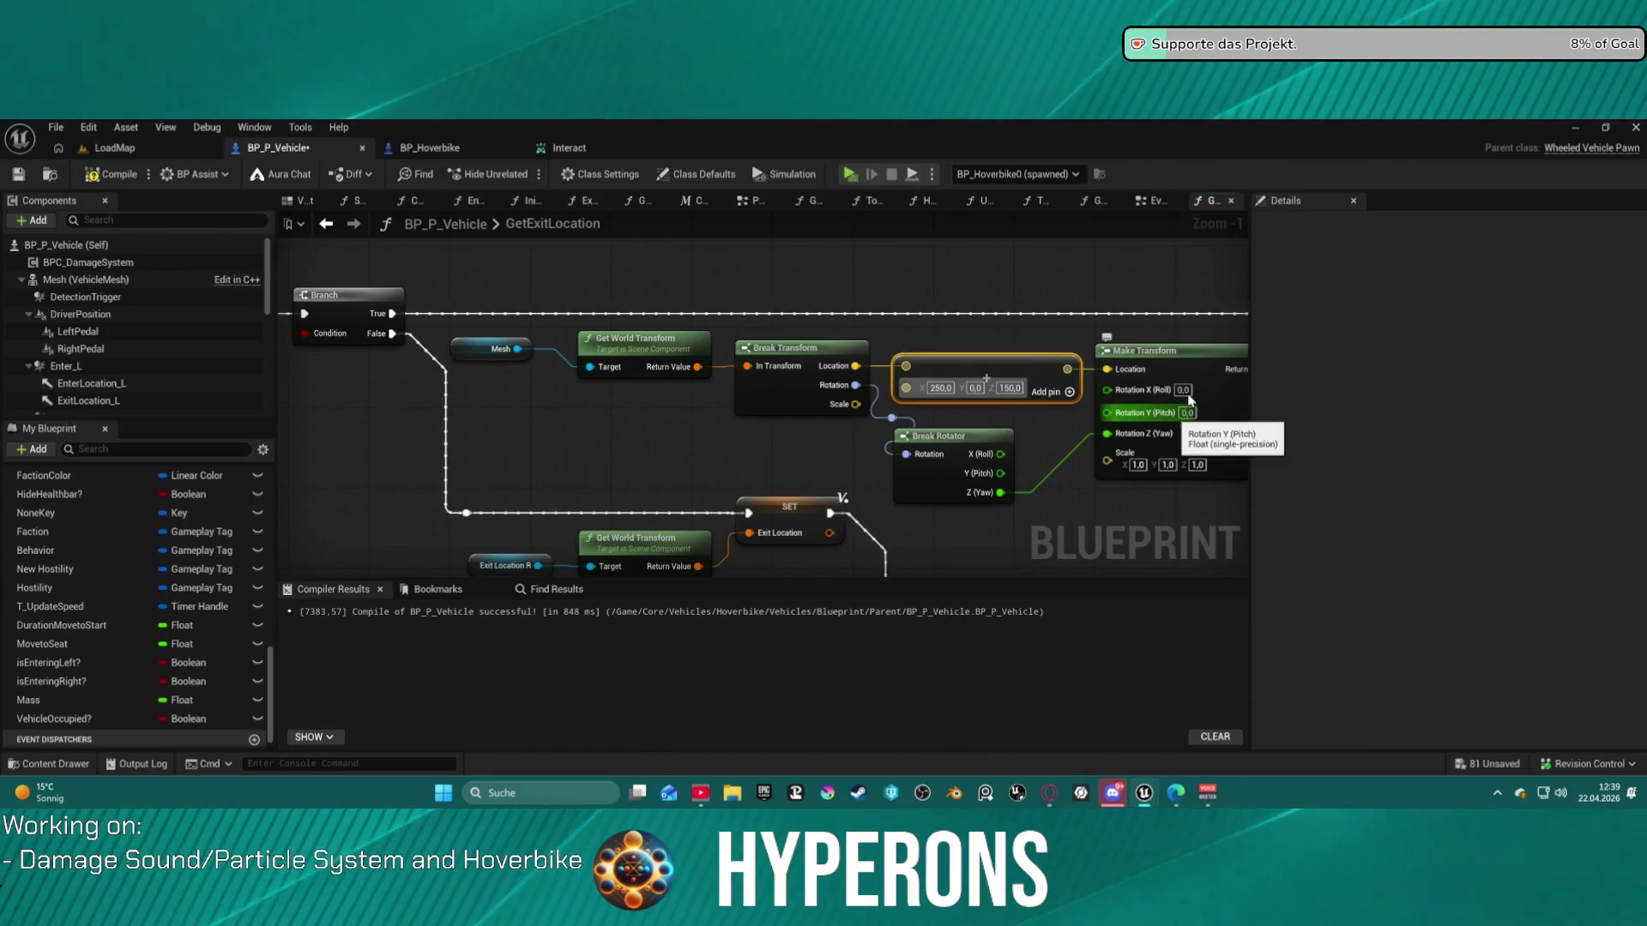
text(0)
key(Return)
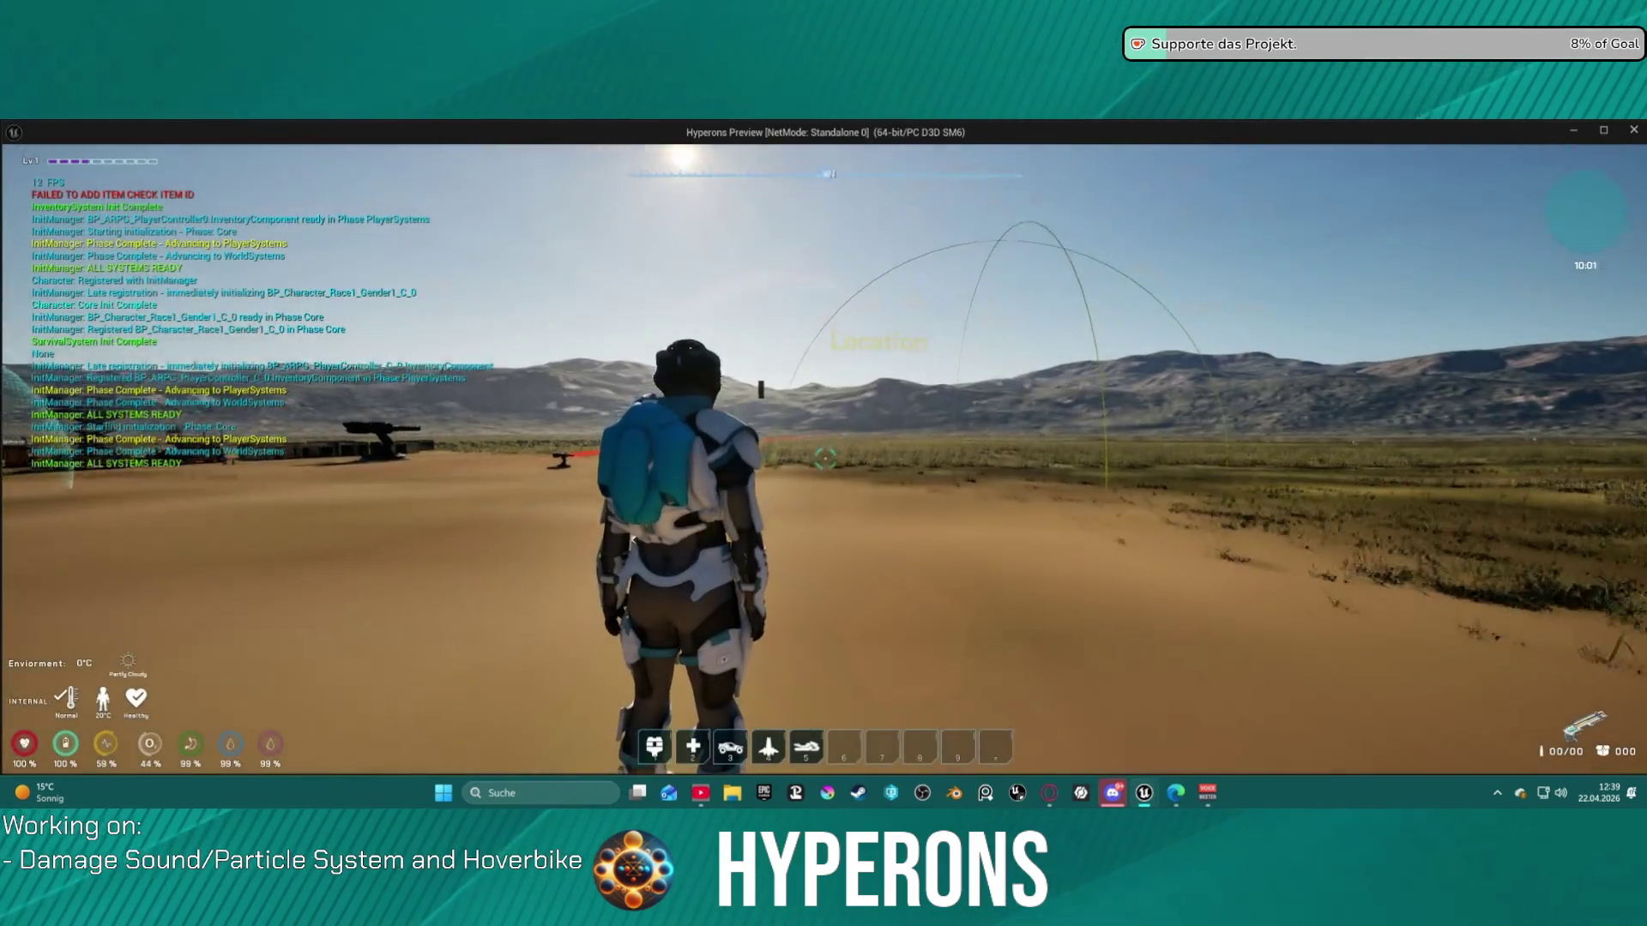
- Spawn the hoverbike with key 5, mount it, and drive toward the cliff
key(5)
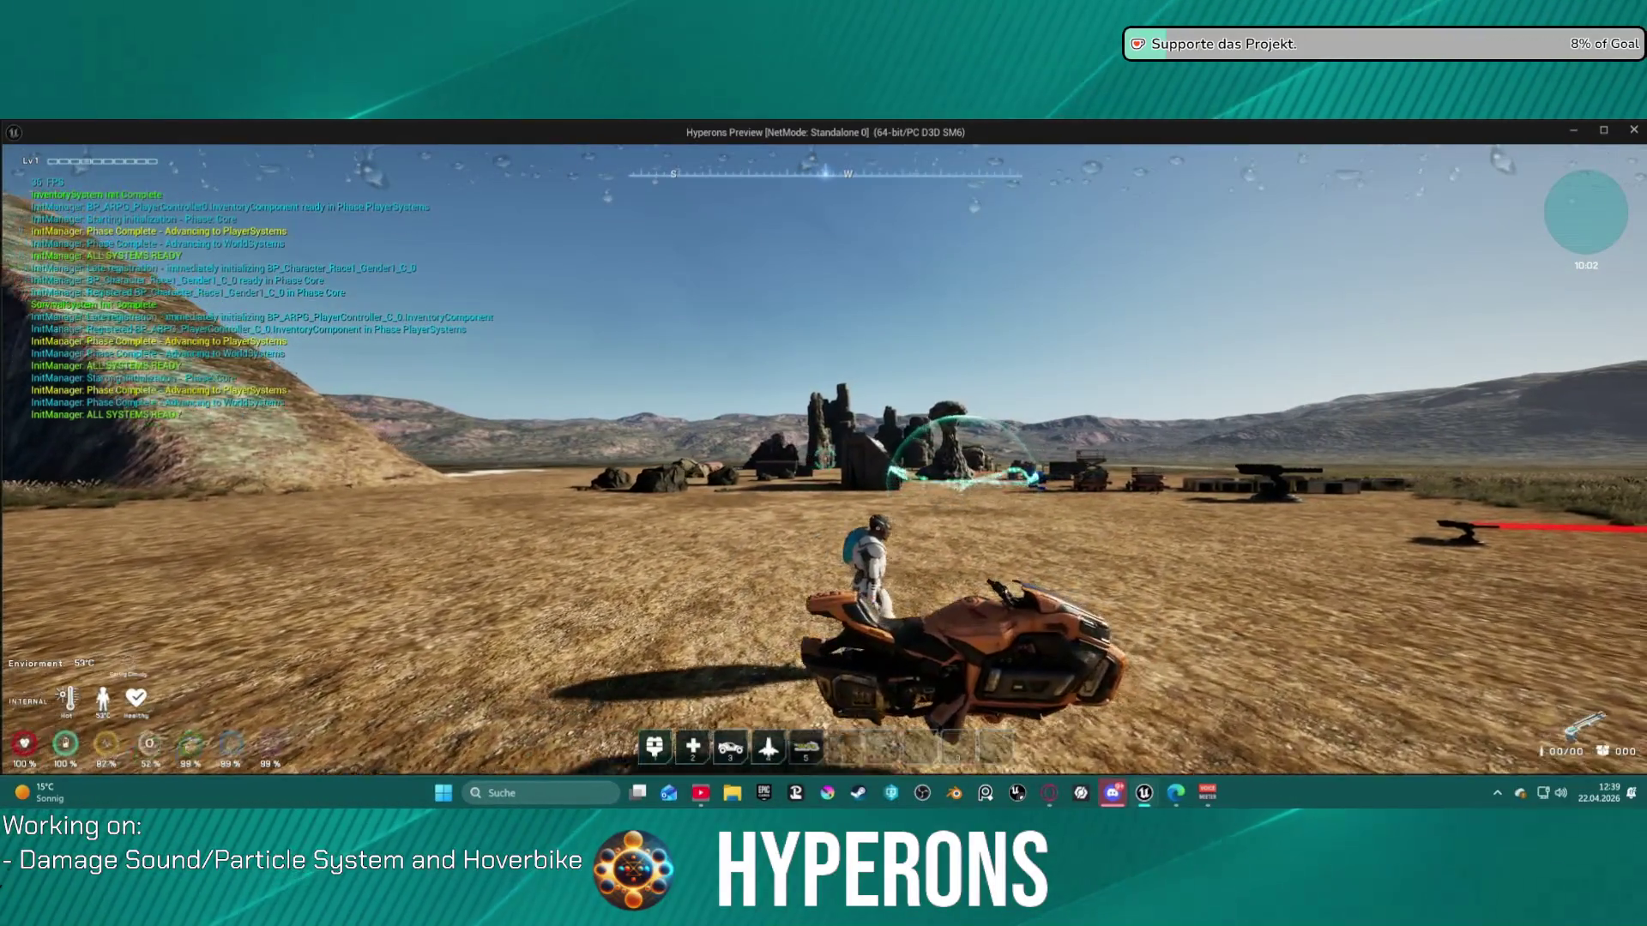
key(e)
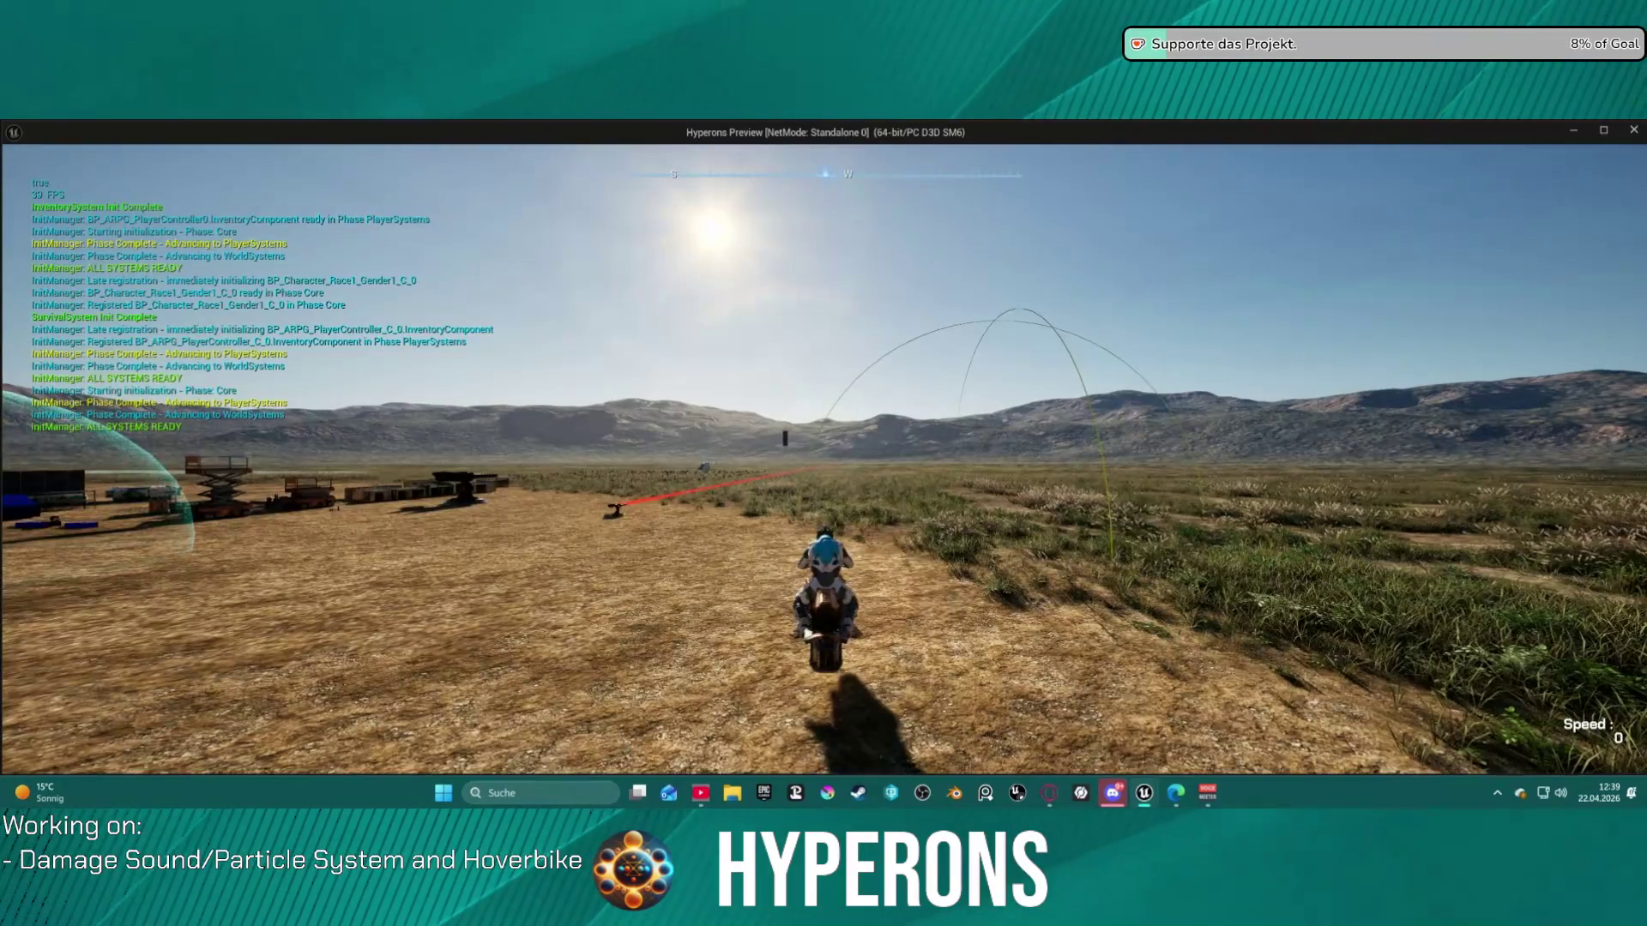
key(w)
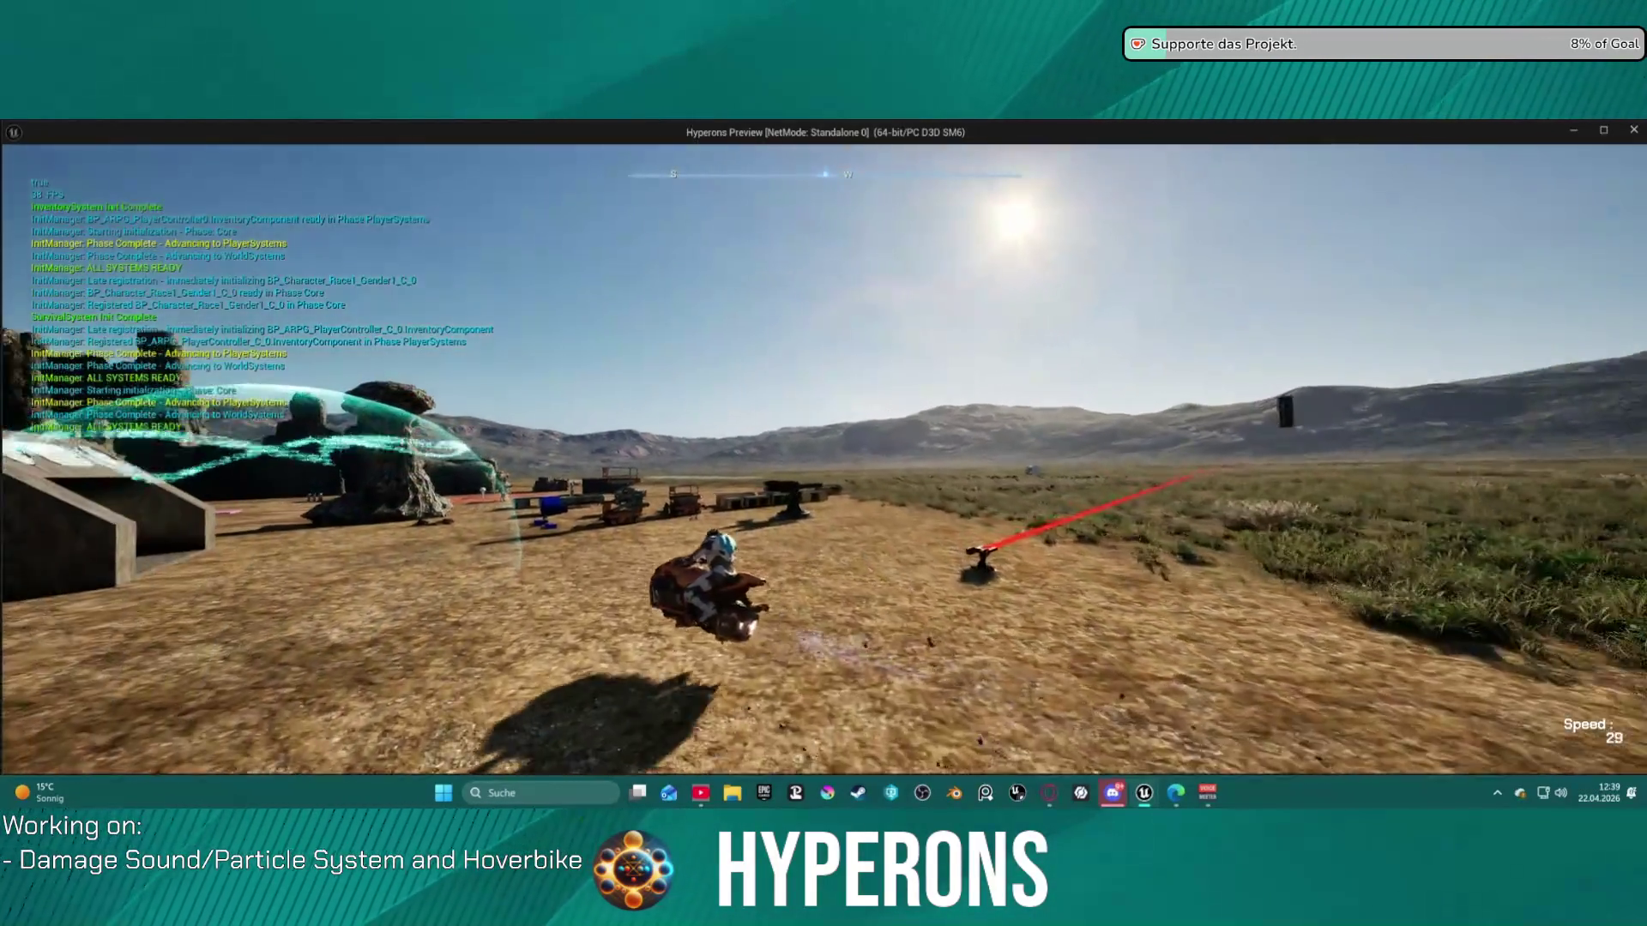
key(a)
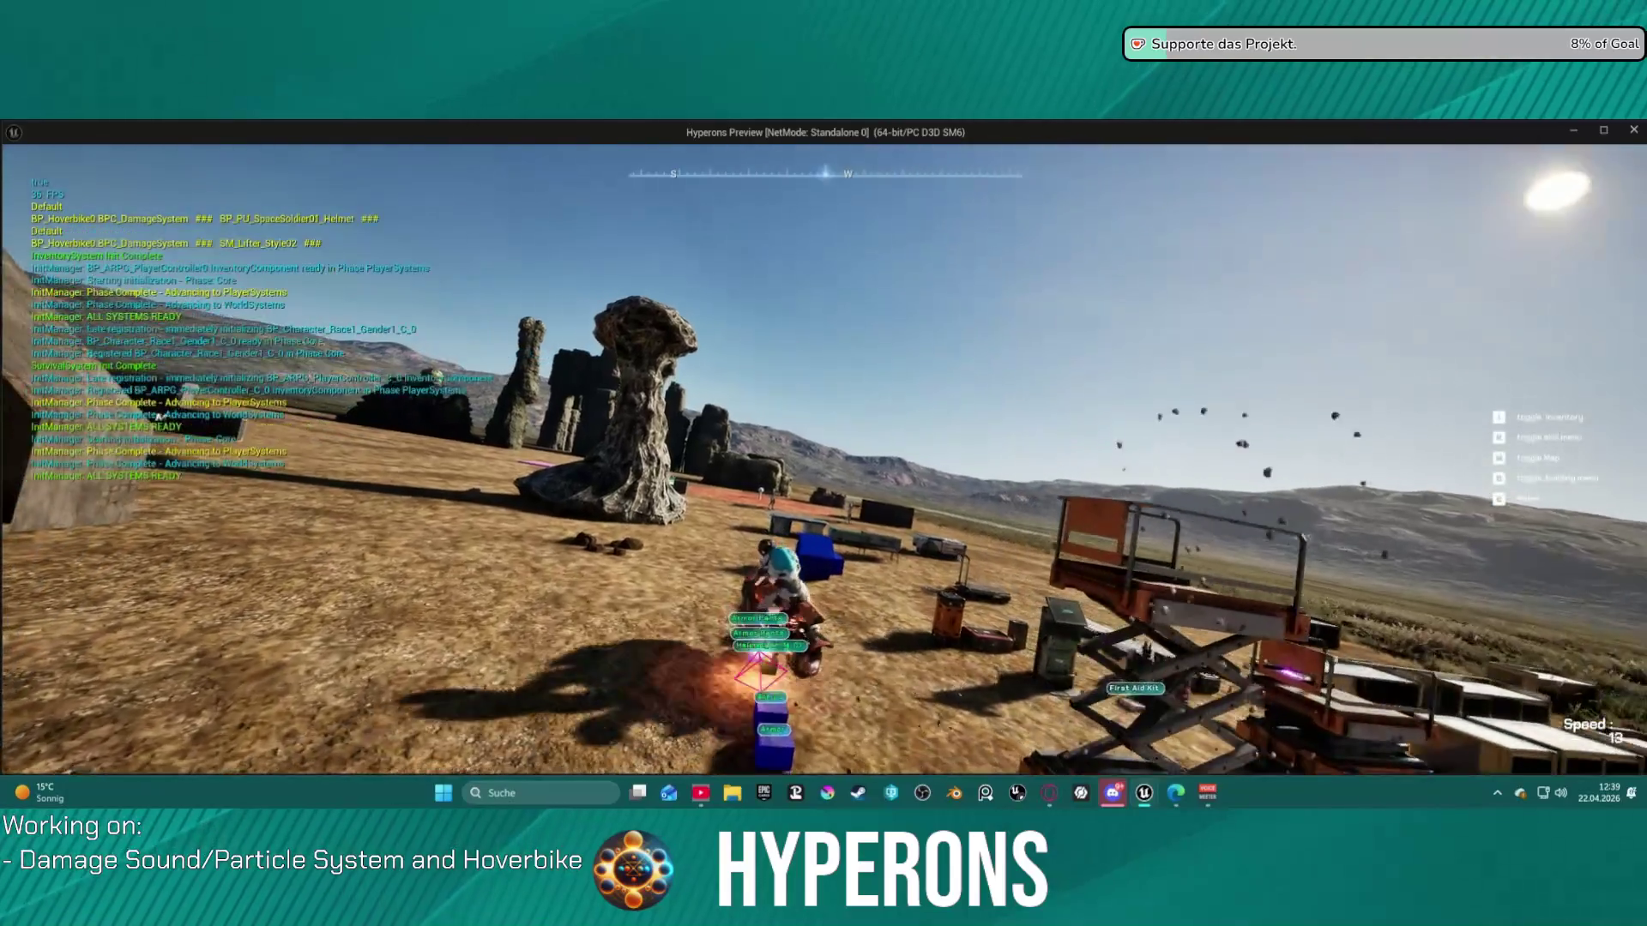
key(w)
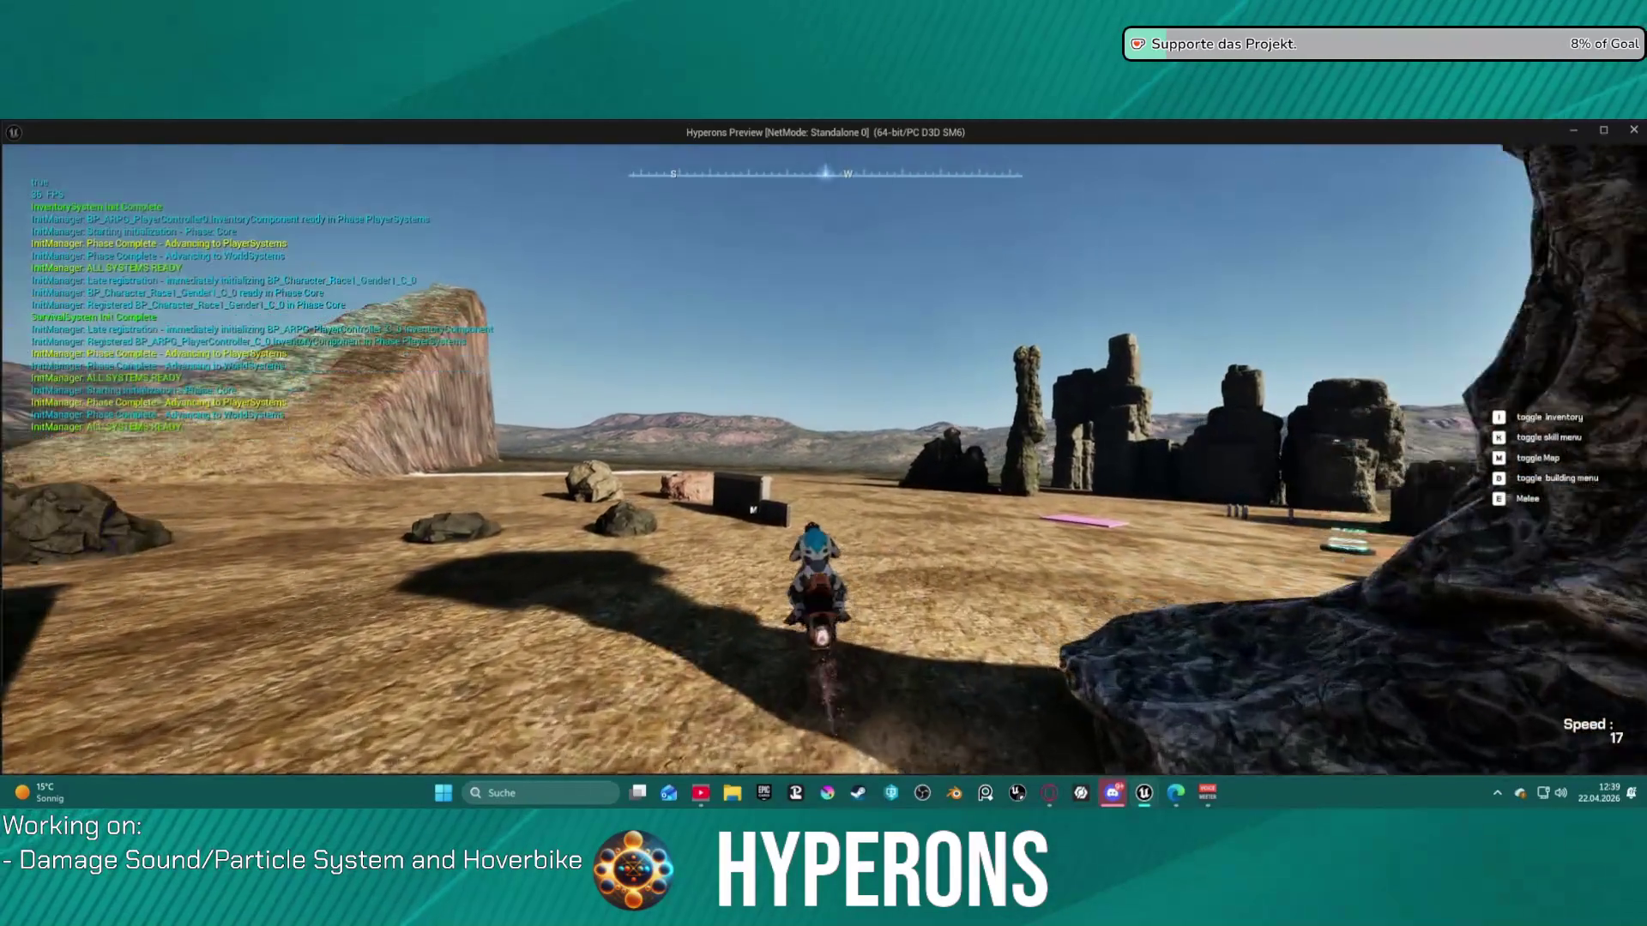
key(a)
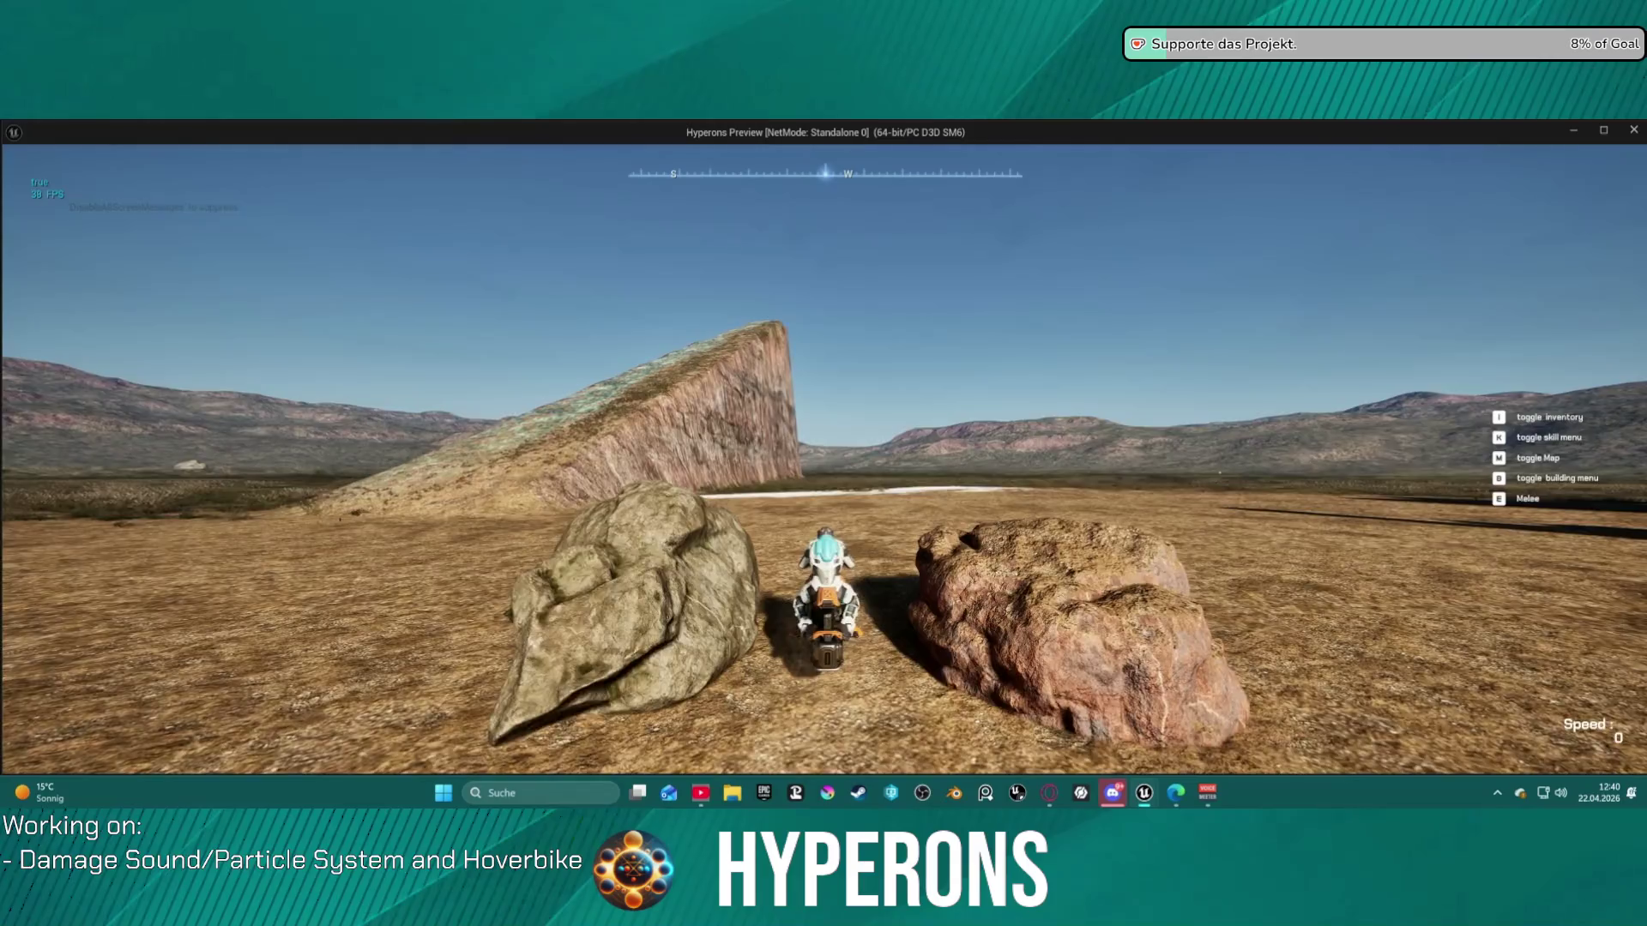
- Get off the hoverbike with F, remount it, and steer toward the rock towers
key(f)
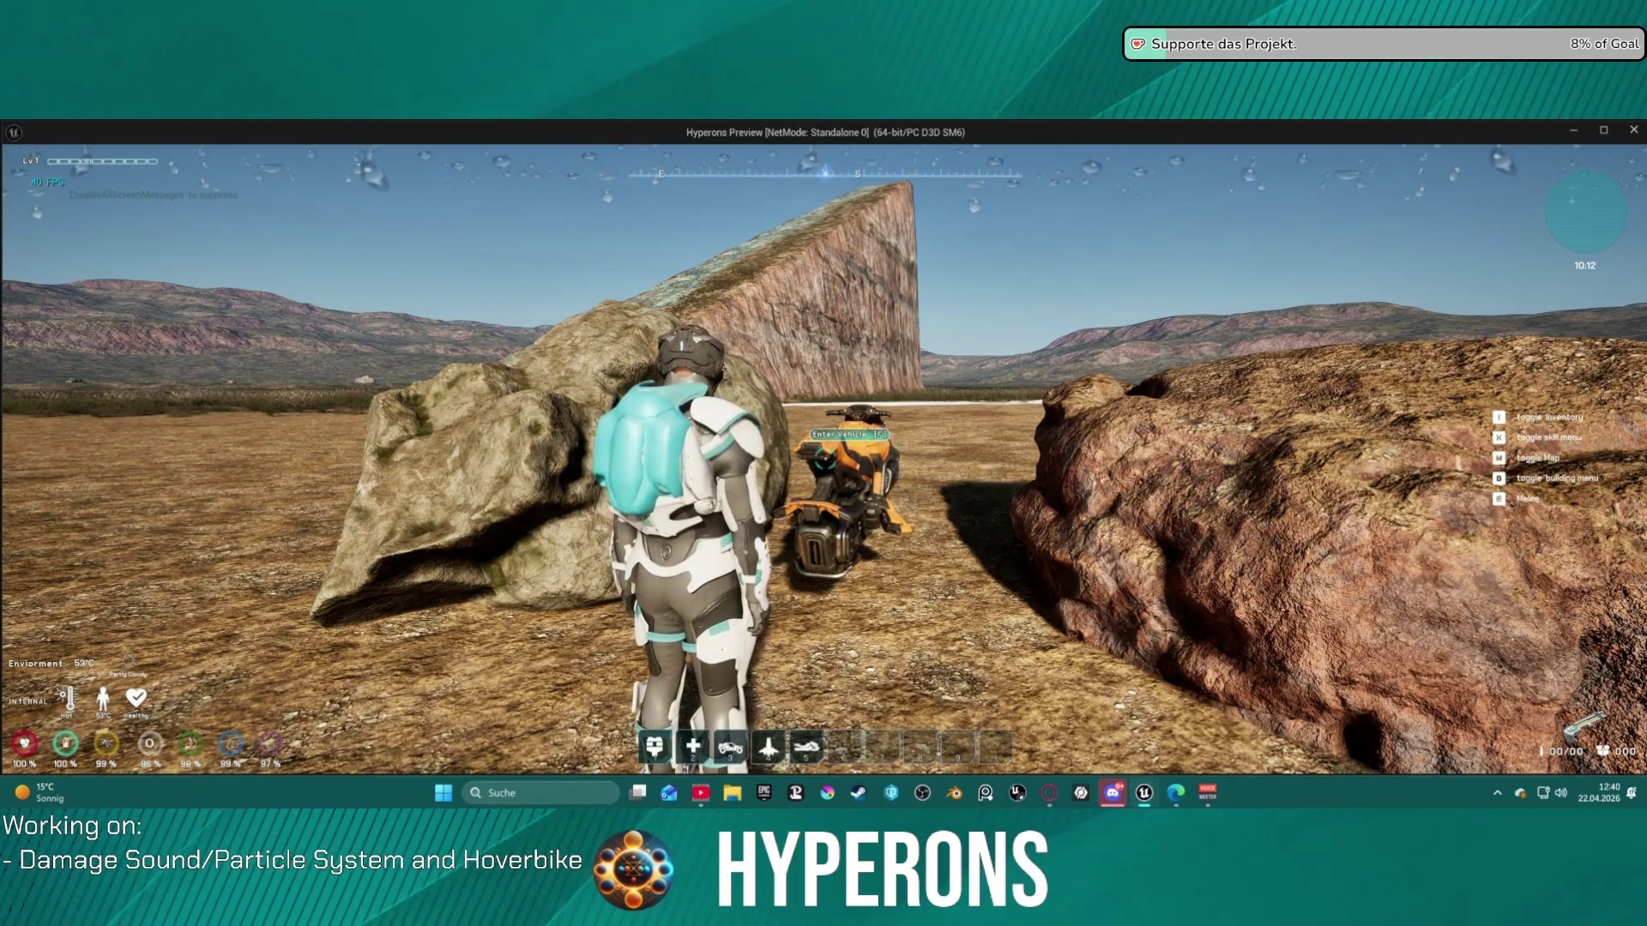
key(f)
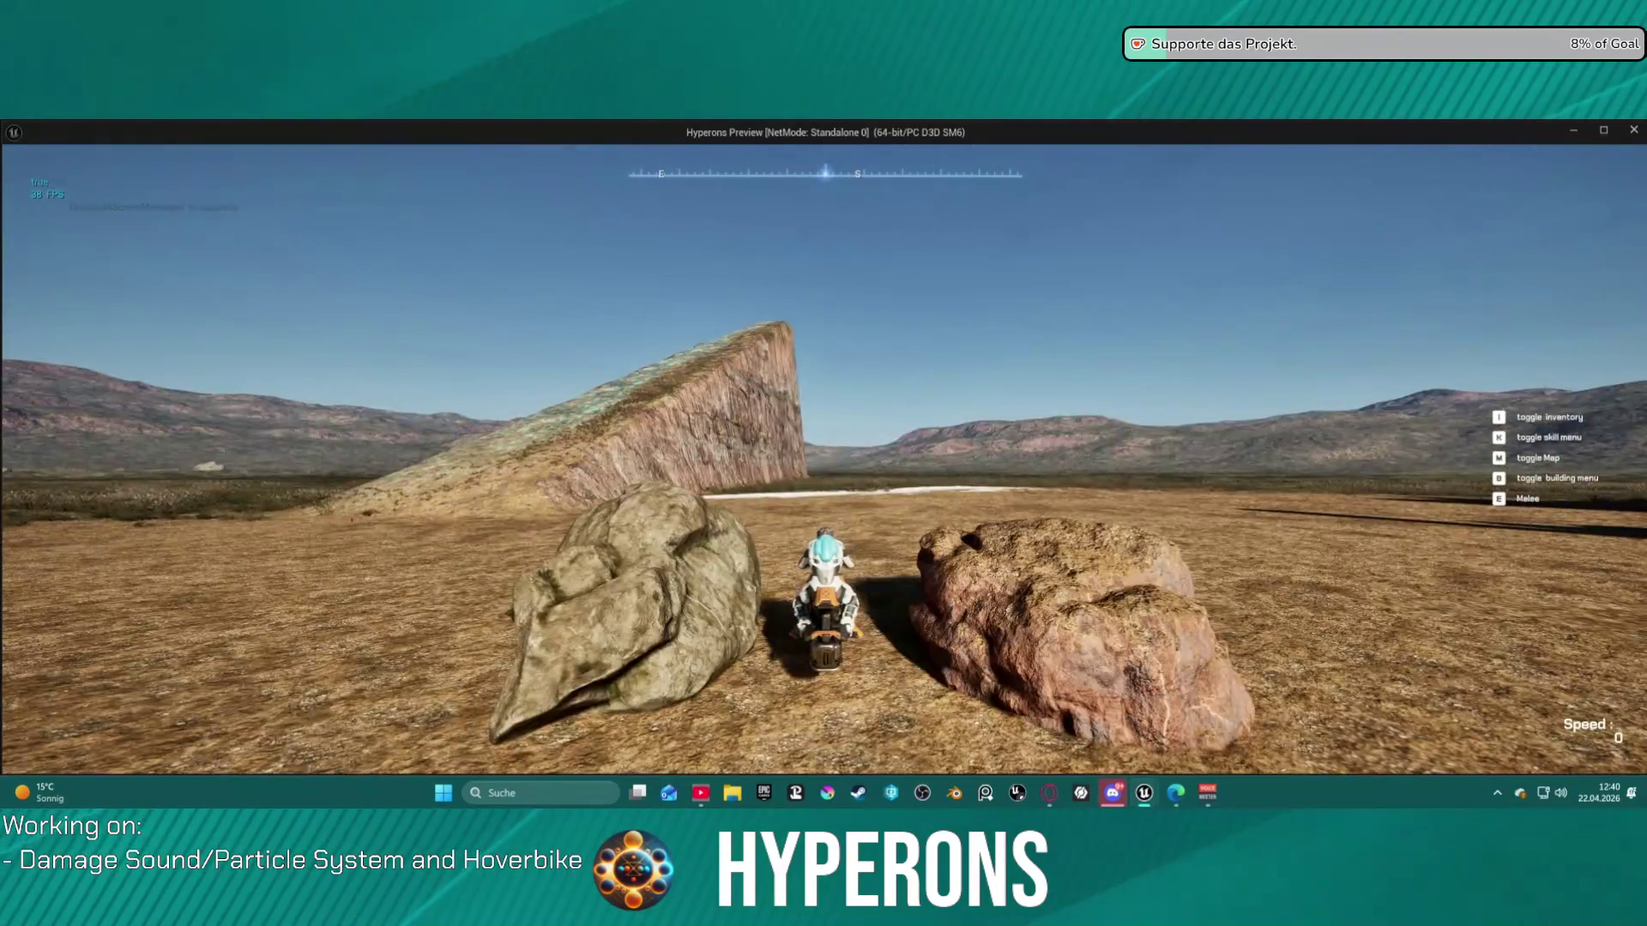
key(w)
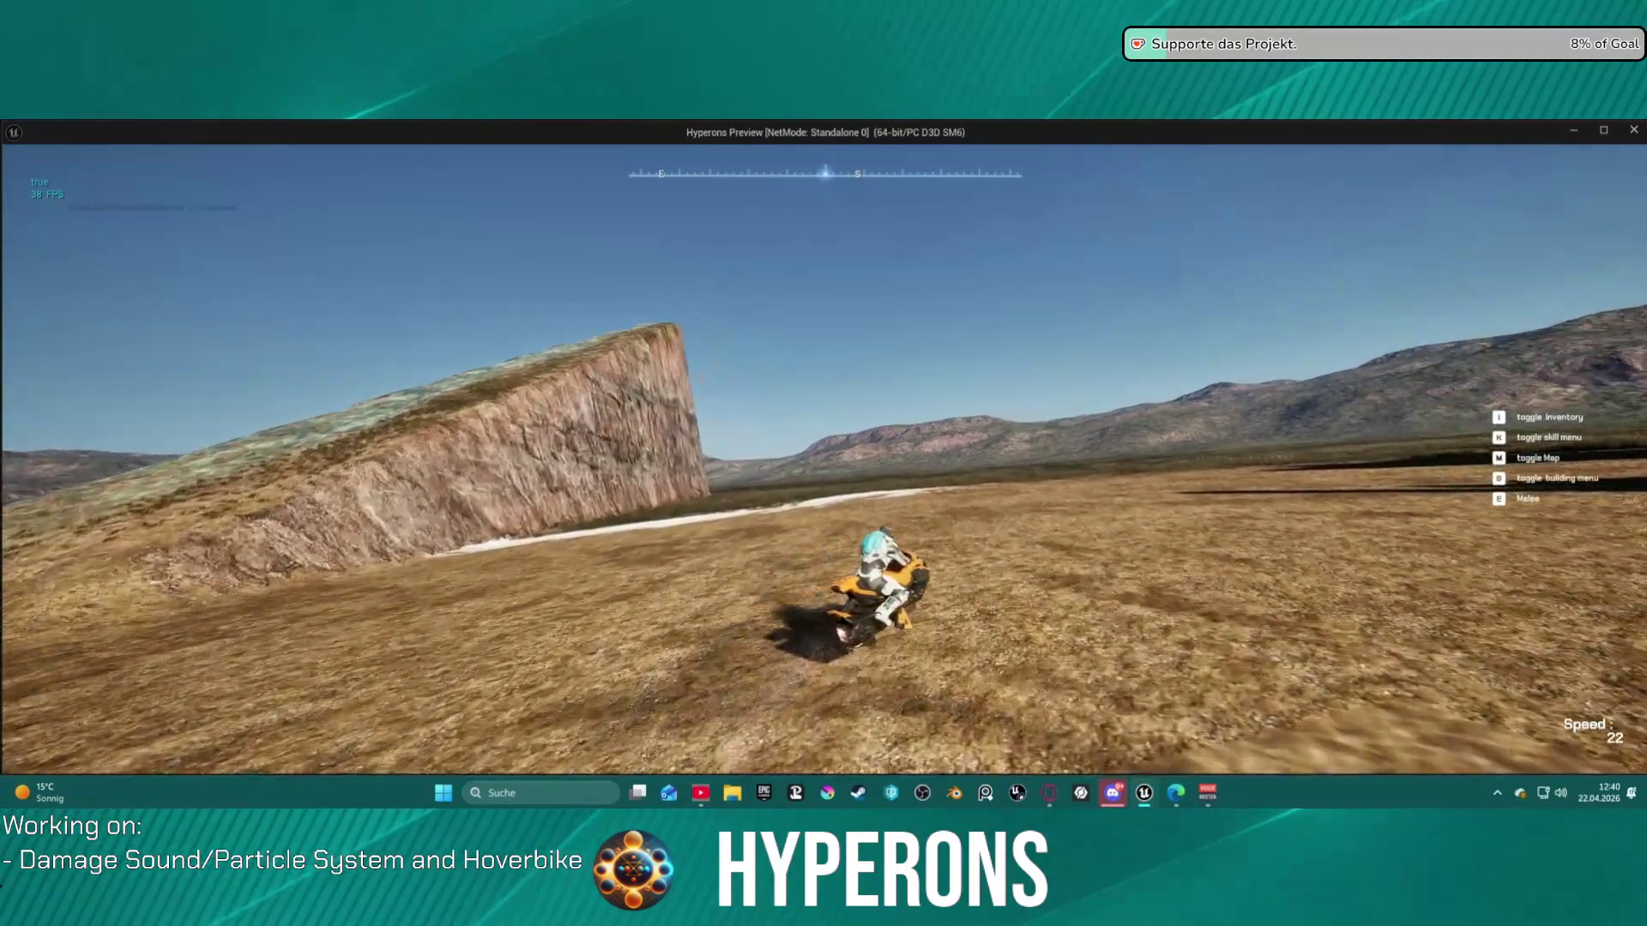
key(d)
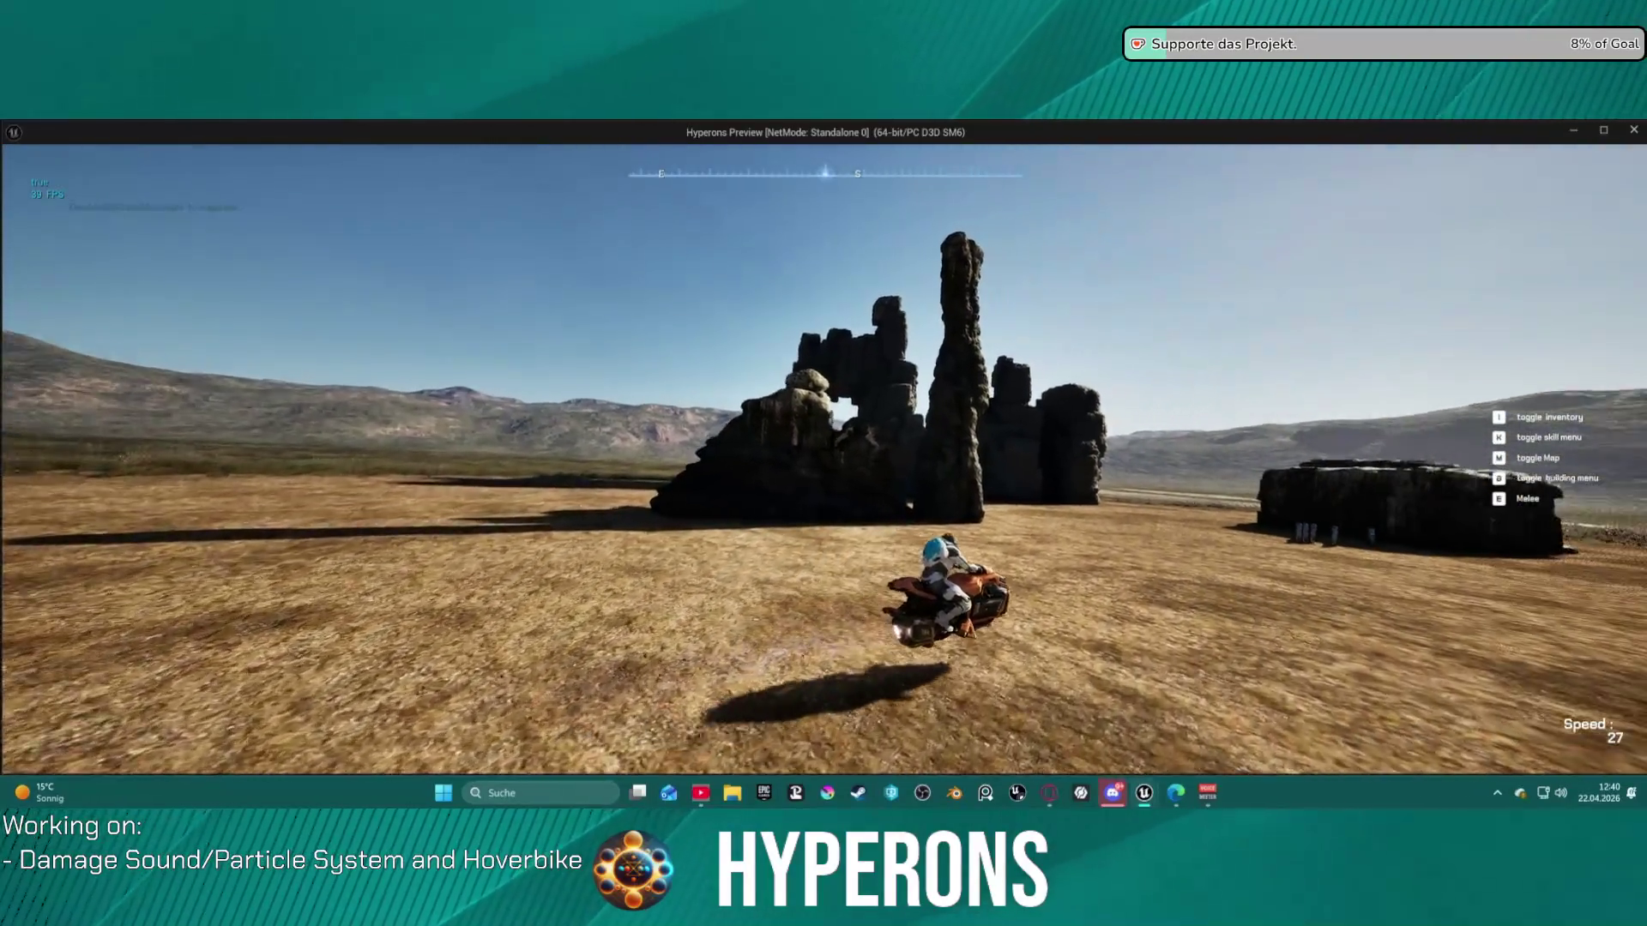
key(d)
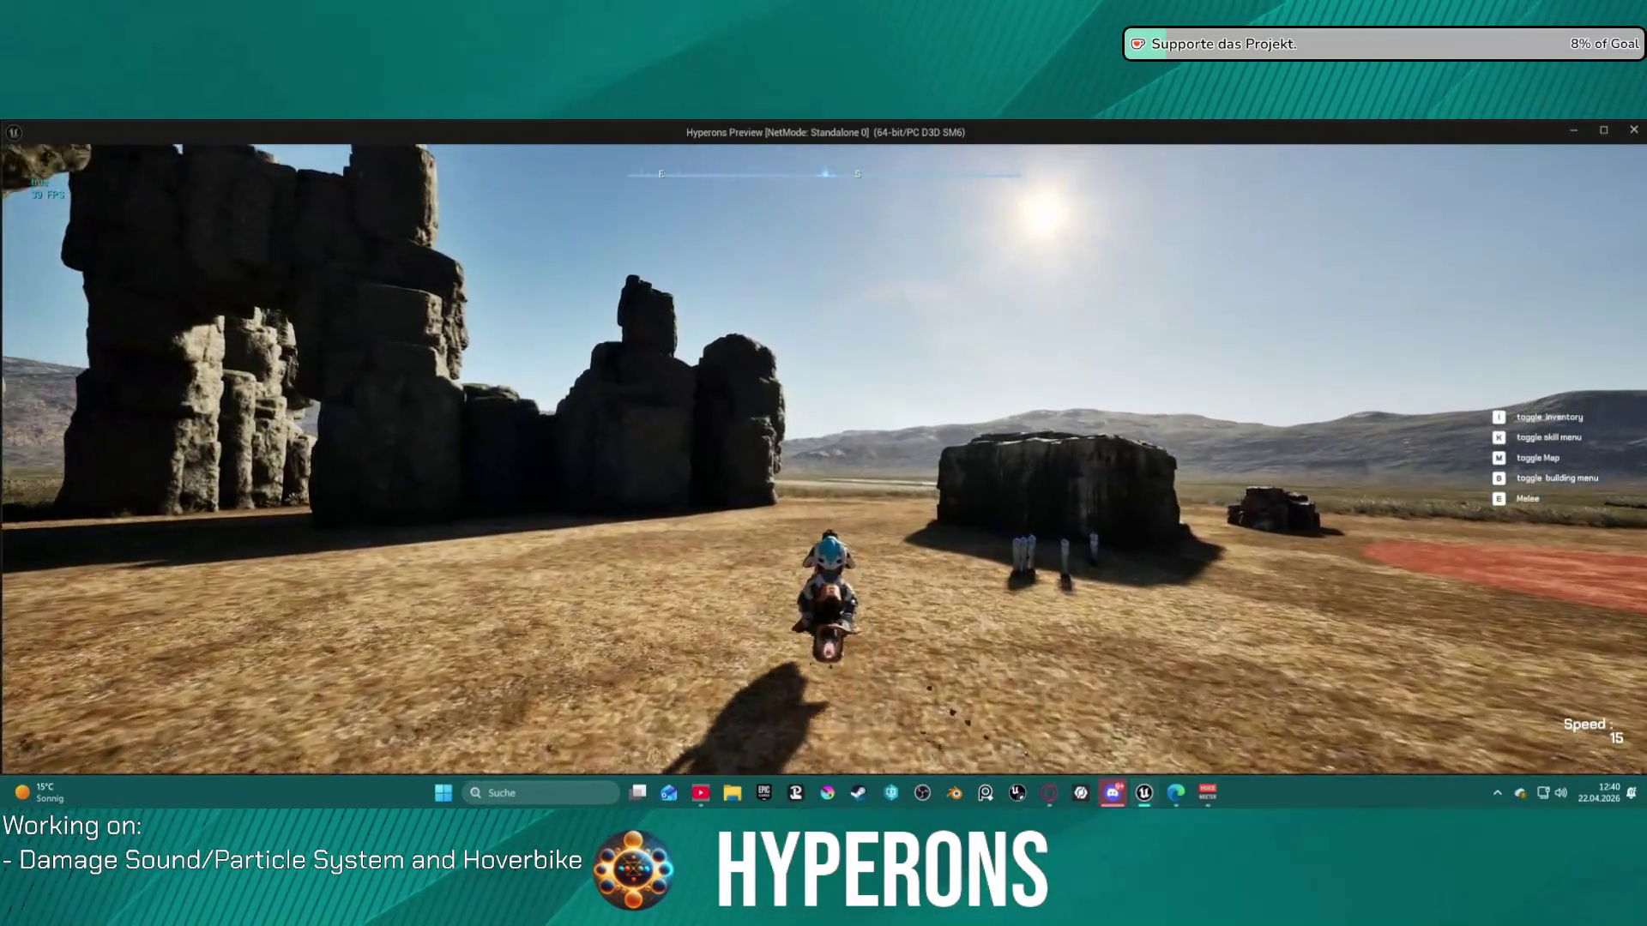
key(a)
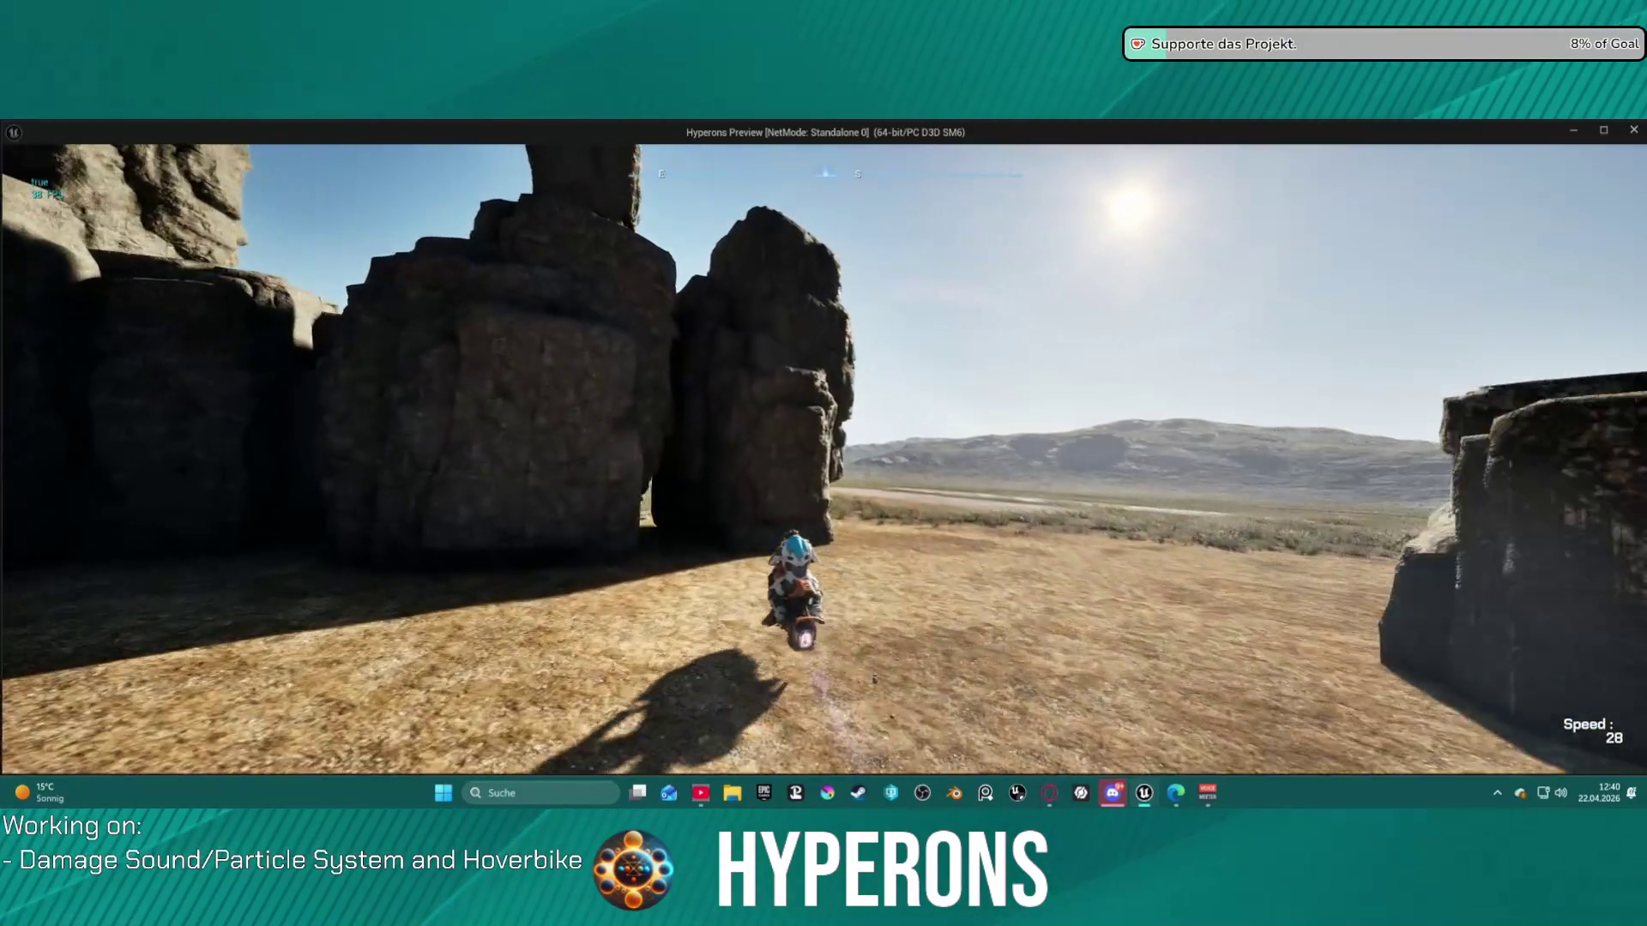
key(d)
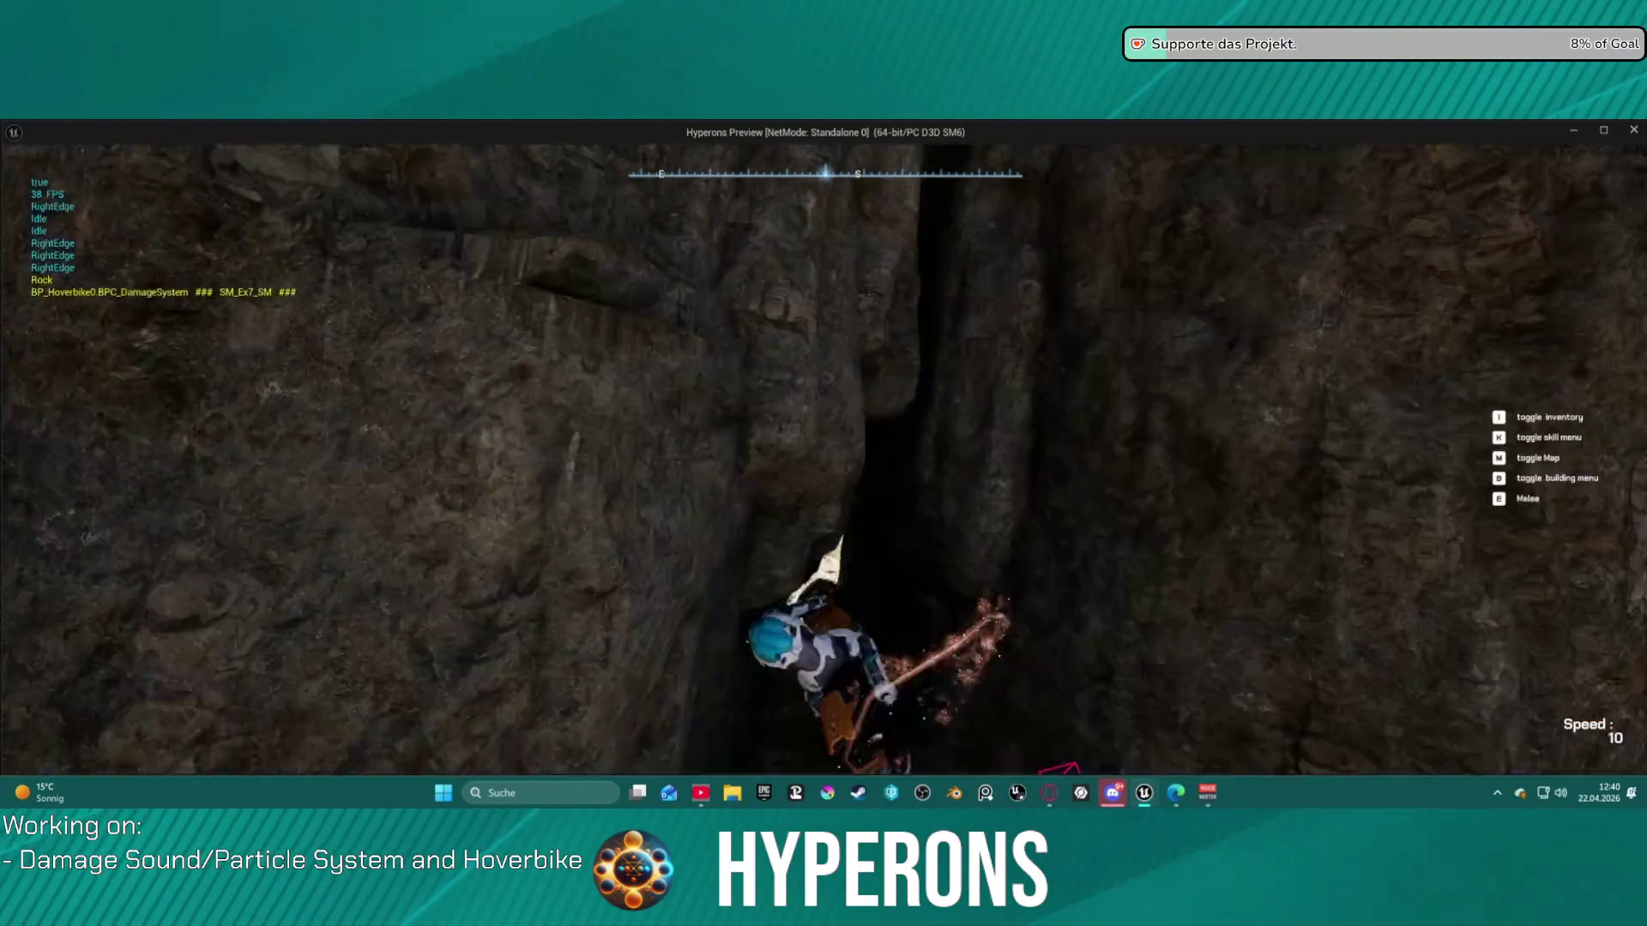
- Ride the hoverbike between the rock towers and on through the base
key(s)
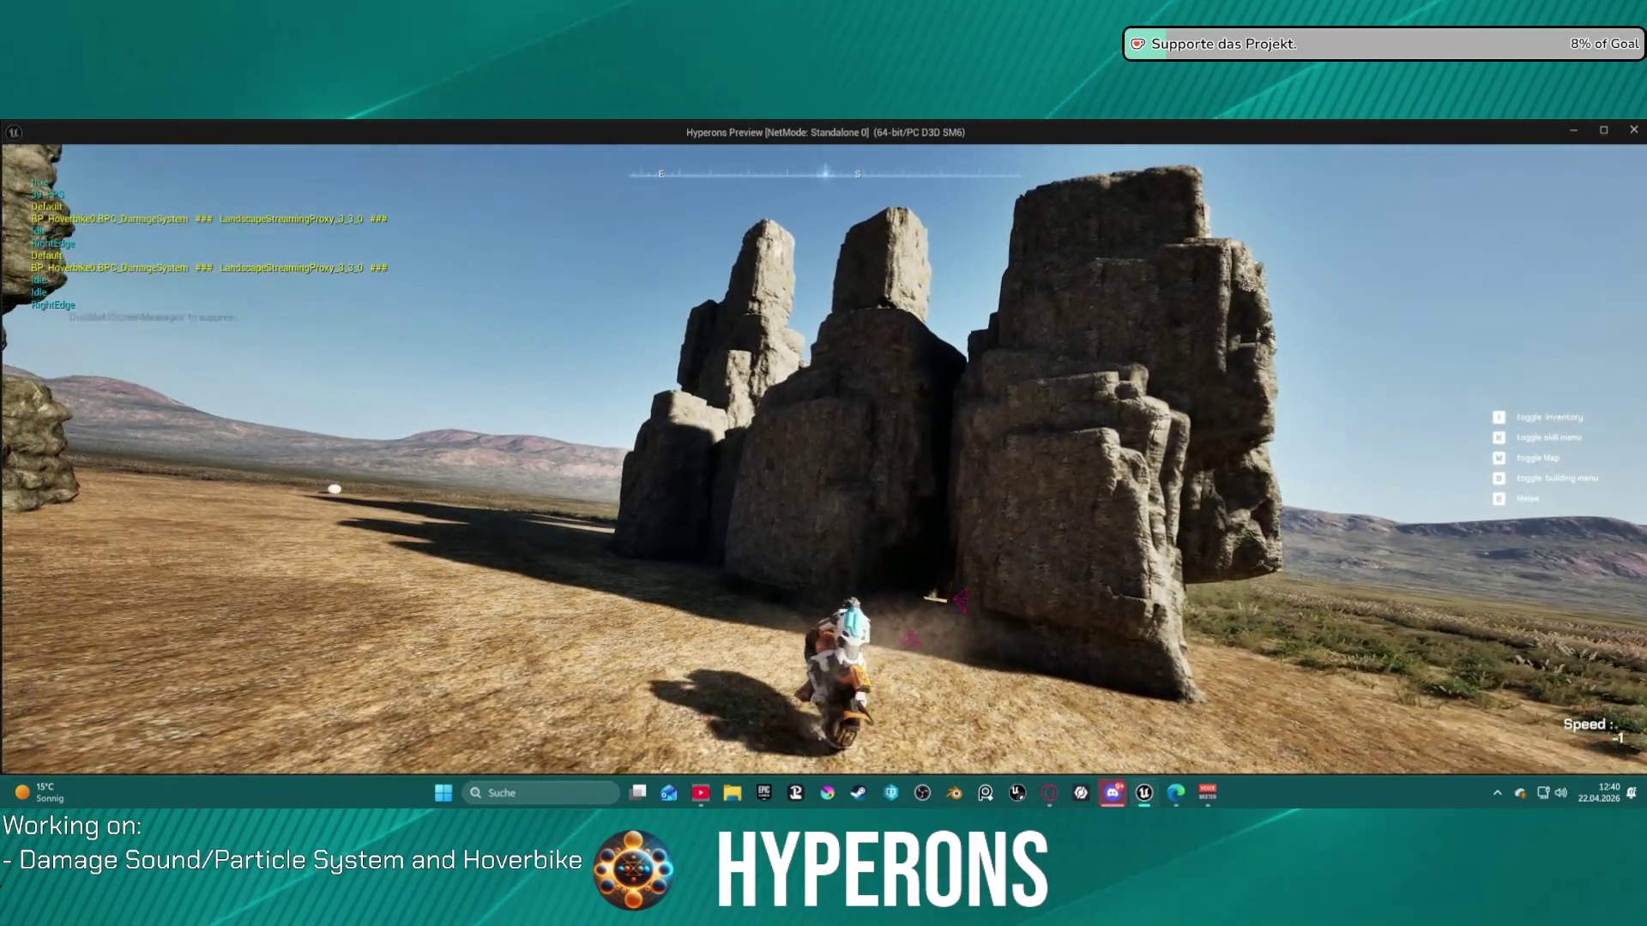
key(w)
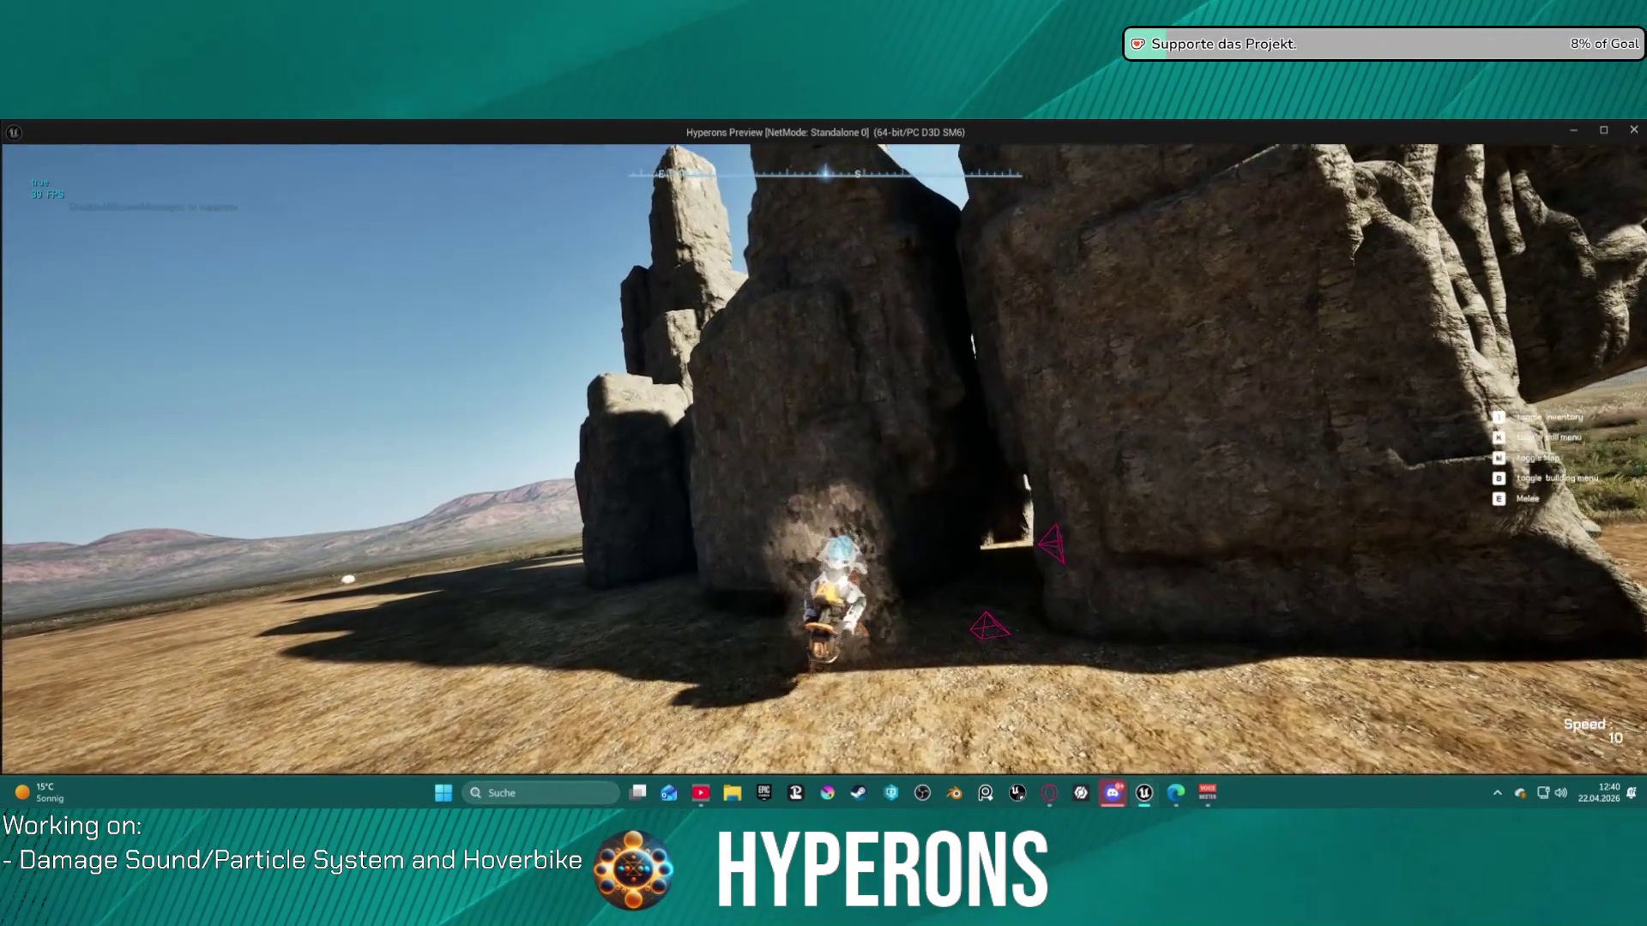
key(w)
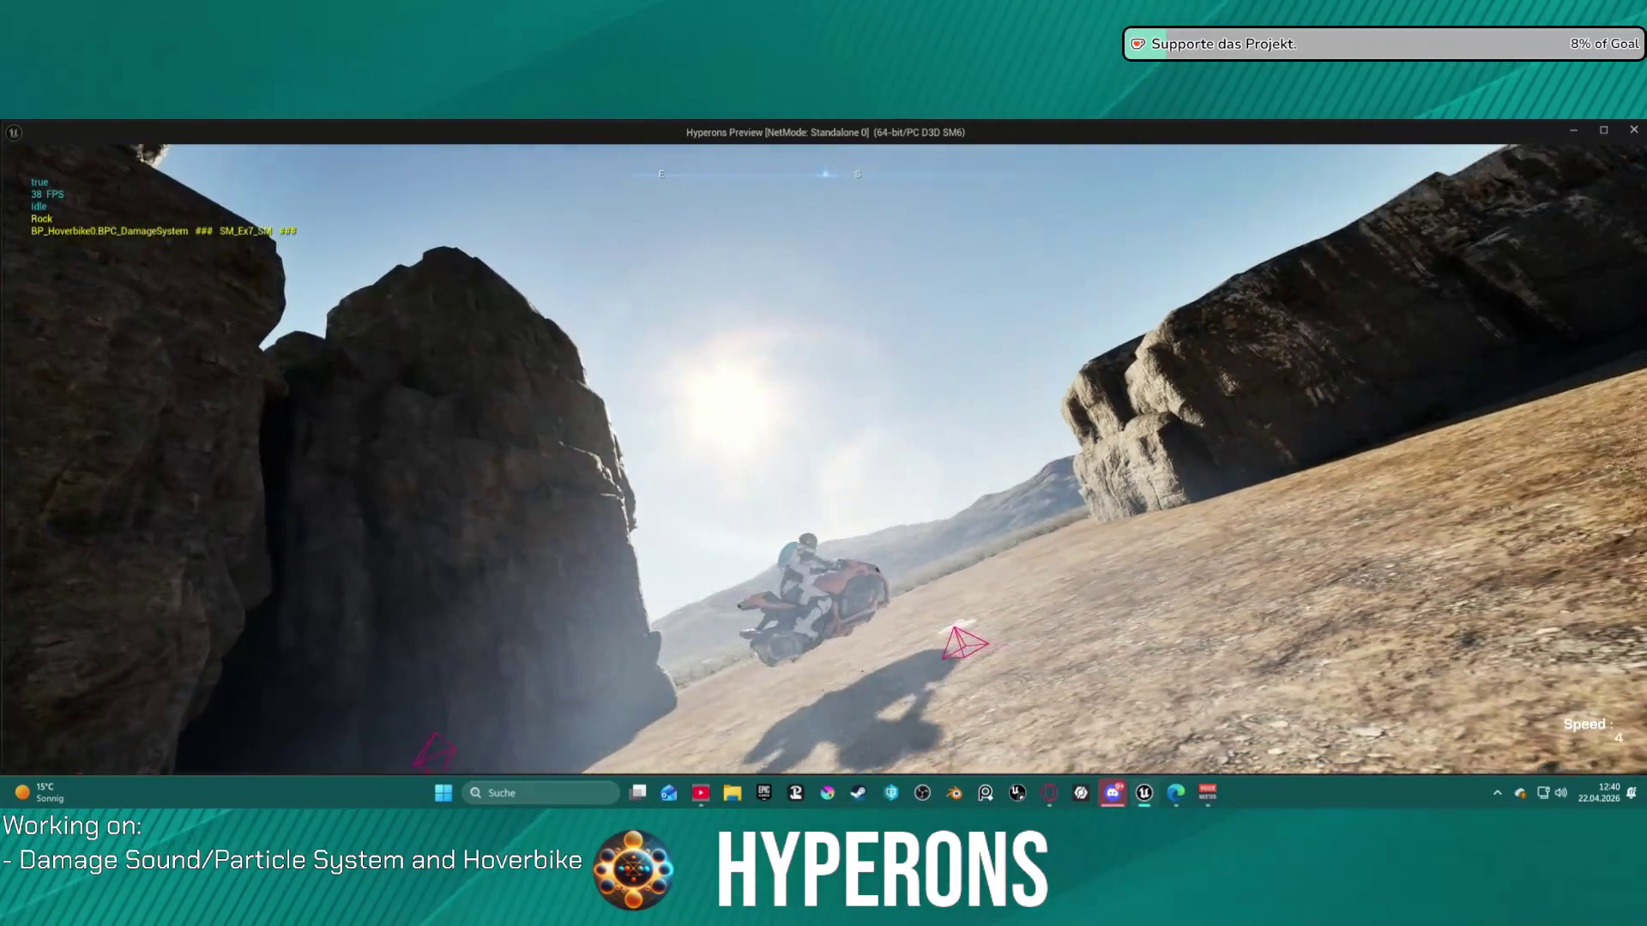
key(w)
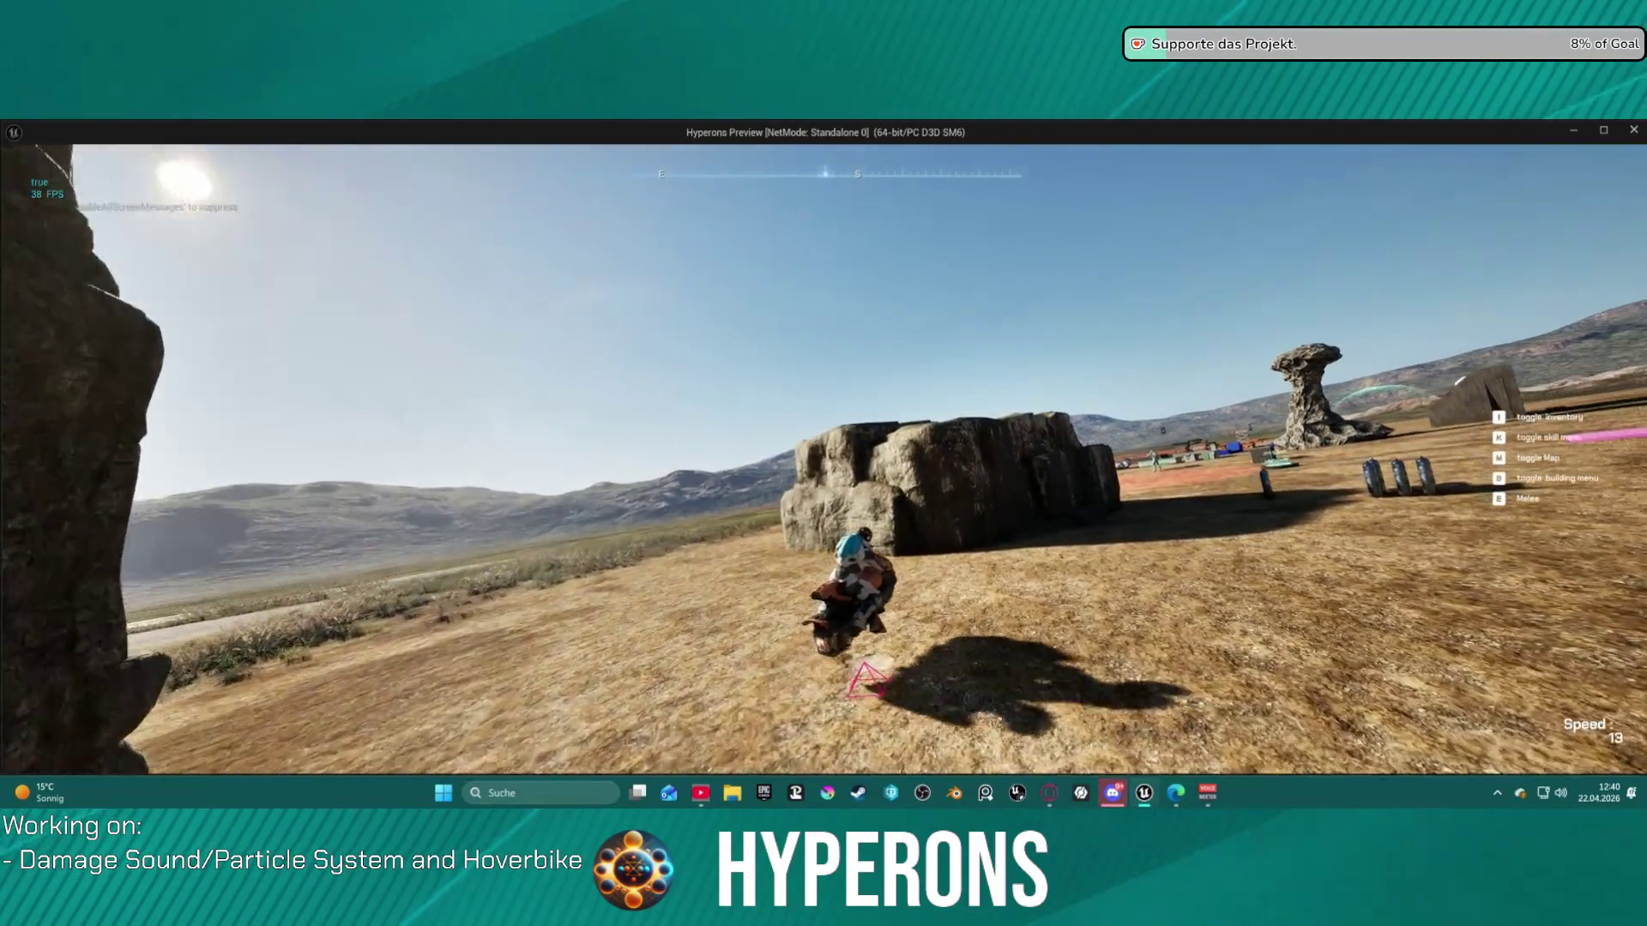
key(a)
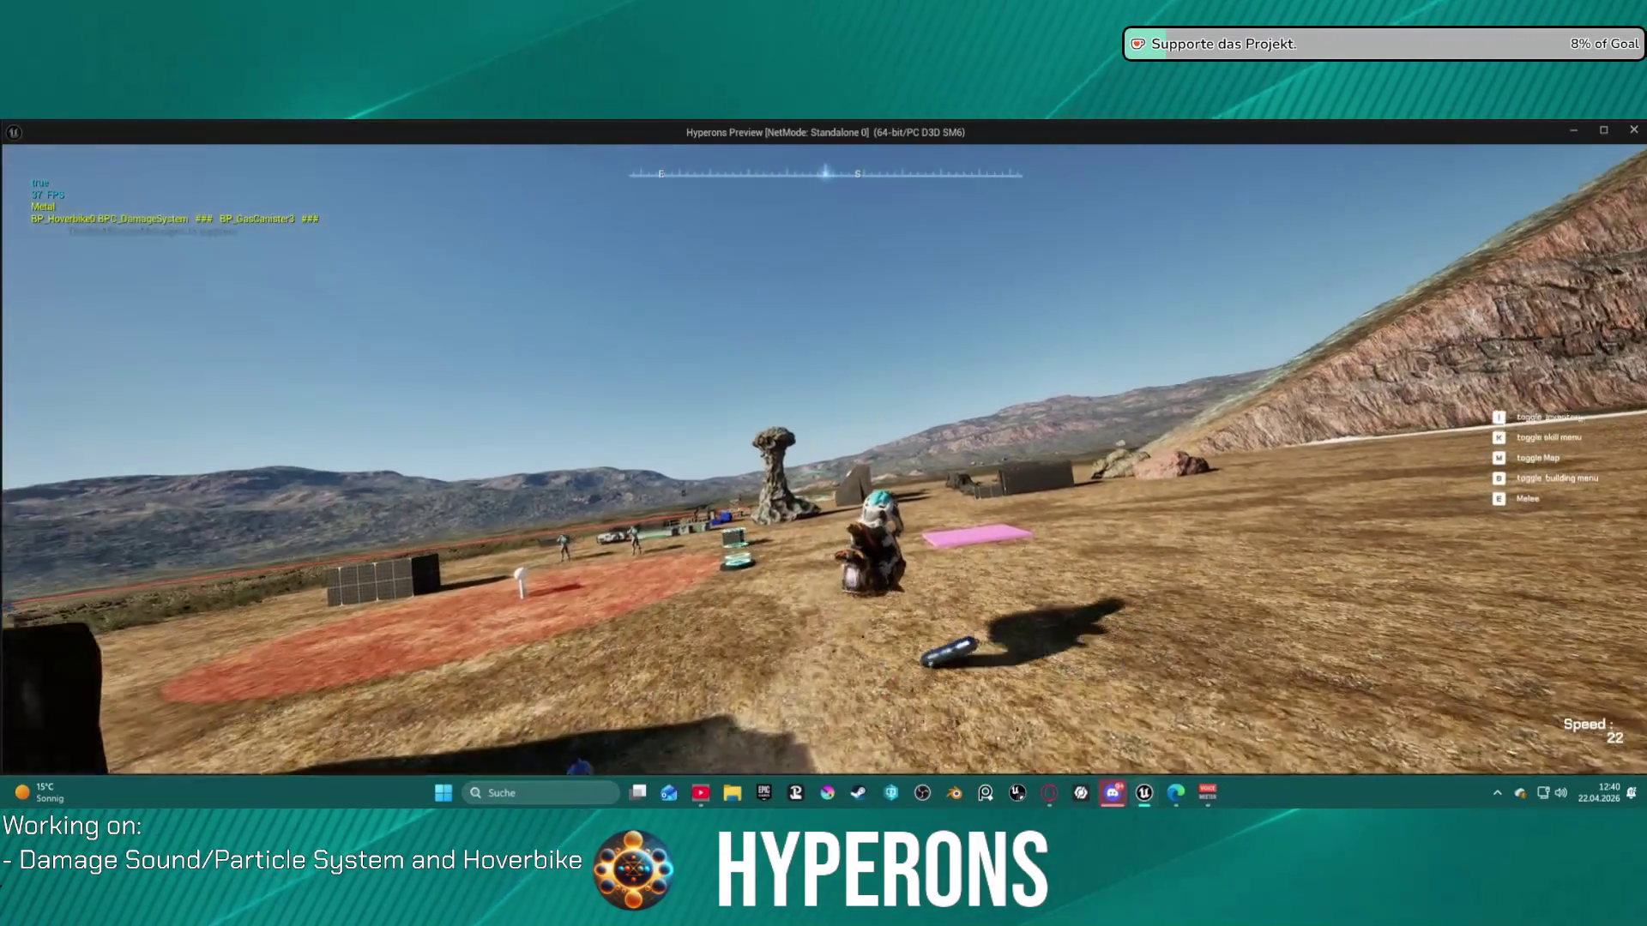
key(w)
key(a)
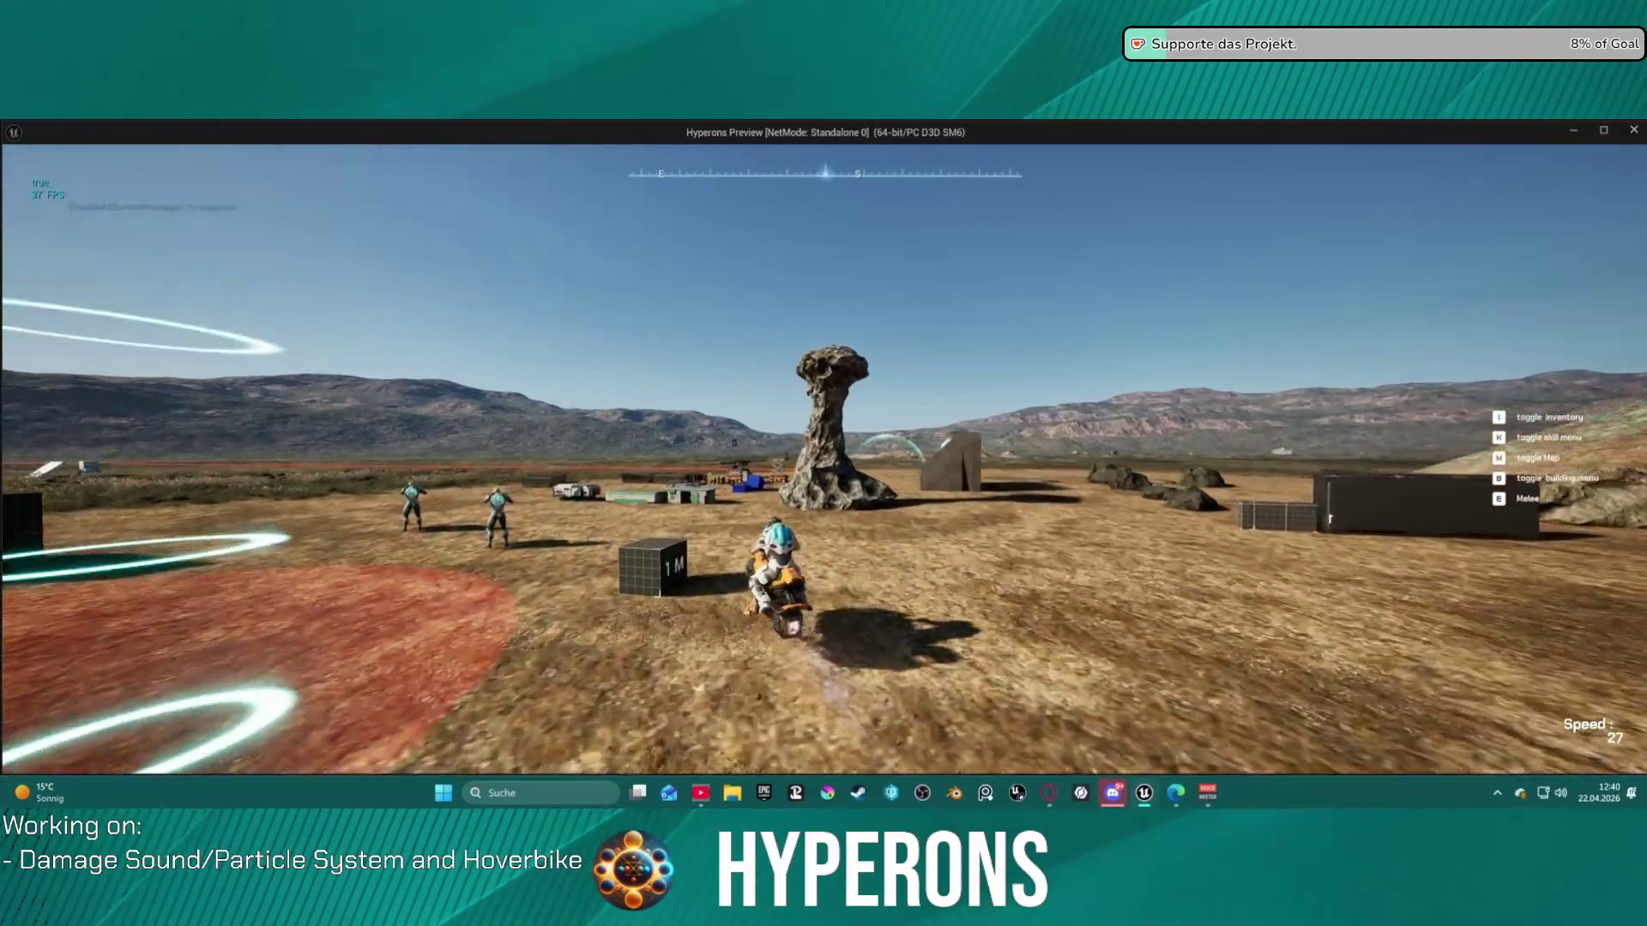
key(a)
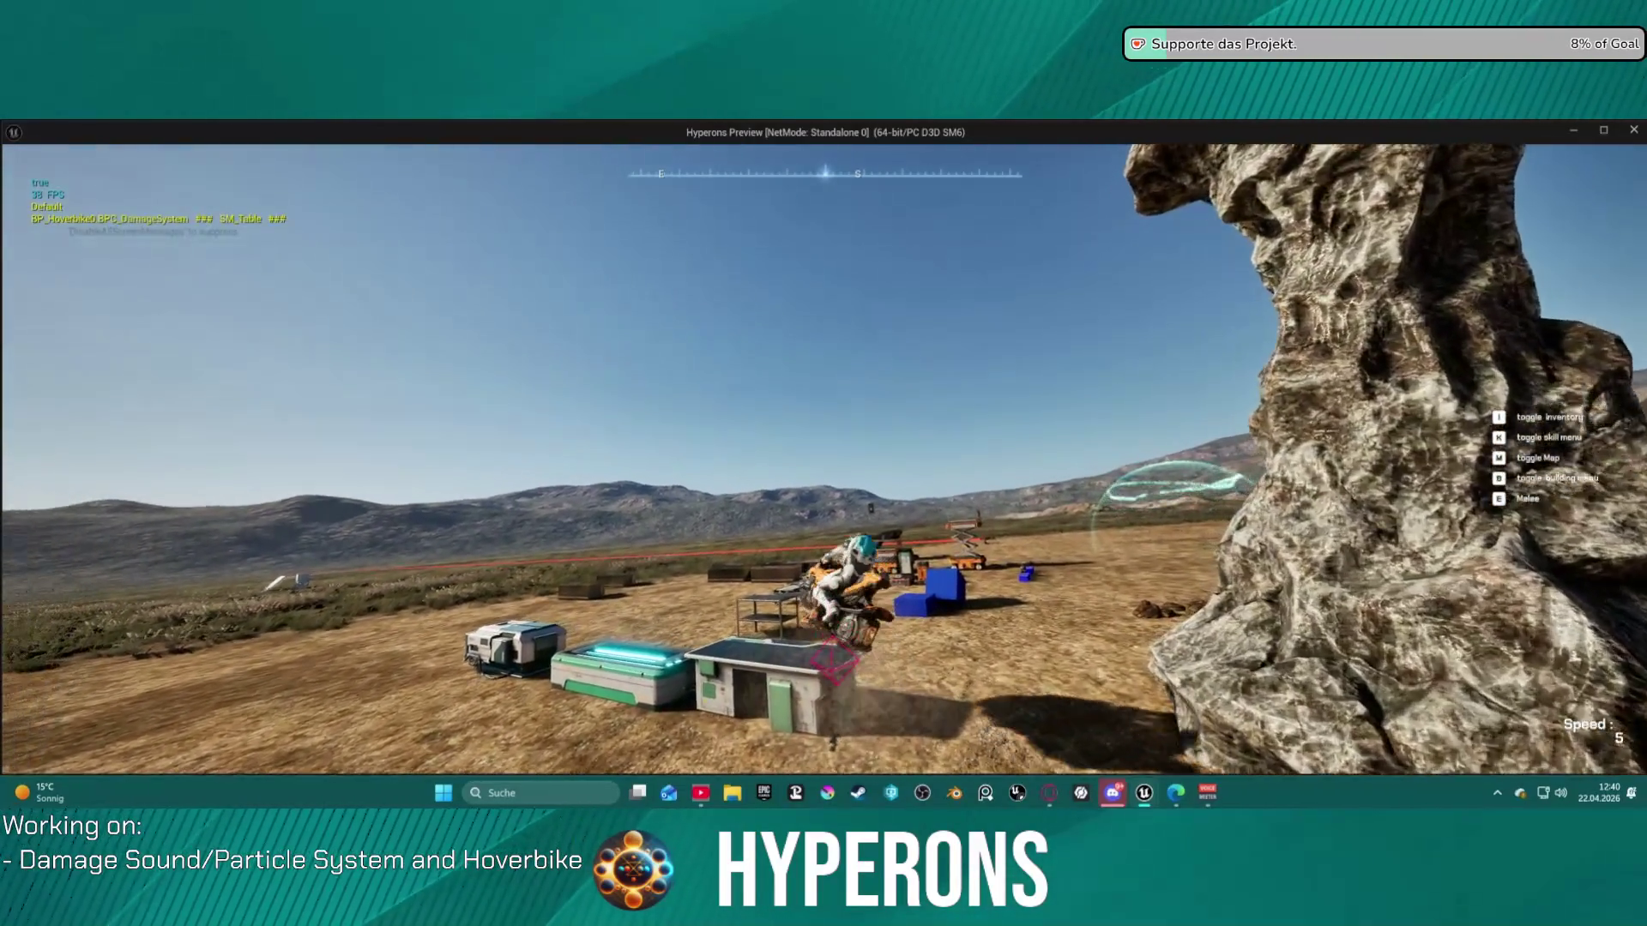
key(w)
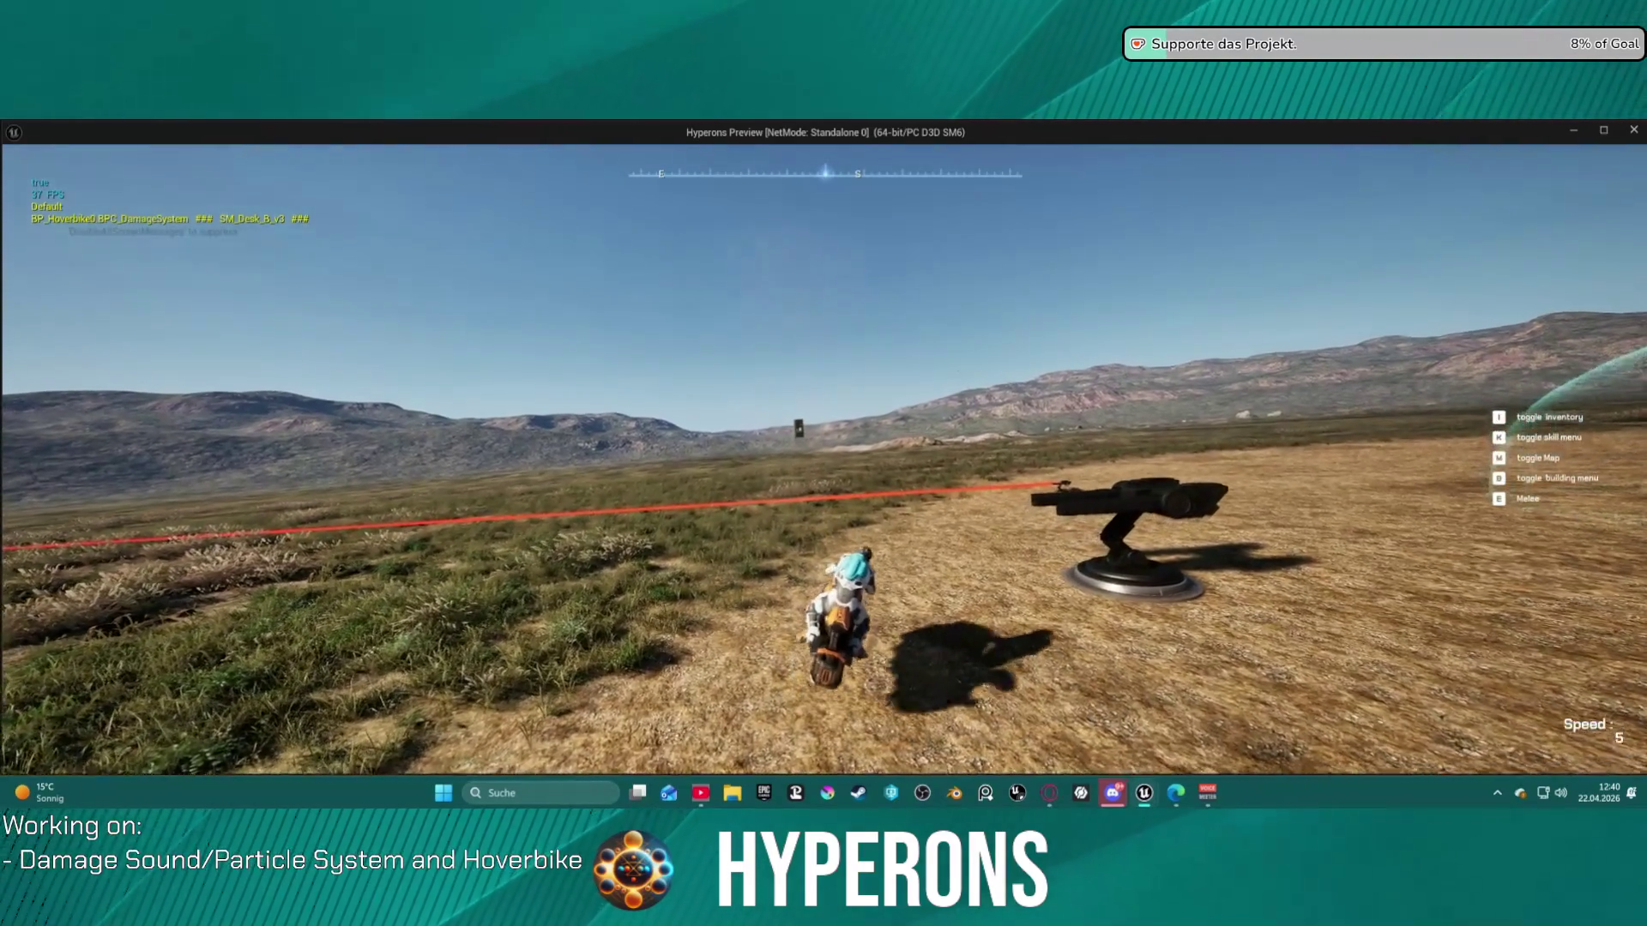
- Drive the hoverbike toward the bunker, reversing and slowing near the rocks
key(w)
key(d)
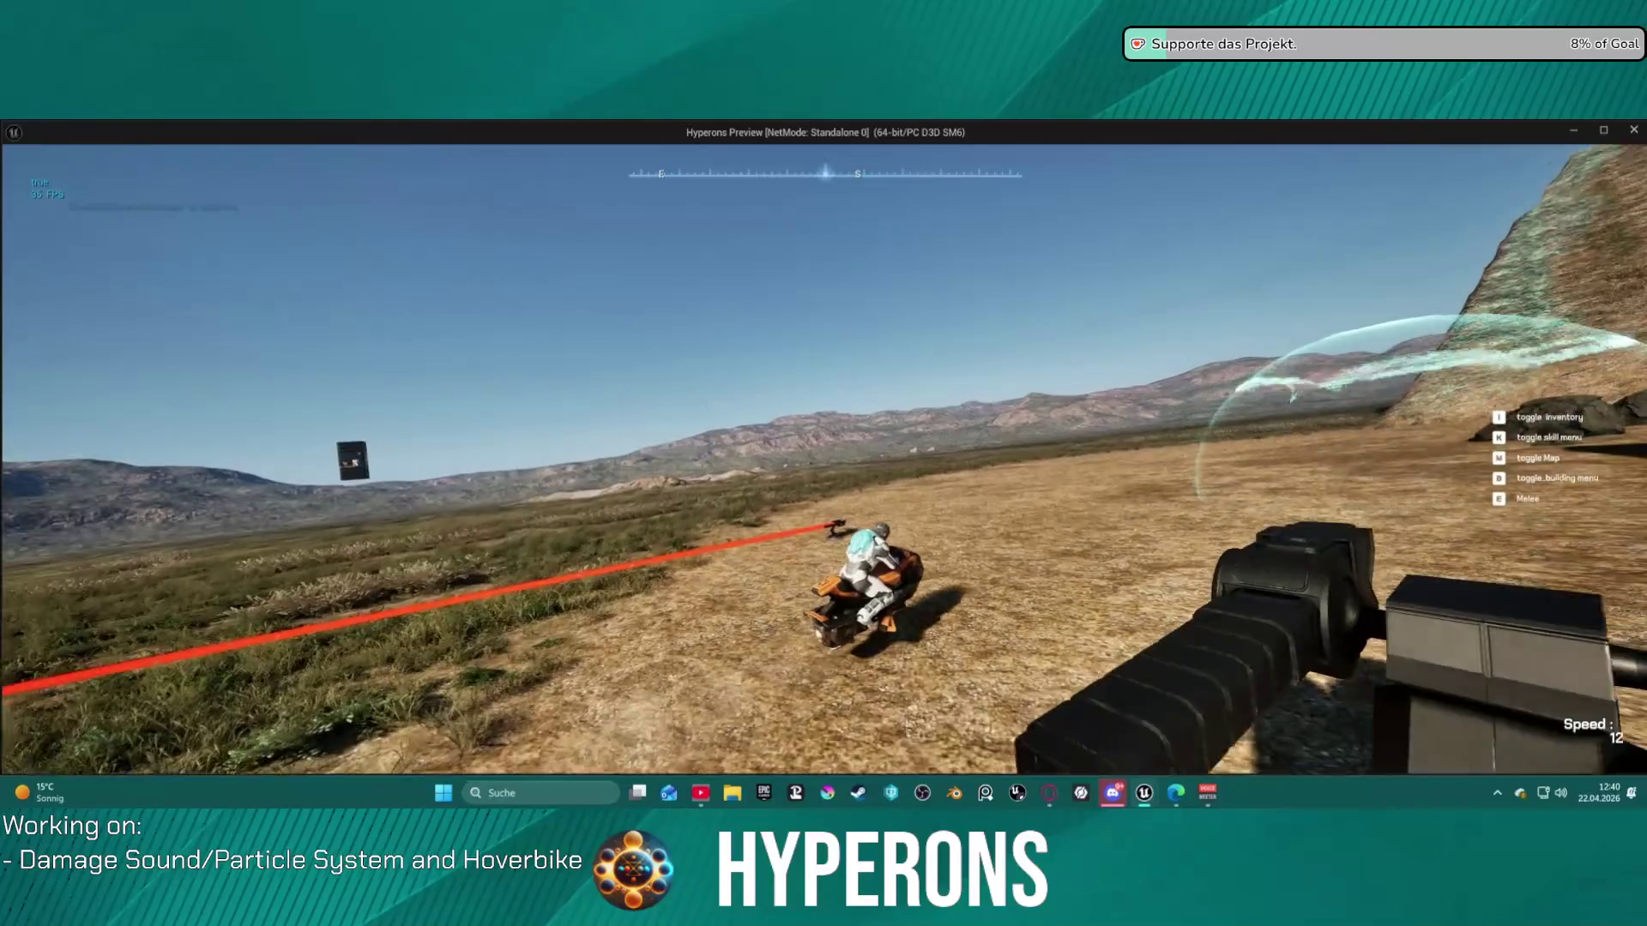
key(s)
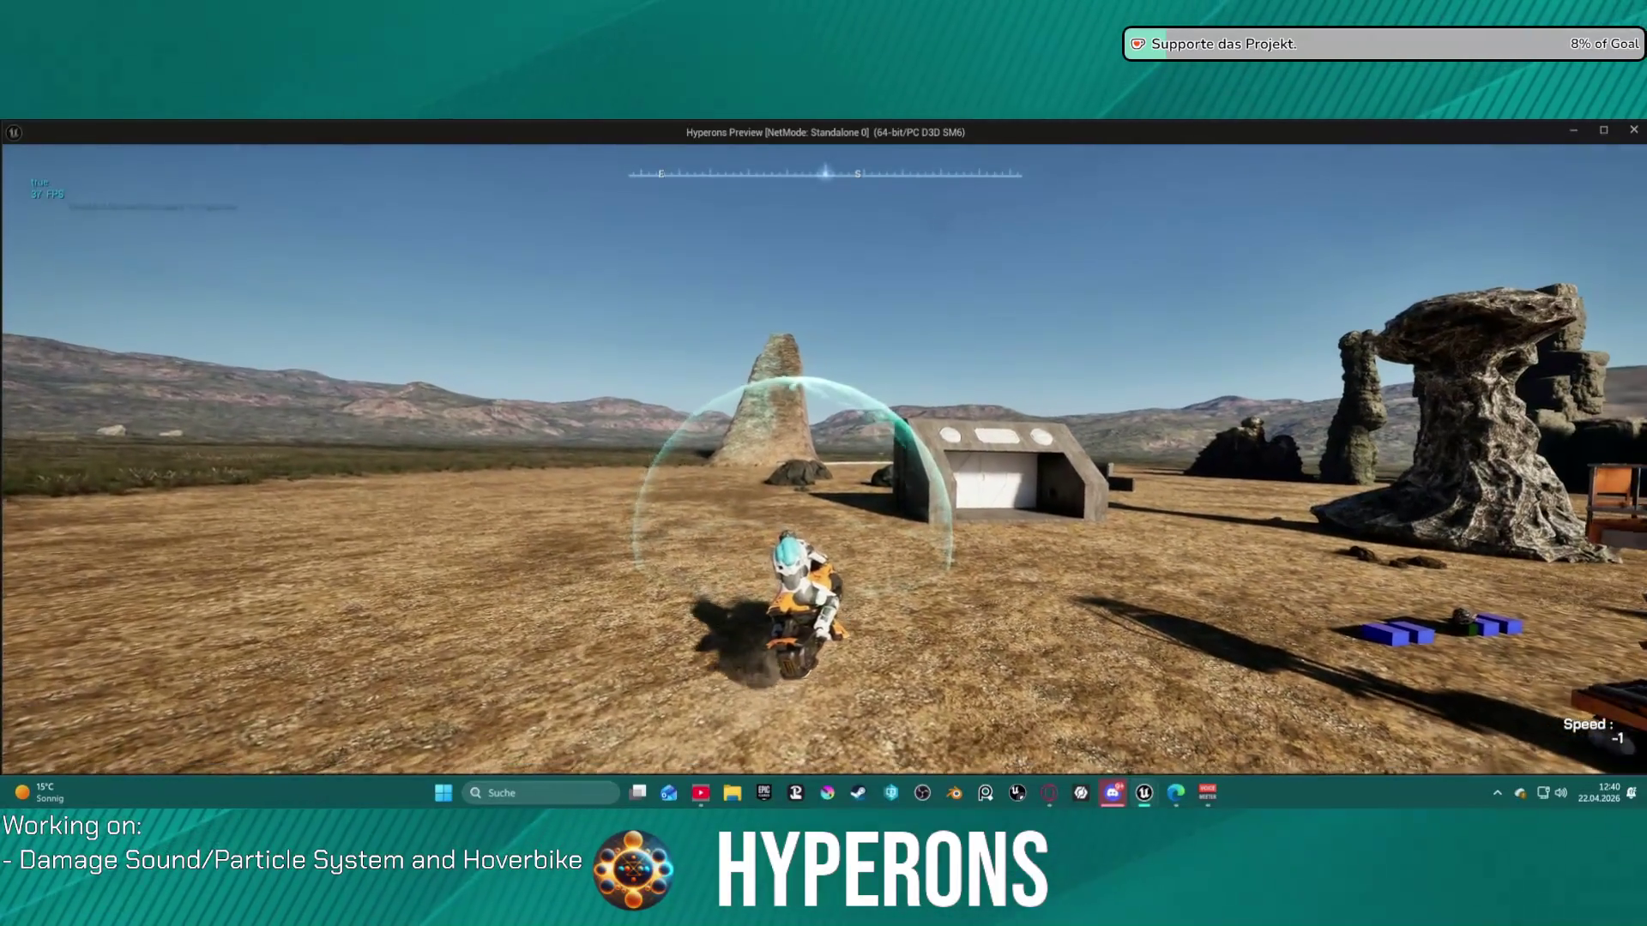
key(w)
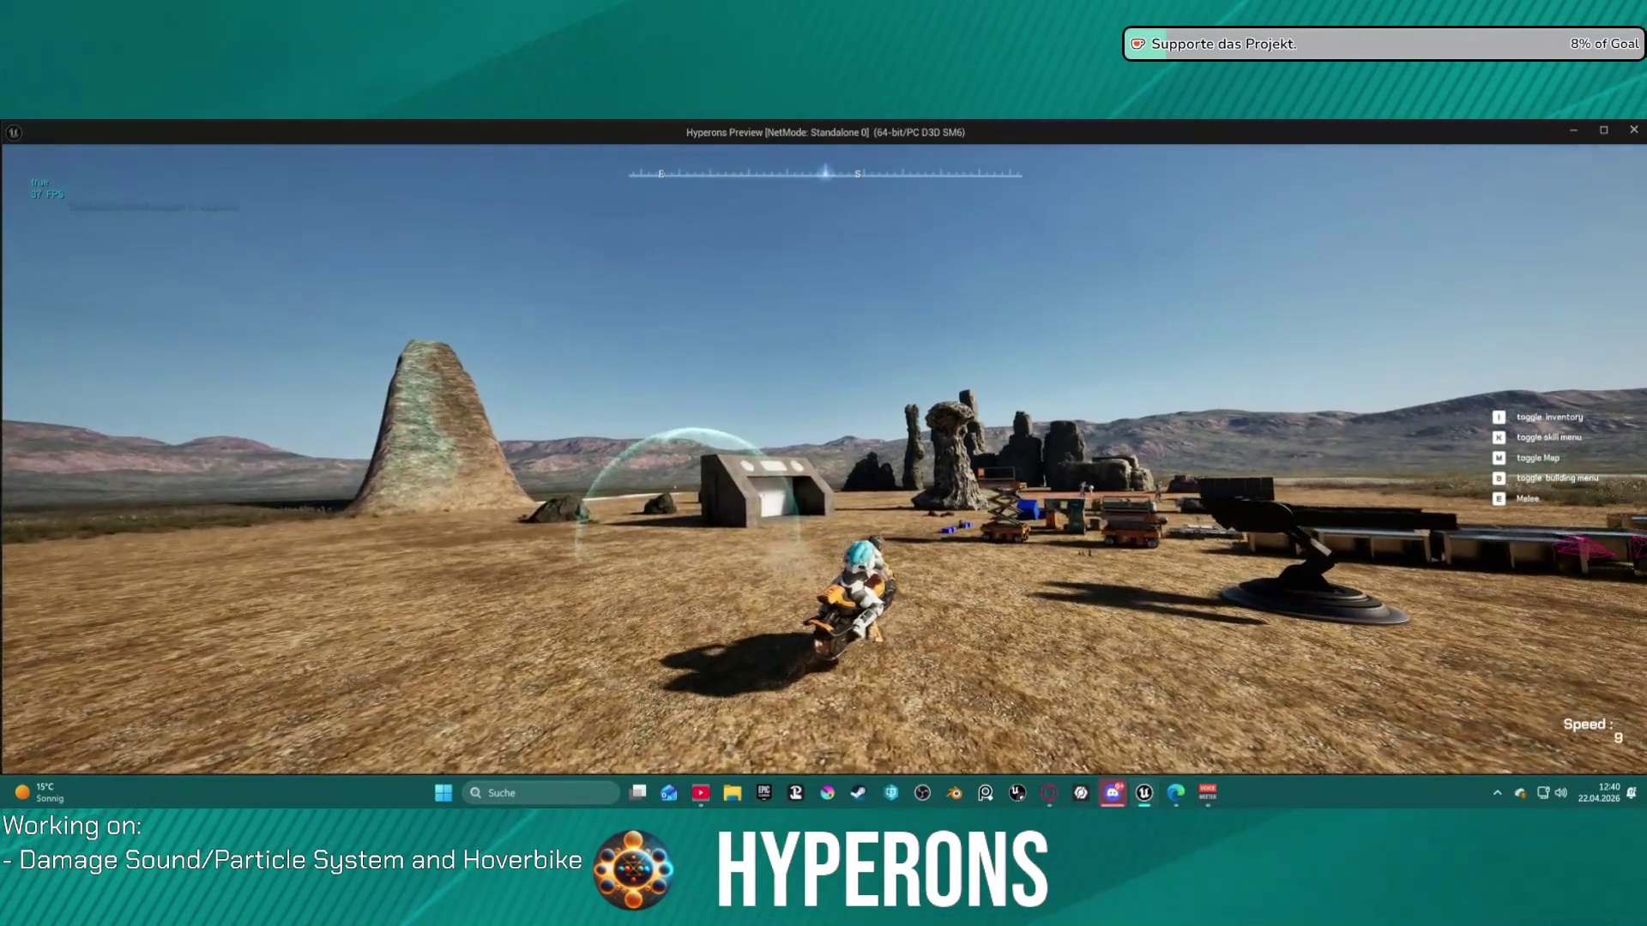
key(s)
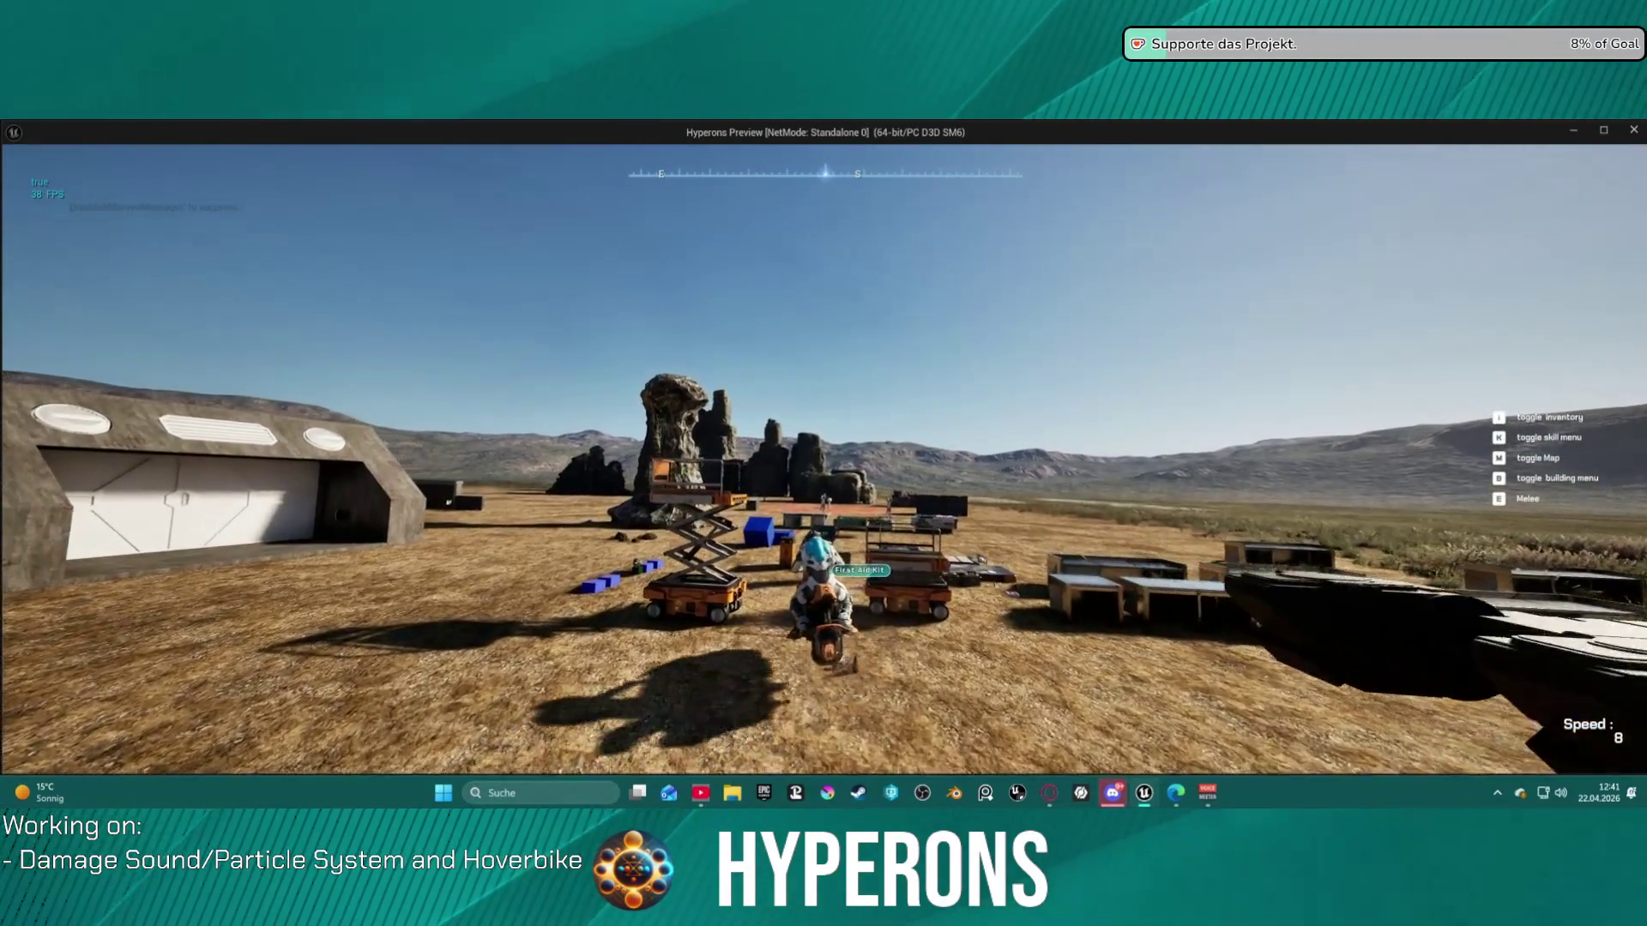
- Dismount with F, get refused when remounting, then switch back to the editor
key(f)
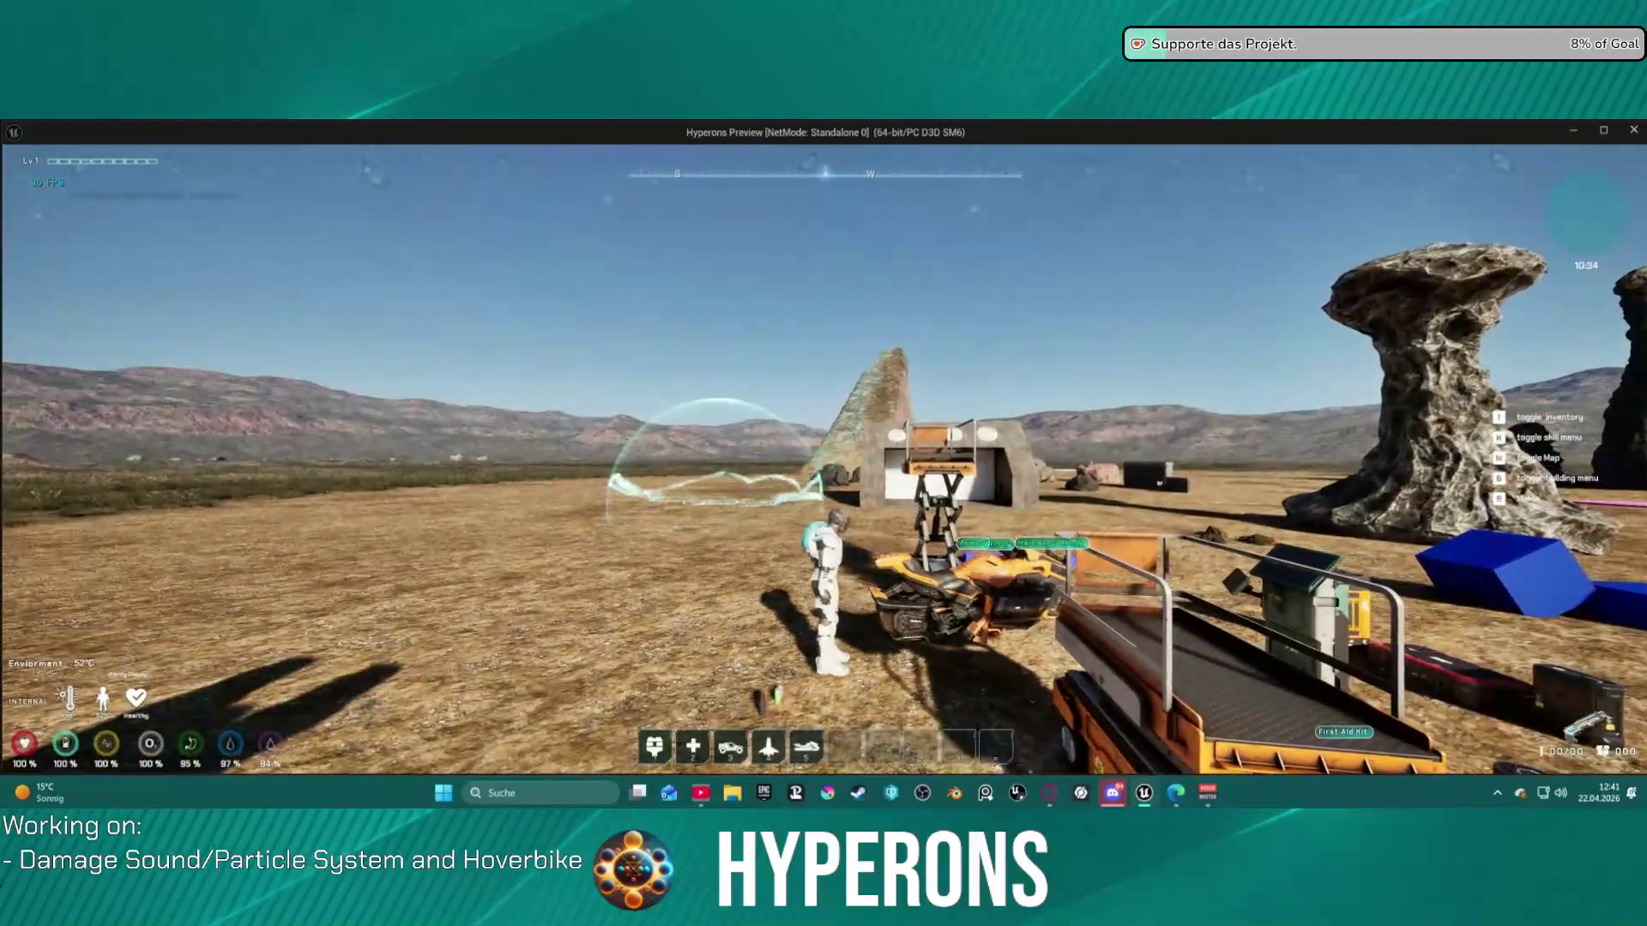
key(f)
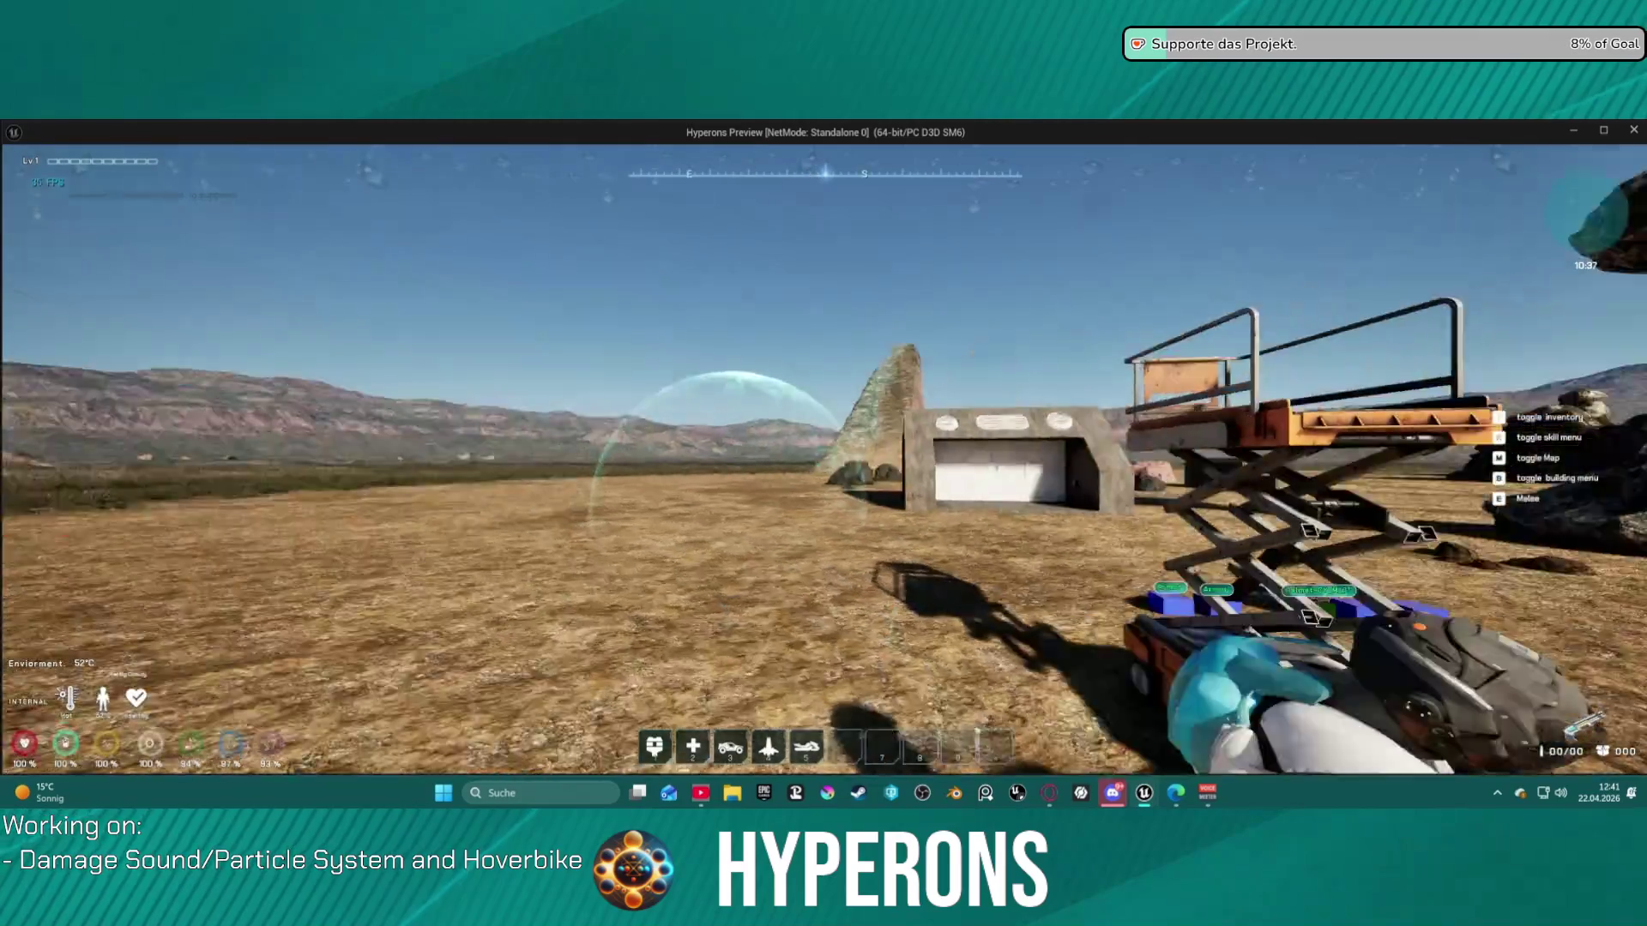
key(alt+Tab)
- Stop the play session and move from GetExitLocation to the EventGraph's enter logic
key(Escape)
scroll(969, 383, down, 5)
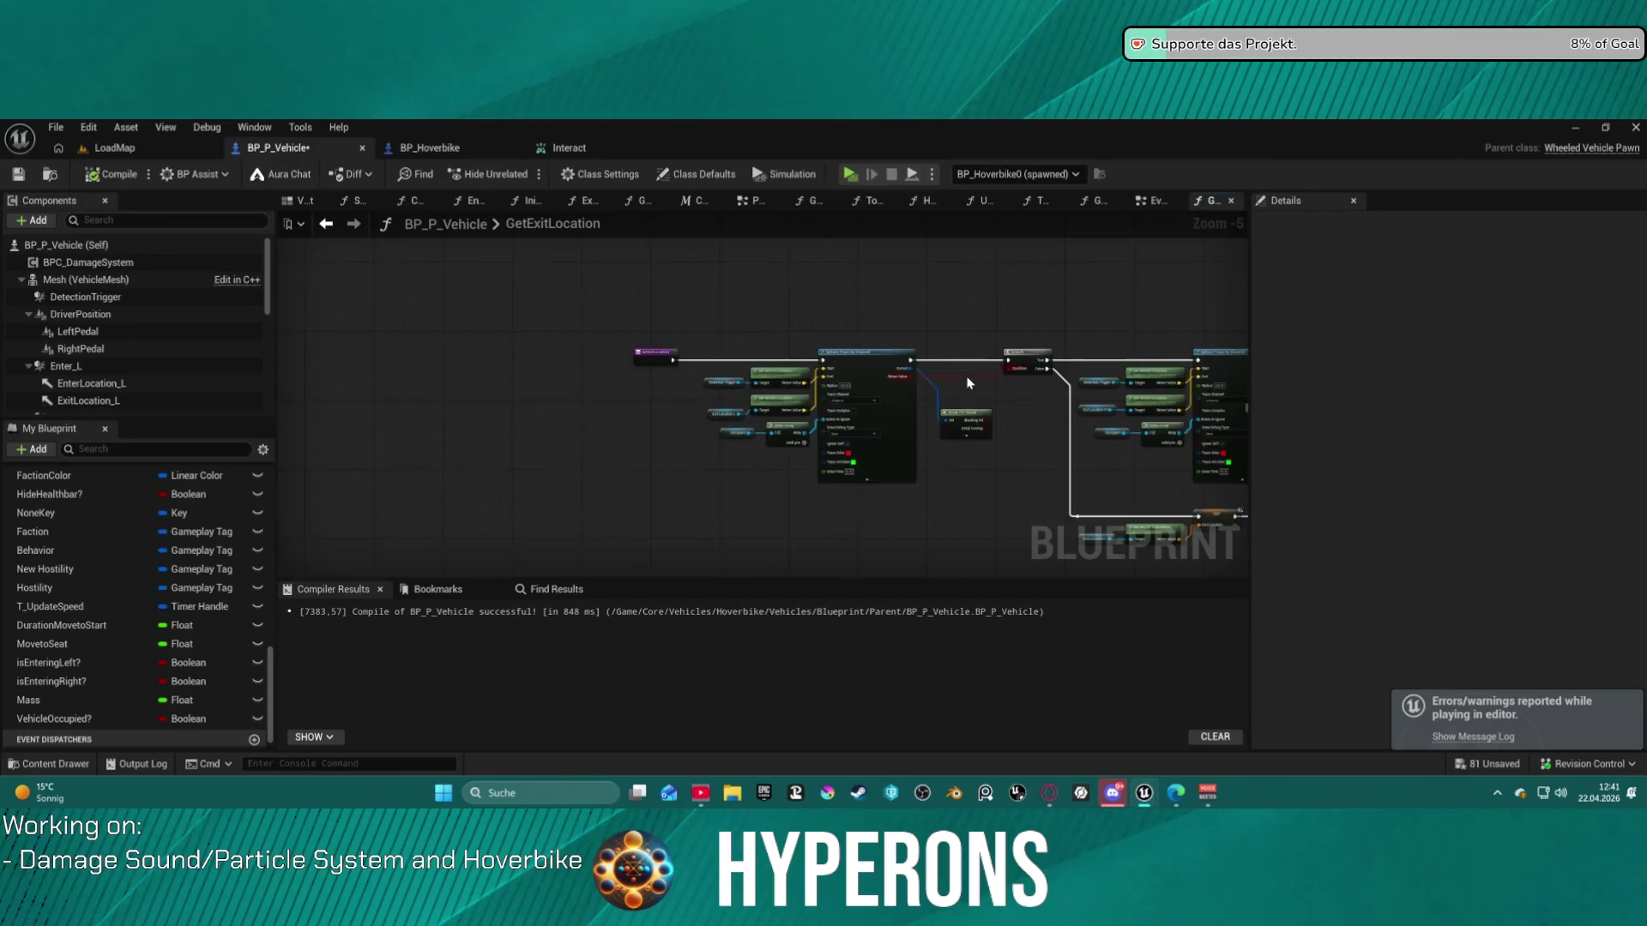
scroll(964, 382, up, 2)
mouse_move(963, 382)
mouse_down()
mouse_move(775, 404)
mouse_move(912, 378)
mouse_move(1062, 382)
mouse_move(679, 428)
mouse_up()
scroll(1063, 382, down, 4)
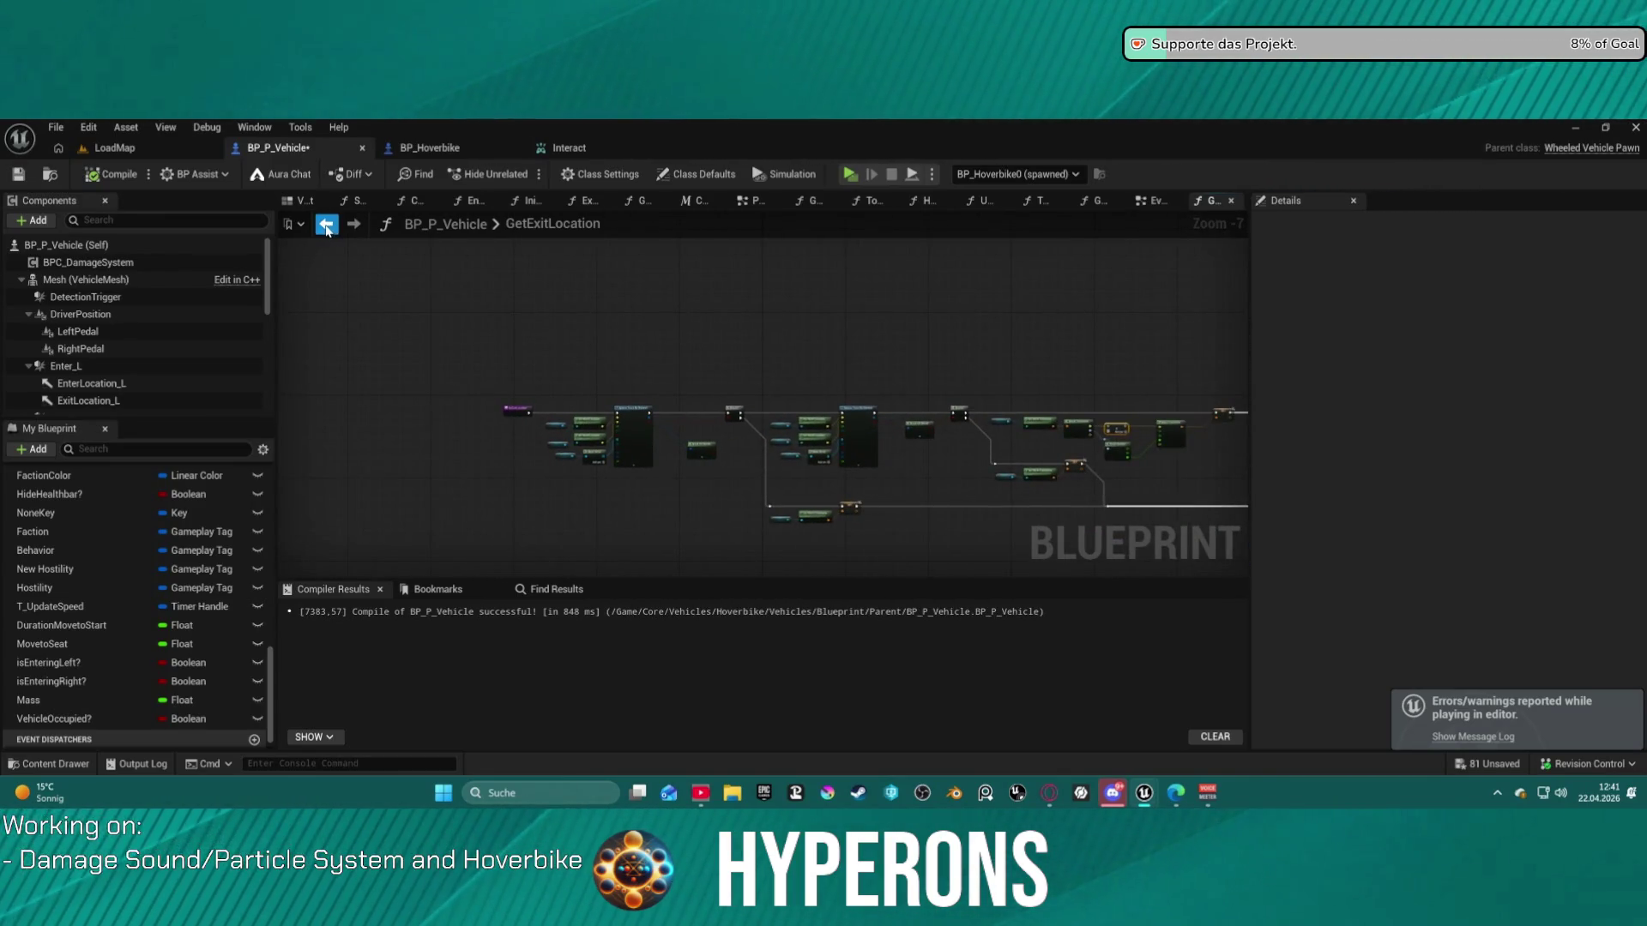
click(1153, 201)
scroll(758, 405, down, 3)
mouse_move(758, 405)
mouse_down()
mouse_move(650, 368)
mouse_move(652, 446)
mouse_up()
scroll(652, 446, down, 2)
scroll(595, 433, up, 3)
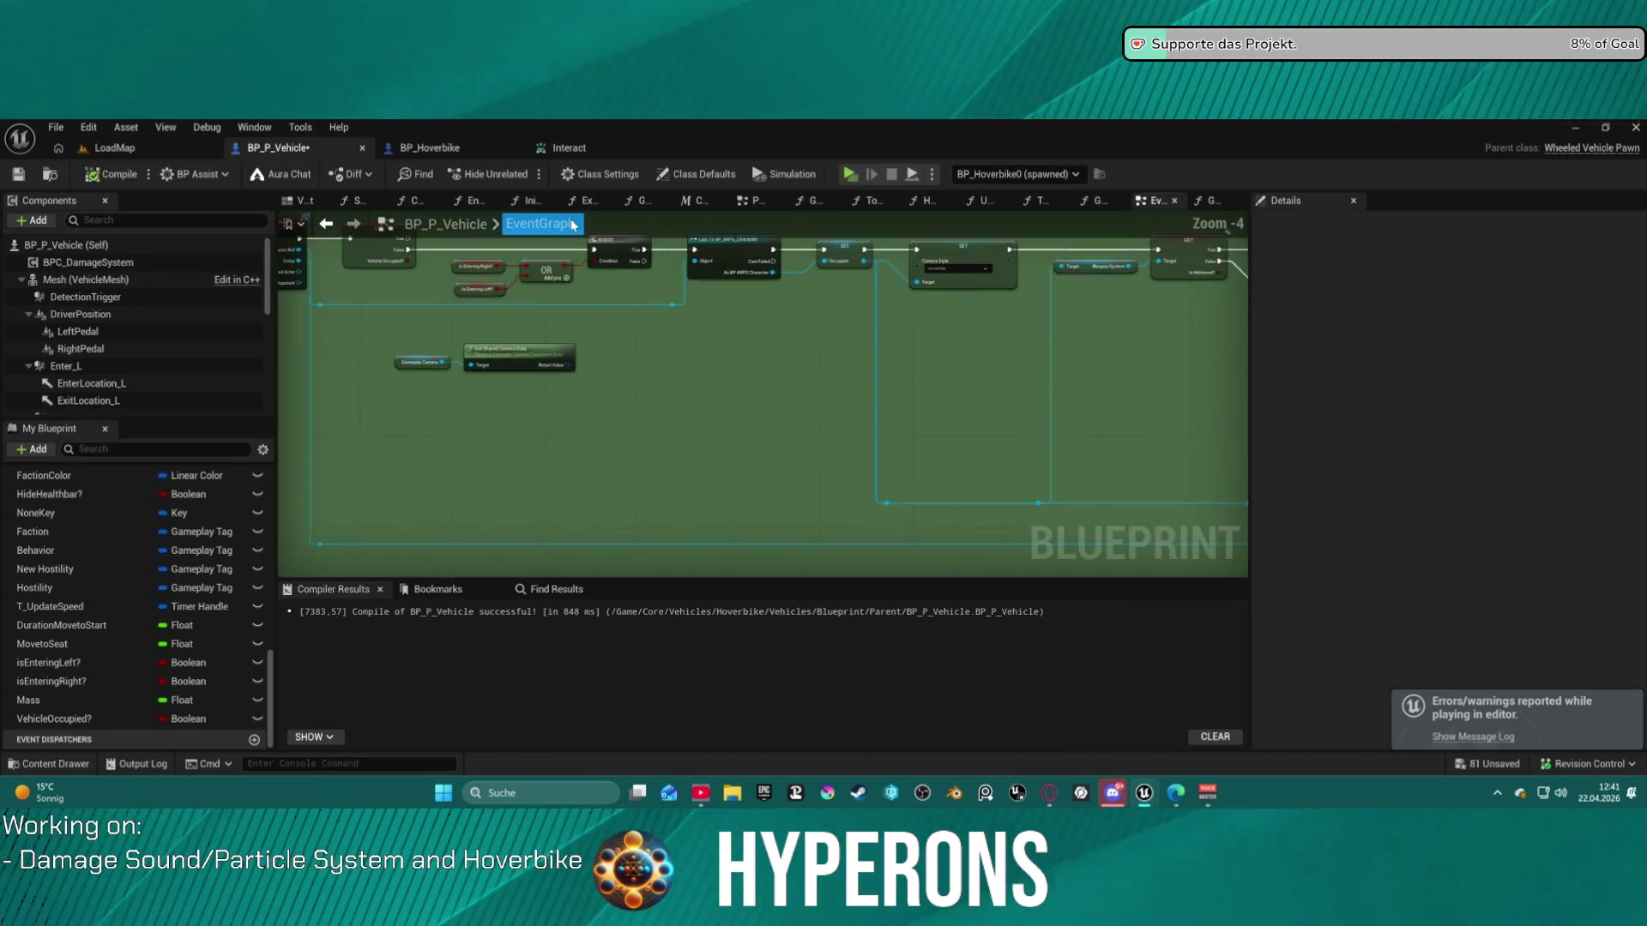
scroll(593, 262, up, 5)
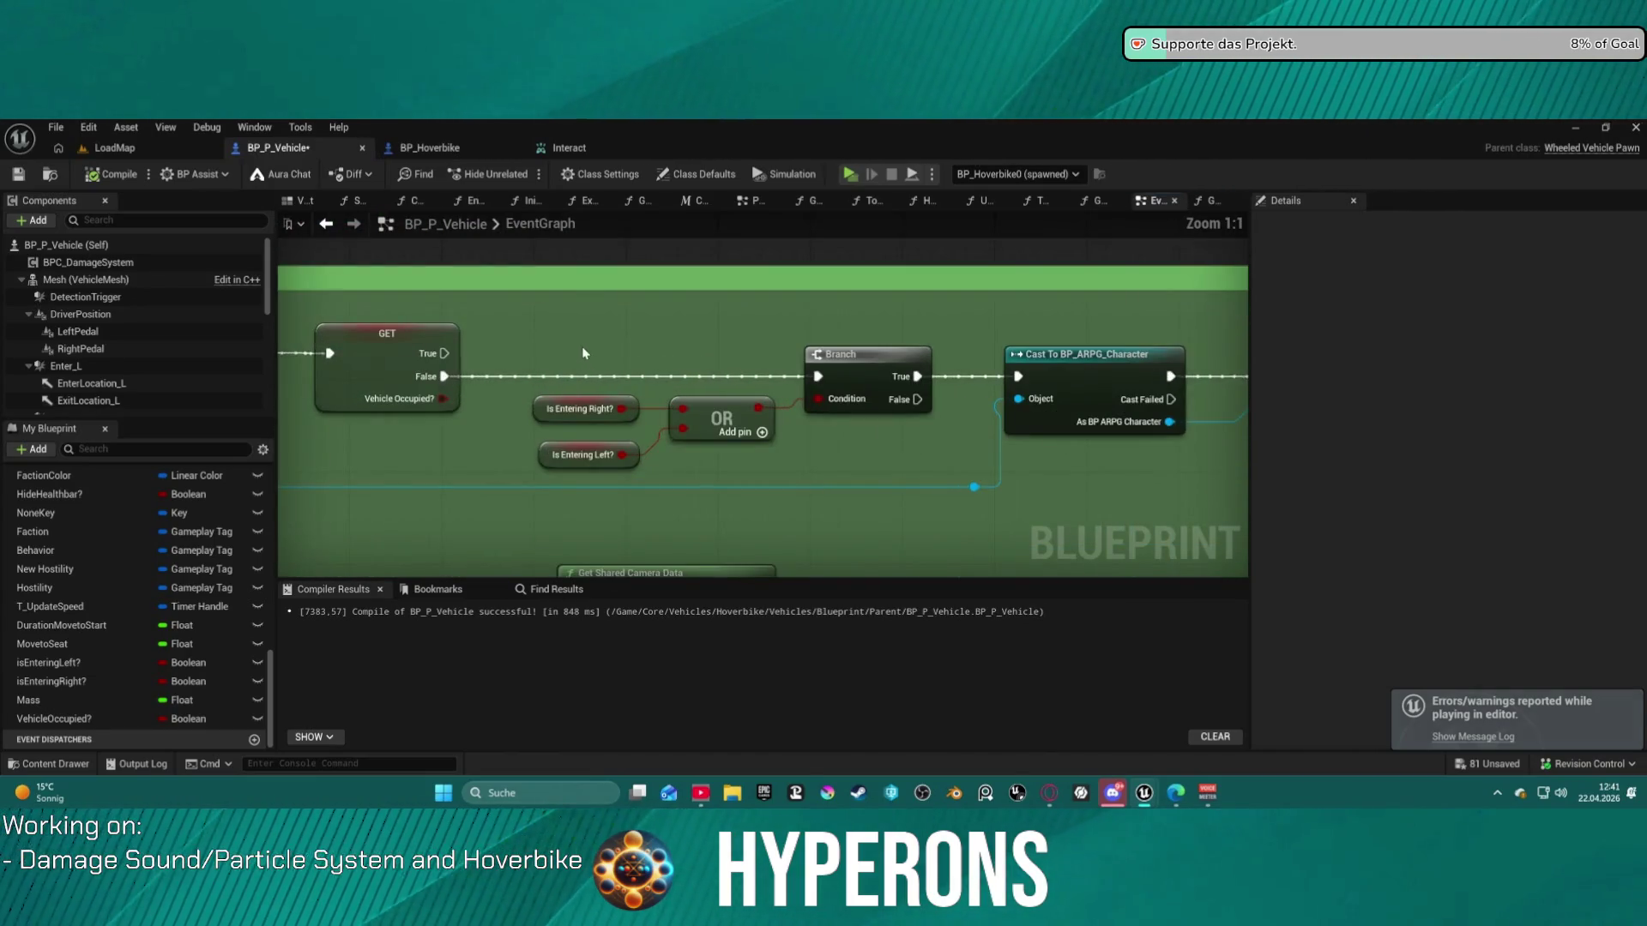
- Delete the Is Entering checks, OR and Branch, wiring the false output straight to the cast
drag(554, 411, 567, 409)
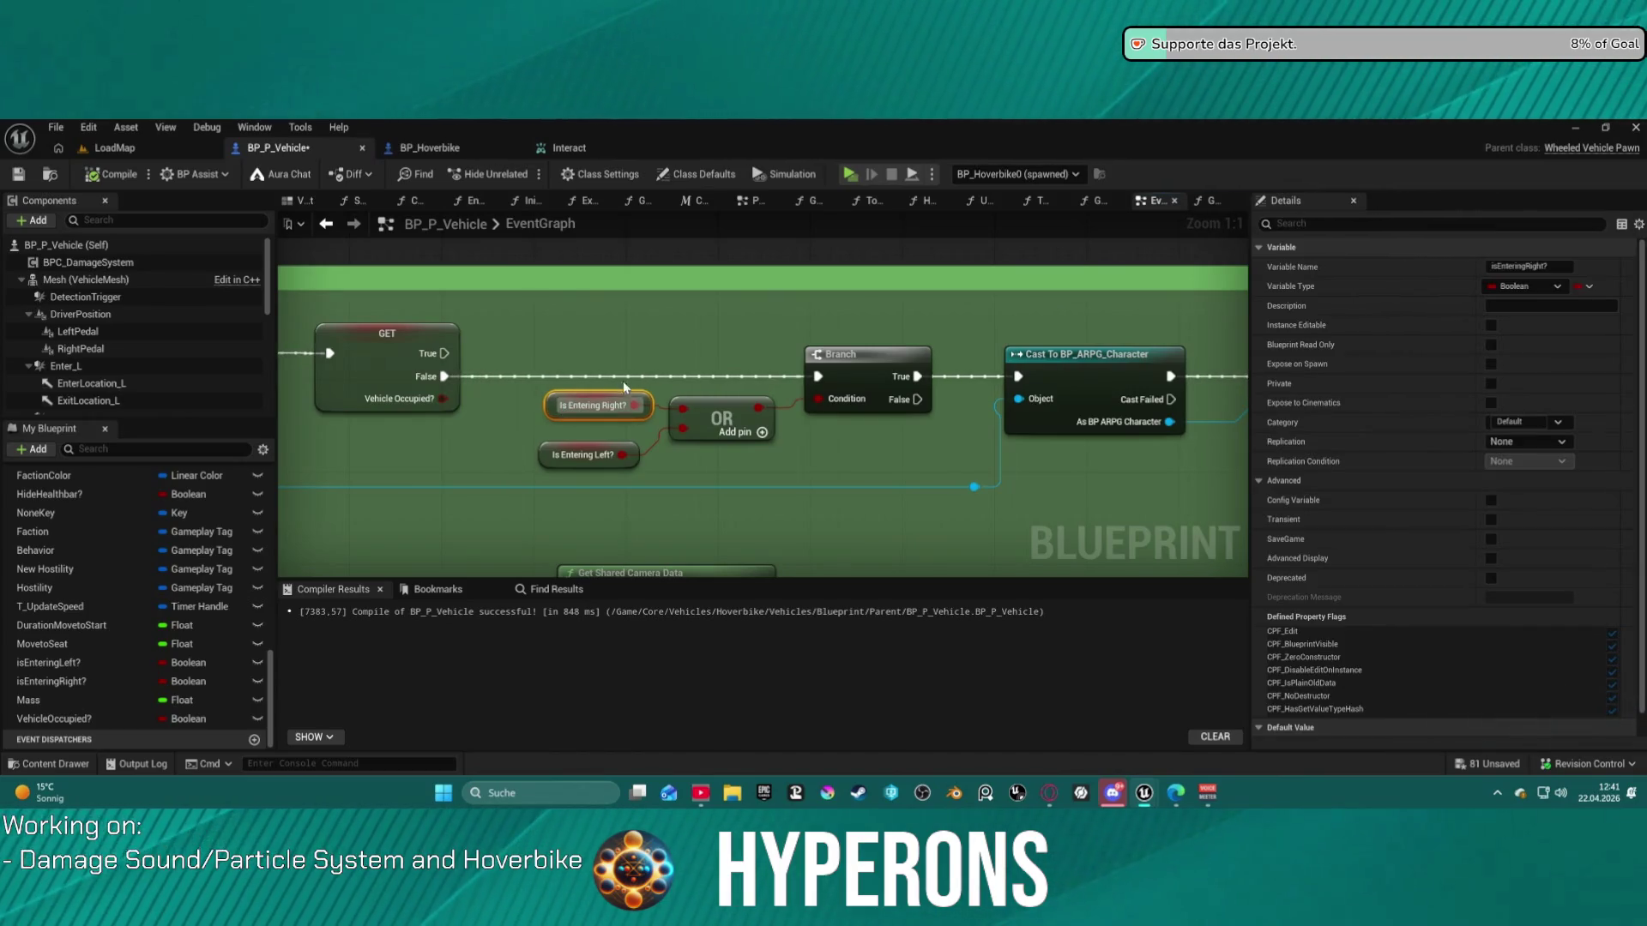
drag(712, 452, 862, 466)
key(Delete)
mouse_move(444, 377)
mouse_down()
mouse_move(551, 393)
mouse_move(1018, 377)
mouse_up()
- Set the Enter_L end-overlap Delay duration to 3 seconds
scroll(1035, 386, down, 4)
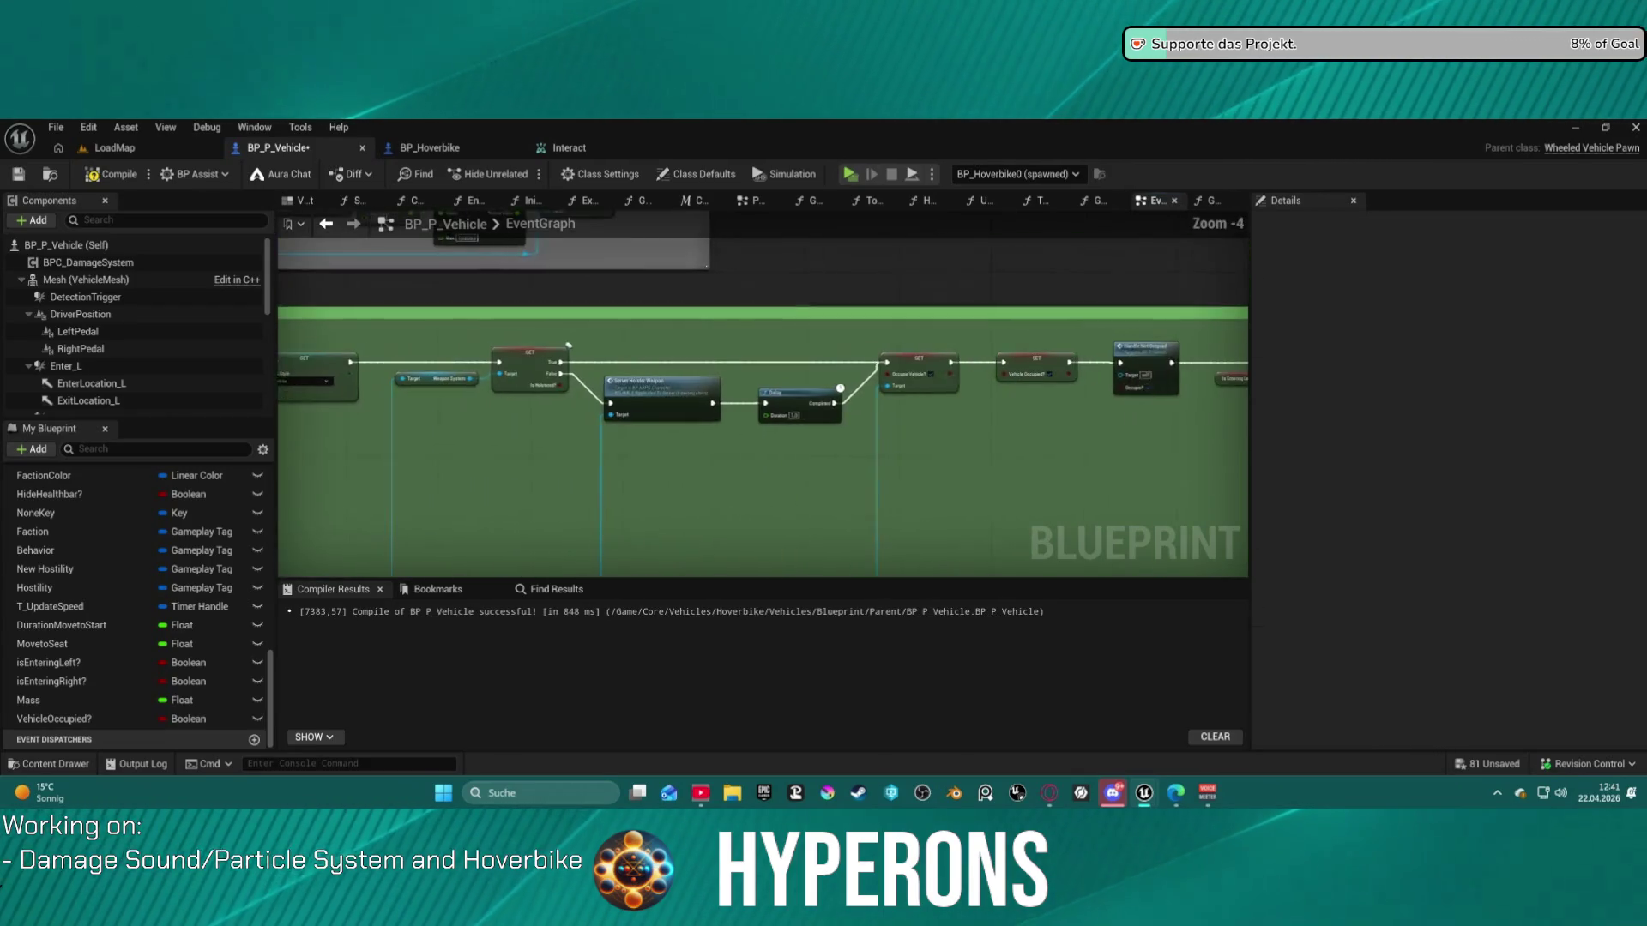
mouse_move(918, 425)
mouse_down()
mouse_move(735, 417)
mouse_move(782, 383)
mouse_up()
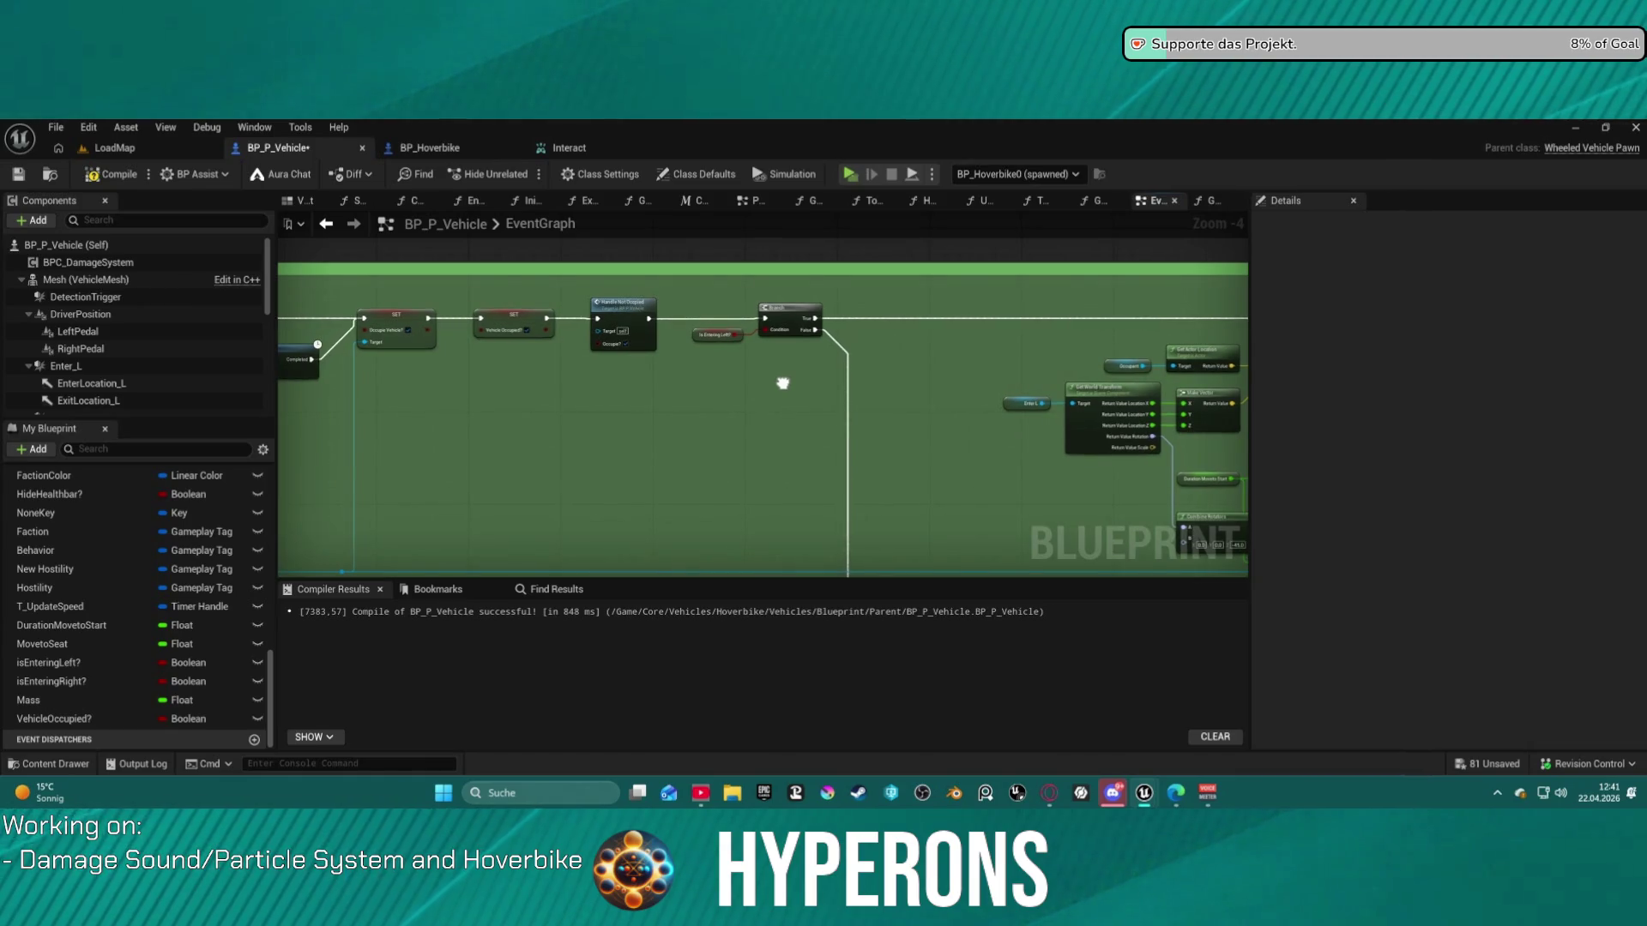
scroll(782, 384, down, 5)
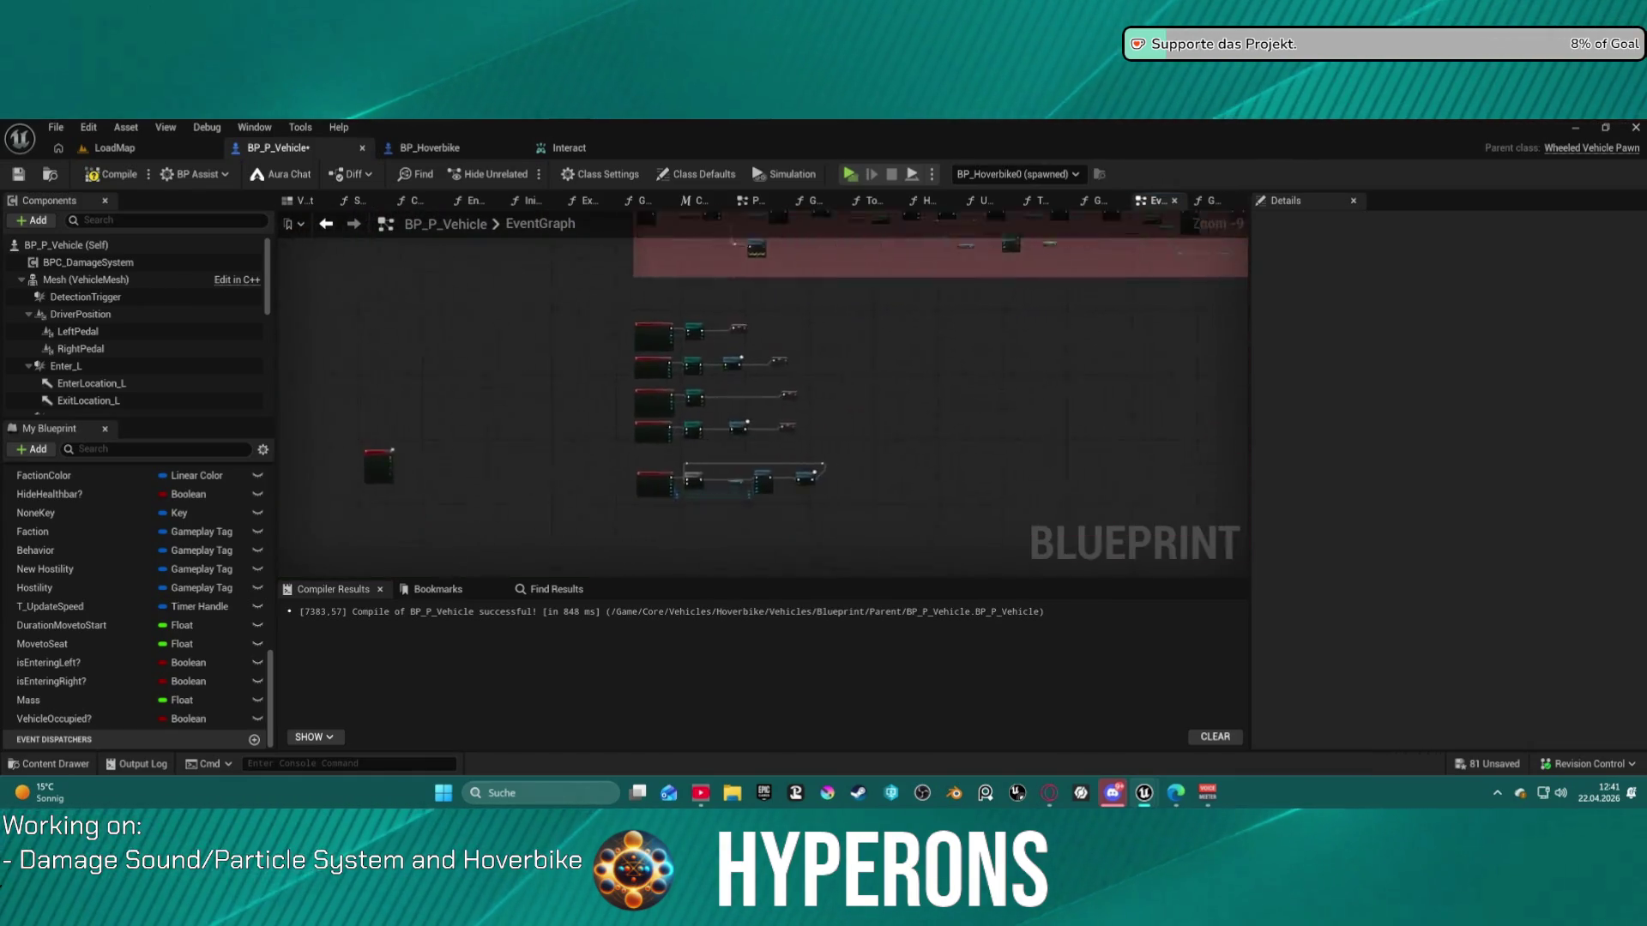
scroll(667, 450, up, 10)
click(665, 448)
key(Return)
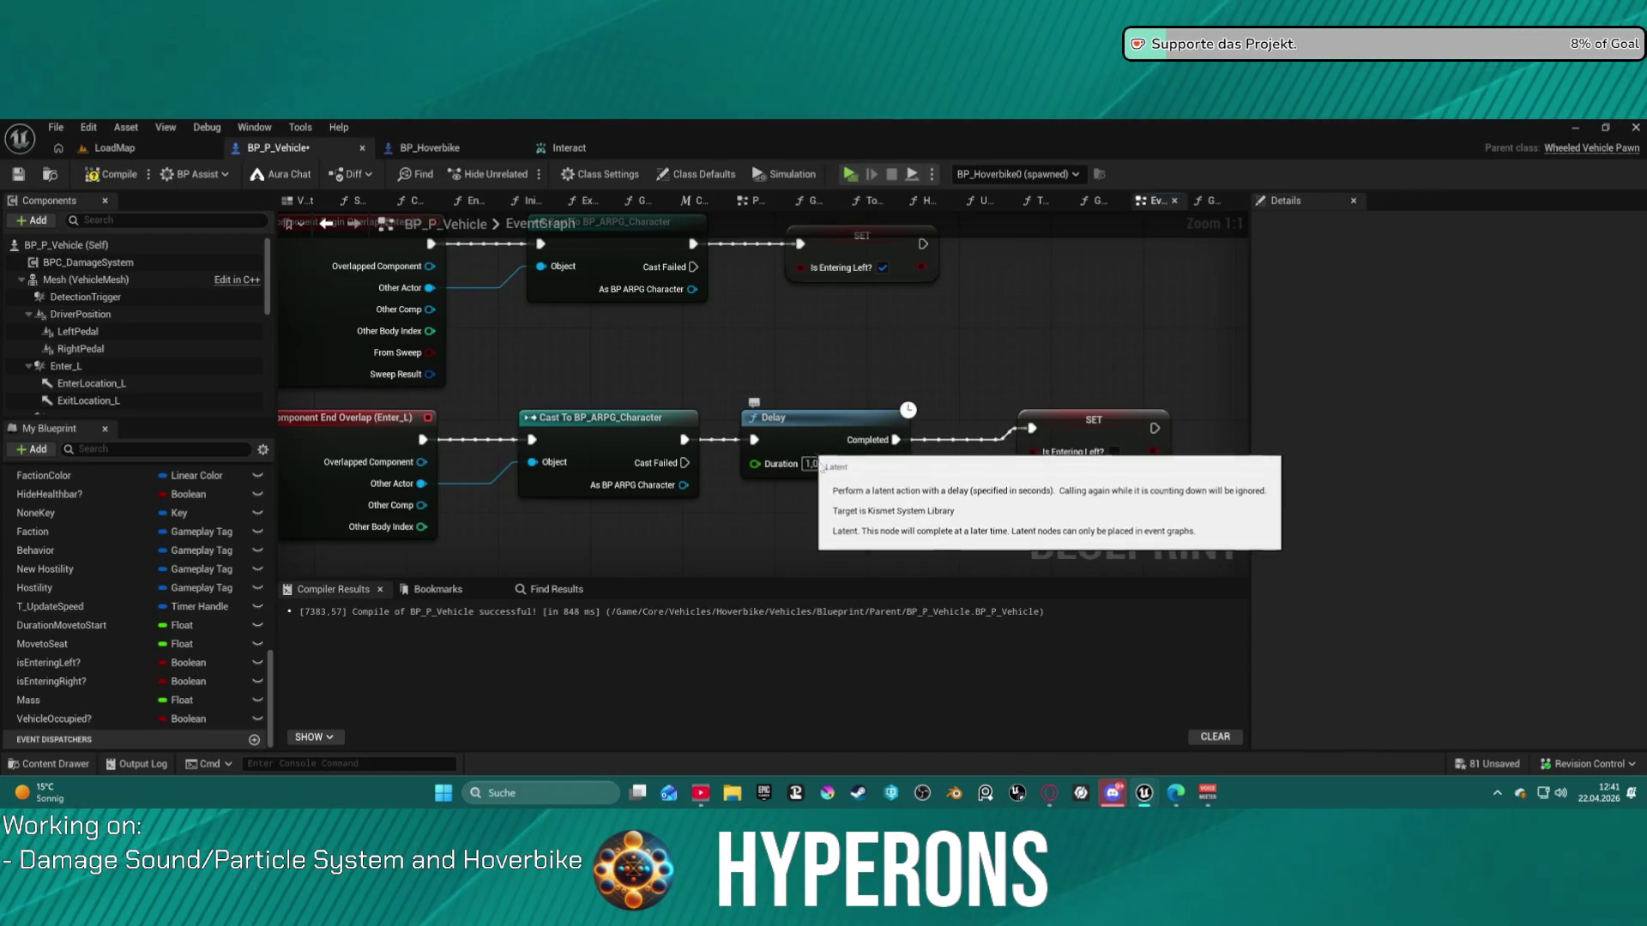
click(814, 464)
text(3)
key(Return)
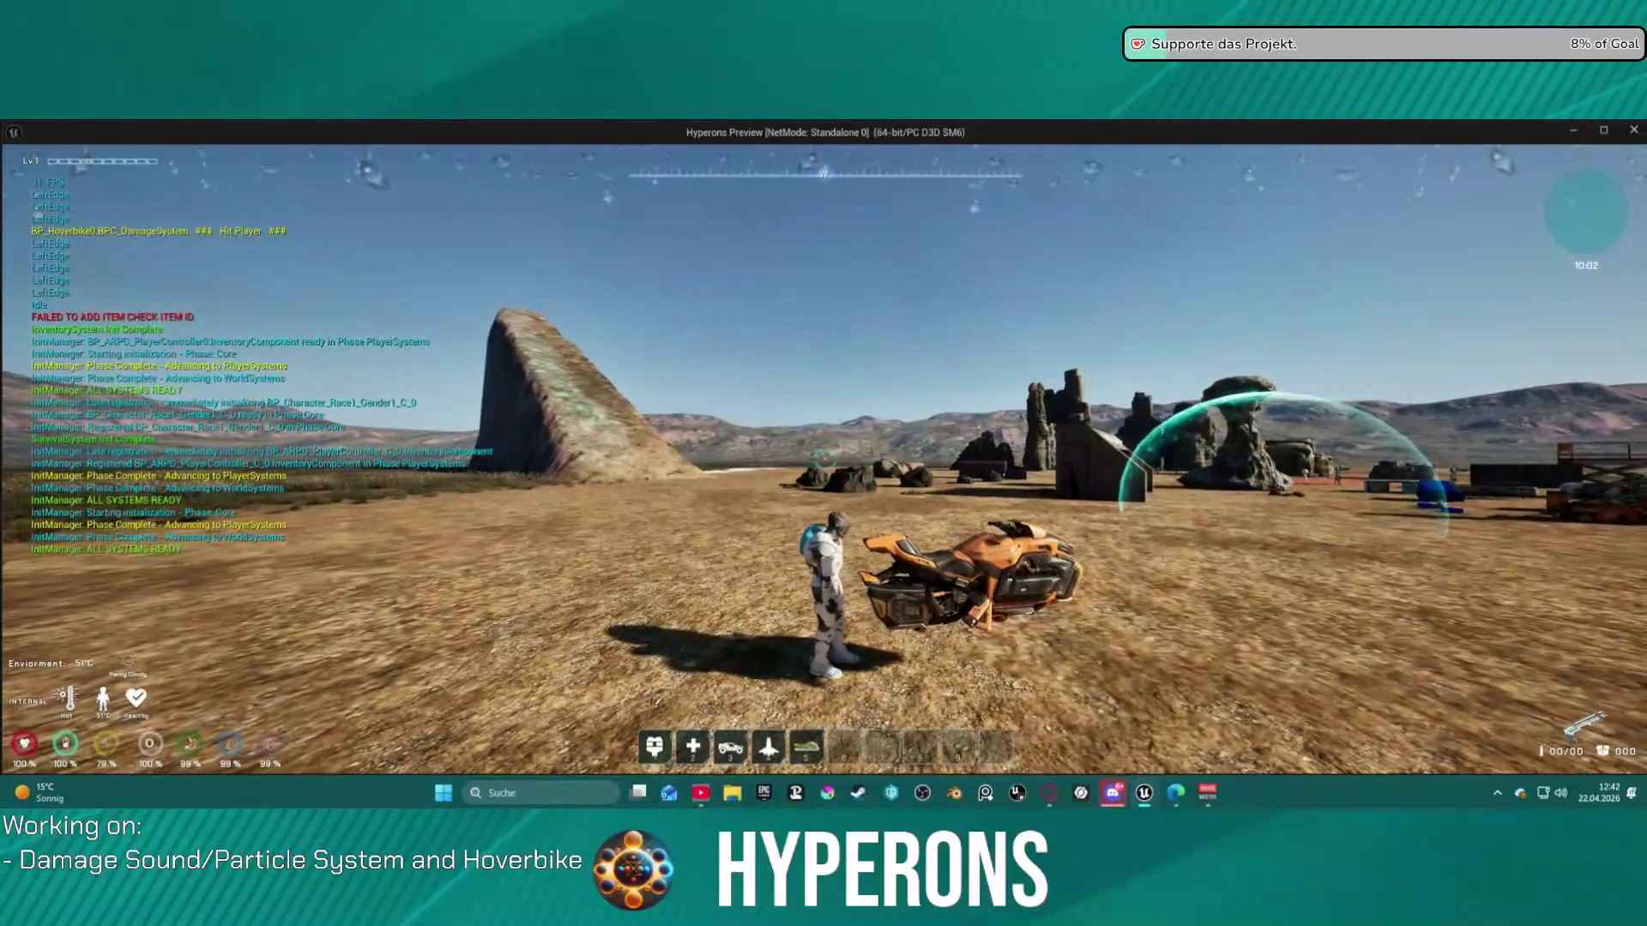
- Mount the hoverbike with E, get off, walk around, remount with F, then quit to the editor
key(e)
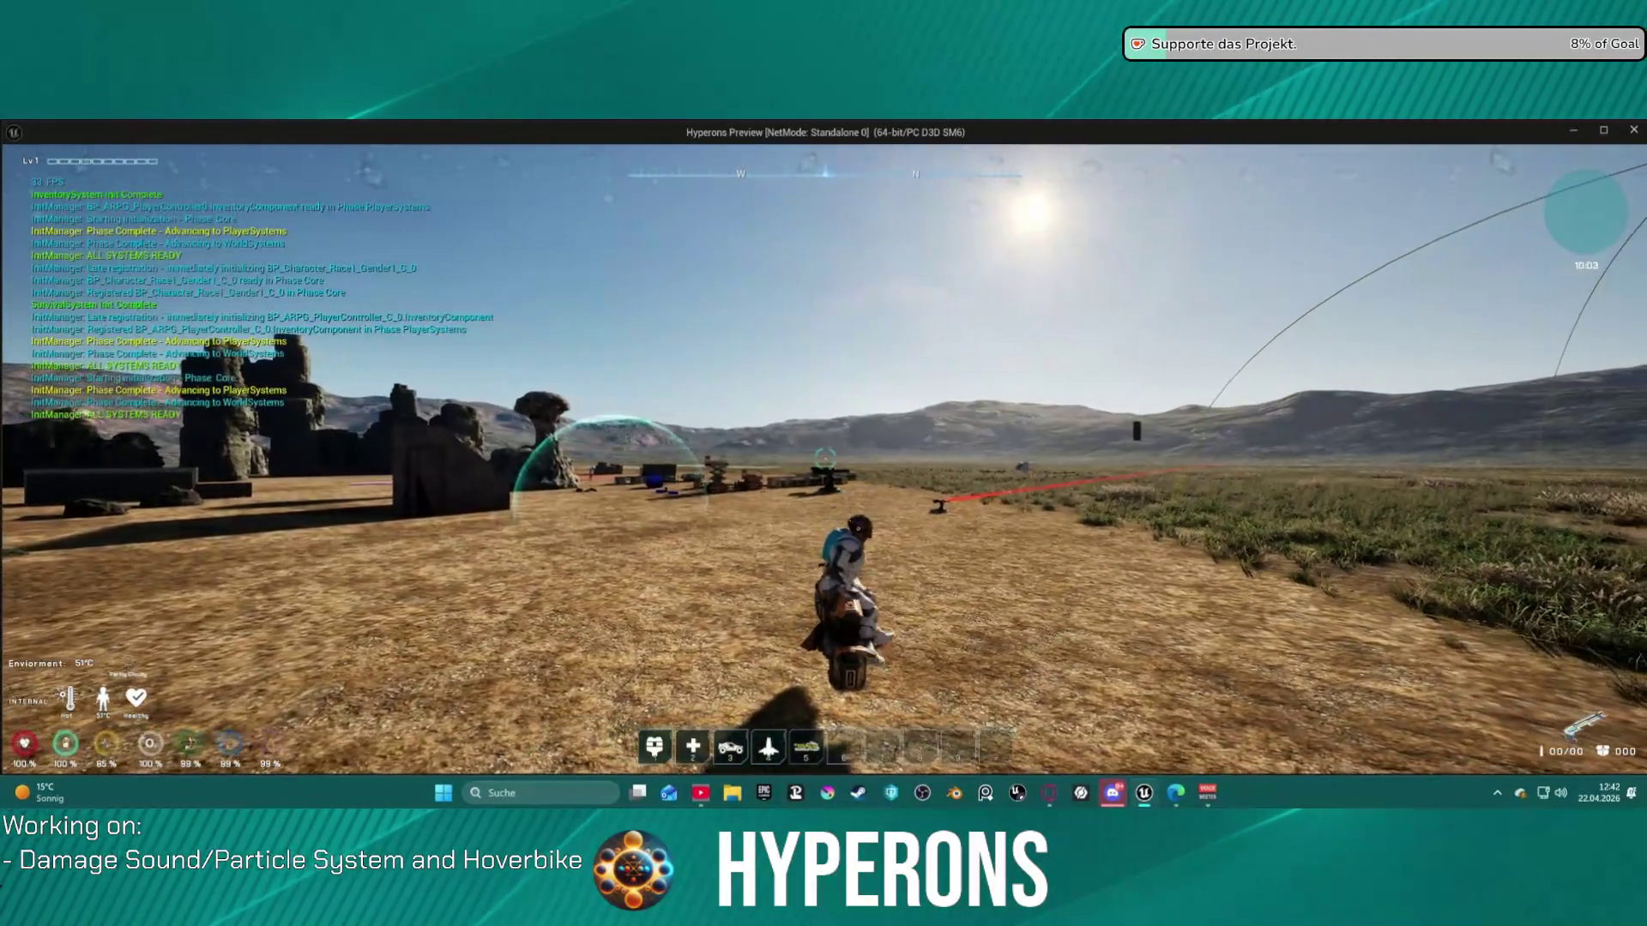
key(e)
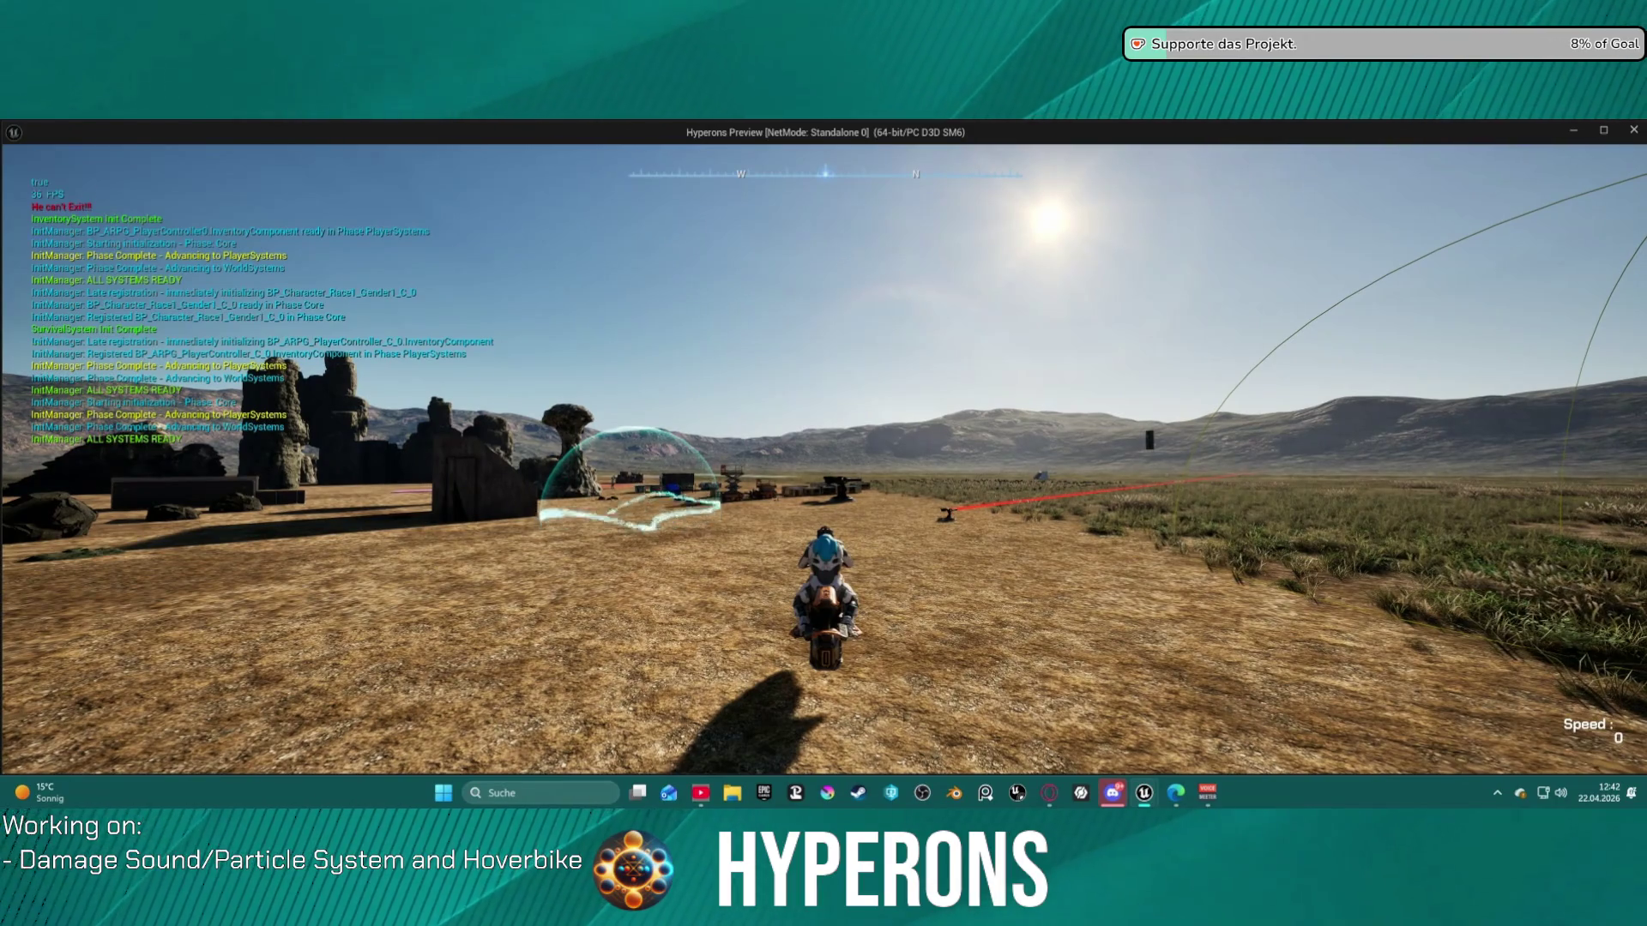
key(e)
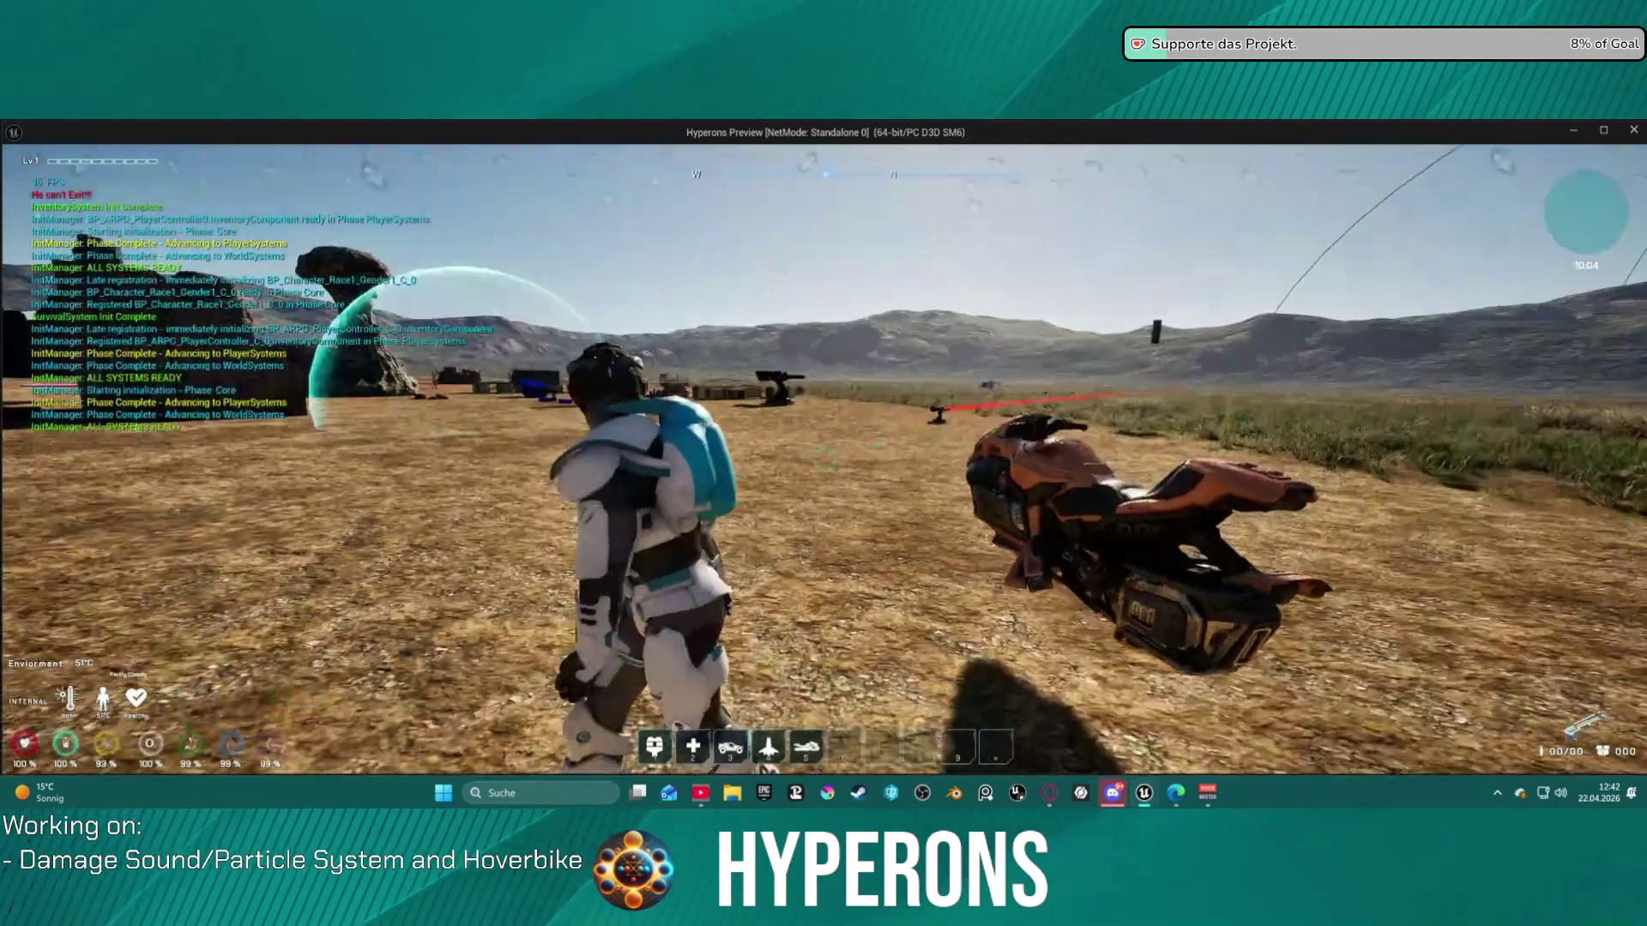
key(w)
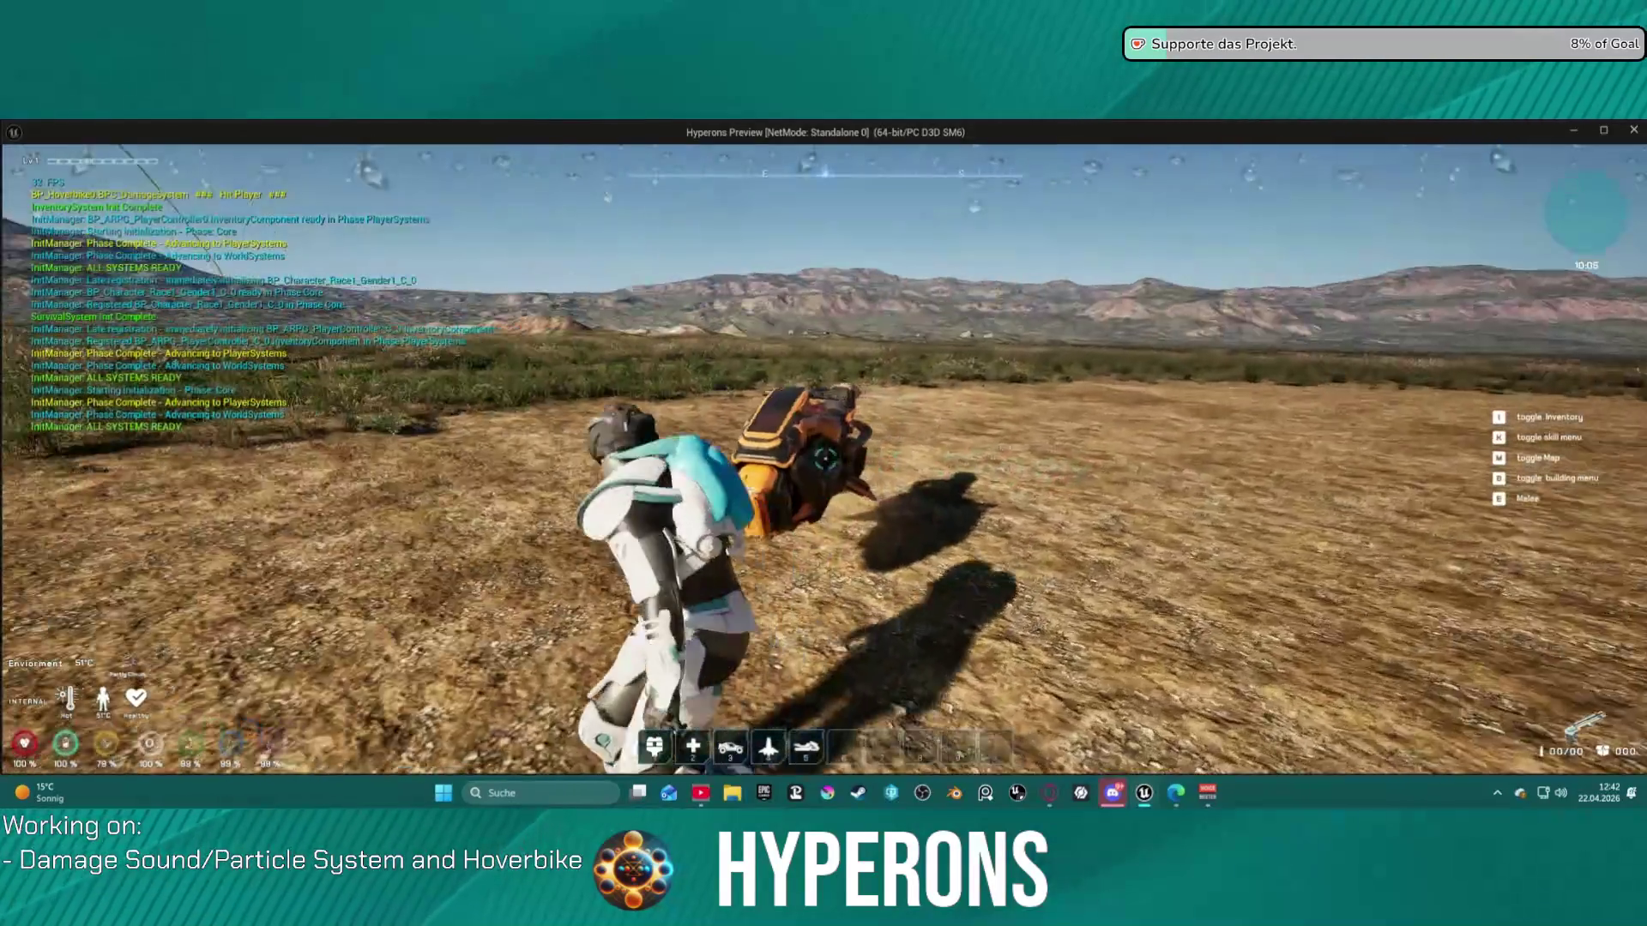
key(w)
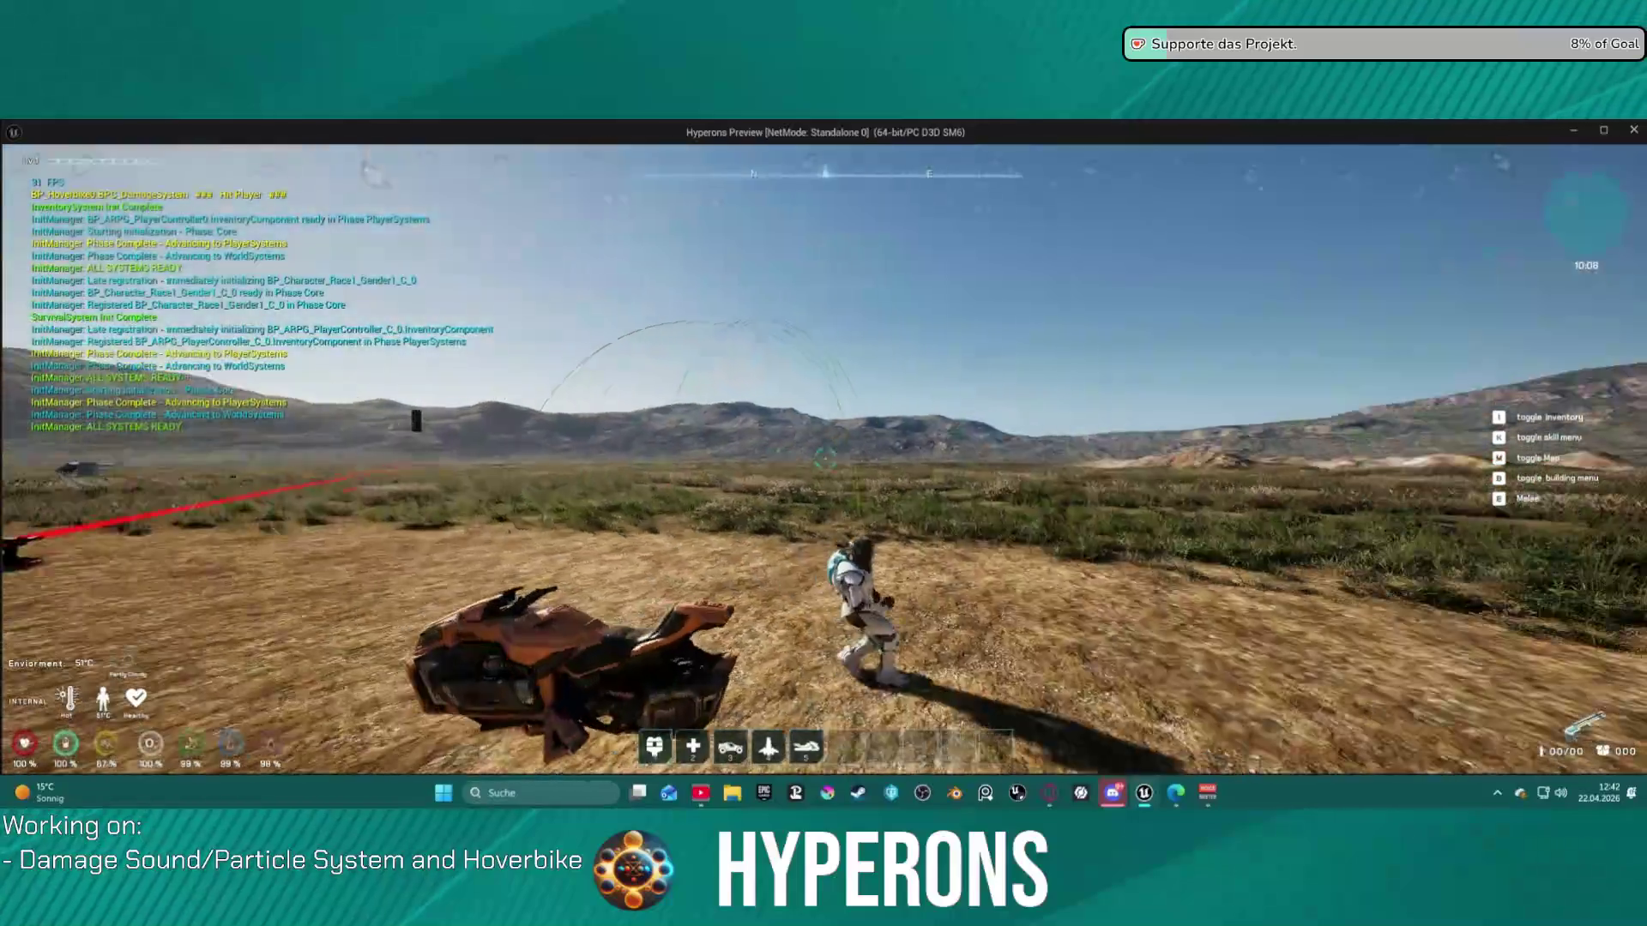
key(w)
key(f)
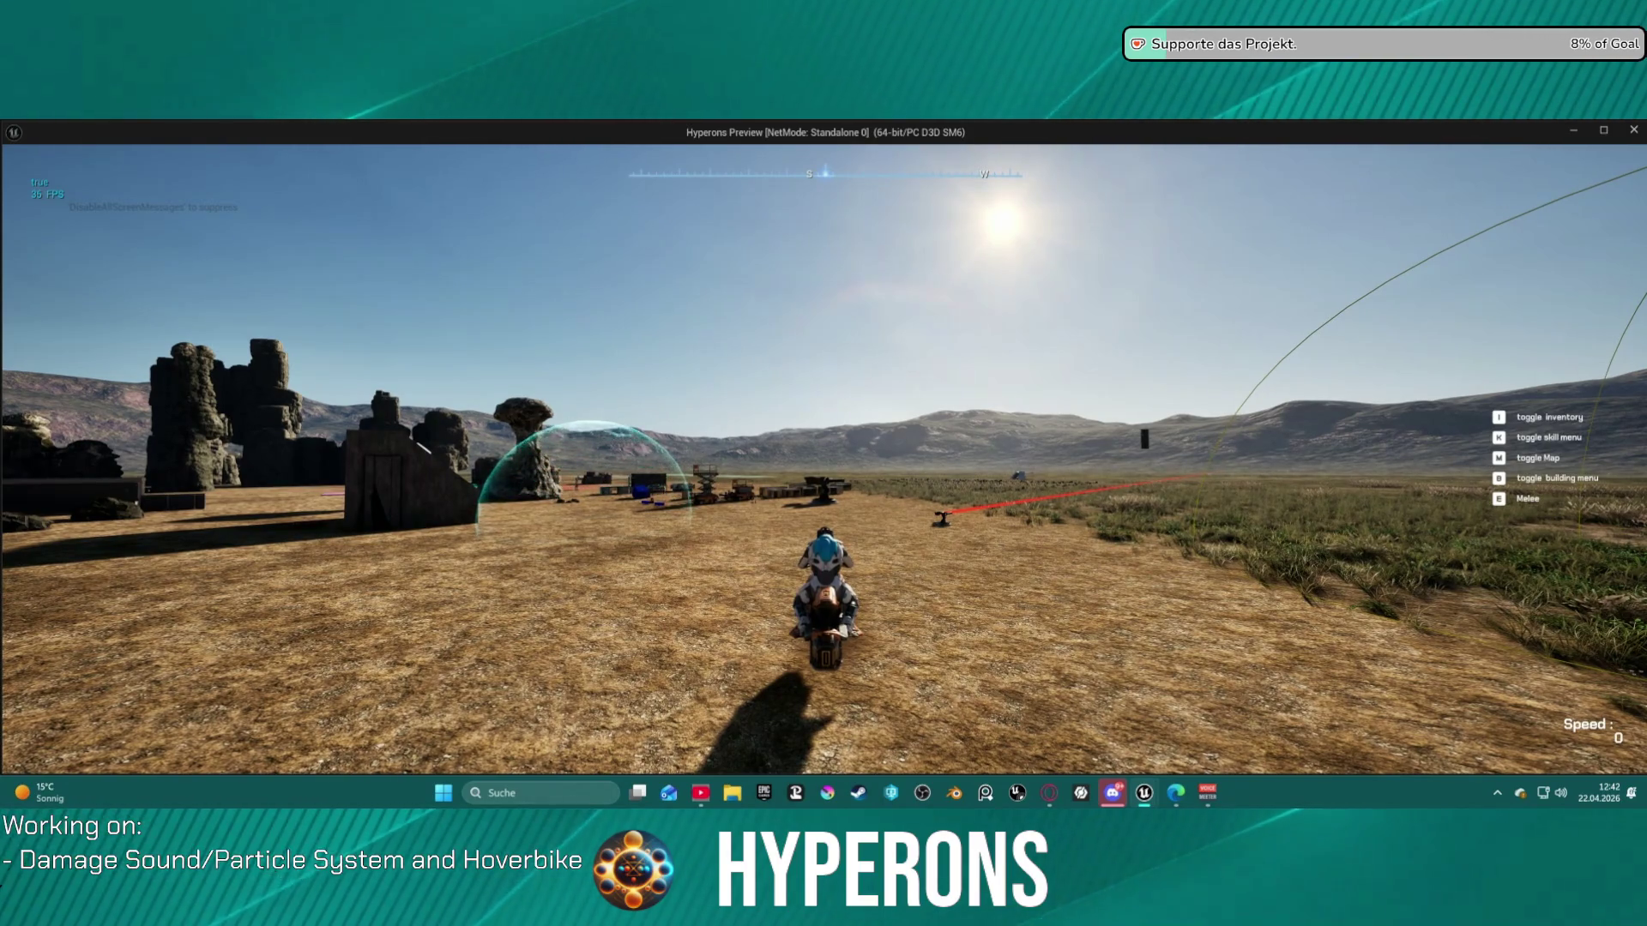
key(Escape)
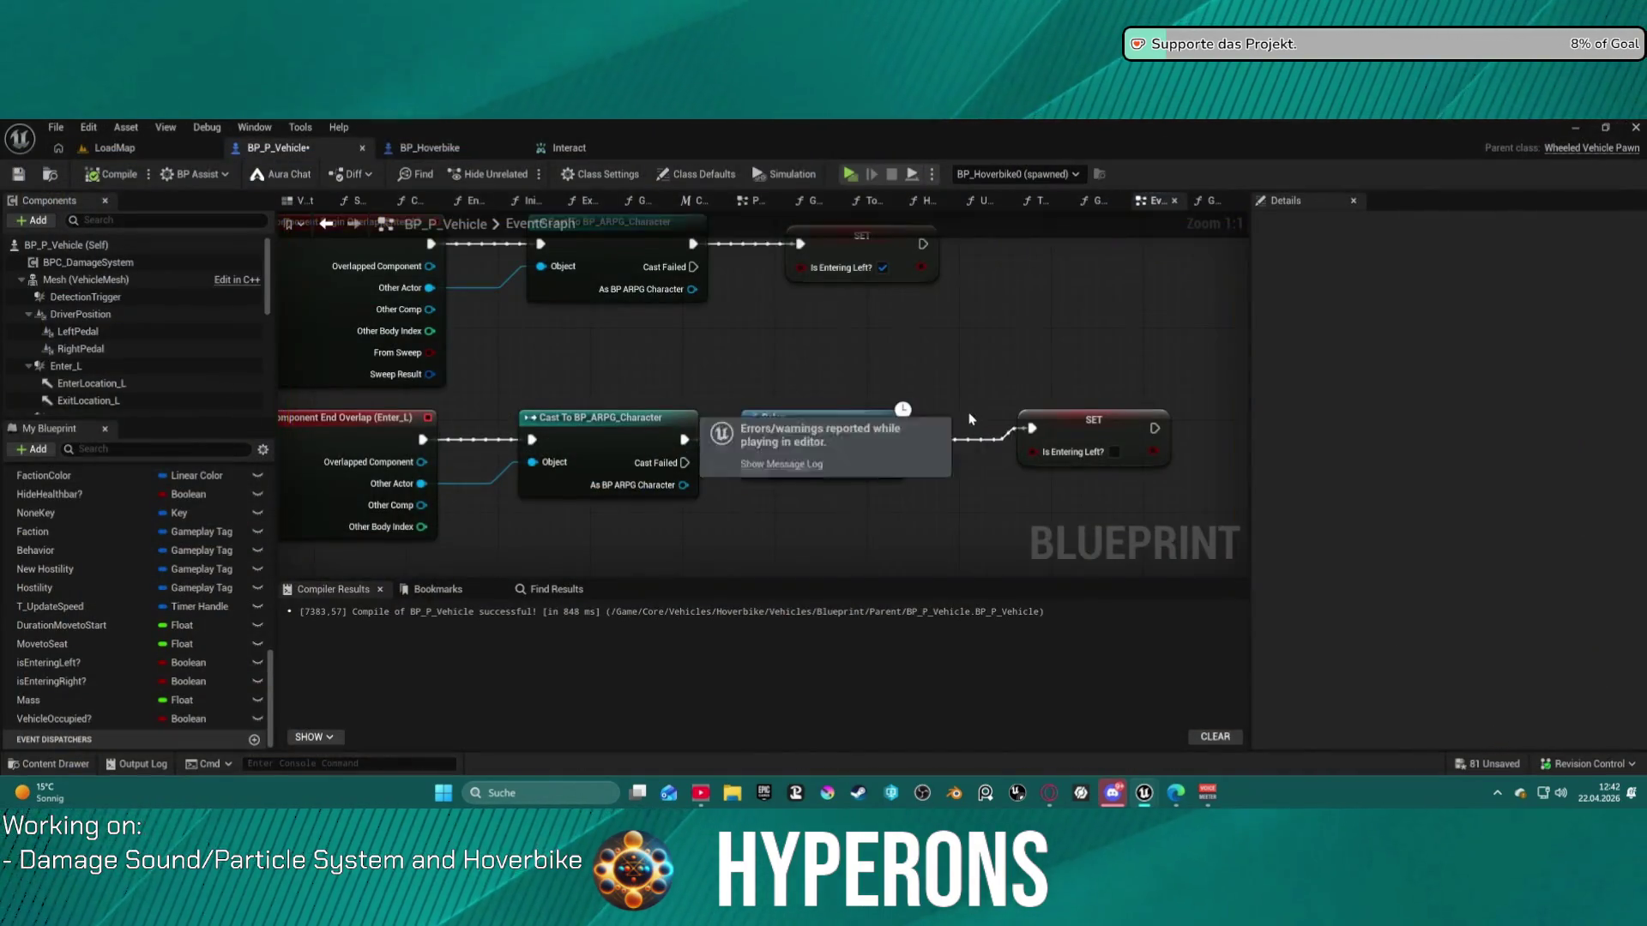
- Paste a copy of SET Is Entering Left? beside SET Is Entering Right? in the middle cast row
mouse_move(700, 431)
mouse_down()
mouse_move(729, 326)
mouse_move(766, 300)
mouse_up()
click(791, 515)
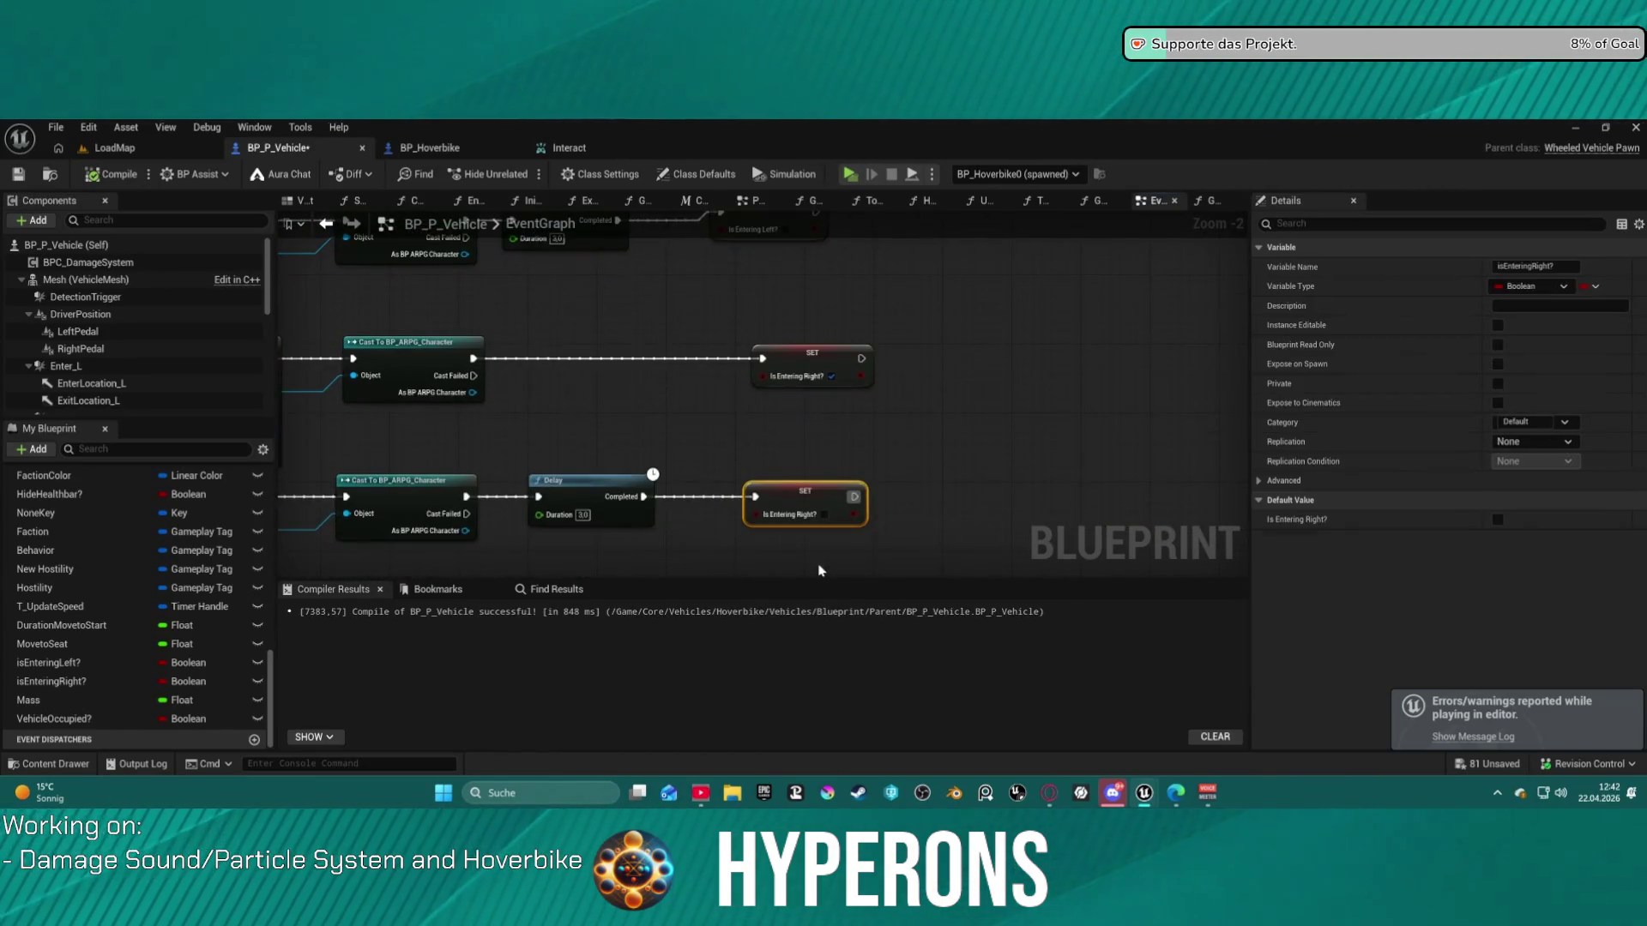
drag(952, 416, 956, 636)
click(603, 296)
drag(652, 293, 790, 304)
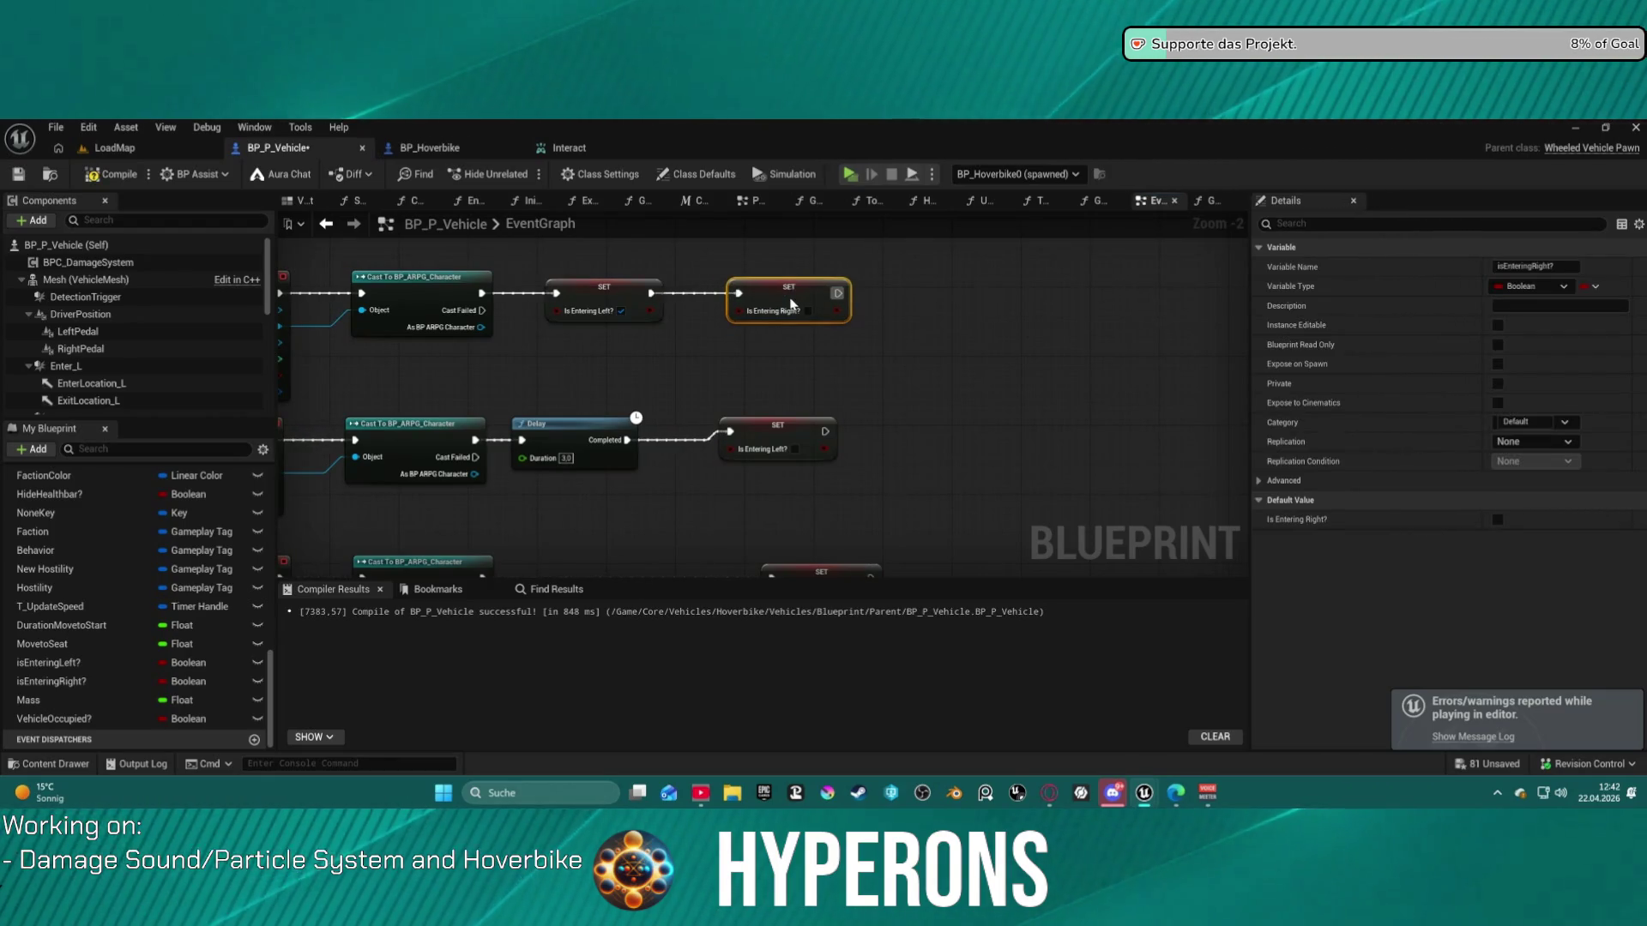
drag(847, 356, 785, 155)
drag(774, 448, 838, 415)
click(838, 415)
drag(956, 499, 938, 398)
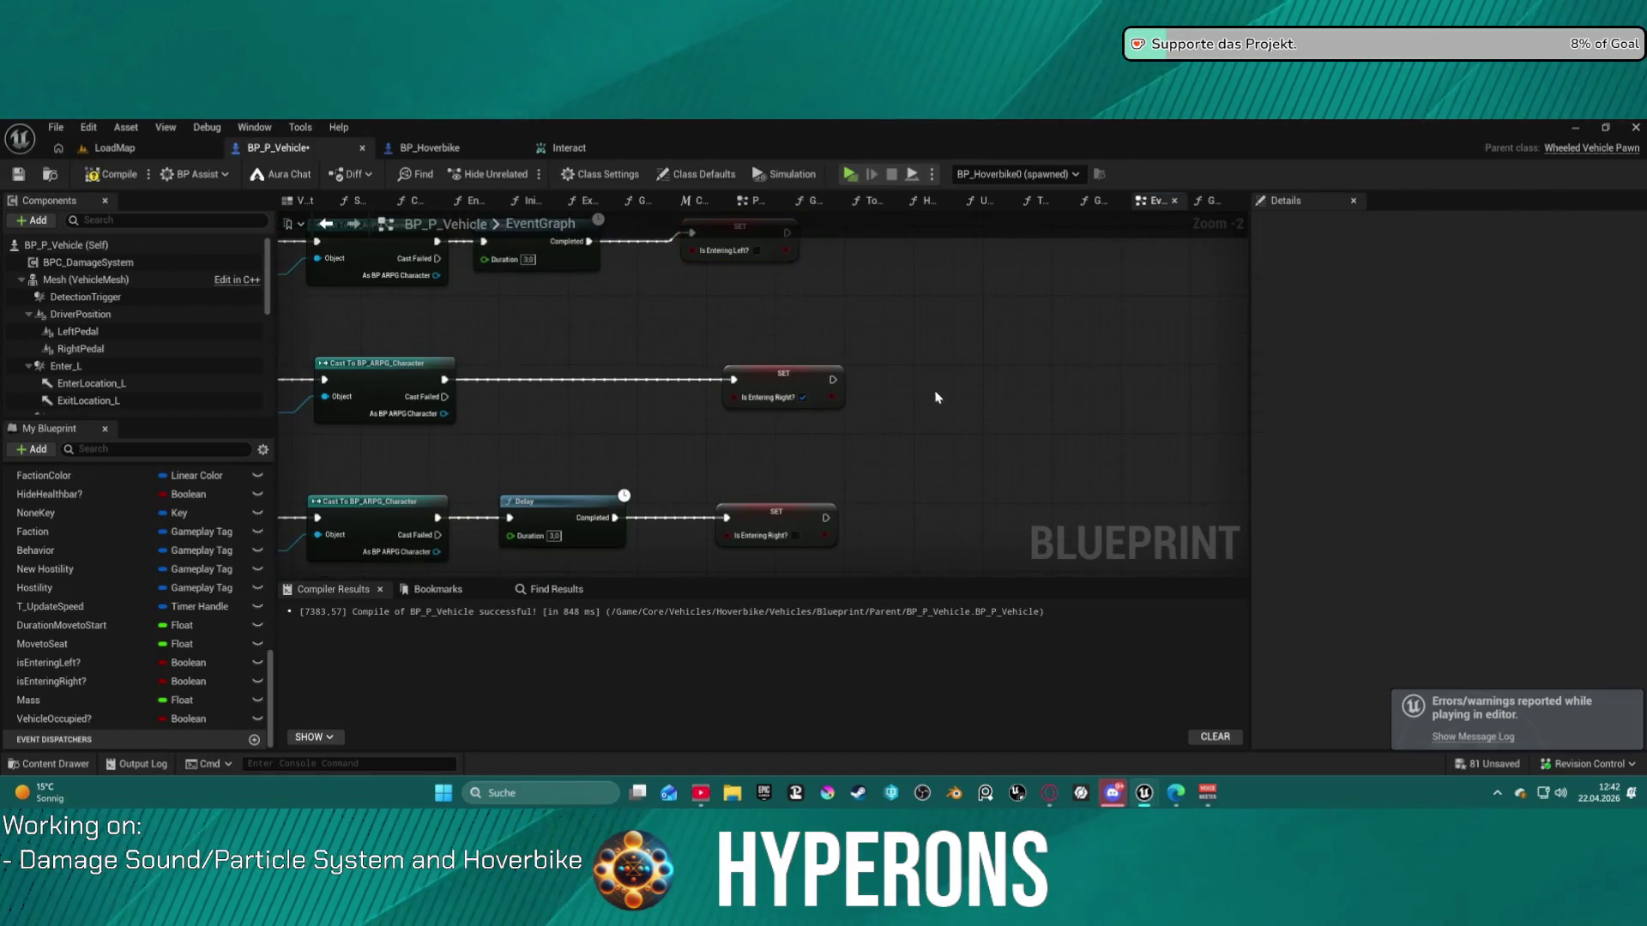
key(ctrl+v)
mouse_move(830, 375)
mouse_down()
mouse_move(969, 395)
mouse_move(909, 536)
mouse_move(865, 404)
mouse_up()
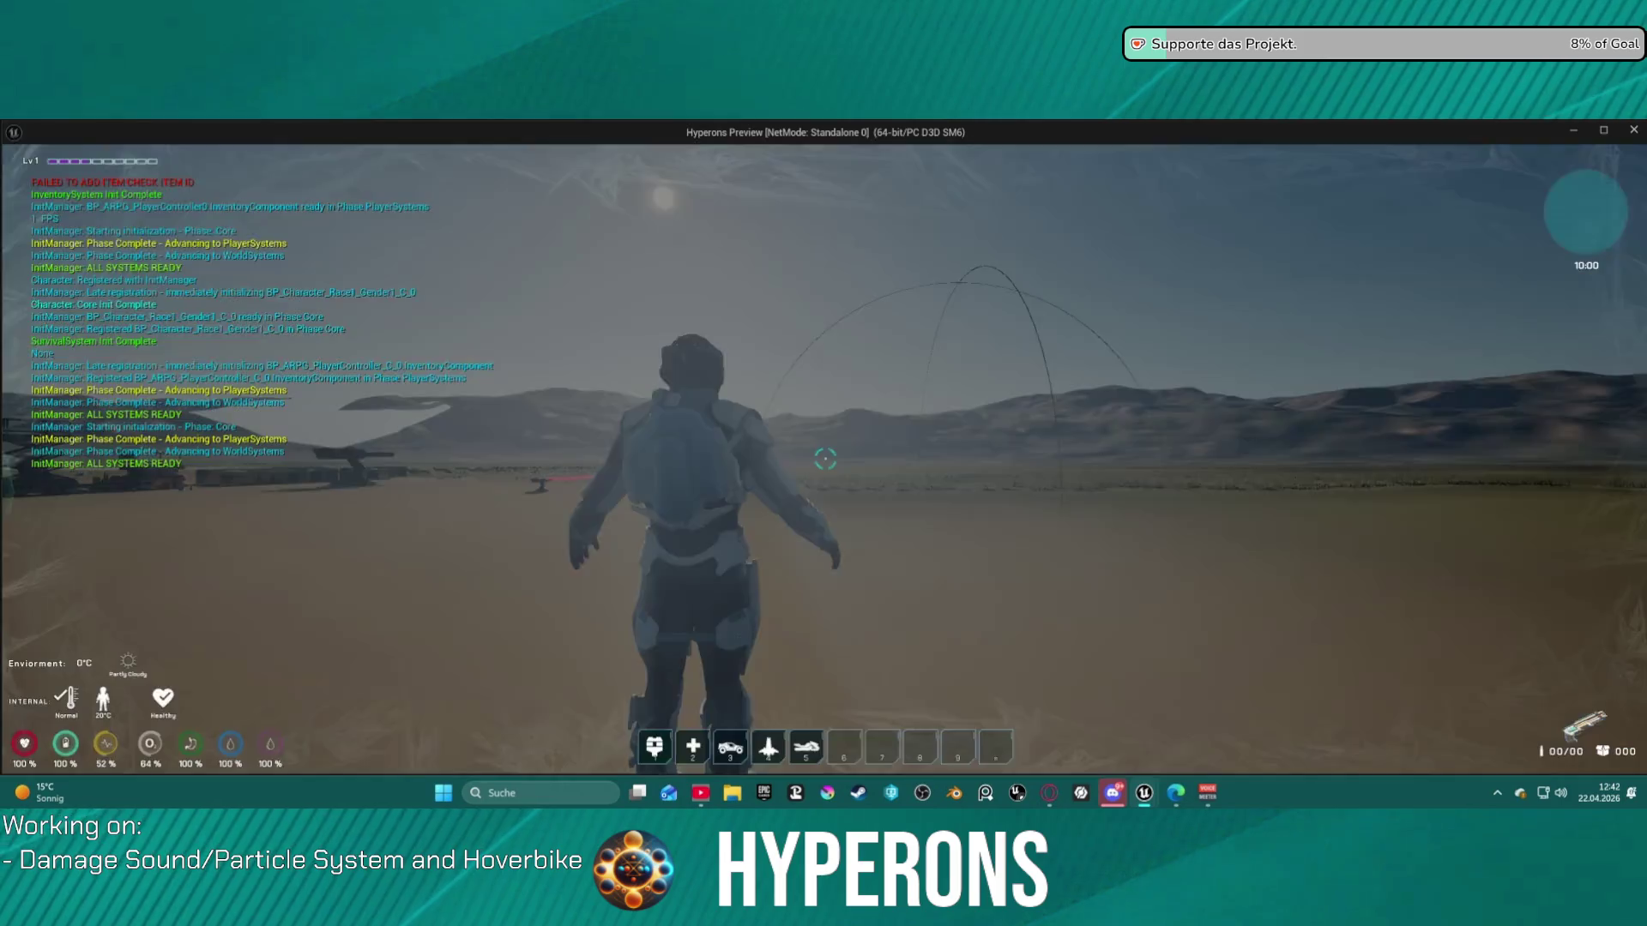
- Walk up to the hoverbike, get on with F, and get off again
key(w)
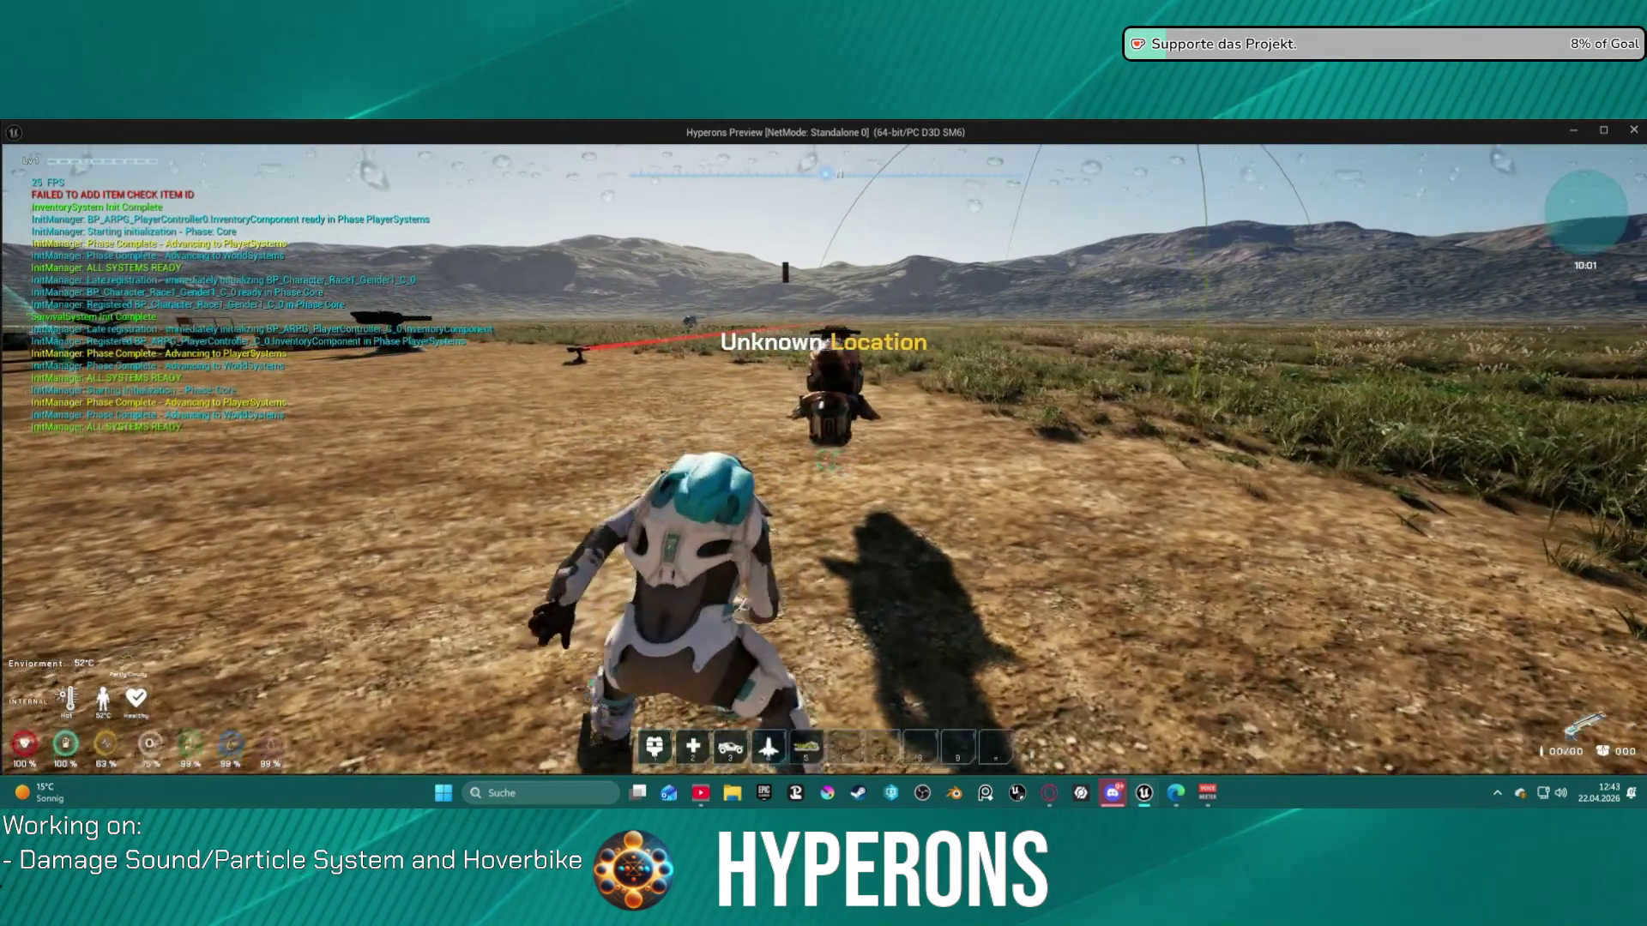
key(w)
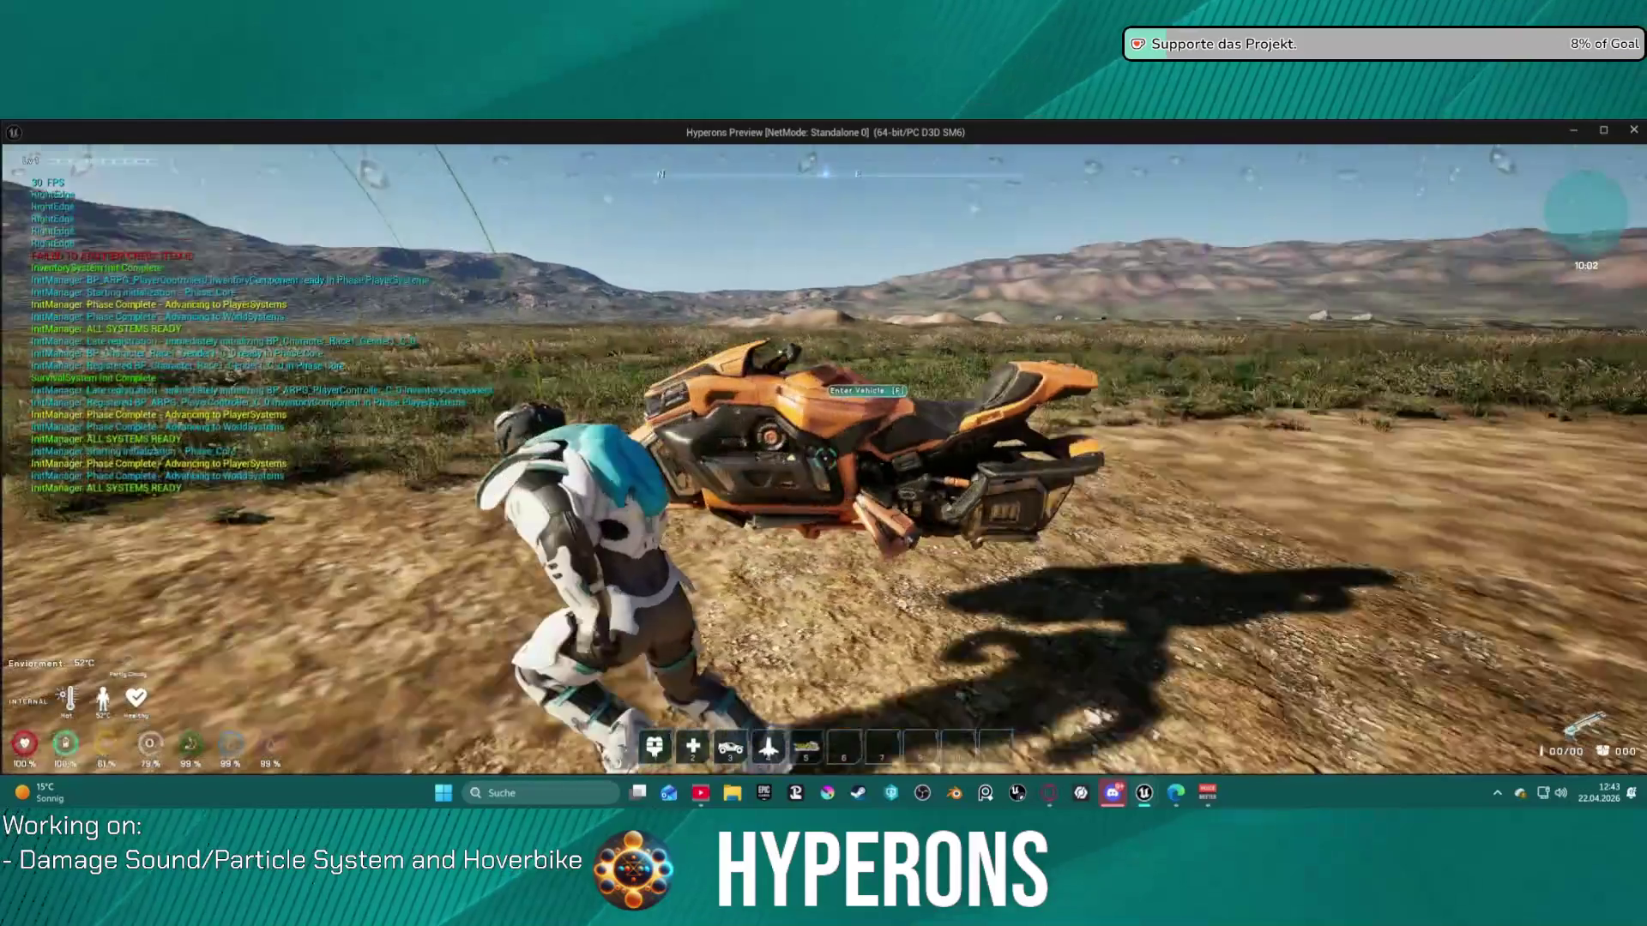
key(w)
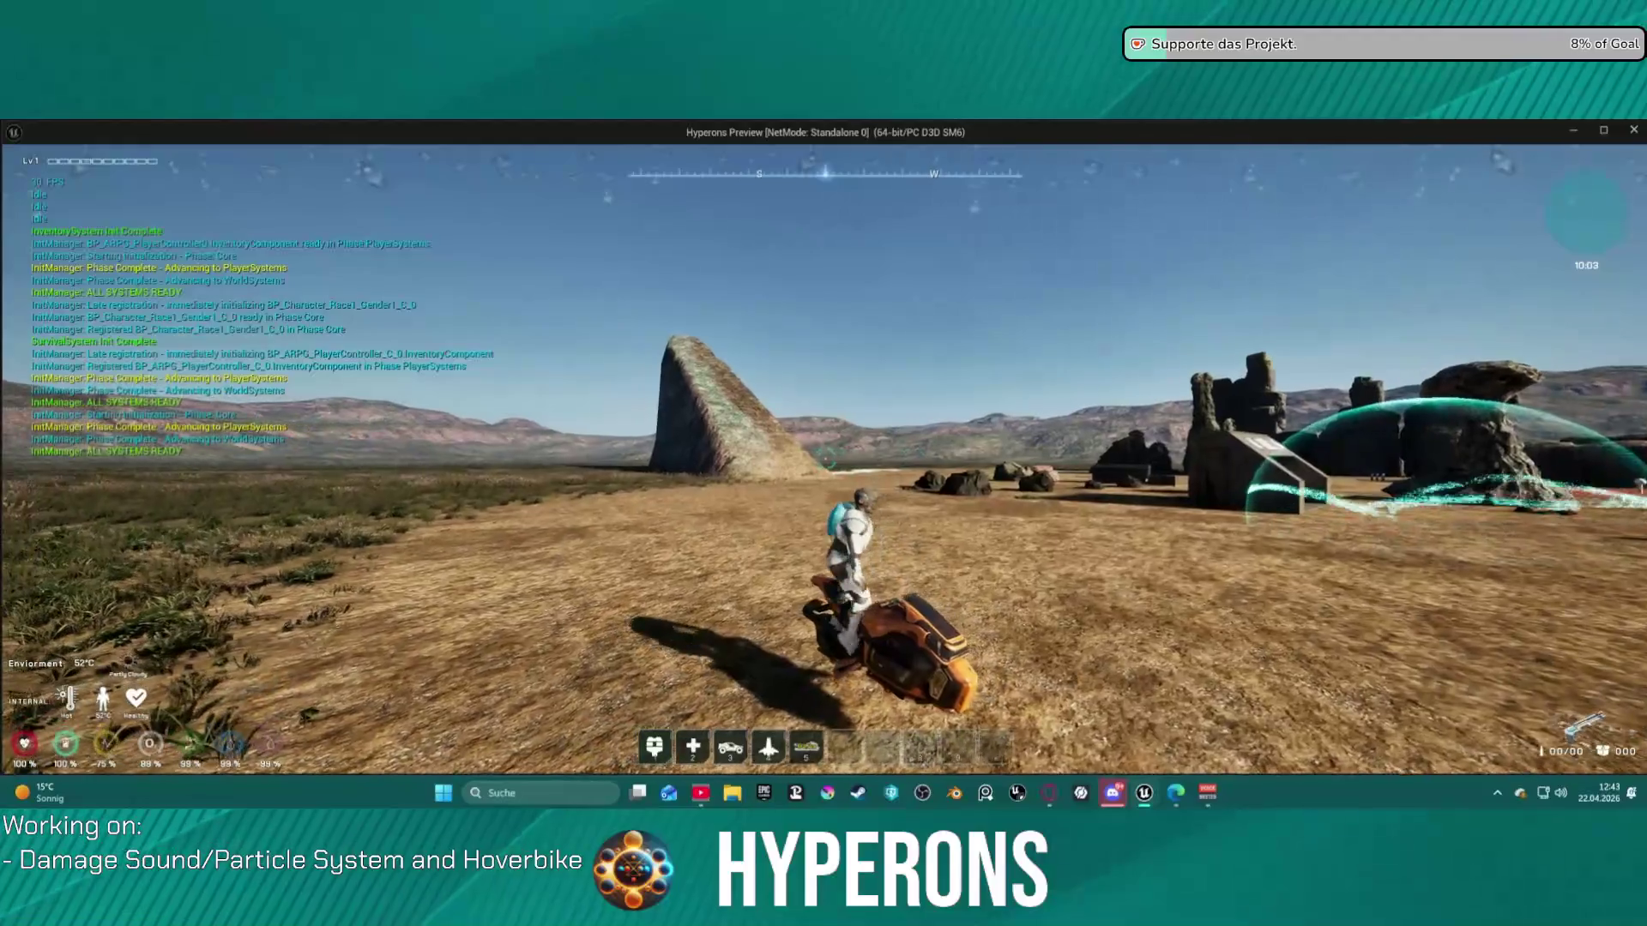
key(f)
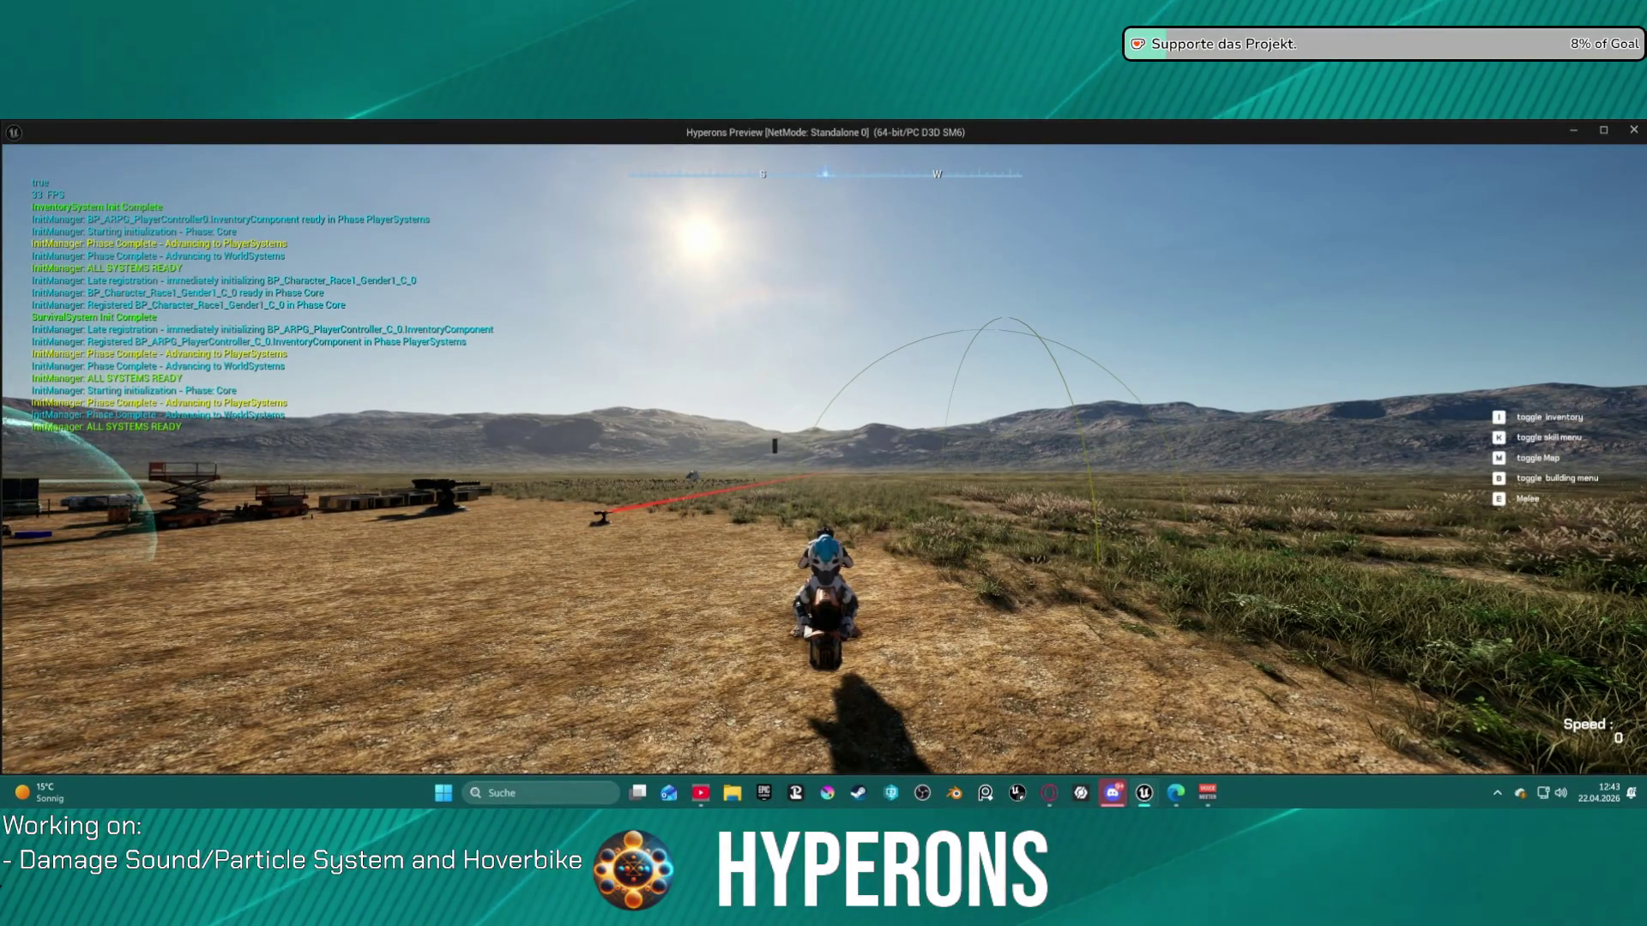
key(f)
- Circle the hoverbike, try remounting with F and get refused, then switch to the editor
key(w)
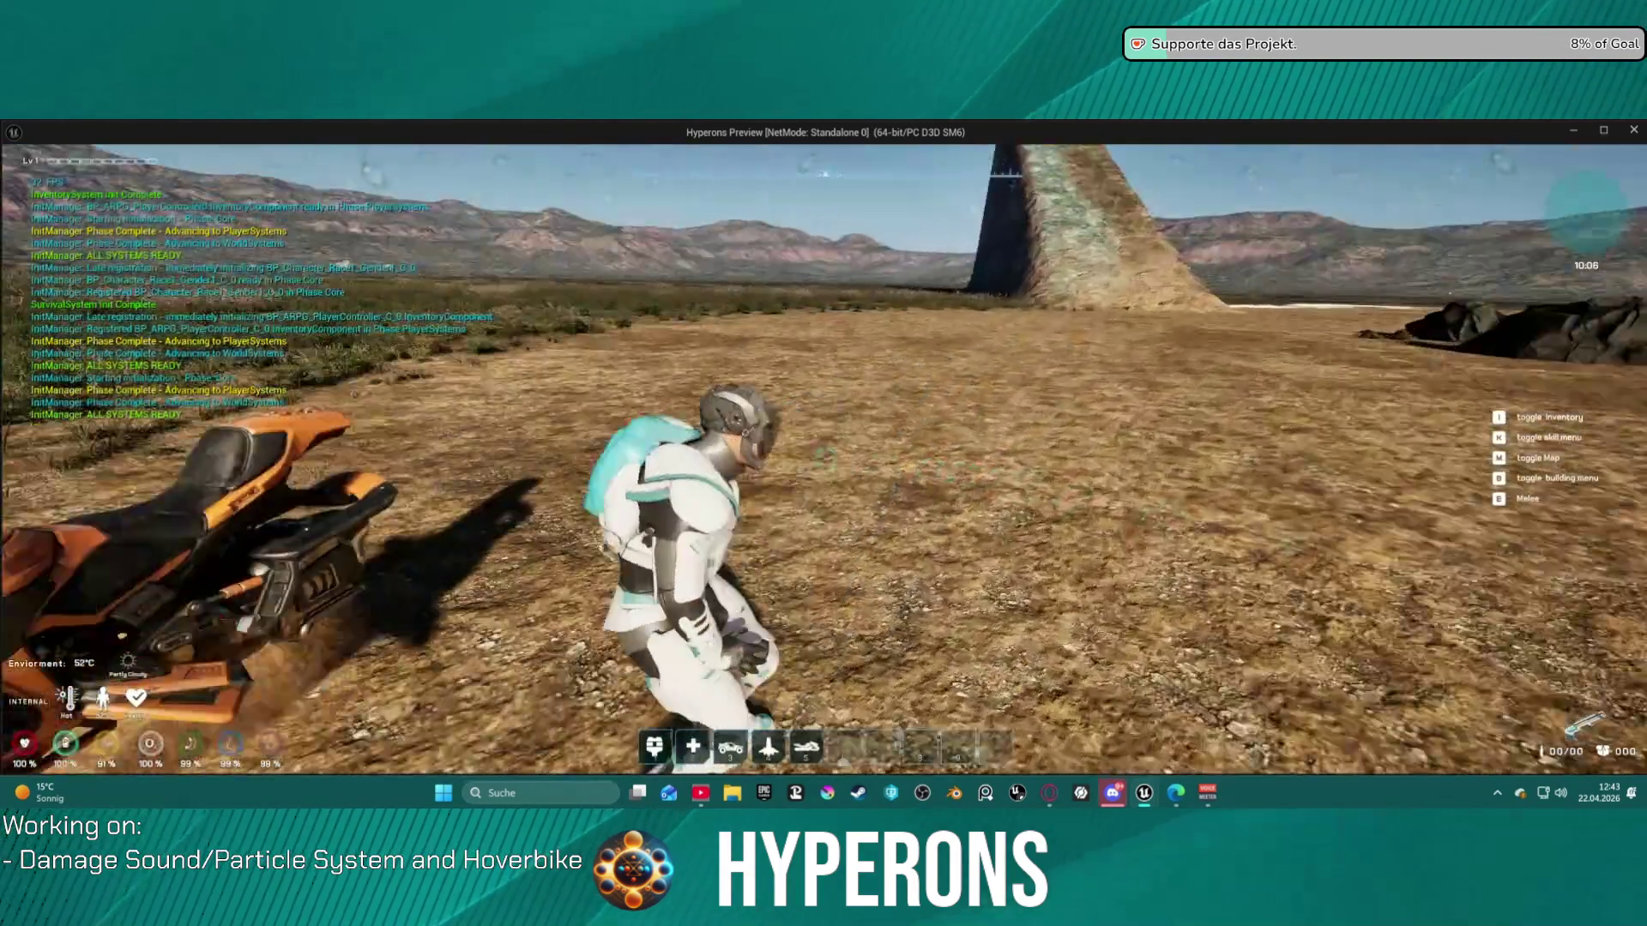
key(w)
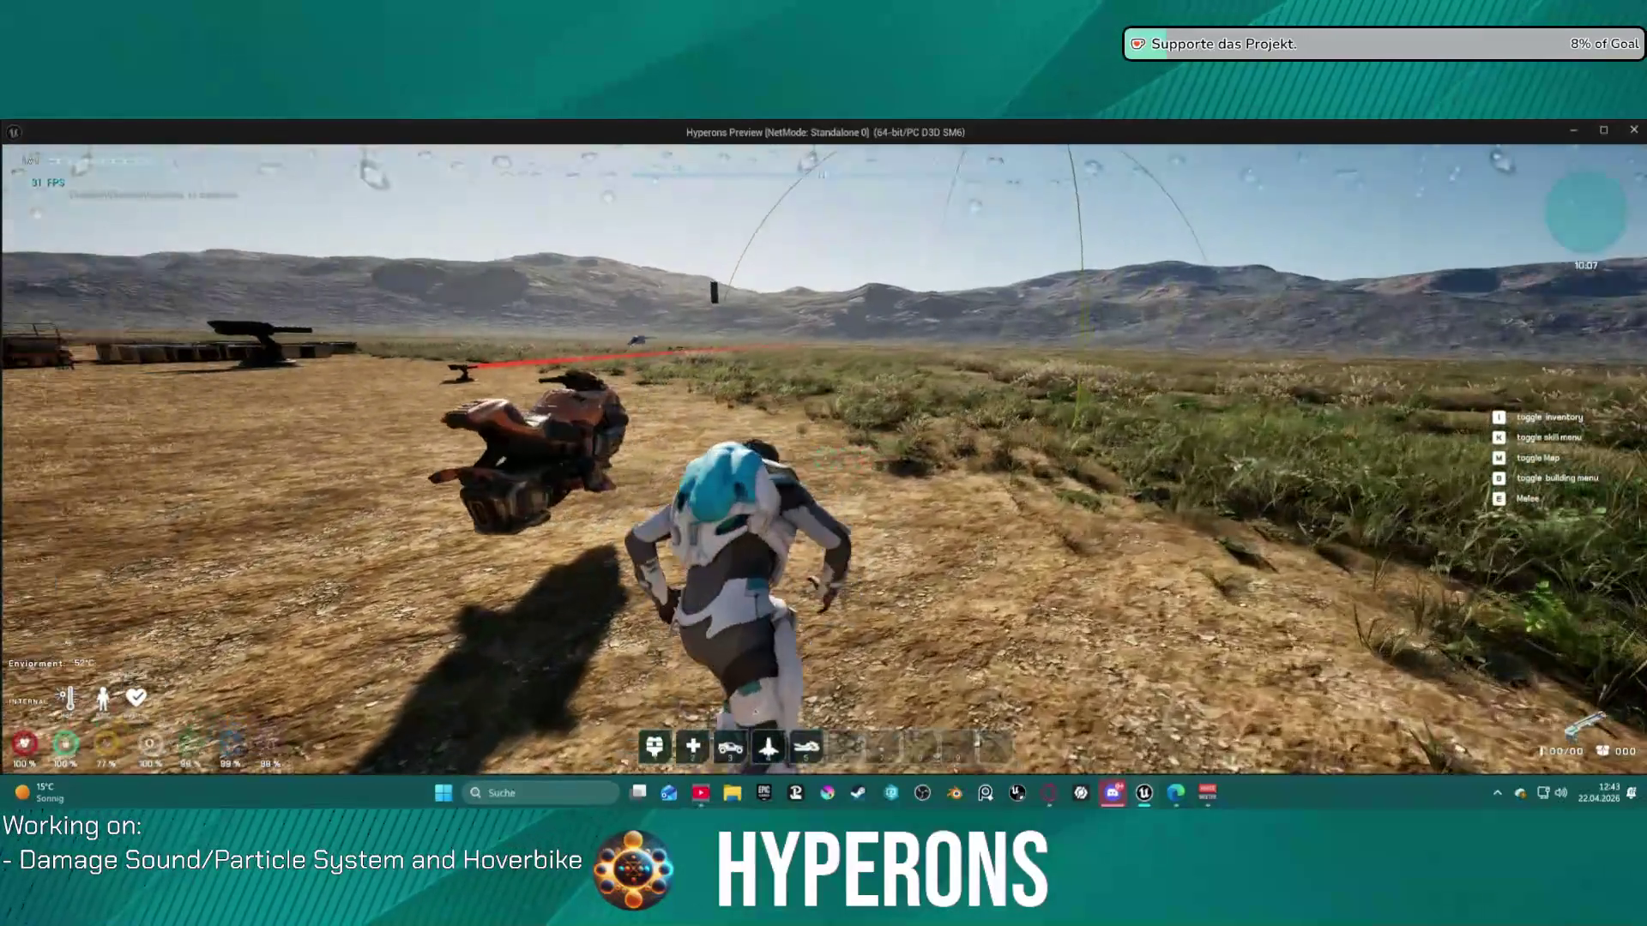
key(w)
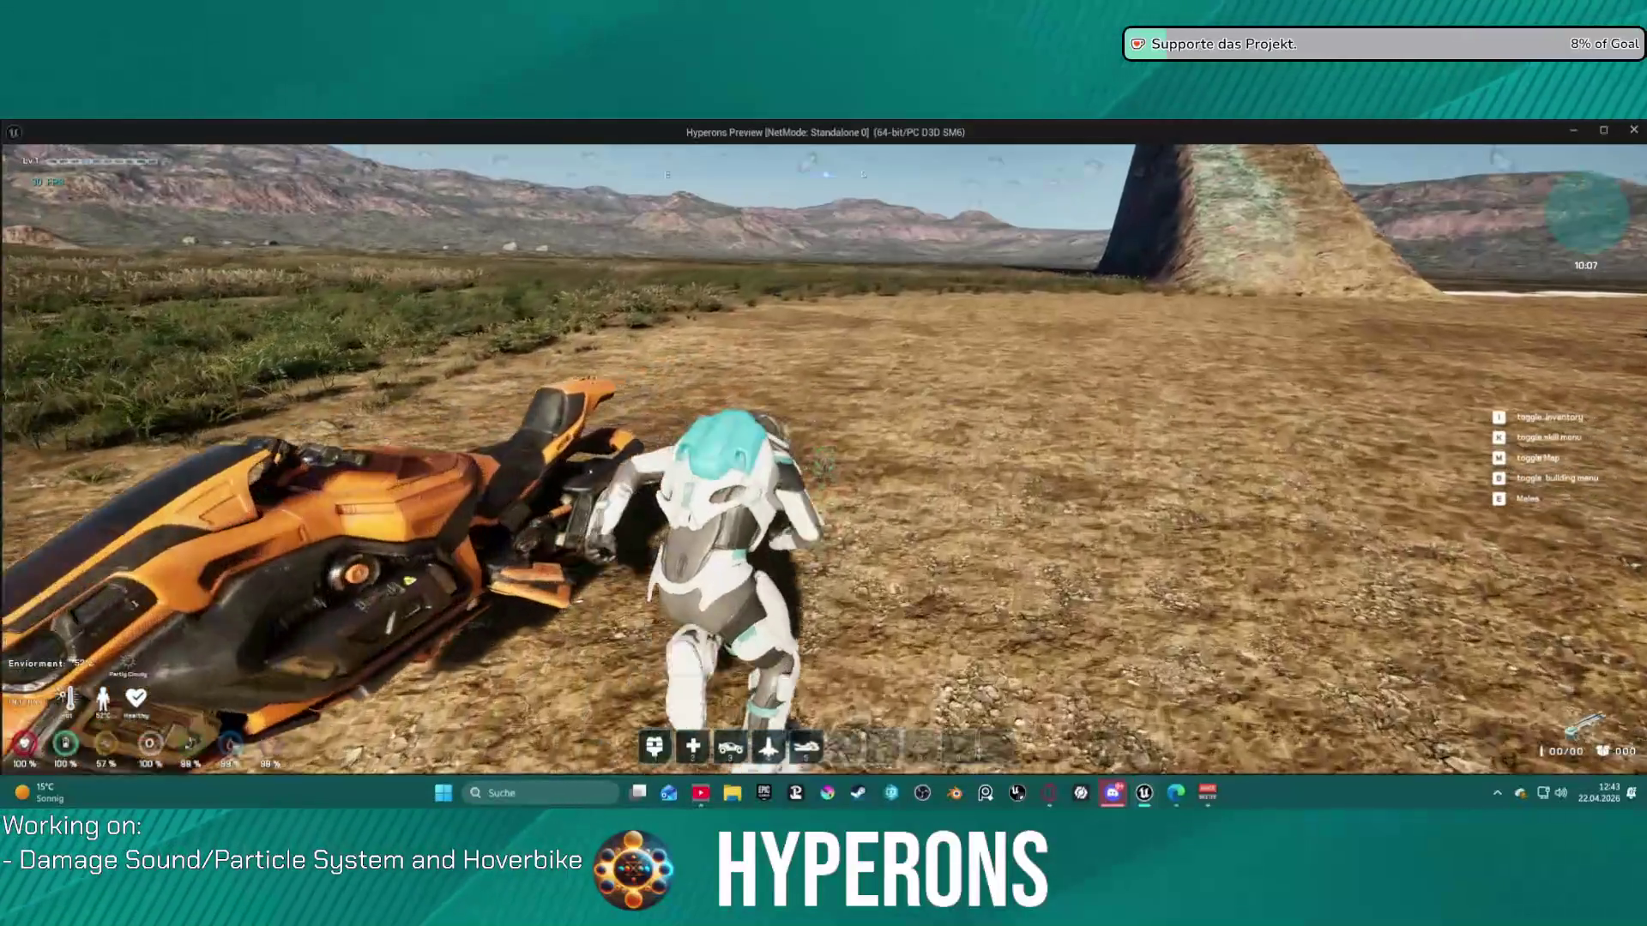
key(w)
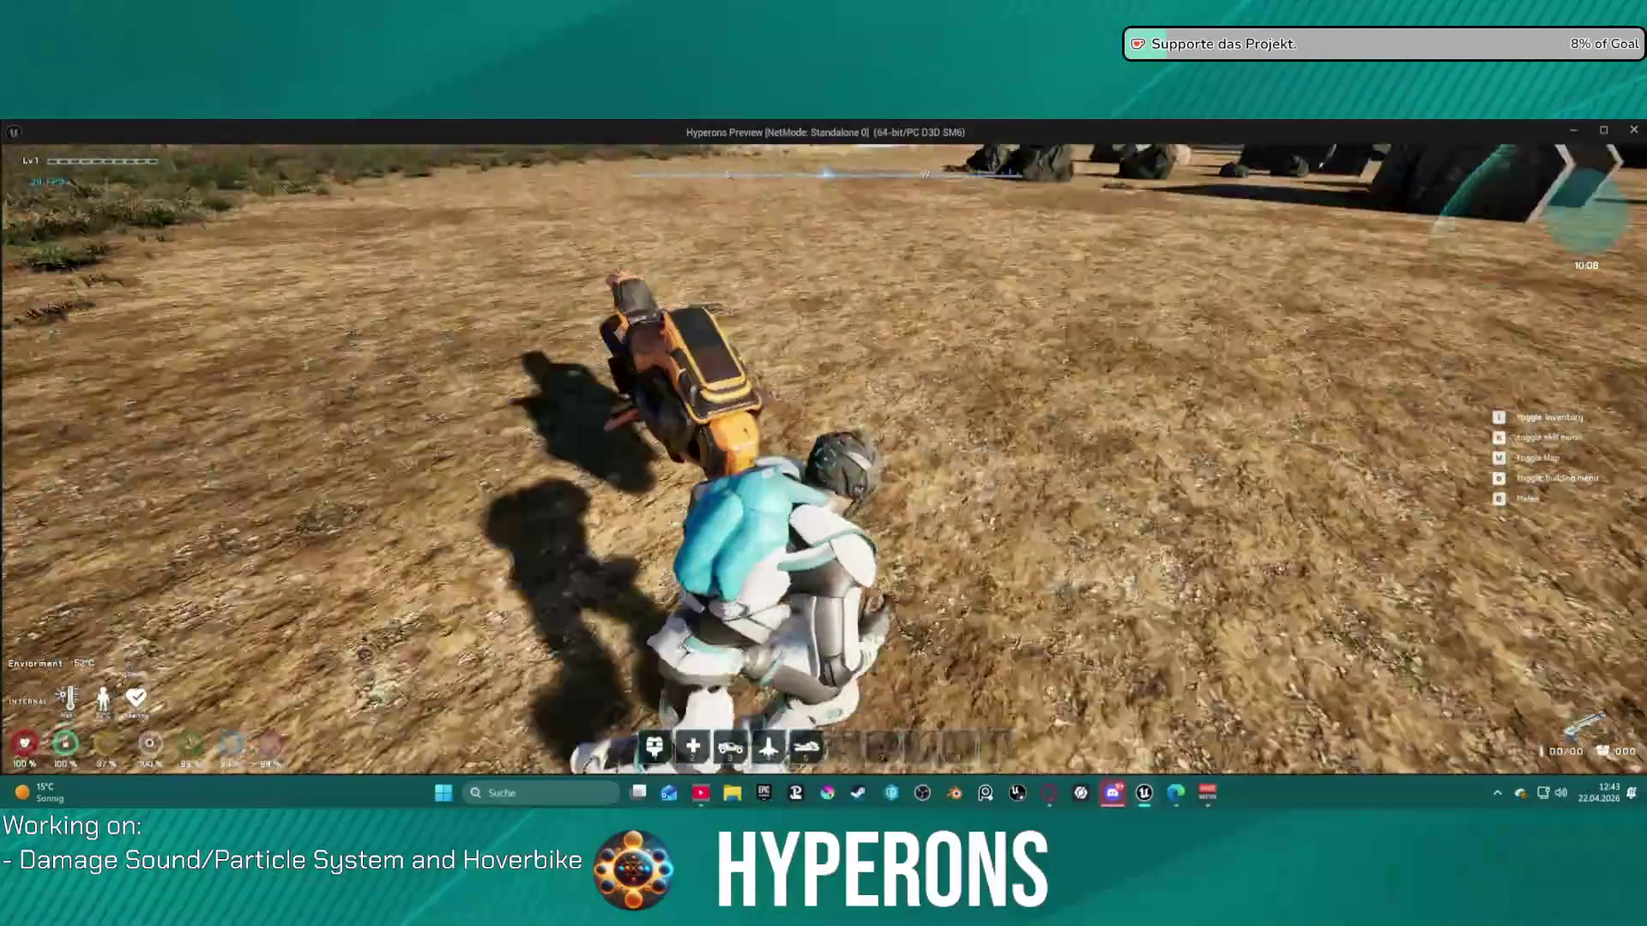
key(f)
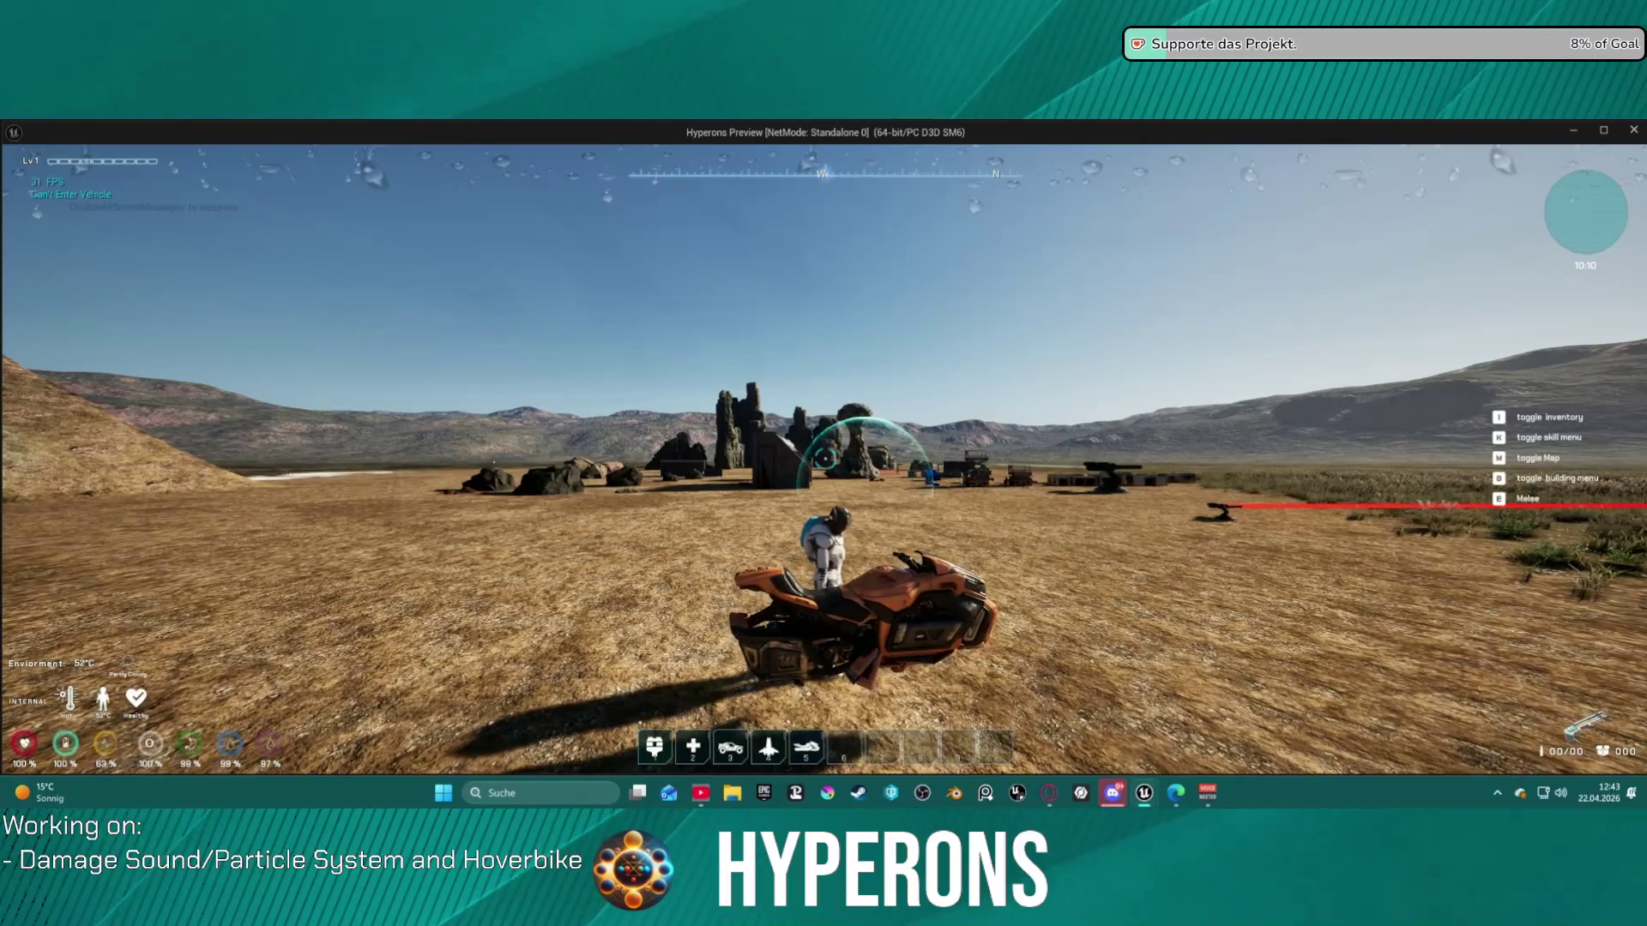
key(w)
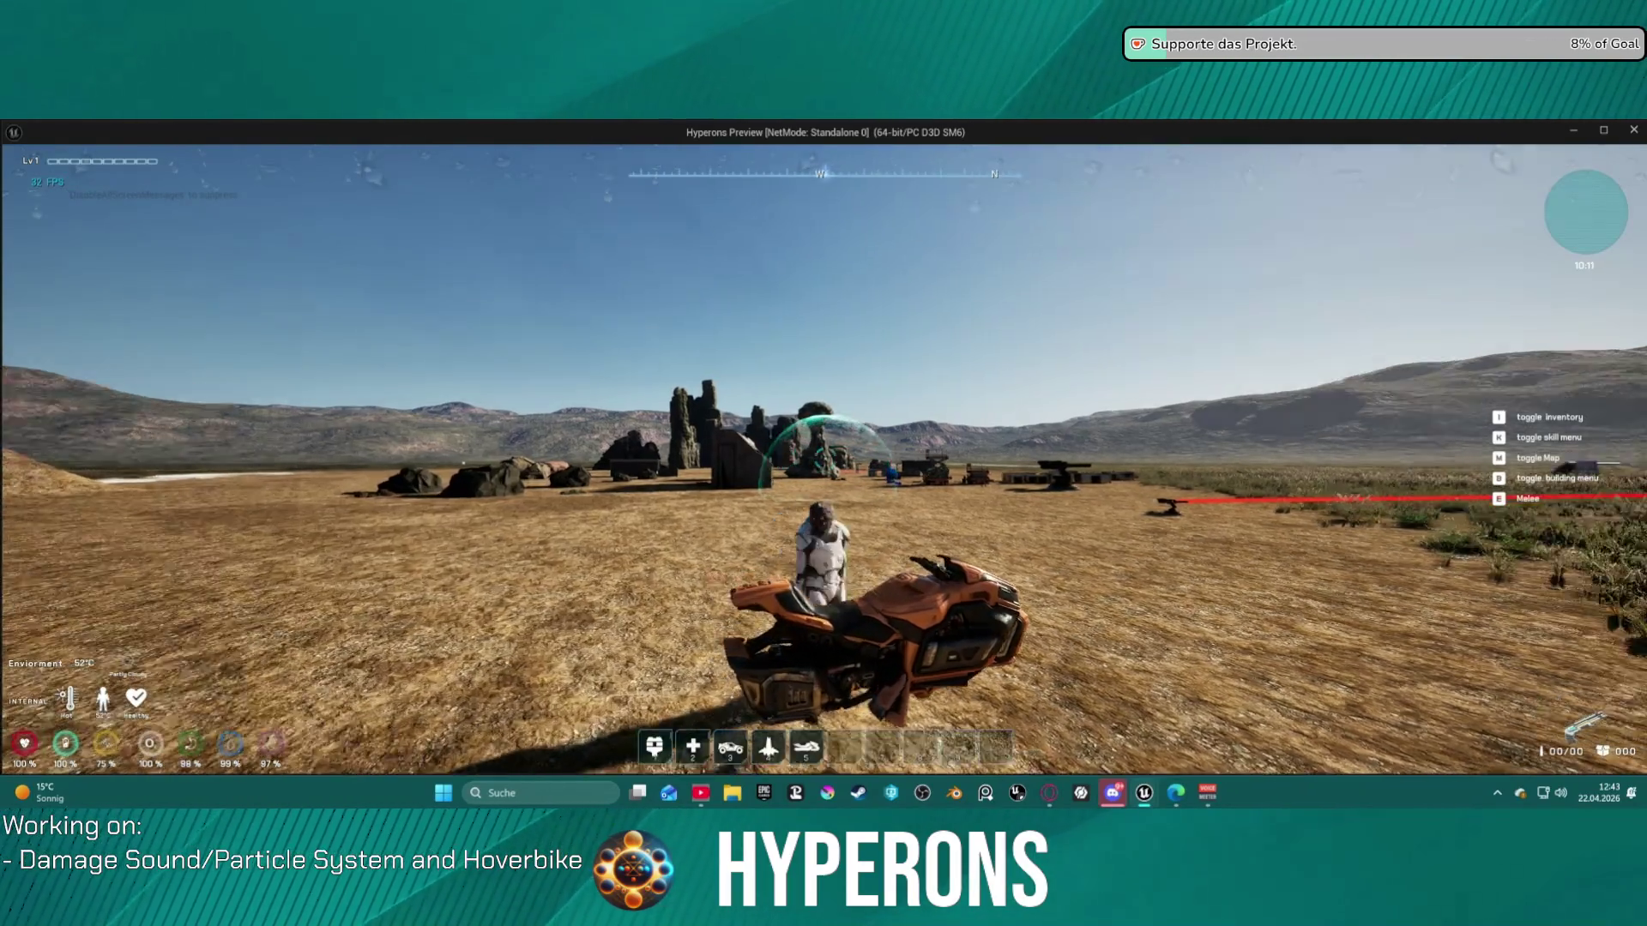
key(w)
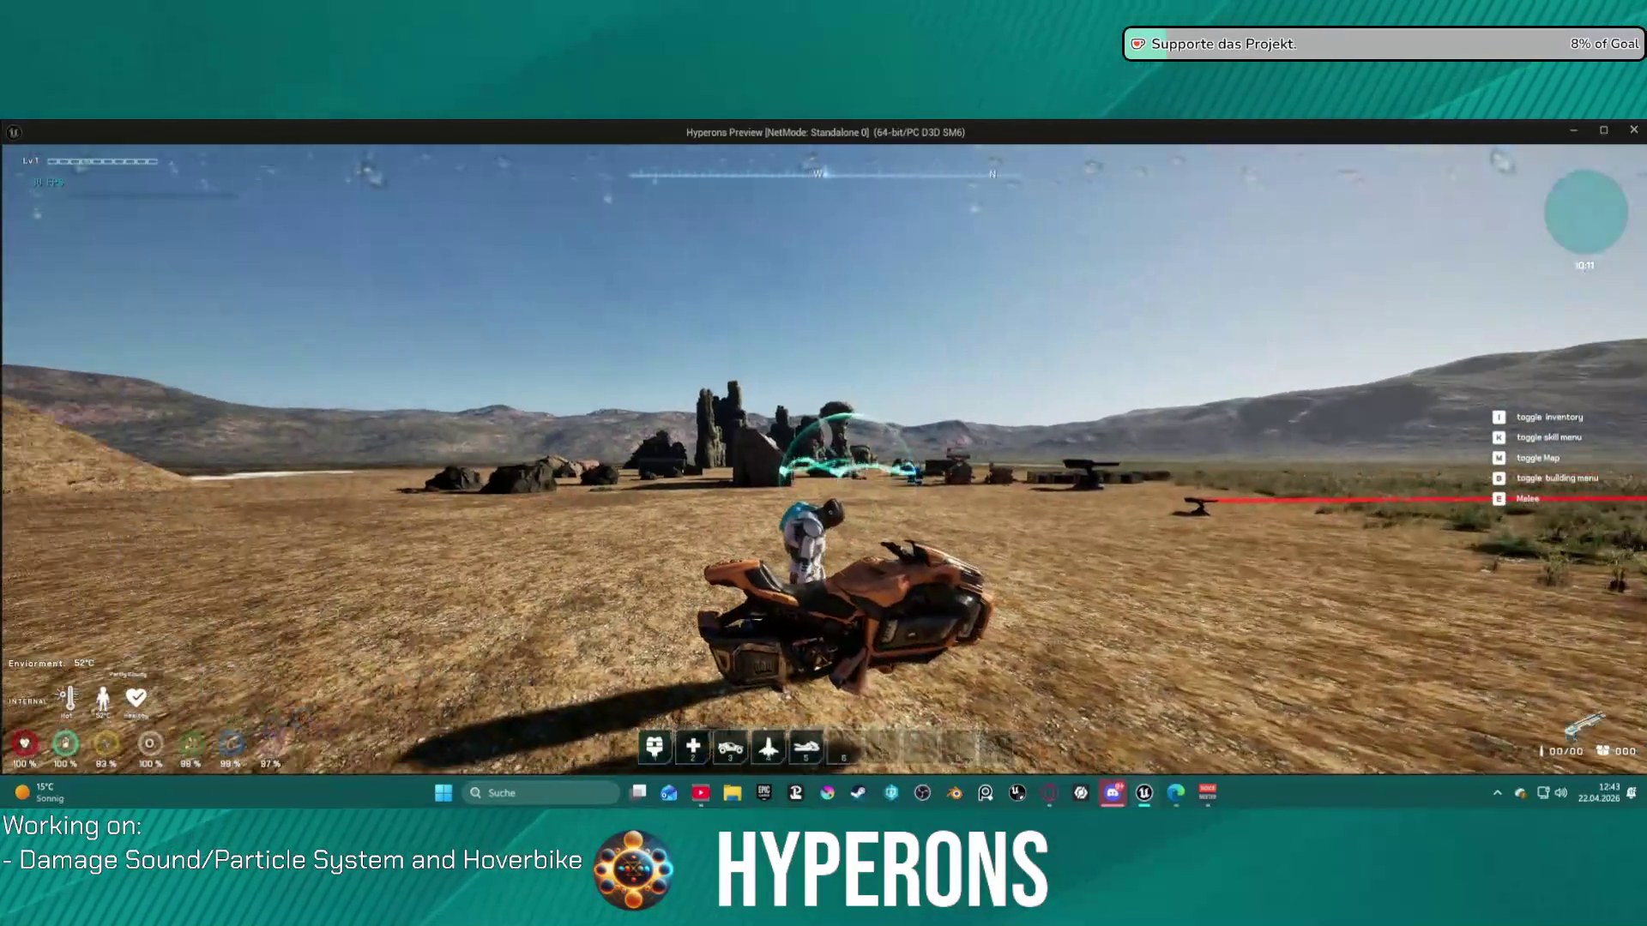
key(alt+Tab)
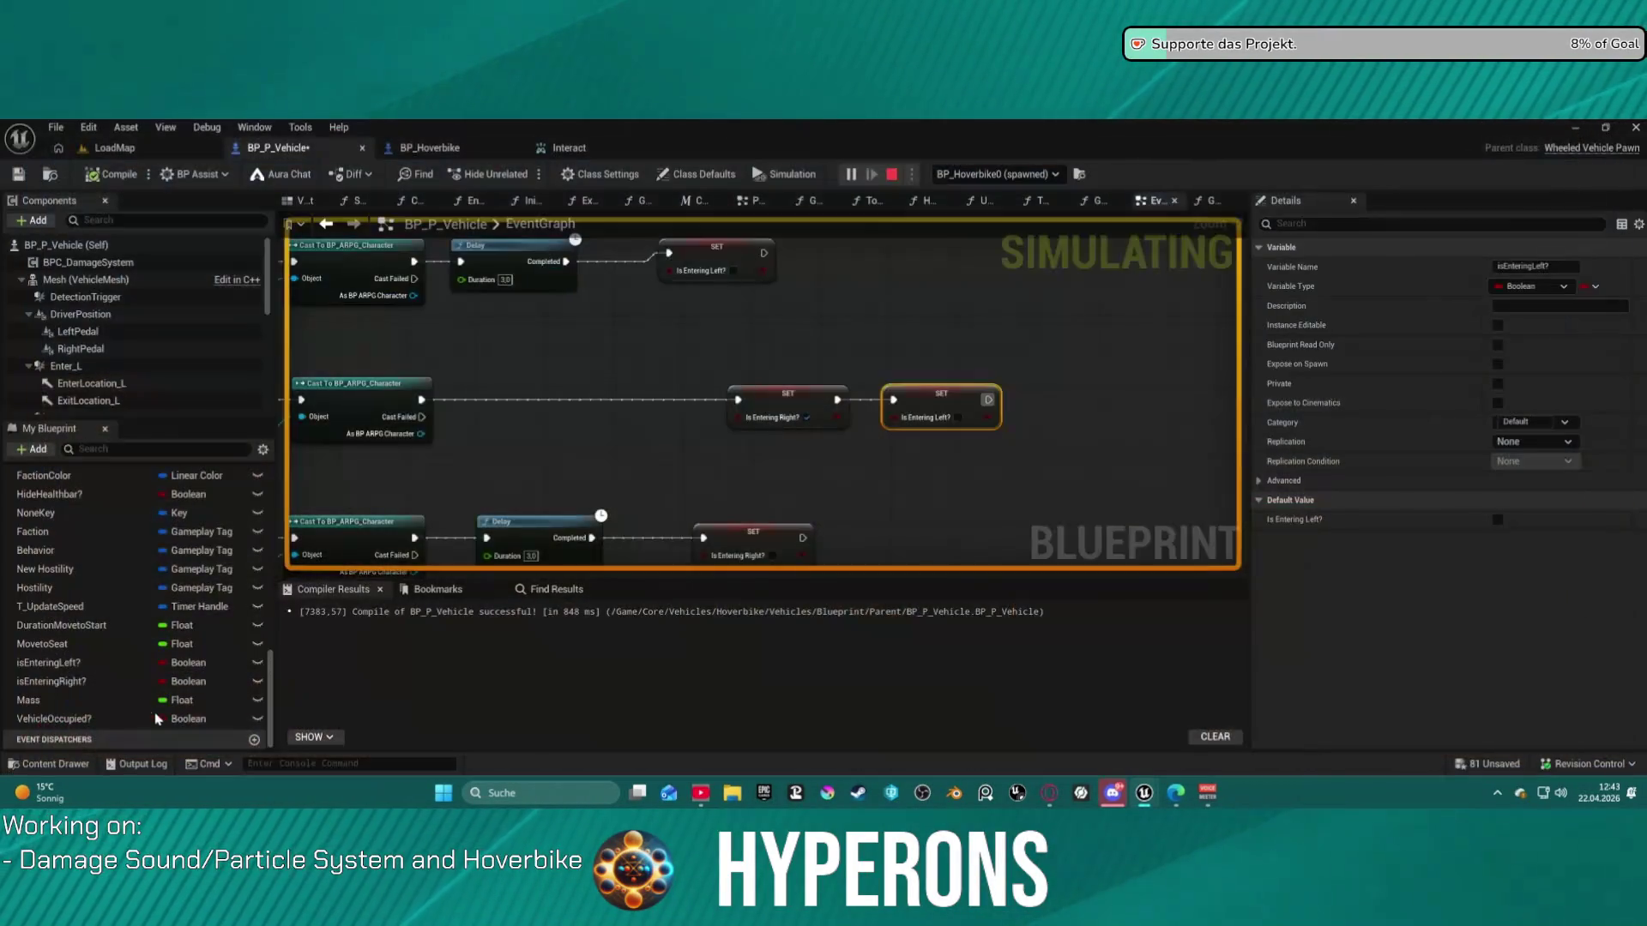
- Stop play and pan the EventGraph to the Enter_L and Enter_R Begin Overlap nodes
key(Escape)
scroll(670, 512, up, 1)
mouse_move(670, 512)
mouse_down()
mouse_move(744, 306)
mouse_move(771, 281)
mouse_move(857, 361)
mouse_move(857, 386)
mouse_move(736, 403)
mouse_move(846, 397)
mouse_up()
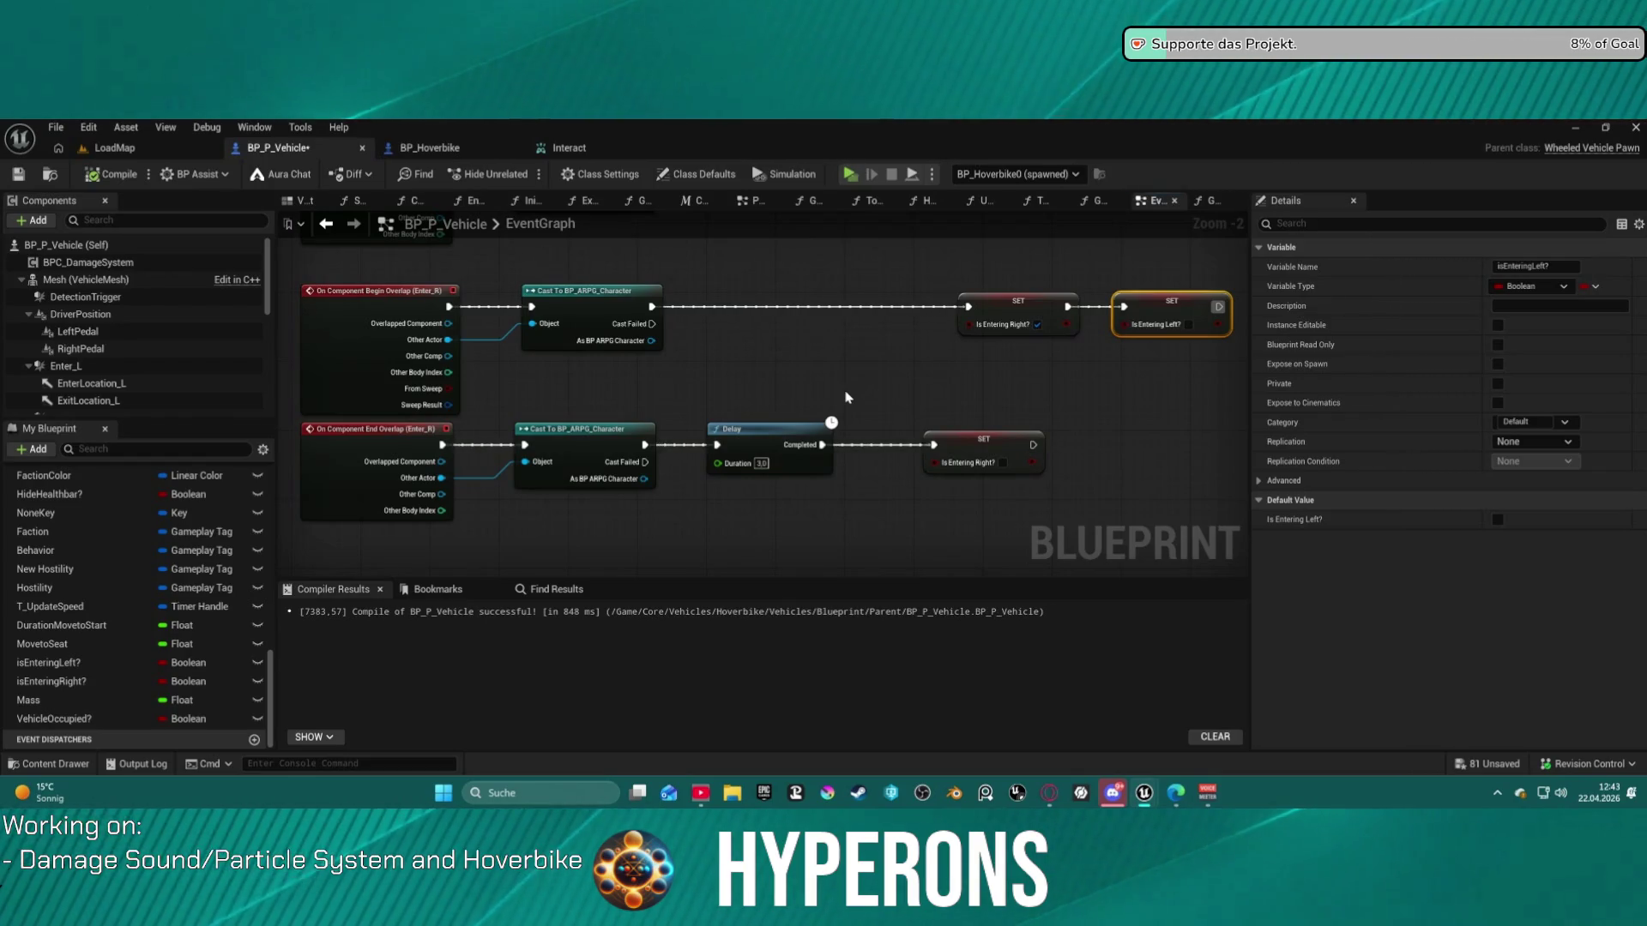
drag(846, 397, 845, 386)
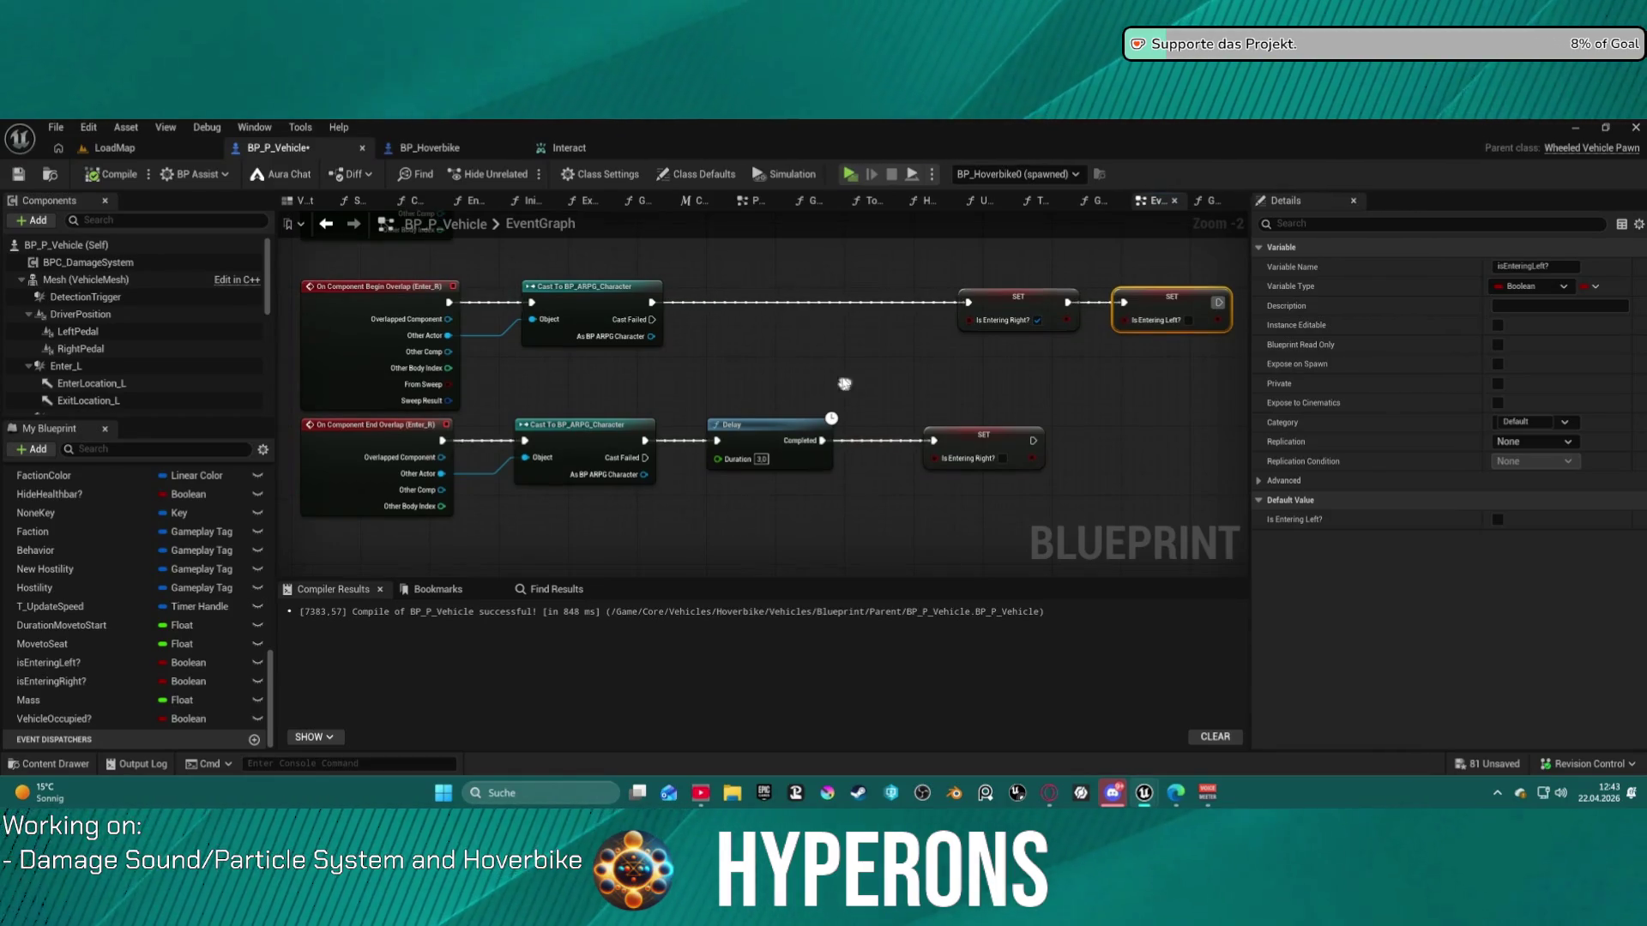
scroll(899, 385, down, 1)
mouse_move(765, 555)
mouse_down()
mouse_move(754, 383)
mouse_move(753, 426)
mouse_up()
scroll(767, 443, up, 2)
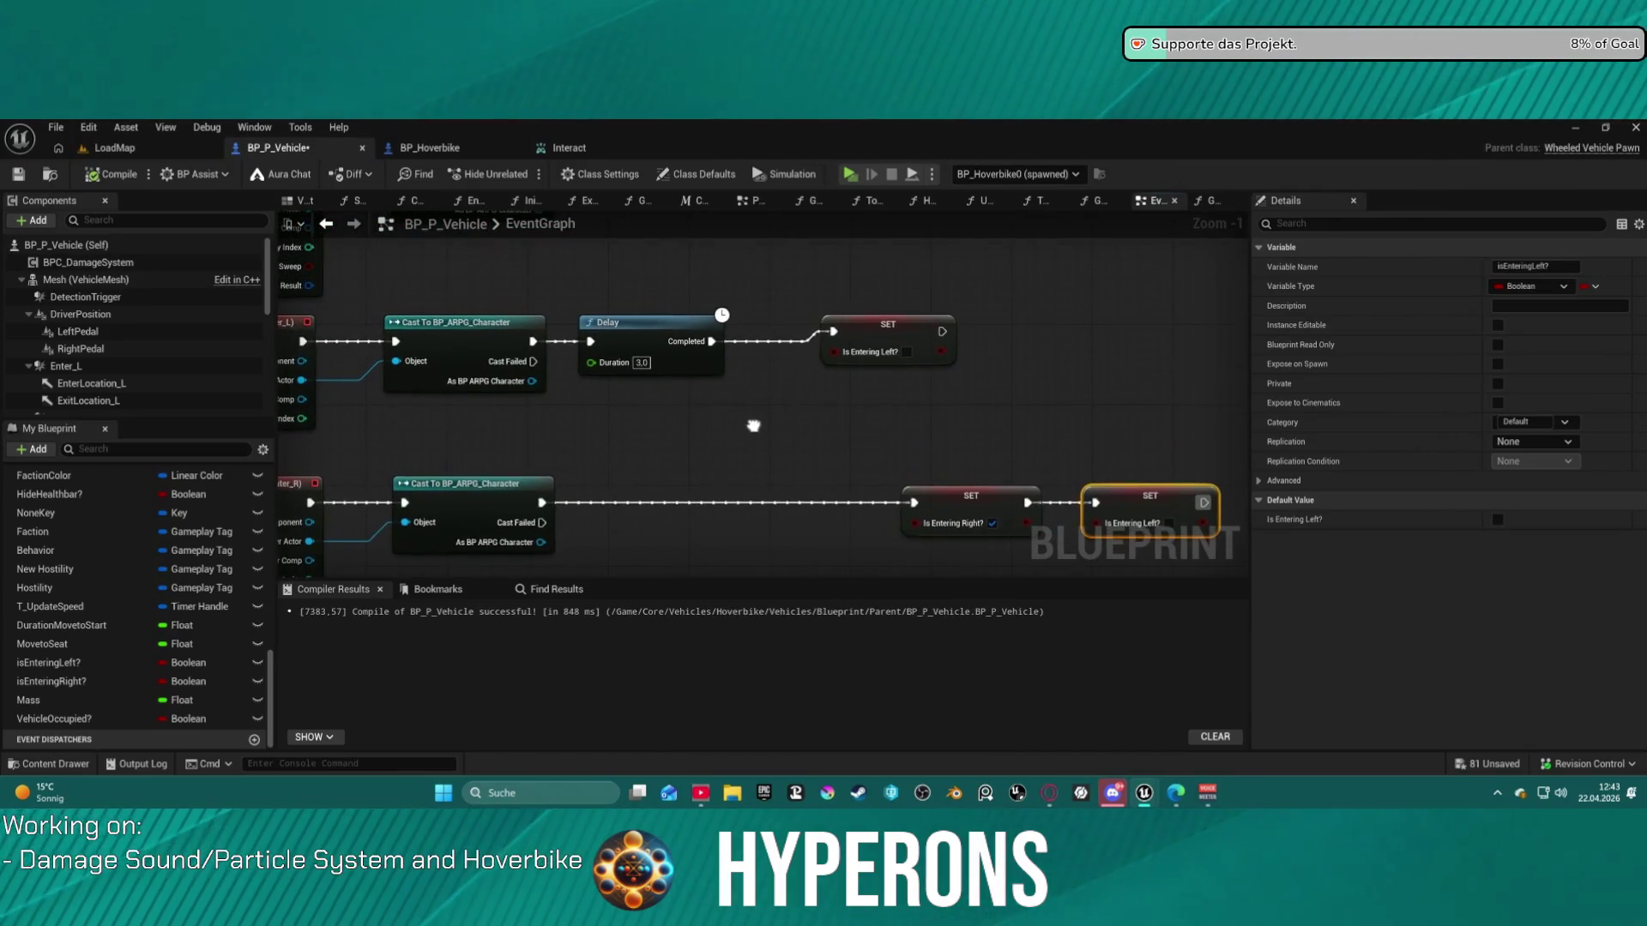
scroll(753, 425, down, 2)
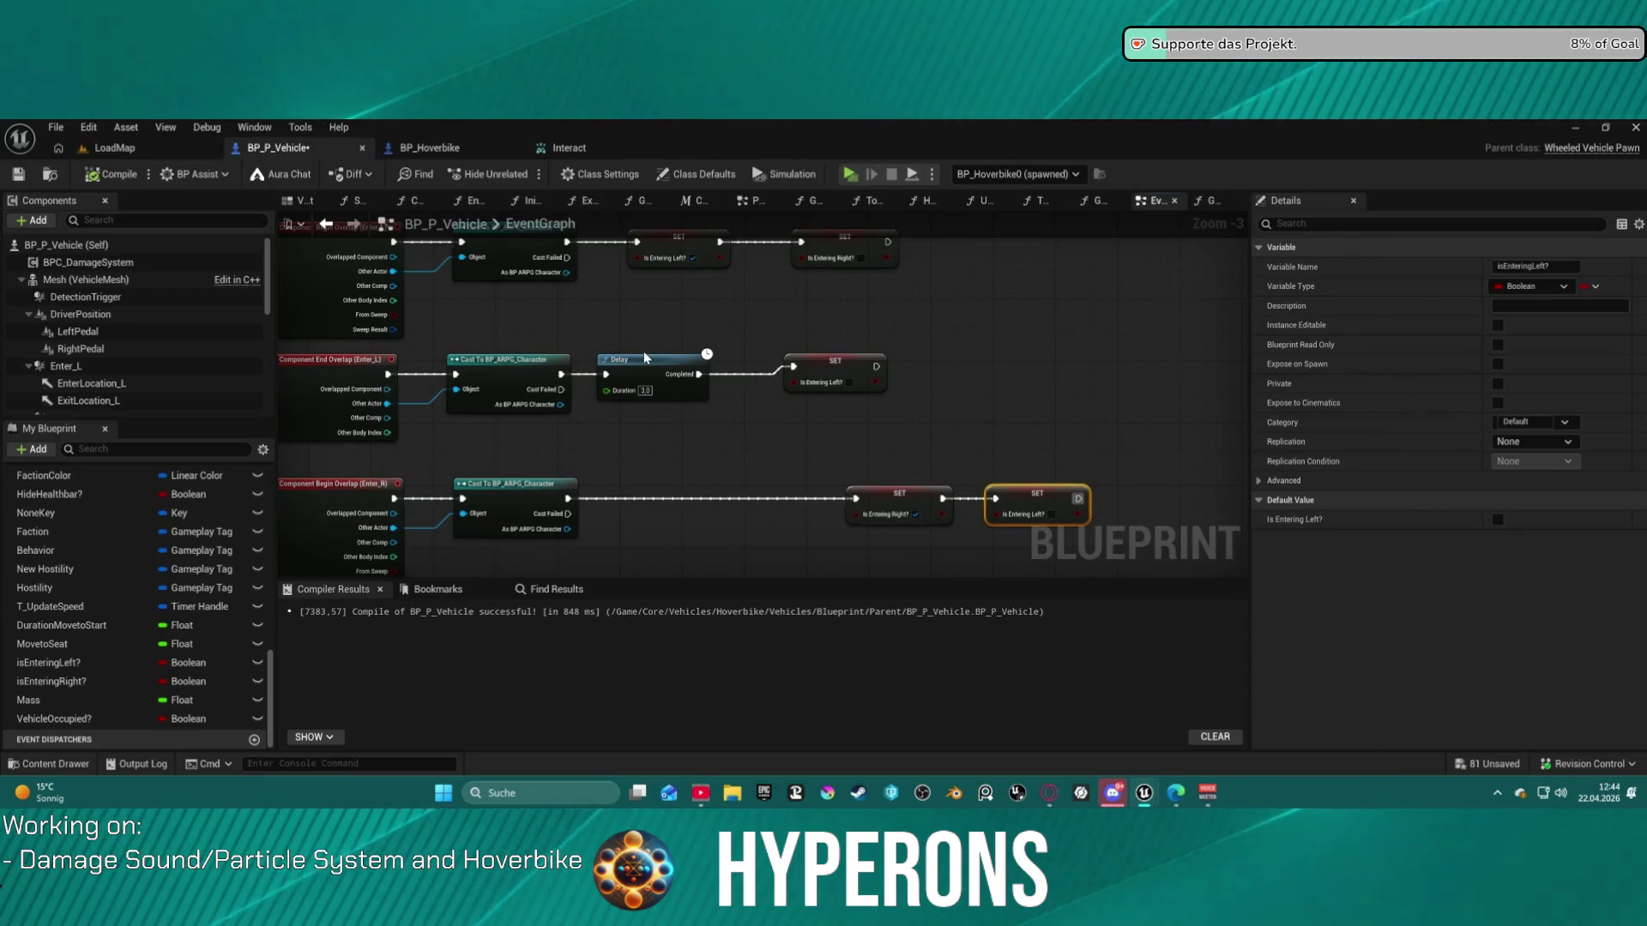
- Pan through the End Overlap (Enter_R) row up to the red Enter Vehicle comment
drag(654, 404, 647, 357)
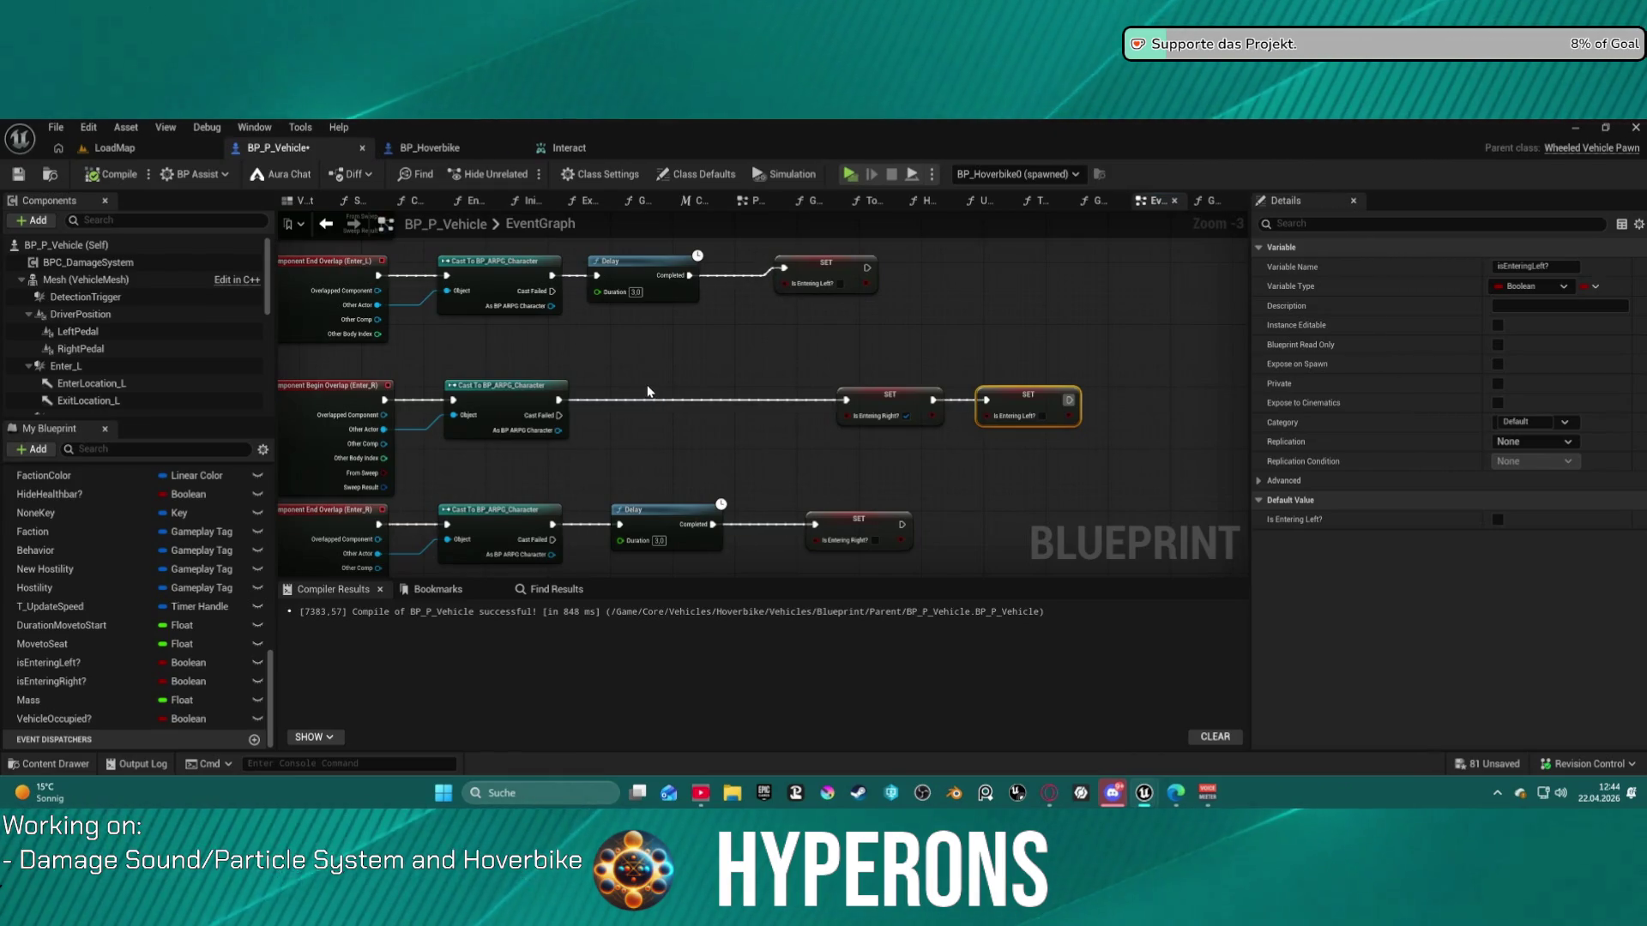
drag(647, 392, 646, 421)
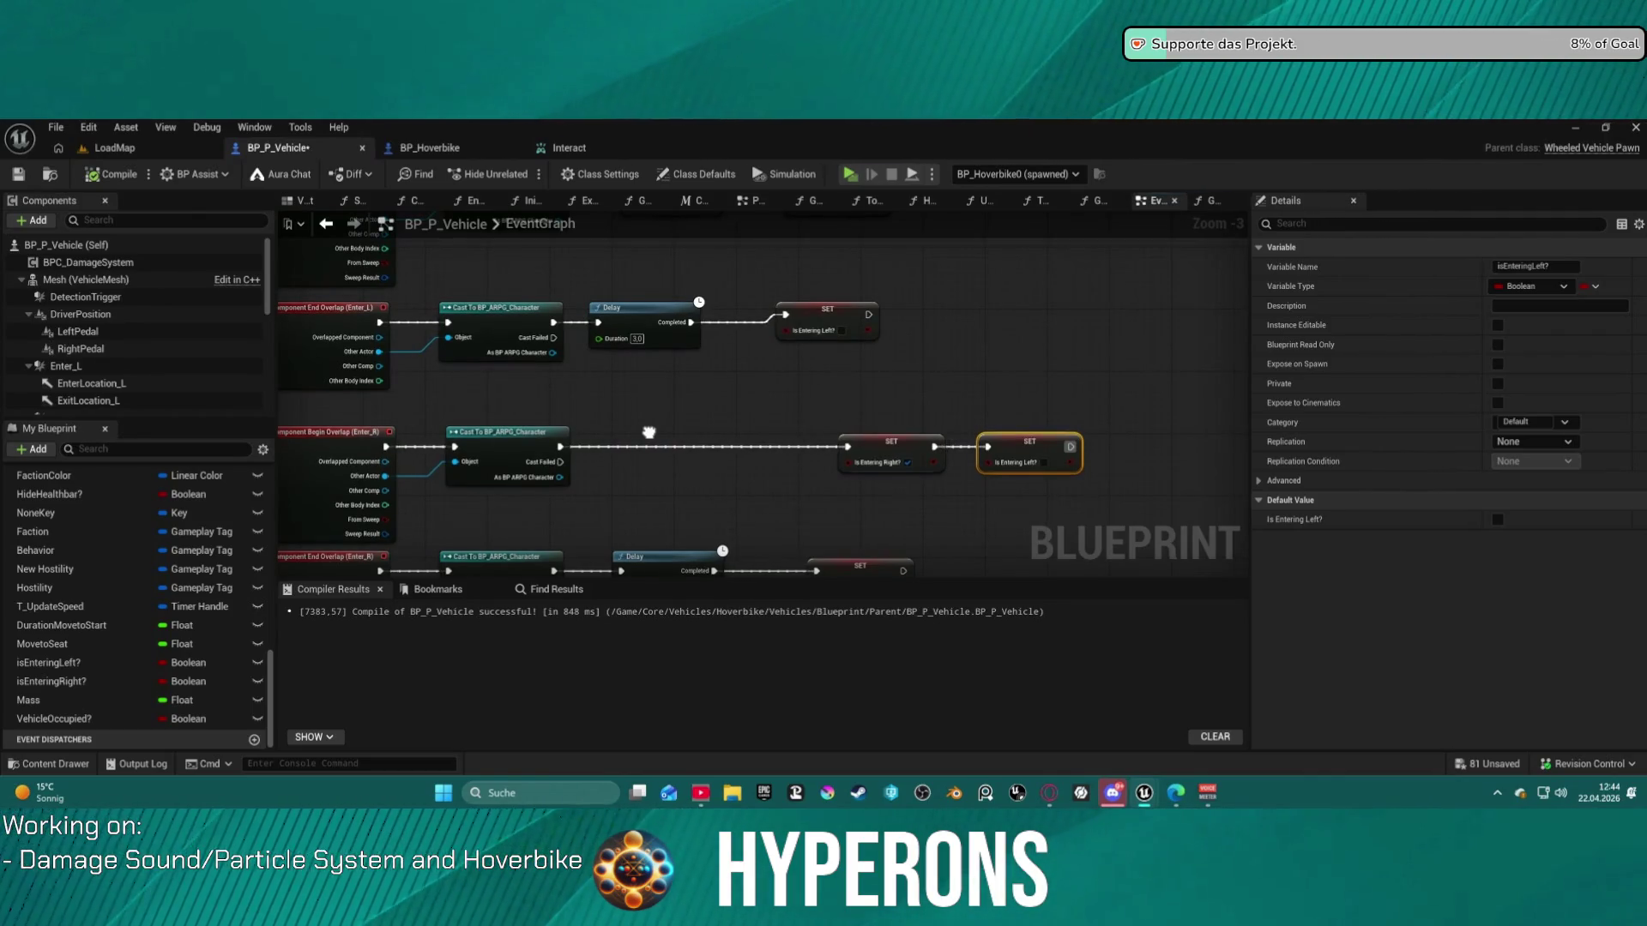
mouse_move(648, 433)
mouse_down()
mouse_move(643, 394)
mouse_move(729, 523)
mouse_move(703, 617)
mouse_move(721, 695)
mouse_move(735, 471)
mouse_move(680, 574)
mouse_move(668, 544)
mouse_move(783, 399)
mouse_move(599, 422)
mouse_move(338, 419)
mouse_move(1114, 394)
mouse_move(334, 295)
mouse_up()
scroll(782, 399, up, 2)
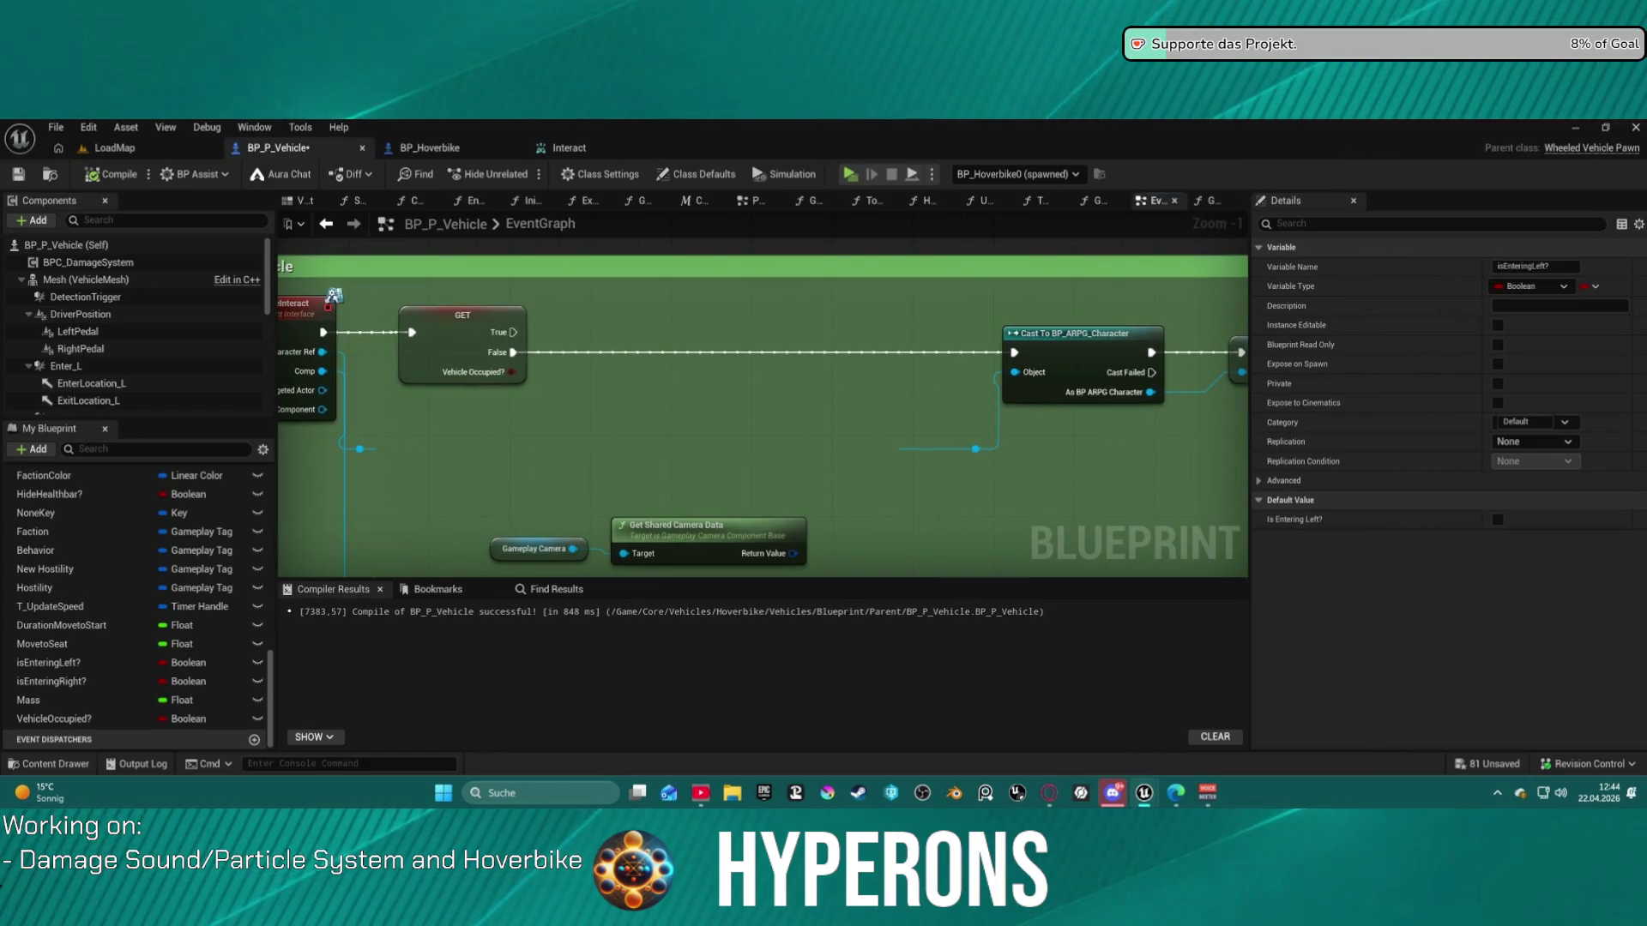
scroll(1040, 432, down, 3)
drag(1207, 464, 852, 196)
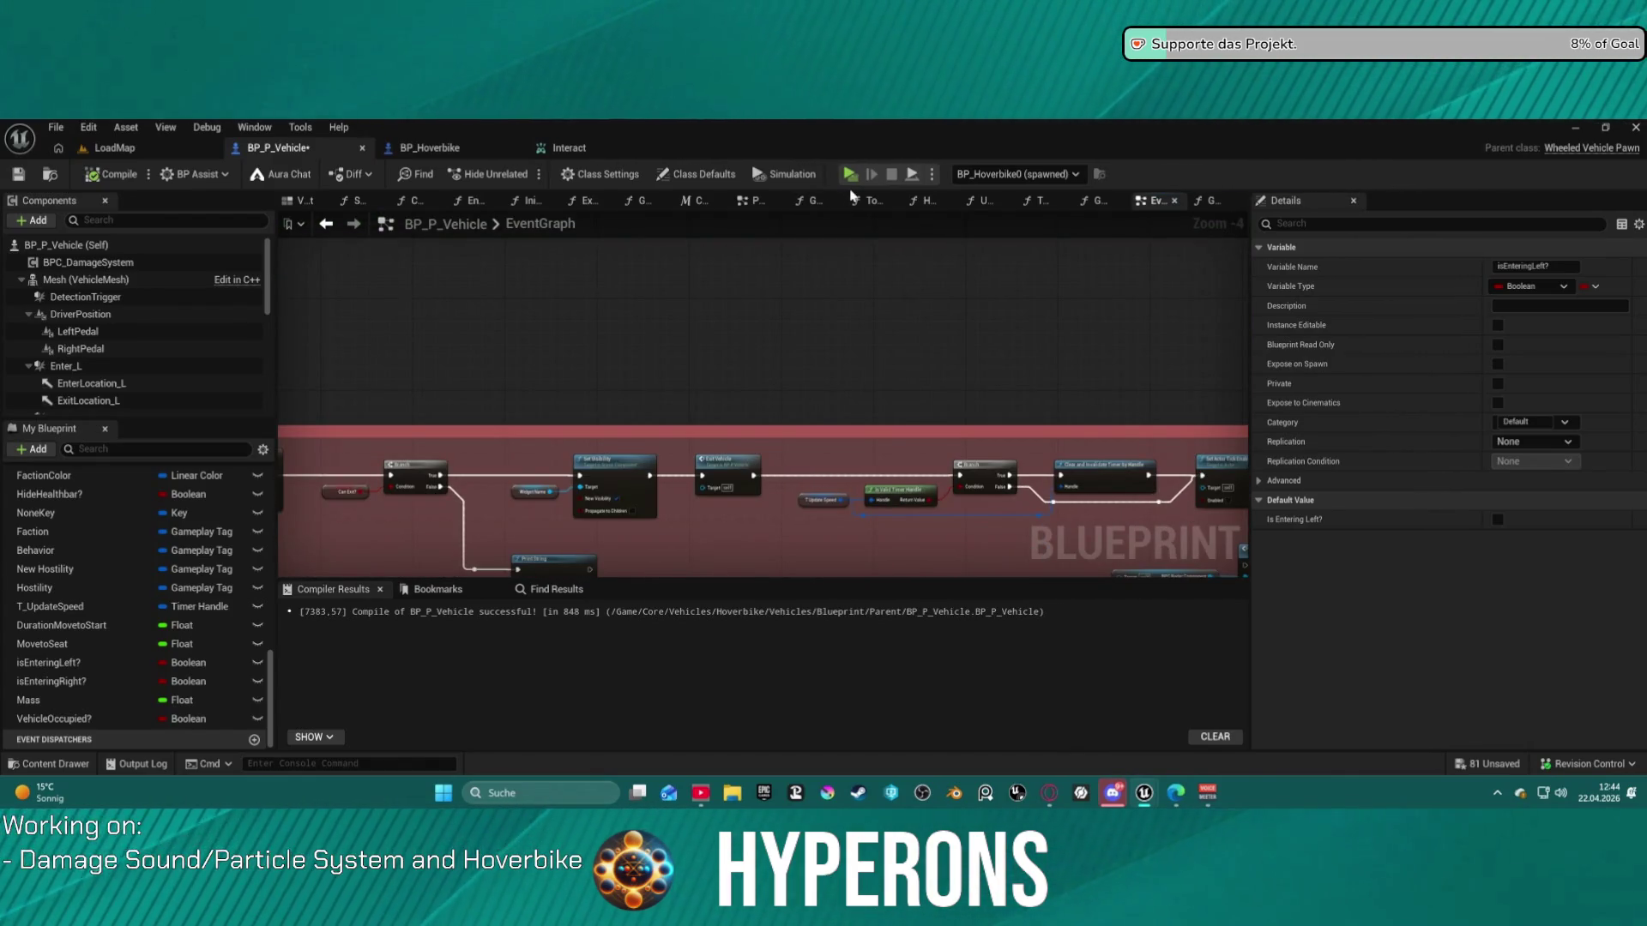
scroll(755, 275, down, 5)
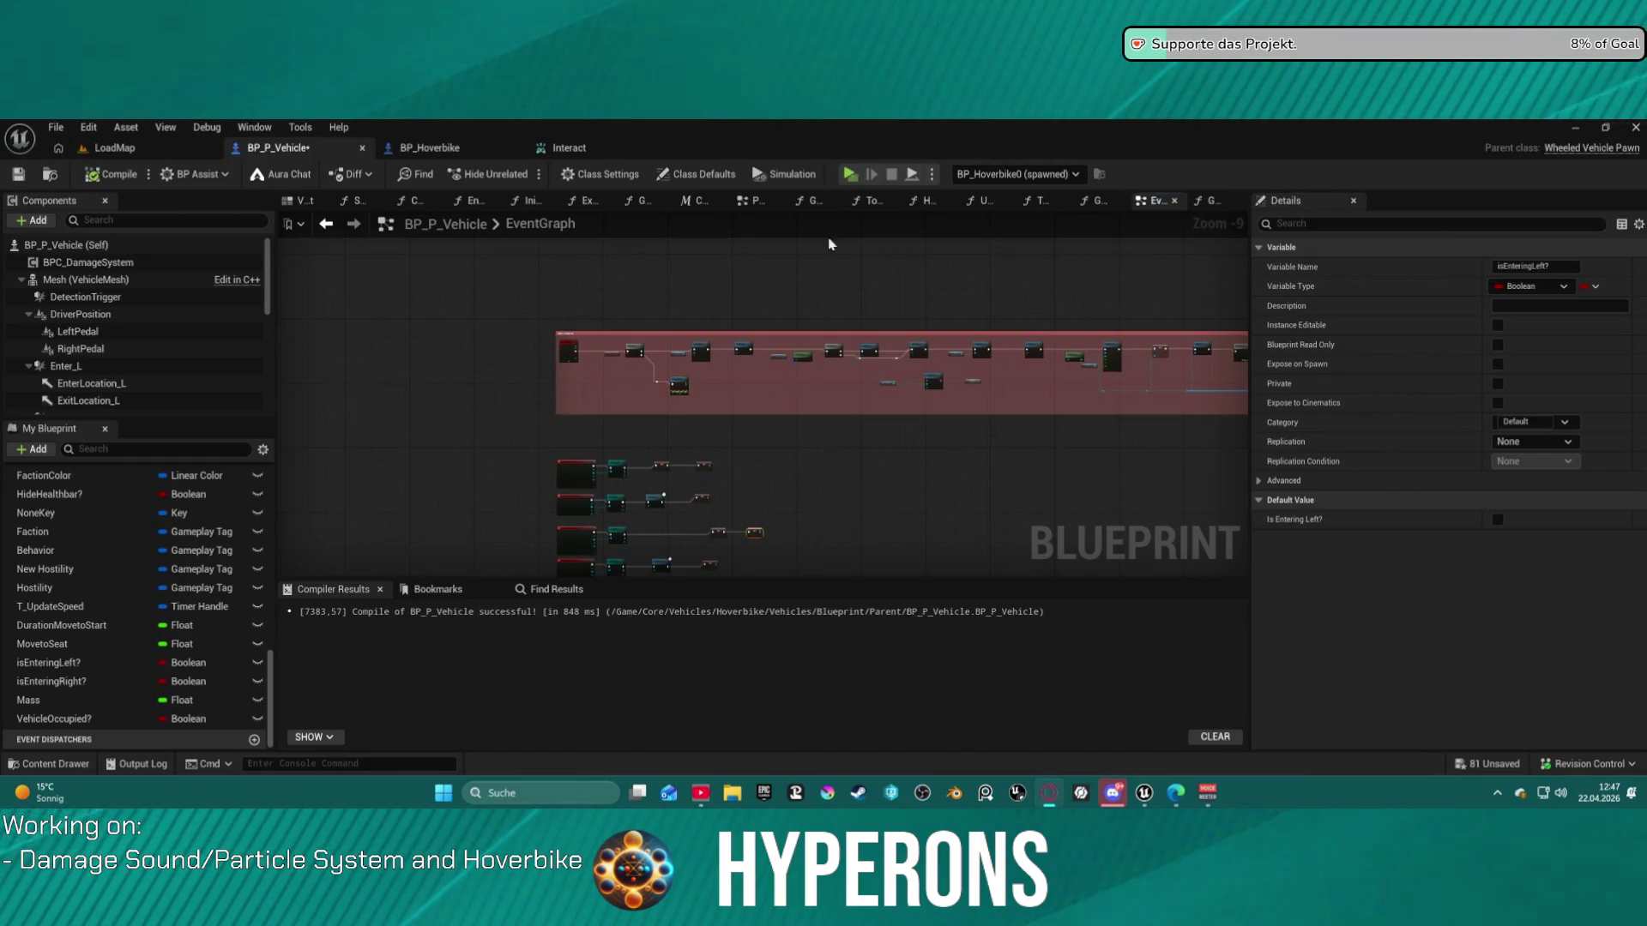
- Zoom in on the Begin/End Overlap event rows to recheck the flag logic
mouse_move(768, 459)
mouse_down()
mouse_move(766, 531)
mouse_move(728, 331)
mouse_up()
scroll(728, 331, up, 8)
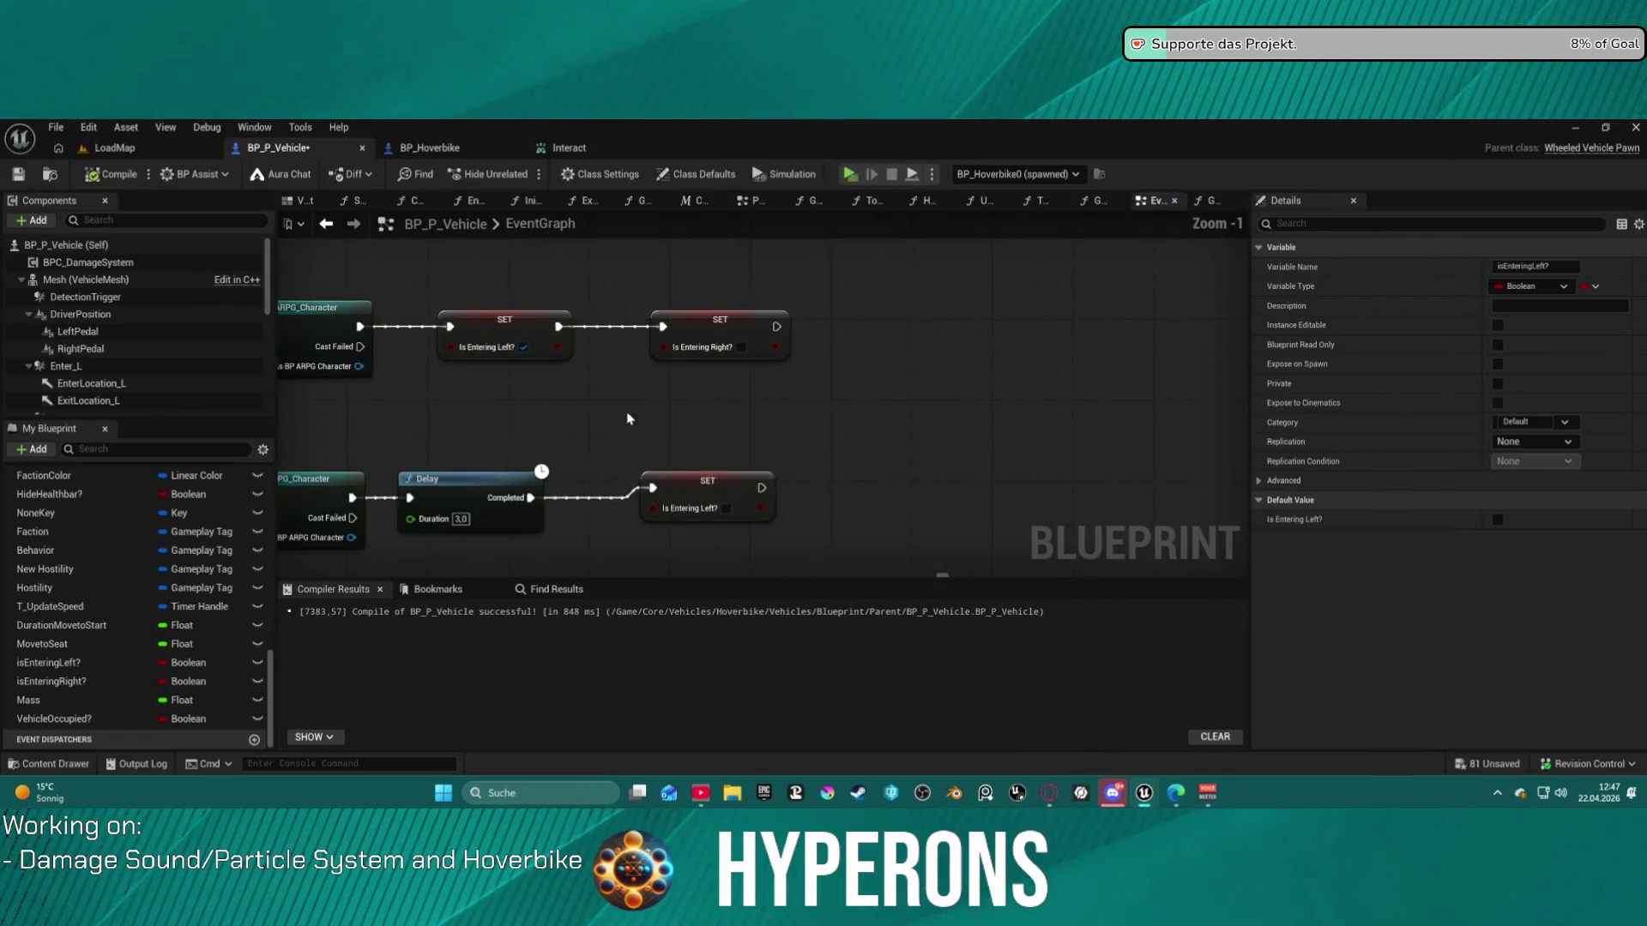
mouse_move(755, 253)
mouse_down()
mouse_move(728, 265)
mouse_move(838, 286)
mouse_move(890, 361)
mouse_move(842, 360)
mouse_move(849, 421)
mouse_move(821, 364)
mouse_move(856, 515)
mouse_move(755, 553)
mouse_up()
scroll(835, 418, down, 3)
- Nudge the Set Visibility node and follow the exit chain to Set View Target, then deselect
drag(752, 399, 767, 480)
click(743, 356)
drag(743, 356, 751, 346)
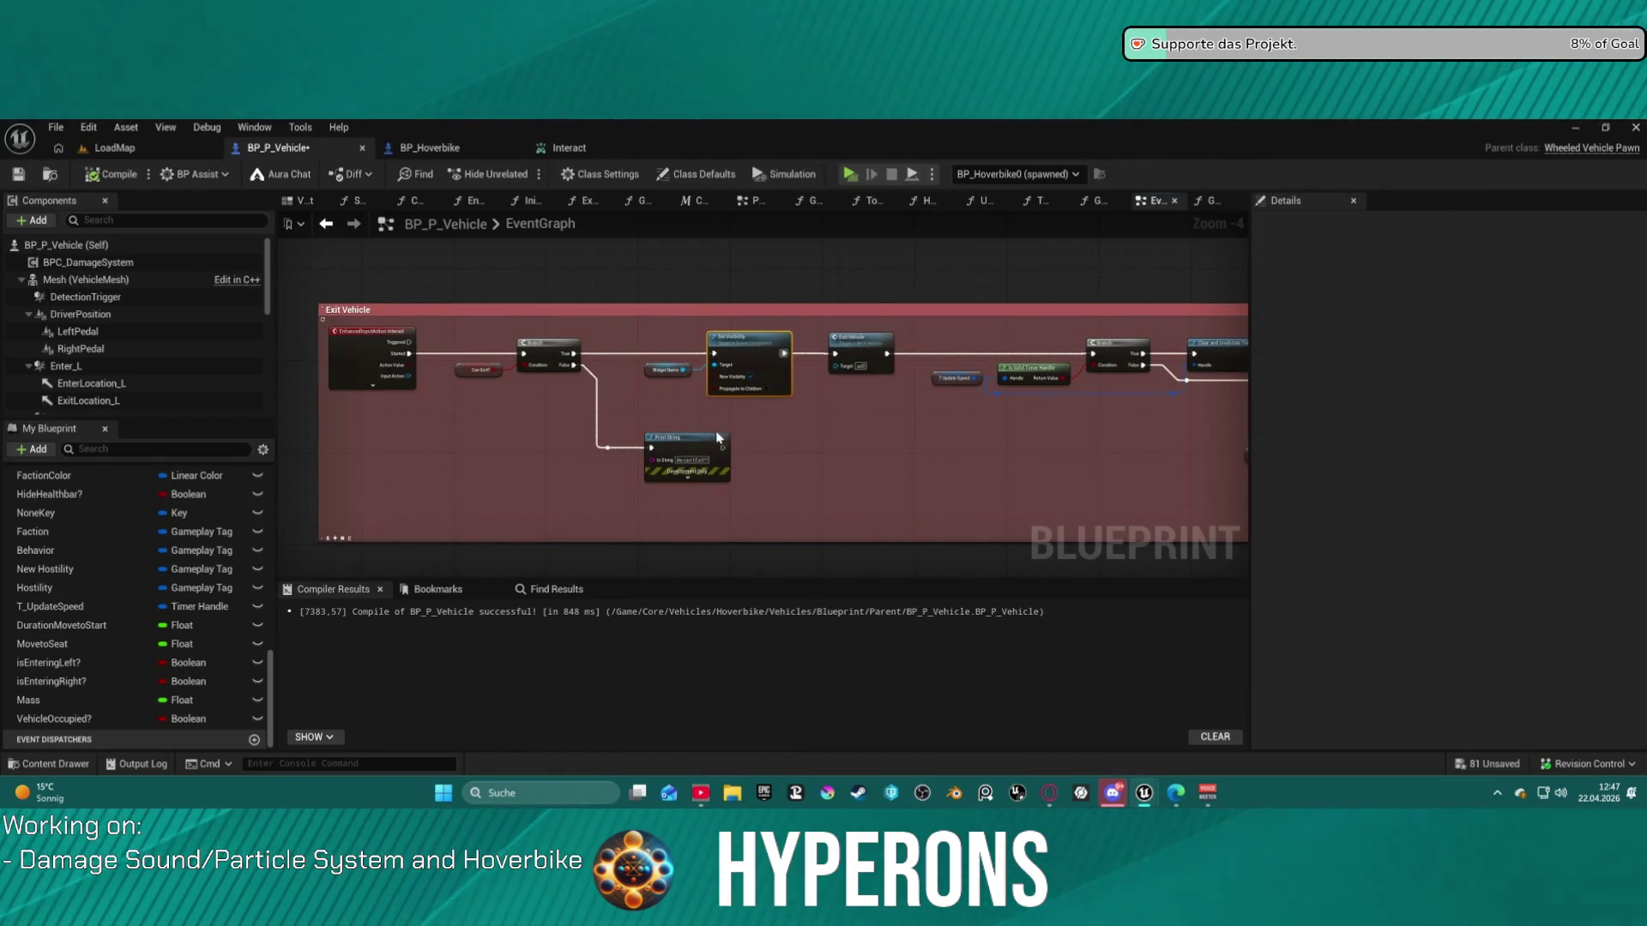
mouse_move(691, 430)
mouse_down()
mouse_move(772, 434)
mouse_move(291, 382)
mouse_up()
drag(858, 378, 302, 384)
drag(630, 566, 624, 425)
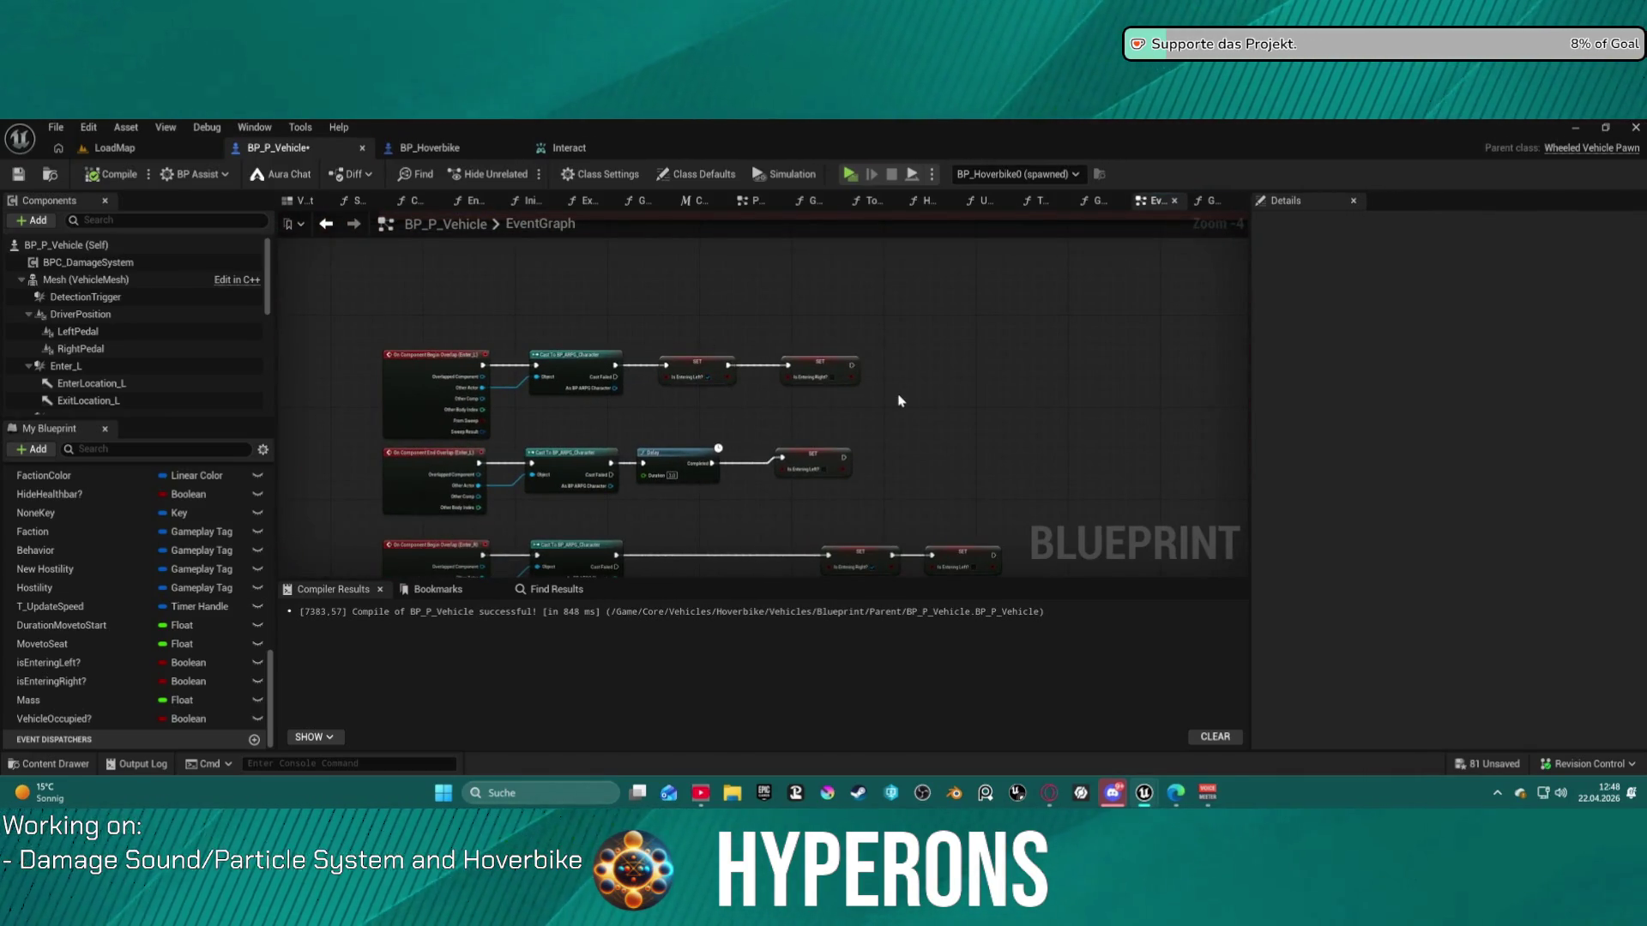
mouse_move(986, 381)
mouse_down()
mouse_move(904, 478)
mouse_move(673, 431)
mouse_up()
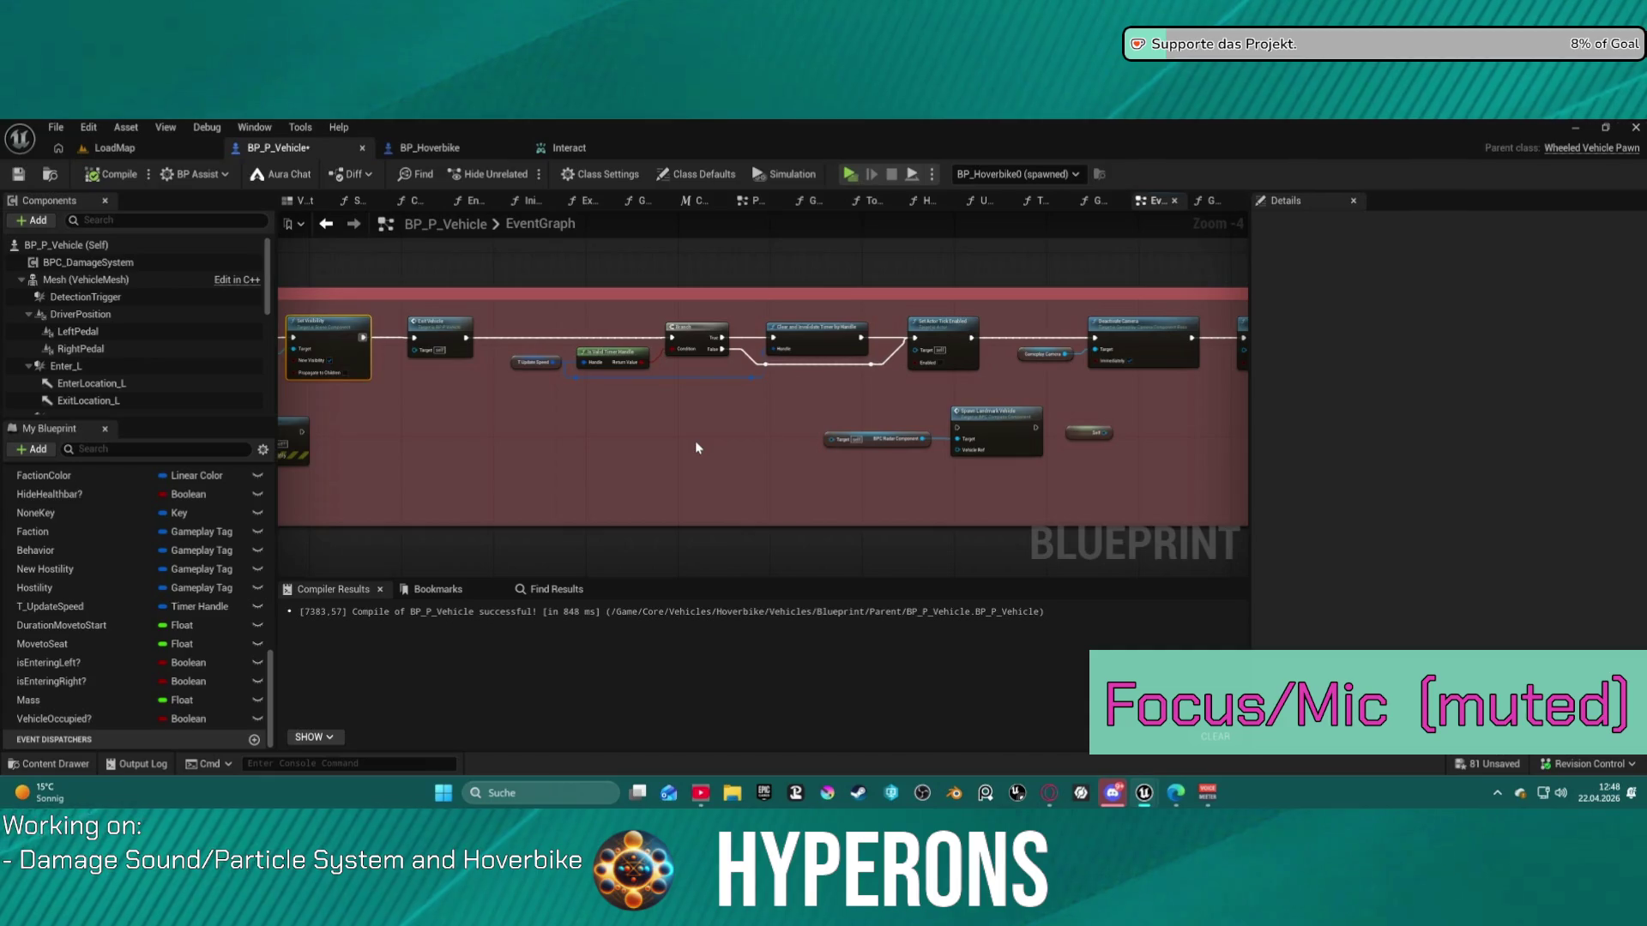
click(697, 447)
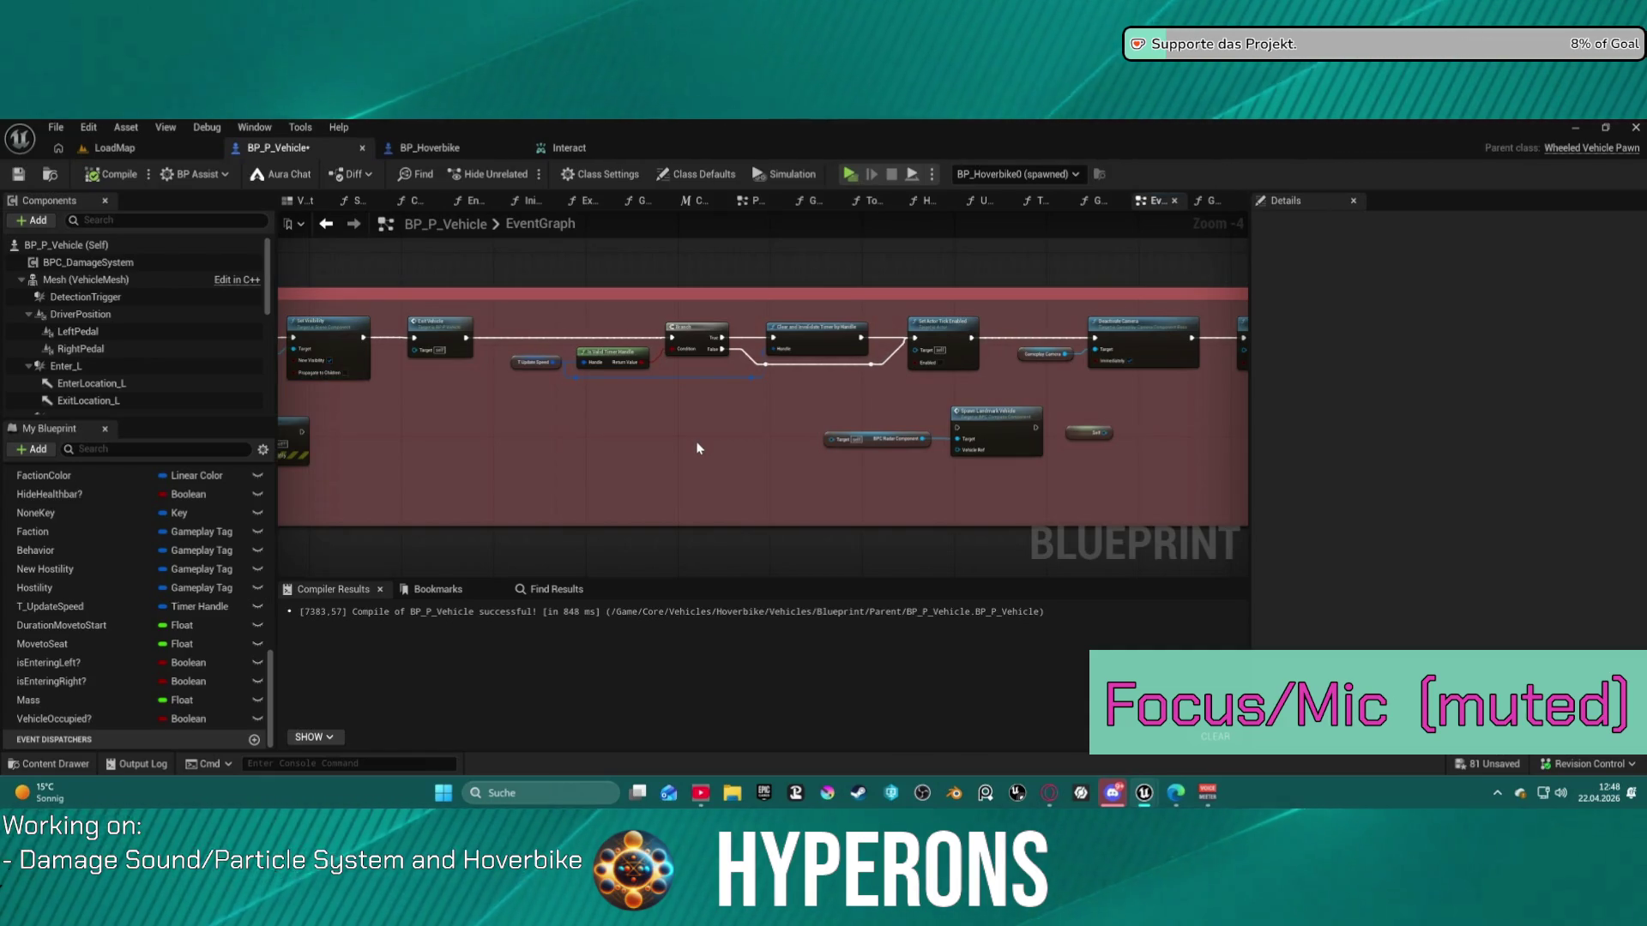
- Shift the Set Visibility nodes left and inspect the Handle Not Occupied function graph
scroll(681, 340, up, 1)
drag(682, 340, 1016, 311)
scroll(1016, 311, up, 2)
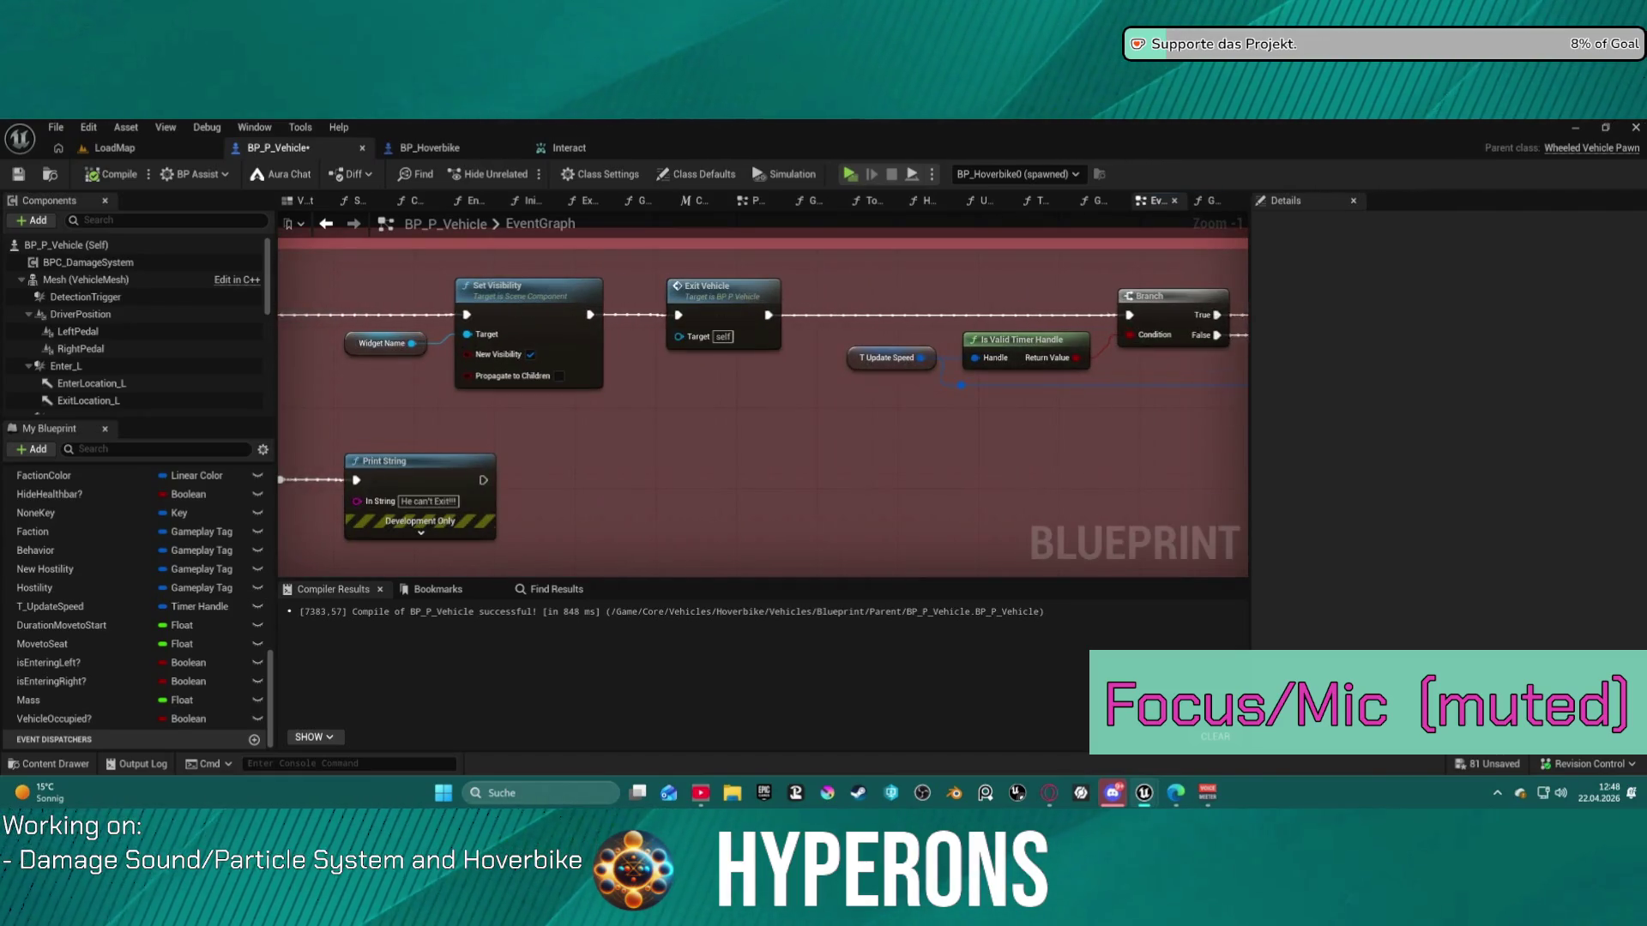
drag(855, 321, 795, 322)
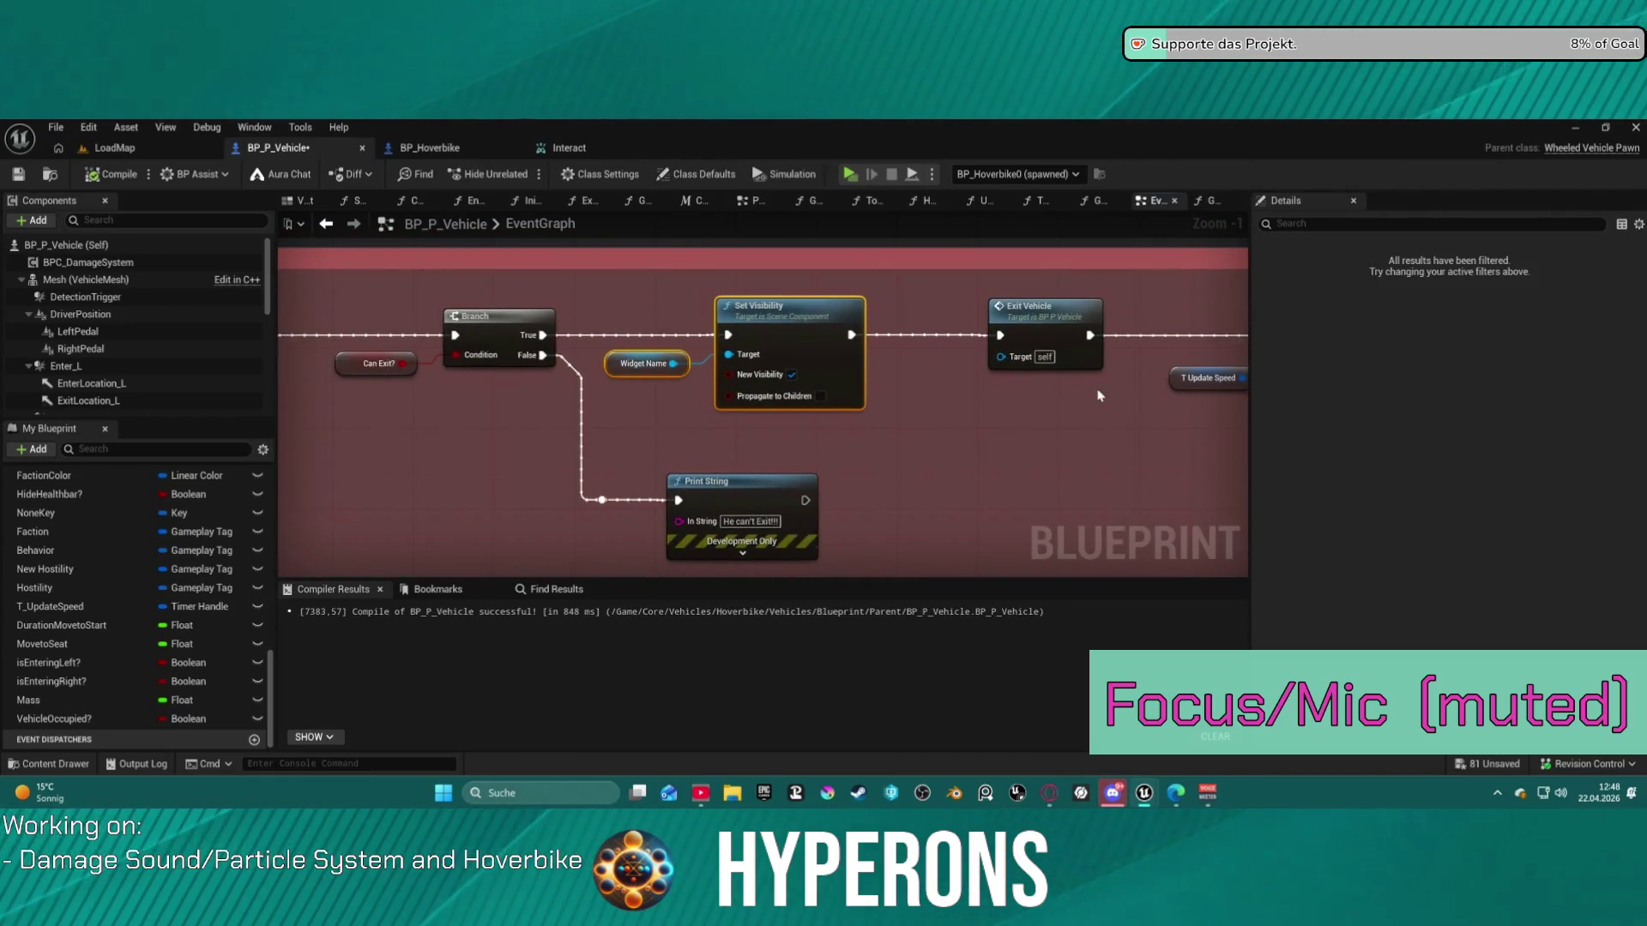
scroll(772, 360, down, 5)
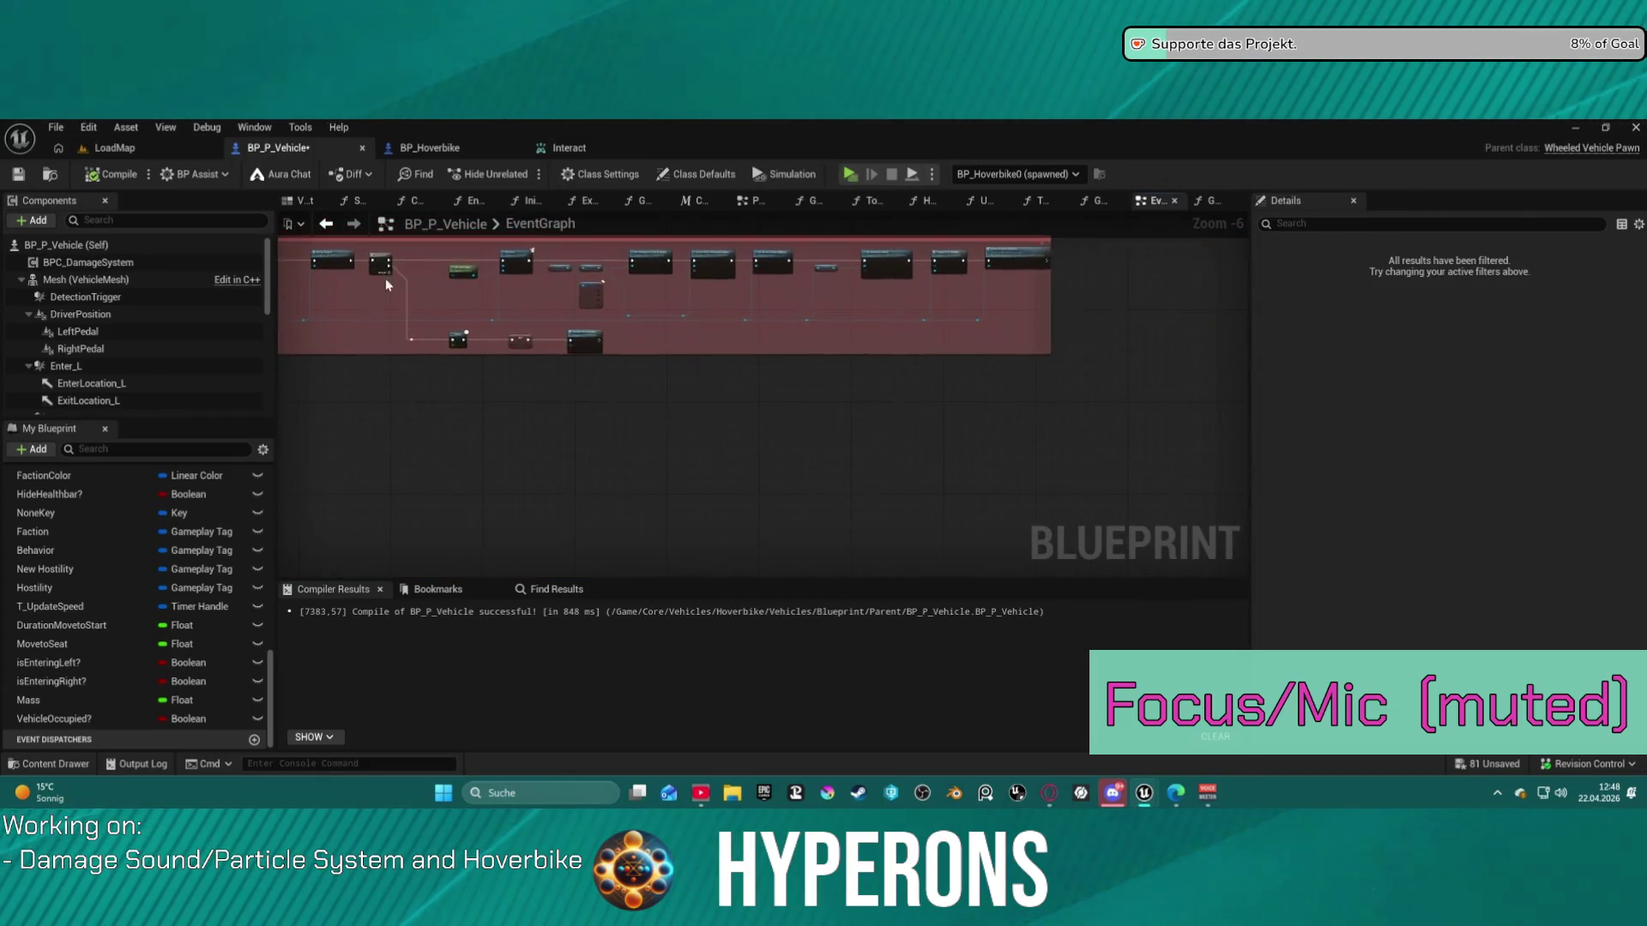
scroll(573, 296, up, 4)
click(598, 383)
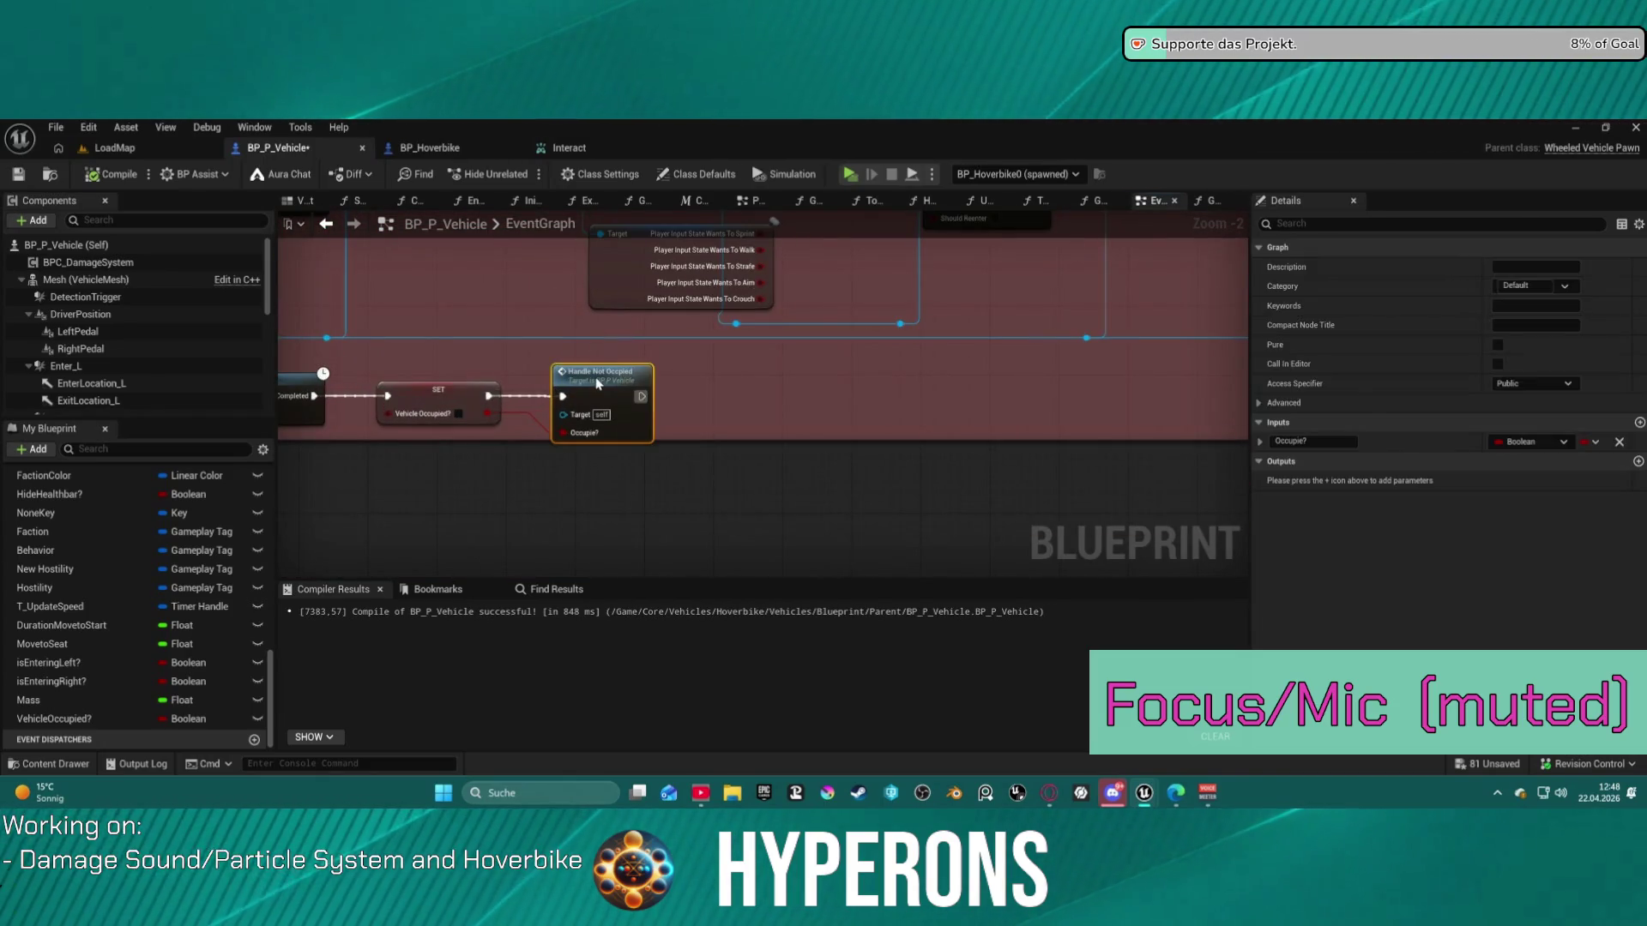
double_click(595, 379)
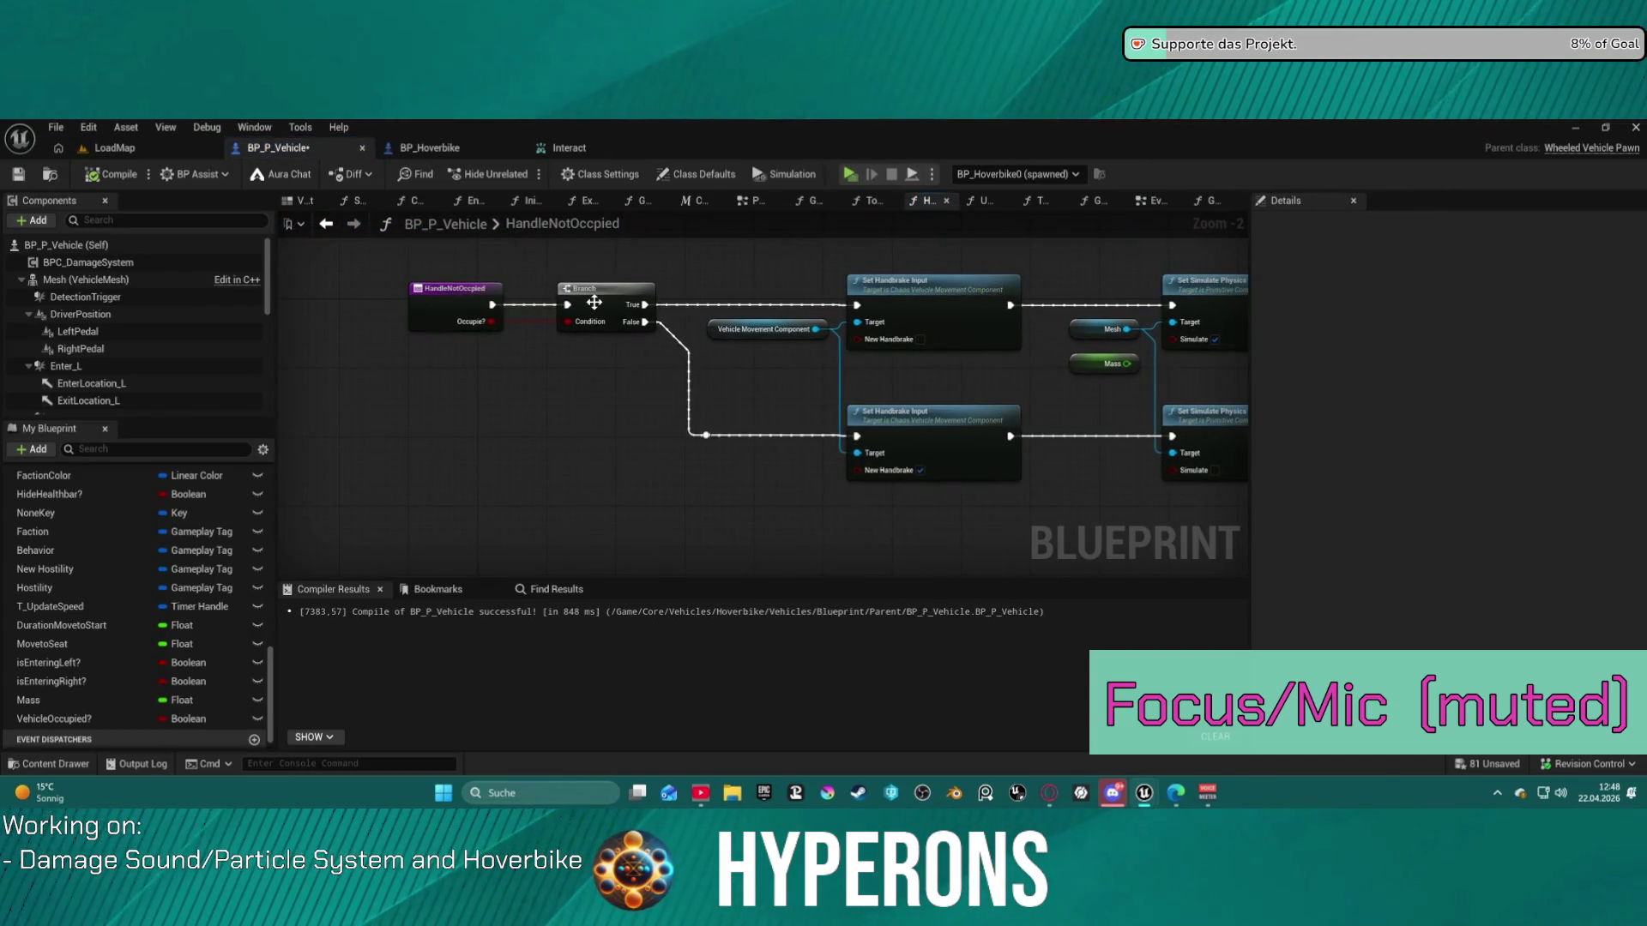
click(325, 225)
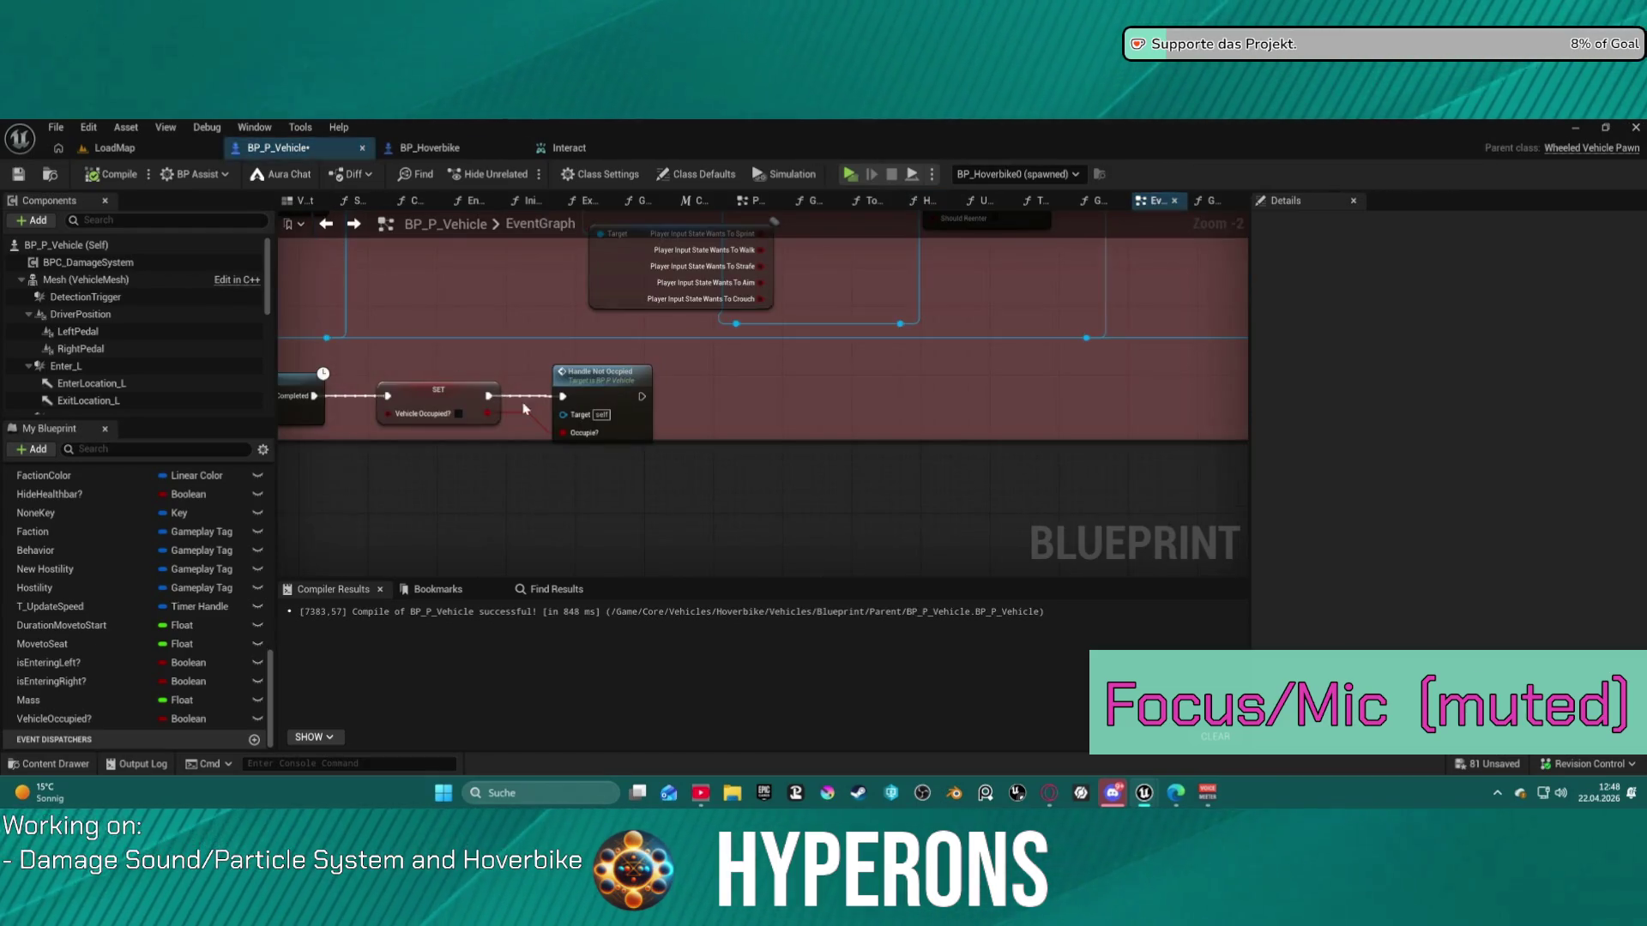
- Wire SET Vehicle Occupied? into a 1-second Delay that feeds Handle Not Occupied
drag(813, 387, 796, 390)
key(ctrl+z)
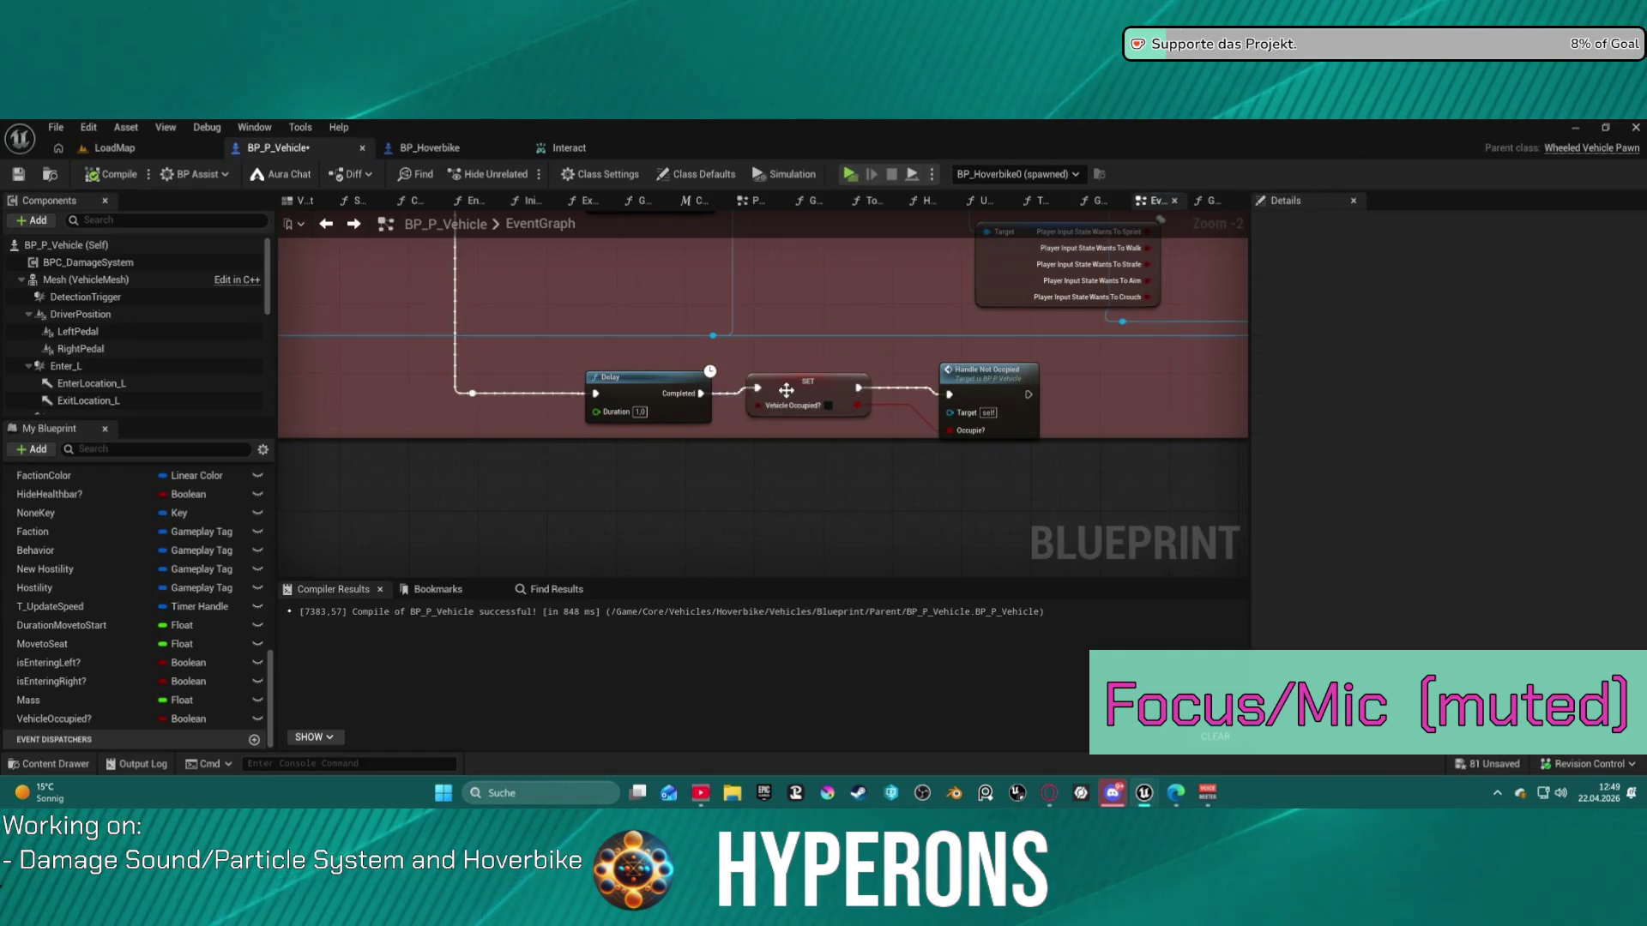
key(ctrl+z)
mouse_move(779, 386)
mouse_down()
mouse_move(600, 420)
mouse_move(489, 413)
mouse_up()
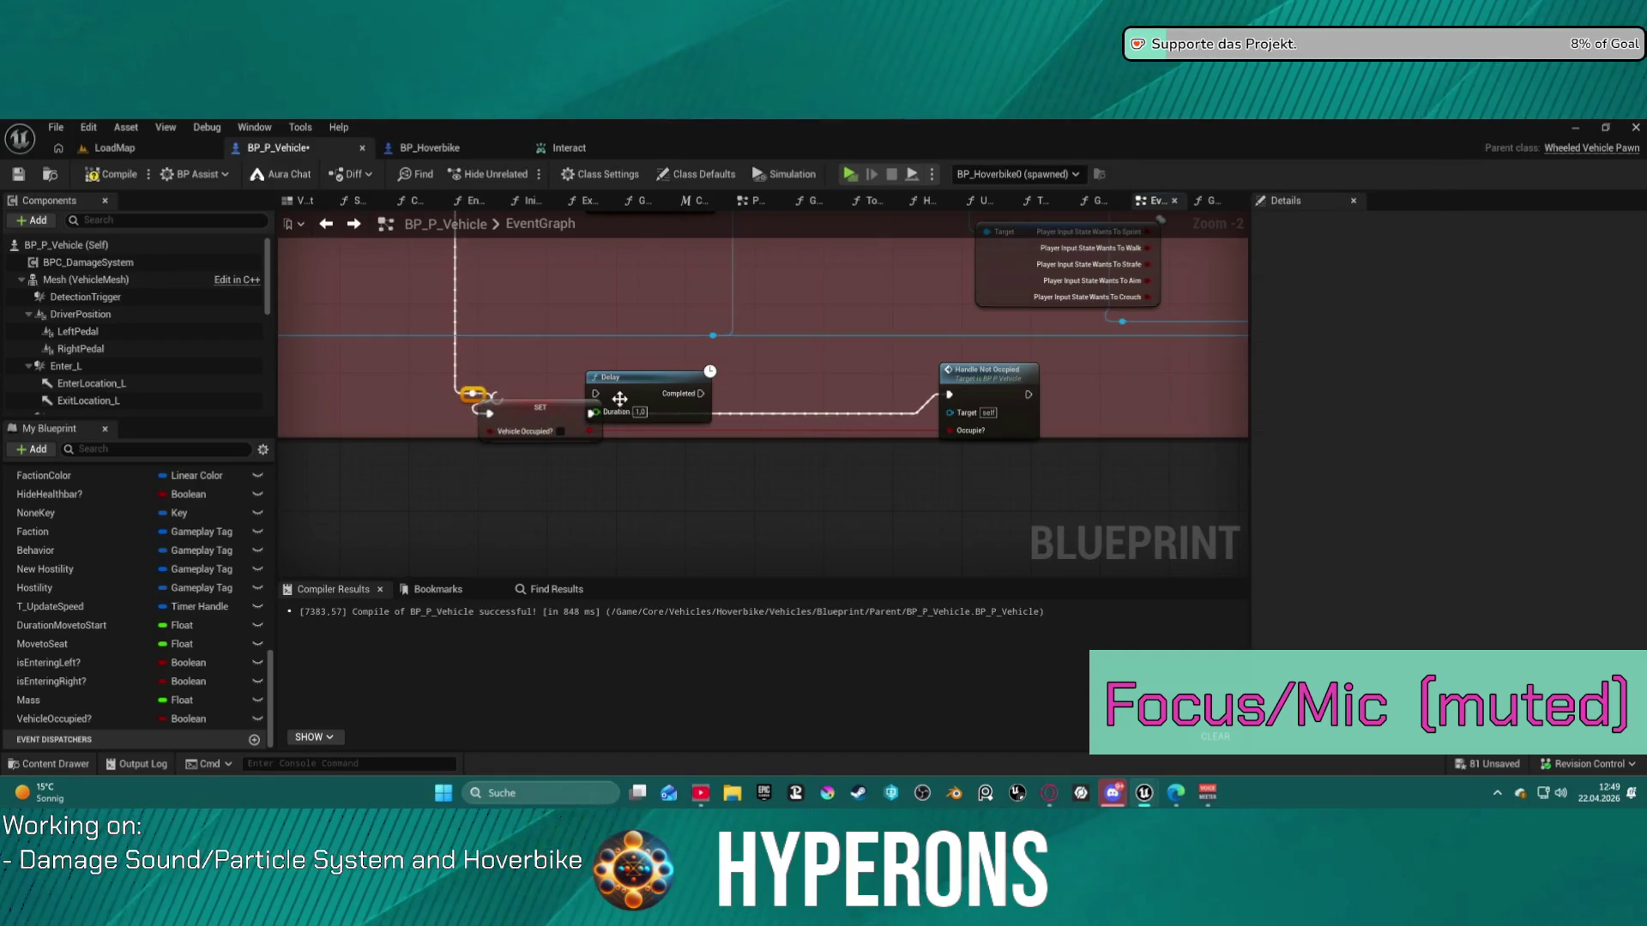
drag(589, 416, 595, 394)
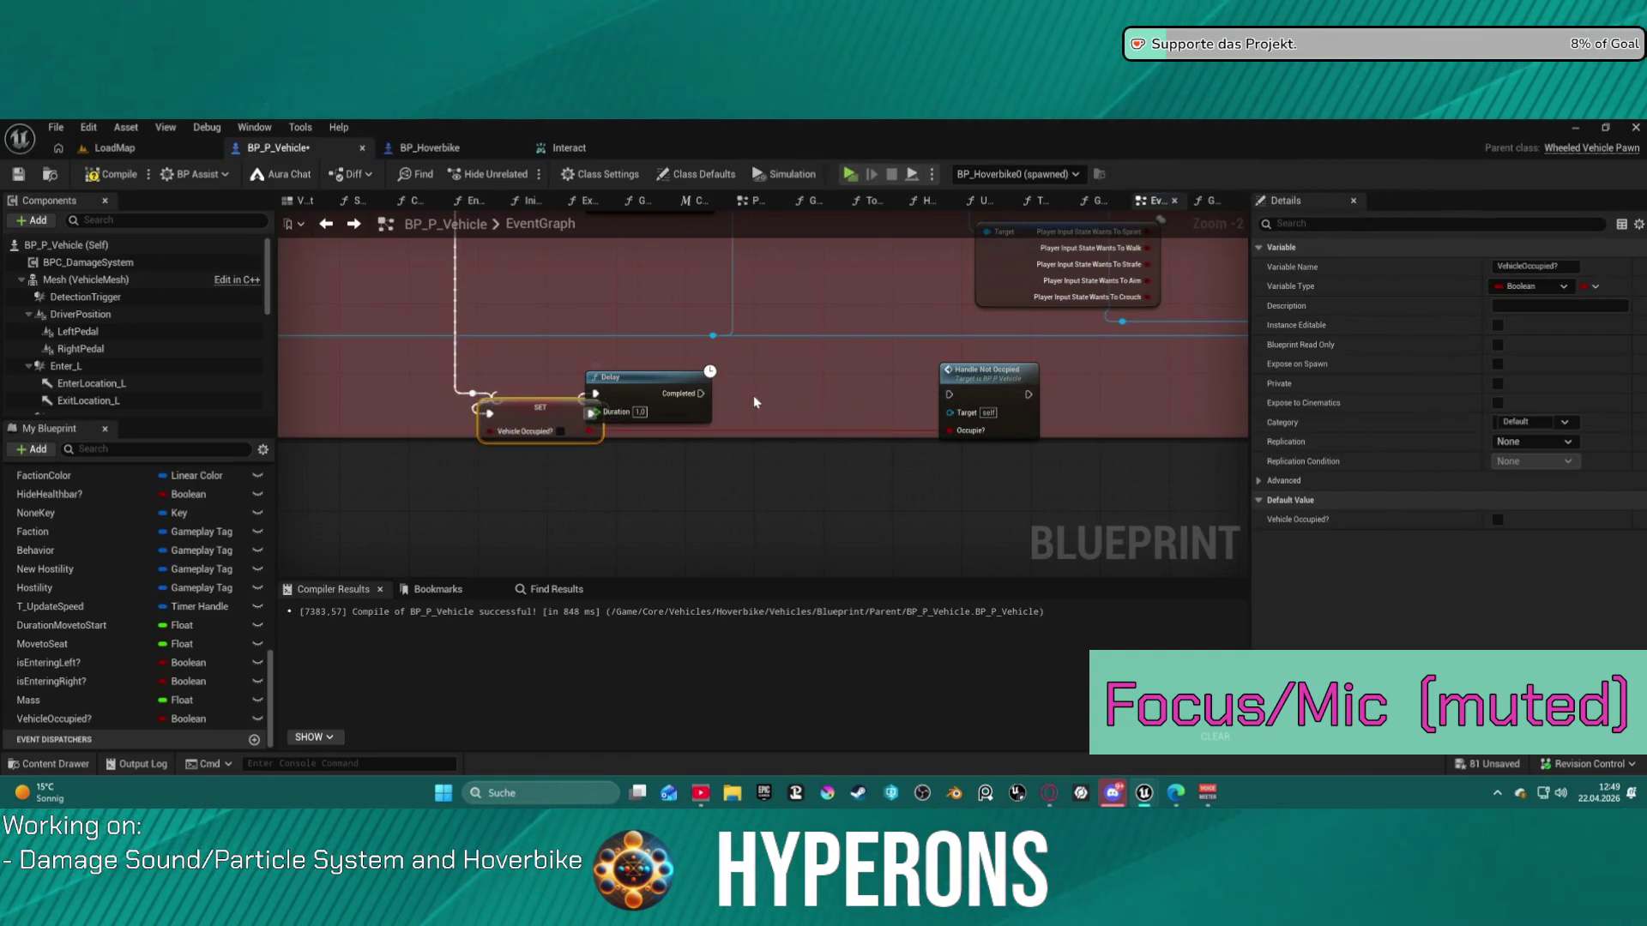
drag(701, 394, 949, 394)
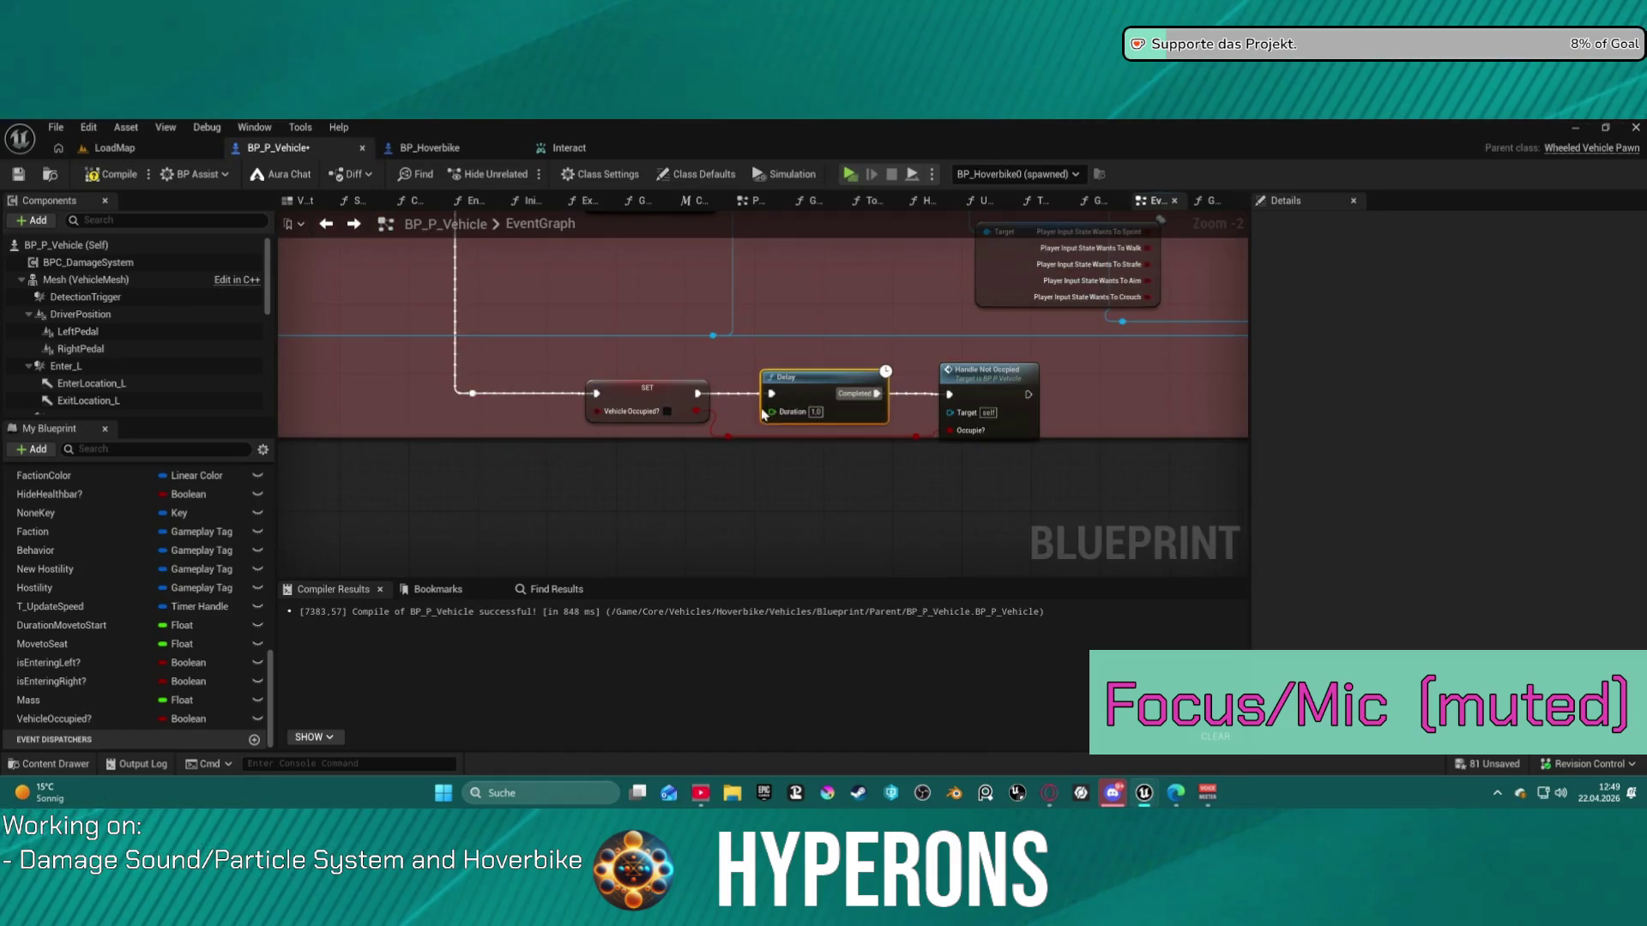
text(1)
key(Return)
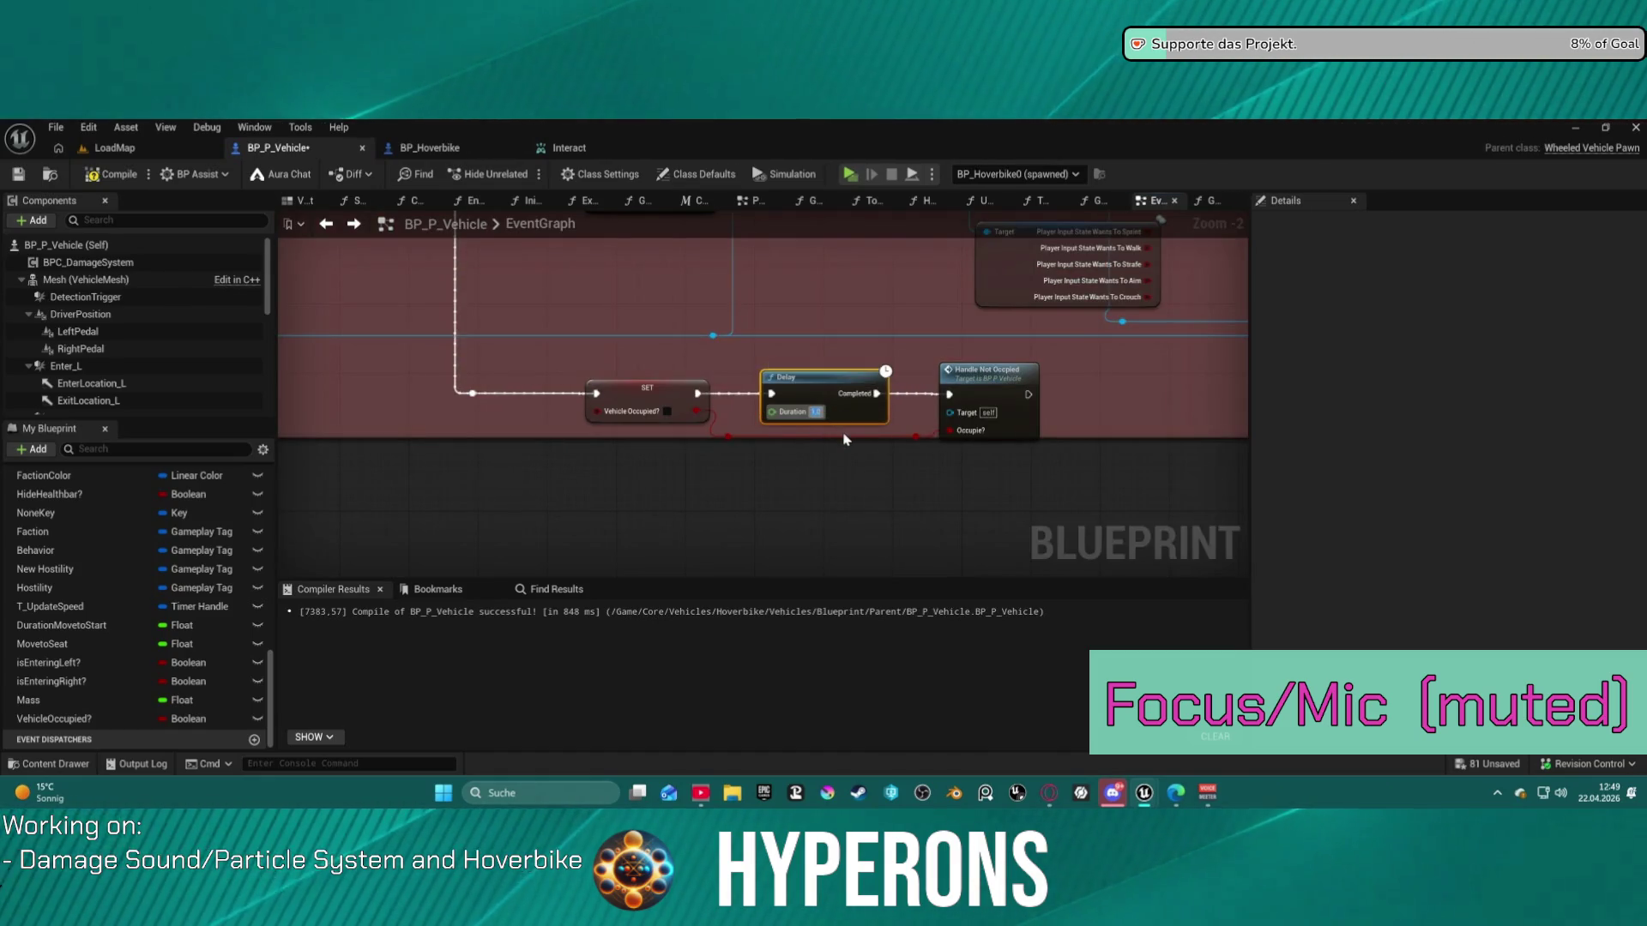
- Compile BP_P_Vehicle and pan over to the Enter Vehicle graph
key(F7)
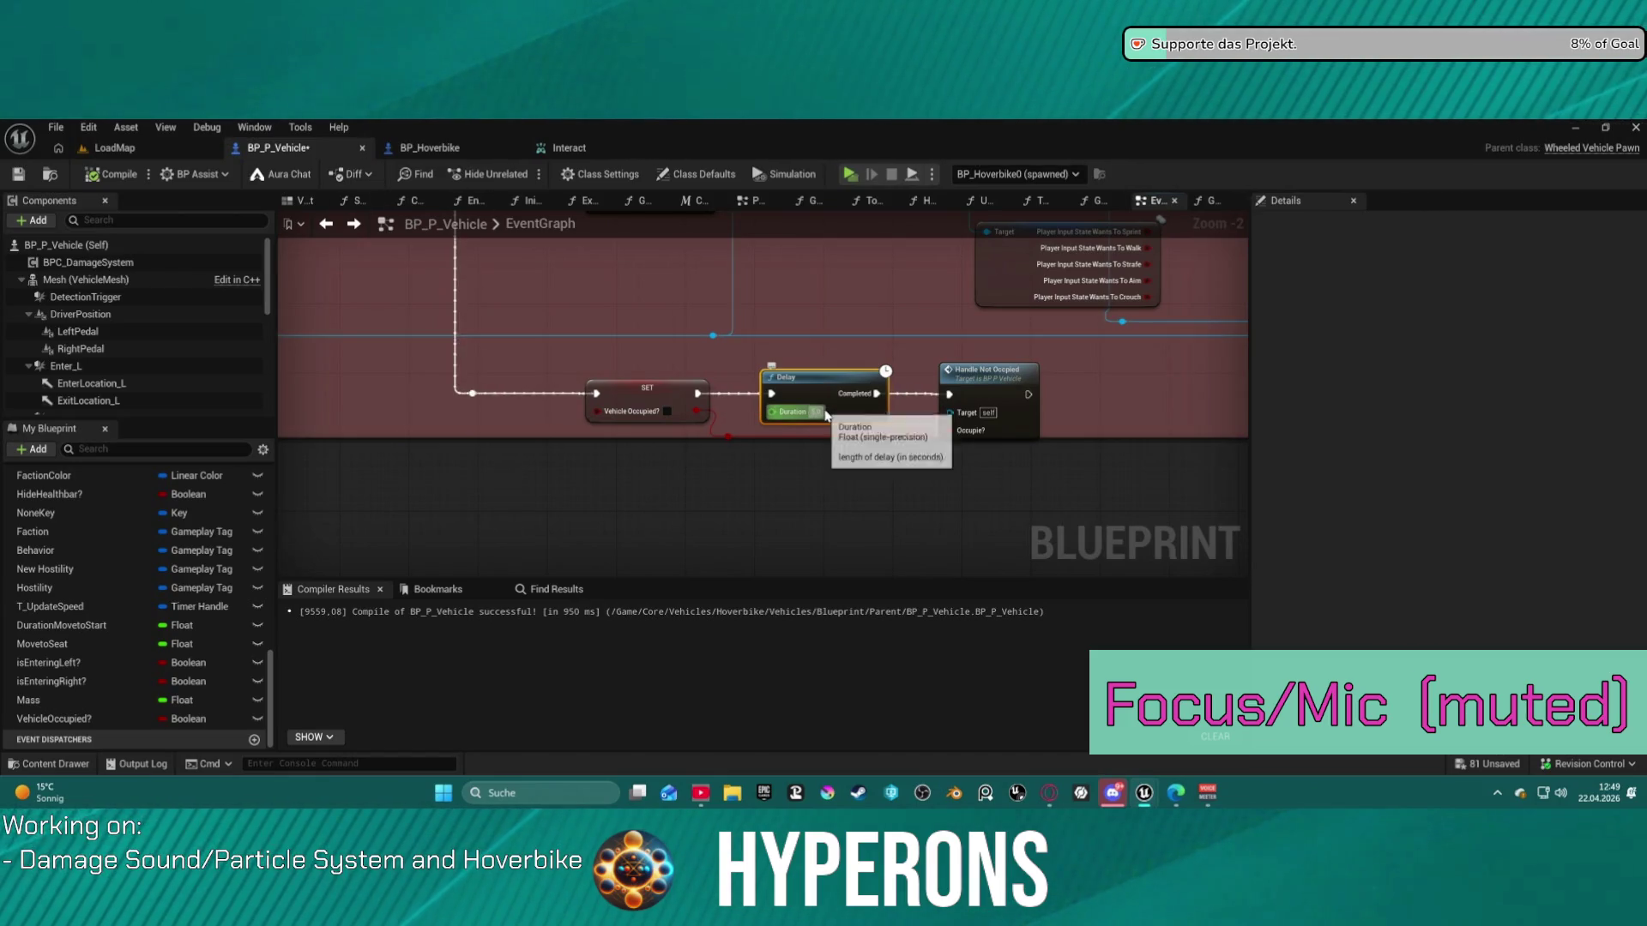
scroll(710, 314, down, 1)
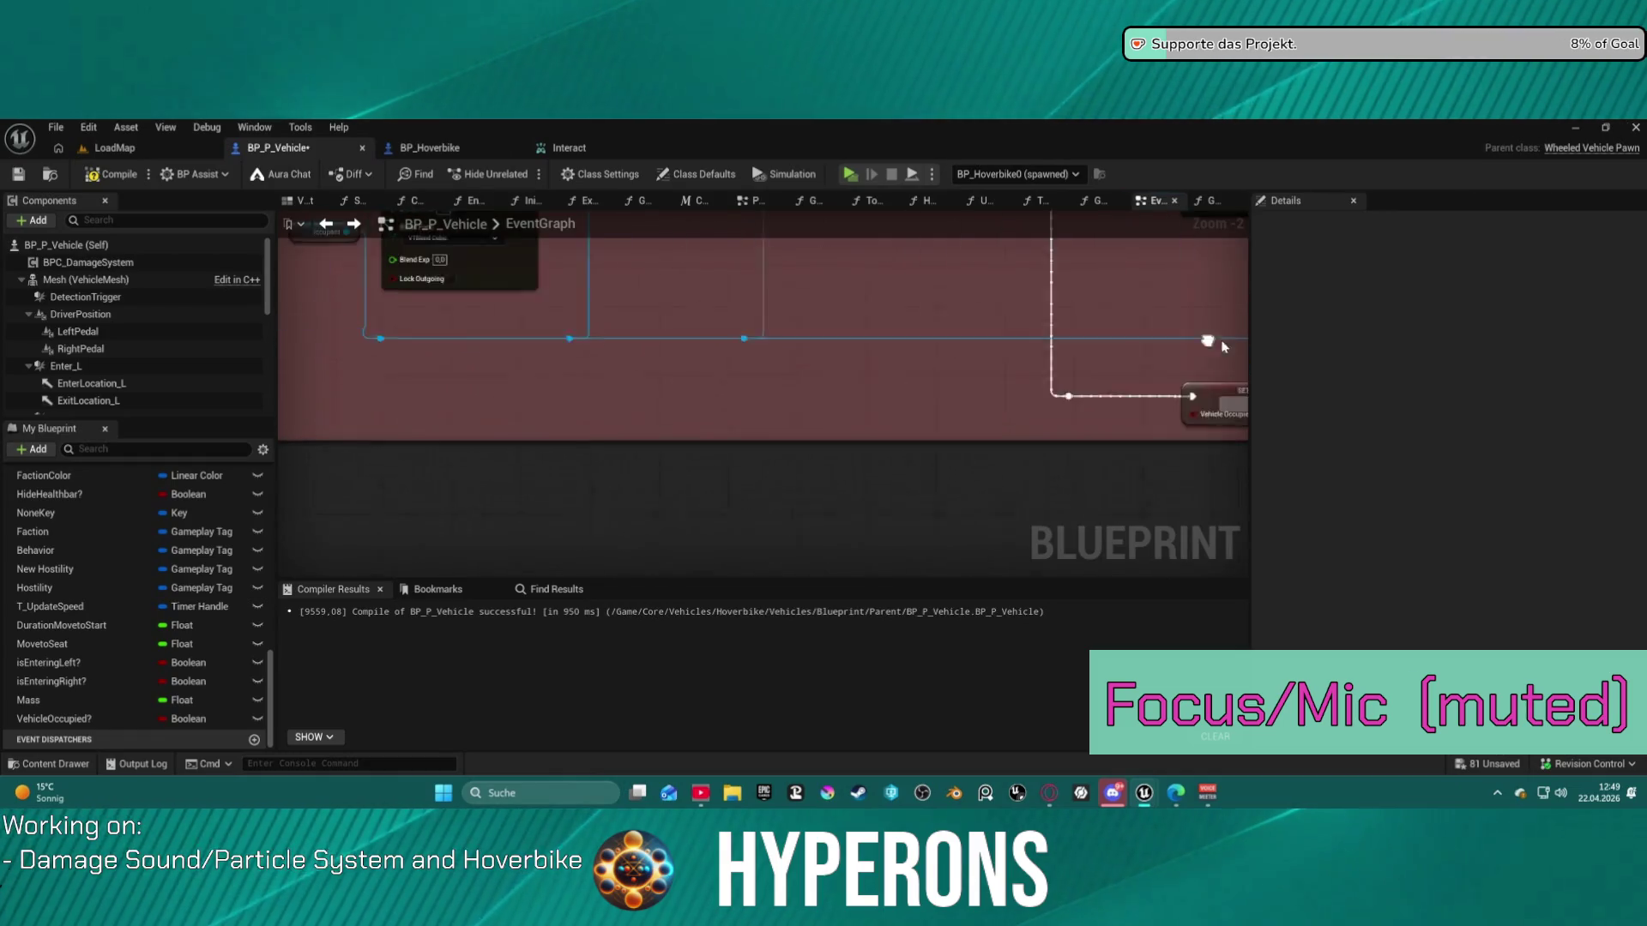
drag(783, 429, 1005, 426)
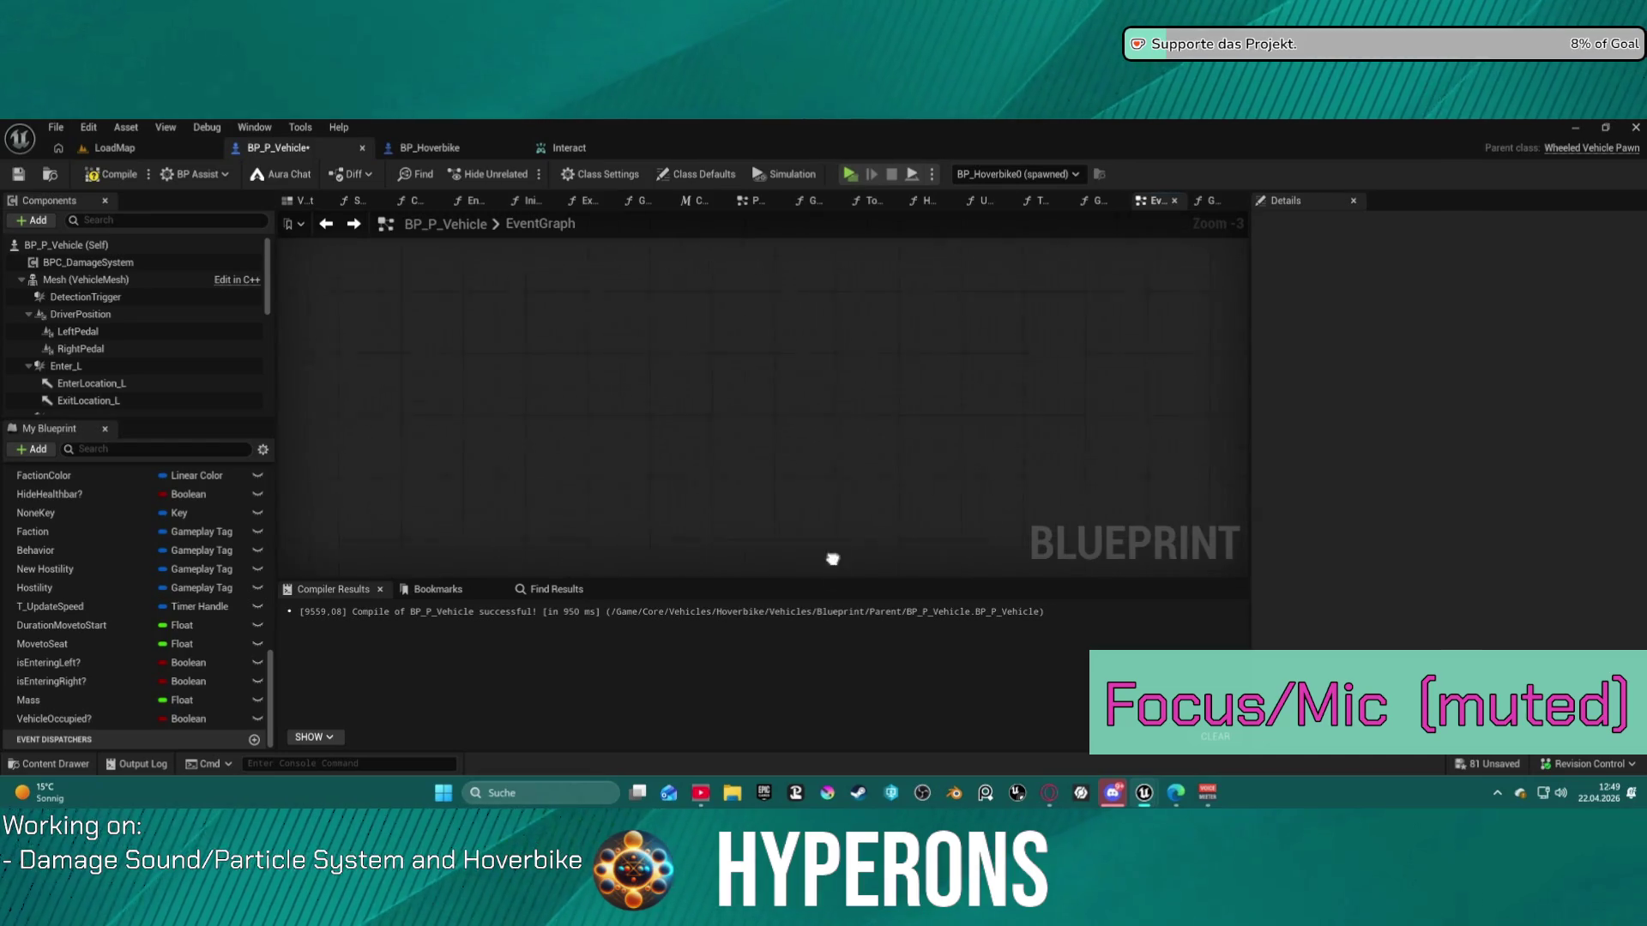
drag(823, 386, 797, 506)
scroll(797, 507, down, 4)
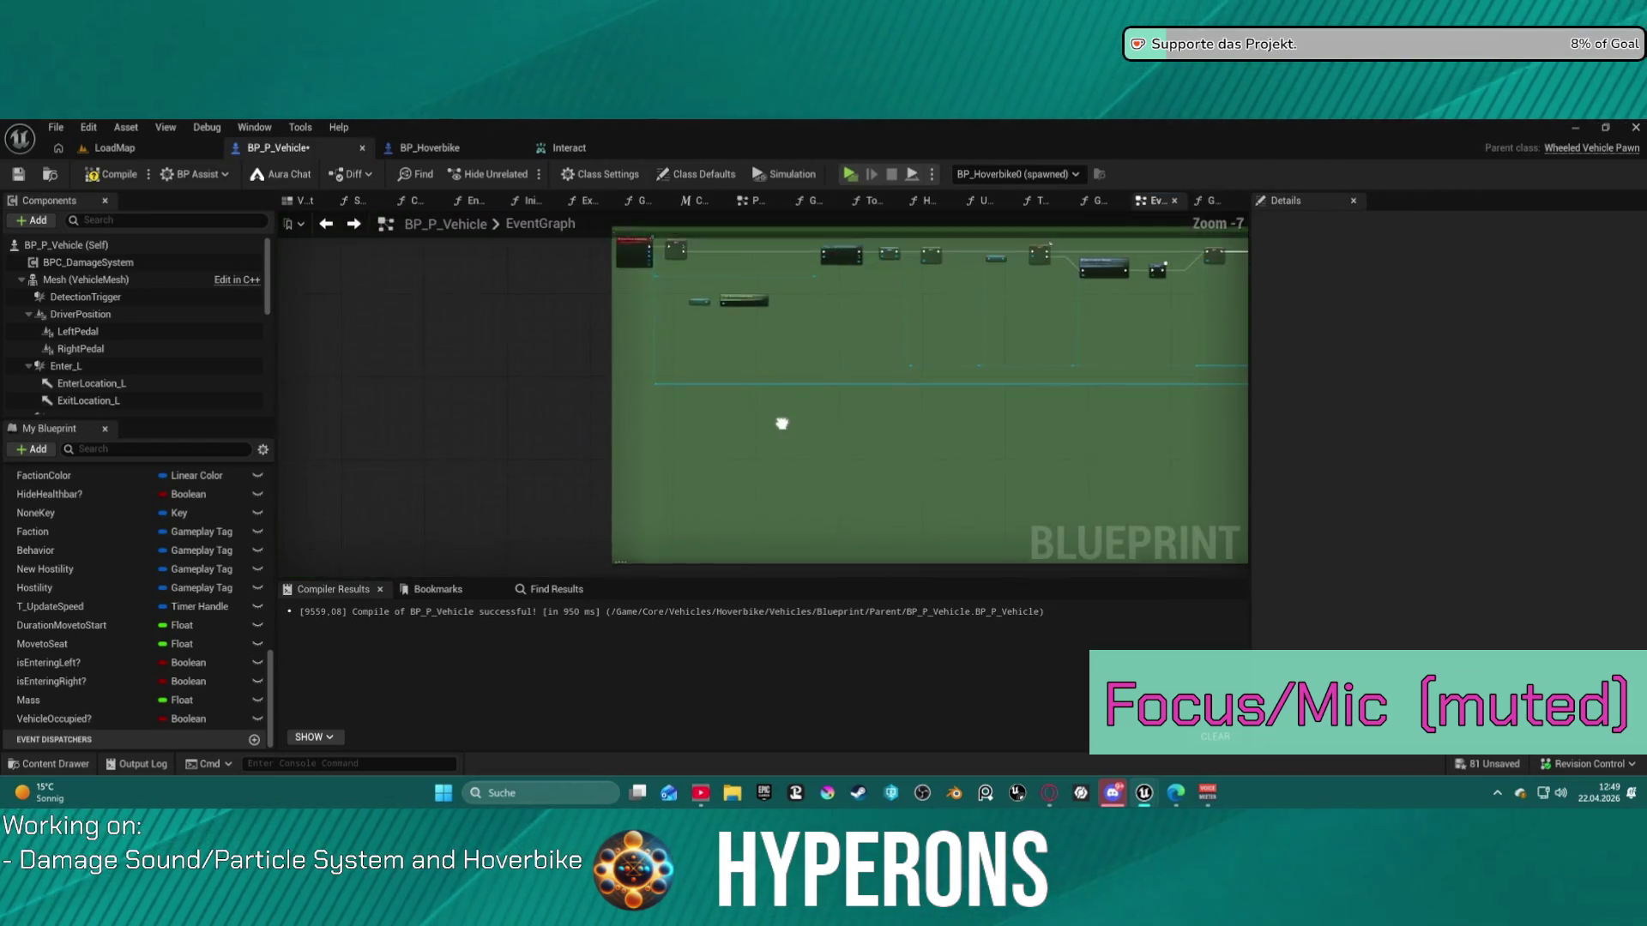
- Duplicate the VehicleOccupied? Boolean with Ctrl+D and rename the copy EnteringVehicle?
scroll(846, 388, up, 7)
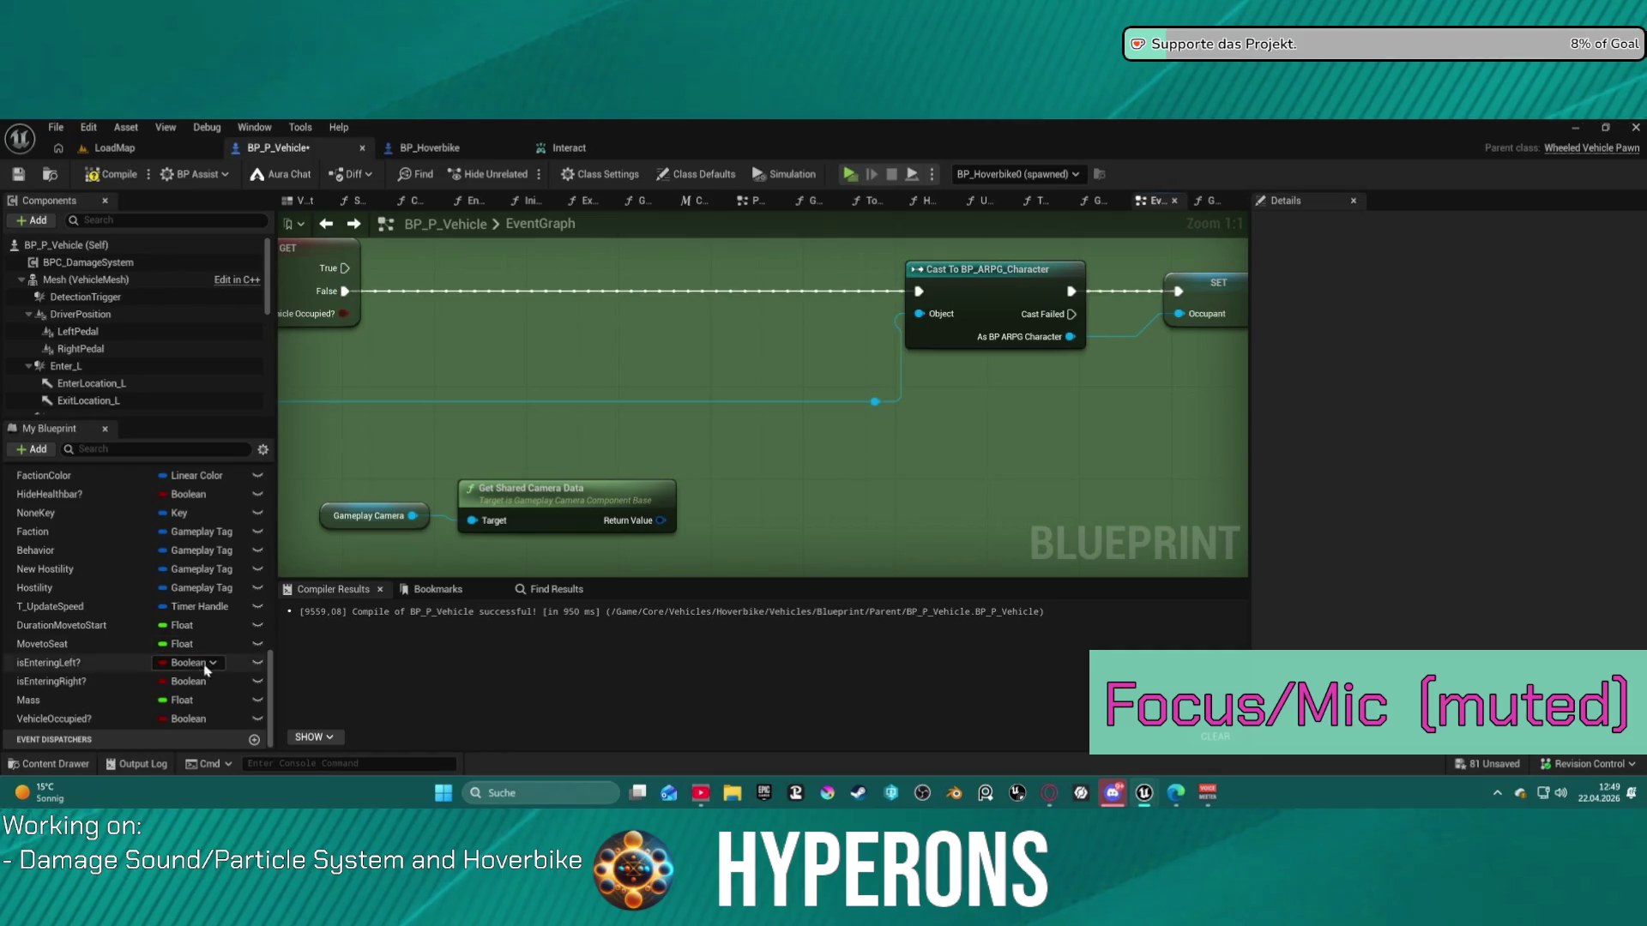
click(90, 721)
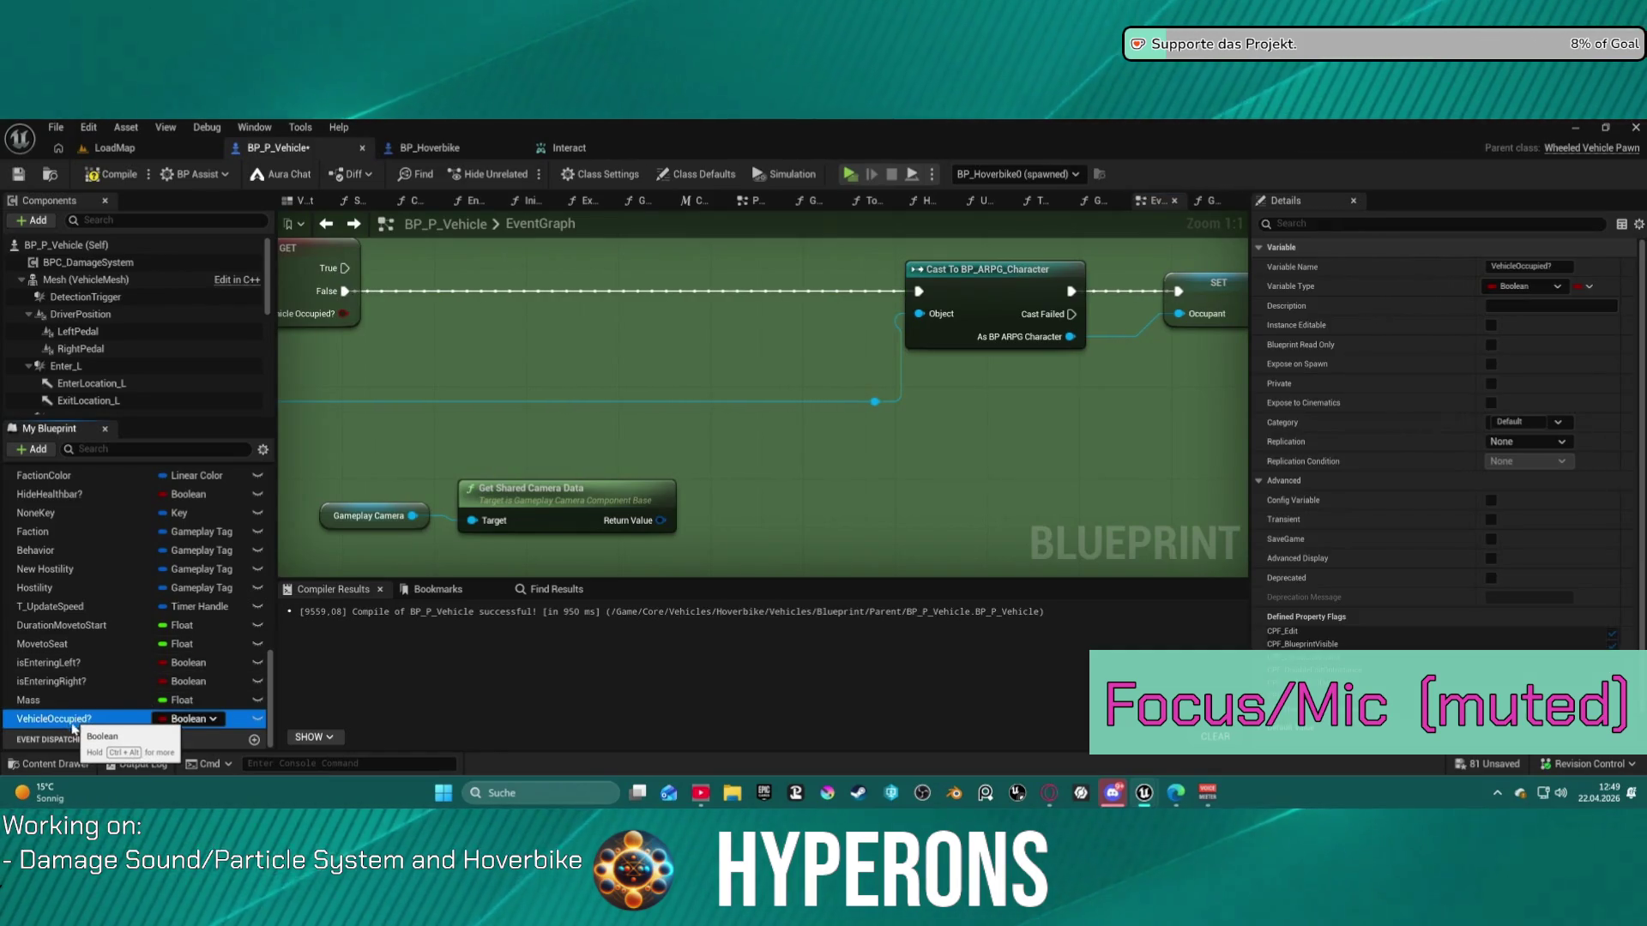
key(ctrl+d)
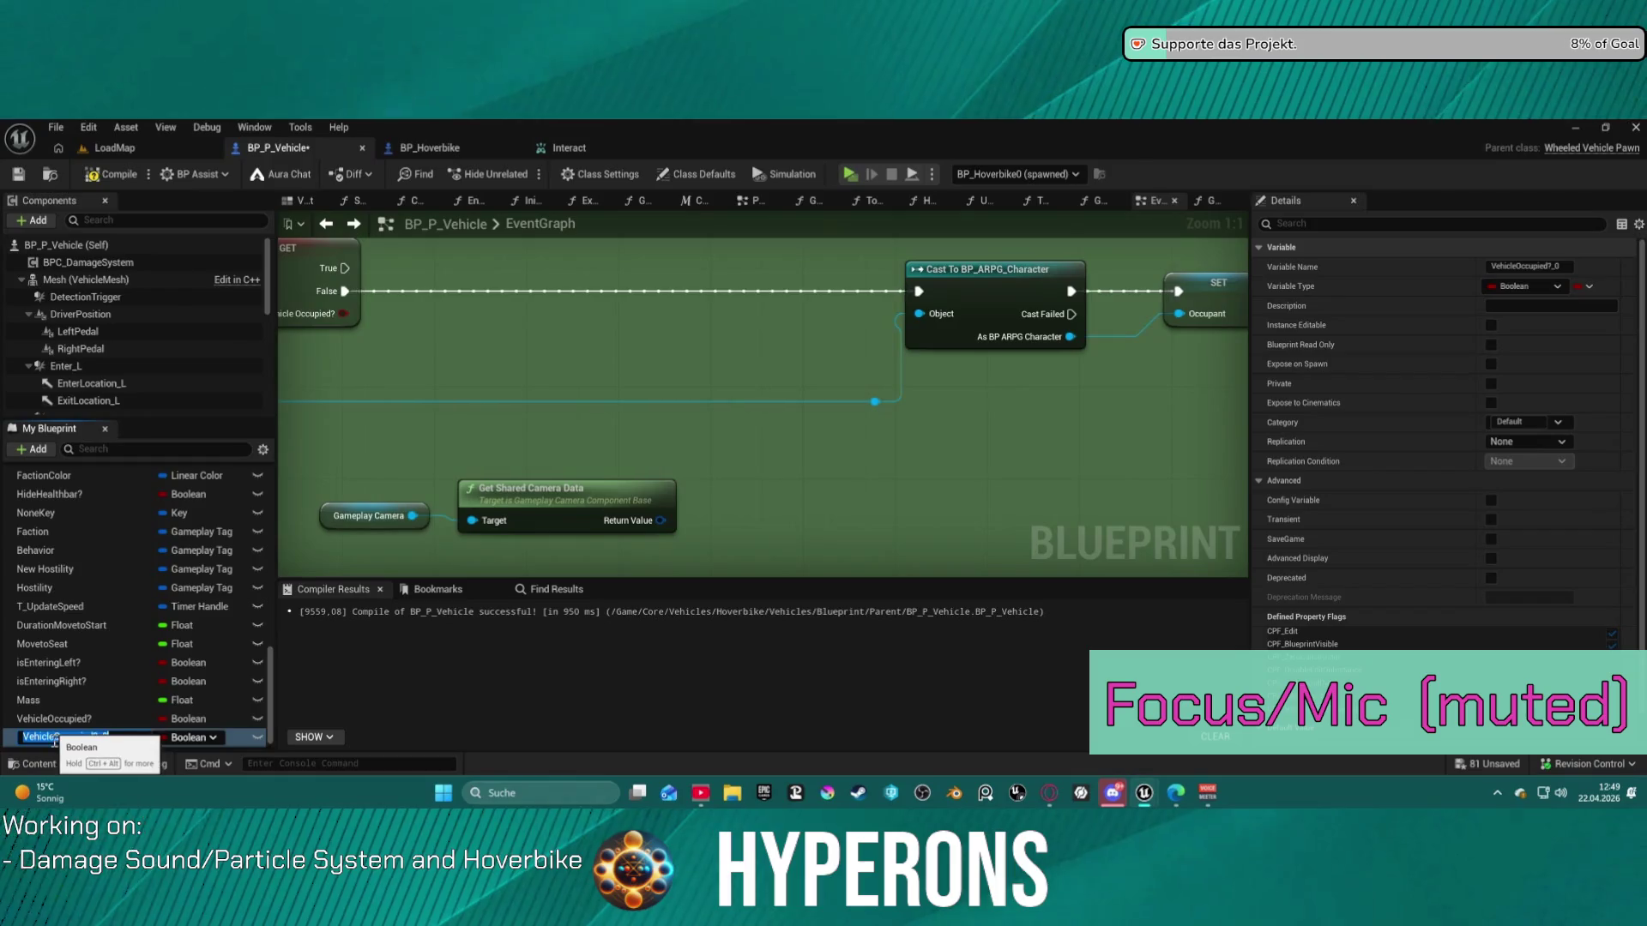
drag(53, 737, 3, 739)
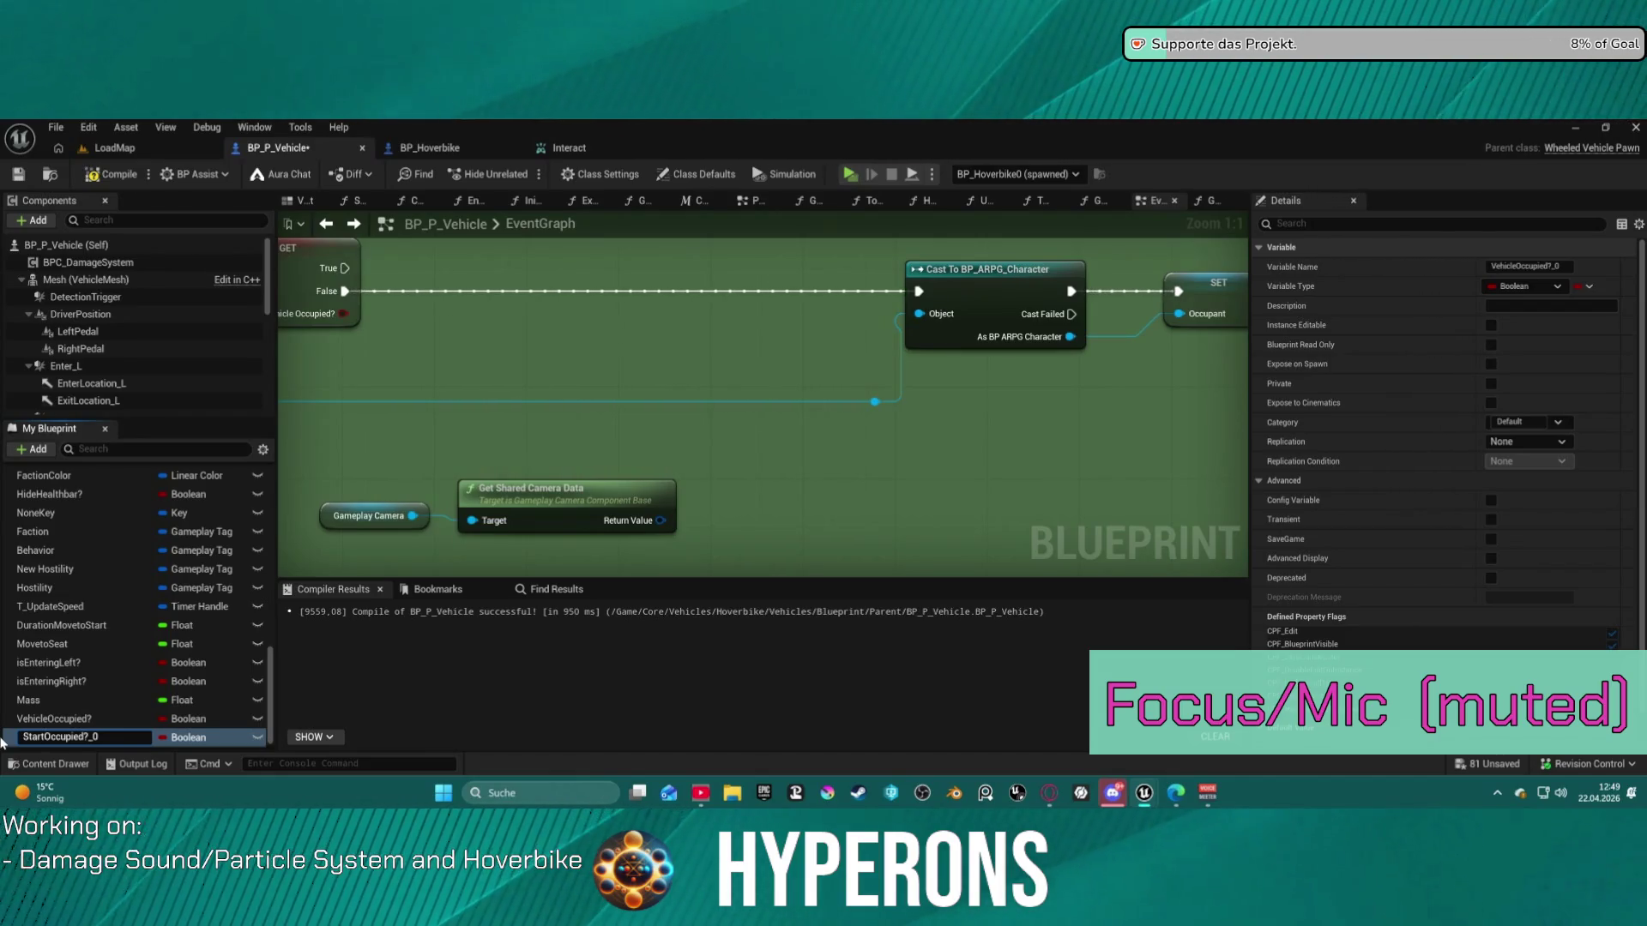
text(Start)
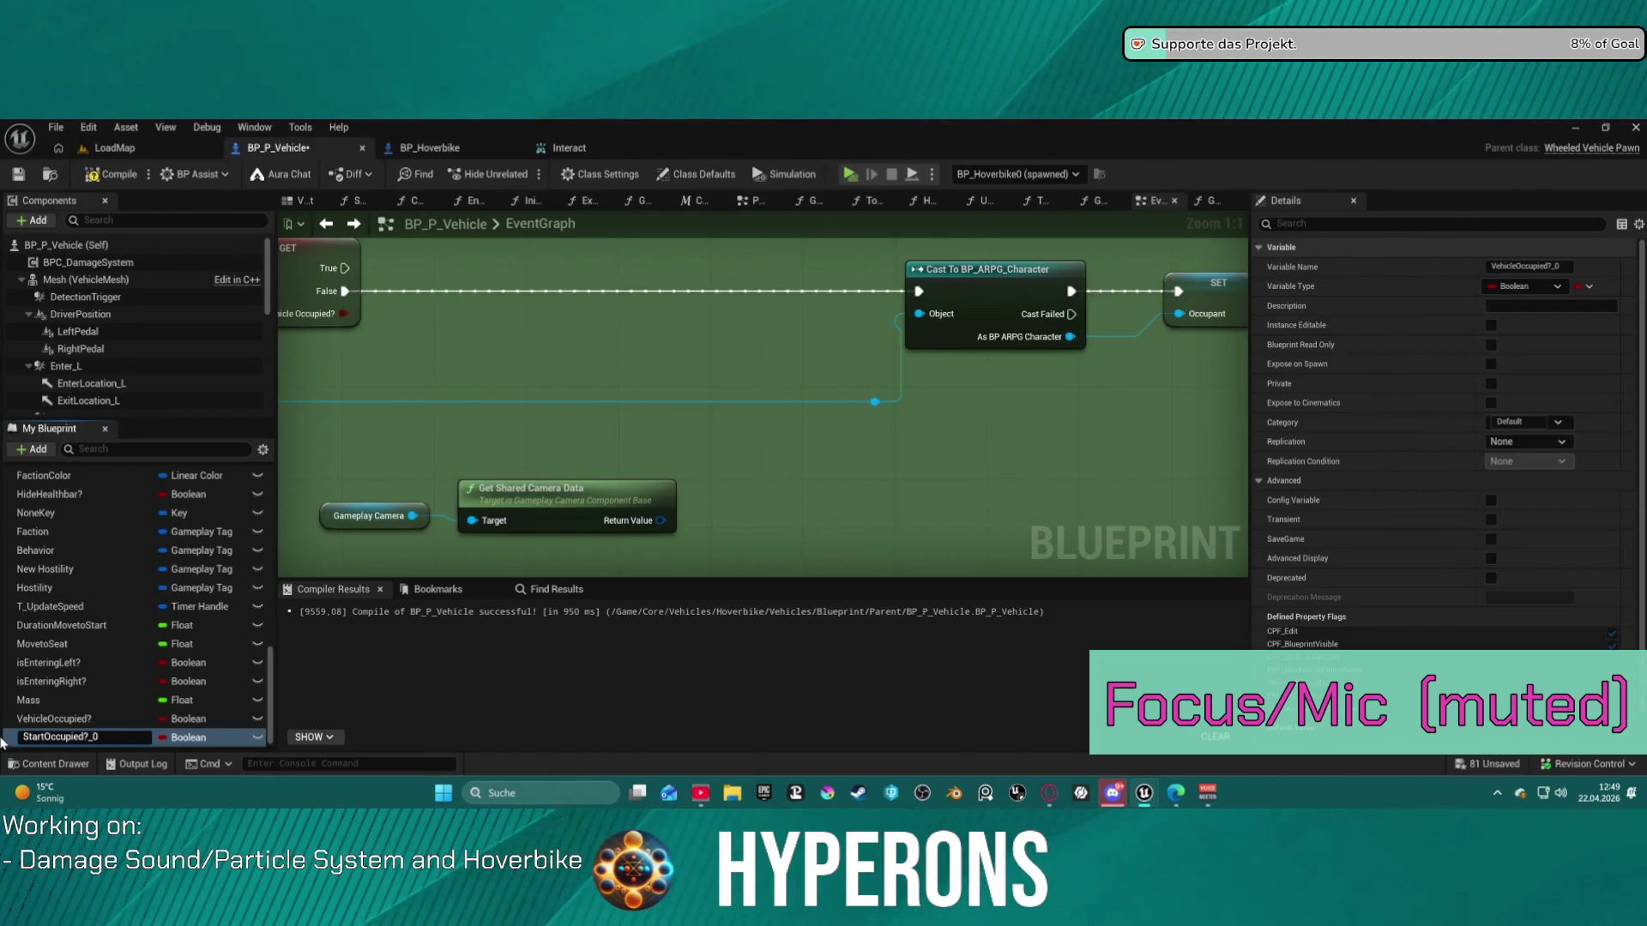
key(BackSpace)
key(BackSpace)
key(BackSpace)
text(Entering)
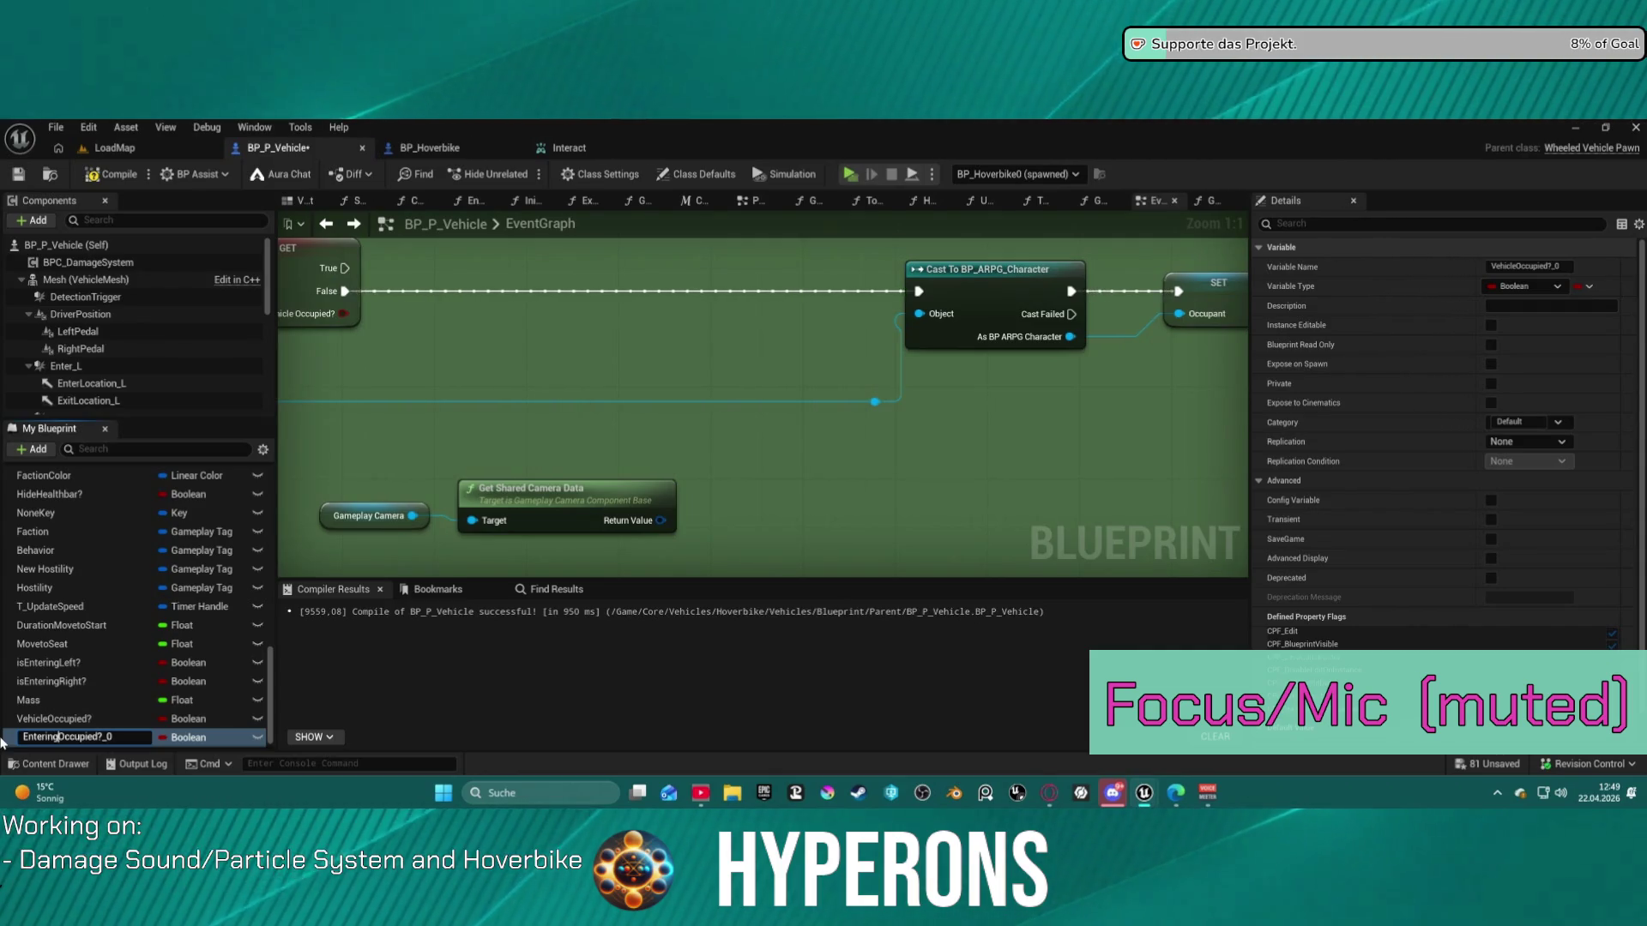
key(Delete)
key(Delete)
key(Delete)
text(Vehicl)
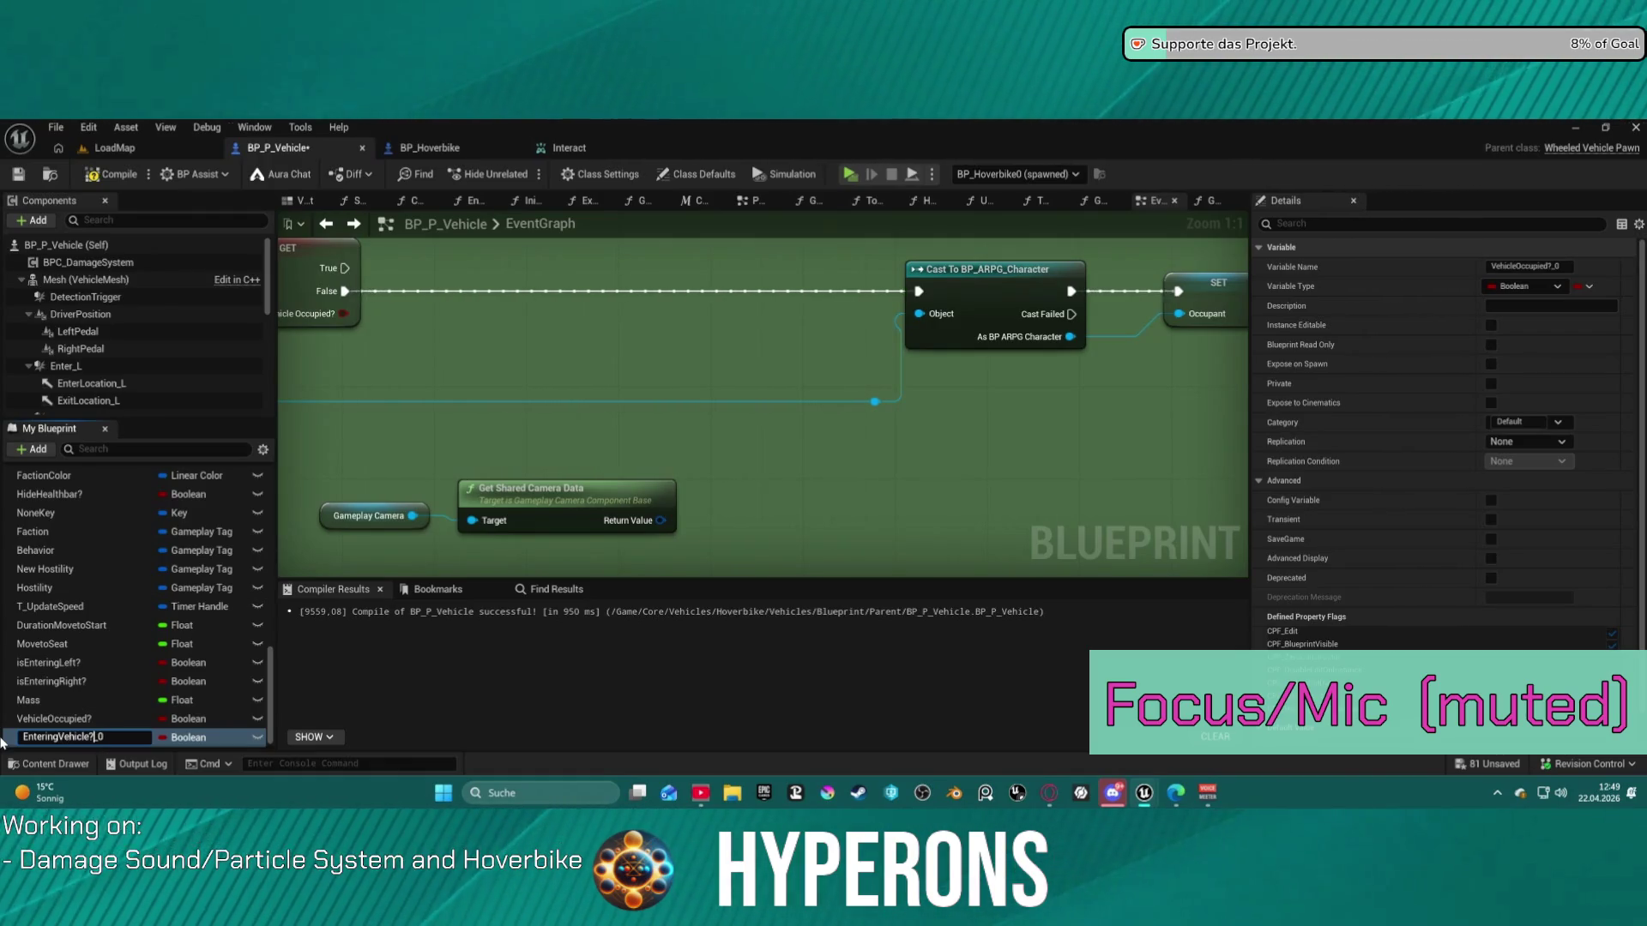
key(Return)
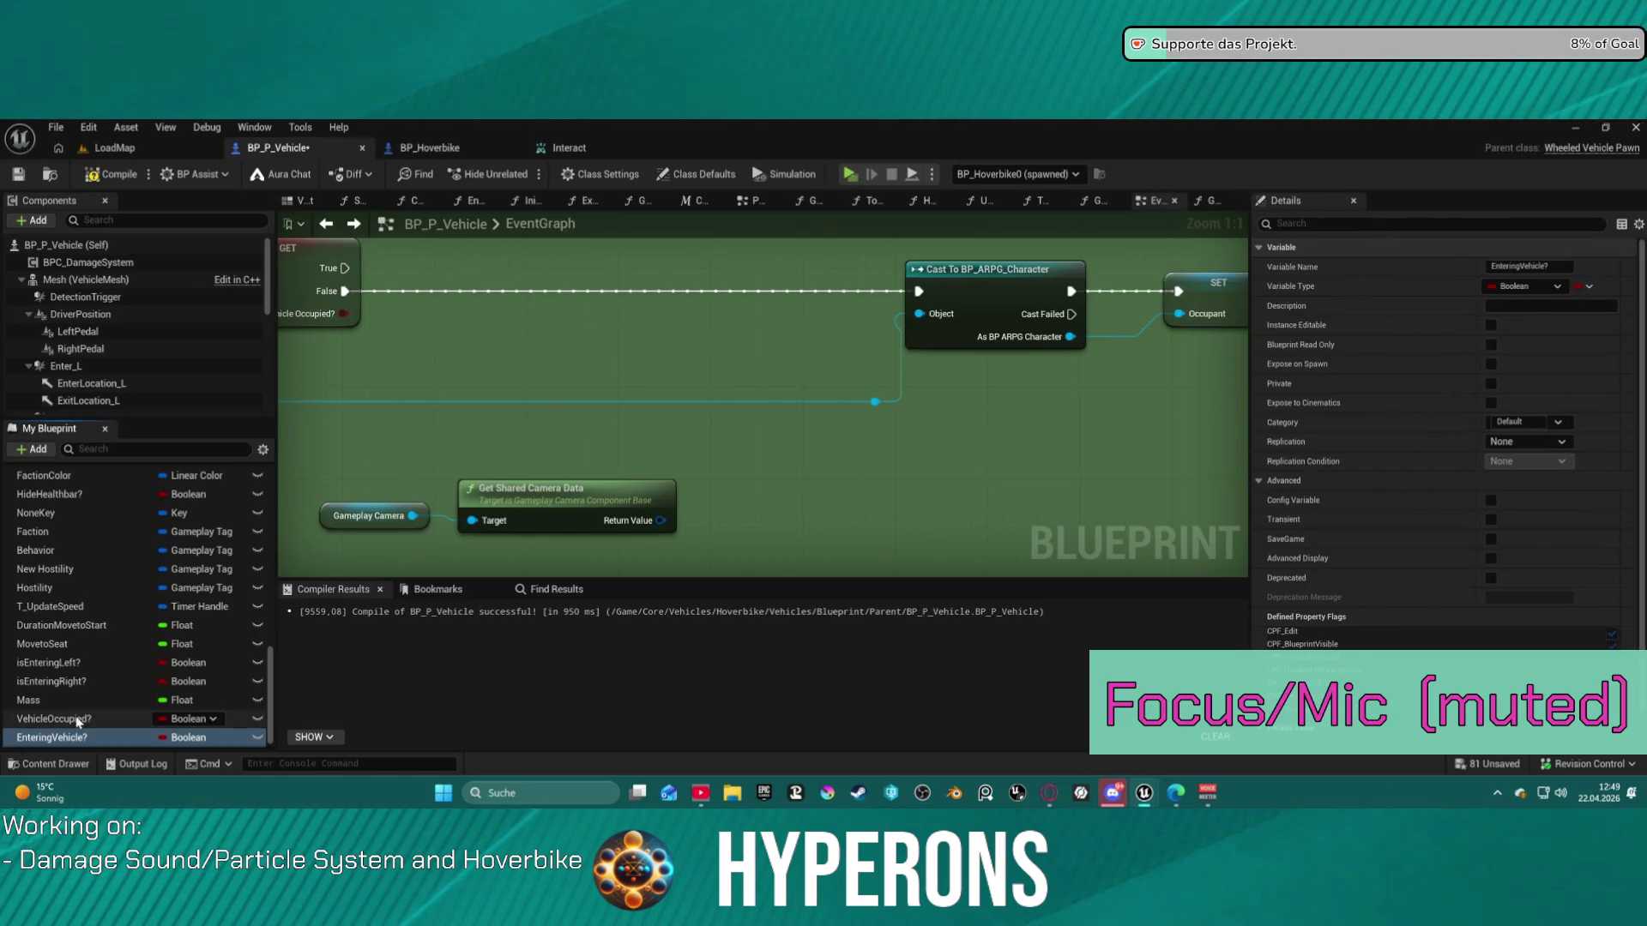
mouse_move(47, 742)
mouse_down()
mouse_move(514, 472)
mouse_move(635, 296)
mouse_move(591, 274)
mouse_up()
- Insert SET EnteringVehicle? = true between the Vehicle Occupied? False output and Cast To BP_ARPG_Character
mouse_move(607, 340)
mouse_down()
mouse_move(782, 423)
mouse_move(1043, 445)
mouse_up()
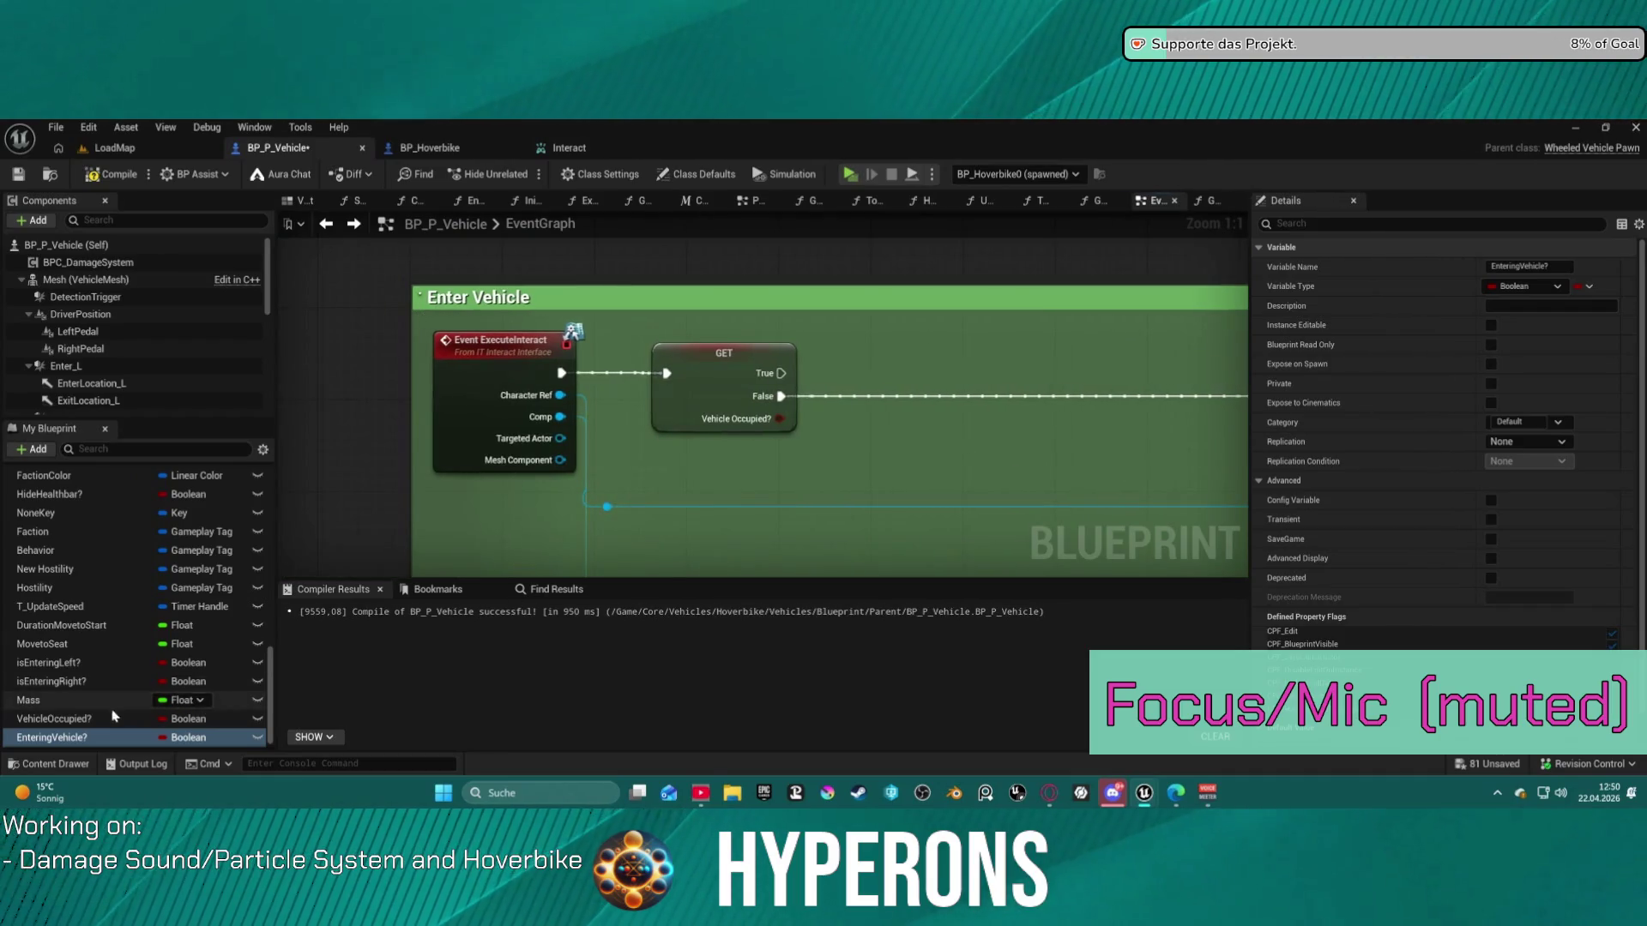
drag(58, 736, 947, 412)
drag(780, 396, 933, 408)
drag(944, 515, 675, 512)
drag(790, 405, 1086, 395)
click(750, 430)
key(q)
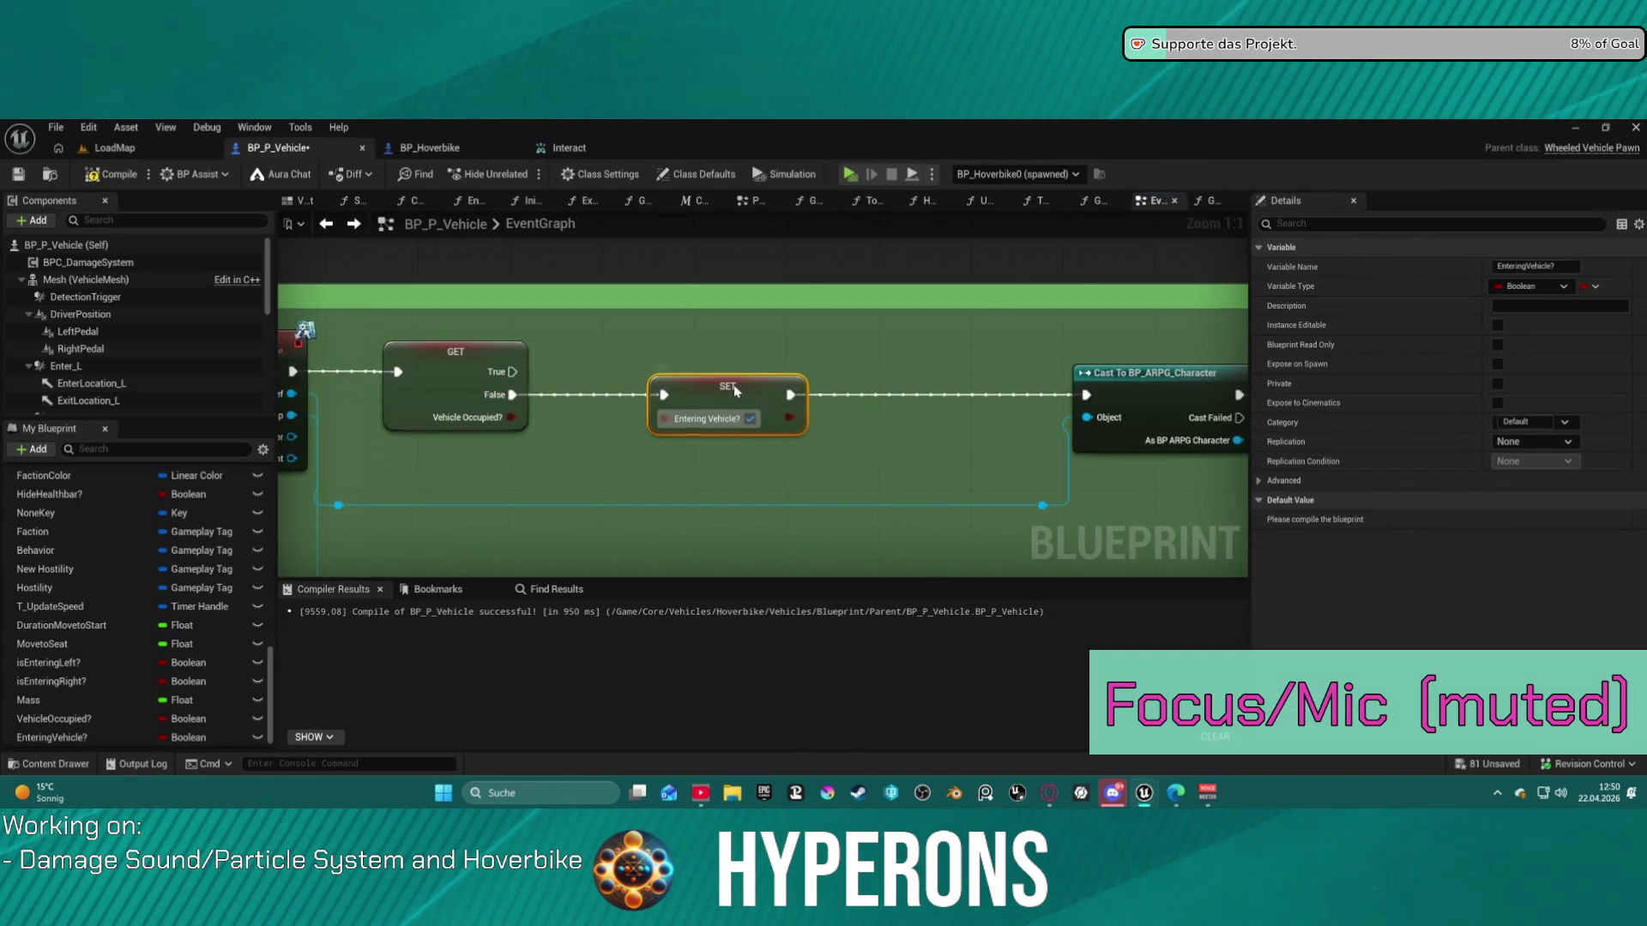
scroll(840, 433, down, 8)
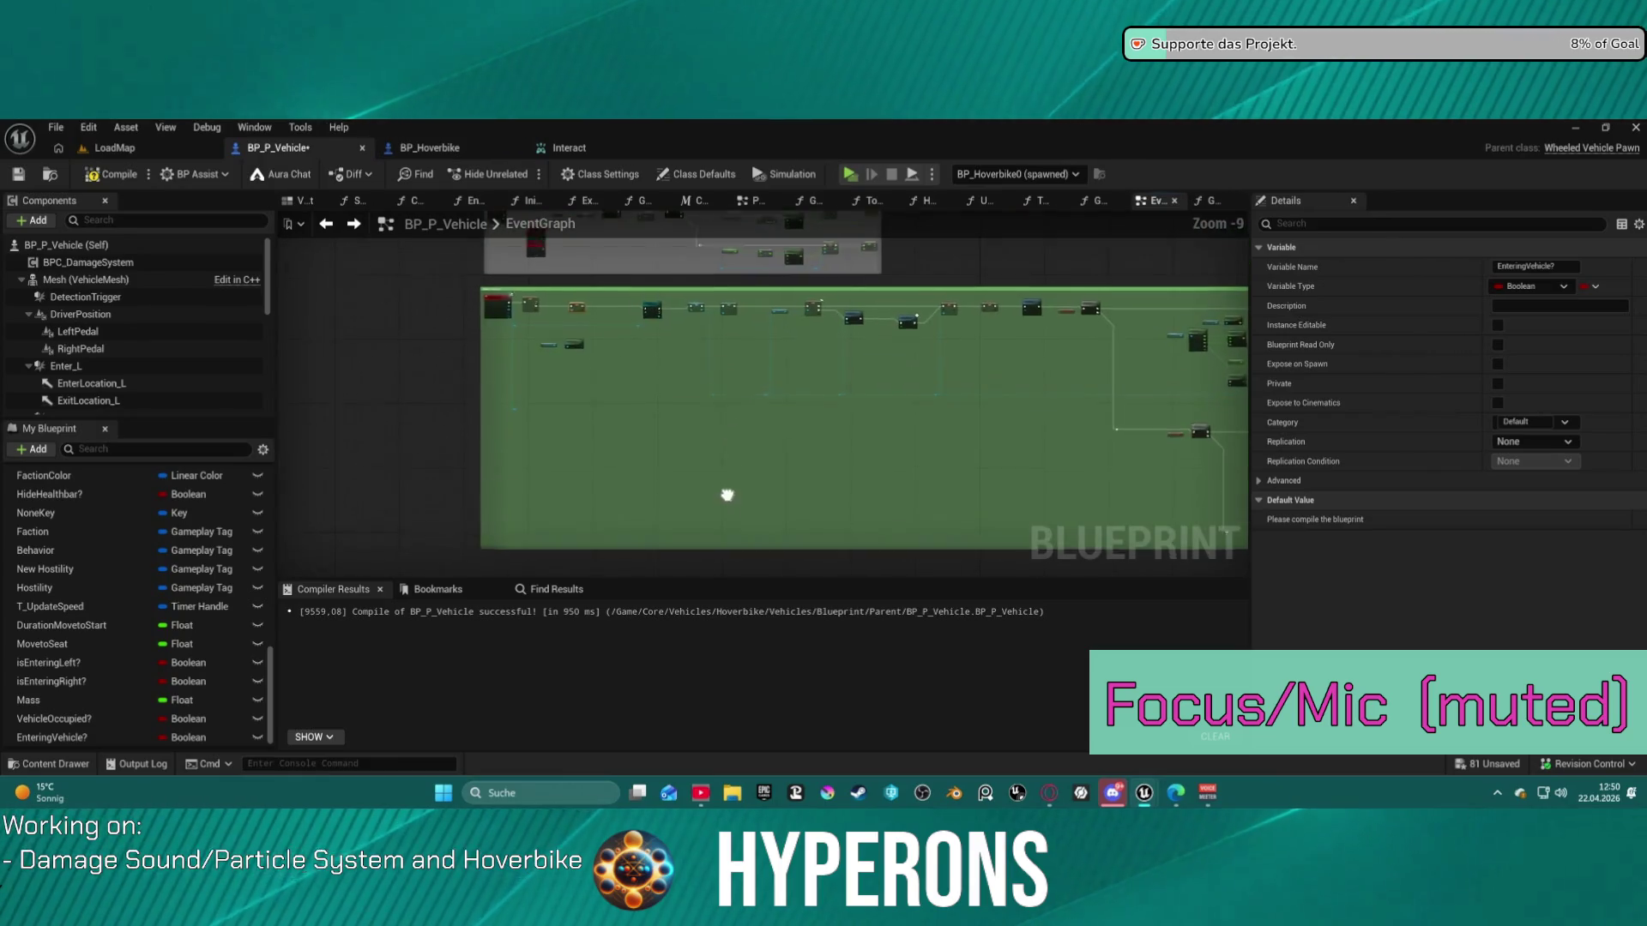
scroll(631, 384, up, 5)
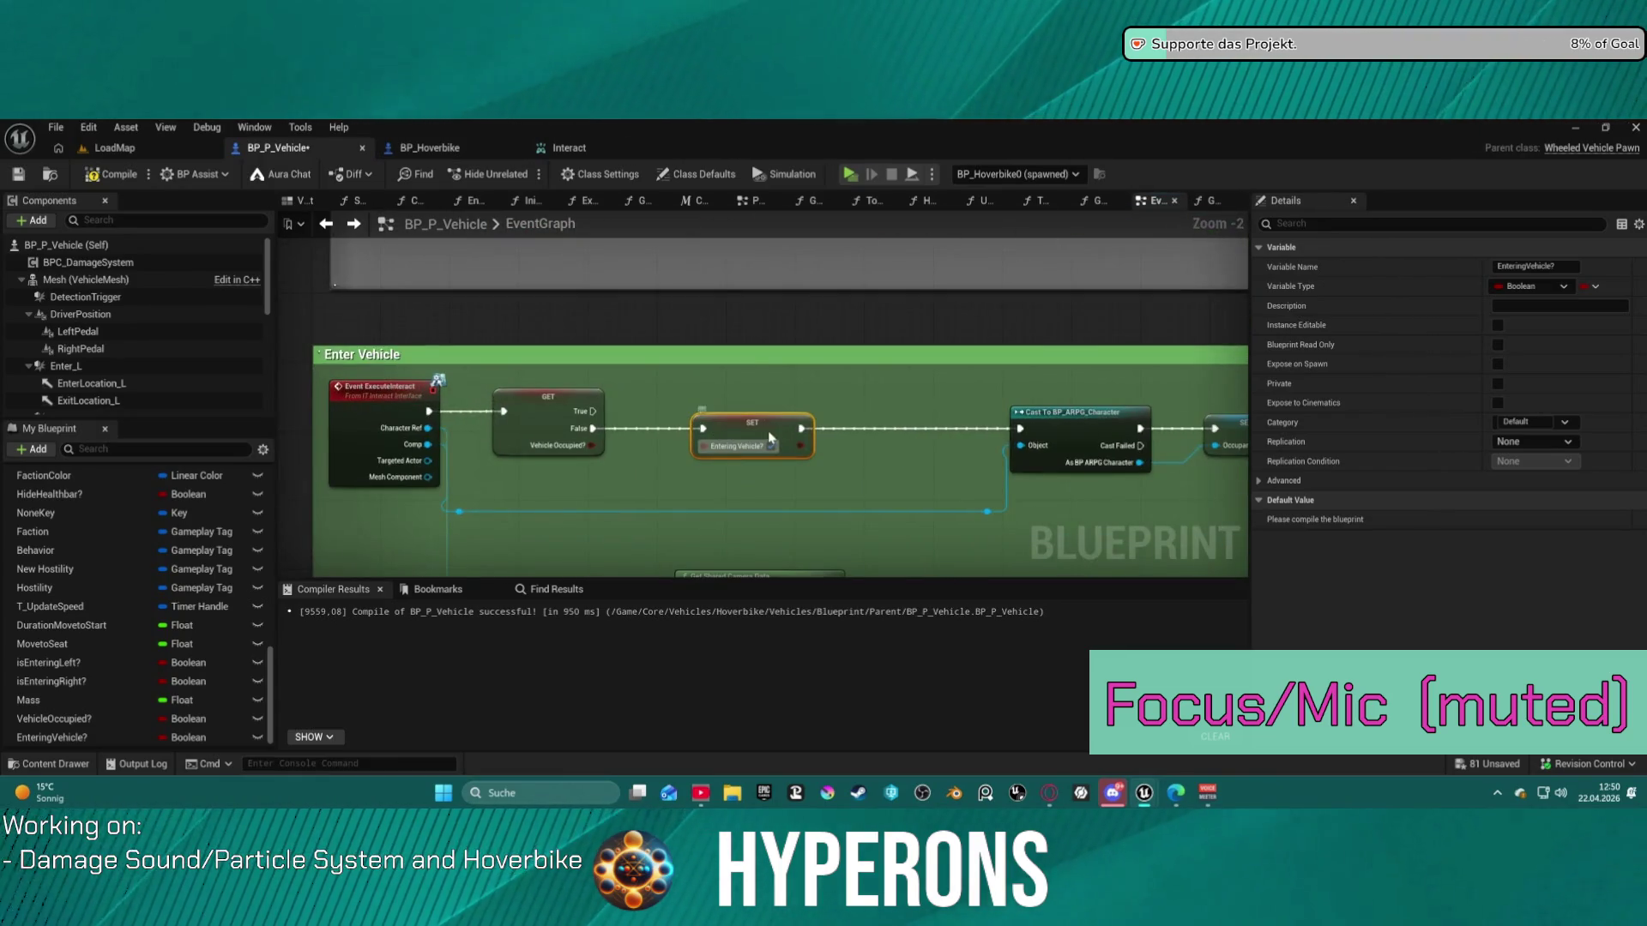
scroll(677, 533, down, 2)
mouse_move(677, 533)
mouse_down()
mouse_move(661, 404)
mouse_move(691, 379)
mouse_move(721, 210)
mouse_up()
scroll(695, 360, down, 5)
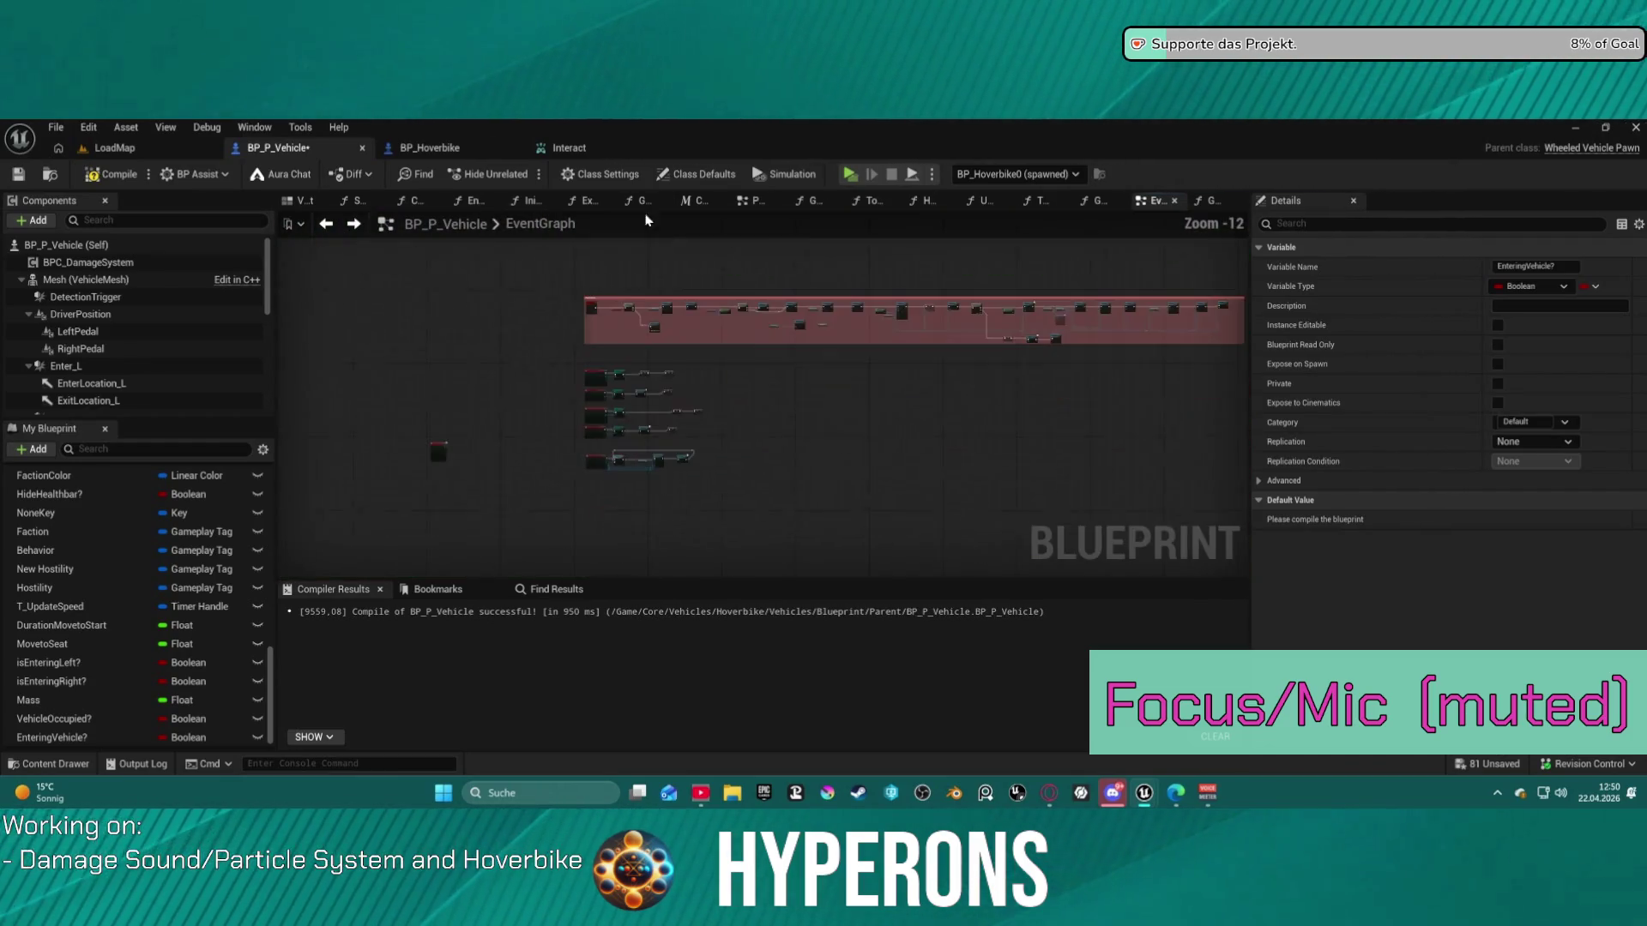
scroll(665, 388, up, 6)
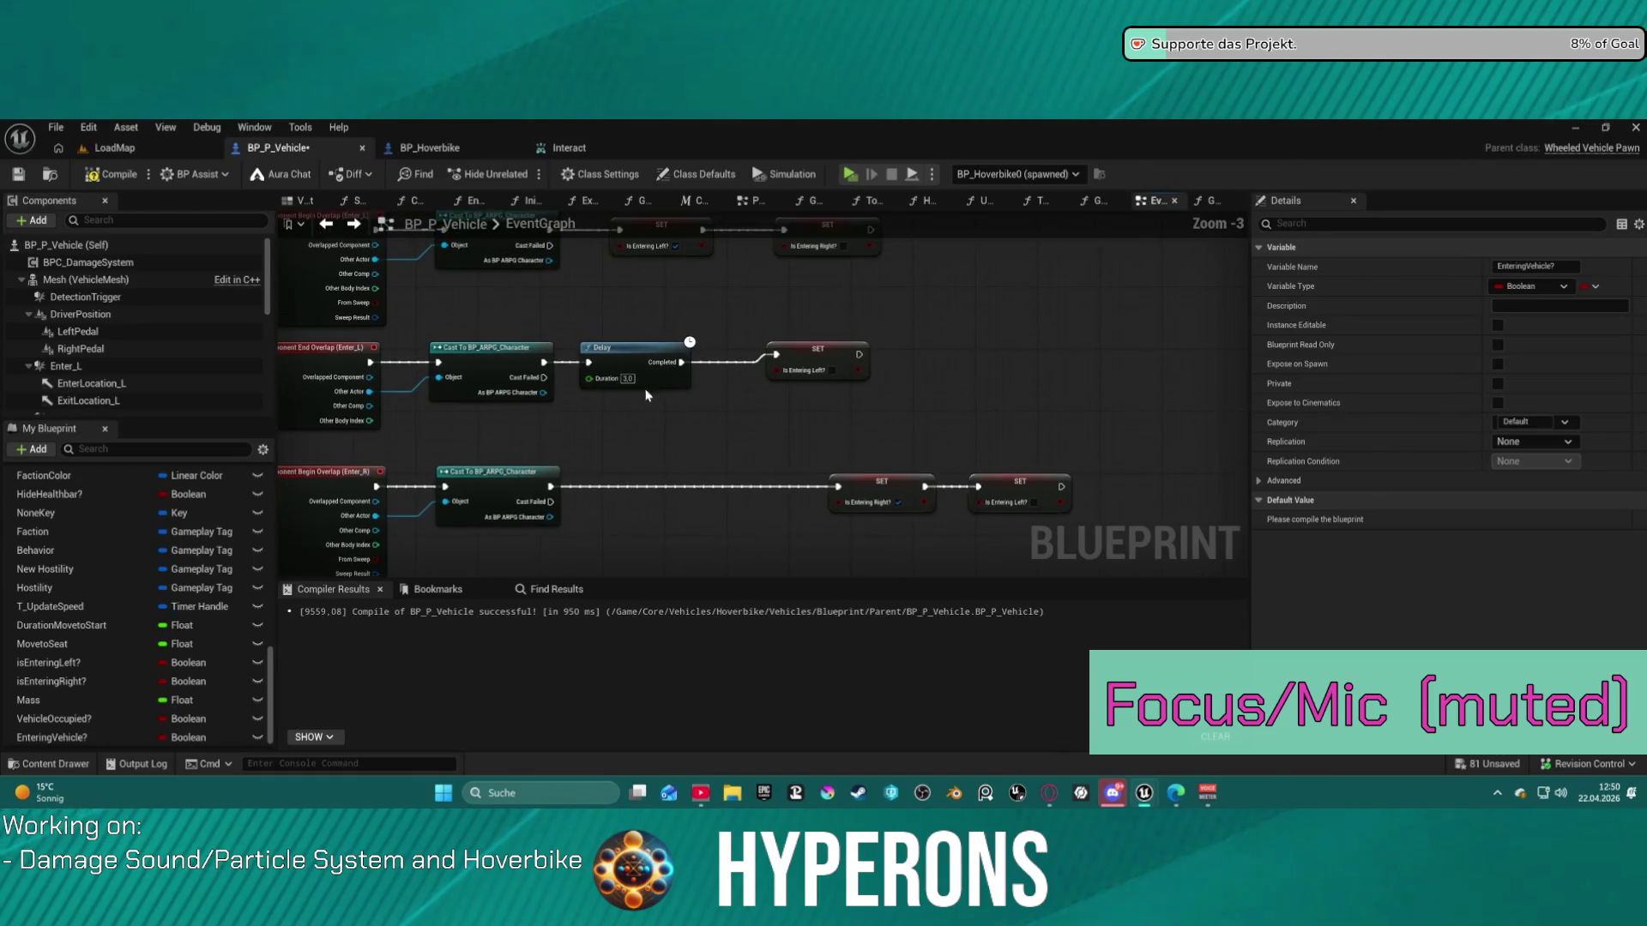
- Delete the Delay node from the Enter_L end-overlap graph
click(643, 384)
key(Delete)
drag(643, 383, 688, 286)
drag(686, 433, 677, 487)
drag(52, 738, 639, 326)
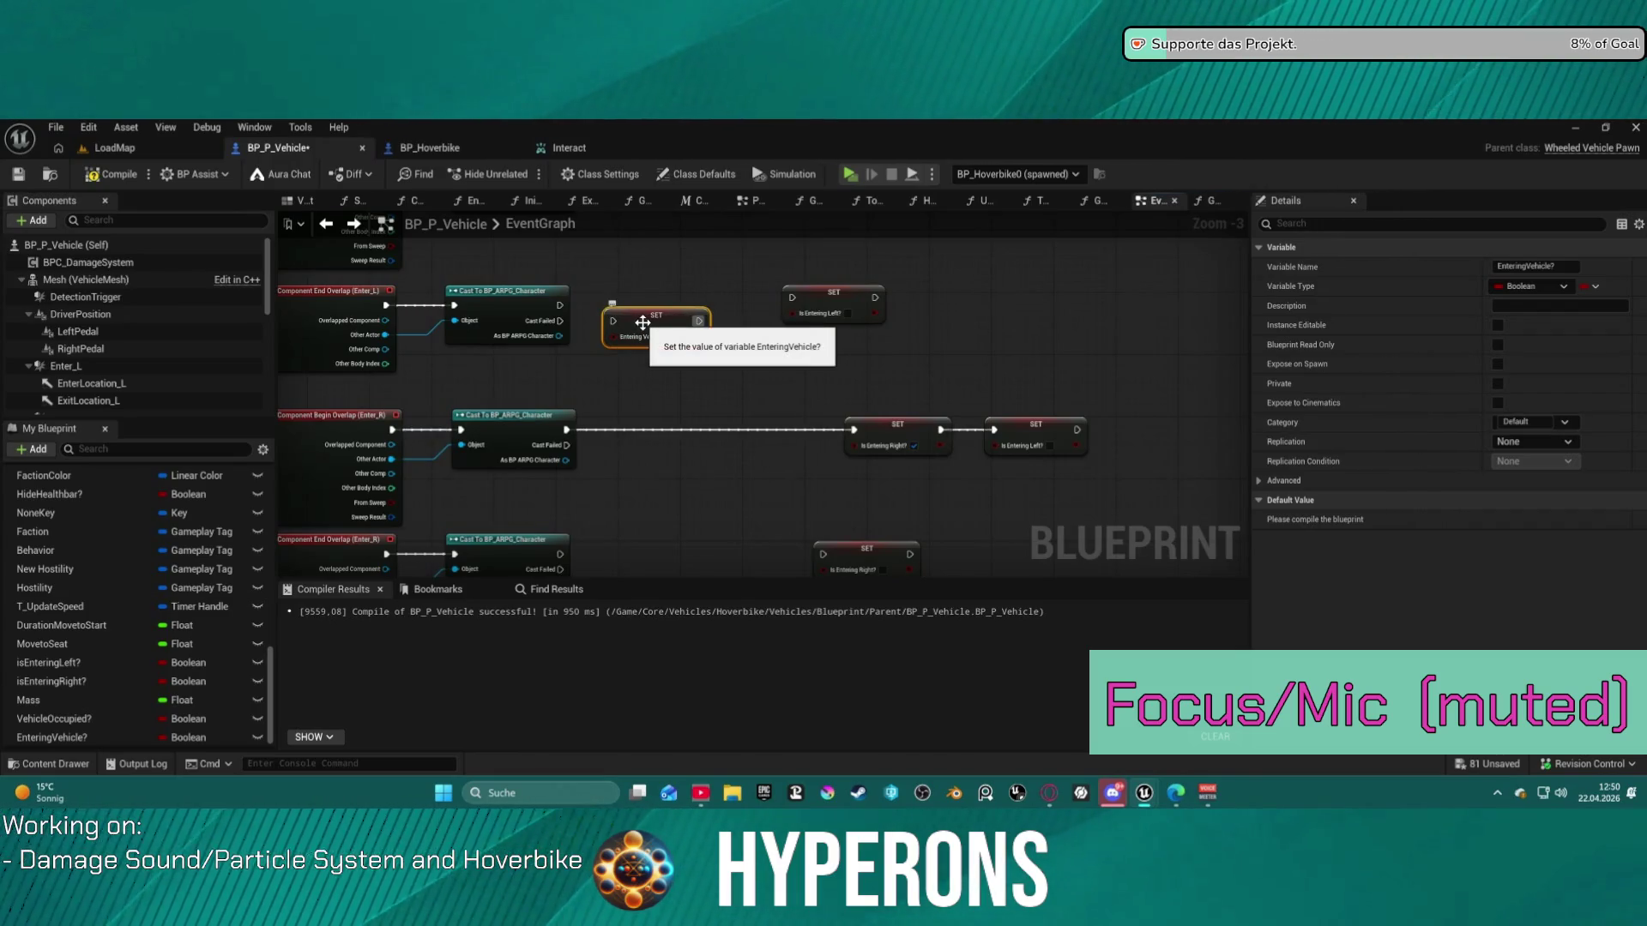
key(Delete)
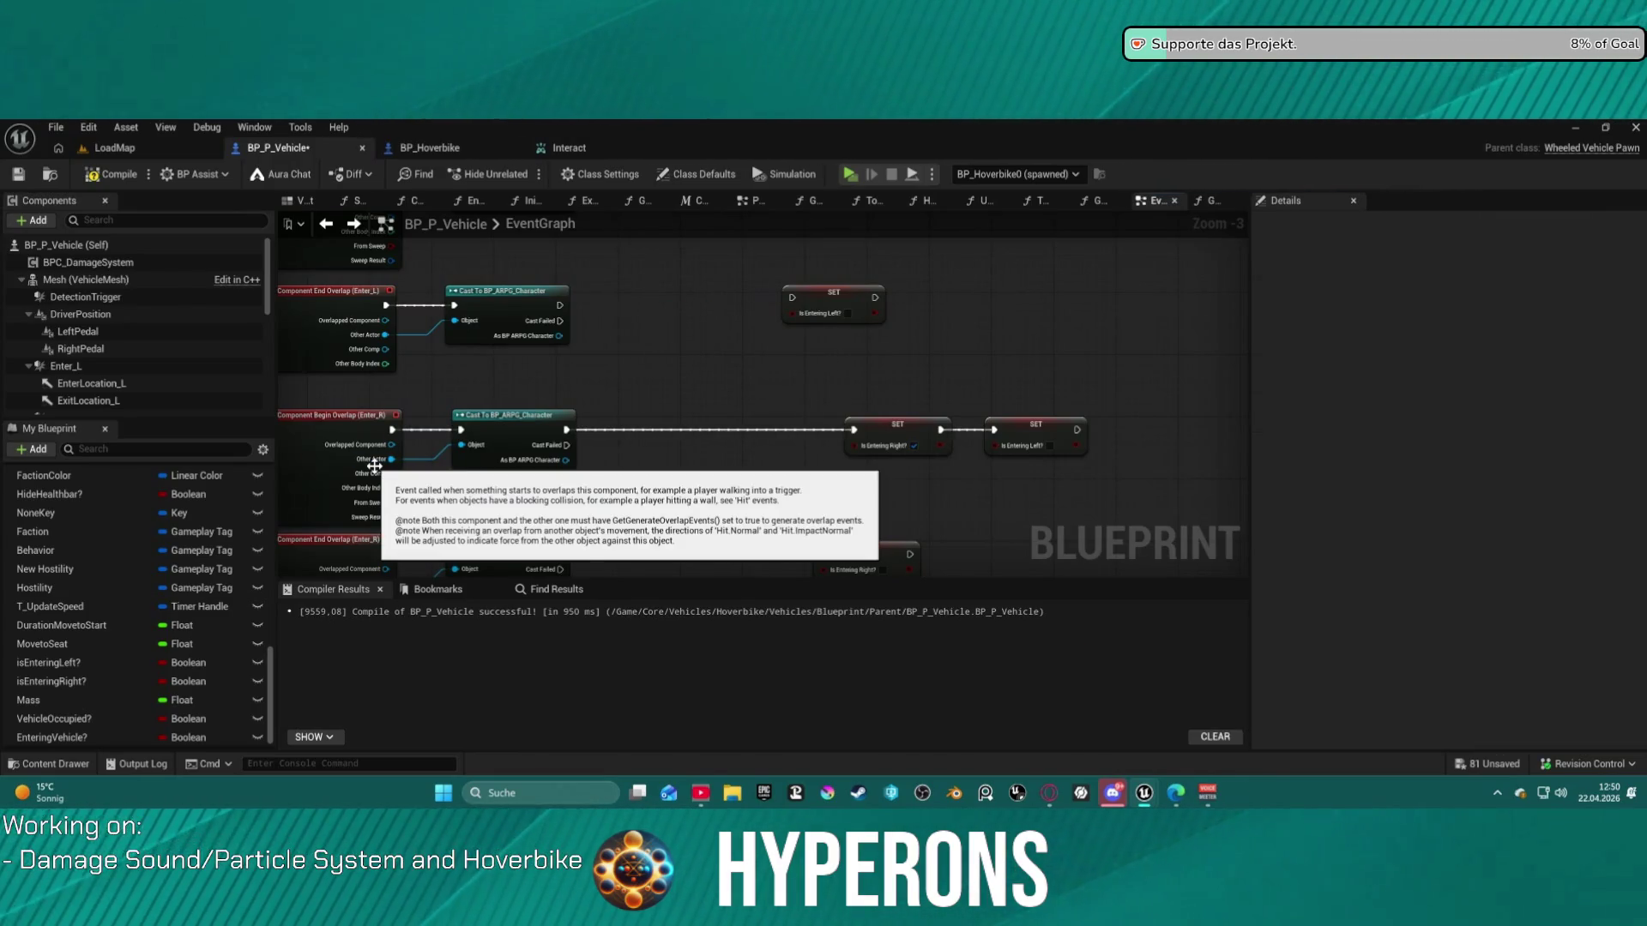
- Add an EnteringVehicle? branch after the Enter_L cast, with False feeding SET Is Entering Left?
mouse_move(52, 737)
mouse_down()
mouse_move(660, 371)
mouse_move(615, 301)
mouse_up()
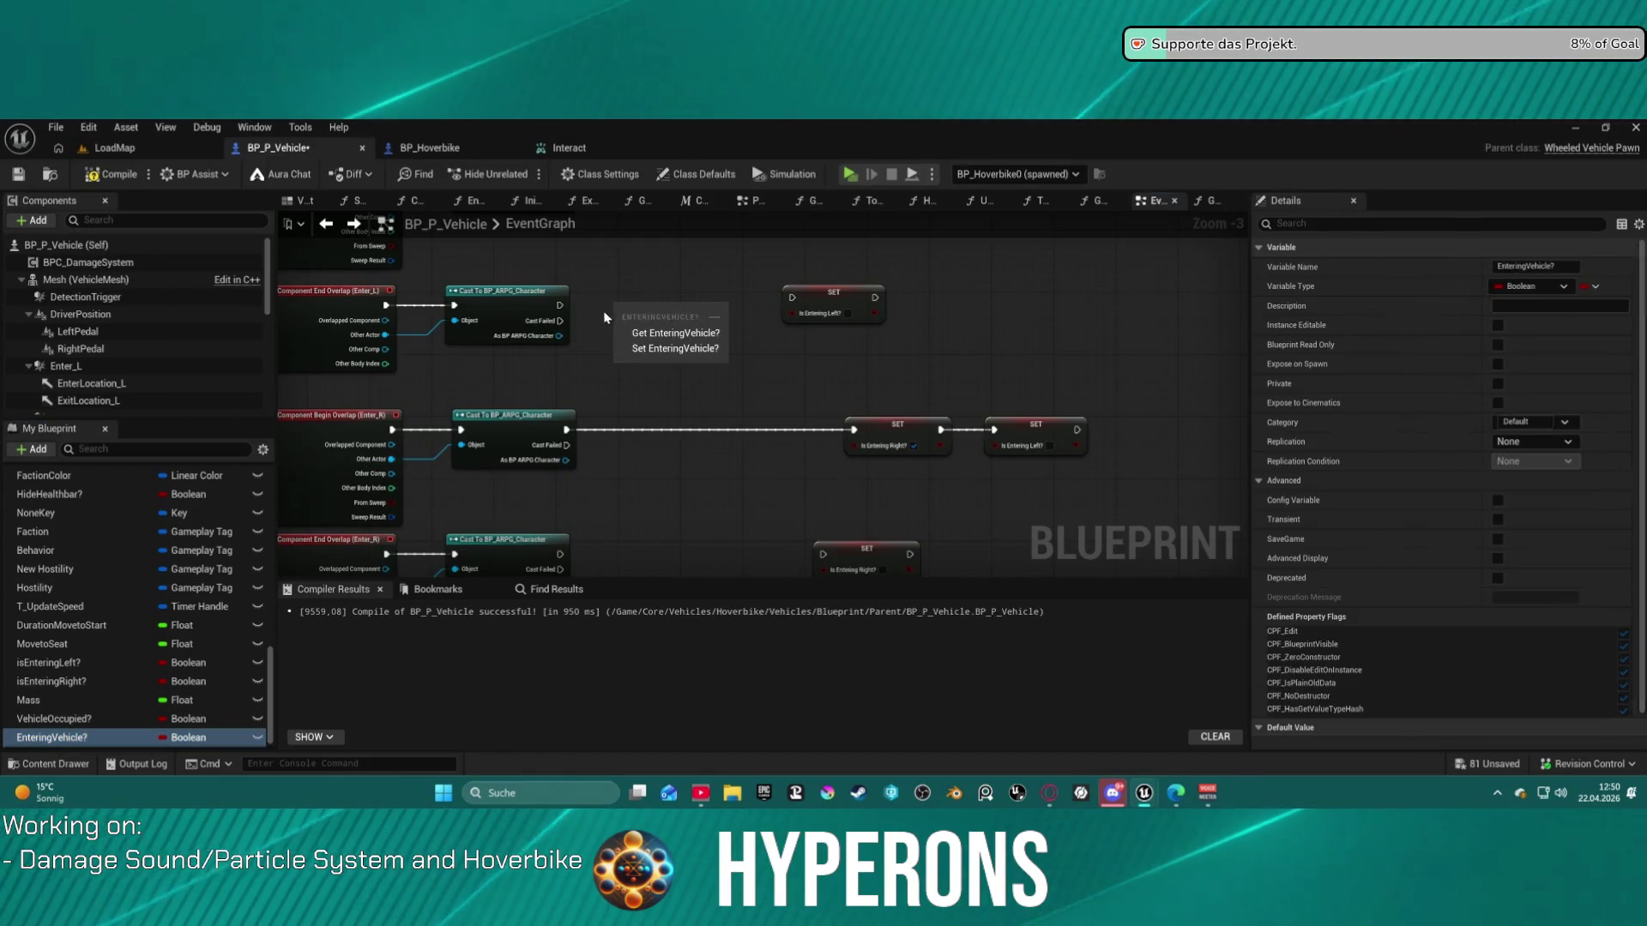
click(652, 335)
right_click(650, 311)
click(702, 453)
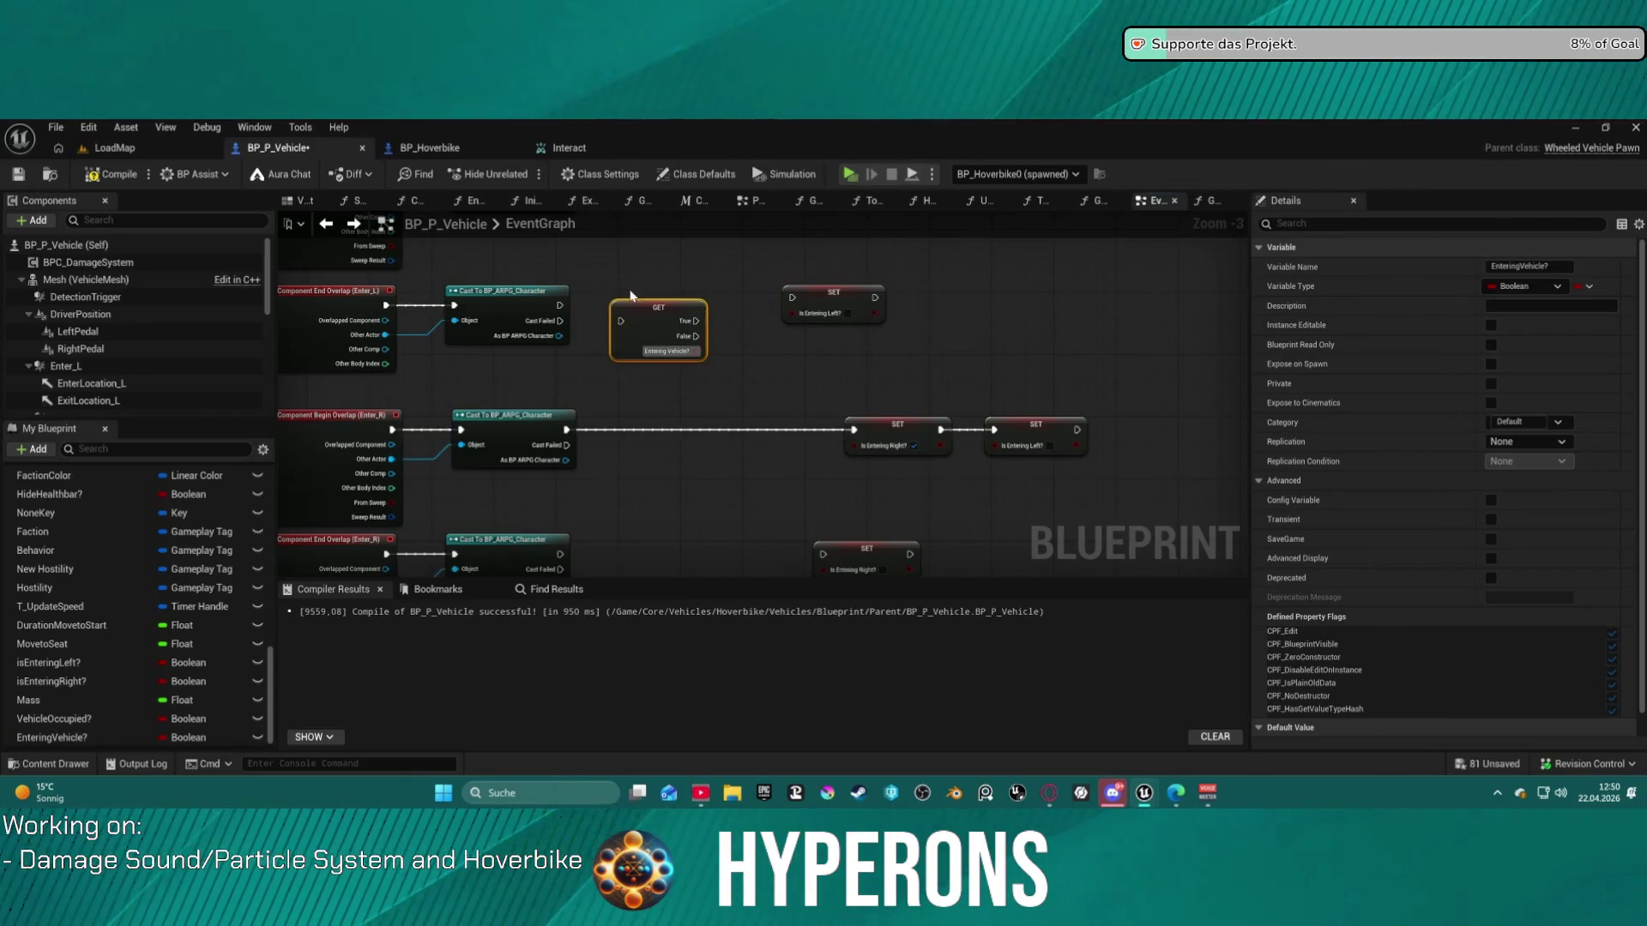
mouse_move(562, 305)
mouse_down()
mouse_move(623, 326)
mouse_move(791, 298)
mouse_up()
click(696, 336)
drag(655, 323, 647, 306)
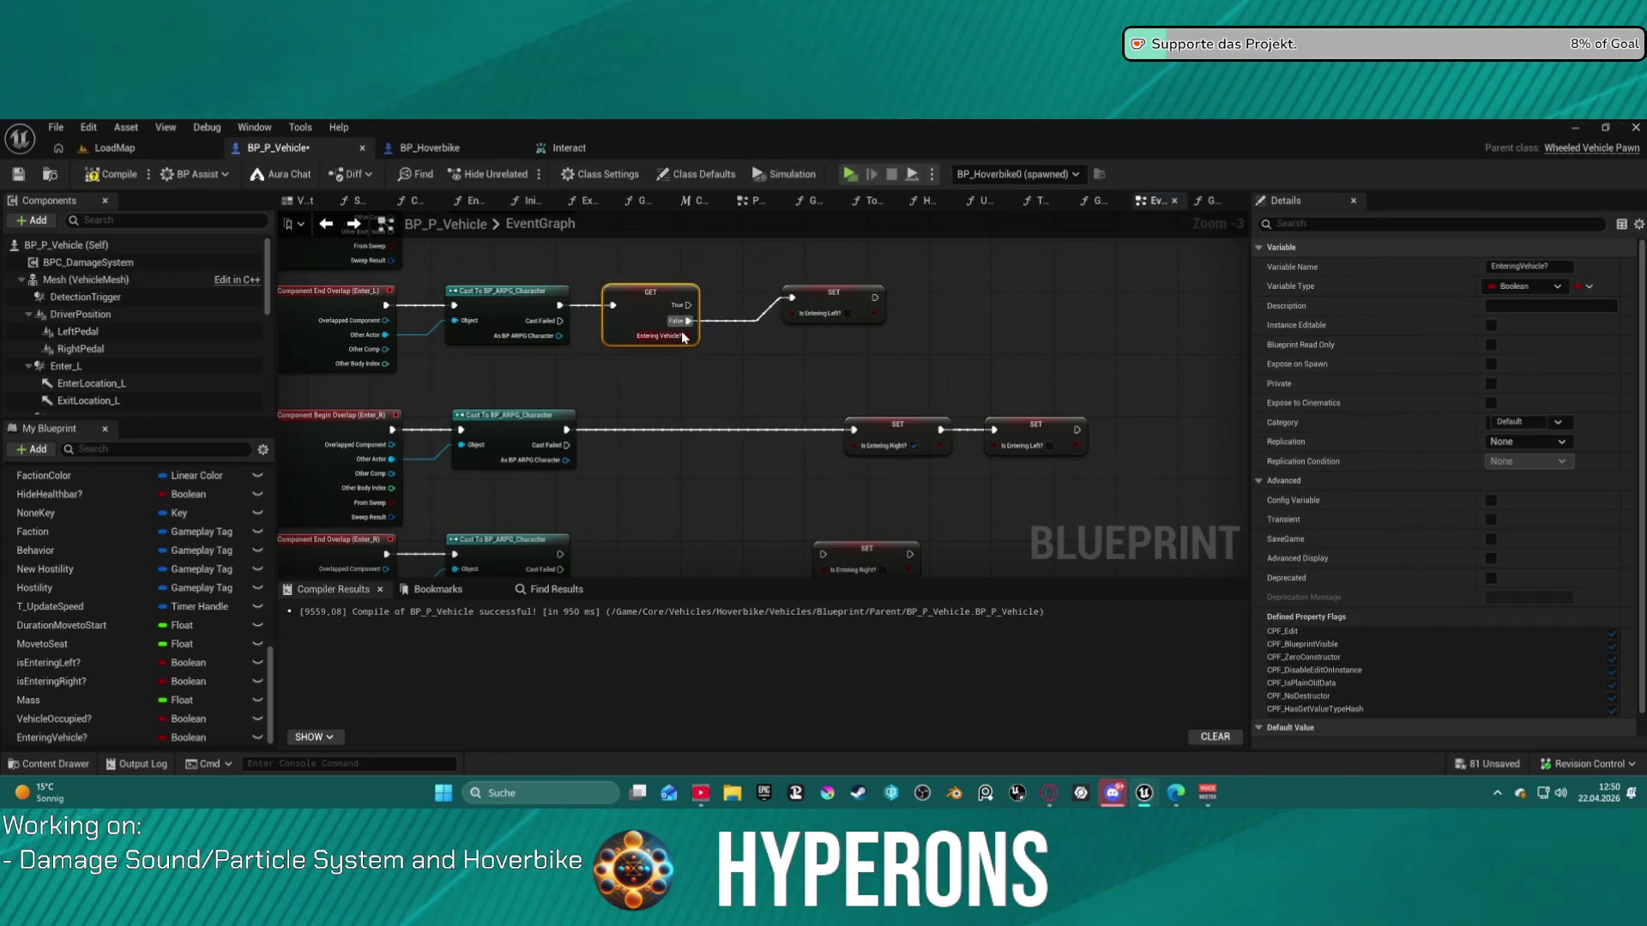
- Copy the EnteringVehicle? branch into the Enter_R end-overlap graph after its cast
key(ctrl+c)
key(ctrl+v)
mouse_move(526, 409)
mouse_down()
mouse_move(619, 438)
mouse_move(772, 413)
mouse_move(710, 441)
mouse_move(790, 406)
mouse_up()
drag(689, 429, 643, 389)
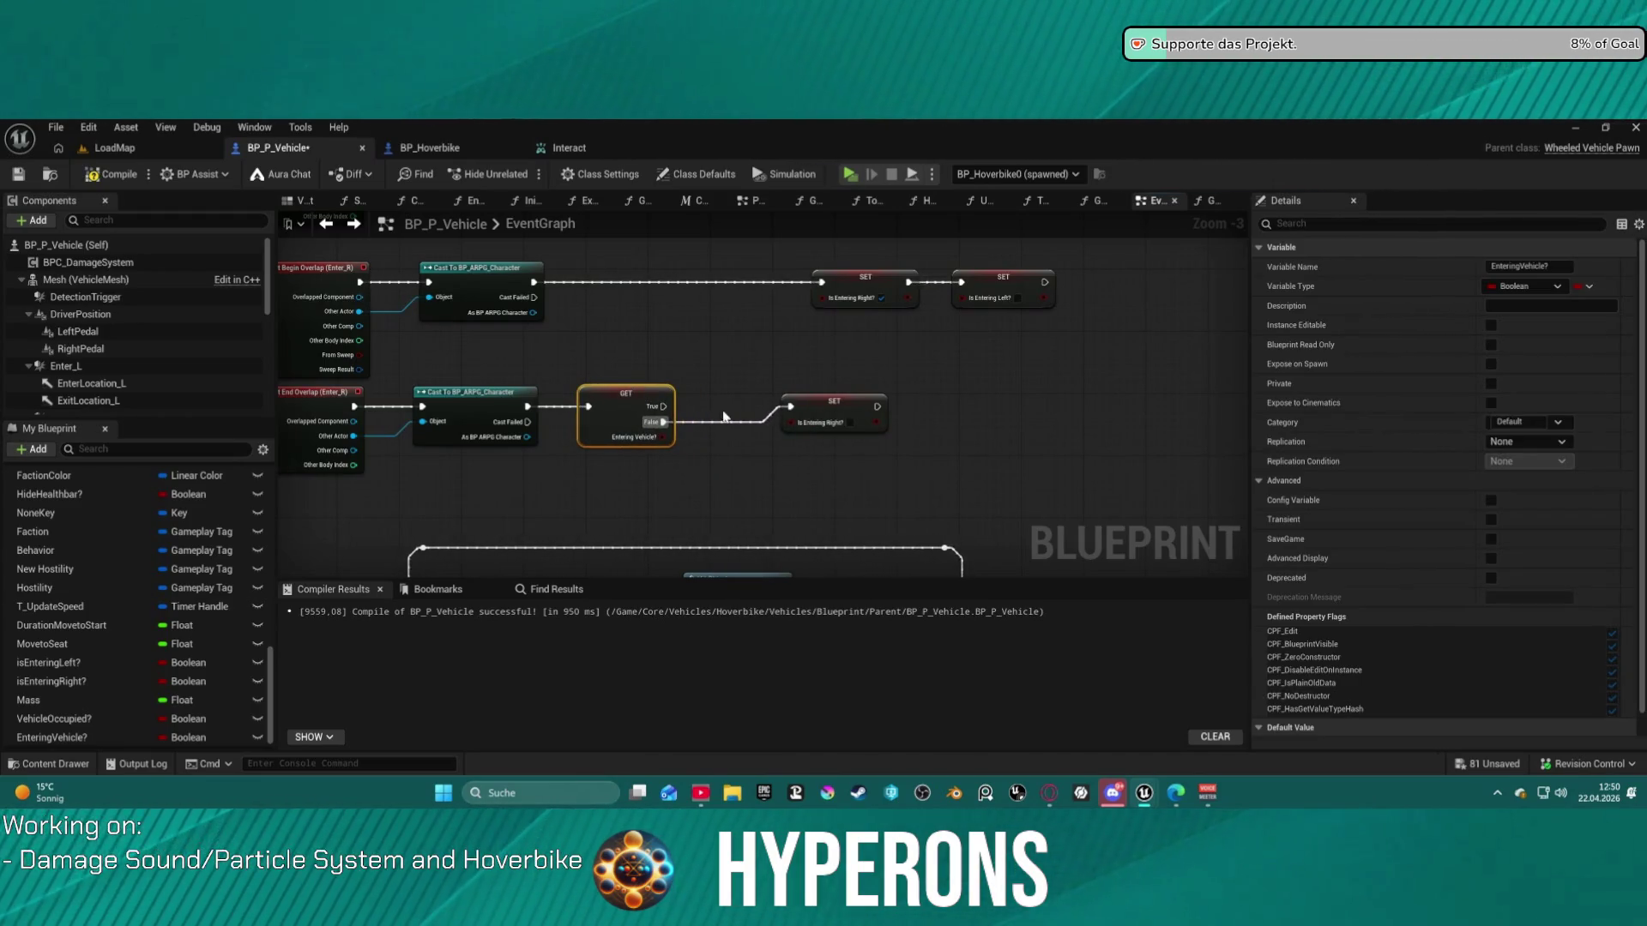
scroll(718, 424, down, 3)
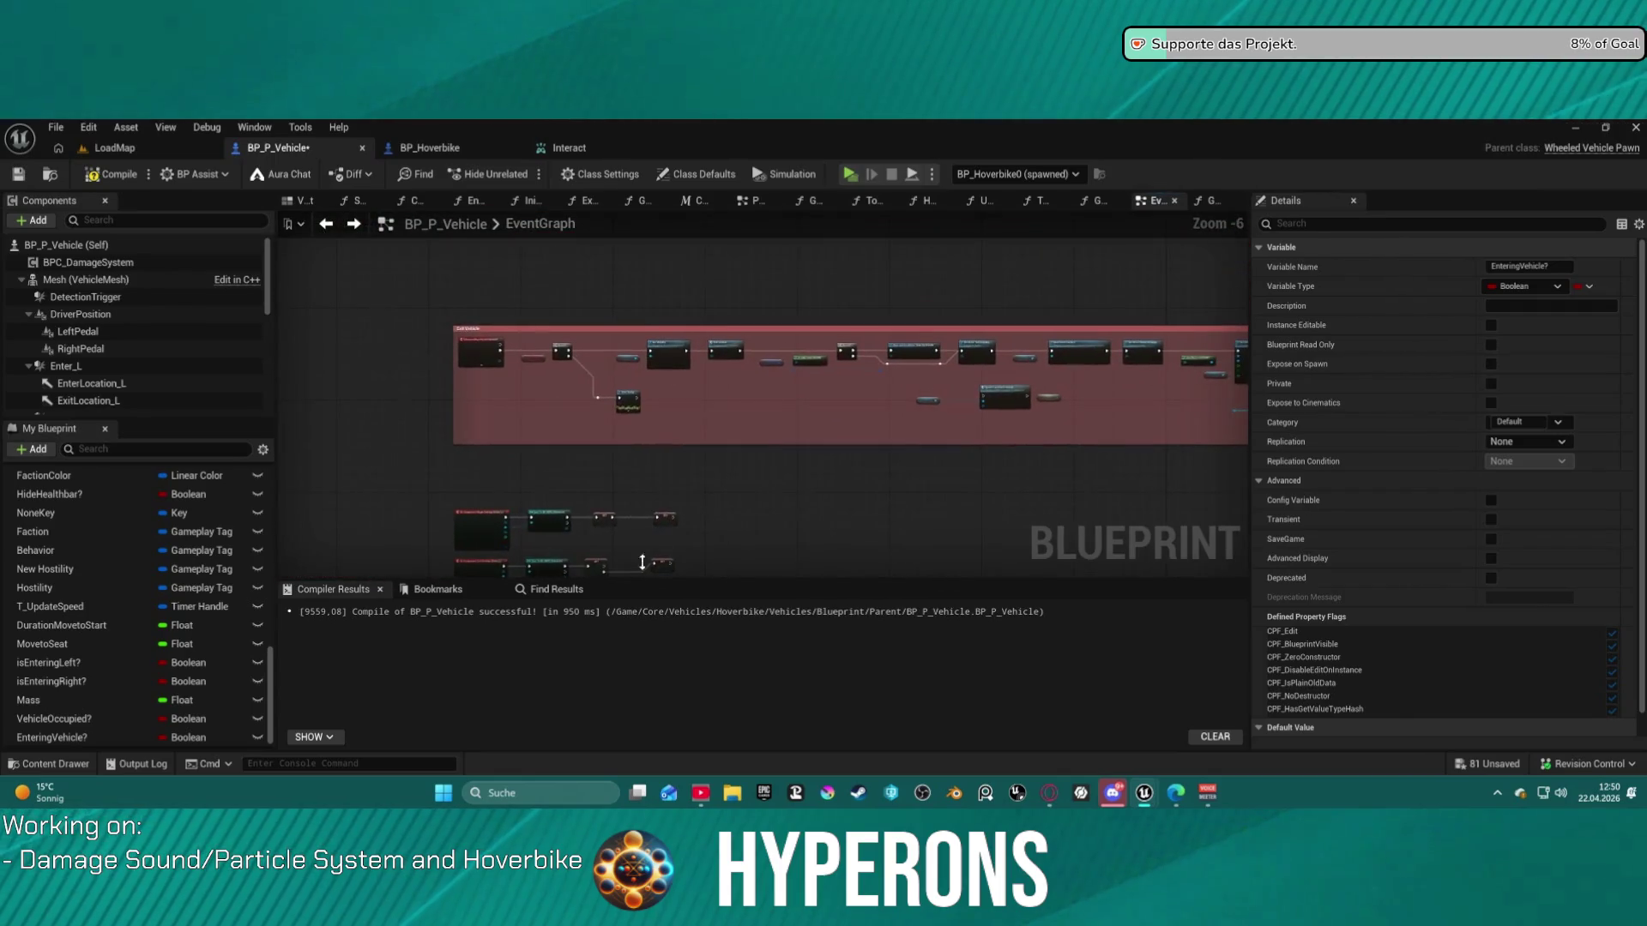
- Move SET Entering Vehicle? ahead of the 2.0 s Delay and wire its output into the Delay
mouse_move(718, 488)
mouse_down()
mouse_move(706, 323)
mouse_move(507, 388)
mouse_up()
scroll(507, 388, up, 4)
click(508, 381)
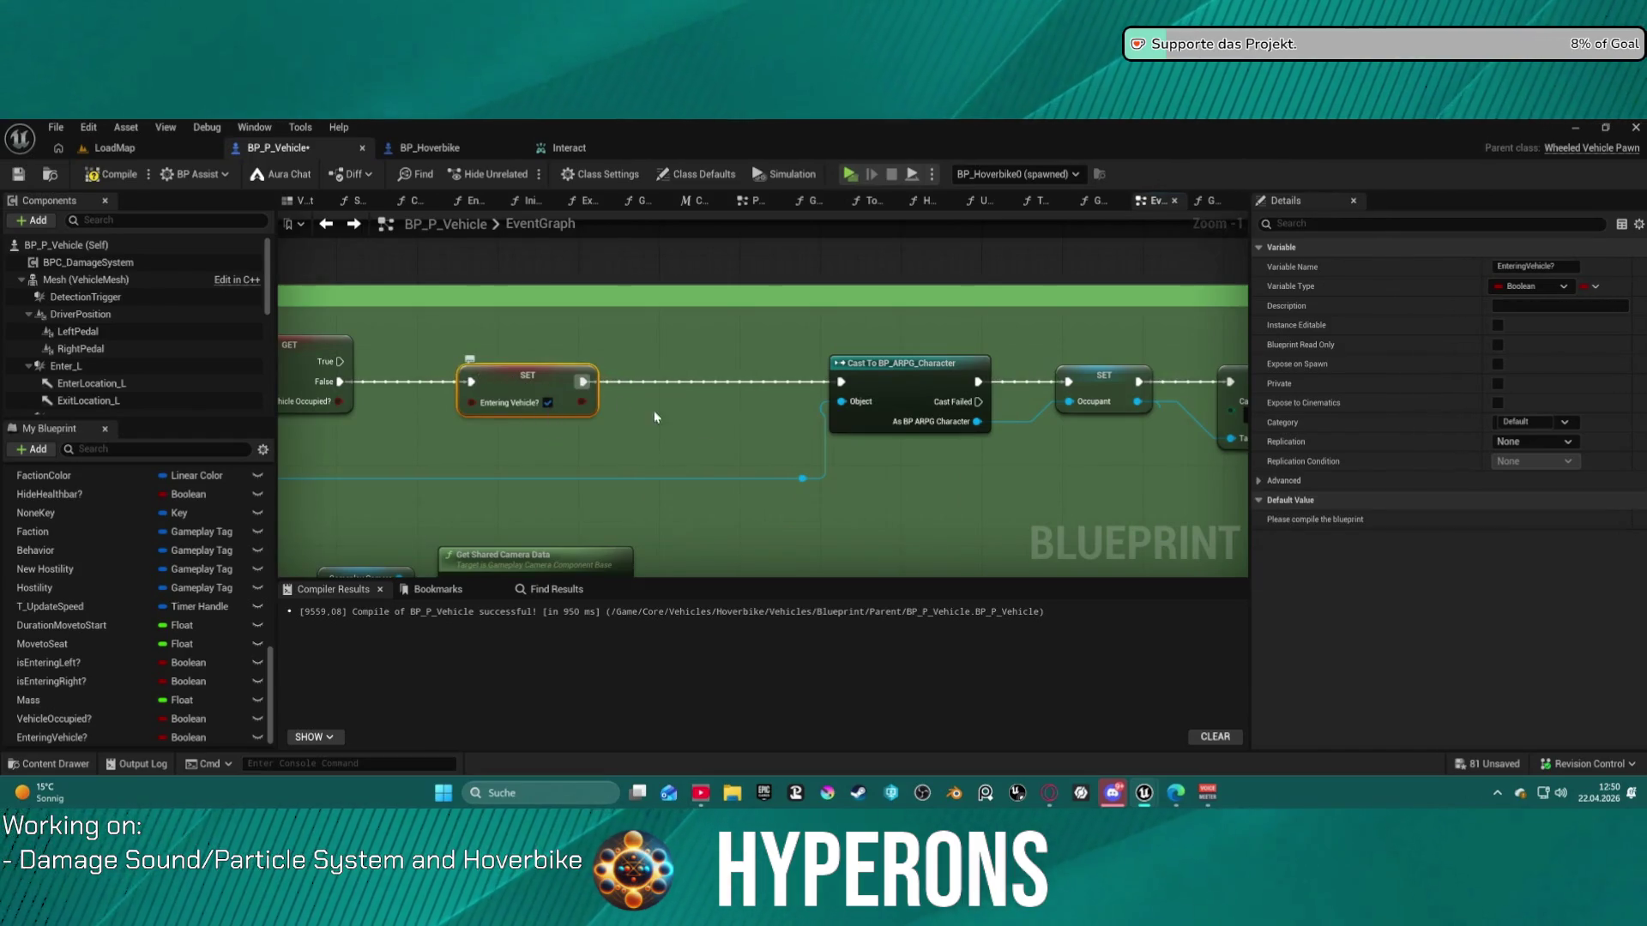
scroll(836, 481, down, 11)
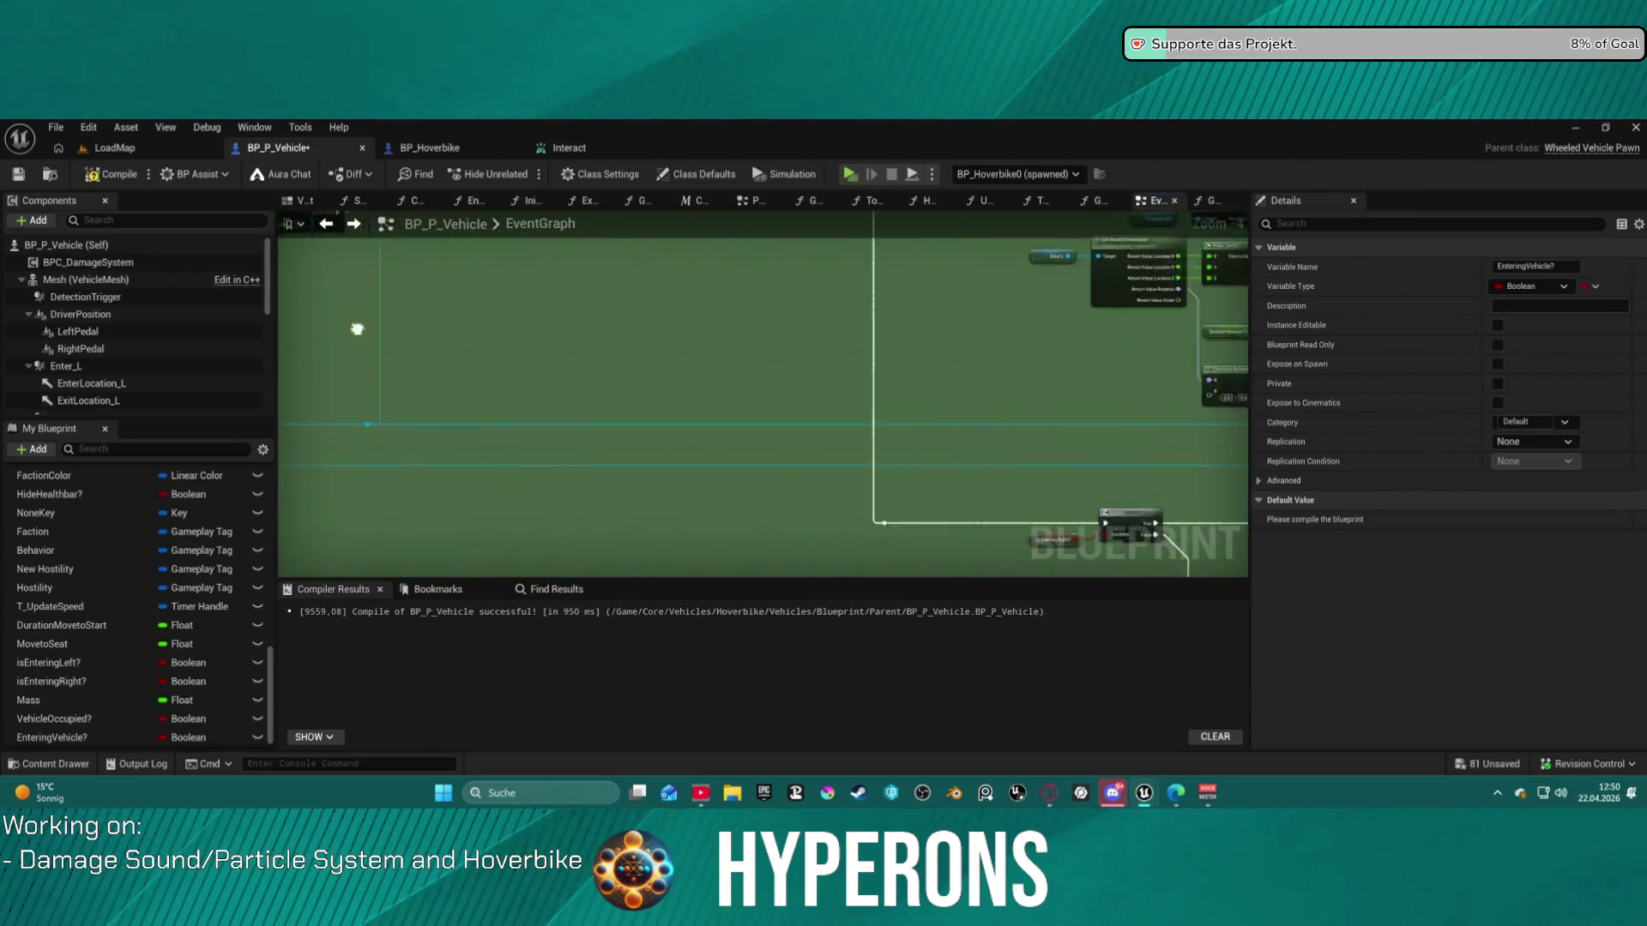
scroll(680, 343, up, 12)
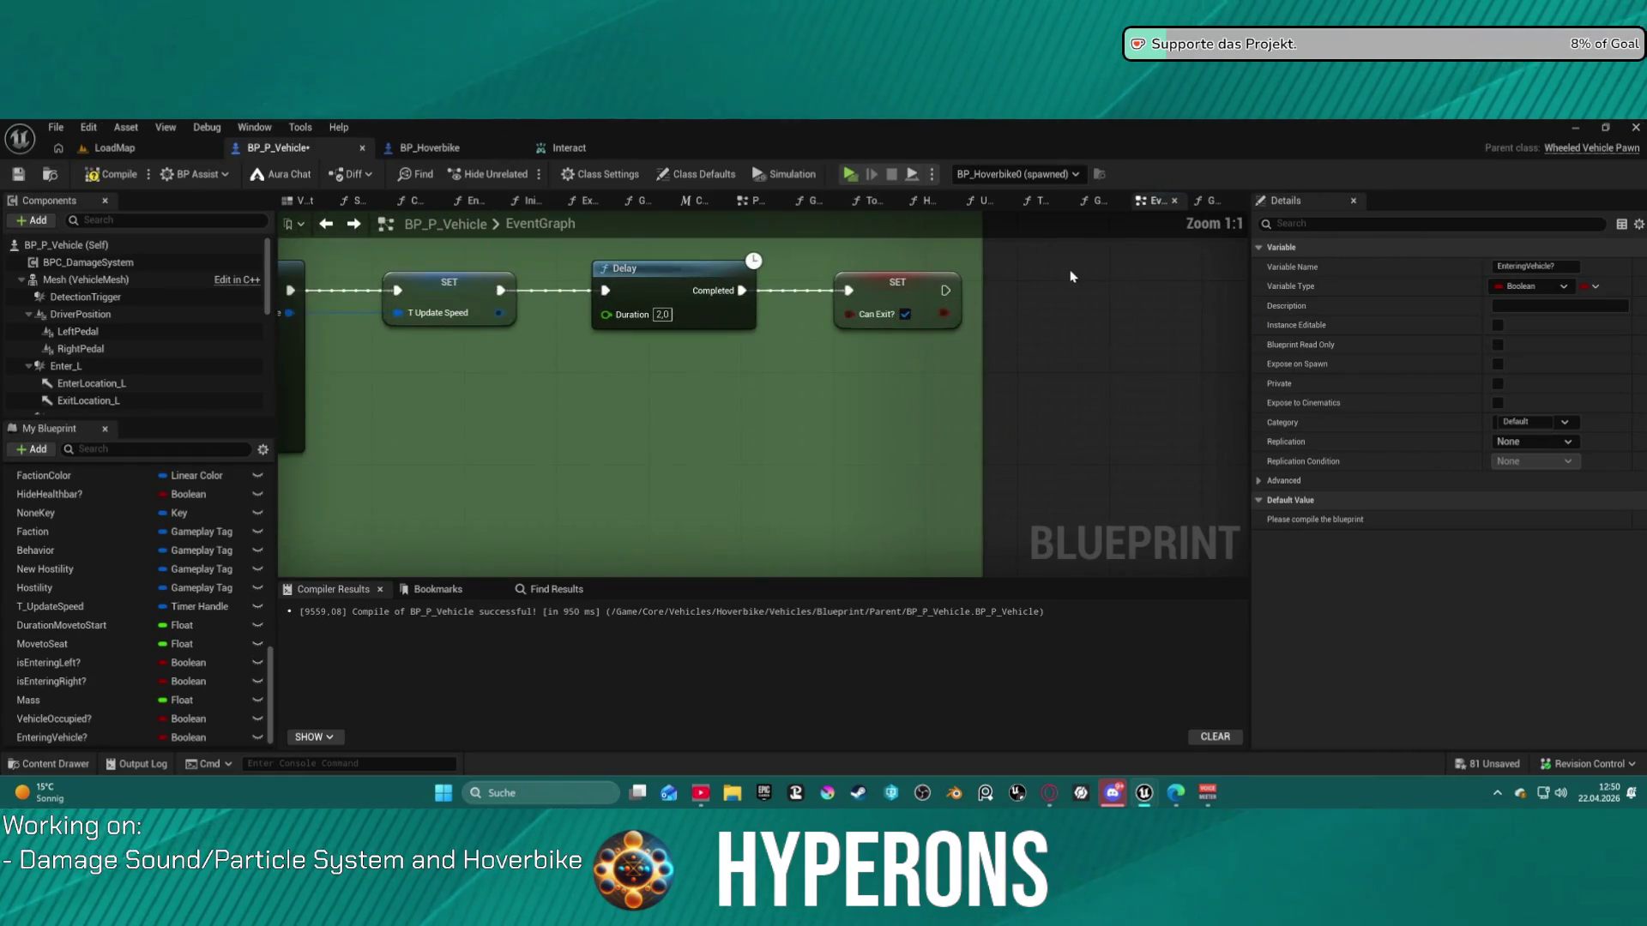
mouse_move(1042, 284)
mouse_down()
mouse_move(1073, 294)
mouse_move(842, 361)
mouse_move(495, 367)
mouse_up()
drag(500, 290, 503, 369)
drag(629, 368, 605, 293)
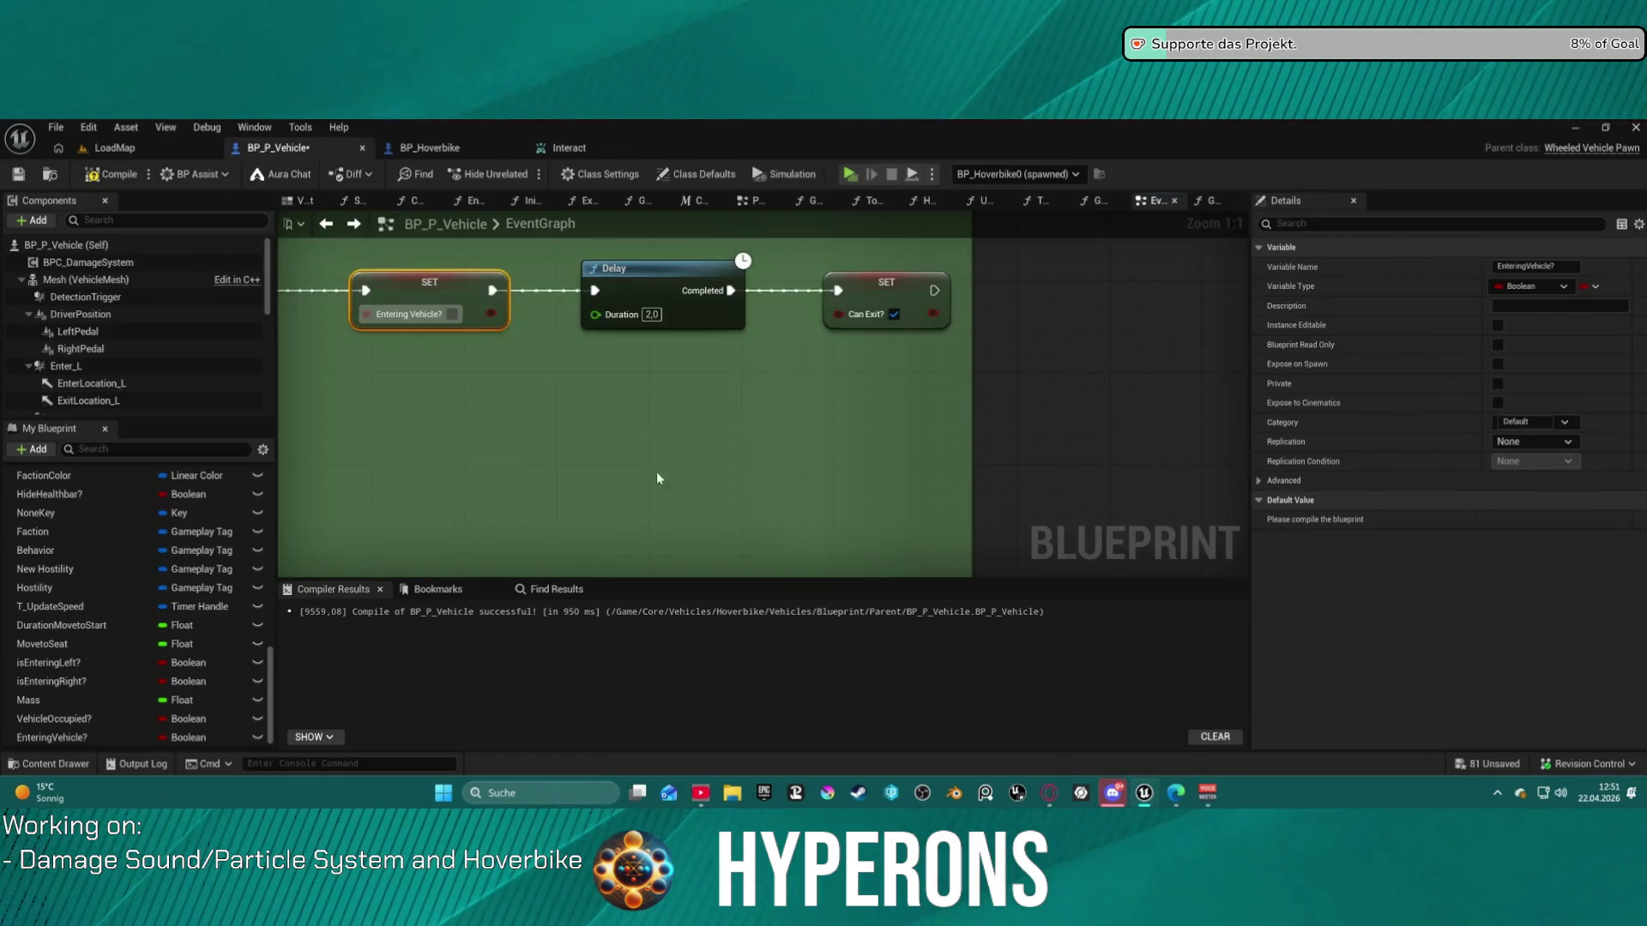
scroll(701, 388, down, 9)
drag(702, 388, 798, 367)
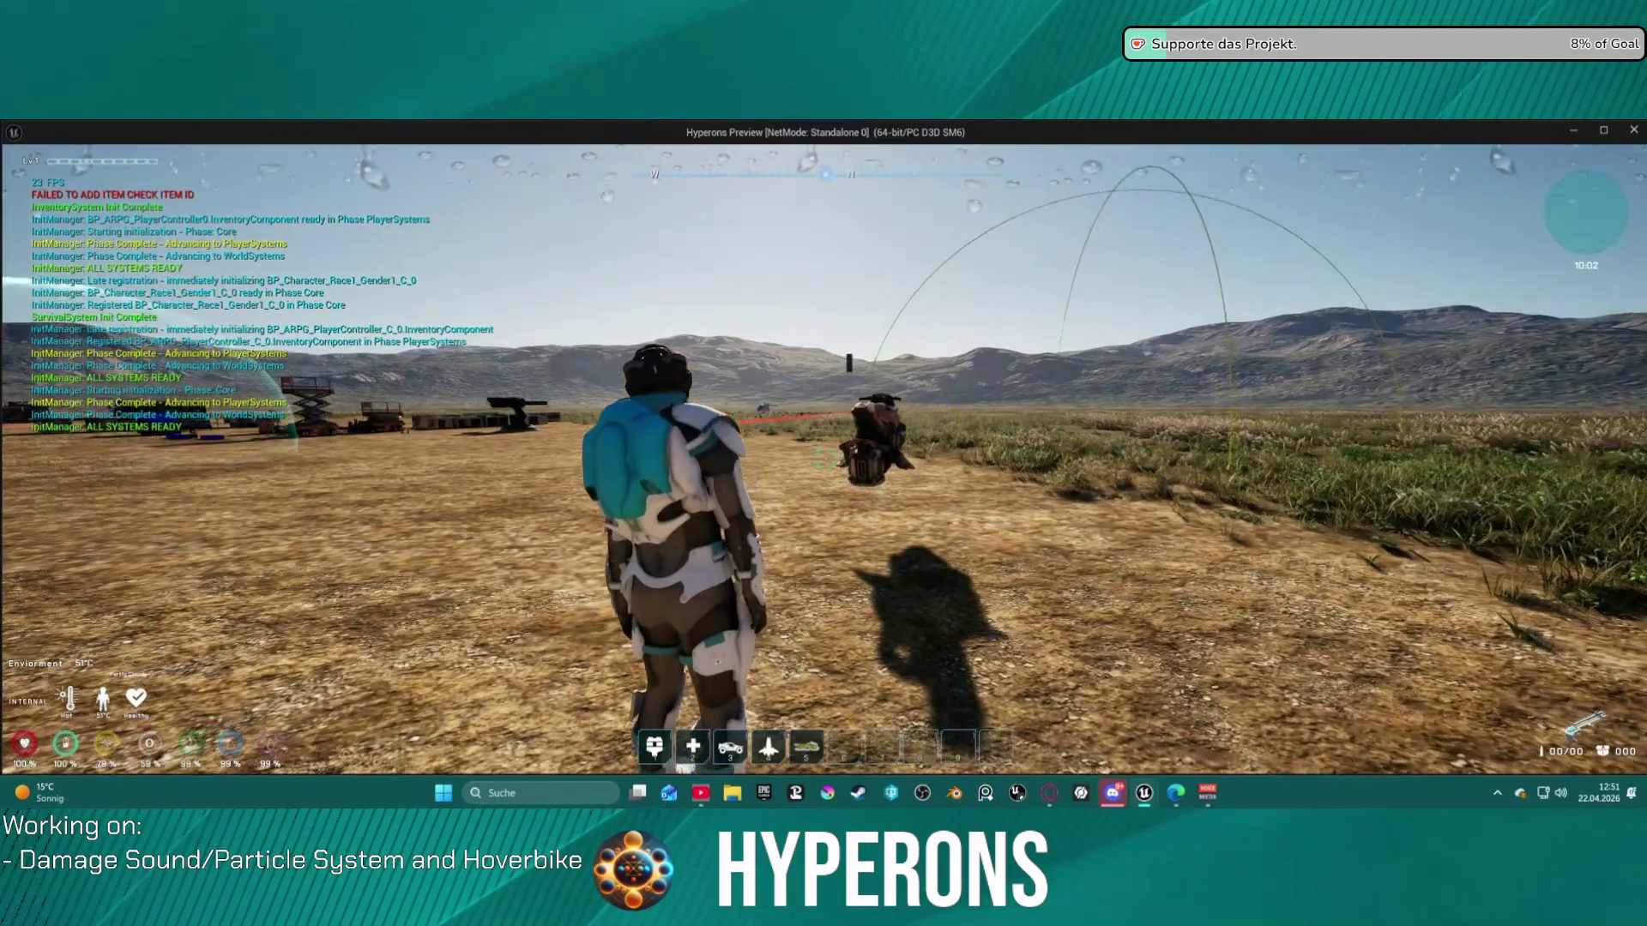
- Walk the character to the hoverbike, mount it with F, then dismount
key(w)
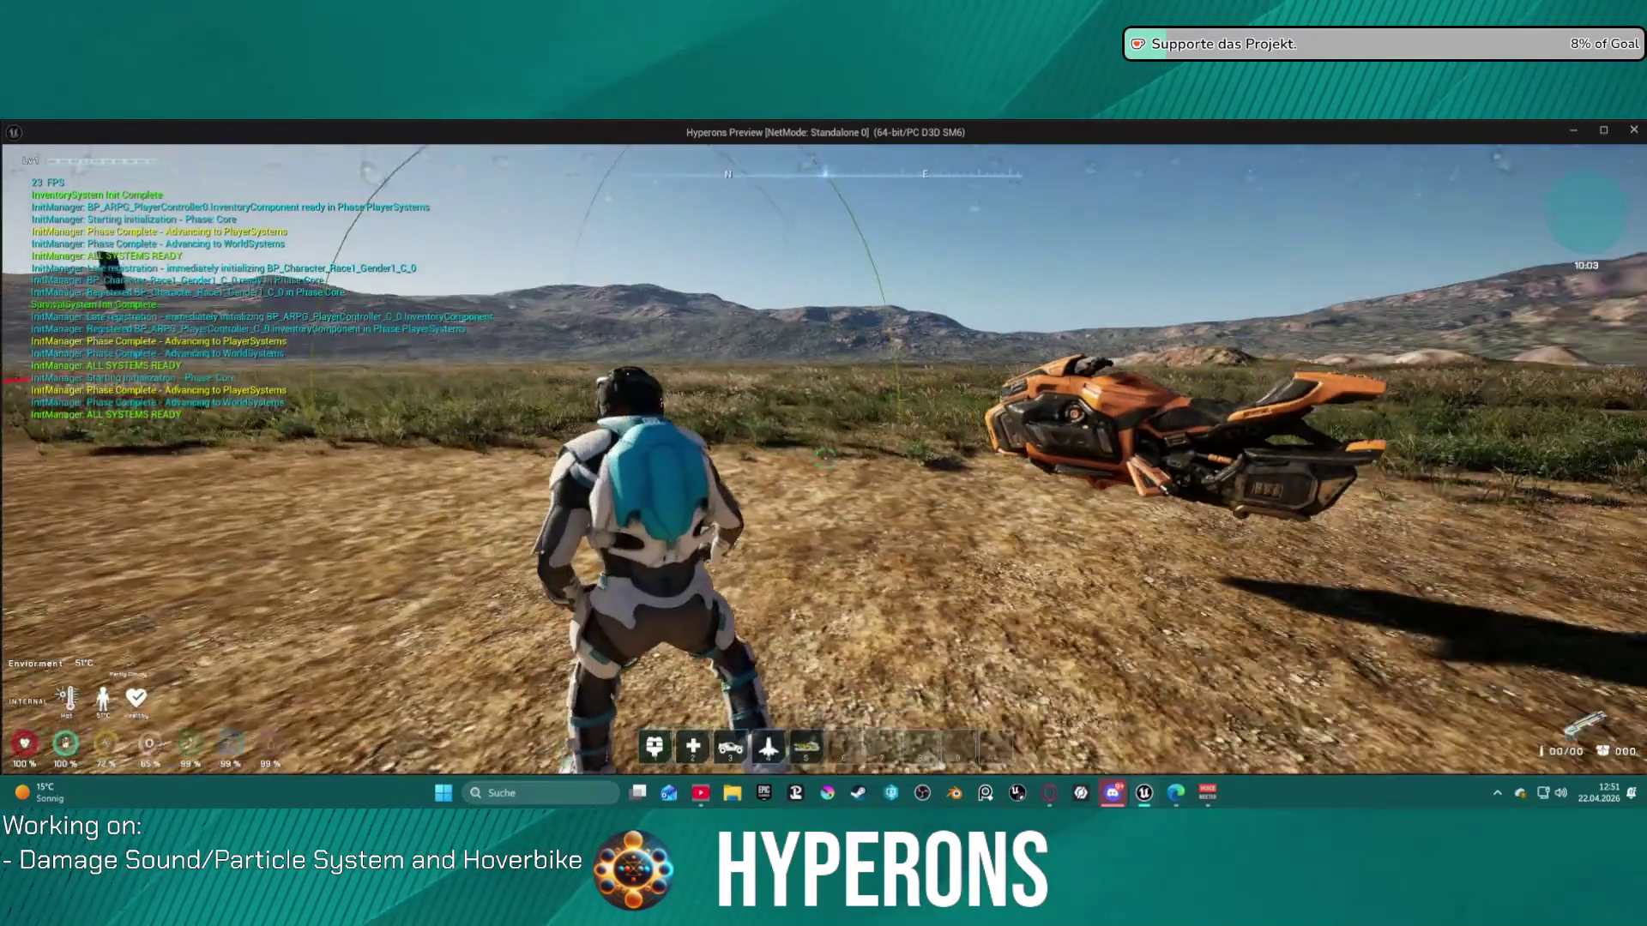
key(w)
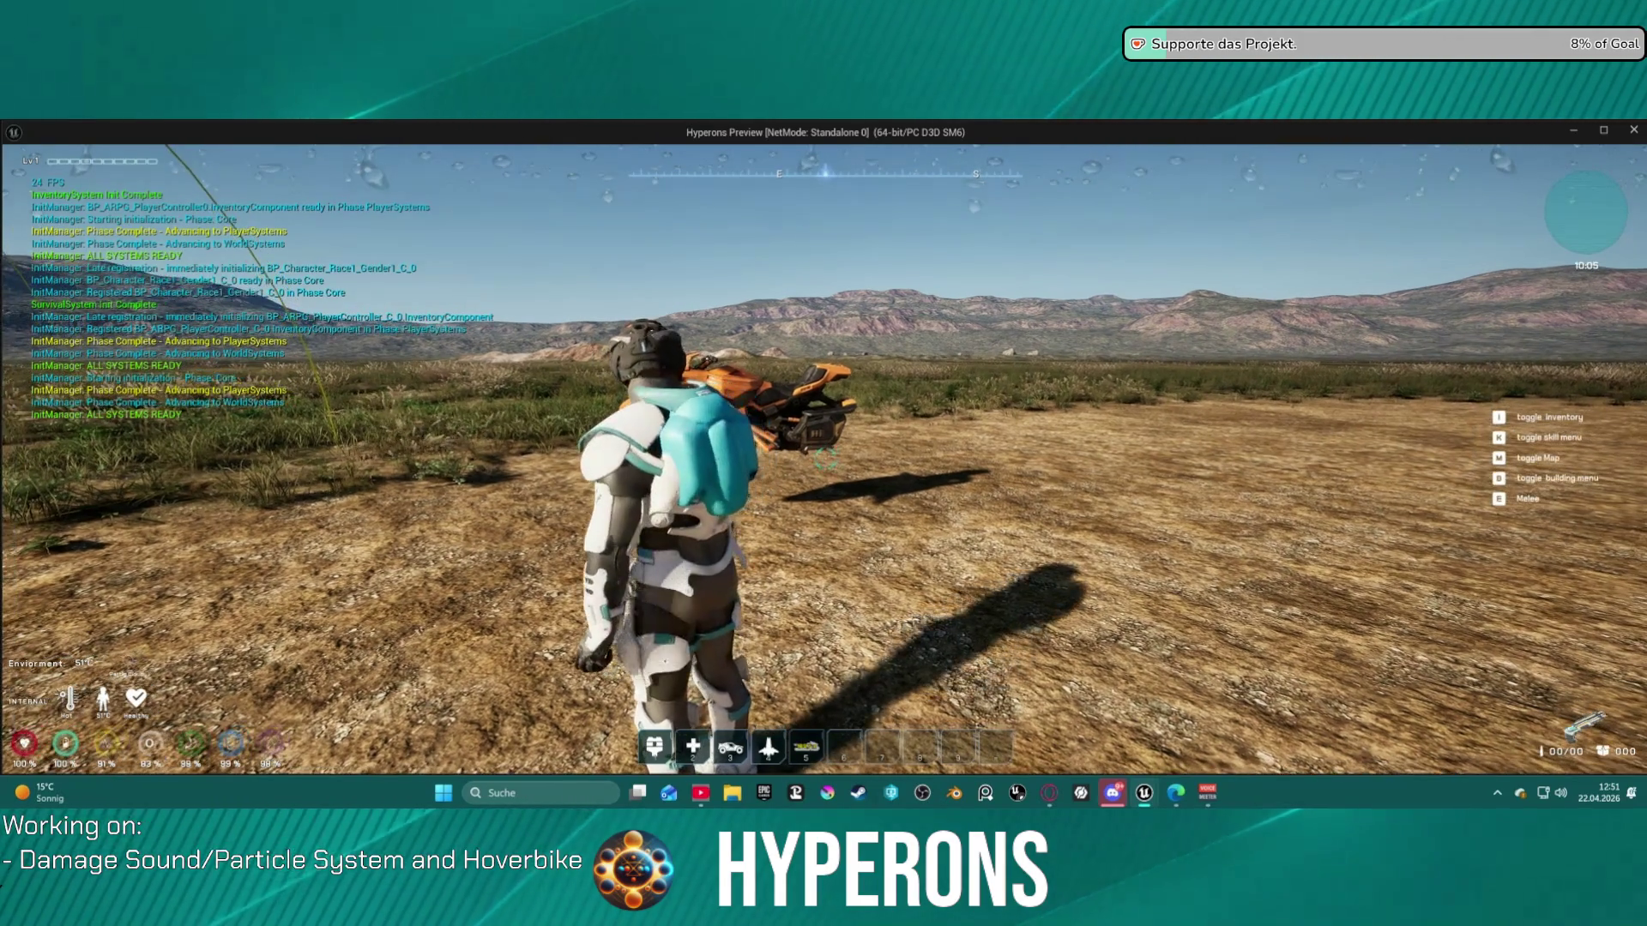
key(w)
key(w)
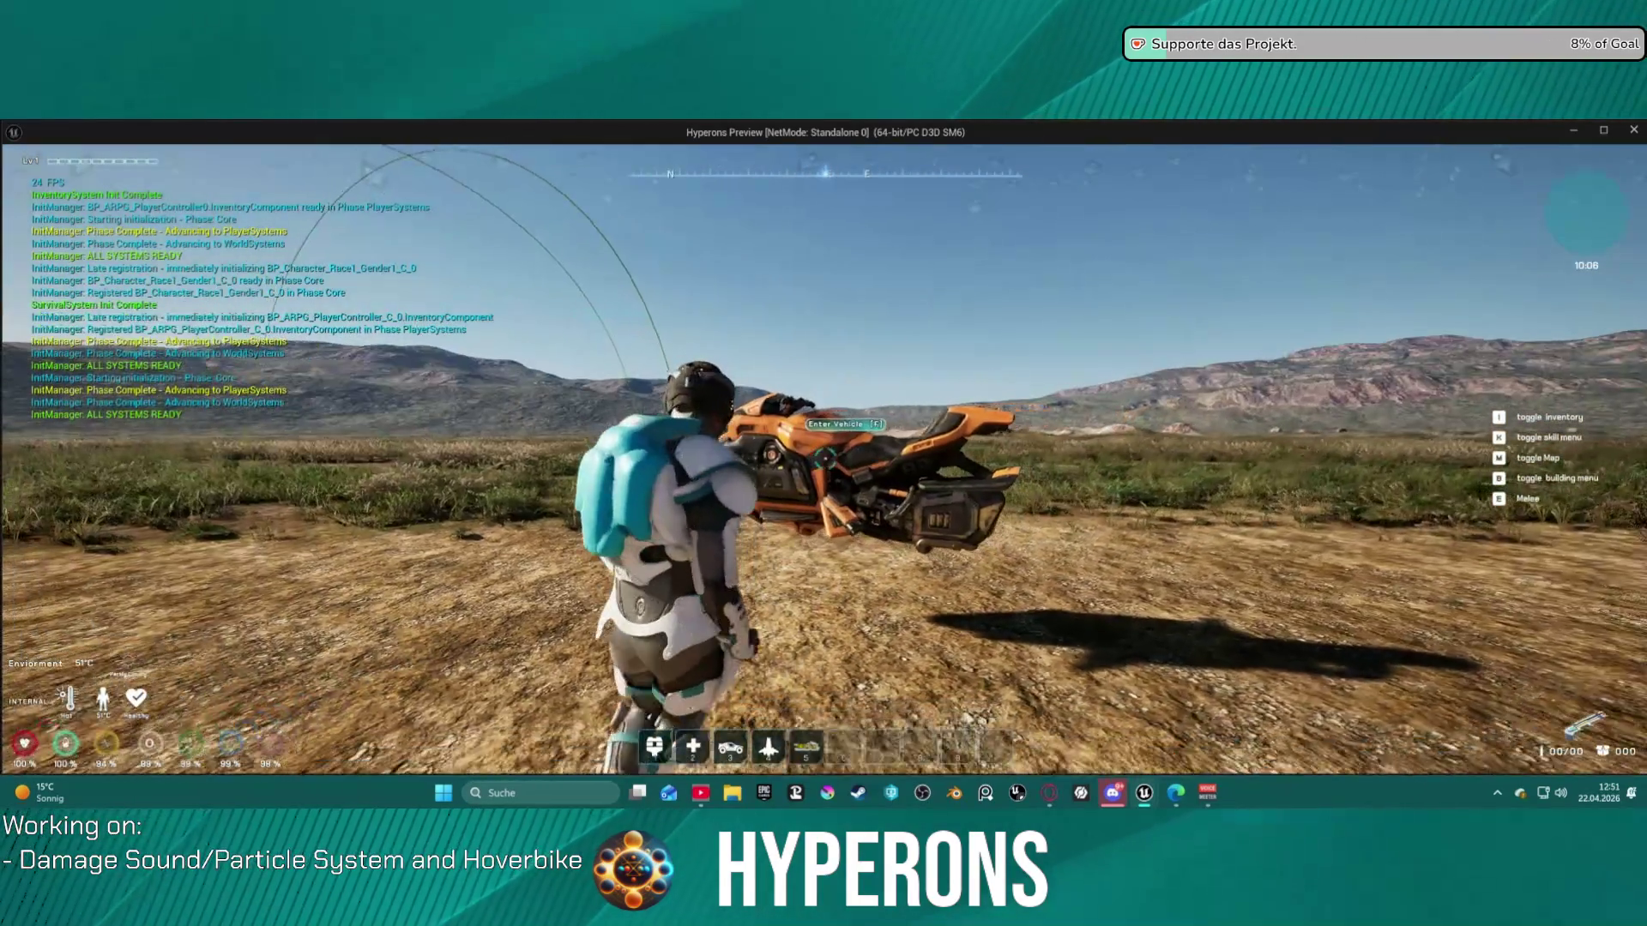
key(a)
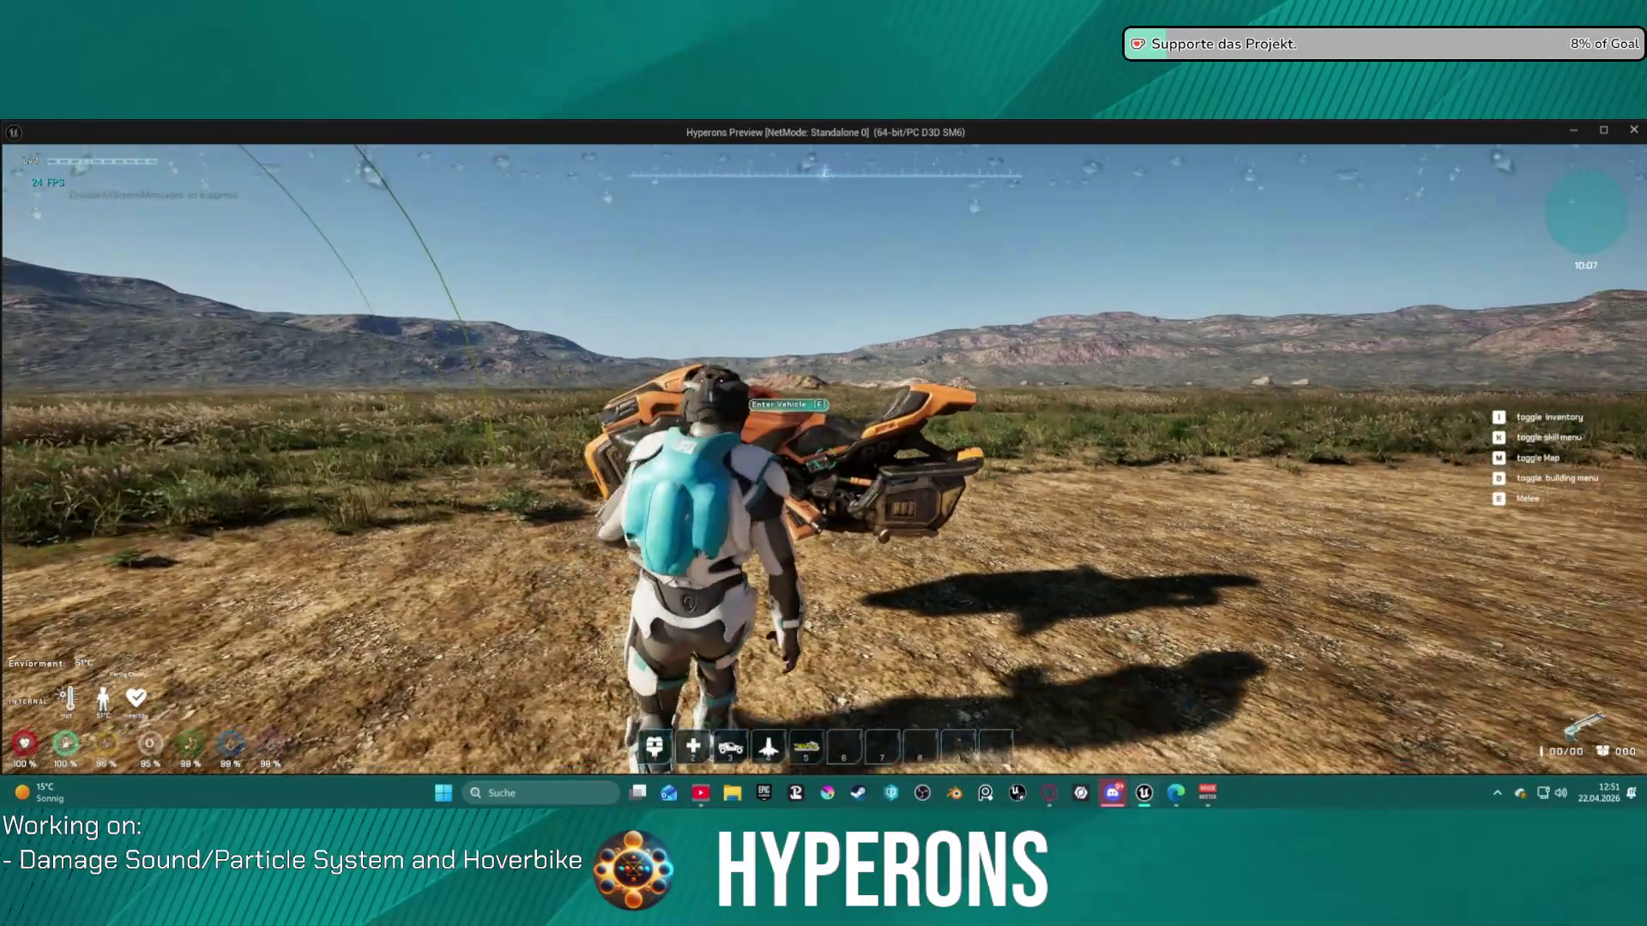
key(w)
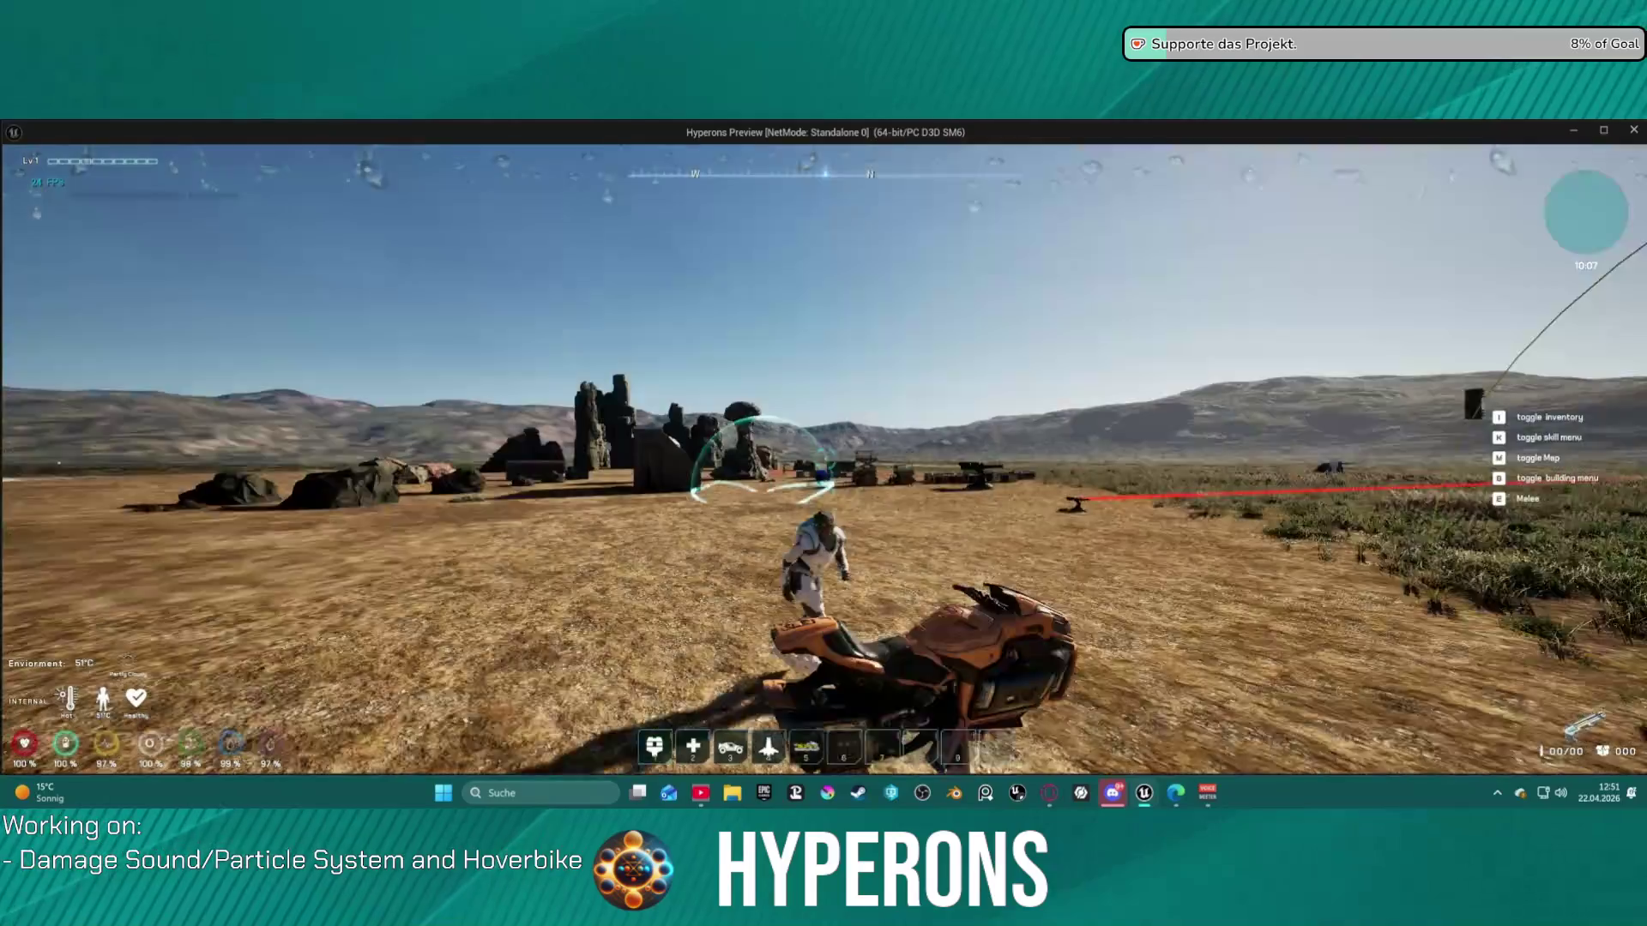
key(f)
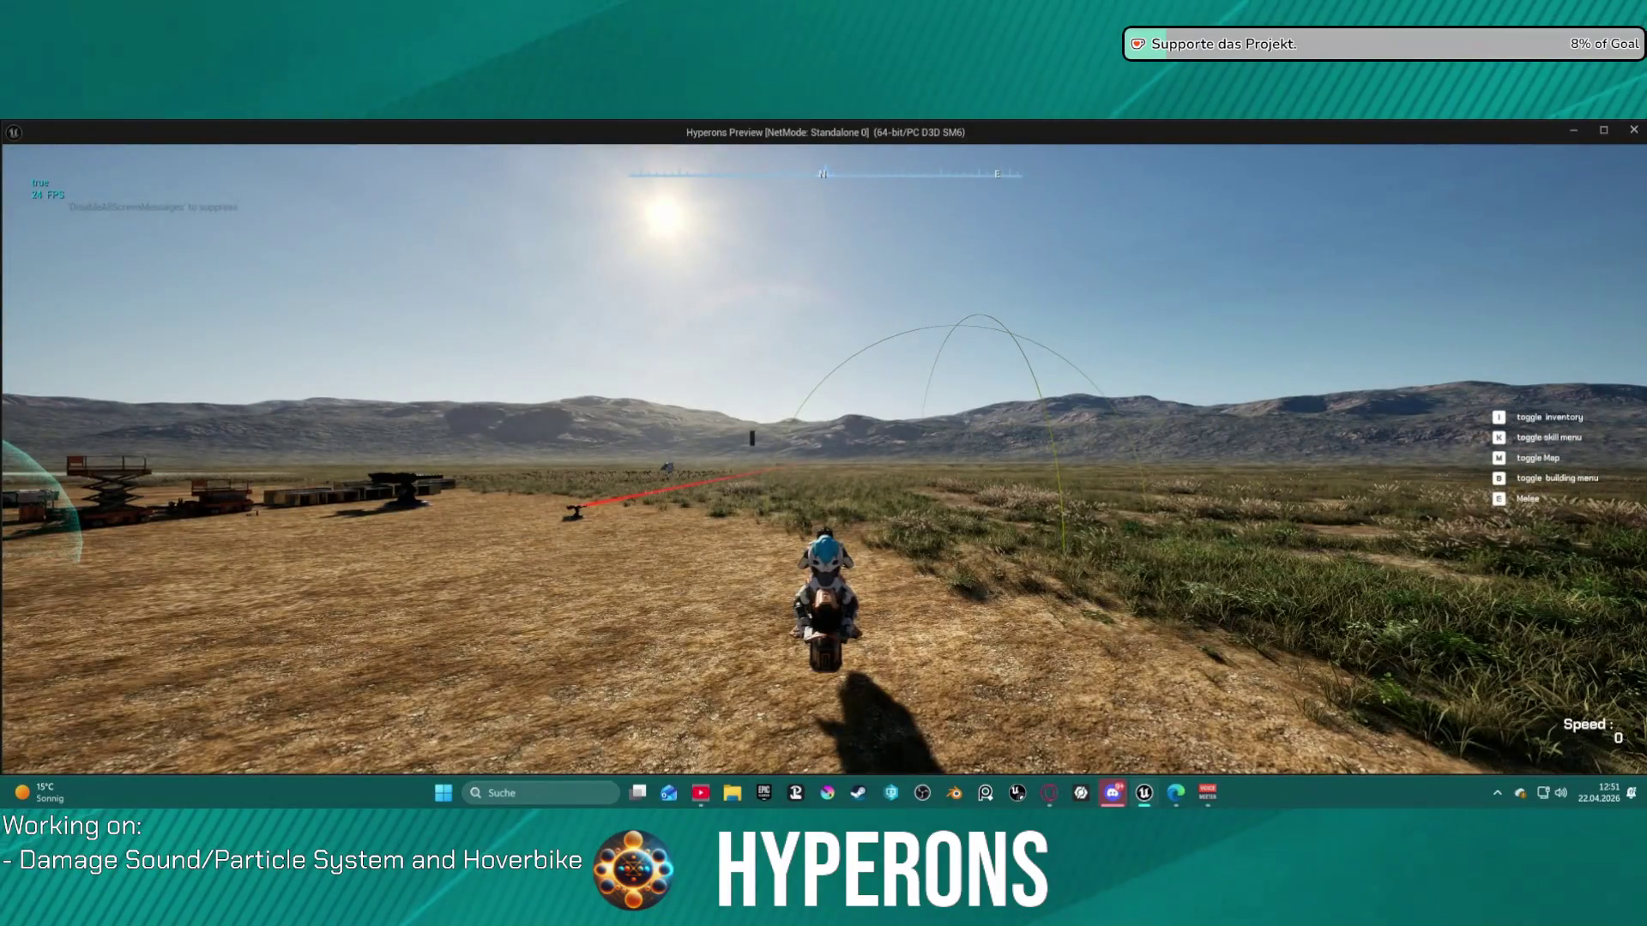
key(f)
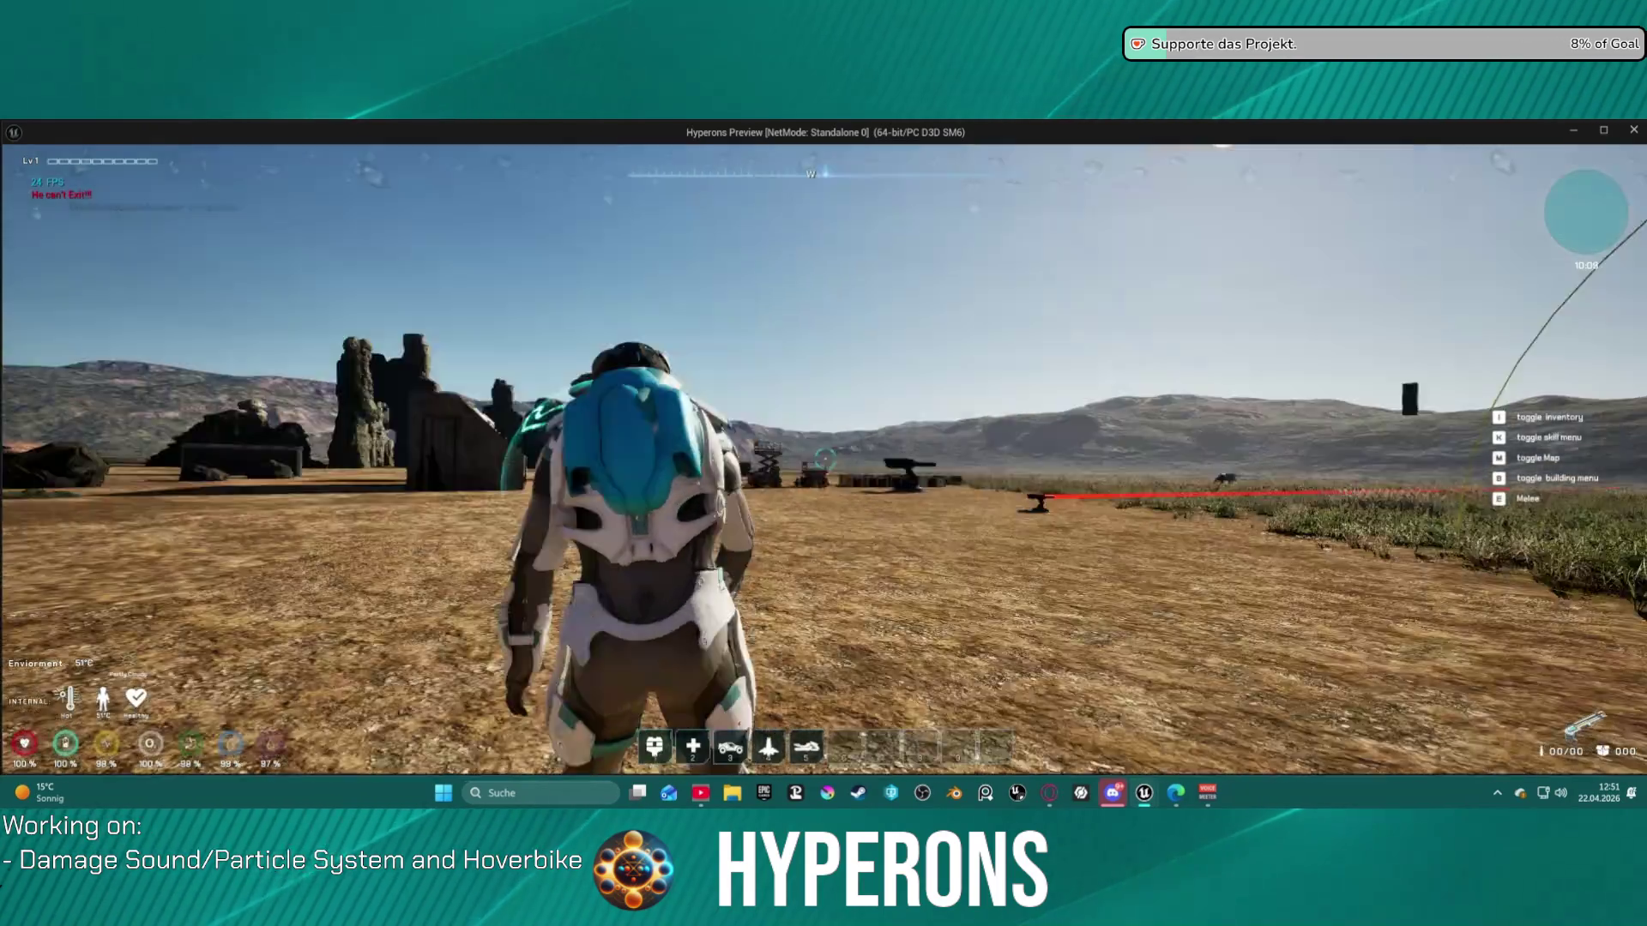
- Walk around and mount and dismount the hoverbike a second time
key(w)
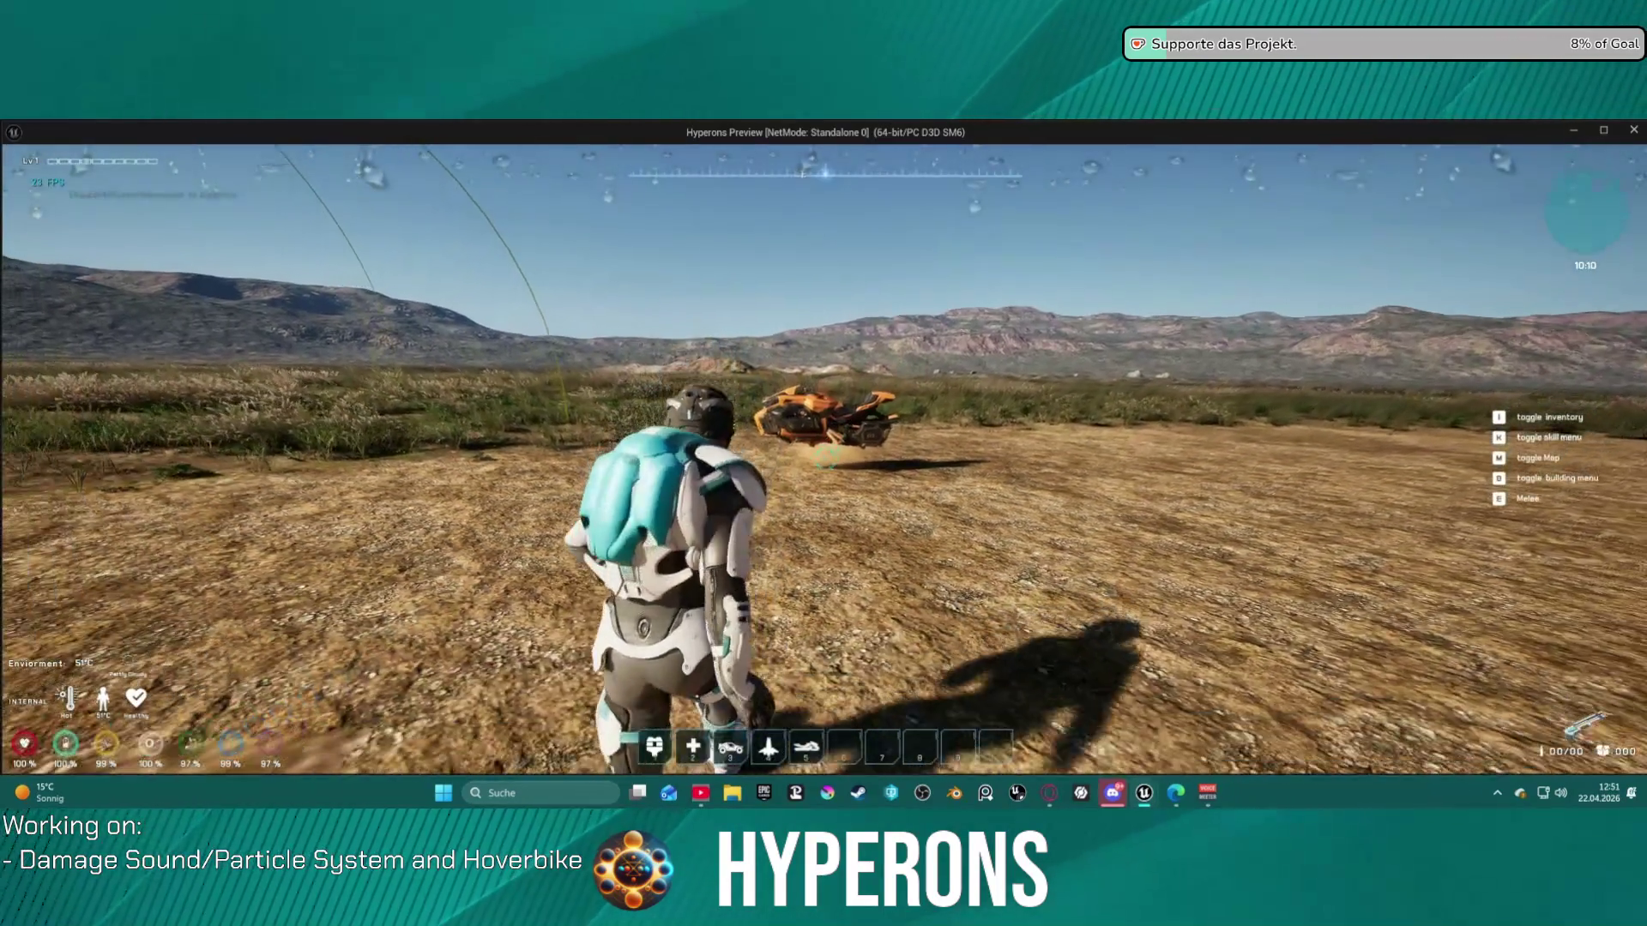
key(w)
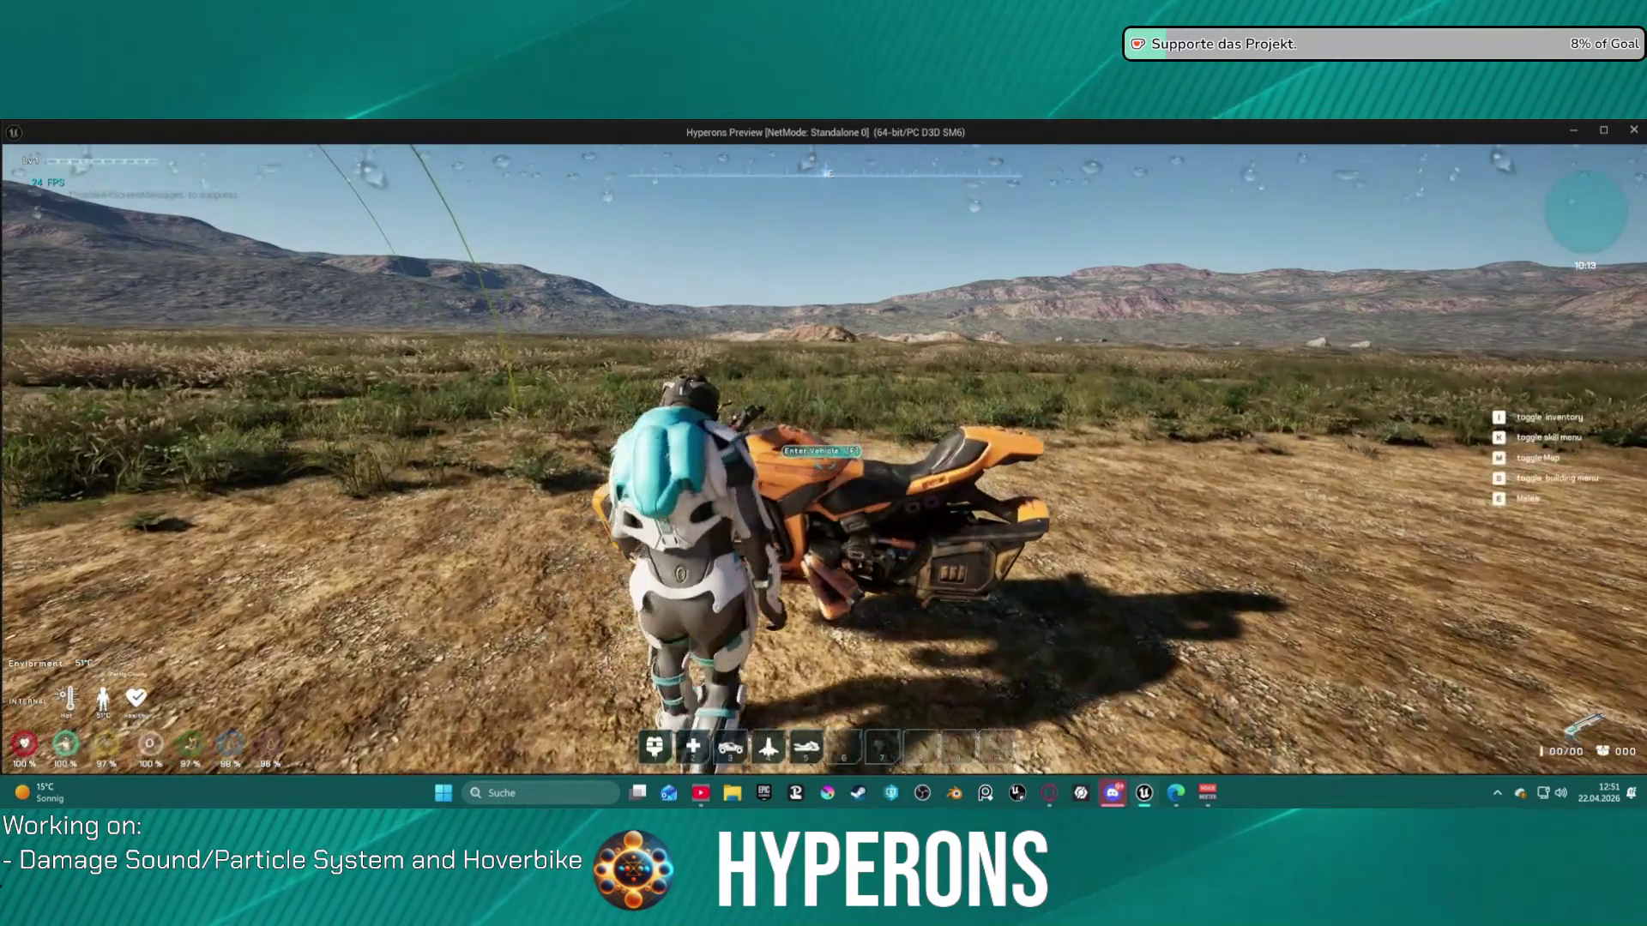
key(w)
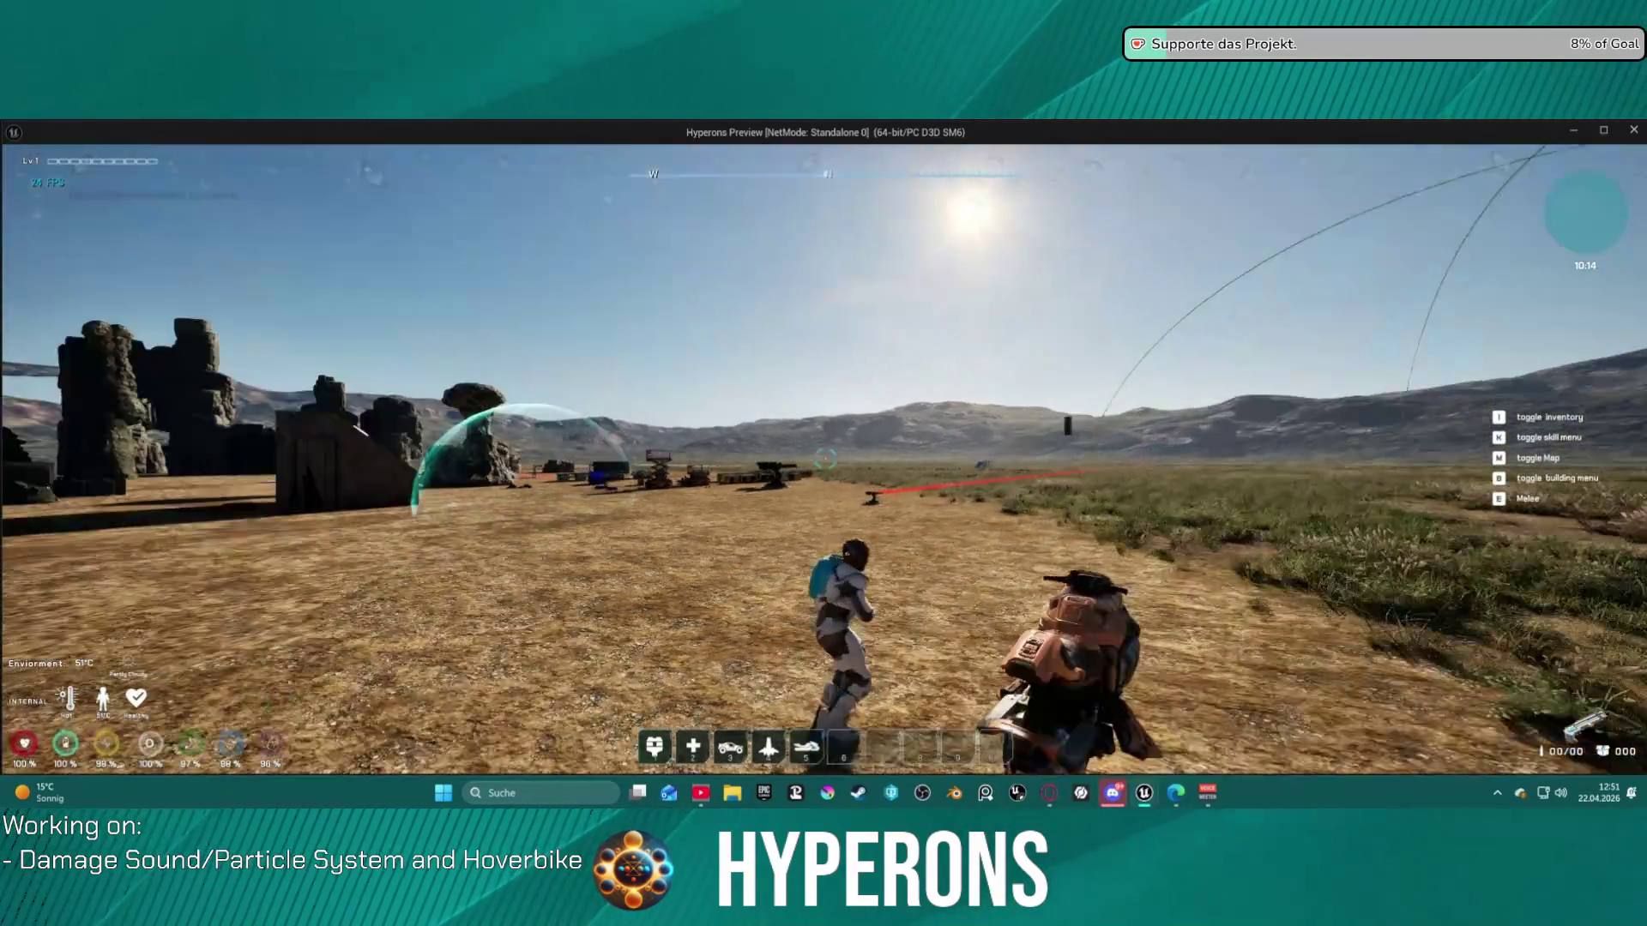
key(f)
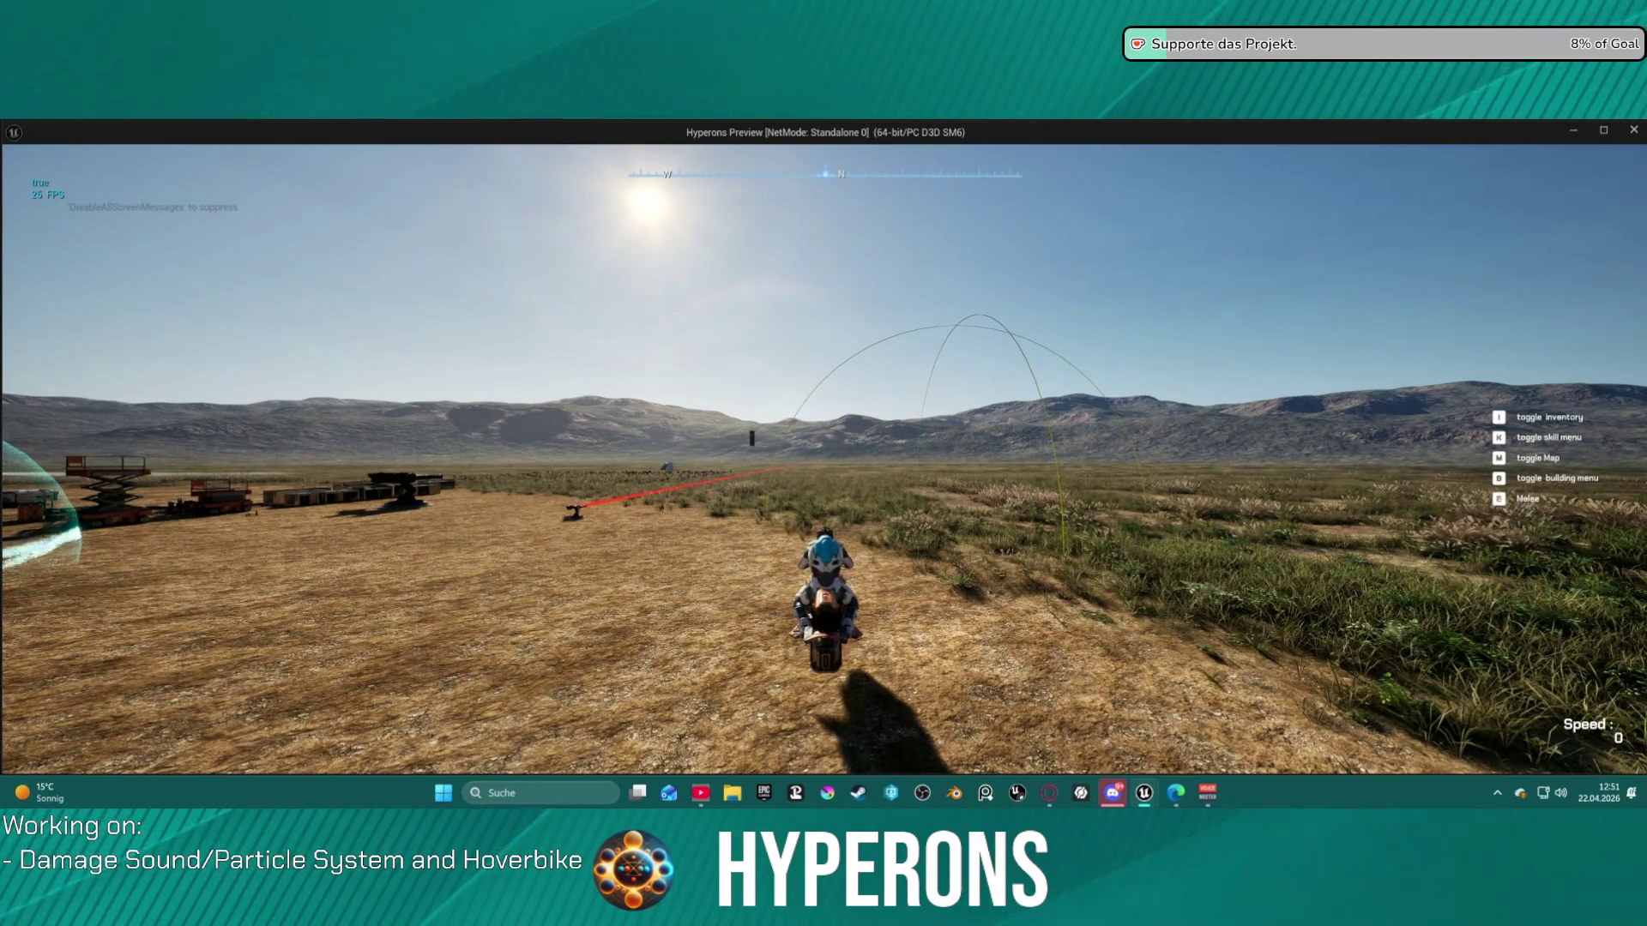
key(f)
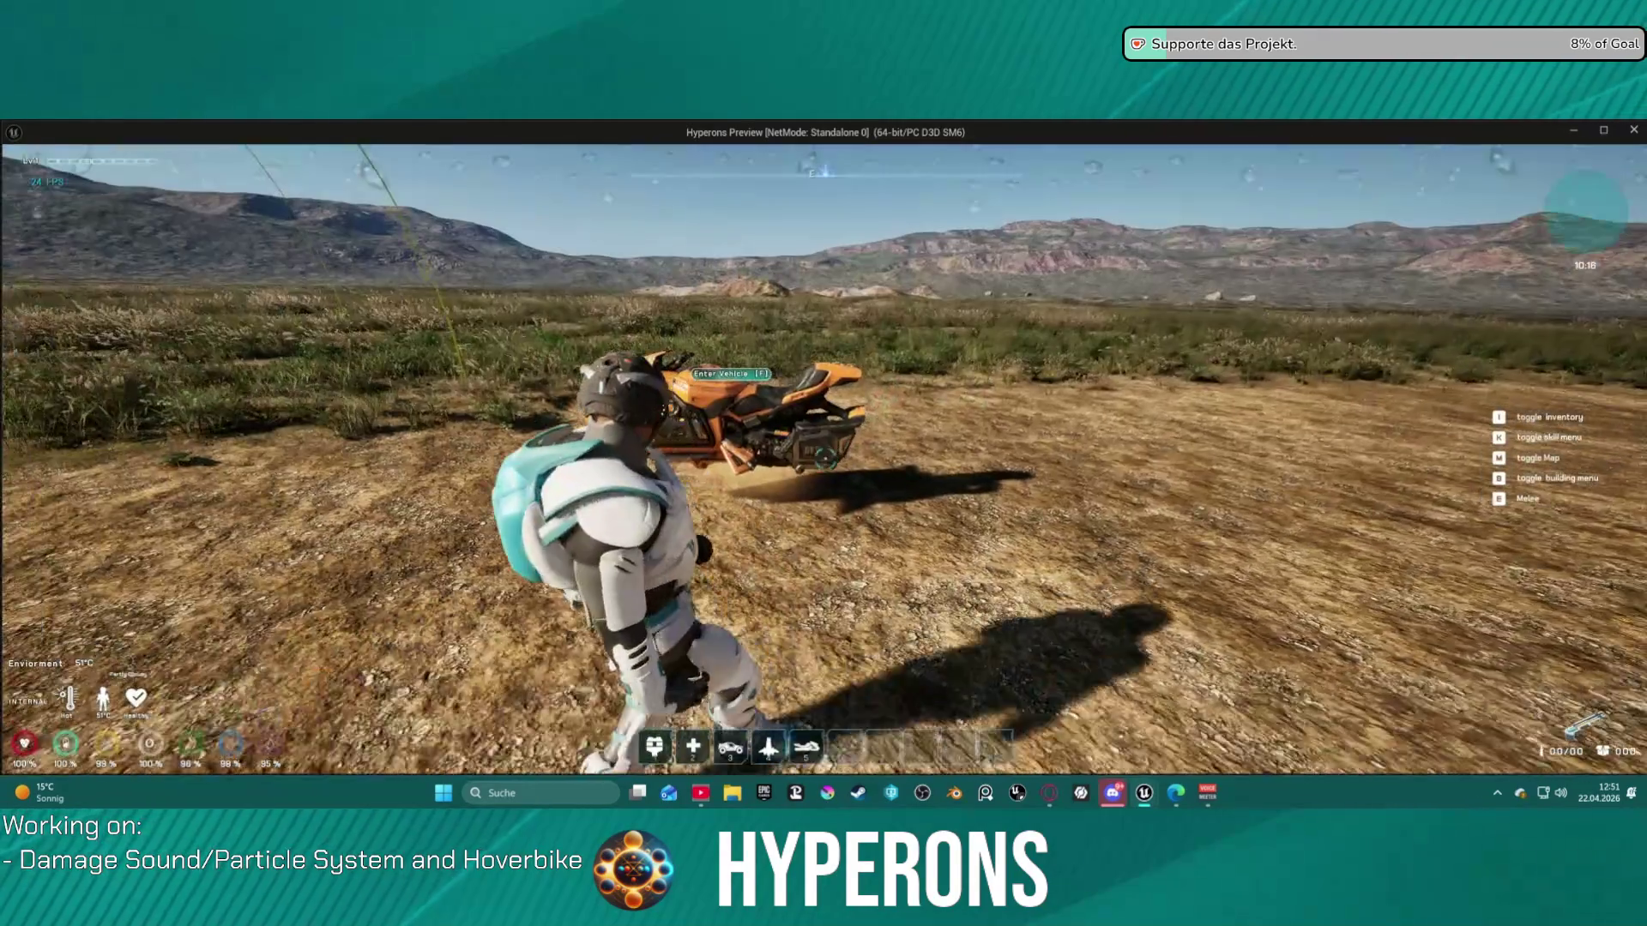
- Walk around and back into the hoverbike, then mount it with F
key(w)
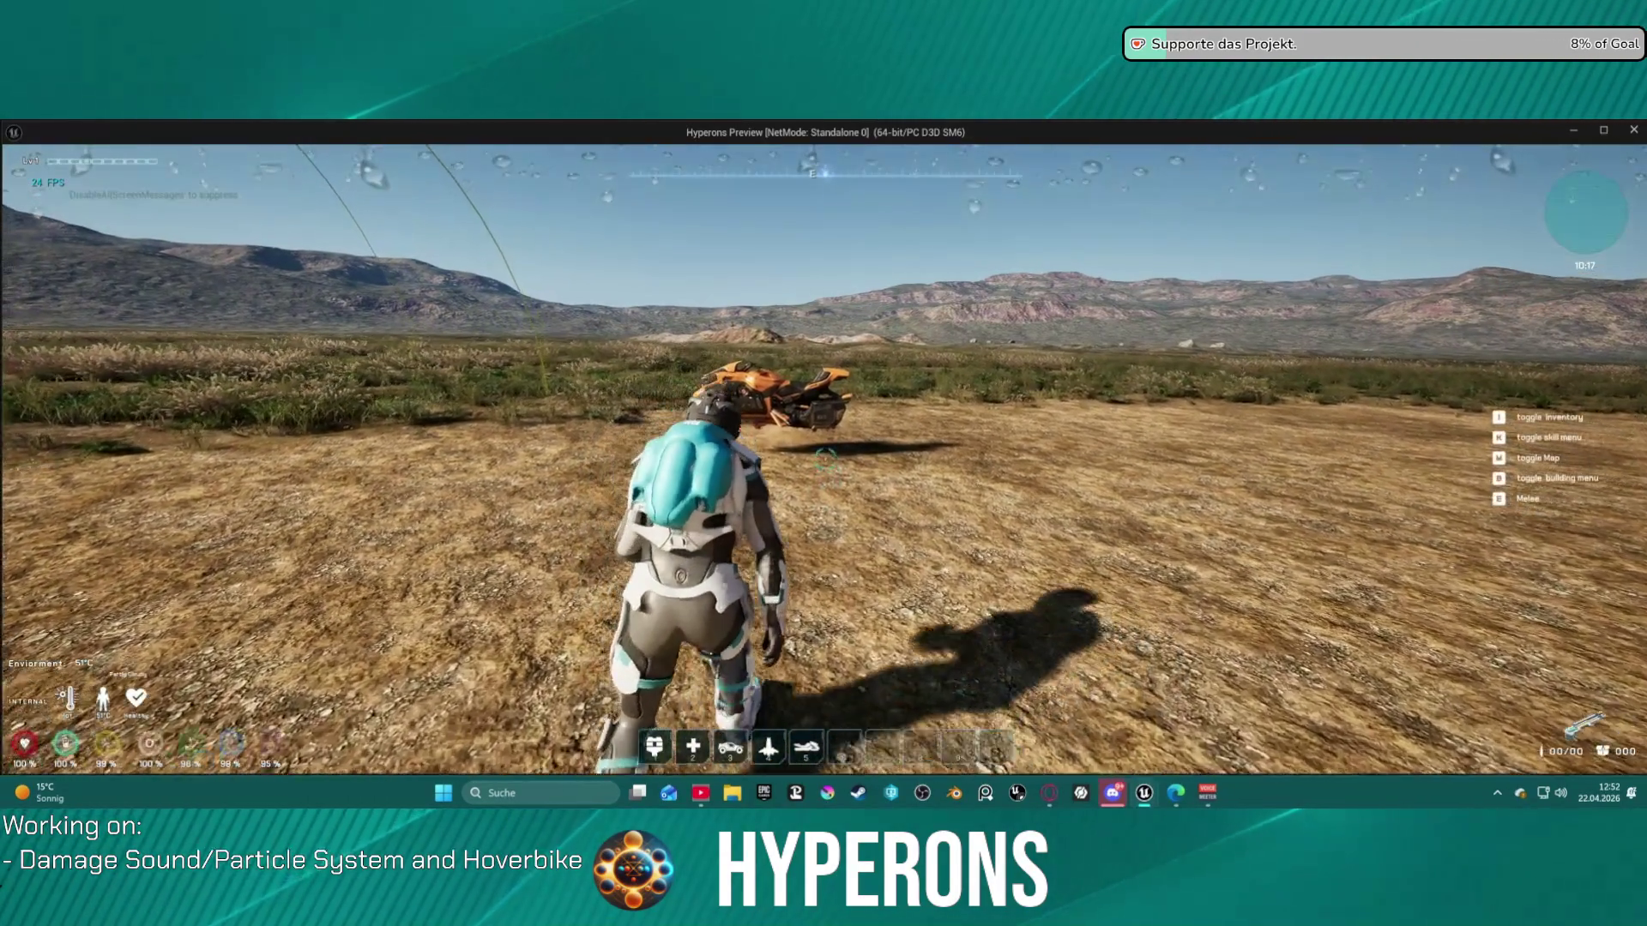
key(w)
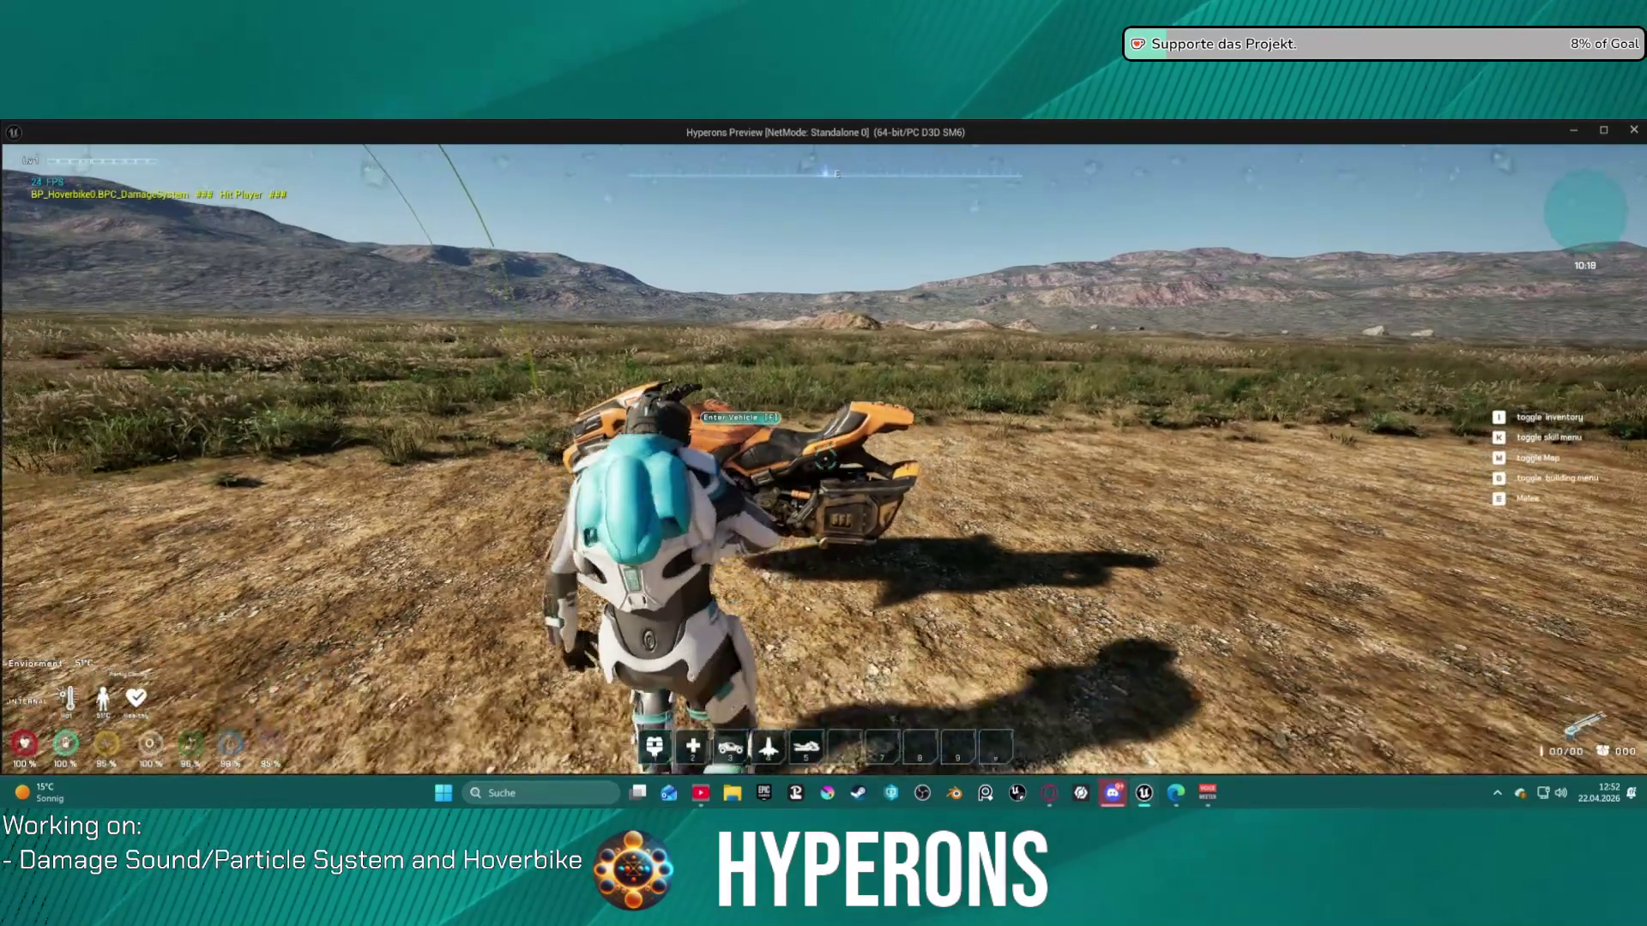
key(w)
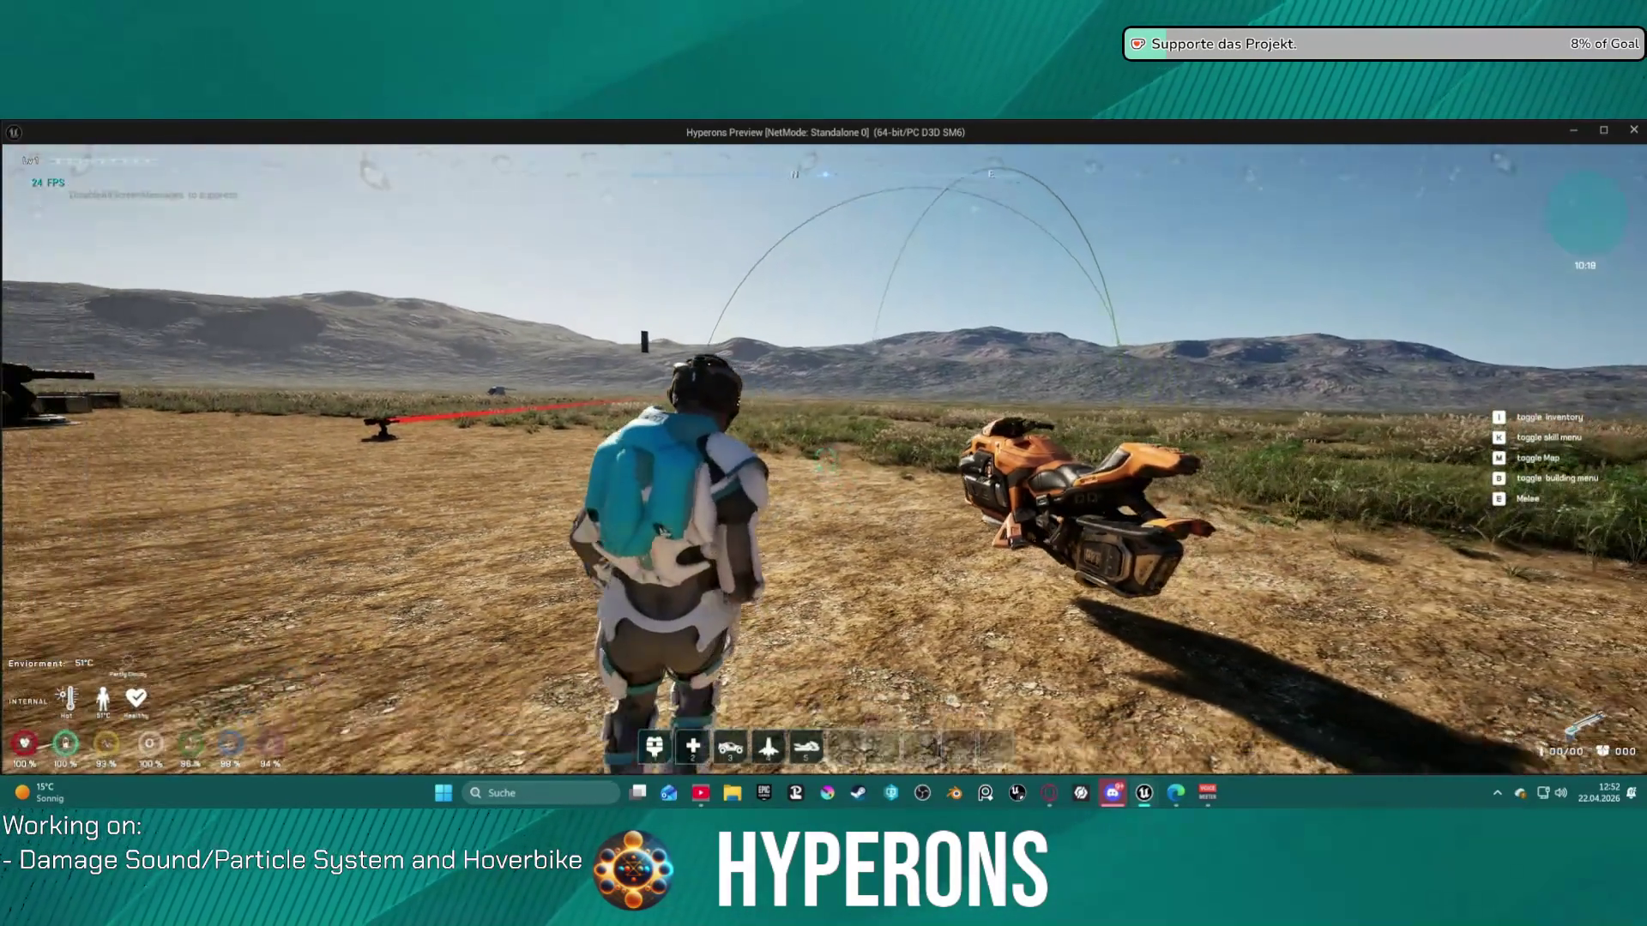
key(w)
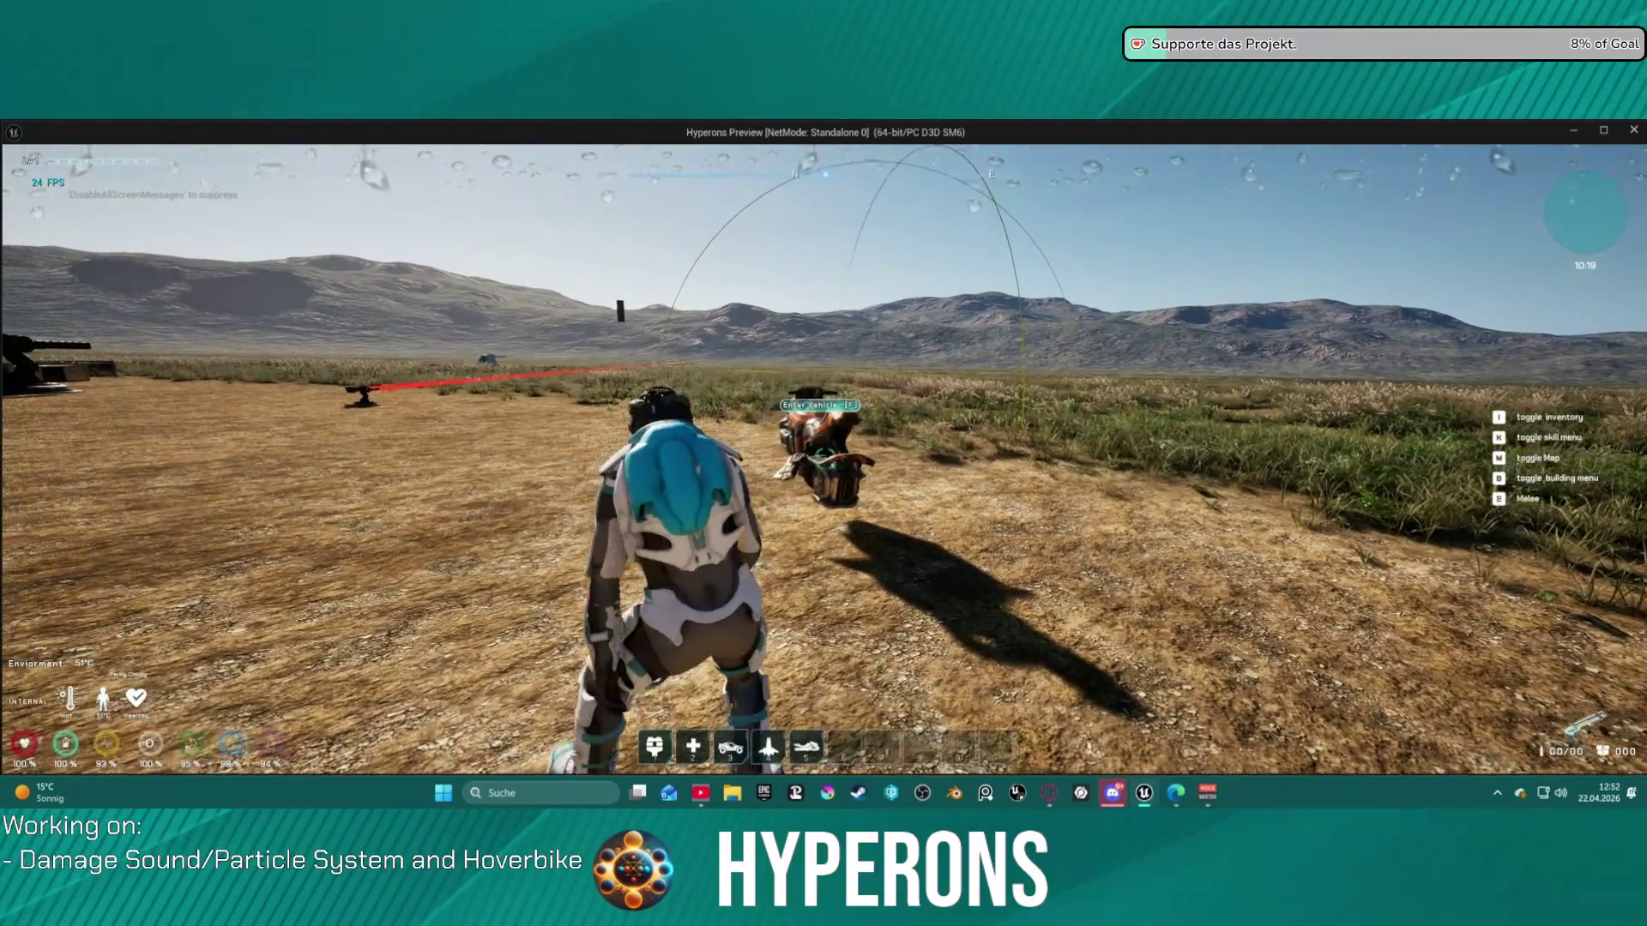
key(w)
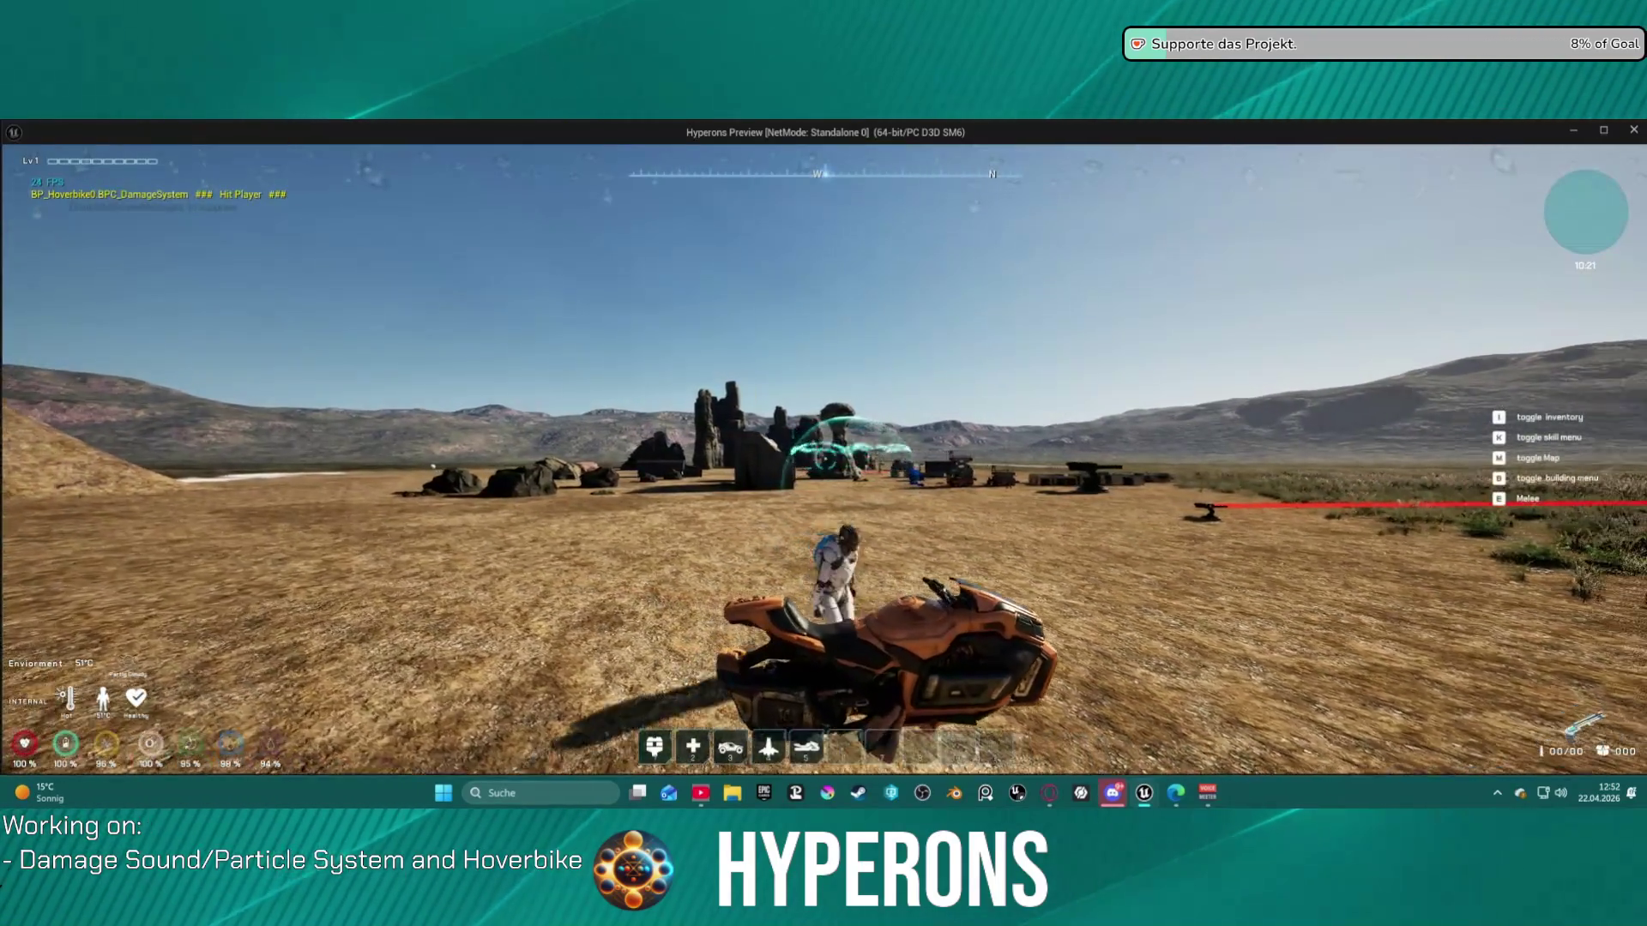
key(f)
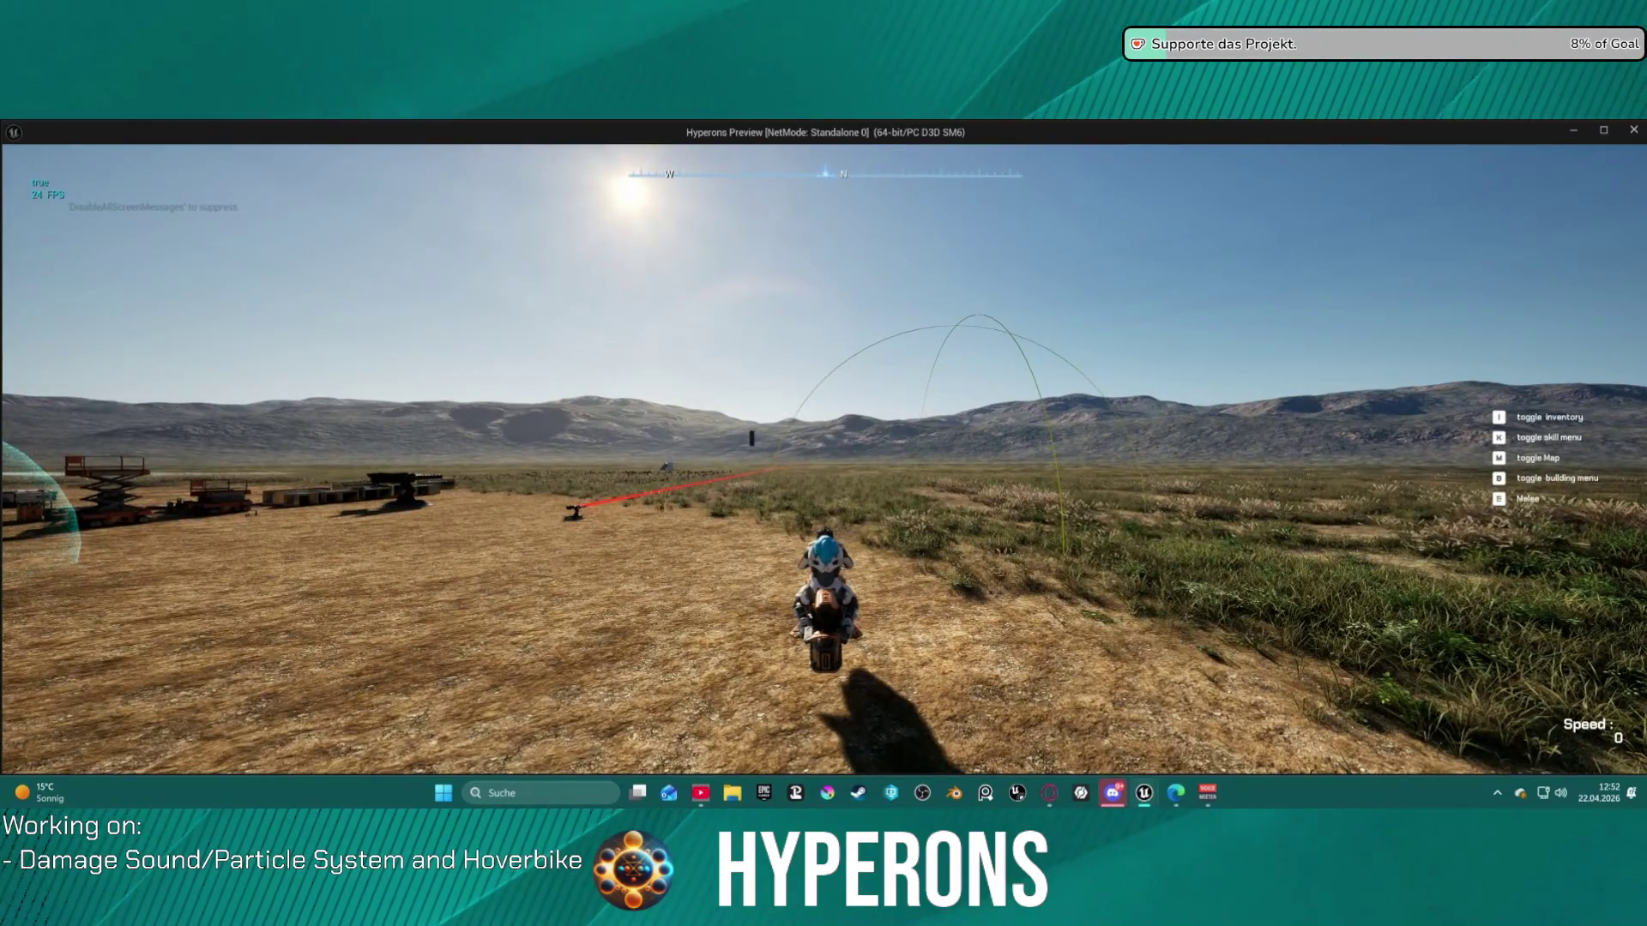
- Accelerate the hoverbike, steering left past the ramp toward the cliff
key(w)
key(a)
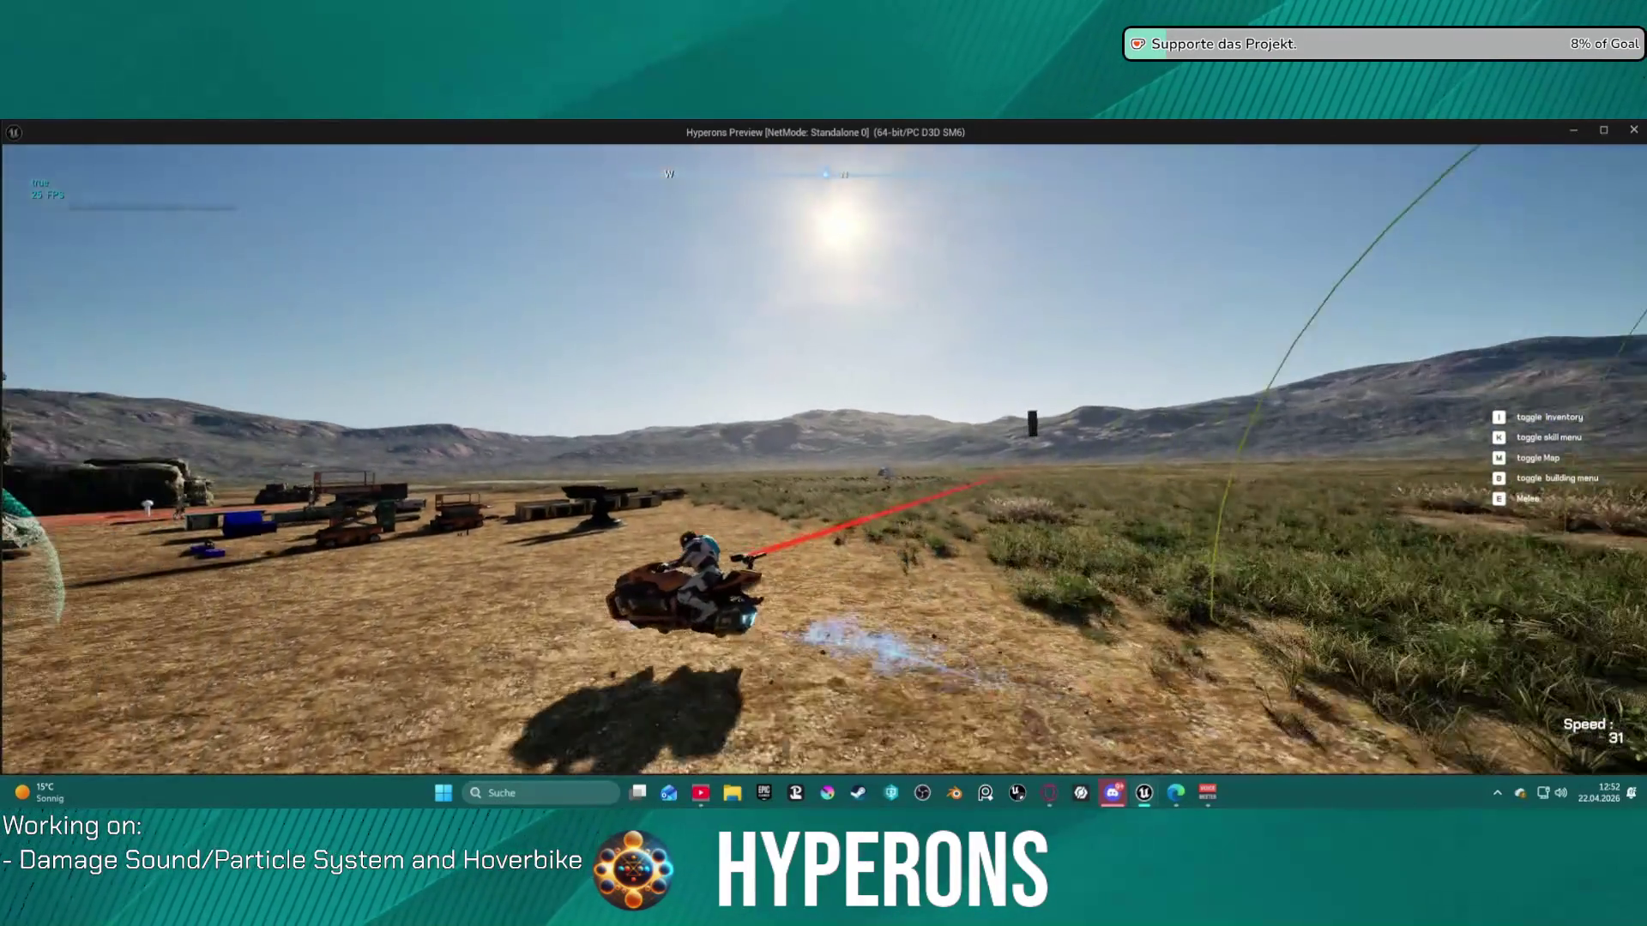
key(a)
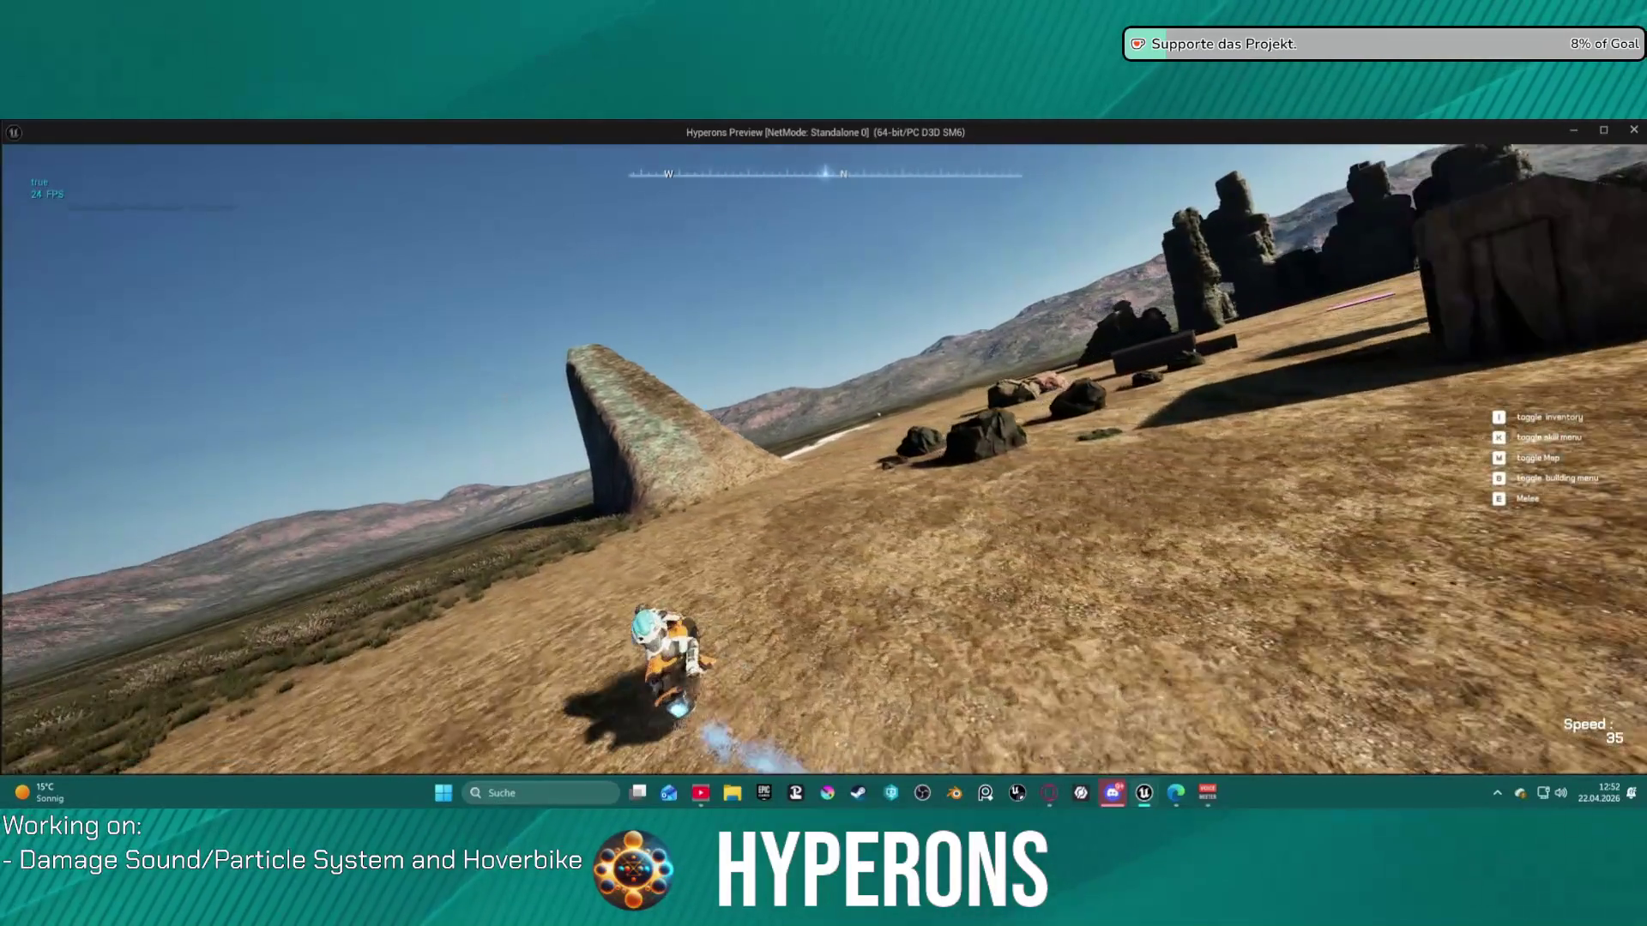
key(a)
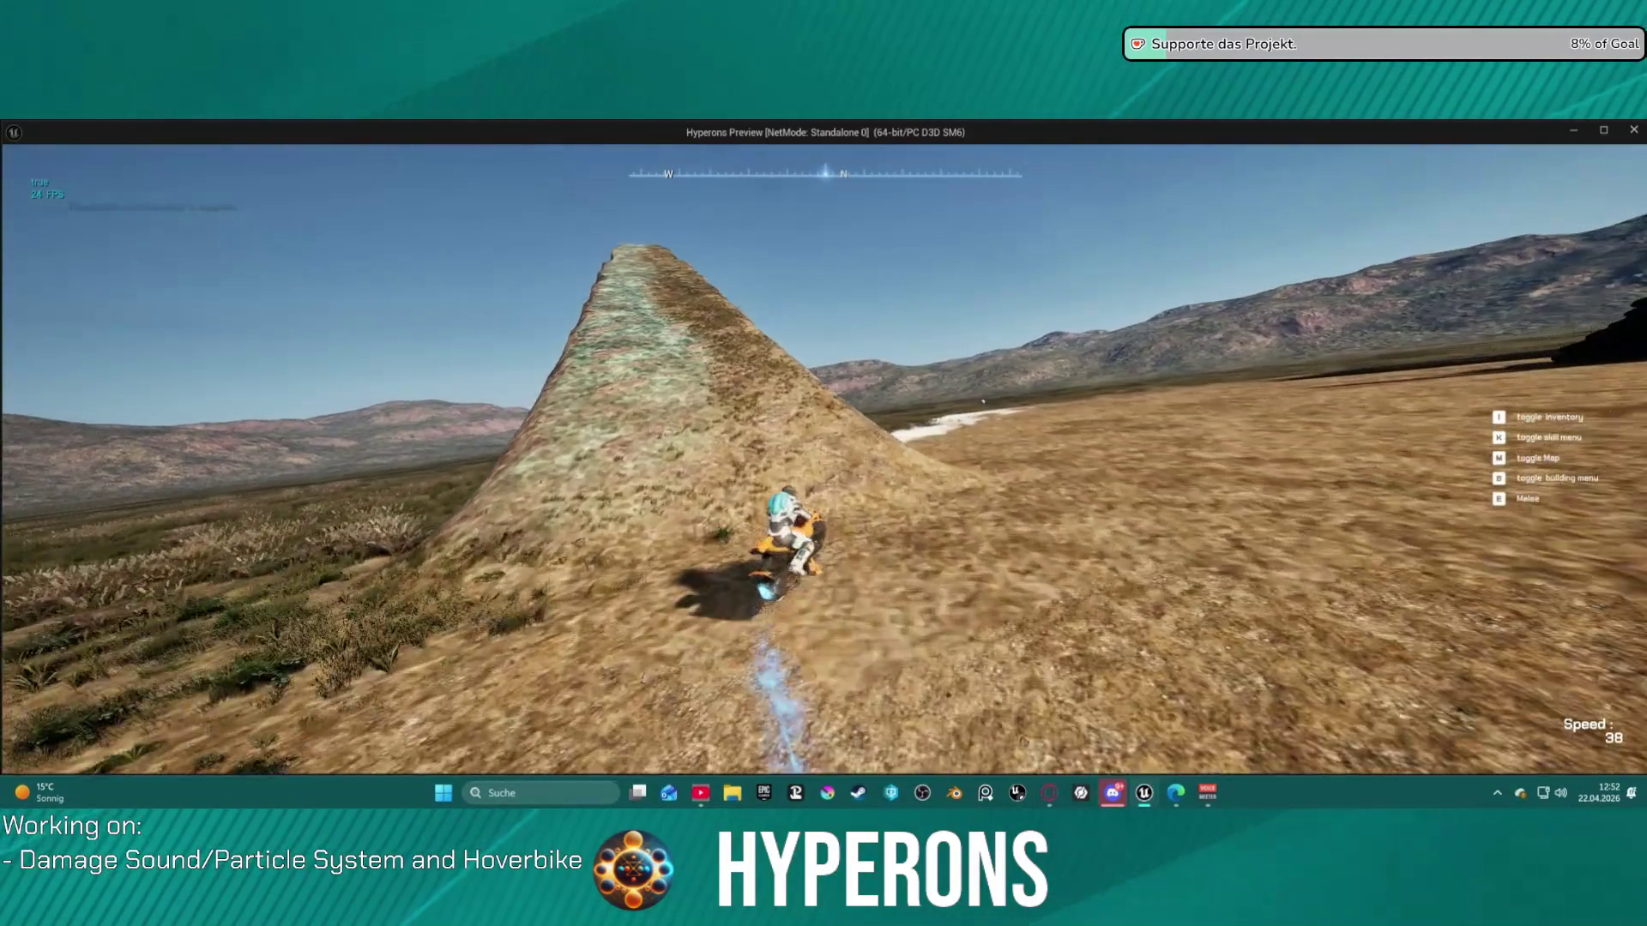
key(d)
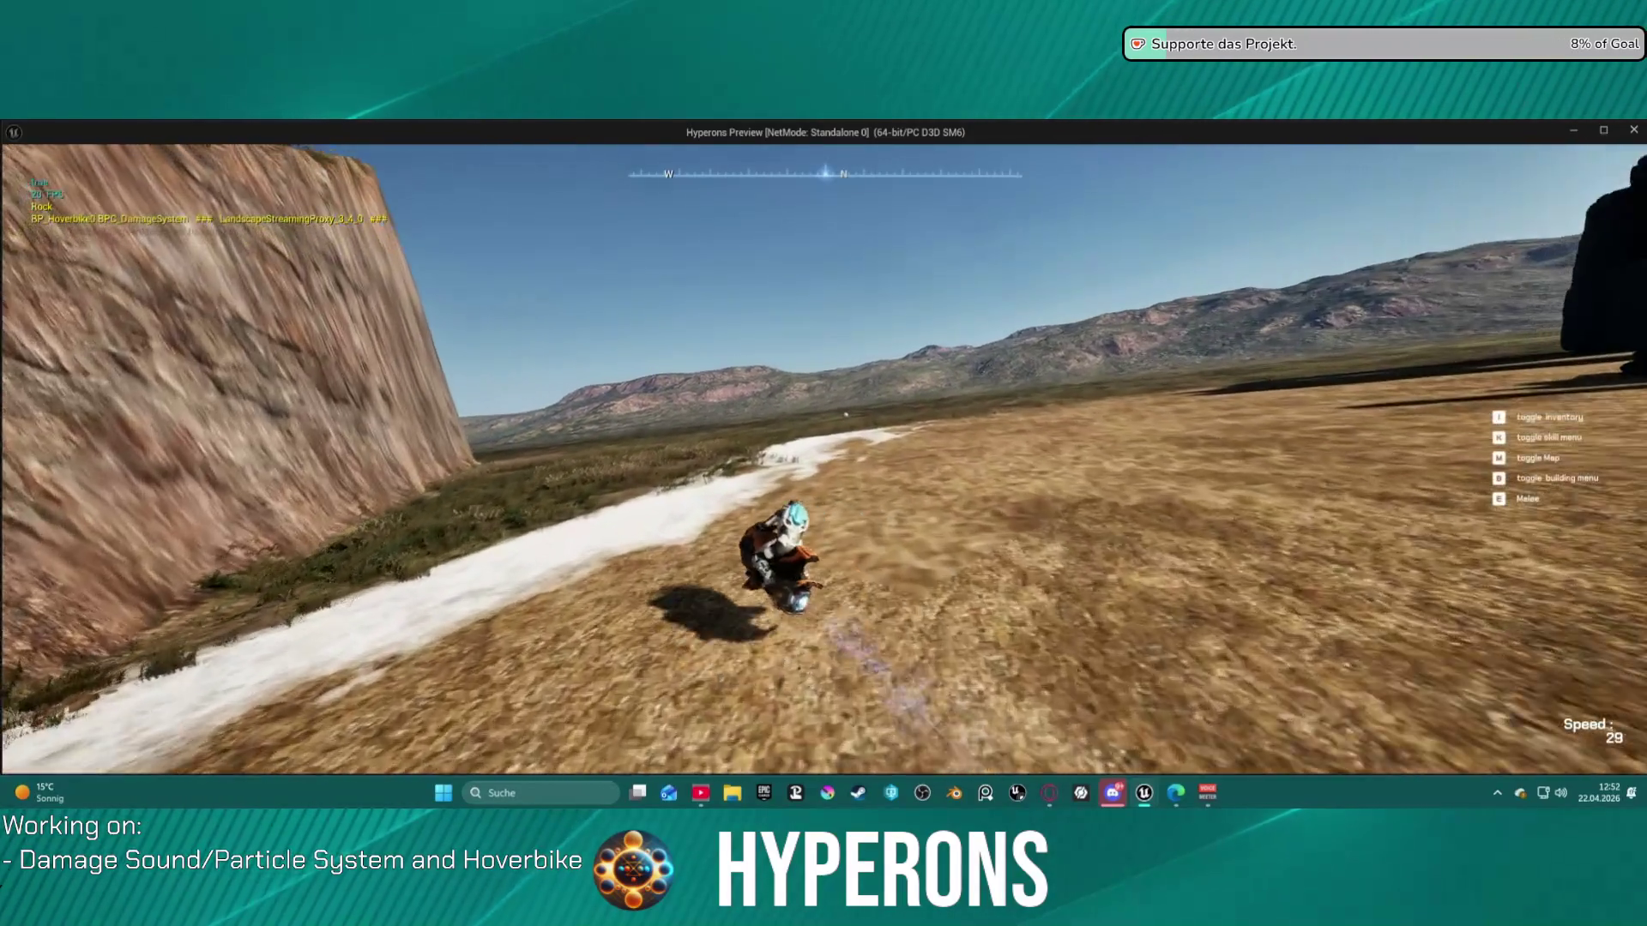
key(a)
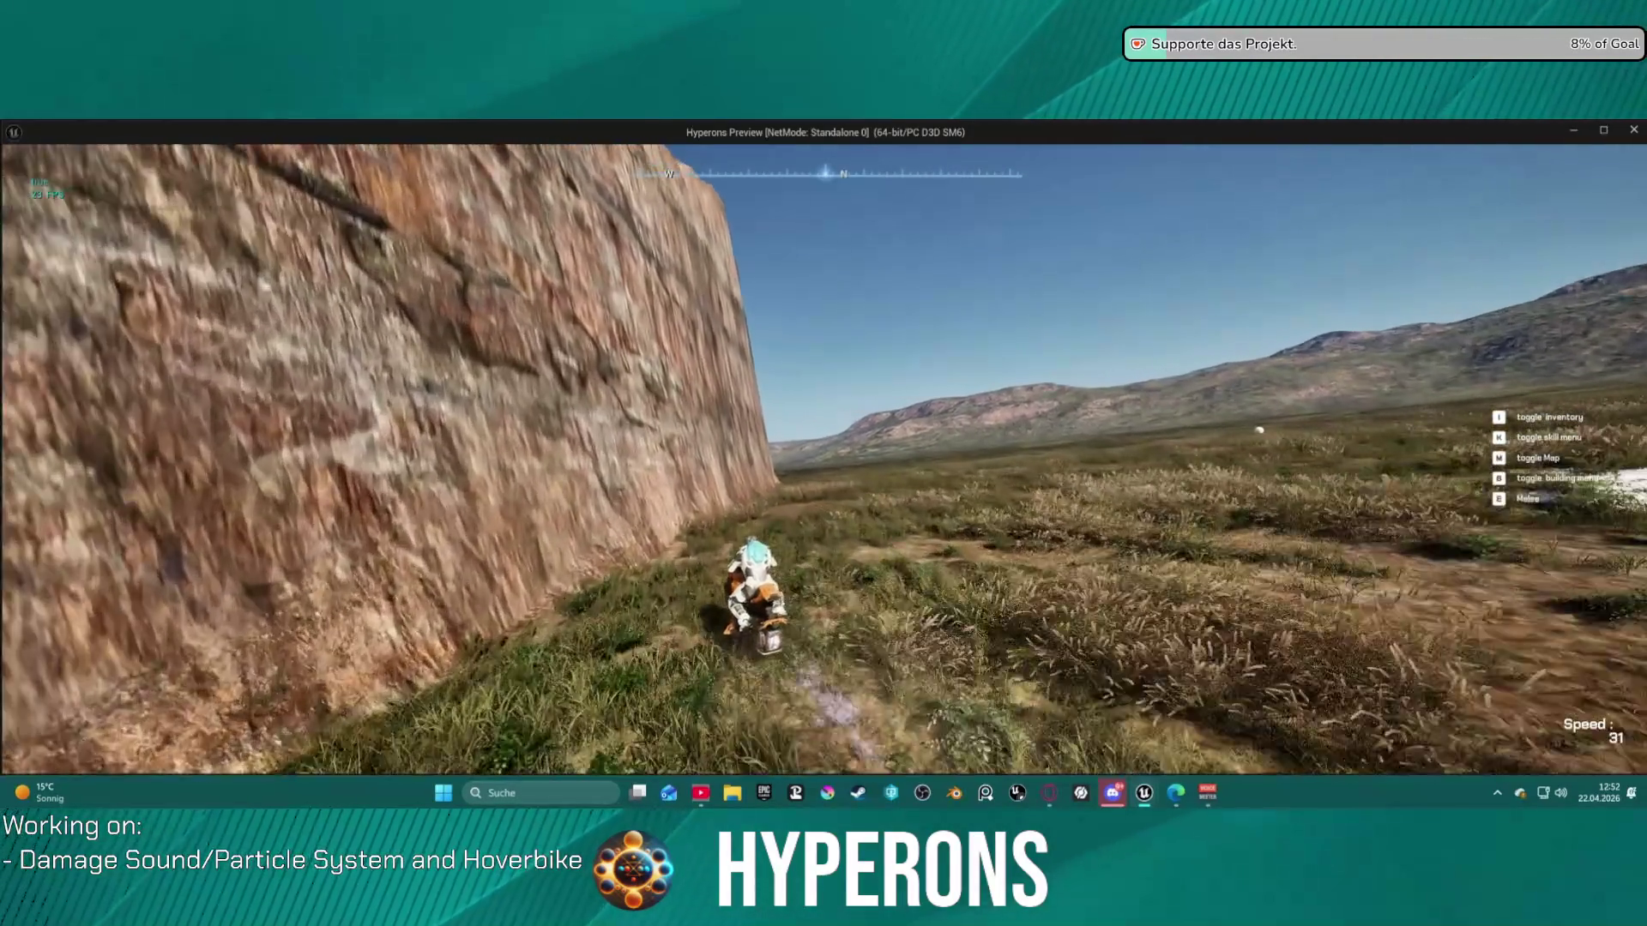